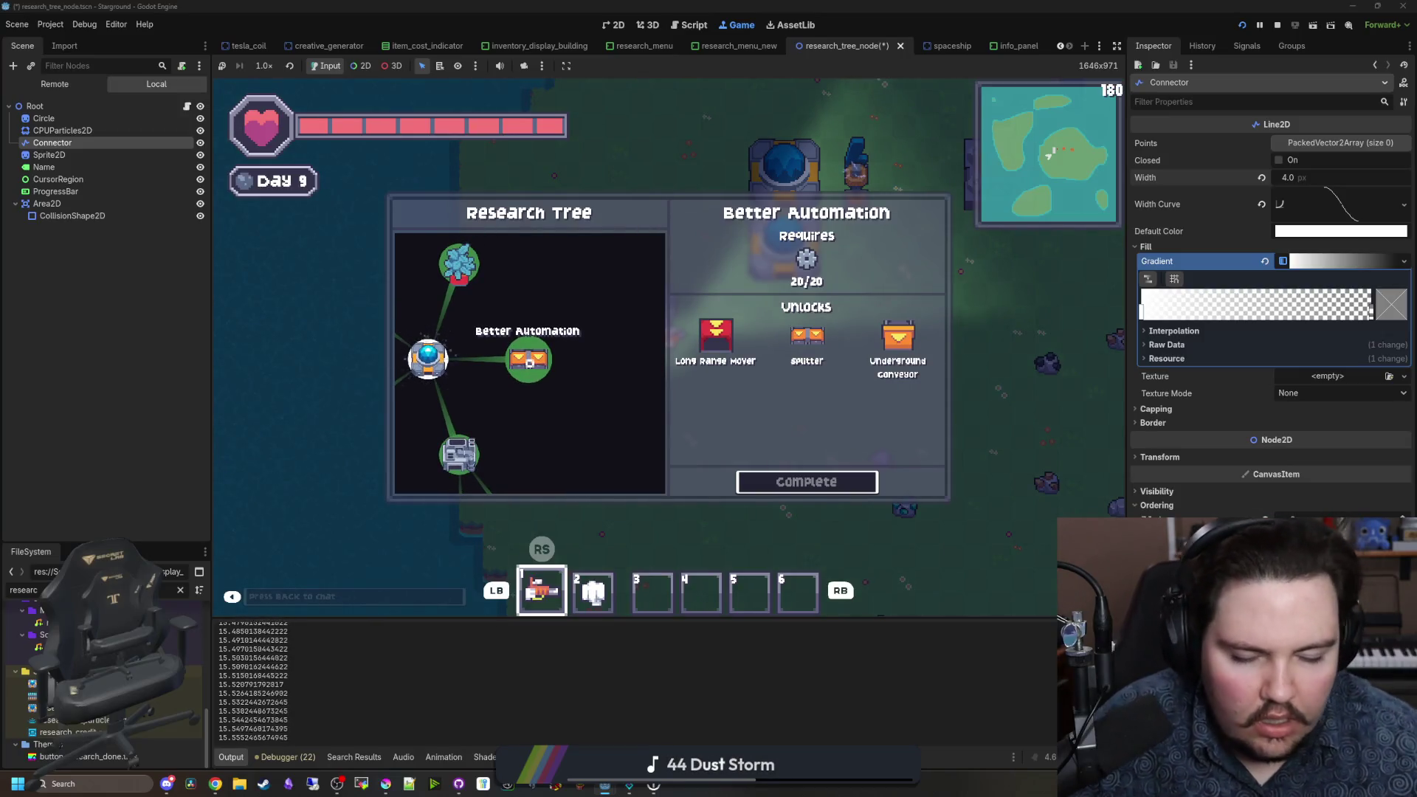
Step: Test zooming the research tree in game, then open research_menu_new's research_tree_world.gd script
scroll(547, 377, down, 5)
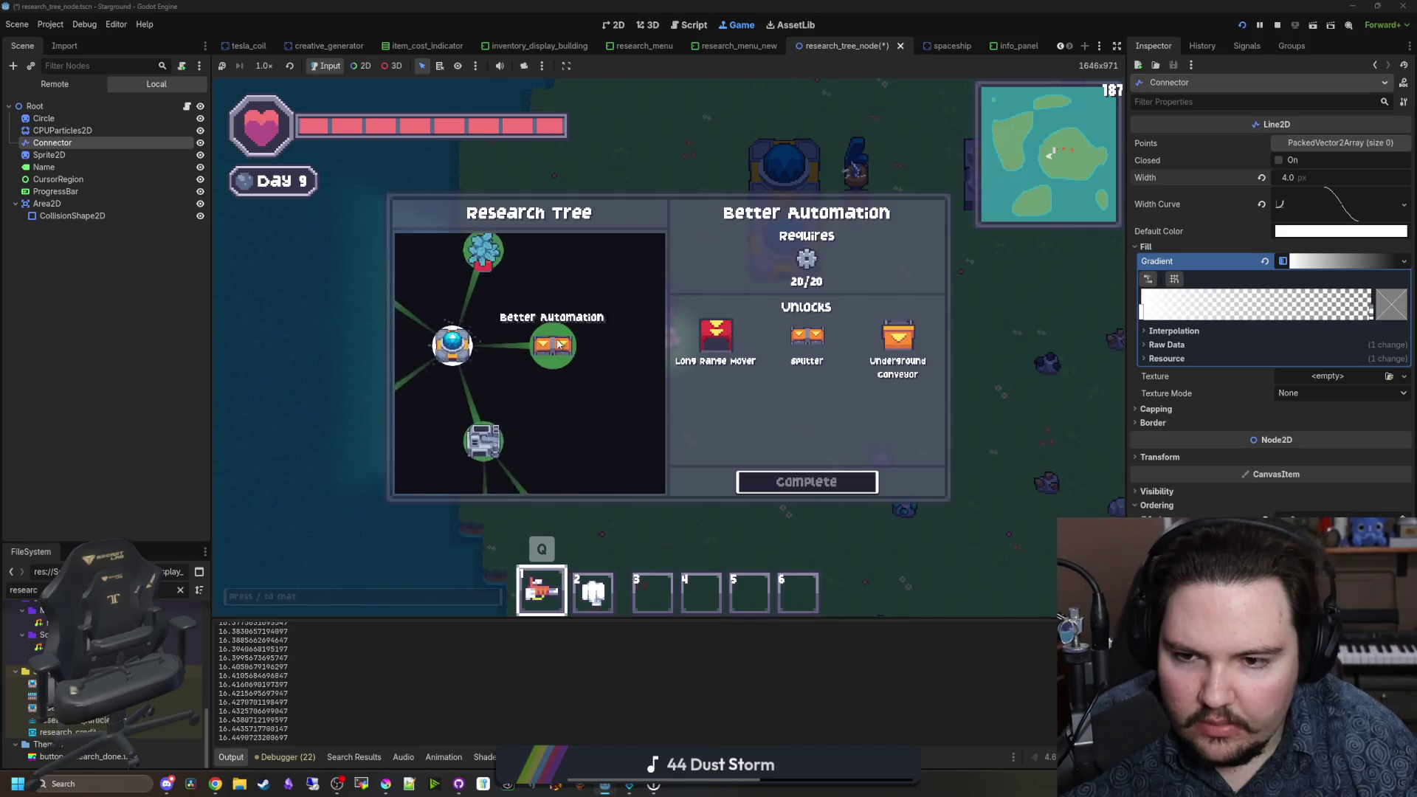
scroll(547, 376, down, 5)
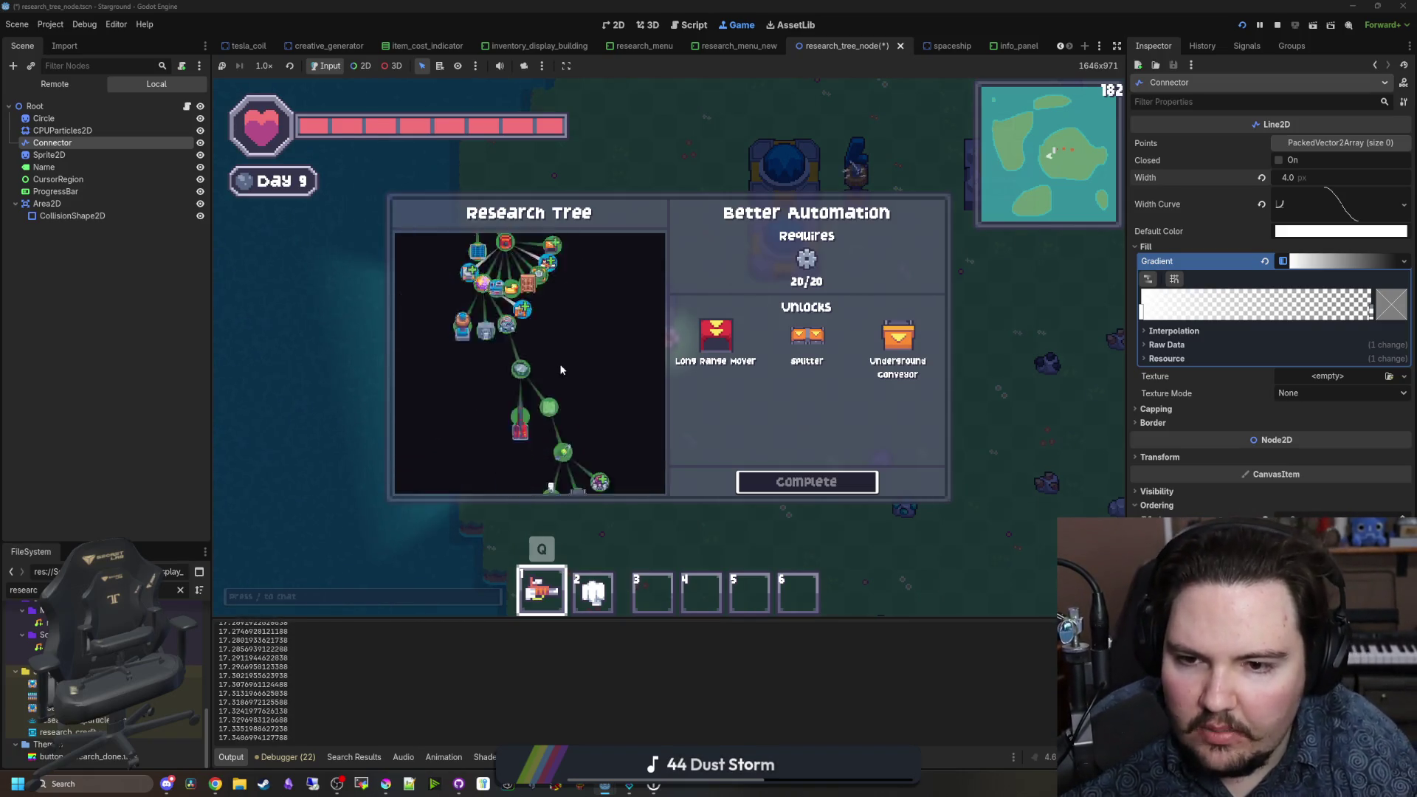
scroll(561, 374, up, 6)
scroll(558, 381, down, 7)
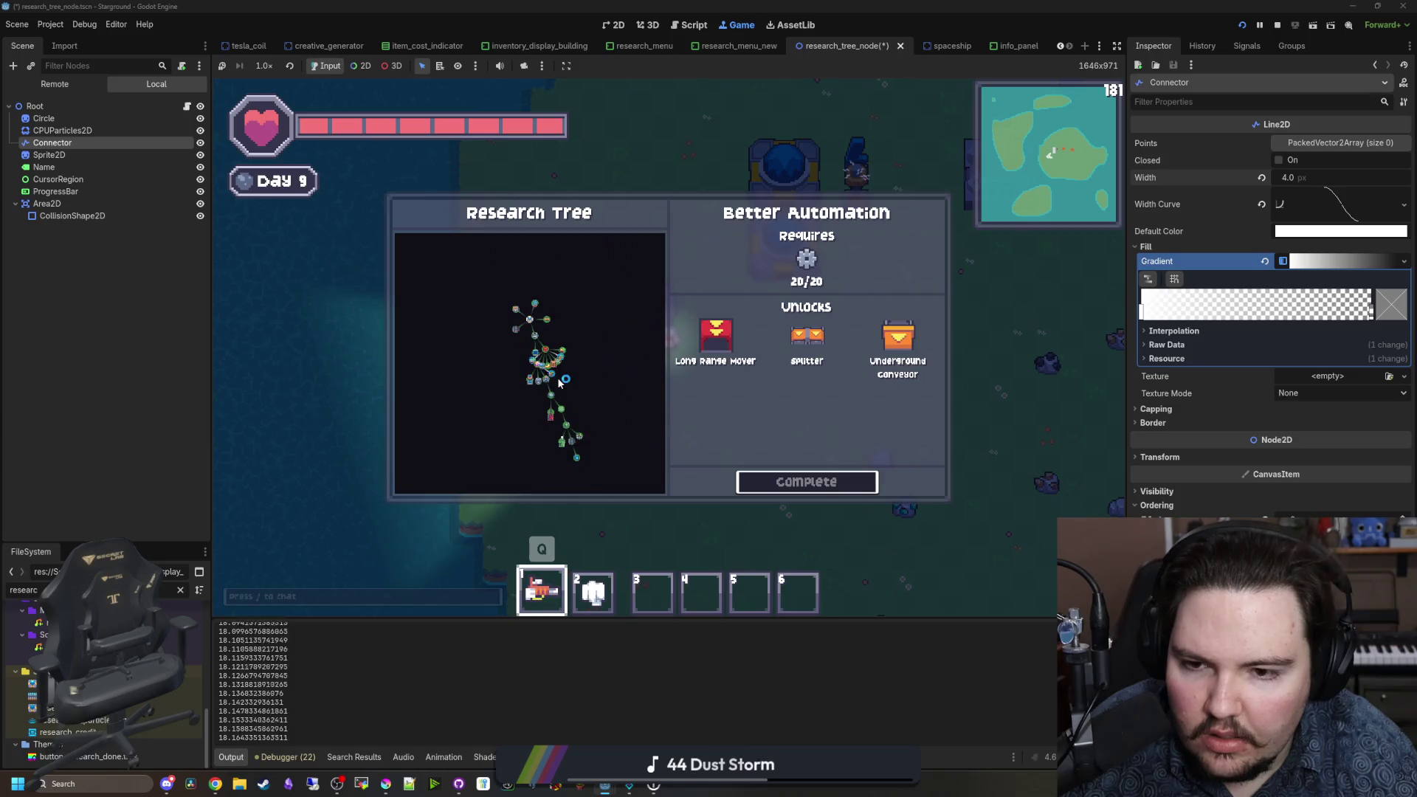
scroll(541, 350, up, 5)
scroll(537, 362, down, 5)
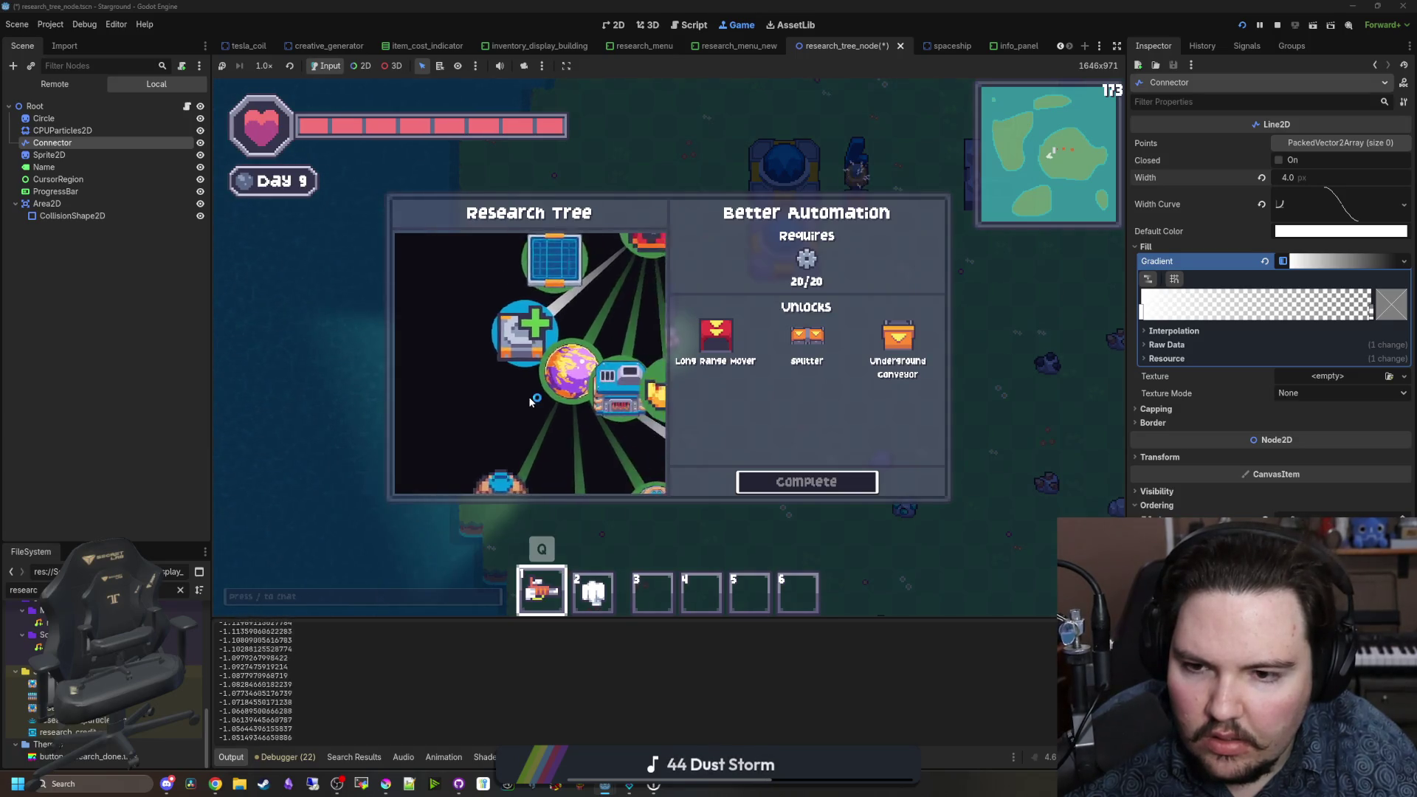
scroll(528, 391, up, 5)
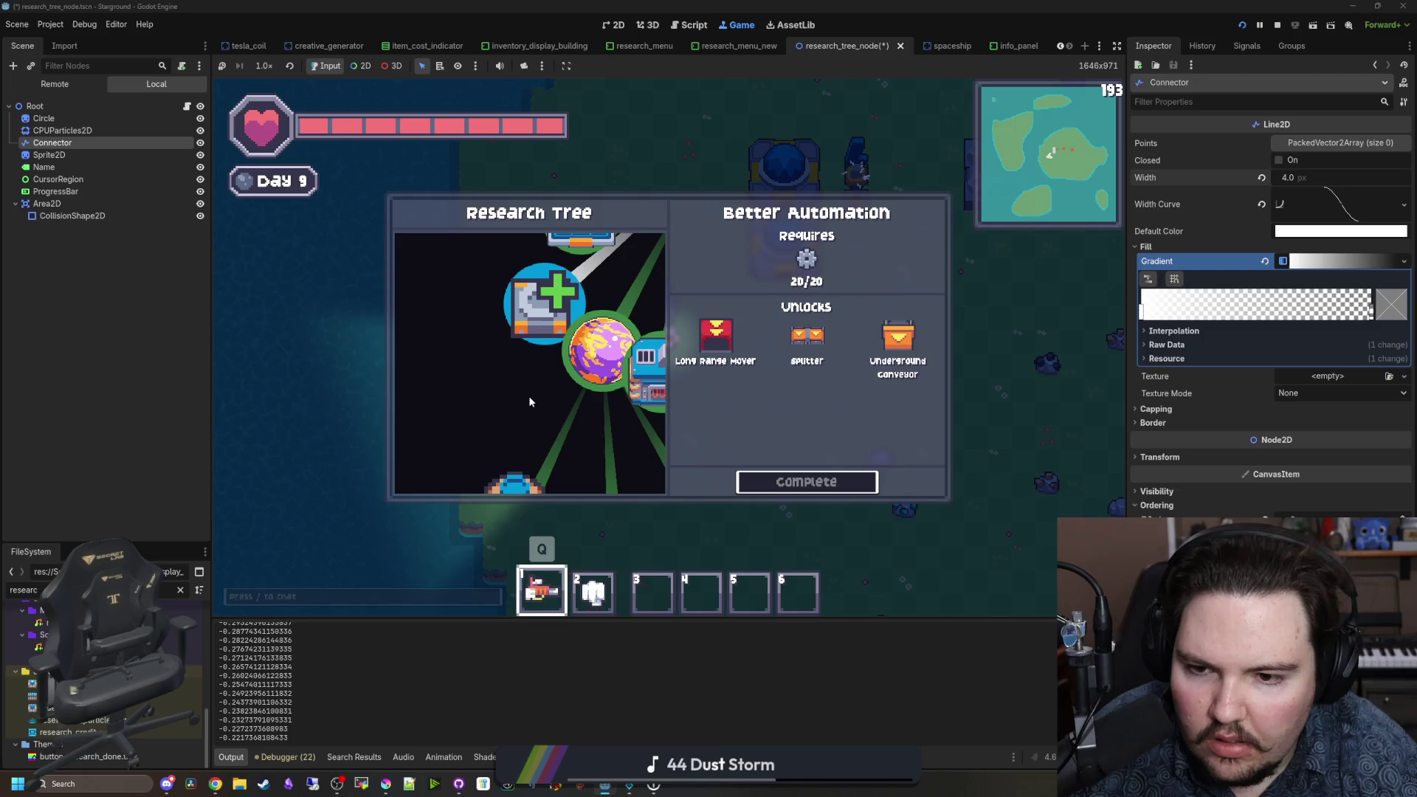
scroll(515, 405, down, 5)
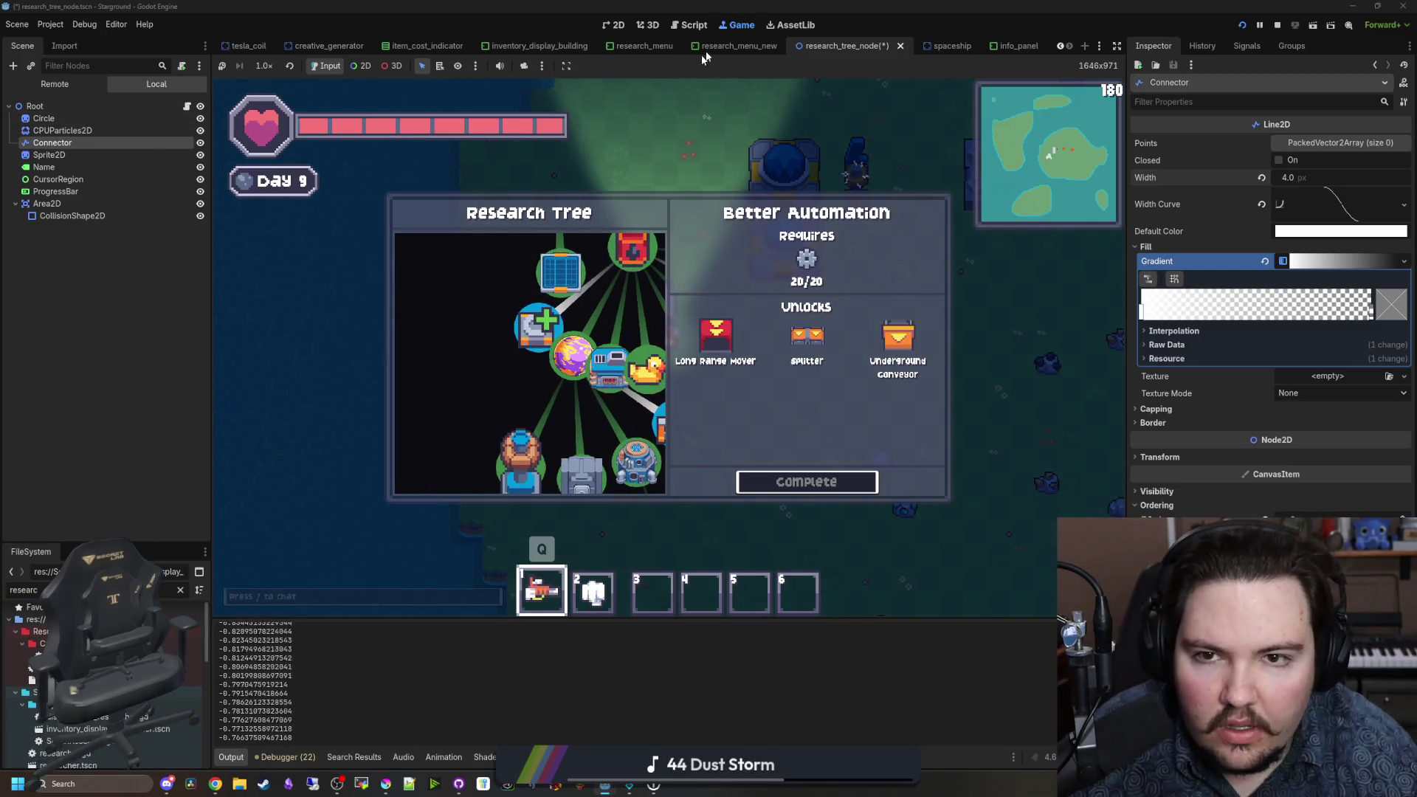
click(738, 46)
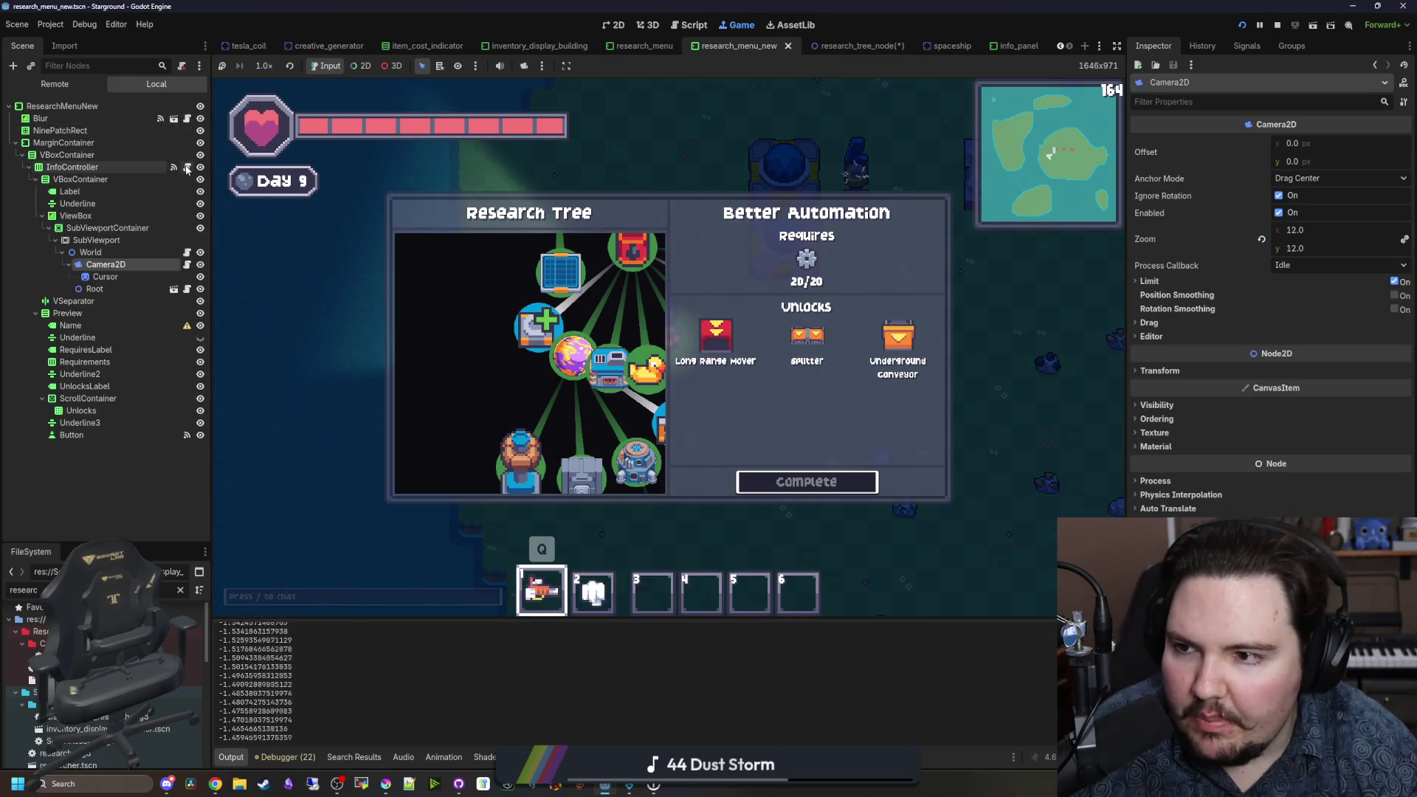
click(186, 253)
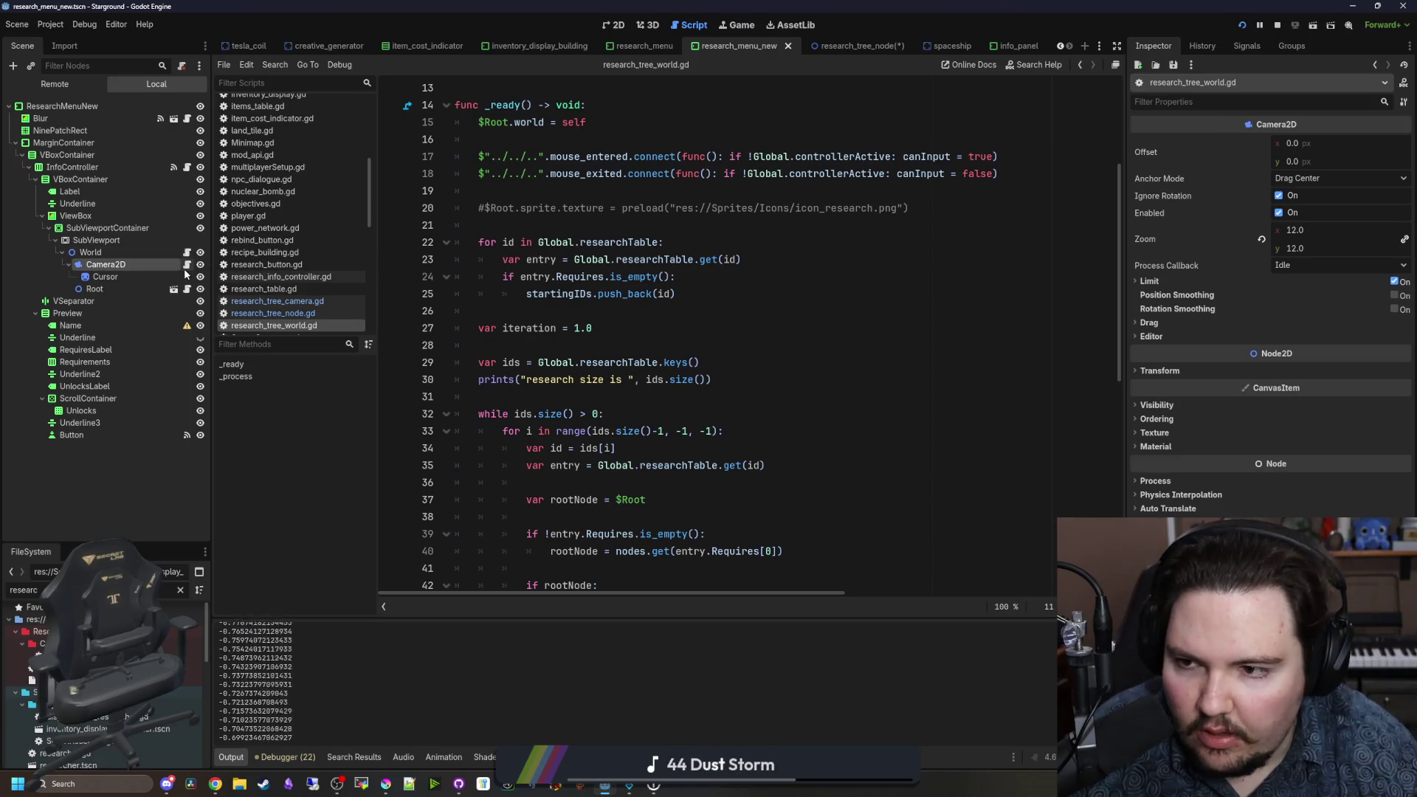
Step: In research_tree_camera.gd, cut the zoom lerp line out from below the zoom clamp
click(187, 264)
click(561, 482)
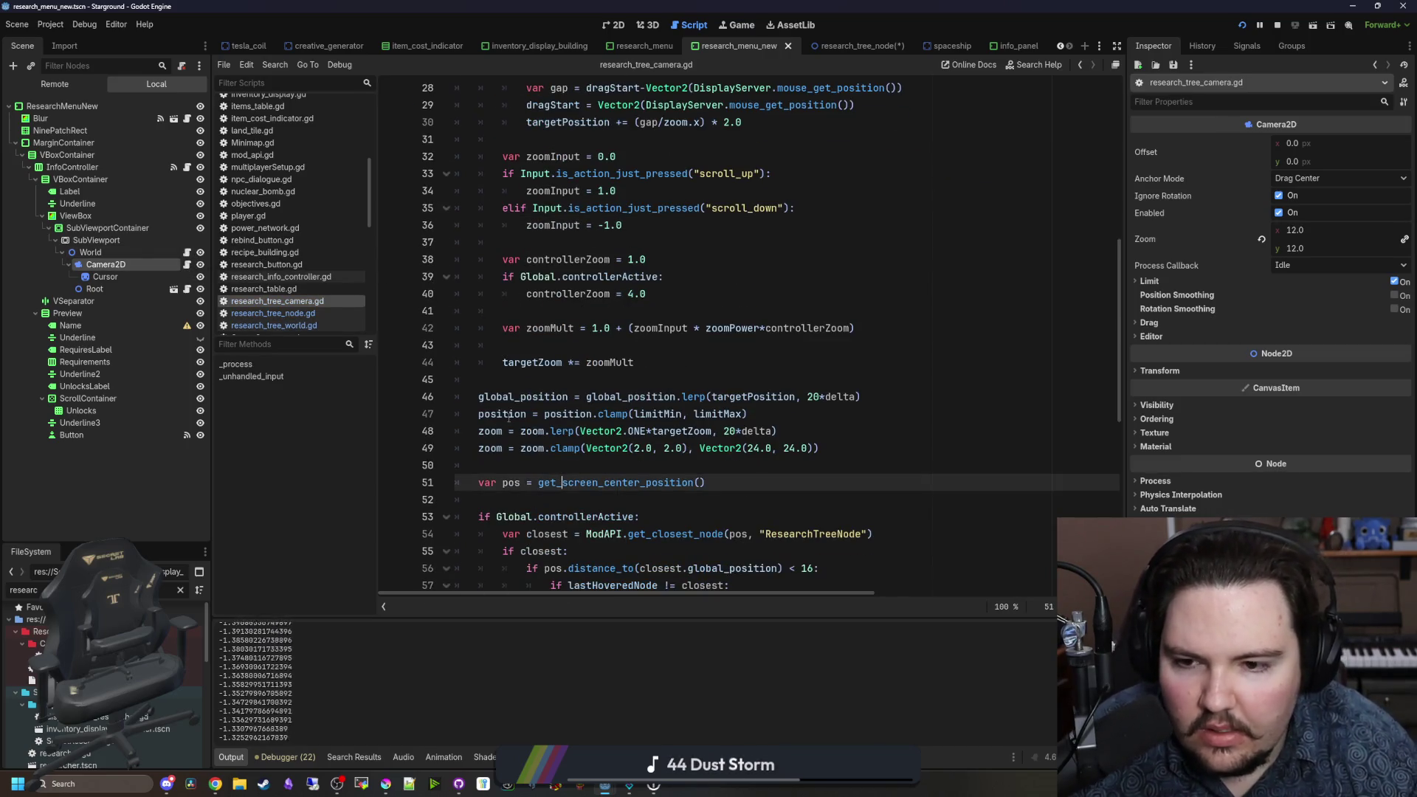
click(548, 461)
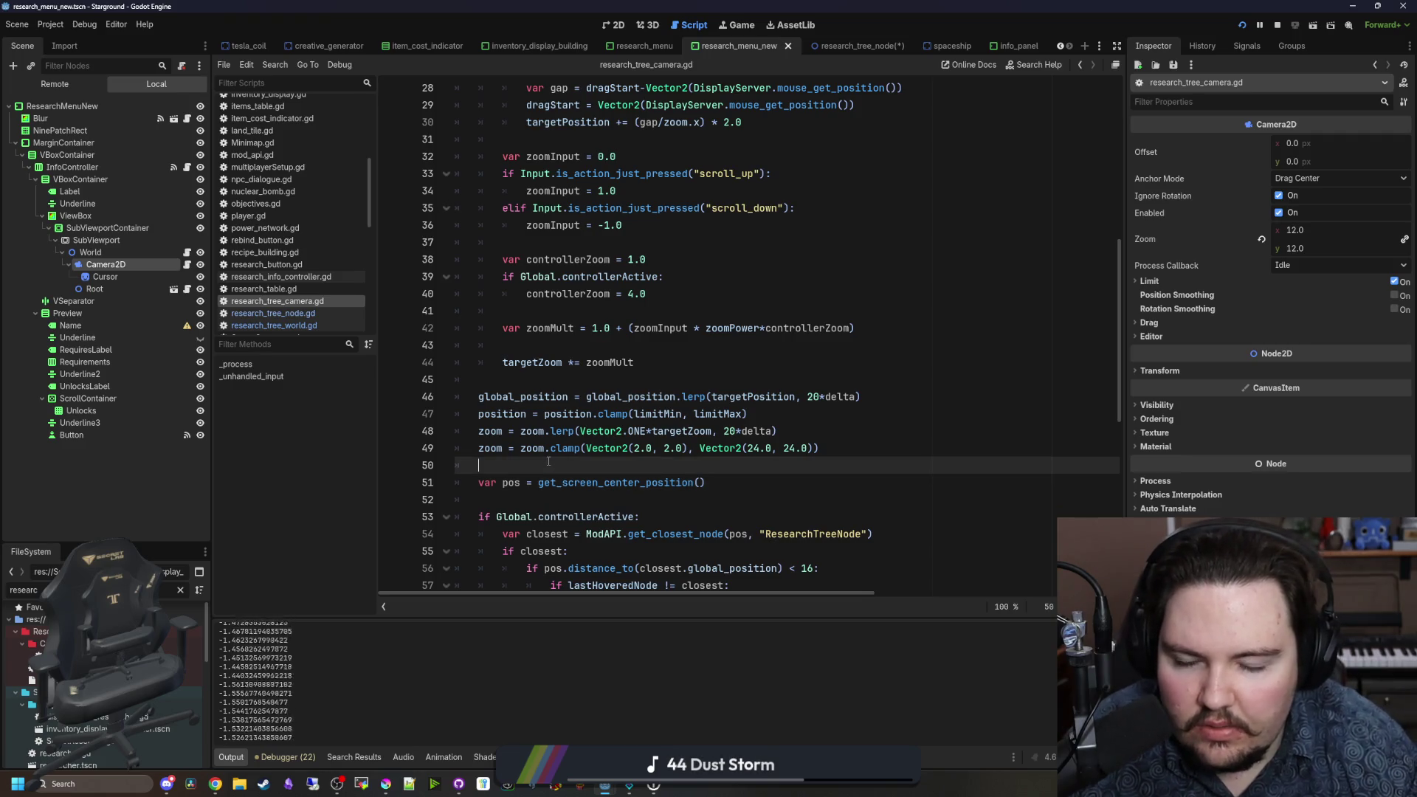
click(812, 434)
key(Return)
double_click(681, 431)
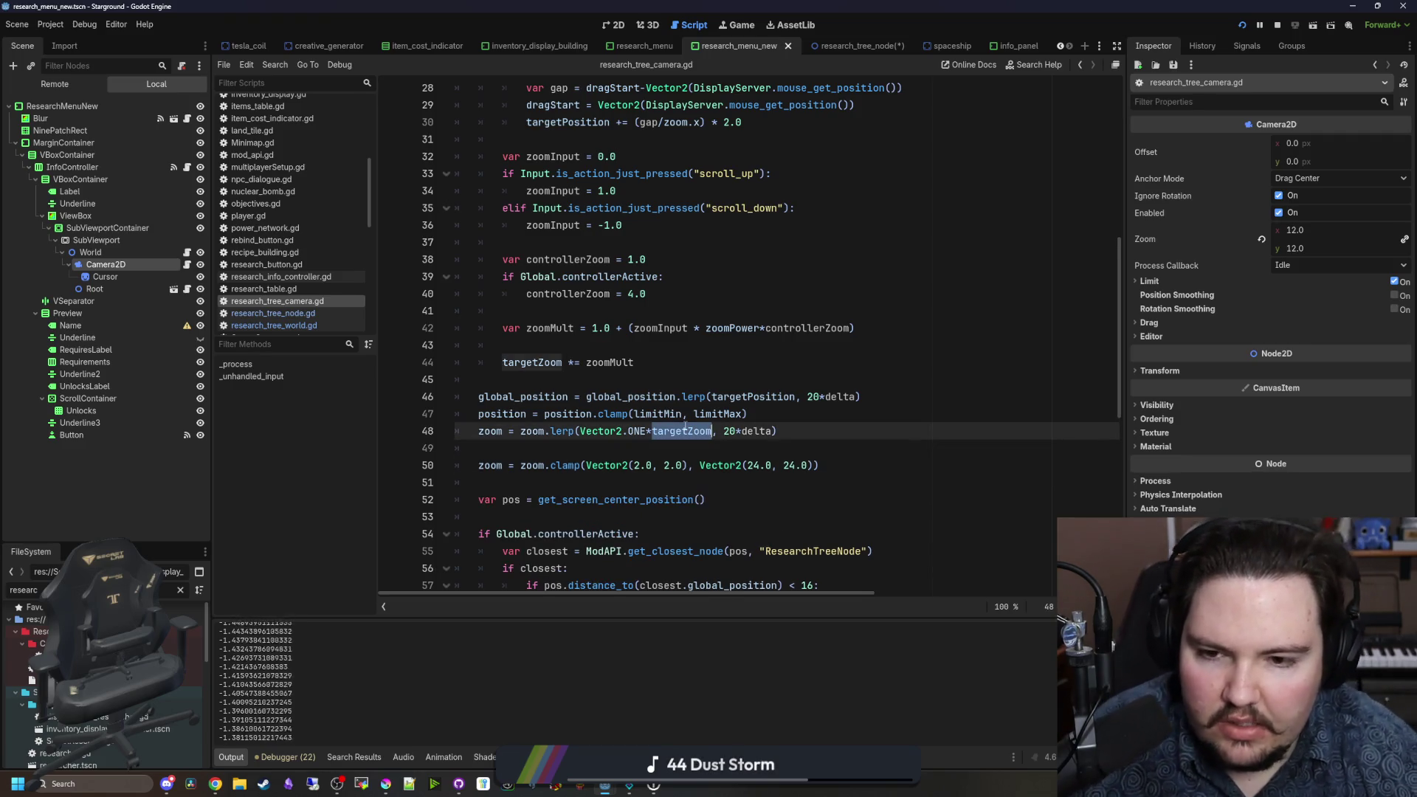
scroll(552, 450, down, 1)
click(836, 422)
drag(782, 379, 544, 379)
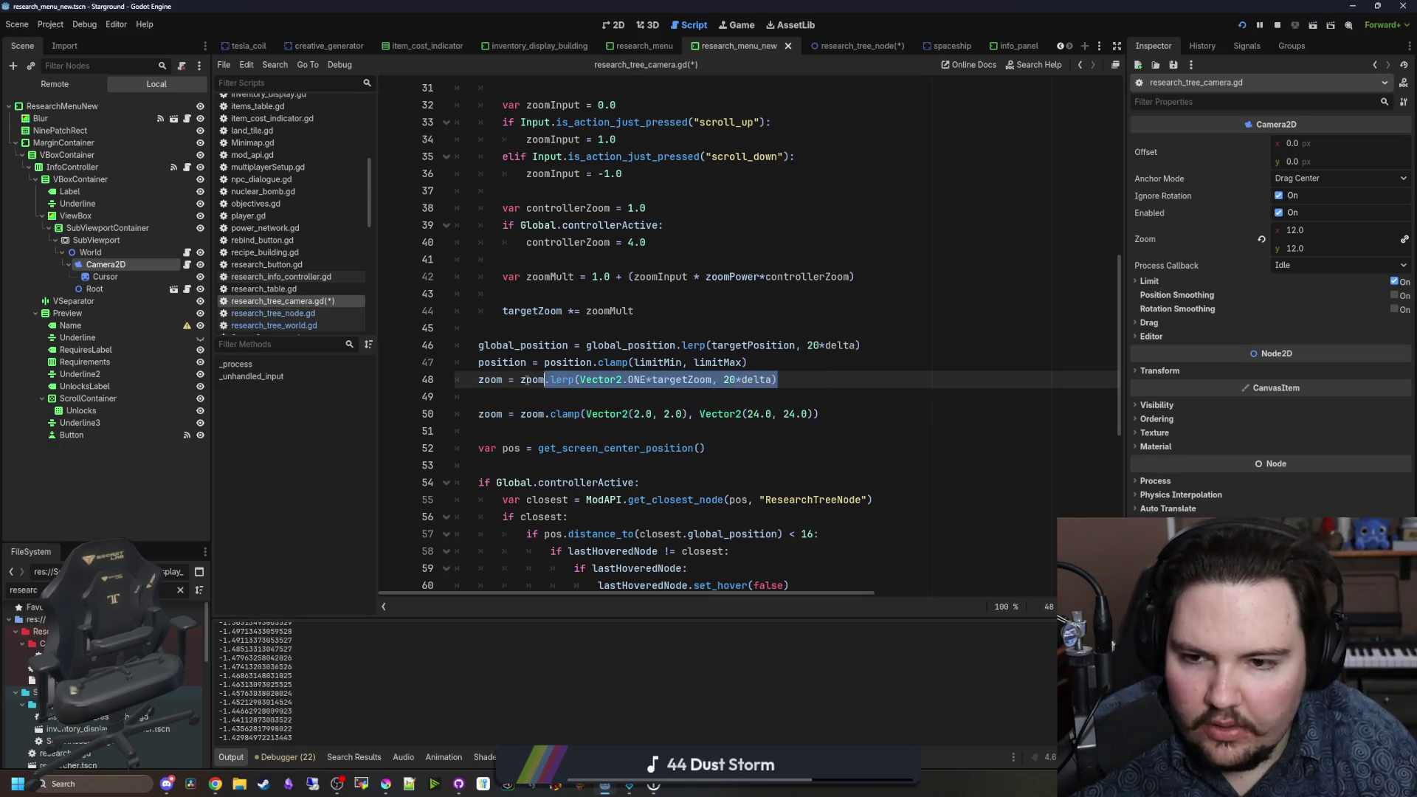
key(BackSpace)
key(Delete)
key(Delete)
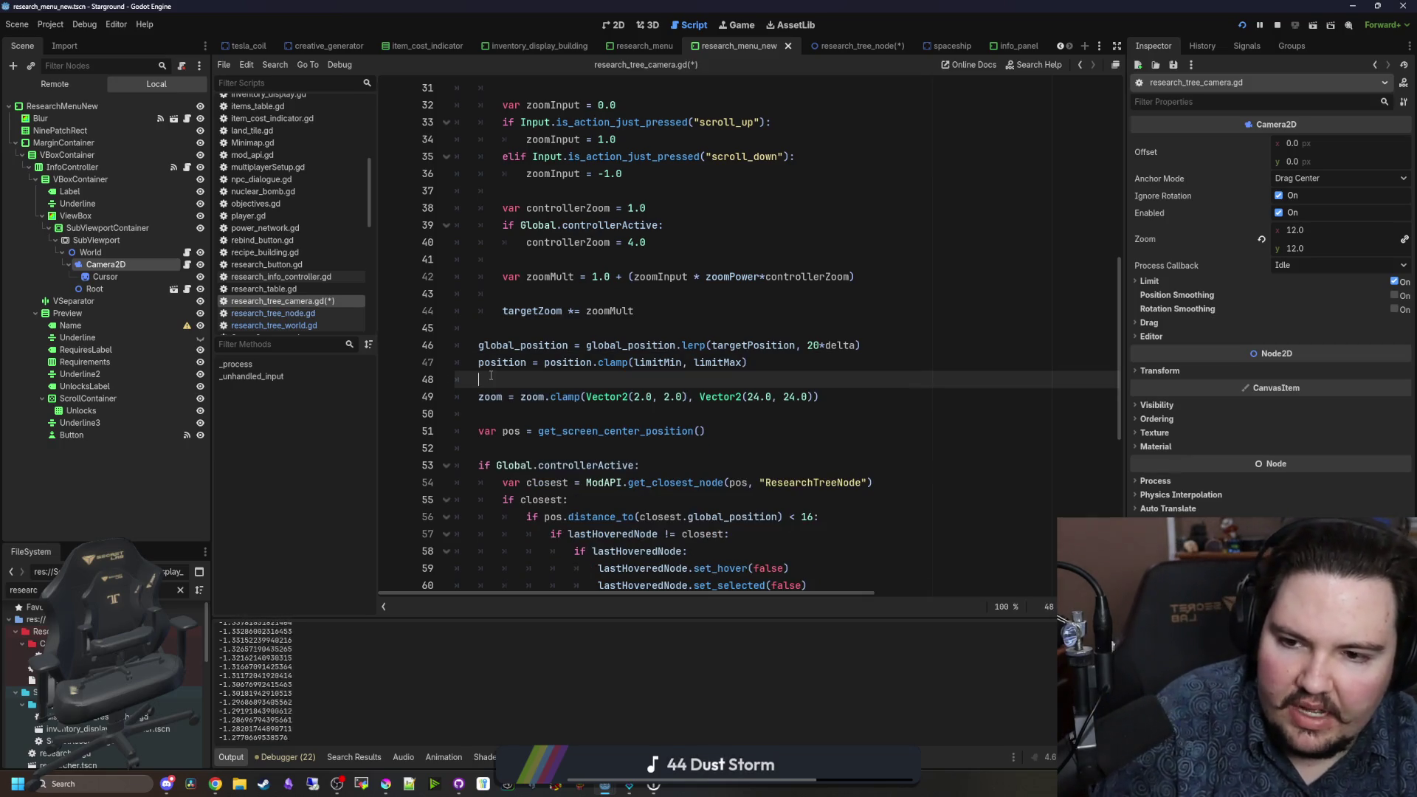
Step: Change the zoom clamp line so it clamps targetZoom instead of zoom
click(504, 402)
key(Return)
key(Return)
key(Up)
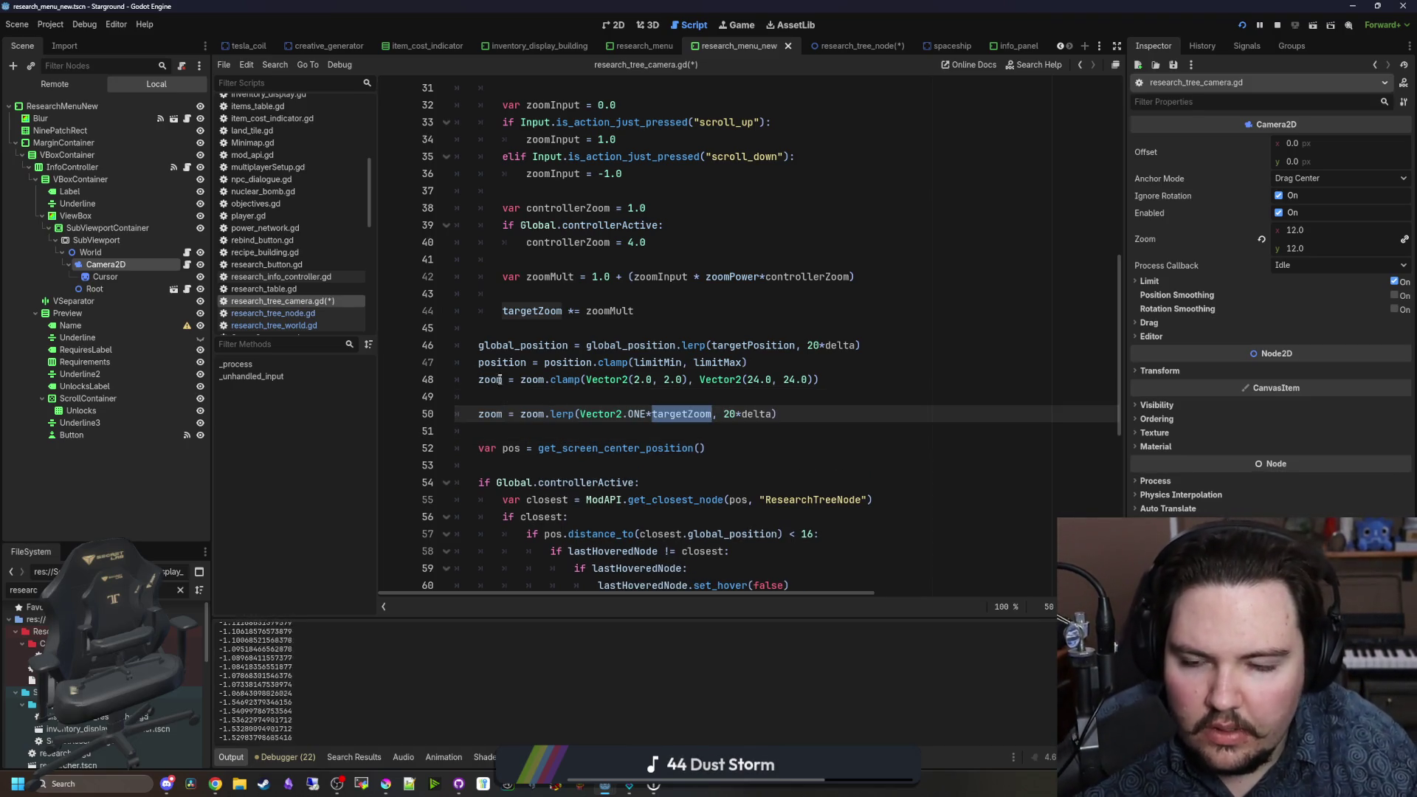
double_click(496, 379)
text(targetZoom)
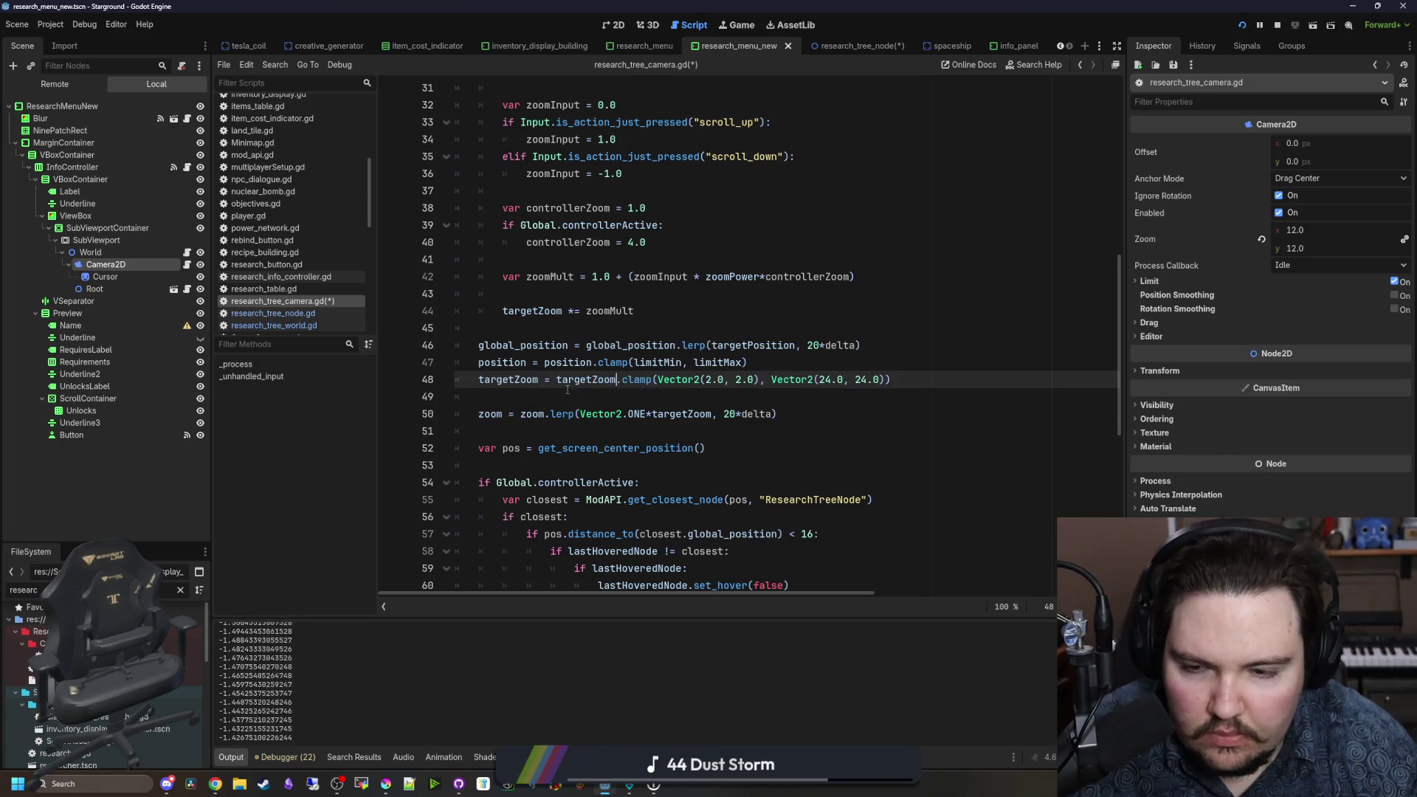
click(568, 391)
Step: Make the position clamp act on targetPosition and move it above the position lerp
click(784, 369)
key(Return)
click(756, 345)
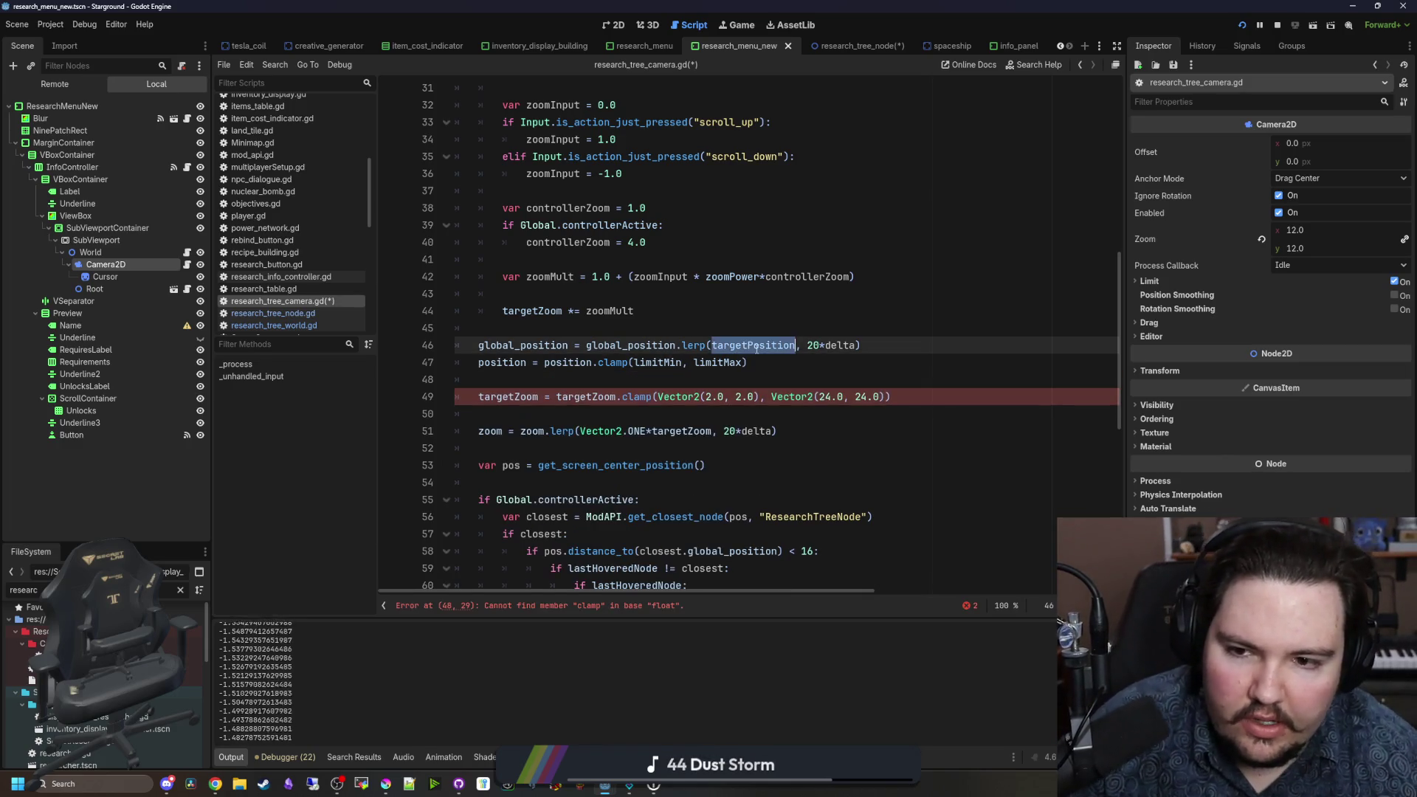
click(522, 363)
text(targetPosition)
drag(849, 367, 478, 362)
key(ctrl+x)
click(499, 327)
key(Return)
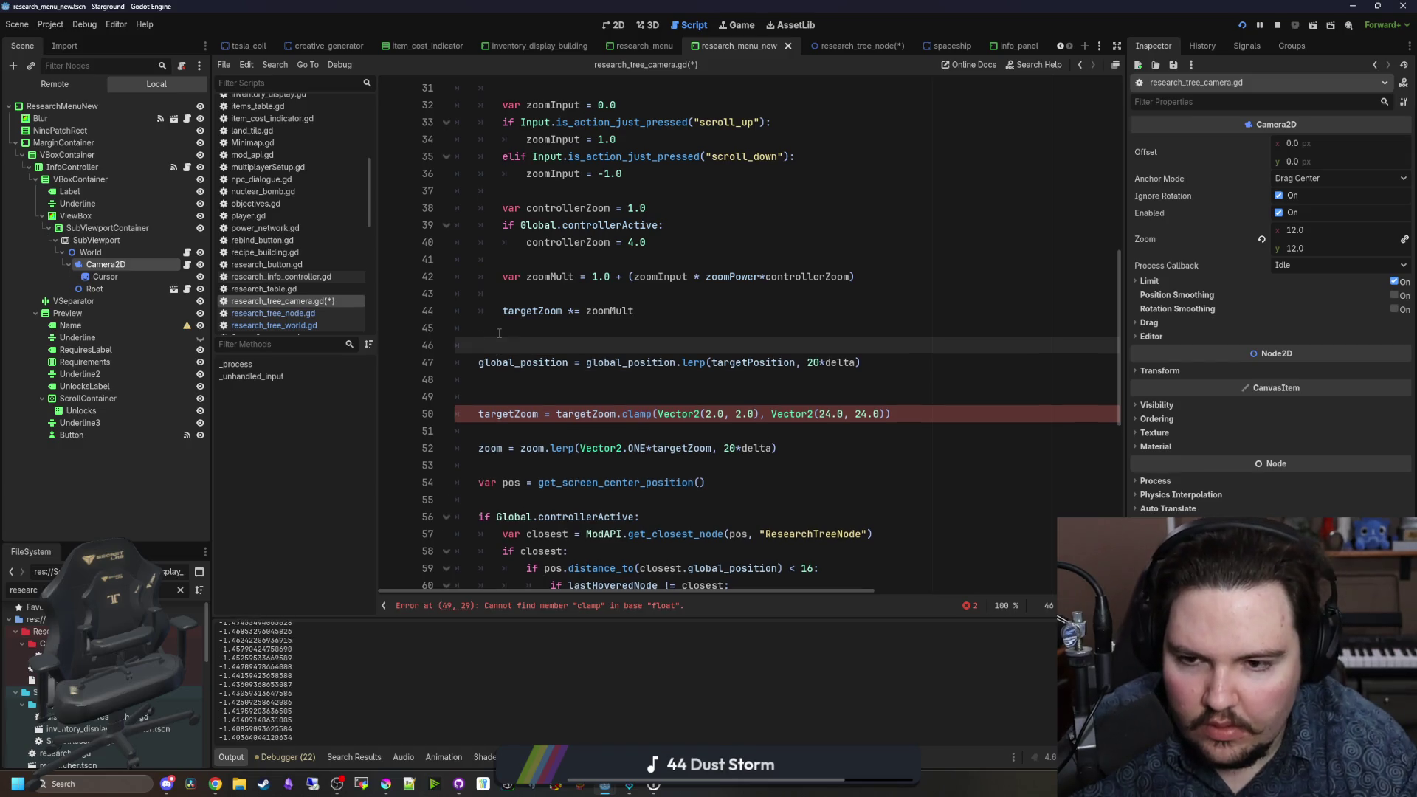
Step: Tidy blank lines, set the clamp to clampf(targetZoom, 2.0, 24.0), and save
click(509, 431)
key(BackSpace)
click(521, 395)
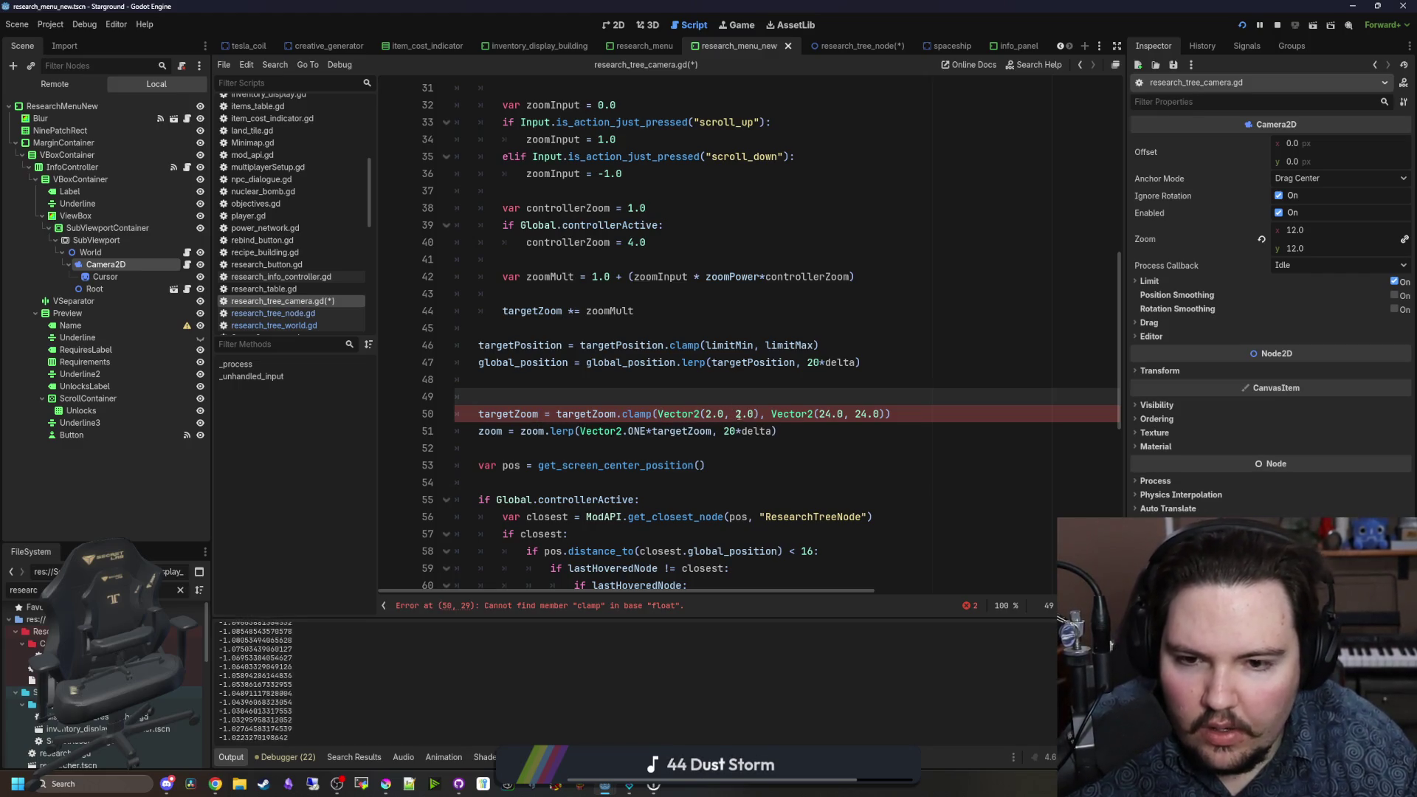
drag(753, 414, 730, 414)
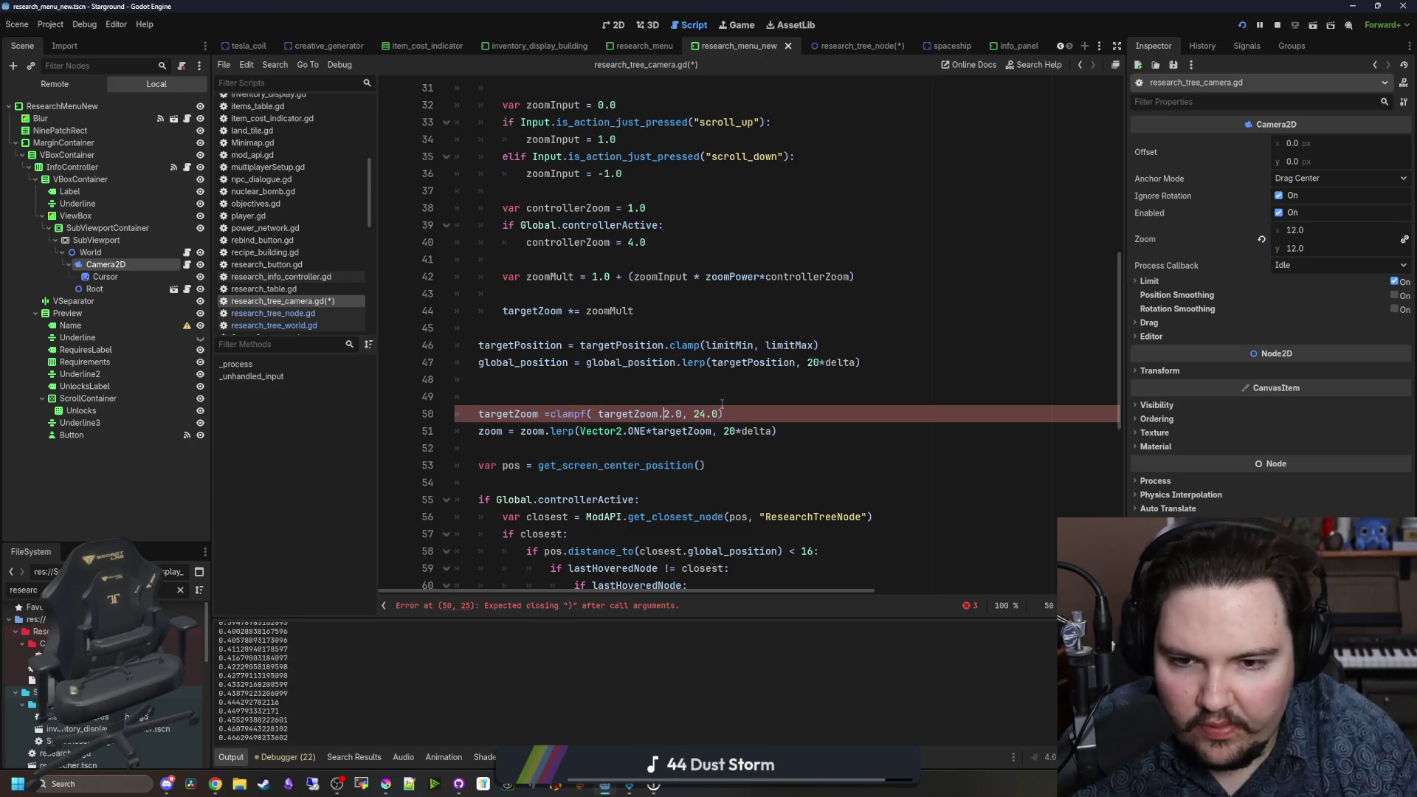
text(,)
click(598, 414)
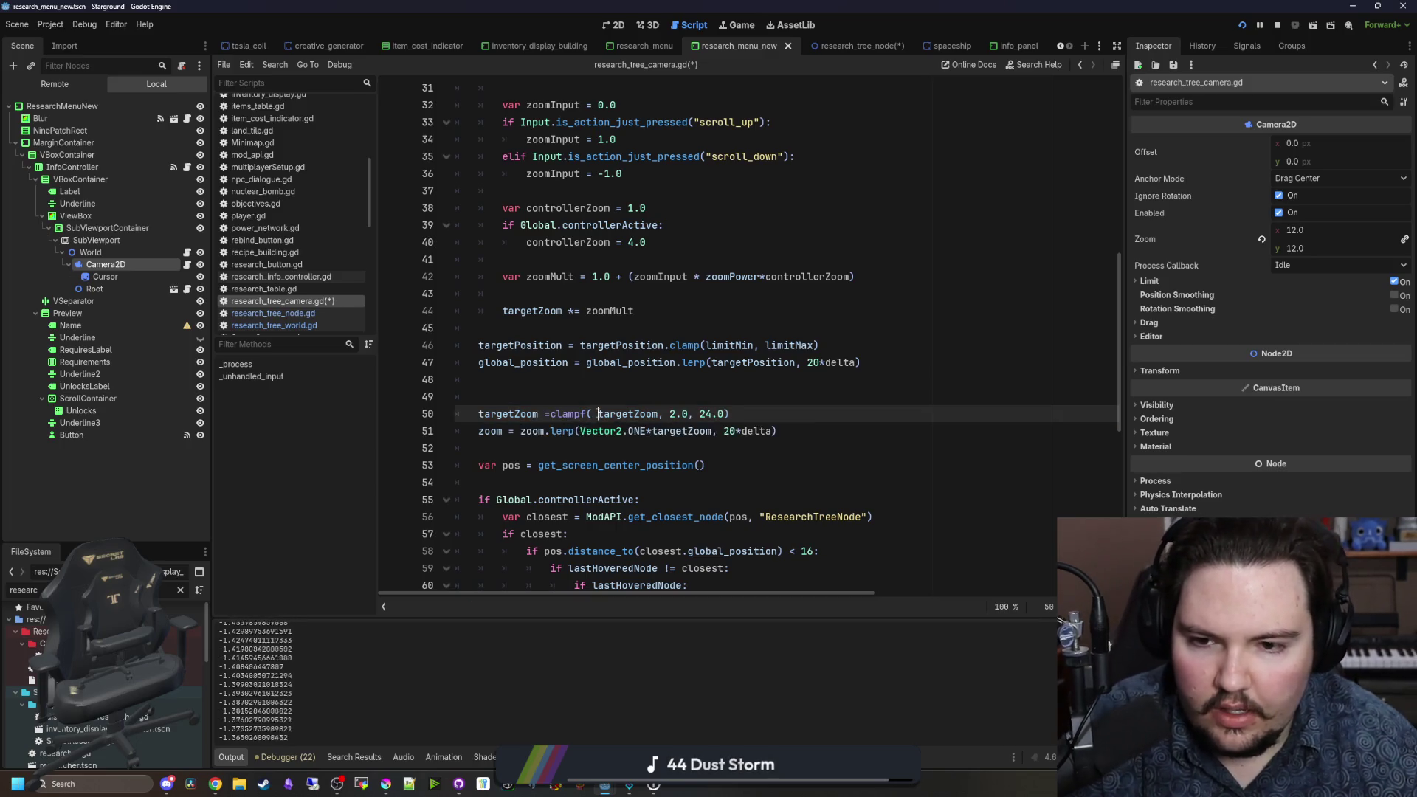
click(563, 403)
key(ctrl+s)
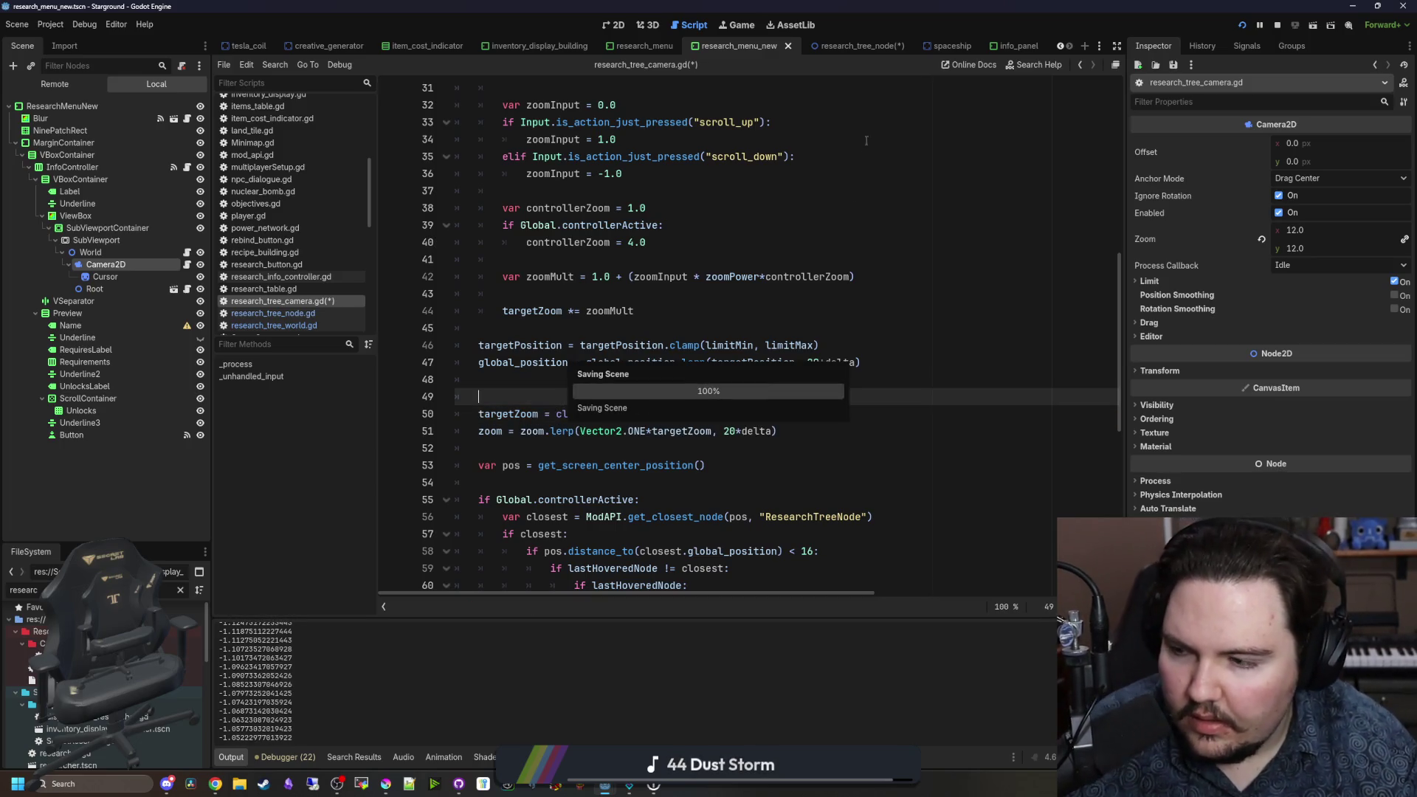
key(ctrl+s)
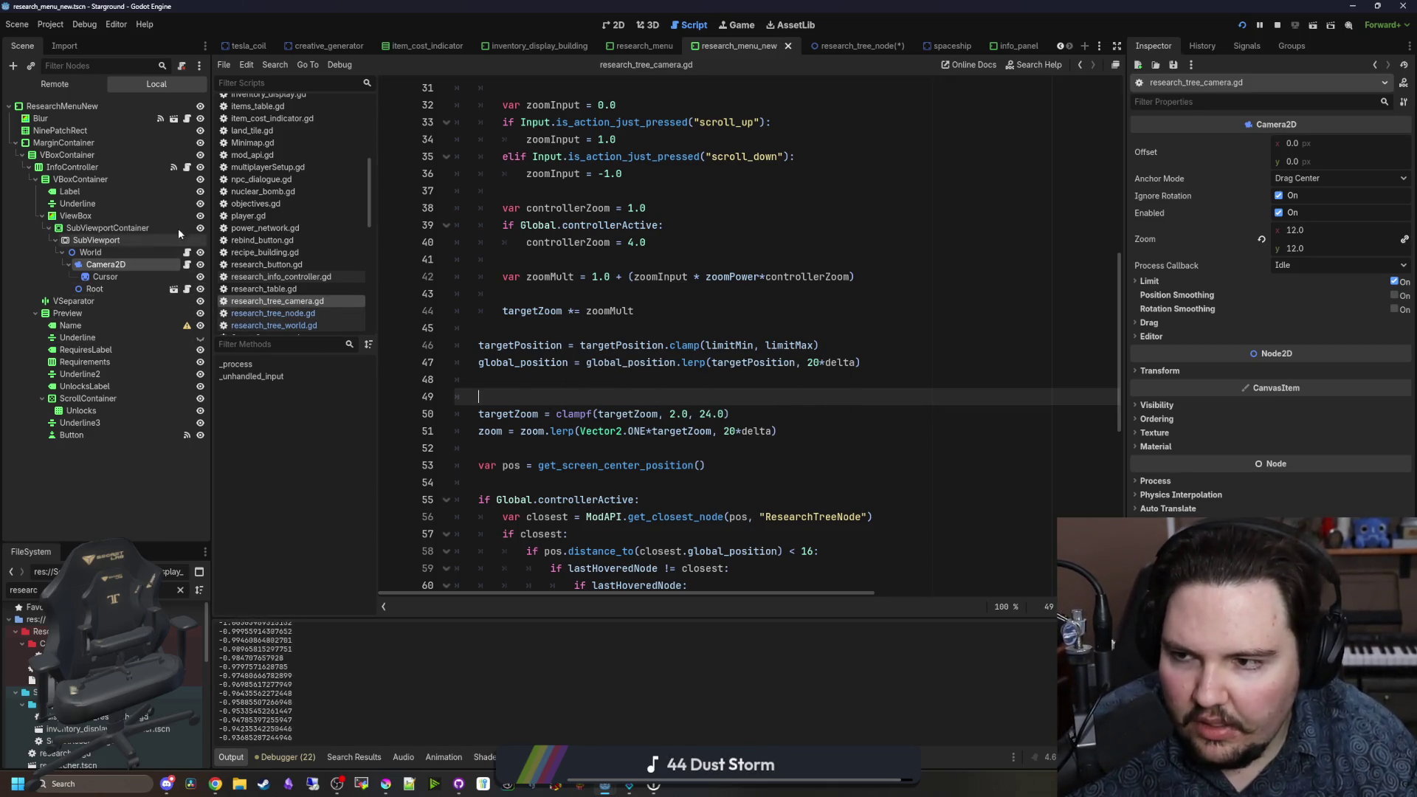
Step: Comment out print(time) in research_info_controller.gd, save, and return to the running game
click(186, 170)
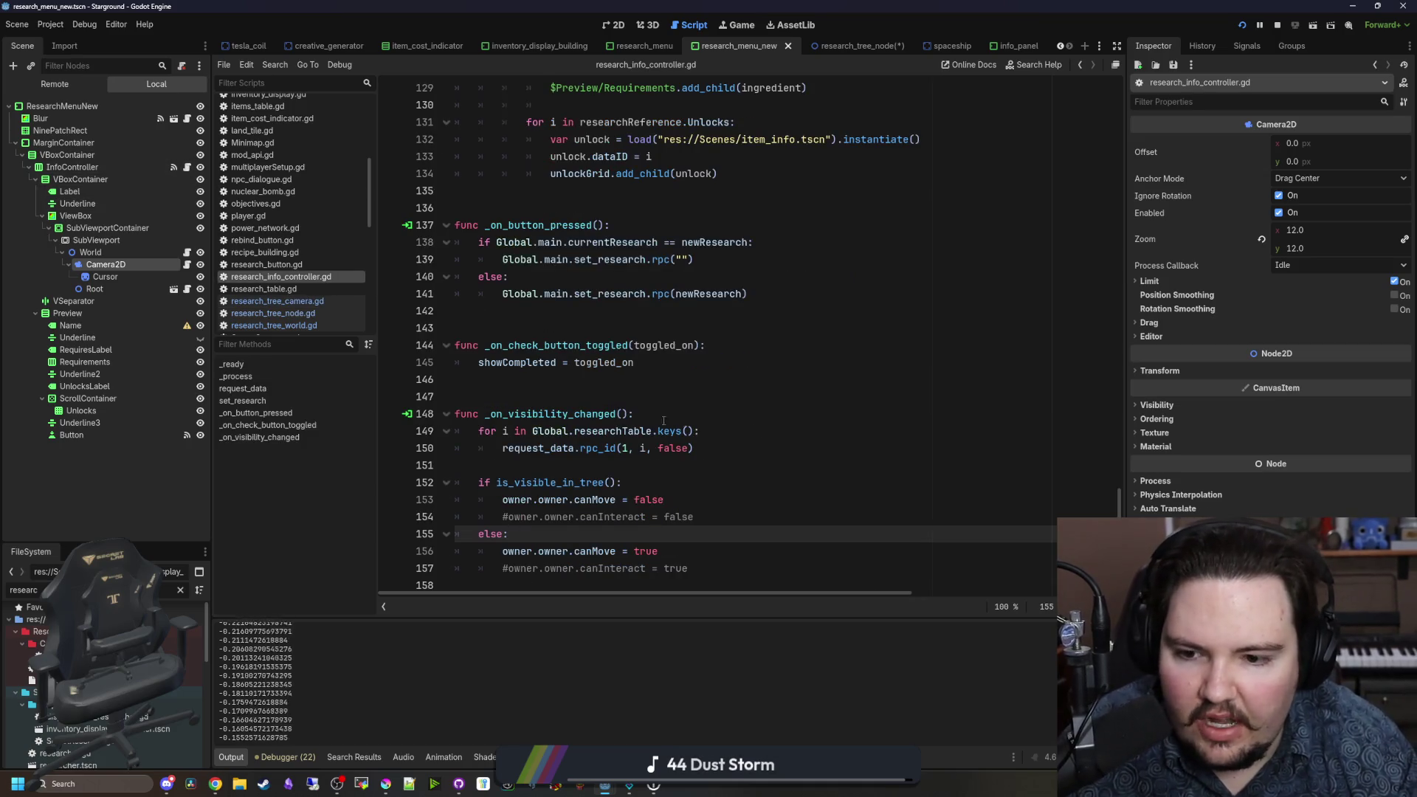
scroll(611, 448, up, 10)
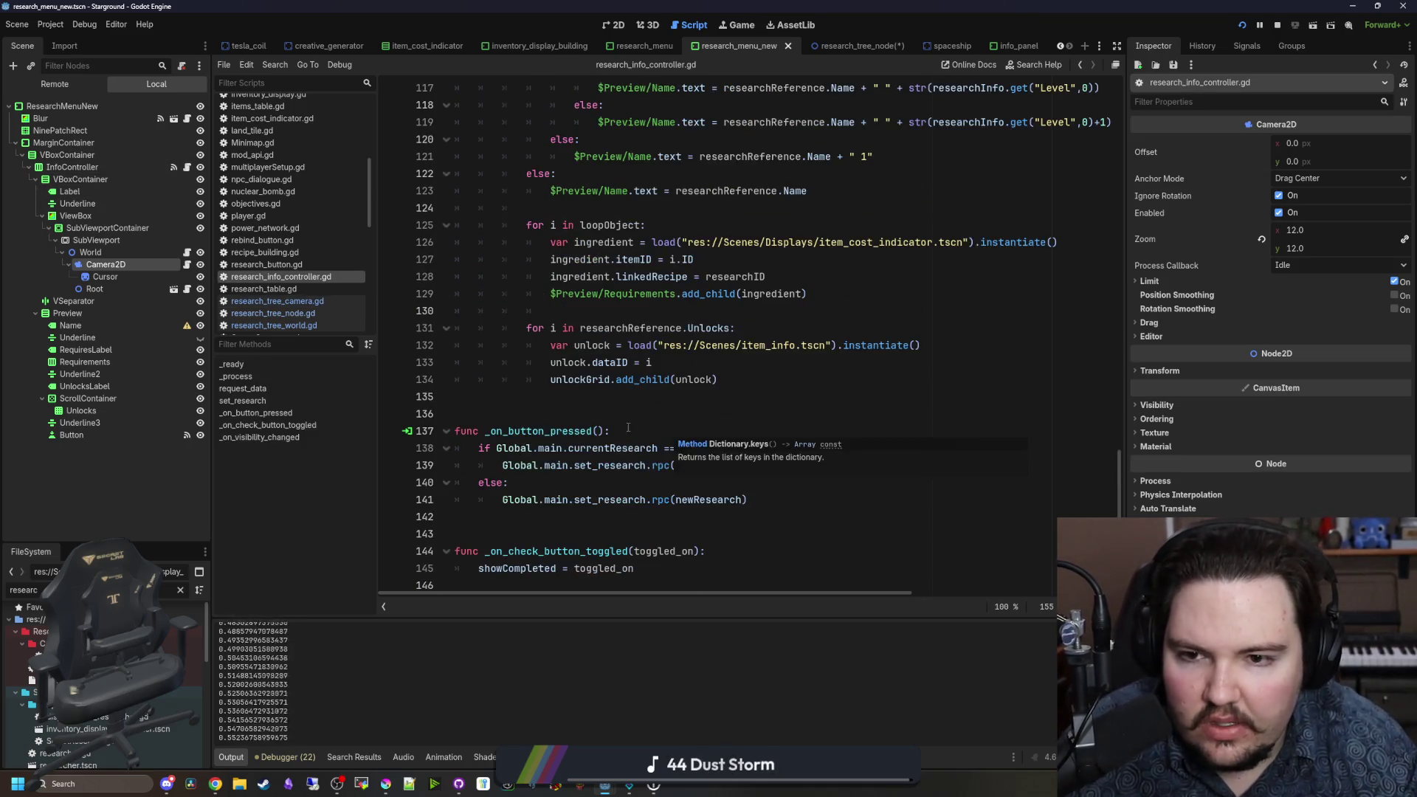
scroll(626, 428, up, 8)
scroll(589, 387, up, 4)
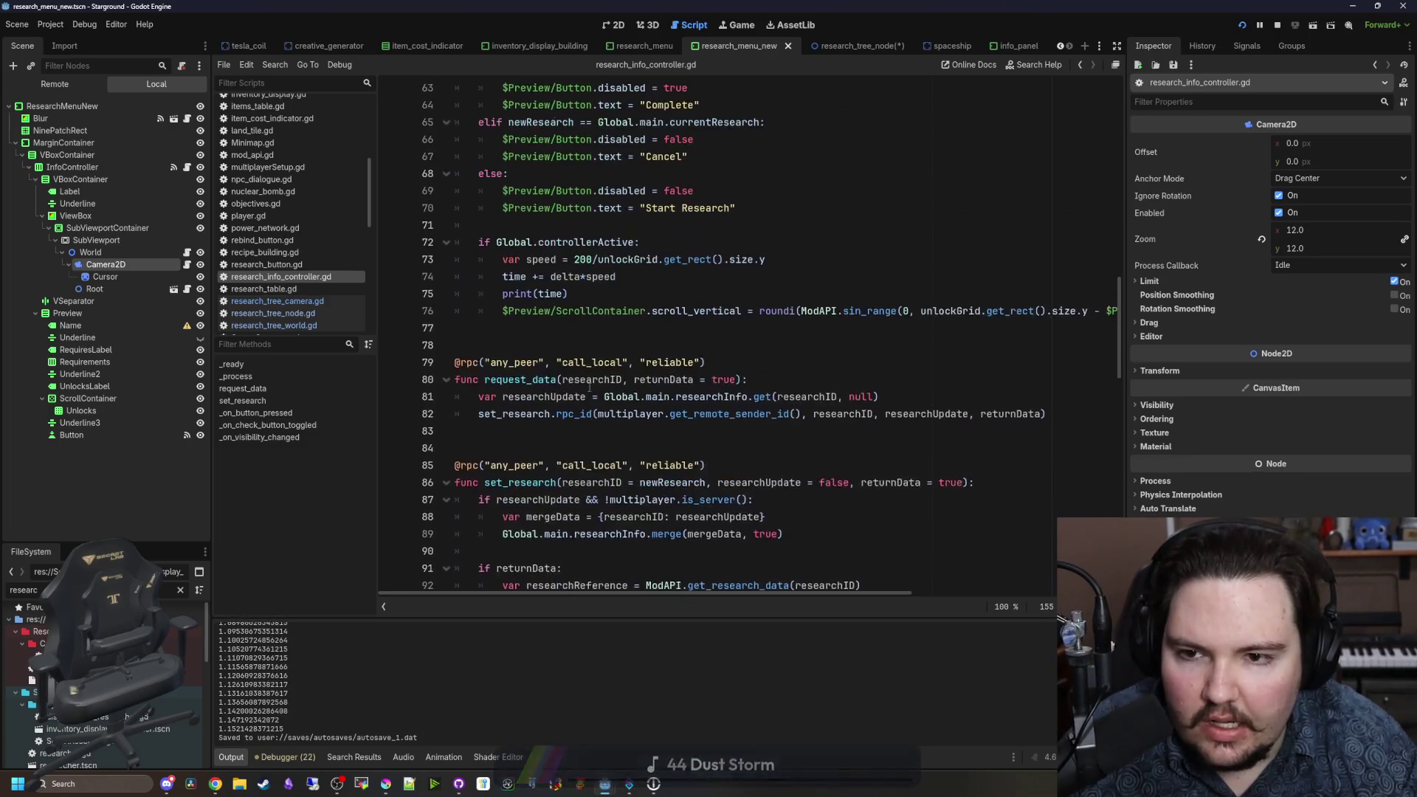
click(605, 294)
key(ctrl+k)
key(ctrl+s)
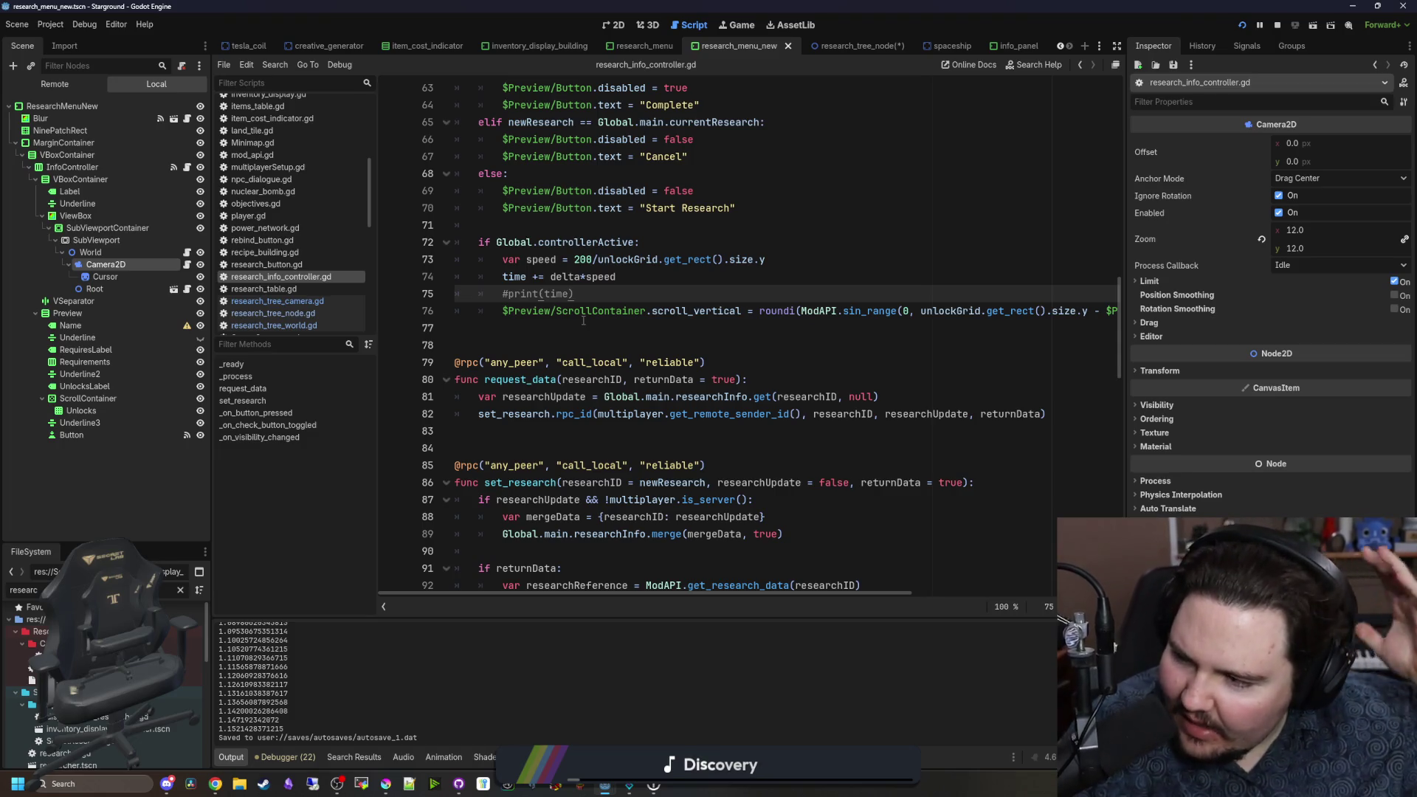
click(583, 325)
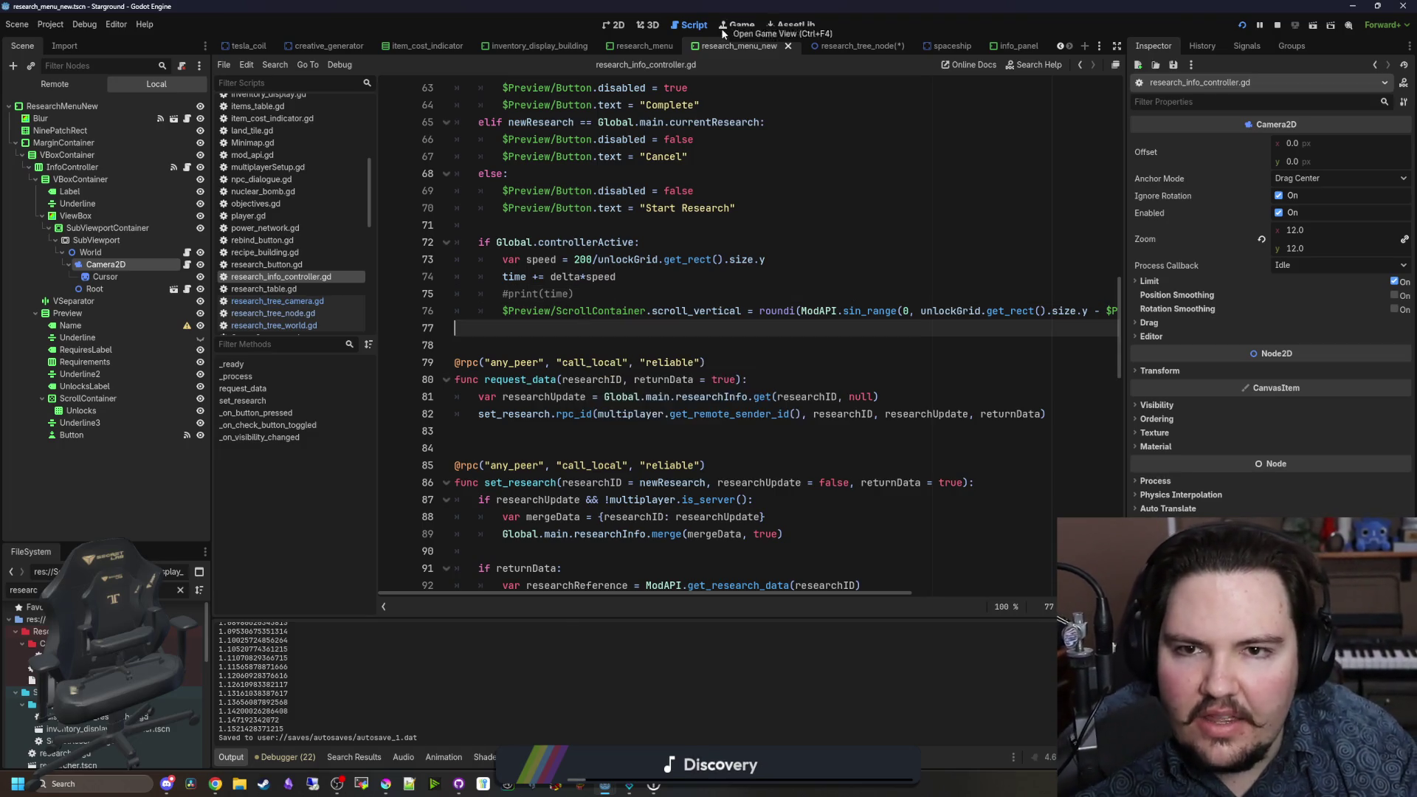
click(722, 26)
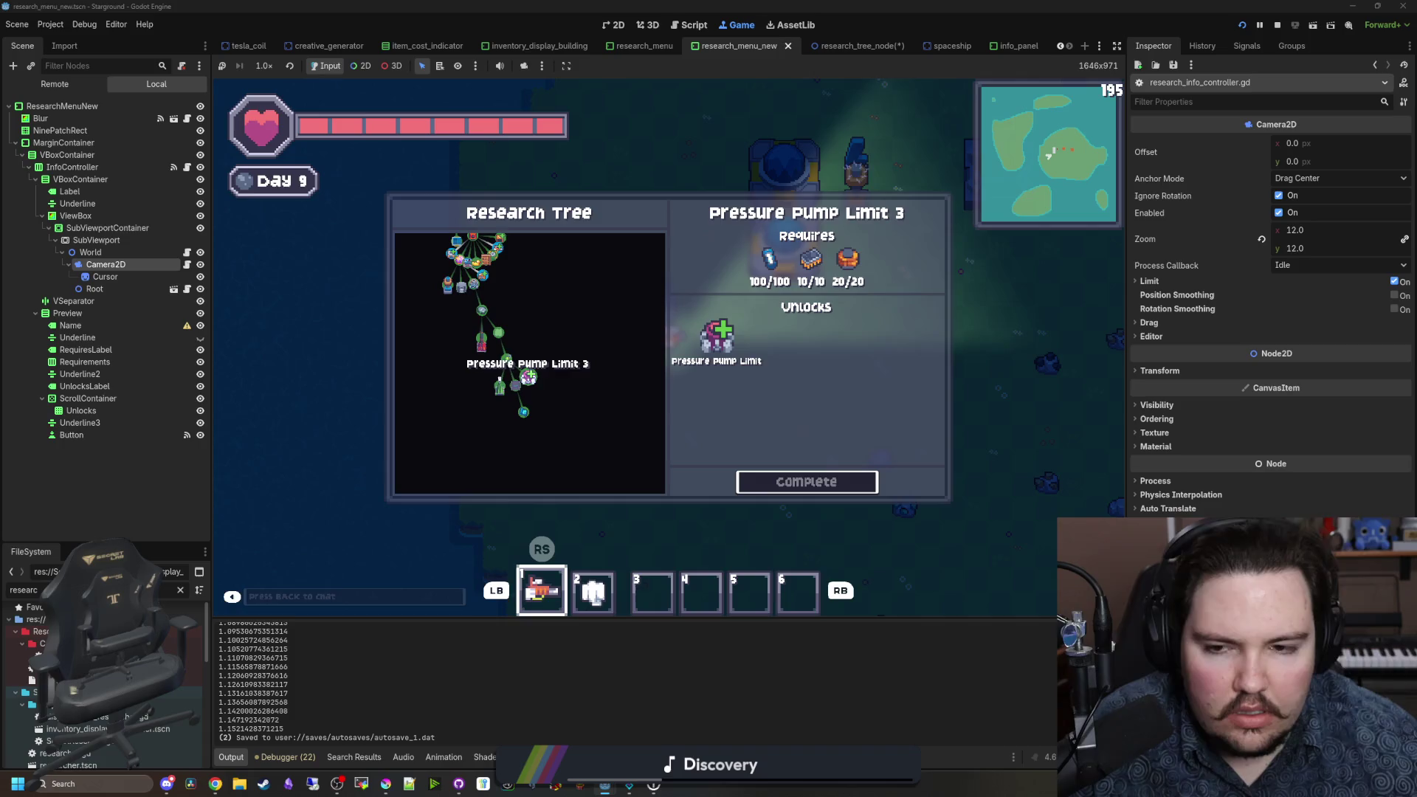
Step: Zoom the research tree in and out repeatedly, then select the Advanced Renewables node
scroll(562, 396, up, 3)
scroll(563, 397, down, 3)
scroll(561, 395, up, 3)
scroll(561, 395, down, 3)
scroll(546, 398, up, 4)
scroll(543, 400, down, 5)
scroll(496, 415, up, 3)
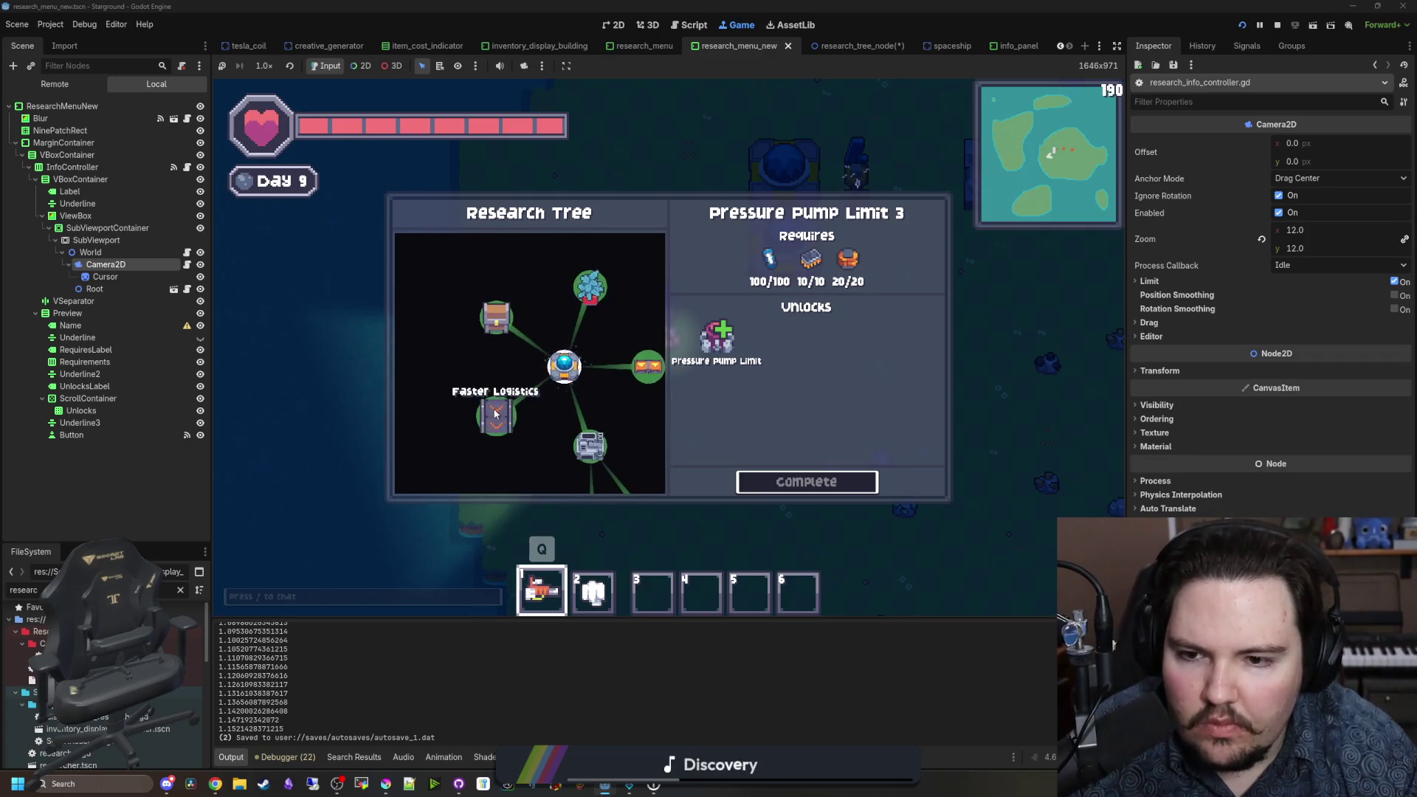
scroll(496, 415, down, 3)
scroll(494, 399, up, 3)
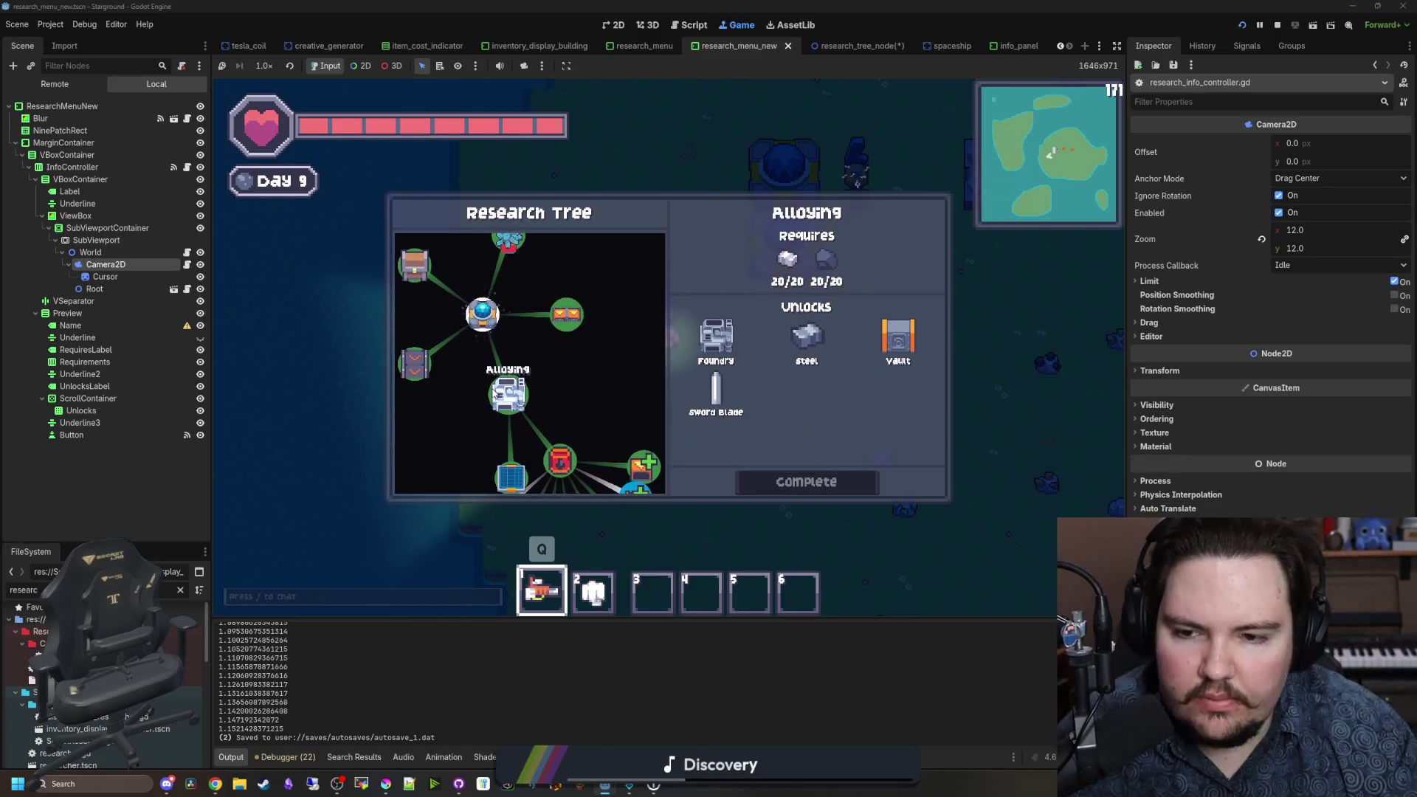
scroll(501, 392, down, 3)
scroll(514, 391, up, 2)
scroll(515, 391, down, 3)
scroll(538, 372, up, 3)
scroll(538, 373, down, 3)
scroll(553, 378, up, 3)
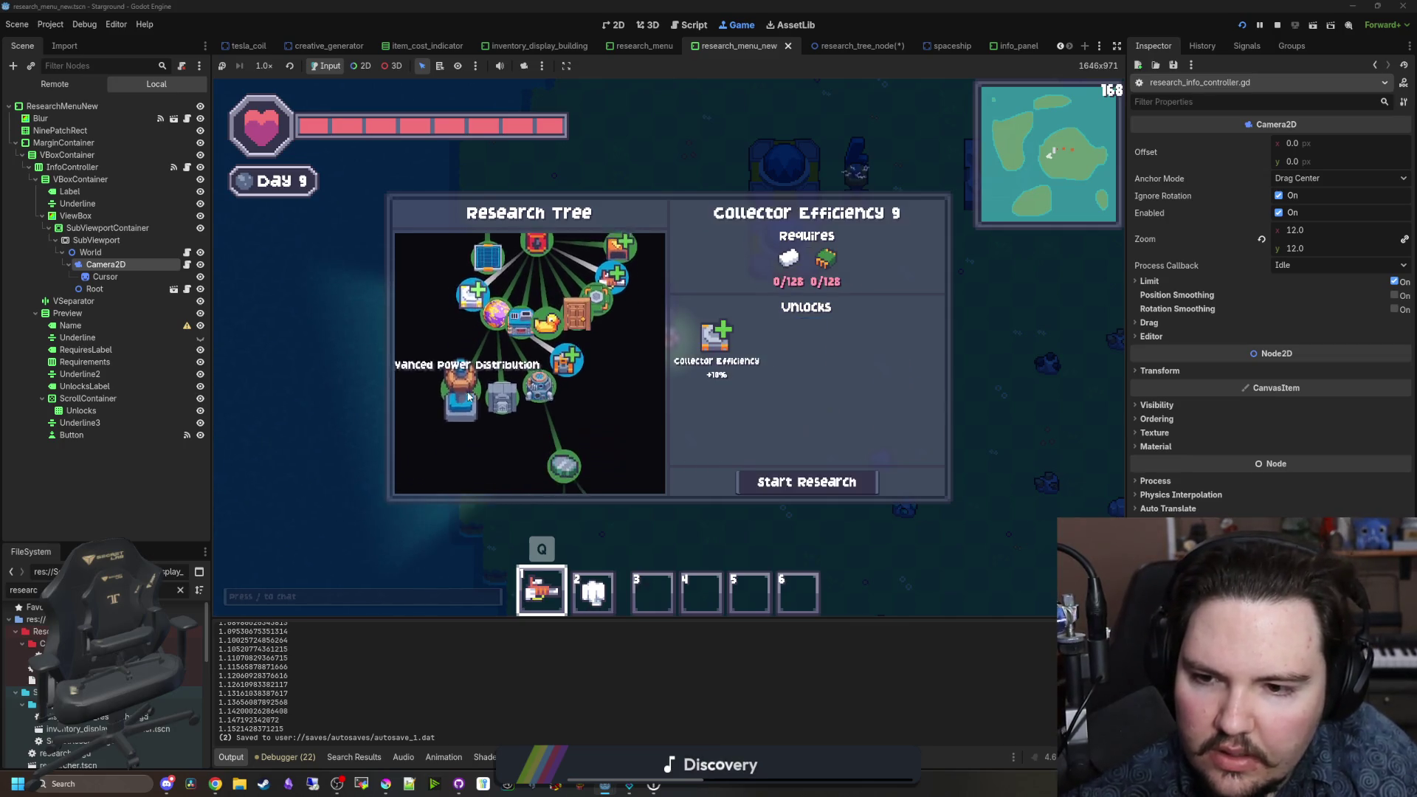
scroll(555, 379, down, 3)
scroll(557, 391, up, 3)
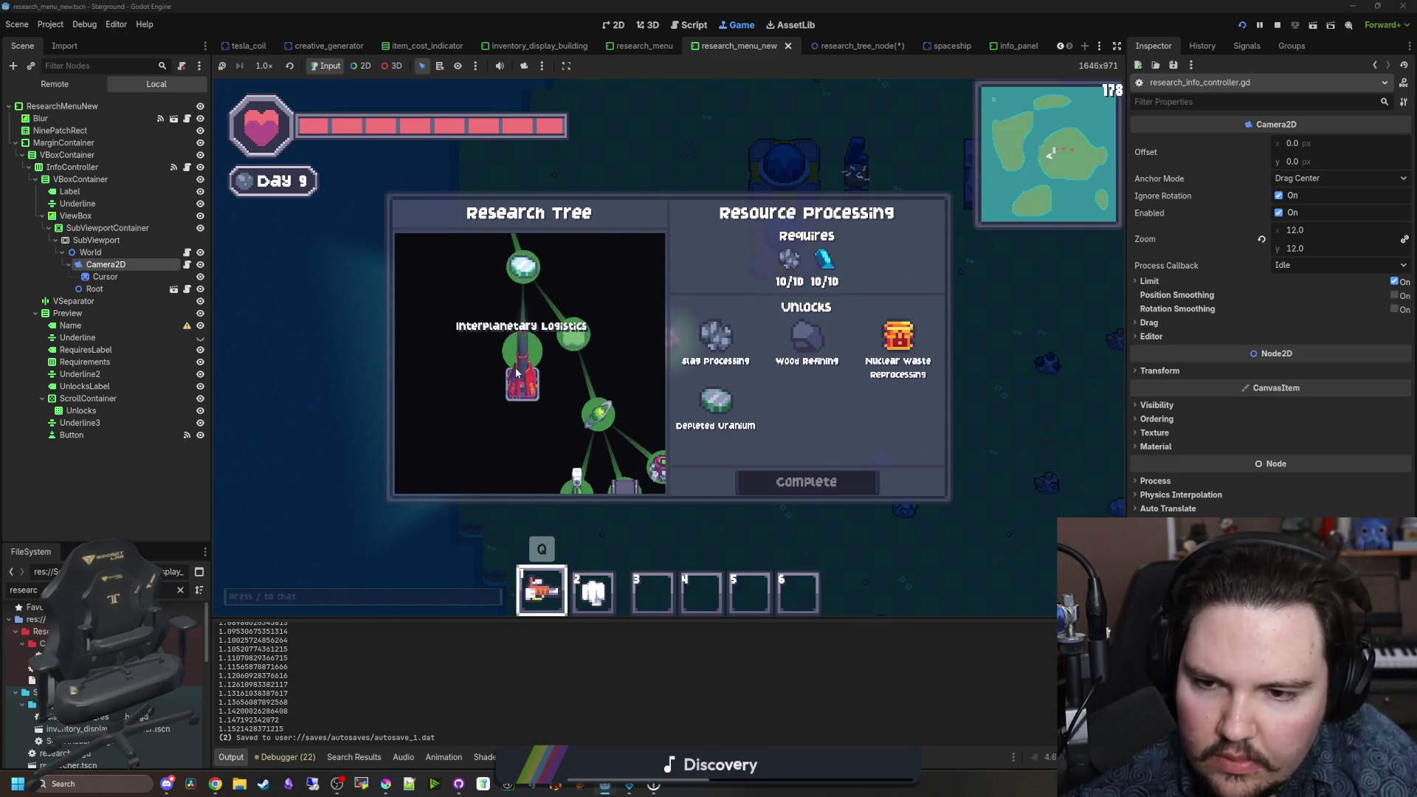
click(516, 413)
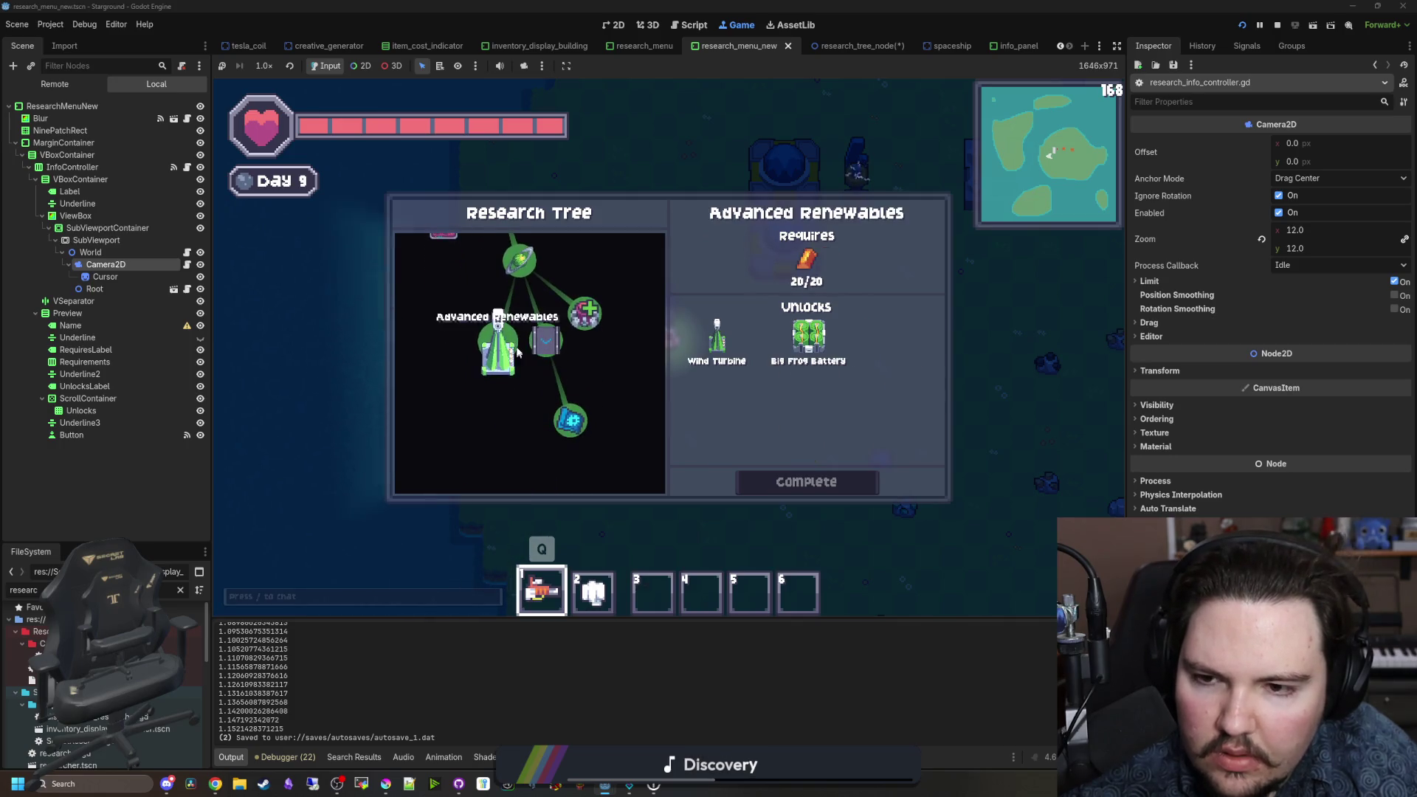
Step: Zoom around the tree again and select the Tyria node
scroll(517, 350, up, 3)
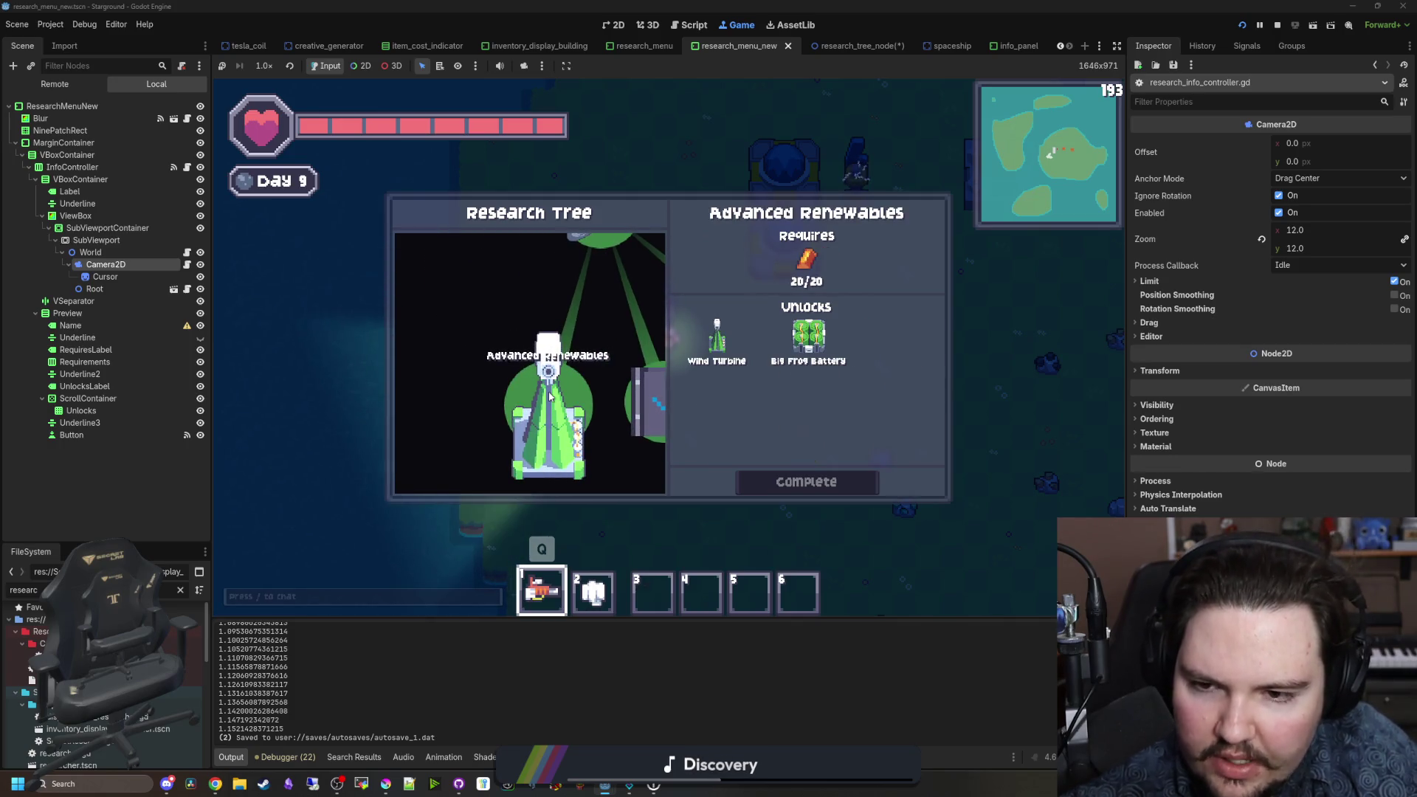
scroll(549, 397, down, 2)
scroll(549, 395, up, 2)
scroll(549, 392, down, 1)
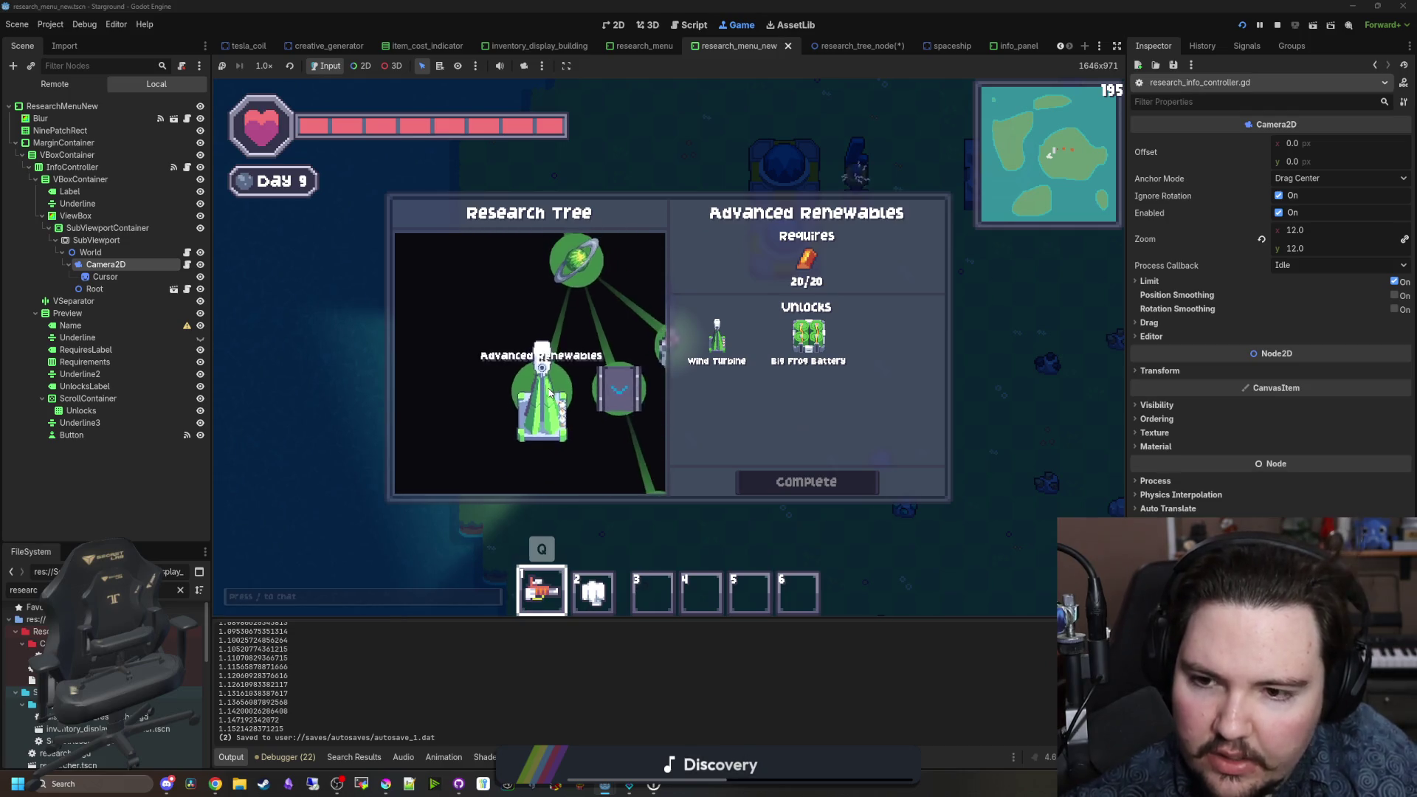
scroll(549, 395, up, 1)
scroll(544, 399, down, 3)
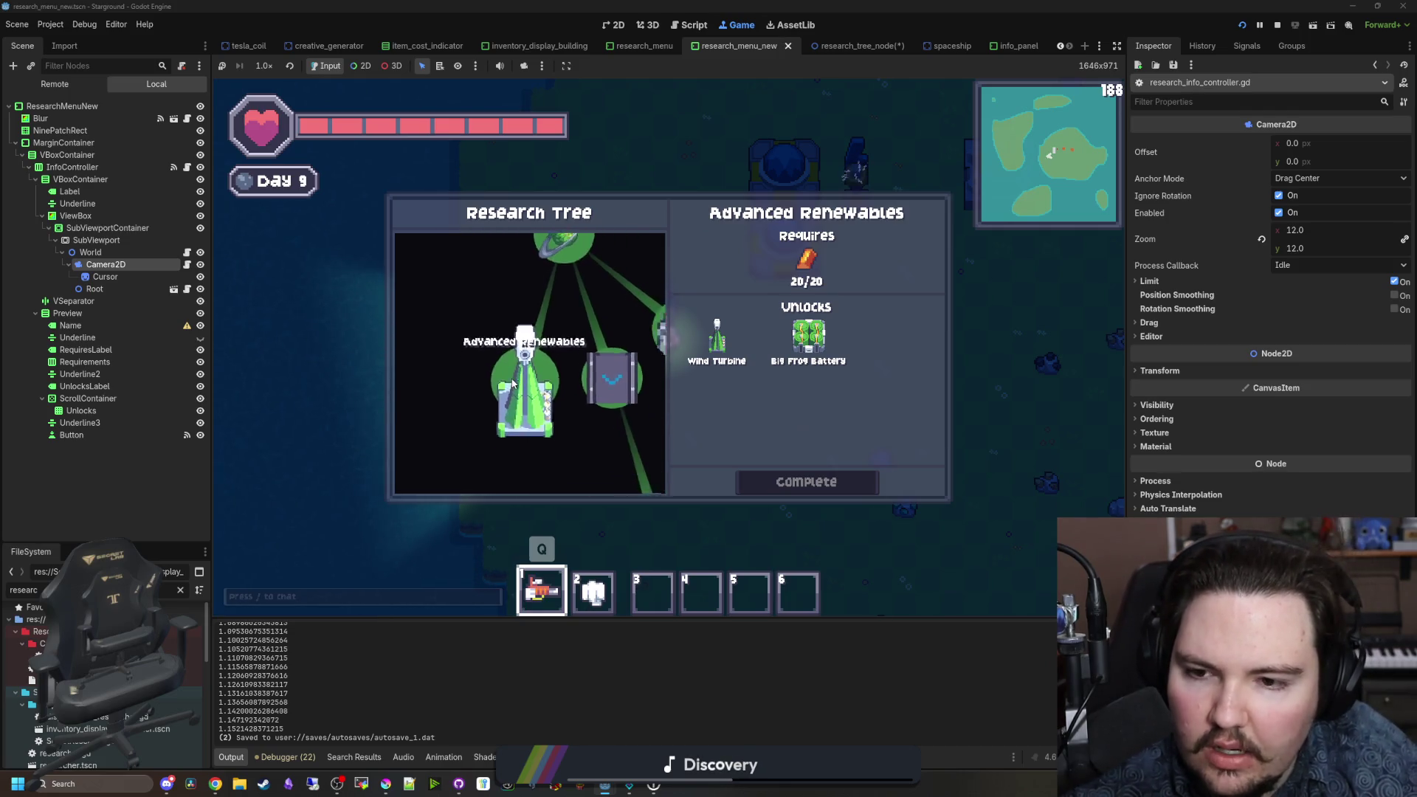
scroll(527, 444, down, 2)
scroll(527, 444, up, 3)
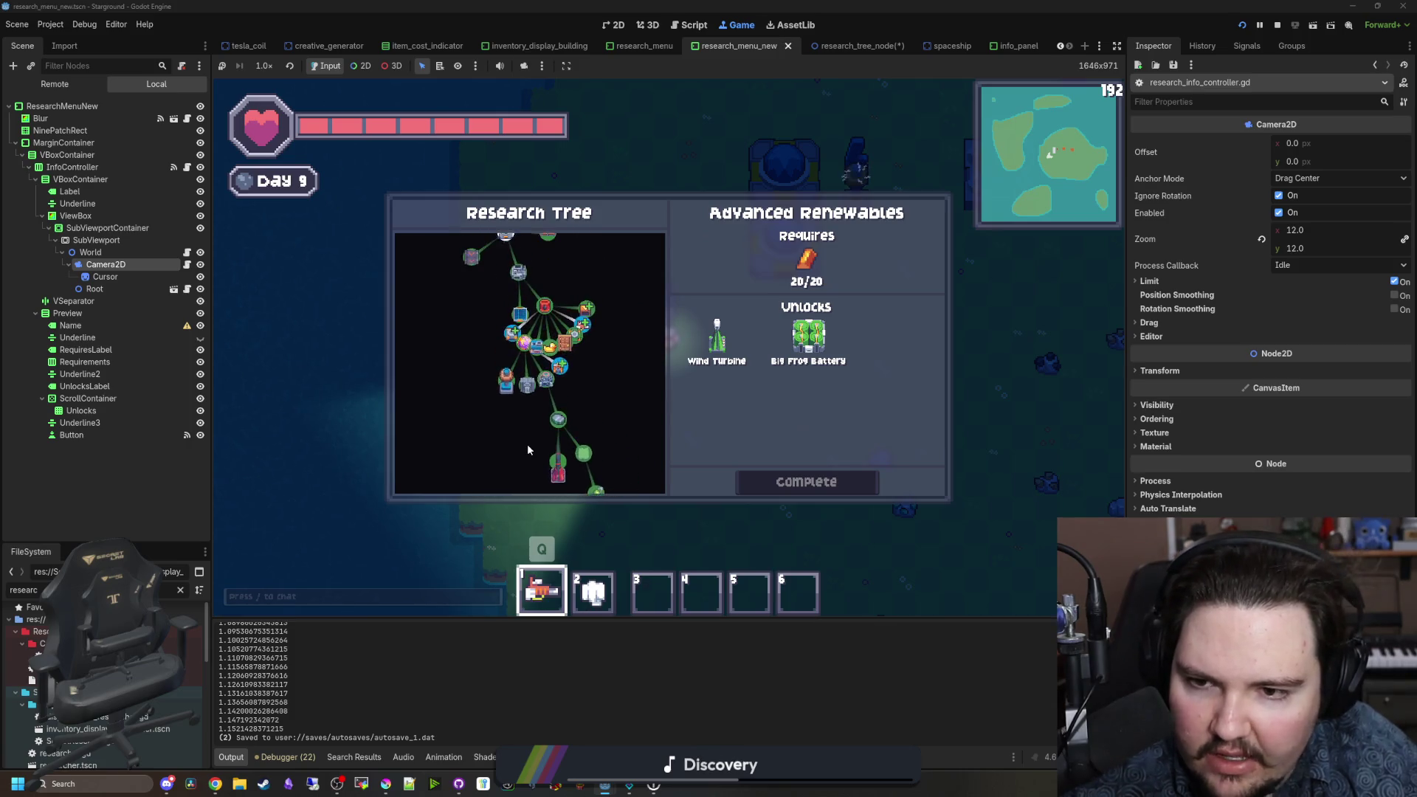
click(520, 363)
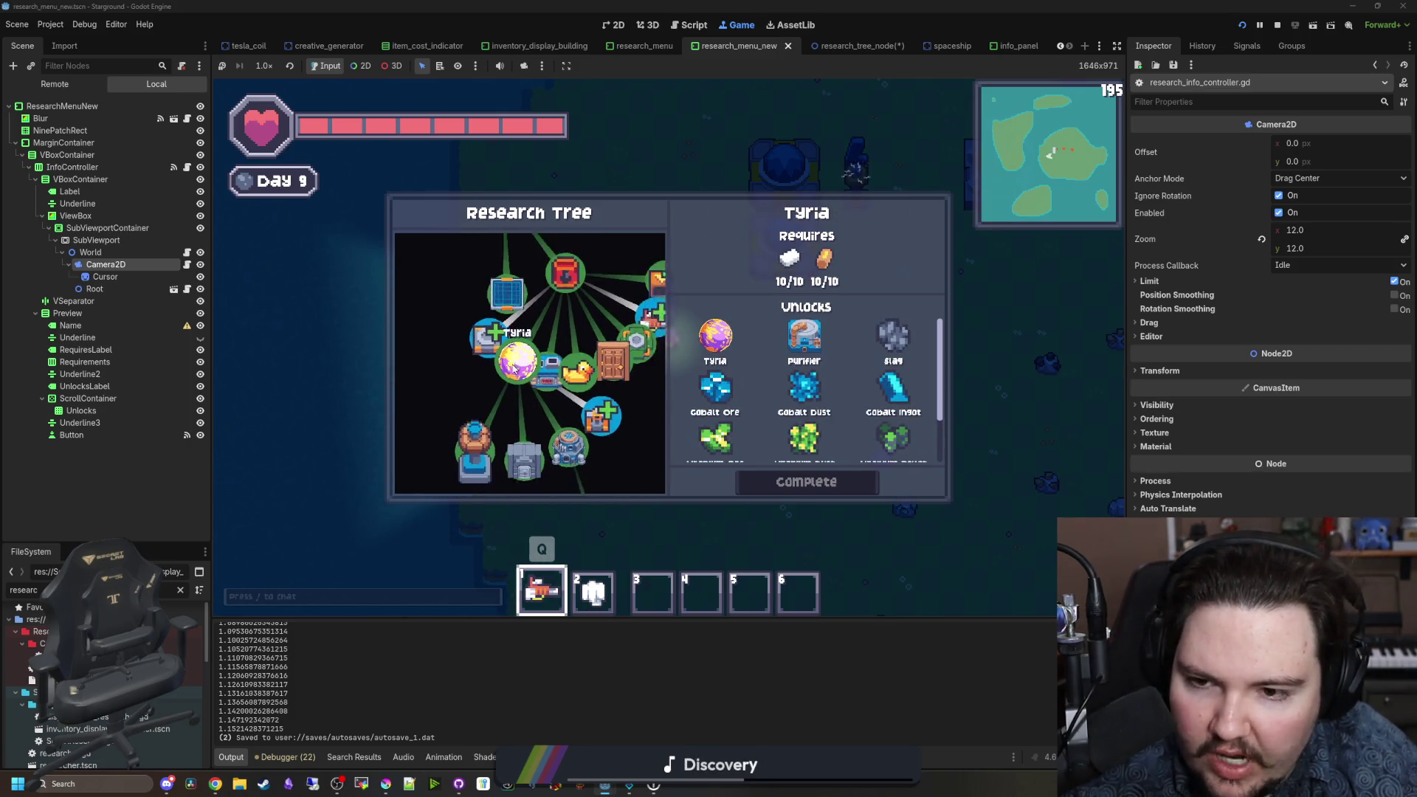
Step: Select Interplanetary Logistics to view its details, then open the research_tree_node scene
scroll(517, 384, down, 2)
scroll(515, 392, up, 2)
scroll(515, 392, down, 2)
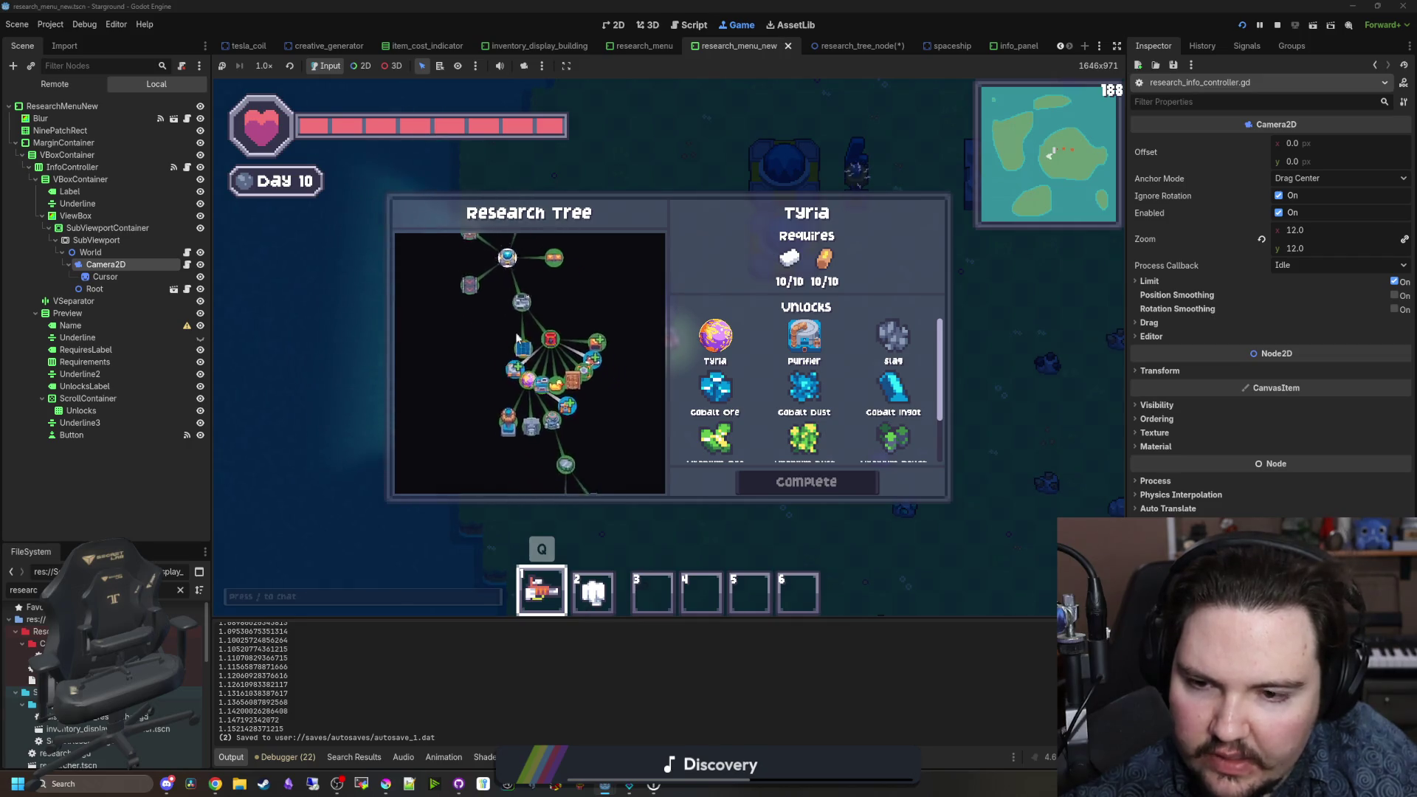
scroll(551, 385, up, 4)
click(551, 385)
scroll(531, 391, down, 2)
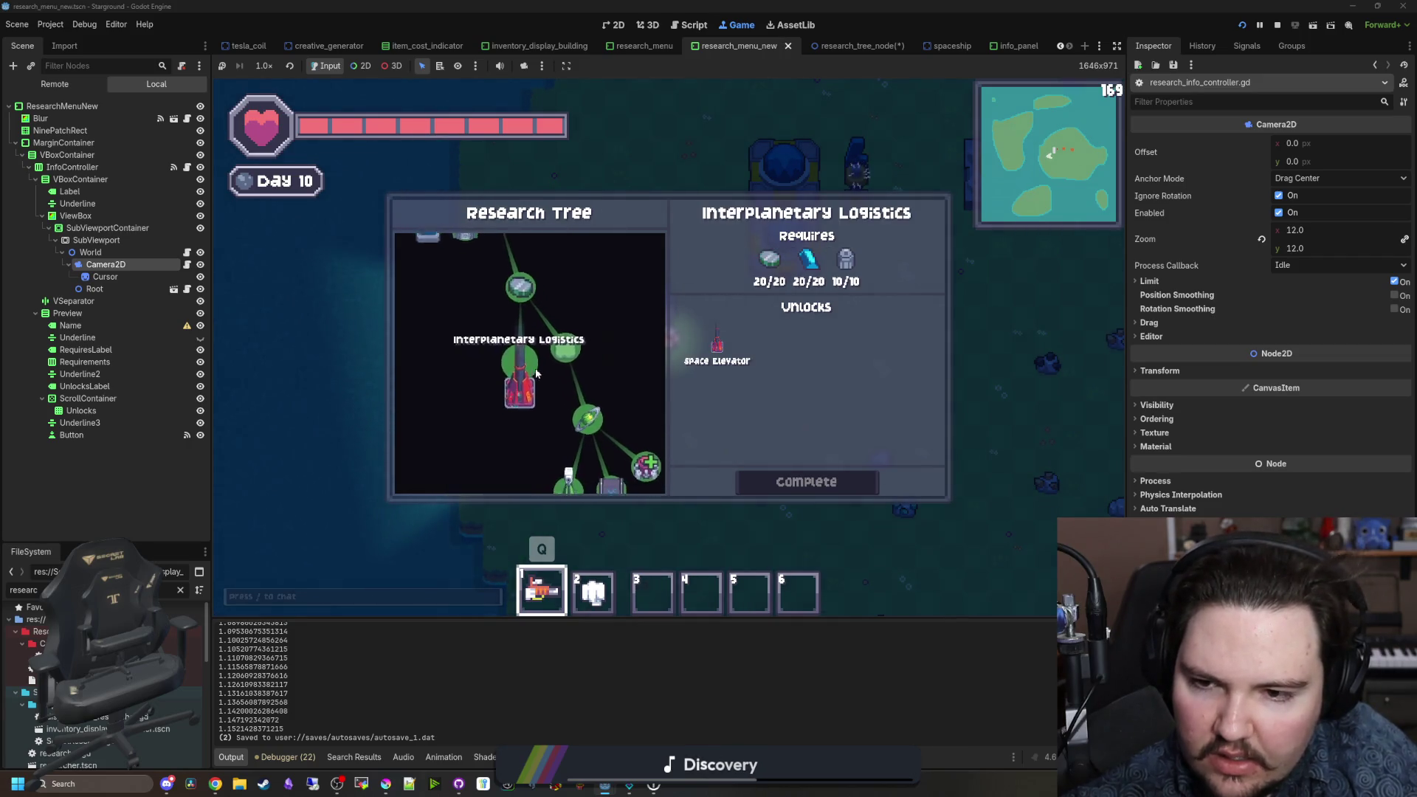
scroll(516, 409, up, 3)
scroll(516, 413, up, 2)
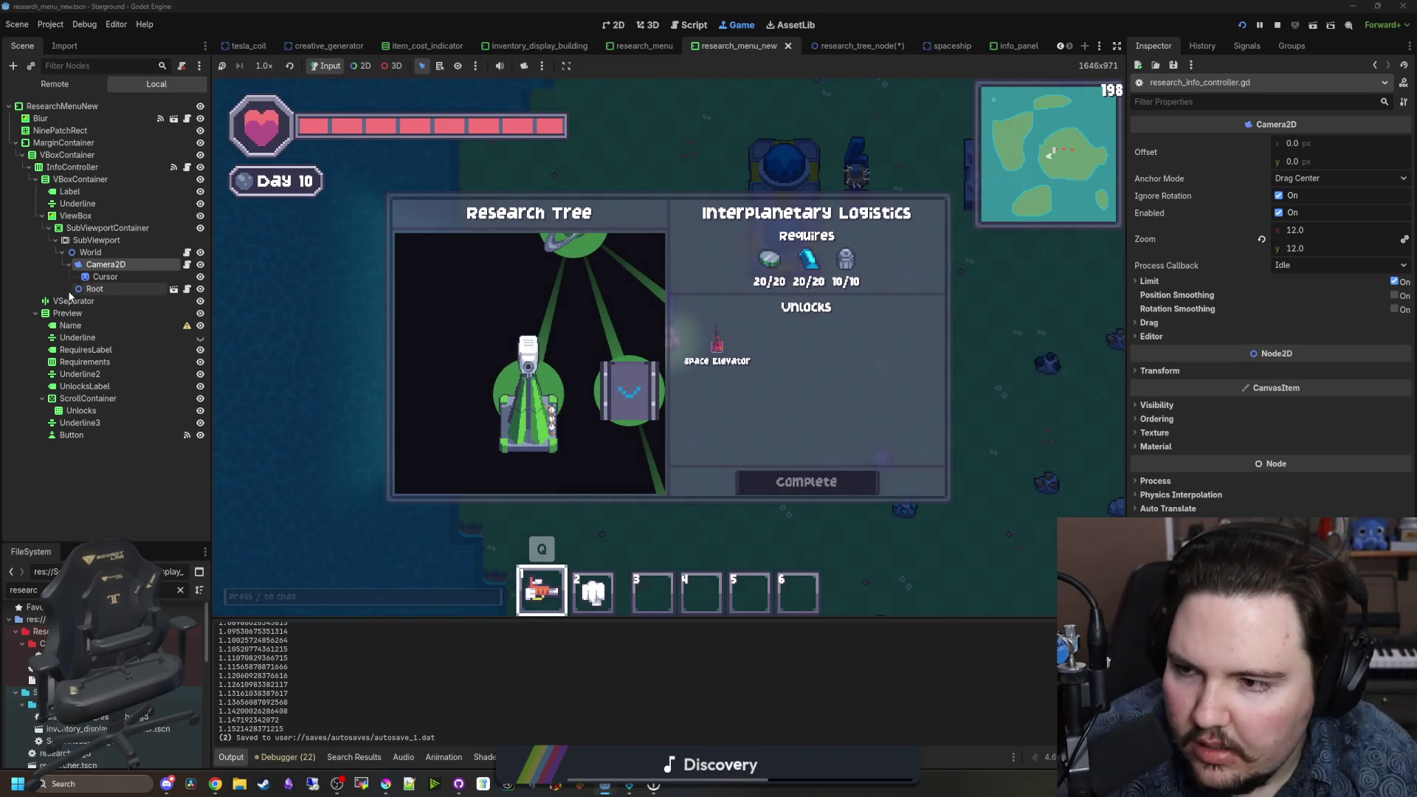
click(174, 288)
Step: Select the Name label and enable its Outline Size theme override at 8
click(45, 166)
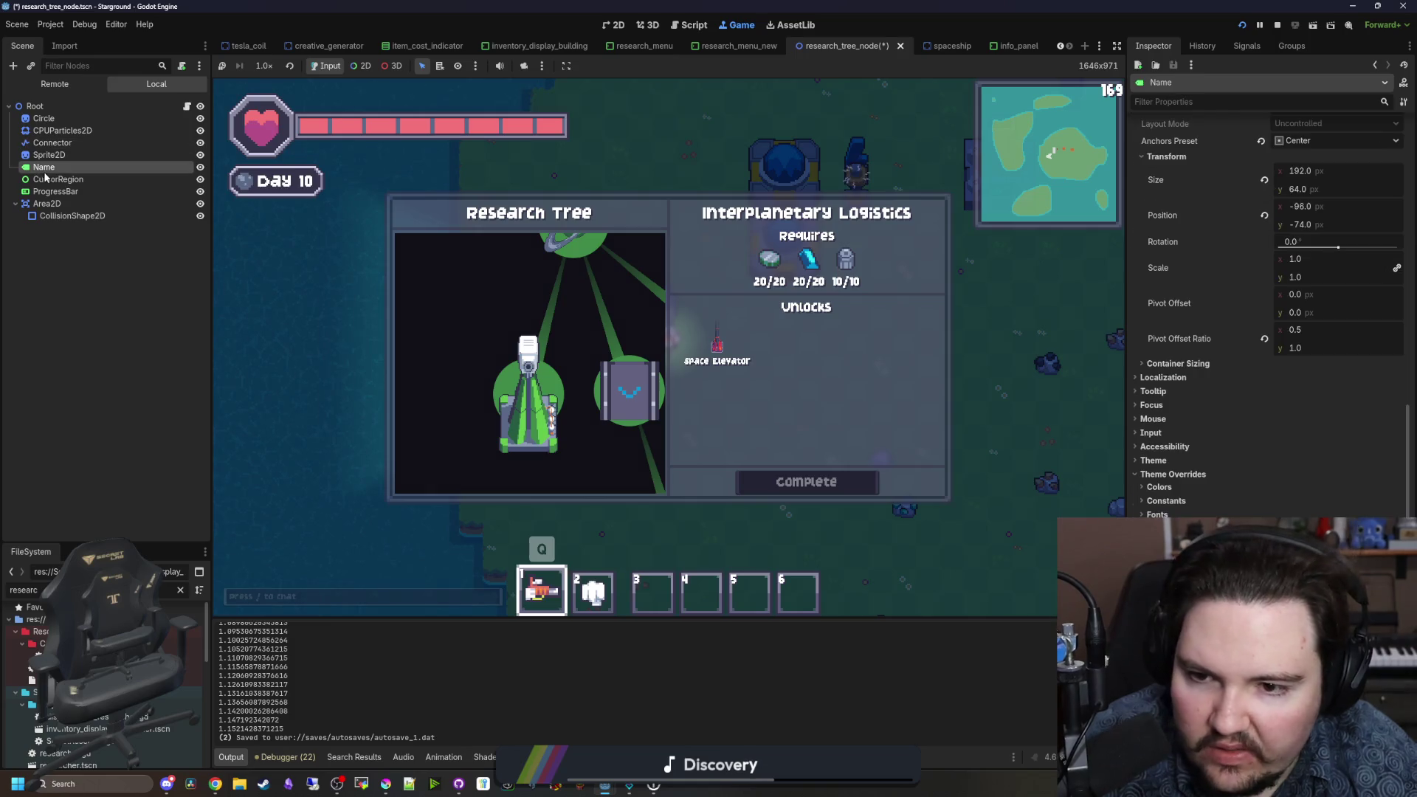
drag(1127, 458, 1026, 458)
click(1090, 460)
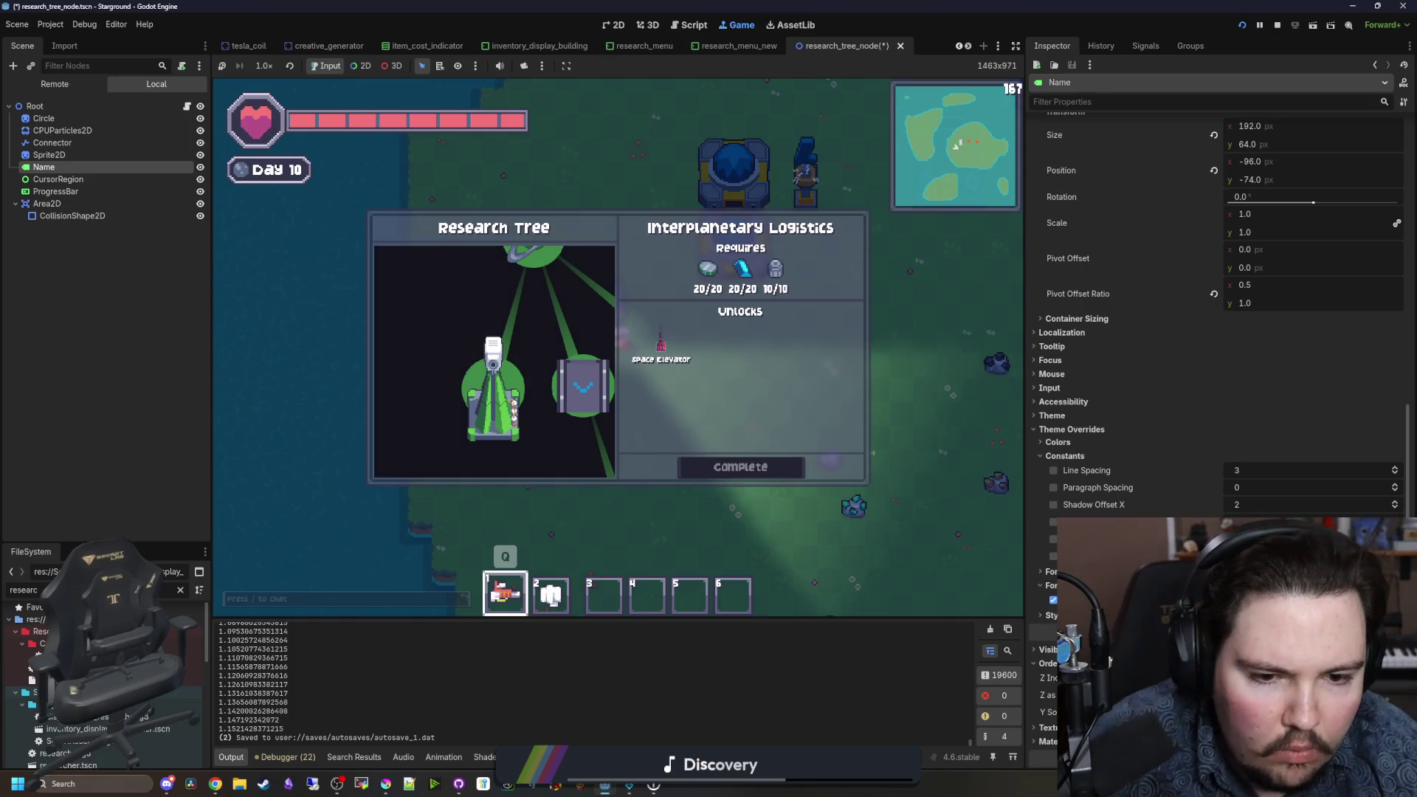
click(1053, 538)
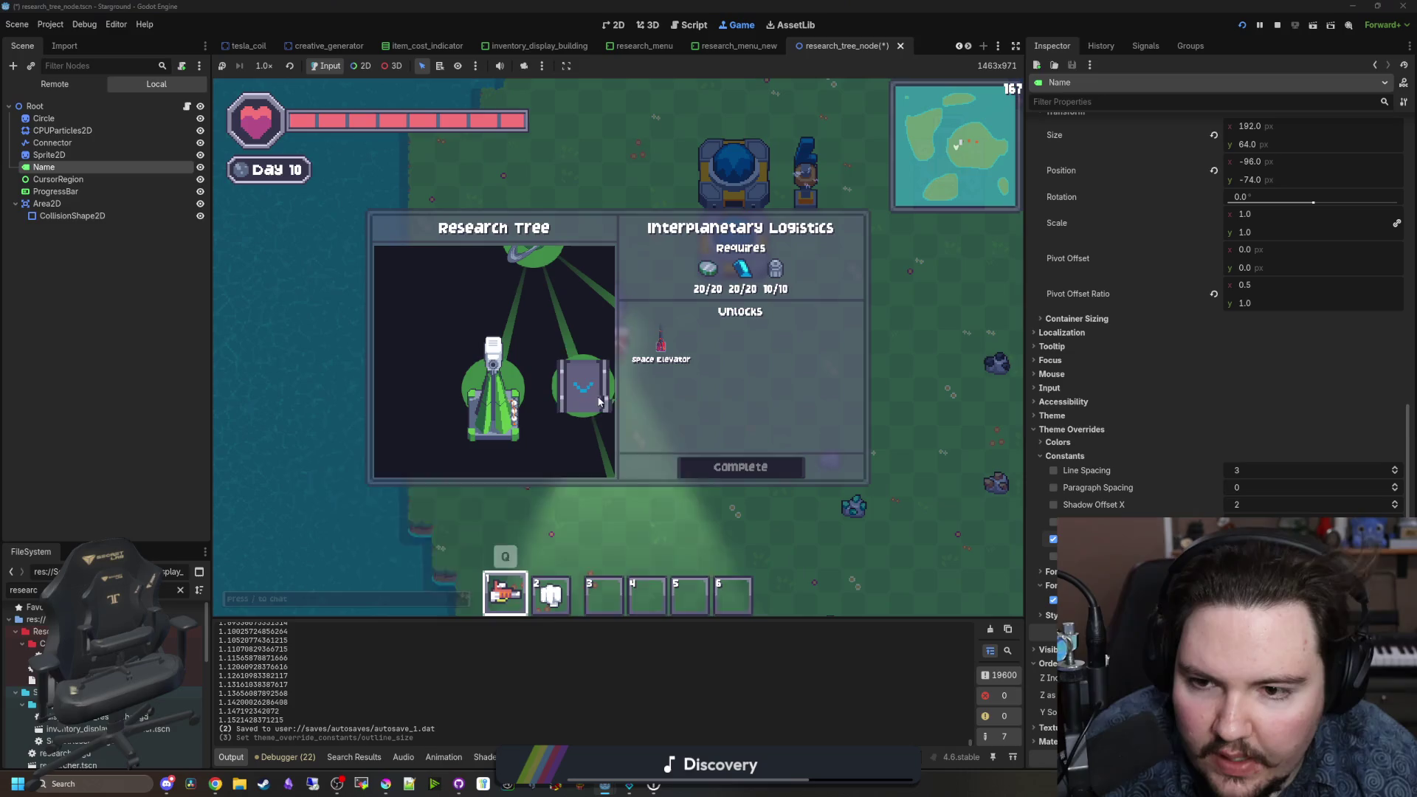
scroll(462, 371, down, 3)
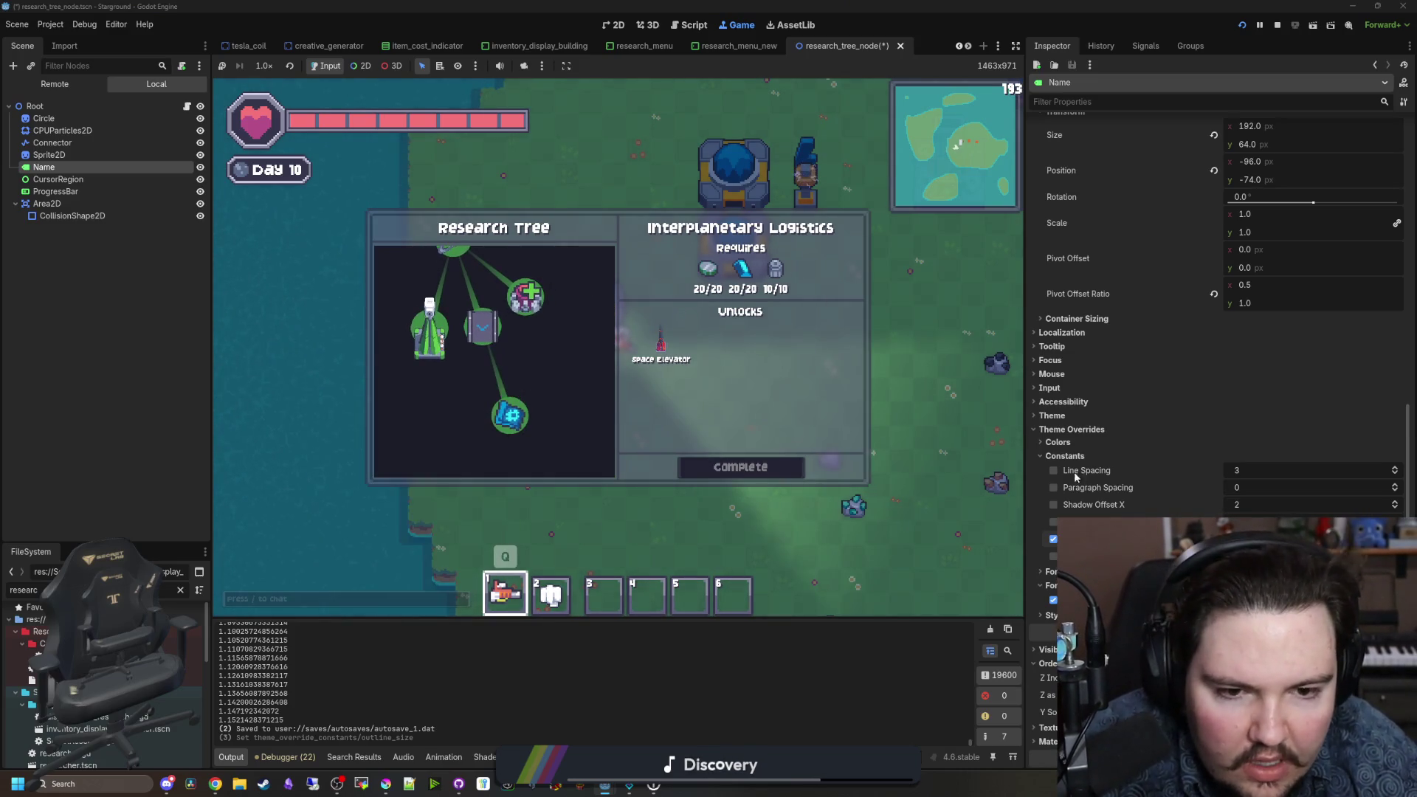
click(1071, 430)
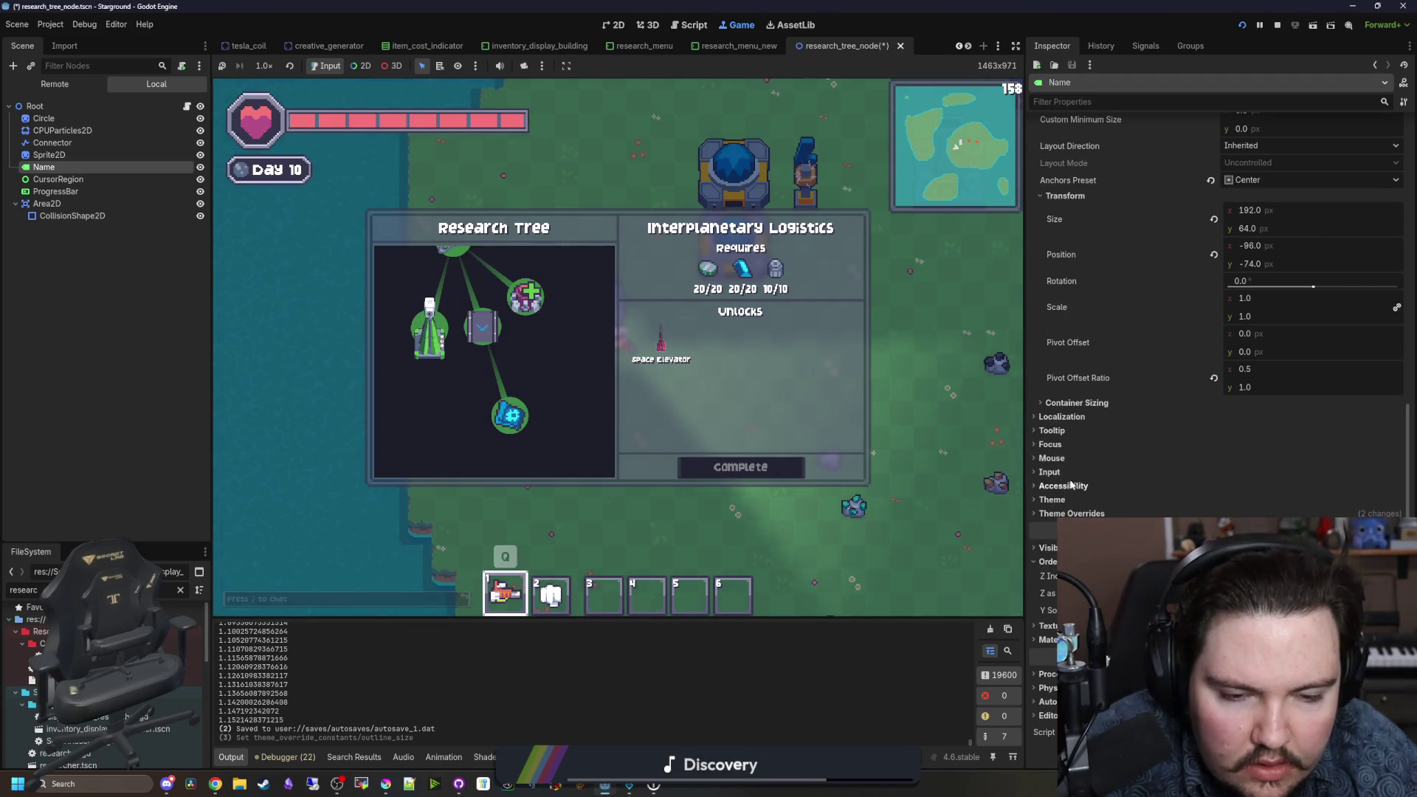
click(1074, 514)
Step: Set the Name label's Font Outline Color to dark purple 35354C from Krita's palette
scroll(1127, 453, down, 3)
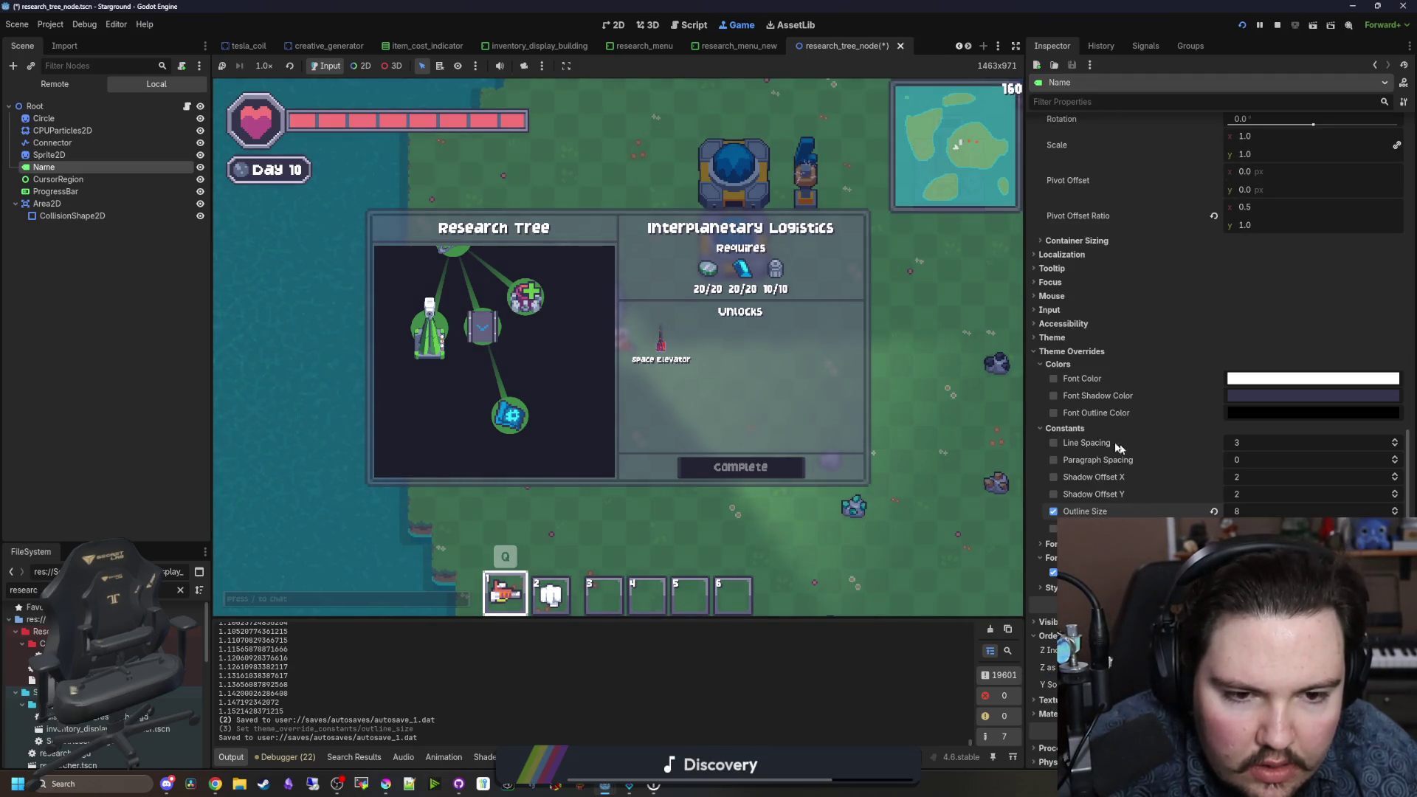
click(1260, 415)
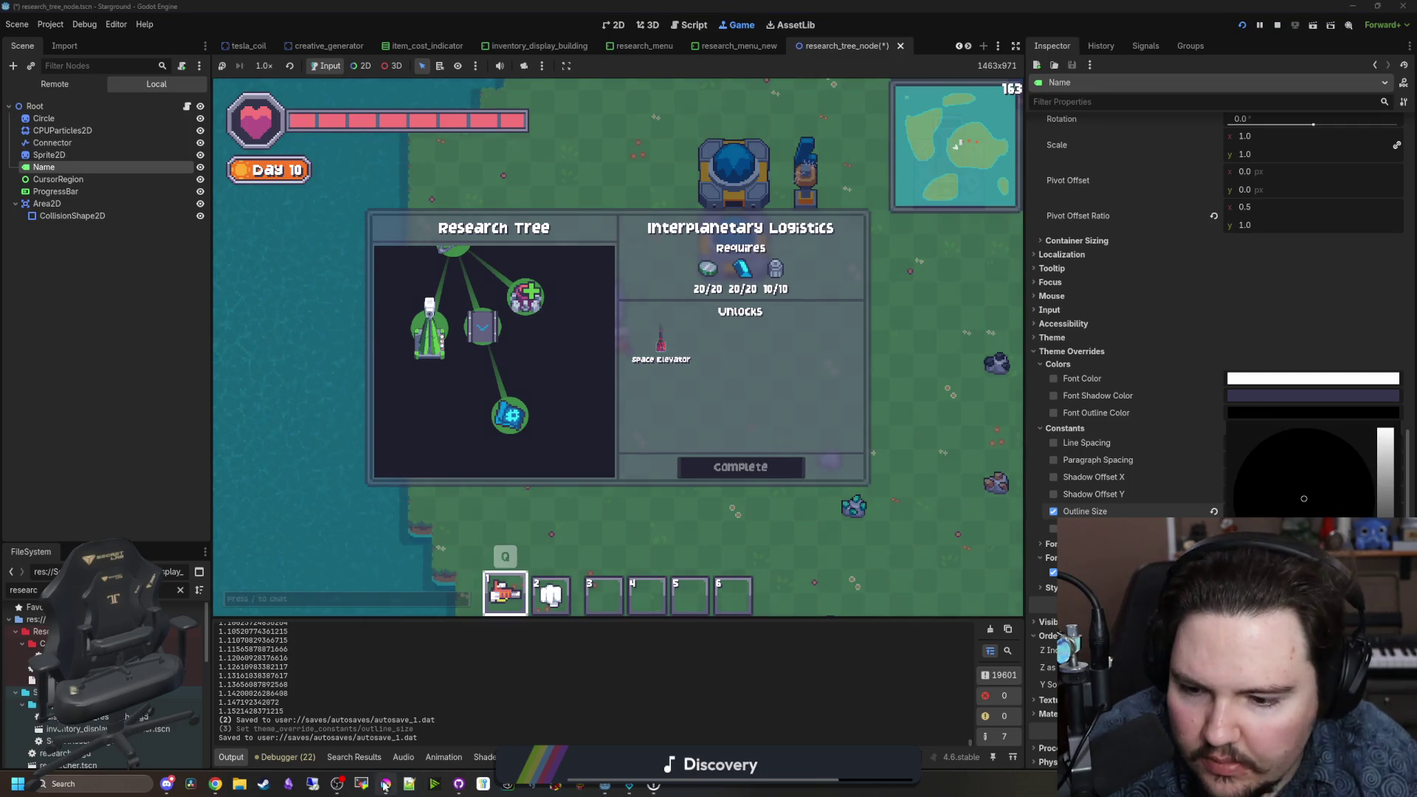
click(386, 784)
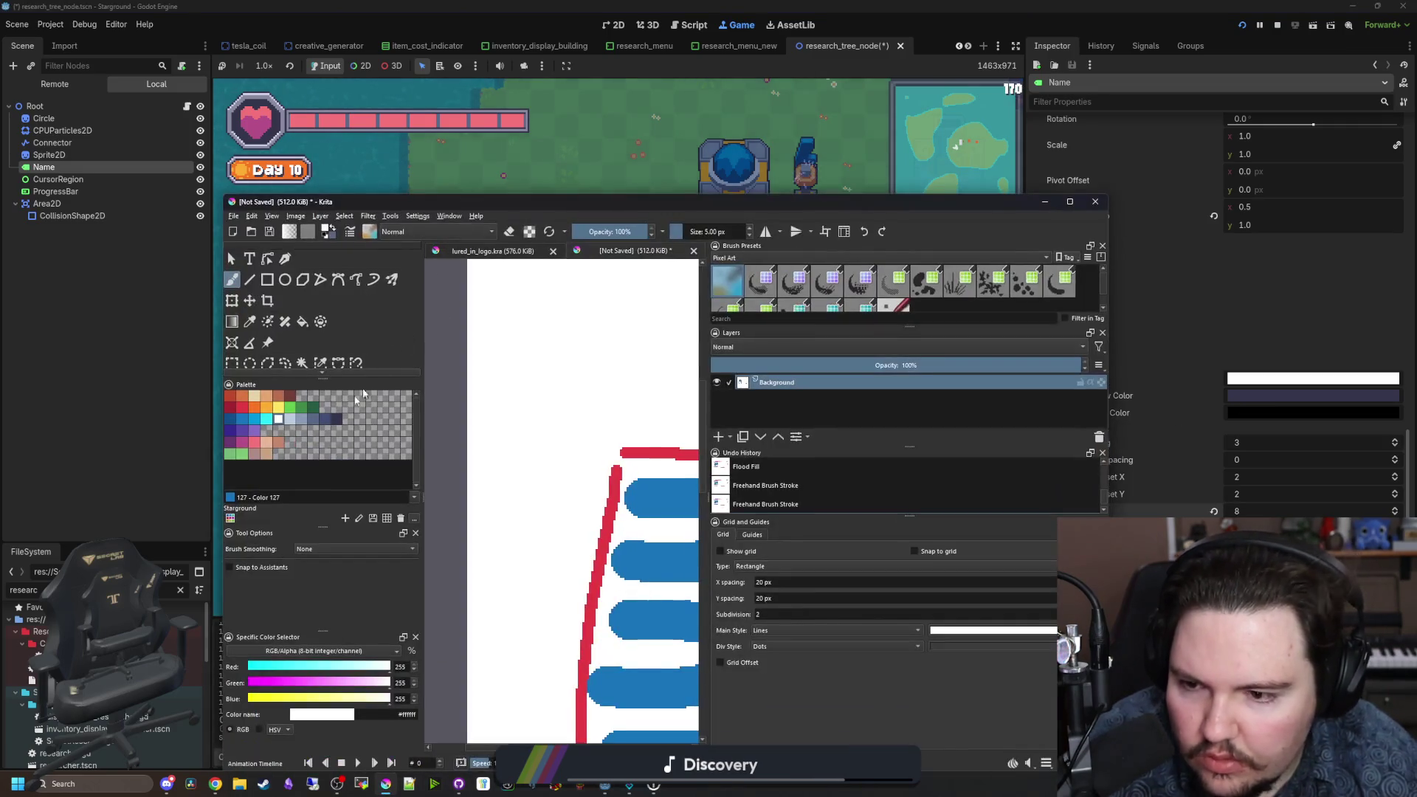
click(338, 418)
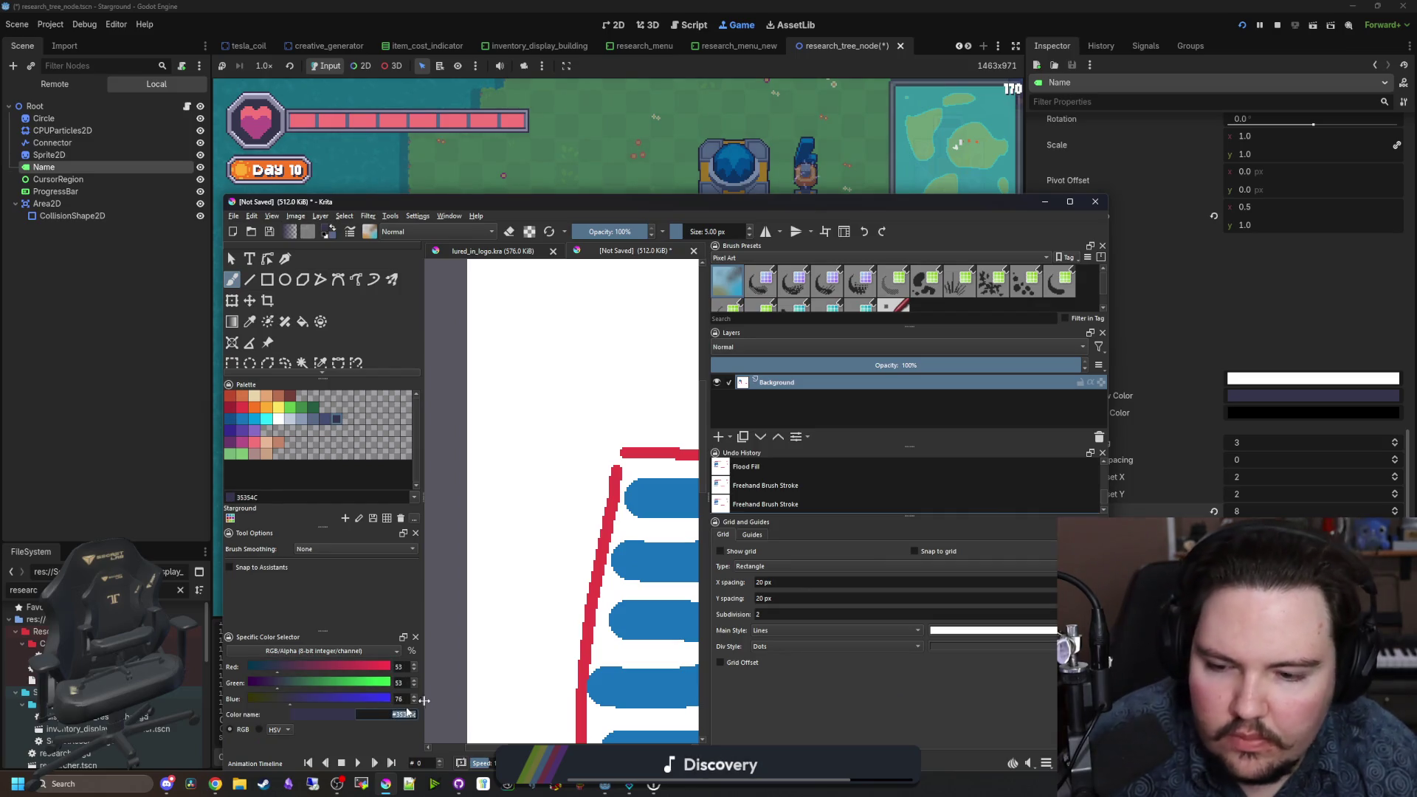
click(1253, 411)
key(ctrl+v)
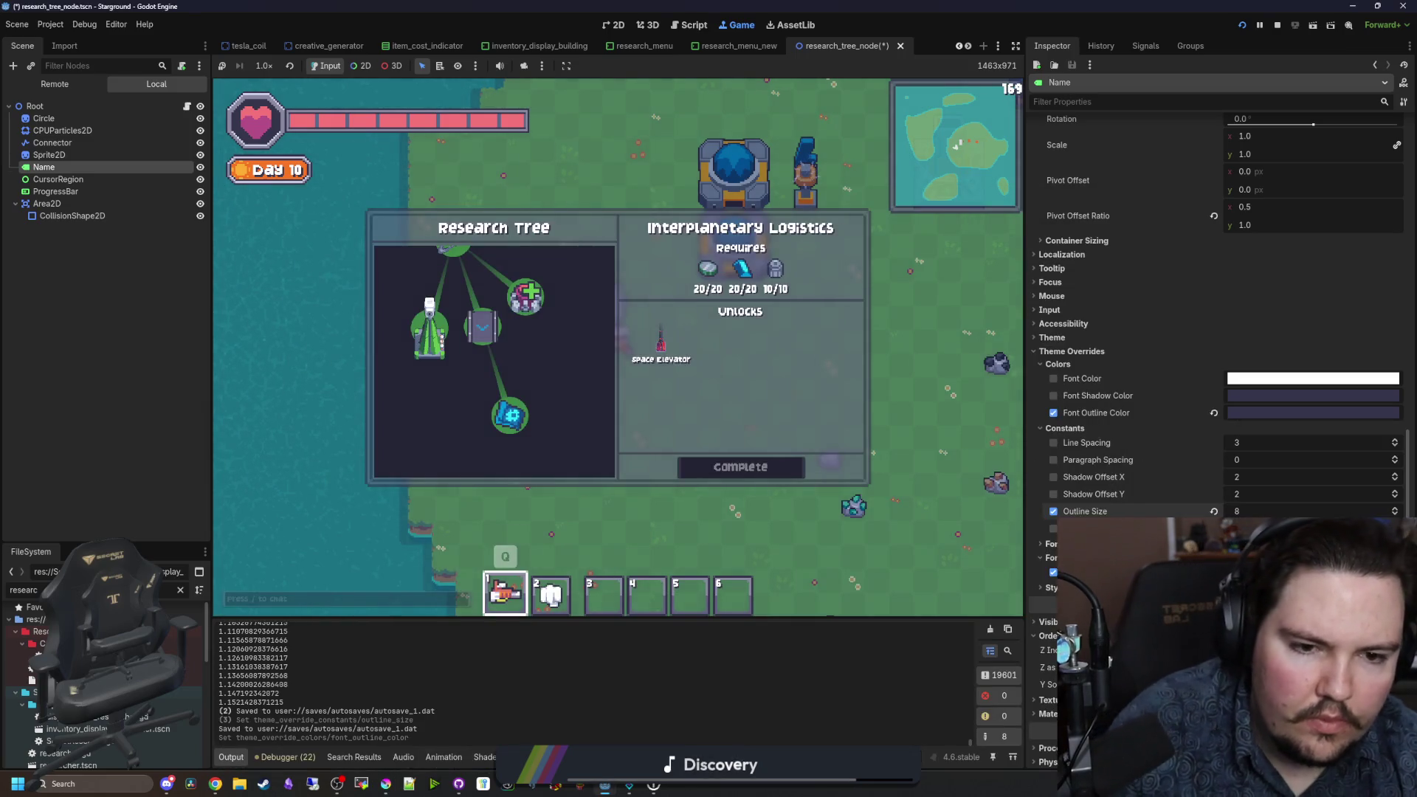
Step: Zoom and pan the running research tree until Advanced Renewables and its Wind Turbine unlock show
scroll(437, 377, up, 3)
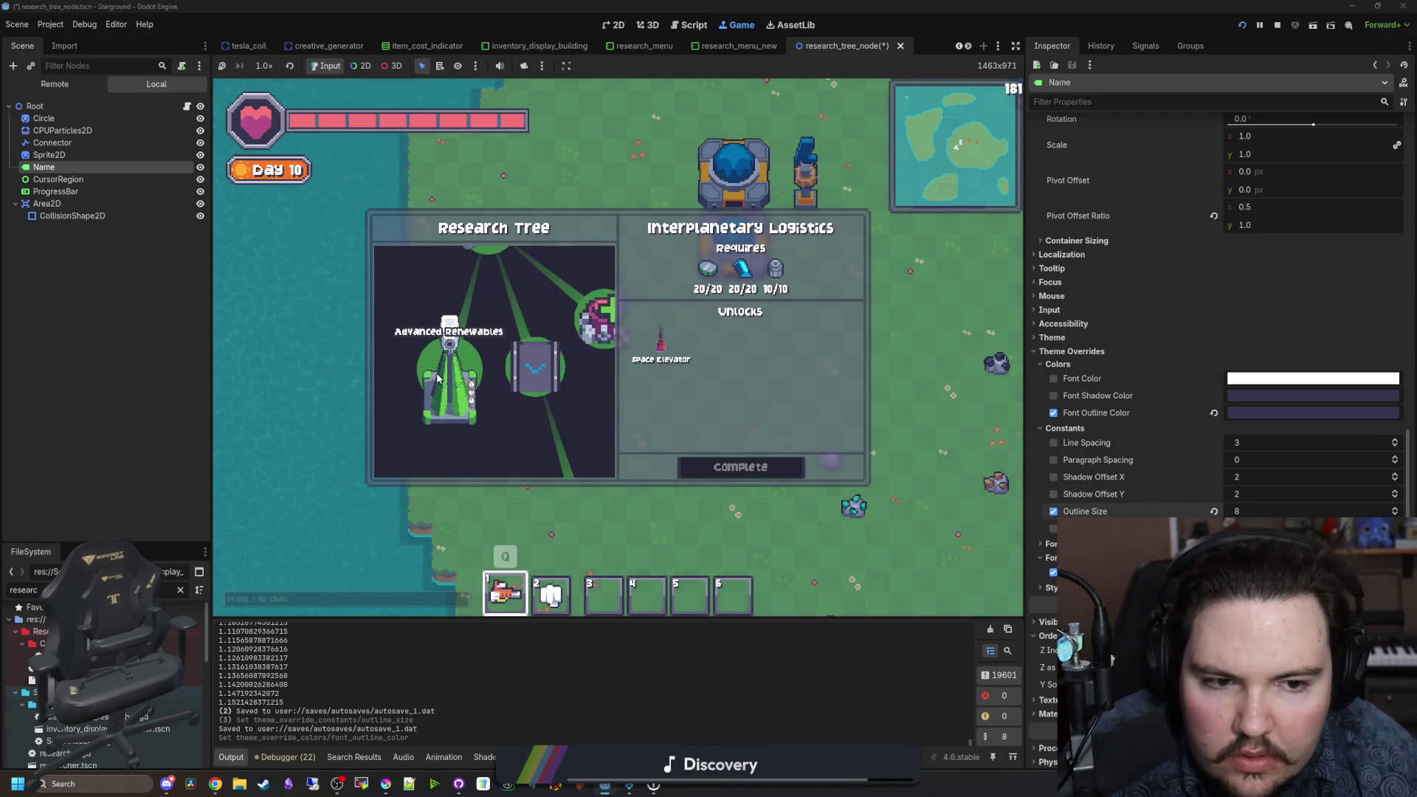
scroll(436, 378, down, 3)
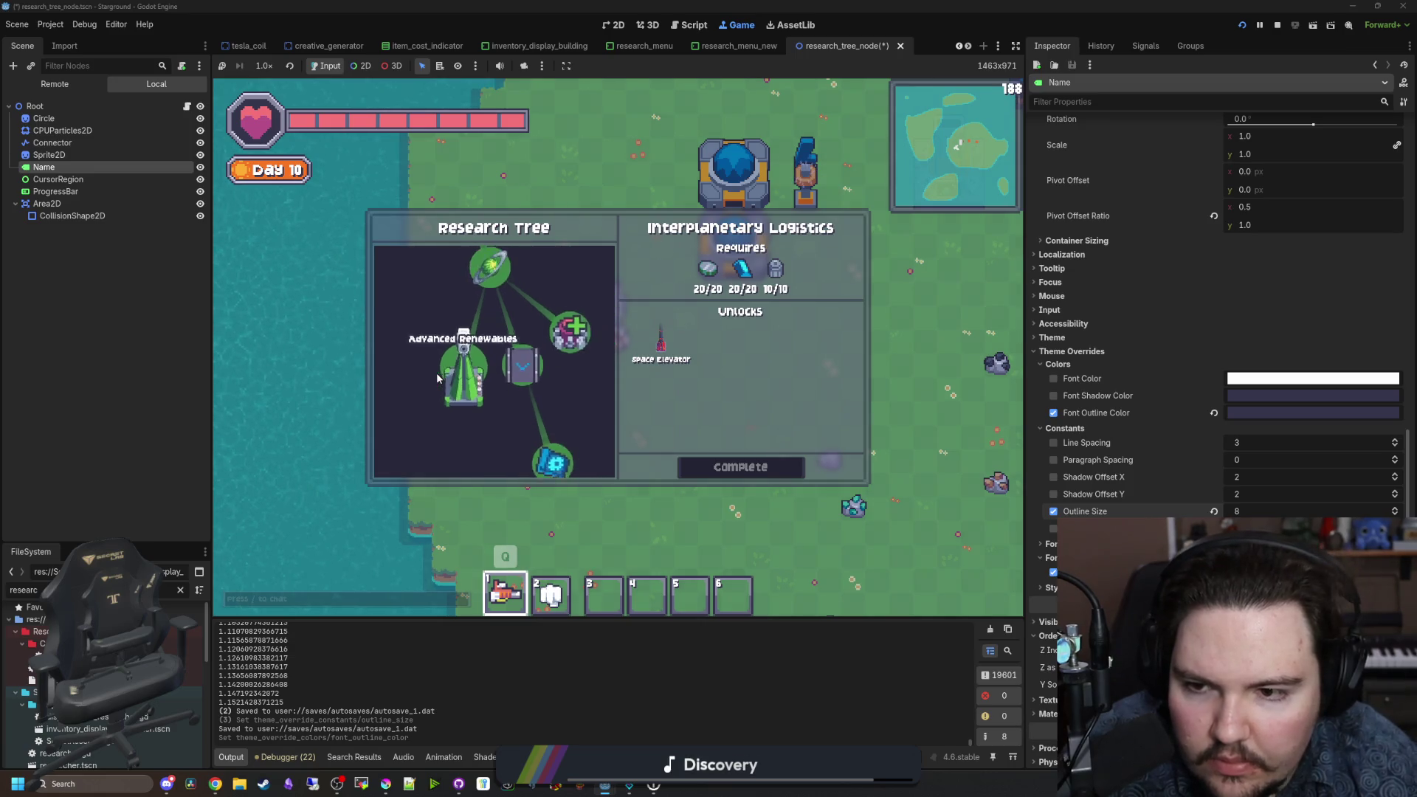
scroll(538, 383, down, 2)
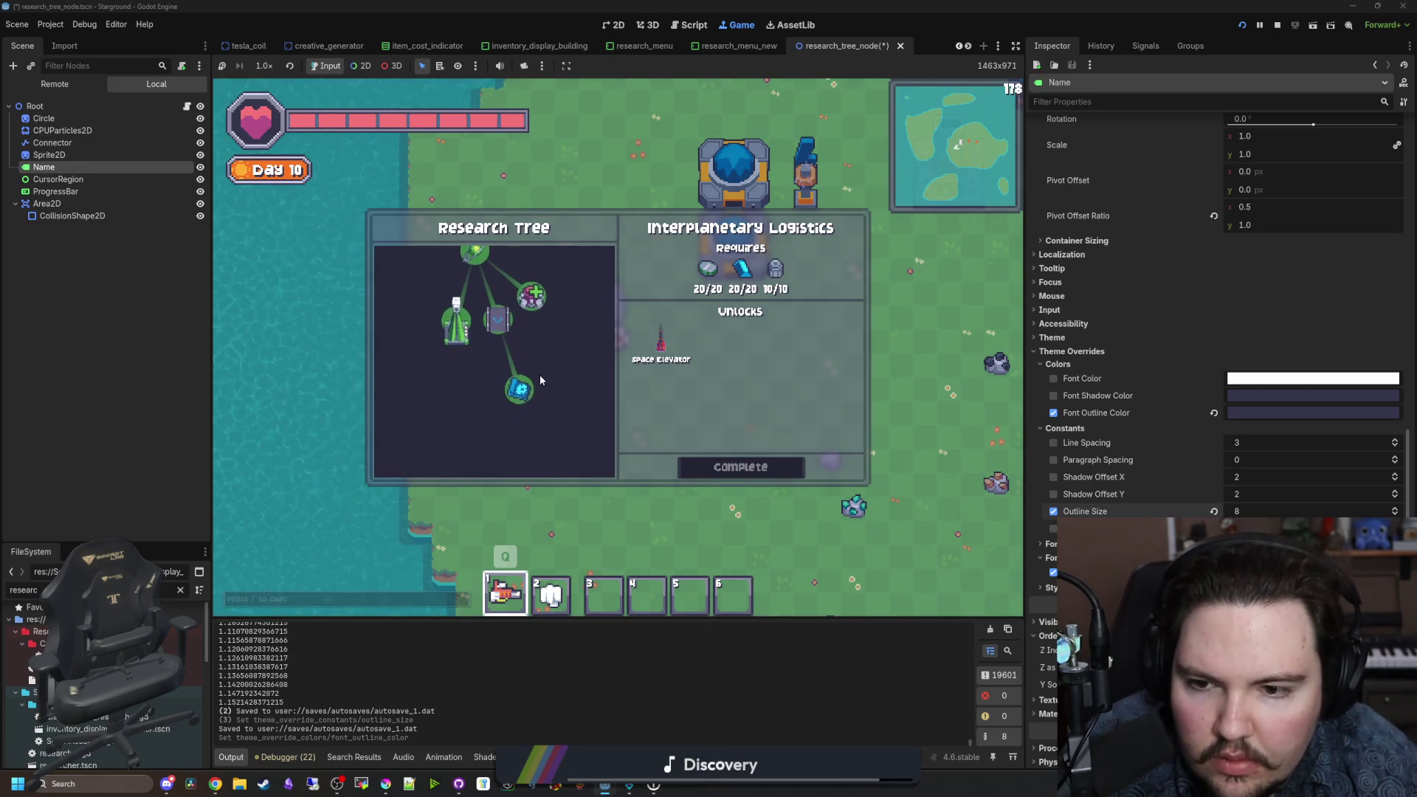
scroll(535, 383, down, 2)
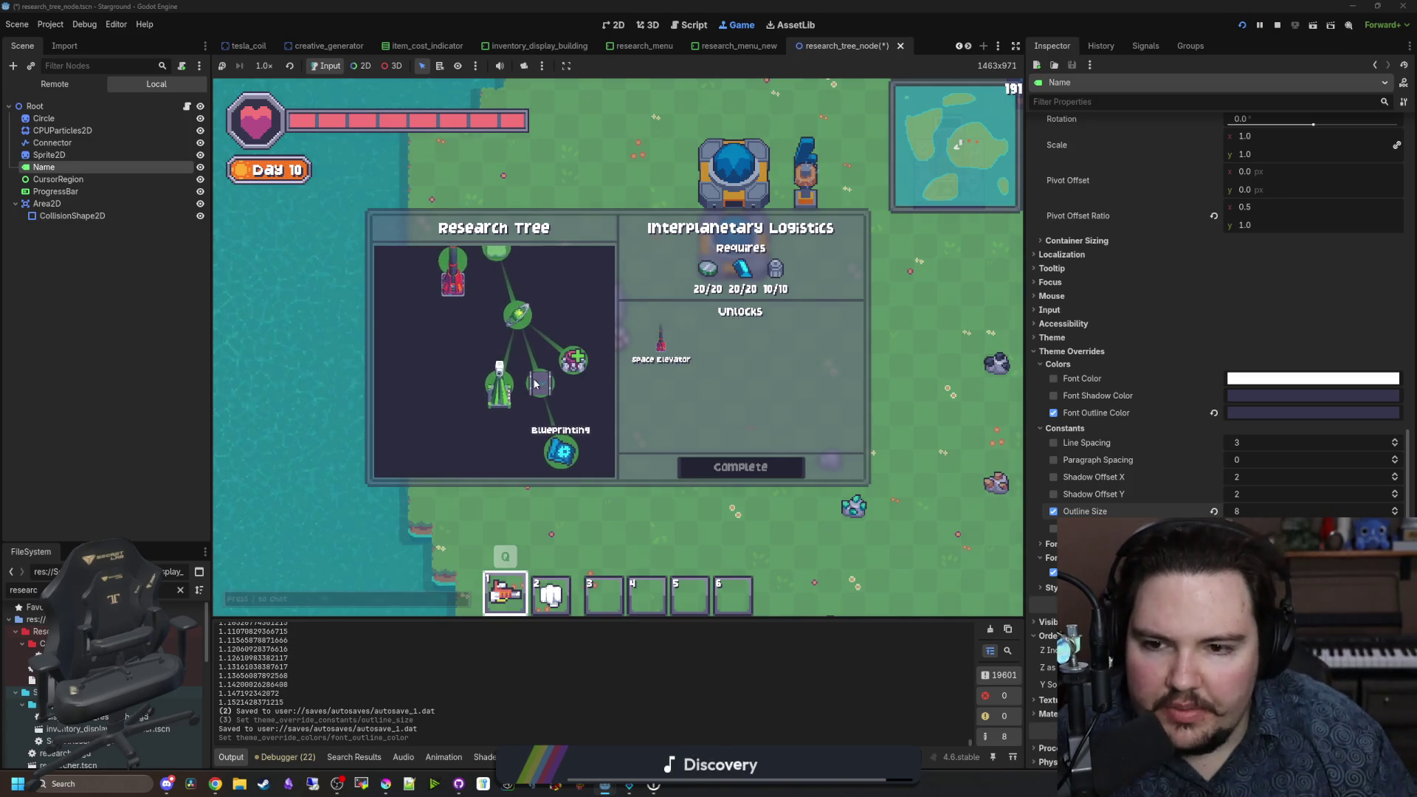
scroll(535, 384, right, 2)
scroll(533, 378, left, 2)
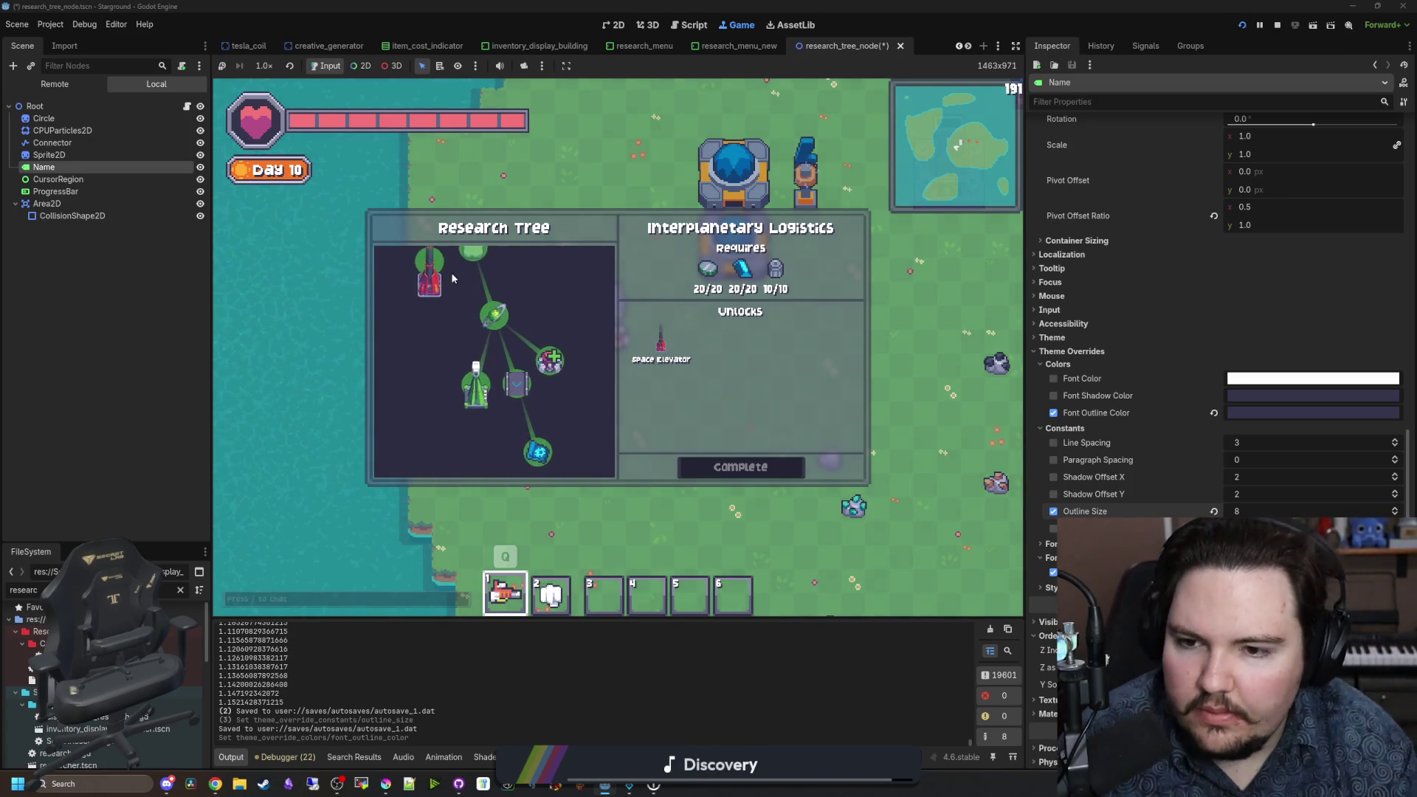
scroll(518, 373, up, 6)
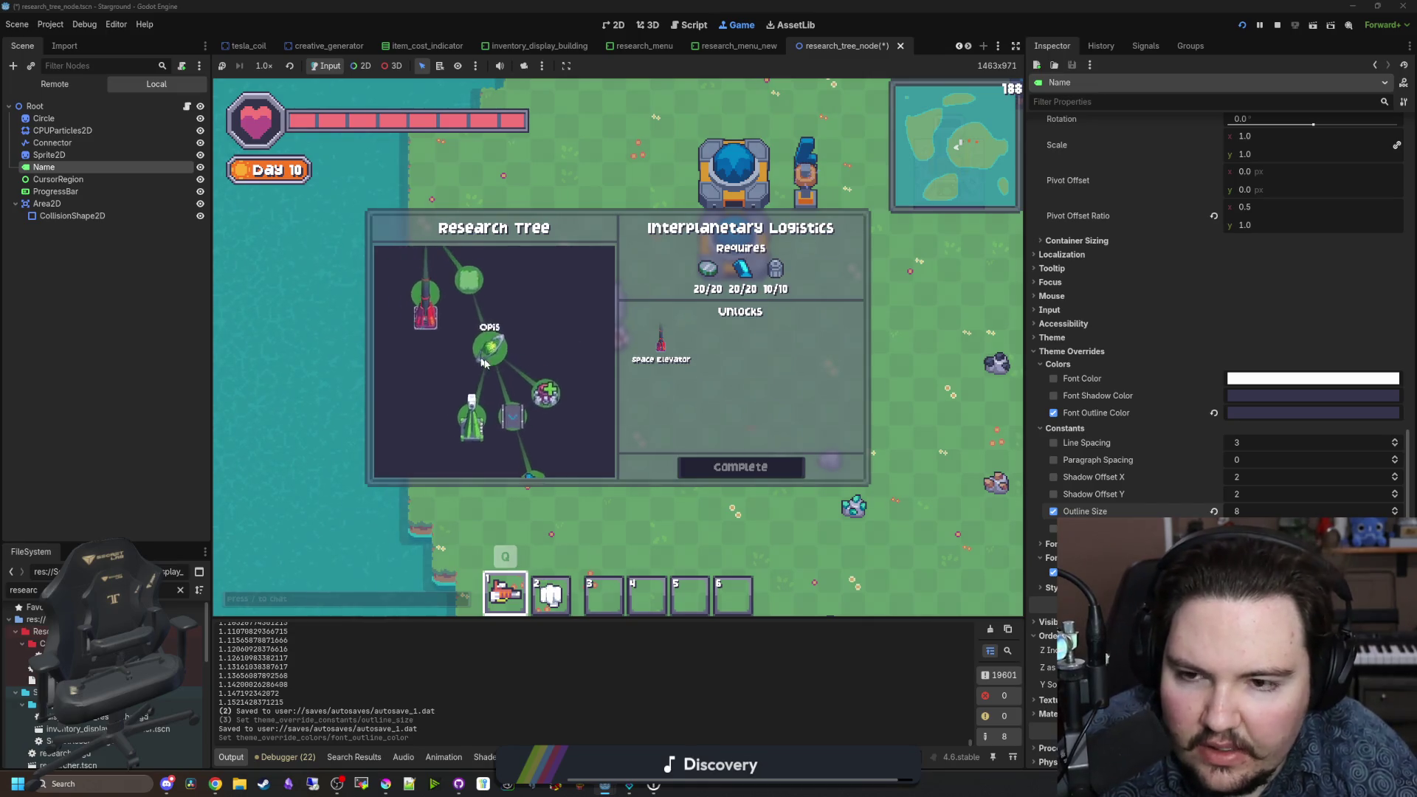
scroll(519, 345, up, 6)
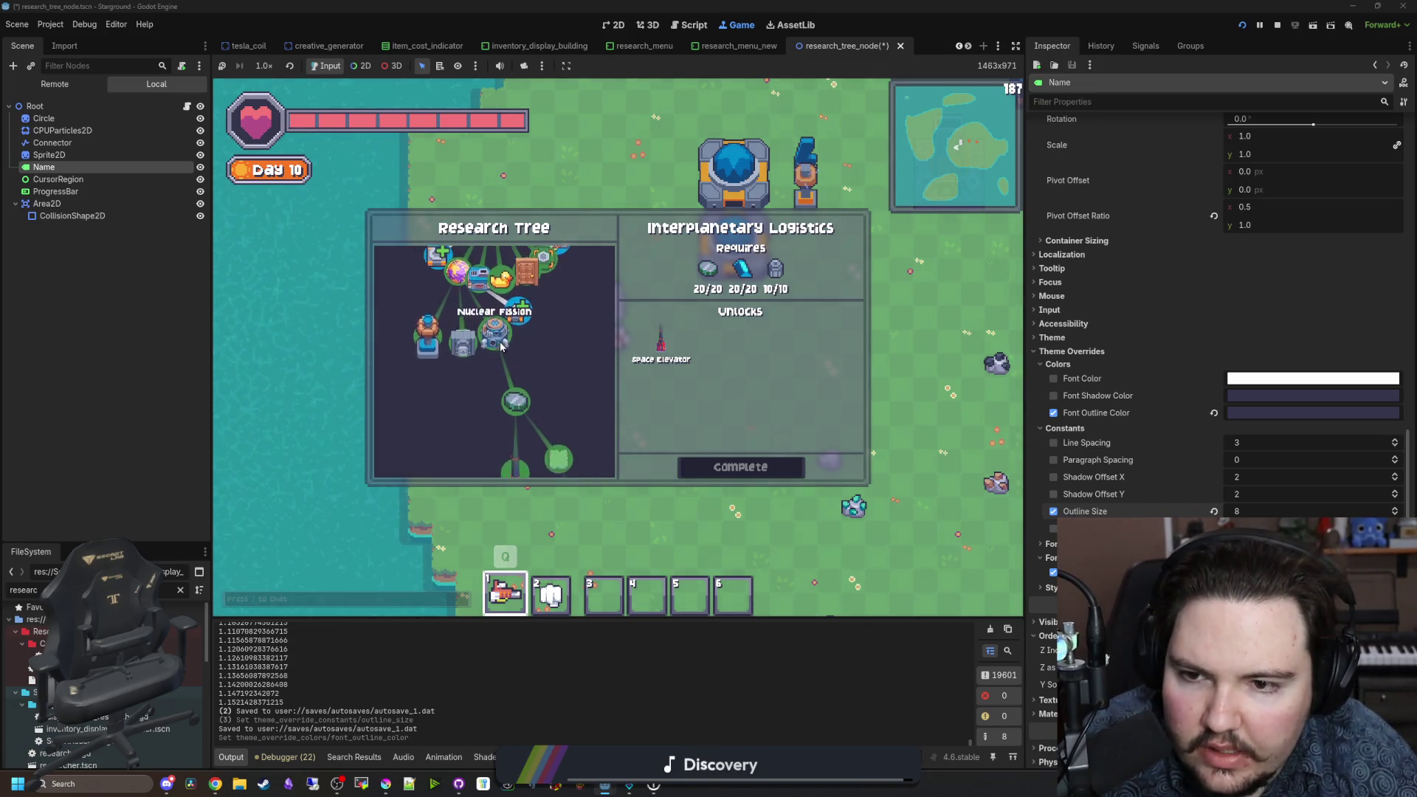
scroll(526, 374, up, 1)
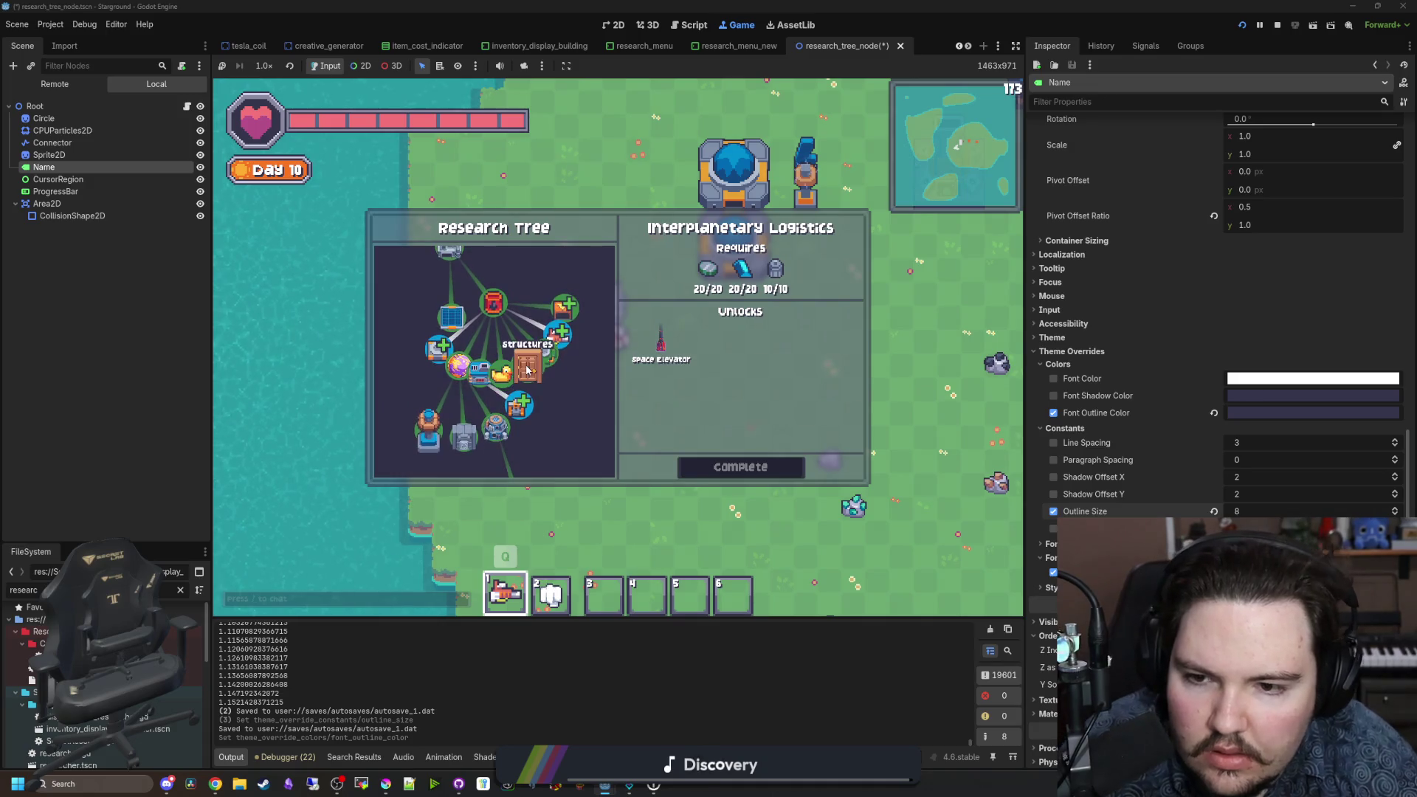
scroll(476, 369, up, 5)
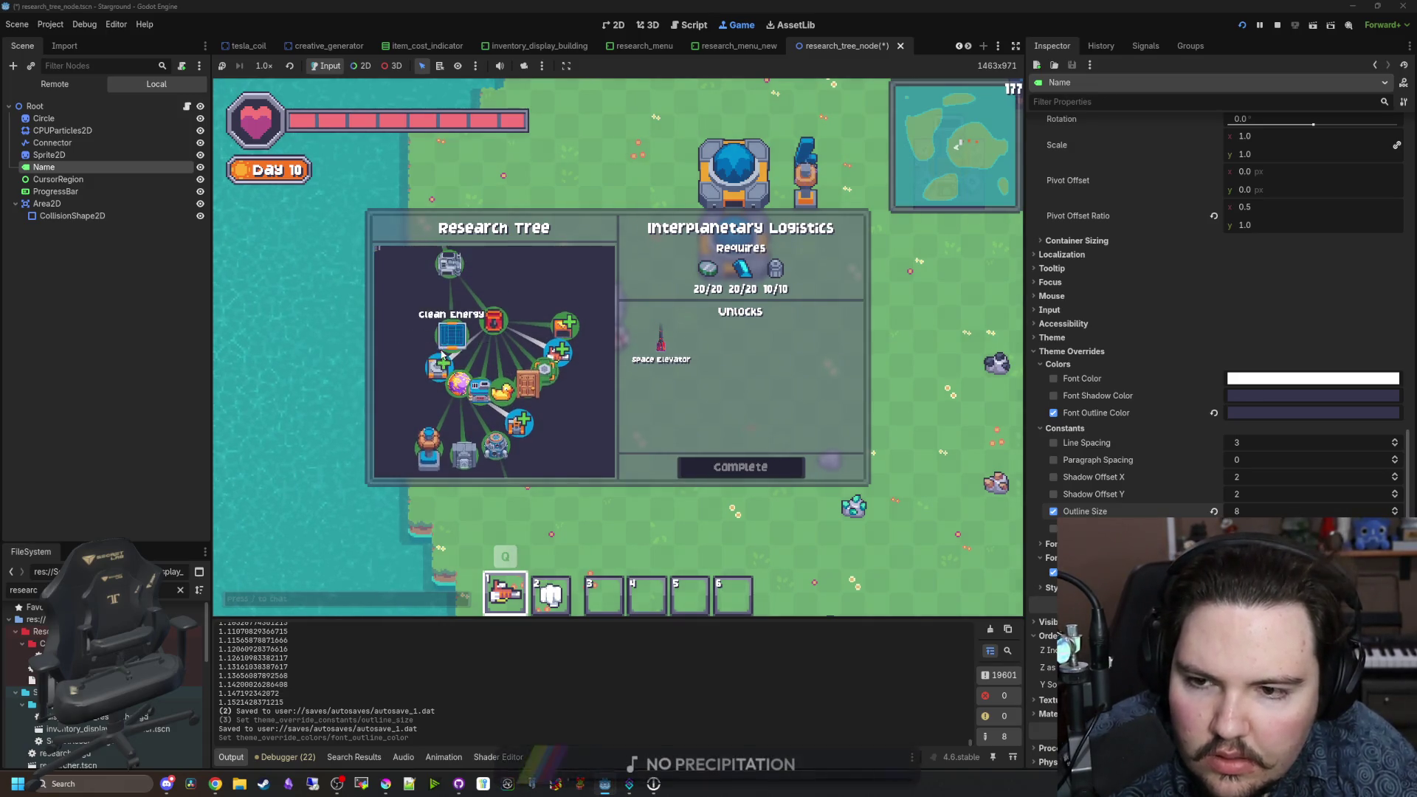
mouse_move(524, 353)
mouse_down()
mouse_move(502, 336)
mouse_move(569, 319)
mouse_move(527, 336)
mouse_up()
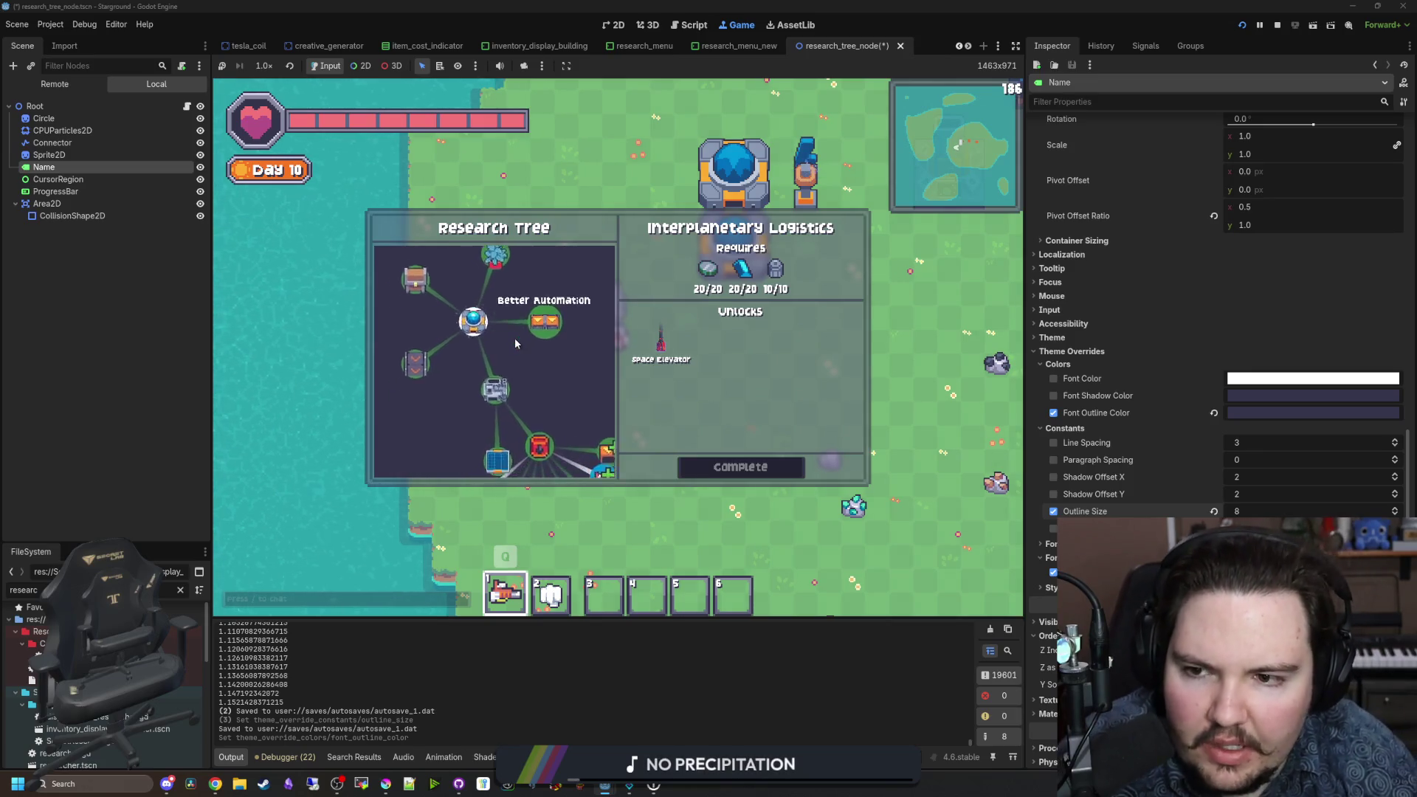
scroll(559, 362, up, 2)
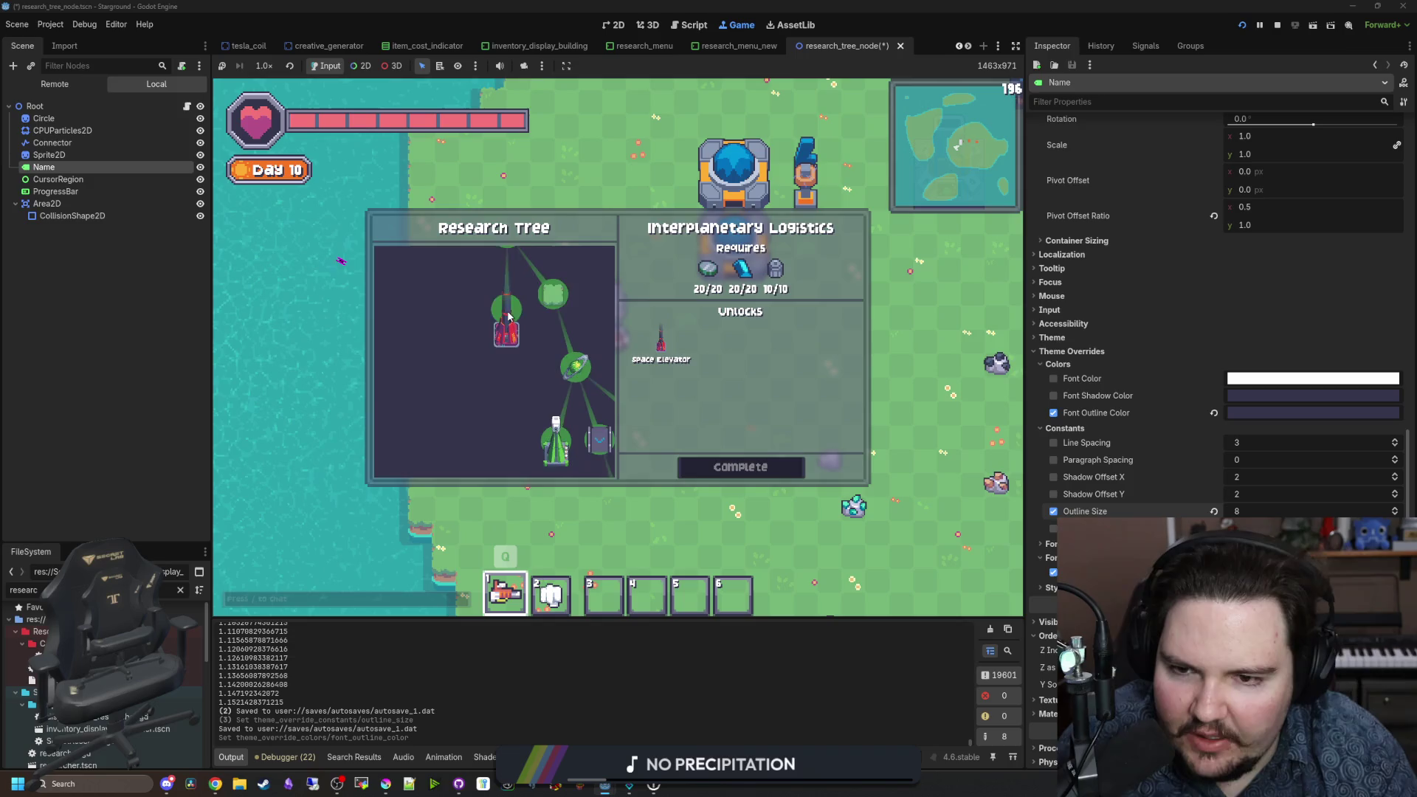
scroll(508, 329, up, 2)
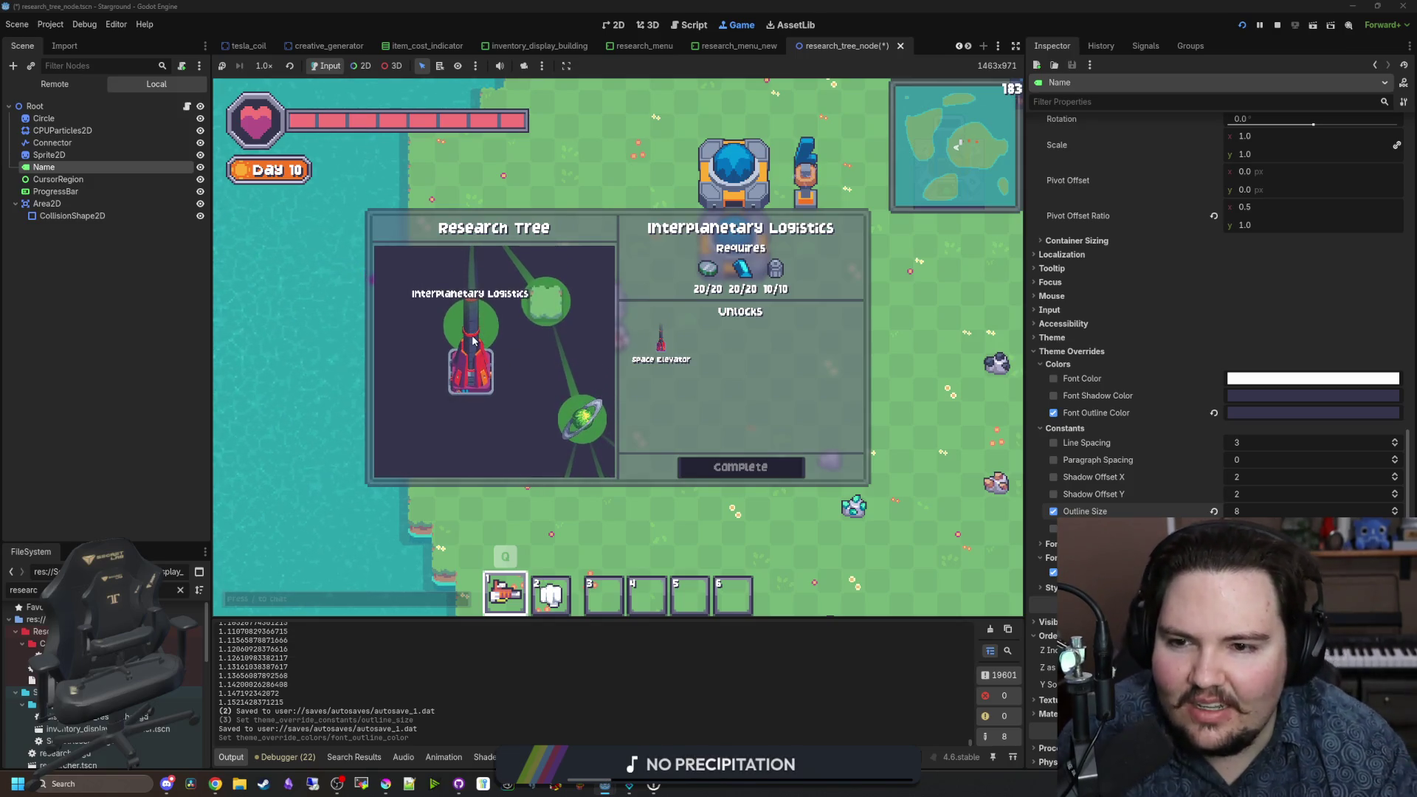
scroll(466, 347, up, 1)
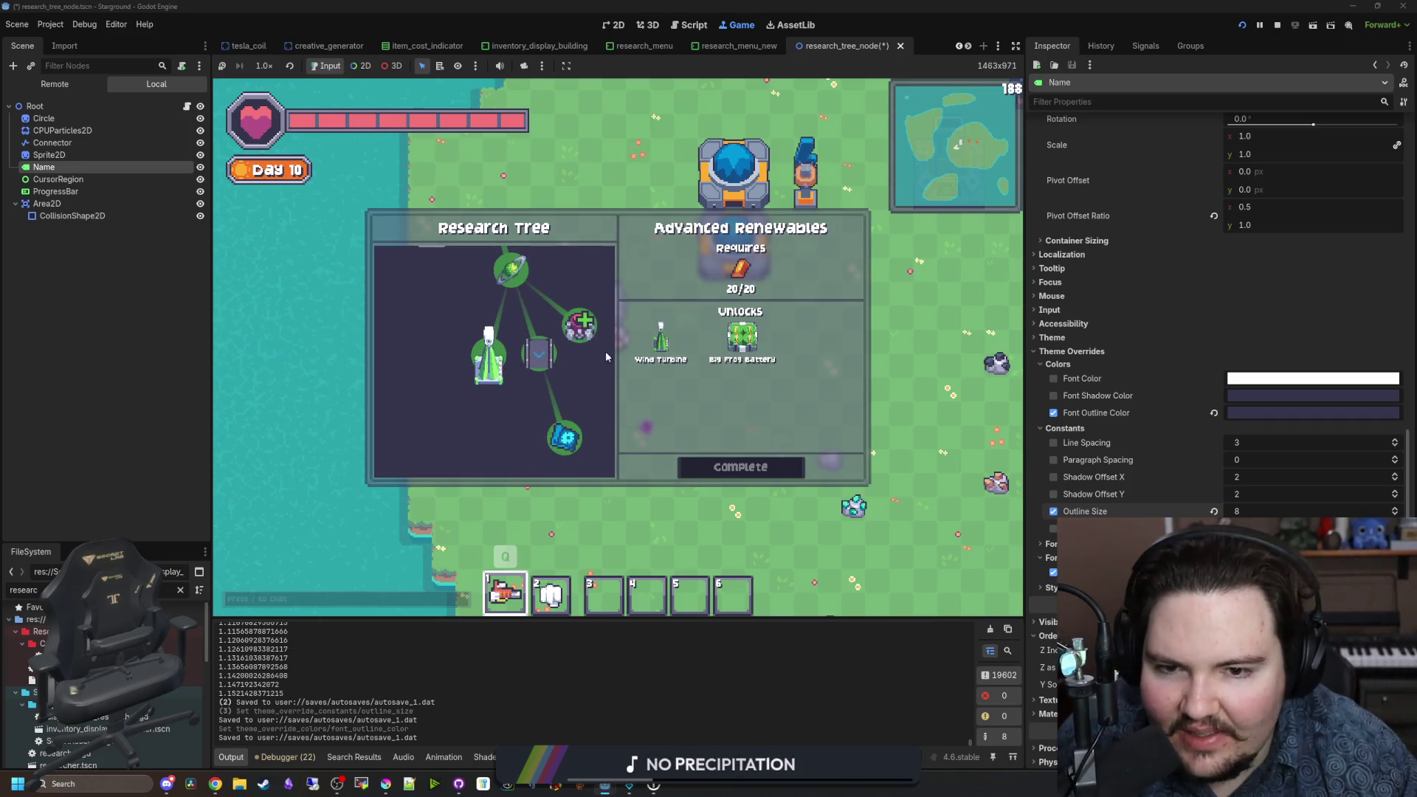
mouse_move(654, 344)
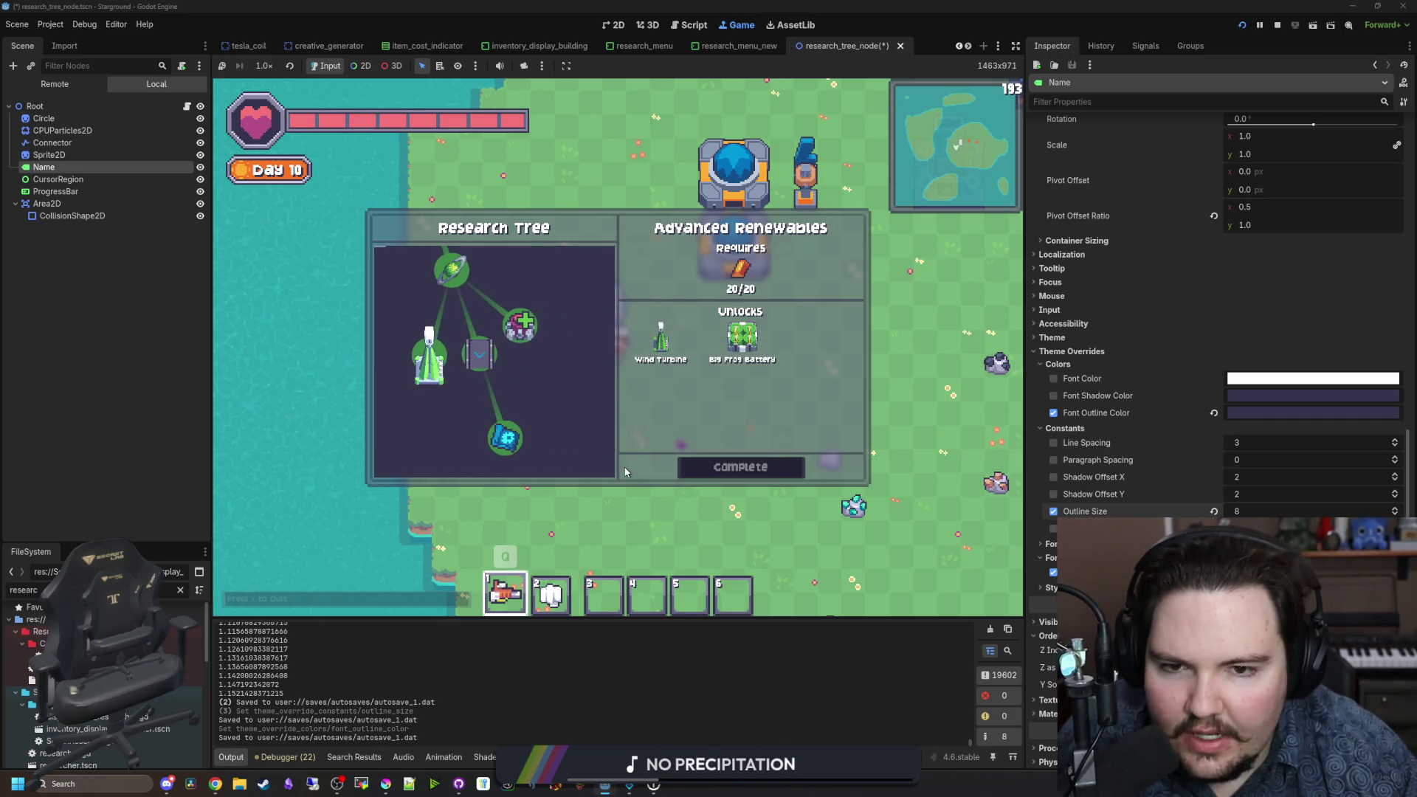
Step: Build a Wind Turbine from the Building Menu's power buildings, then cancel placement
click(673, 367)
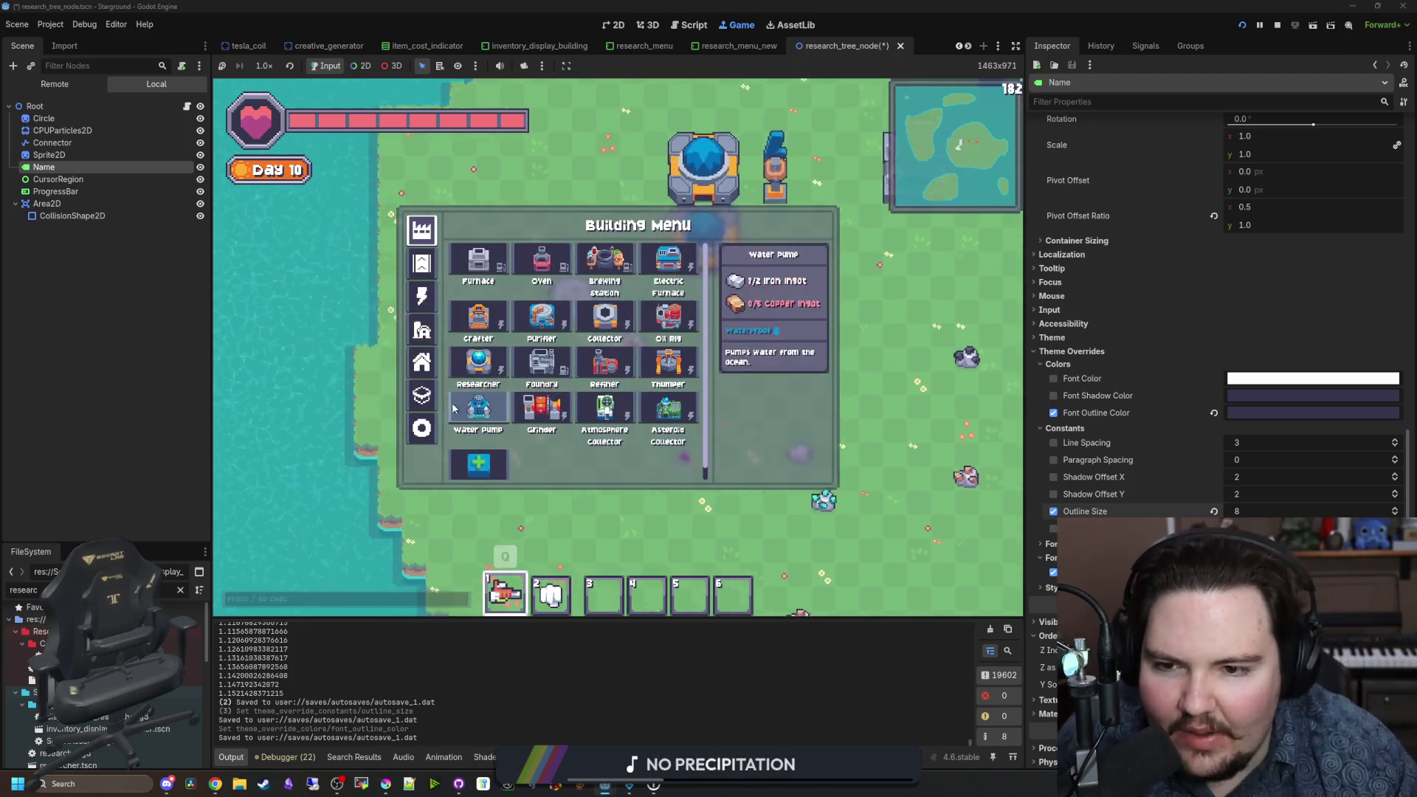
click(668, 321)
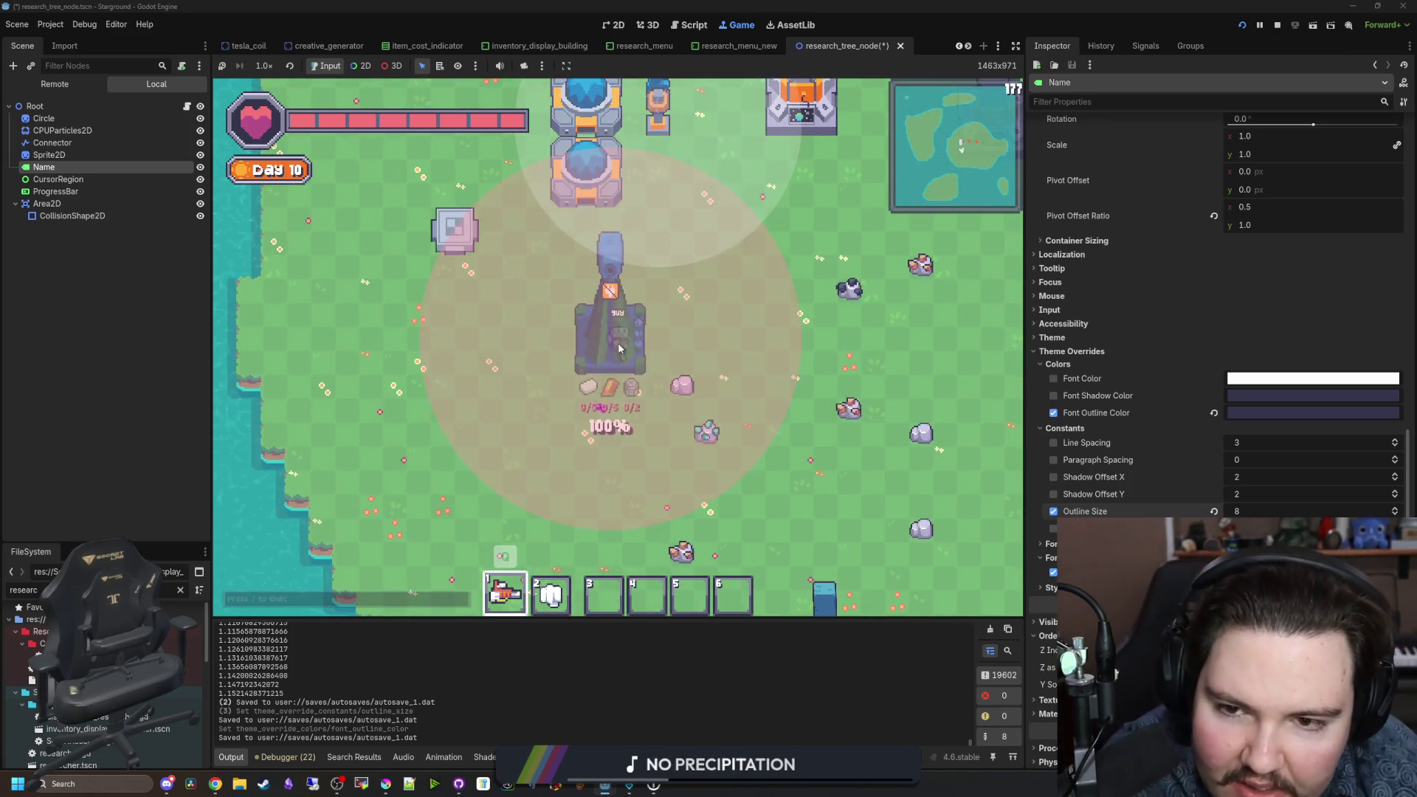
click(495, 402)
right_click(639, 409)
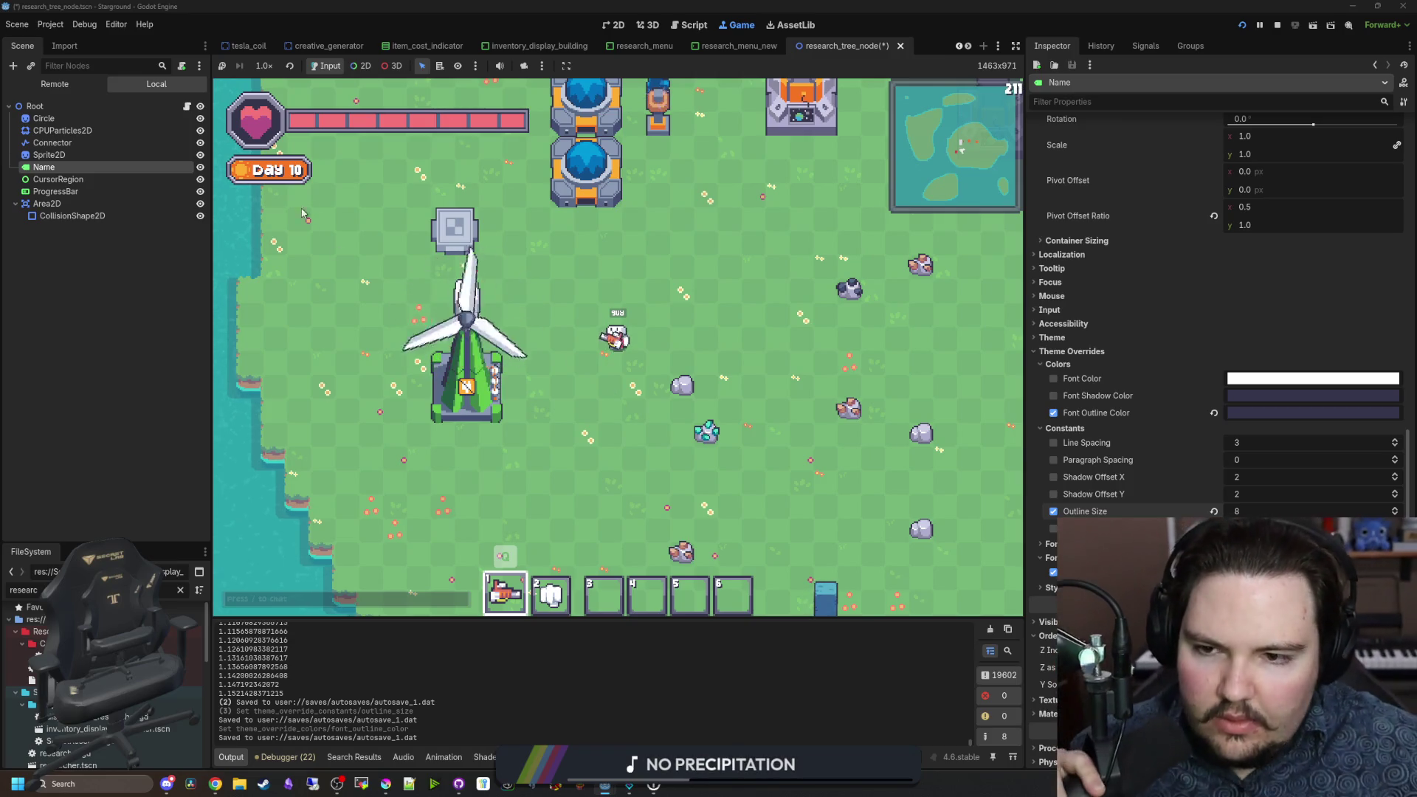
scroll(561, 402, down, 4)
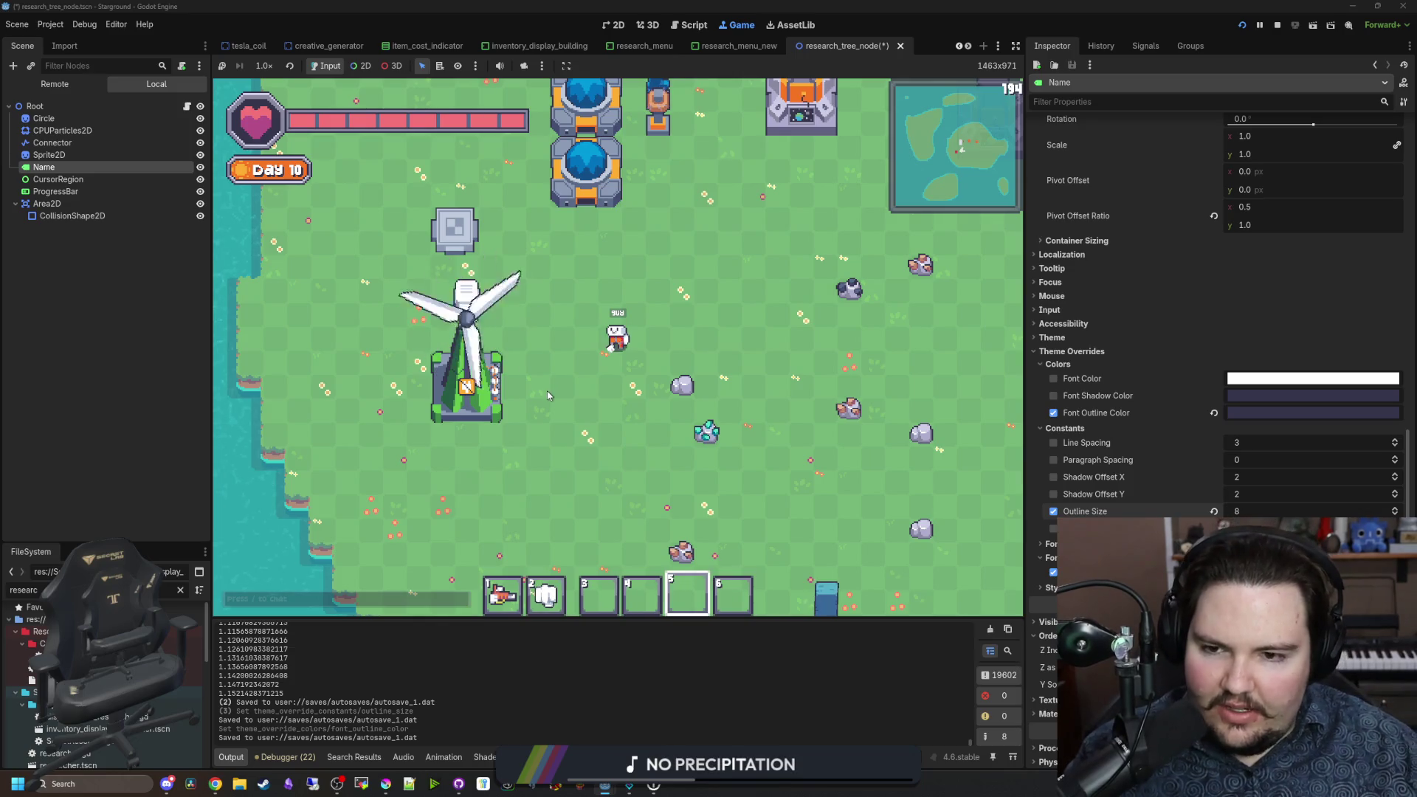
scroll(548, 395, down, 2)
Step: Place another power building, reopen the research tree zoomed out, then open research_menu_new
key(b)
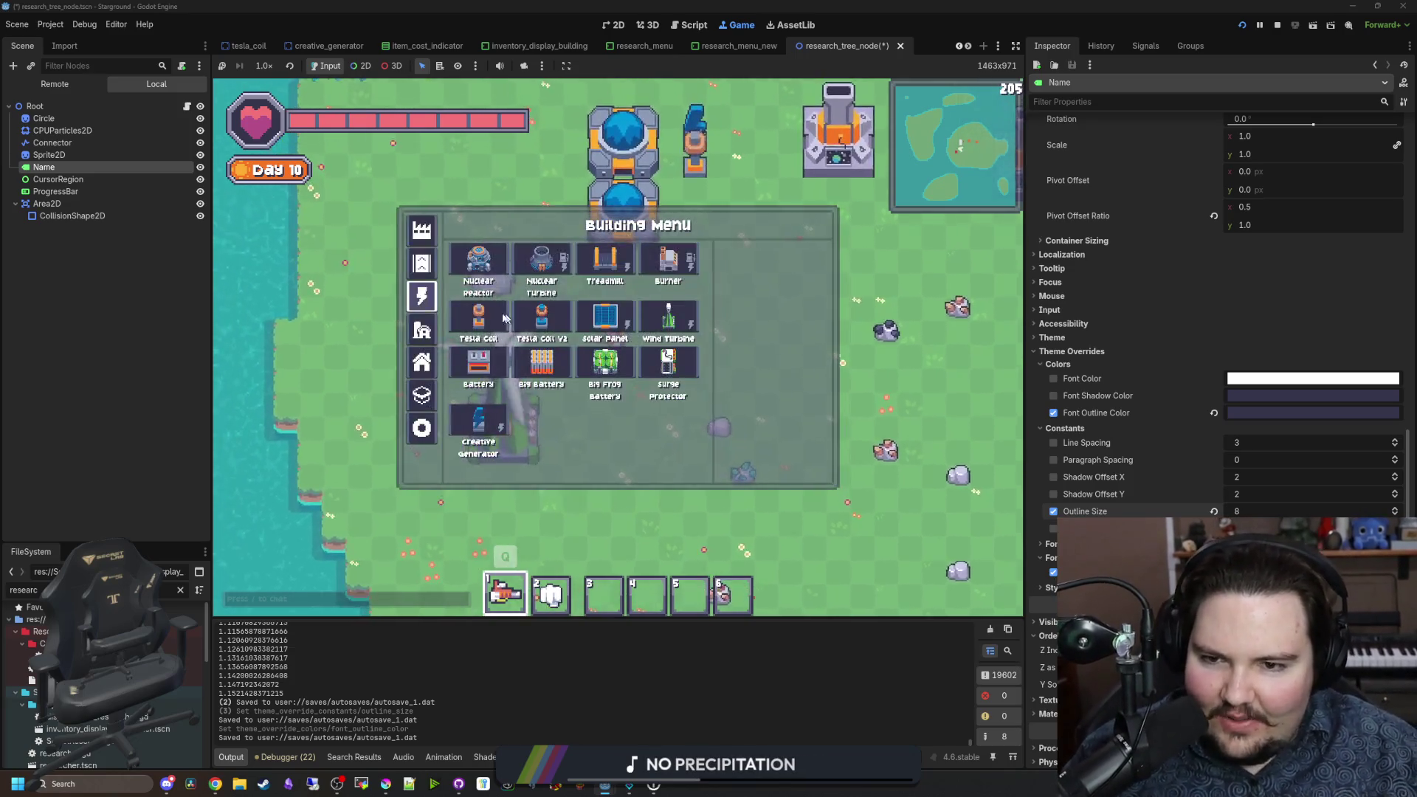
click(552, 390)
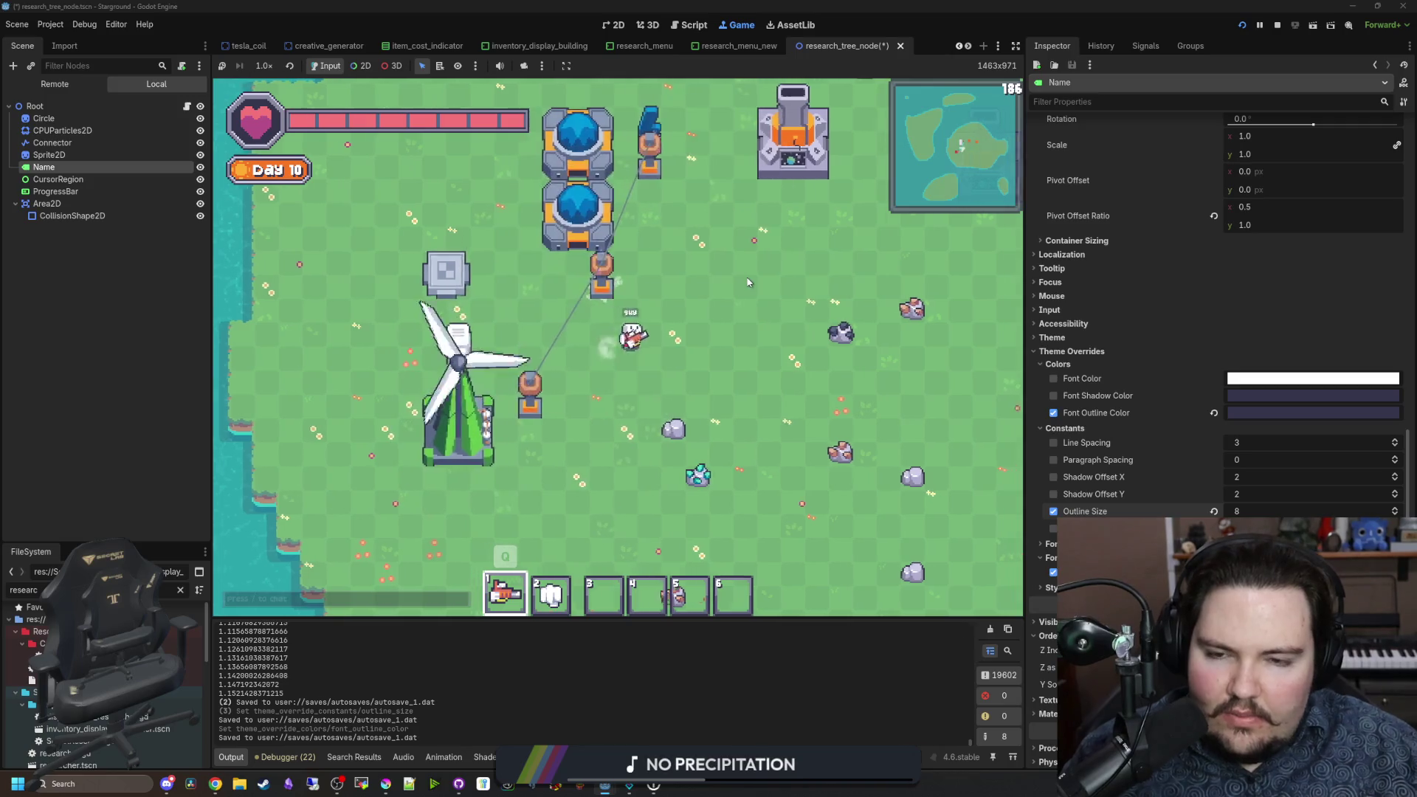
key(e)
scroll(559, 366, down, 5)
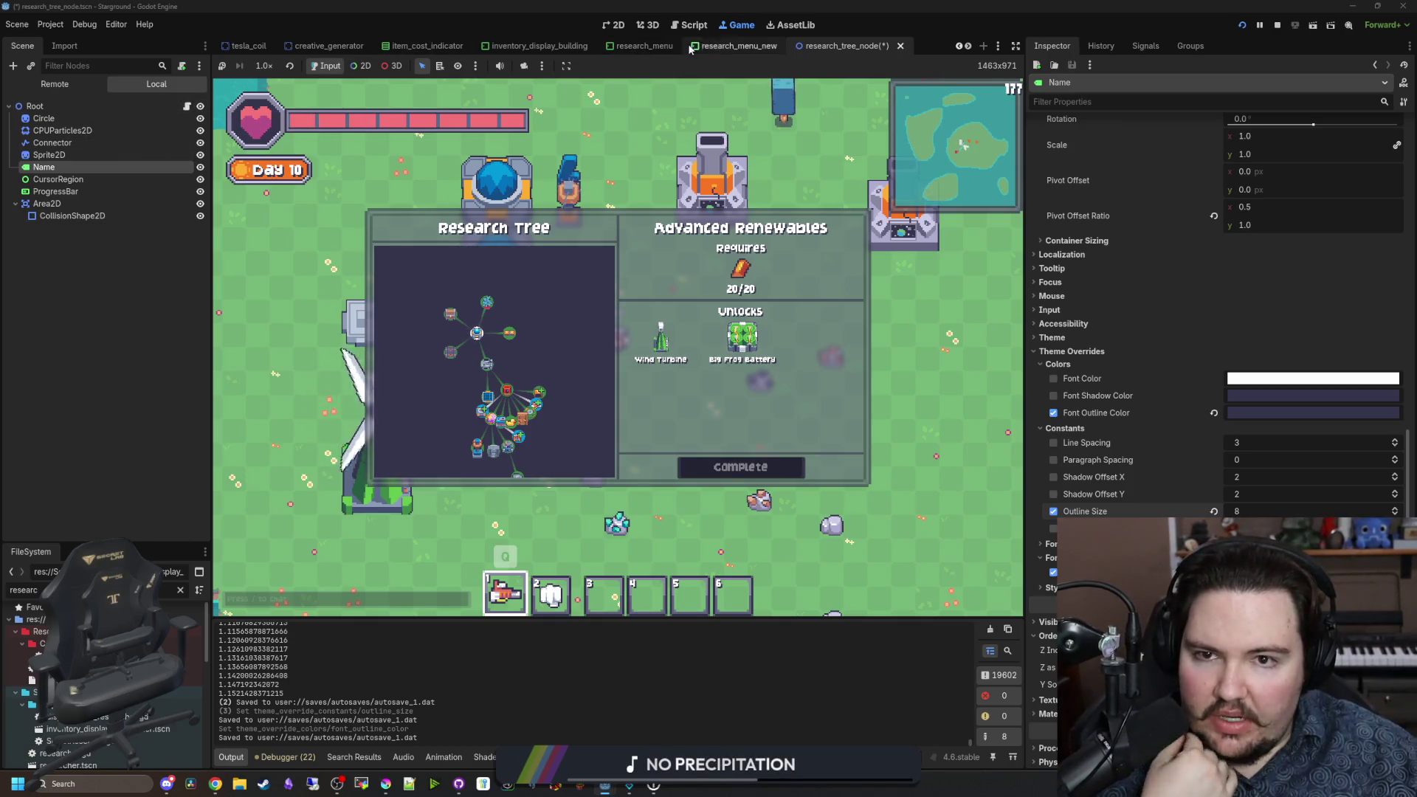
click(734, 46)
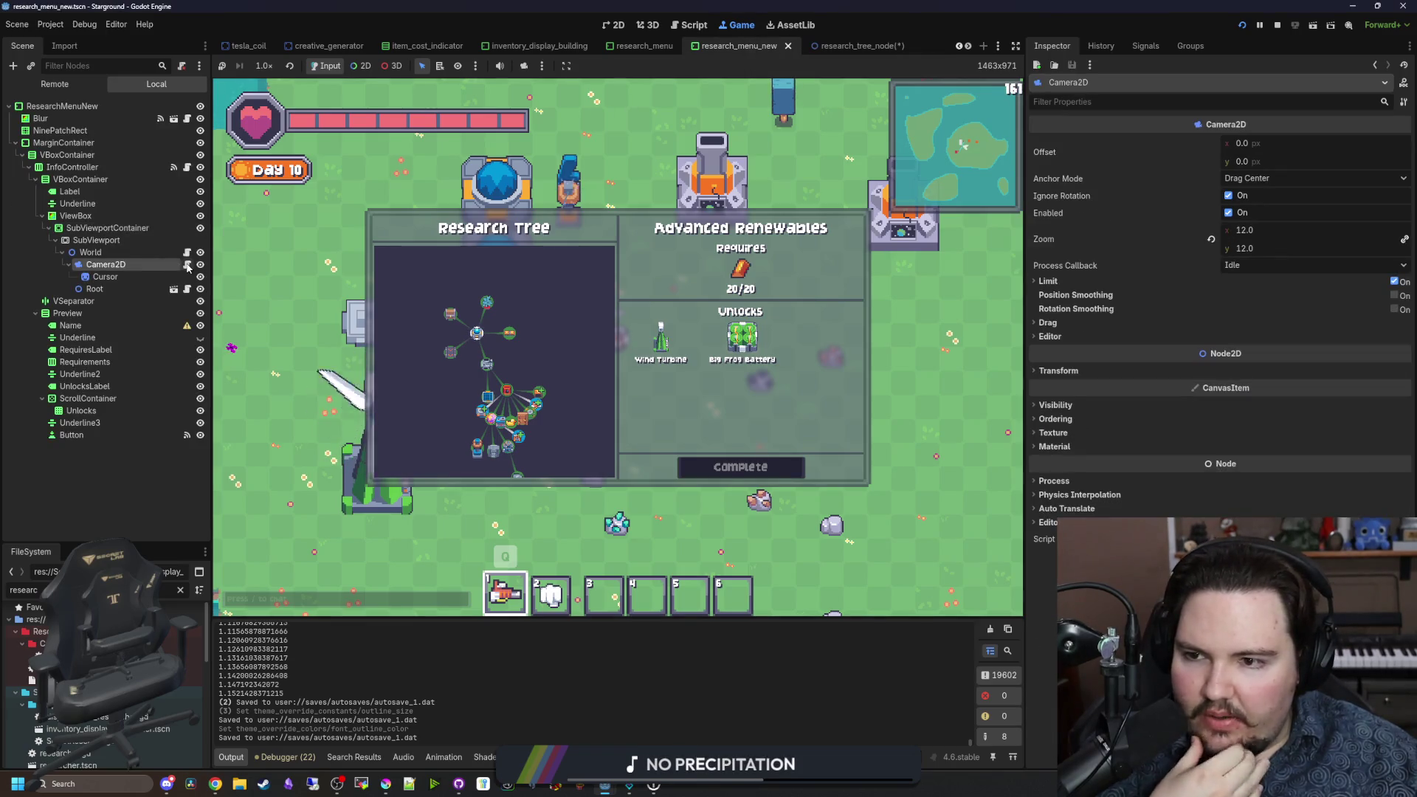
Step: Open the Camera2D's research_tree_camera.gd script, review the movement and zoom code, and save
click(186, 264)
click(540, 385)
scroll(543, 369, up, 8)
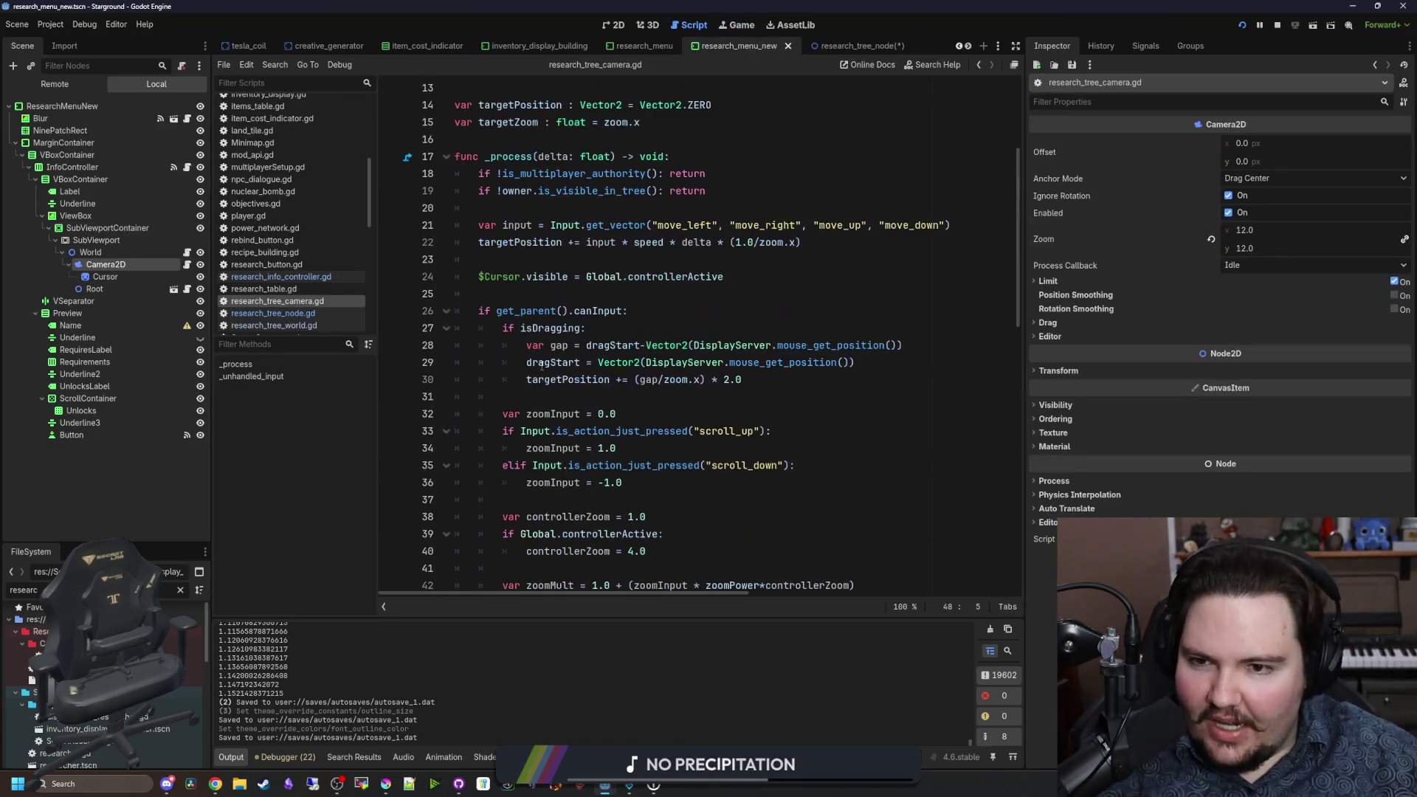
click(525, 367)
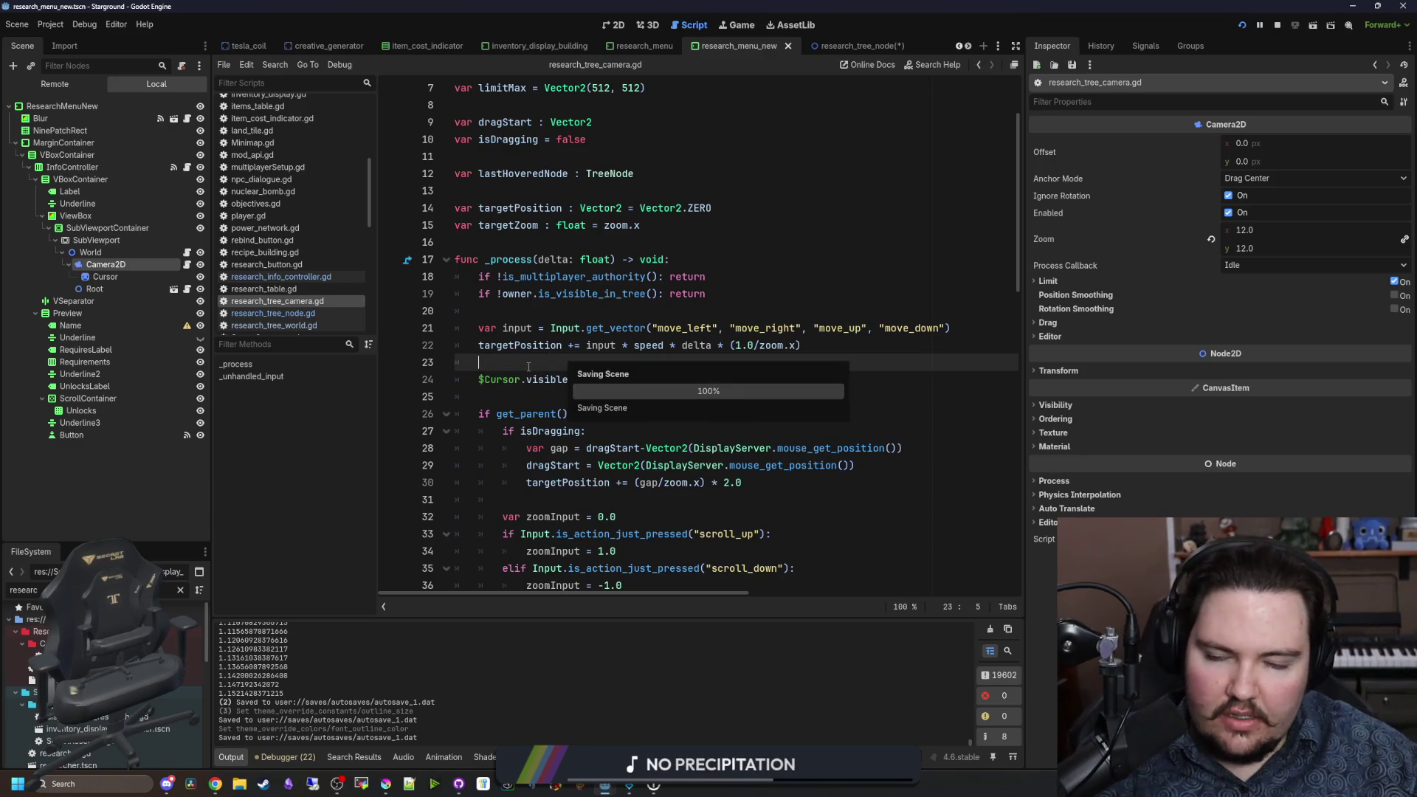
click(544, 404)
click(544, 399)
scroll(546, 399, down, 5)
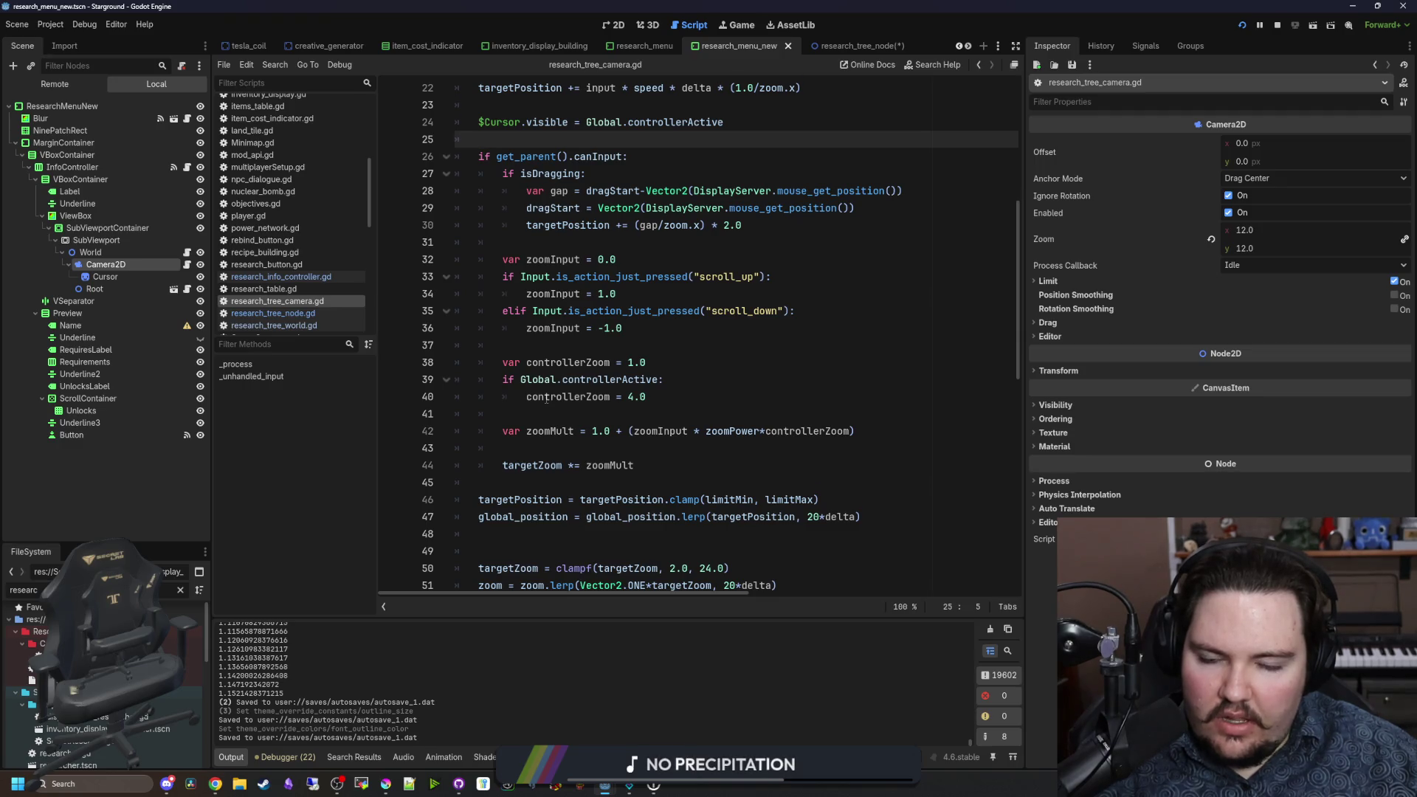
scroll(546, 399, down, 4)
click(535, 395)
key(ctrl+s)
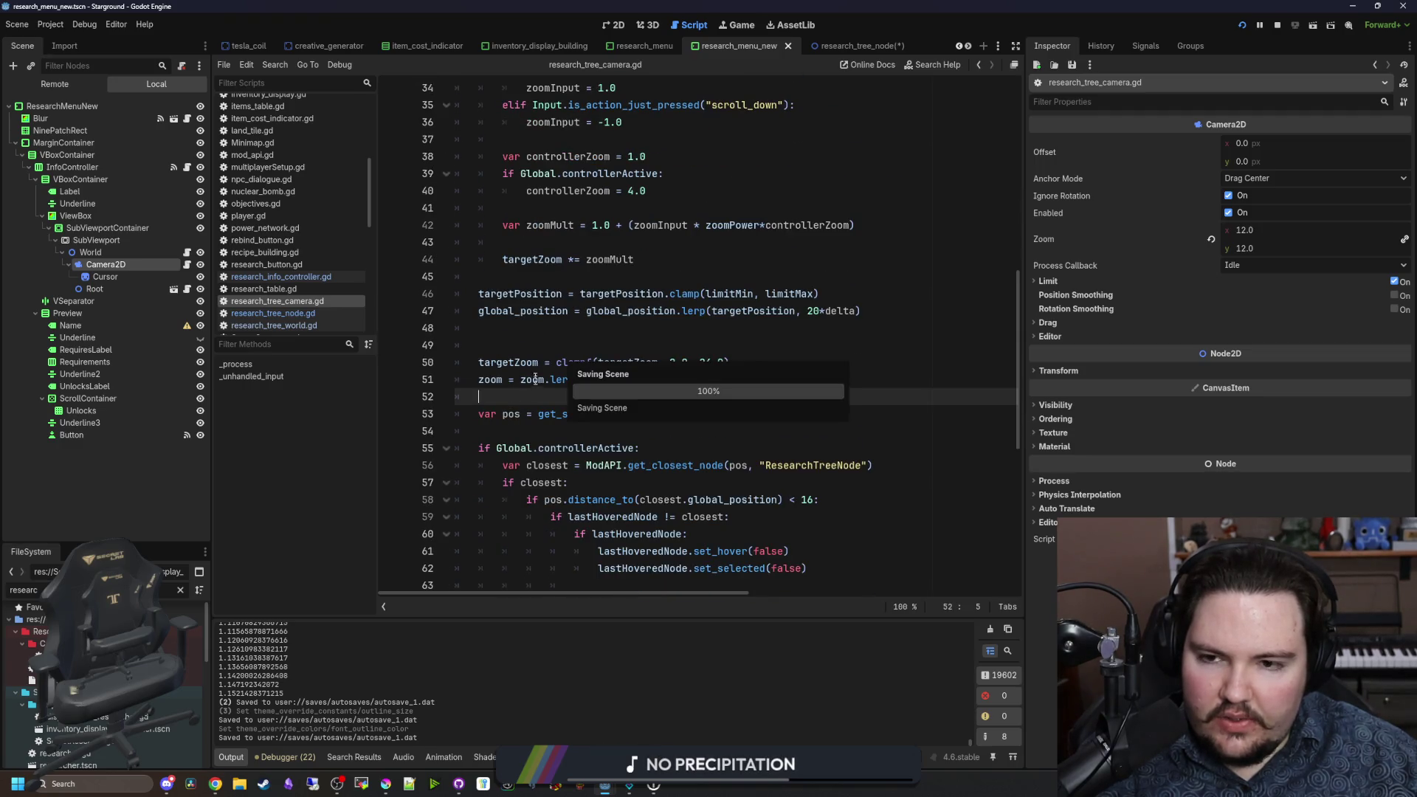
Step: Insert blank lines after the targetZoom multiplier line for a new variable
click(520, 334)
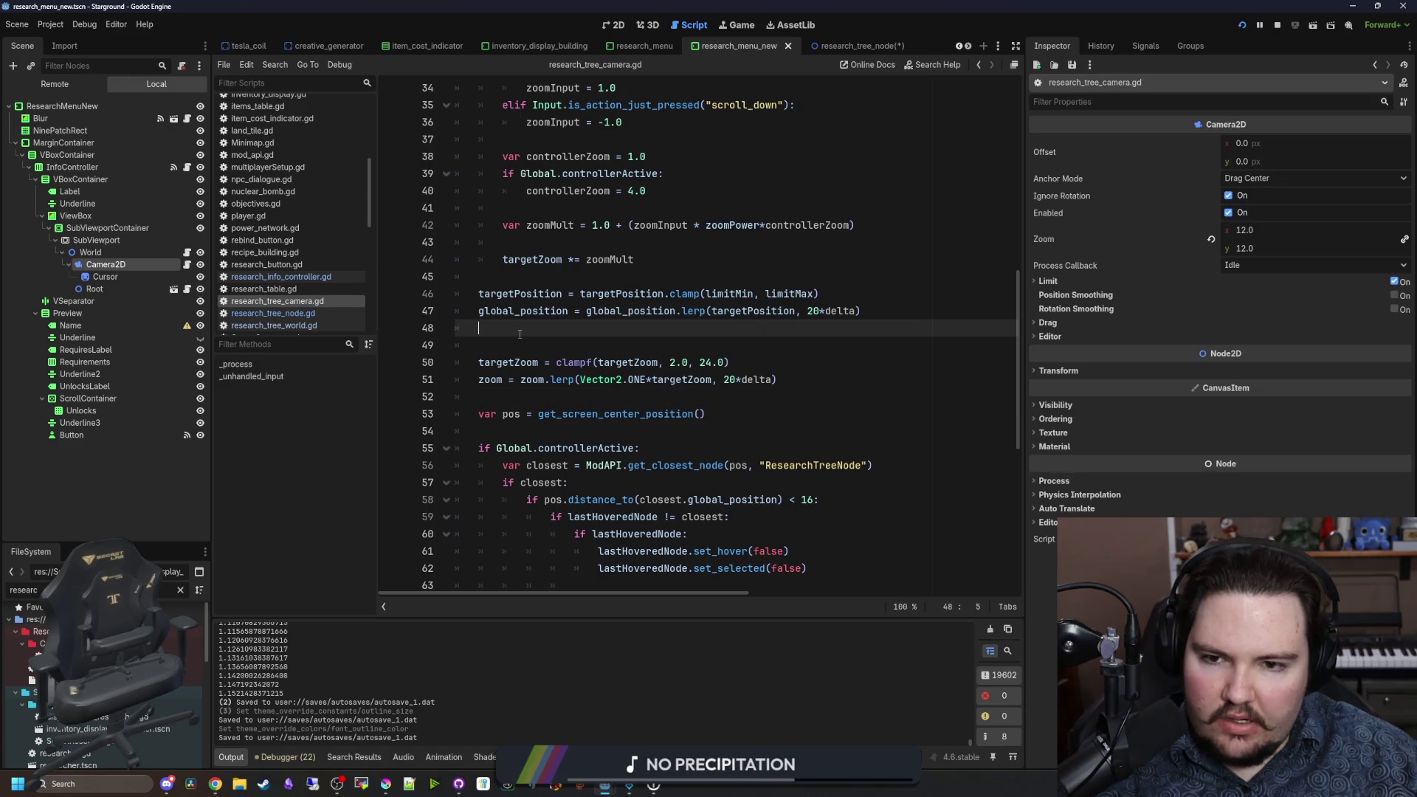
scroll(520, 334, up, 1)
click(521, 333)
key(Return)
key(Return)
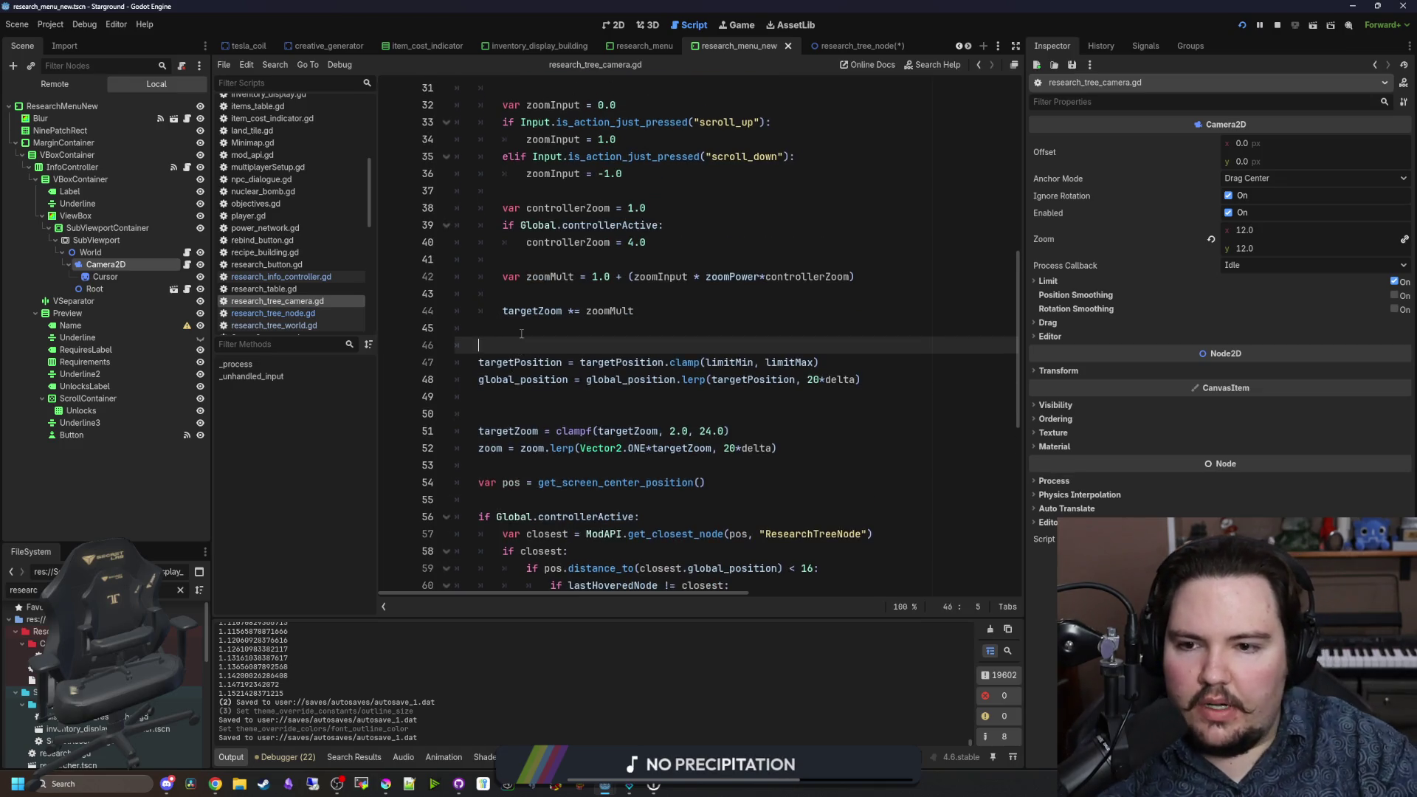
key(Up)
scroll(521, 333, up, 1)
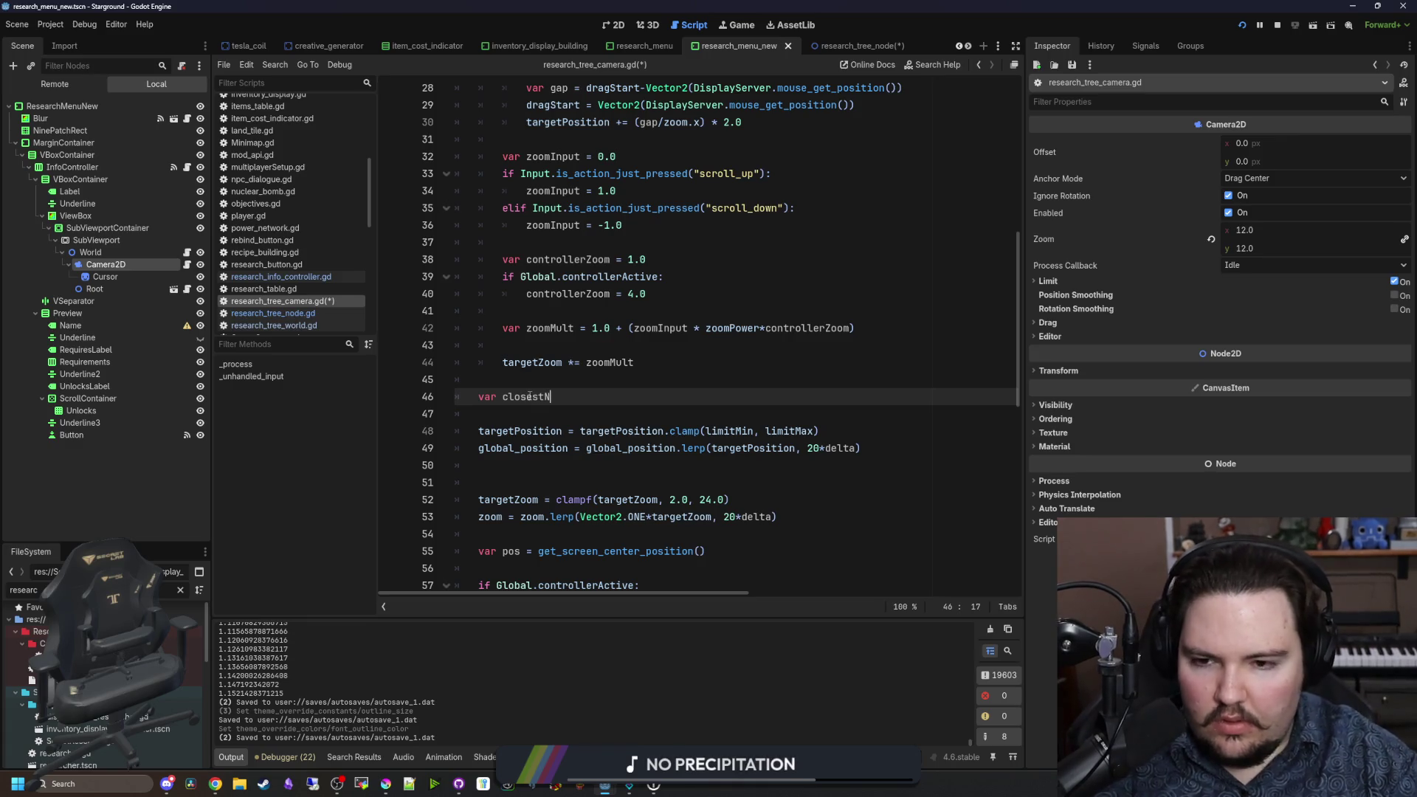
Step: Declare closestTreeNode = ModAPI.get_closest_node(position, "ResearchTreeNodes") in the camera script
key(BackSpace)
text(TreeNode = )
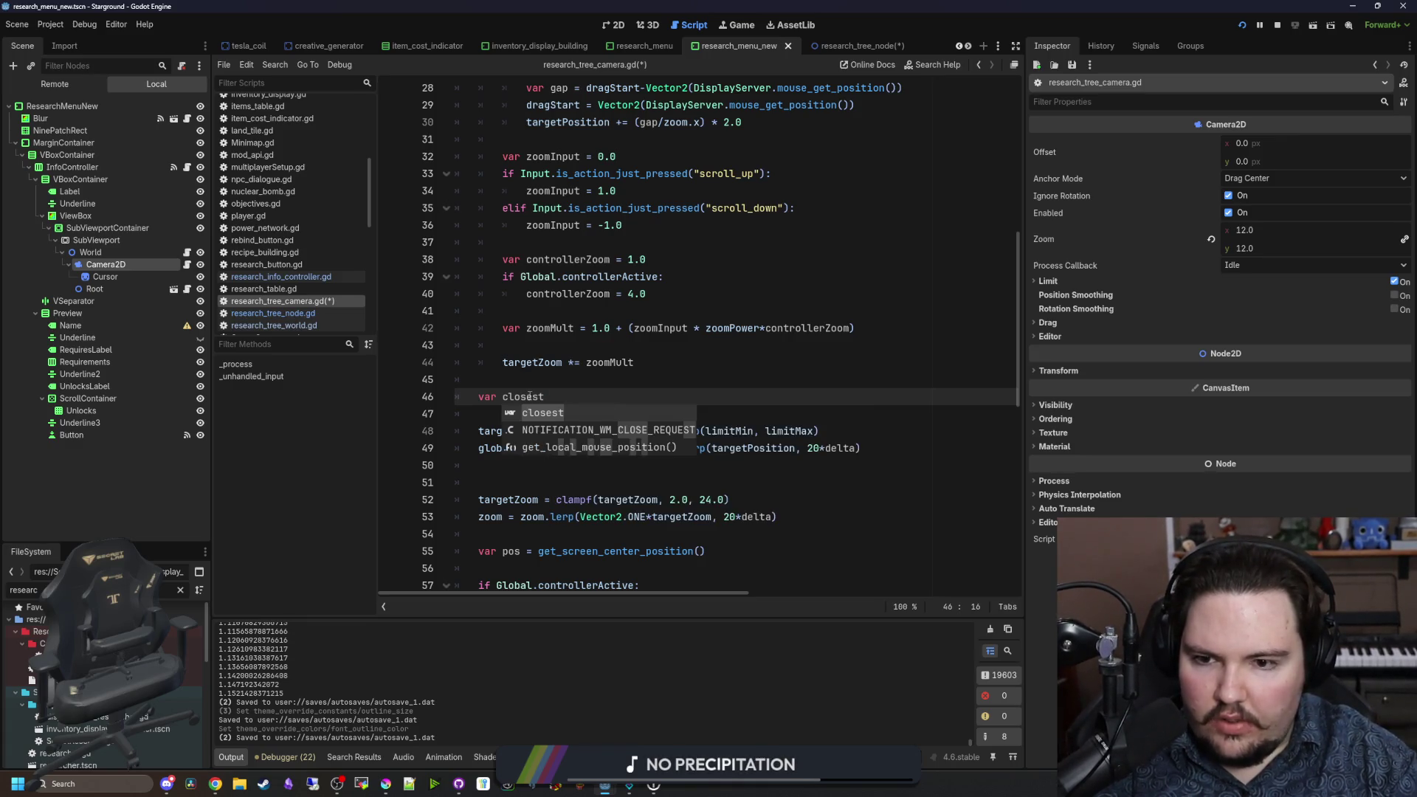
text(ModAPI.get_clos)
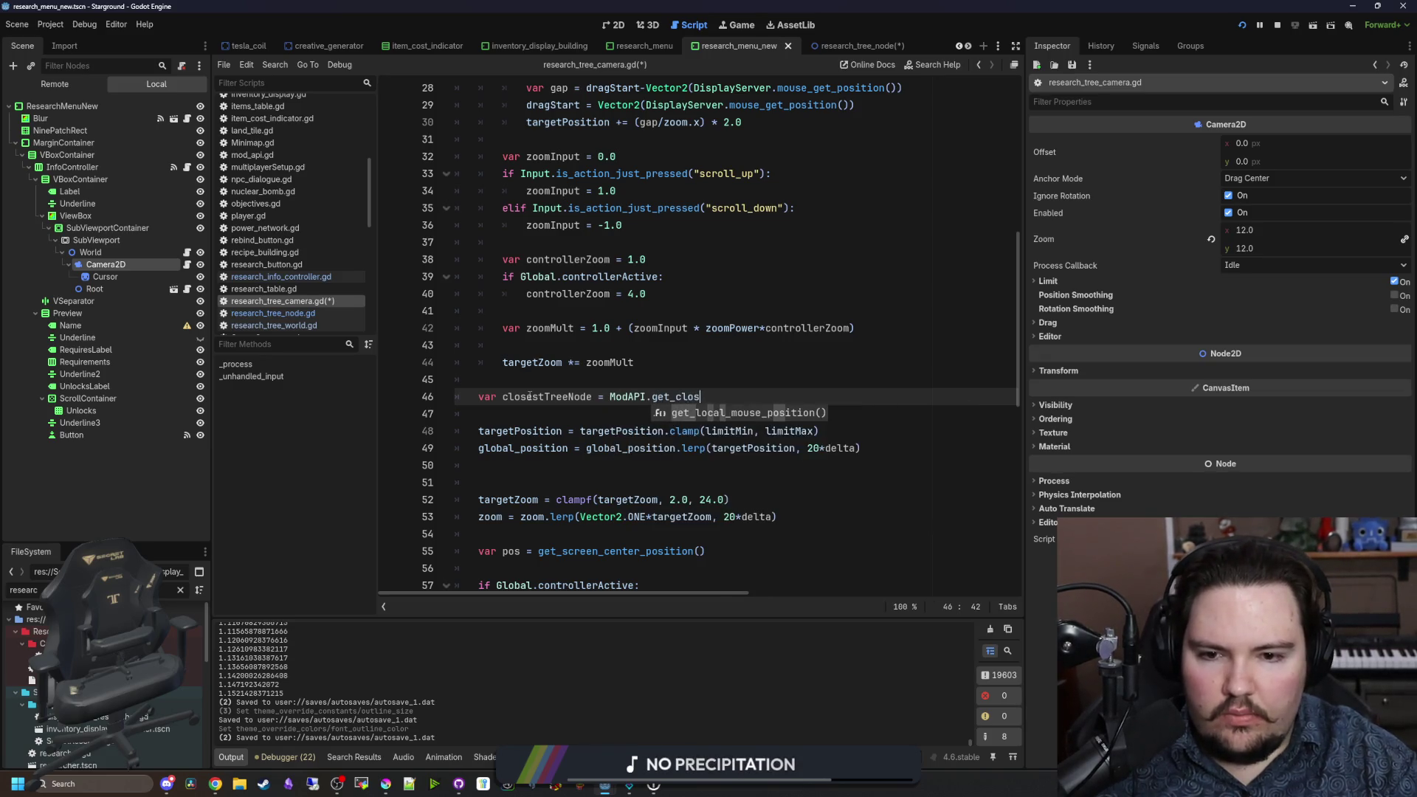
key(Return)
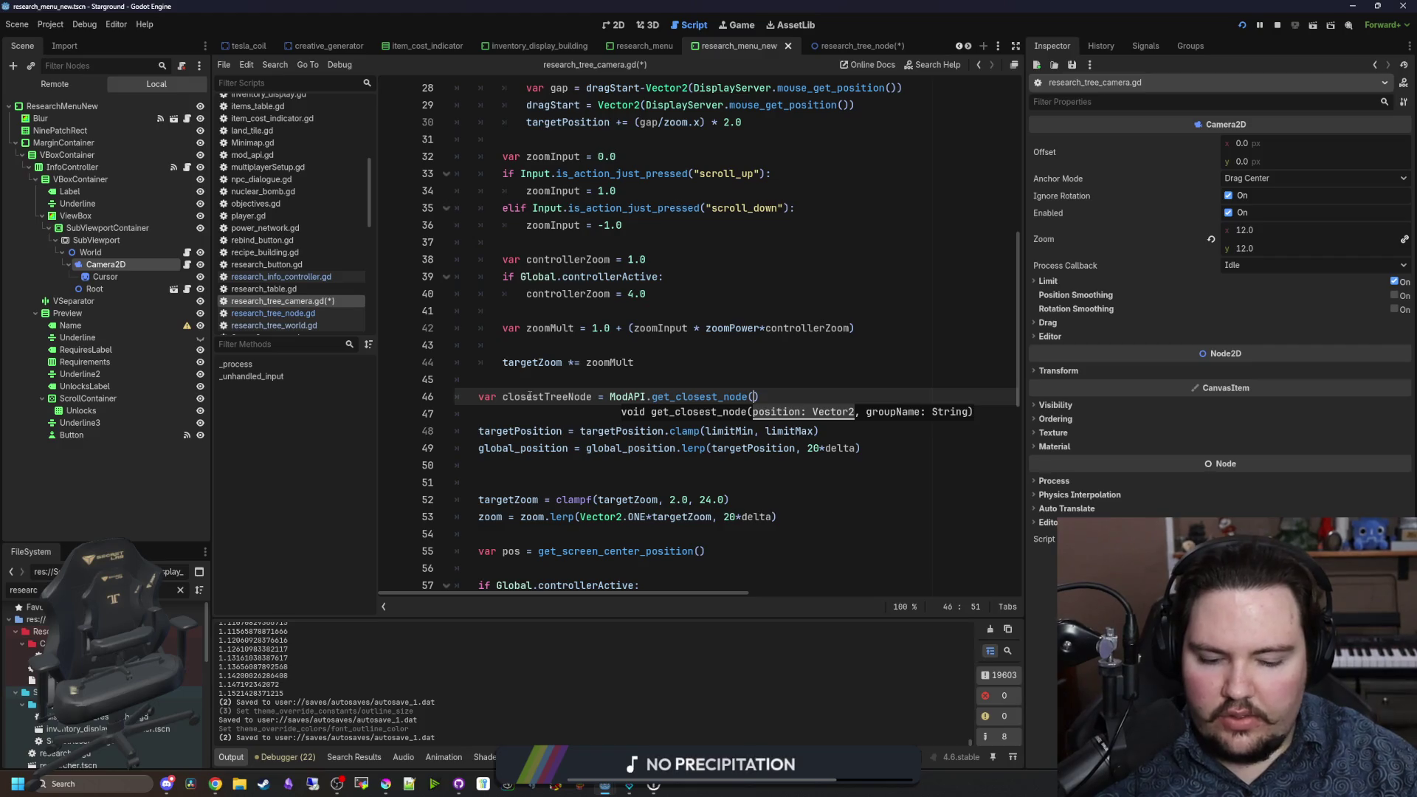
text(position, "ResearchTreeNodes)
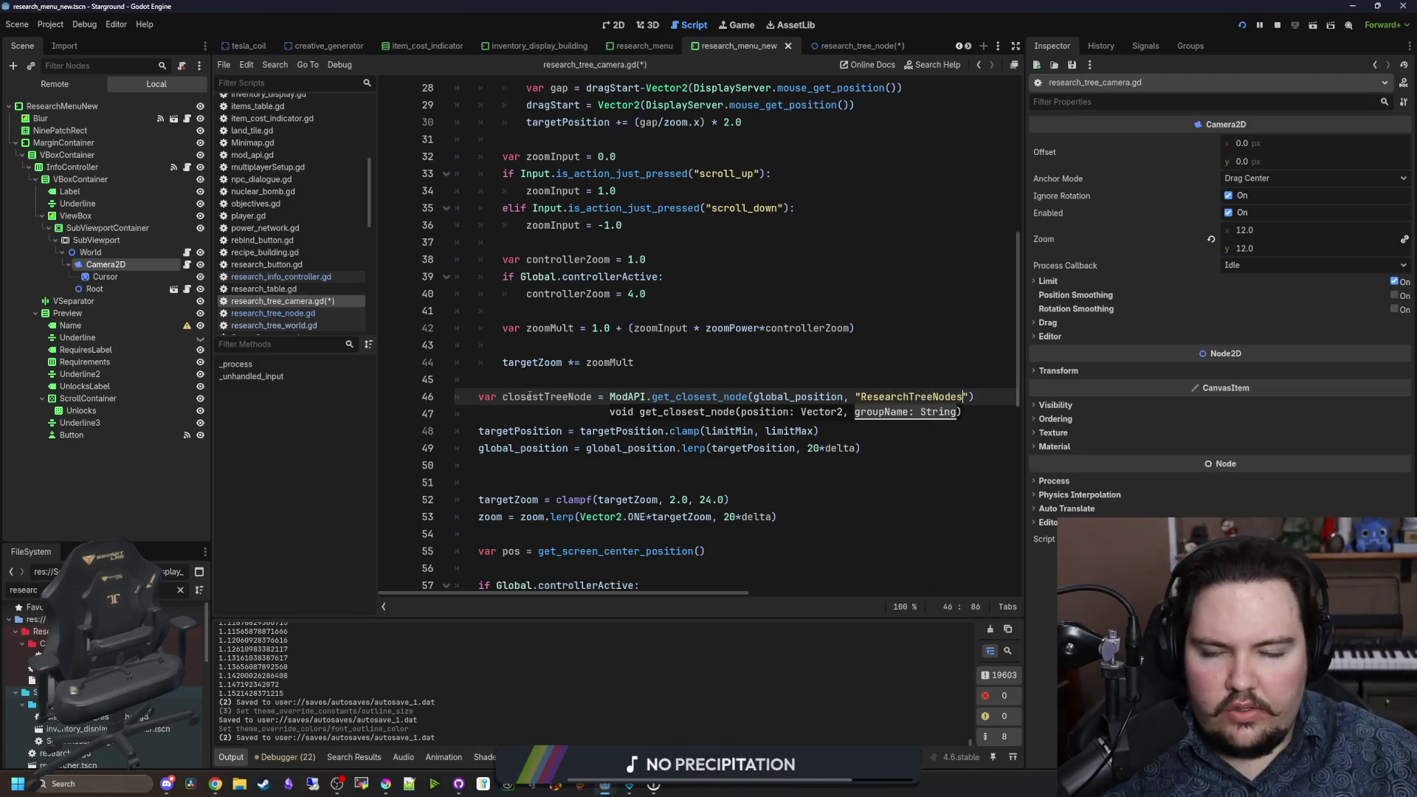
Step: Check the group name in research_tree_node.gd and correct the argument to ResearchTreeNode
click(188, 288)
scroll(662, 317, up, 20)
scroll(638, 416, down, 6)
double_click(631, 311)
click(295, 301)
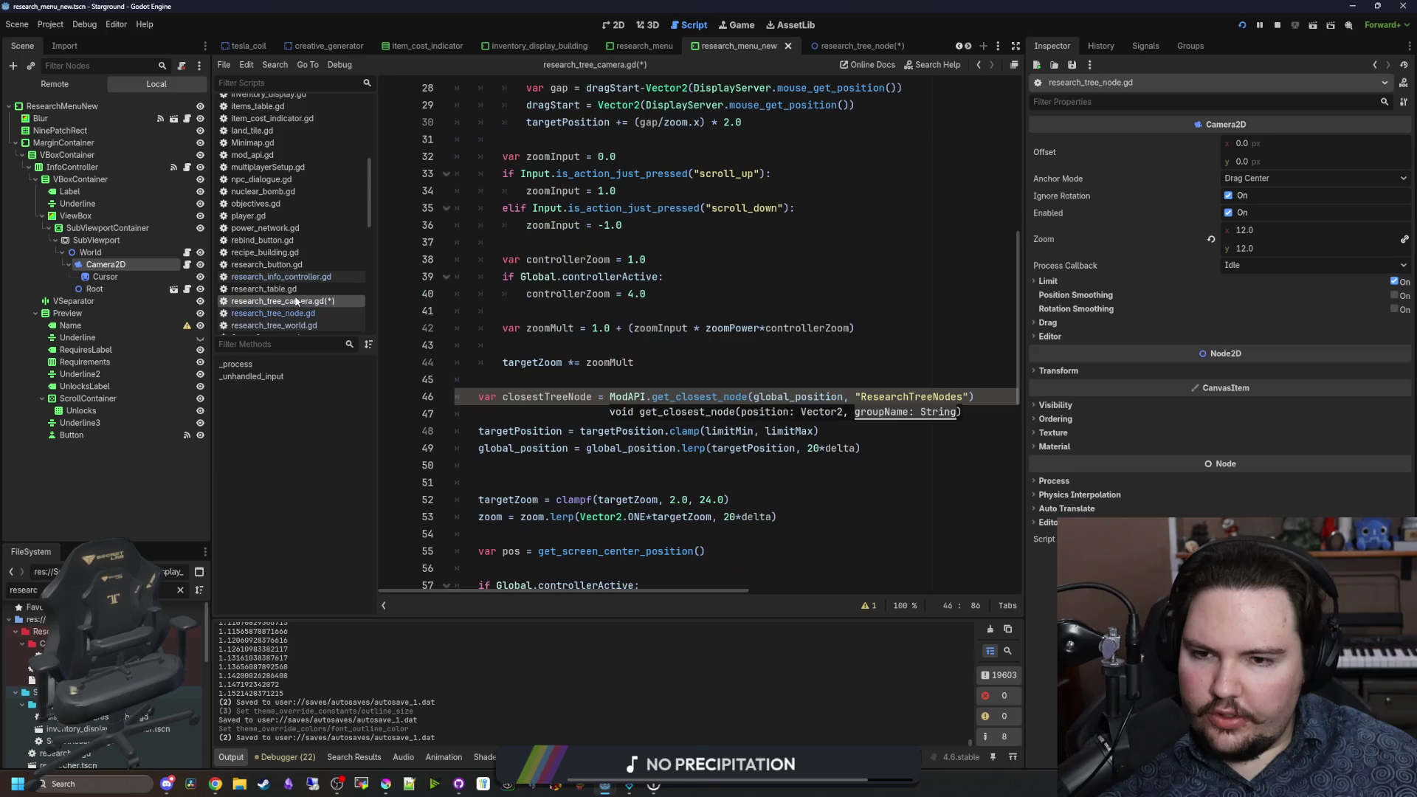
key(BackSpace)
Step: Add an 'if closestTreeNode:' check below the closest-node line
click(908, 382)
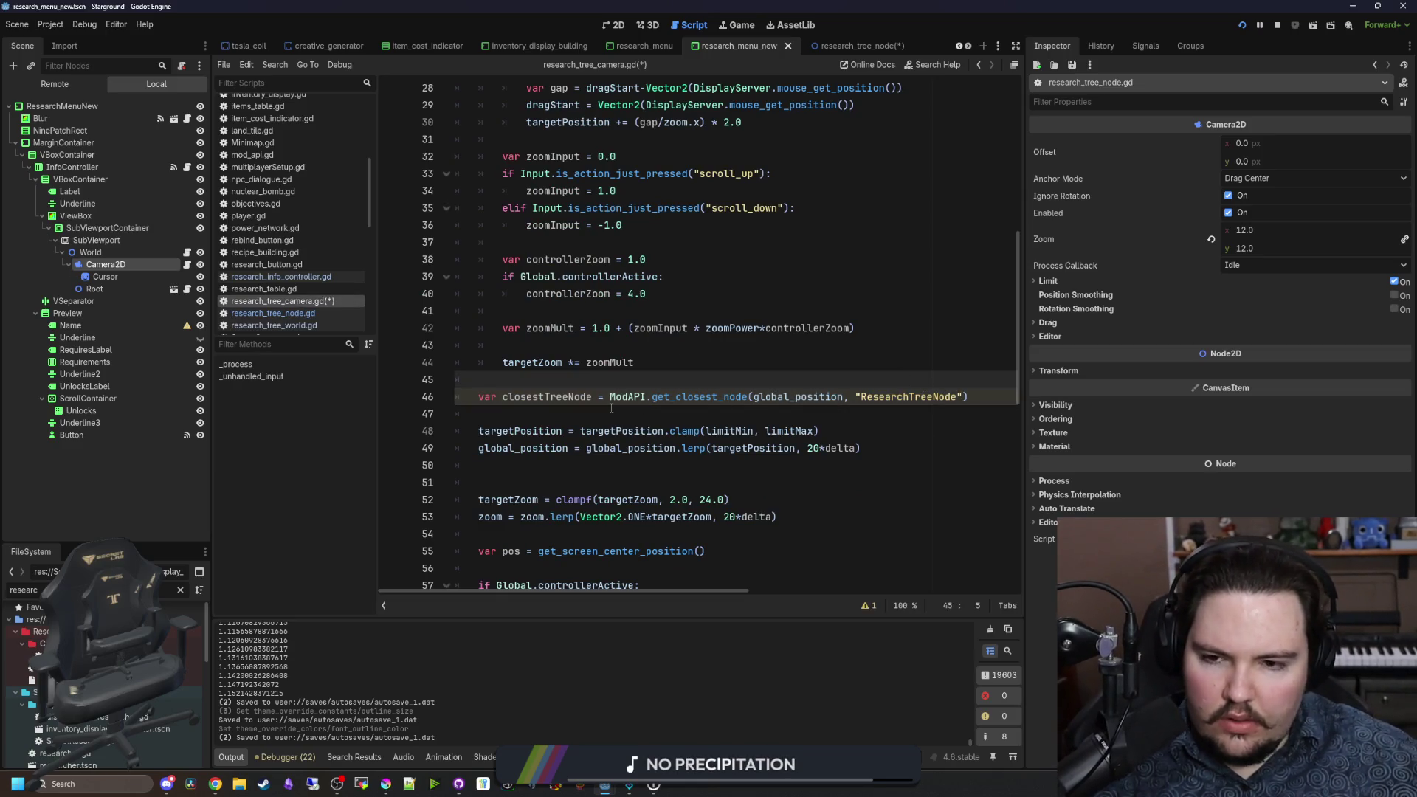
key(Down)
key(End)
key(Return)
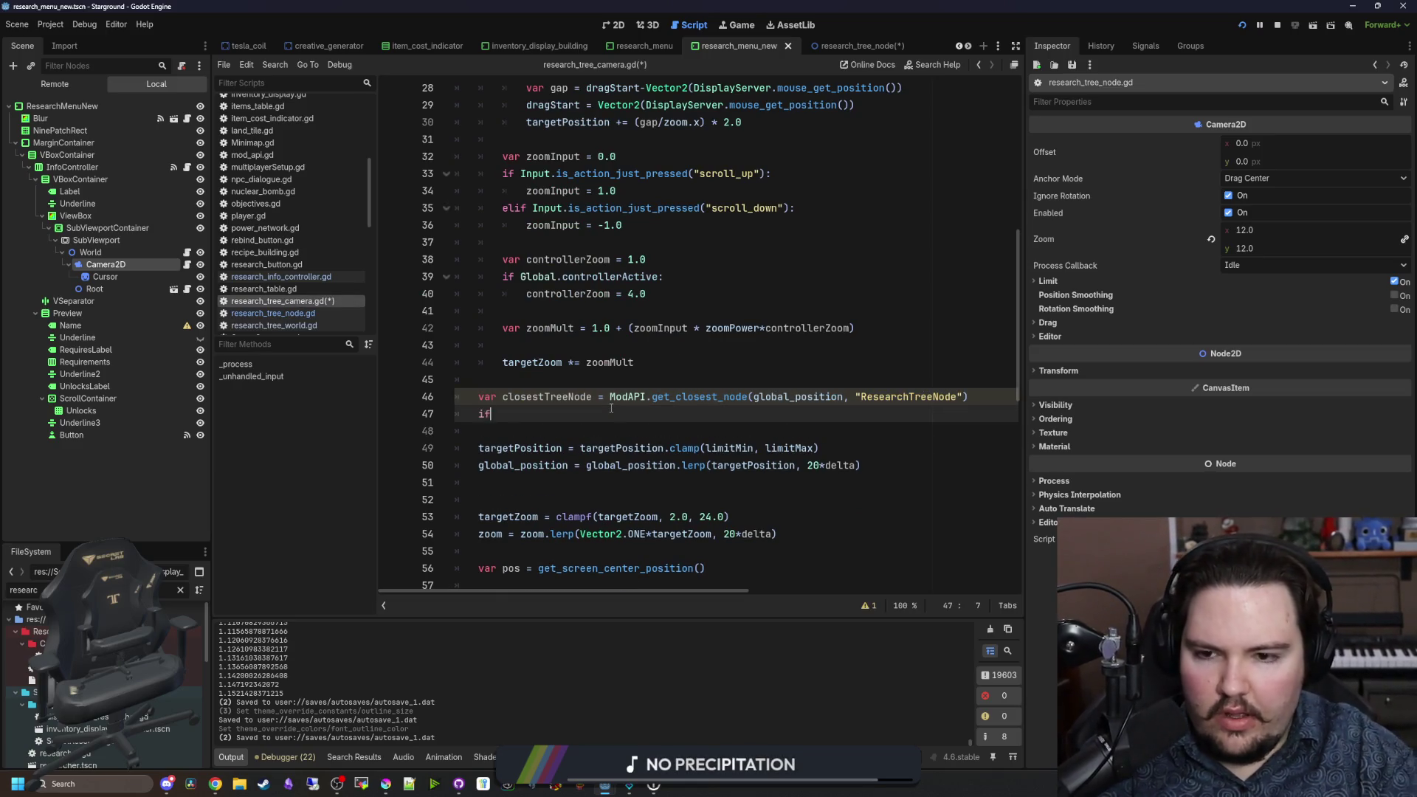
text( closestT)
key(Return)
text(:)
key(Return)
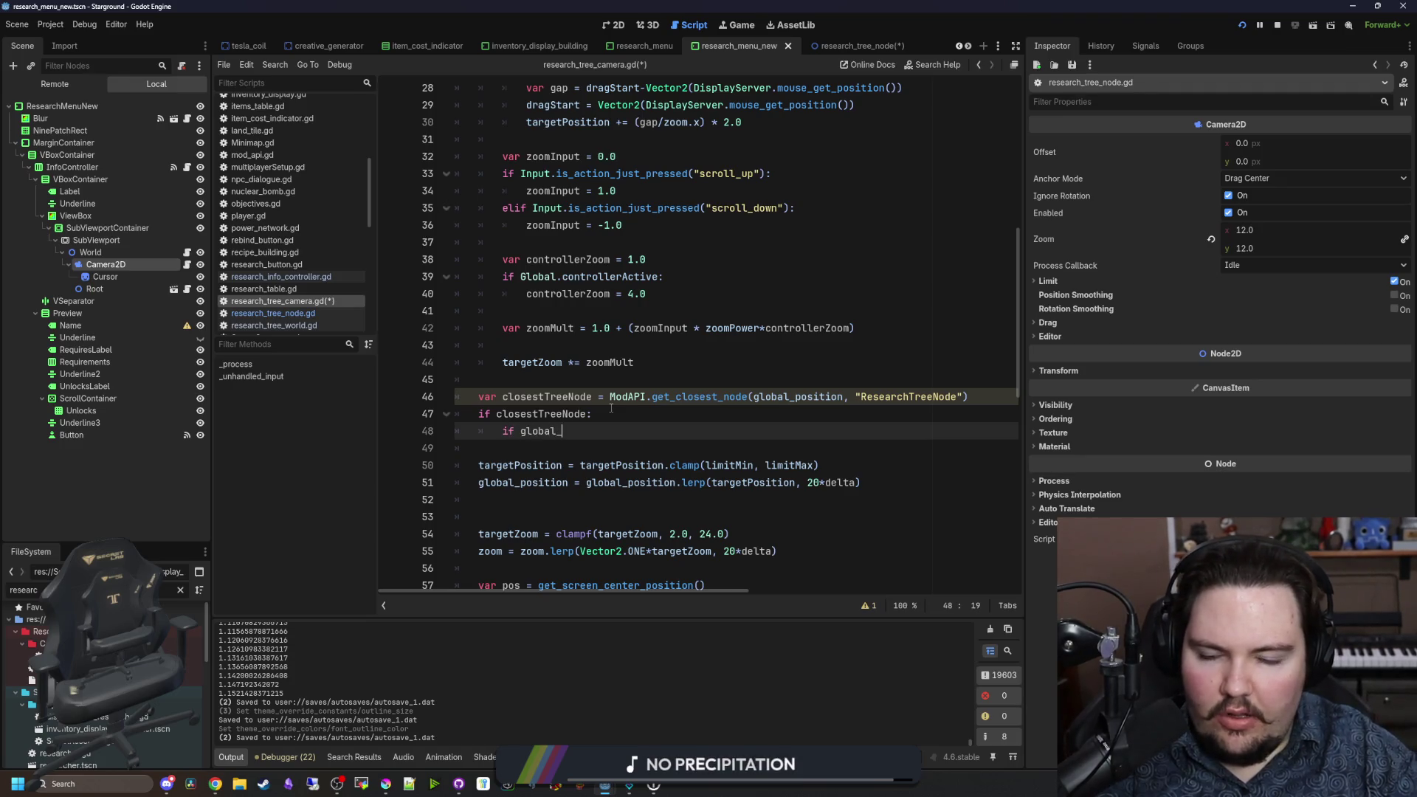
Step: Nest a check on position.distance_to(closestTreeNode.global_position) against 64
text(position.distance)
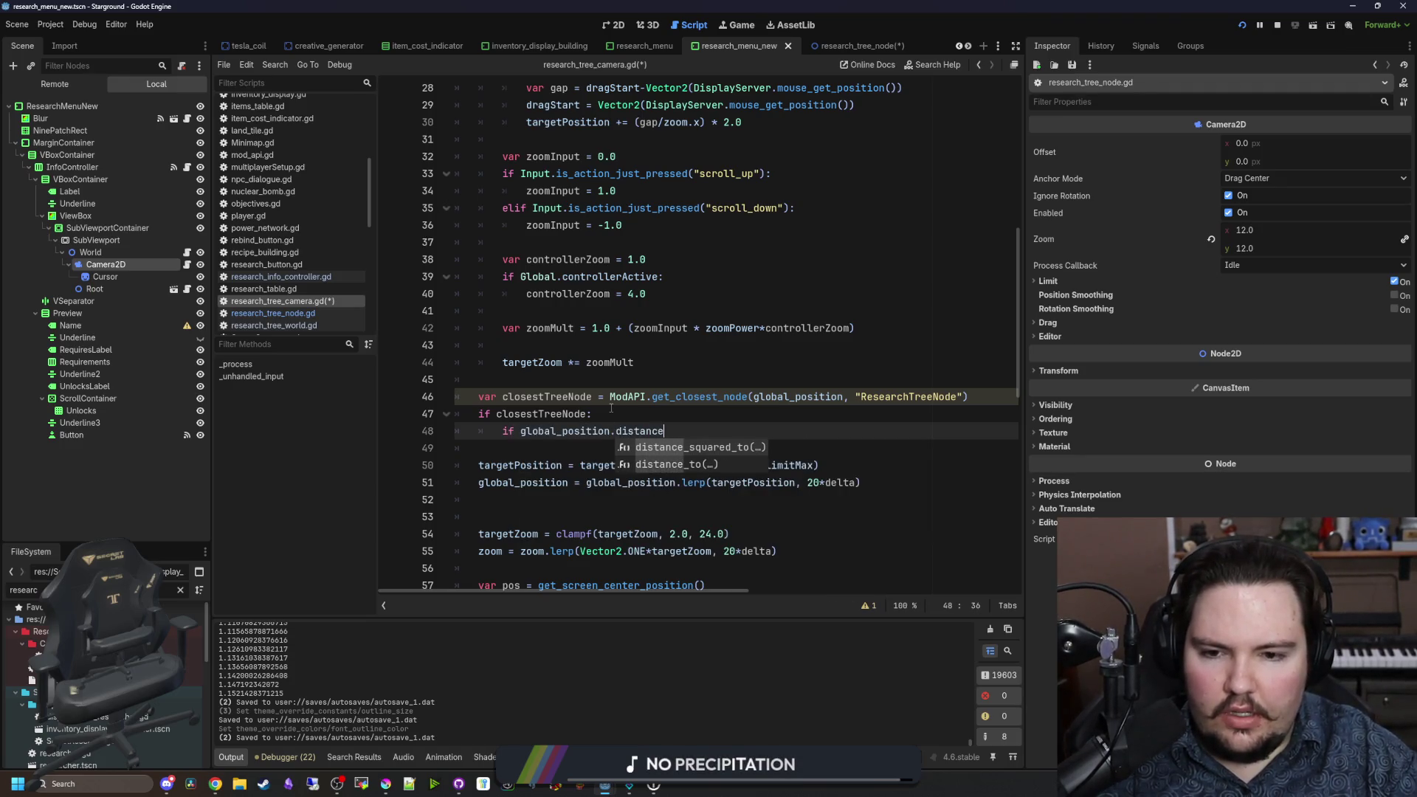
key(Down)
key(Return)
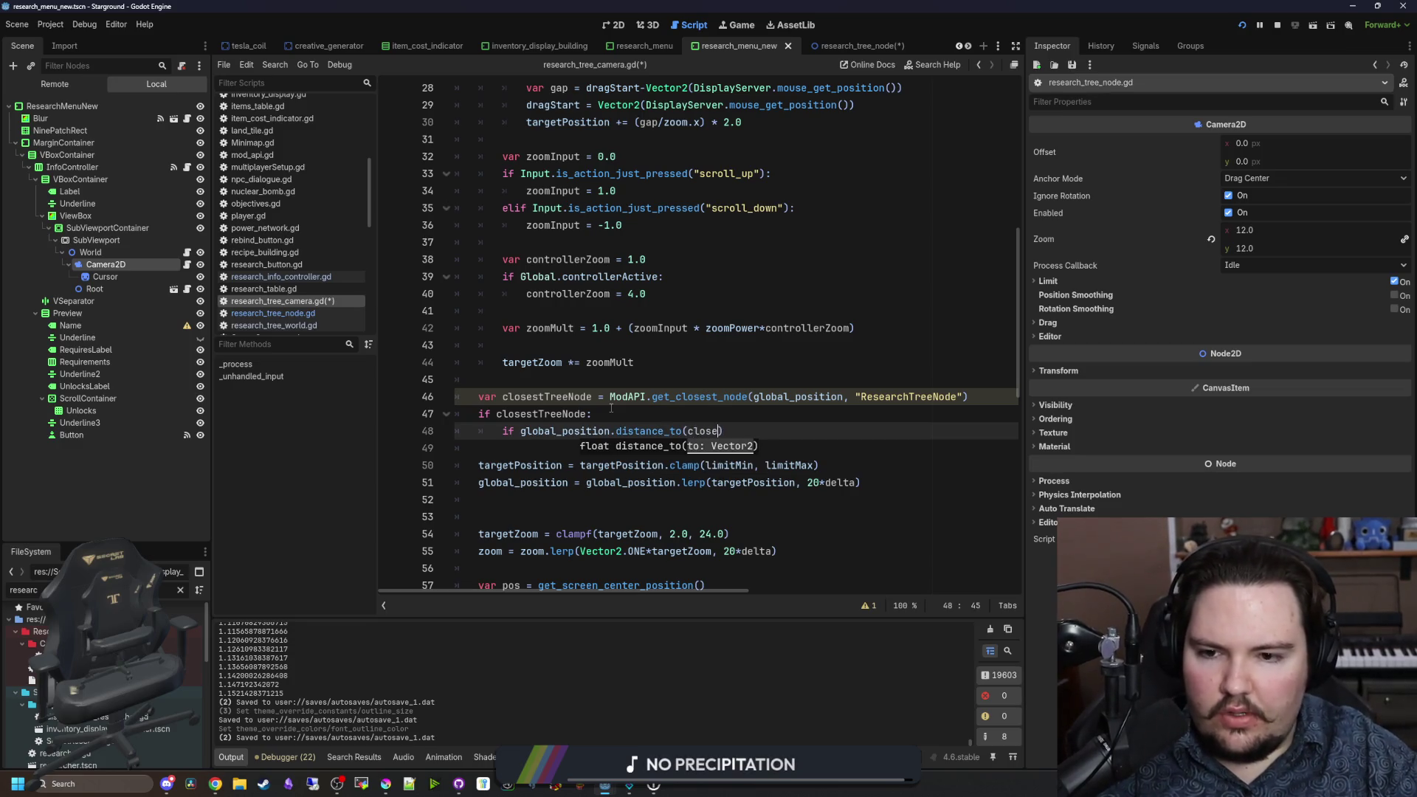
text(.global_)
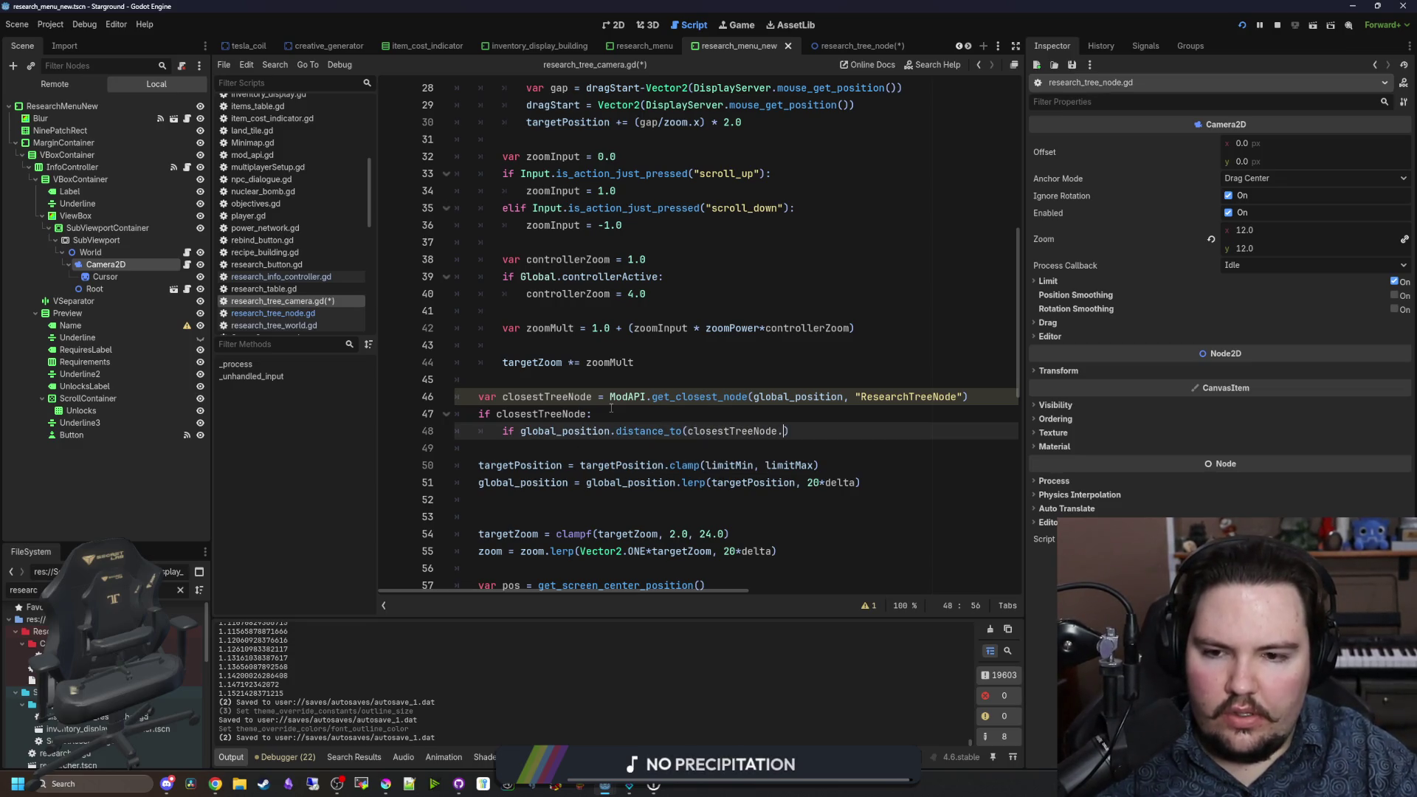
text(position)
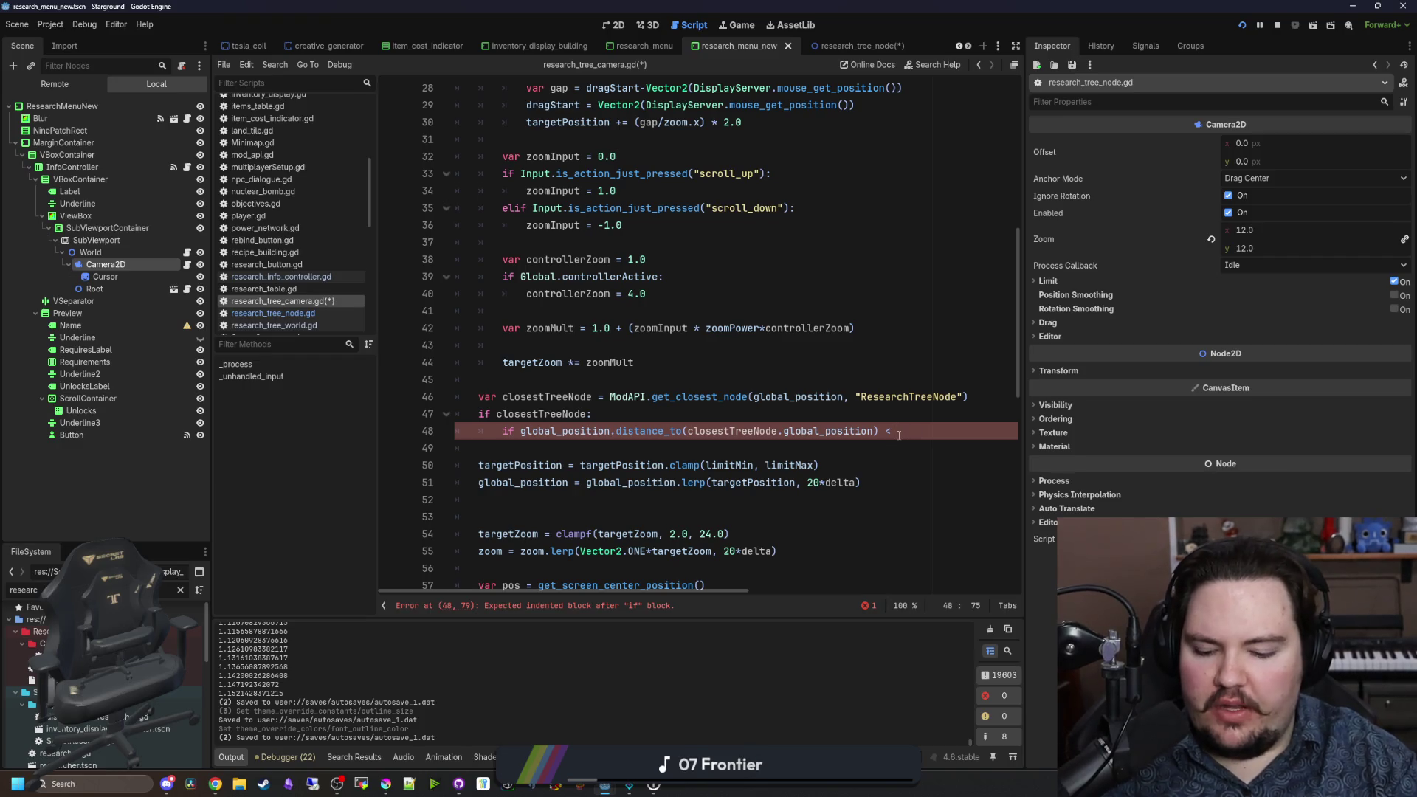
text(:\)
key(Return)
key(BackSpace)
key(BackSpace)
key(Return)
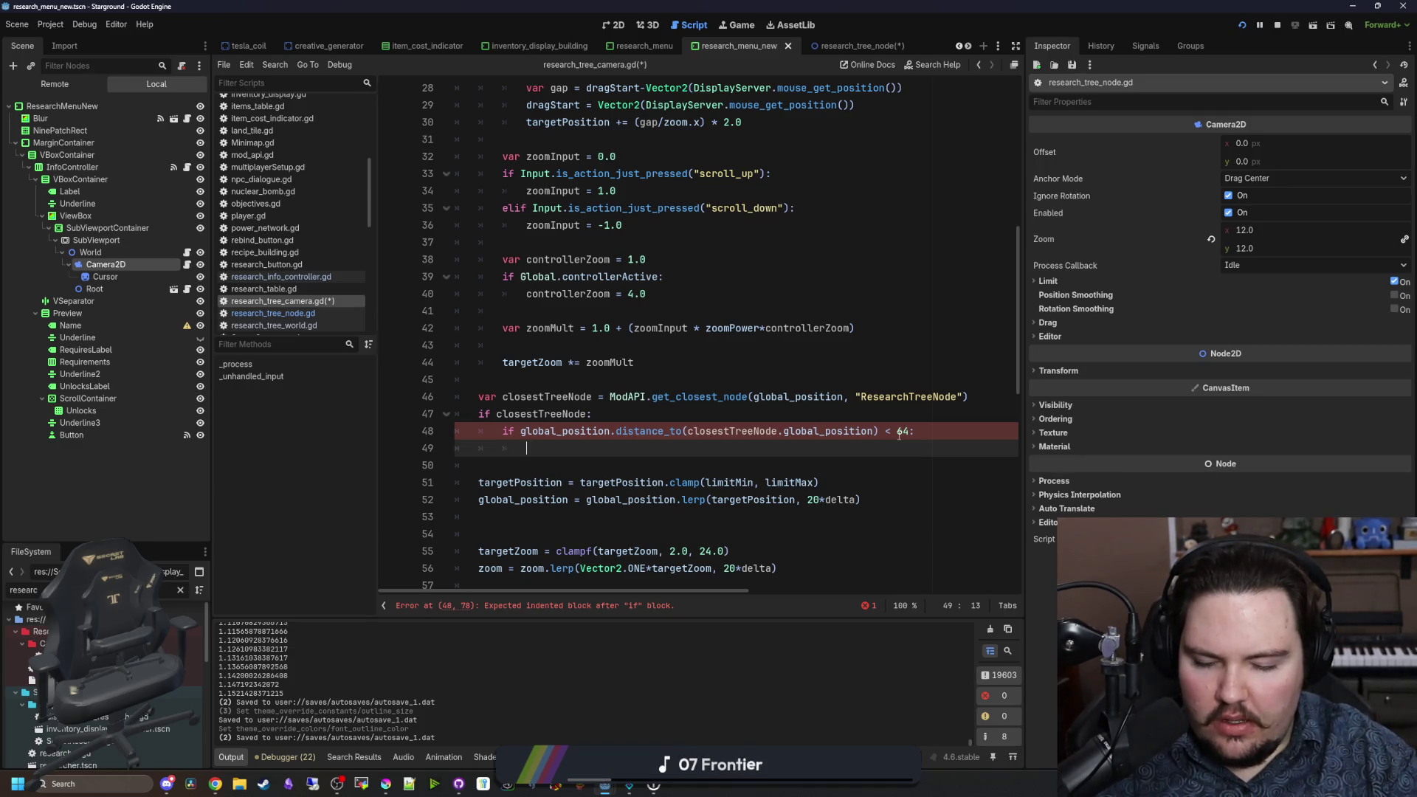
Step: Nudge targetPosition by direction_to closestTreeNode inside the distance check and save
text(targetPosition )
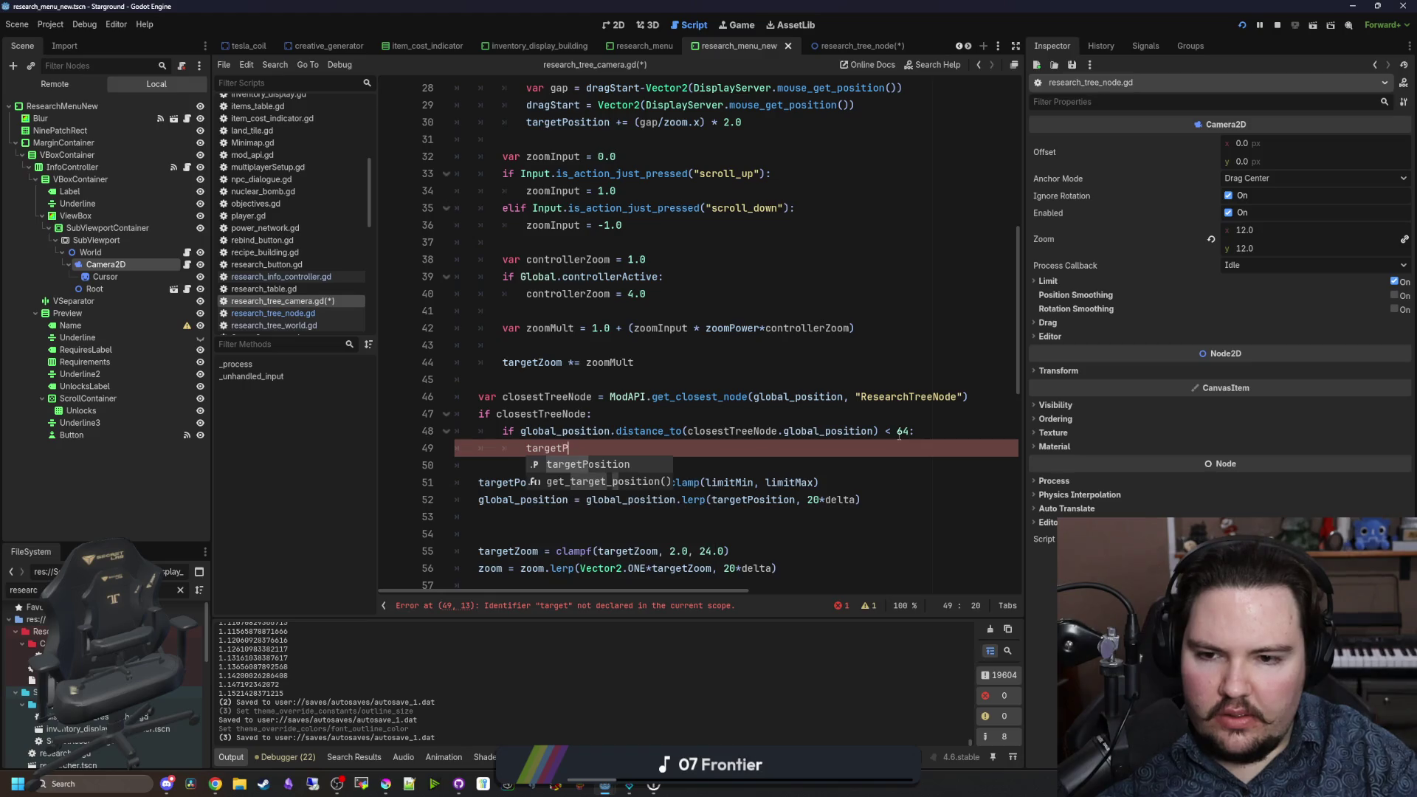
text(+= )
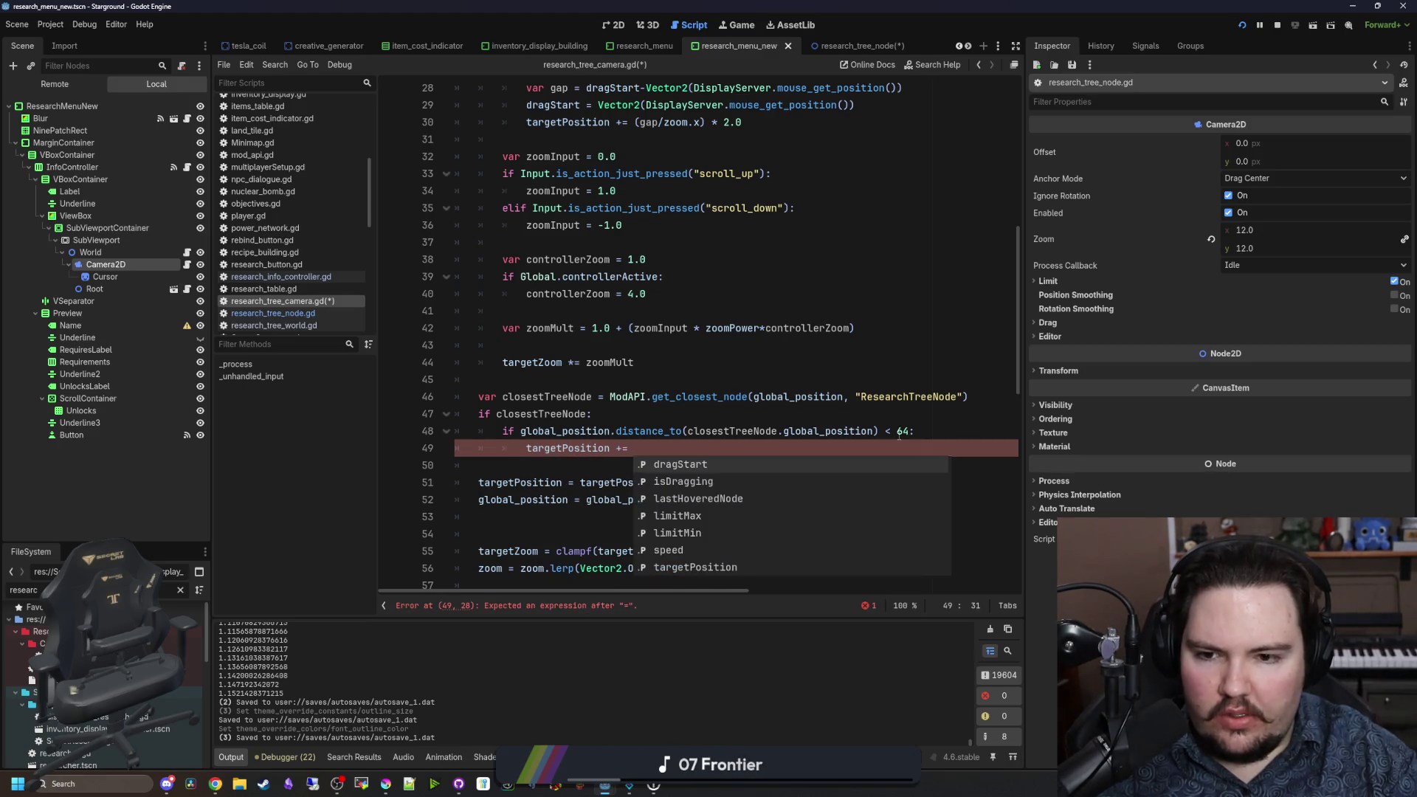
text(global_po)
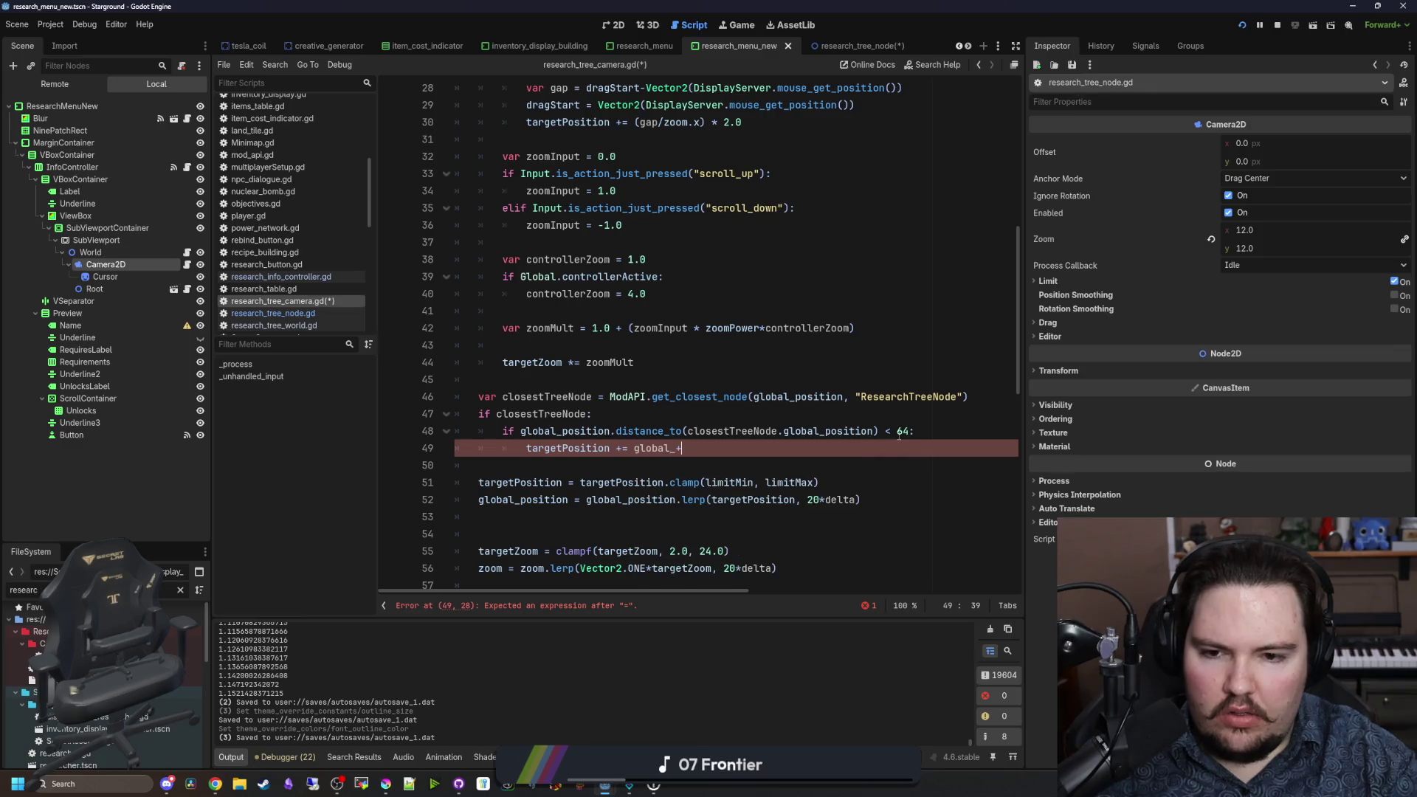
key(BackSpace)
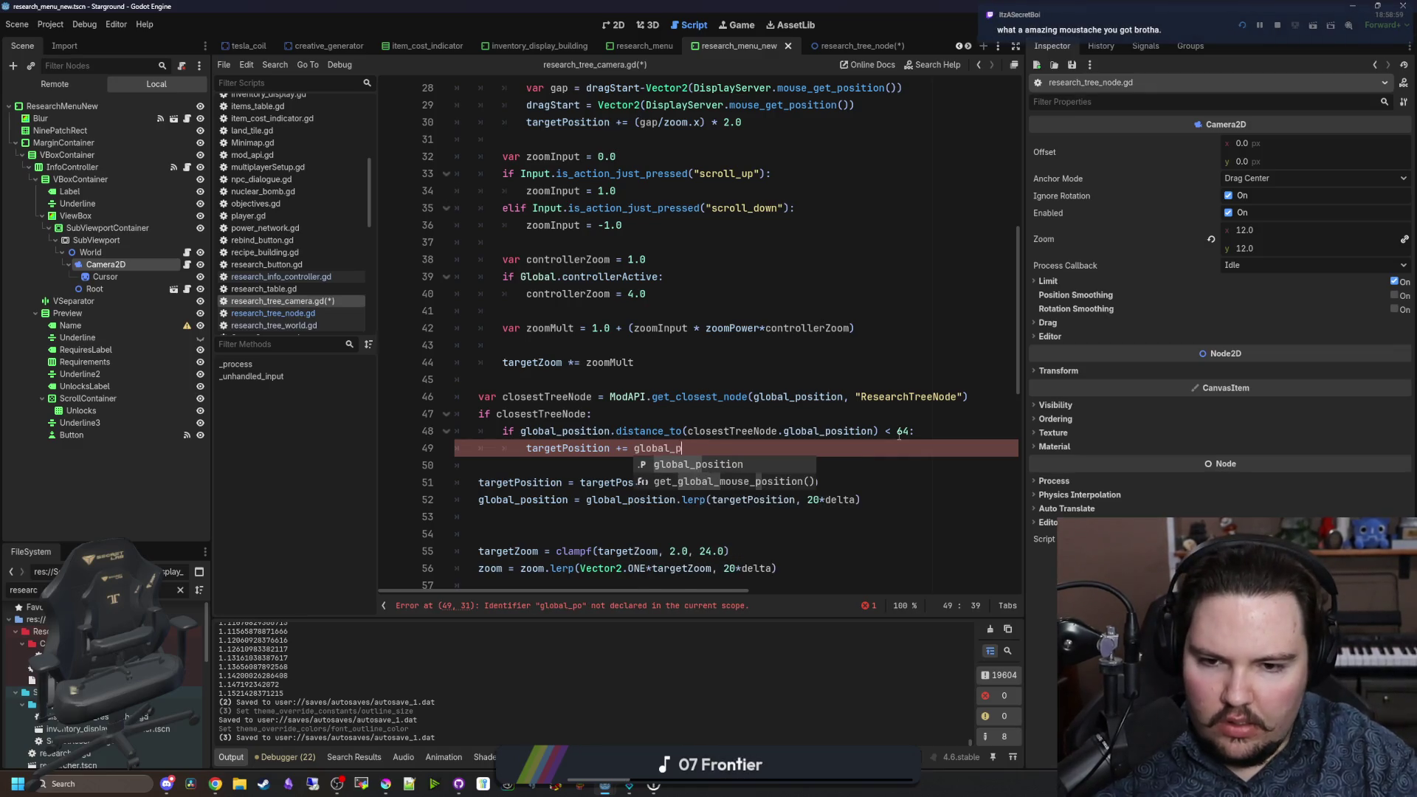
text(osition.dir)
key(Return)
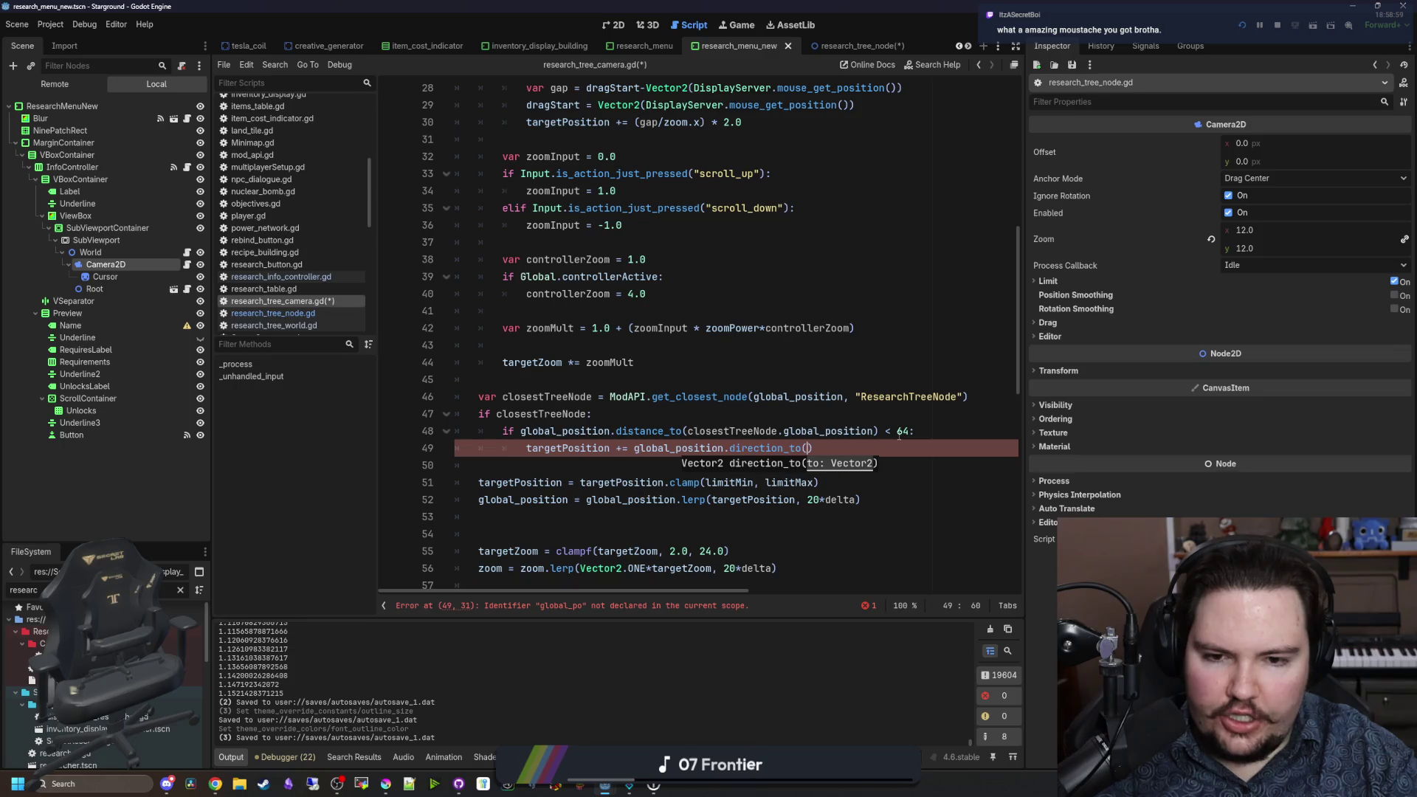
text(closest)
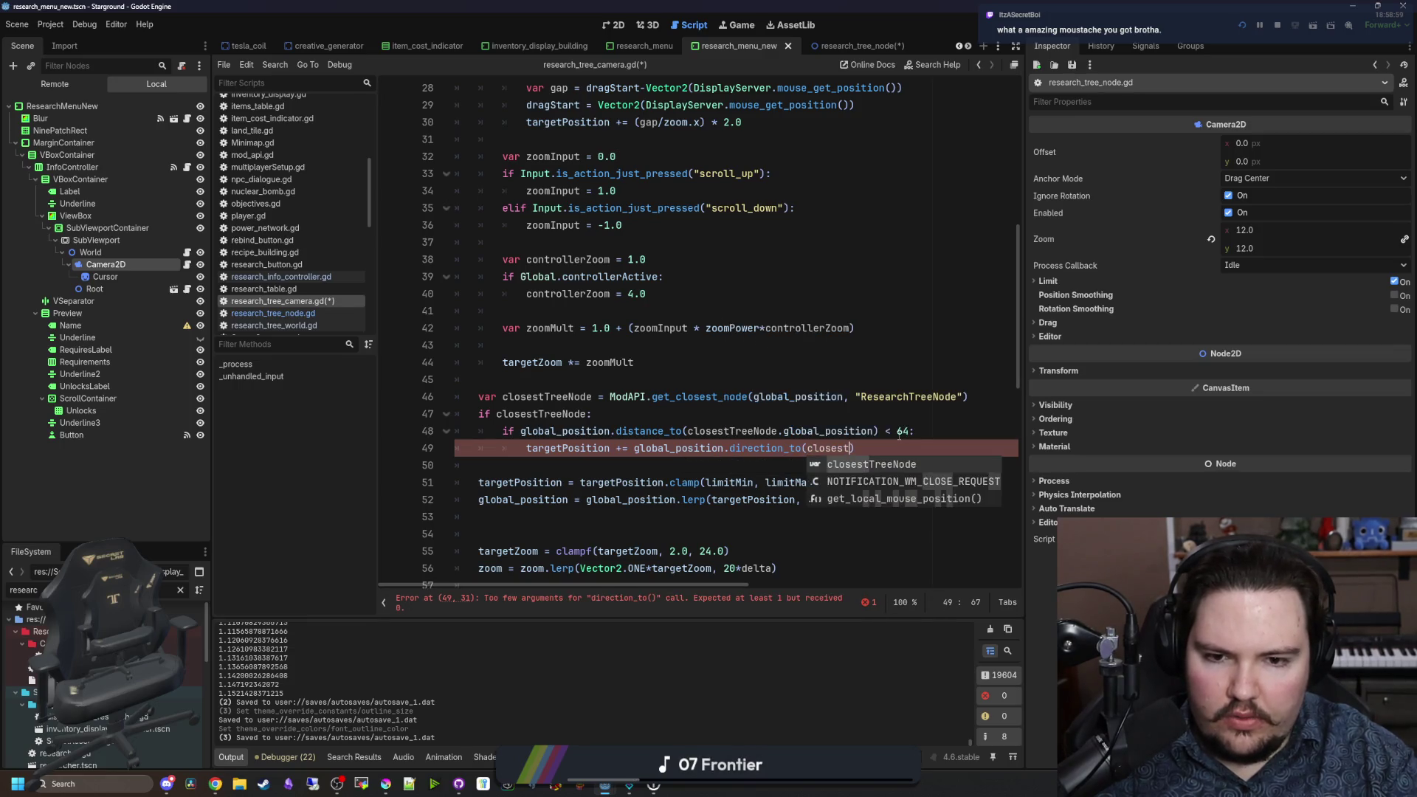
key(Return)
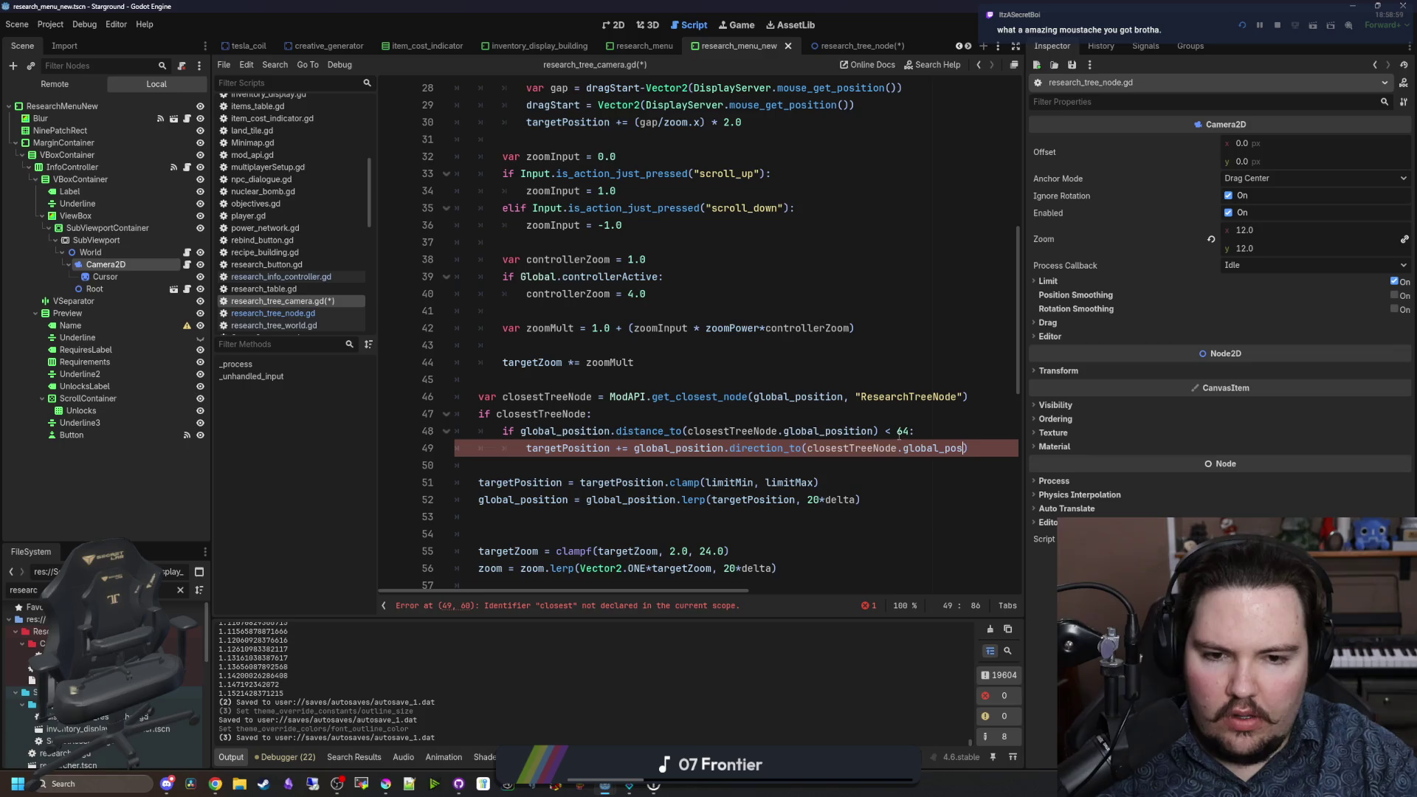
text())
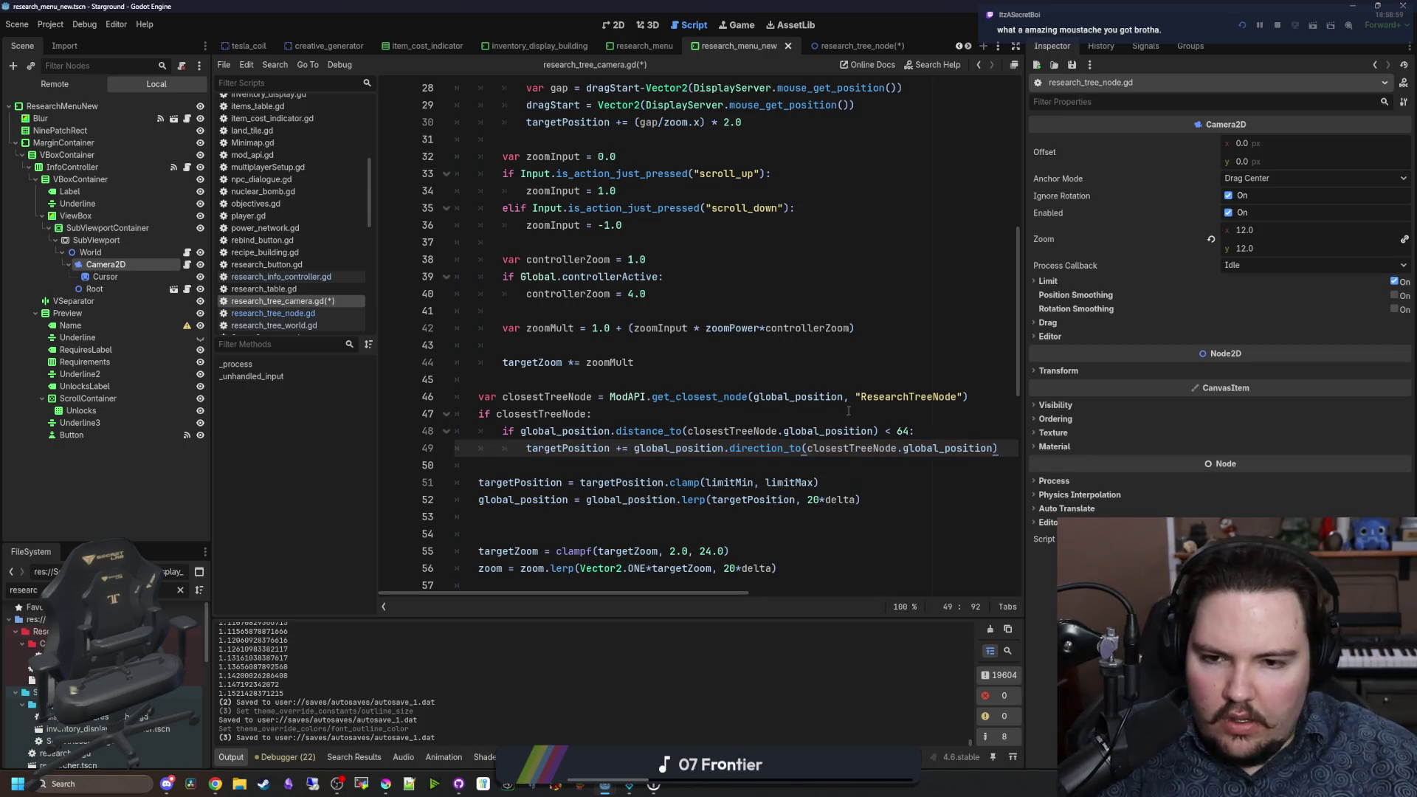
click(731, 414)
key(ctrl+s)
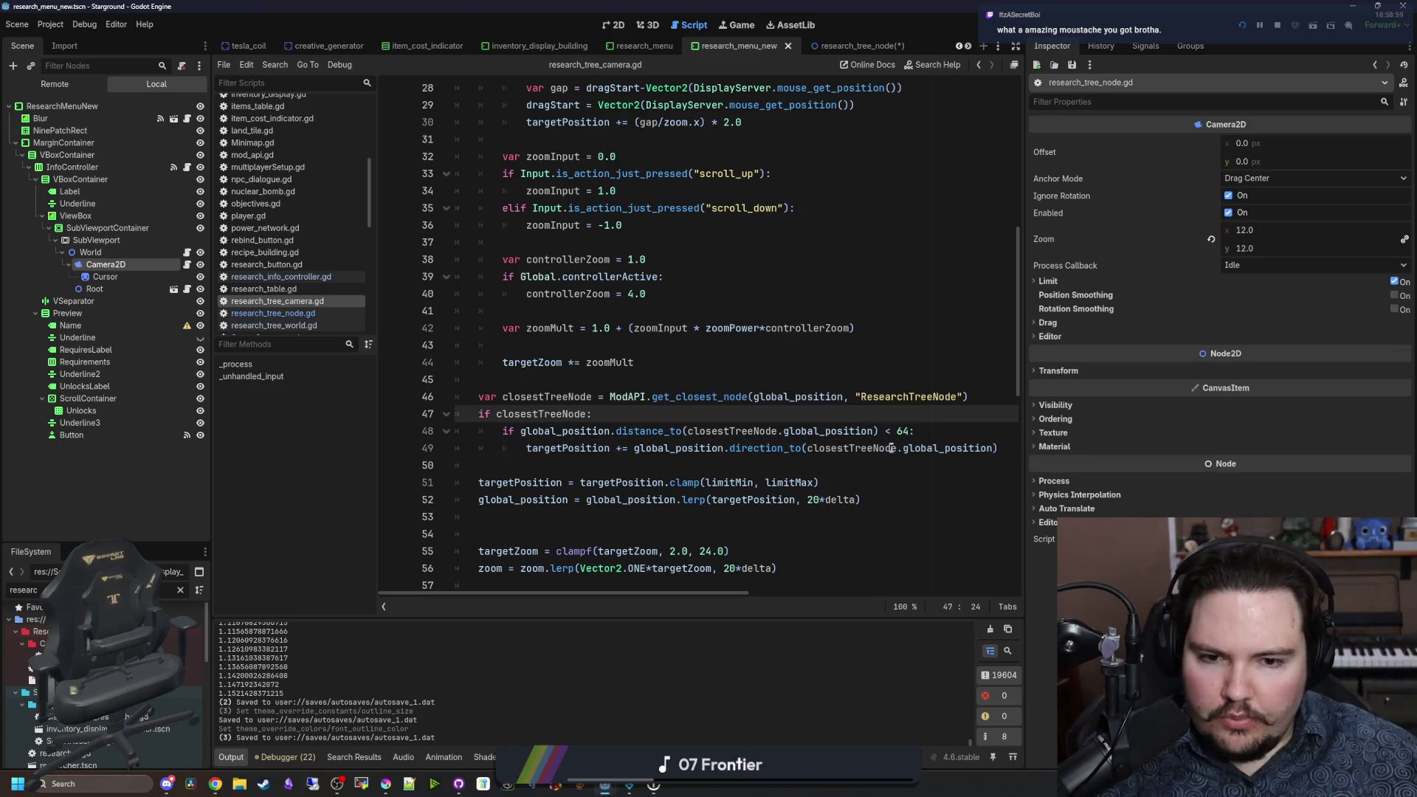
Step: Change the distance comparison from < to >, save, and run the game in the Game tab
double_click(888, 431)
text(>)
click(869, 366)
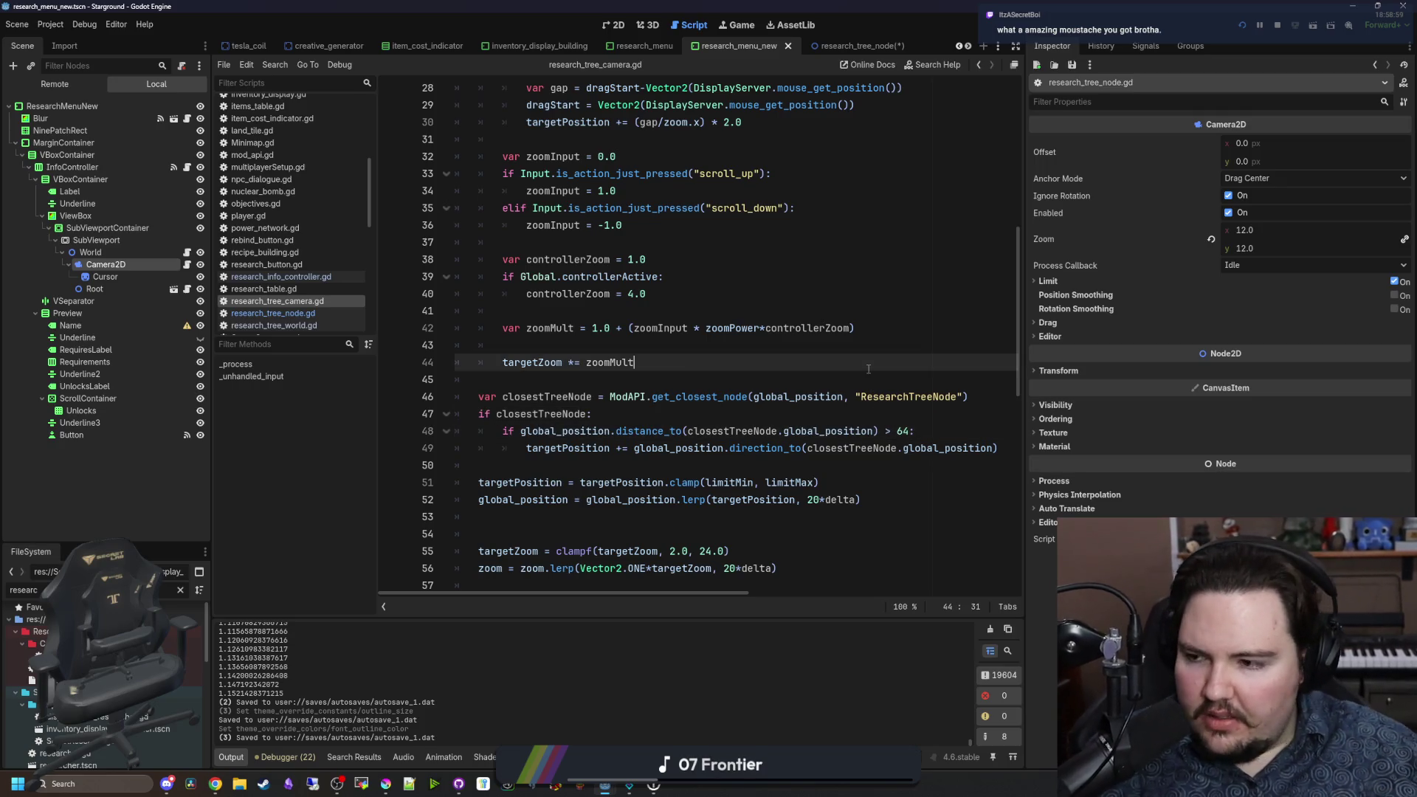
key(ctrl+s)
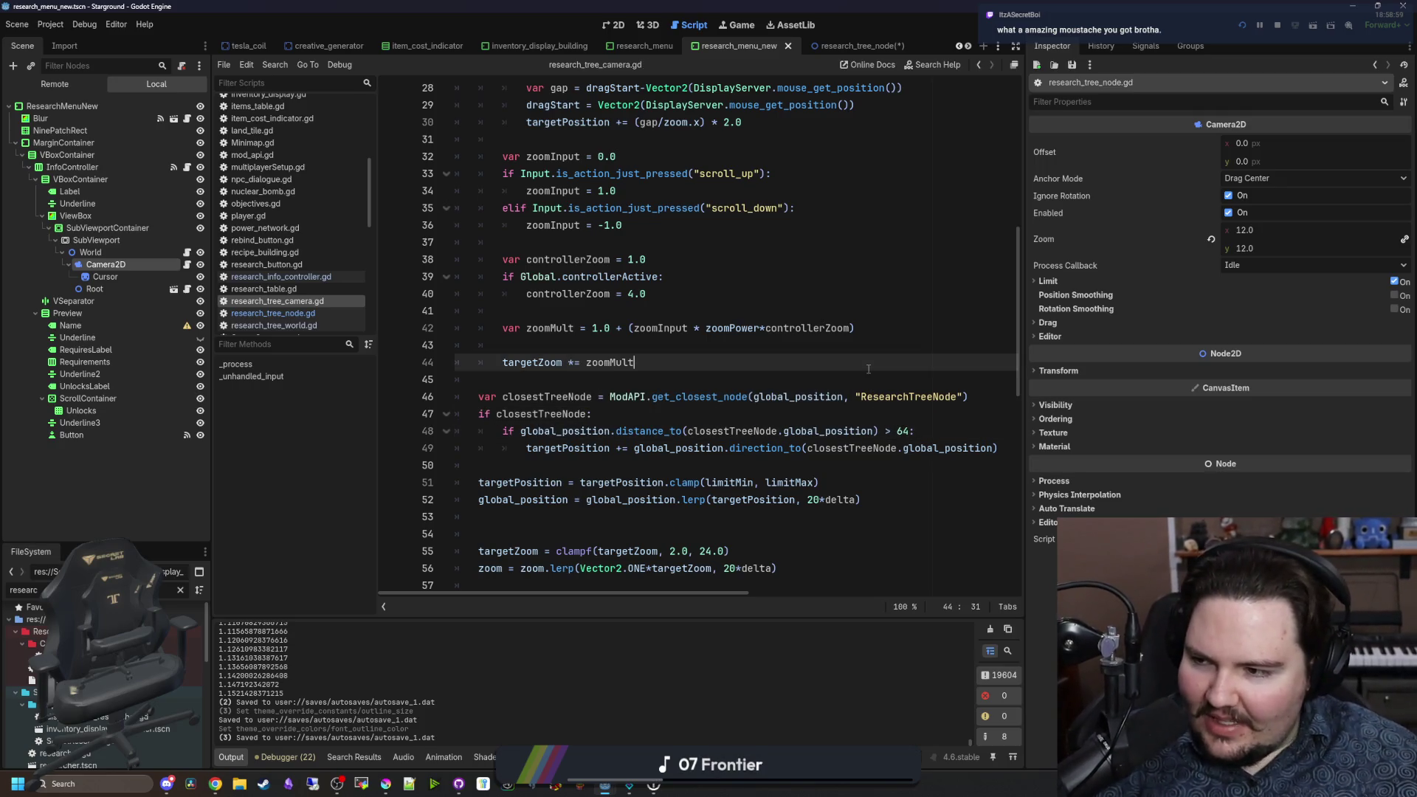
key(ctrl+s)
click(754, 27)
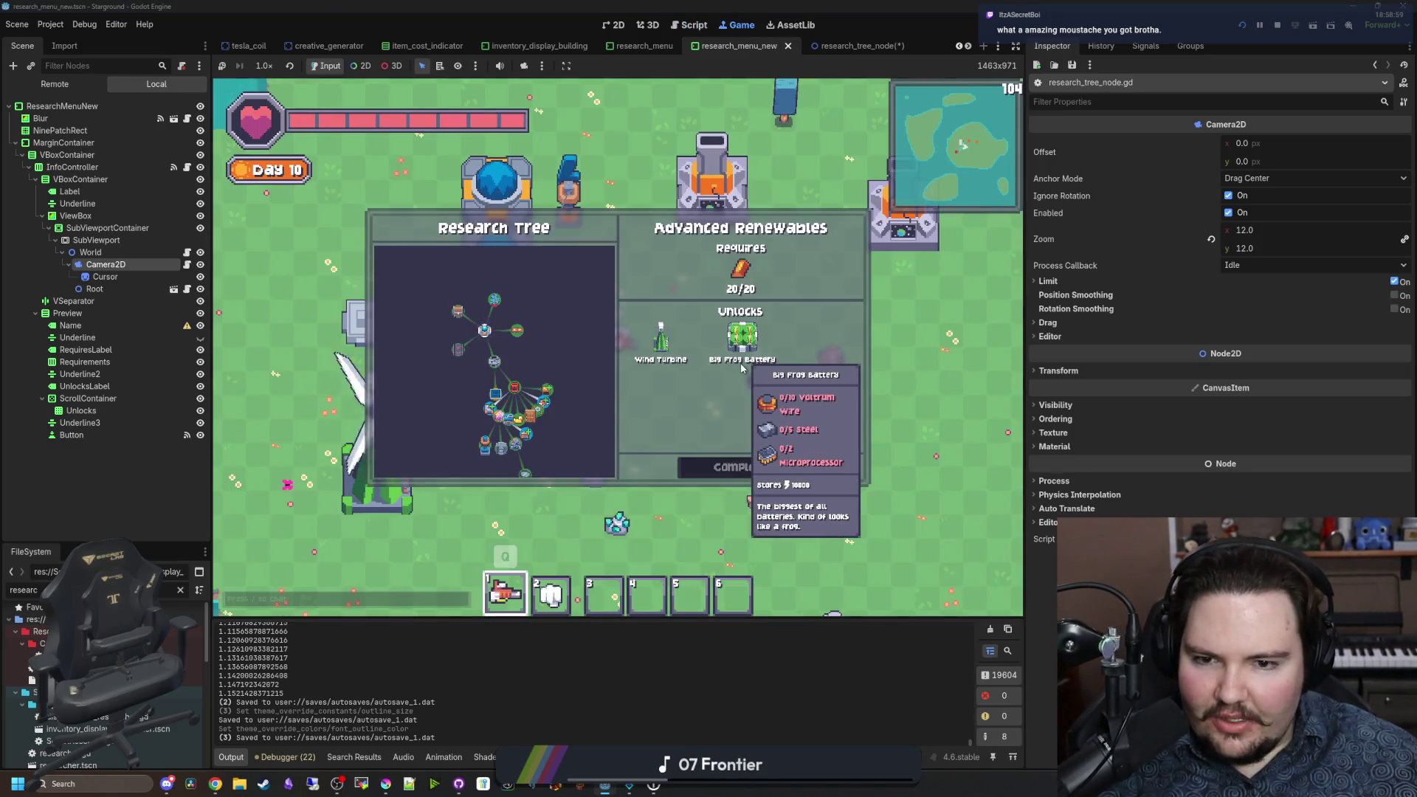
Step: Pan the research tree with W, A, S, D and zoom with the mouse wheel around the node cluster
key(a)
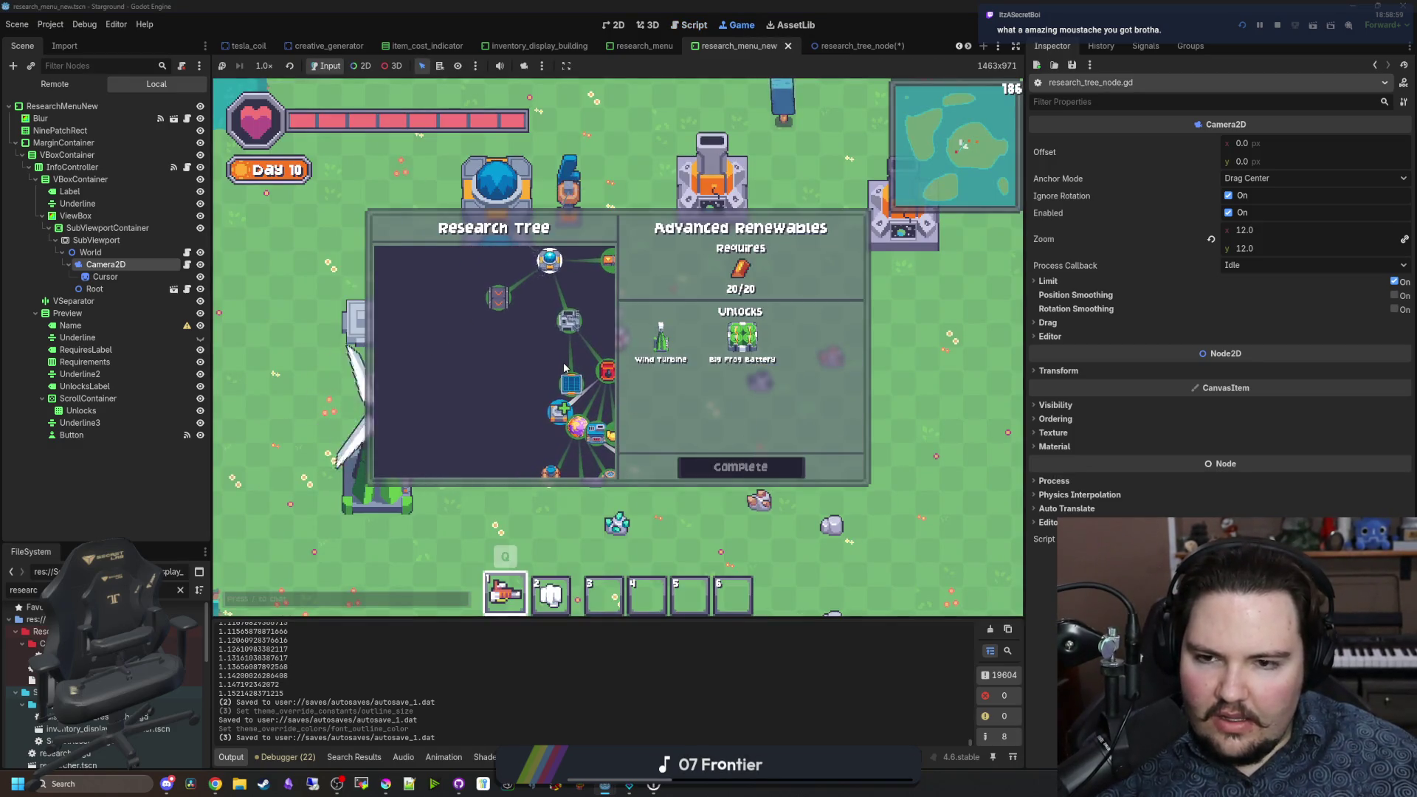
scroll(564, 361, down, 3)
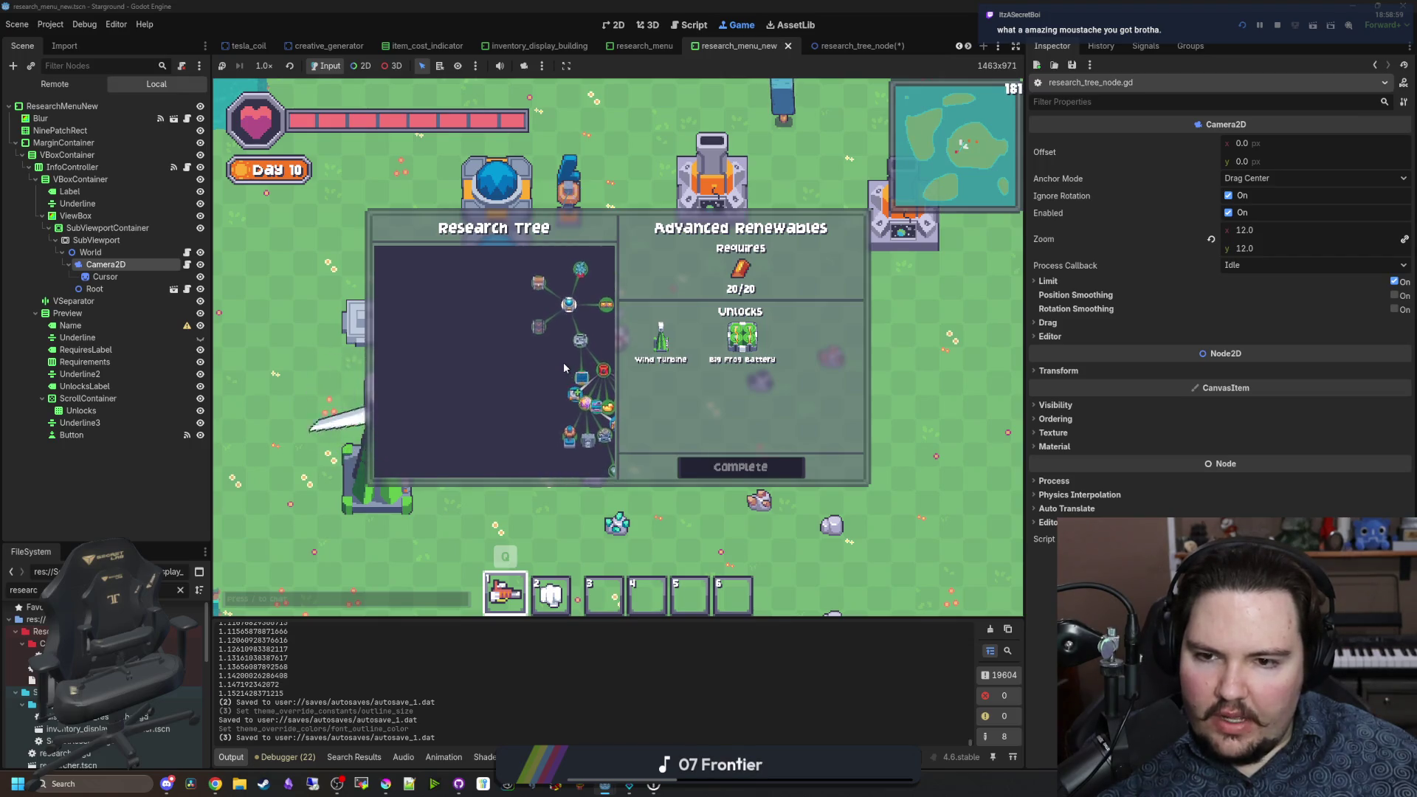
scroll(580, 347, up, 3)
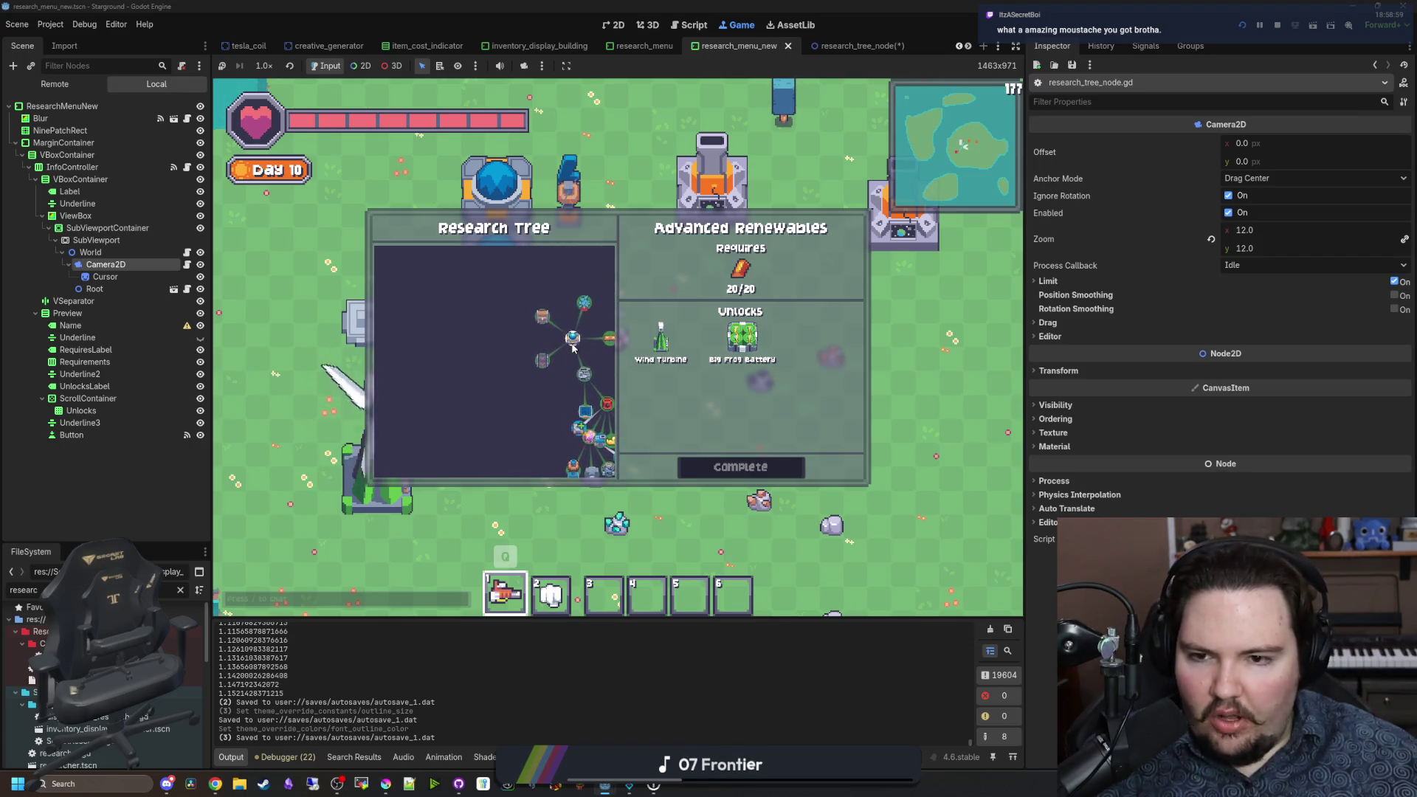
key(d)
key(w)
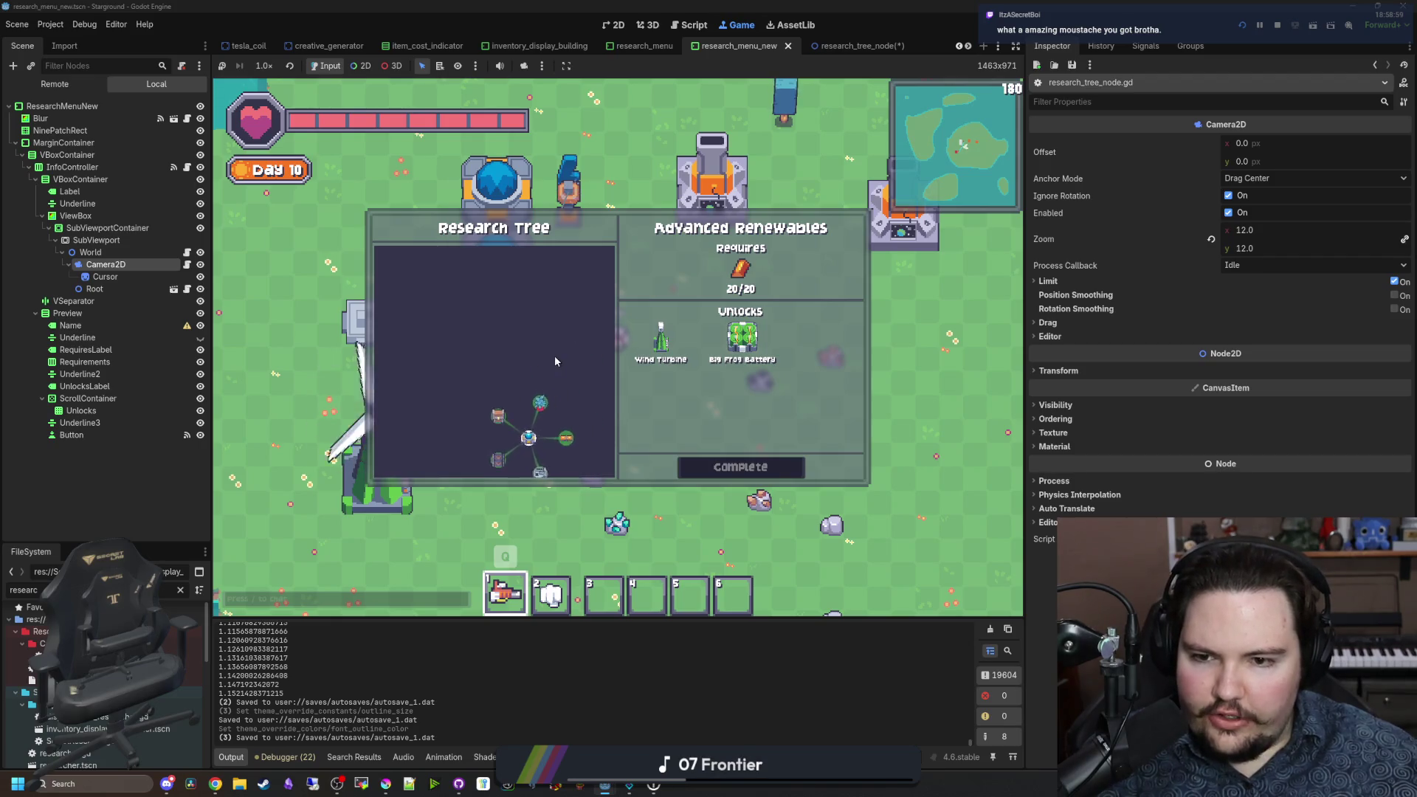
key(s)
key(d)
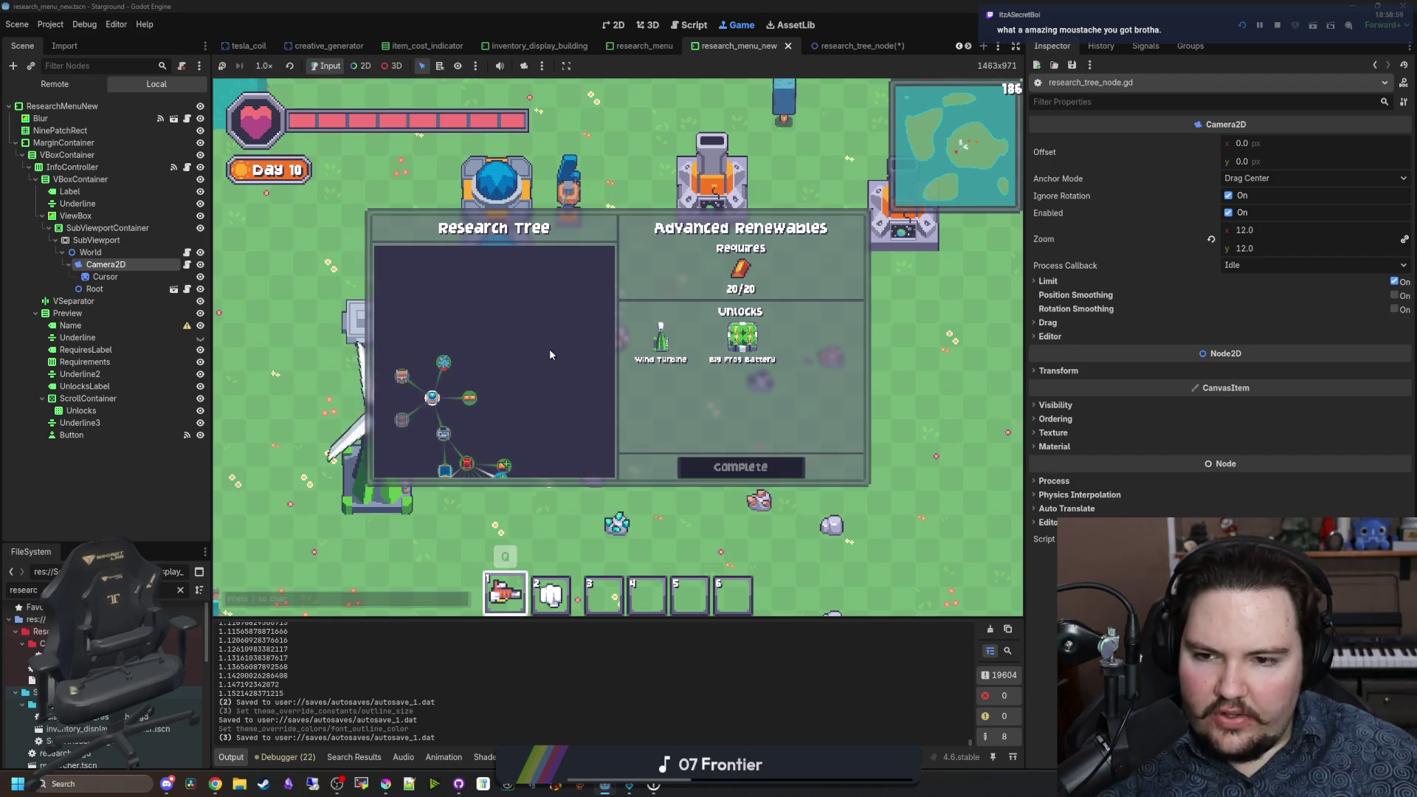
key(s)
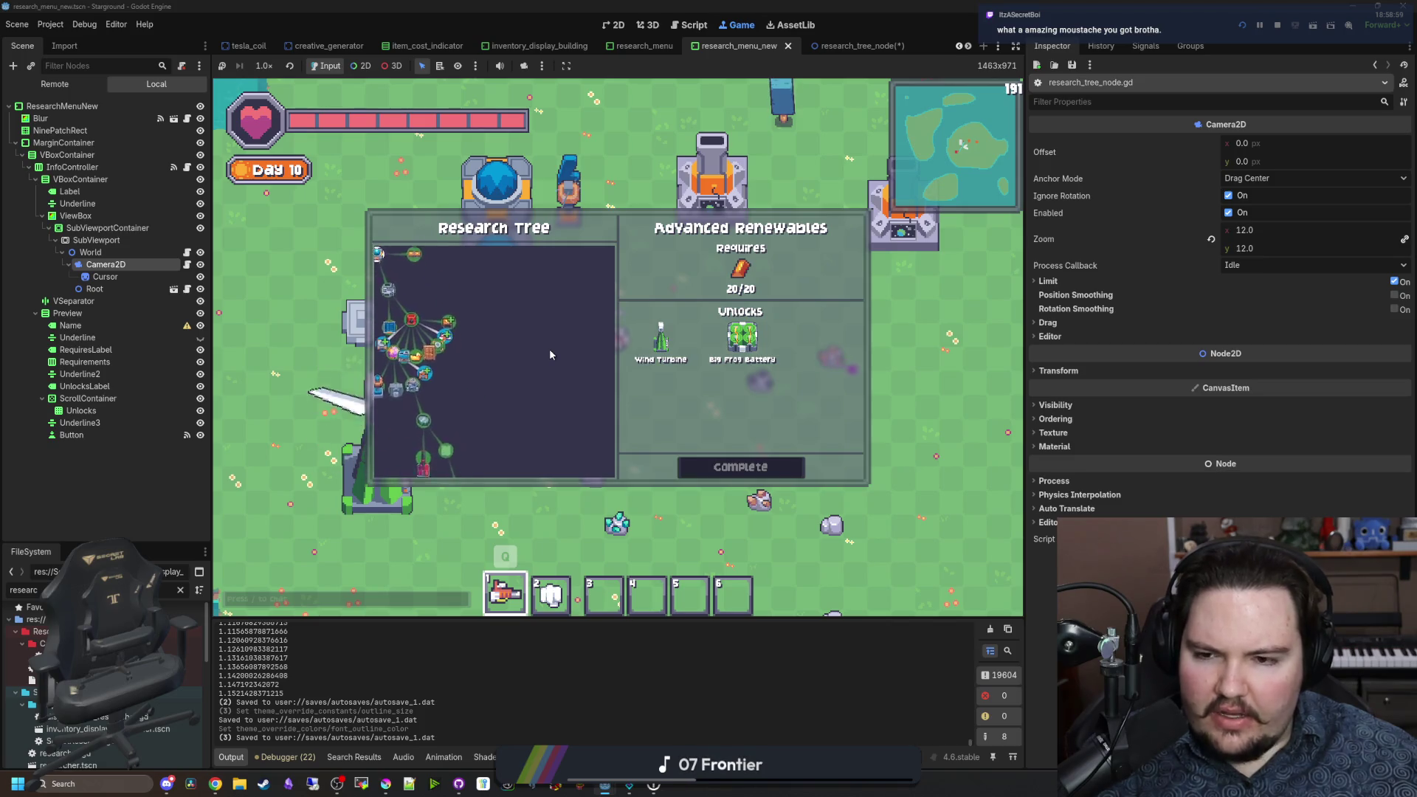
key(s)
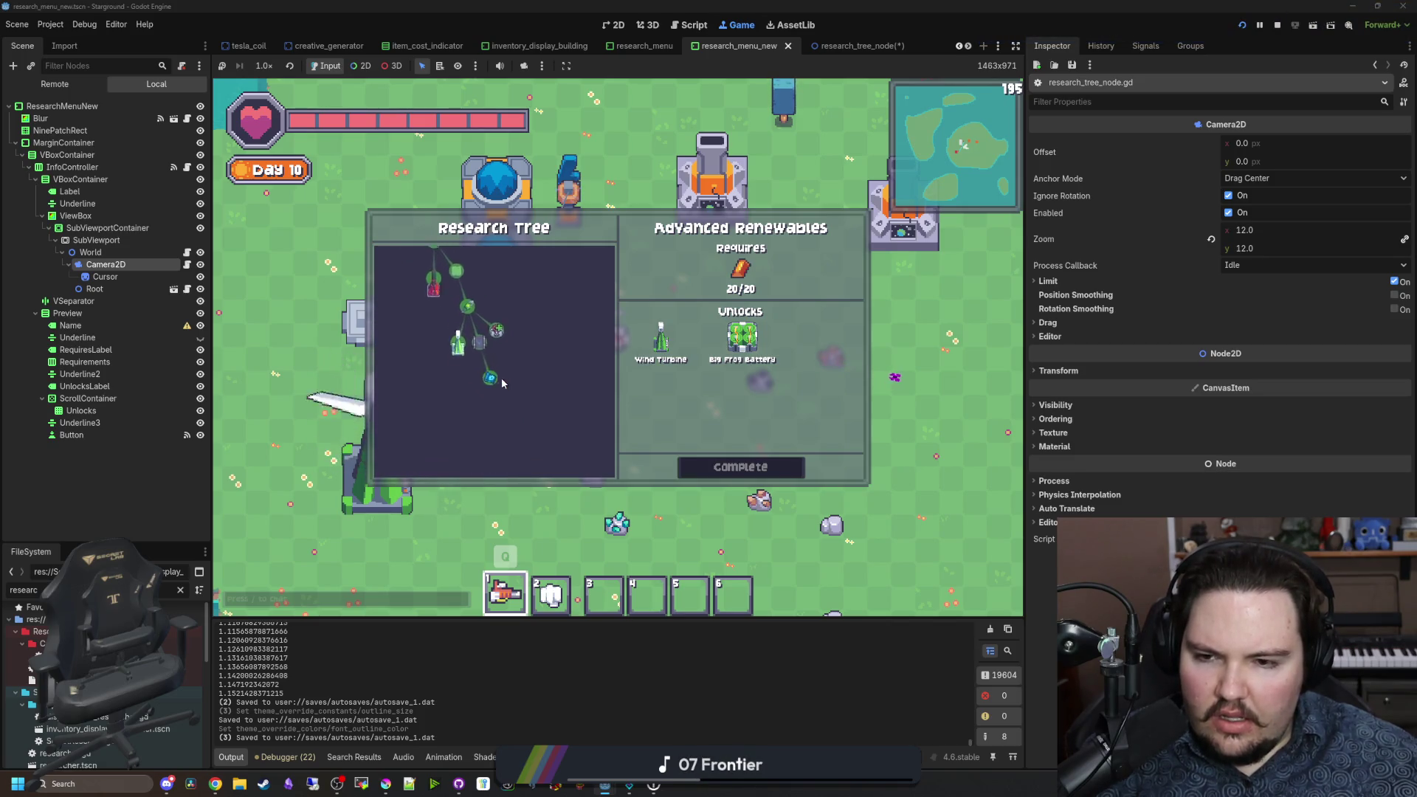
key(w)
key(d)
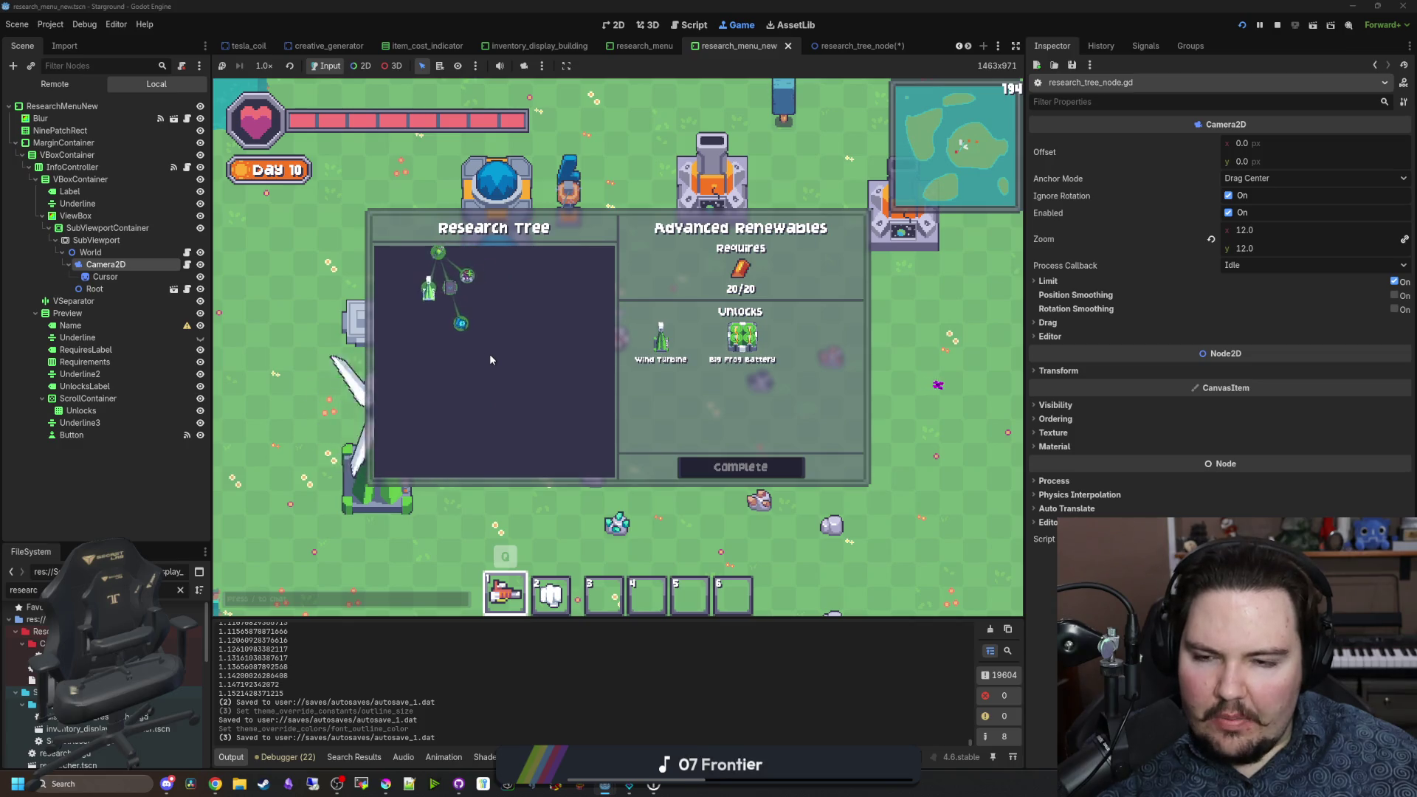
scroll(478, 362, down, 5)
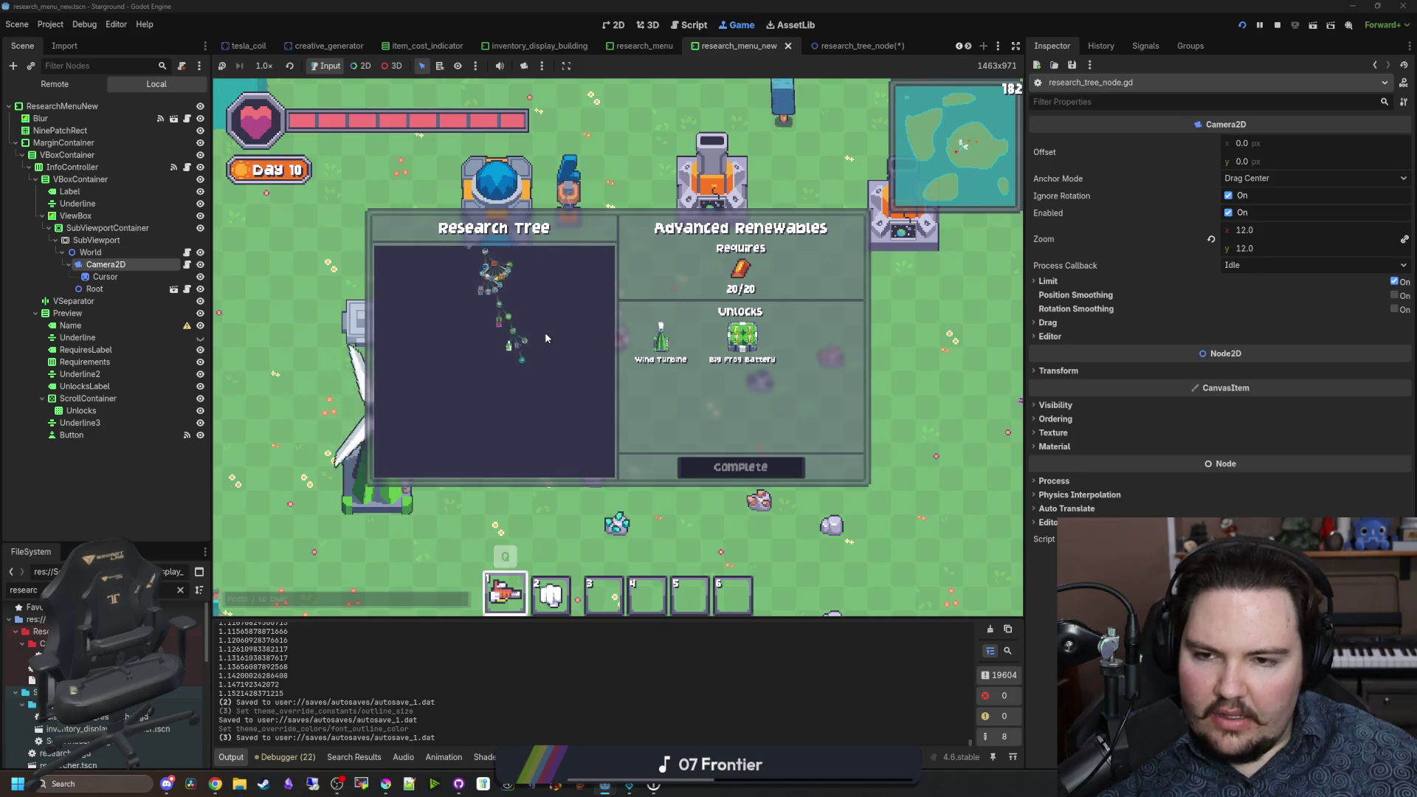
key(w)
key(d)
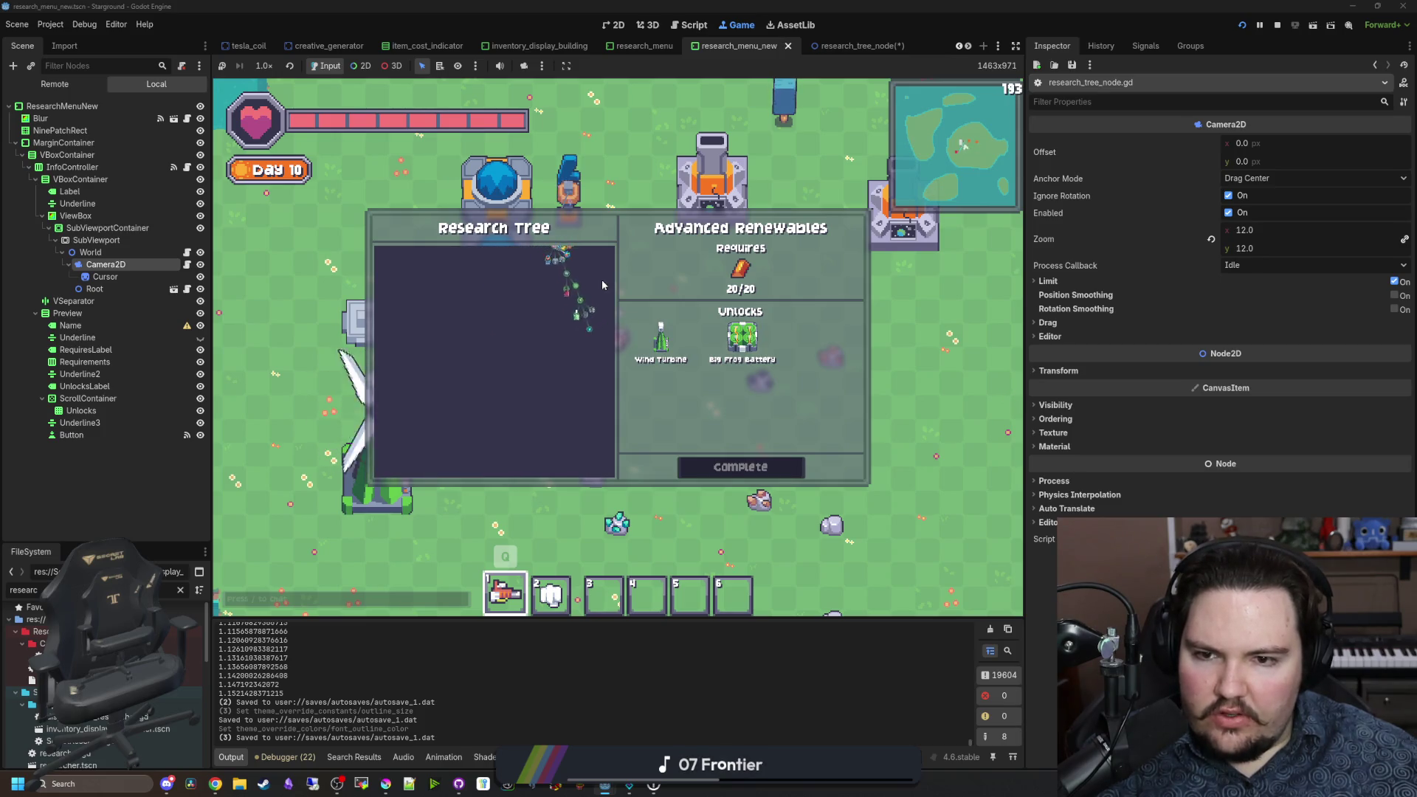
key(w)
key(a)
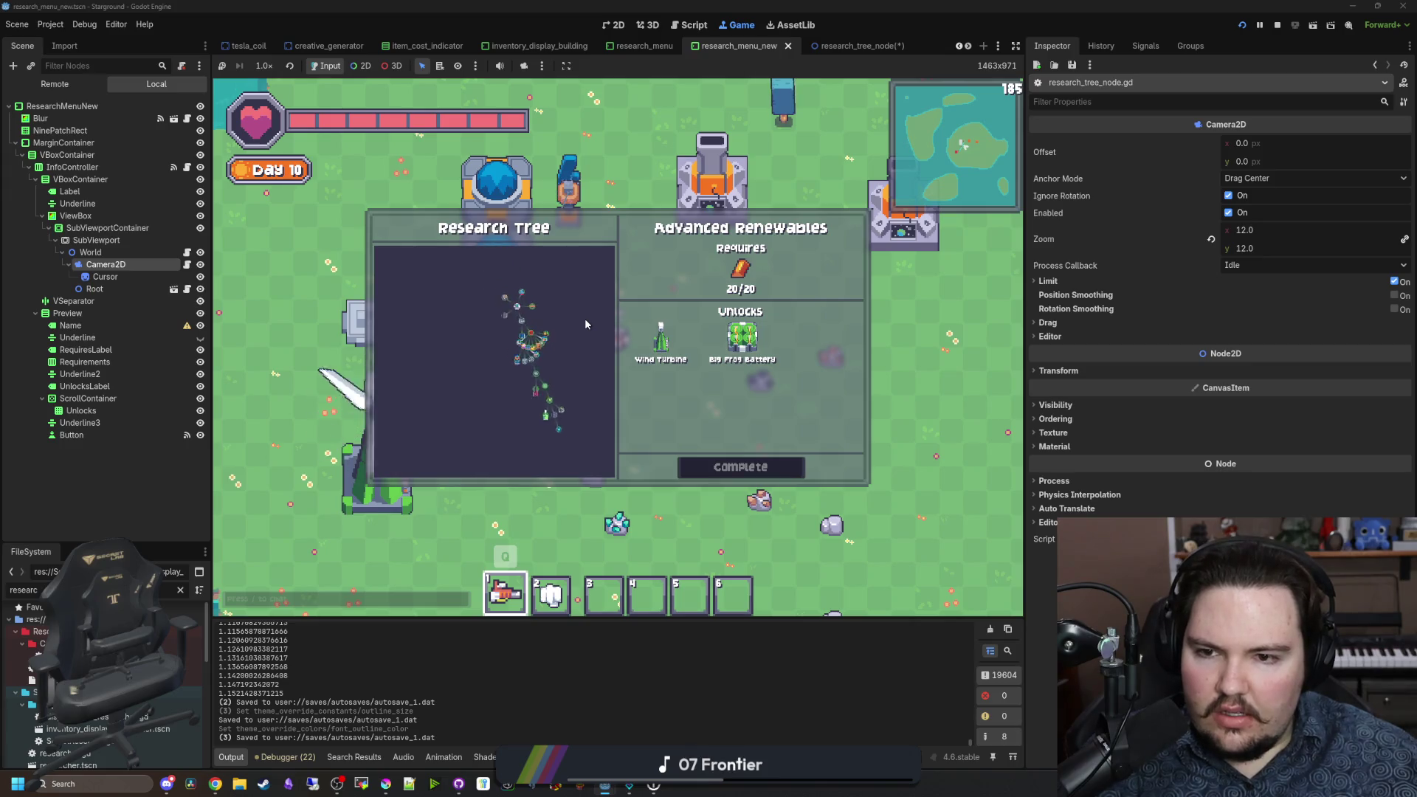
key(d)
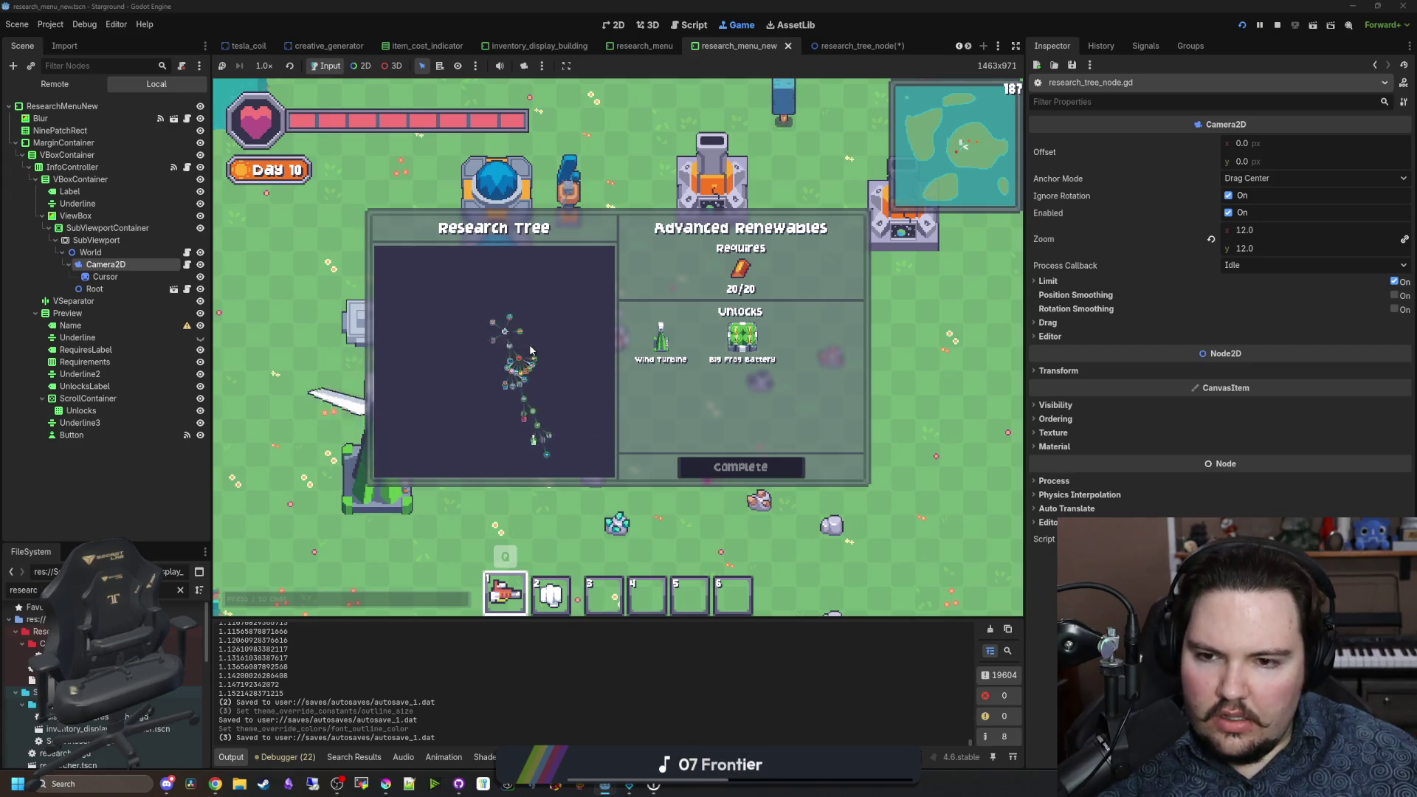
scroll(530, 349, up, 2)
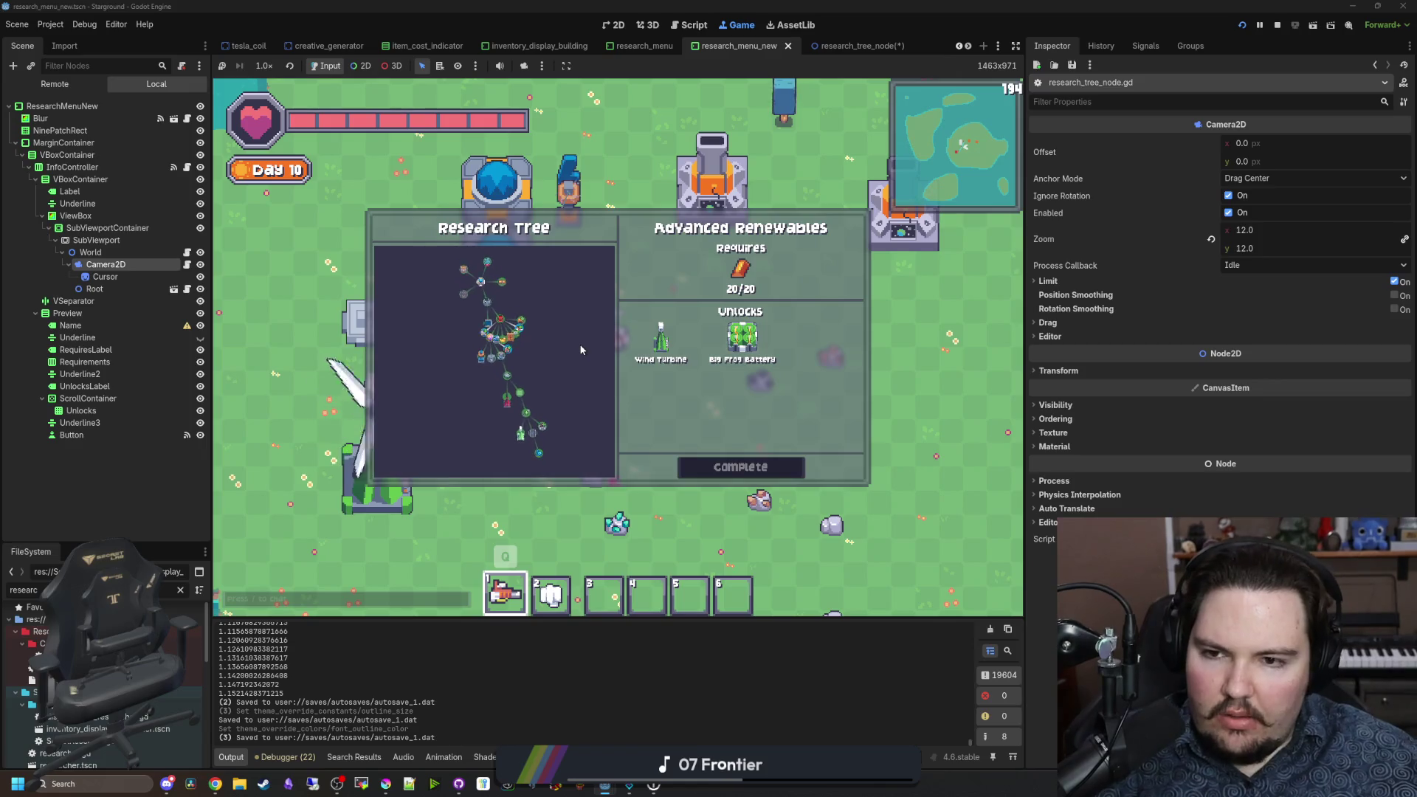
Step: Change the clampf minimum zoom from 2.0 to 3.0, save, and check it in the running game
click(105, 277)
click(106, 264)
click(187, 264)
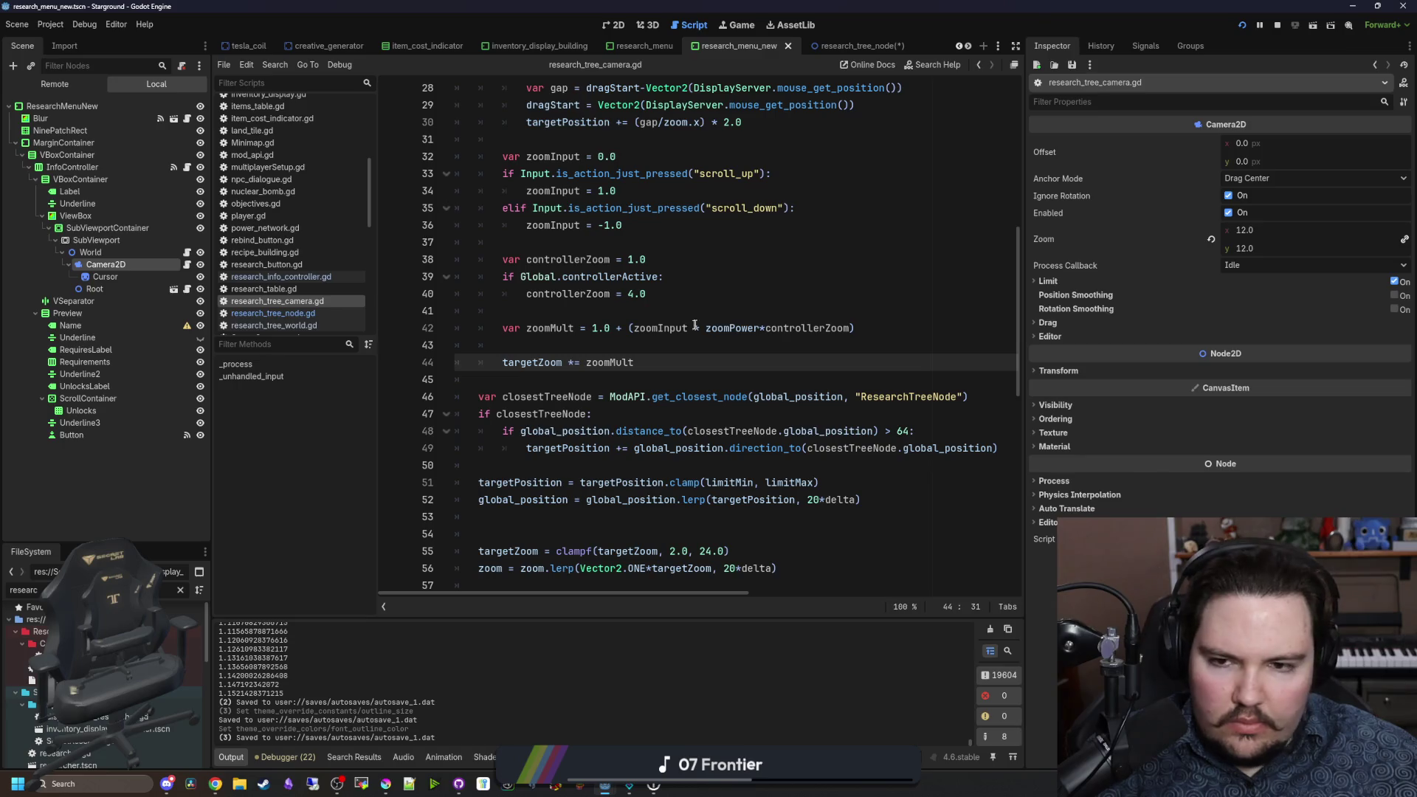
scroll(737, 386, down, 2)
click(677, 447)
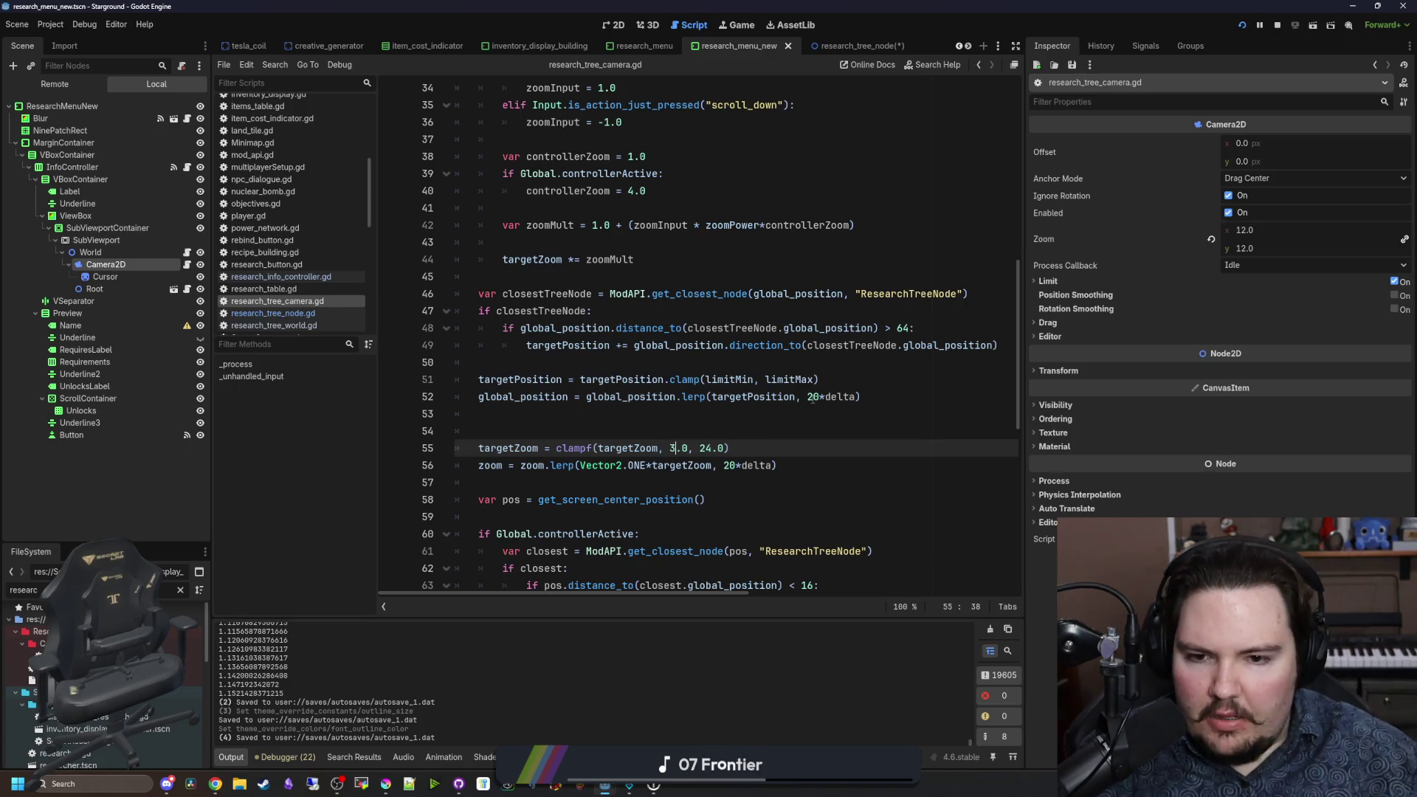
click(812, 413)
key(ctrl+s)
click(741, 26)
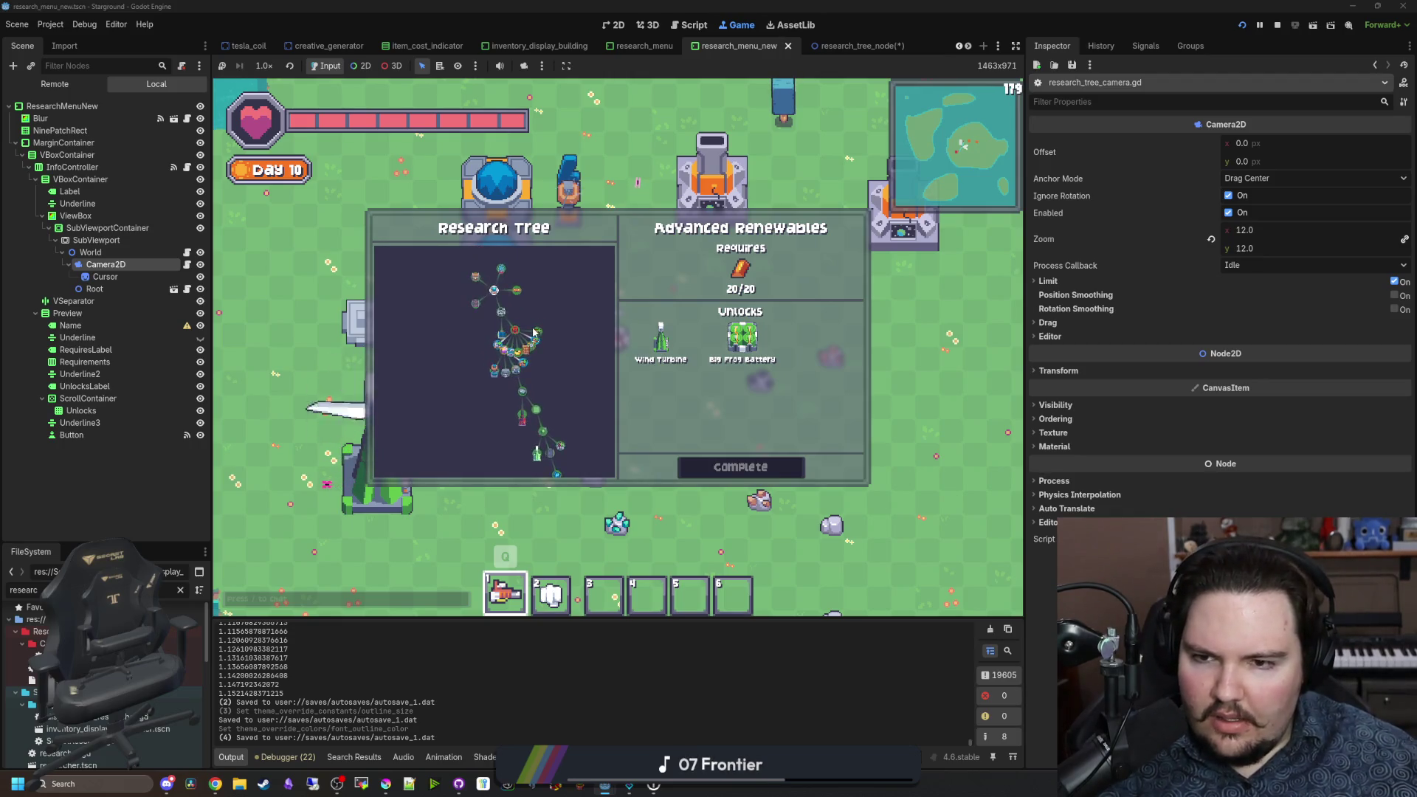
Step: Raise the minimum zoom to 4.0, save, and widen the code area by narrowing the inspector
click(187, 265)
click(682, 448)
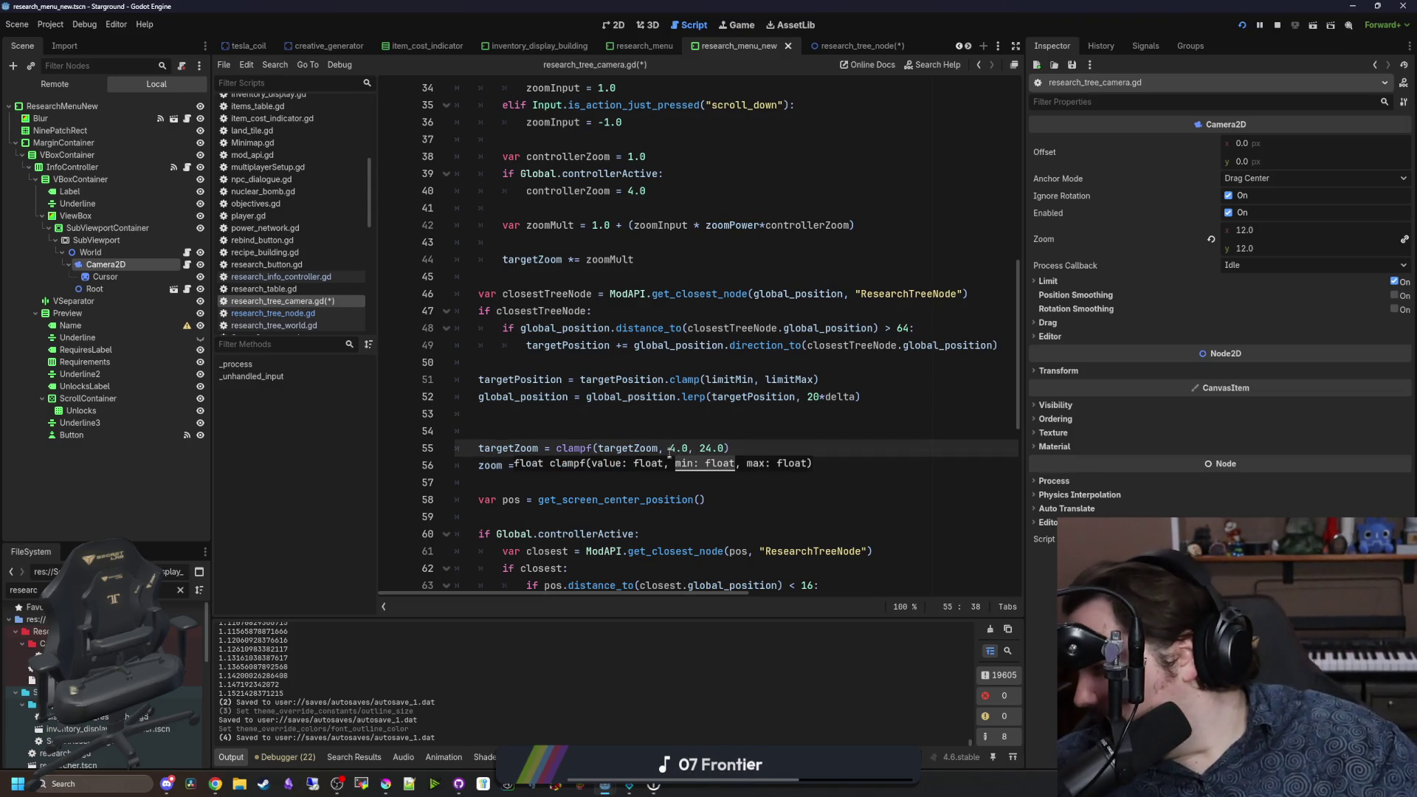
click(752, 426)
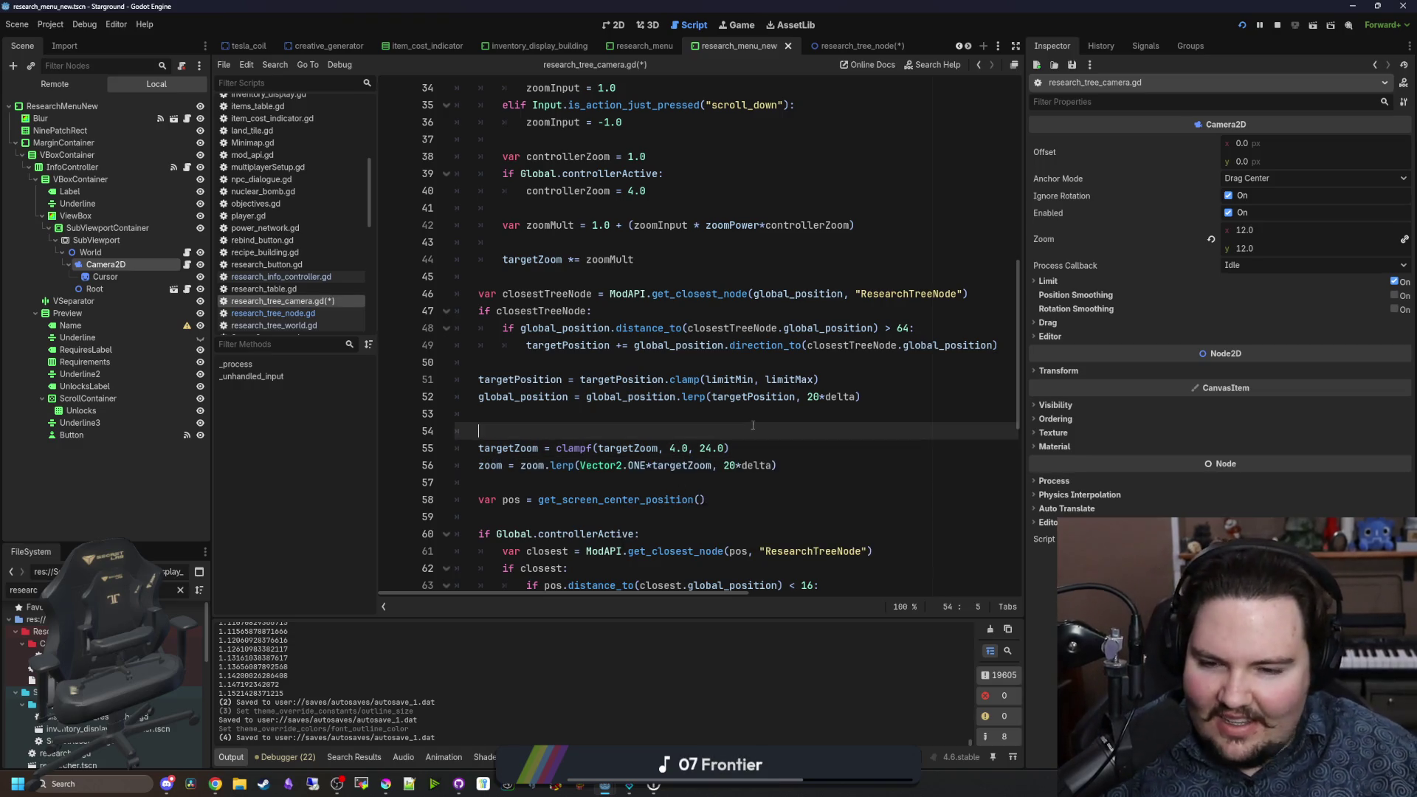
key(ctrl+s)
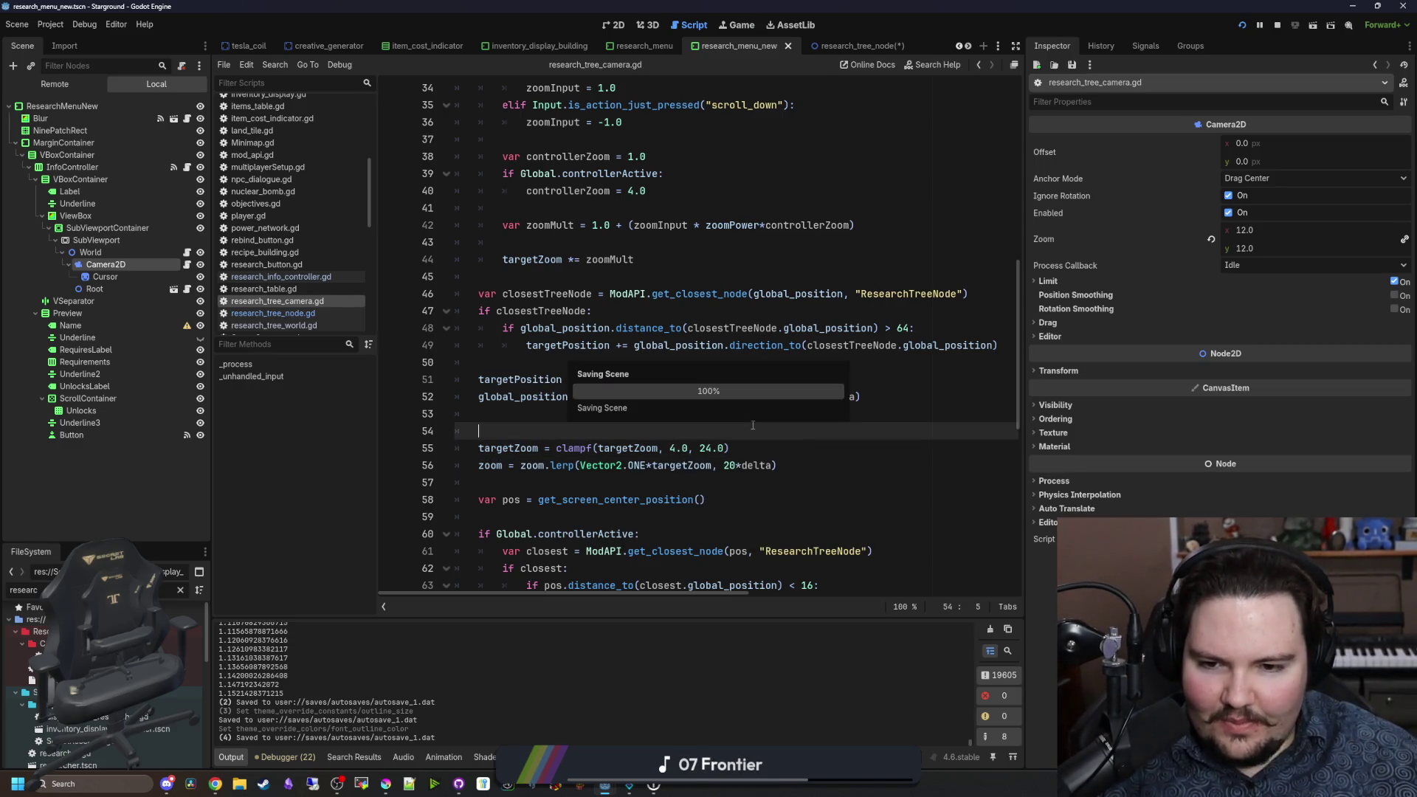
scroll(609, 394, down, 4)
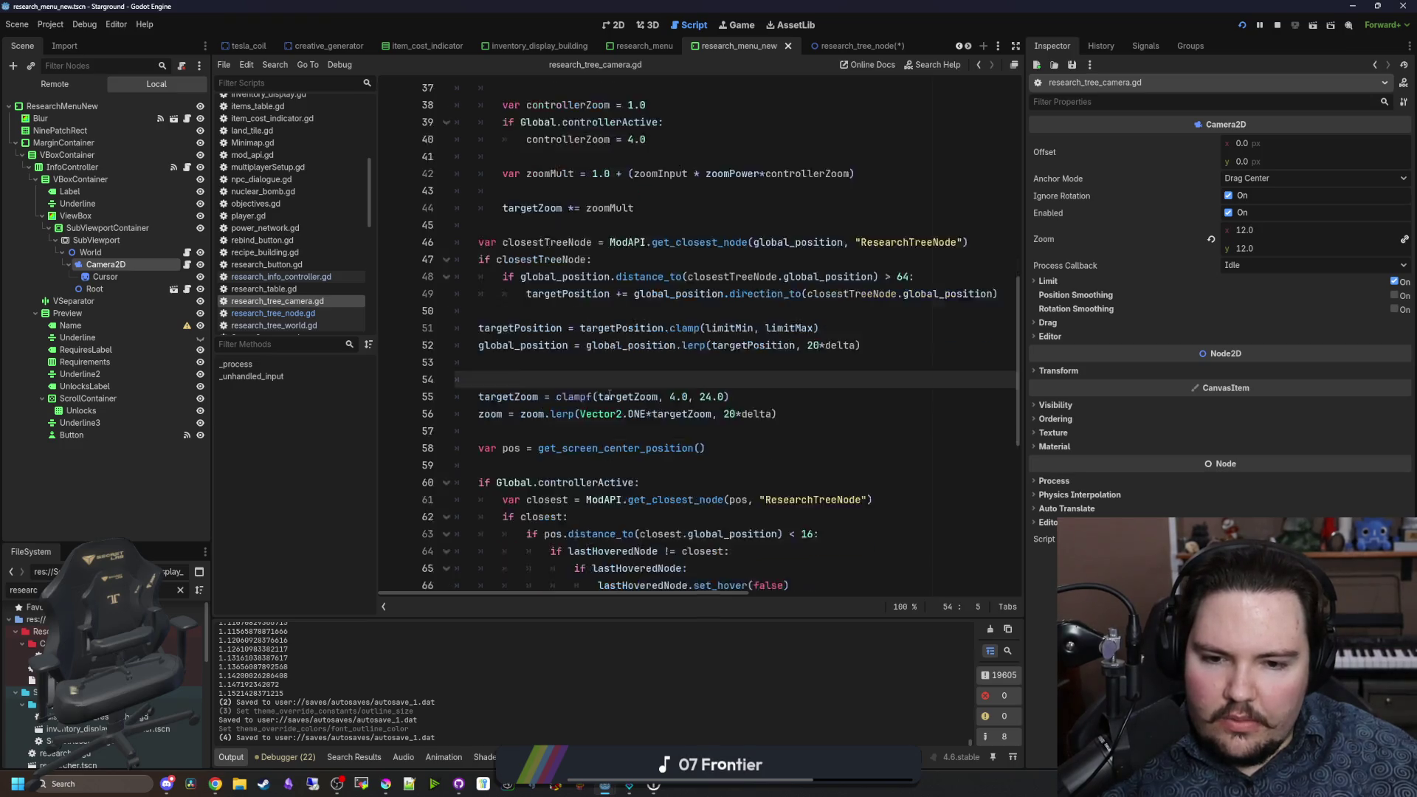
scroll(641, 397, up, 6)
scroll(812, 420, down, 1)
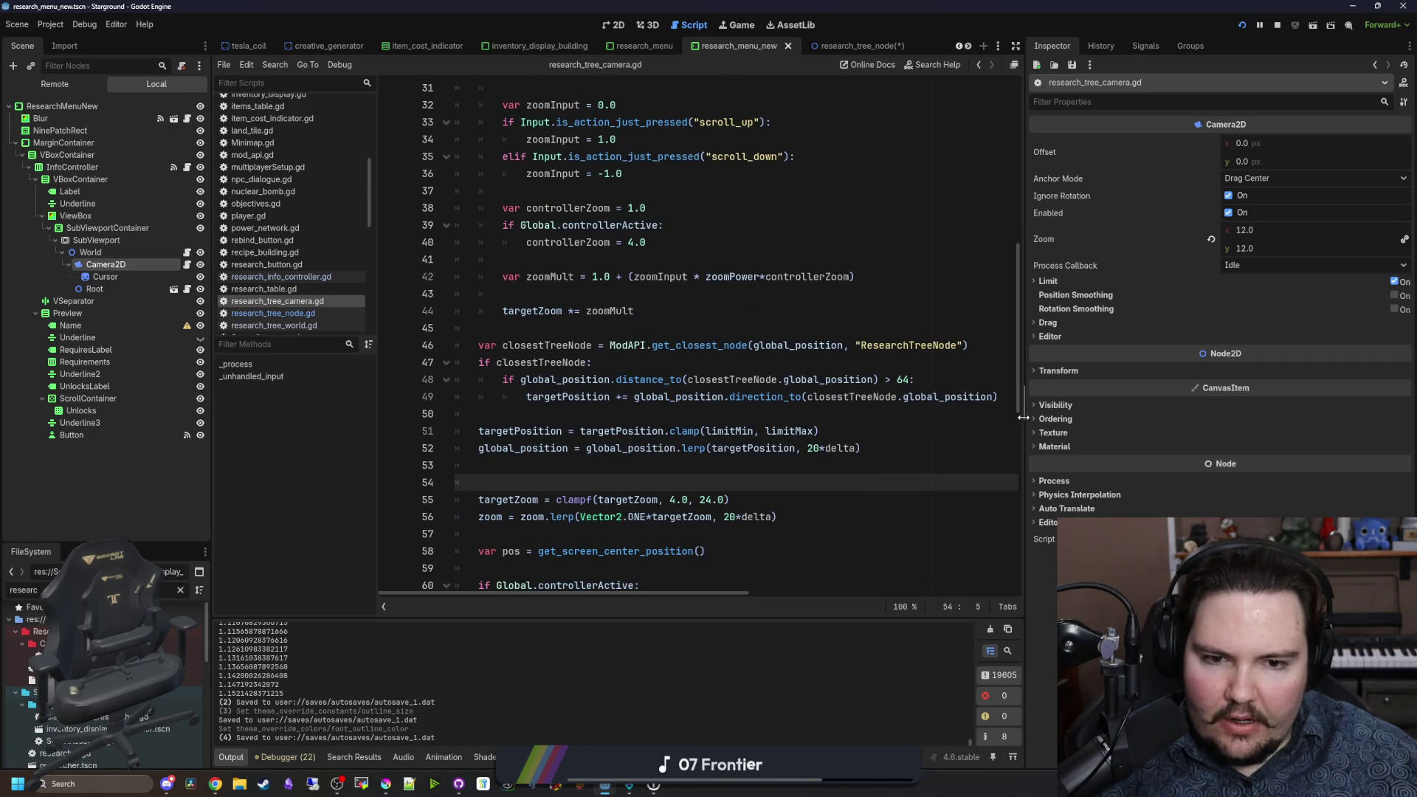
drag(1023, 418, 1291, 418)
click(1036, 394)
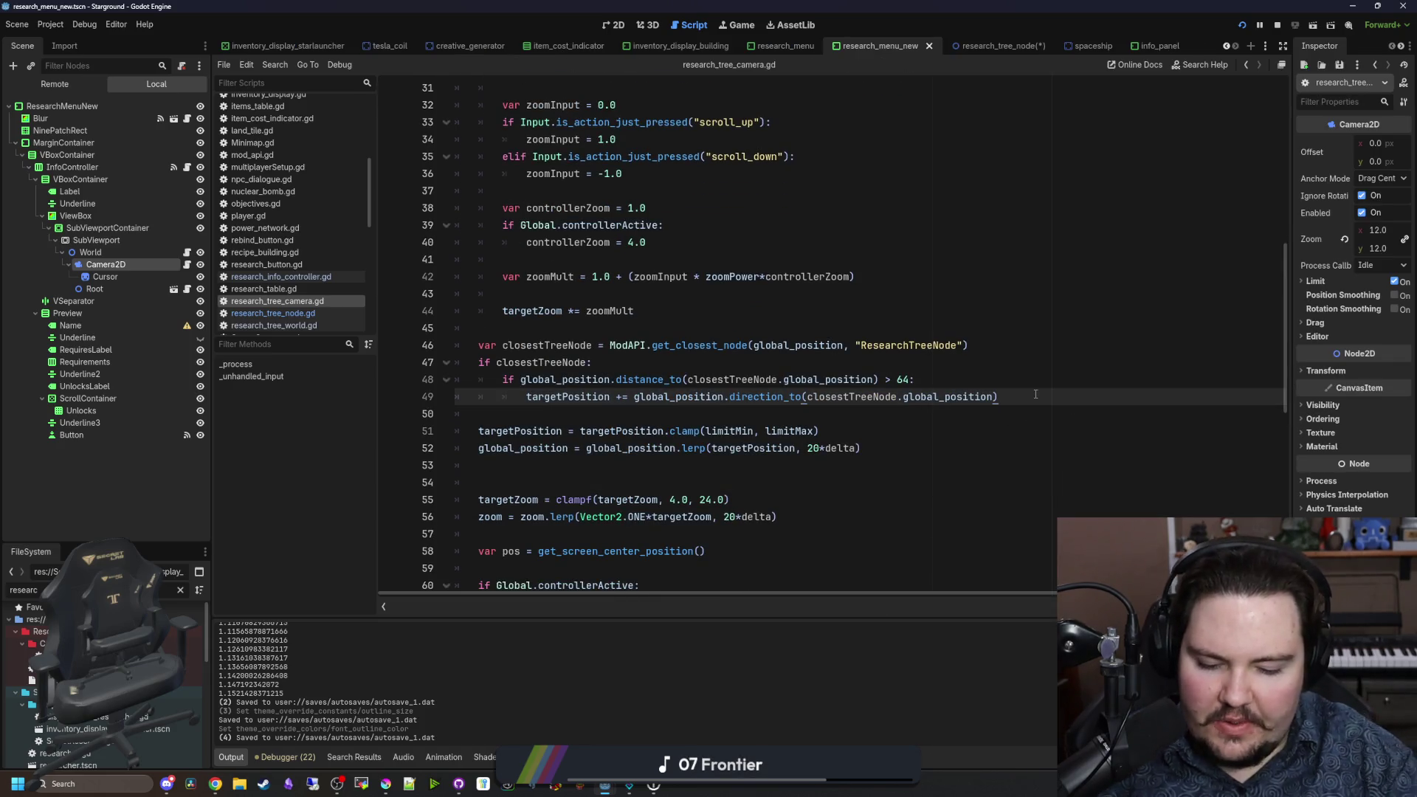
Step: Find and select the zoomFactor definition in the research tree node script
text(*zoom)
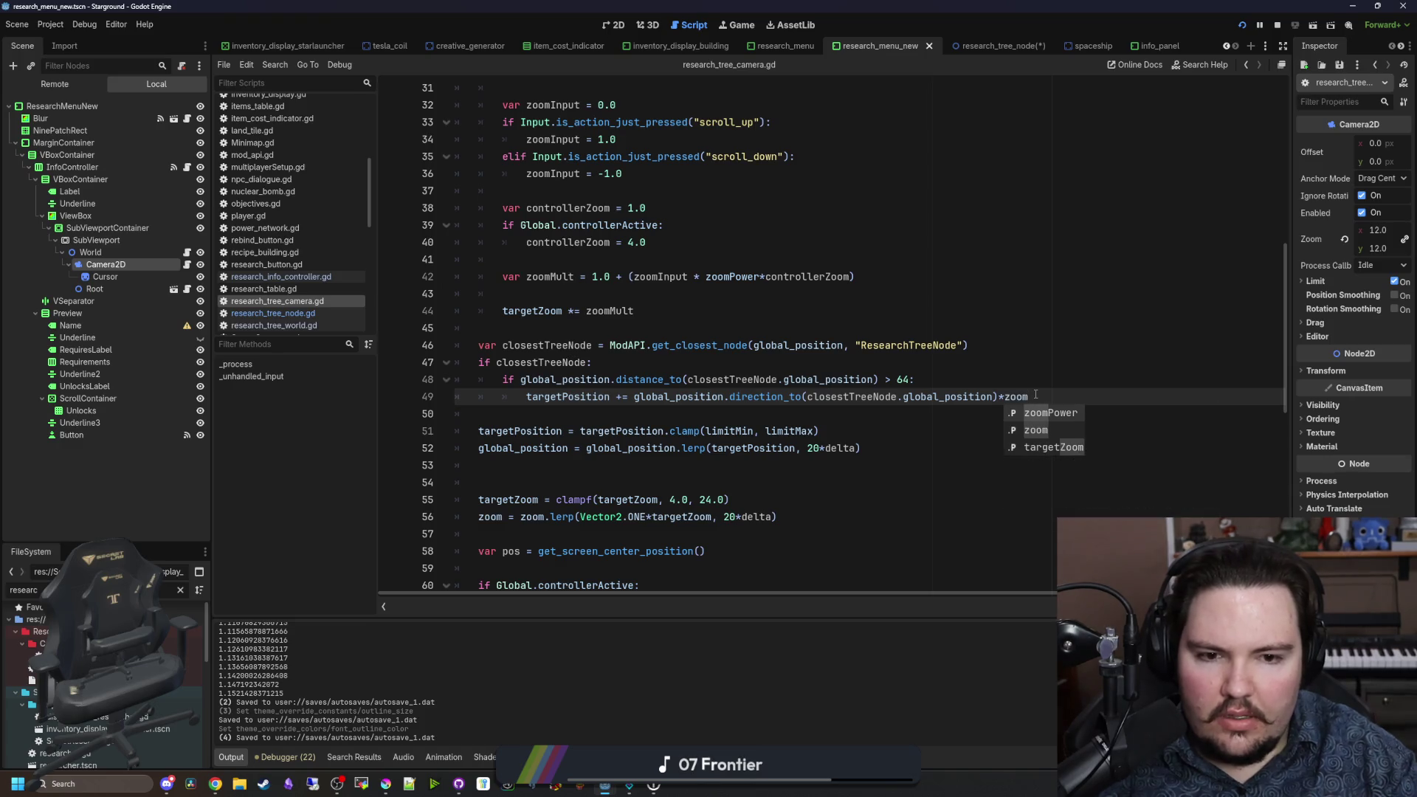
scroll(803, 336, up, 5)
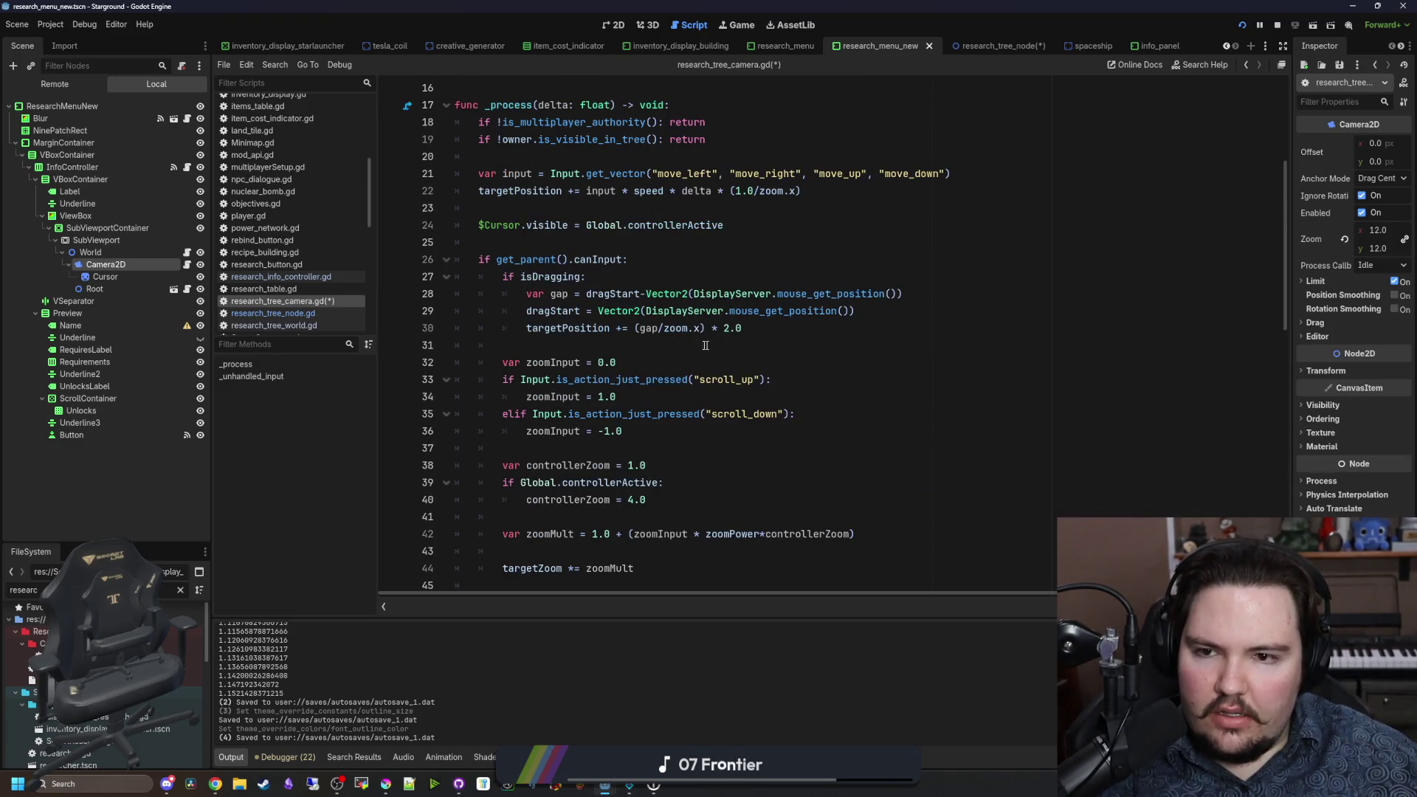
scroll(677, 298, up, 2)
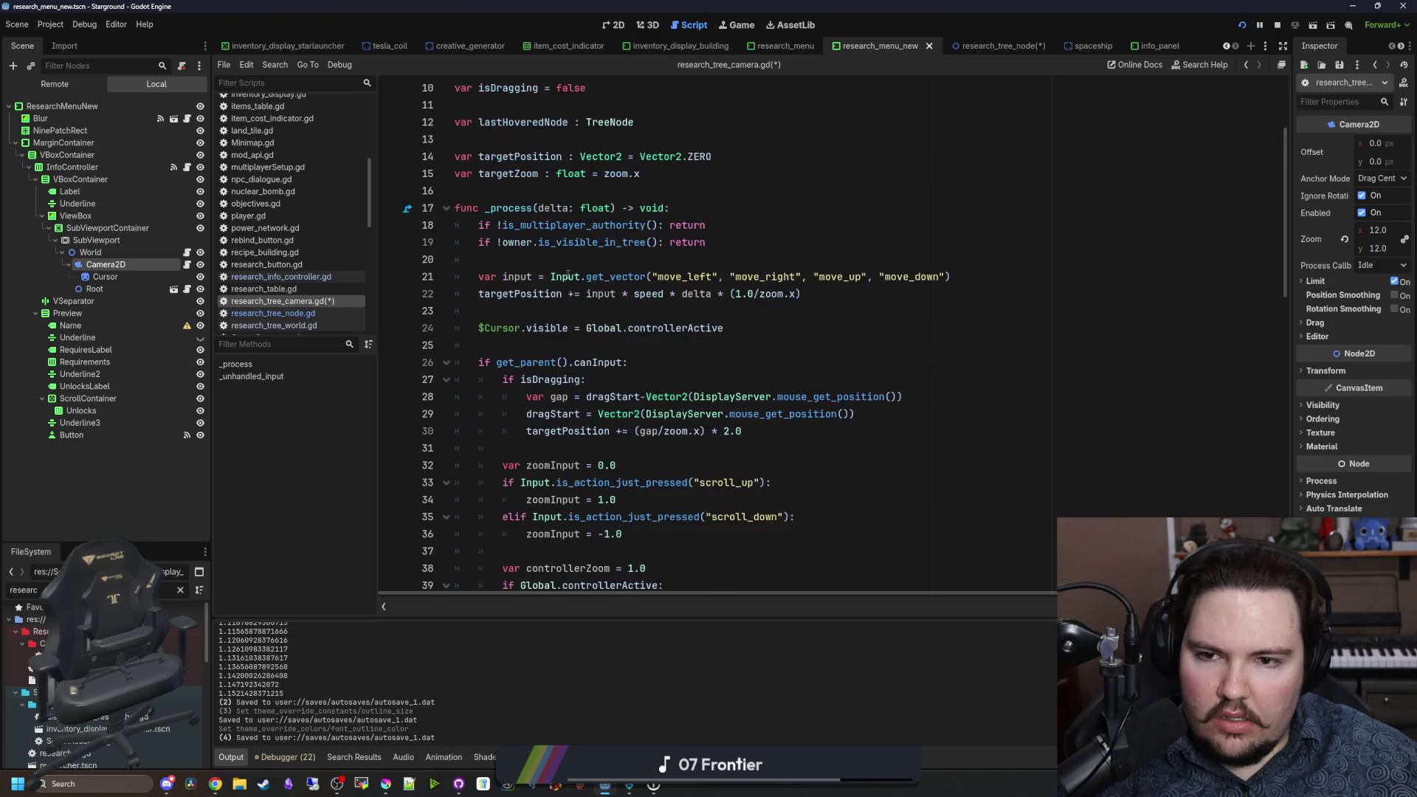
click(254, 313)
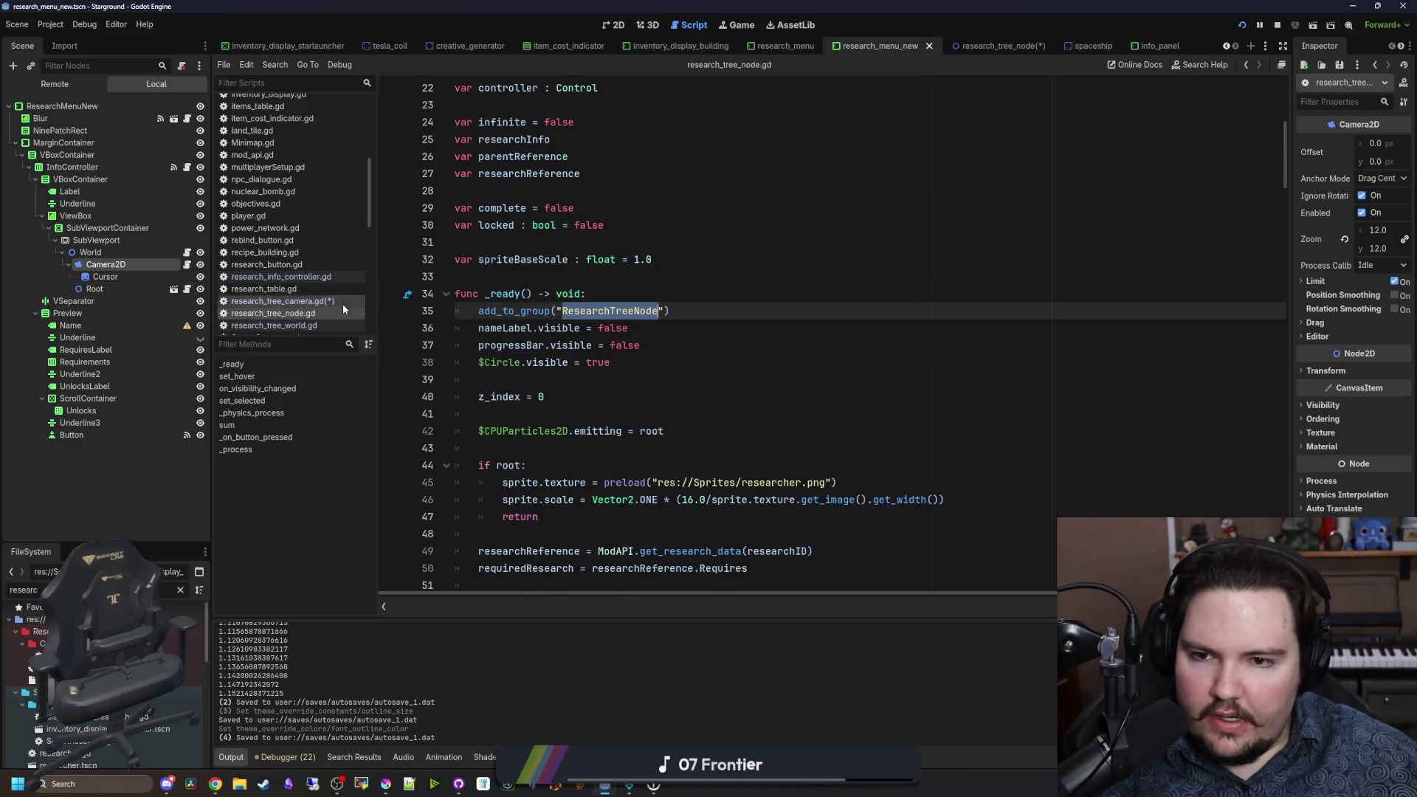
click(647, 434)
scroll(634, 406, down, 2)
click(612, 362)
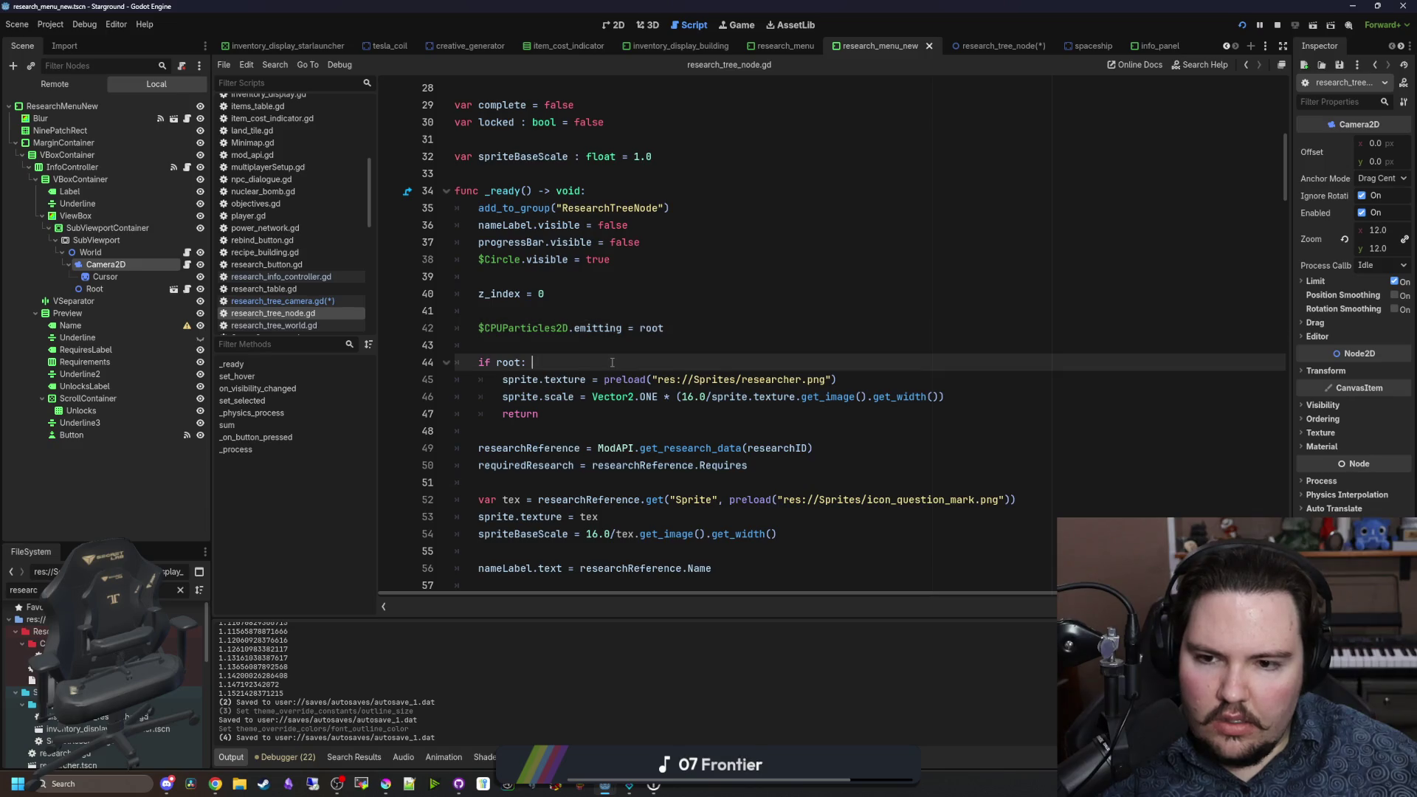
scroll(612, 363, down, 2)
click(637, 431)
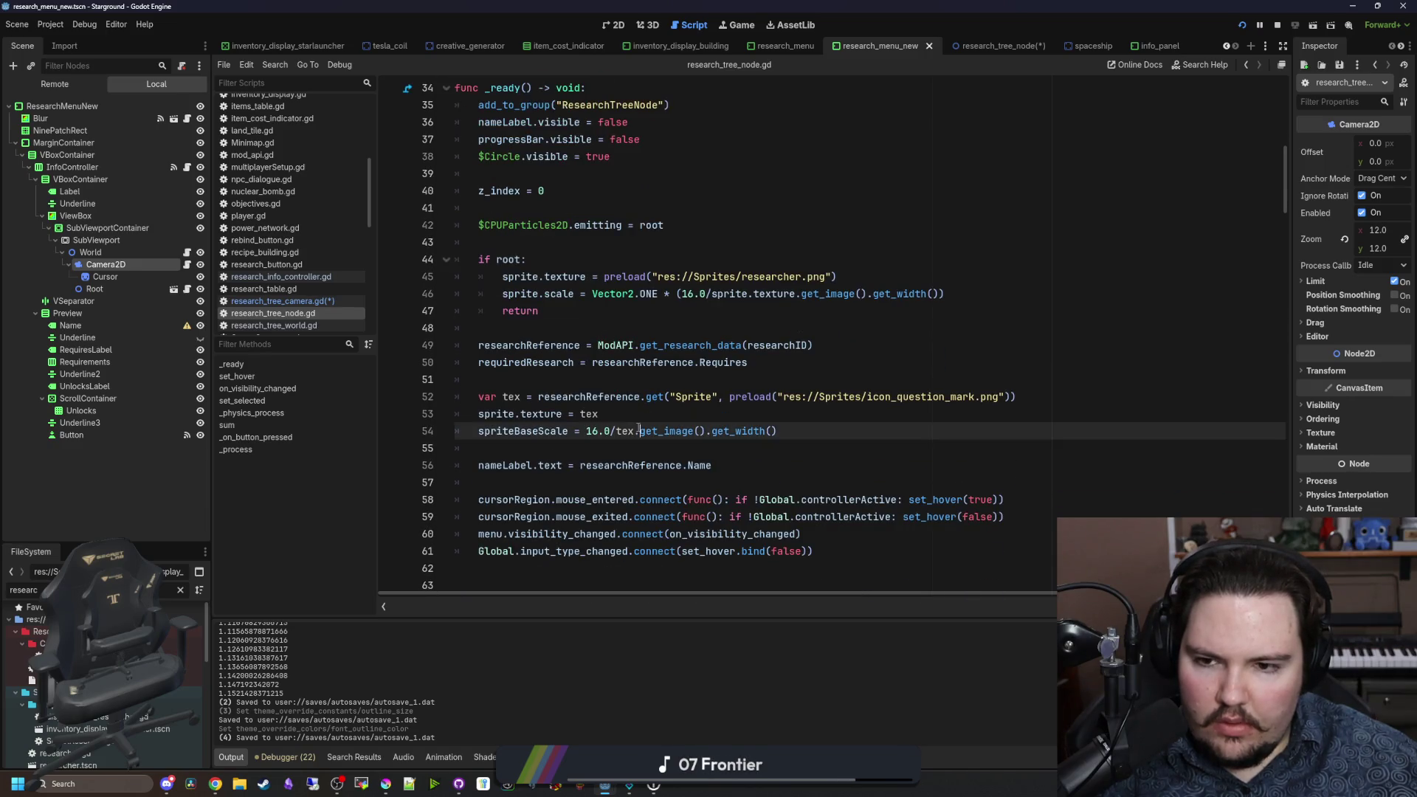
scroll(637, 428, up, 10)
key(ctrl+f)
text(zo)
click(665, 332)
key(End)
key(shift+Home)
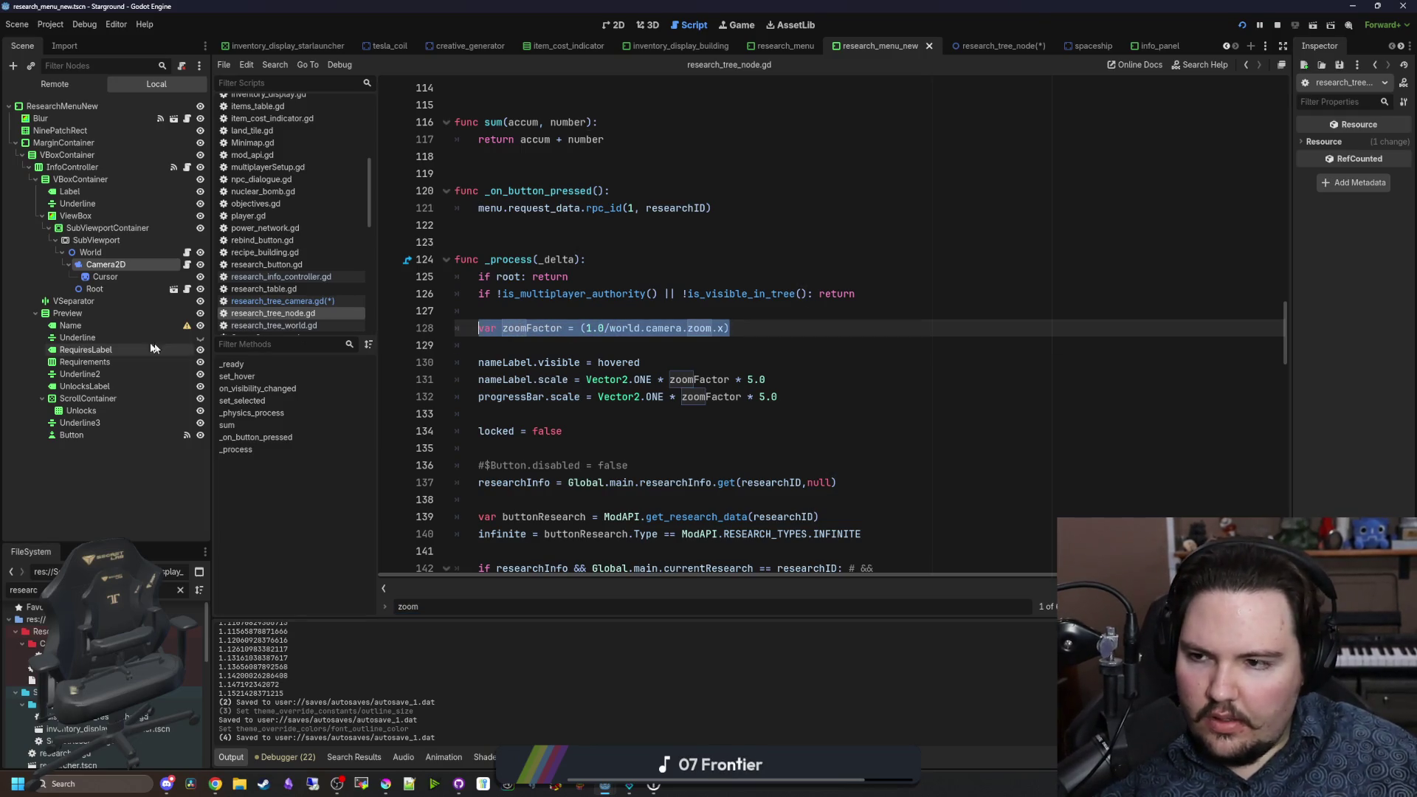
Step: Add var zoomFactor = (1.0/zoom.x) to the camera script, dropping the world.camera reference
click(273, 325)
scroll(589, 321, up, 2)
scroll(588, 321, down, 8)
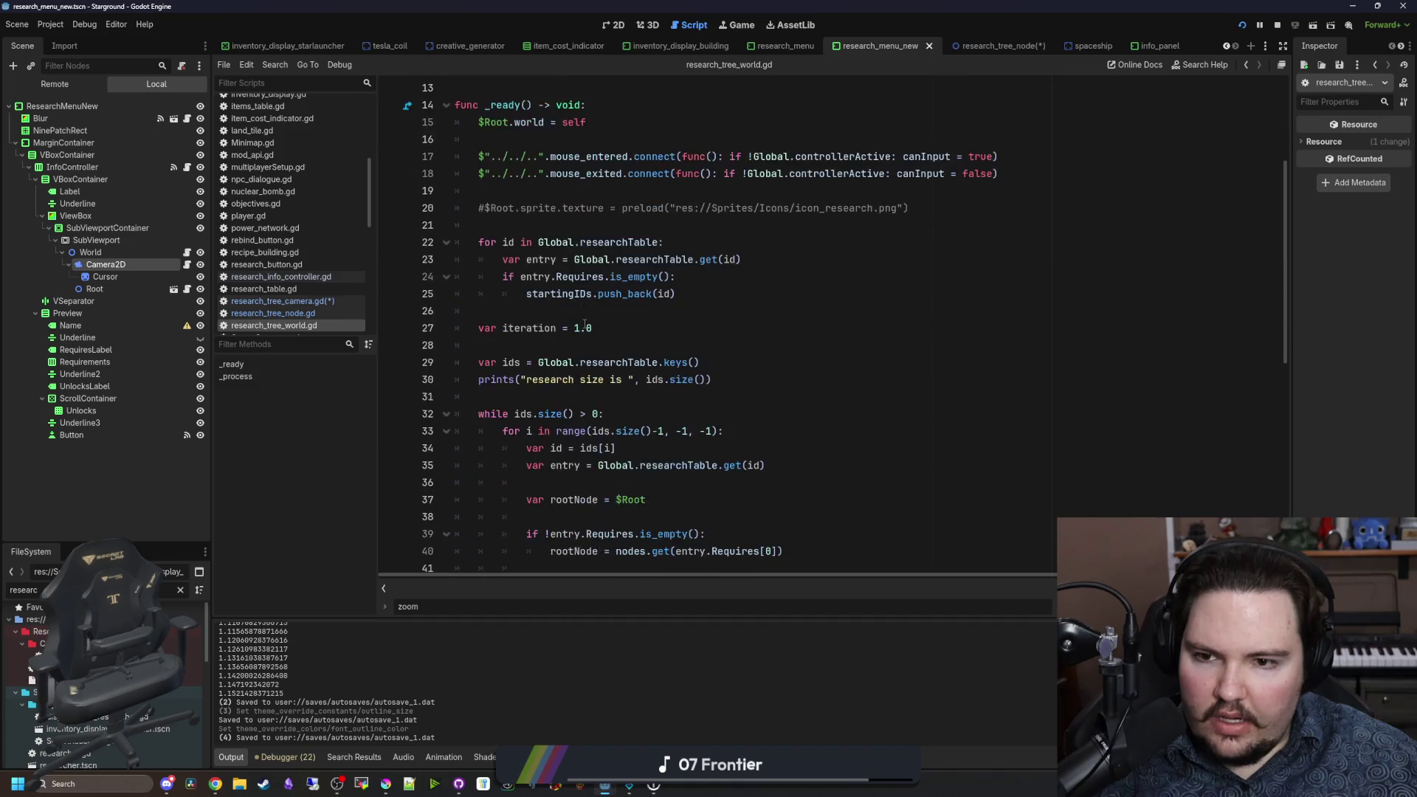
scroll(589, 323, down, 5)
scroll(588, 323, up, 6)
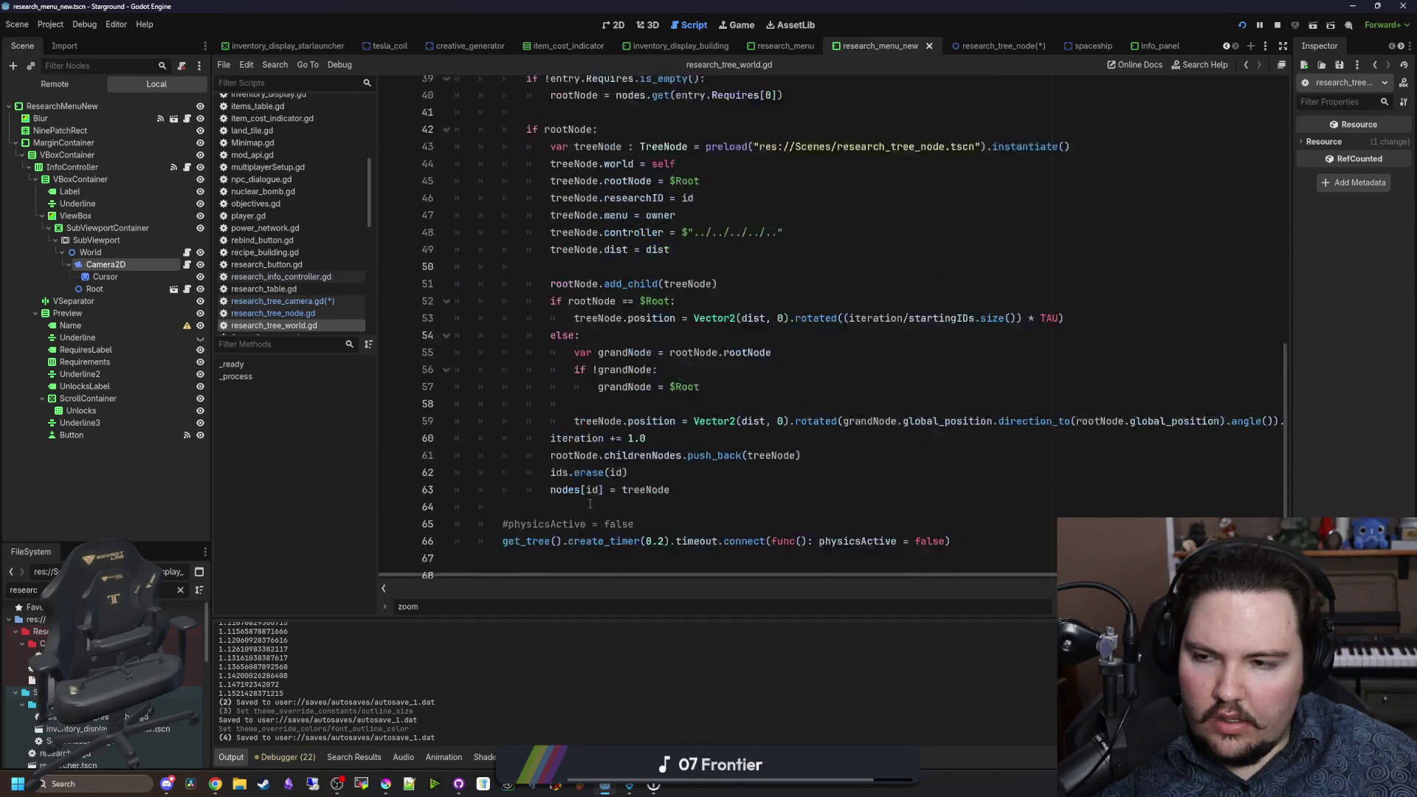
click(188, 265)
click(586, 345)
key(Return)
key(Return)
key(Up)
text(var zoomFactor = (1.0/world.camera.zoom.x))
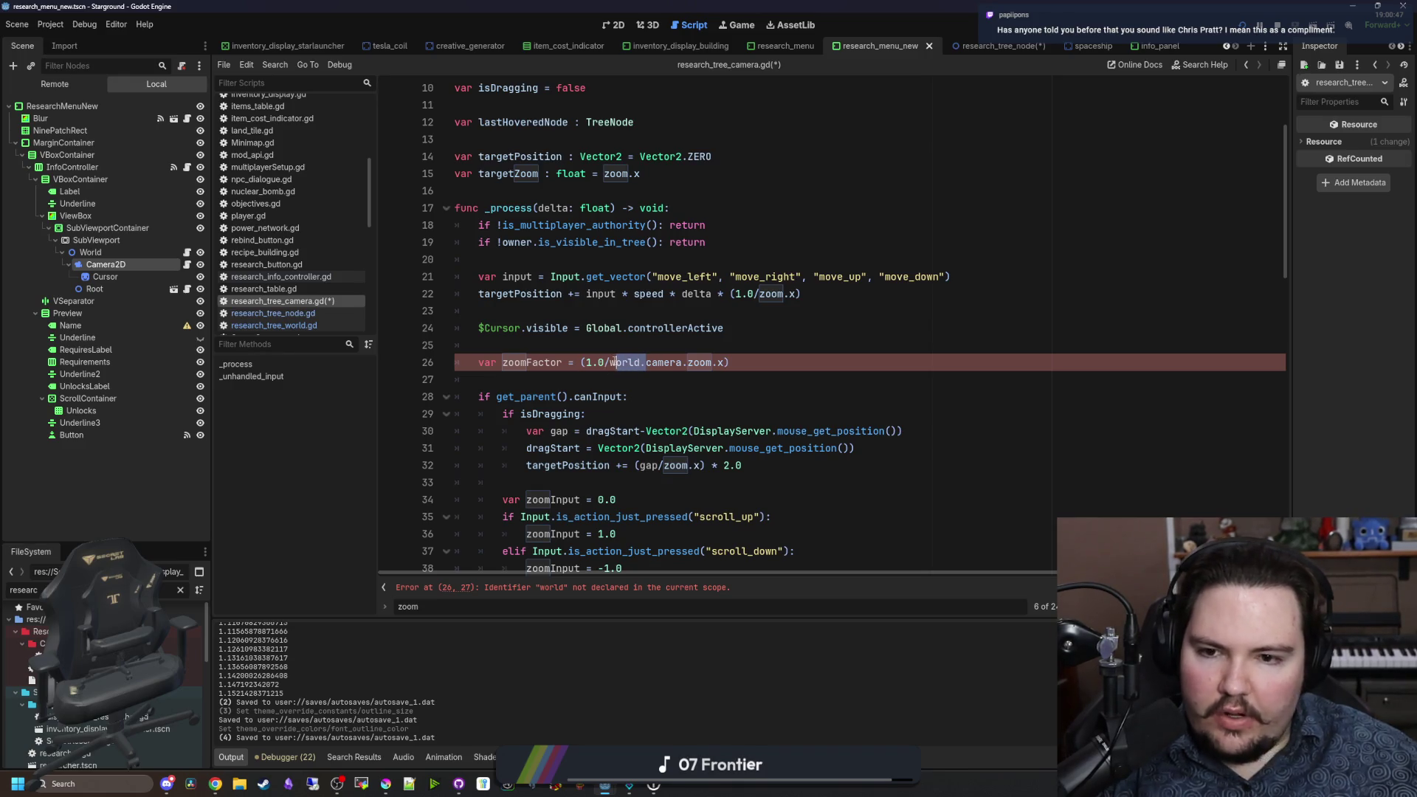
key(Up)
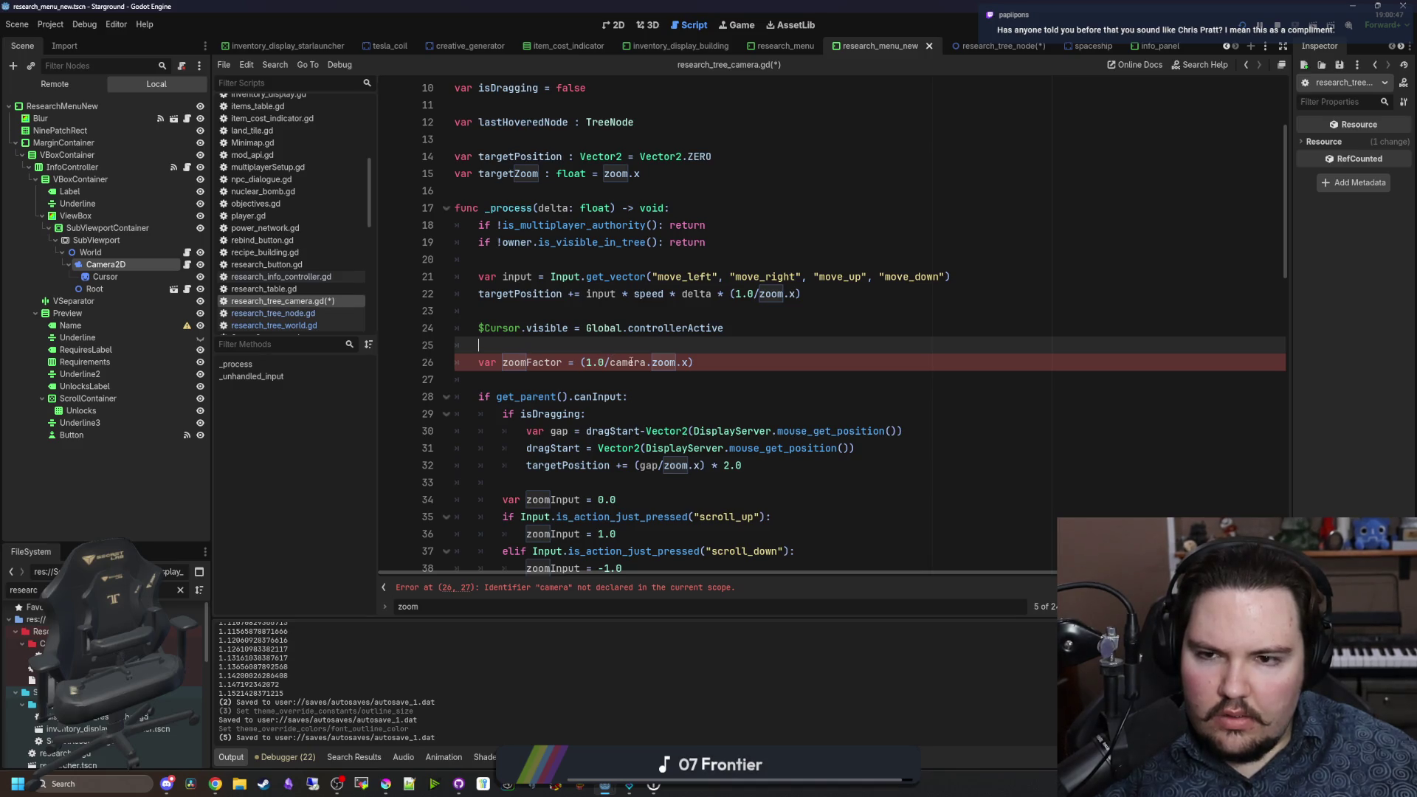
scroll(630, 362, up, 3)
scroll(630, 362, down, 3)
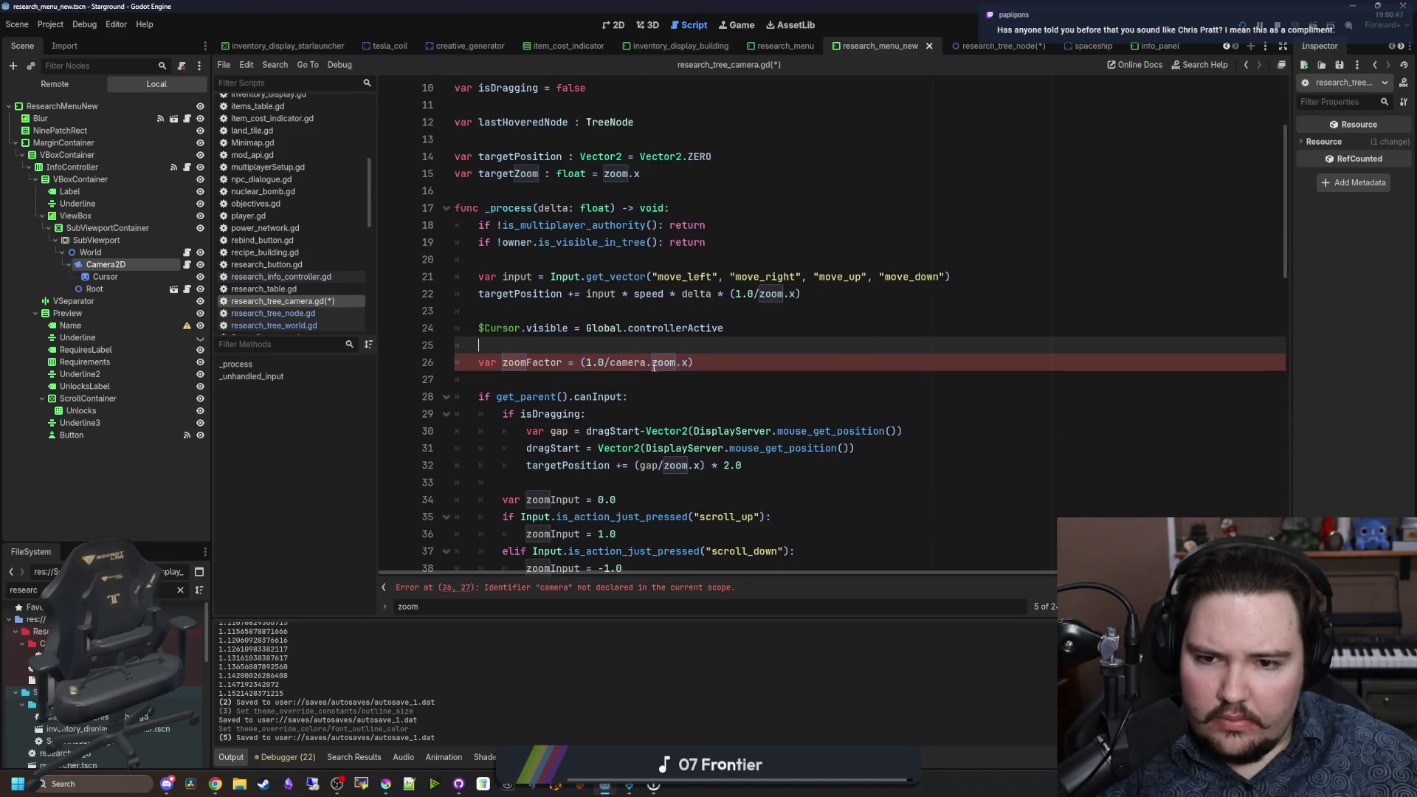
click(650, 362)
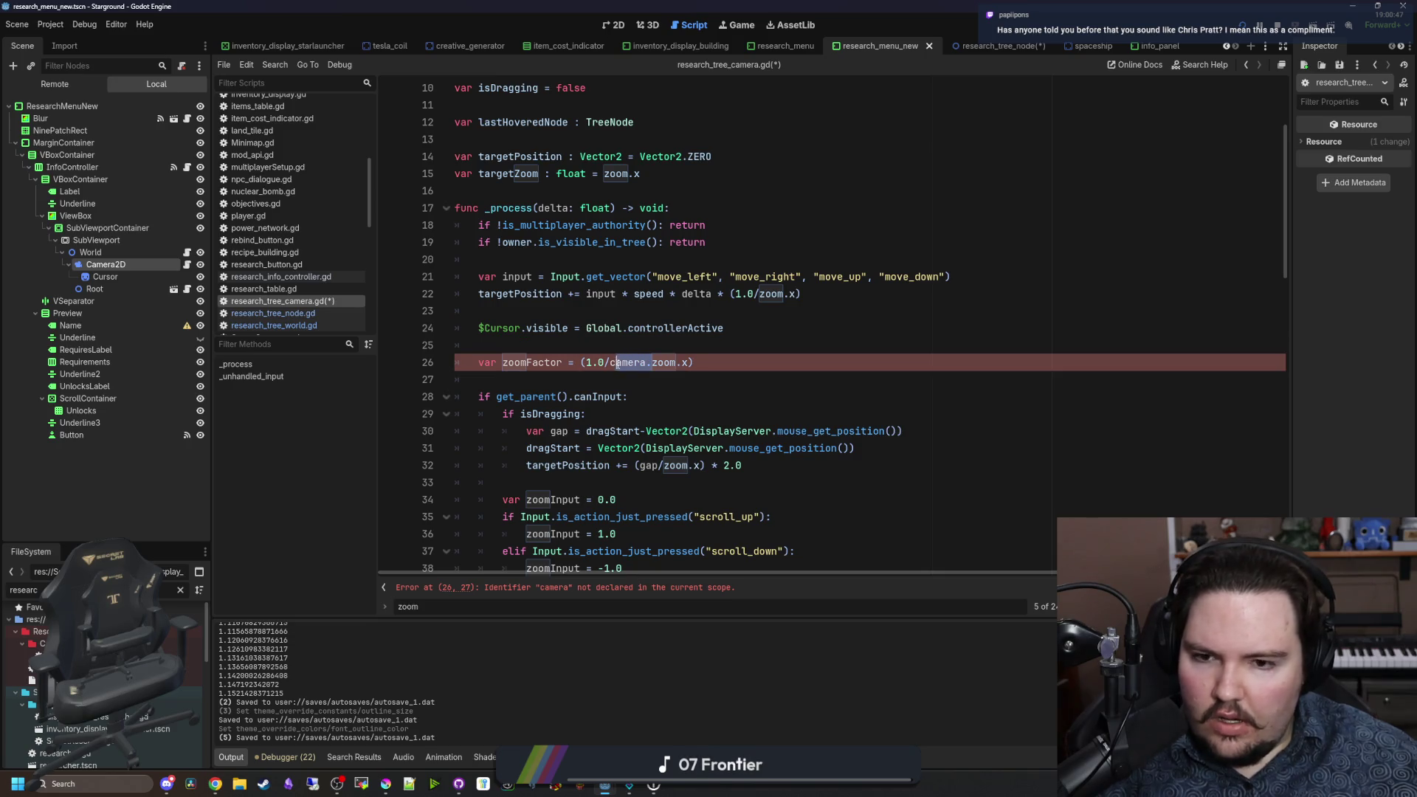
key(BackSpace)
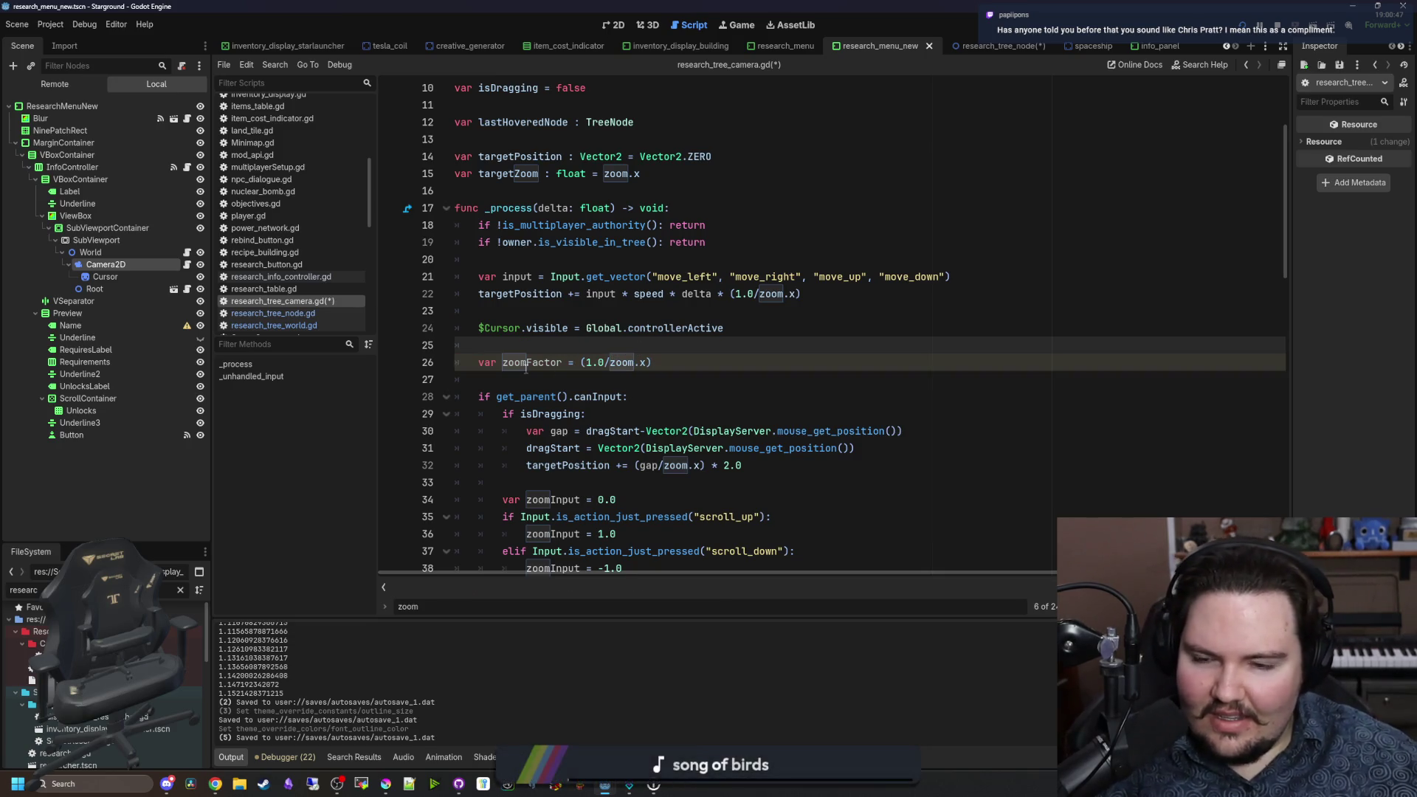
Step: Append '* zoomFactor' to the closest-node nudge line and save the camera script
double_click(531, 363)
scroll(530, 364, down, 2)
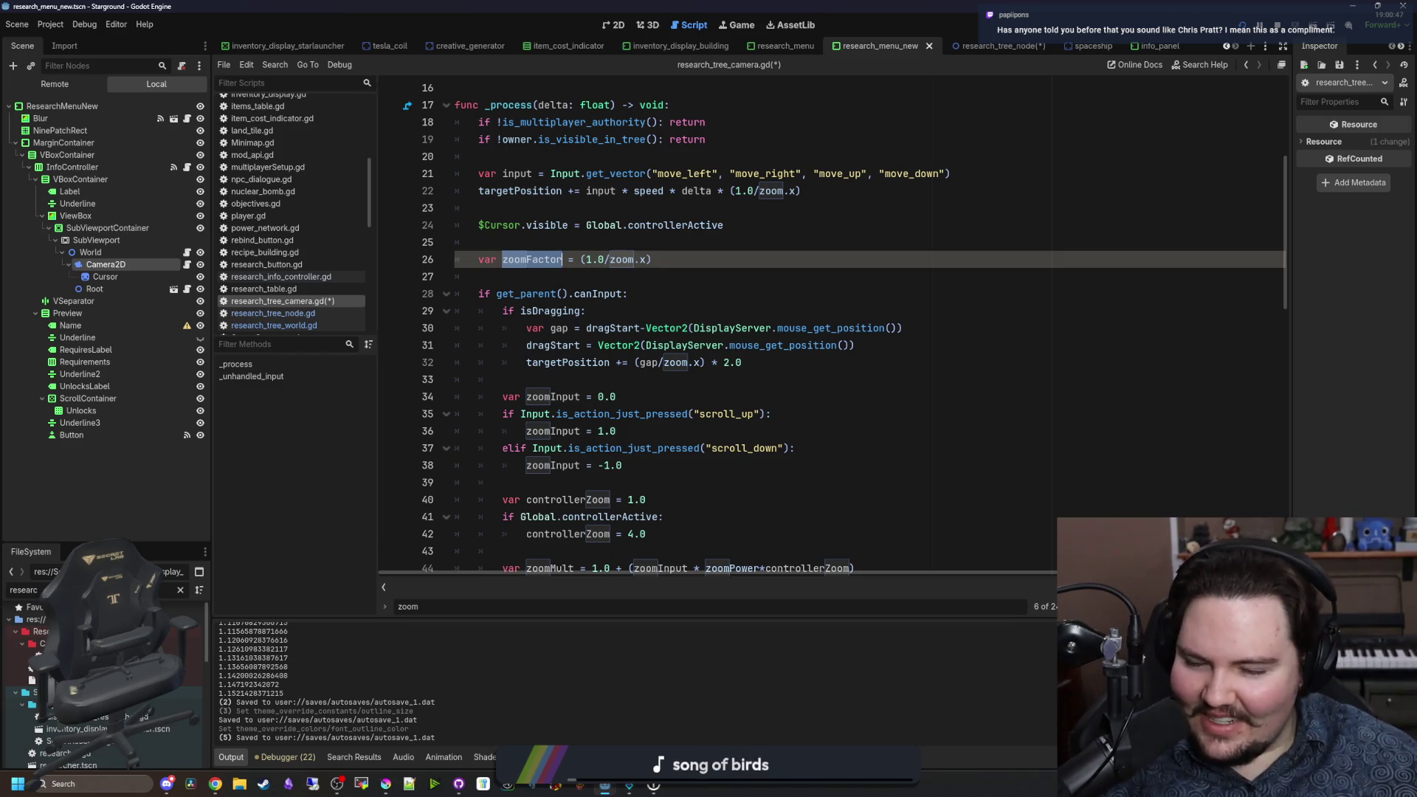
scroll(599, 294, up, 2)
click(555, 375)
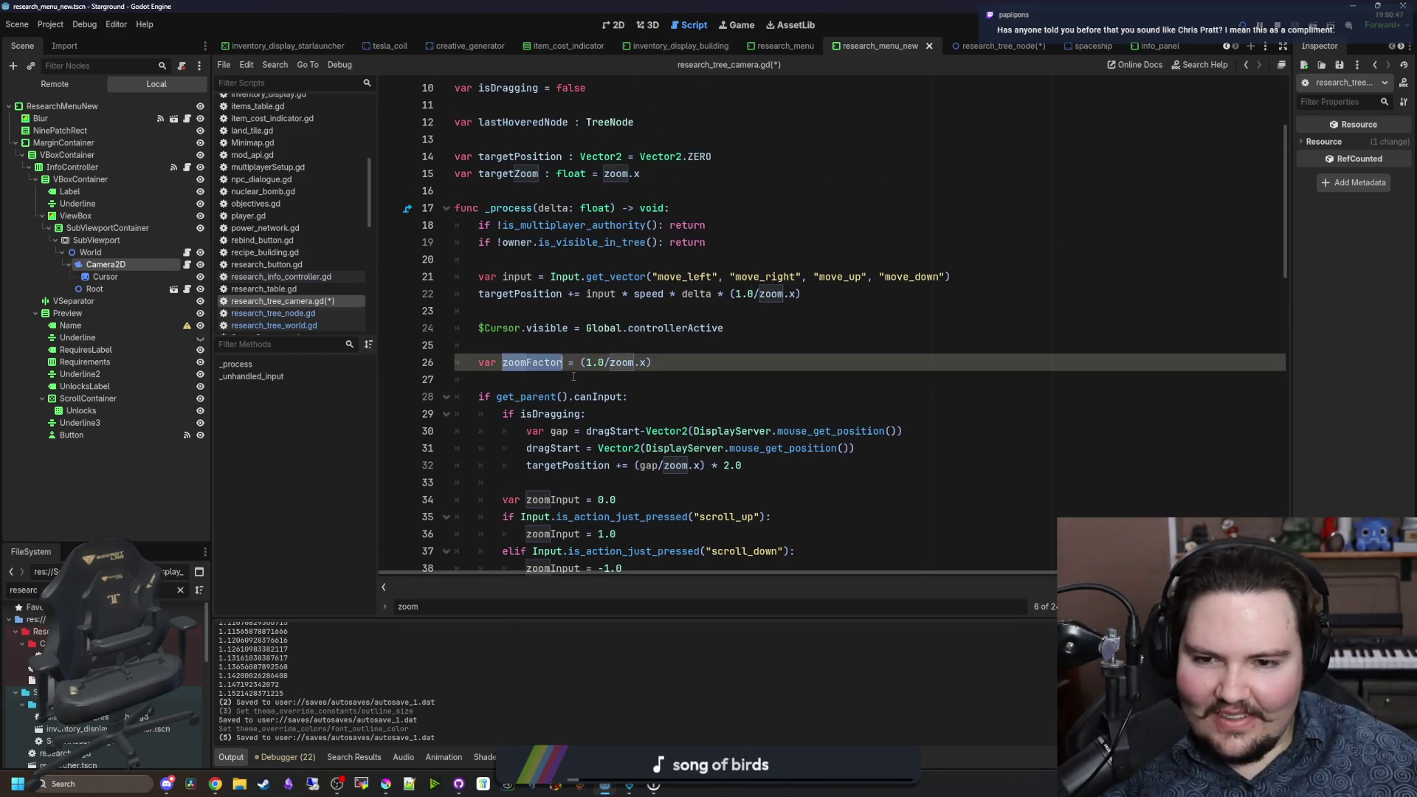
double_click(538, 367)
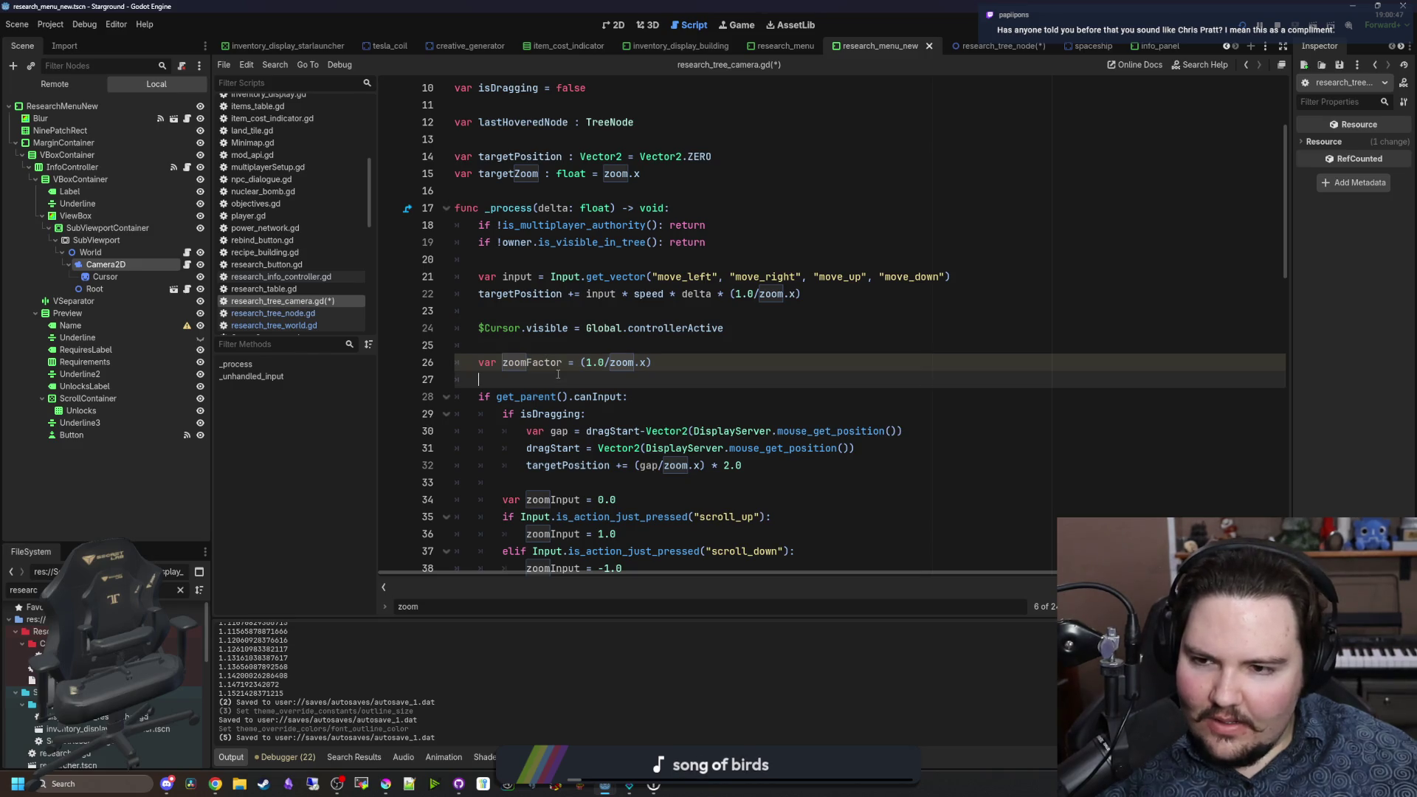
scroll(555, 369, down, 2)
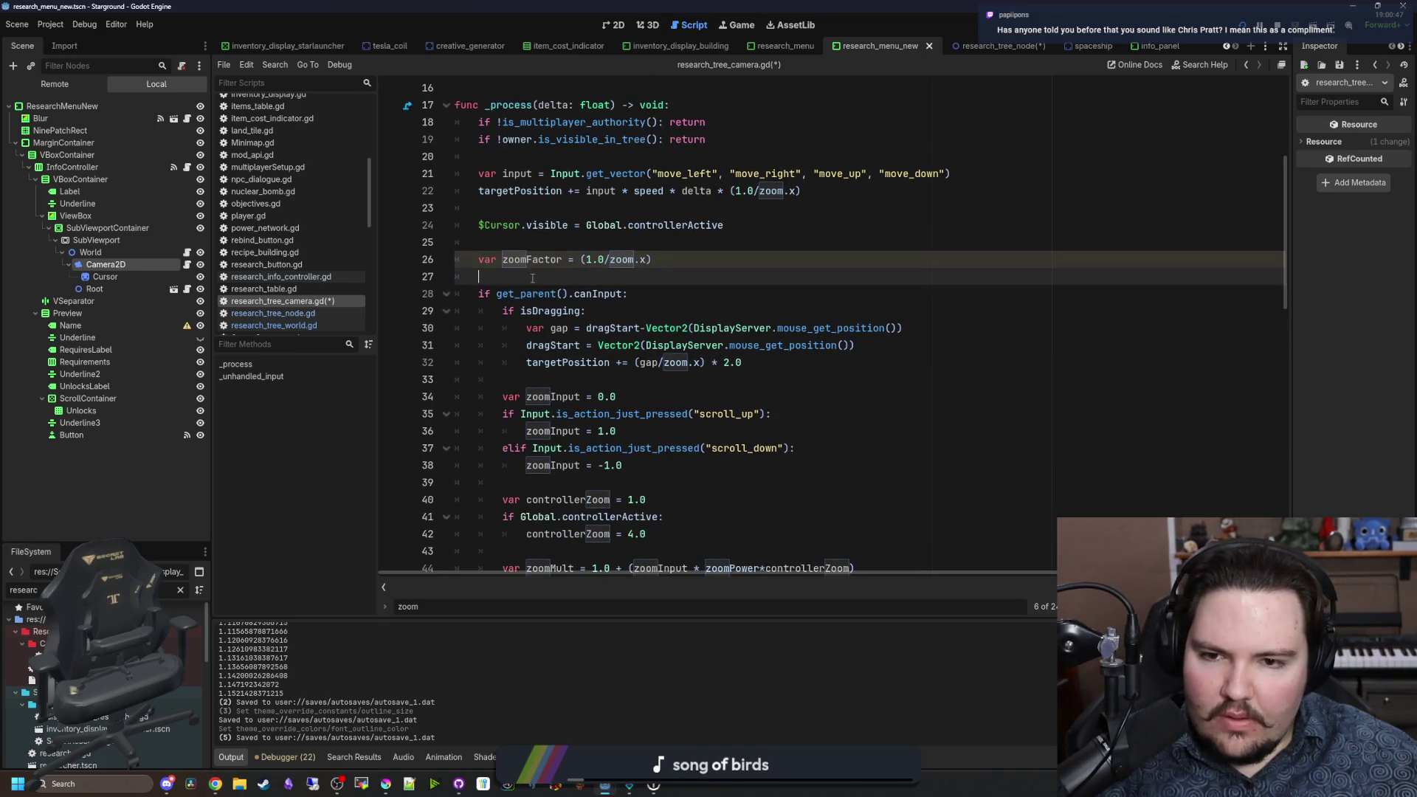
scroll(771, 367, down, 4)
scroll(839, 392, down, 2)
click(1042, 378)
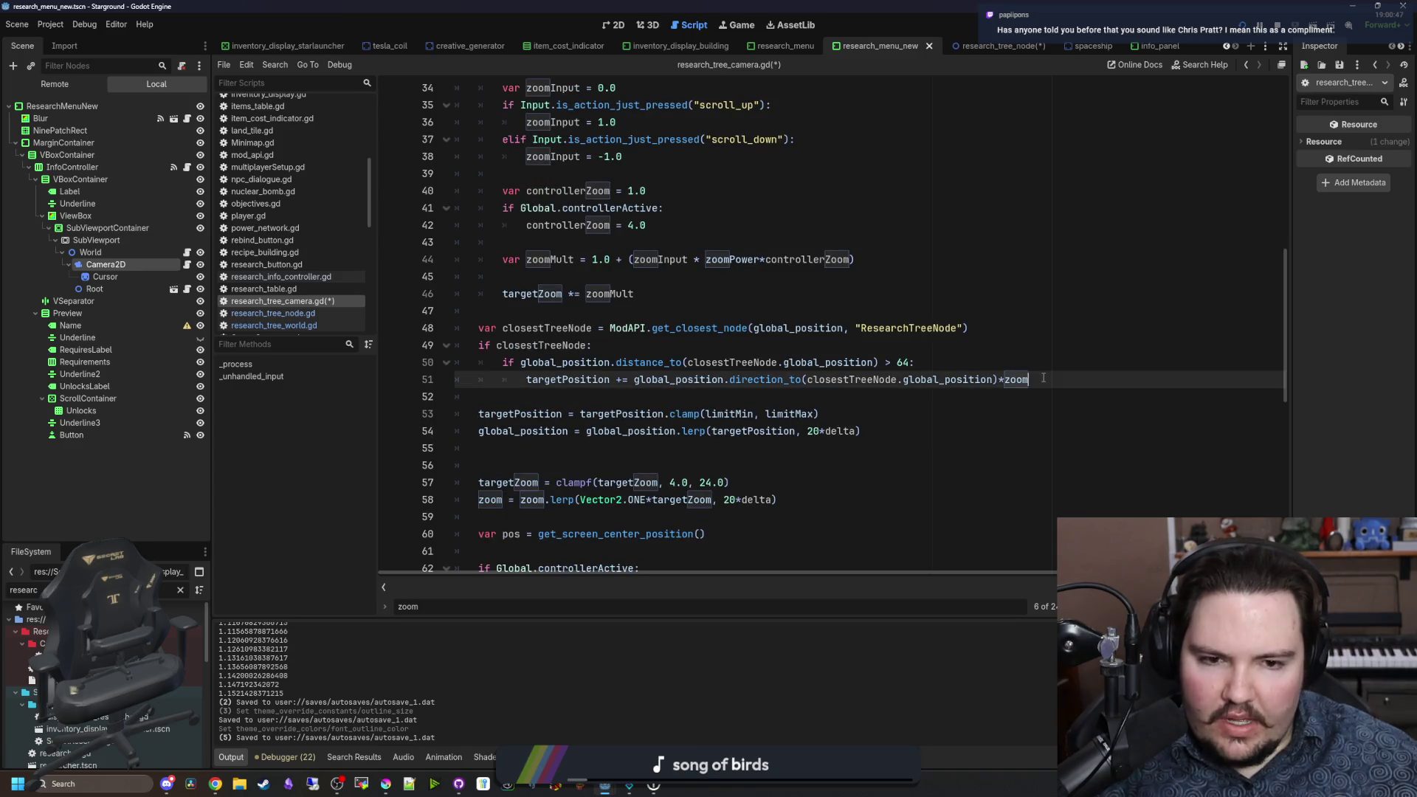
text( *zoom)
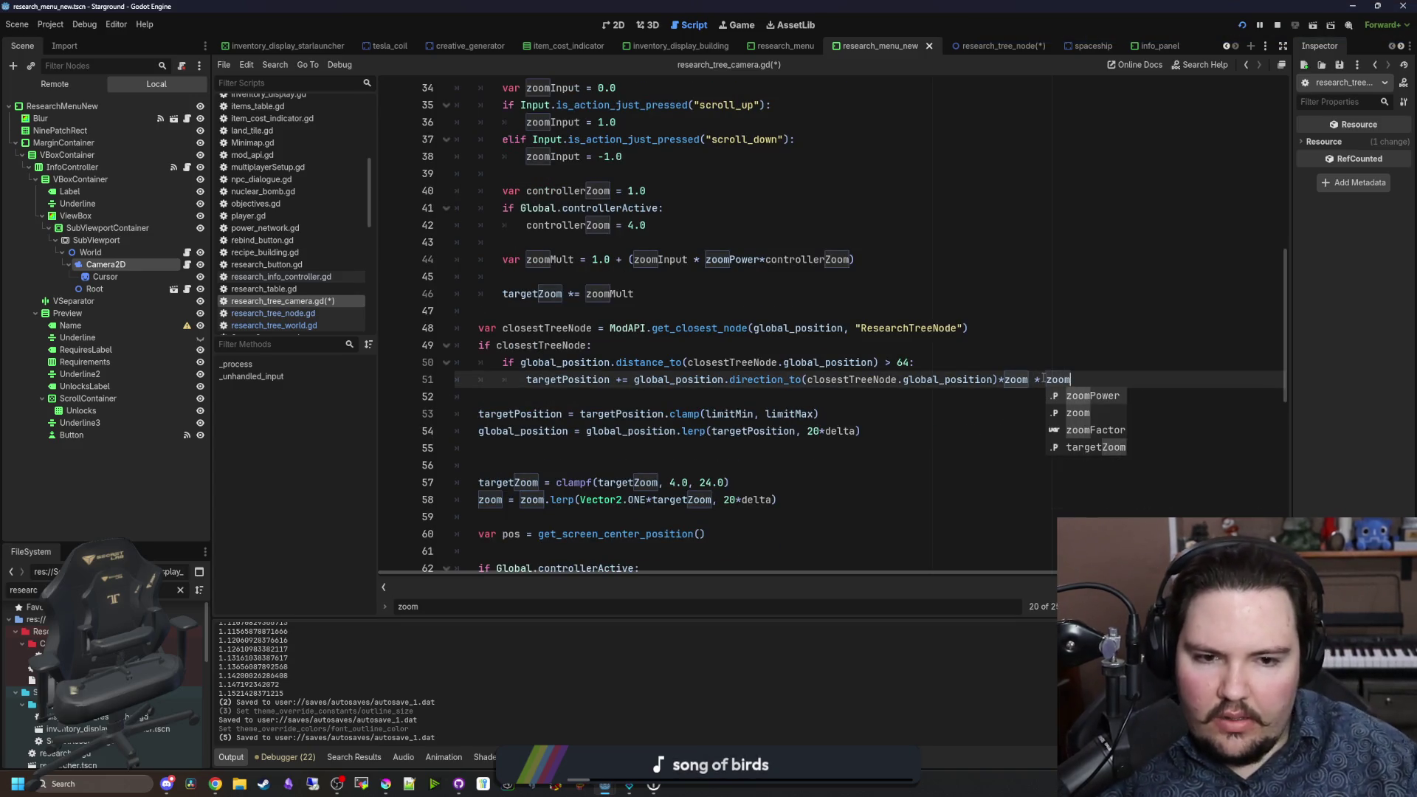
click(1095, 431)
click(1066, 340)
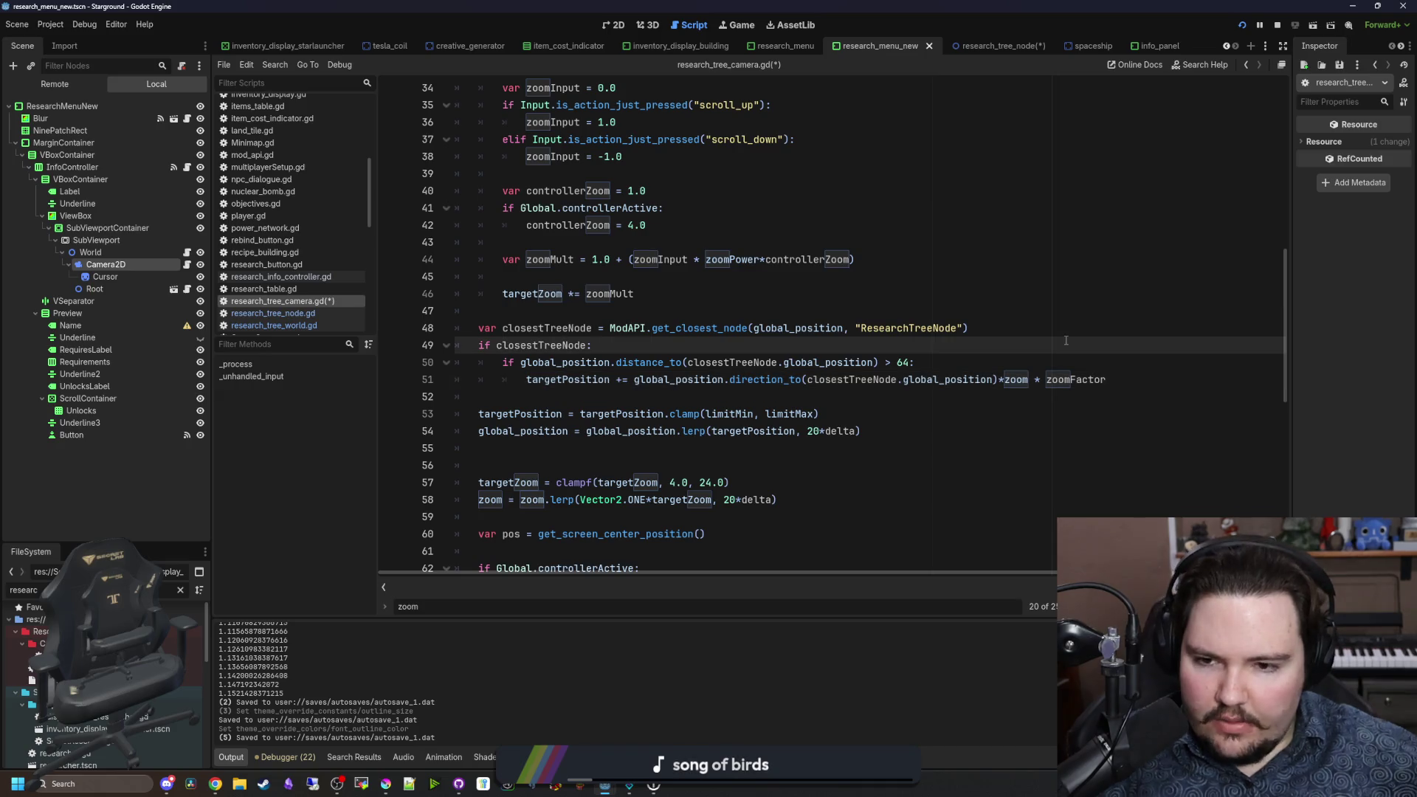
key(ctrl+s)
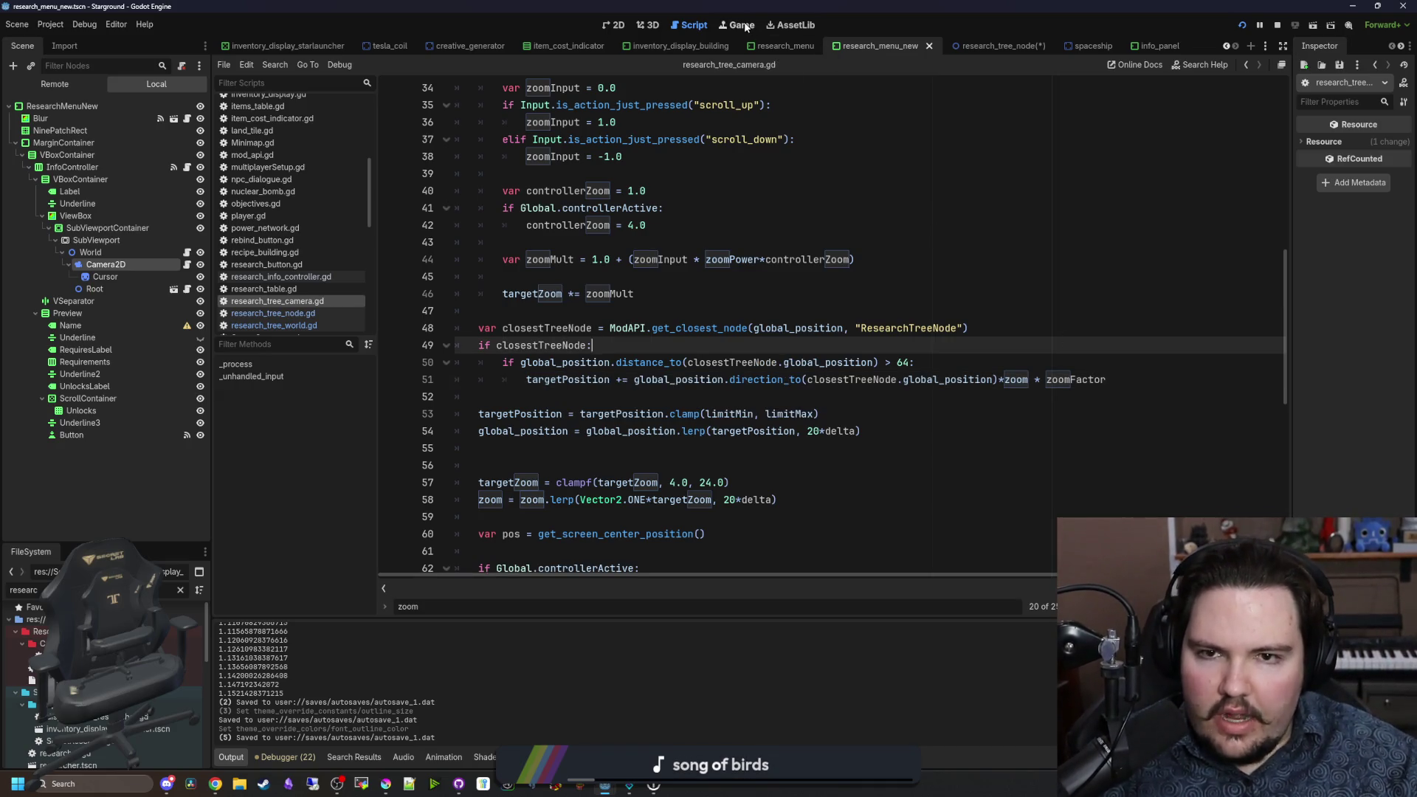
click(742, 25)
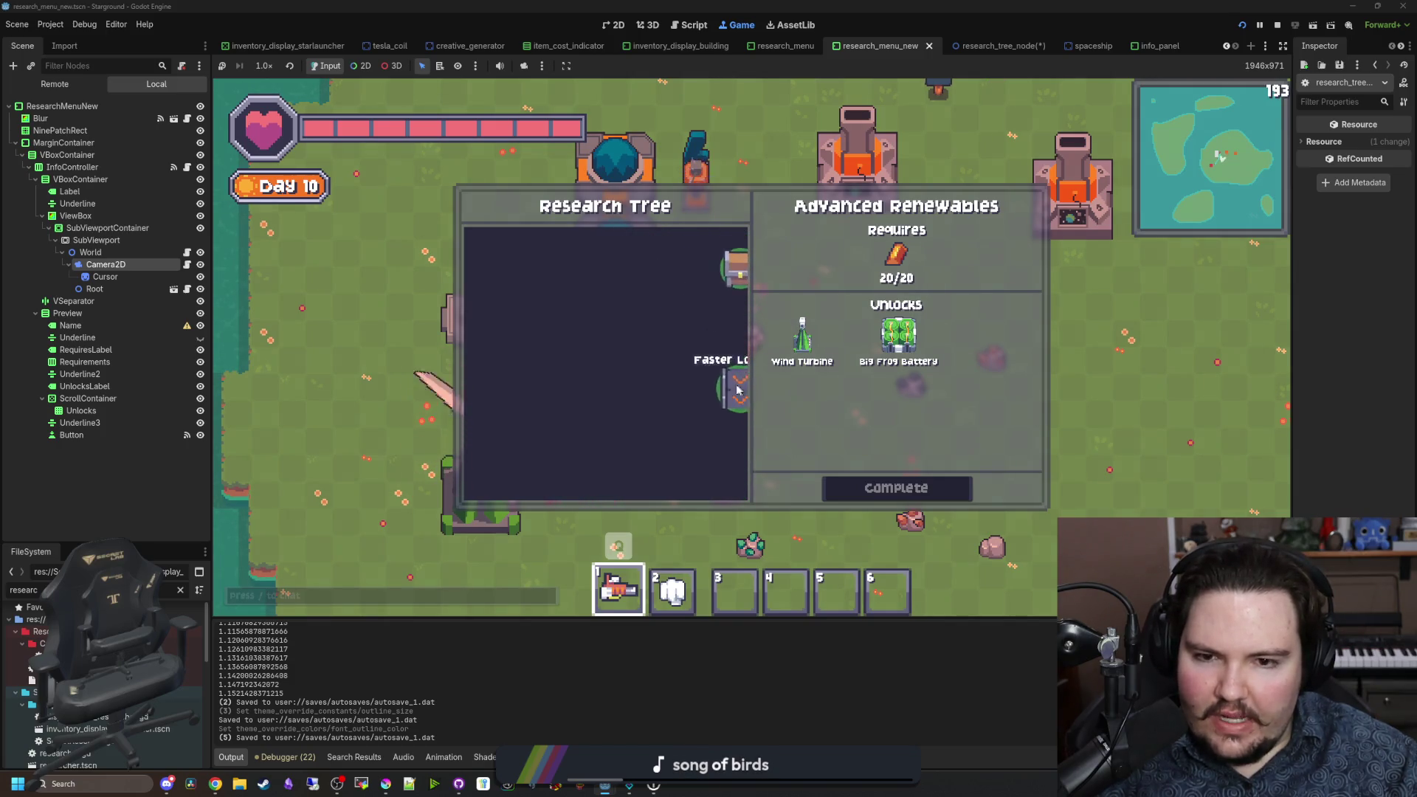
key(ctrl+F3)
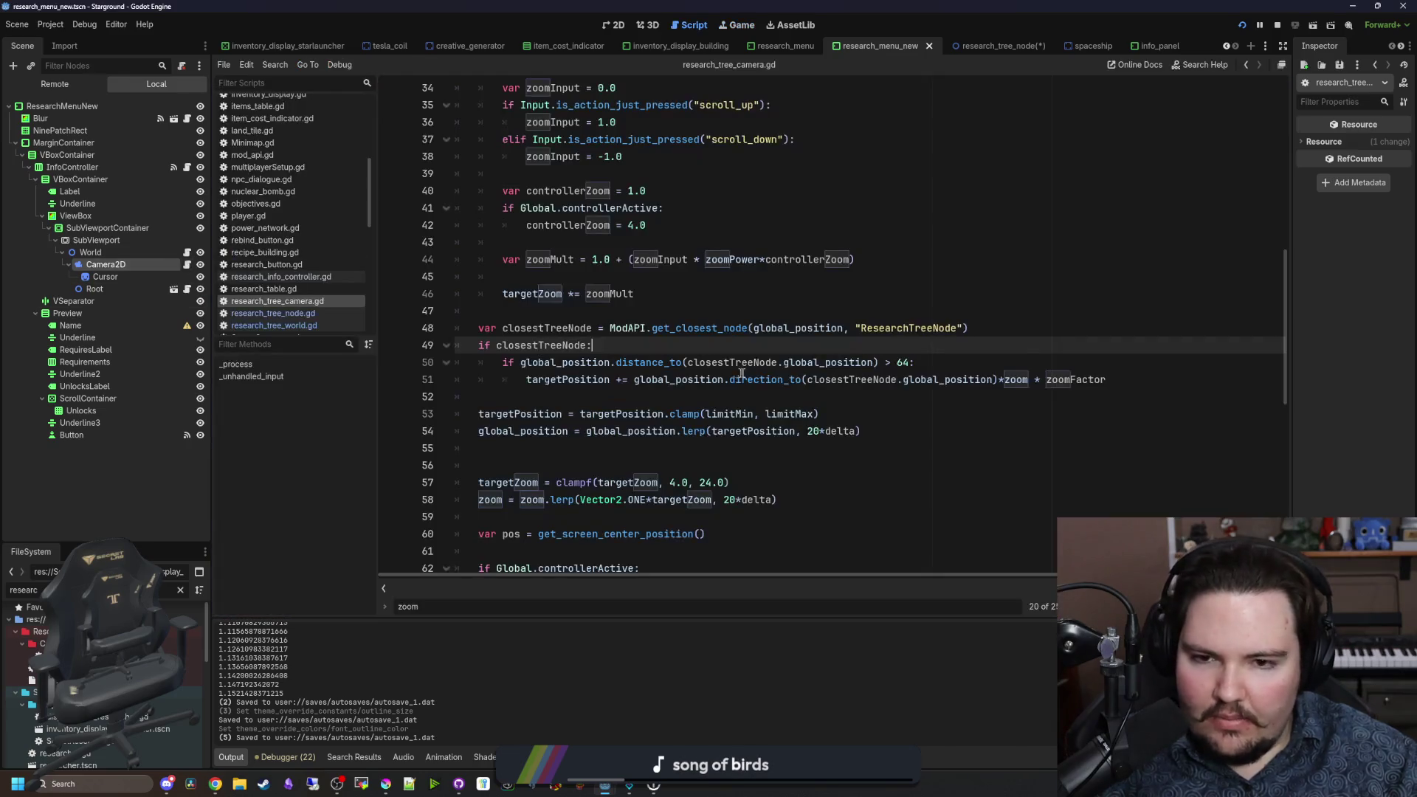
Step: Change the line 50 snap threshold to 64*zoomFactor
click(934, 364)
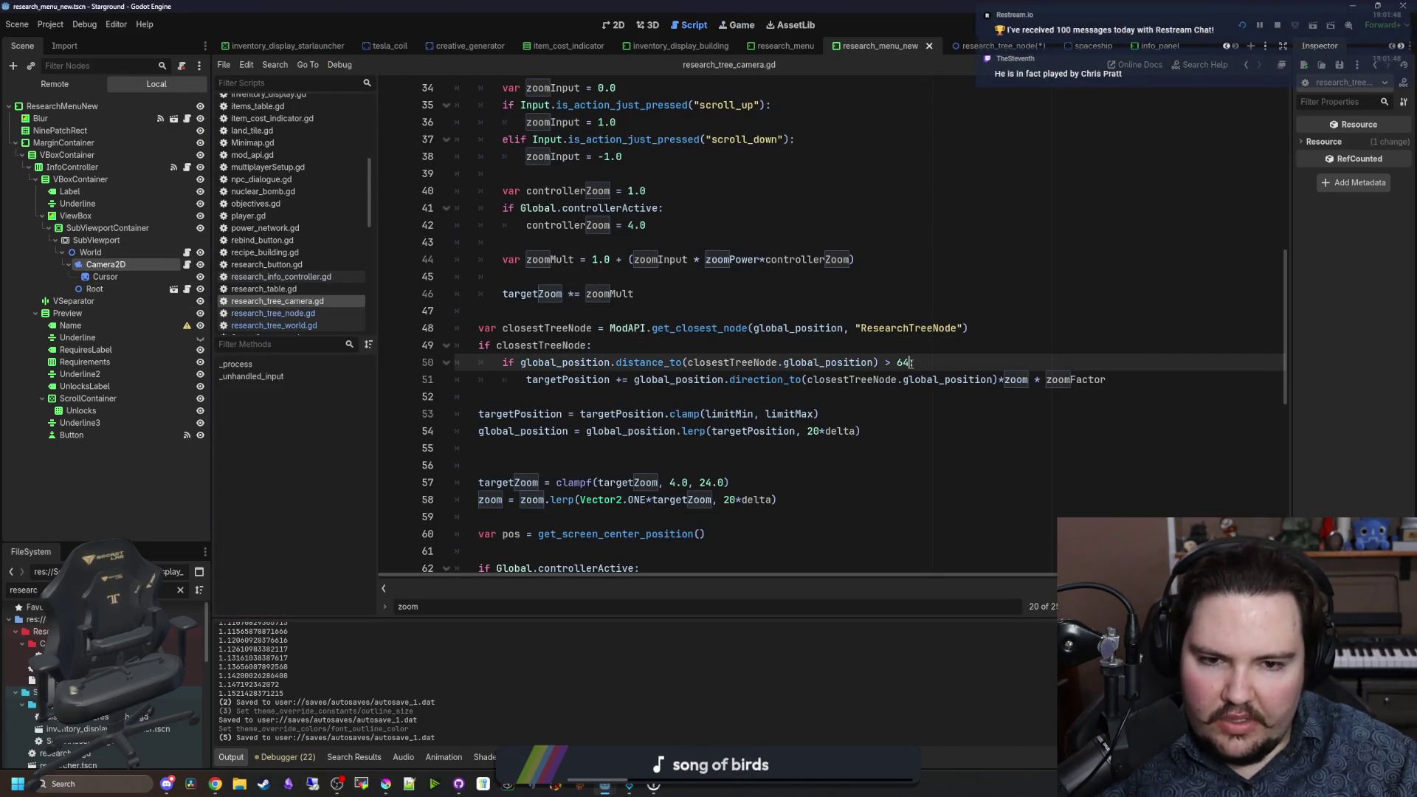
text(*zoom)
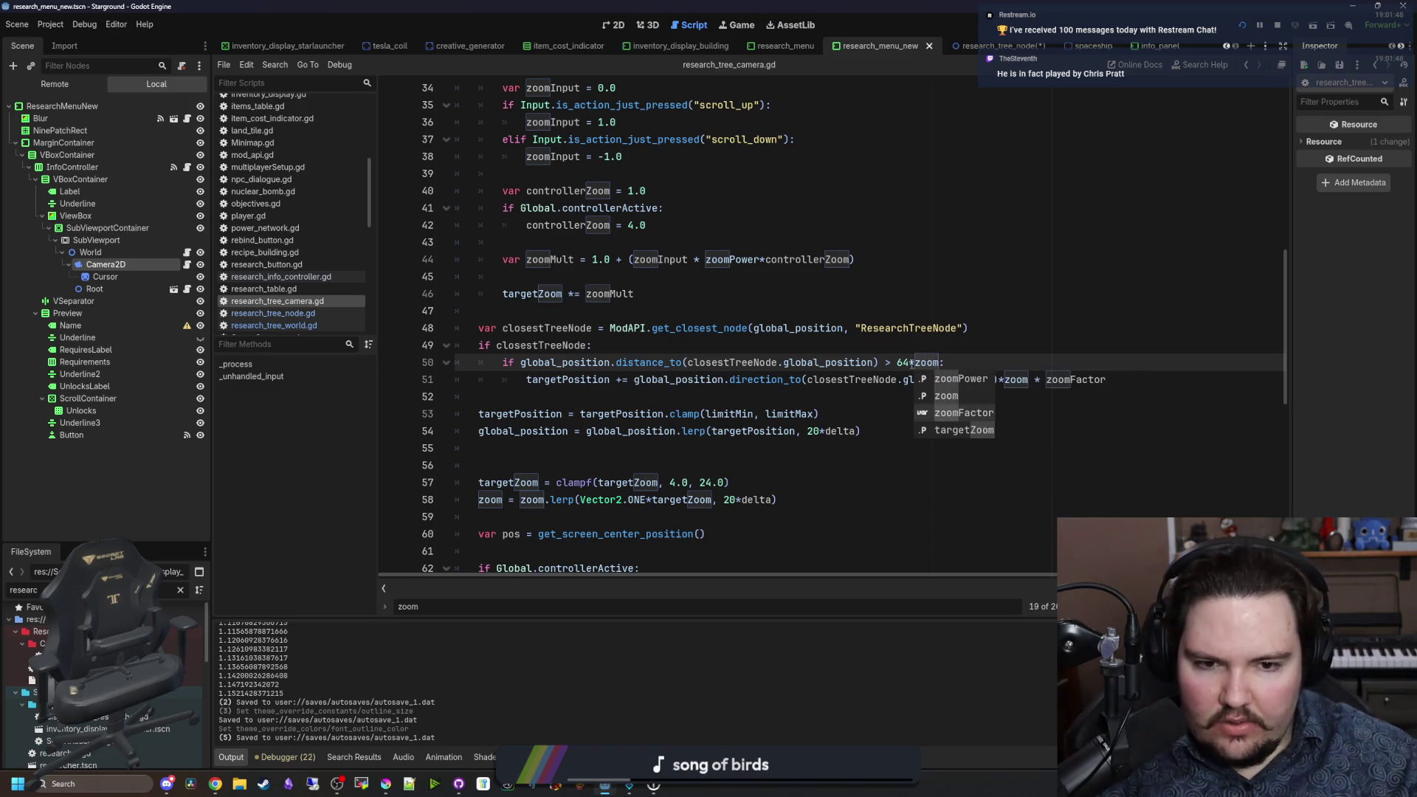
click(963, 414)
click(996, 335)
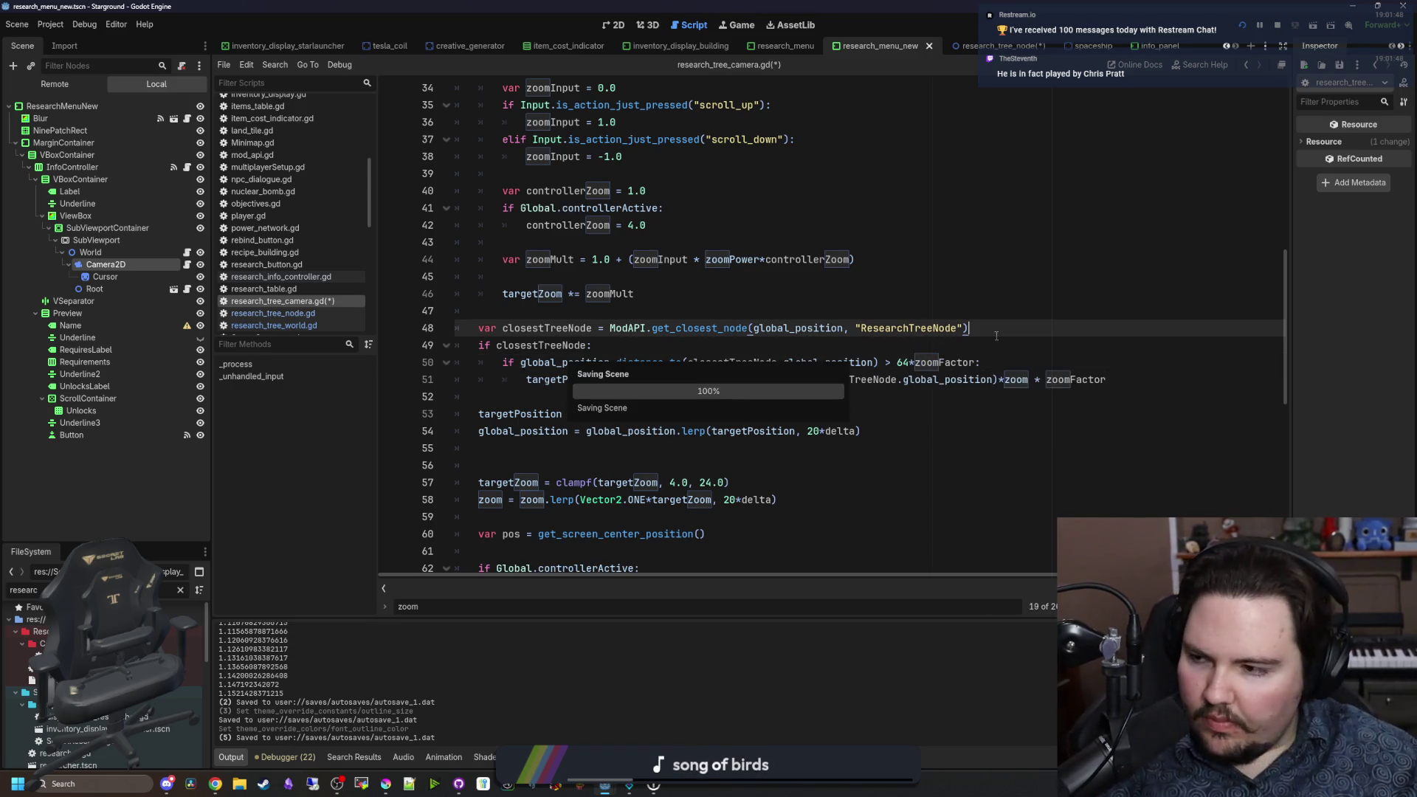
Step: Run the game and scroll-zoom the research tree to test the new threshold
key(F5)
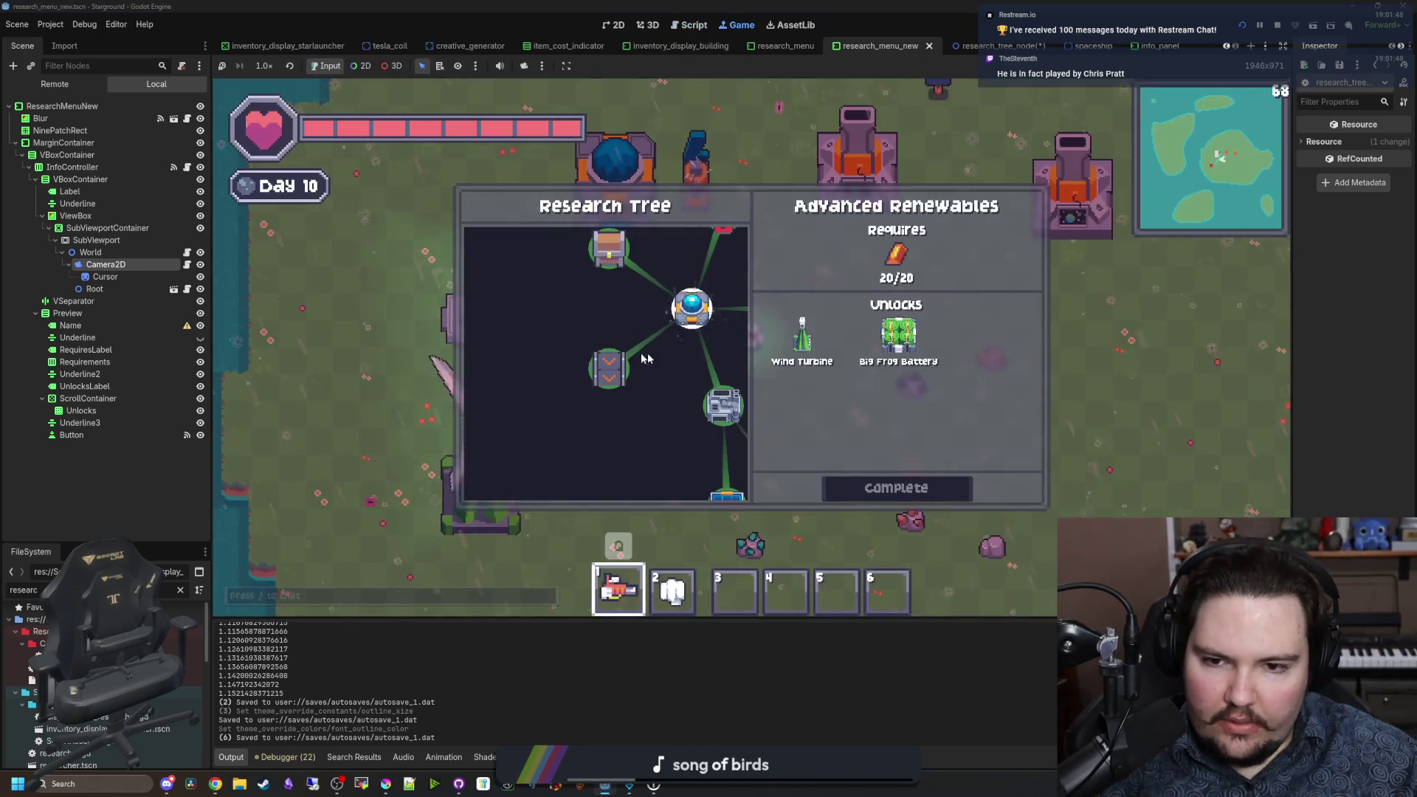
scroll(670, 405, down, 3)
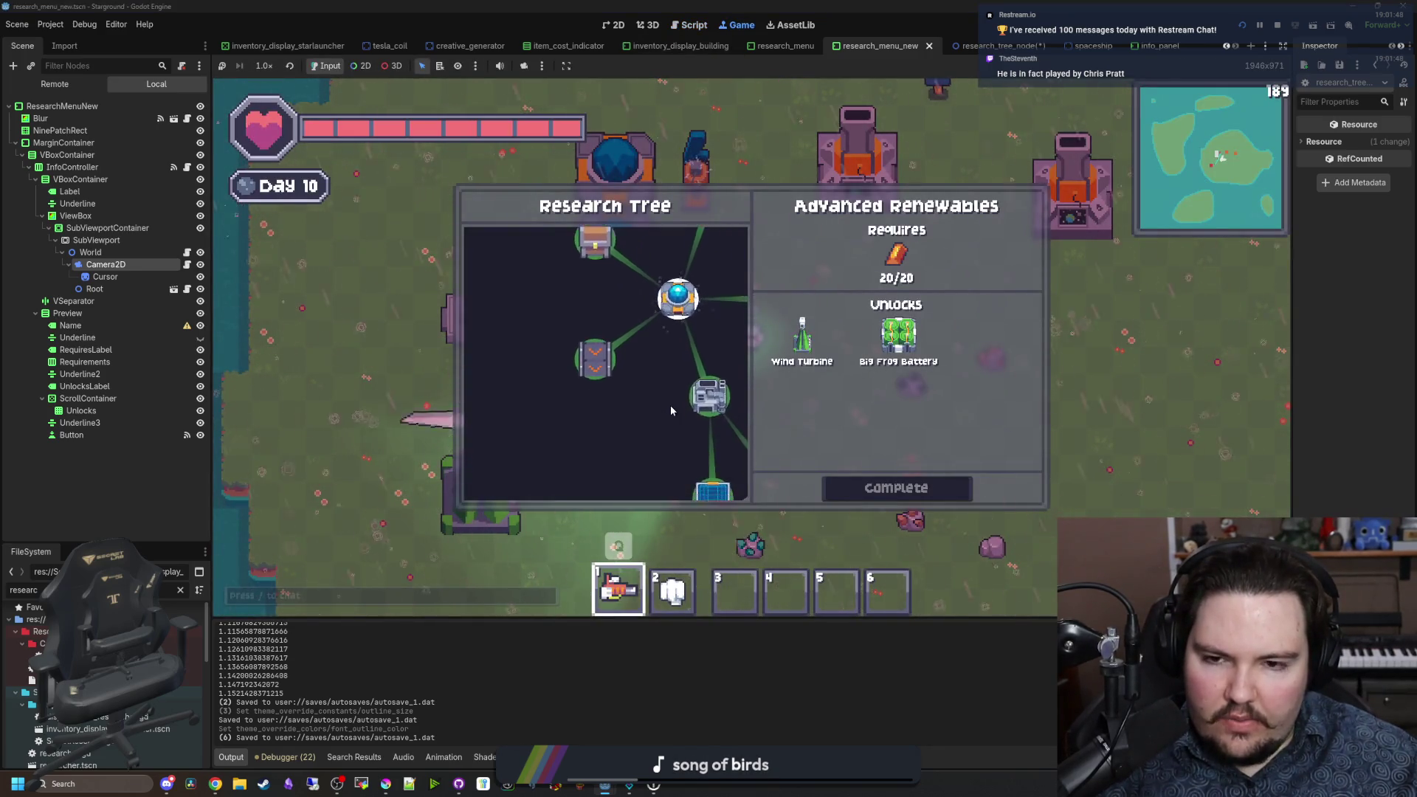
scroll(622, 389, up, 3)
scroll(617, 380, down, 3)
scroll(617, 379, up, 3)
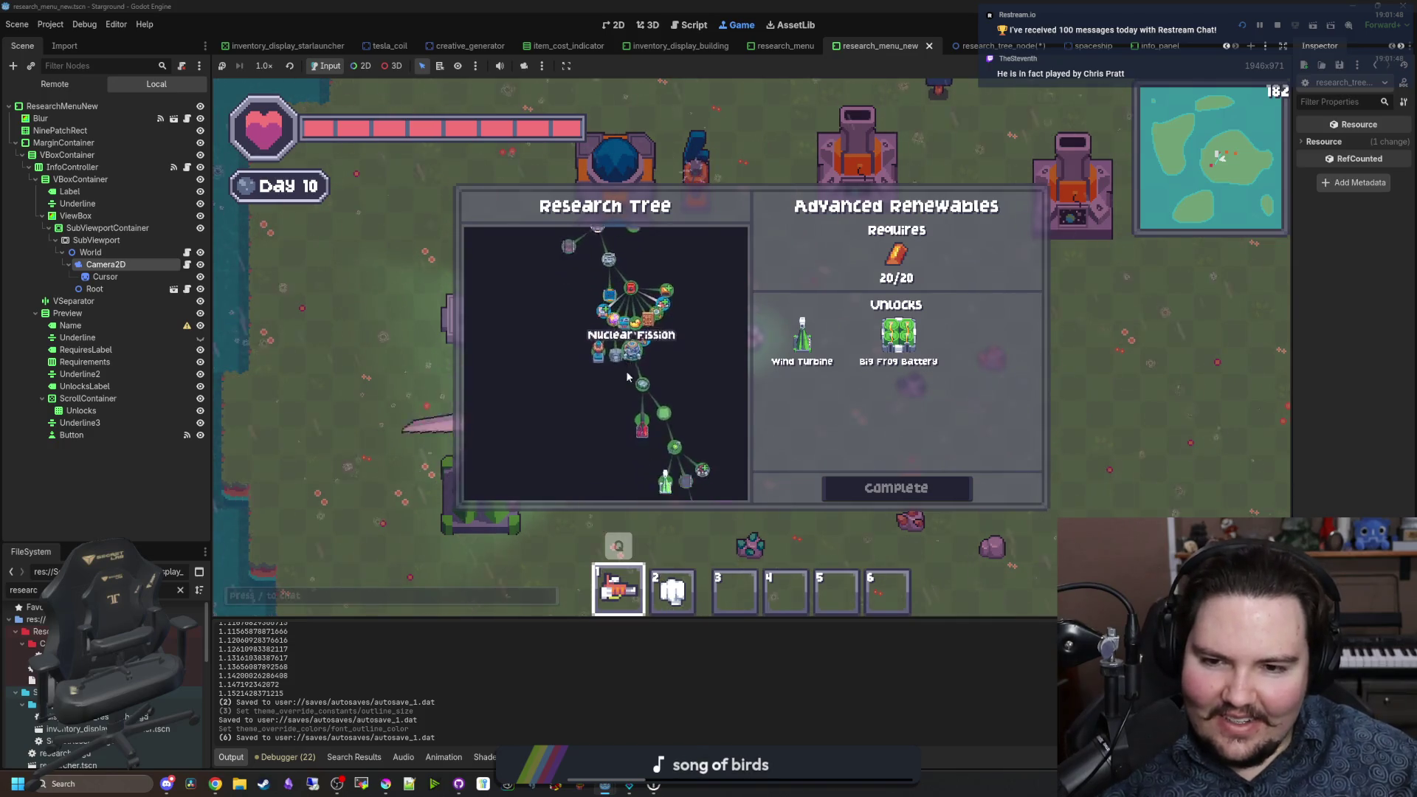
scroll(674, 364, down, 2)
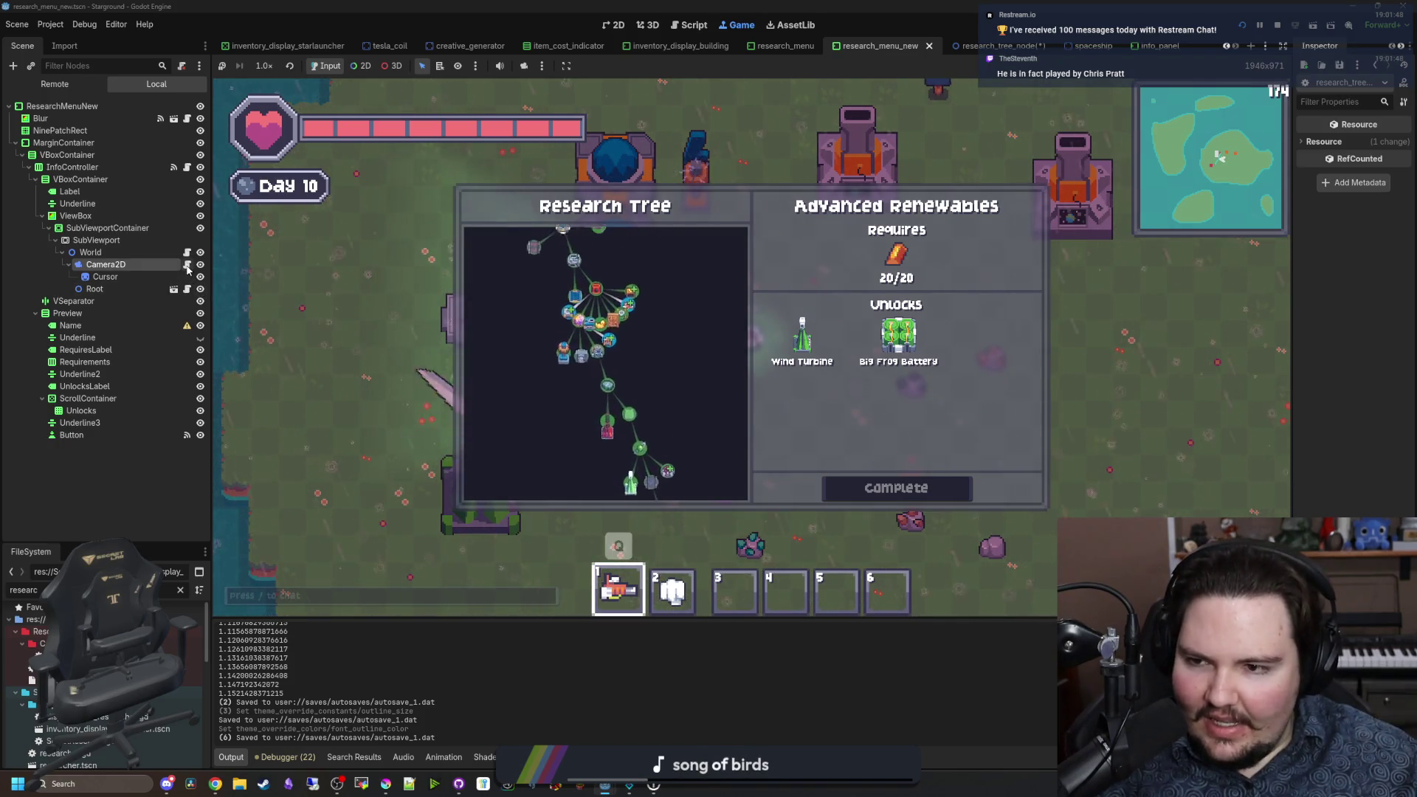
Step: In the camera script, insert blank lines above the nearest-node lookup for a debug print
key(F8)
key(Down)
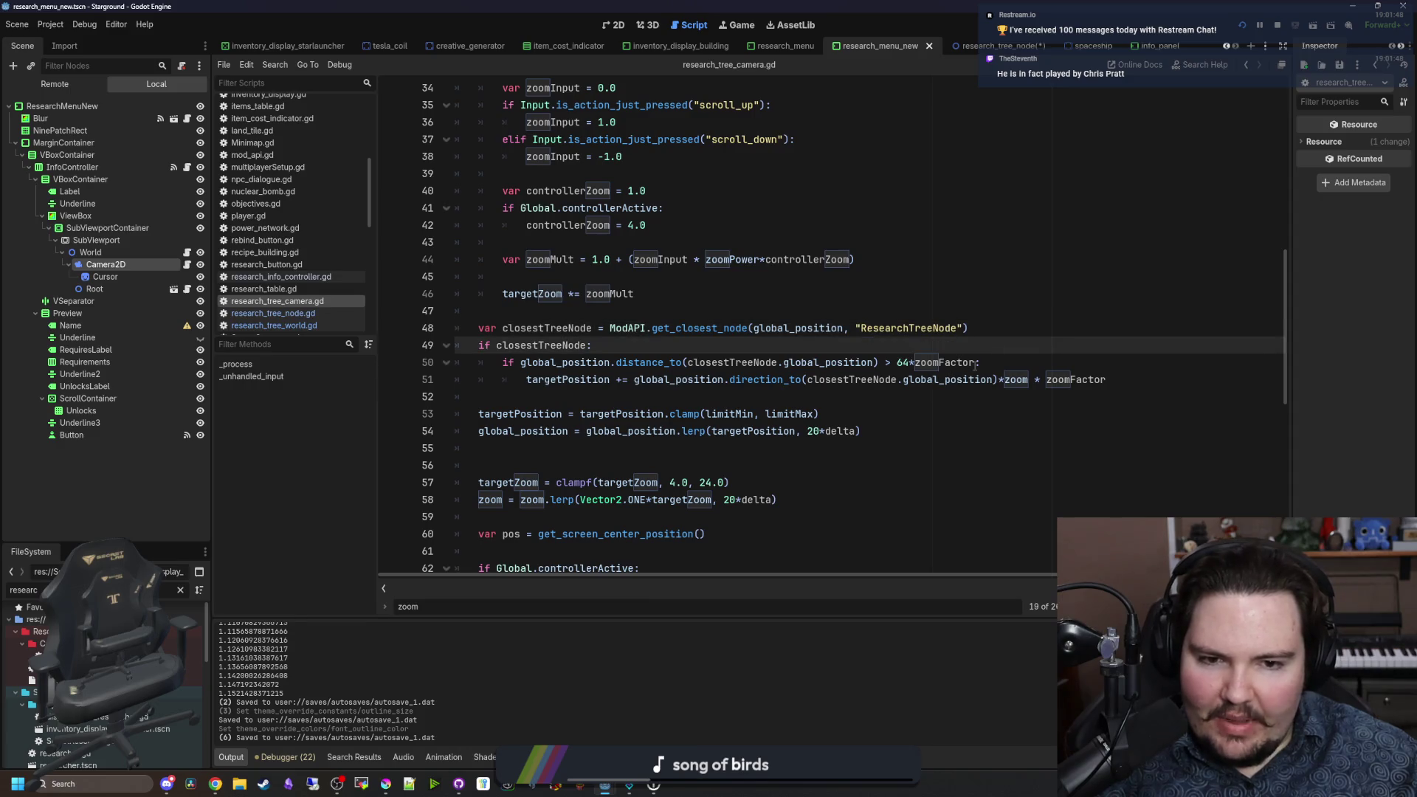
drag(976, 363, 921, 363)
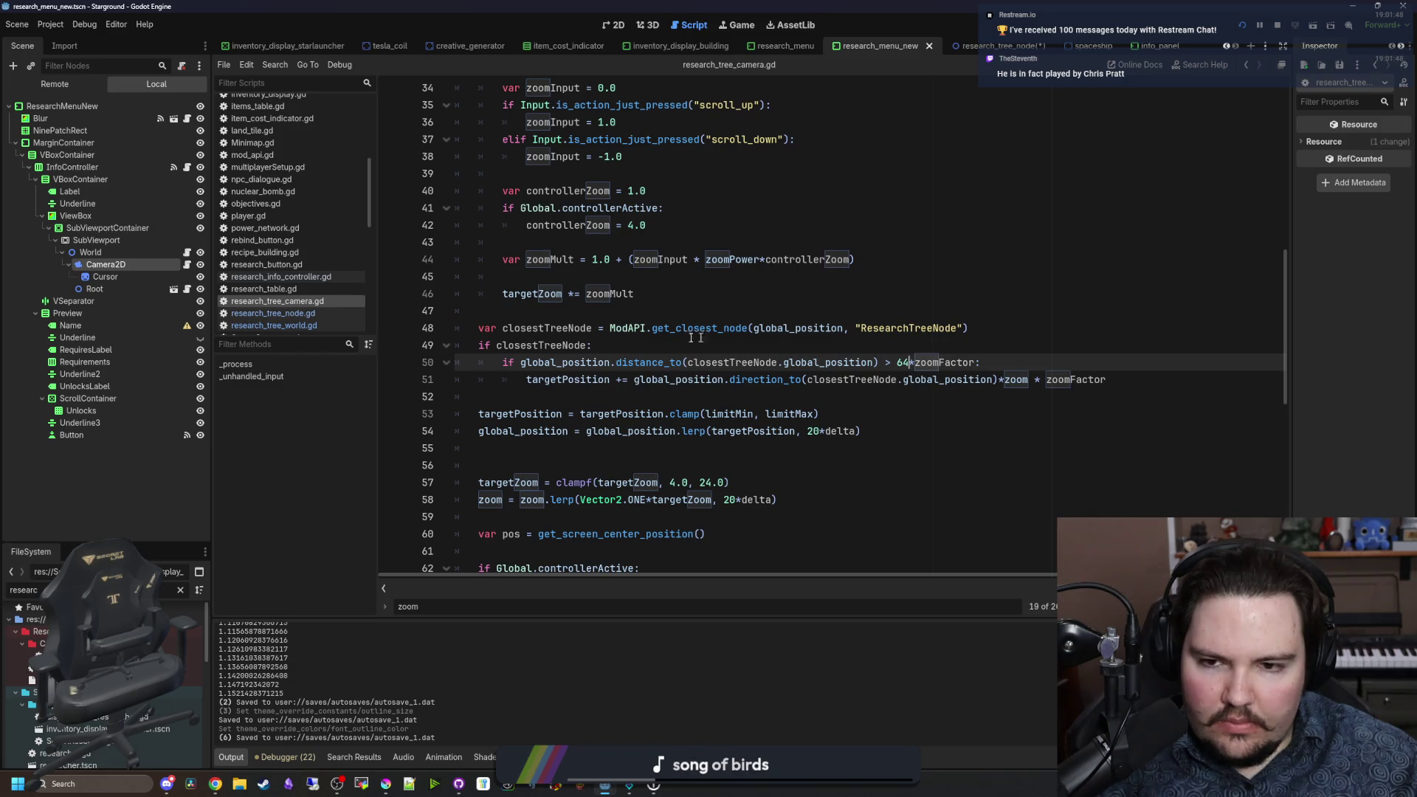
click(532, 311)
key(Return)
key(Return)
text(print(z)
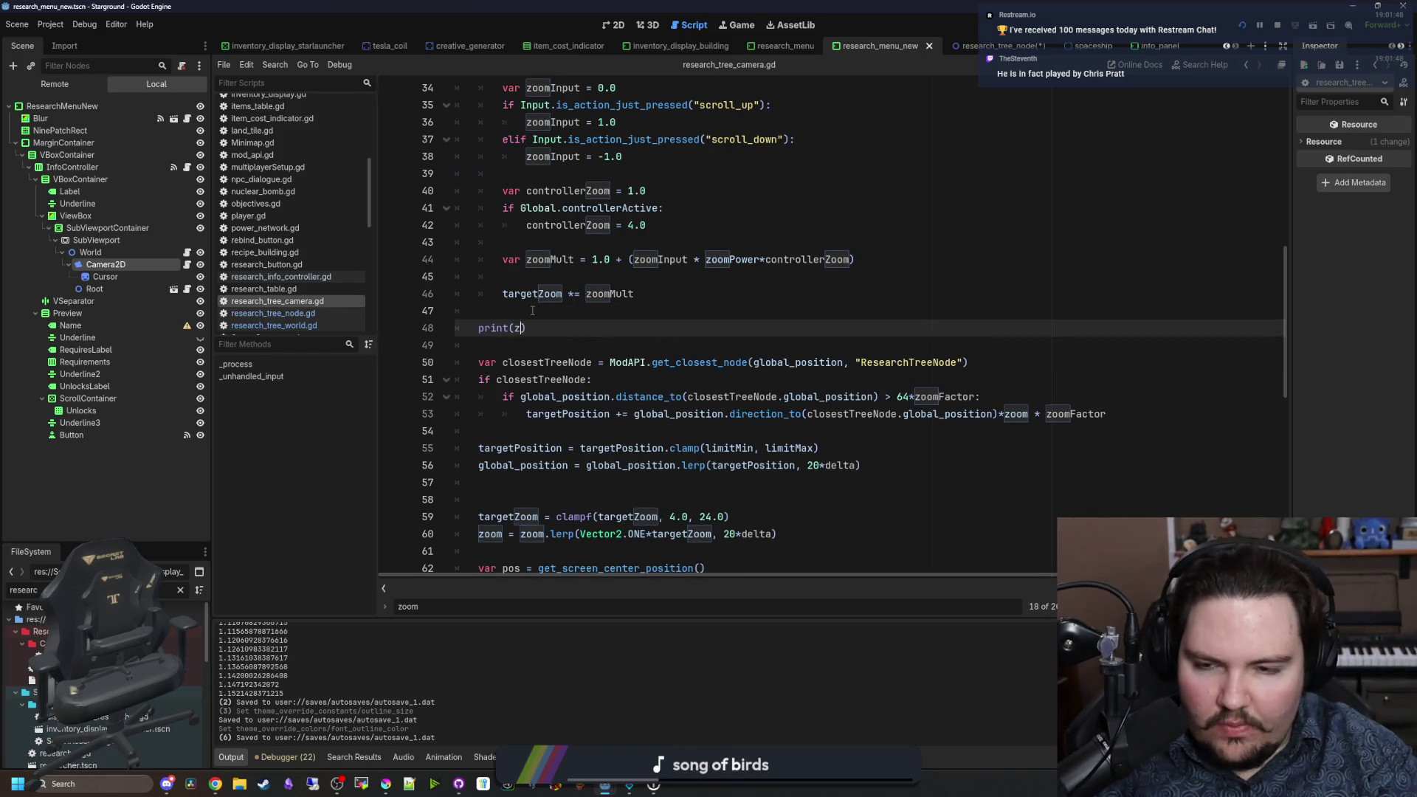
Step: Complete the print(zoomFactor) line, then run the game and scroll the tree to watch the values
text(oomFactor)
key(Up)
key(ctrl+s)
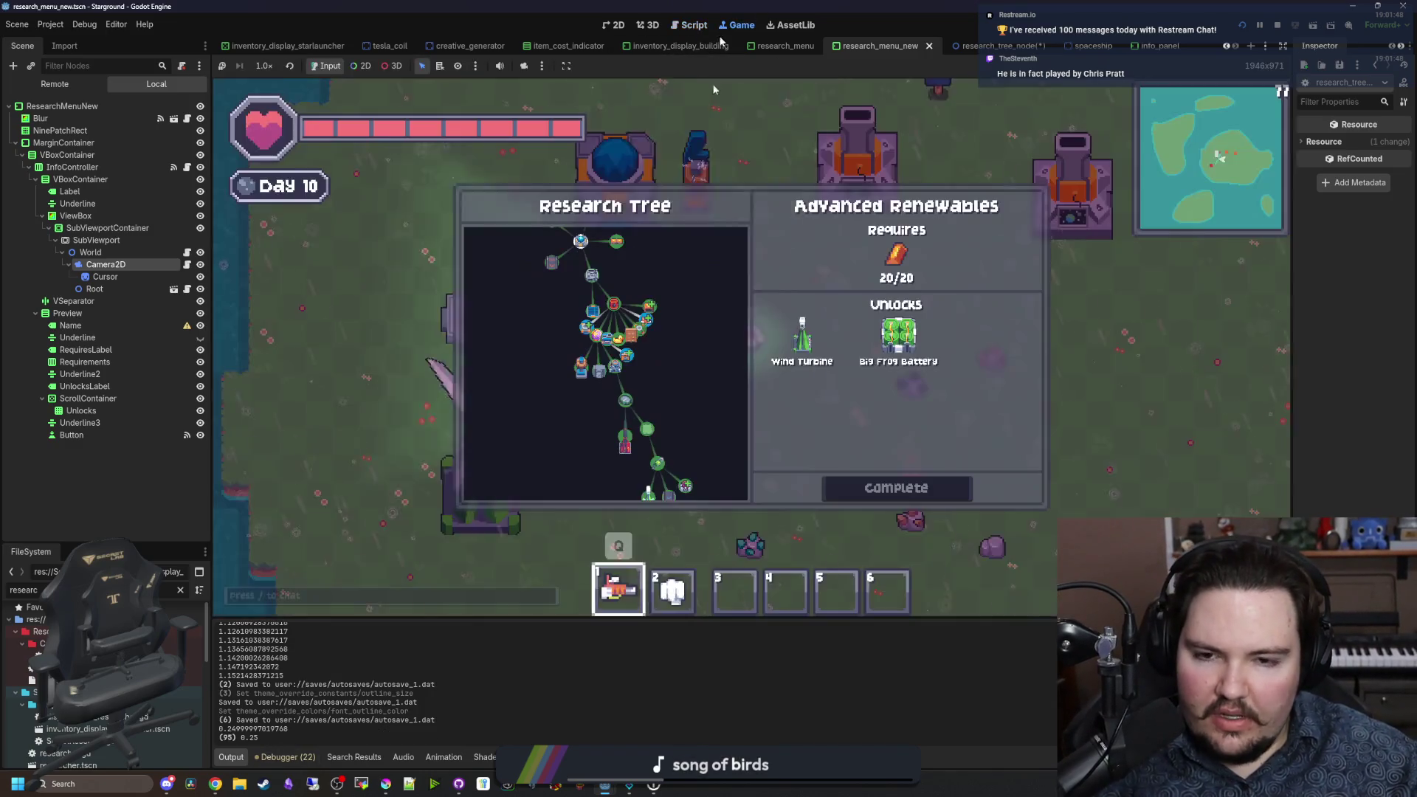
scroll(678, 407, up, 5)
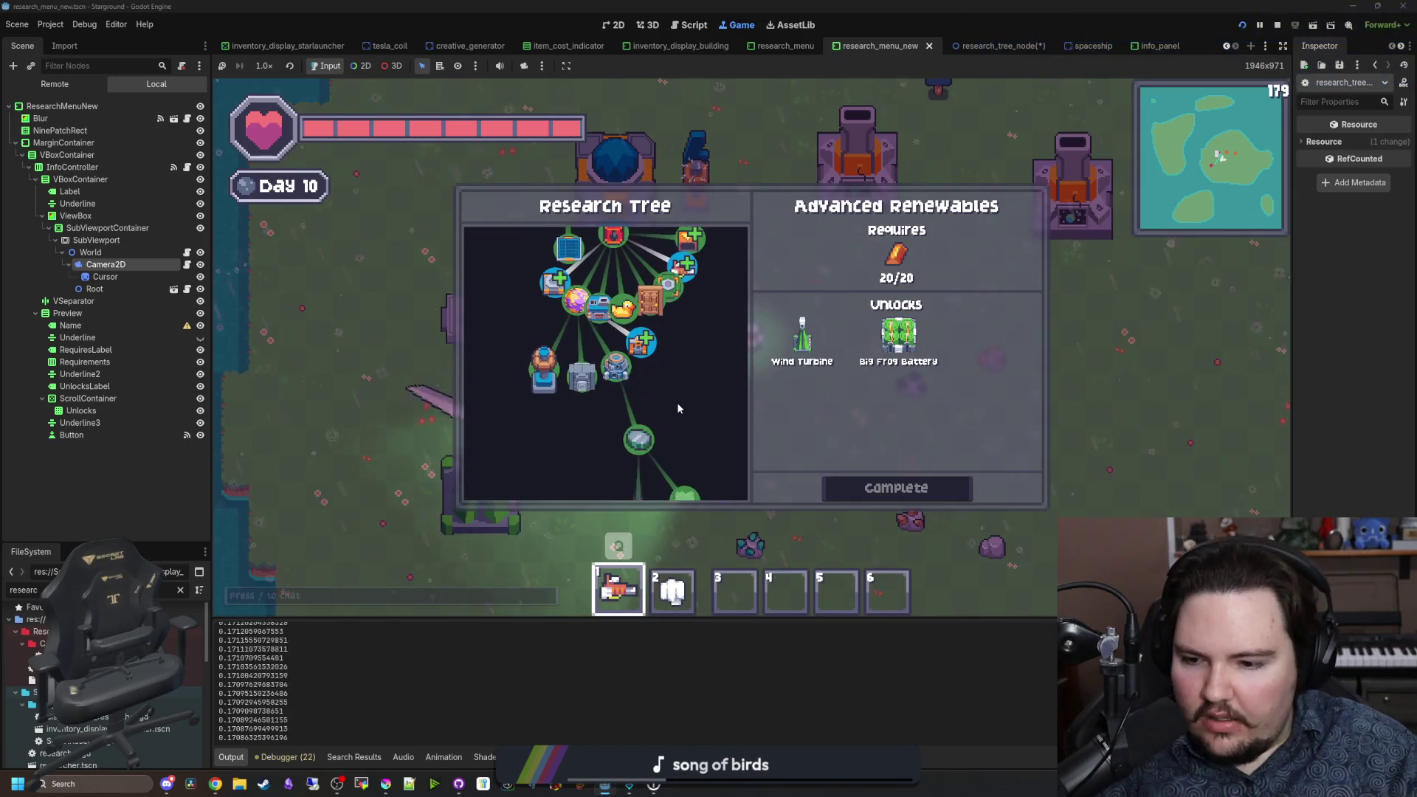
scroll(676, 403, down, 6)
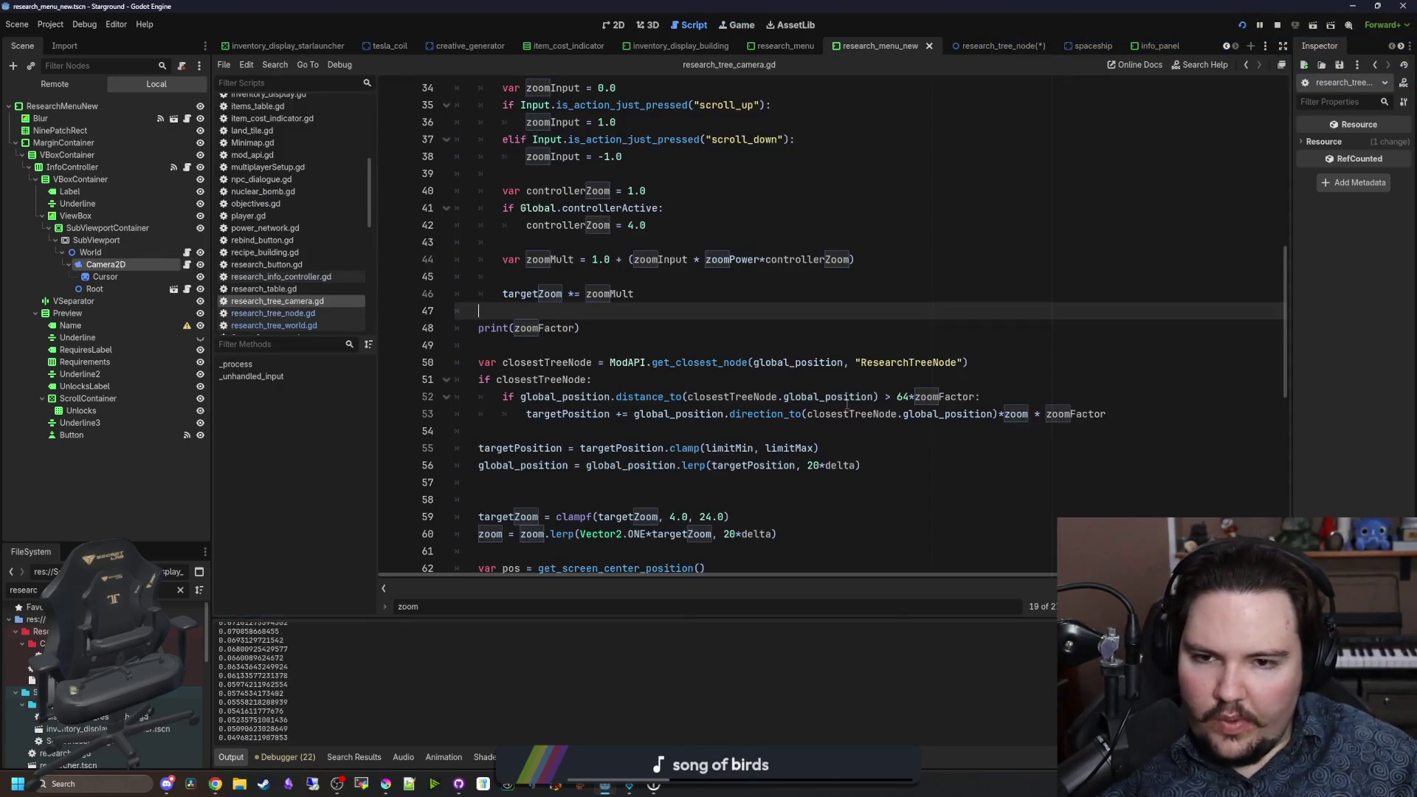
Step: In the Camera2D script, append * 4.0 to the zoomFactor declaration on line 26
click(188, 264)
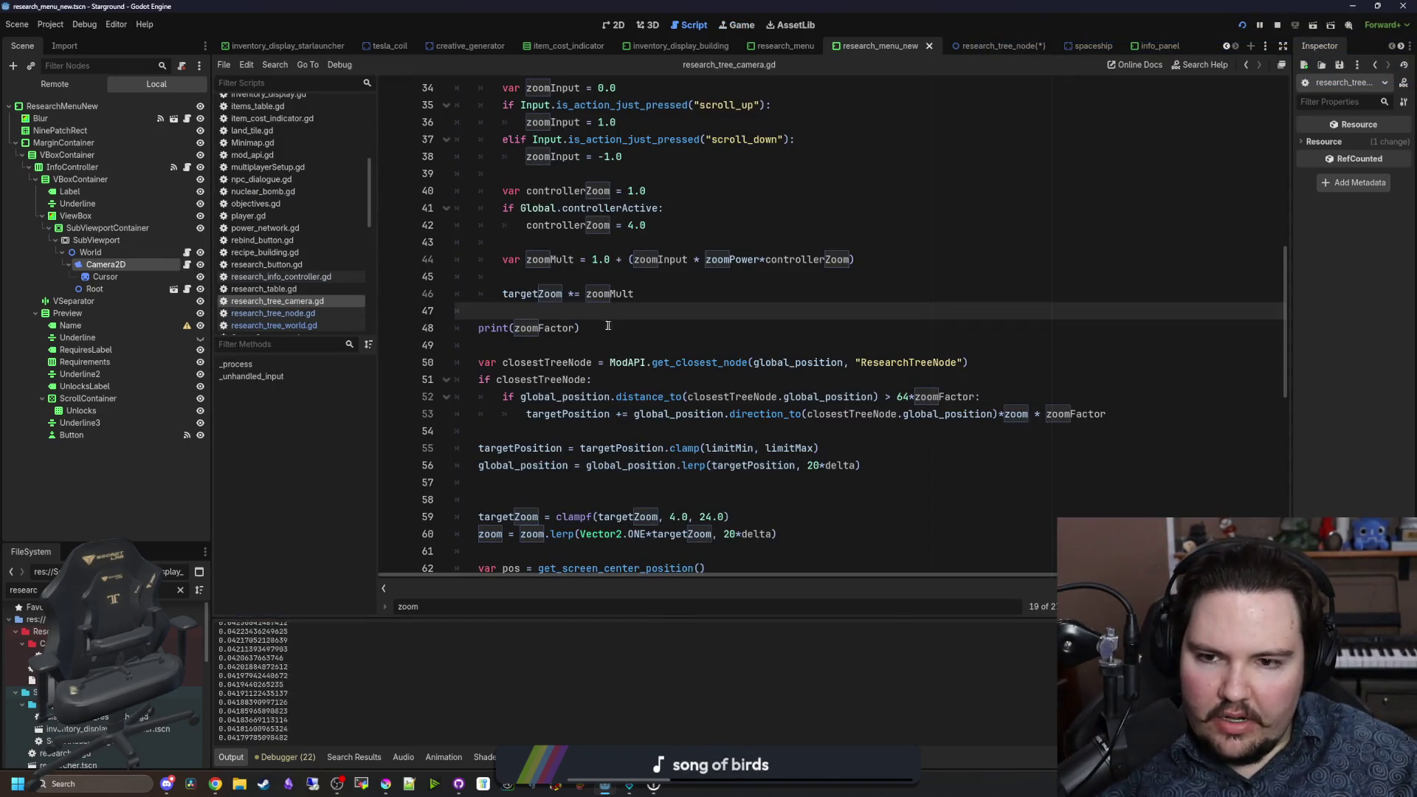
ctrl+click(539, 328)
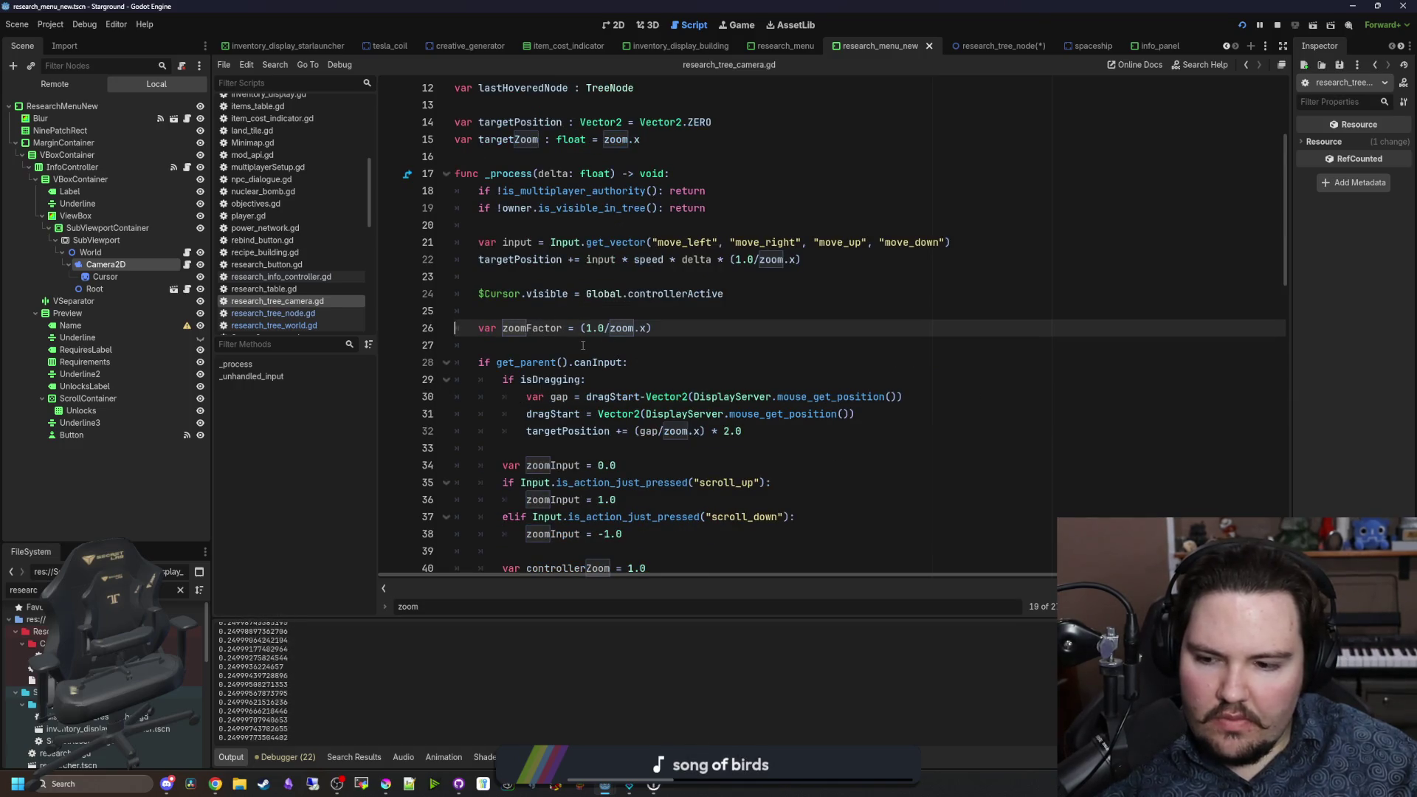
click(582, 346)
click(682, 325)
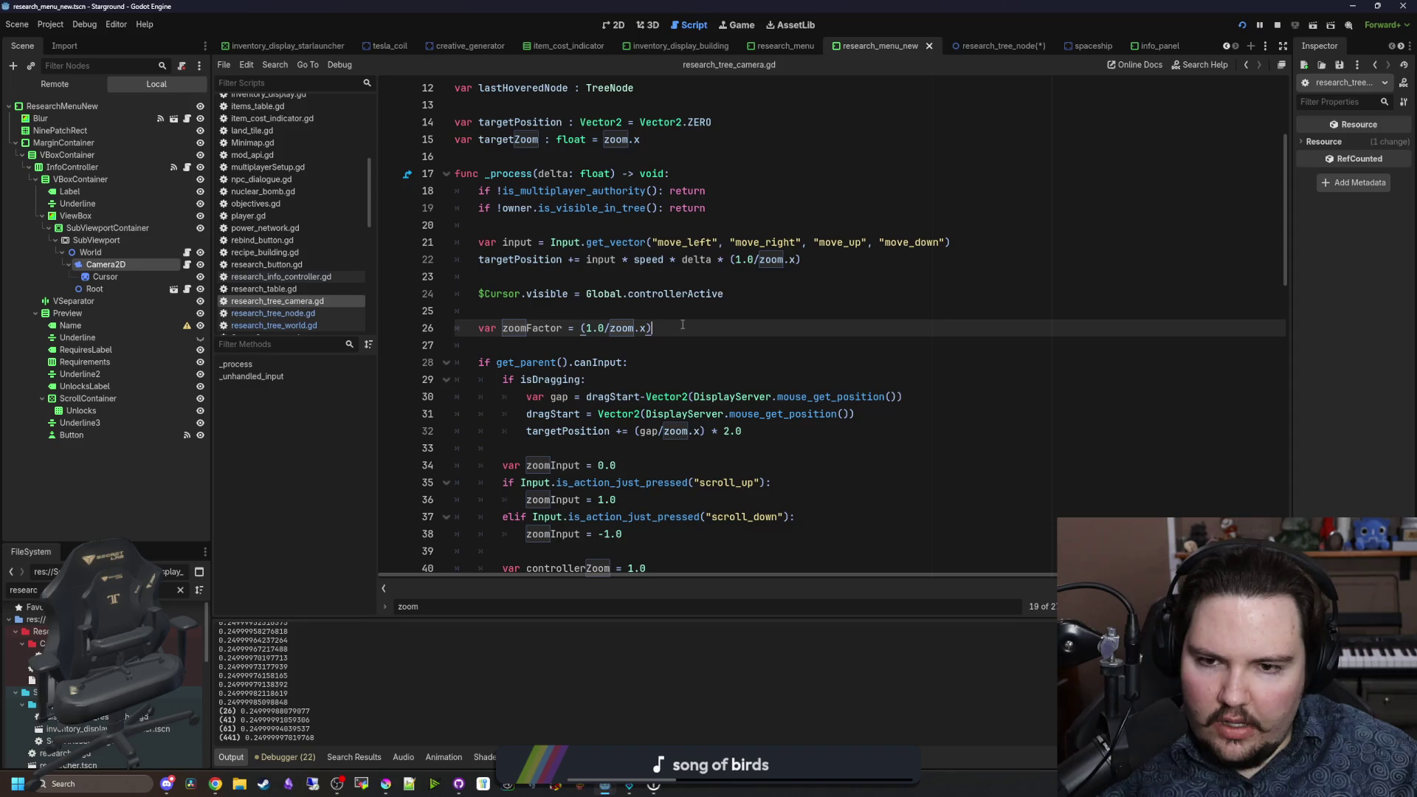
text(* 4.0)
key(Up)
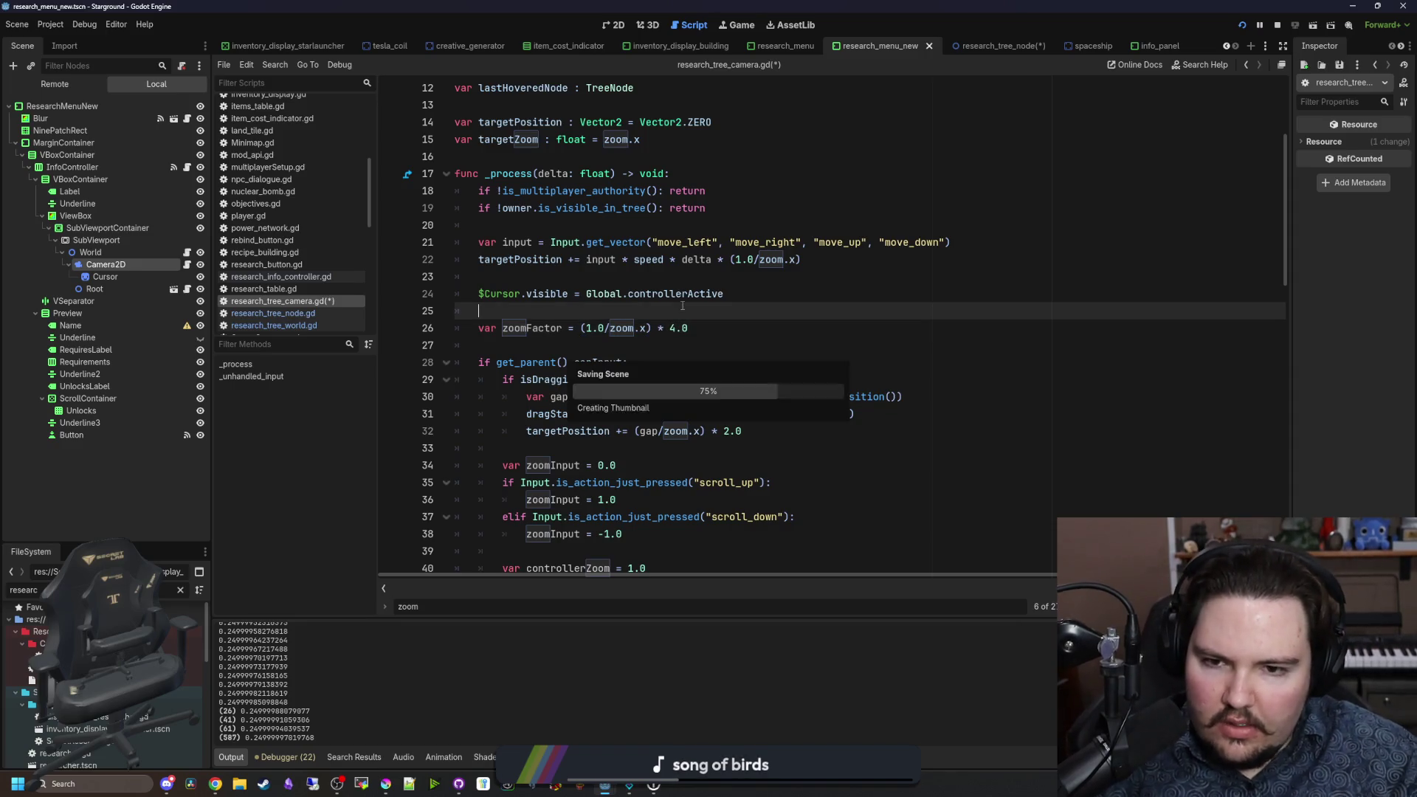
Step: Retest zooming the research tree in the running game, then go back to the script
click(740, 25)
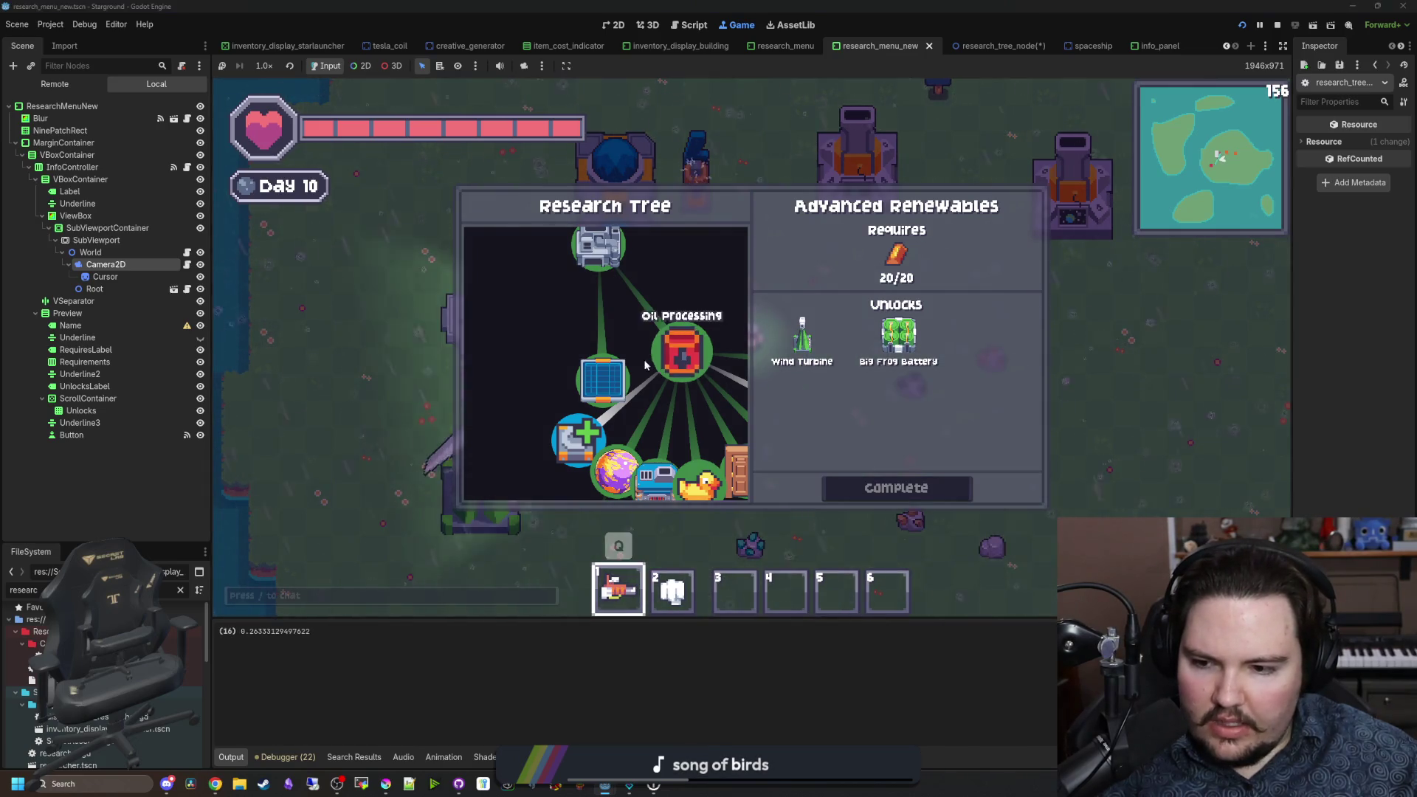
scroll(654, 365, up, 2)
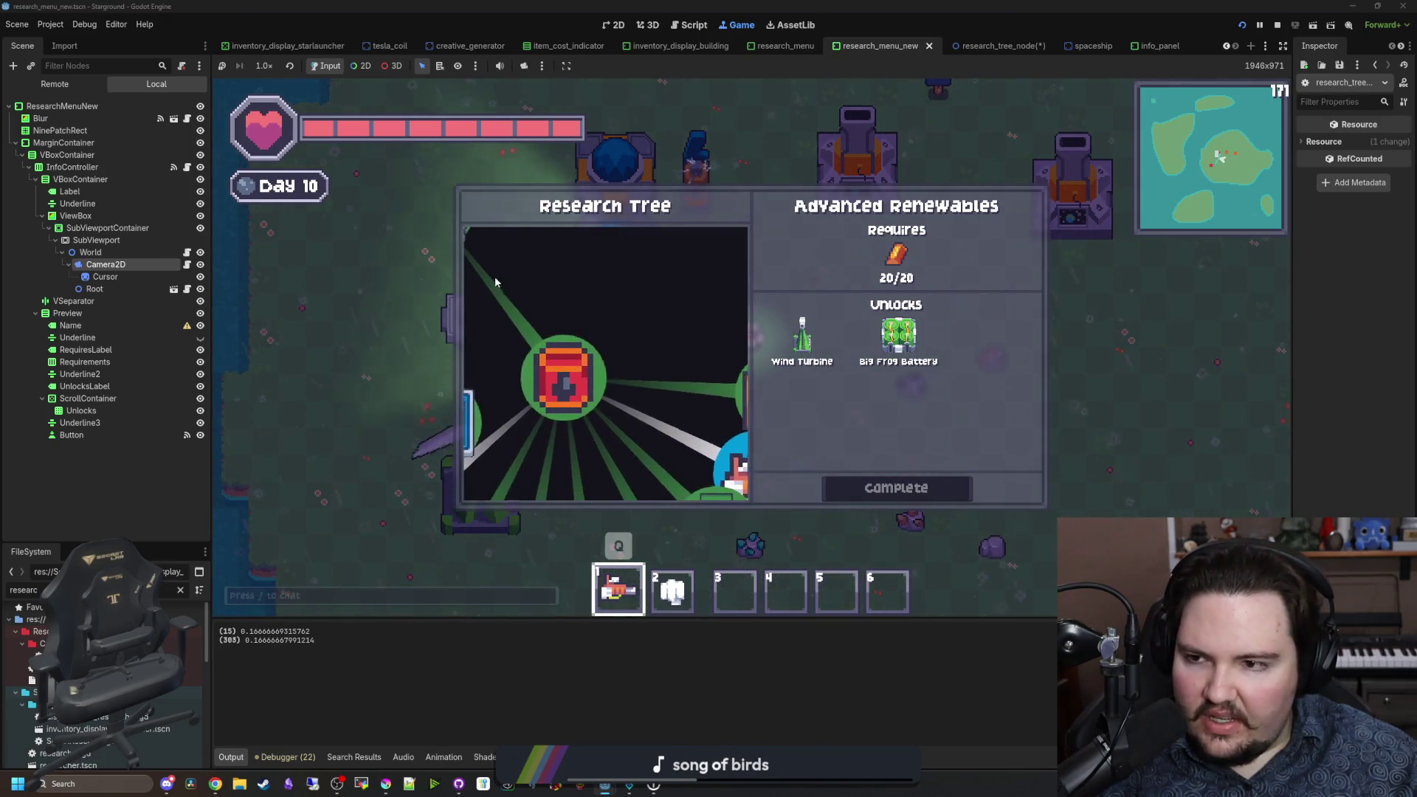
key(ctrl+F3)
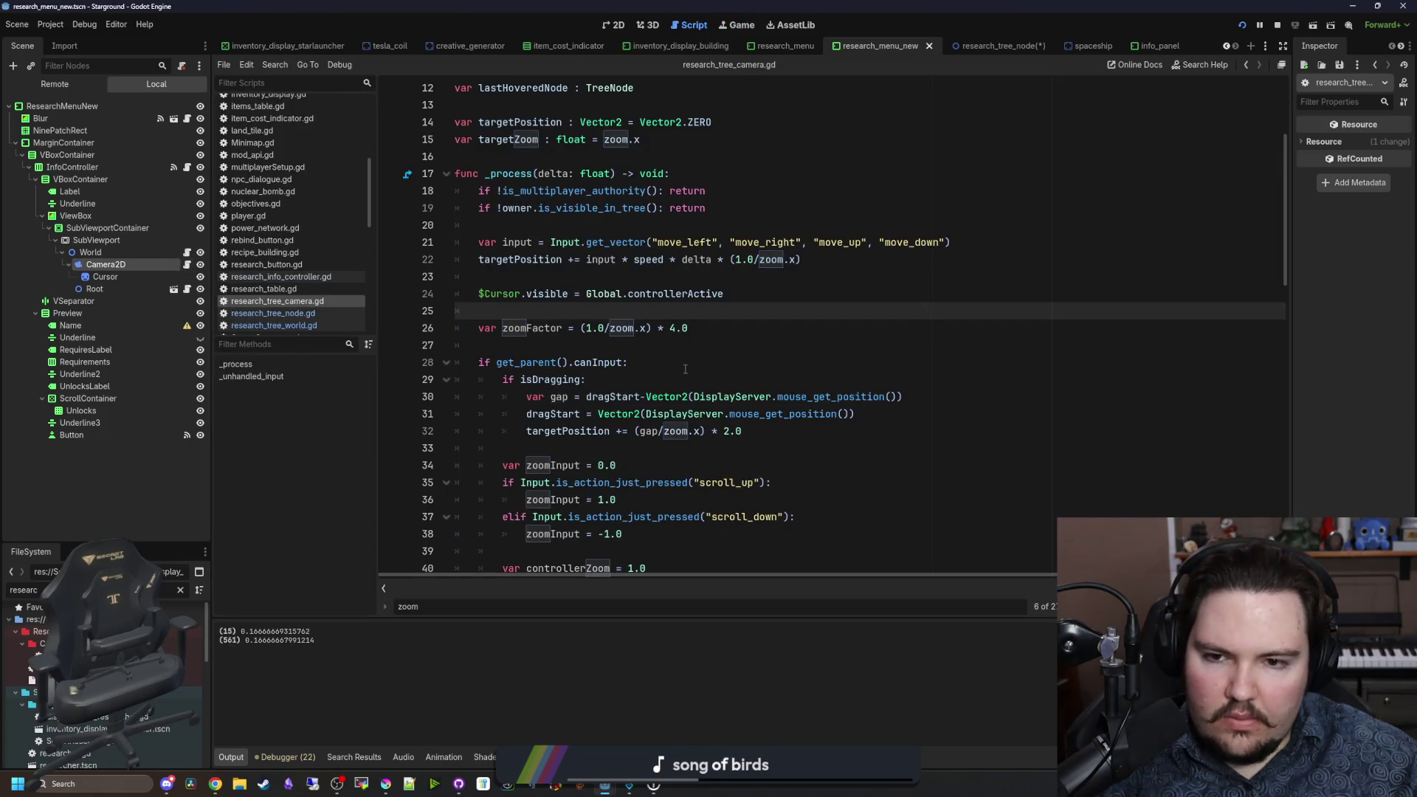
Step: Wrap zoom.x in its own parentheses in the line 26 zoomFactor formula and save
click(567, 345)
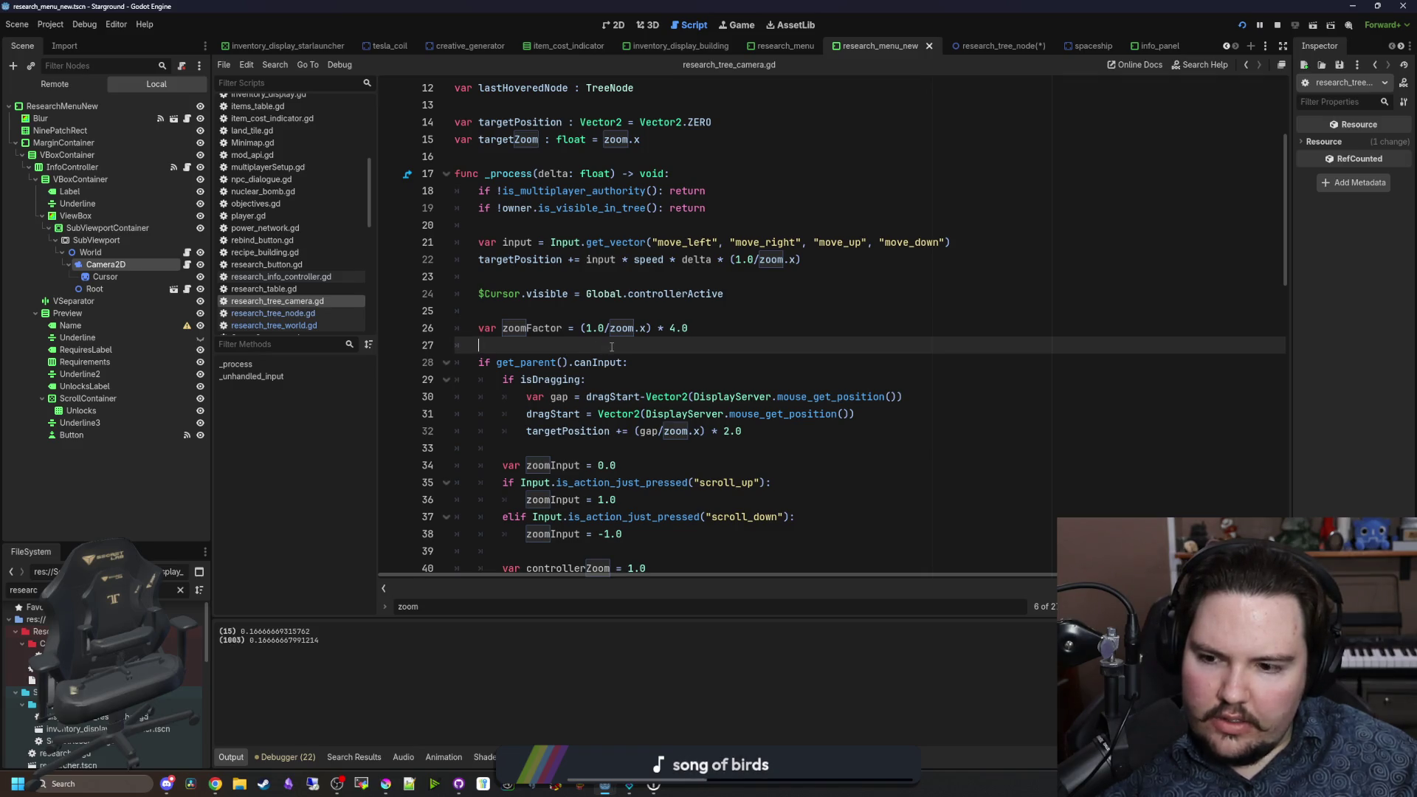
click(646, 330)
text(()
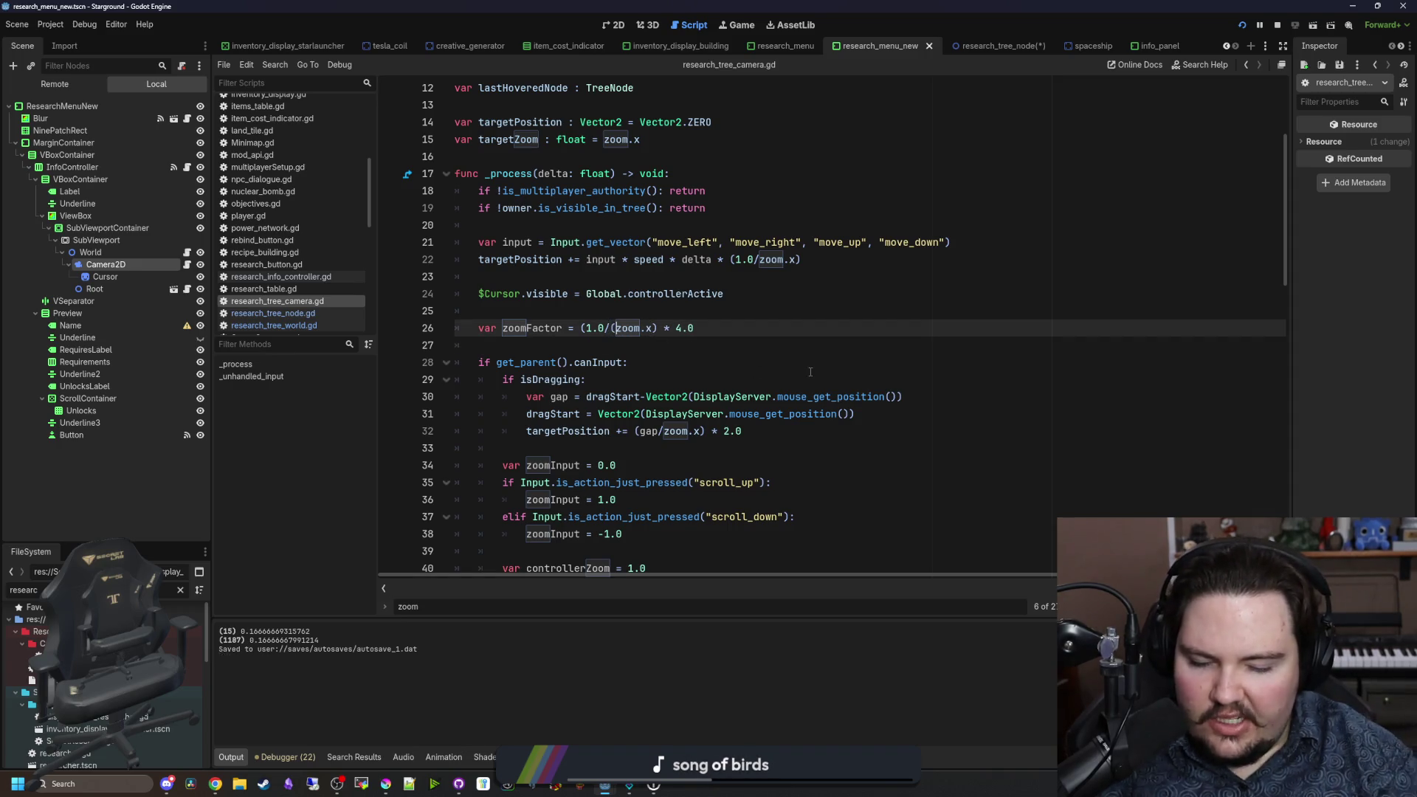
key(Right)
key(Right)
key(Right)
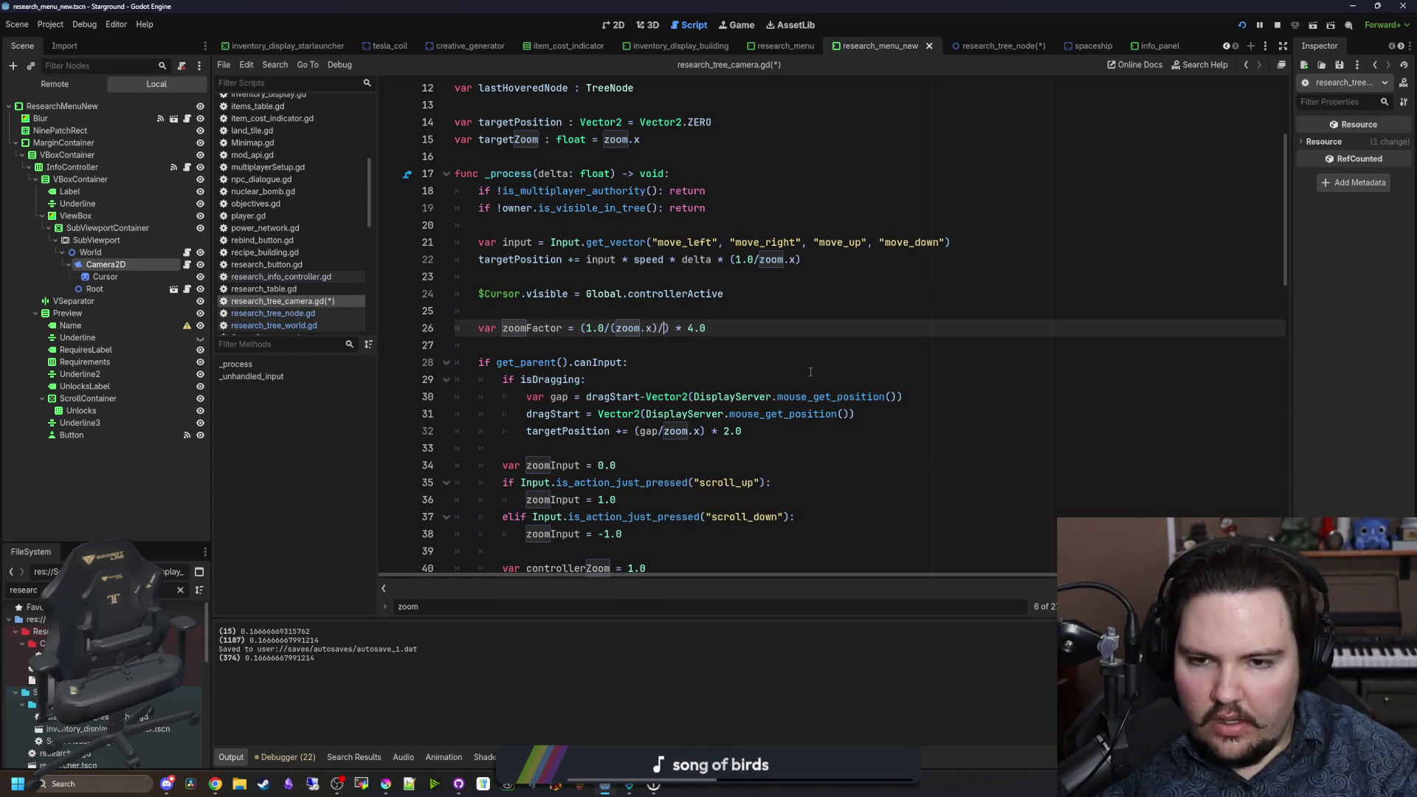
click(810, 373)
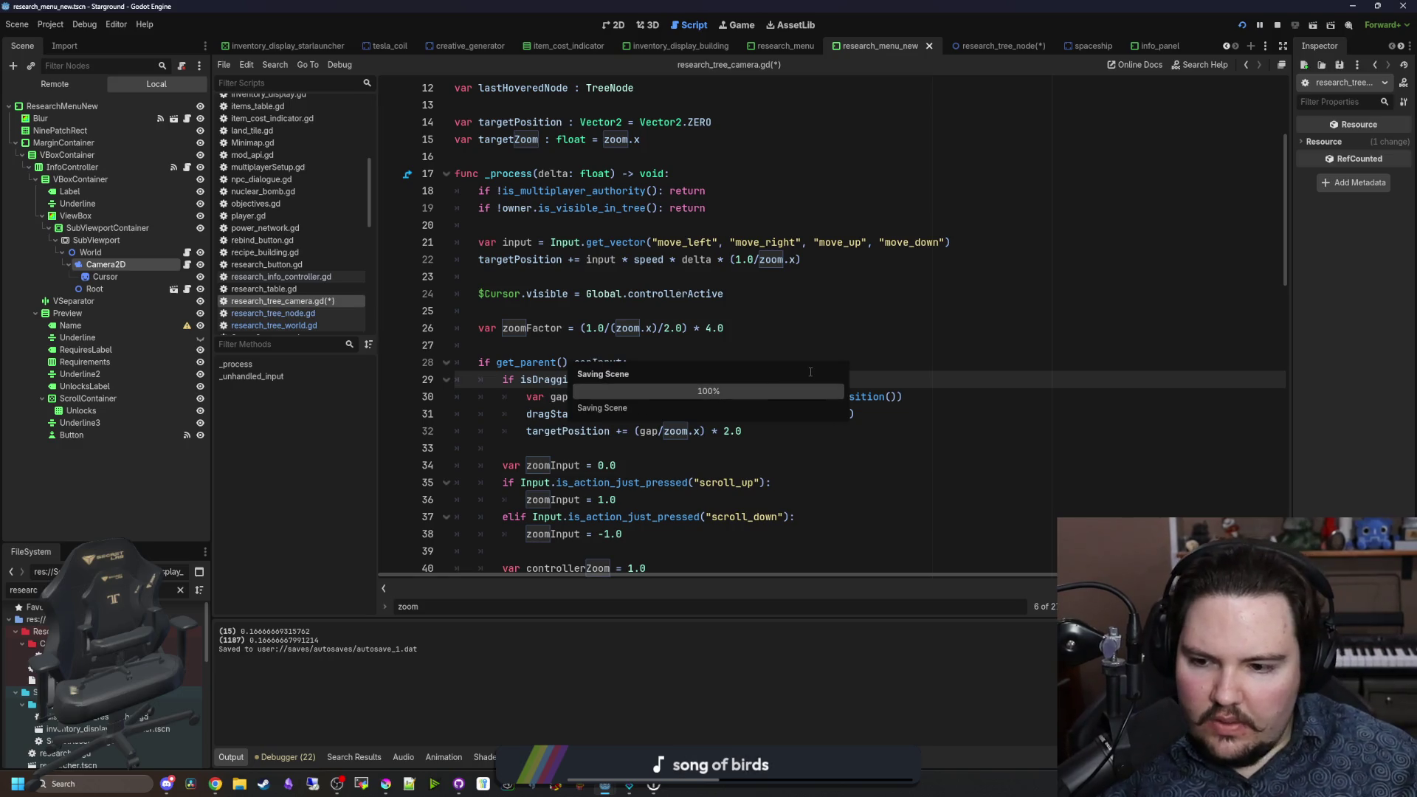
key(ctrl+s)
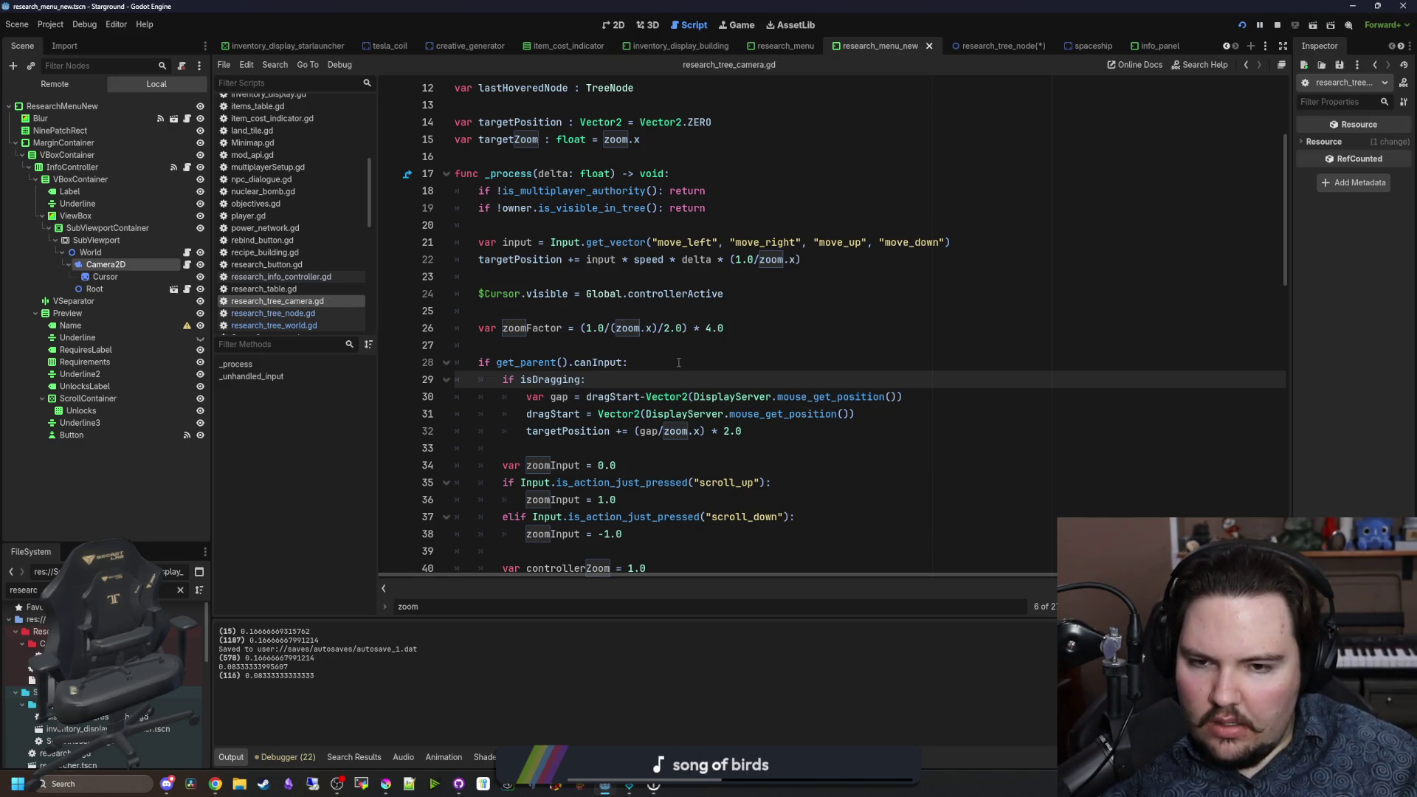
Step: Insert a multiplication sign before 2.0, save, then delete that sign again
click(666, 330)
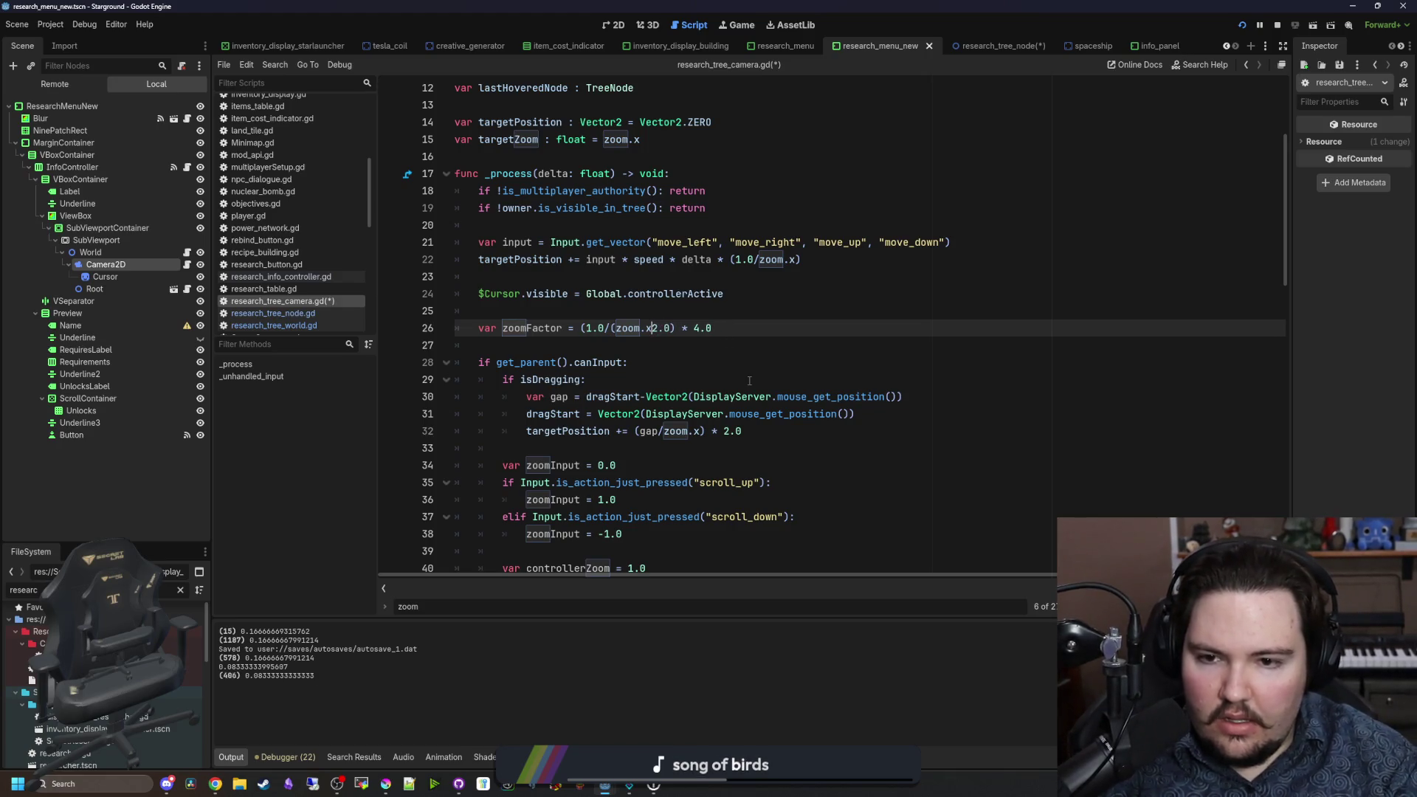
text(*)
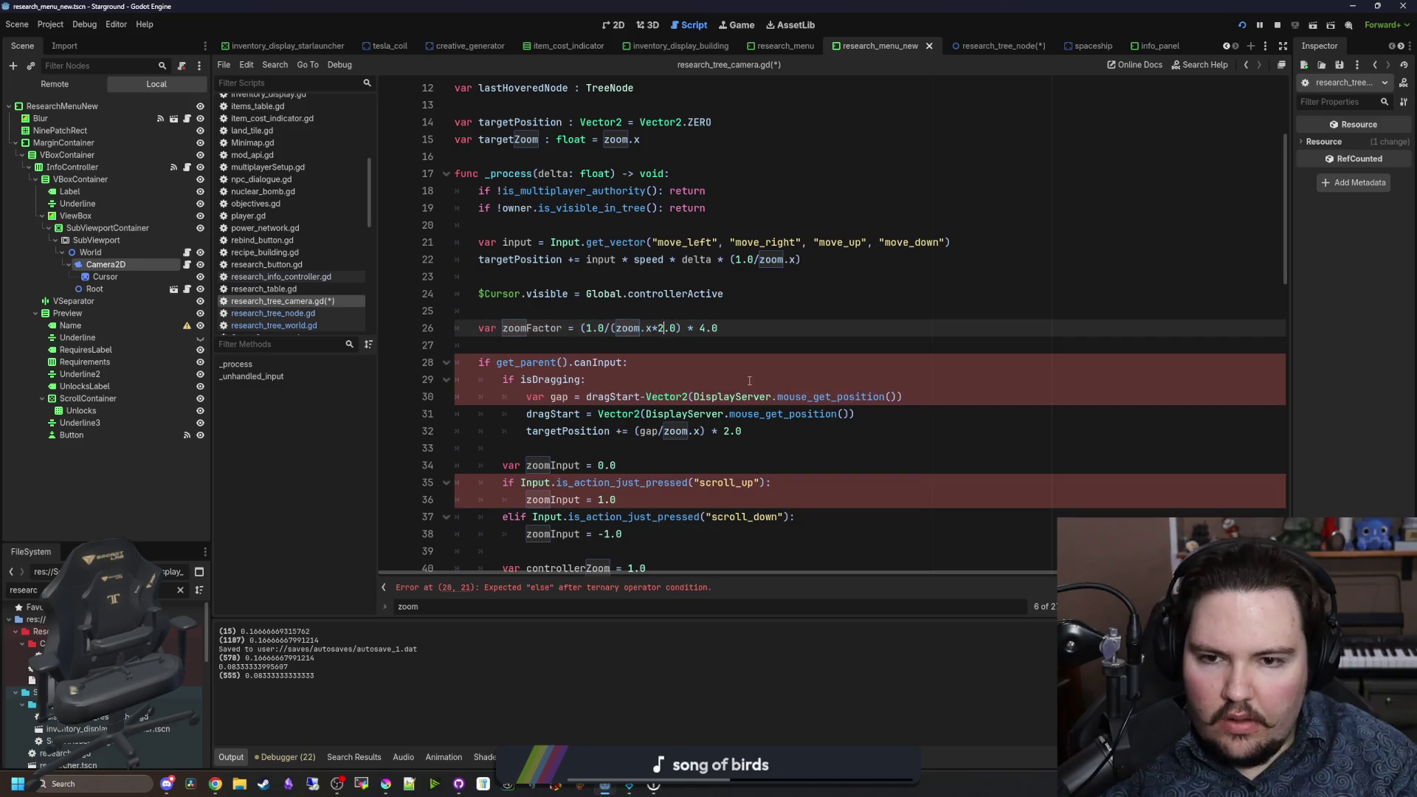
key(ctrl+s)
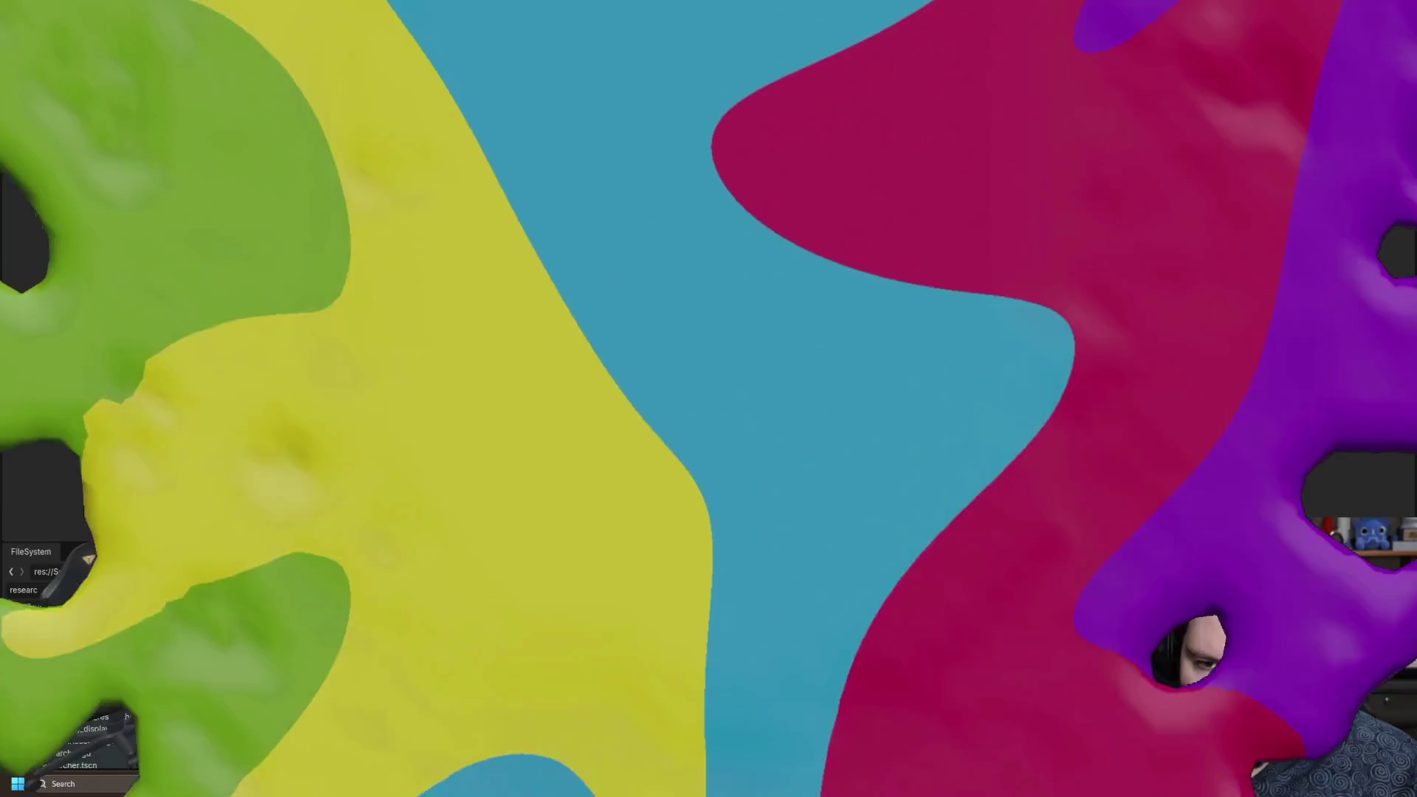
click(657, 327)
key(BackSpace)
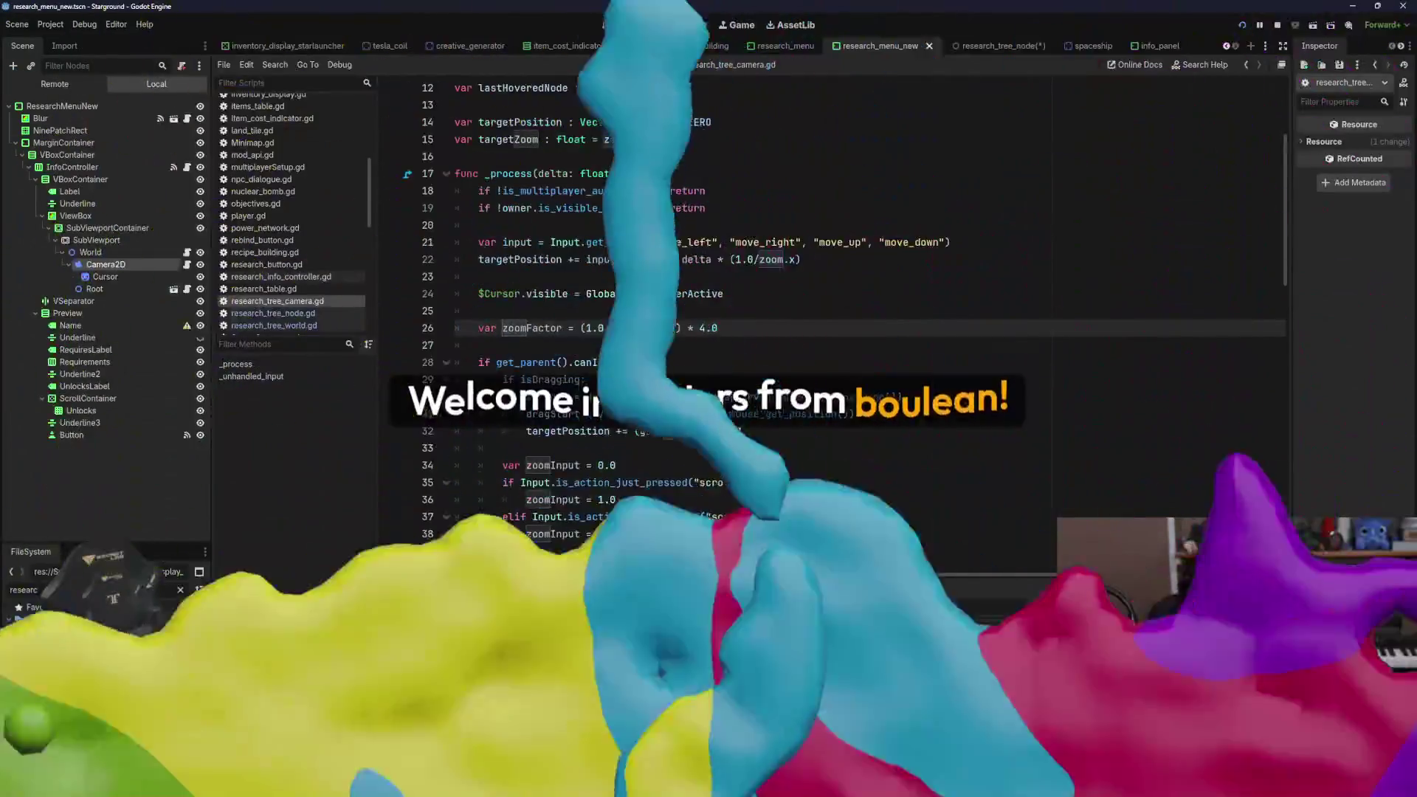
Step: Make the formula divide zoom.x by 2.0 and save the script
text(/)
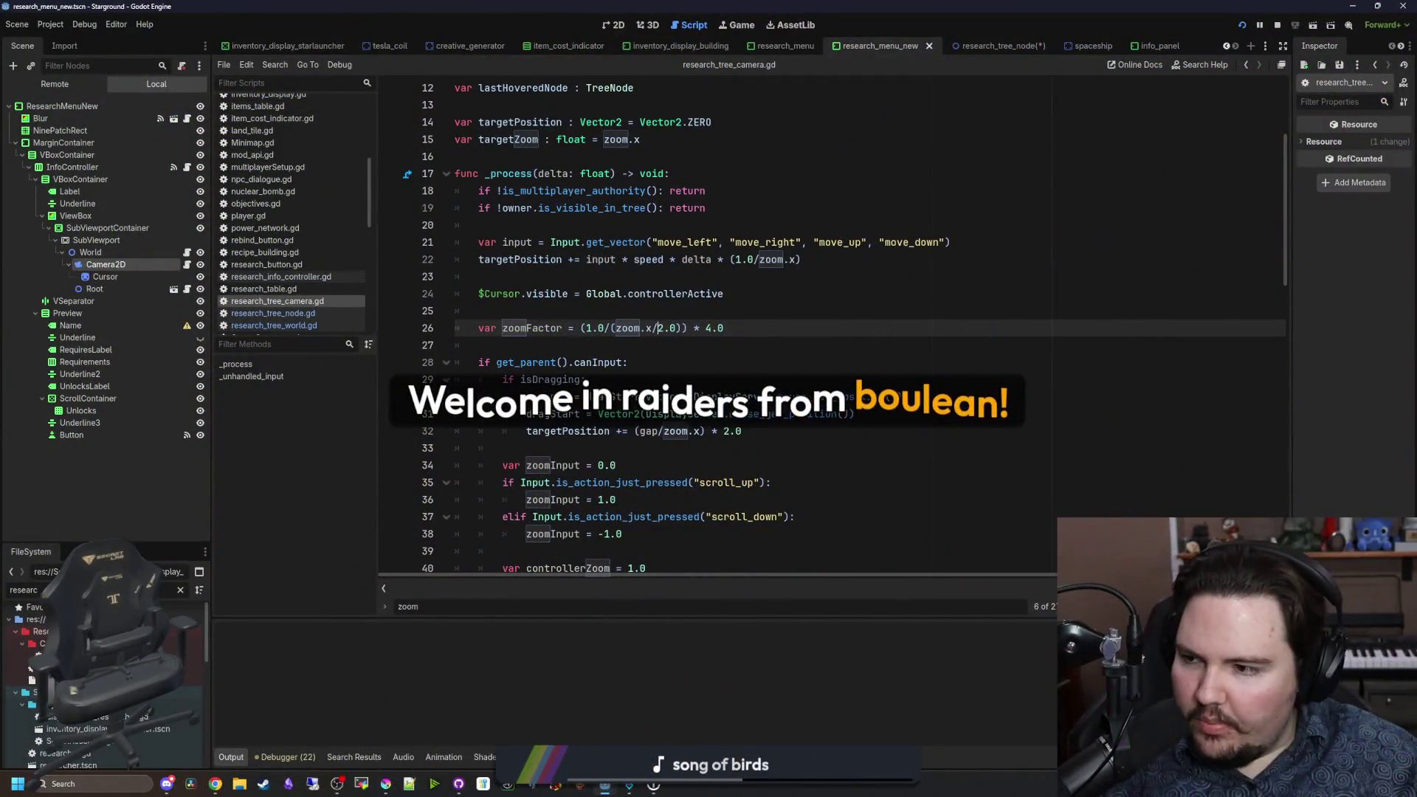
click(668, 357)
key(F5)
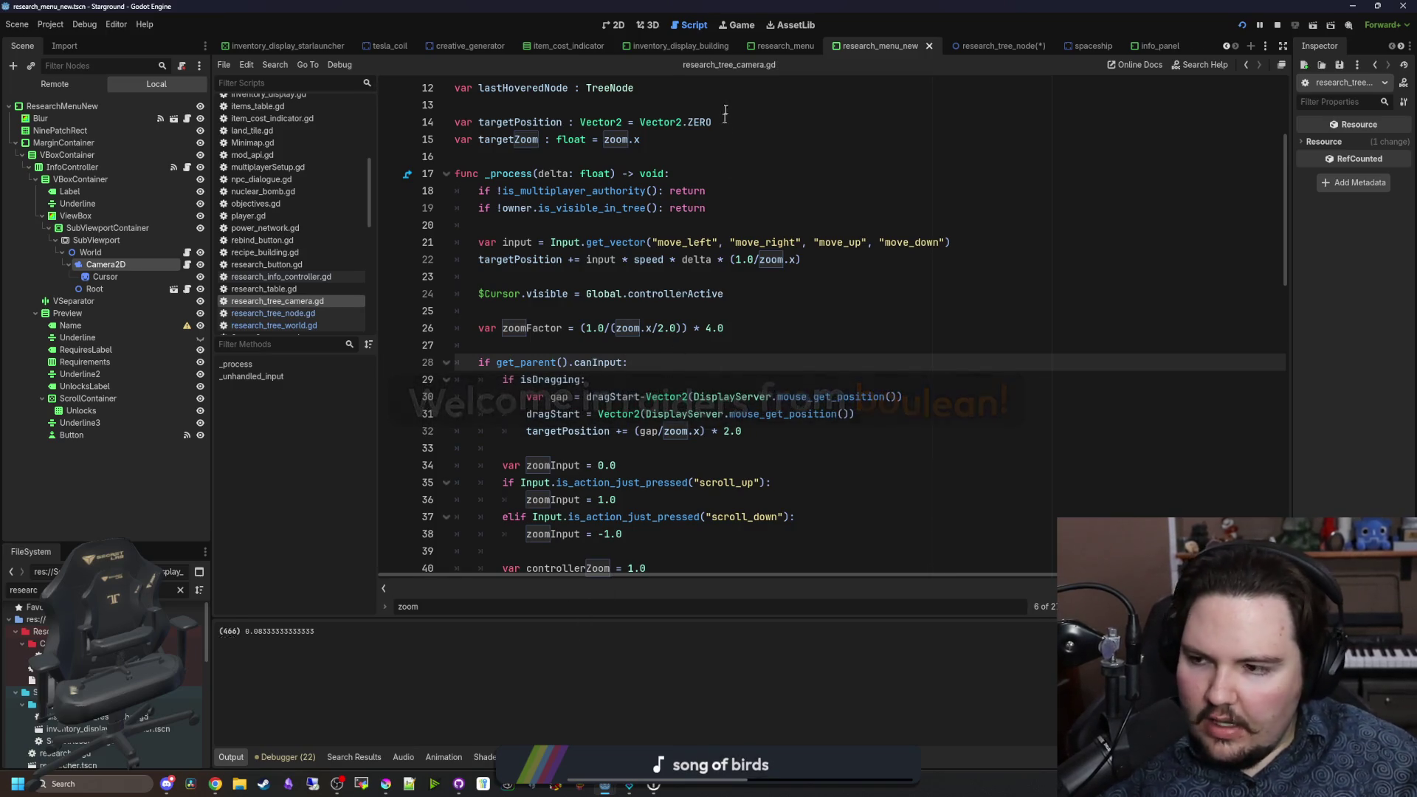
Step: Zoom and pan the research tree in the running game, then return to the camera script
click(743, 27)
scroll(658, 396, down, 3)
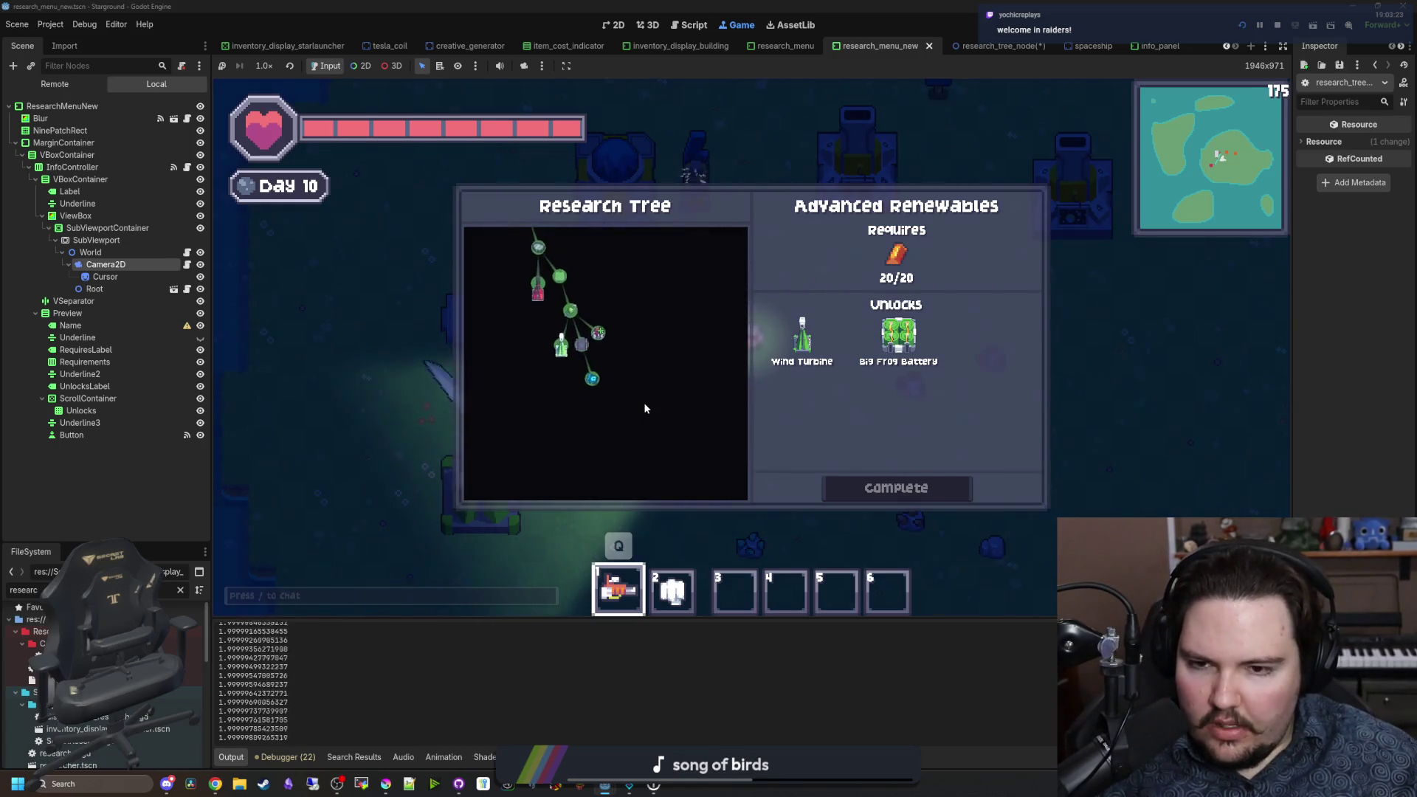
key(w)
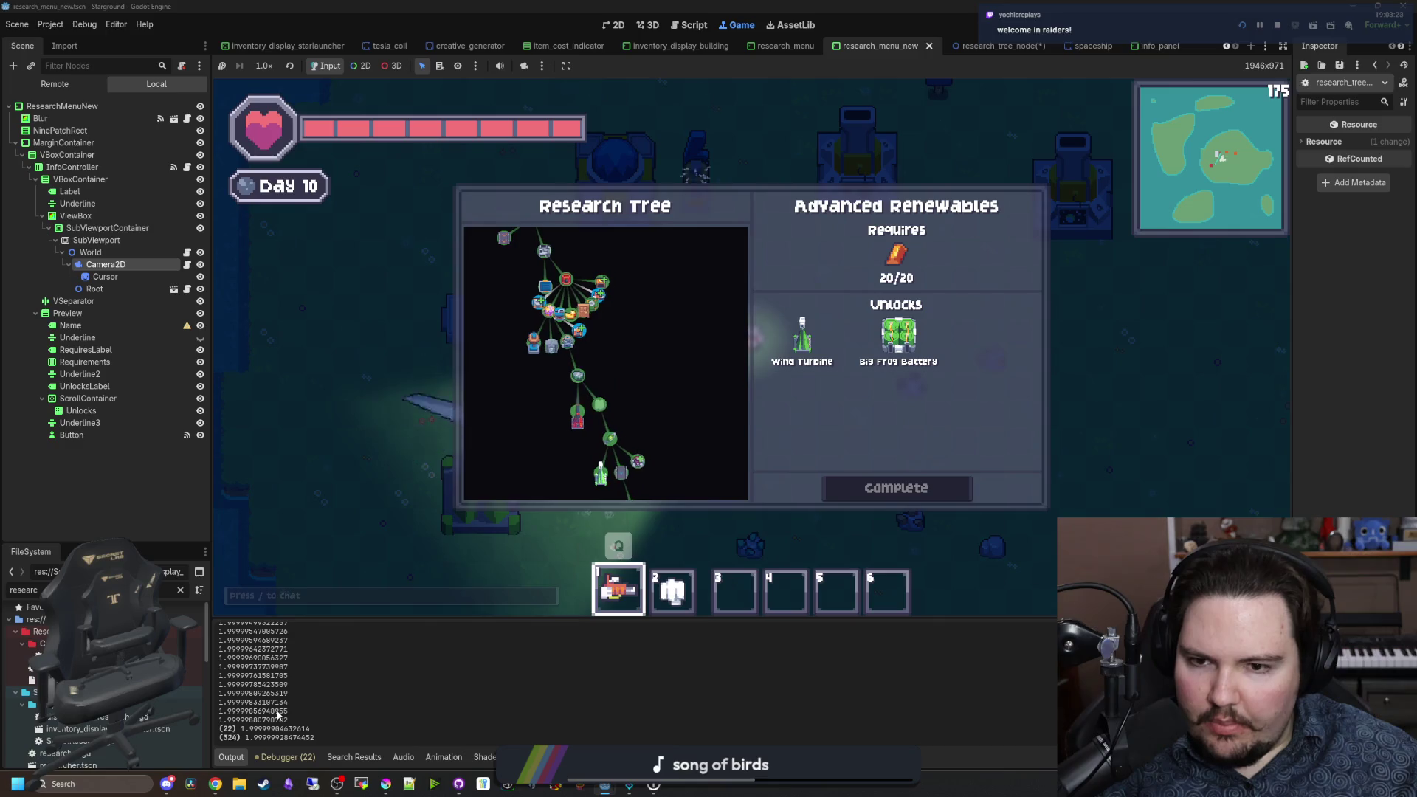
scroll(597, 377, up, 1)
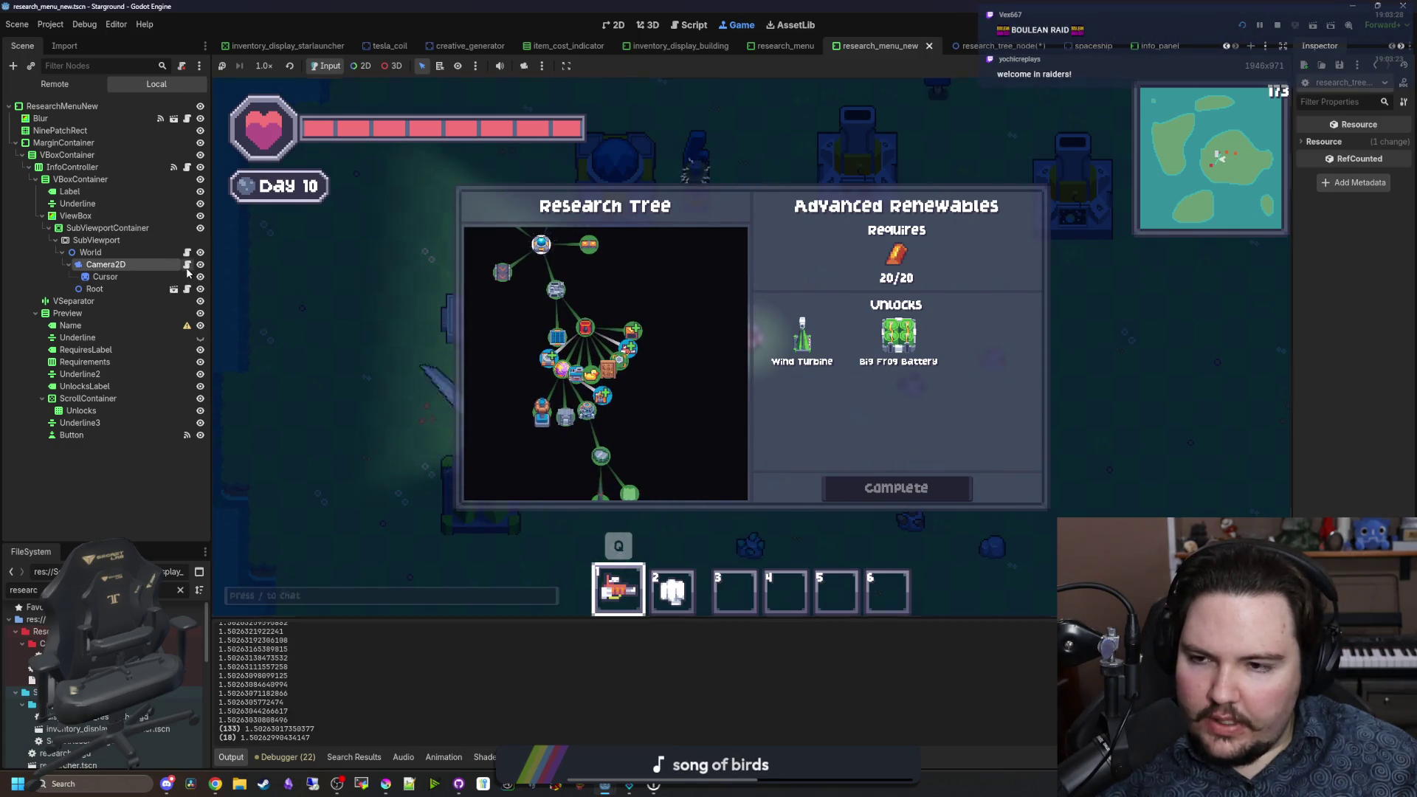
click(187, 265)
click(673, 351)
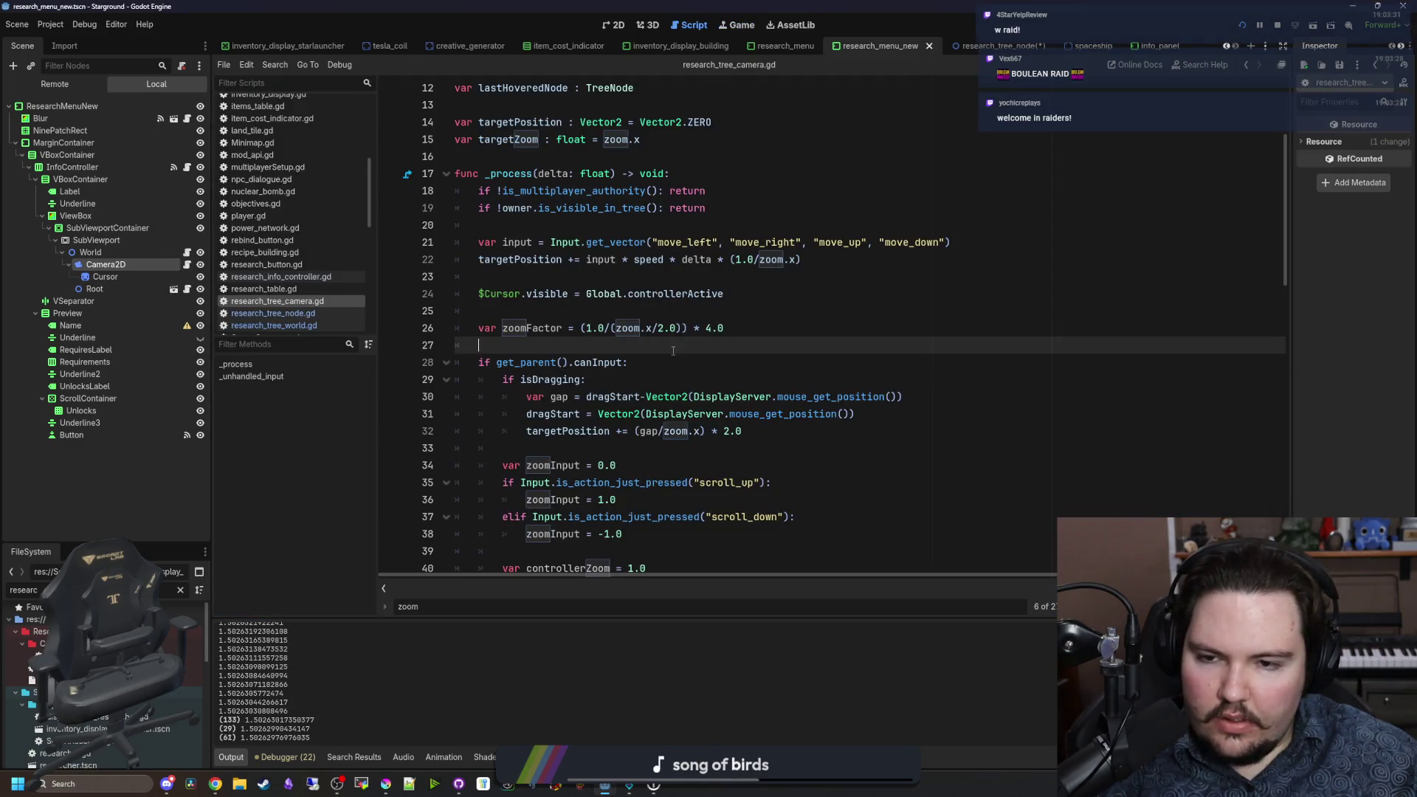
Step: Change the trailing zoomFactor multiplier to 3.0 and check it in the running game
click(631, 306)
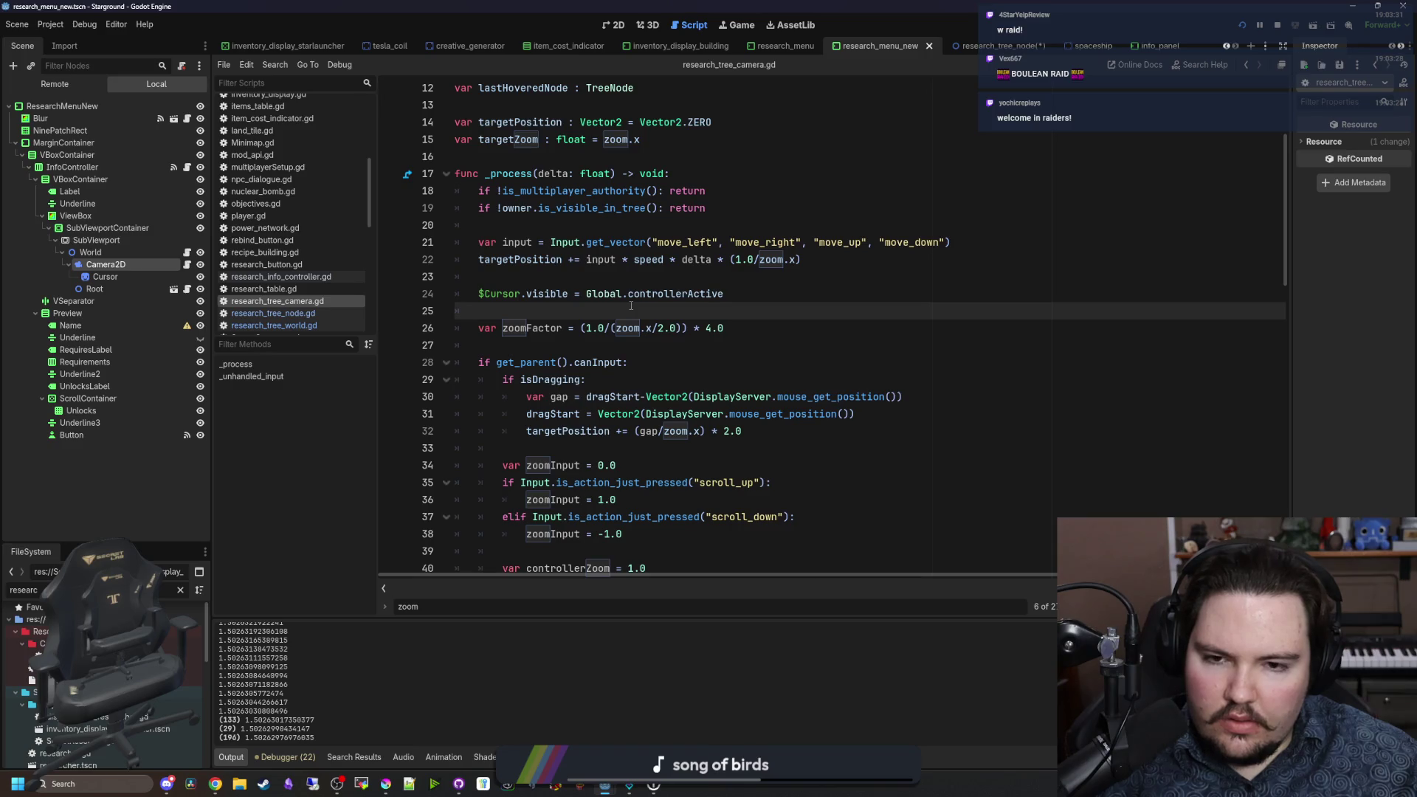
click(710, 329)
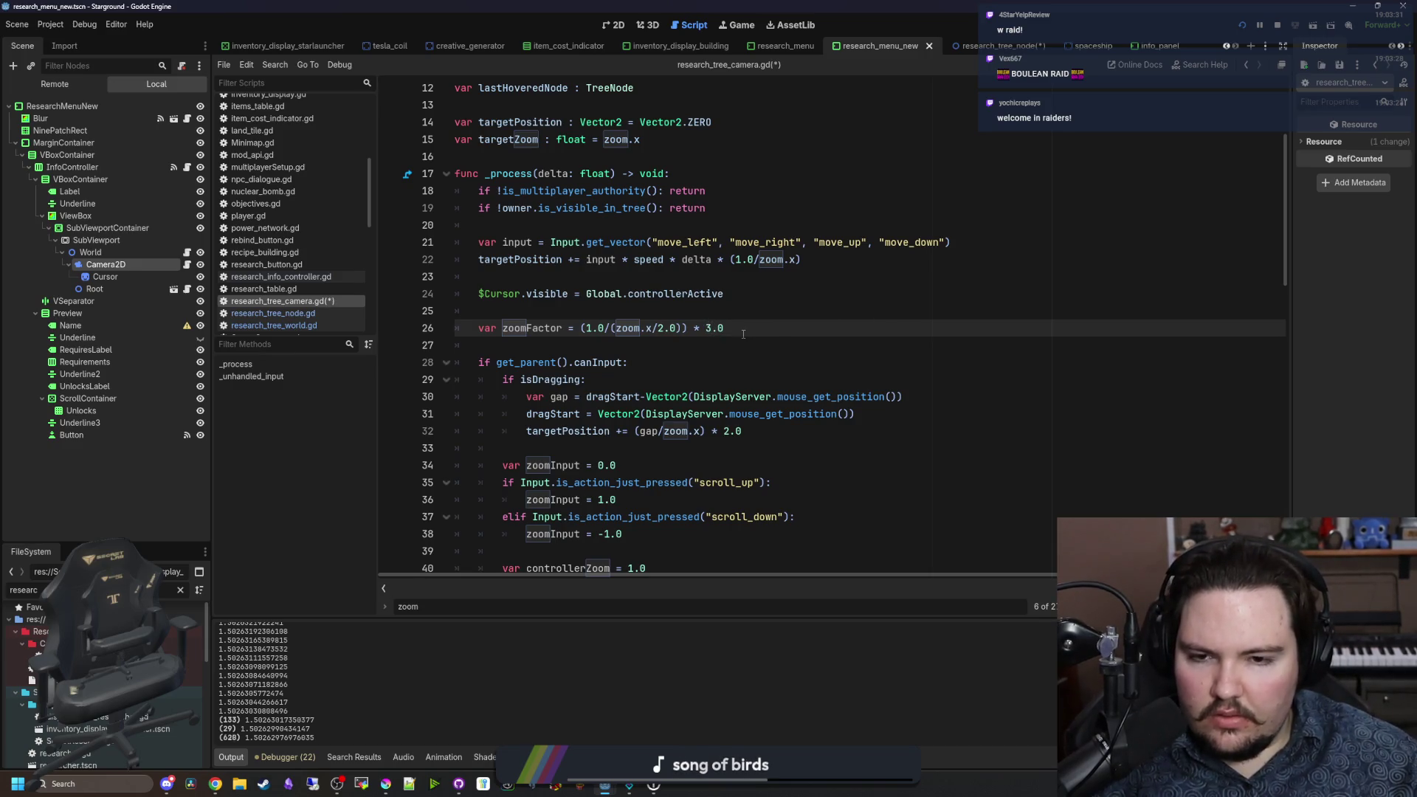
click(730, 24)
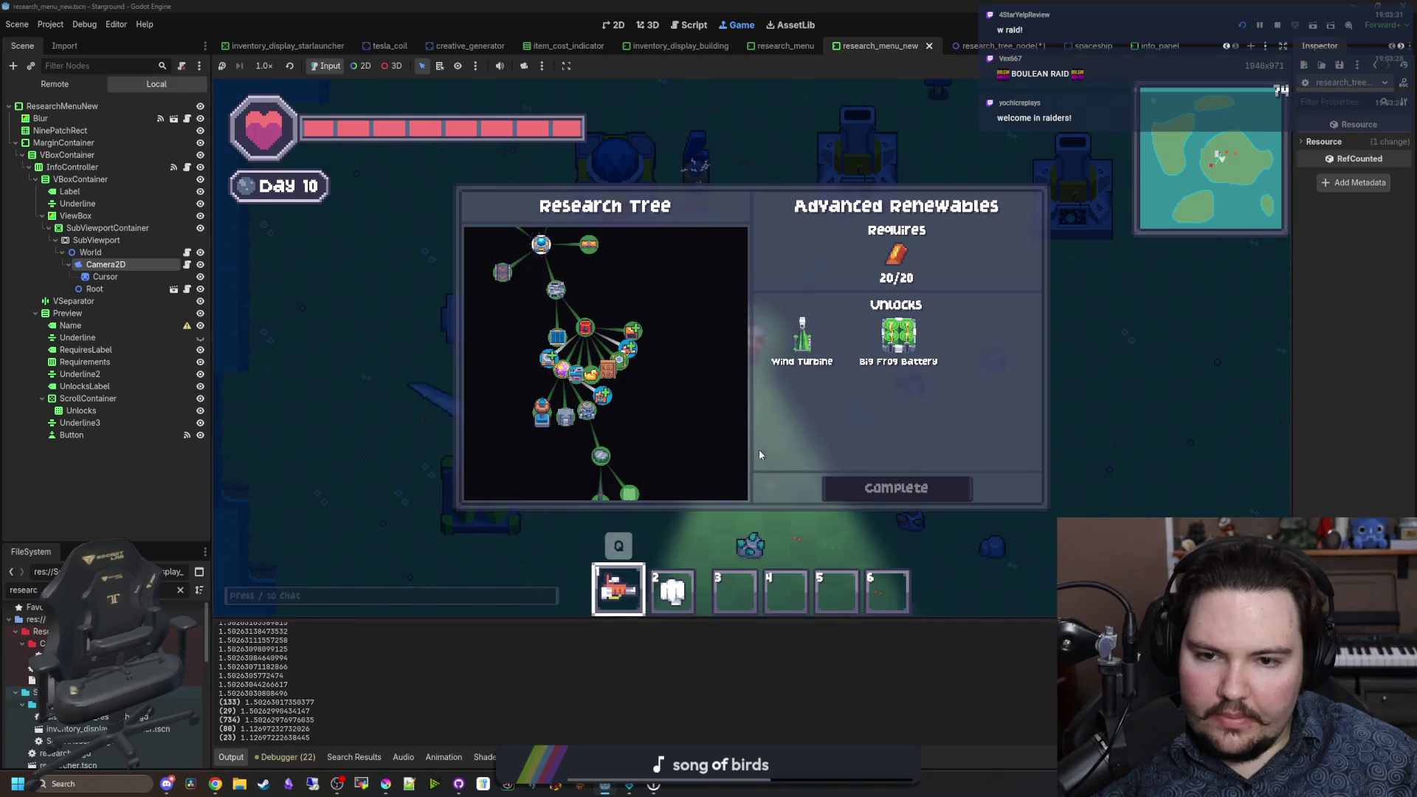
click(188, 264)
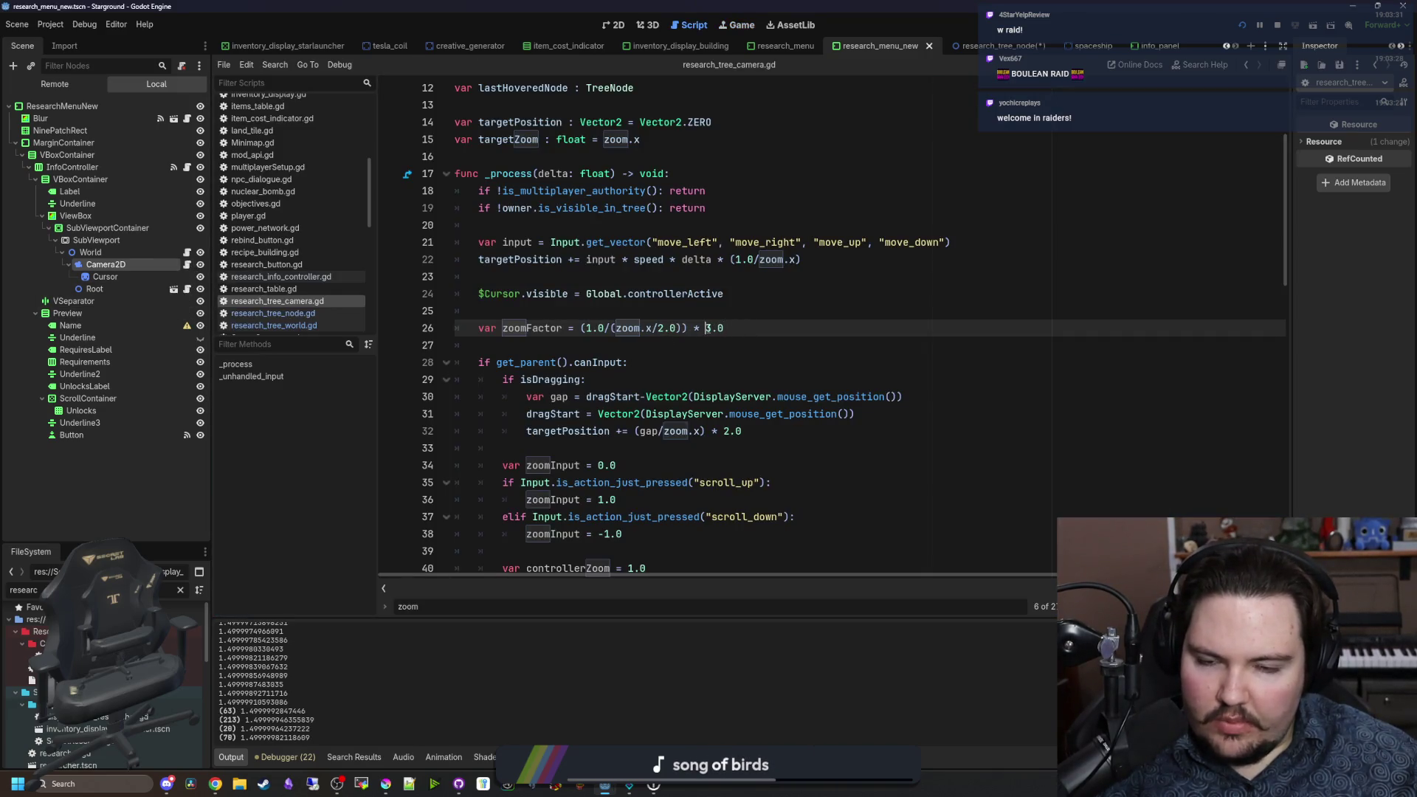
text(2)
Step: Switch the multiplier to 2.0, save, and test zooming the tree in game
key(ctrl+s)
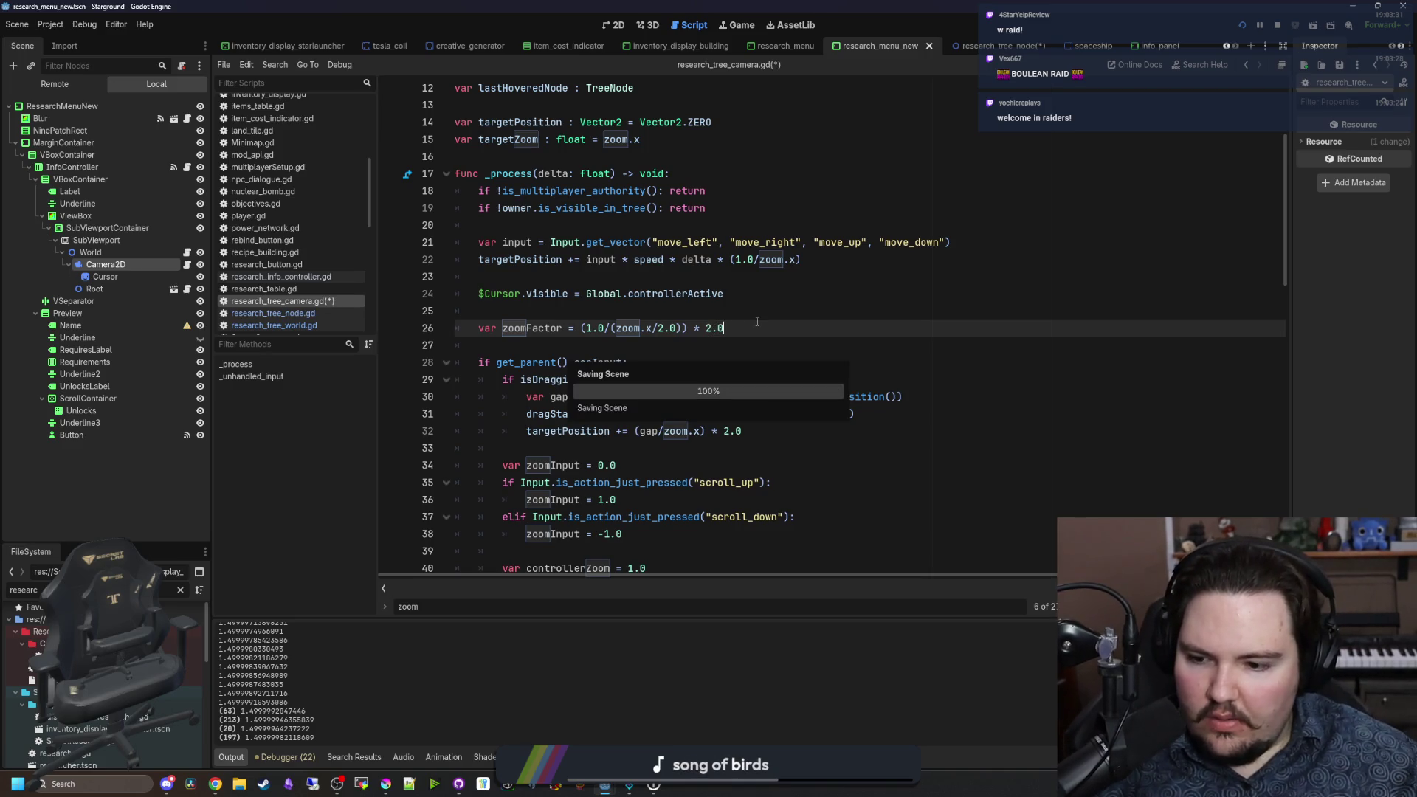
click(734, 27)
scroll(683, 322, up, 3)
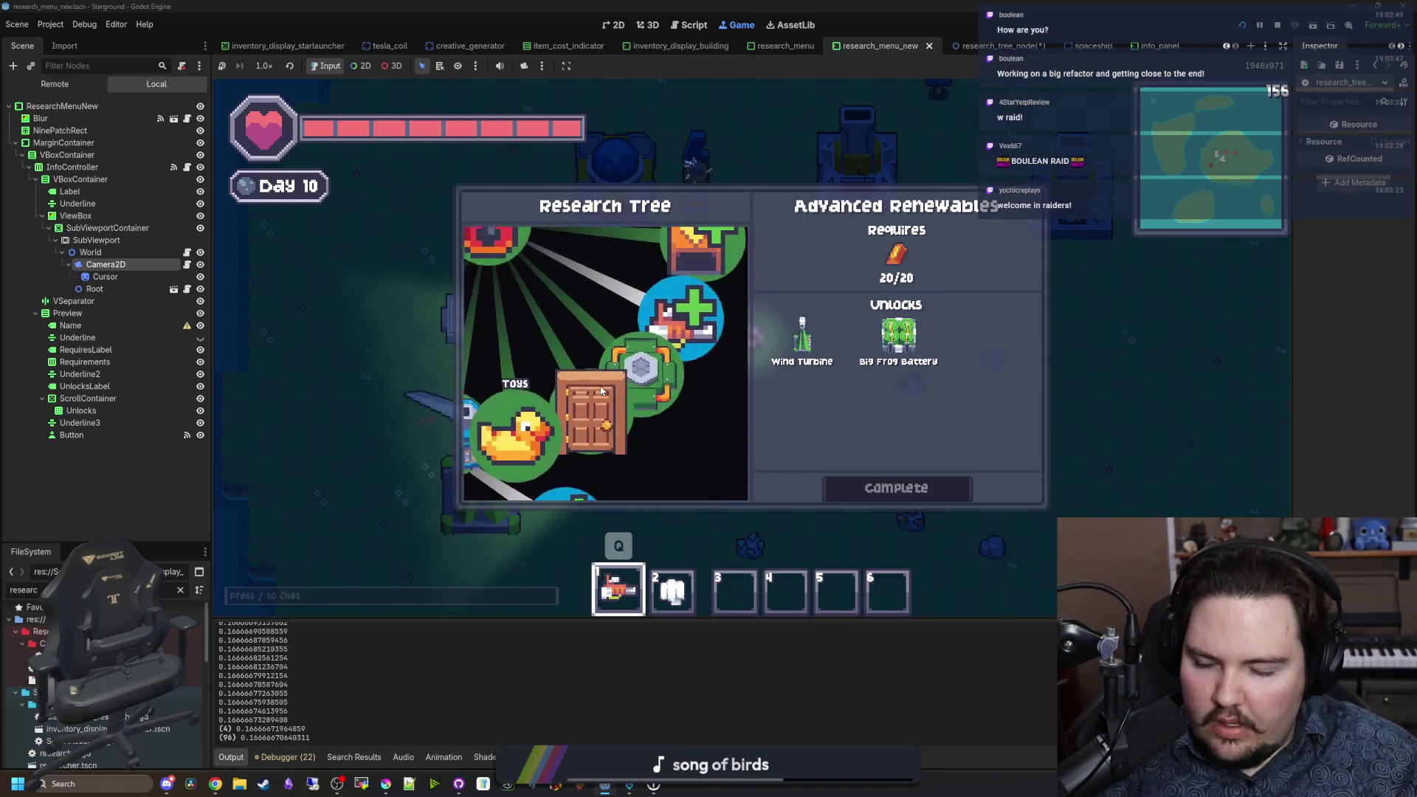
scroll(602, 392, down, 5)
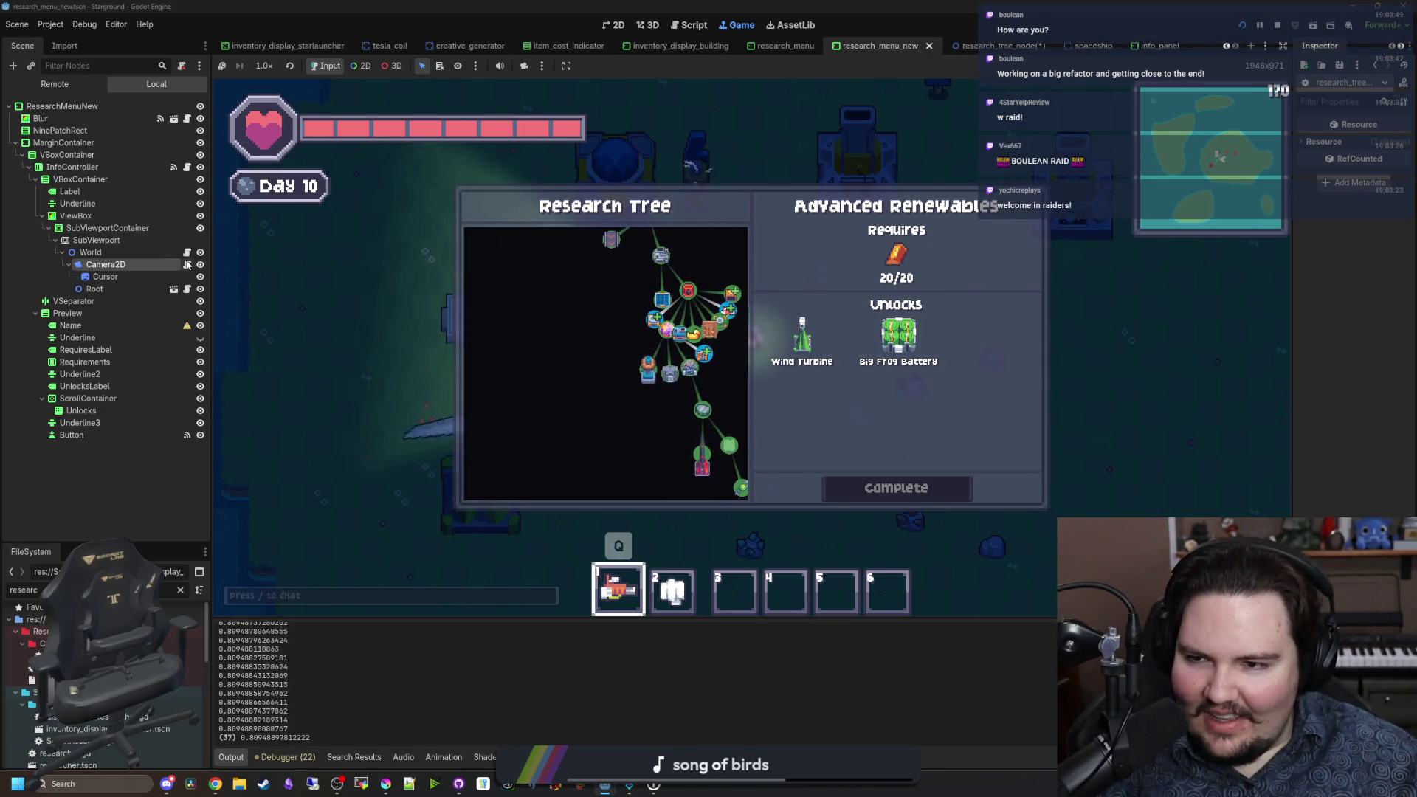
click(187, 264)
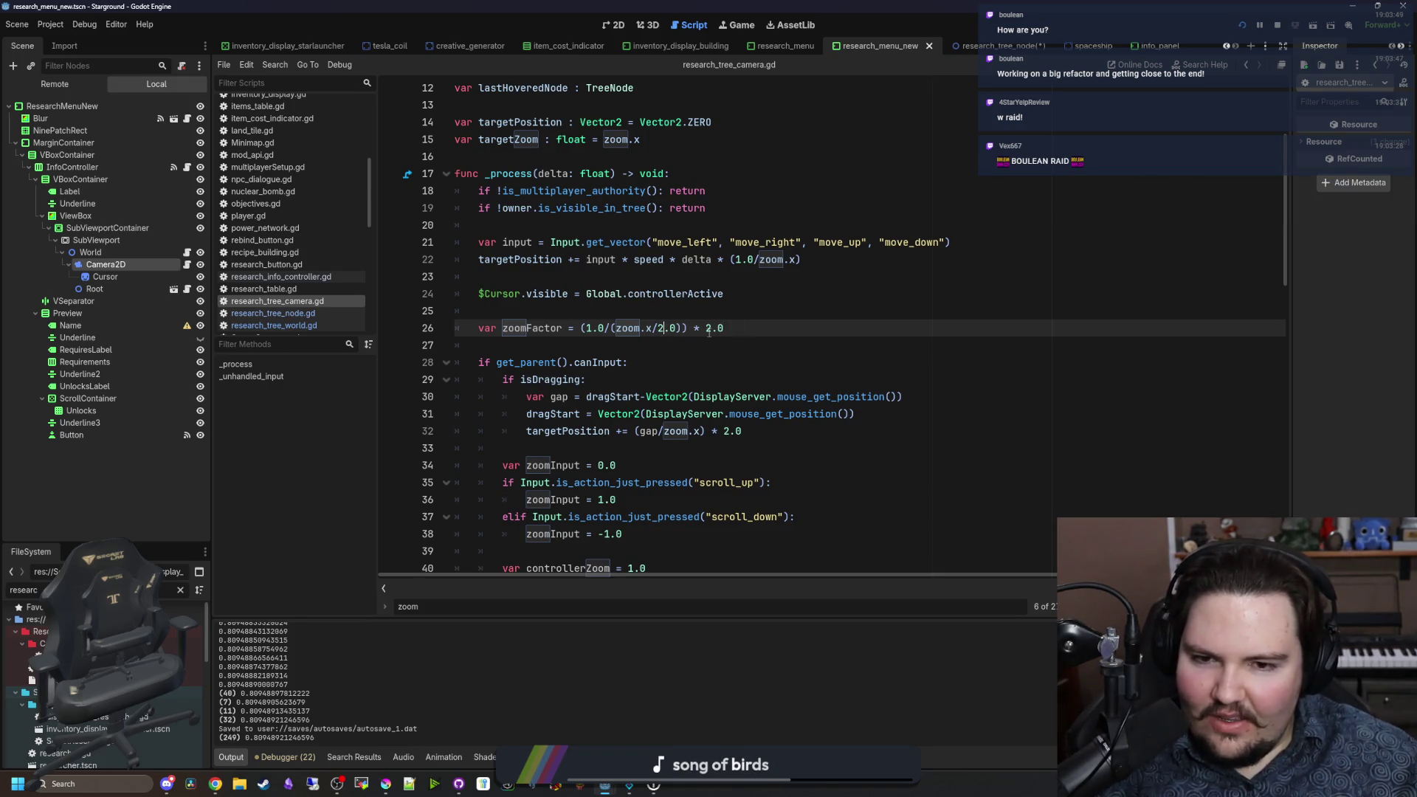
text(4)
Step: Restore the 4.0 multiplier, save, and stop the running game
click(757, 297)
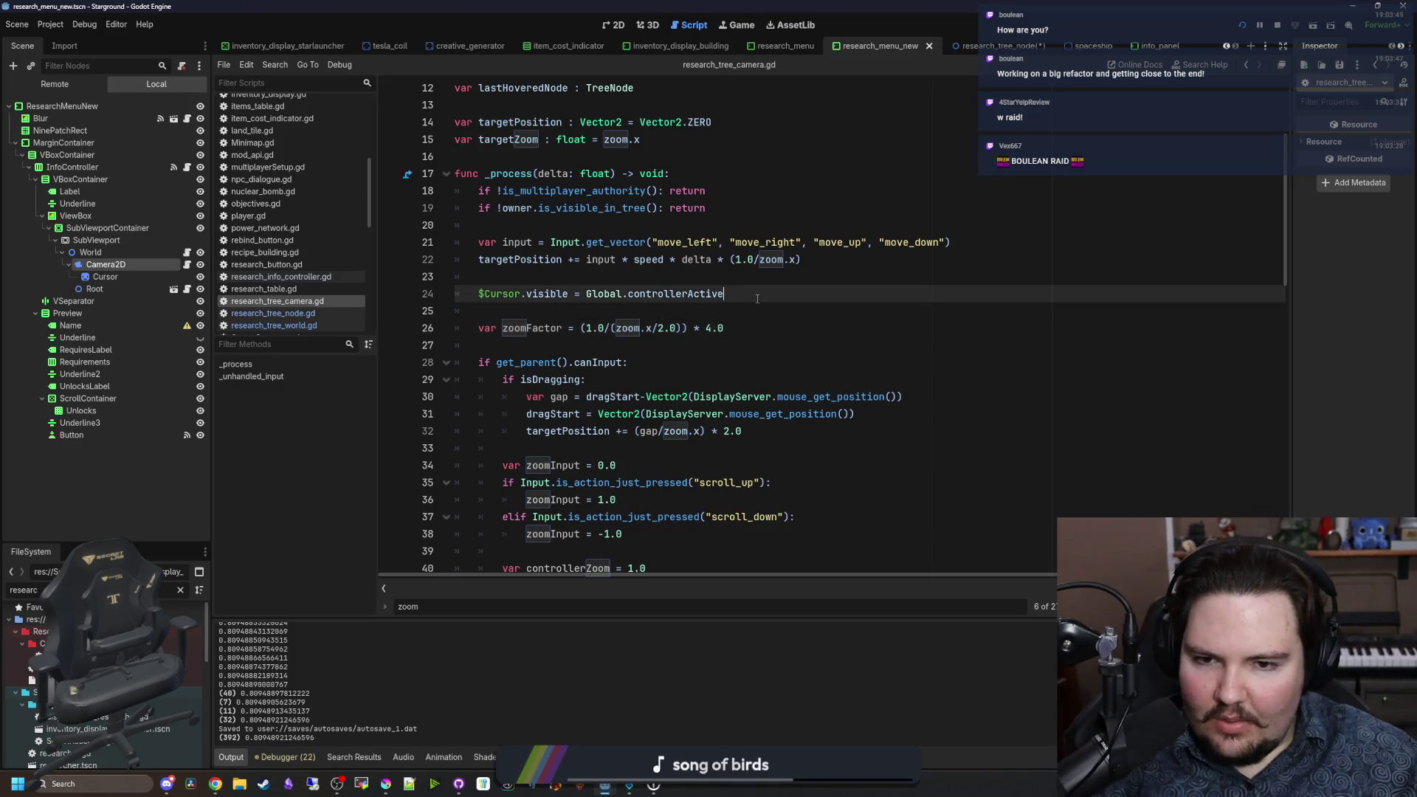
key(ctrl+s)
click(792, 317)
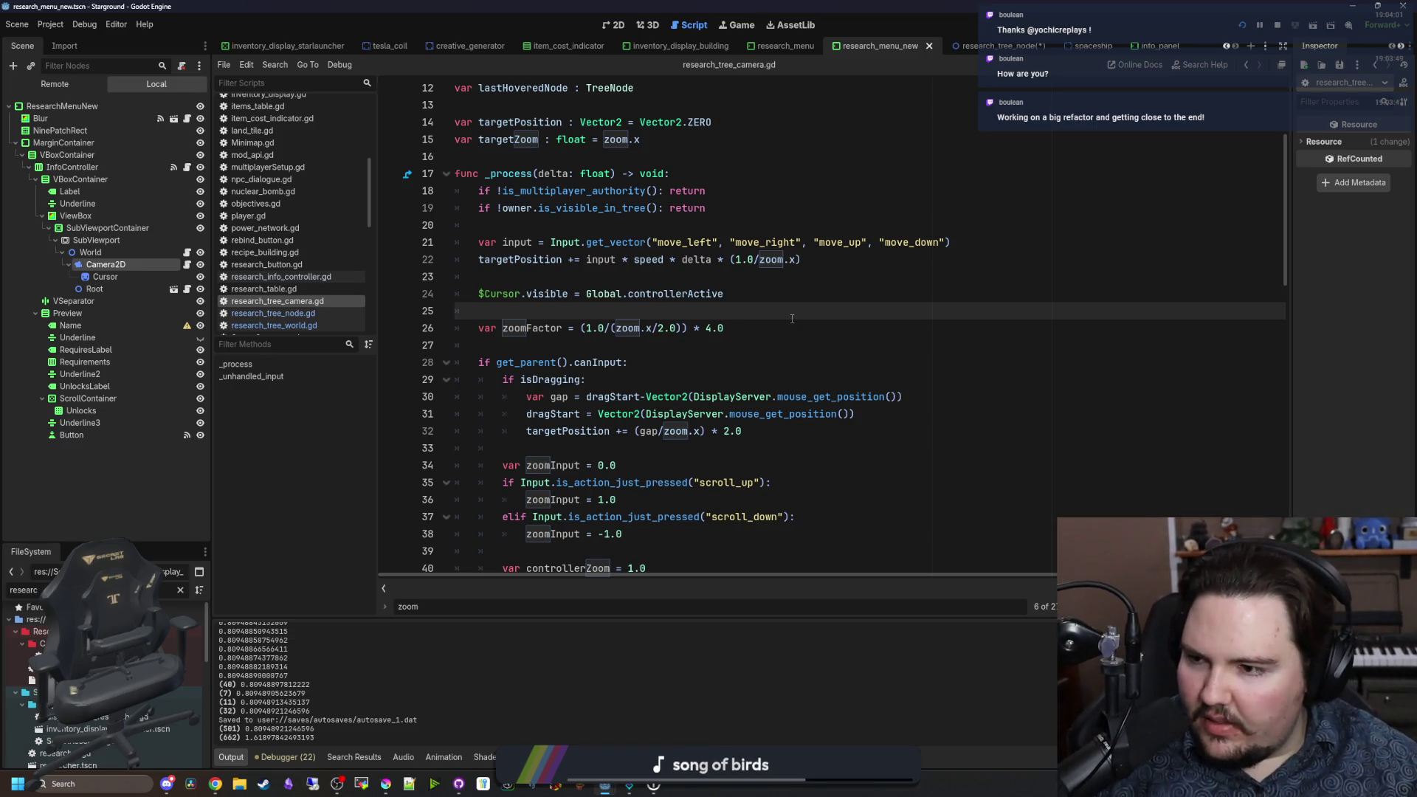
click(764, 319)
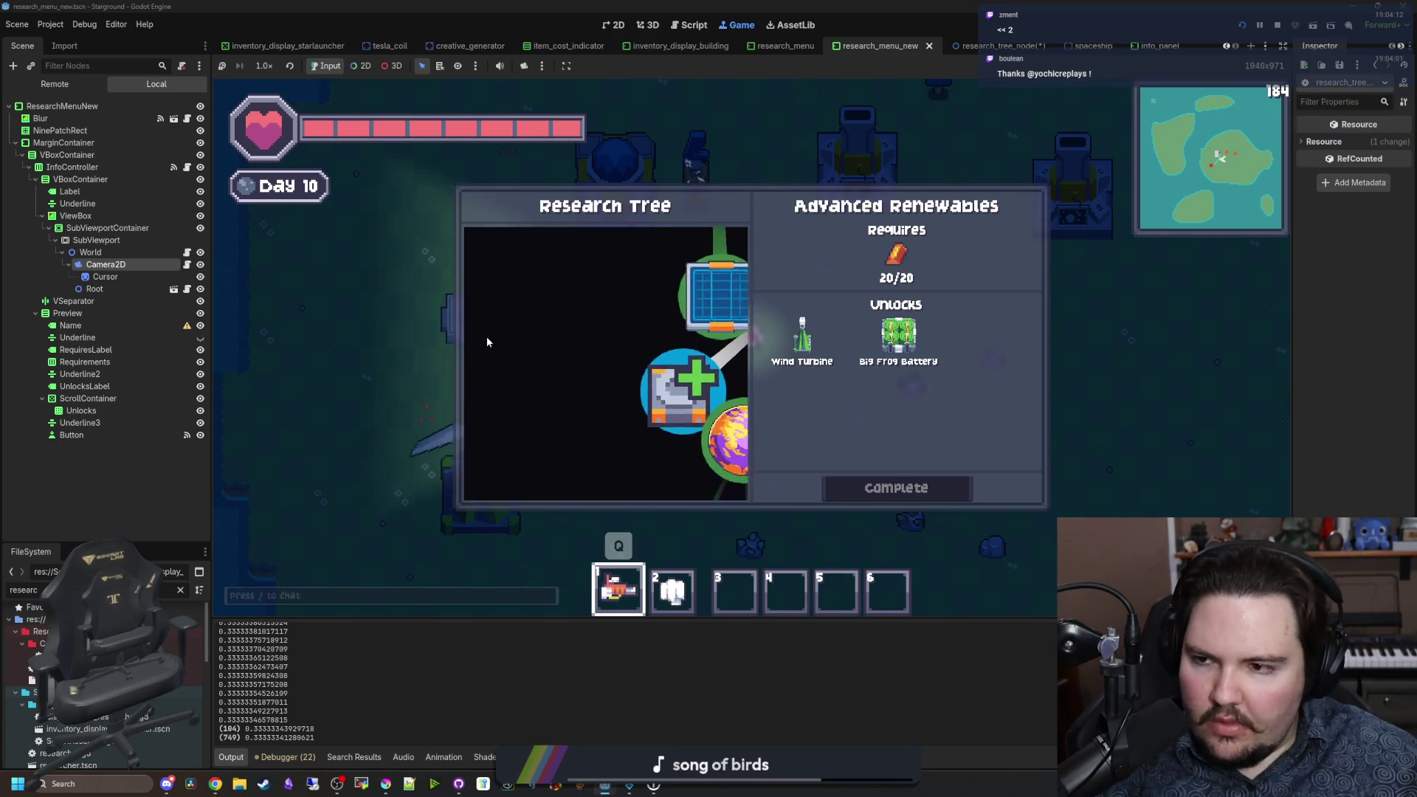
key(F8)
Step: Comment out the print(zoomFactor) debug line on line 48 as #print(zoomFactor) and save the script
click(187, 265)
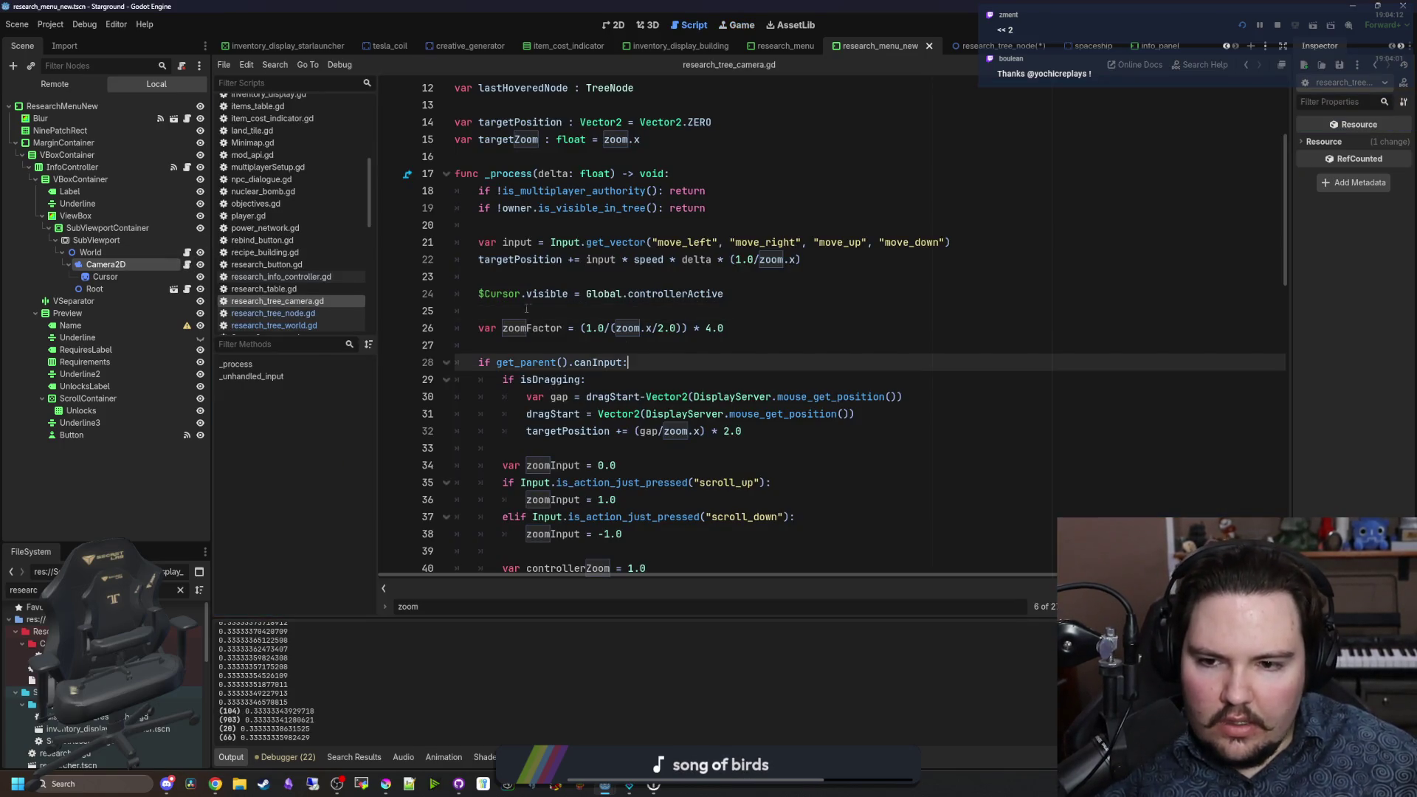
click(566, 347)
click(684, 447)
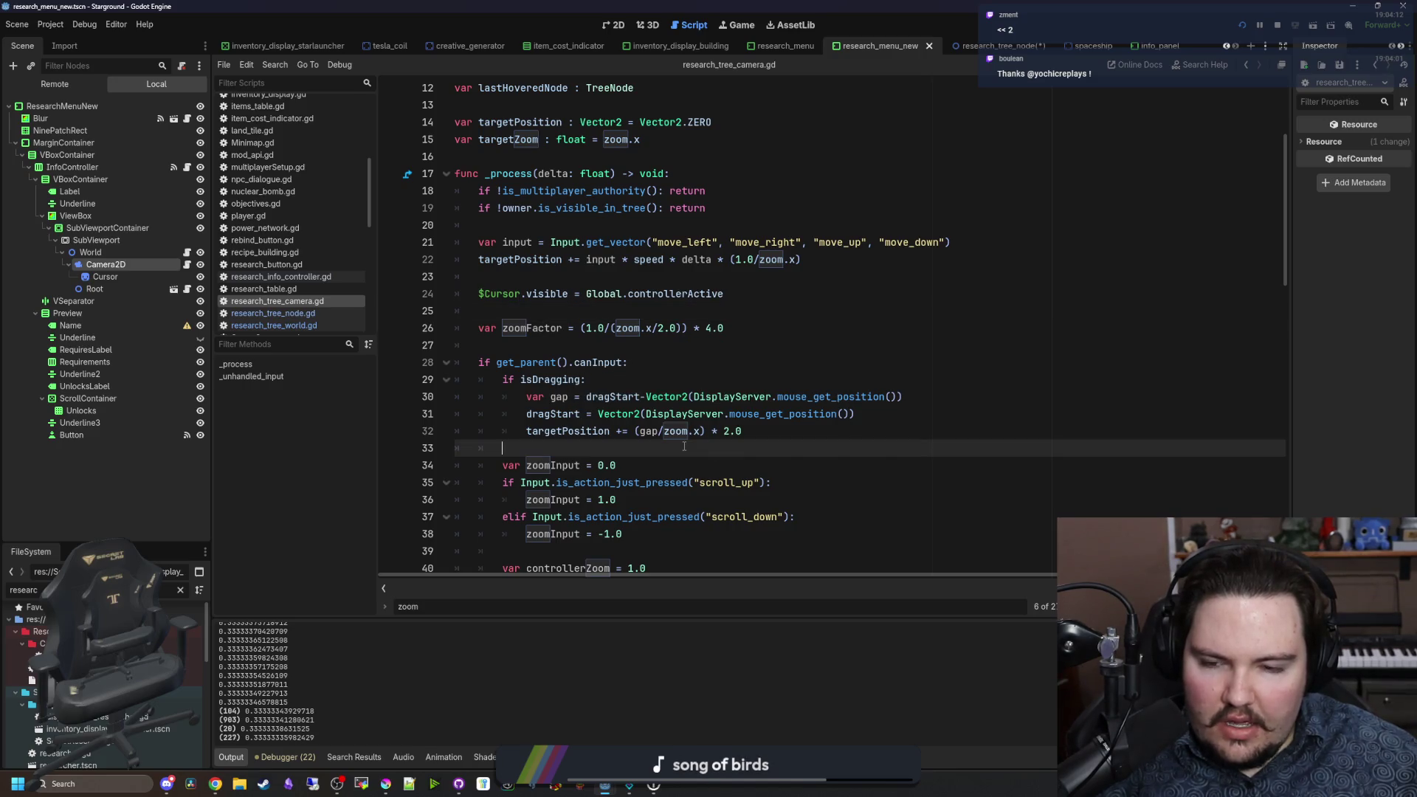
scroll(669, 411, down, 5)
click(545, 430)
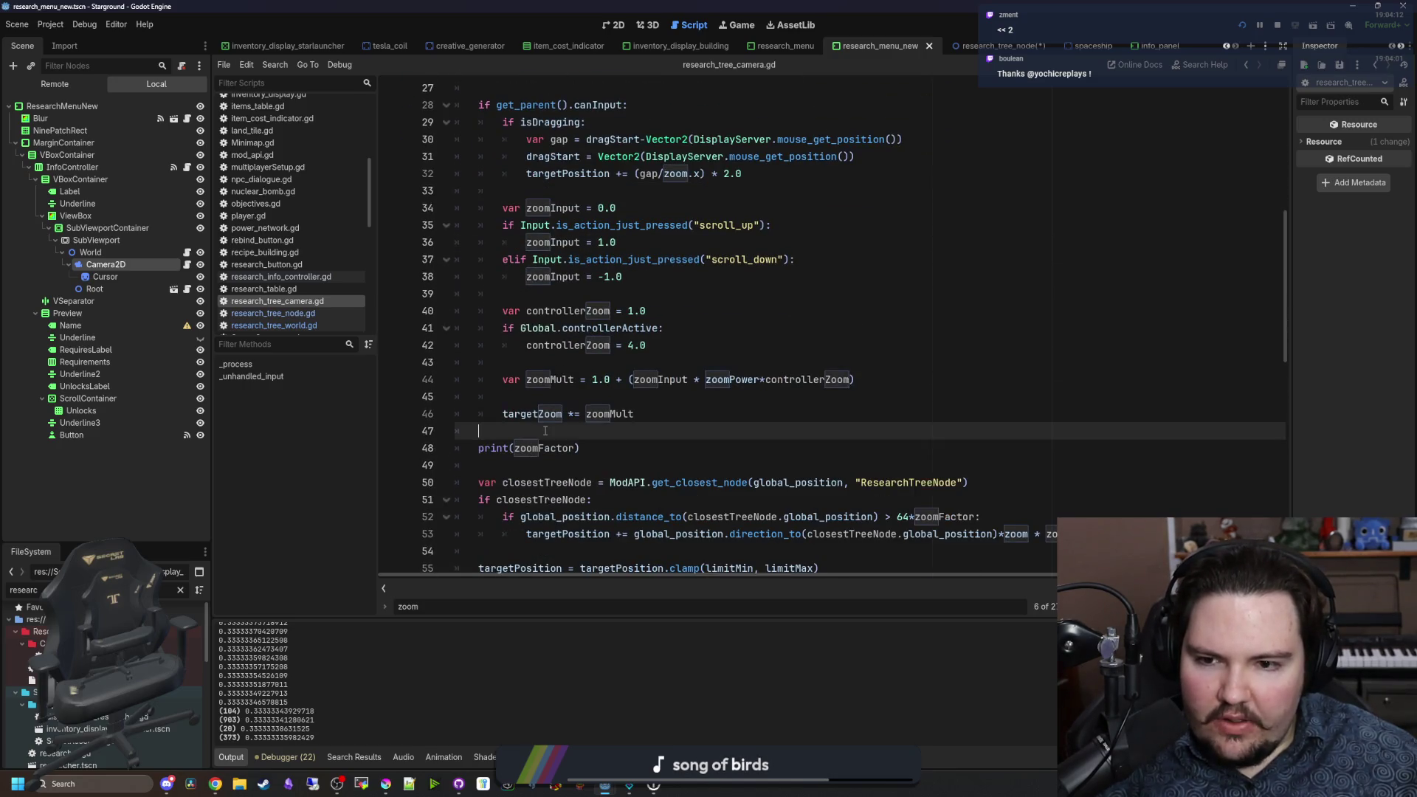
scroll(562, 409, down, 1)
click(469, 398)
text(#)
click(506, 385)
key(ctrl+s)
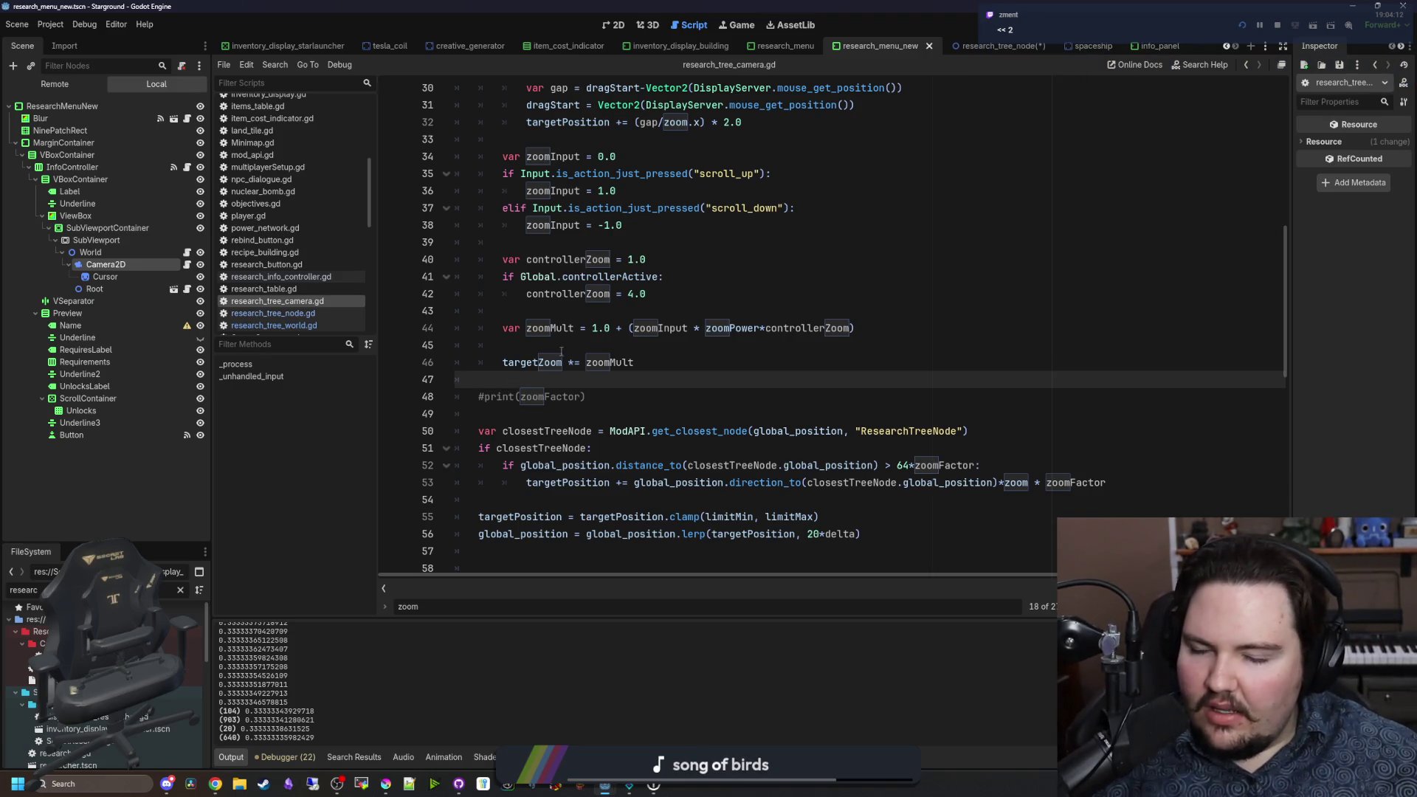
key(ctrl+s)
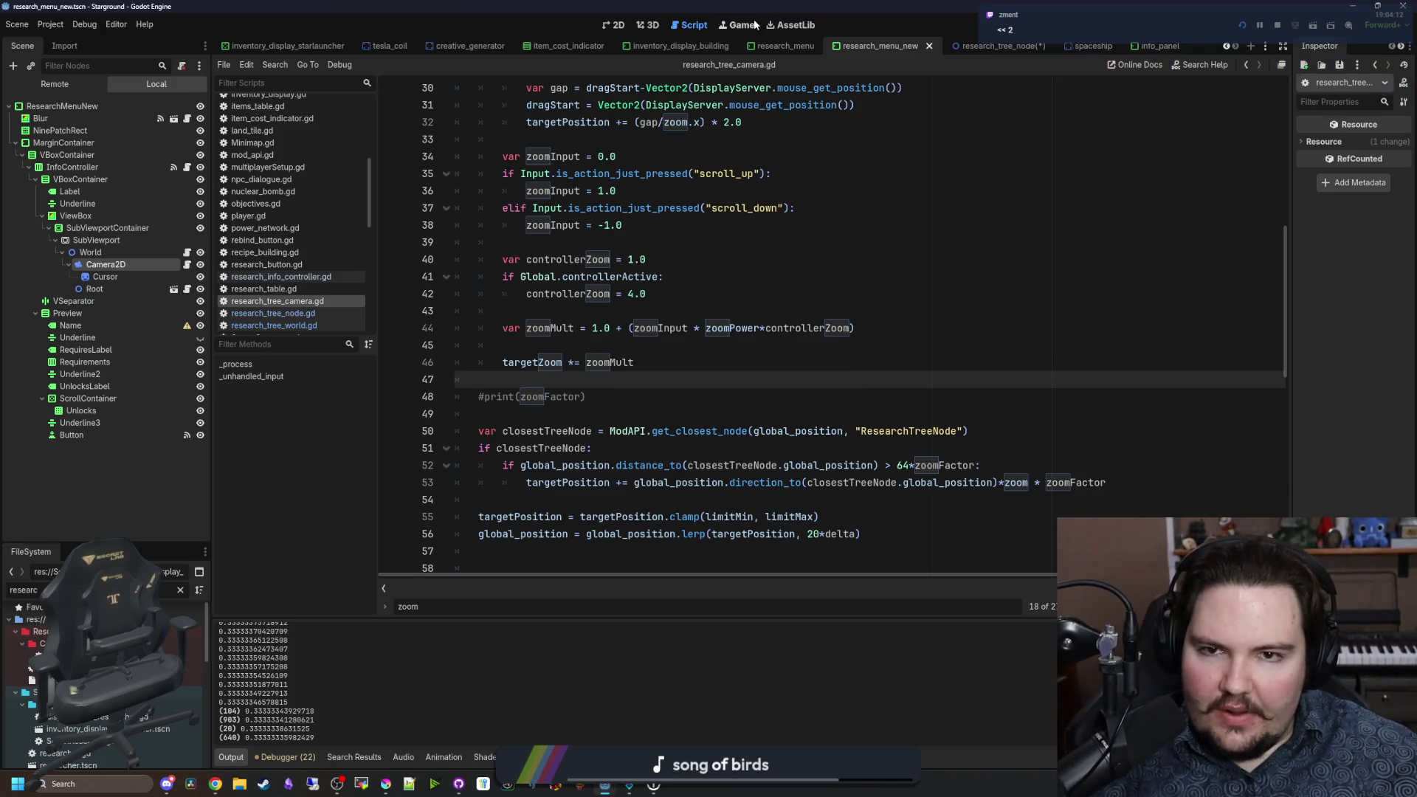
click(752, 24)
Step: Zoom in and out and drag-pan across the research tree in the running game to check camera scaling
scroll(605, 246, down, 3)
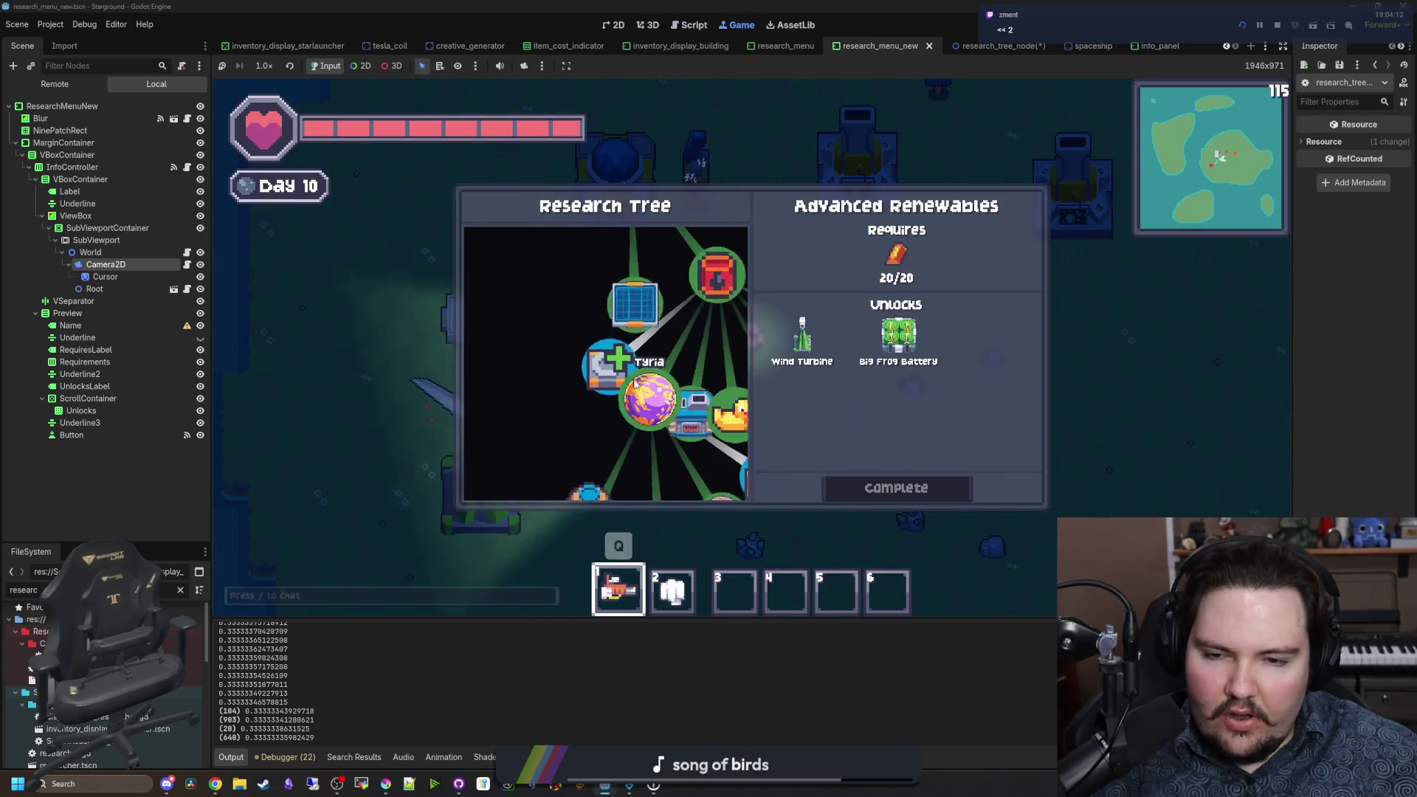
scroll(665, 340, down, 5)
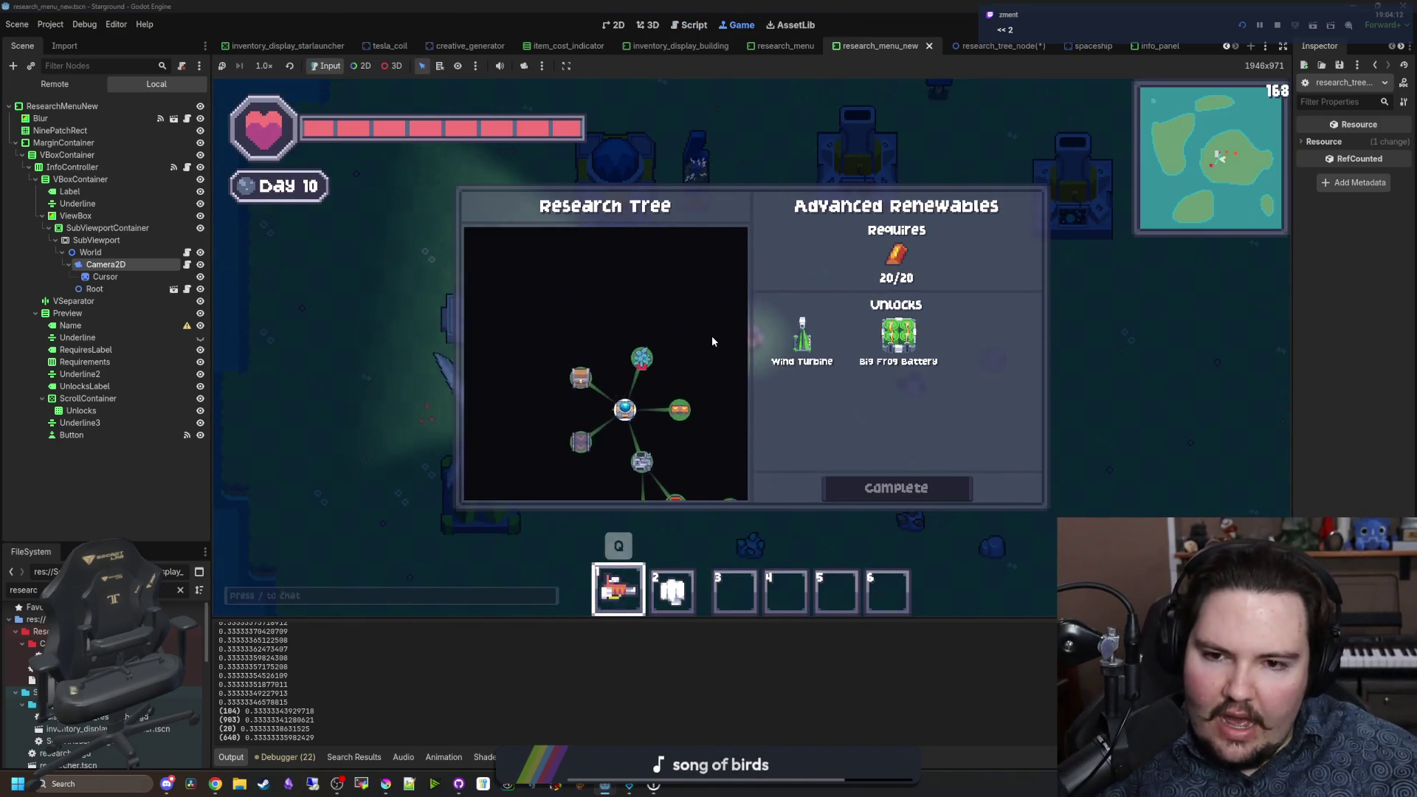
scroll(634, 343, down, 5)
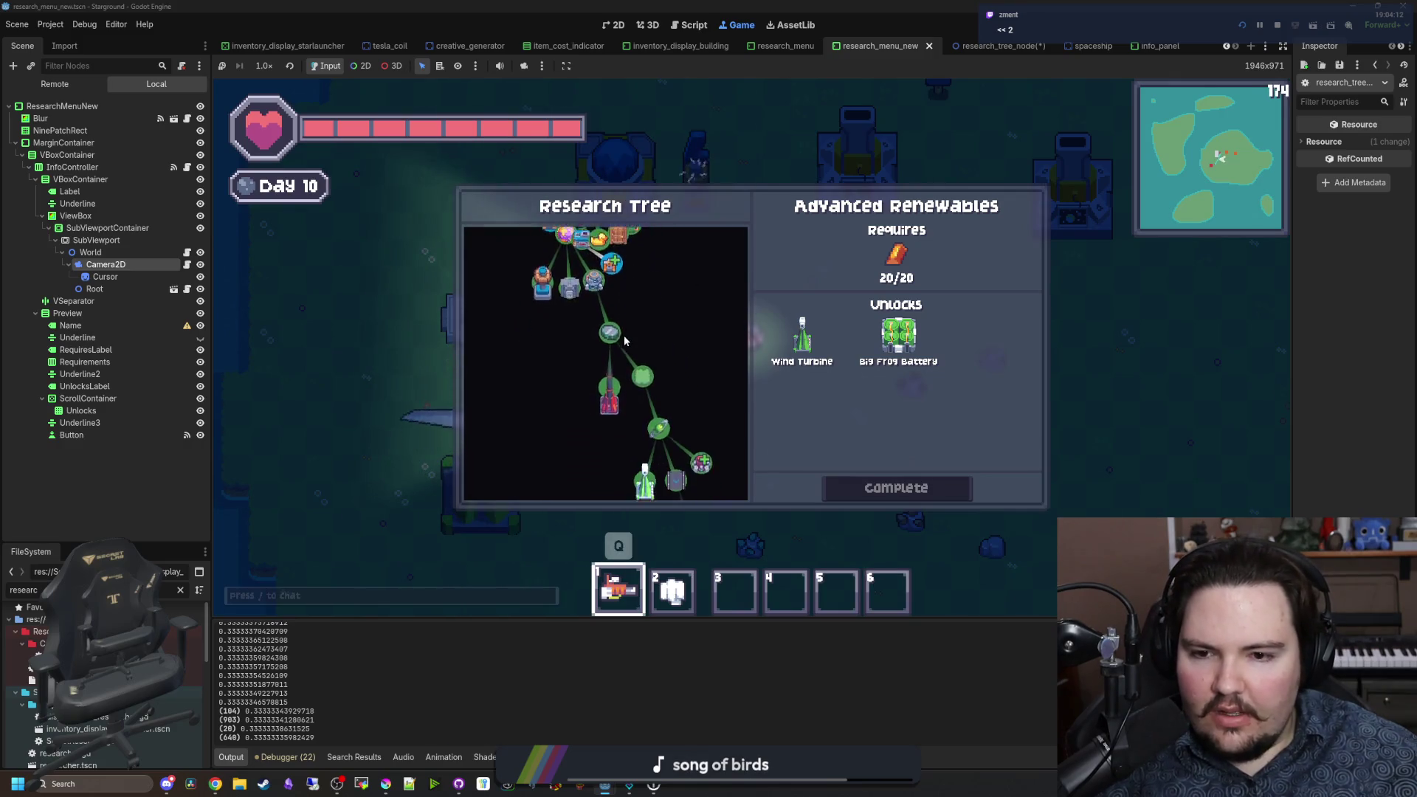
scroll(625, 341, down, 3)
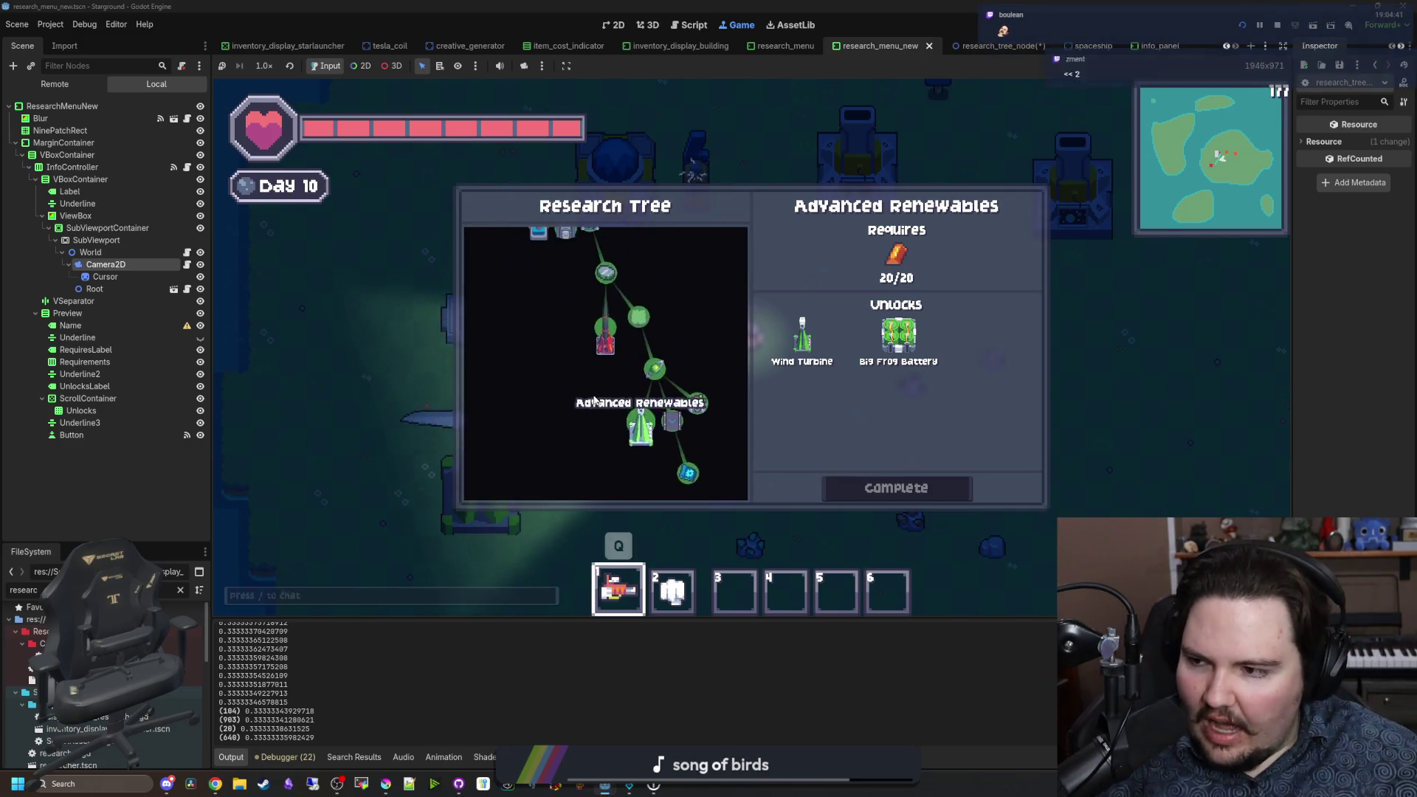
scroll(591, 389, up, 3)
scroll(594, 400, up, 5)
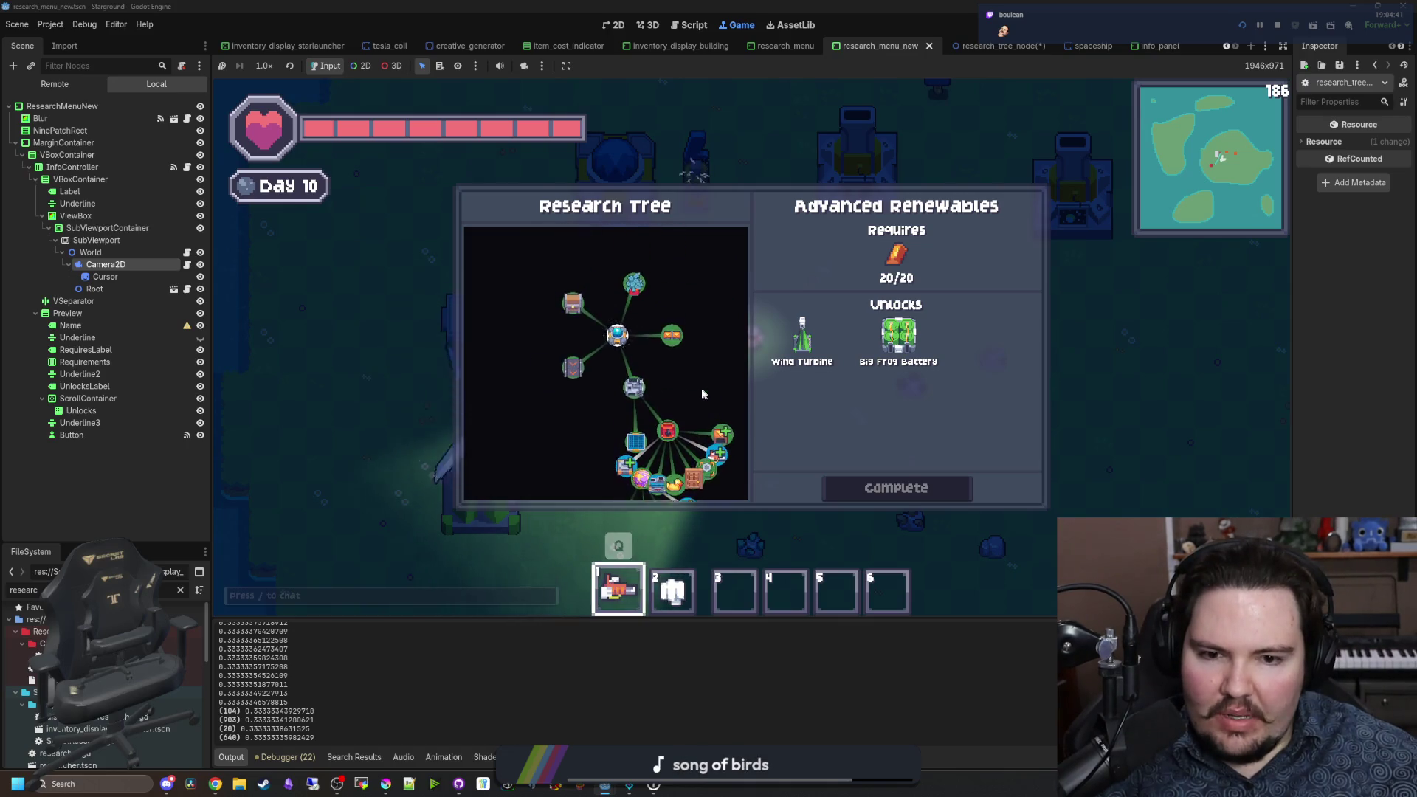
scroll(617, 347, up, 3)
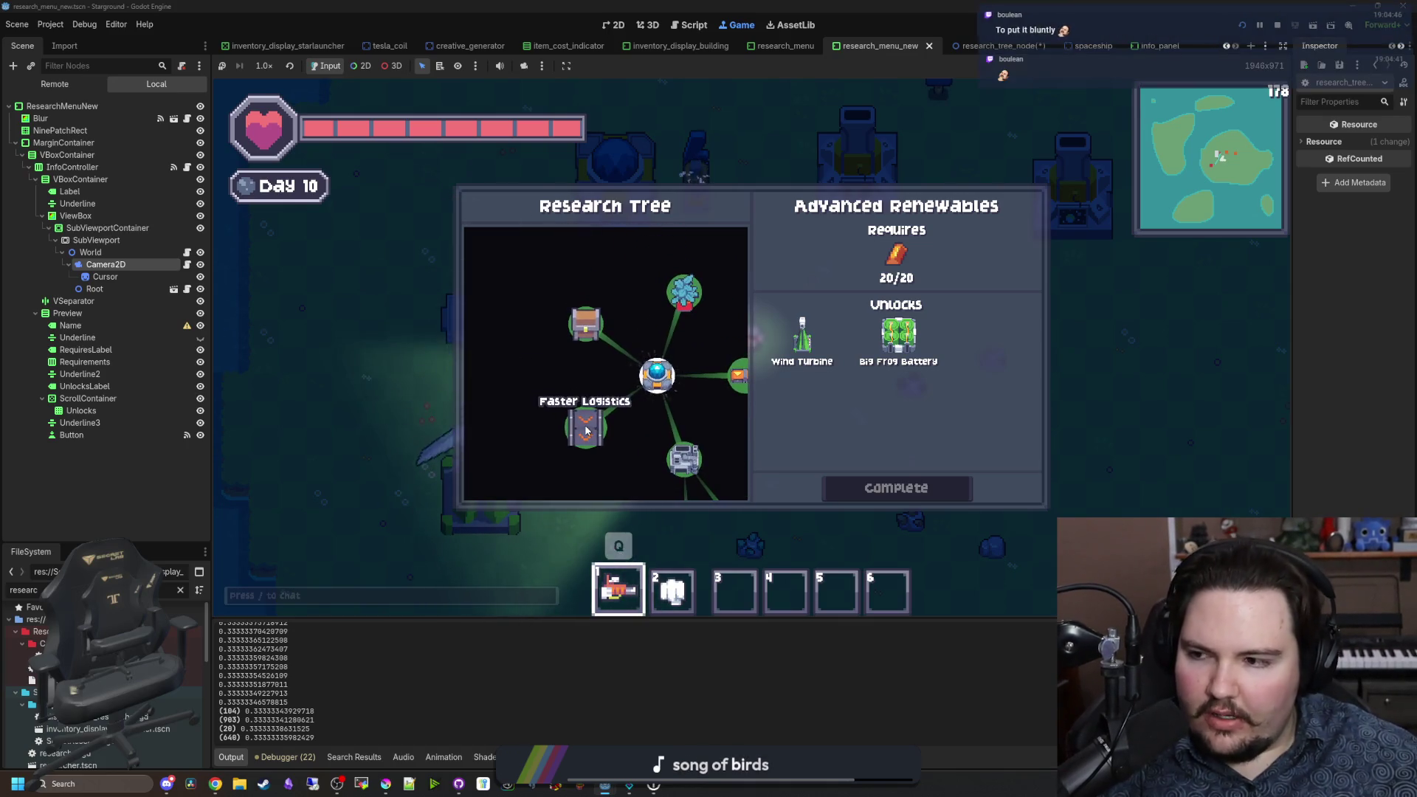
mouse_move(566, 400)
mouse_down()
mouse_move(703, 389)
mouse_move(665, 367)
mouse_up()
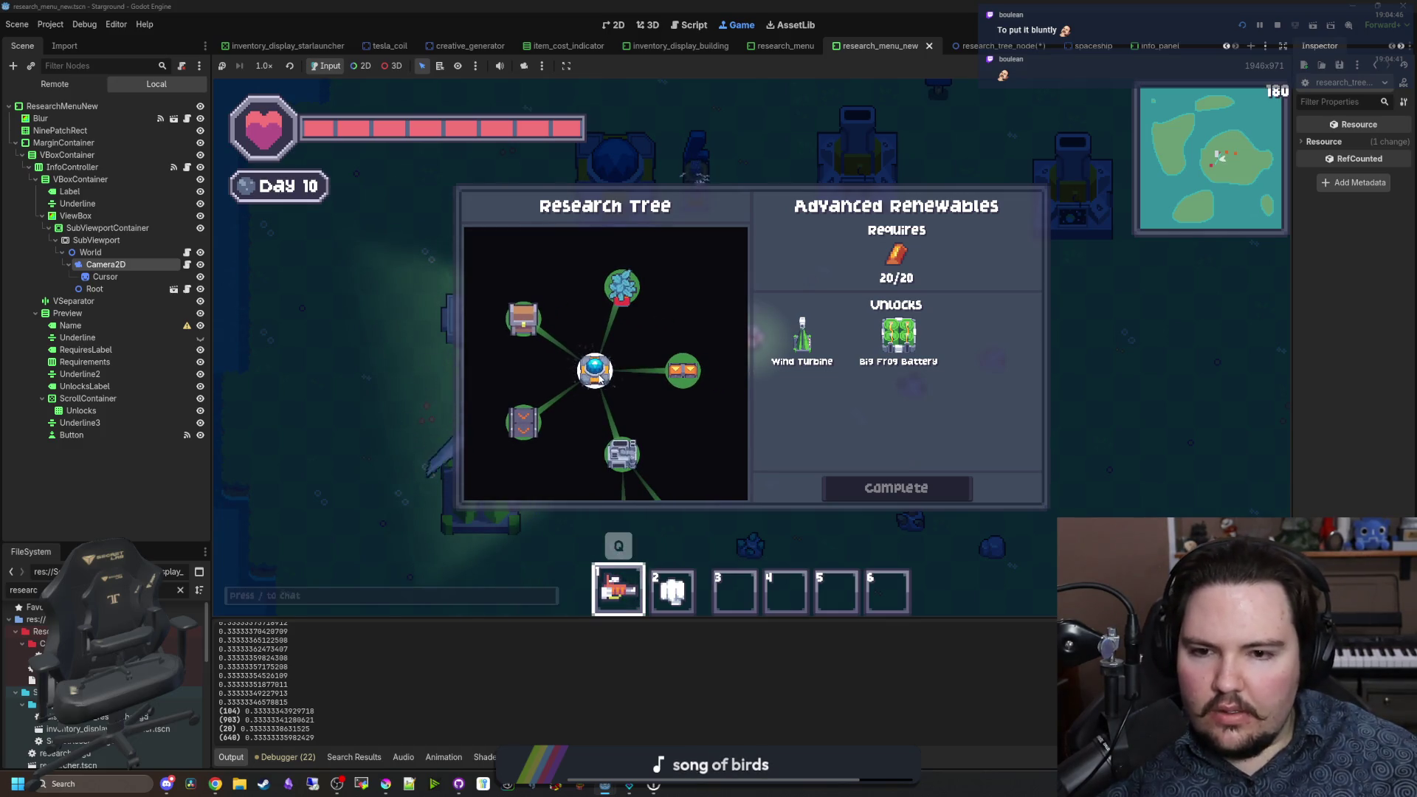
scroll(597, 376, down, 3)
scroll(604, 380, up, 3)
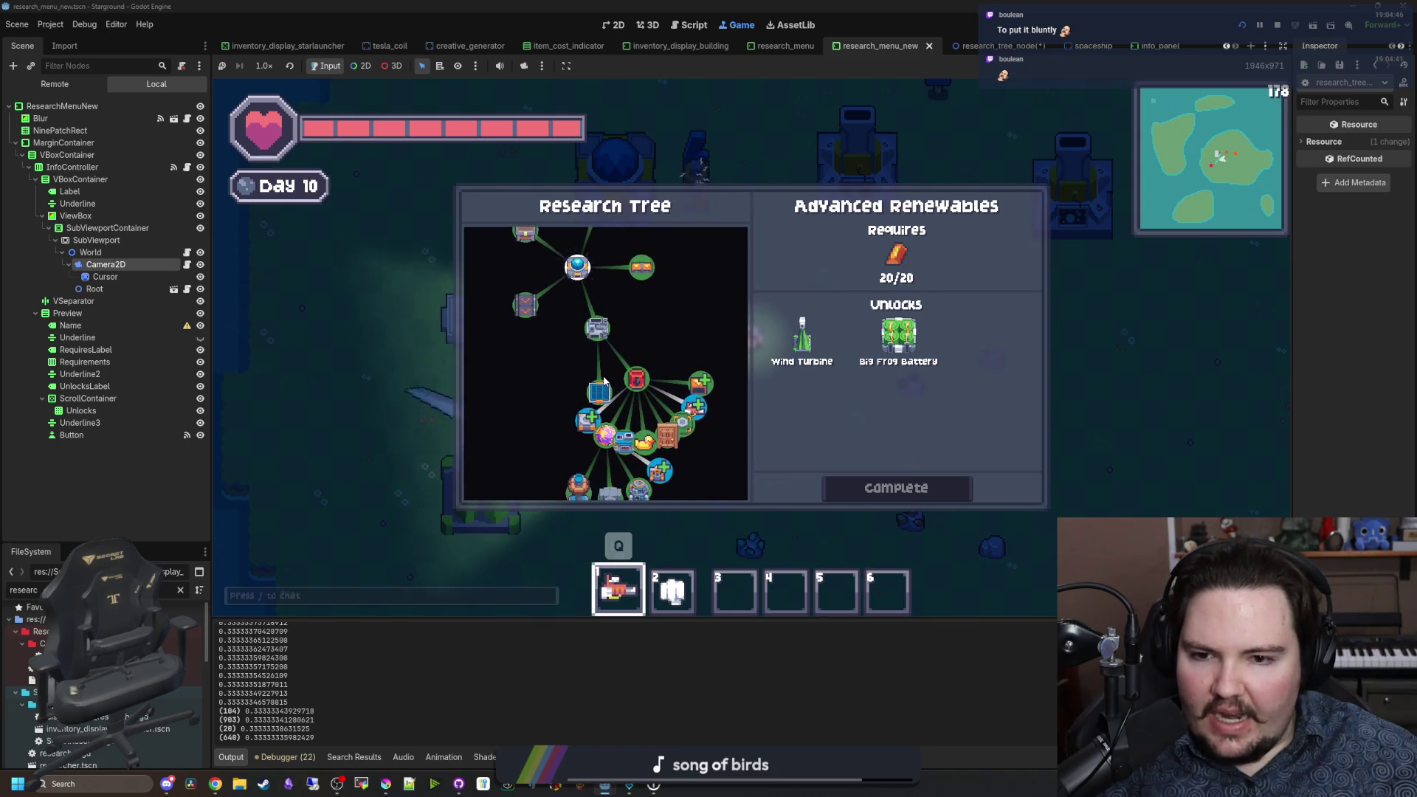
scroll(600, 388, down, 2)
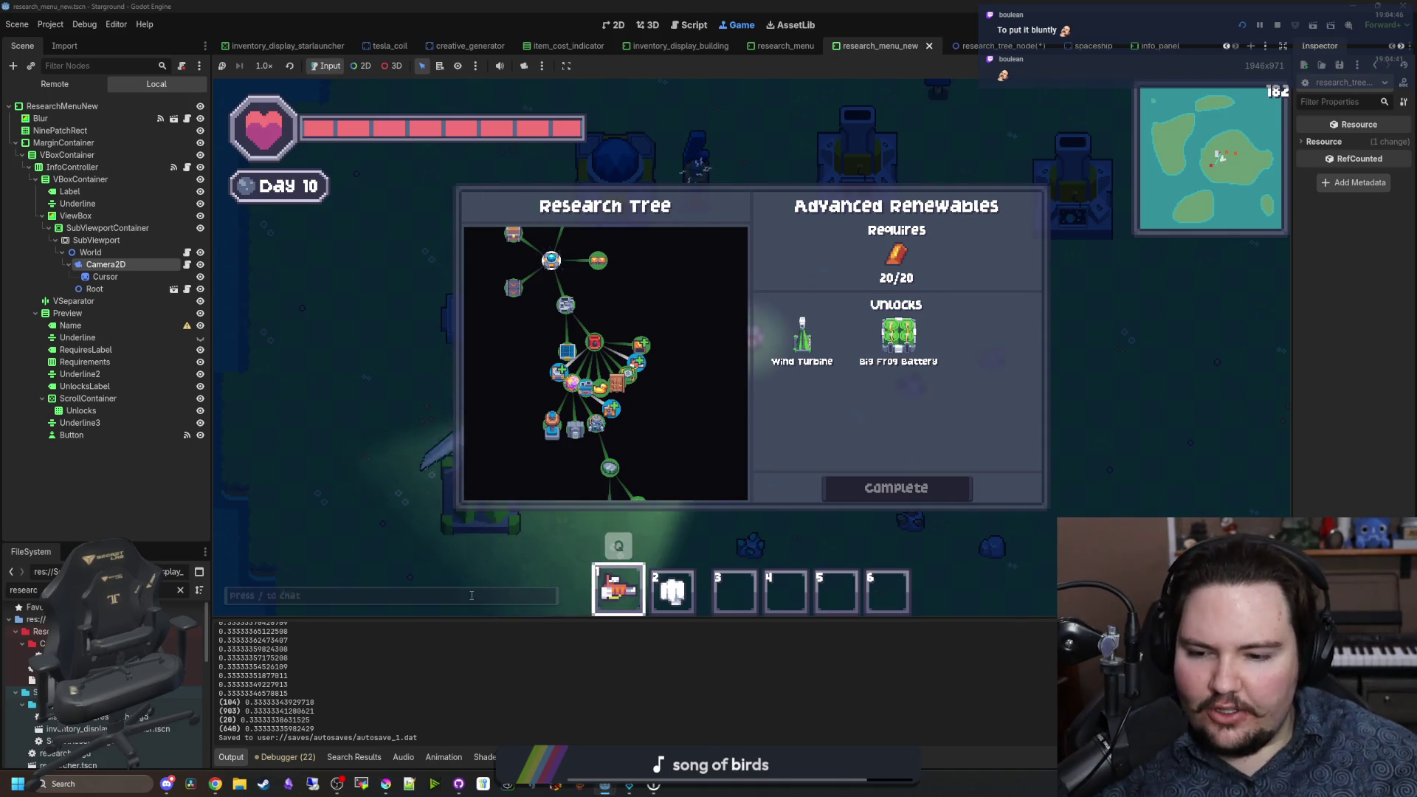
Step: Bring the Krita sketch to the front and maximize its window
click(384, 786)
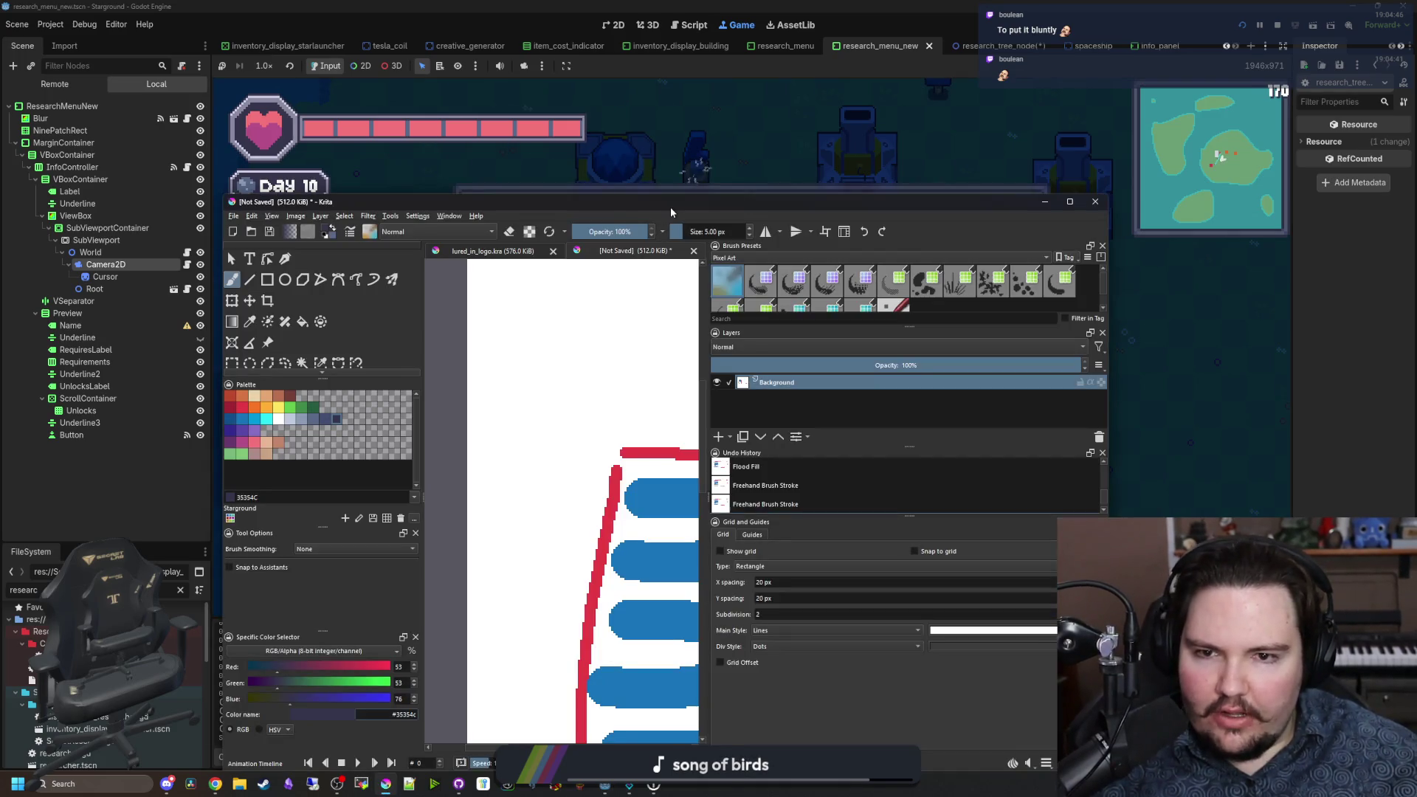
double_click(671, 207)
scroll(576, 368, down, 5)
scroll(517, 315, up, 5)
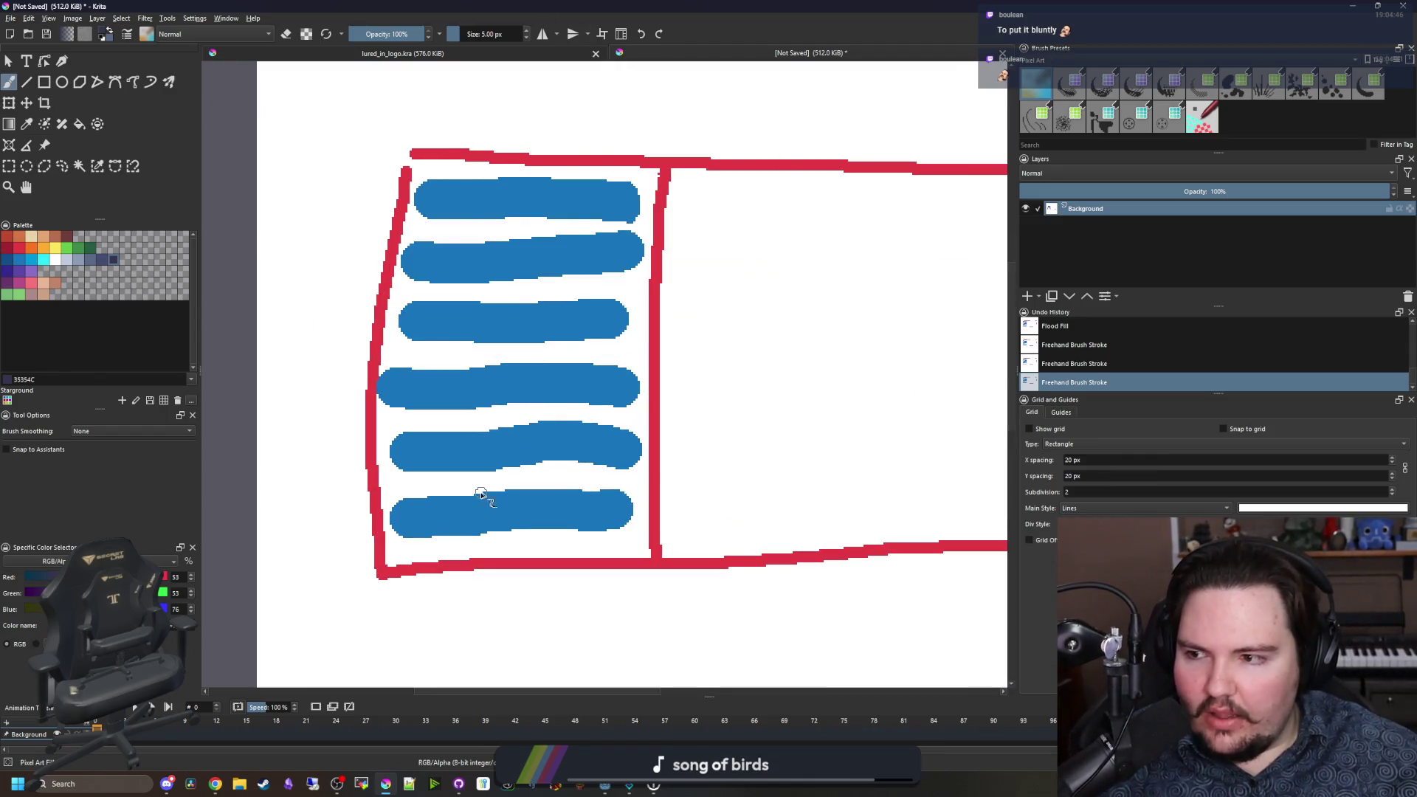
Step: Draw green arrow strokes beside the striped red box, then undo them and return to the game
click(67, 247)
scroll(510, 251, up, 3)
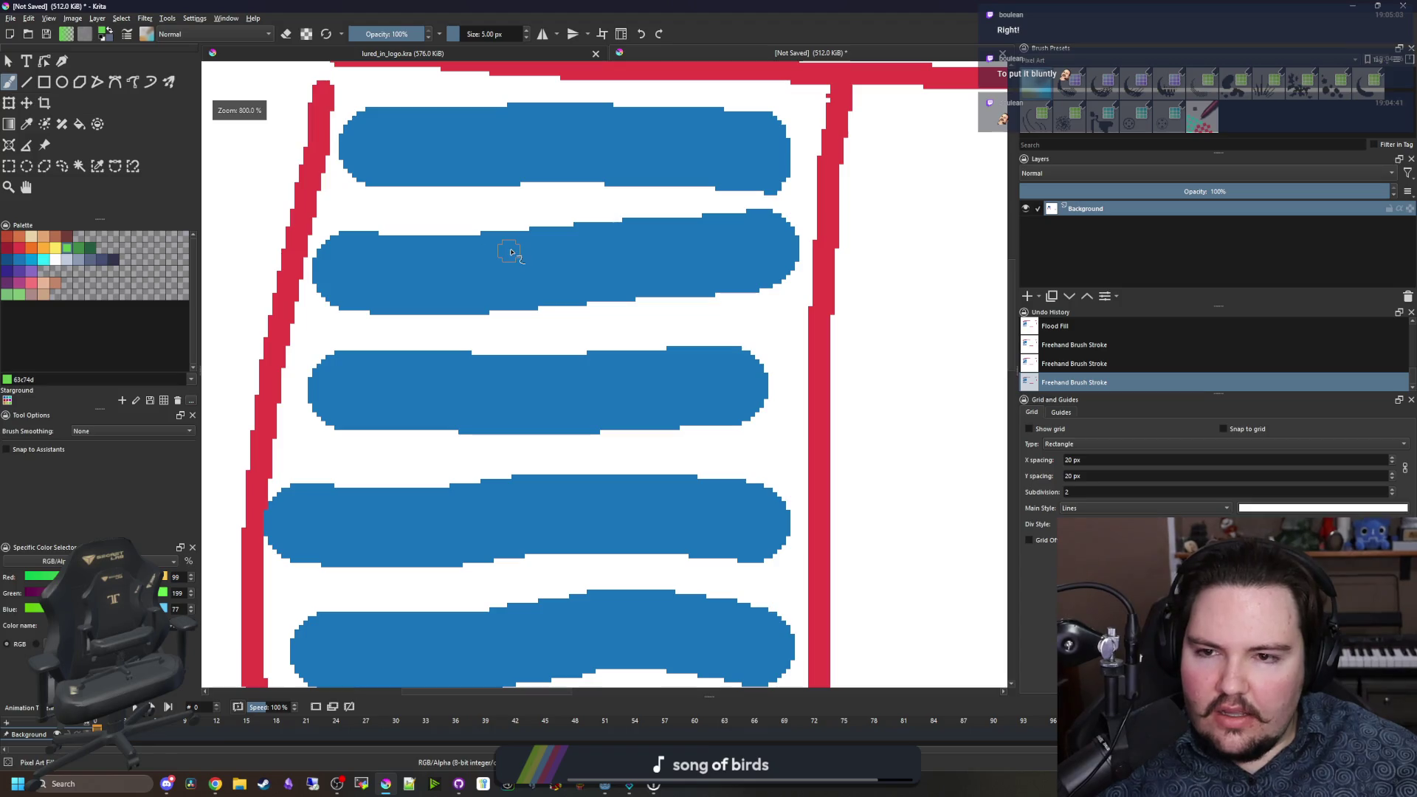
scroll(510, 252, down, 3)
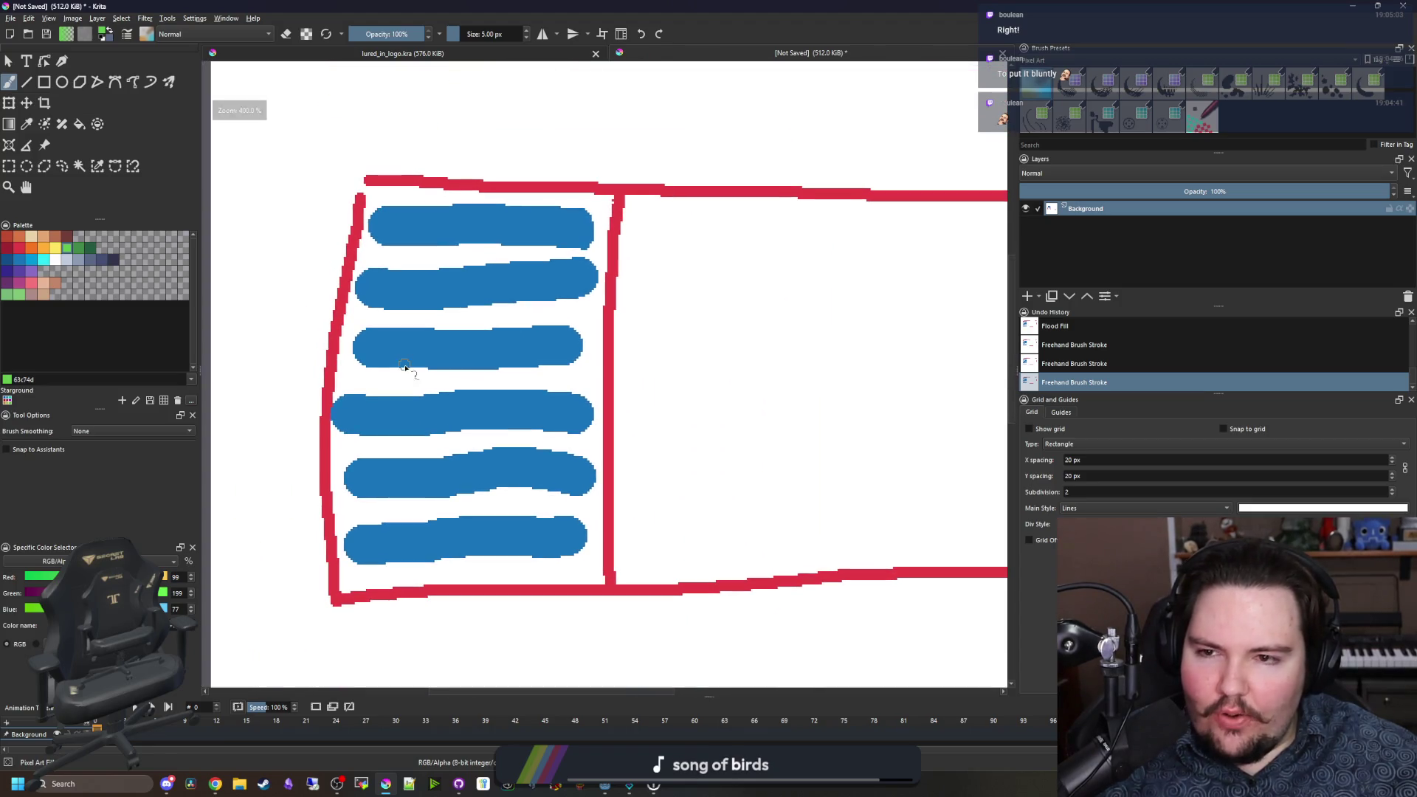
scroll(633, 246, up, 1)
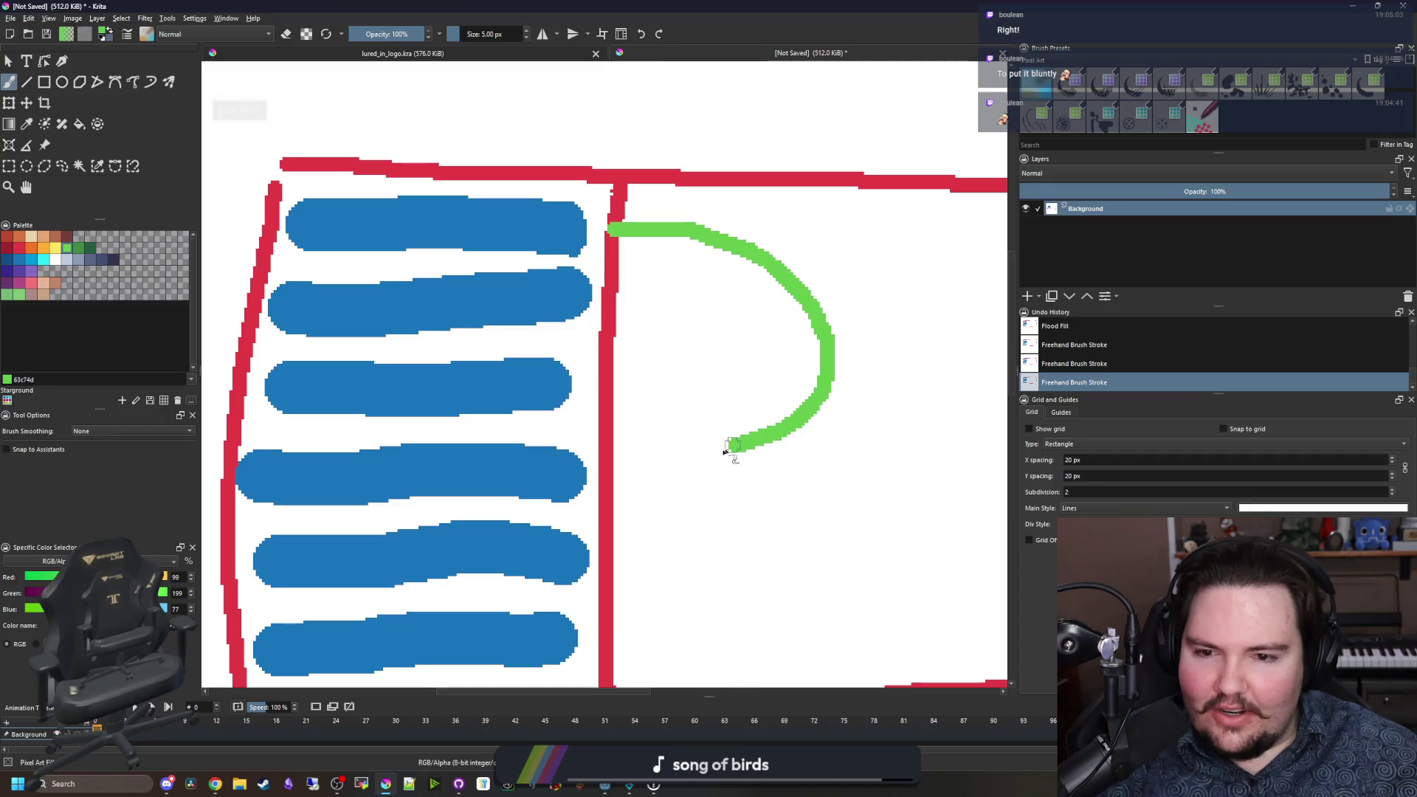
scroll(668, 413, down, 1)
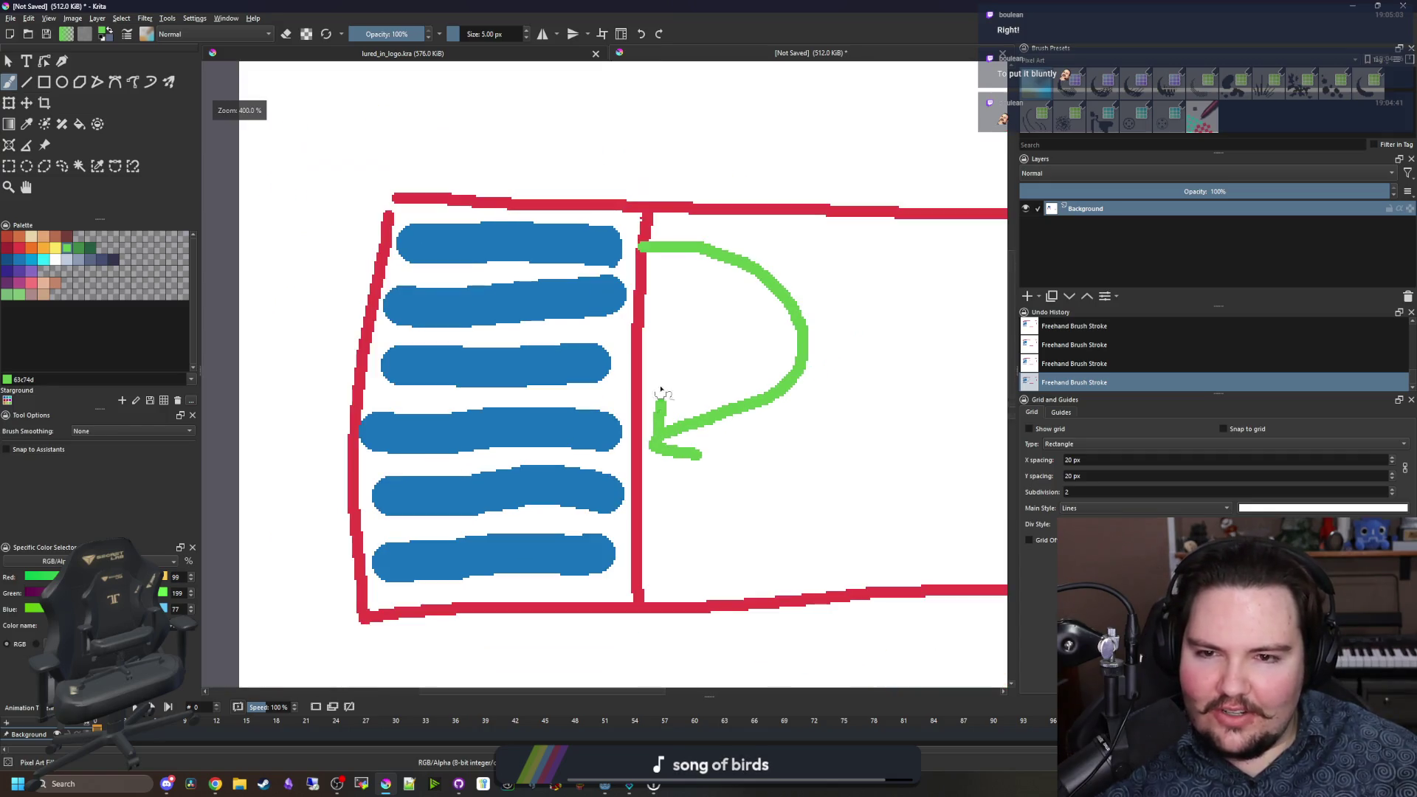
drag(649, 562, 638, 573)
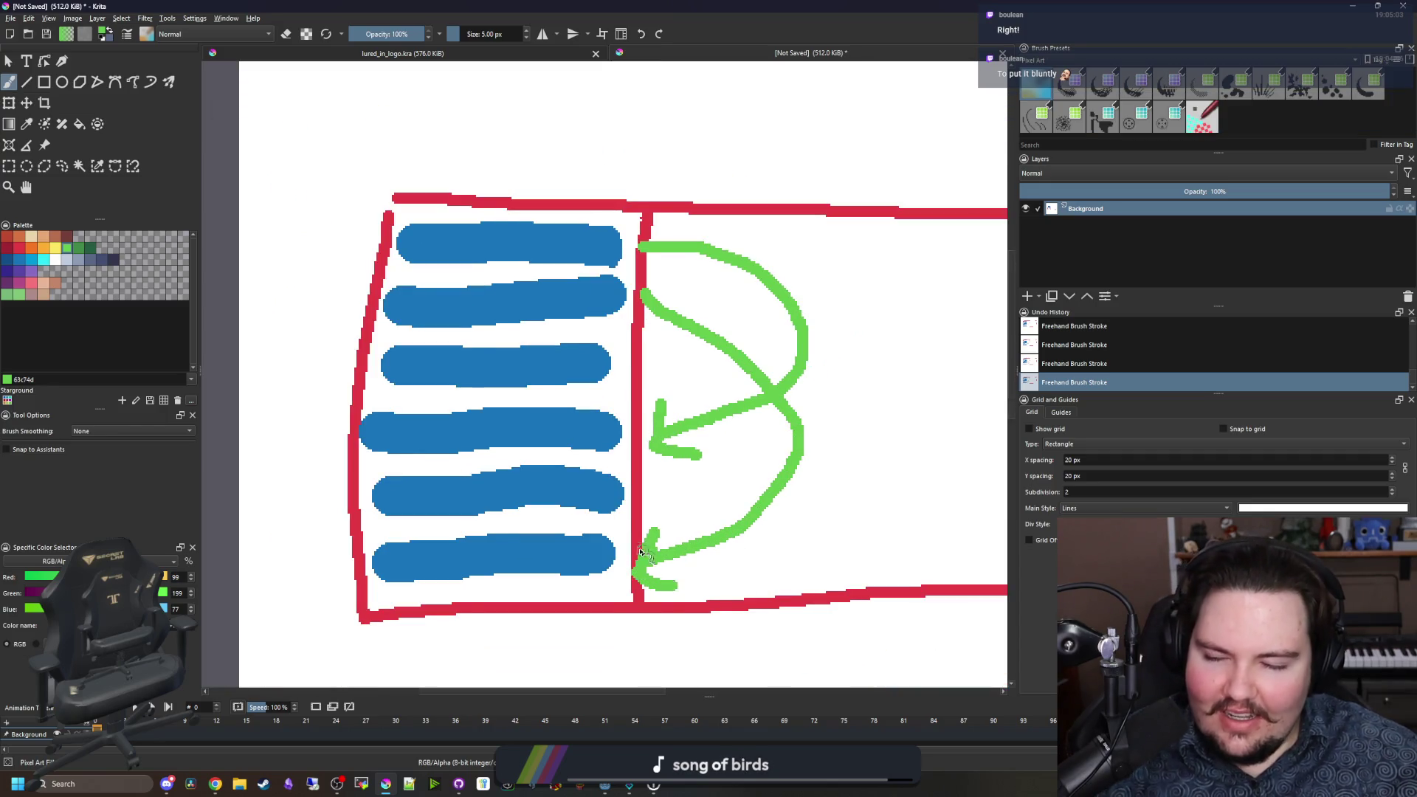
scroll(647, 555, down, 1)
key(ctrl+z)
key(ctrl+z)
key(ctrl+z)
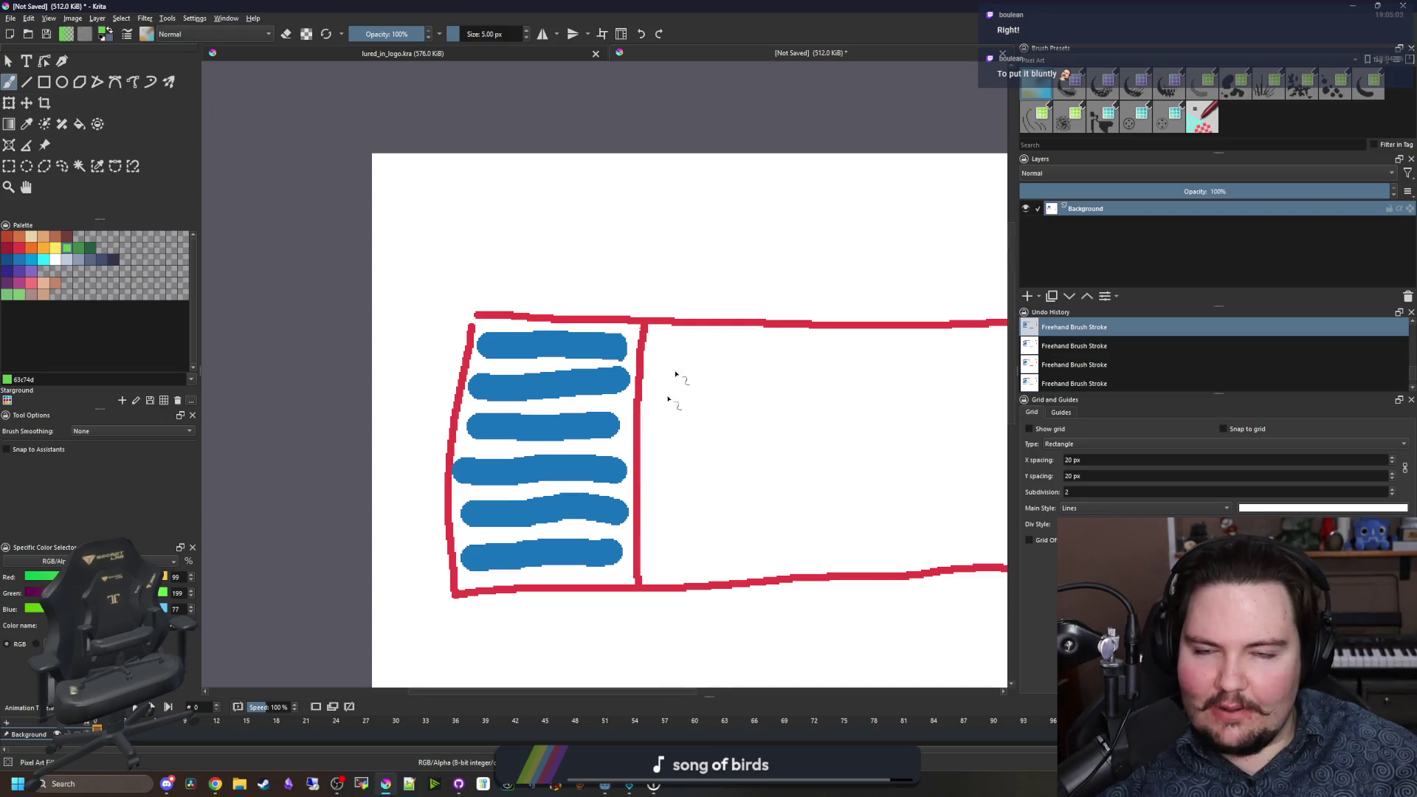
key(alt+Tab)
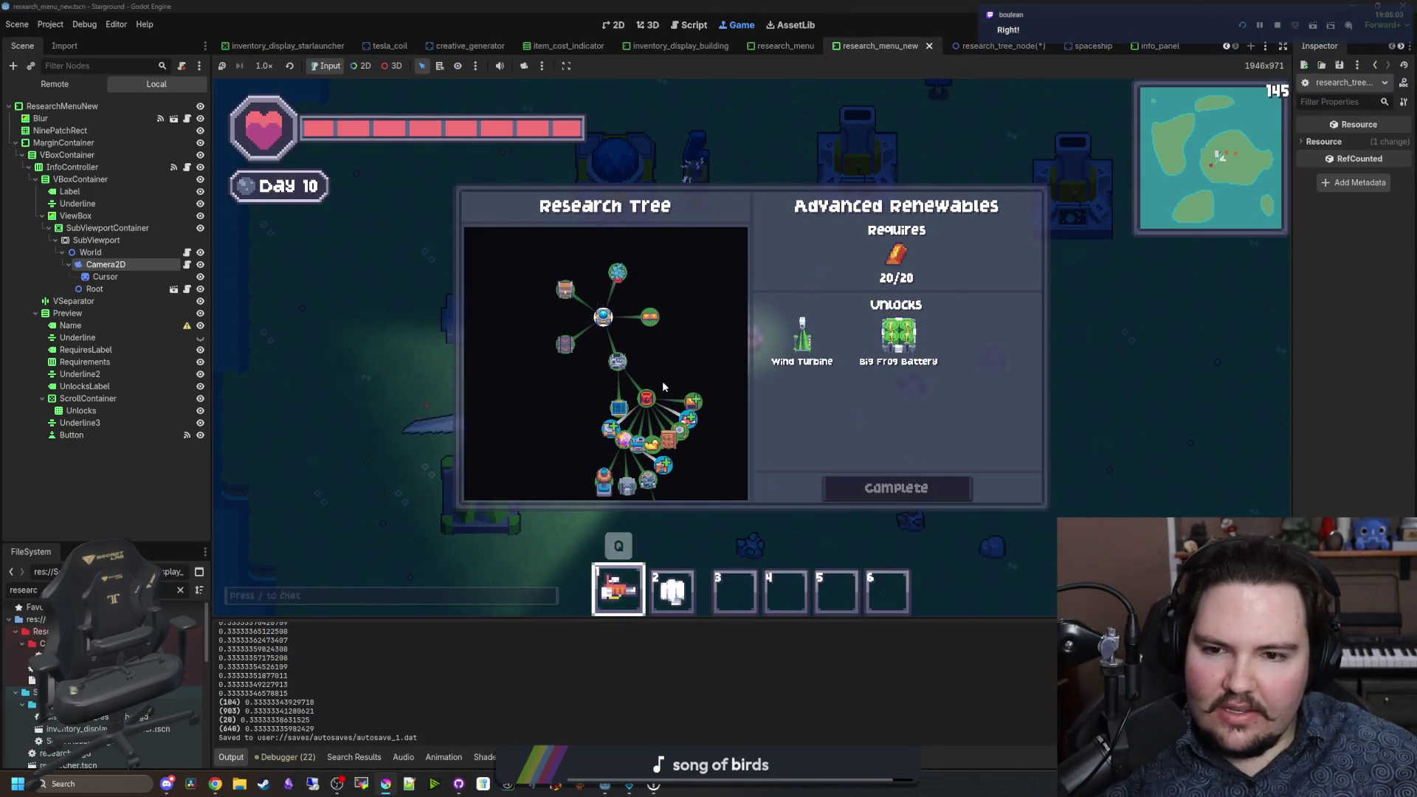
Step: Zoom the research tree out and in repeatedly in the running game to recheck camera scaling
scroll(624, 364, up, 5)
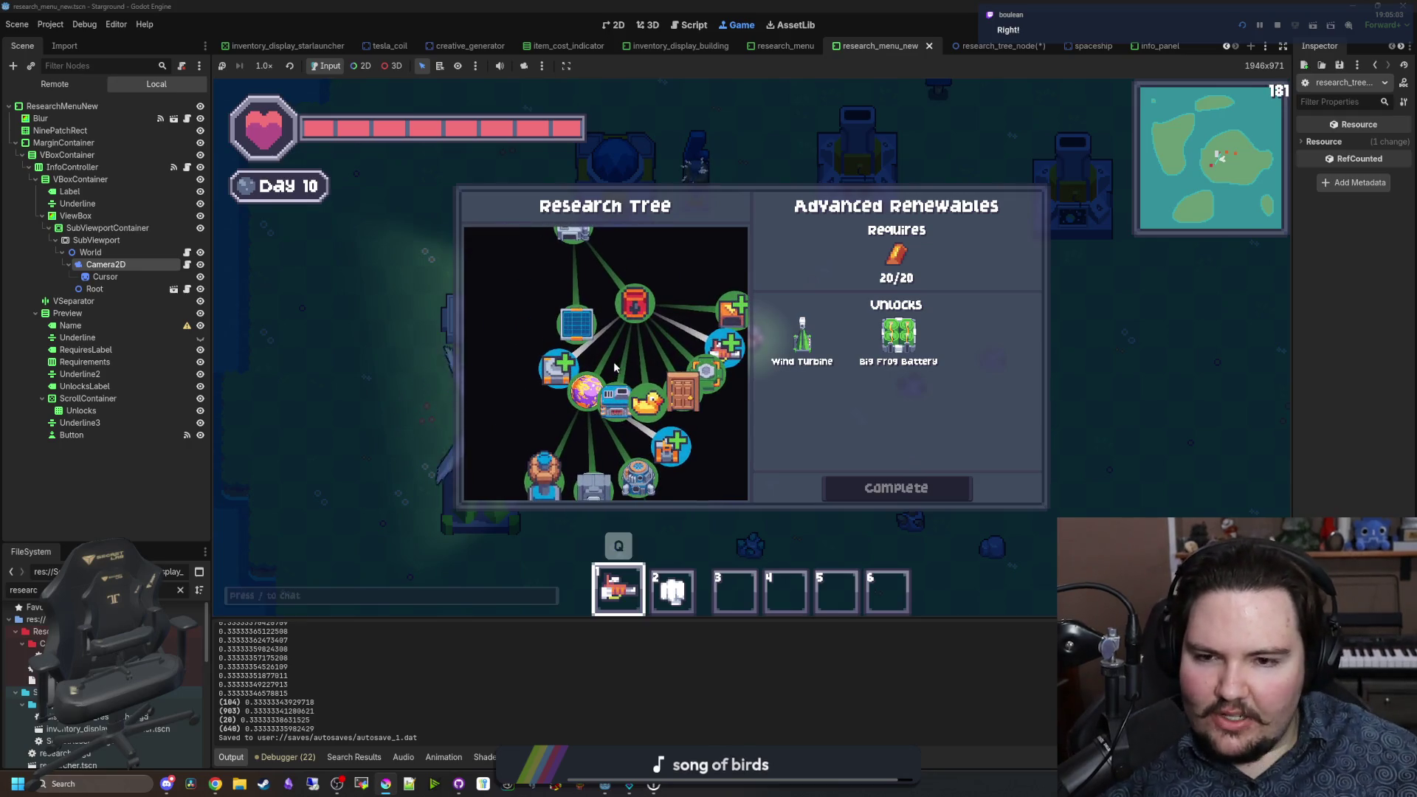
scroll(614, 367, down, 6)
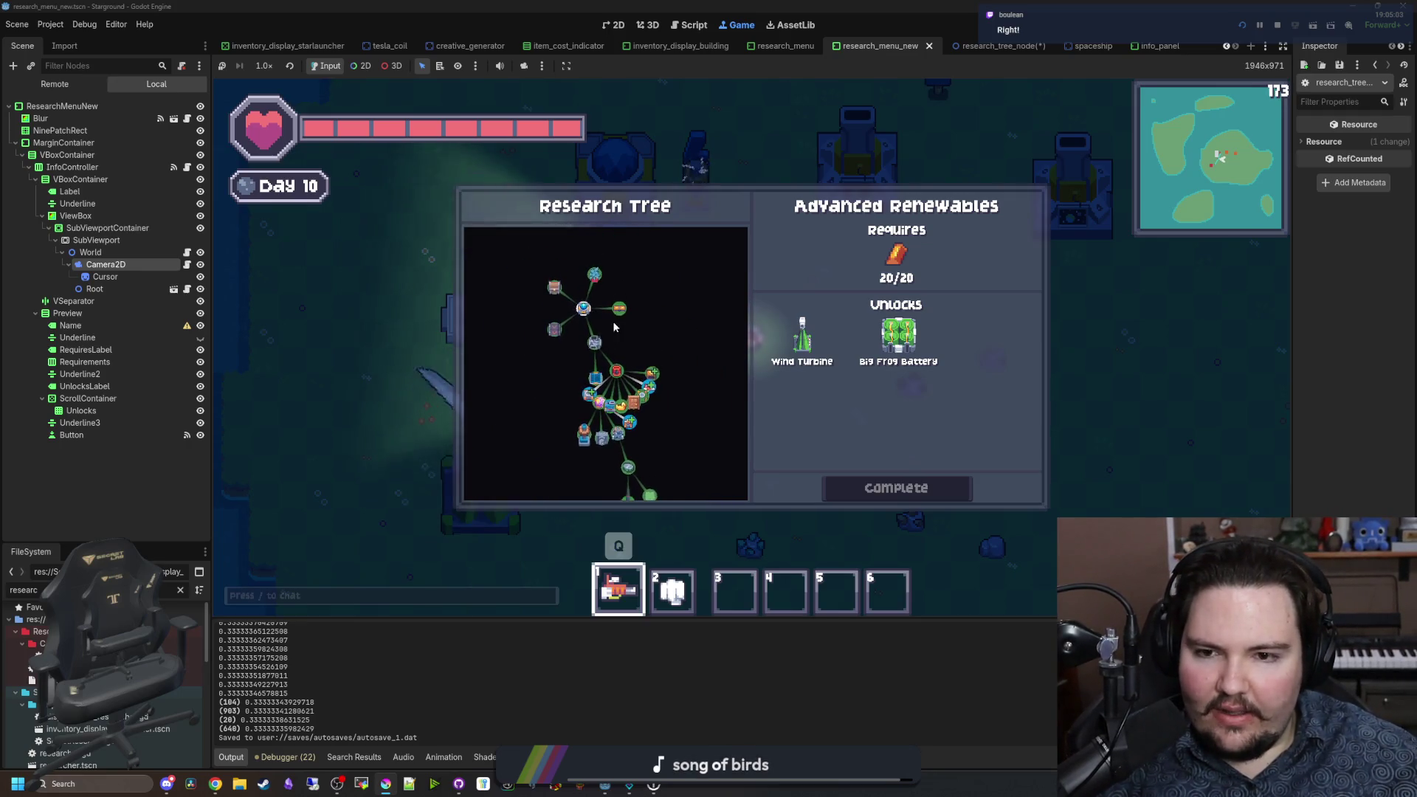
scroll(658, 345, up, 2)
scroll(650, 315, down, 2)
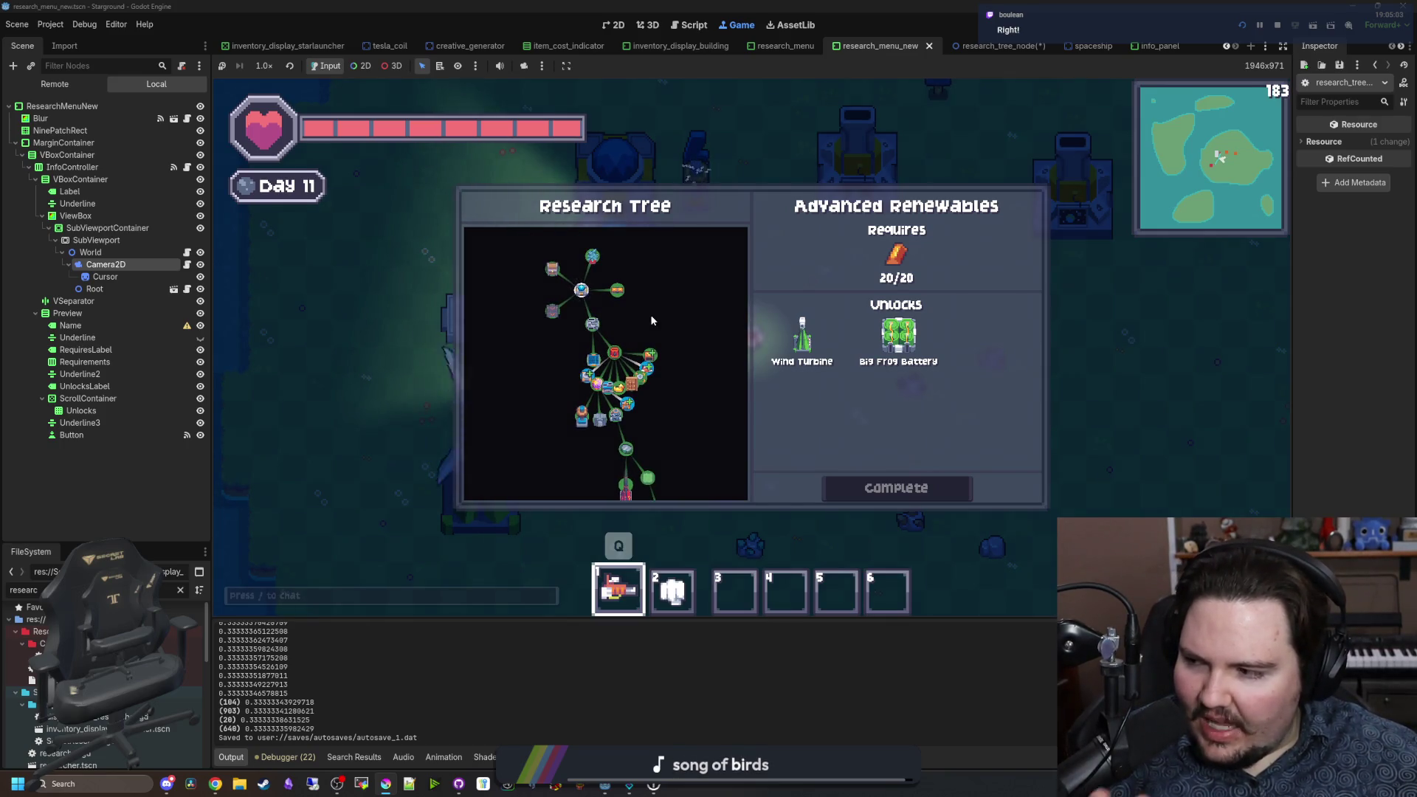
scroll(651, 320, up, 2)
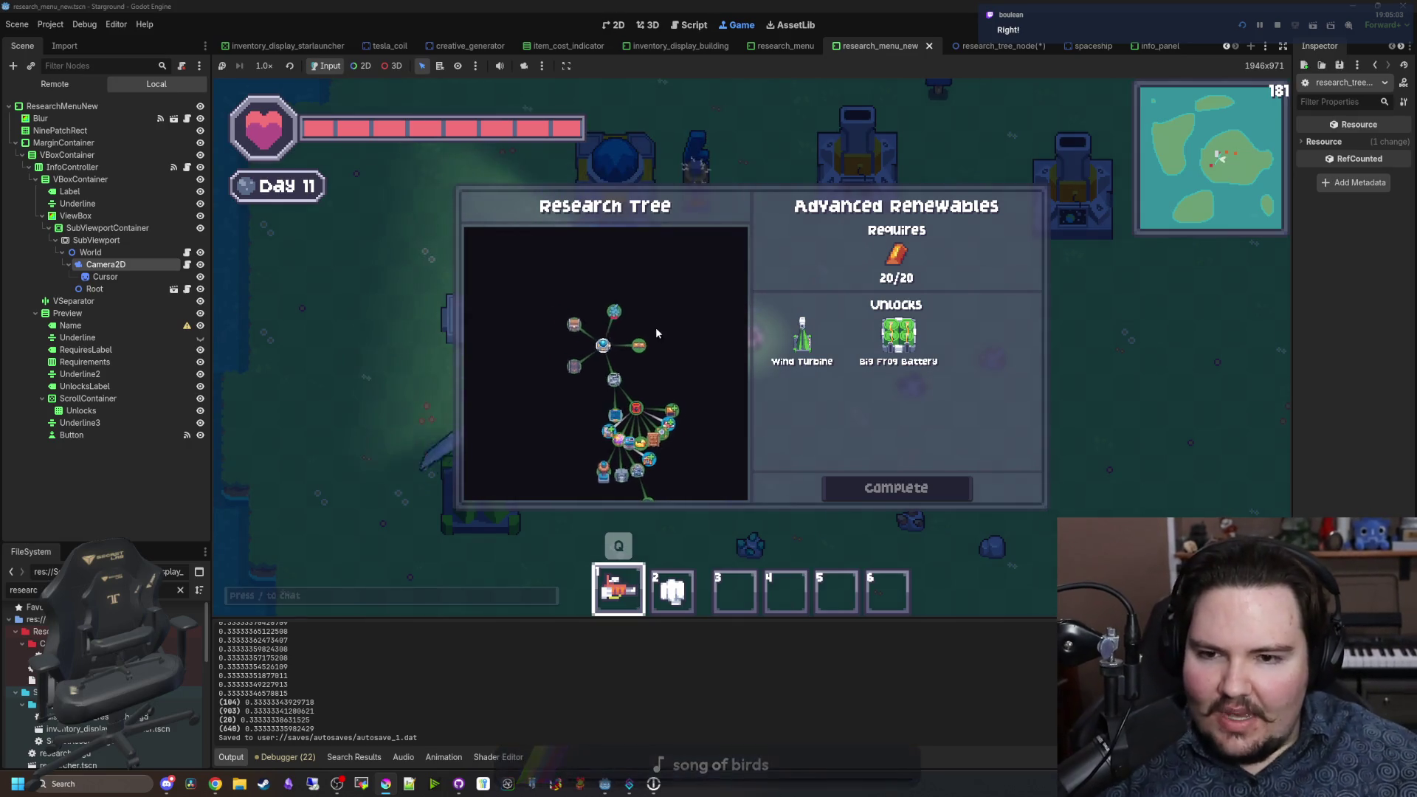
scroll(547, 347, up, 3)
scroll(670, 353, down, 5)
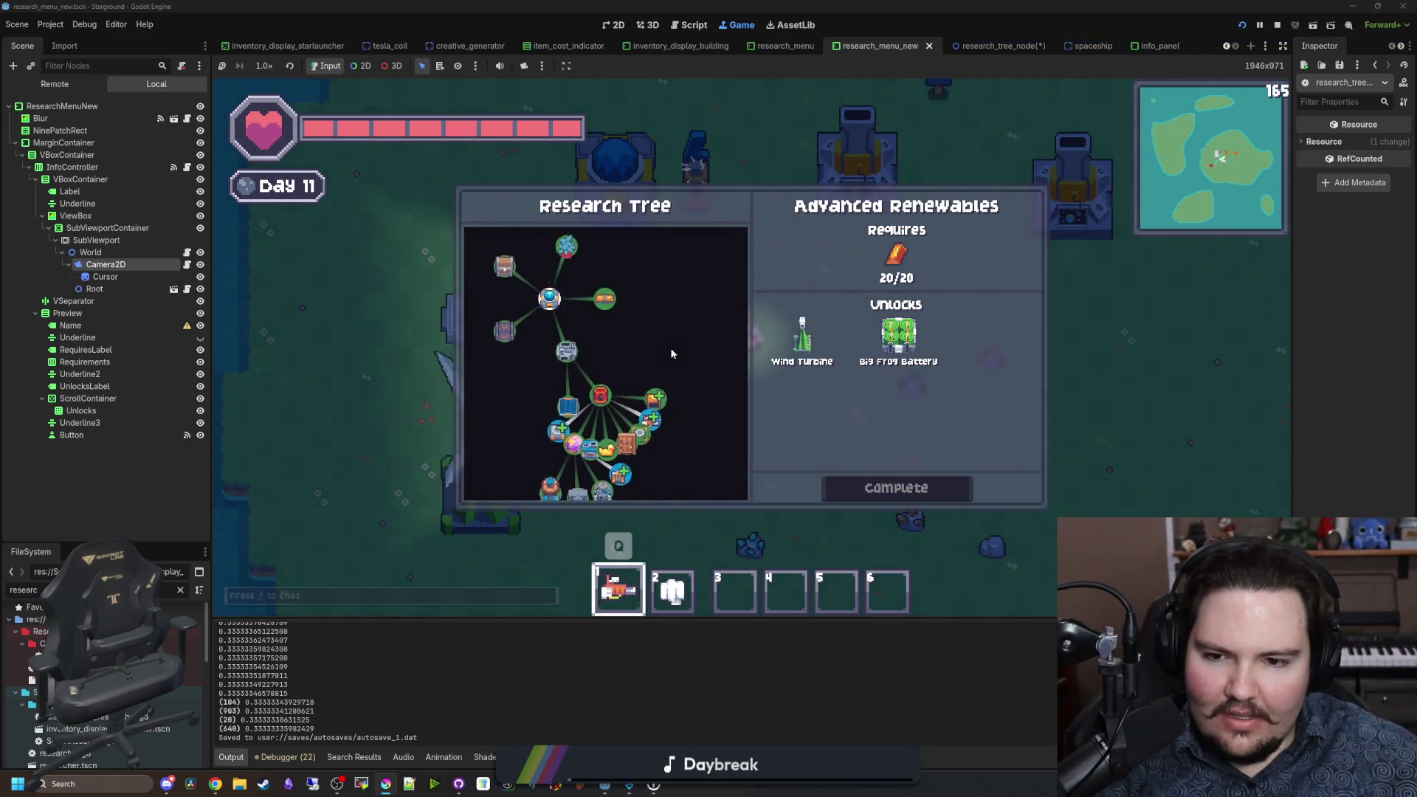
scroll(670, 348, up, 3)
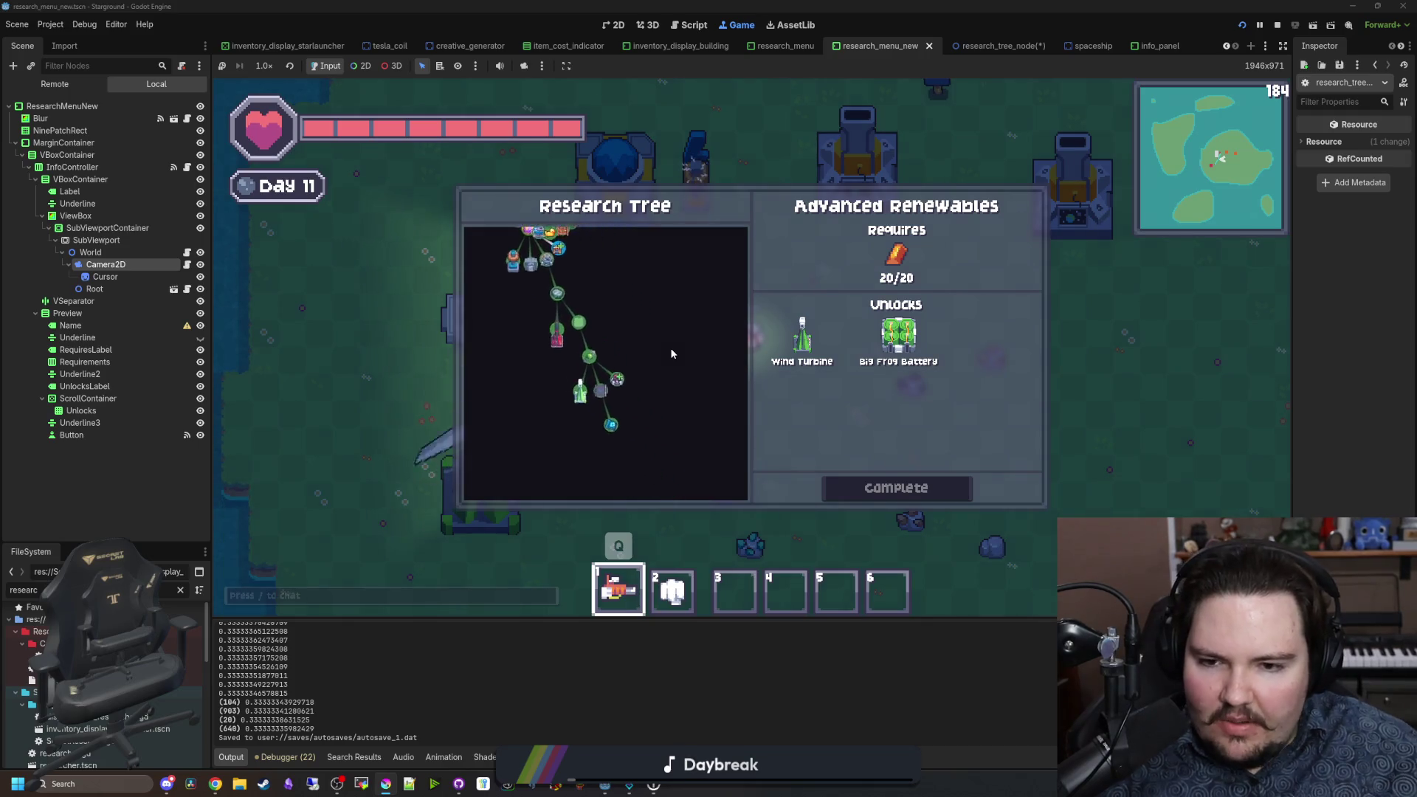
scroll(665, 332, up, 2)
scroll(634, 340, down, 5)
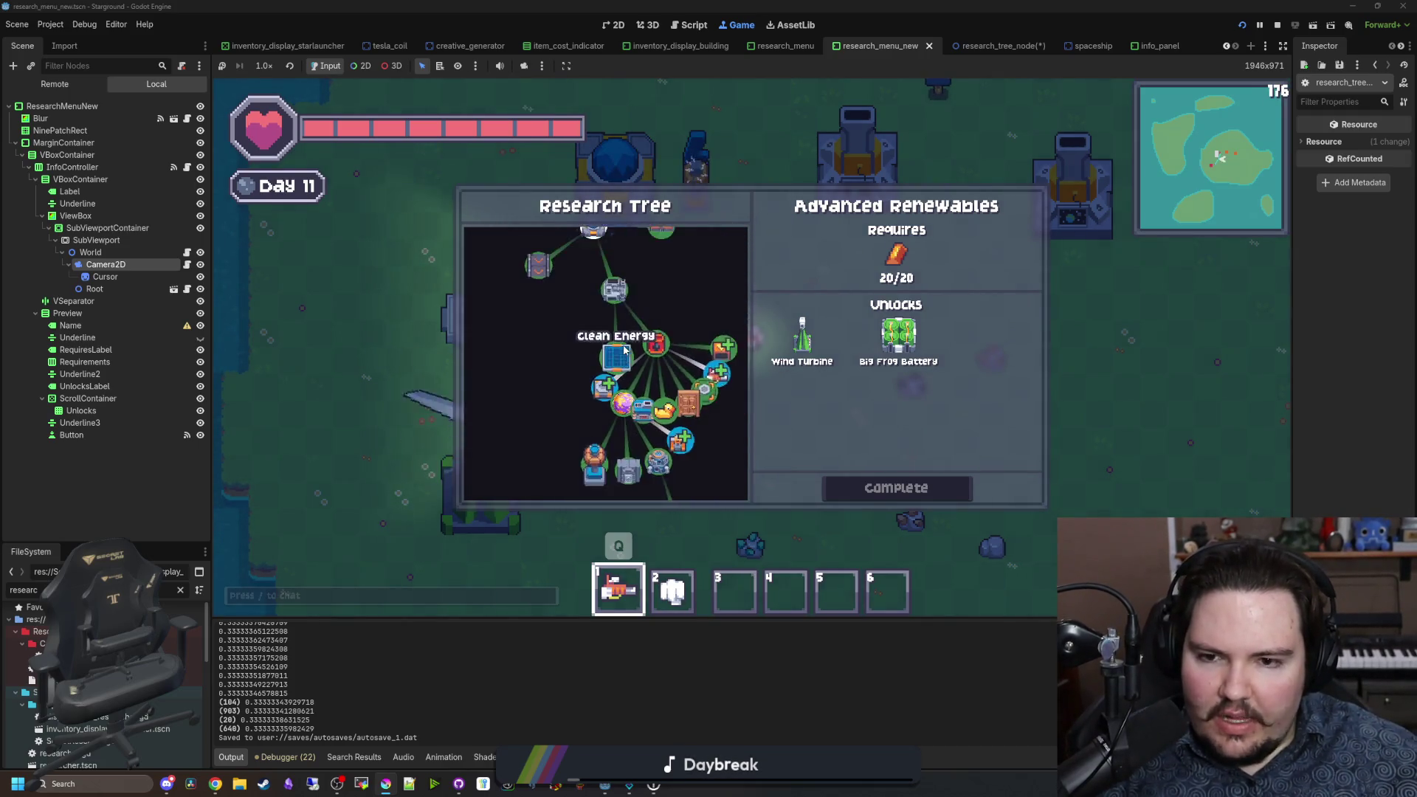
scroll(618, 375, up, 5)
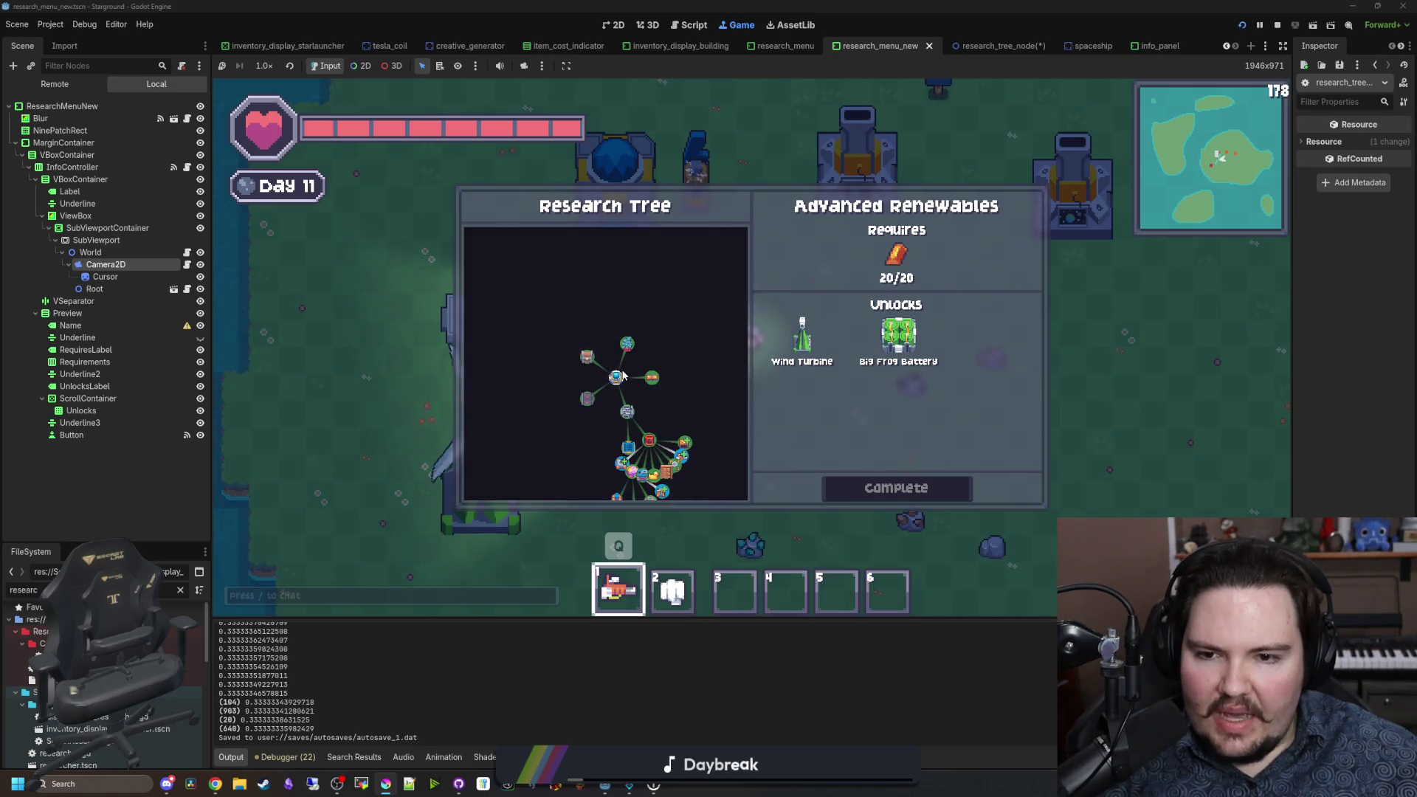
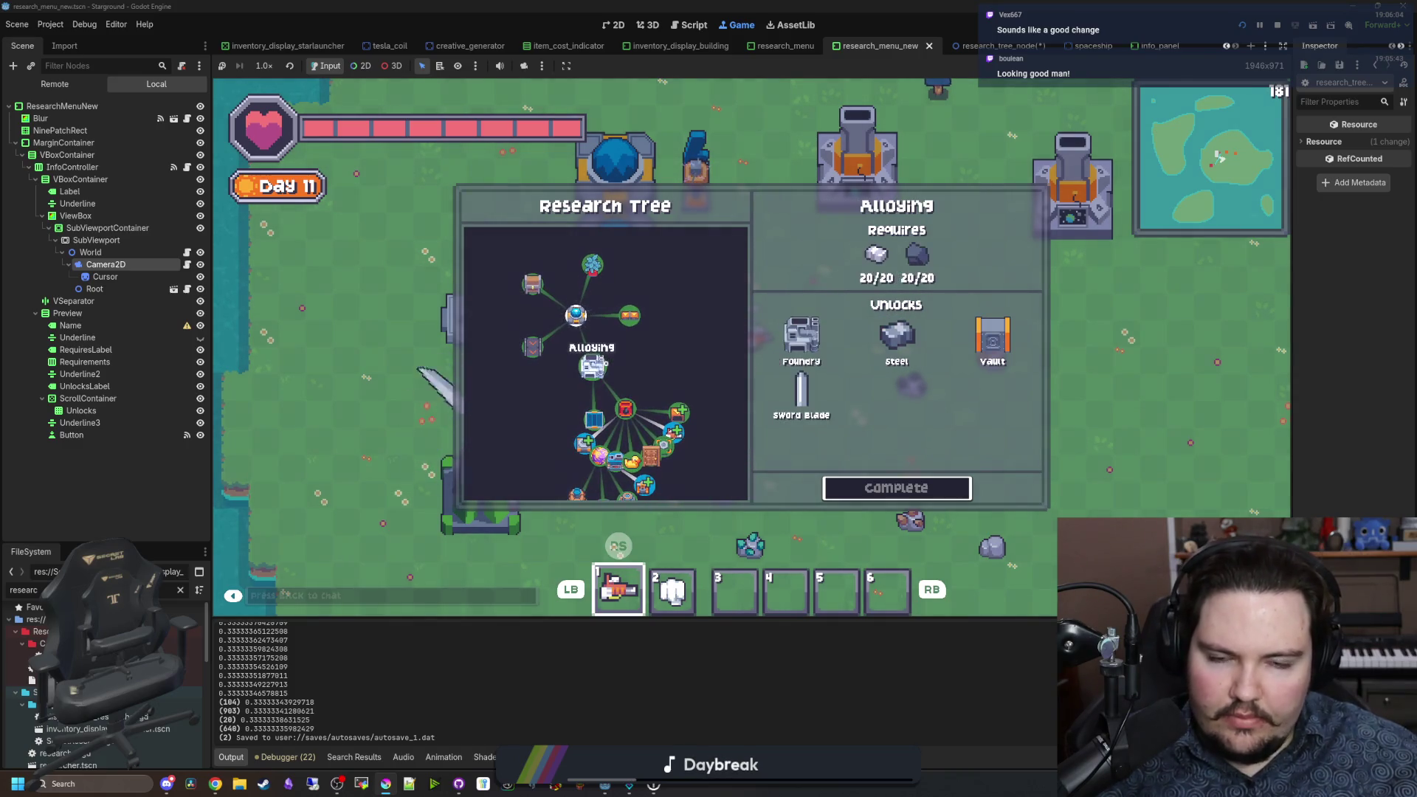
Step: Close the research tree, walk the player around the map, then reopen it
key(Escape)
key(w)
key(d)
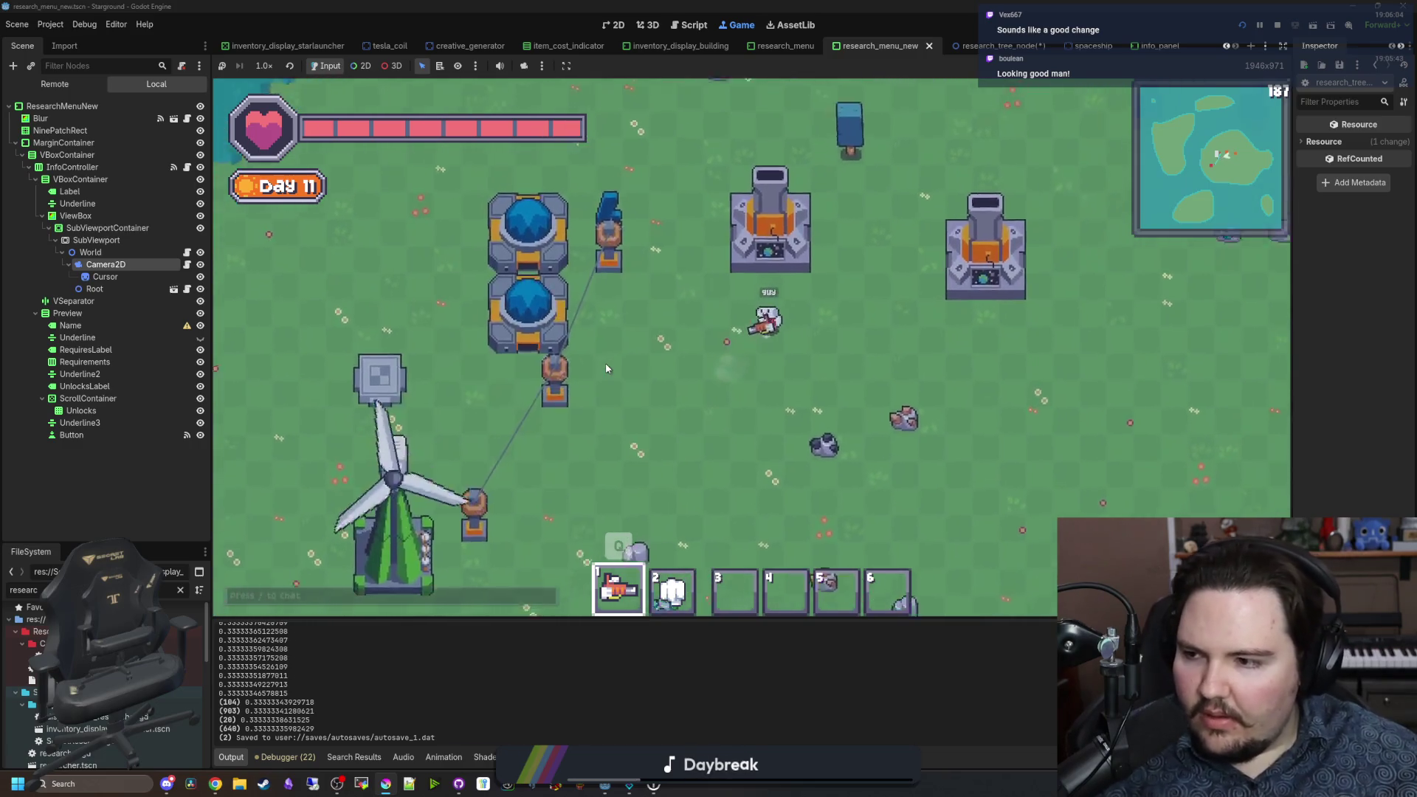
key(a)
key(5)
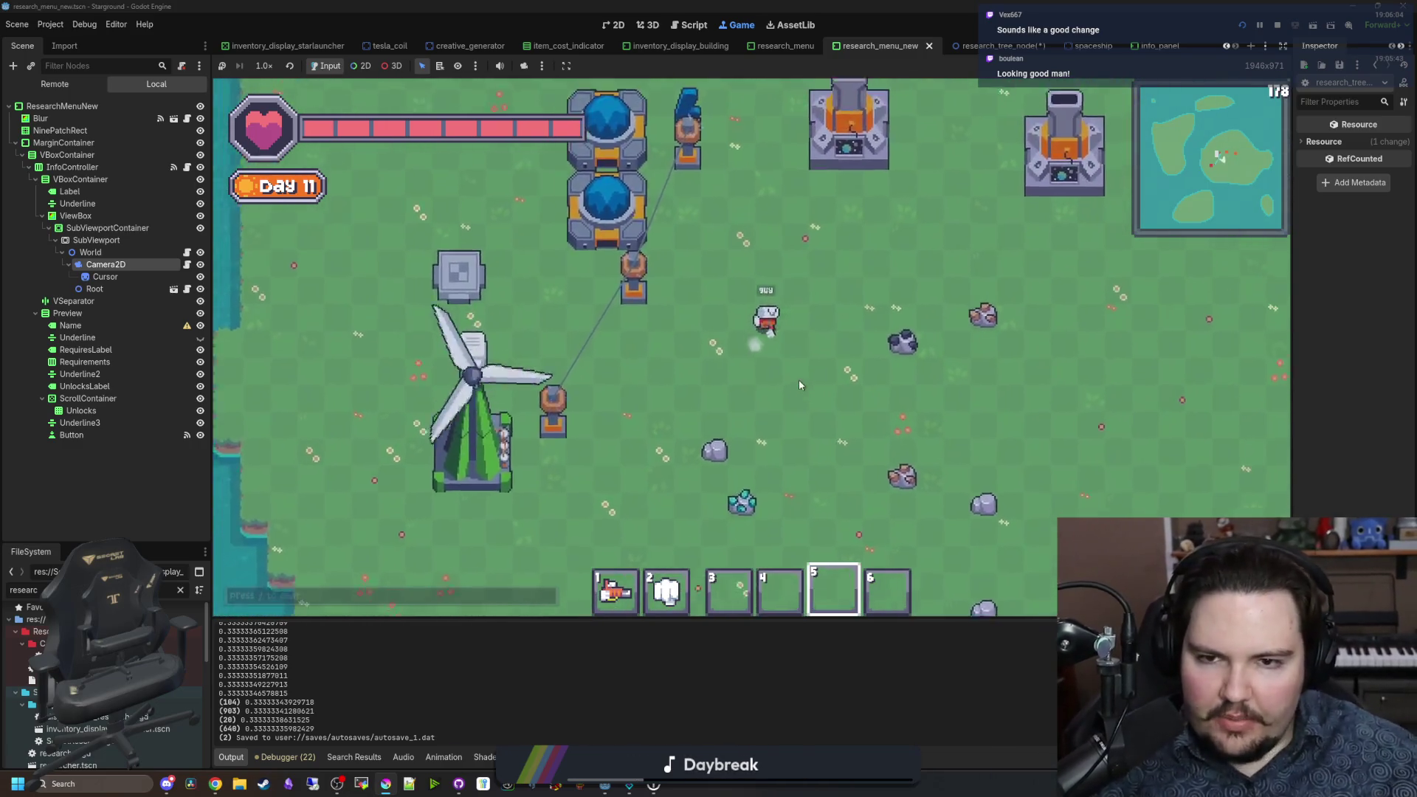
key(3)
key(1)
key(w)
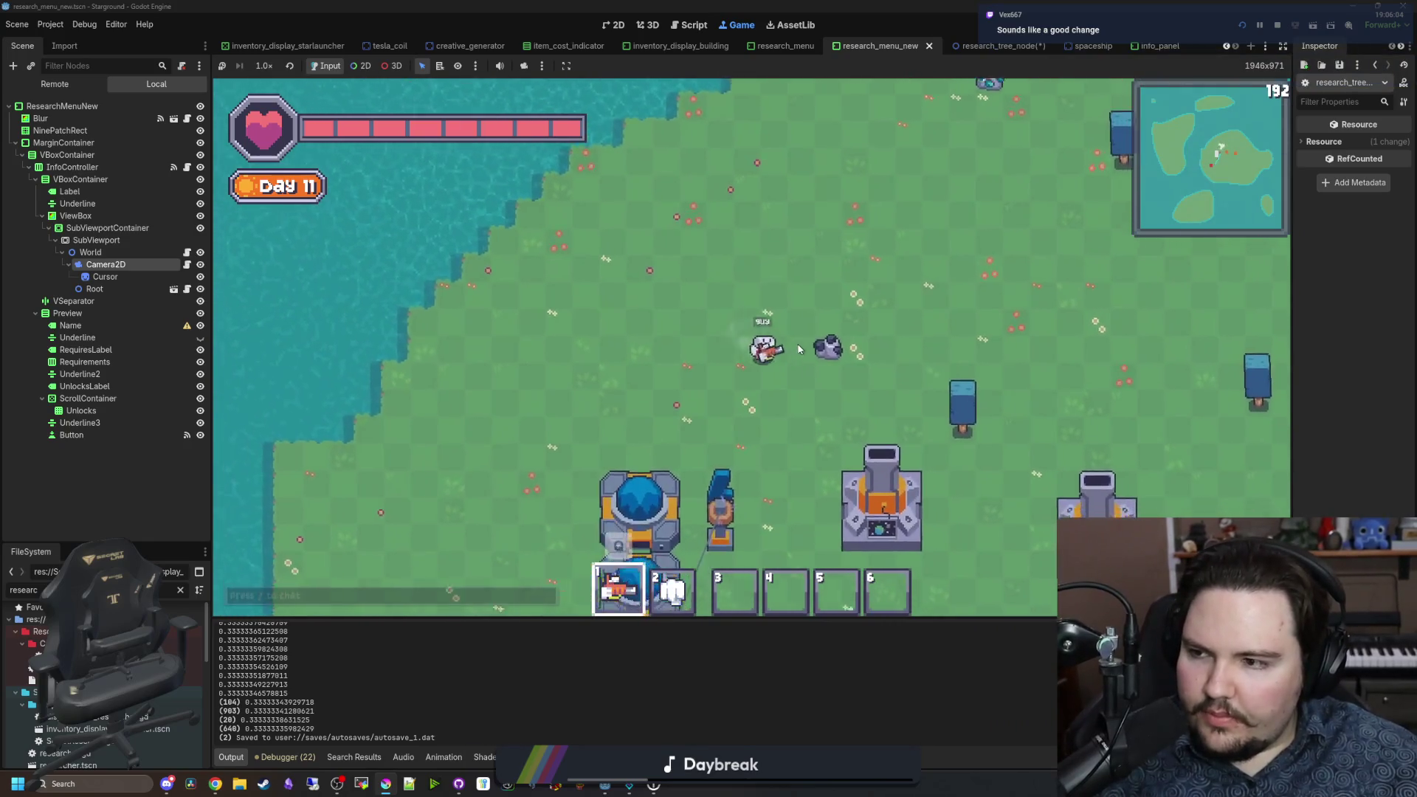
key(s)
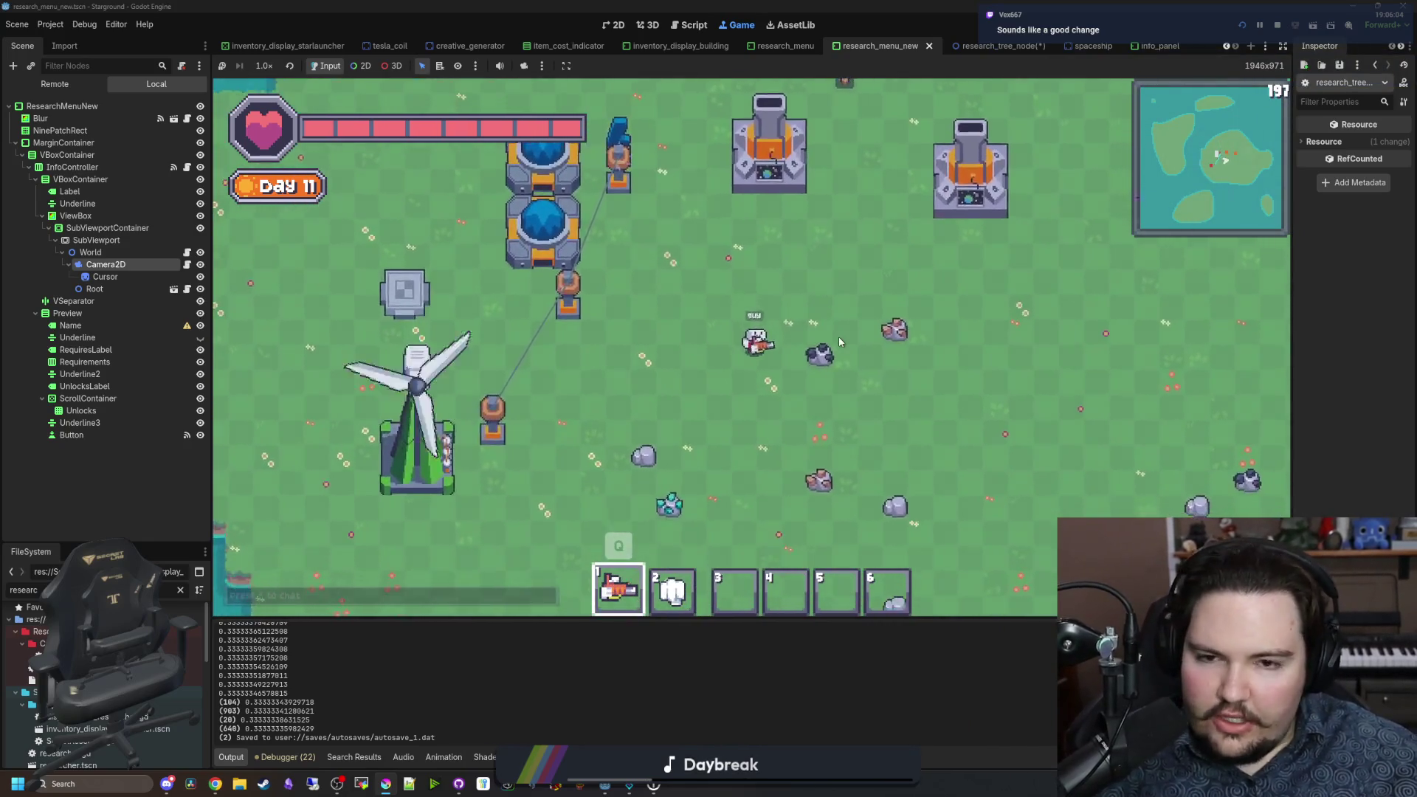
key(r)
Step: Select the Faster Logistics, Better Automation and Better Storage nodes in the research tree
scroll(682, 435, up, 2)
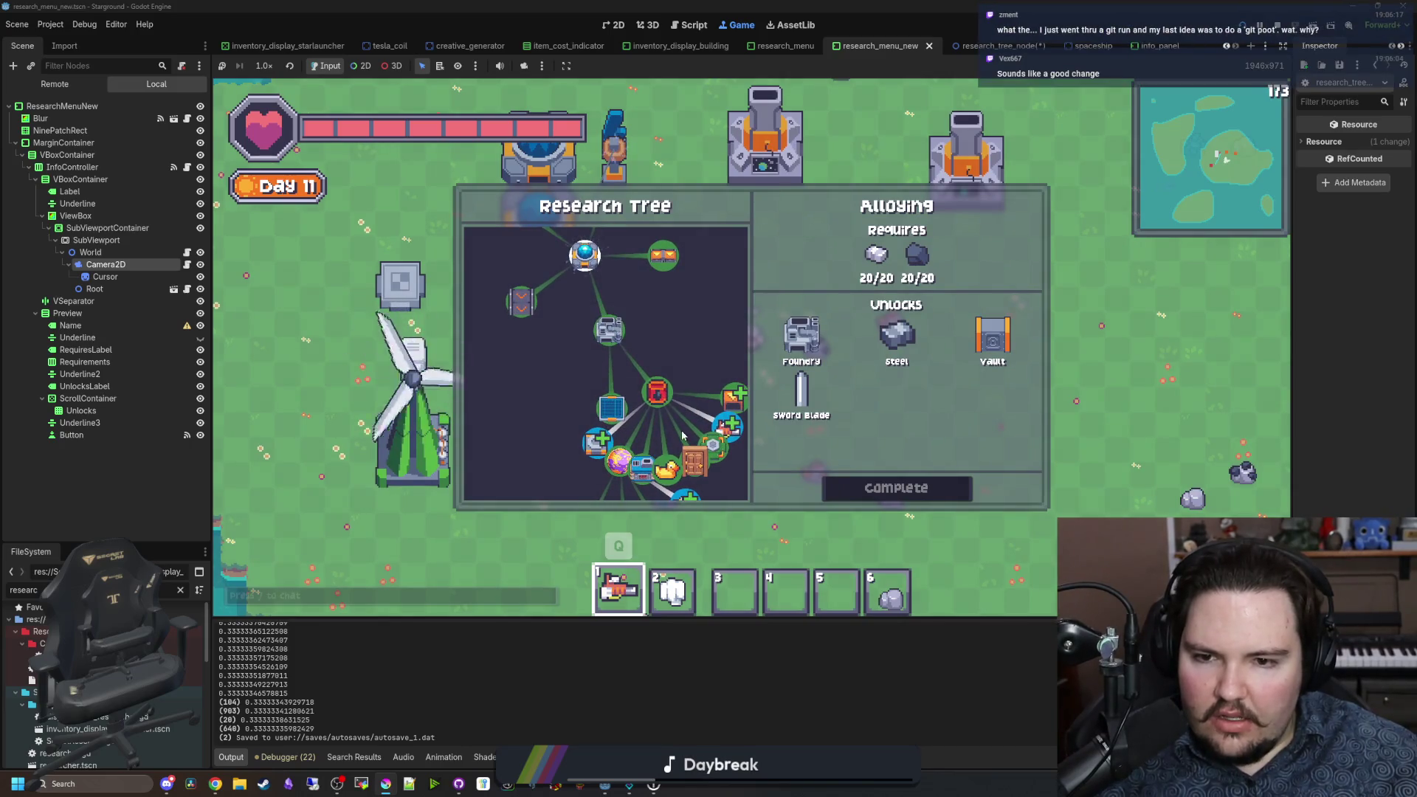
click(585, 255)
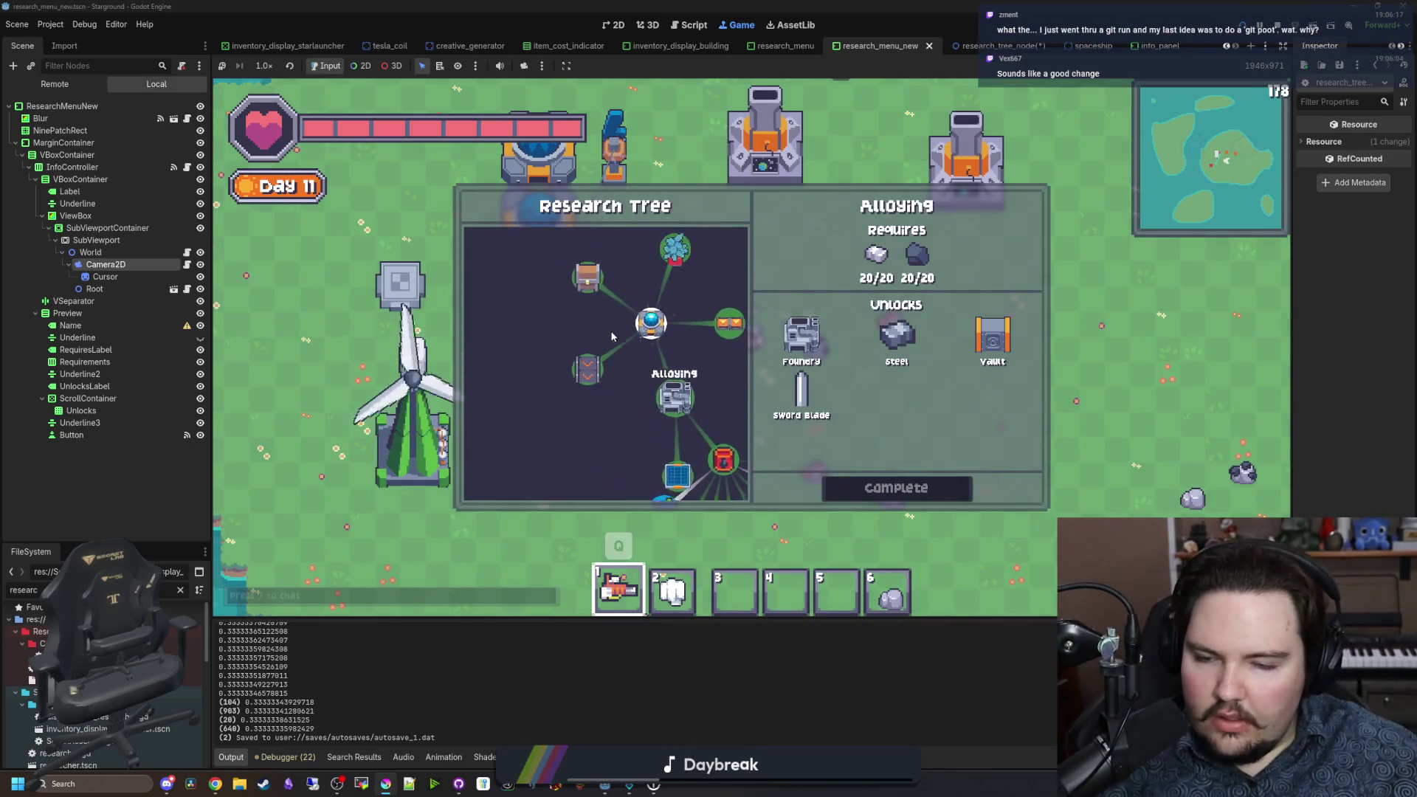
click(674, 371)
click(520, 328)
click(642, 372)
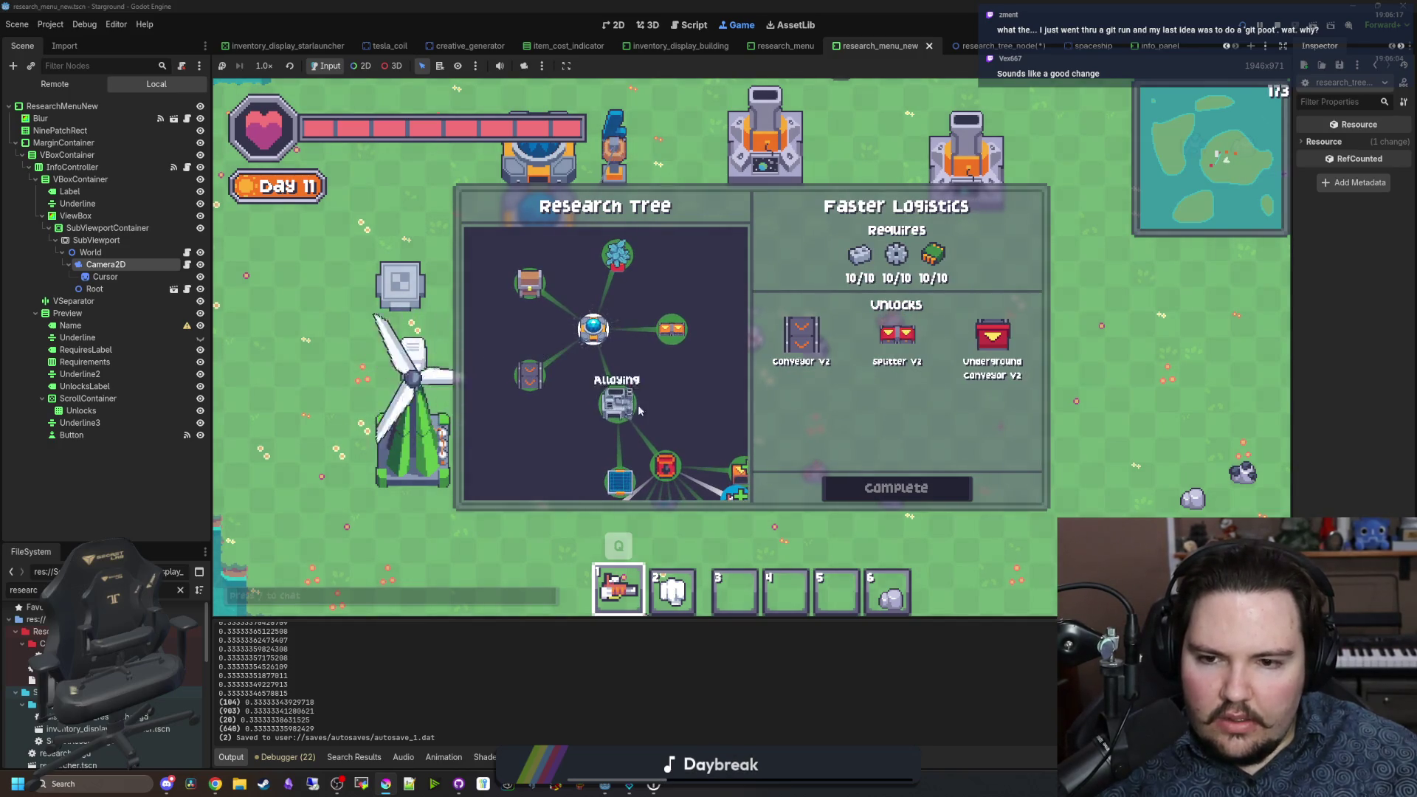
Step: Pan the research tree across to bring the Alloying and Oil Processing nodes into view
mouse_move(656, 470)
mouse_down()
mouse_move(593, 398)
mouse_move(620, 301)
mouse_up()
mouse_move(557, 253)
mouse_down()
mouse_move(558, 292)
mouse_move(604, 334)
mouse_move(609, 364)
mouse_move(657, 365)
mouse_up()
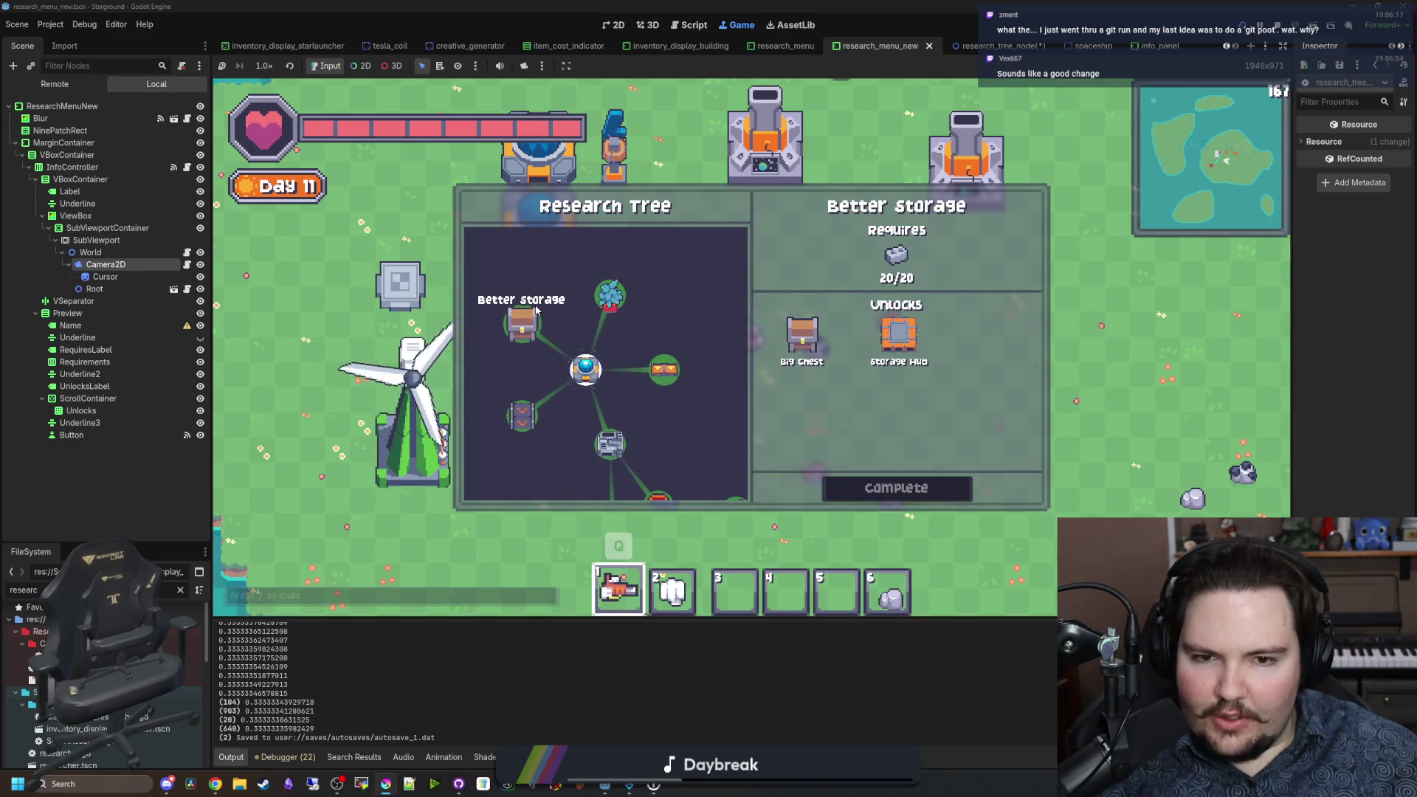
drag(537, 346, 537, 290)
mouse_move(645, 461)
mouse_down()
mouse_move(613, 420)
mouse_move(609, 361)
mouse_move(585, 321)
mouse_up()
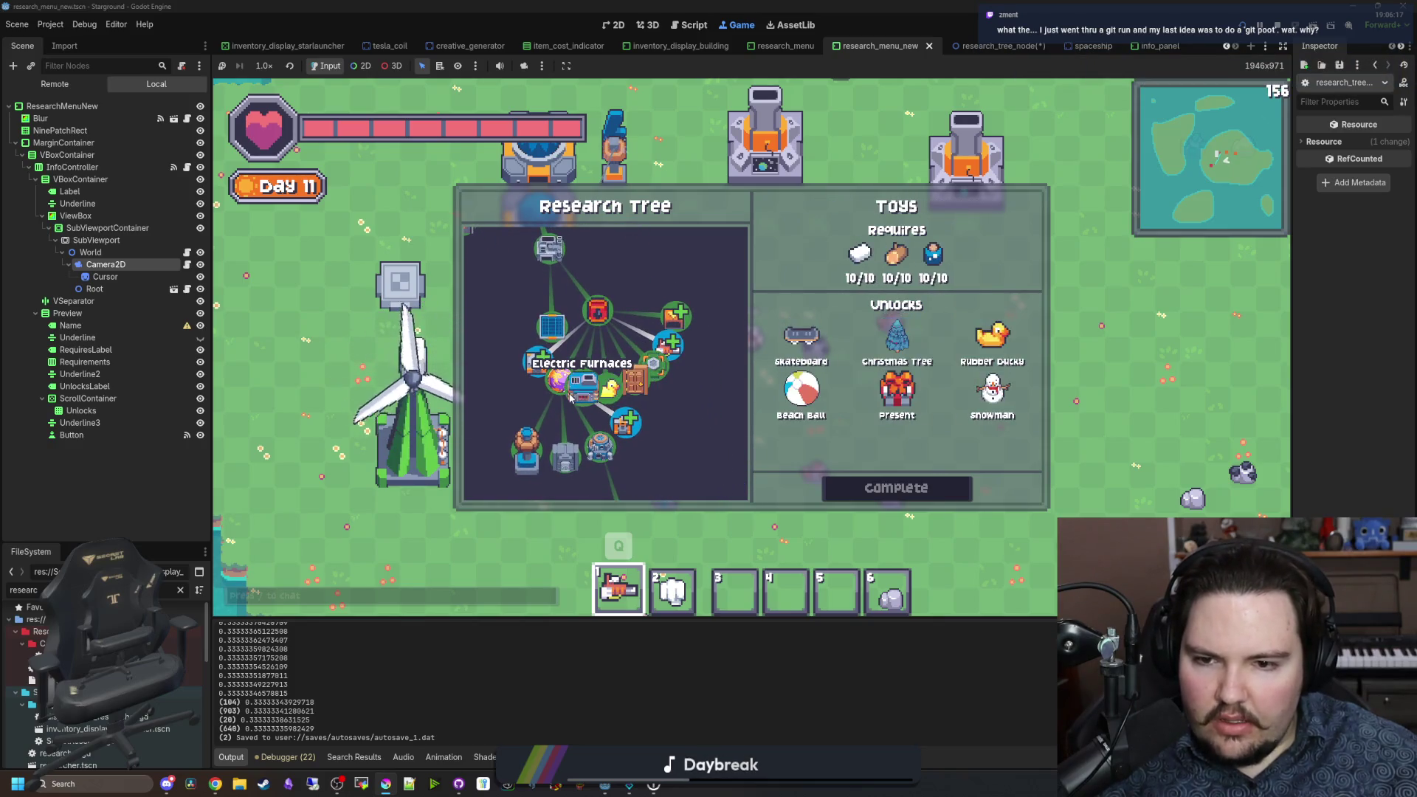
Step: Select the Oil Processing, Alloying, Better Automation and Decorations nodes
scroll(541, 359, down, 2)
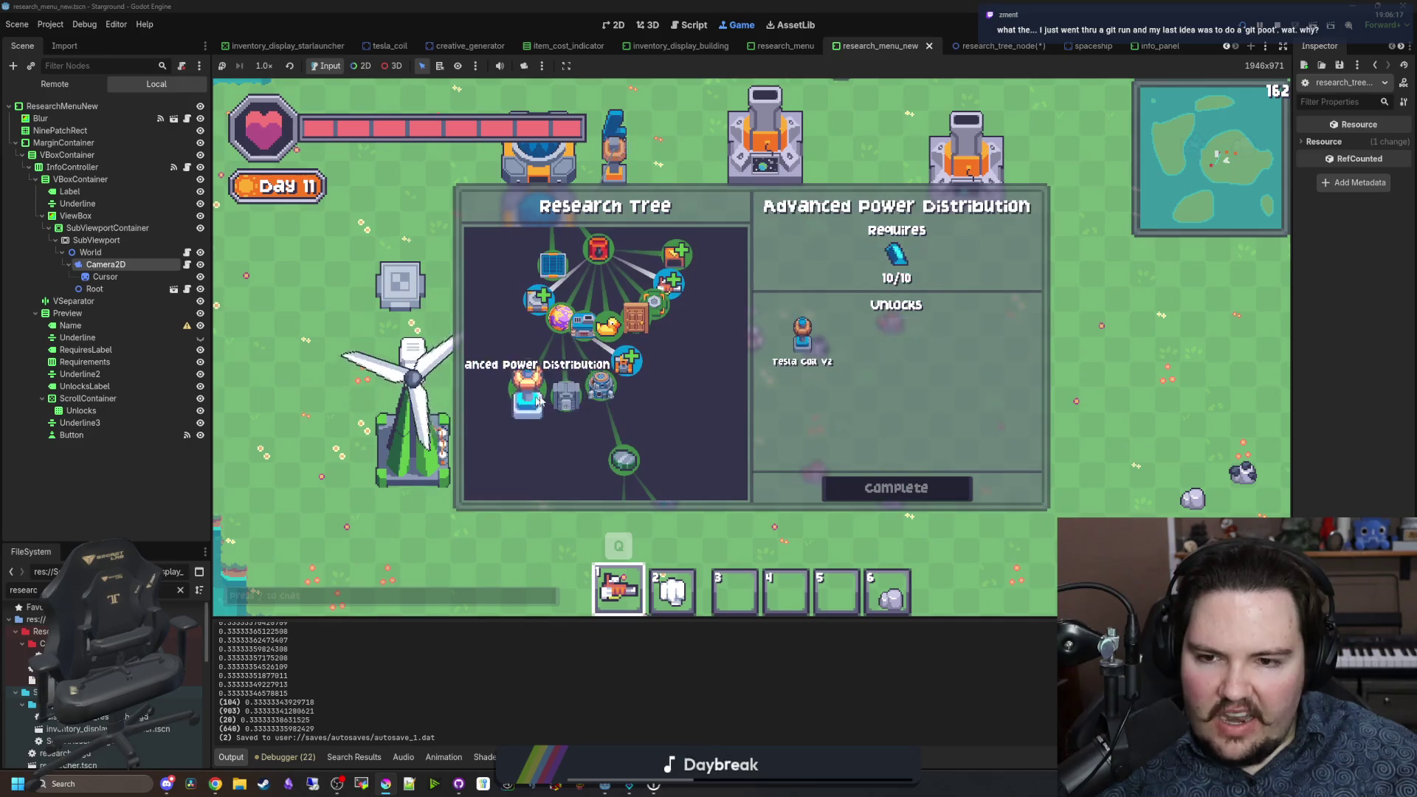
scroll(635, 359, down, 5)
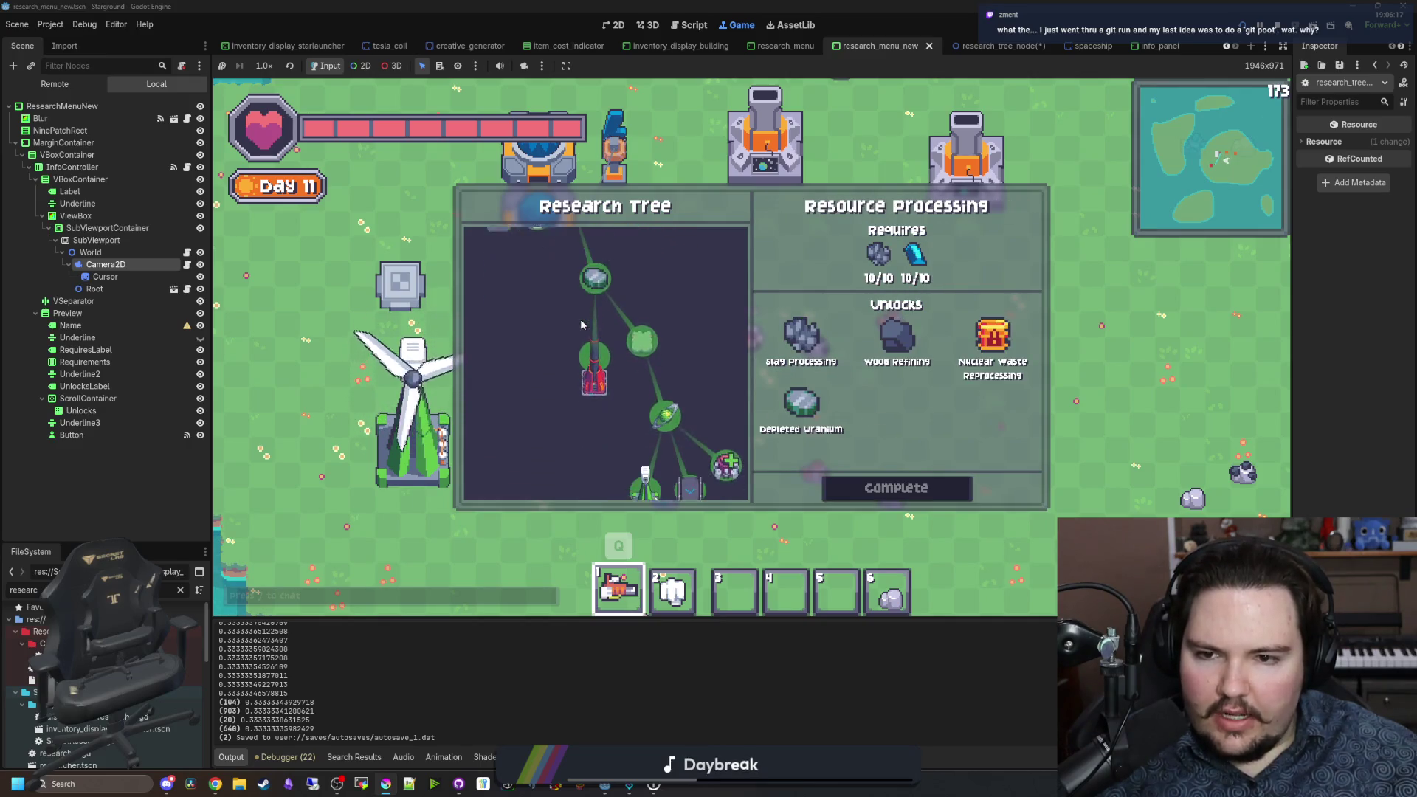
scroll(649, 317, down, 2)
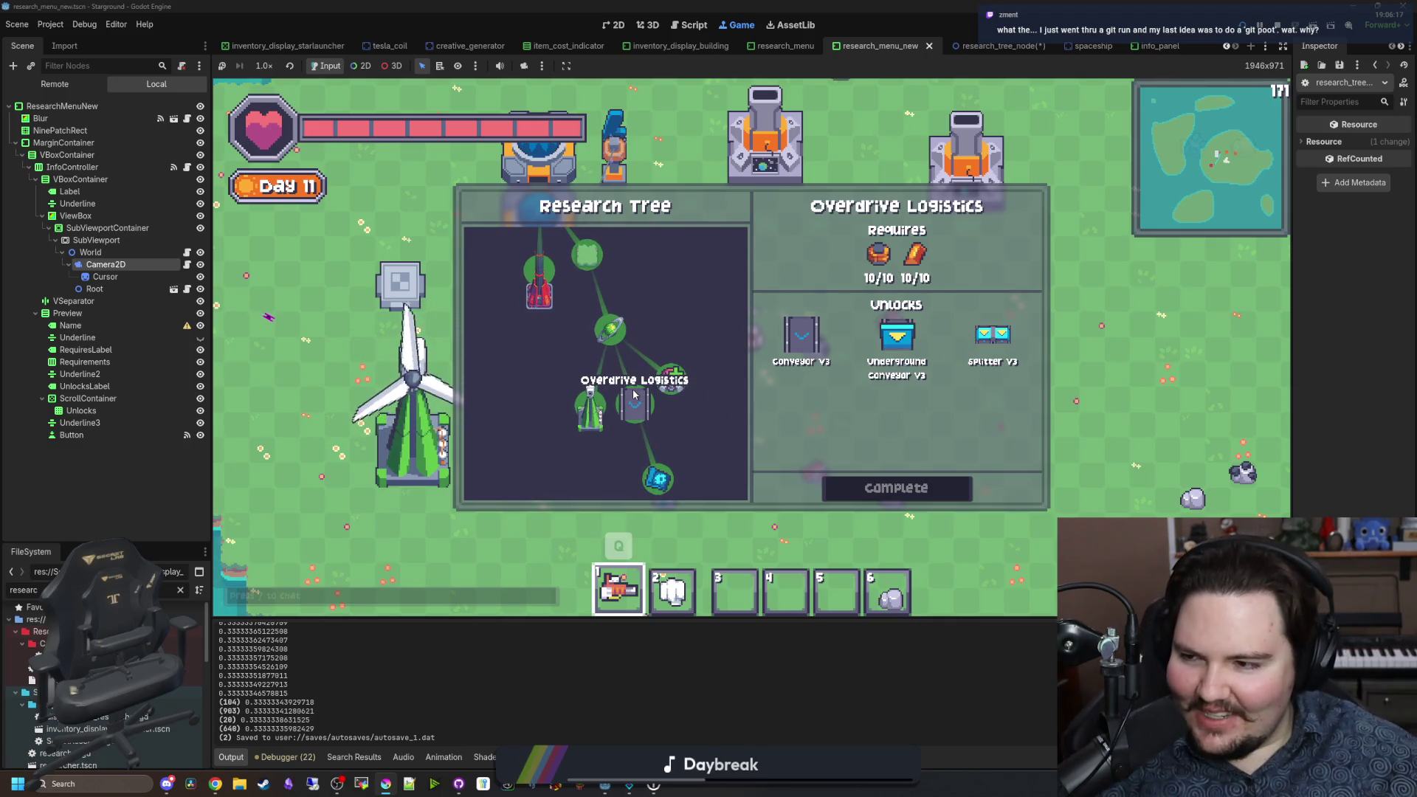
scroll(633, 394, up, 5)
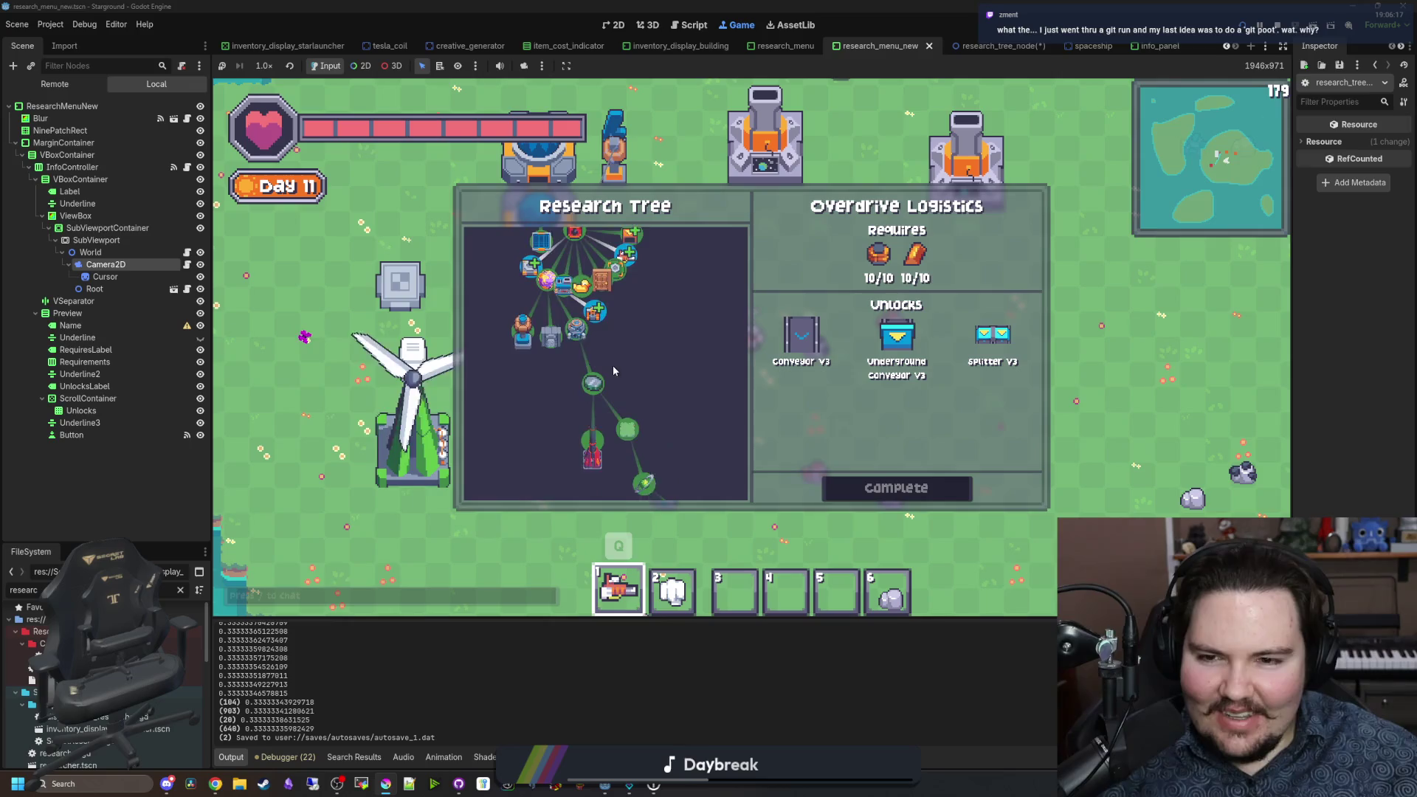
scroll(599, 369, up, 5)
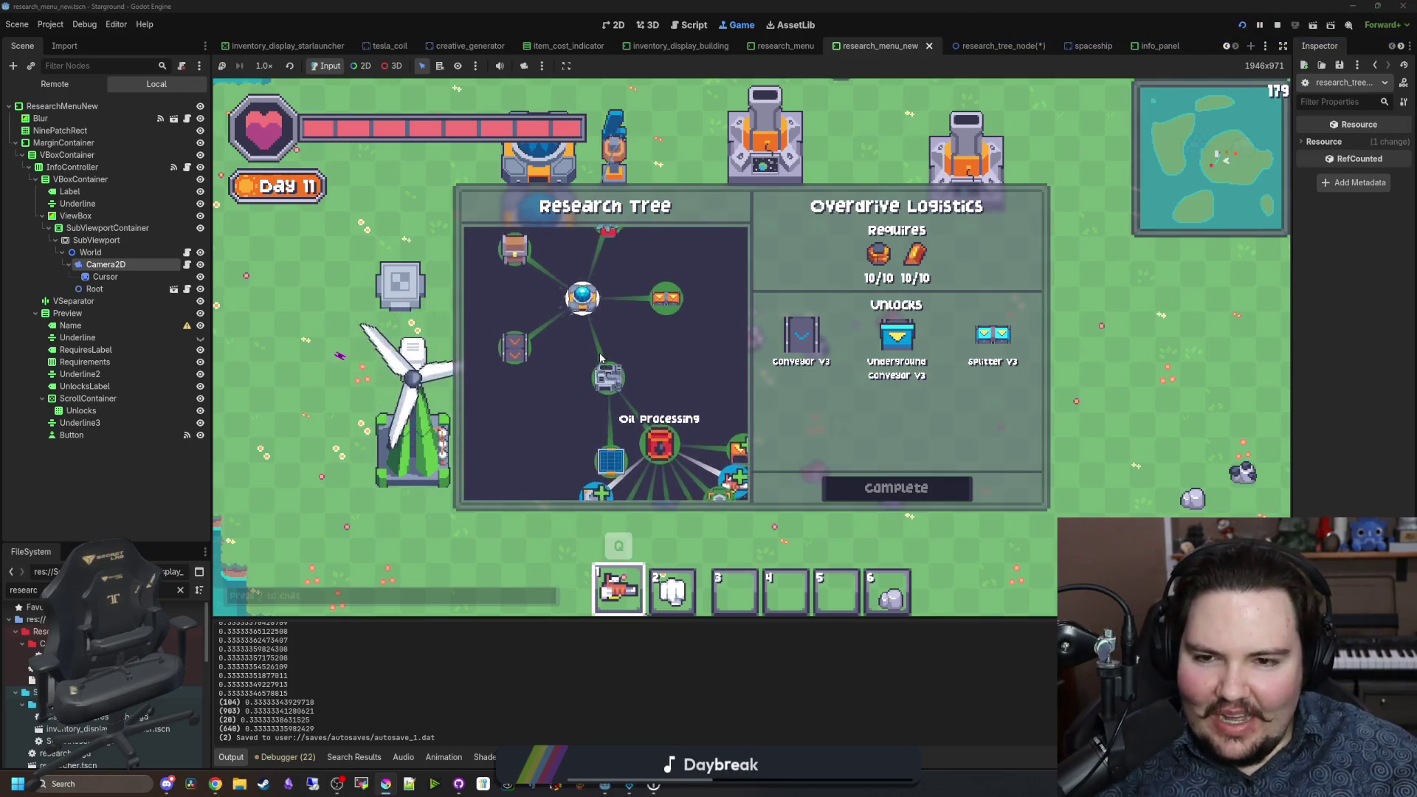
scroll(592, 397, down, 6)
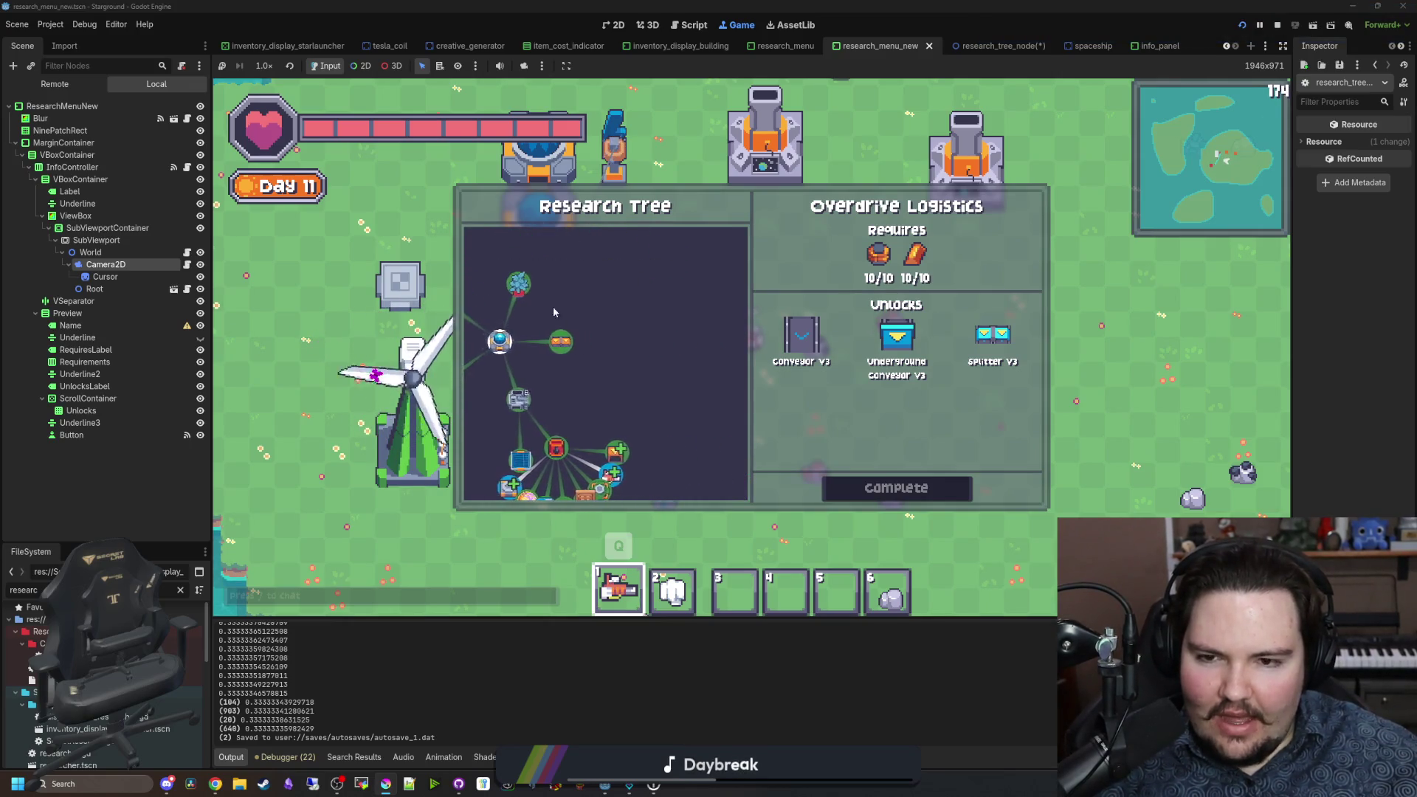
scroll(631, 350, up, 5)
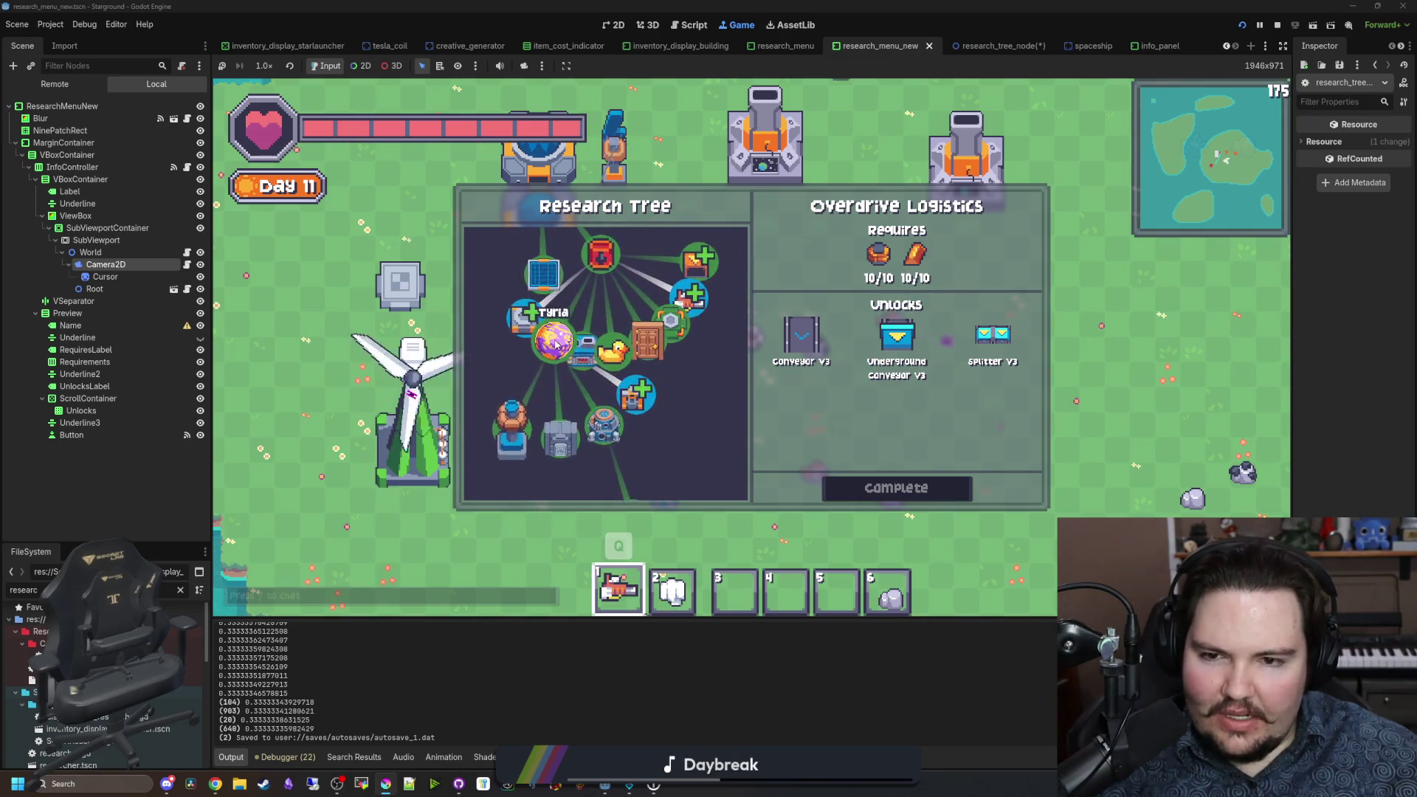
scroll(623, 391, up, 3)
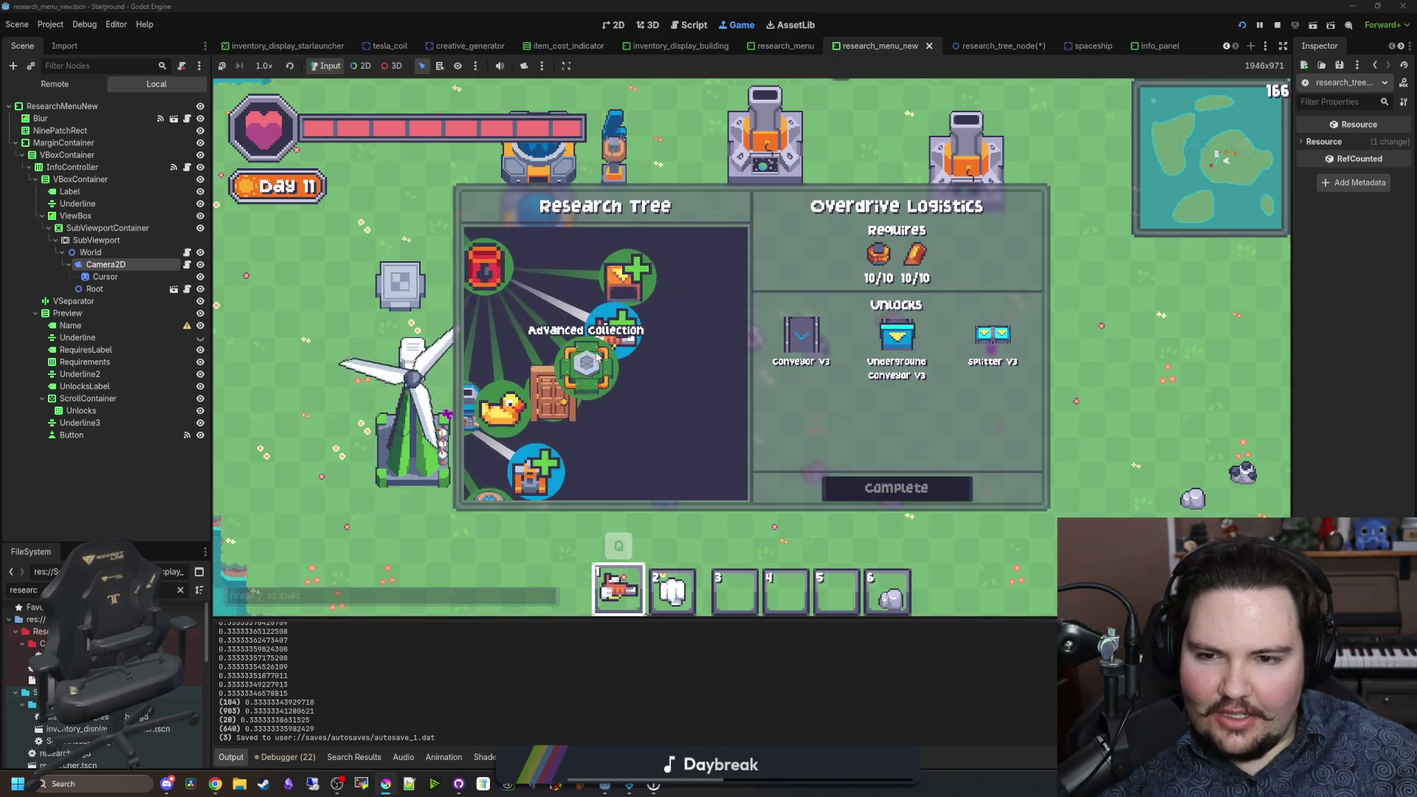
scroll(626, 420, down, 2)
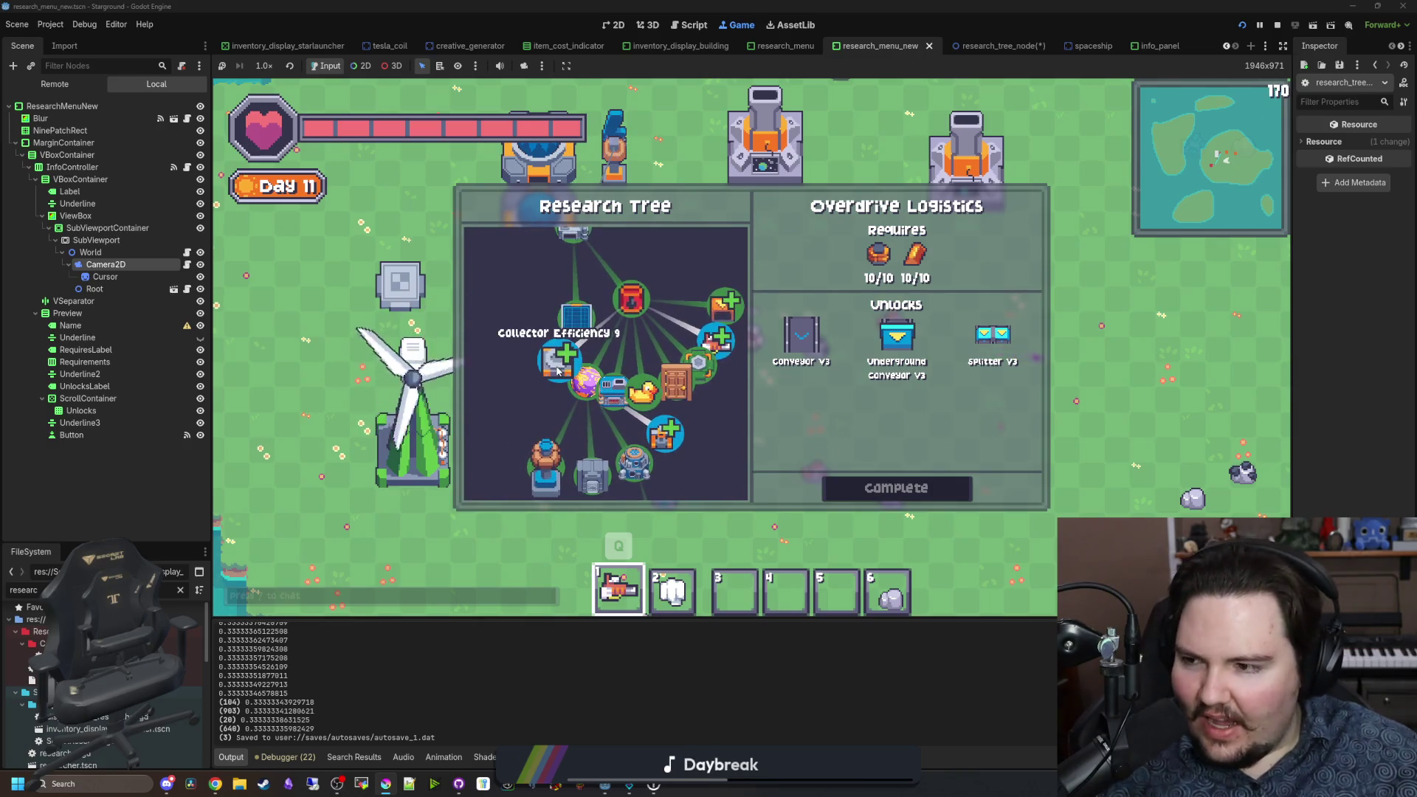
scroll(590, 380, up, 2)
scroll(624, 410, down, 3)
scroll(642, 428, up, 1)
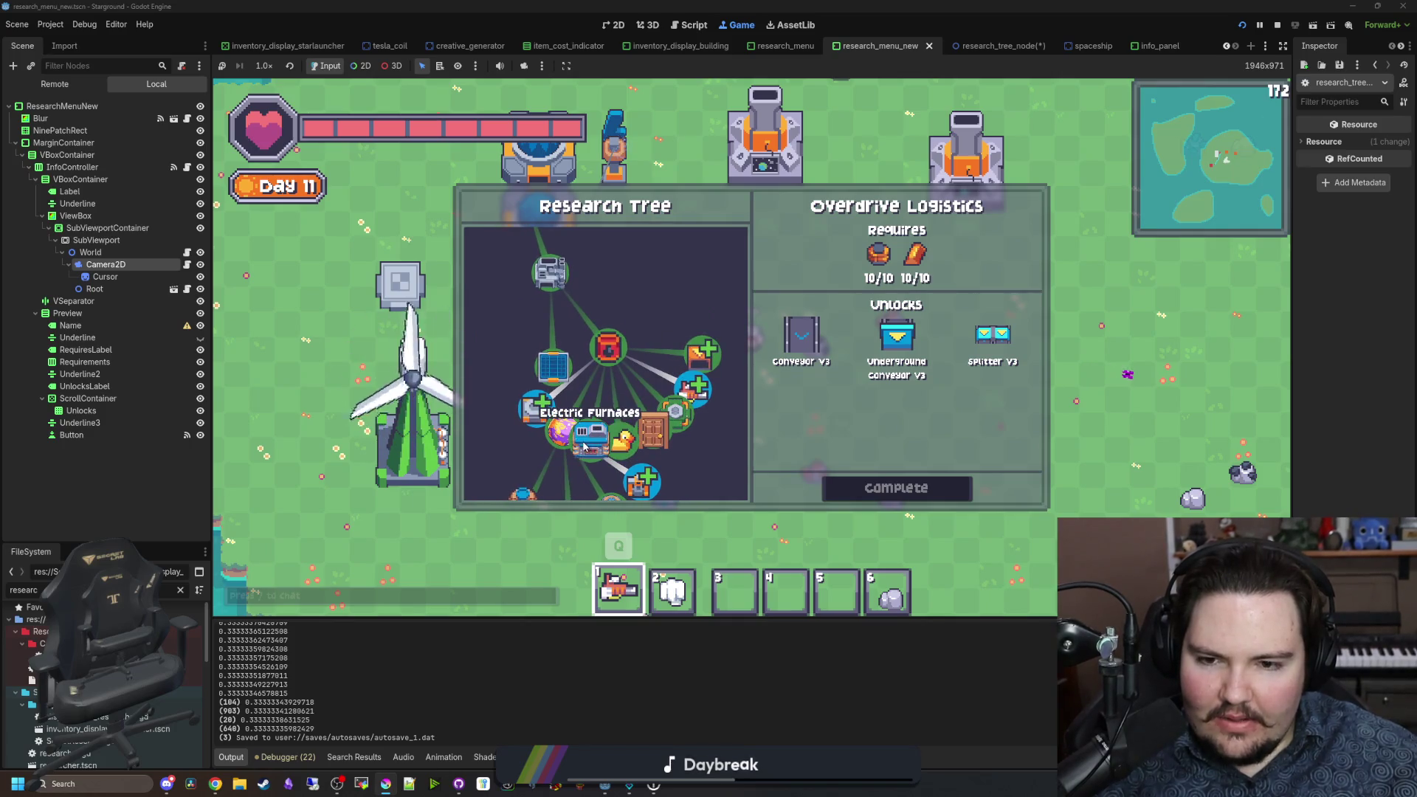
click(608, 347)
click(583, 304)
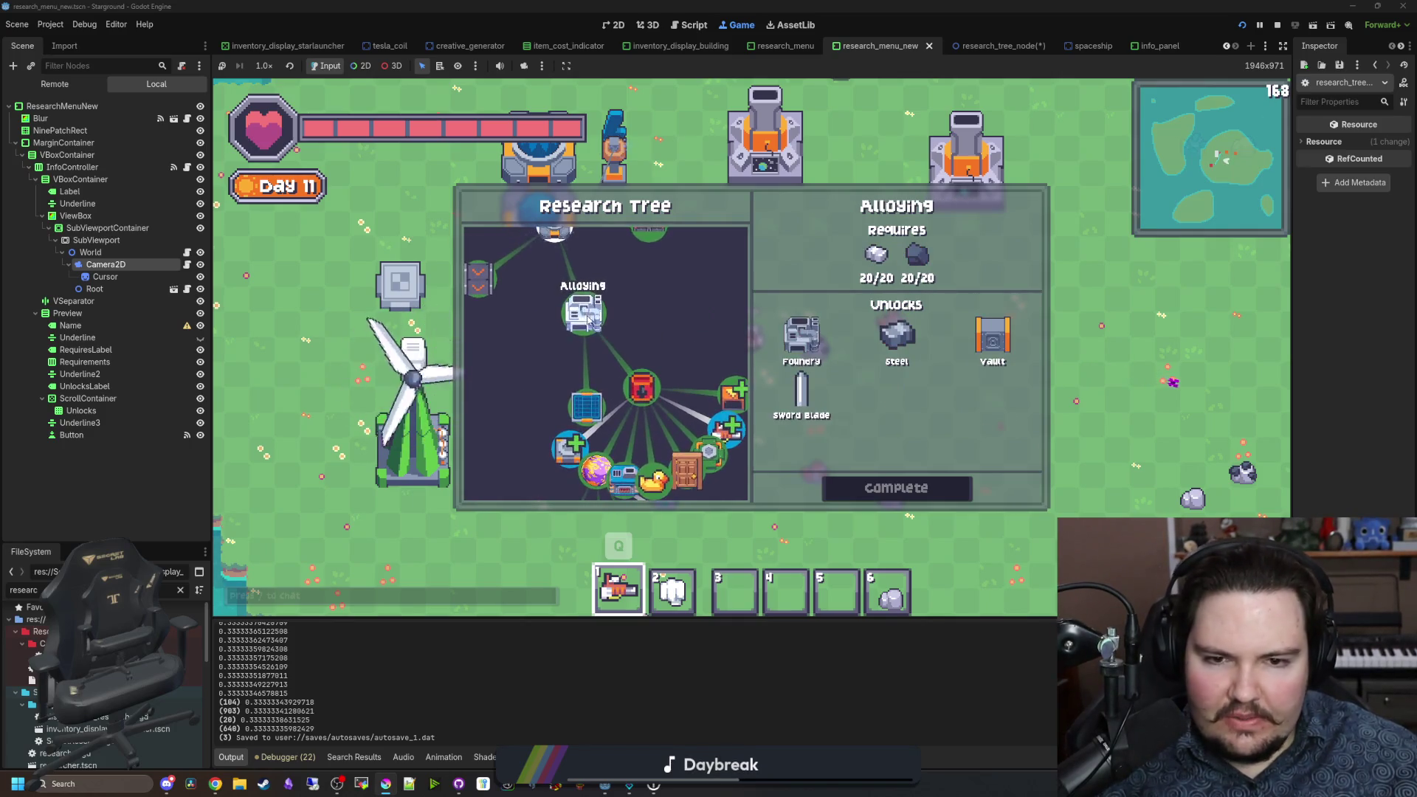
click(639, 302)
click(613, 287)
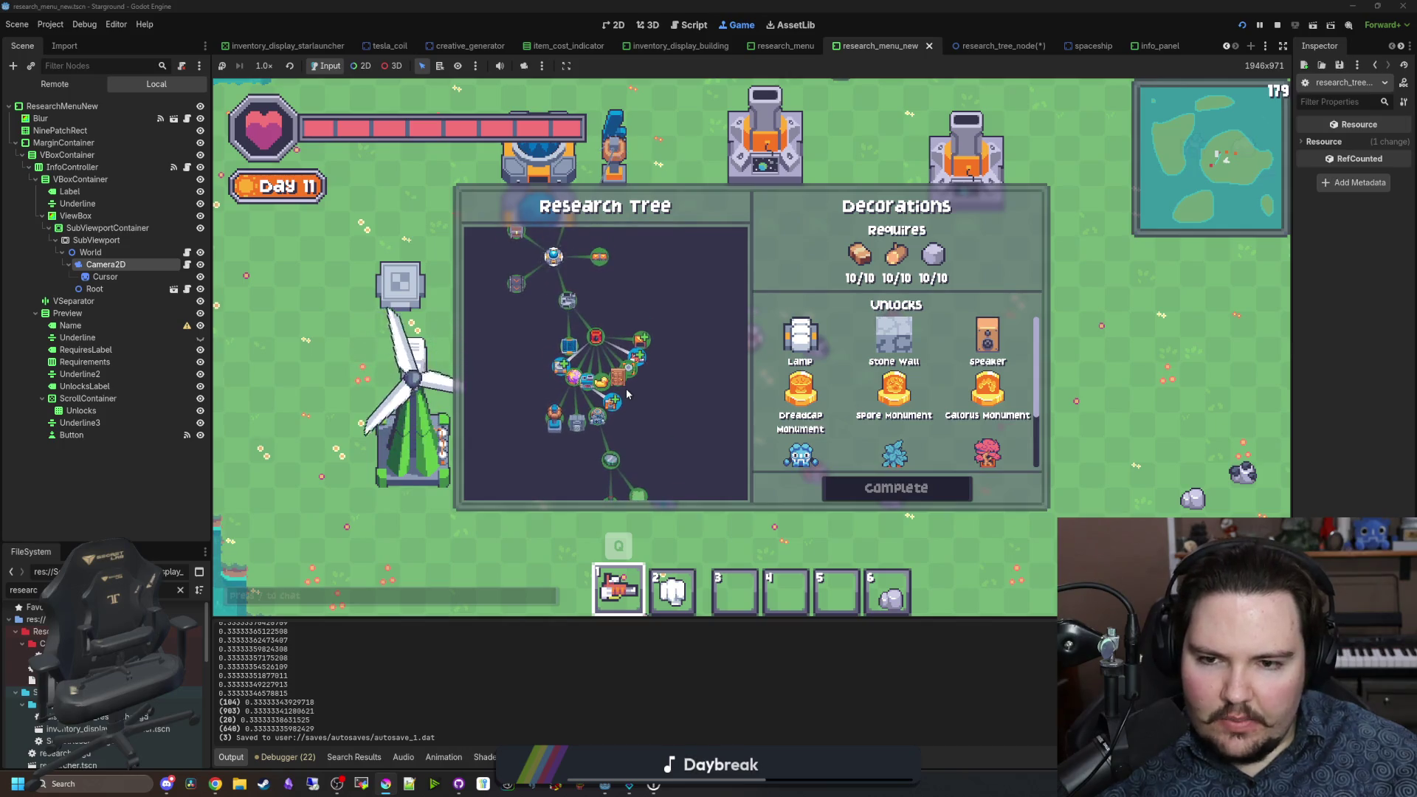
Step: Select Better Automation, Clean Energy, Oil Processing, Alloying, Faster Logistics and Decorations in turn
scroll(633, 393, up, 3)
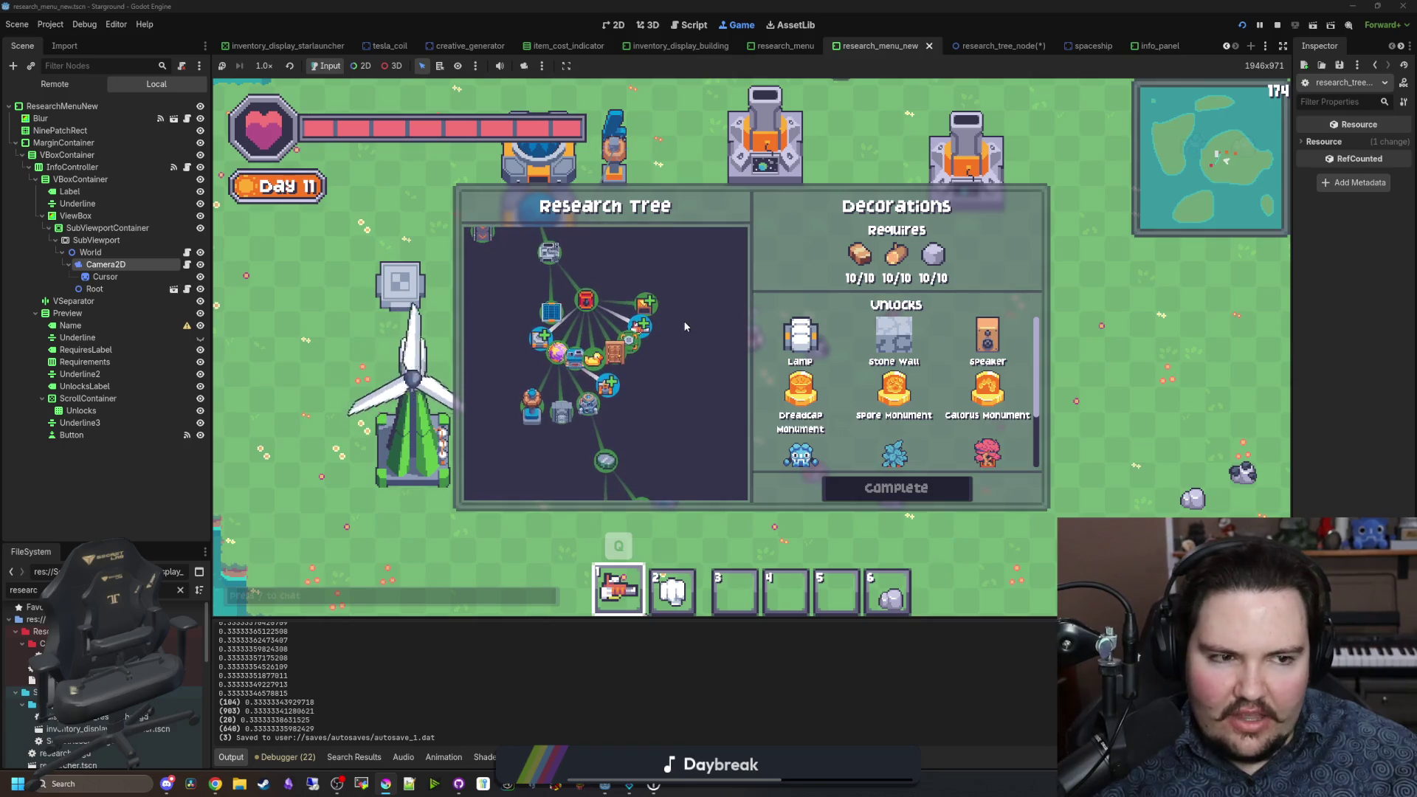
click(648, 360)
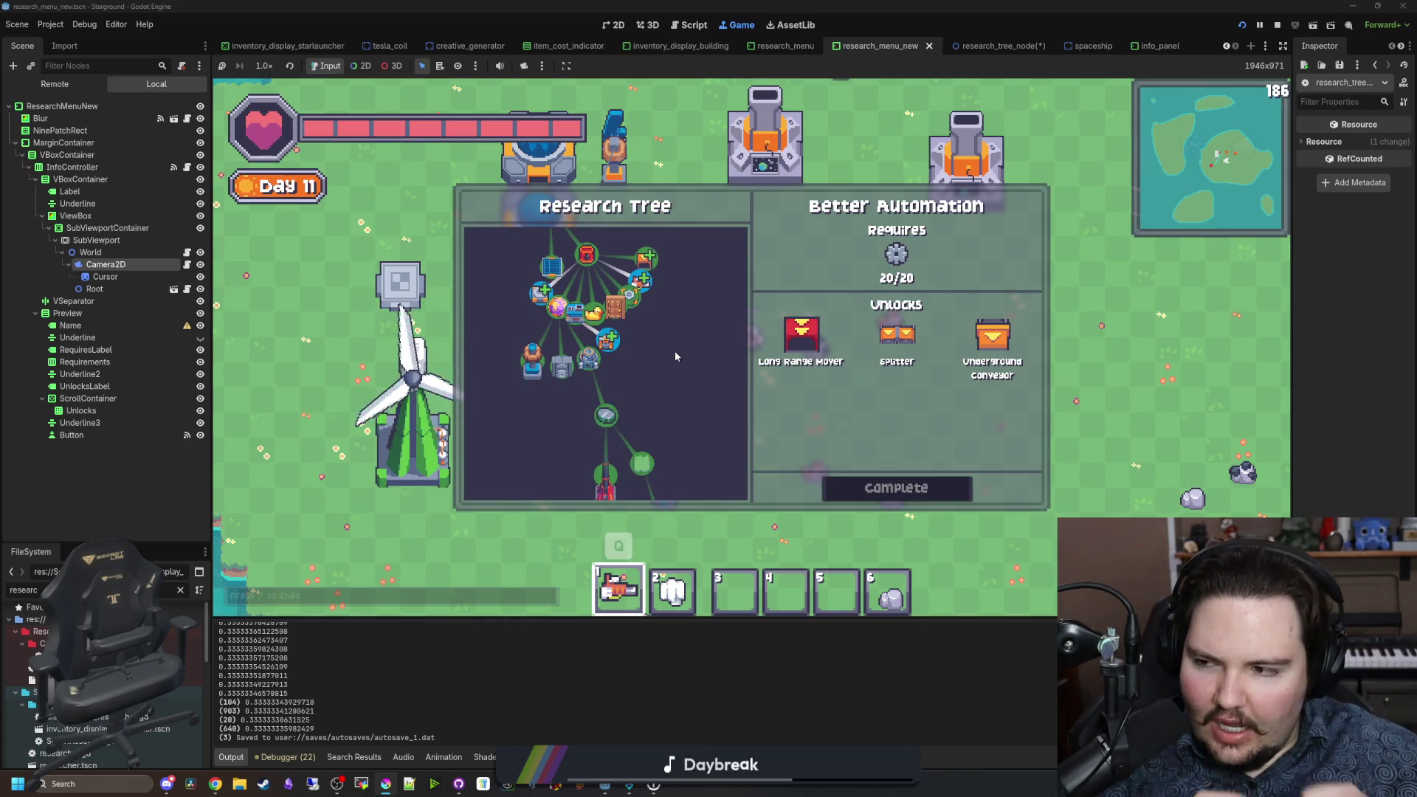
scroll(674, 356, up, 3)
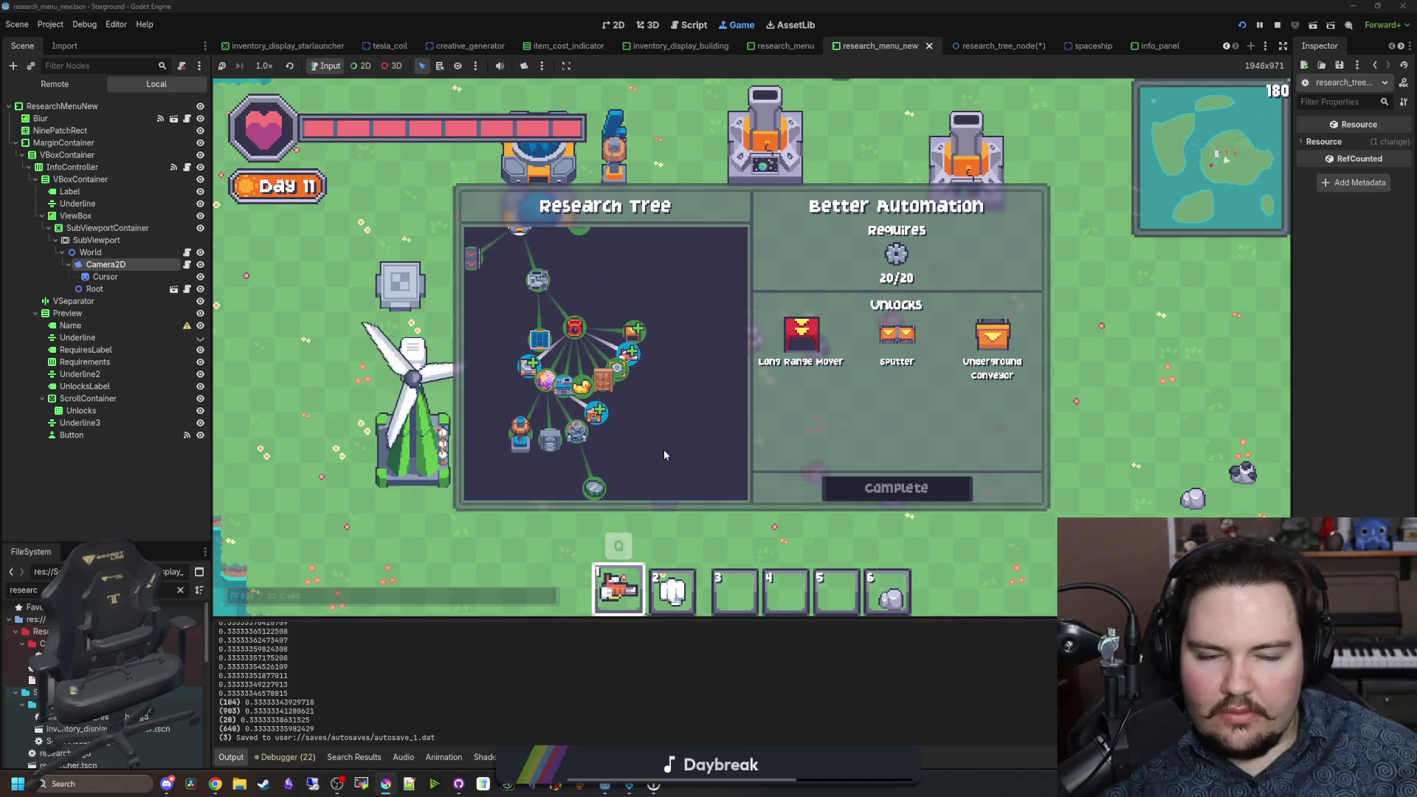
click(609, 416)
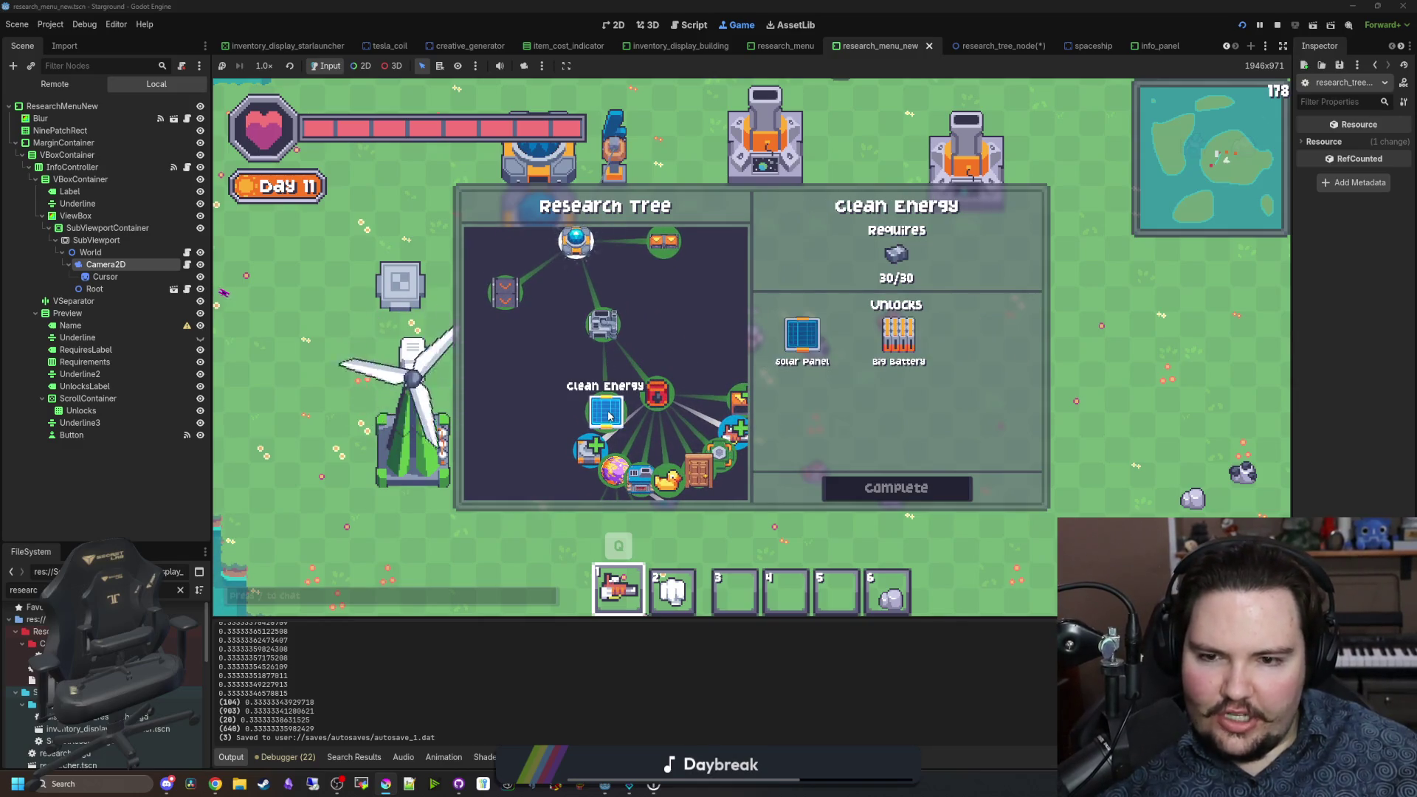
click(657, 394)
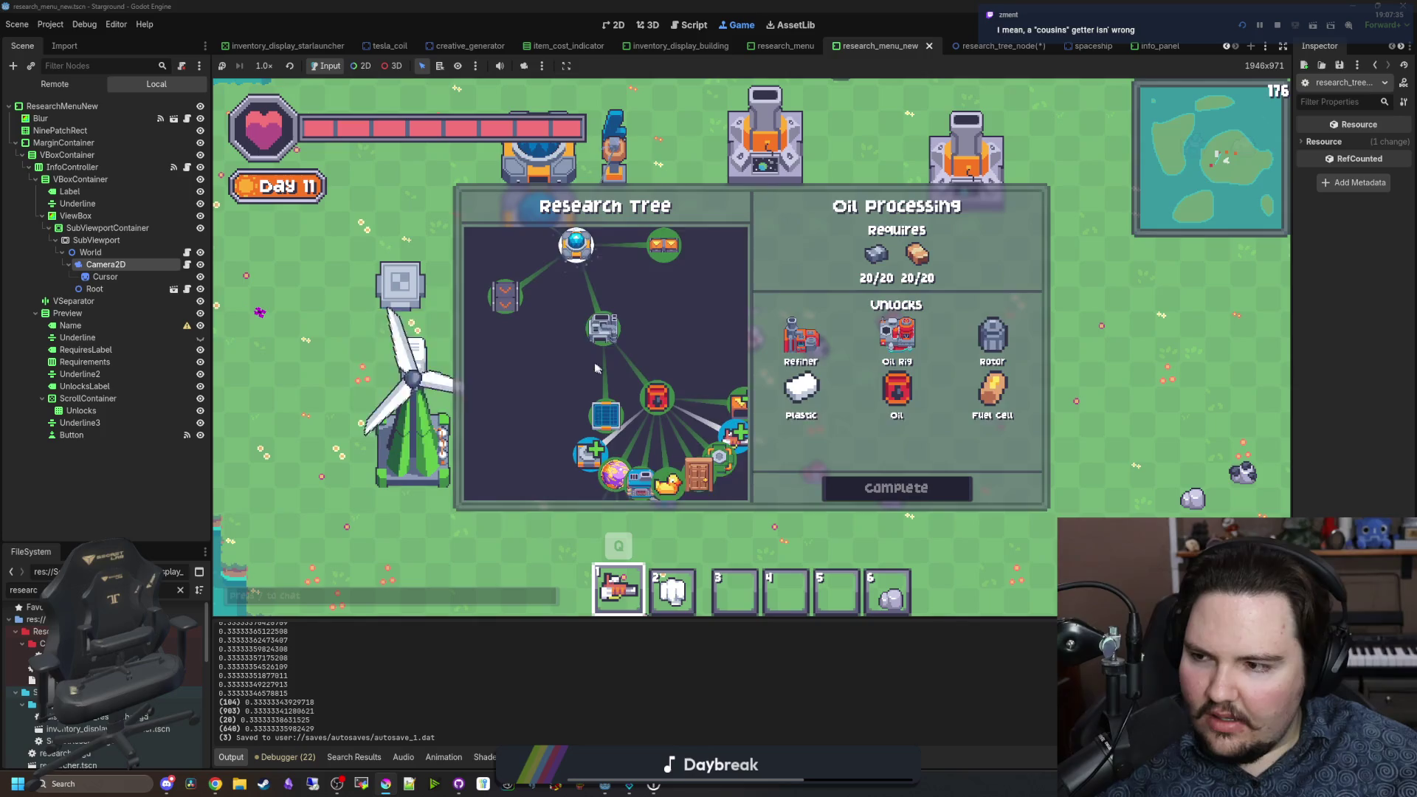
click(604, 326)
click(629, 421)
click(629, 255)
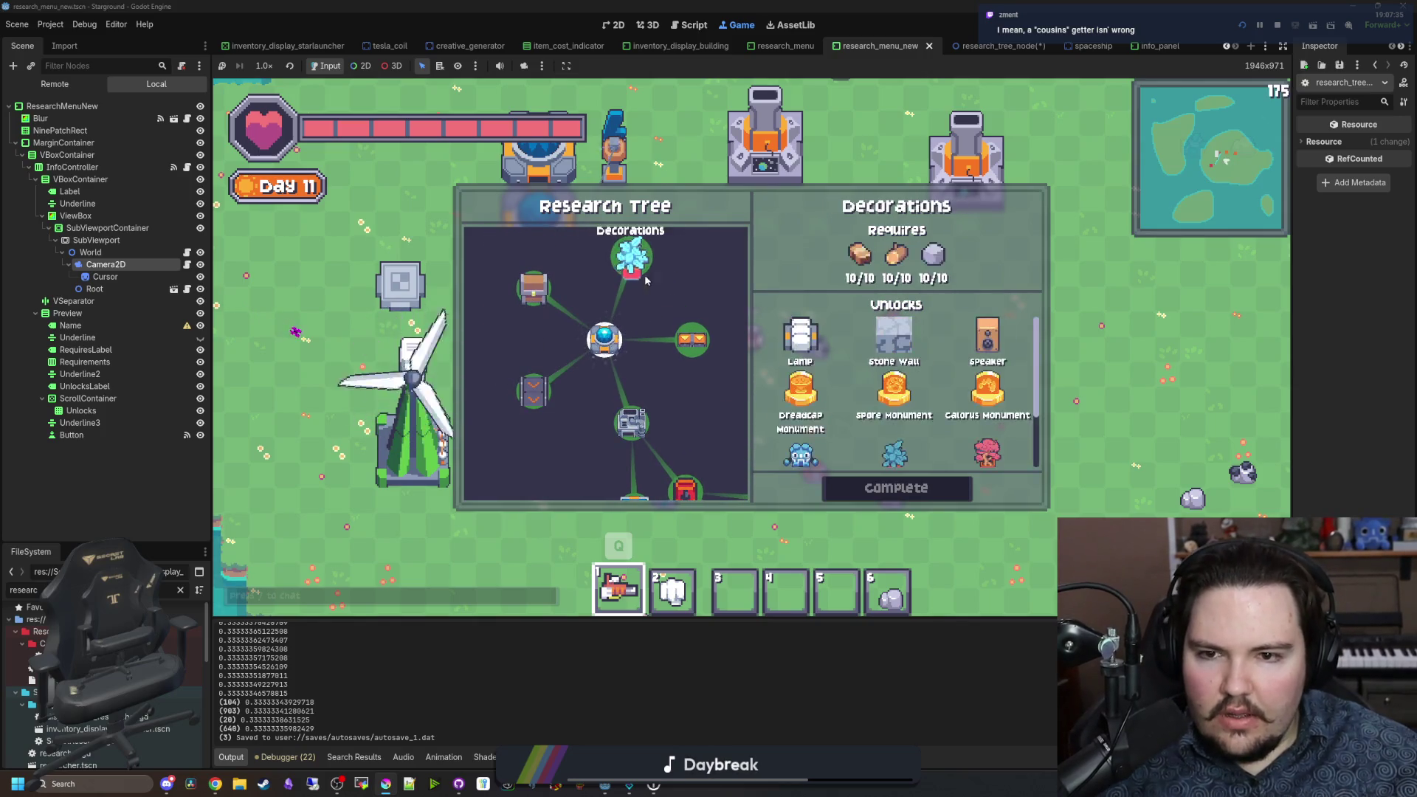
click(690, 338)
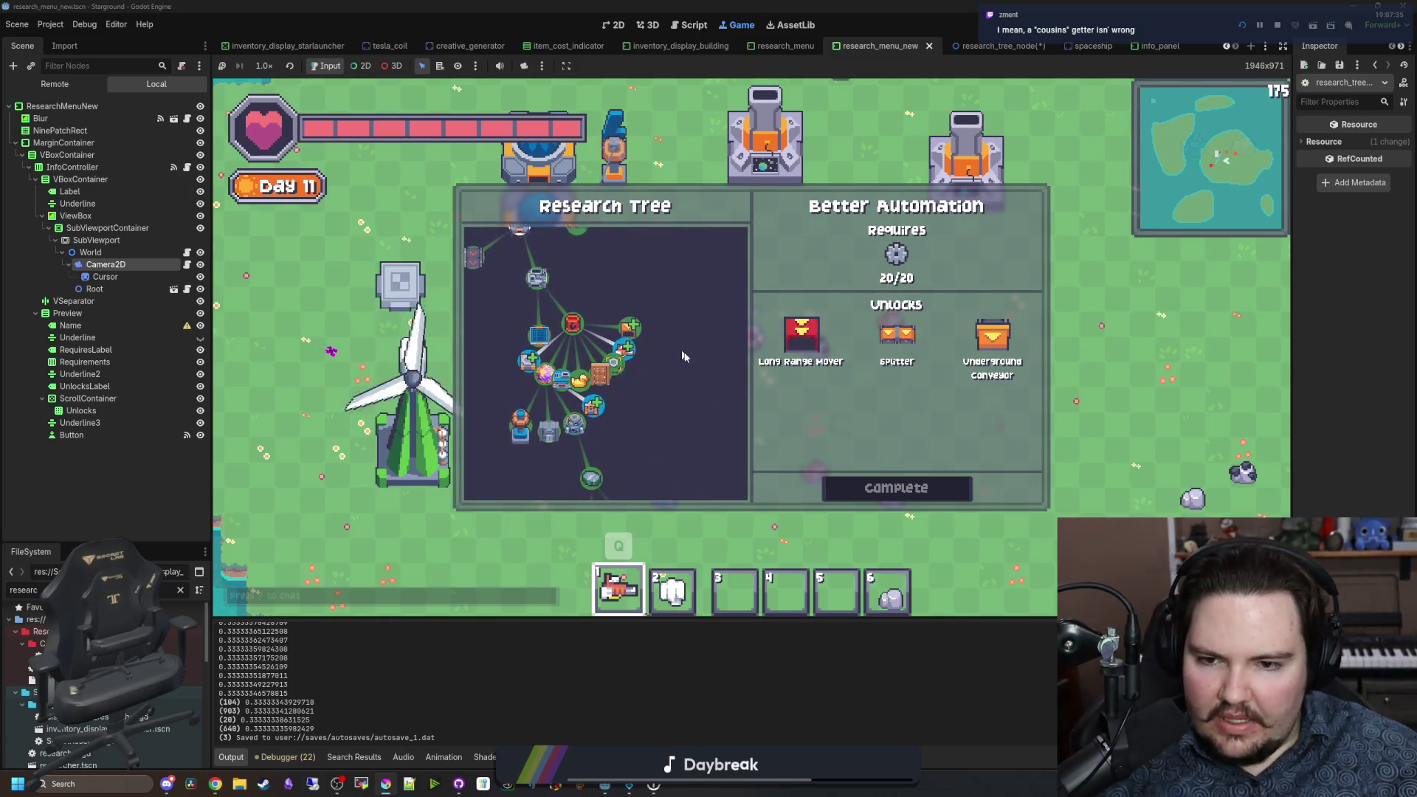
Step: Zoom out and pick the Thumper Speed 9 node to show its requirements
scroll(680, 381, up, 5)
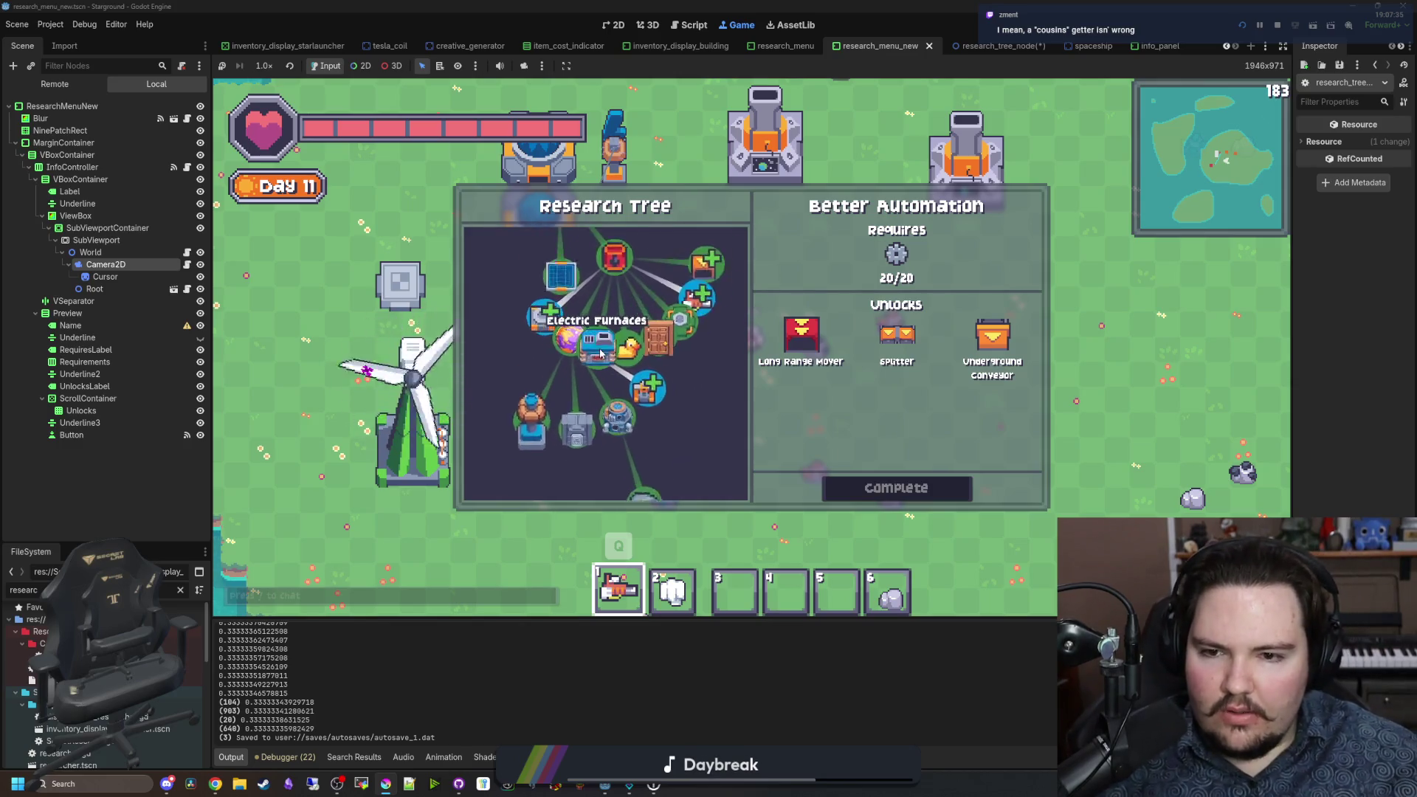
scroll(698, 408, down, 5)
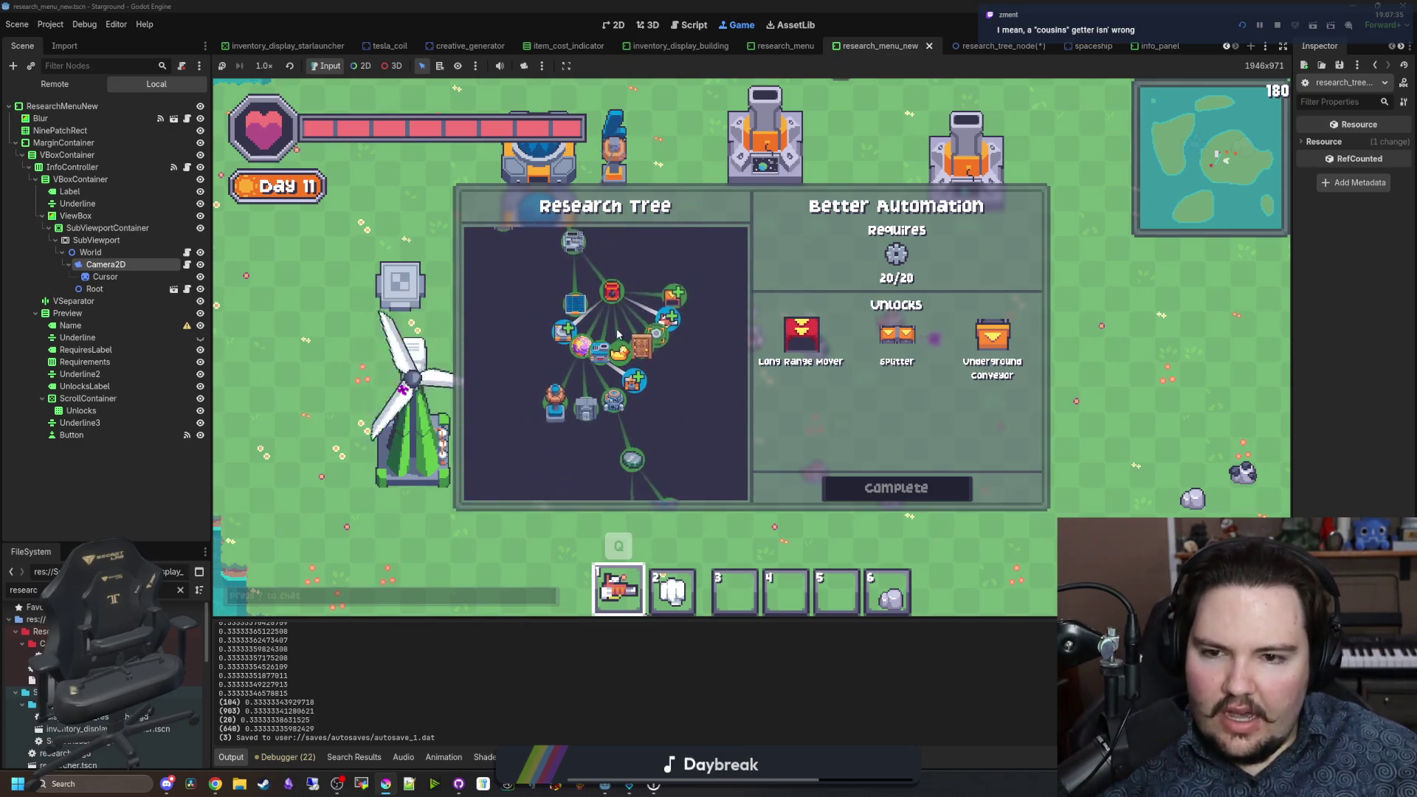
click(644, 382)
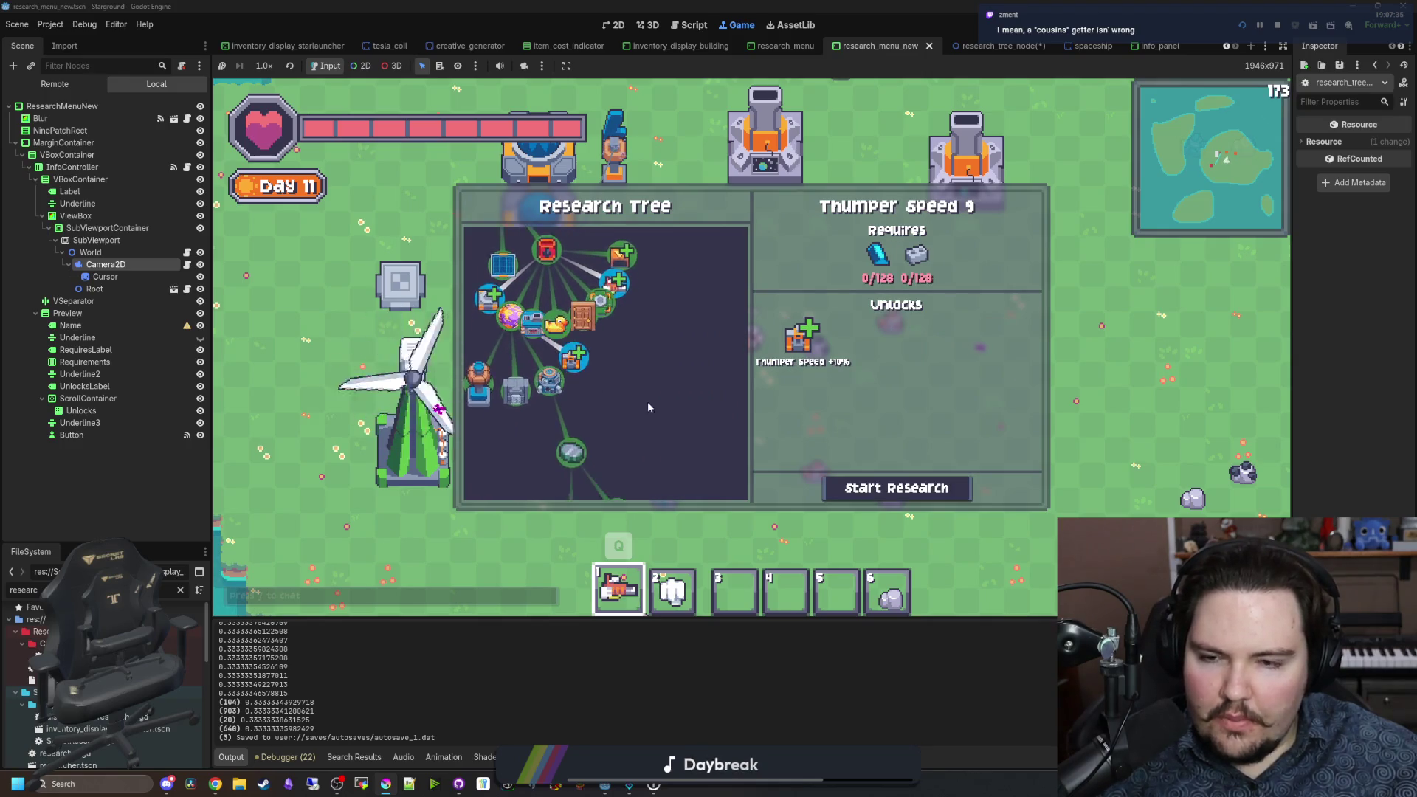
Step: Select Better Storage, Faster Logistics, Oil Processing, Electric Furnaces and Collector Efficiency 4 nodes
scroll(675, 374, up, 5)
scroll(675, 375, down, 3)
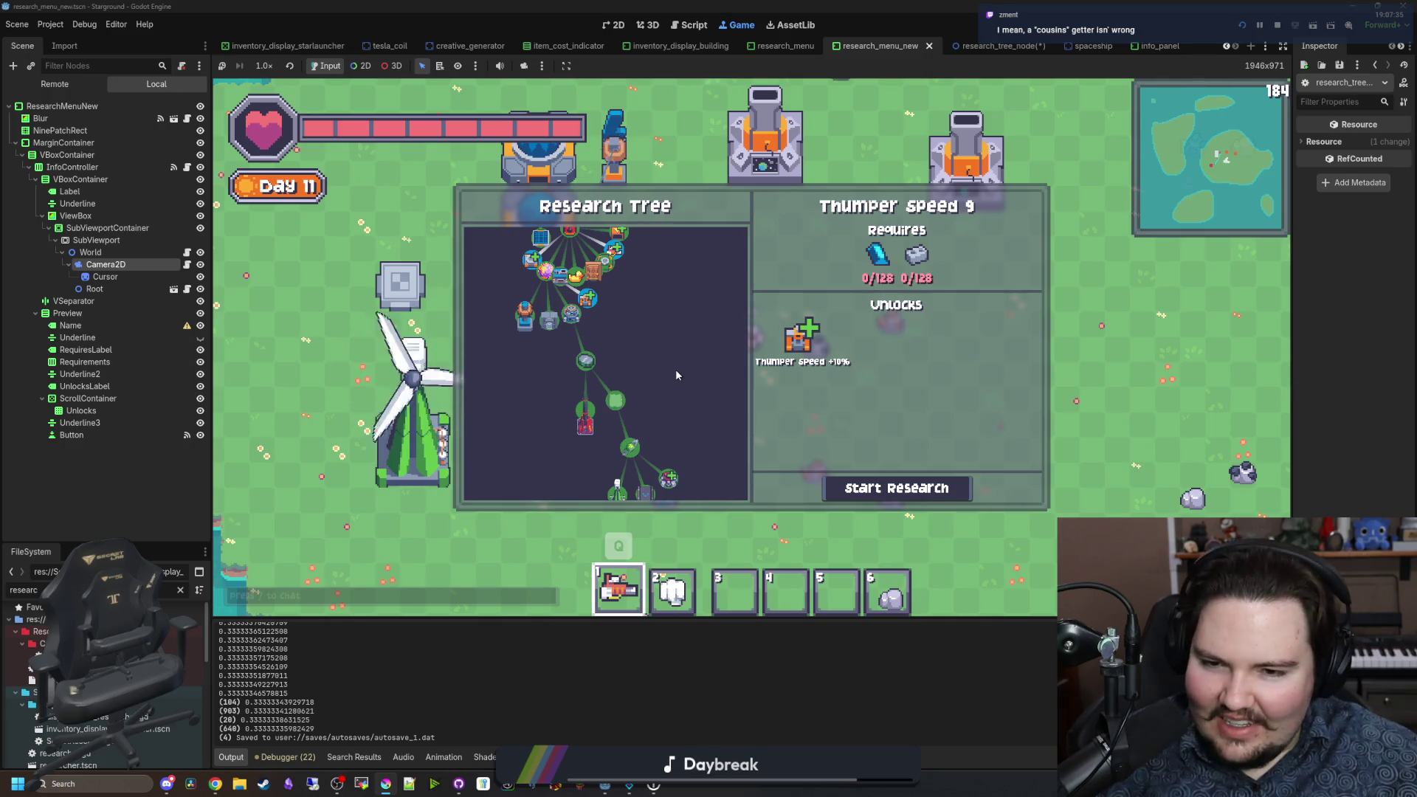
scroll(675, 375, up, 5)
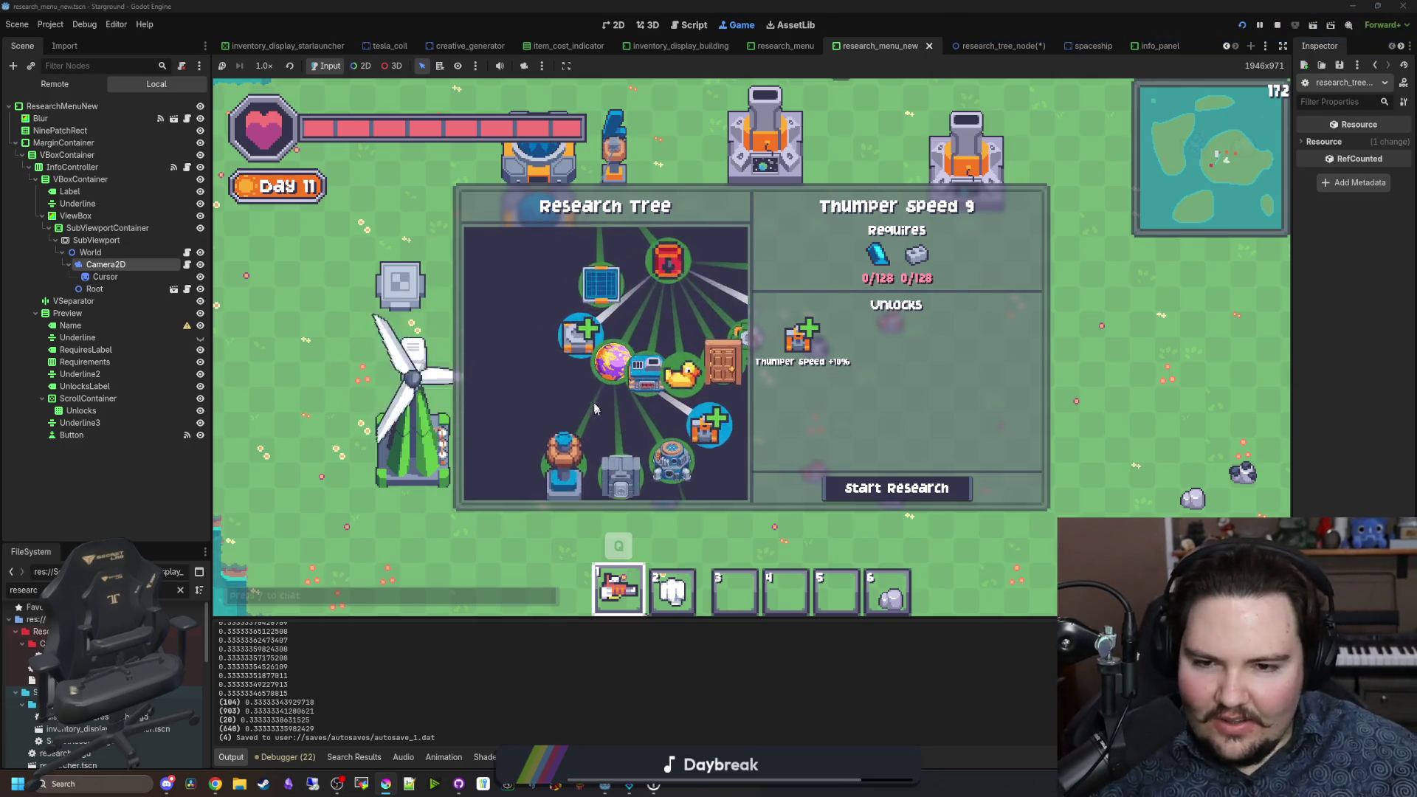
scroll(588, 405, down, 5)
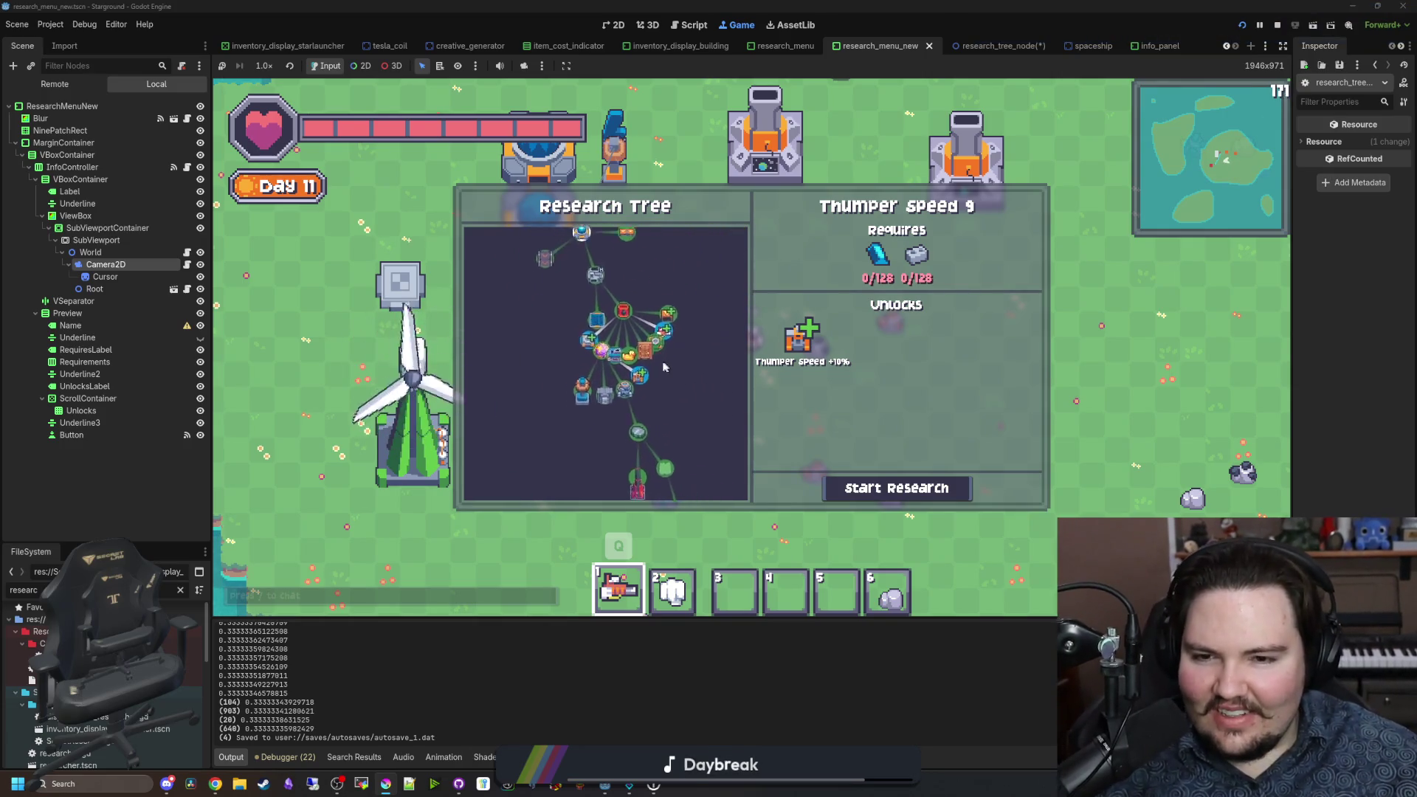
scroll(519, 356, up, 3)
click(553, 326)
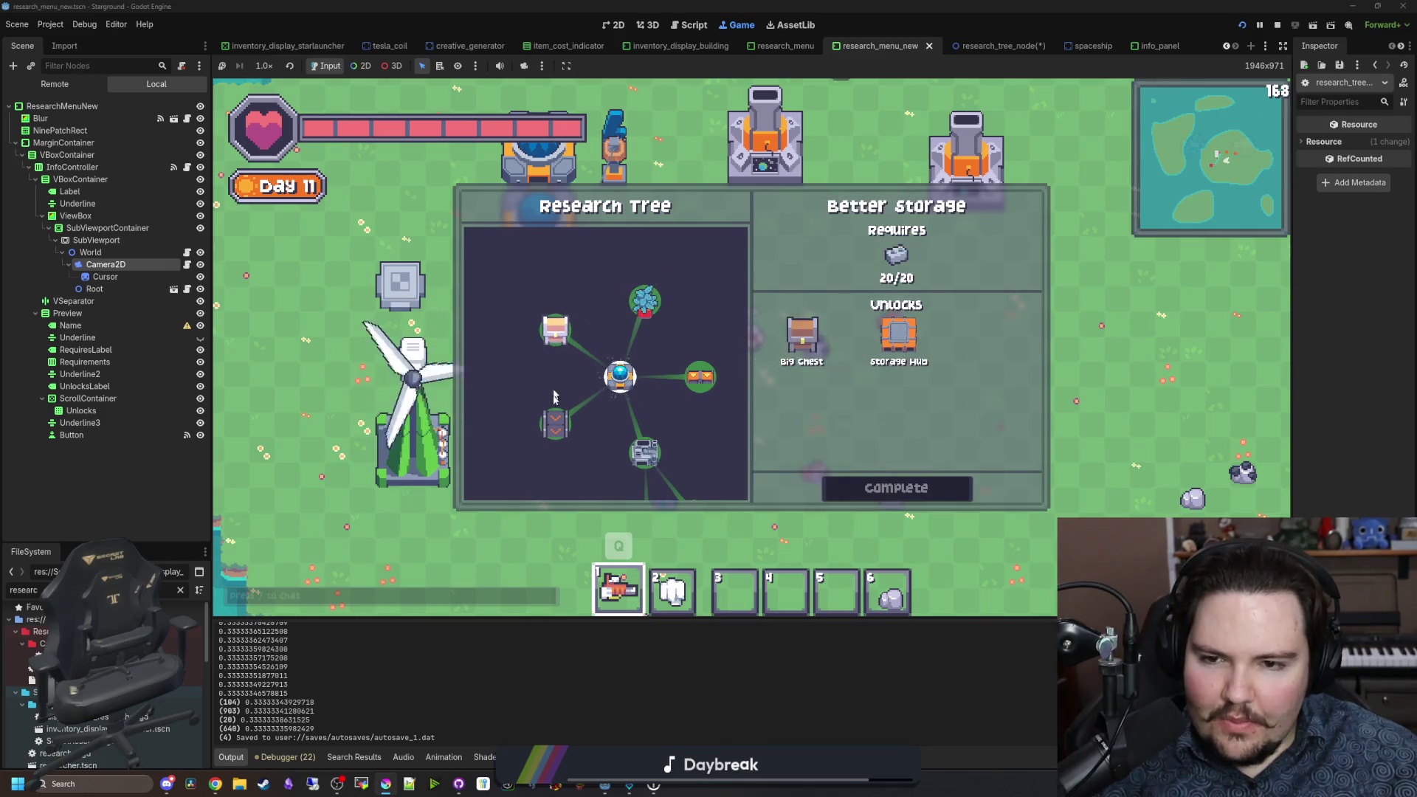
click(661, 360)
scroll(649, 369, down, 3)
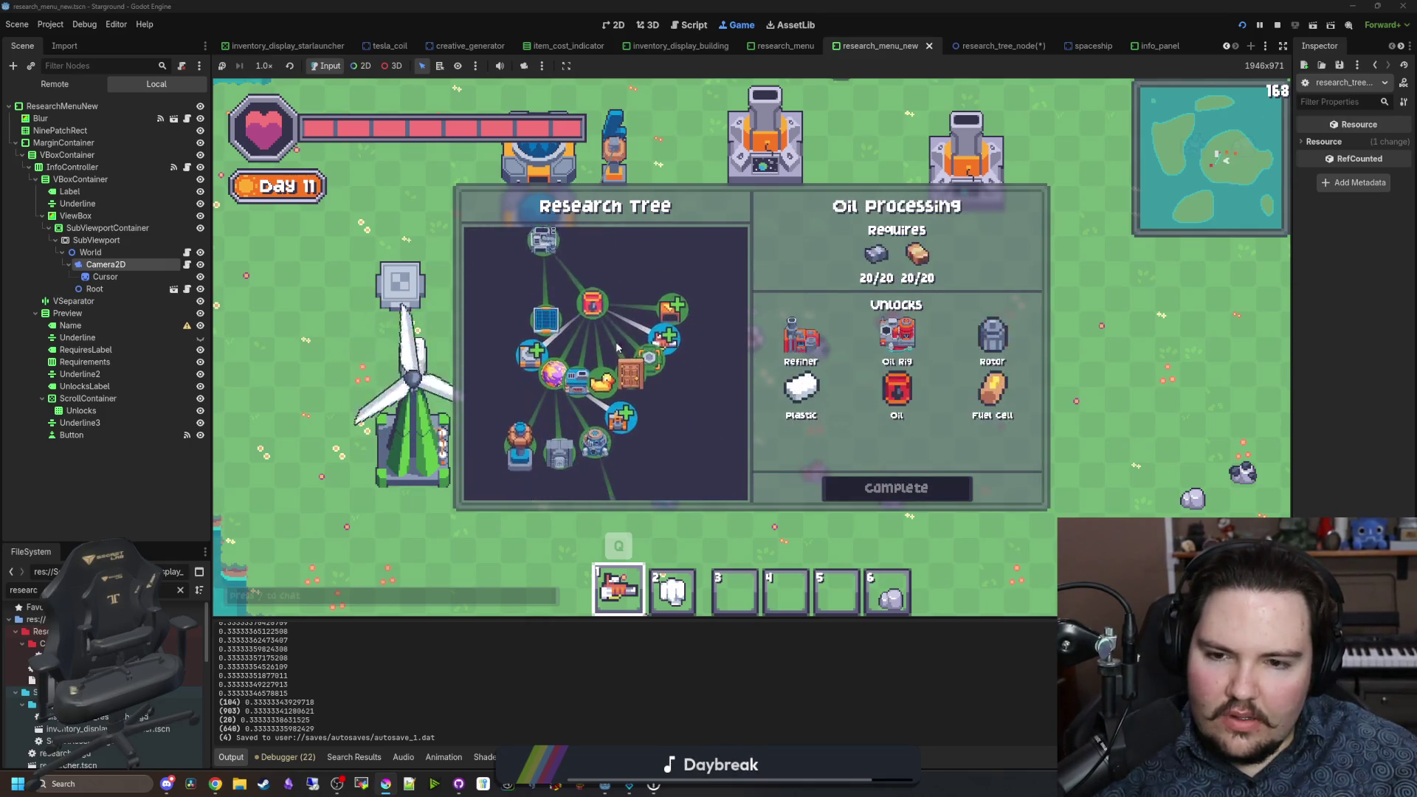
click(631, 338)
click(577, 344)
click(531, 319)
Step: Select Advanced Power Distribution, Resource Processing, Interplanetary Logistics, Terrain Manipulation and Pressure Pump Limit 3
drag(597, 406, 596, 325)
click(521, 339)
click(621, 344)
click(615, 393)
click(628, 352)
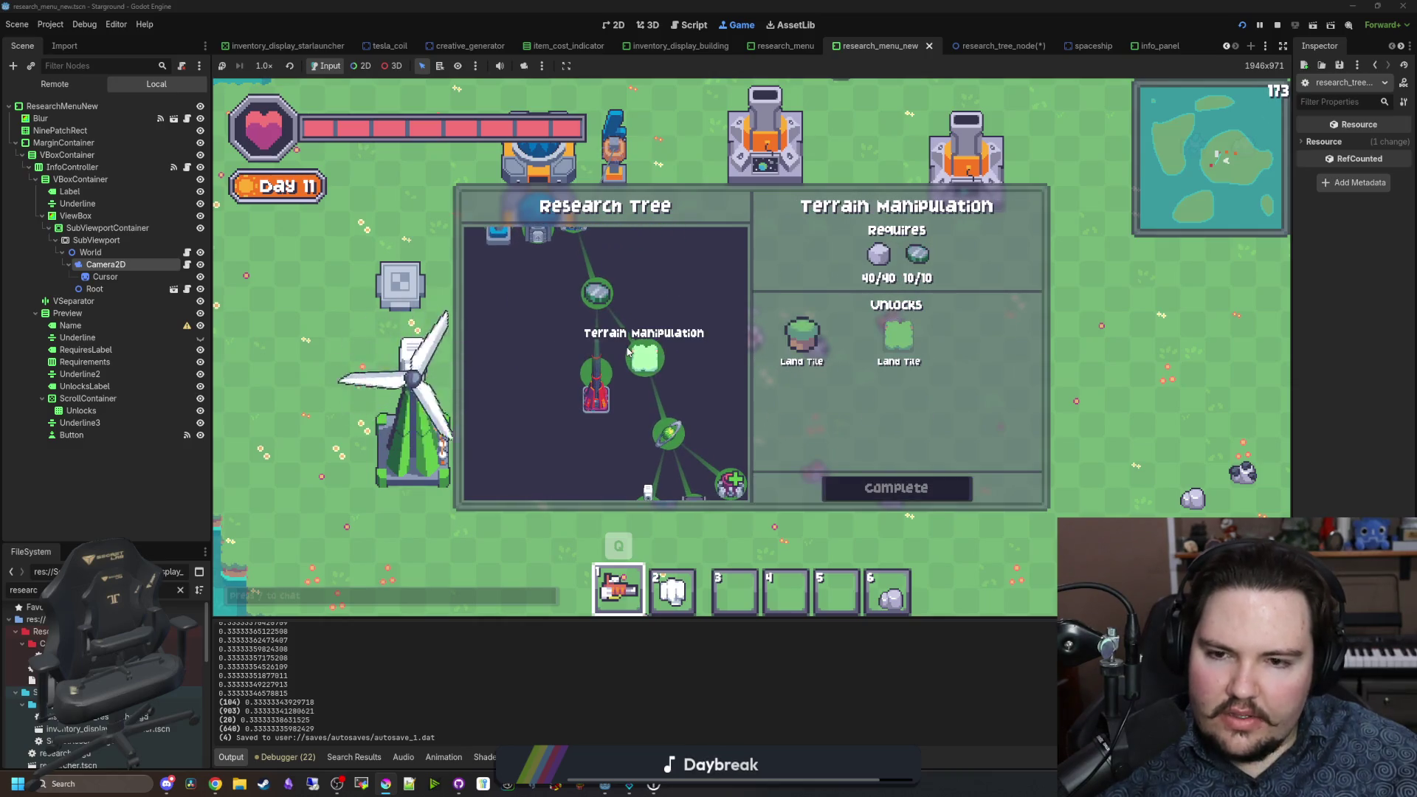
scroll(635, 354, down, 4)
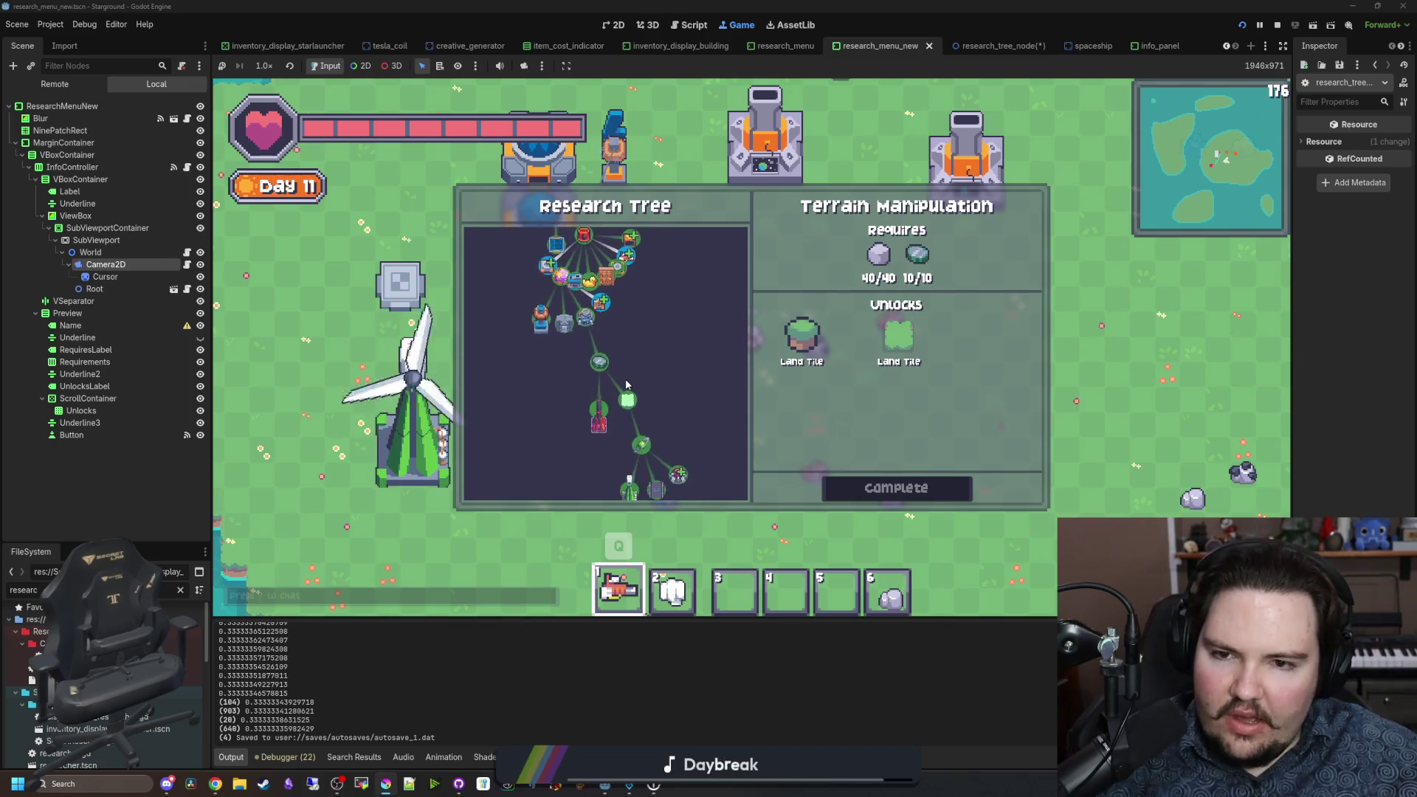
click(641, 419)
scroll(639, 404, up, 3)
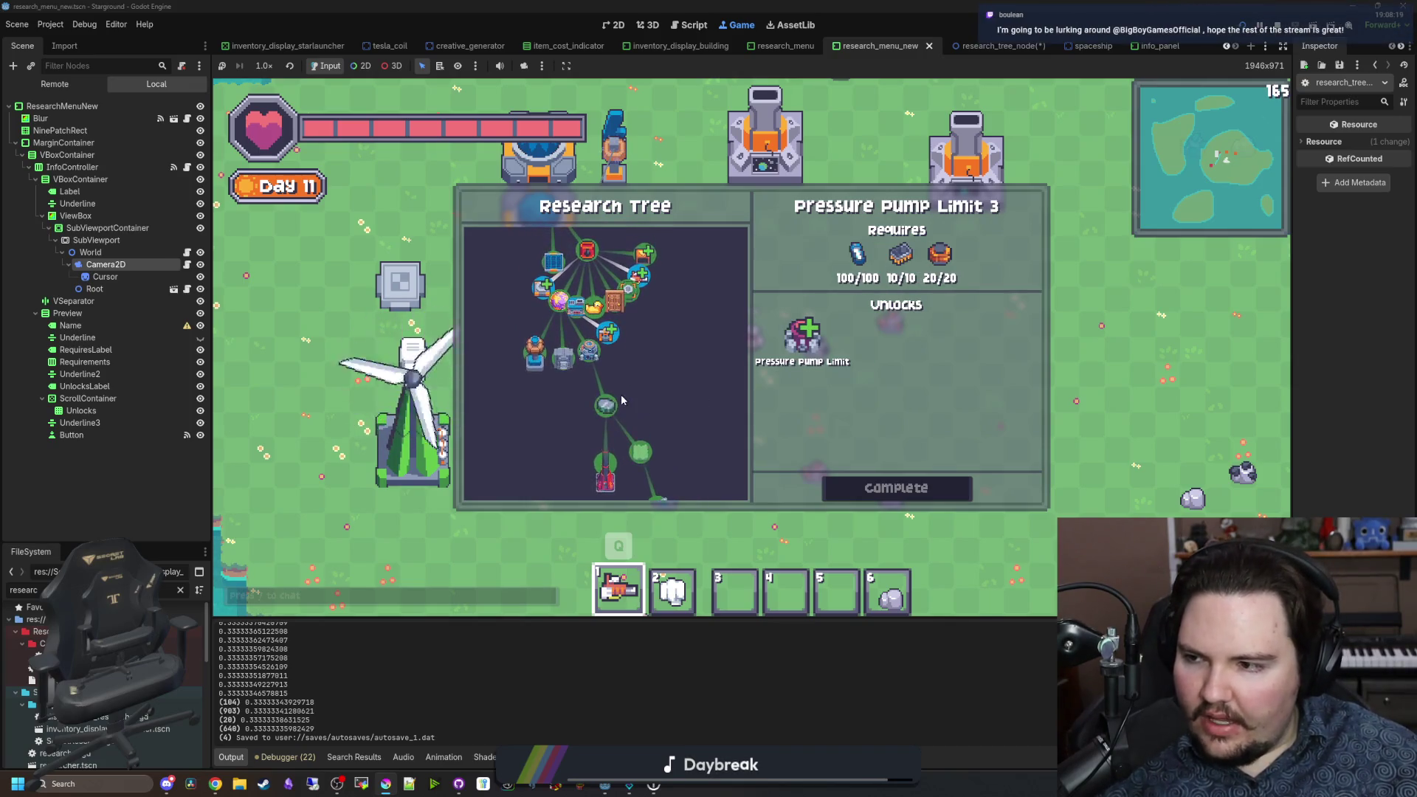
Step: Open research_tree_node.gd at its _process function and save the scene
click(186, 290)
click(467, 315)
key(ctrl+s)
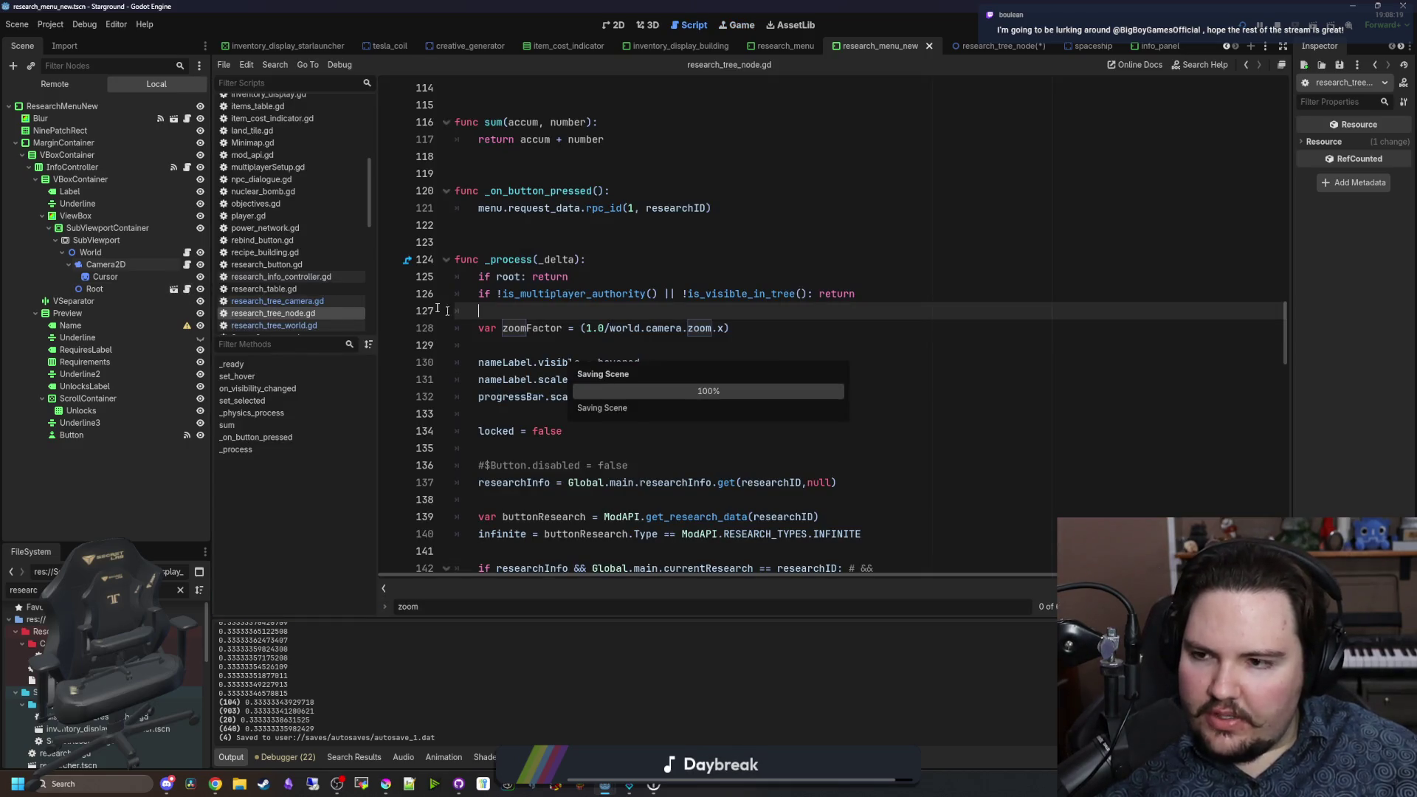
Step: Add a Line2D child node under Root in the research_tree_node scene
click(174, 289)
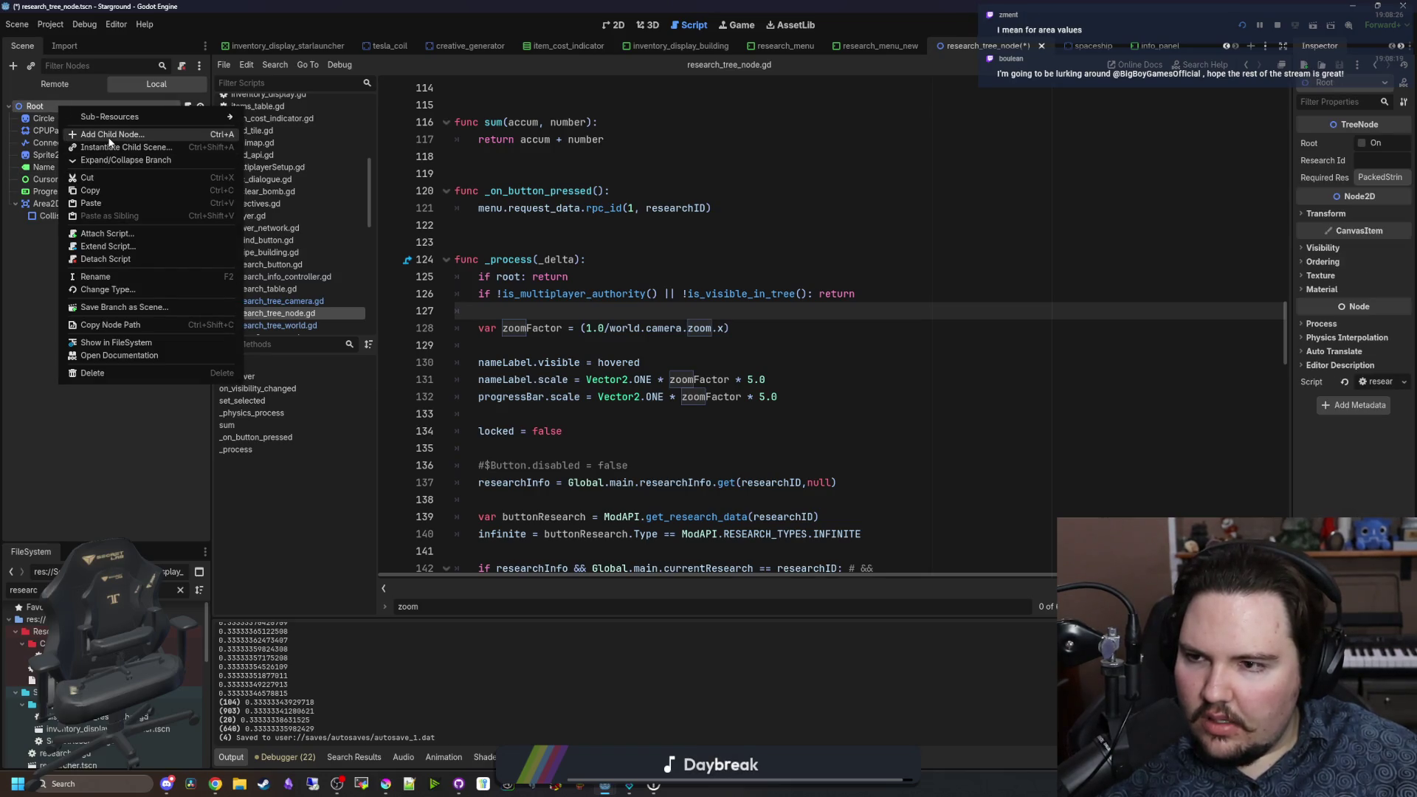
click(108, 136)
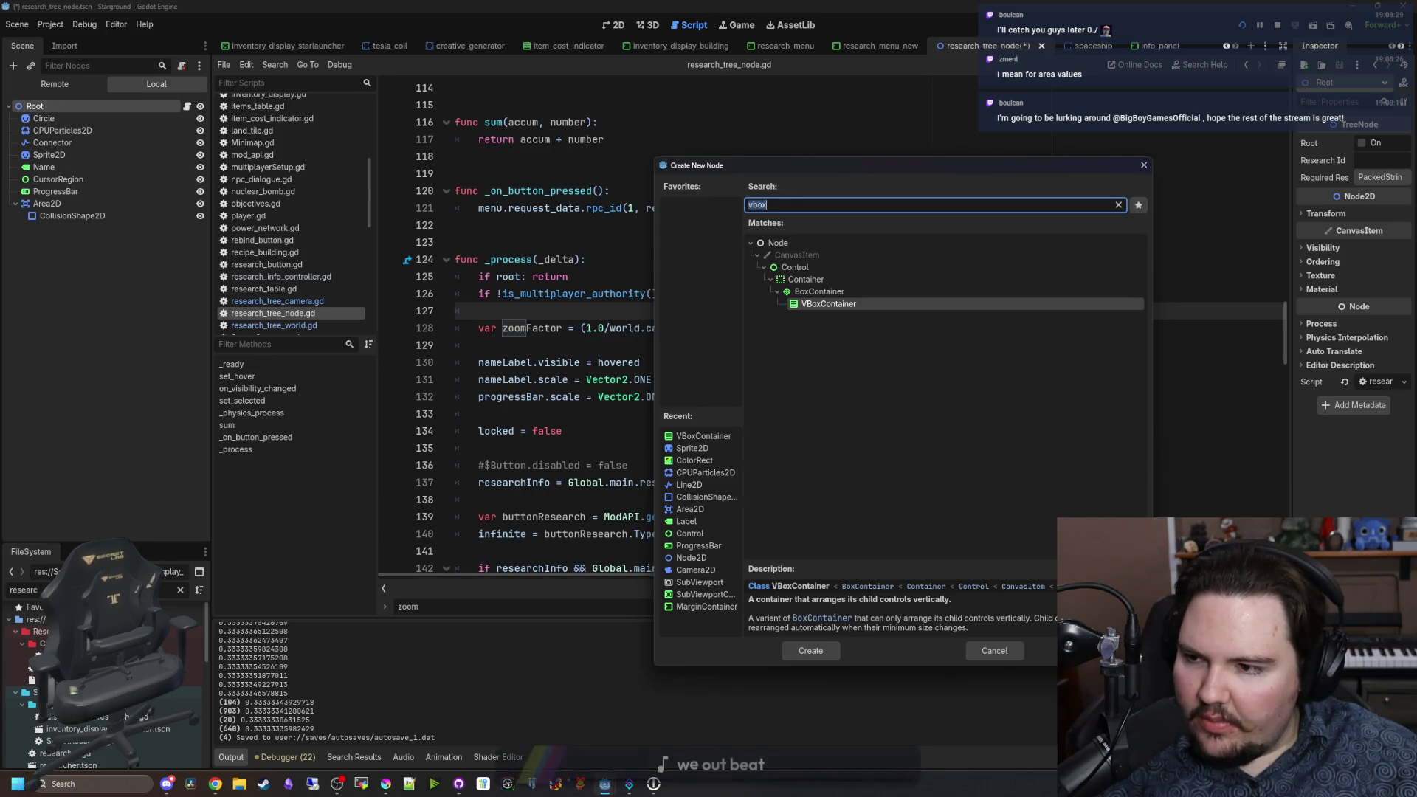
text(line2d)
key(Return)
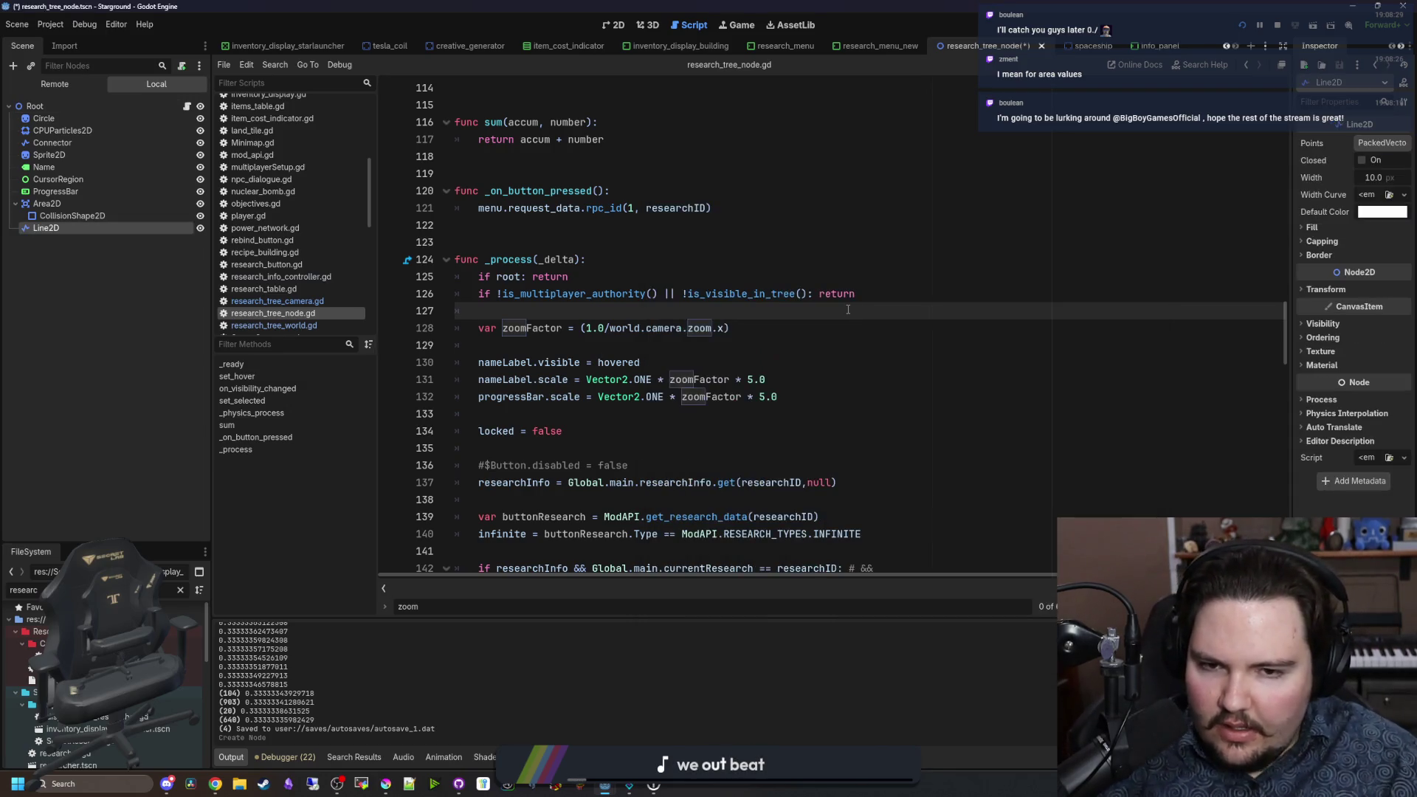
Step: Save the scene and return to the running game
click(790, 292)
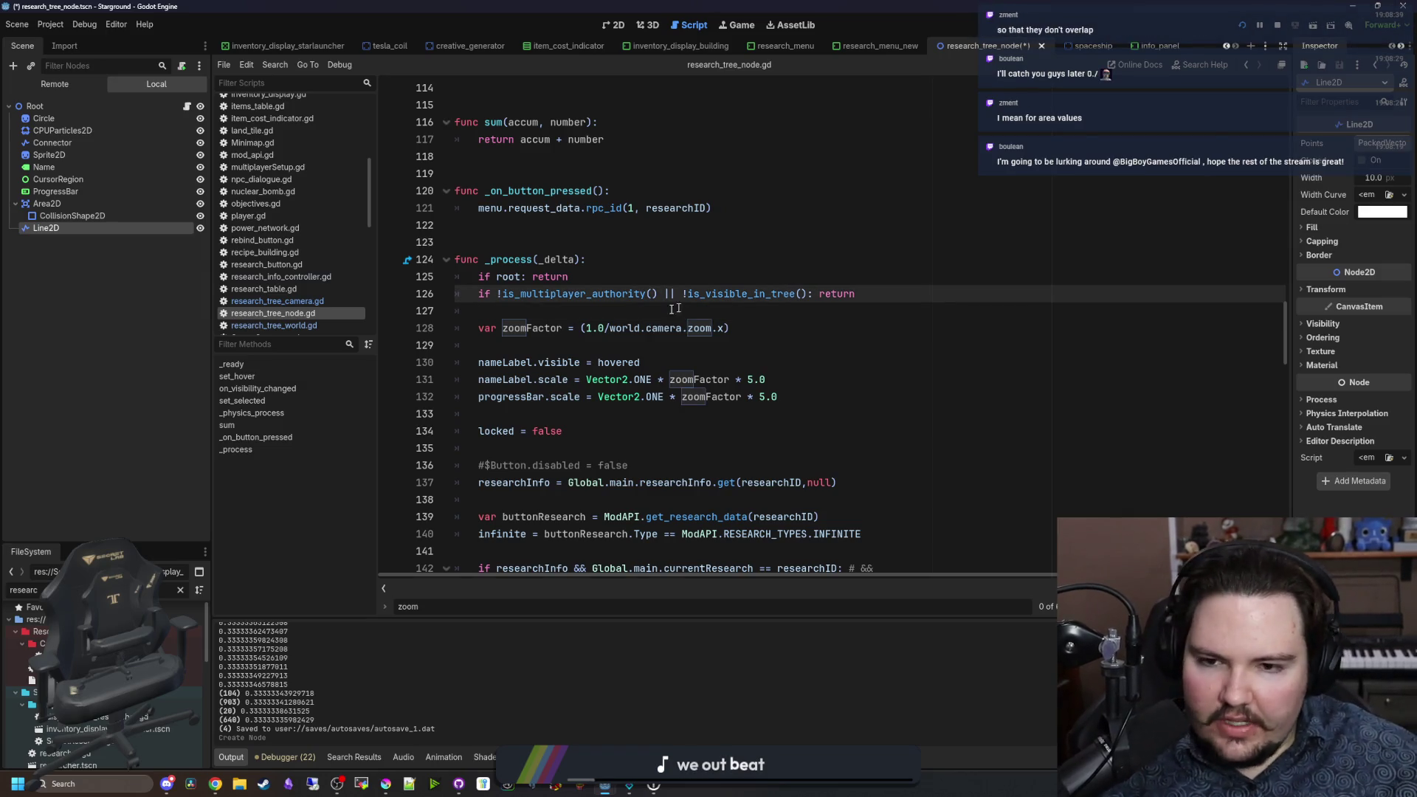
click(570, 315)
key(ctrl+s)
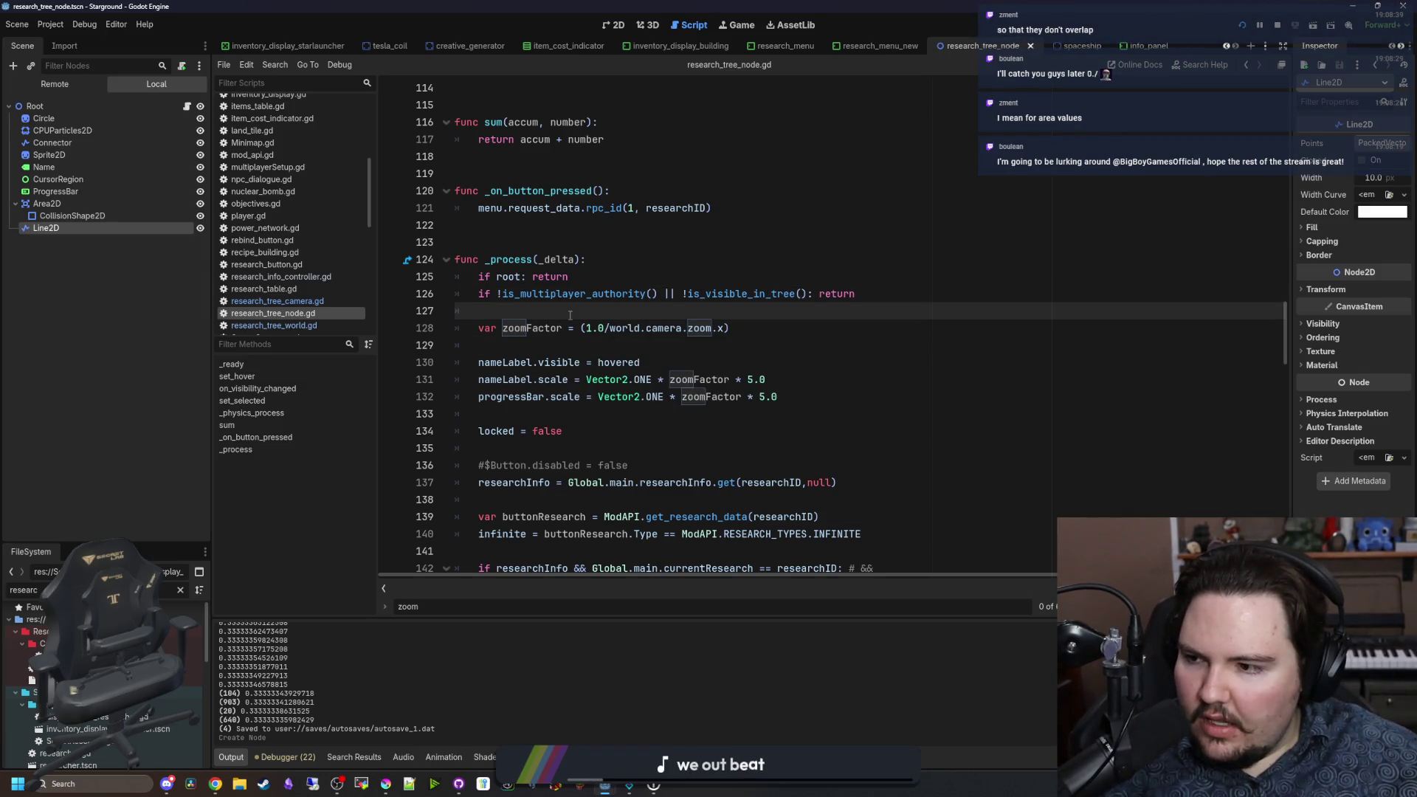
click(737, 25)
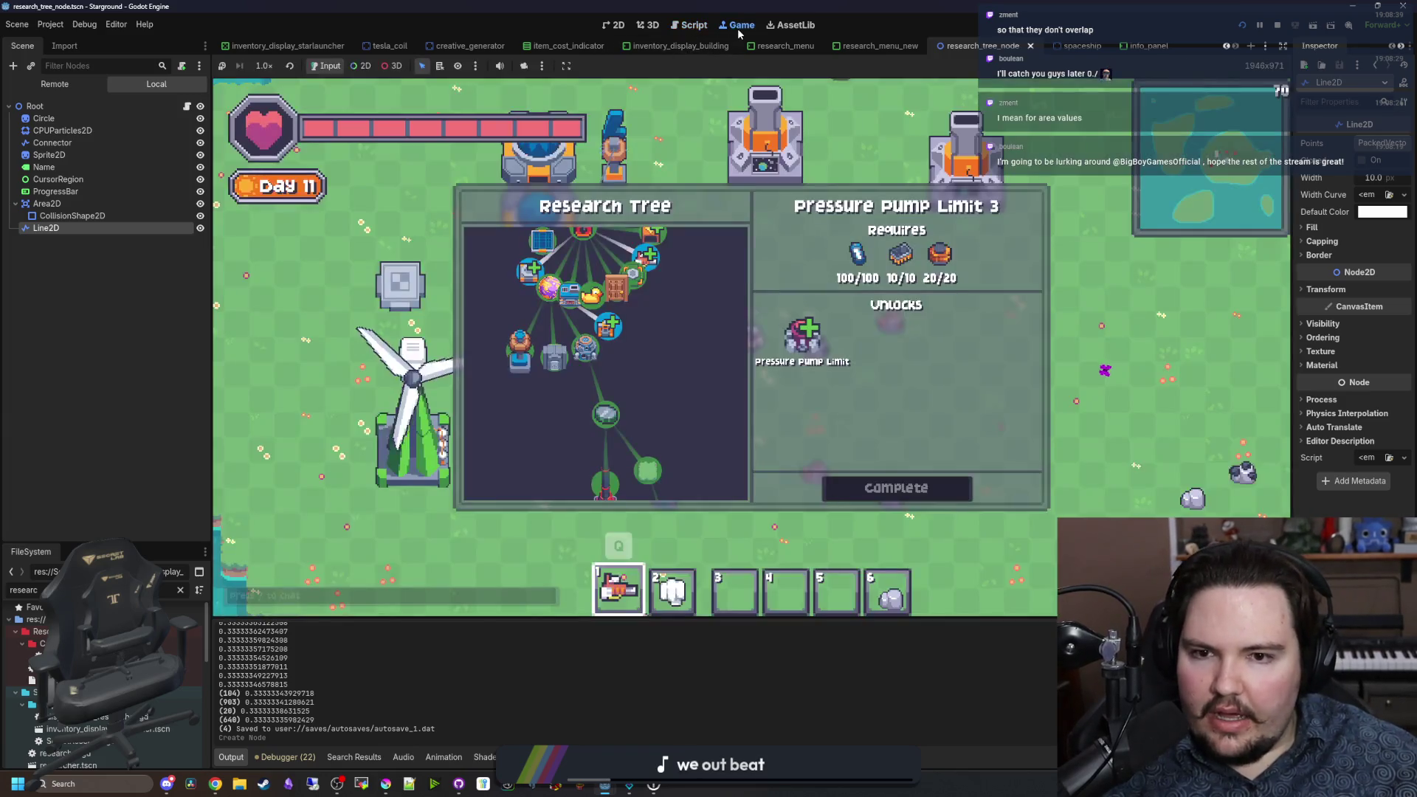
Step: Zoom the in-game research tree in and out, then reopen research_tree_node.gd
scroll(617, 341, up, 2)
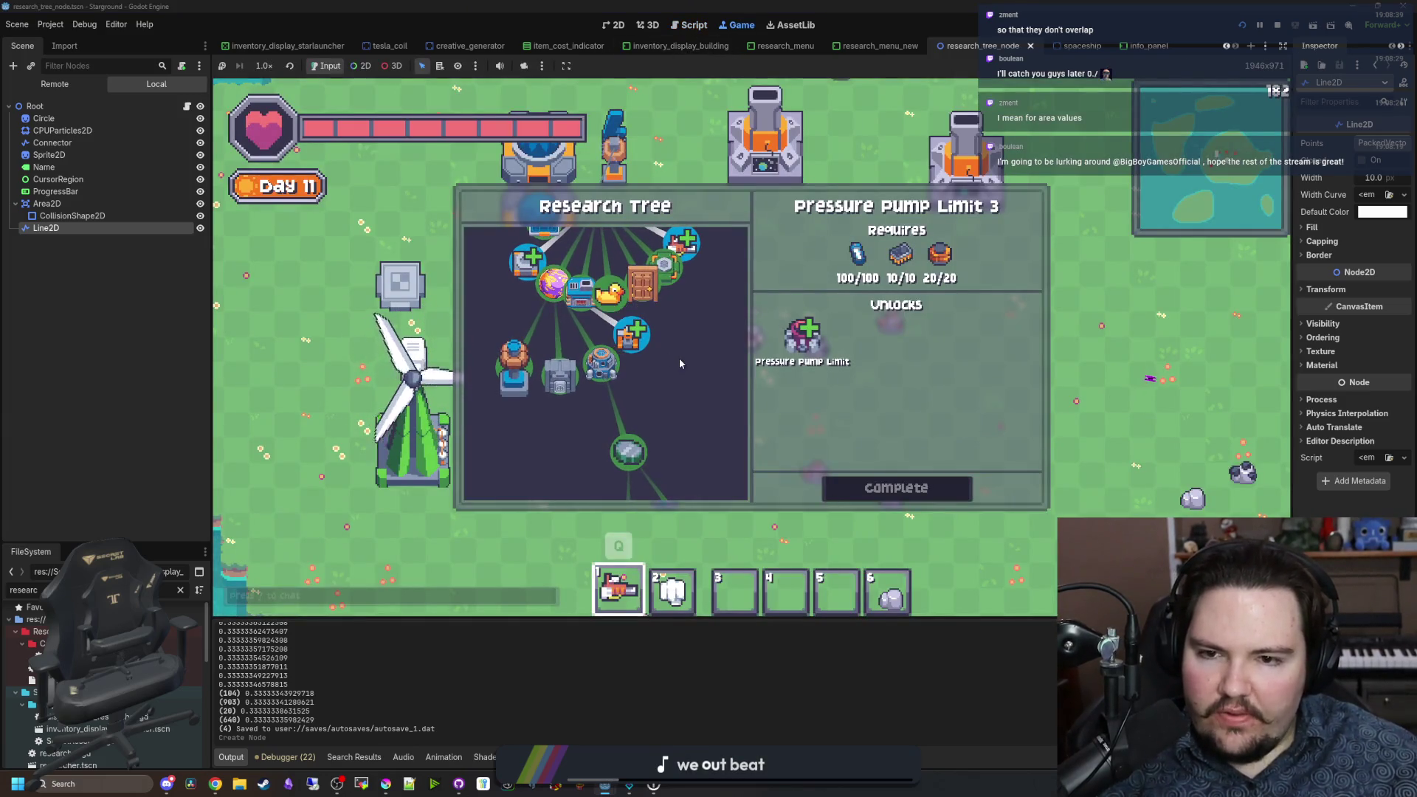
scroll(679, 361, up, 3)
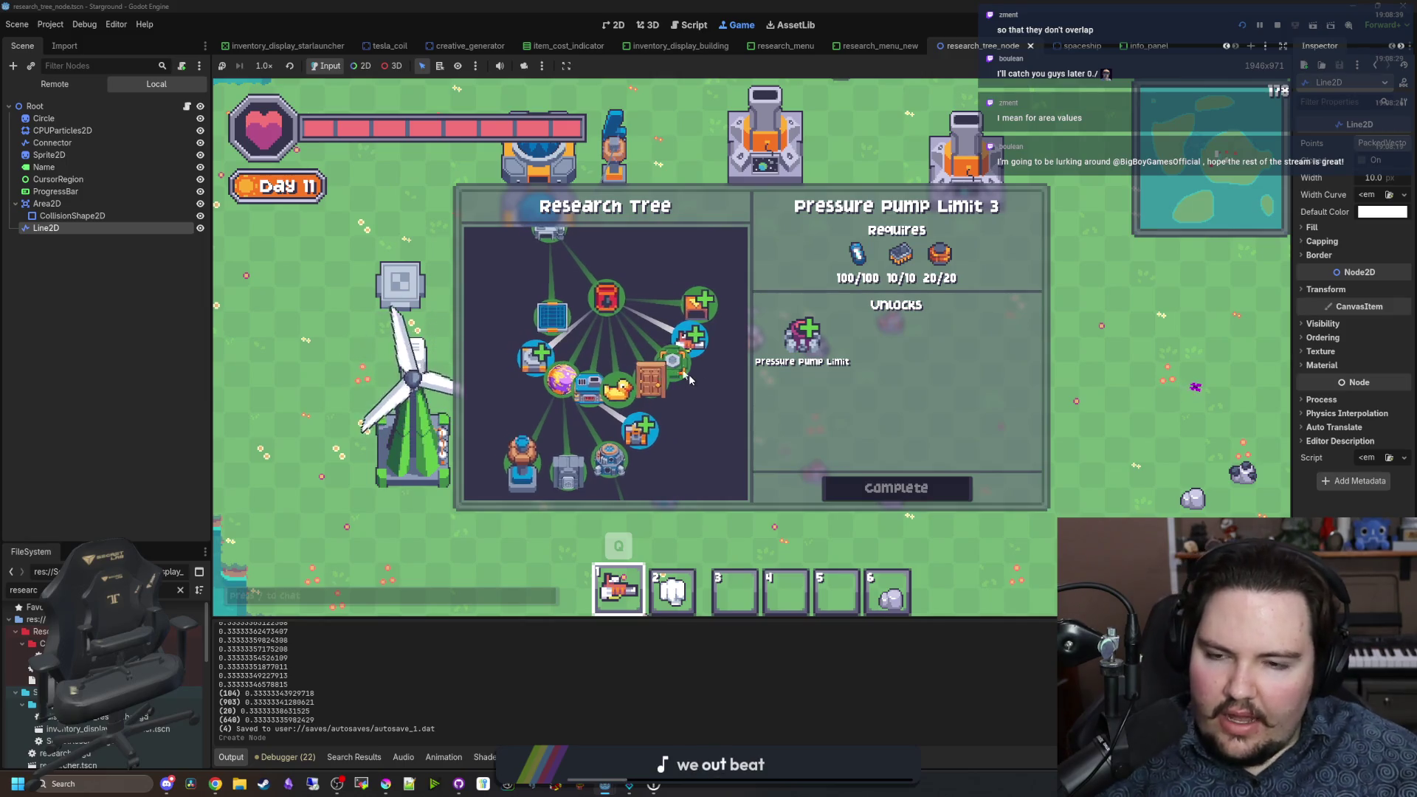
scroll(599, 322, up, 2)
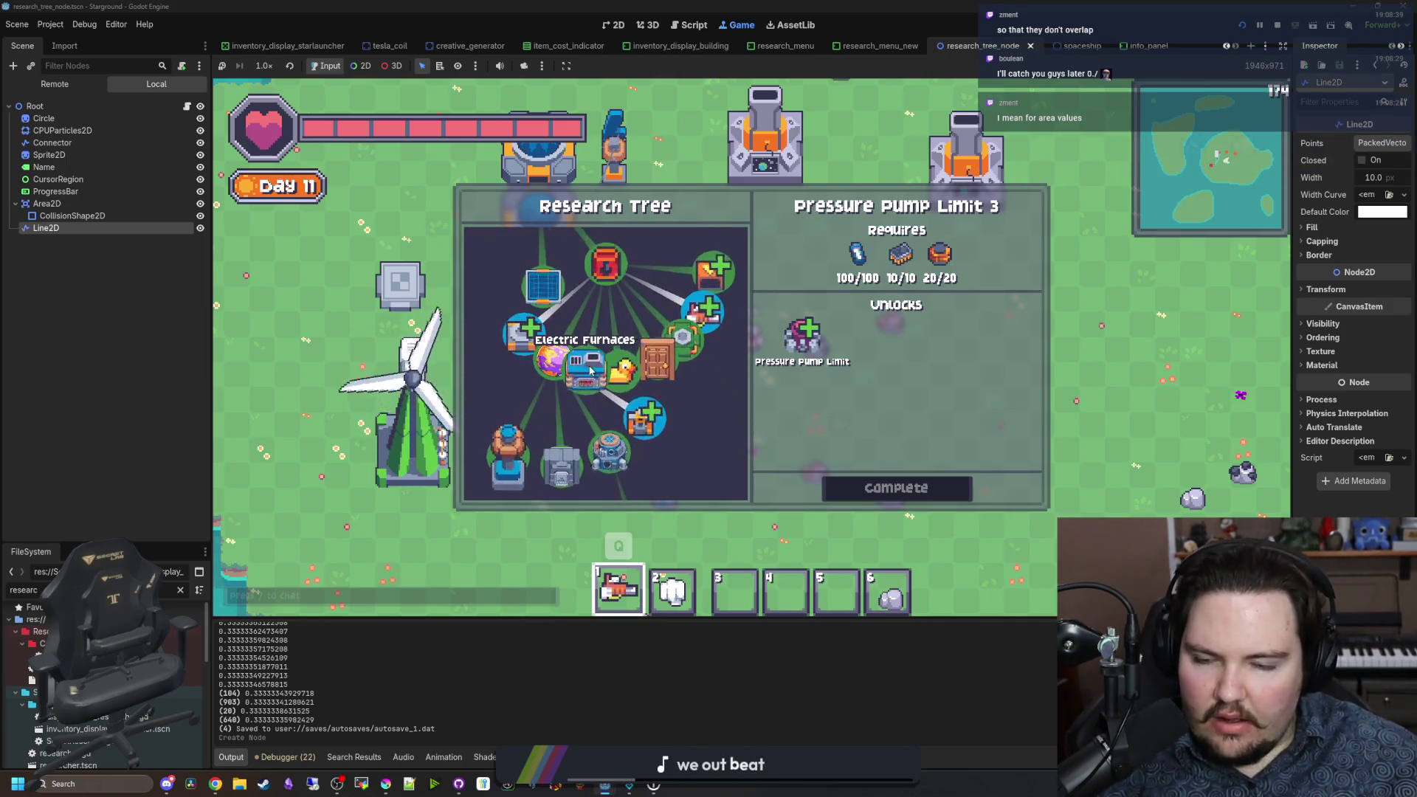
scroll(590, 370, up, 2)
scroll(593, 388, down, 4)
scroll(594, 398, down, 2)
click(187, 107)
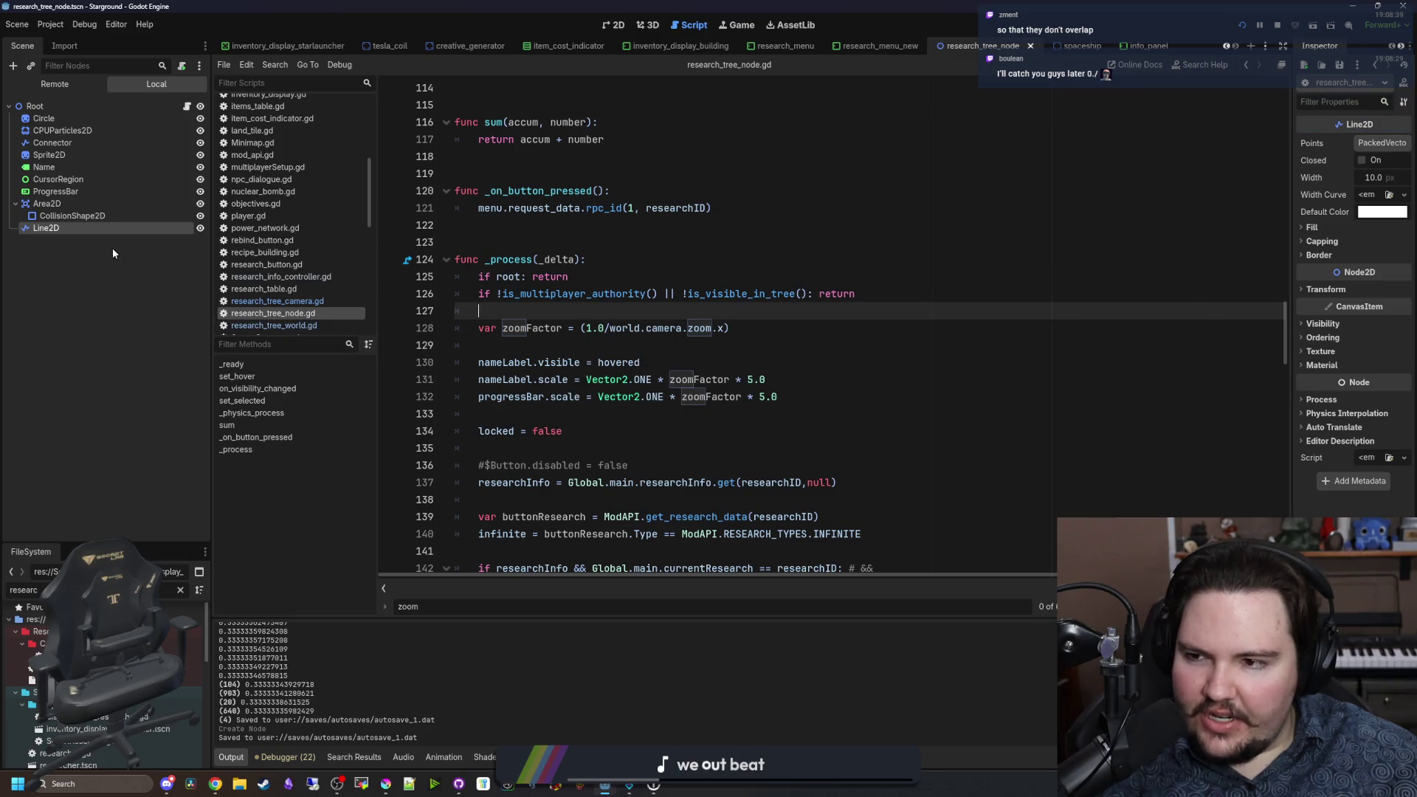
Step: Change research_tree_world.gd's create_timer delay from 0.2 to 0.5, save, and return to the game
click(1025, 146)
click(878, 46)
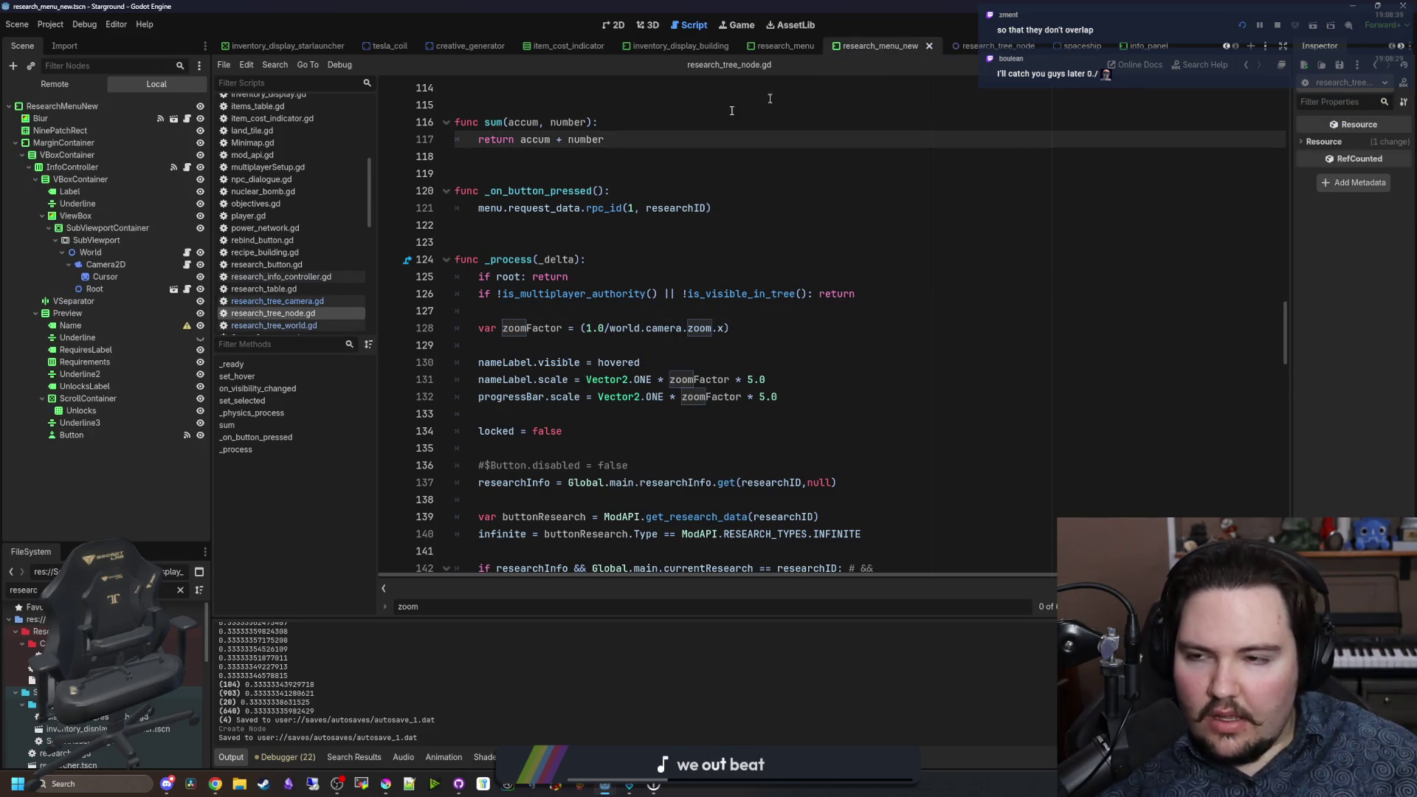
click(186, 252)
scroll(725, 332, up, 15)
scroll(726, 332, down, 5)
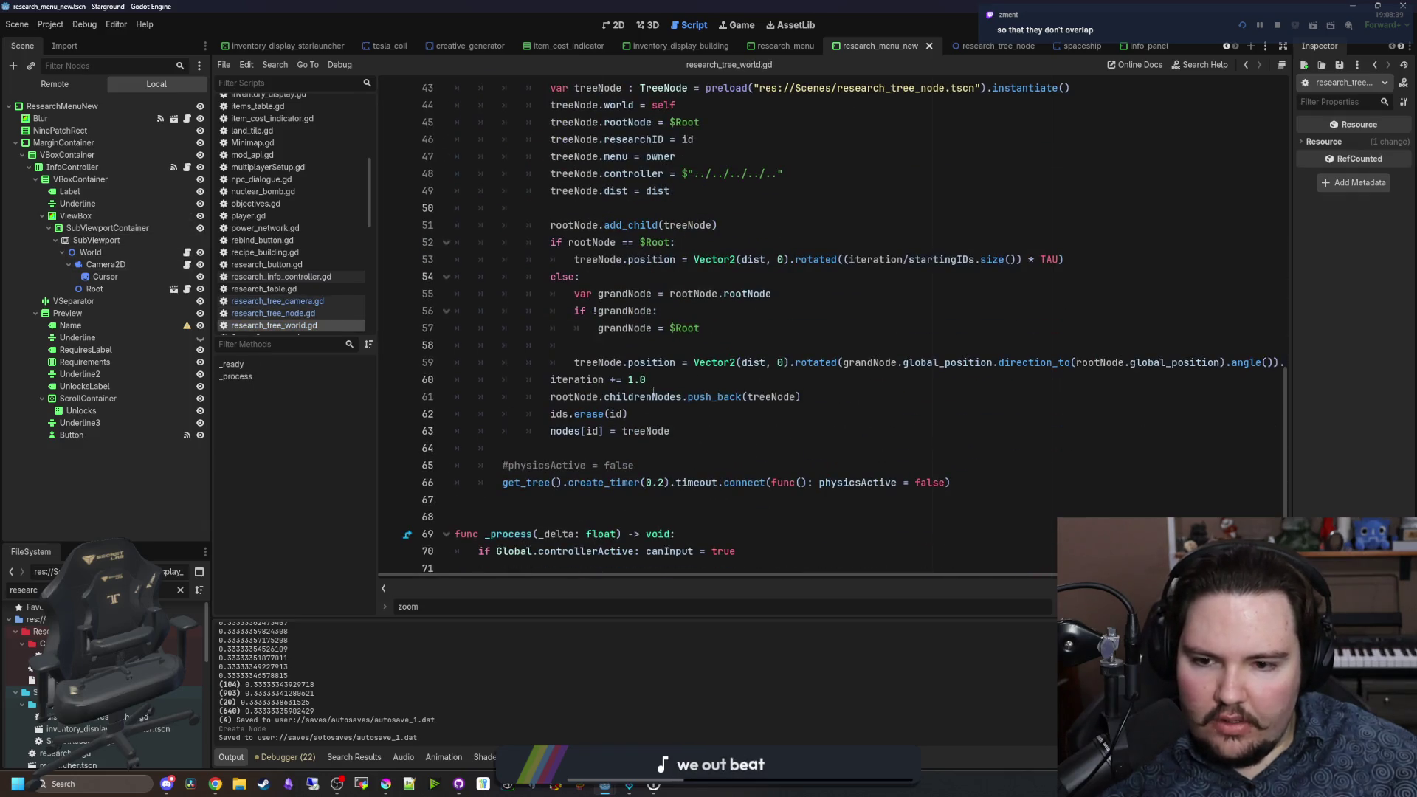
click(725, 507)
click(663, 483)
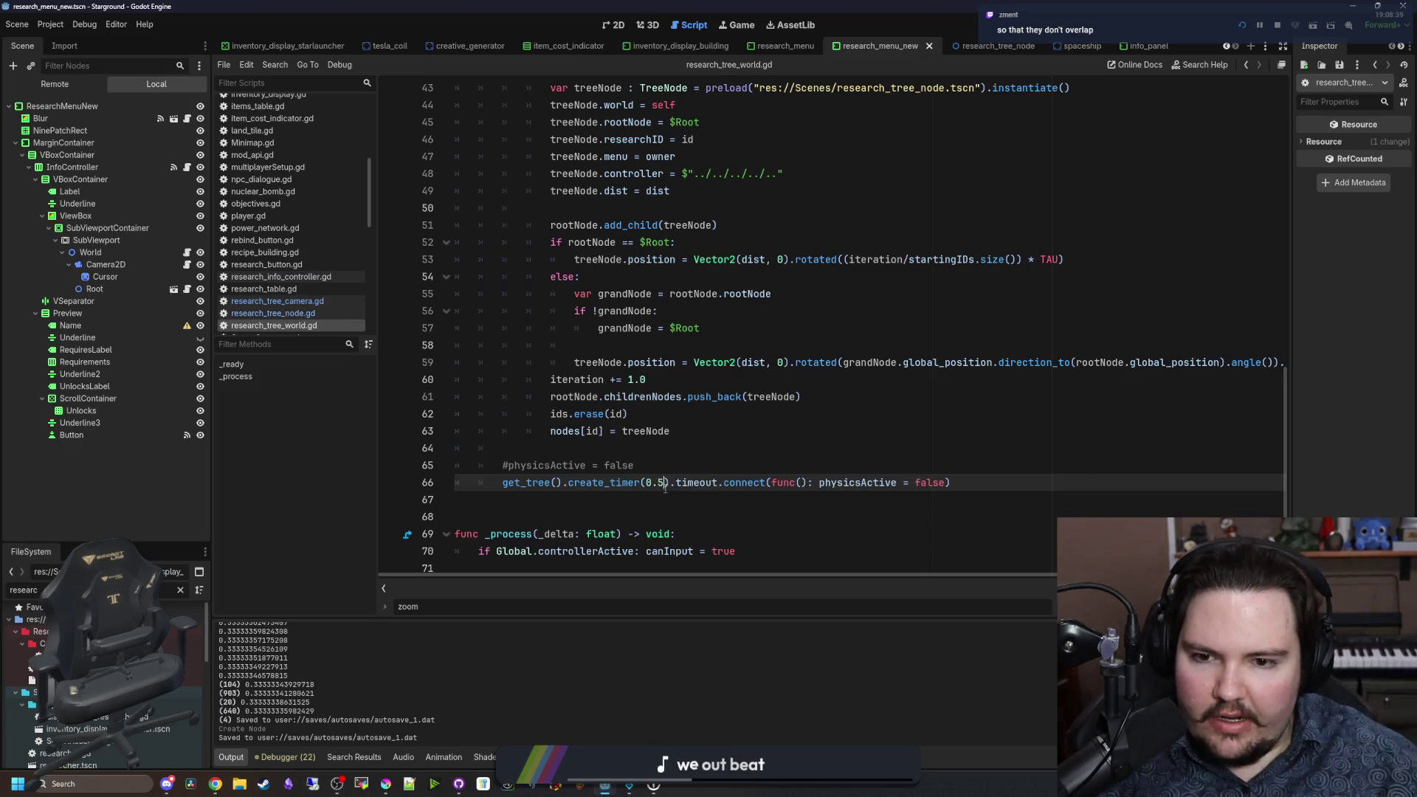
key(Up)
key(Up)
key(ctrl+s)
click(738, 22)
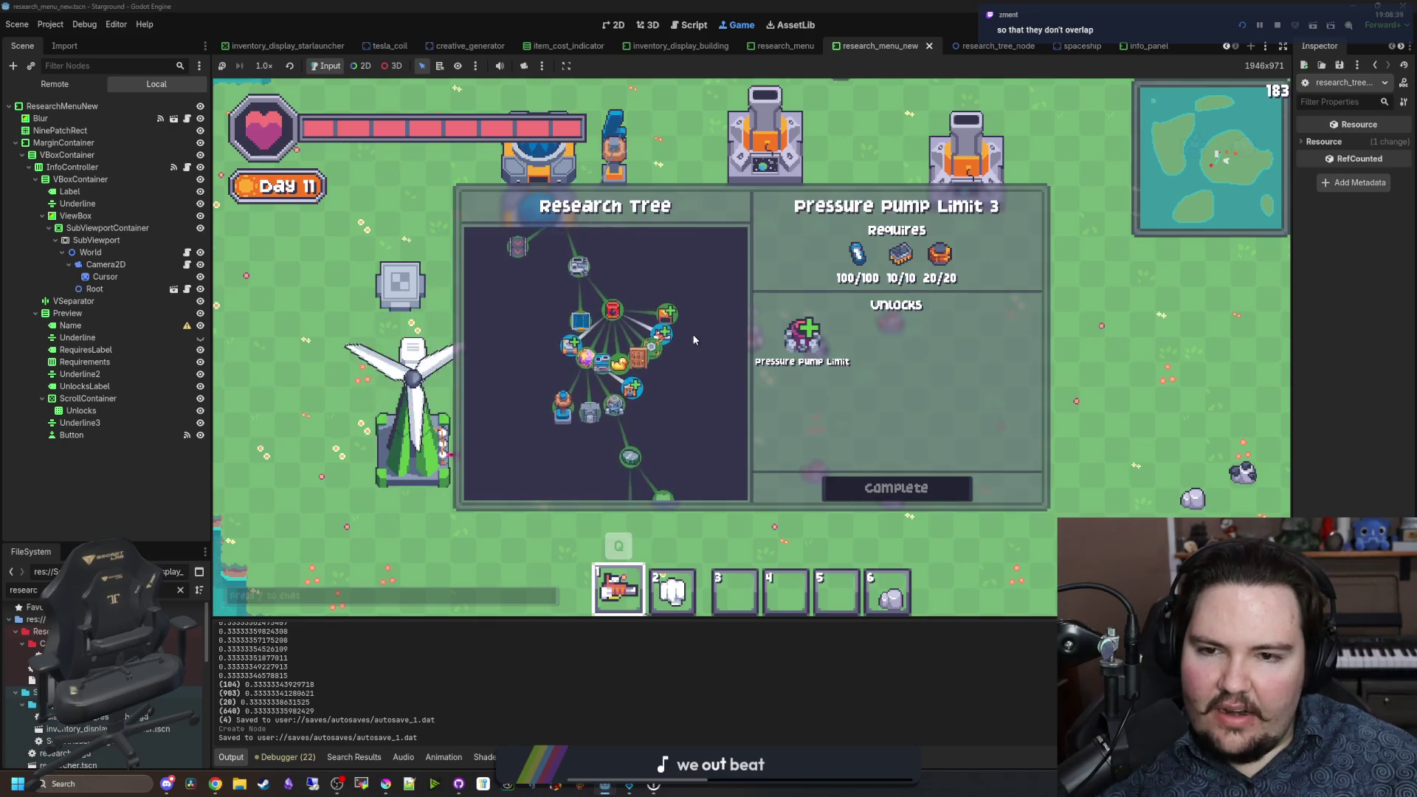
Step: Quit to the main menu, continue the saved game, and reopen the research tree
key(Escape)
key(Escape)
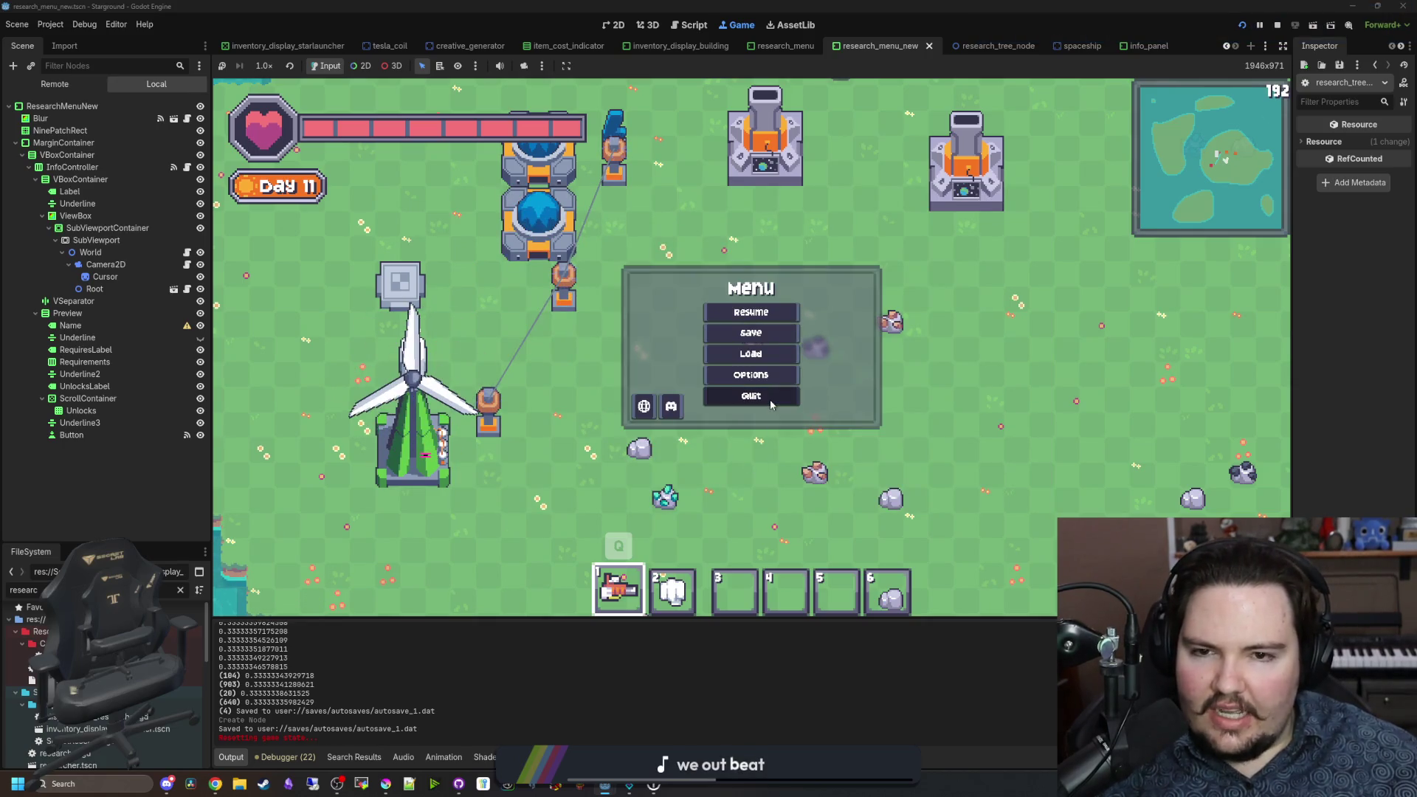
click(771, 404)
click(409, 234)
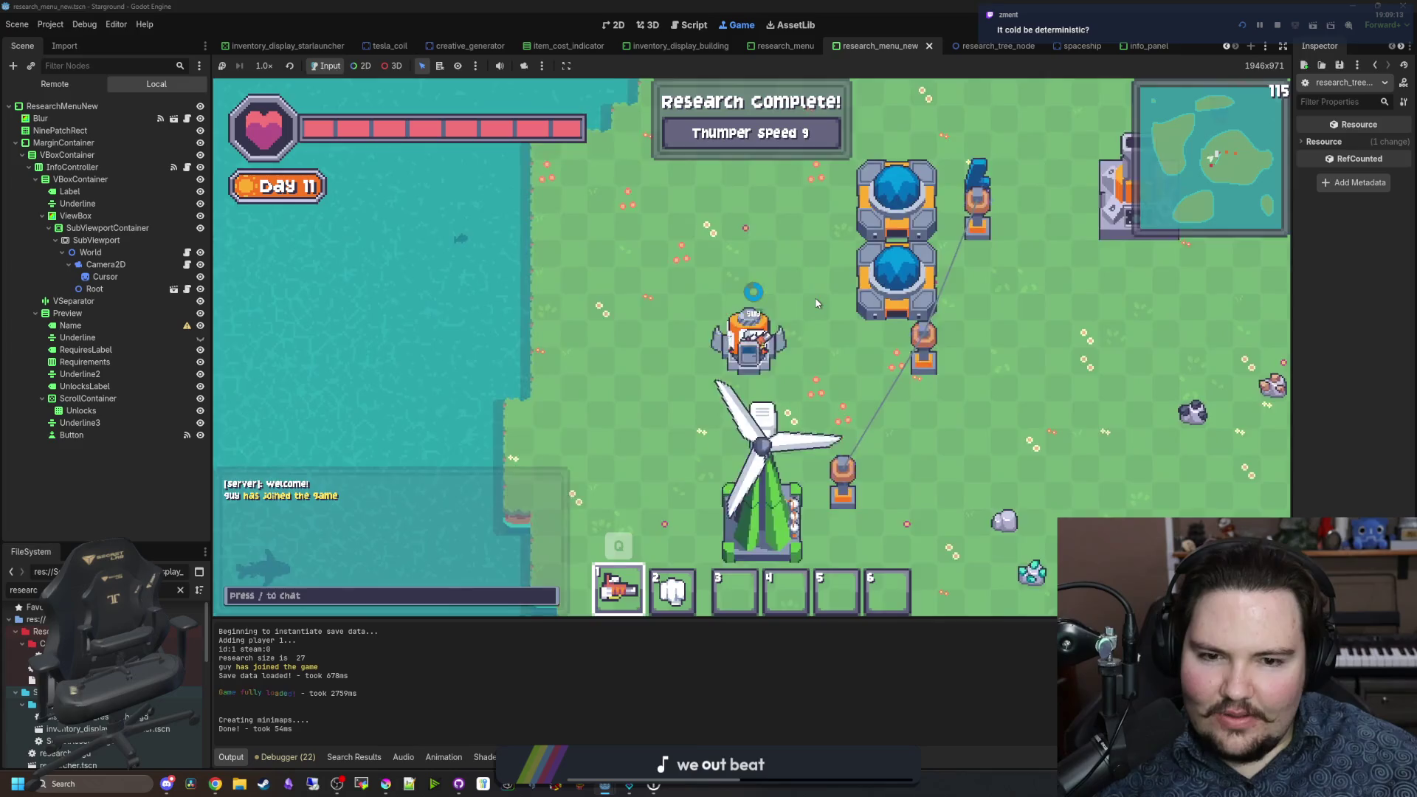
key(r)
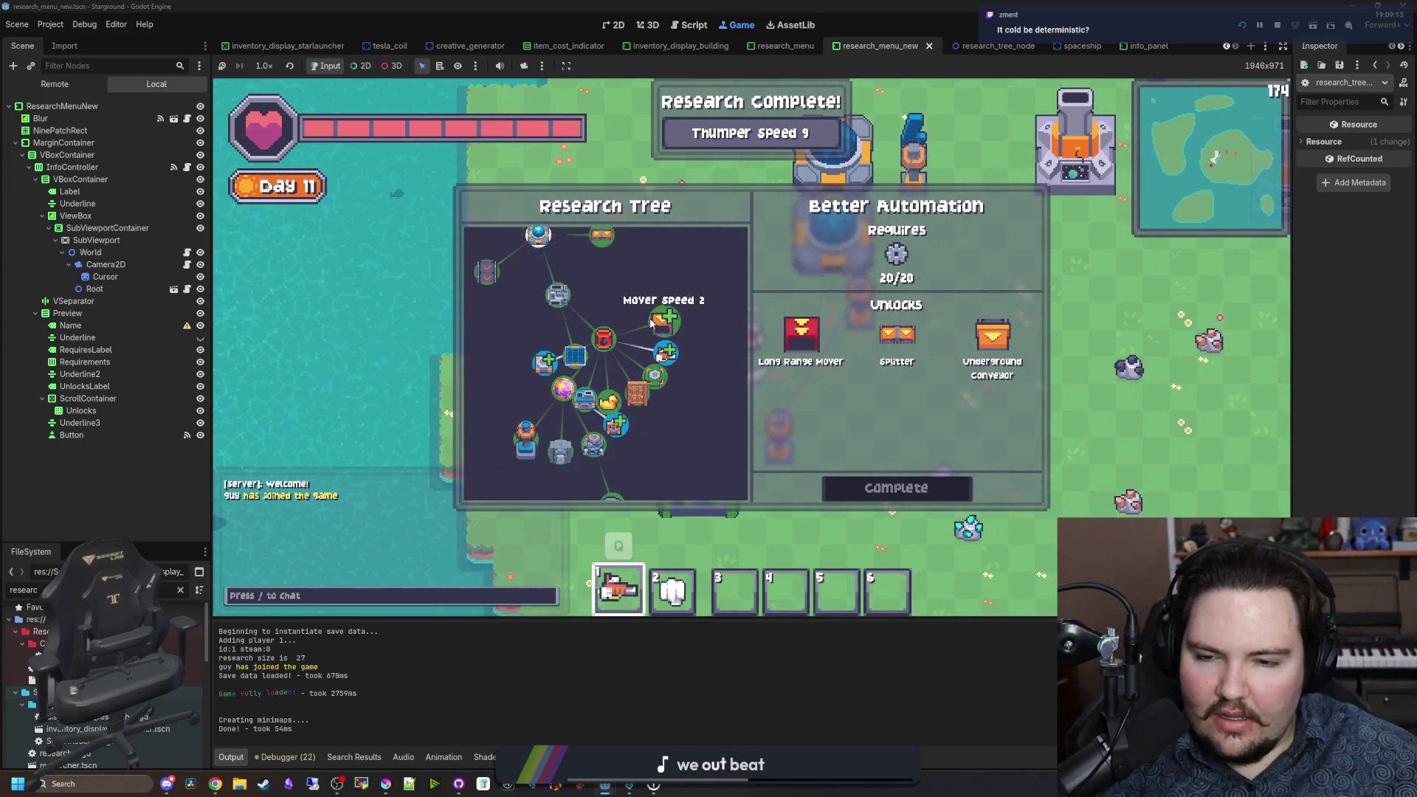
Step: Zoom the research tree in and out, then pause and open research_tree_world.gd
scroll(670, 268, down, 3)
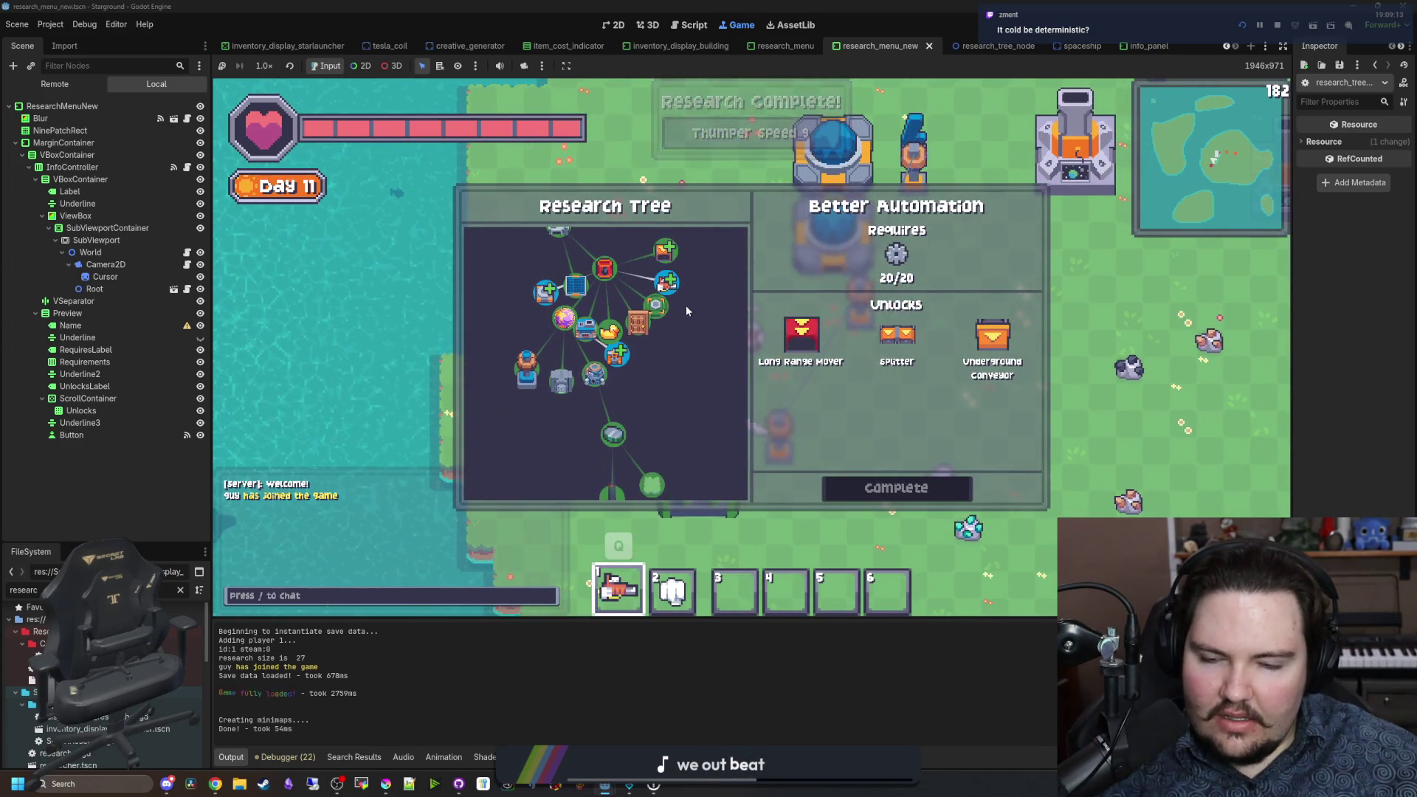
scroll(667, 344, down, 2)
scroll(667, 344, down, 2)
scroll(631, 271, up, 4)
scroll(631, 271, up, 5)
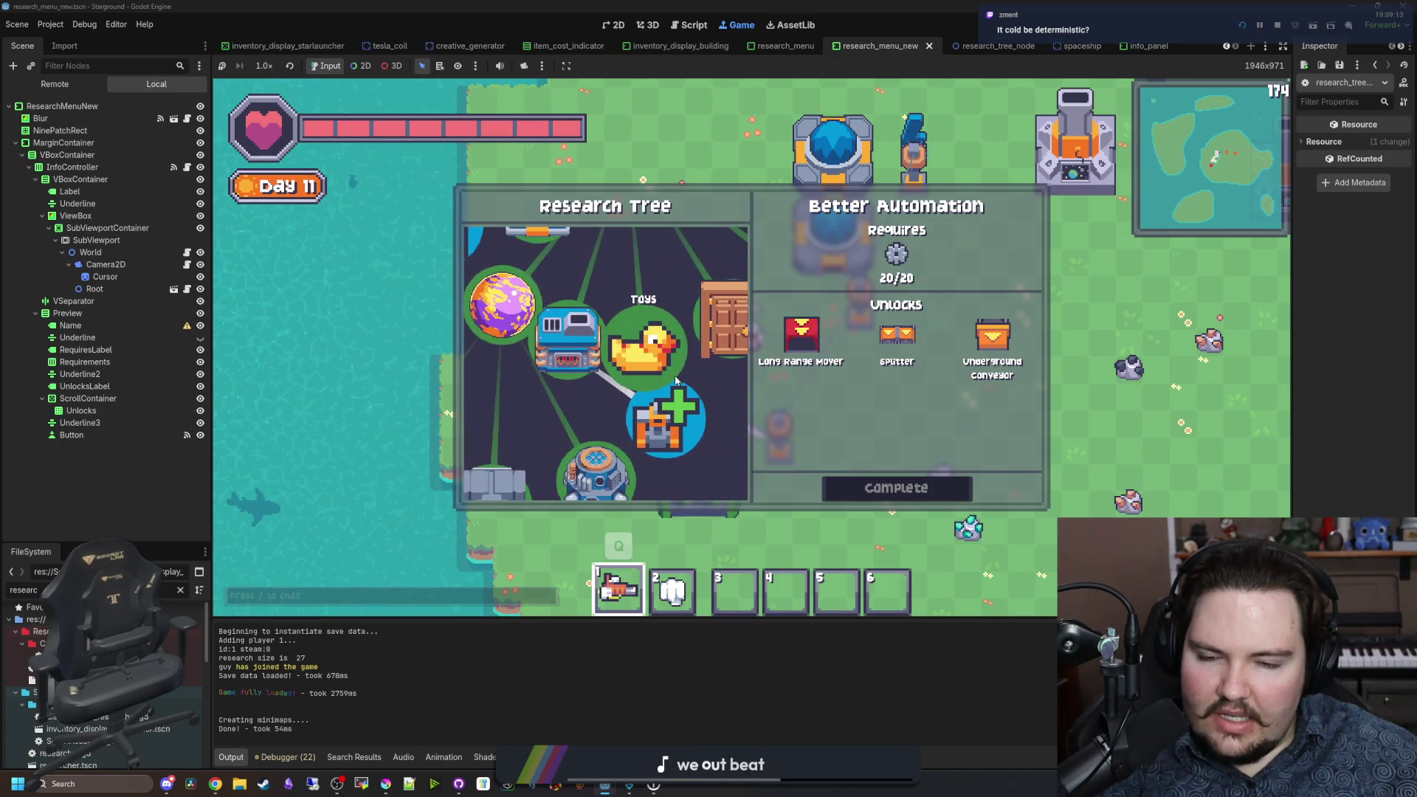
scroll(559, 367, down, 5)
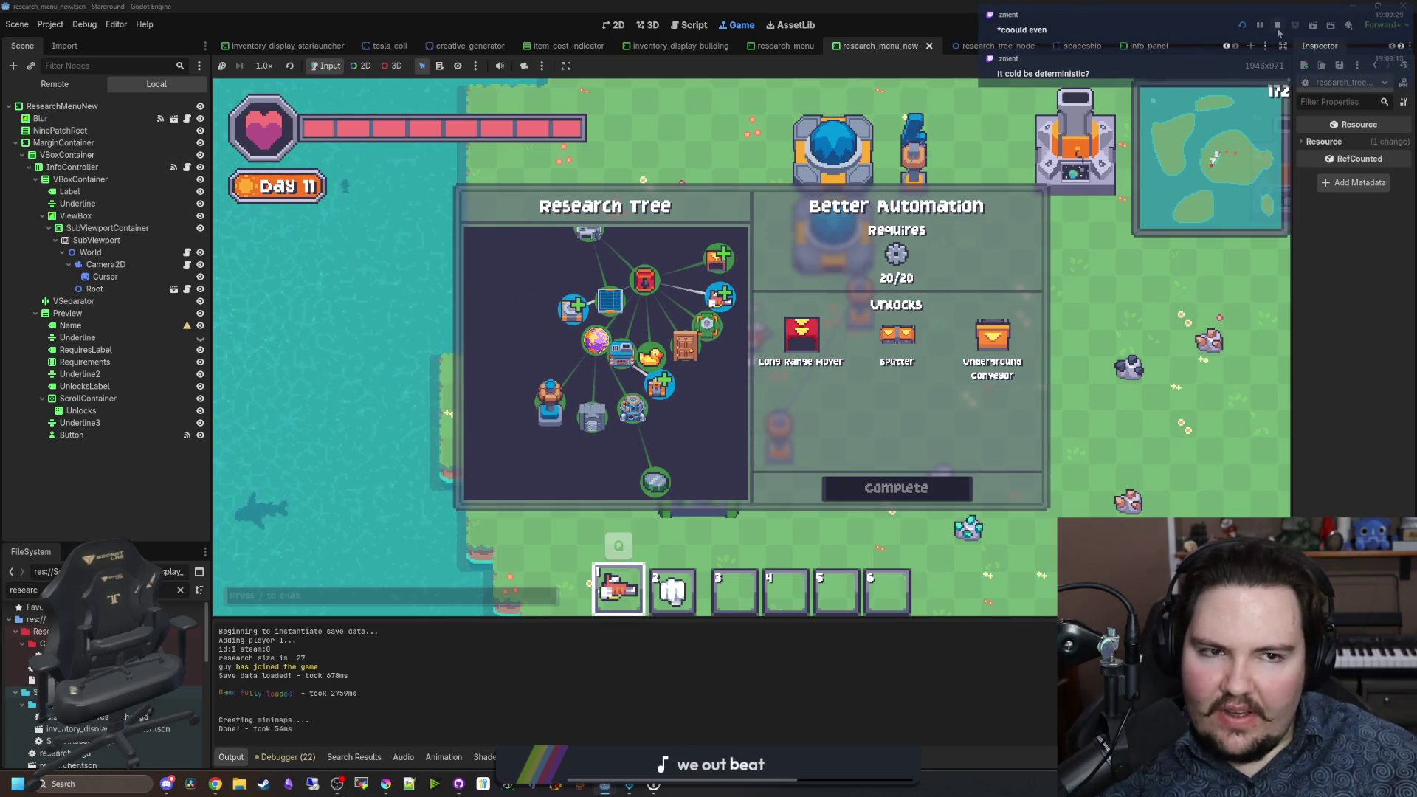
key(Escape)
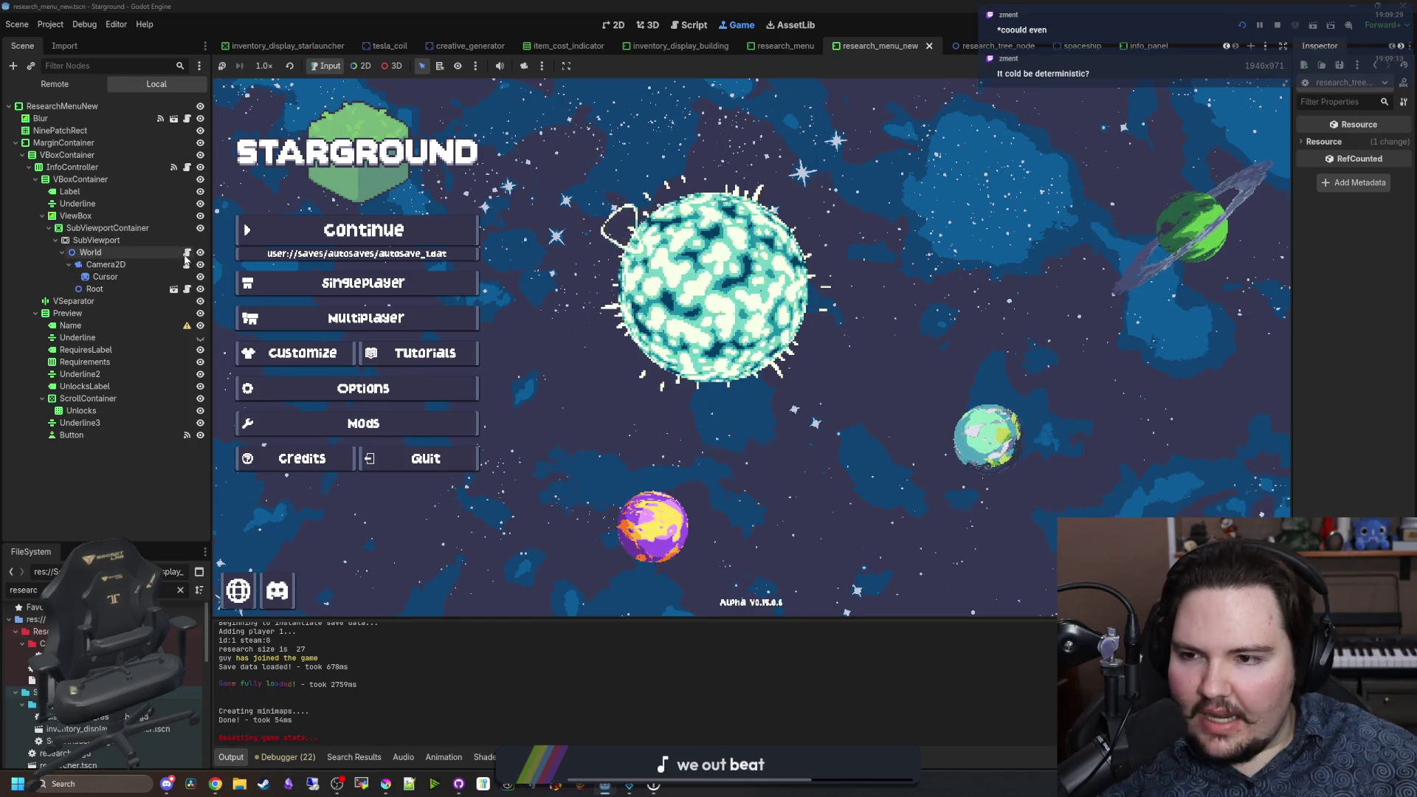
click(187, 253)
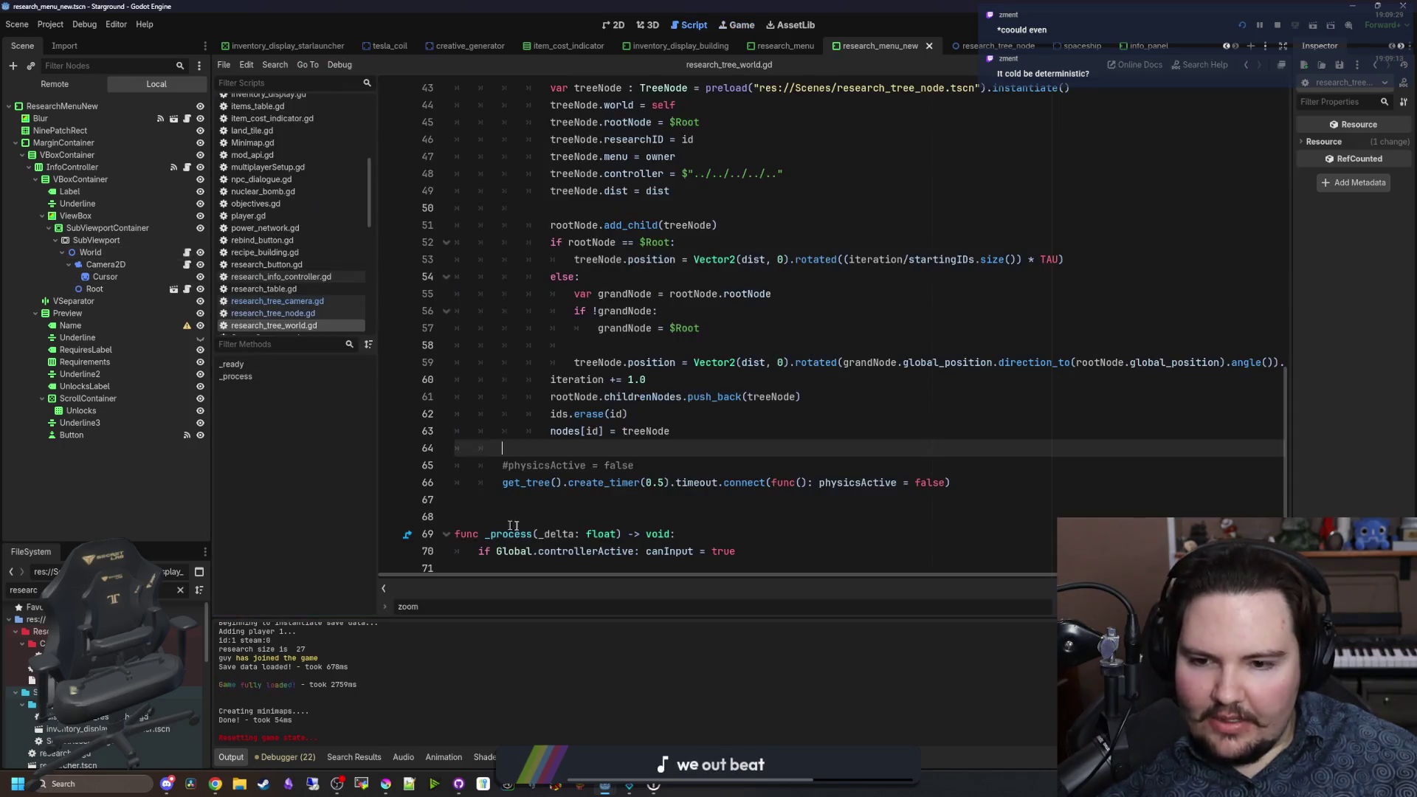
Step: Comment out the physics timer line 66 in research_tree_world.gd and save
click(509, 487)
key(ctrl+k)
click(526, 454)
key(ctrl+s)
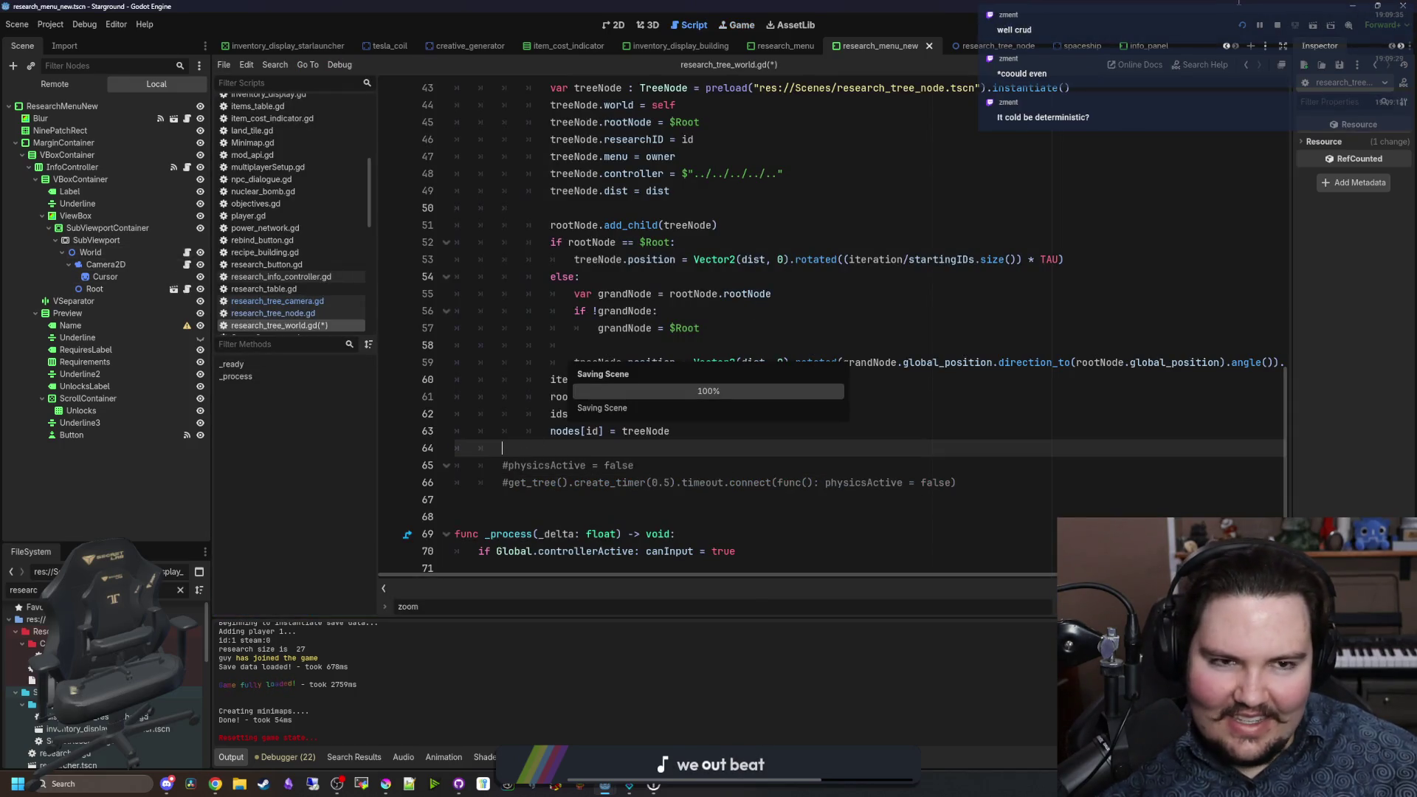
Step: Continue the saved game, zoom the research tree, select Electric Furnaces, then close it
click(736, 27)
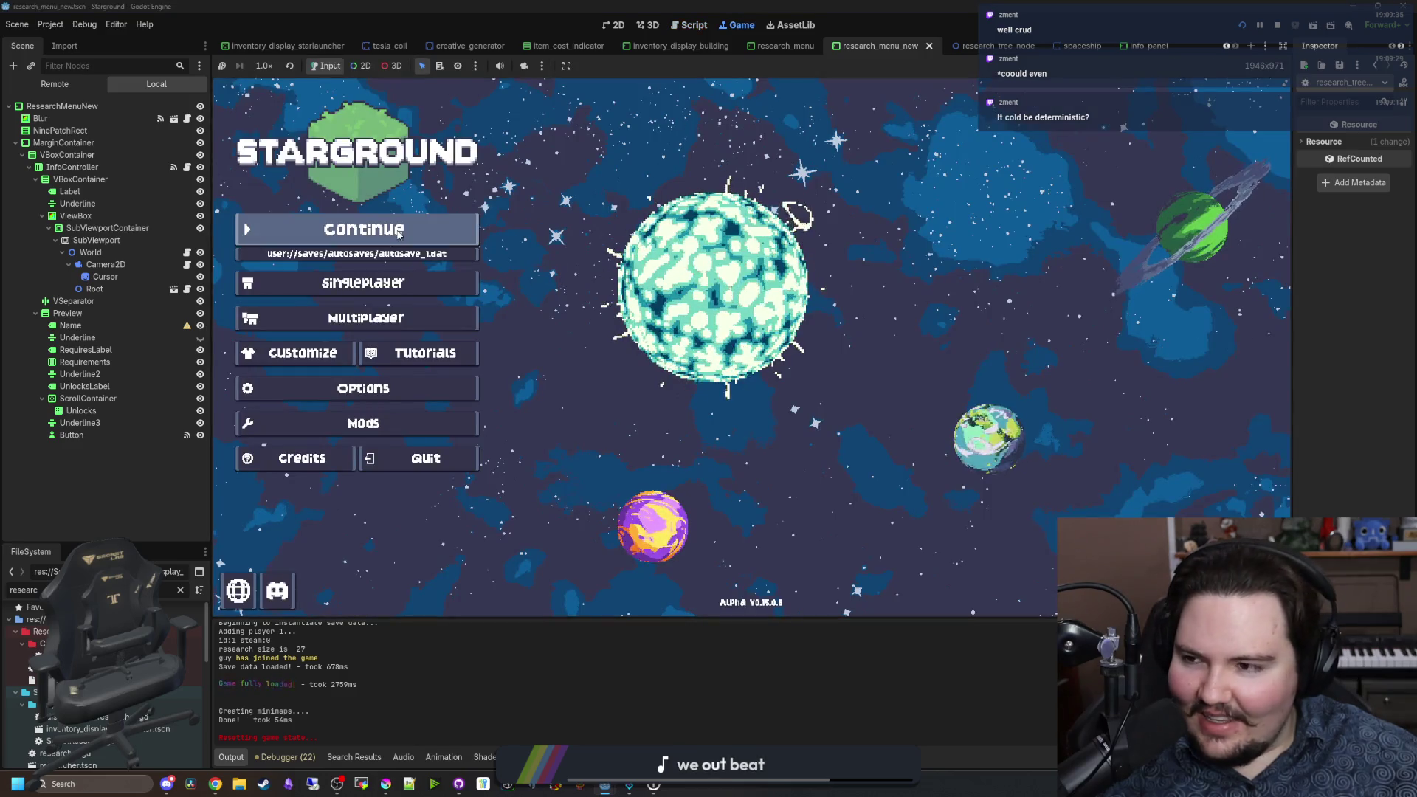
click(396, 227)
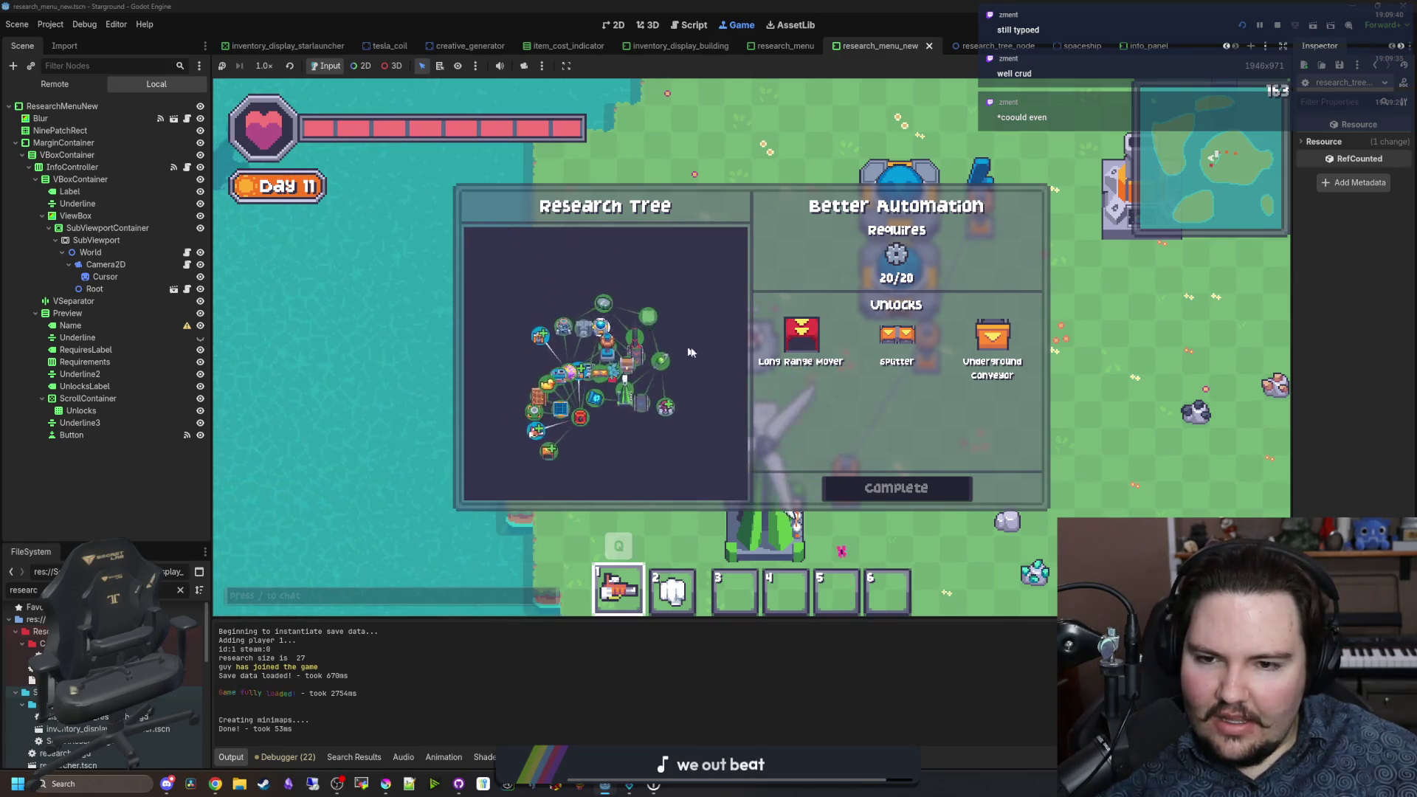
scroll(707, 383, up, 3)
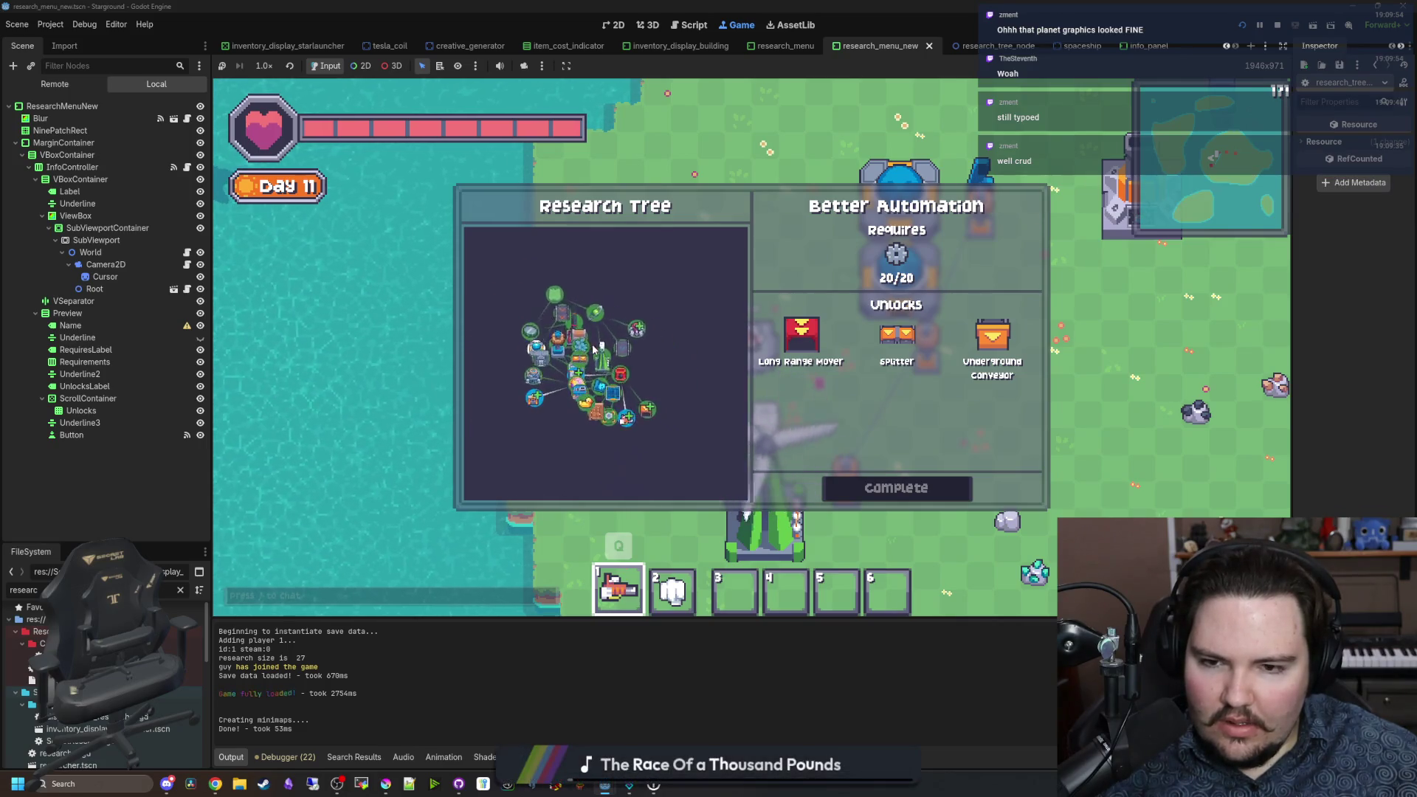
scroll(651, 369, up, 3)
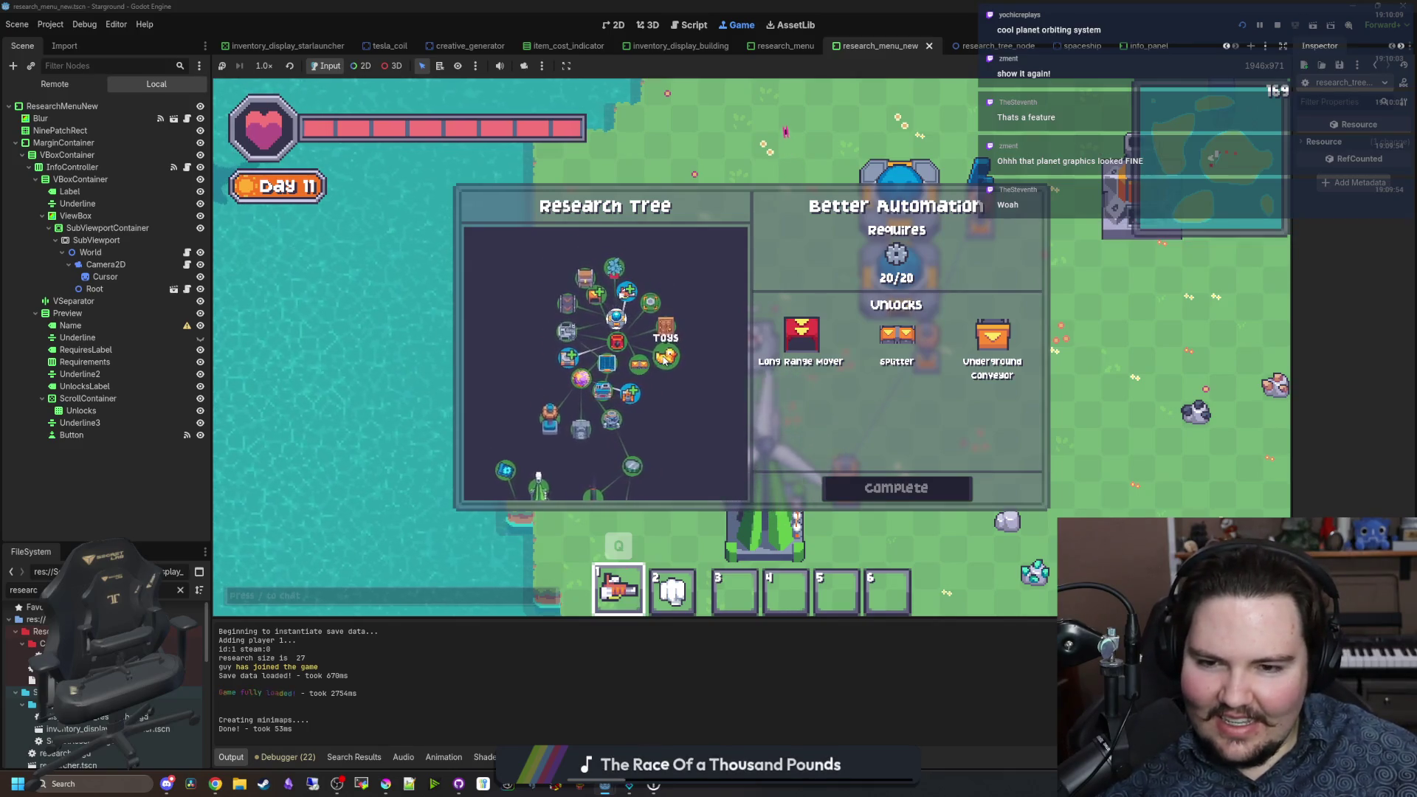
scroll(642, 431, up, 3)
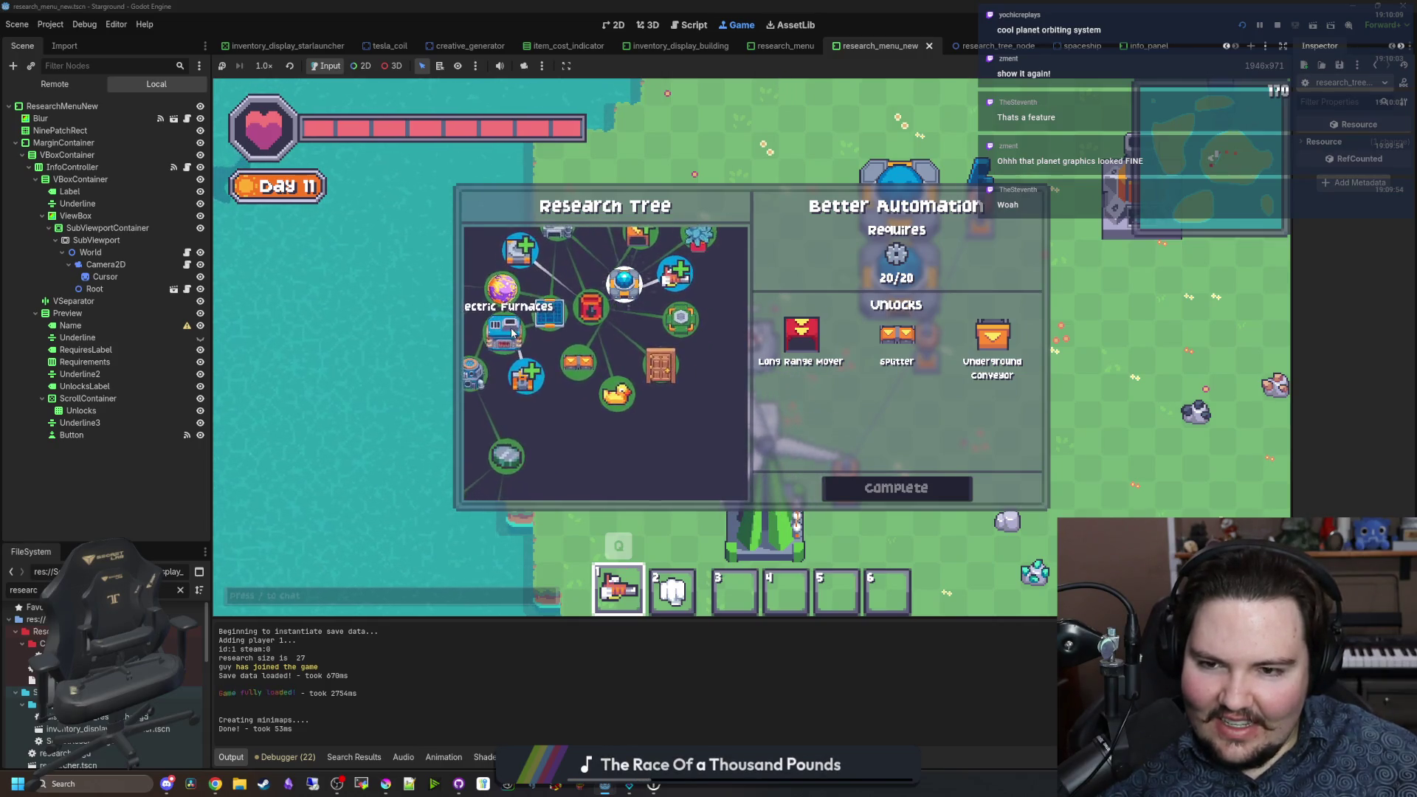
click(512, 333)
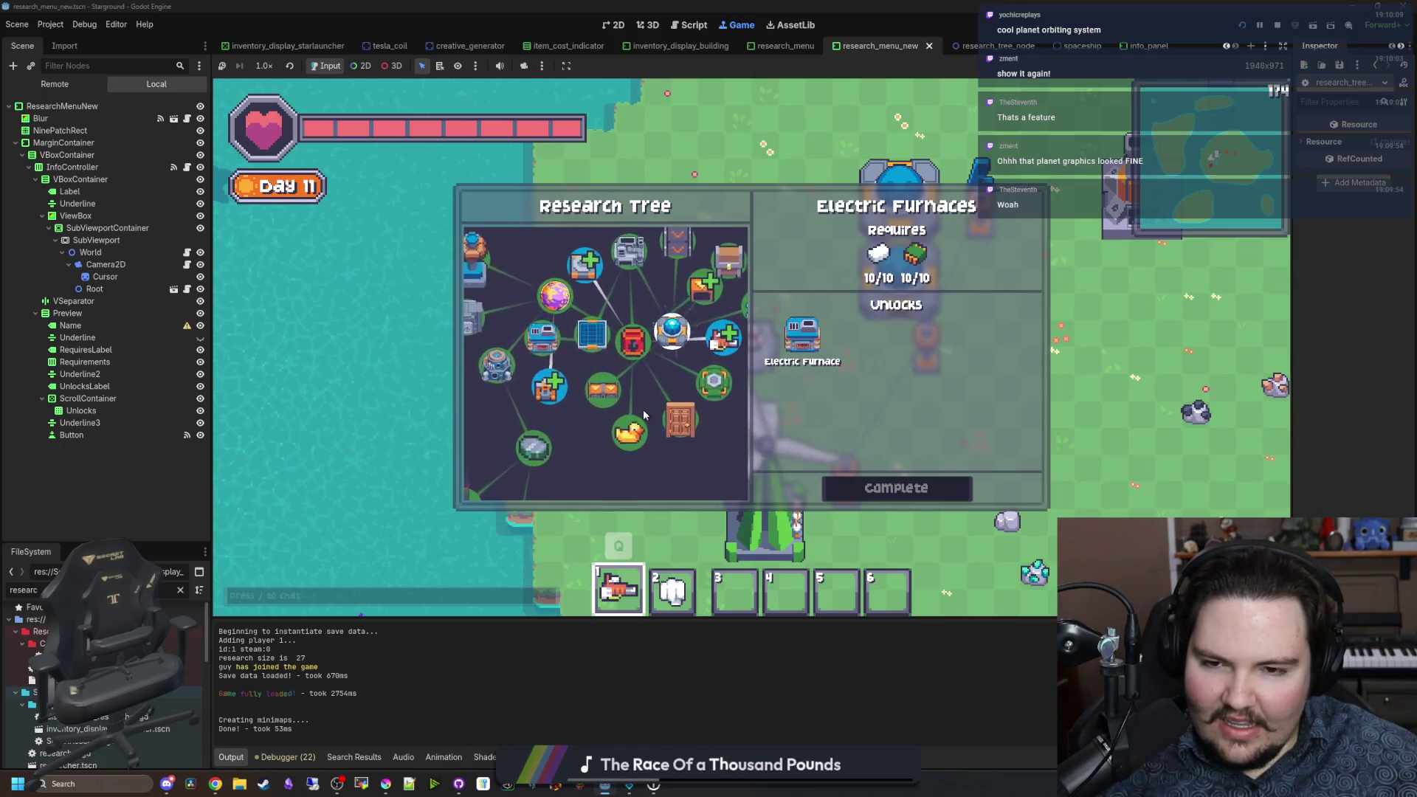
scroll(619, 295, down, 3)
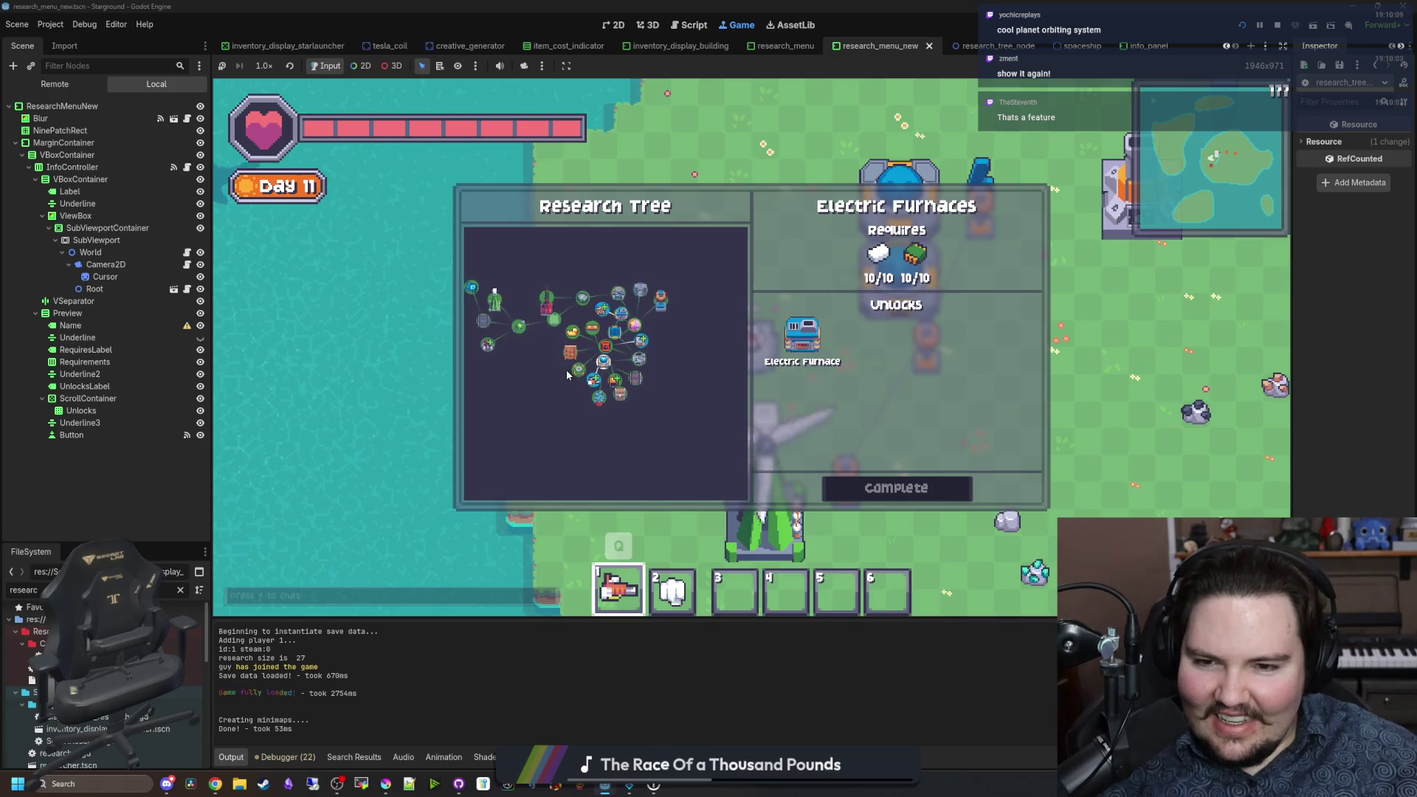
key(Escape)
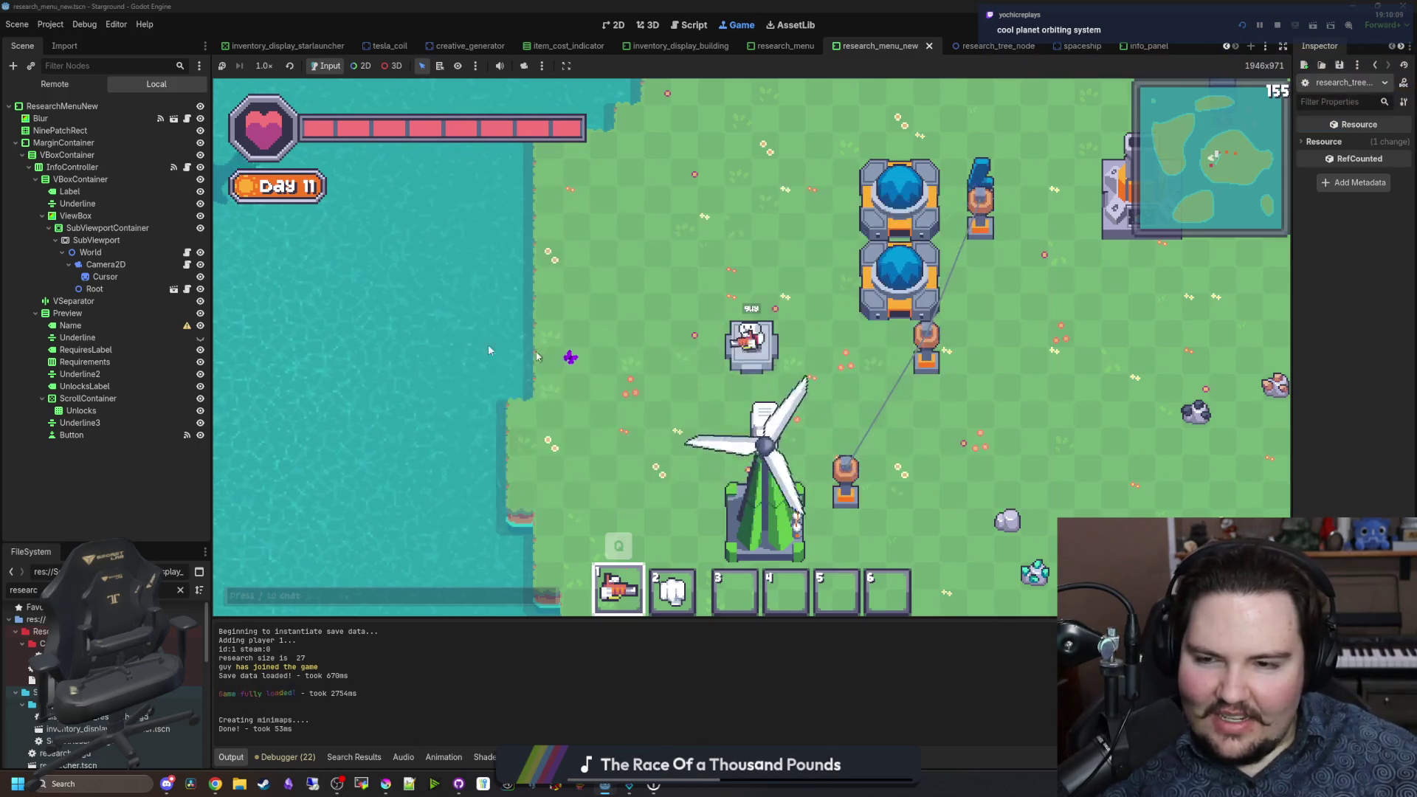
Step: Uncomment the physics timer line with a 0.2 second delay and save
key(ctrl+F3)
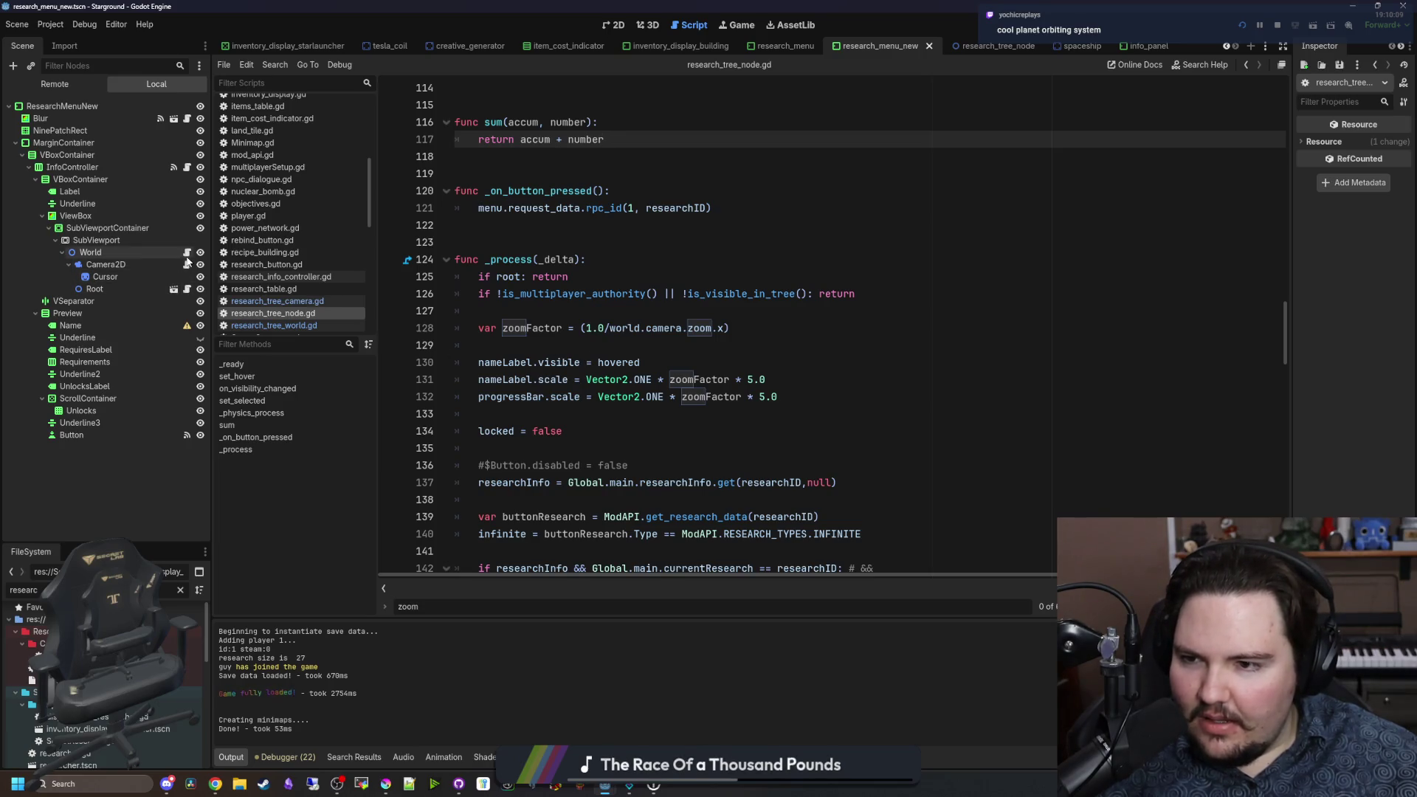
key(alt+Left)
key(Down)
key(Down)
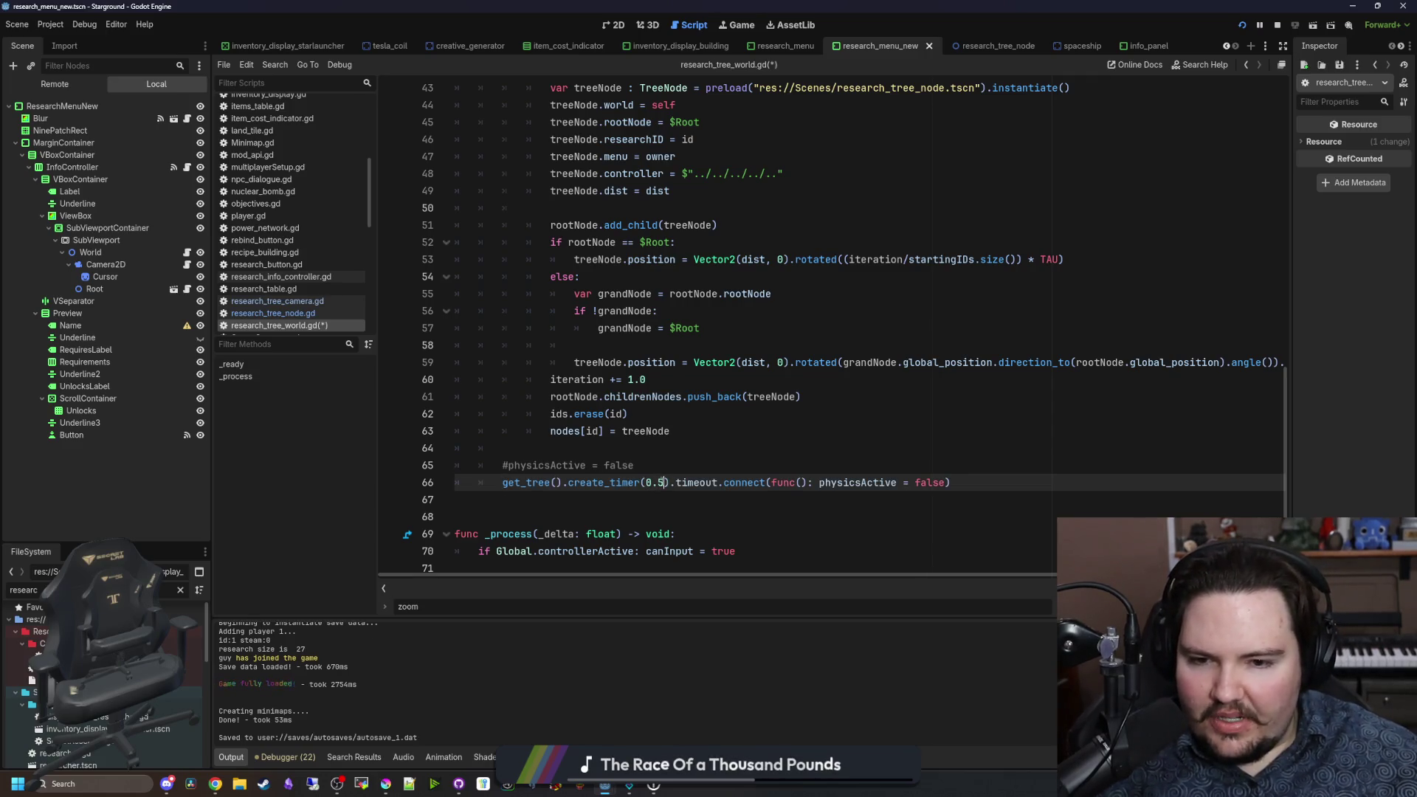
text(2)
click(725, 464)
key(ctrl+s)
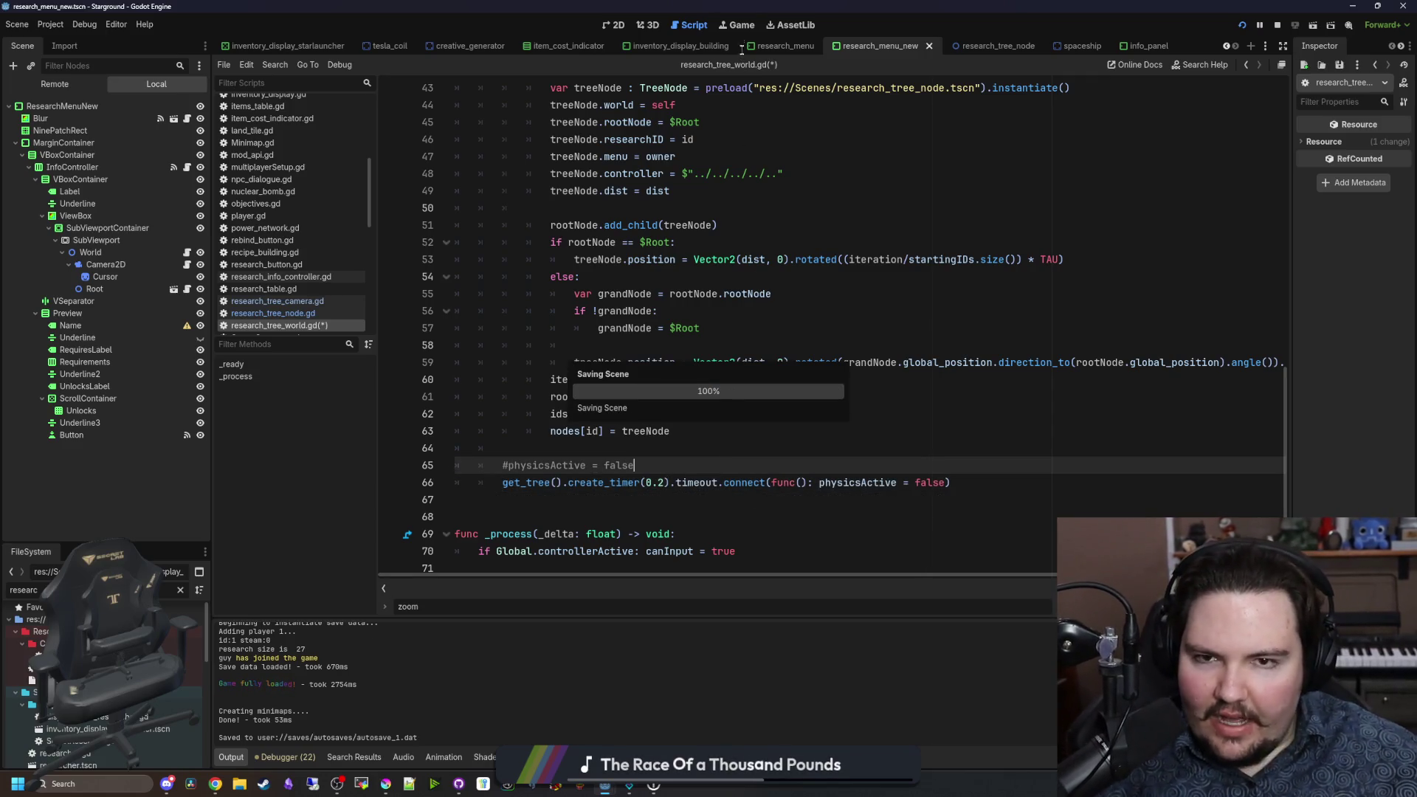
Step: Pause the game, quit to the main menu, and continue the saved game
click(737, 25)
key(Escape)
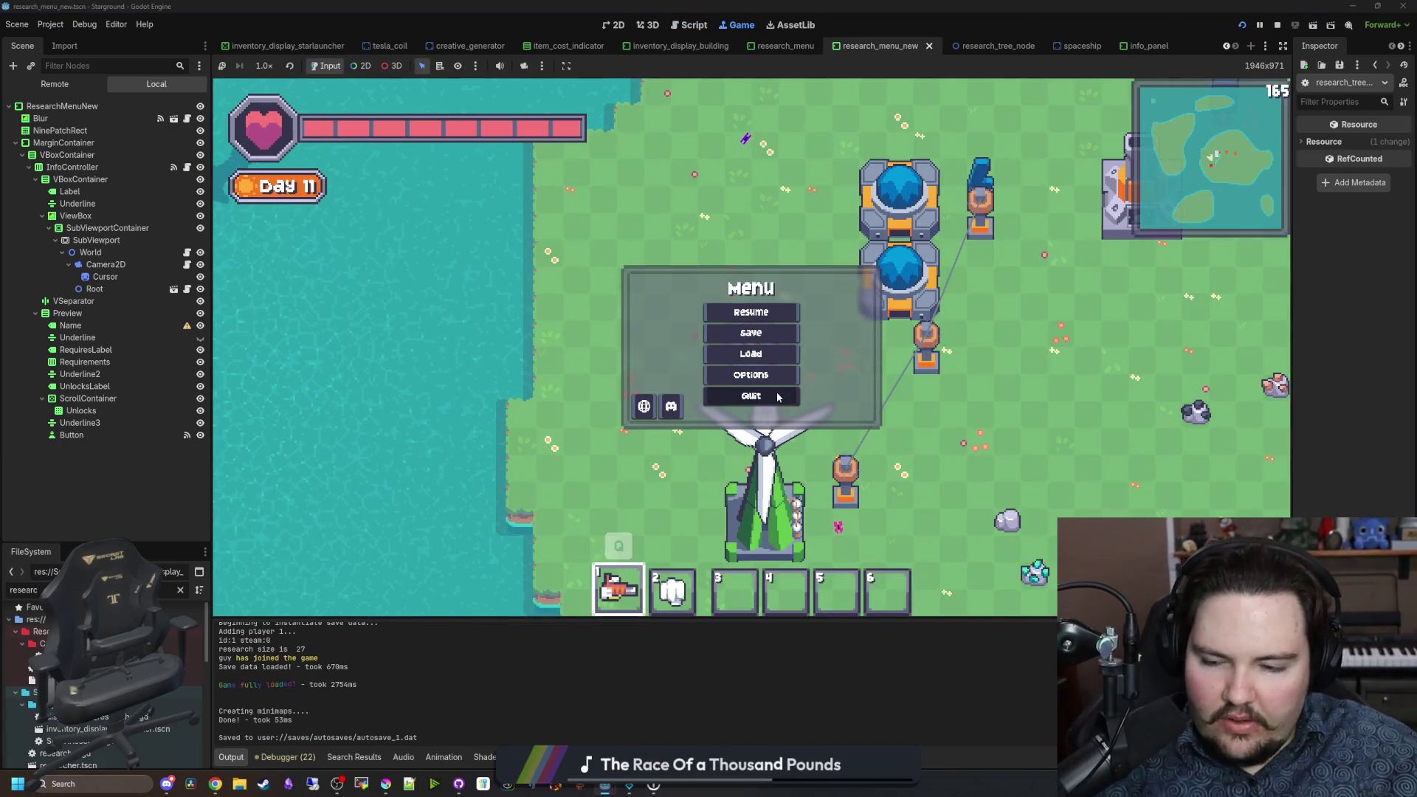
click(777, 397)
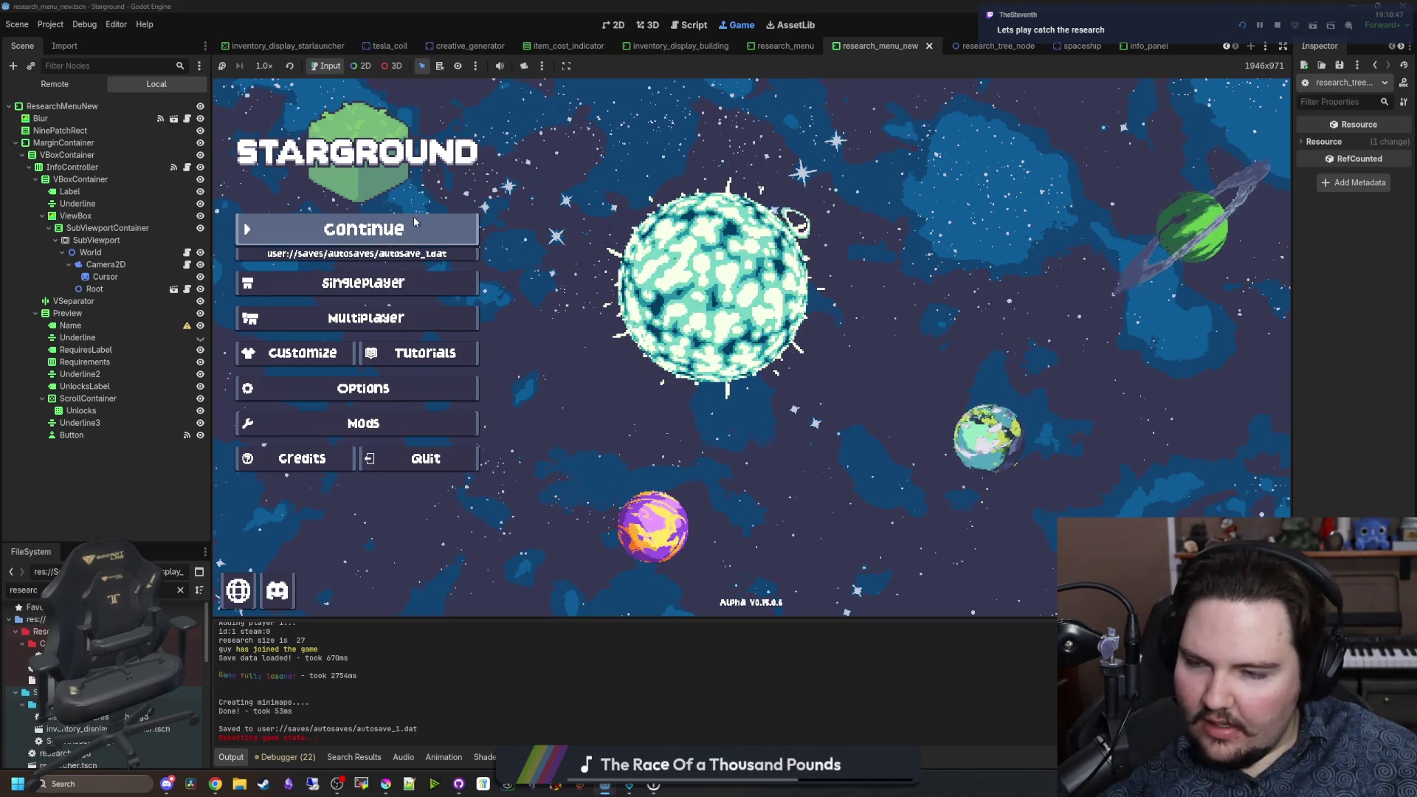
click(410, 235)
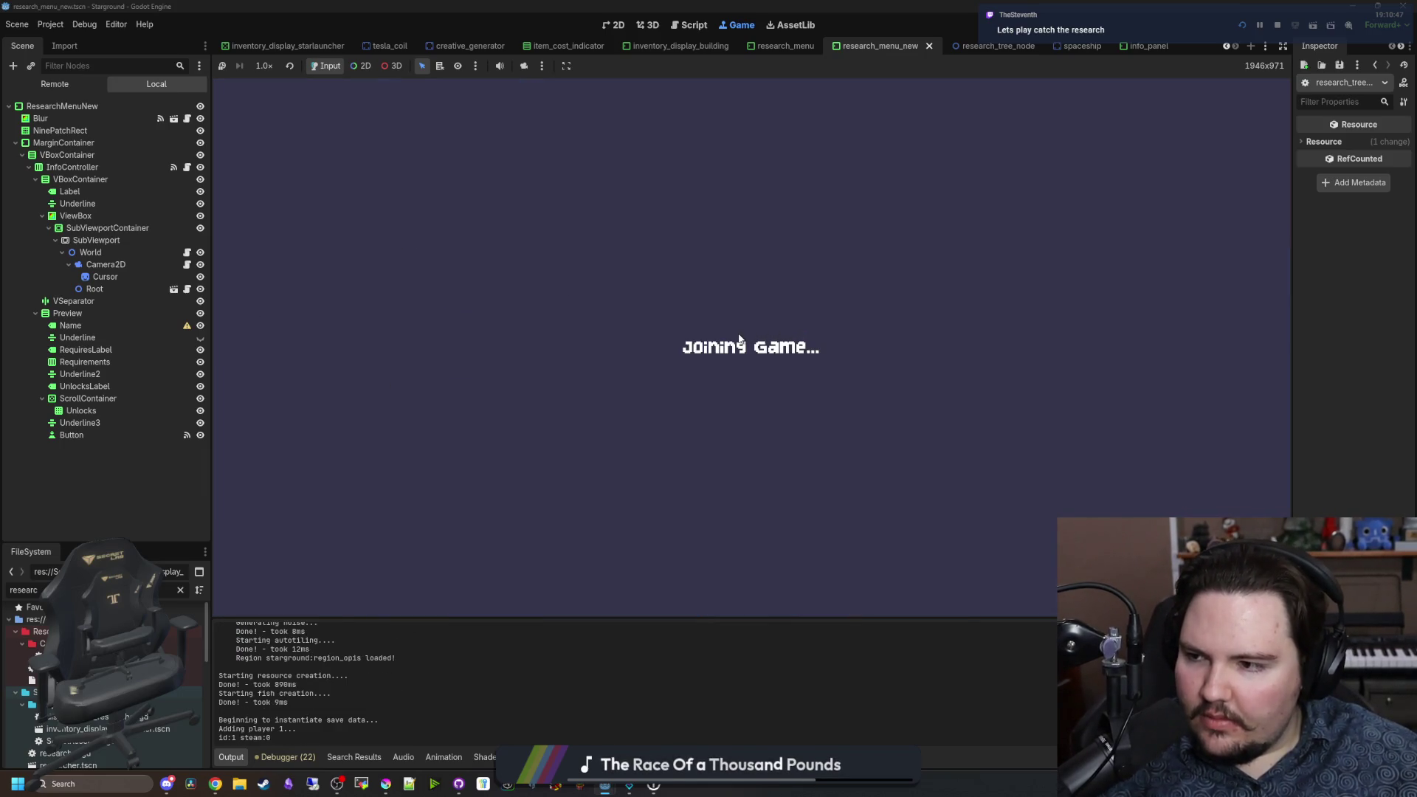
key(Escape)
key(Escape)
Step: Walk the player to the Starlauncher, zoom the star map, and select Veridian and the blue planet
key(d)
key(e)
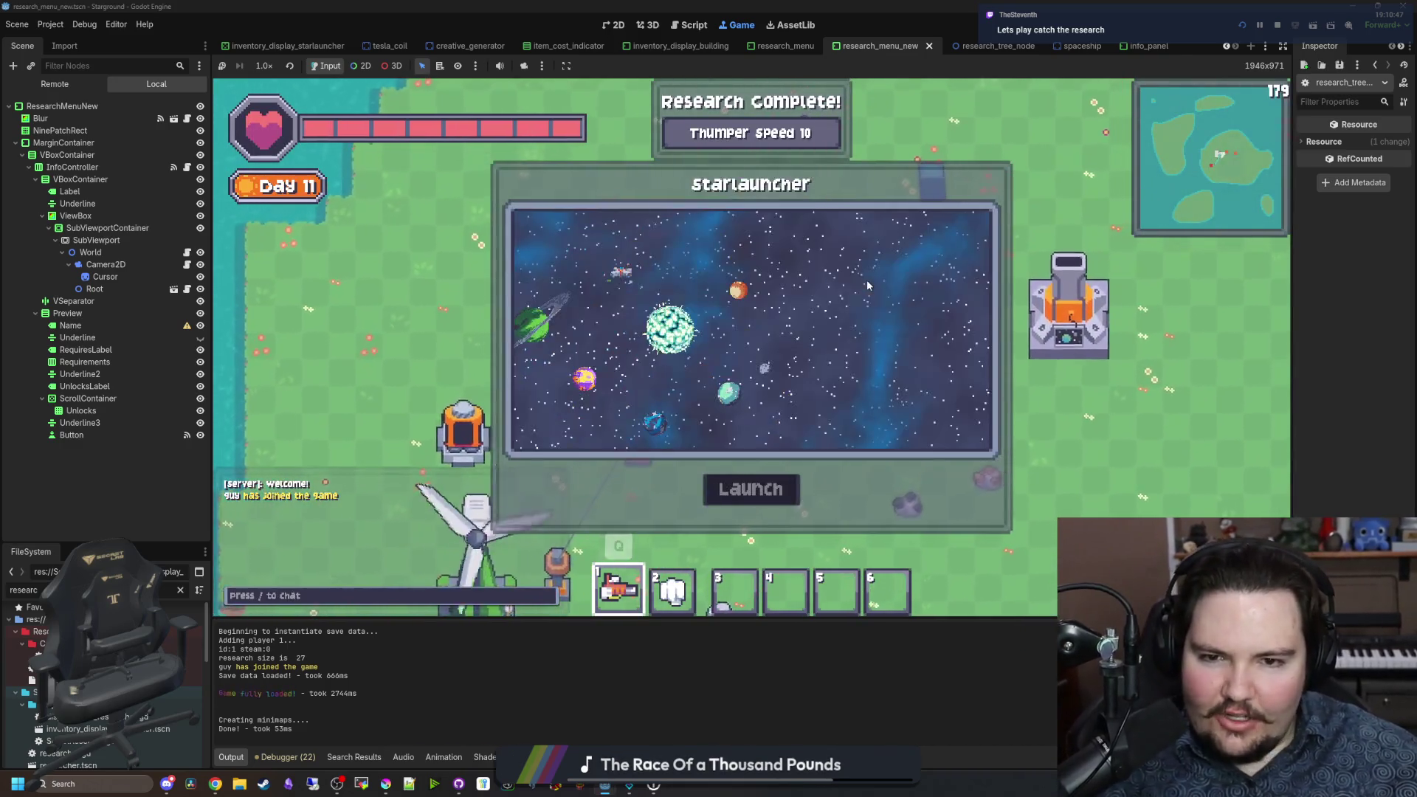
scroll(696, 346, up, 3)
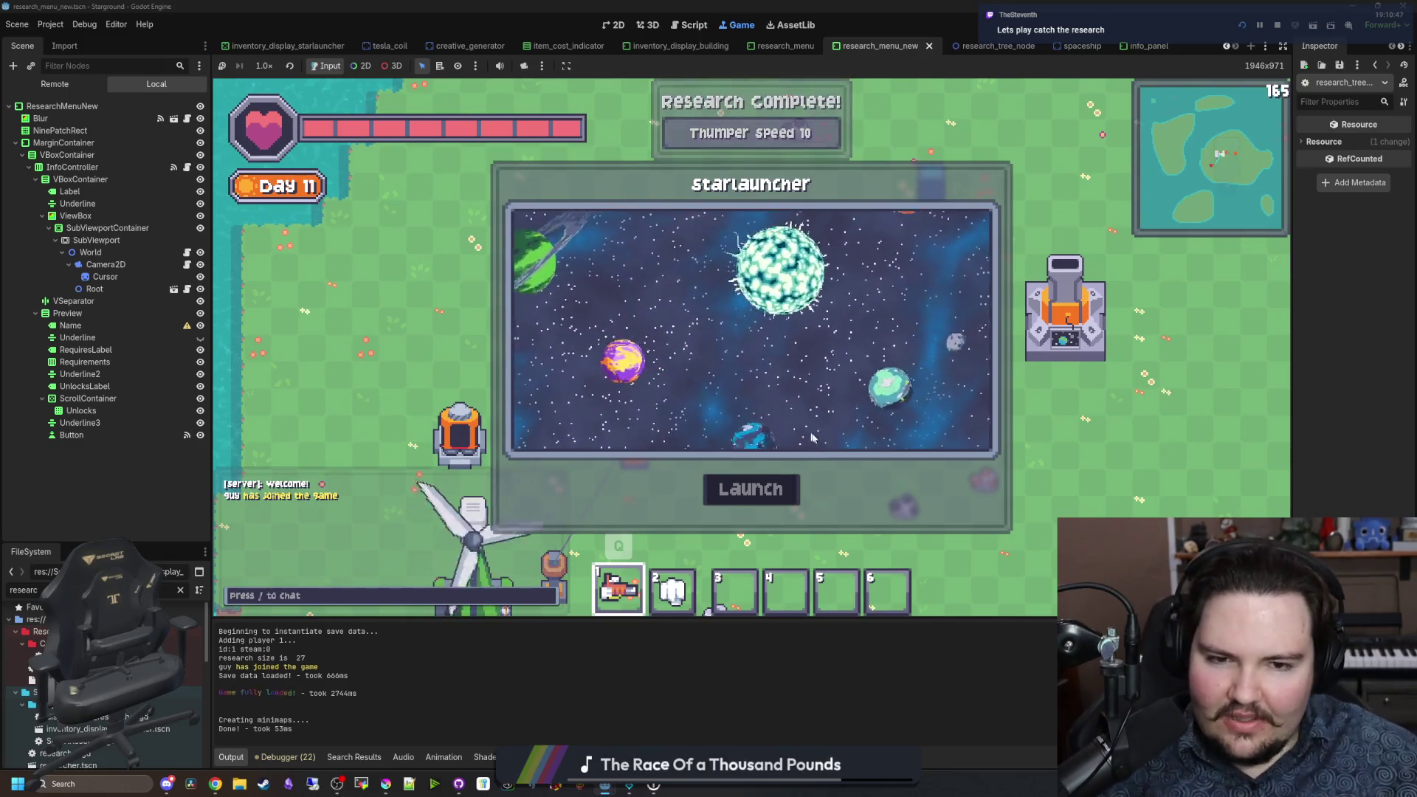
click(830, 356)
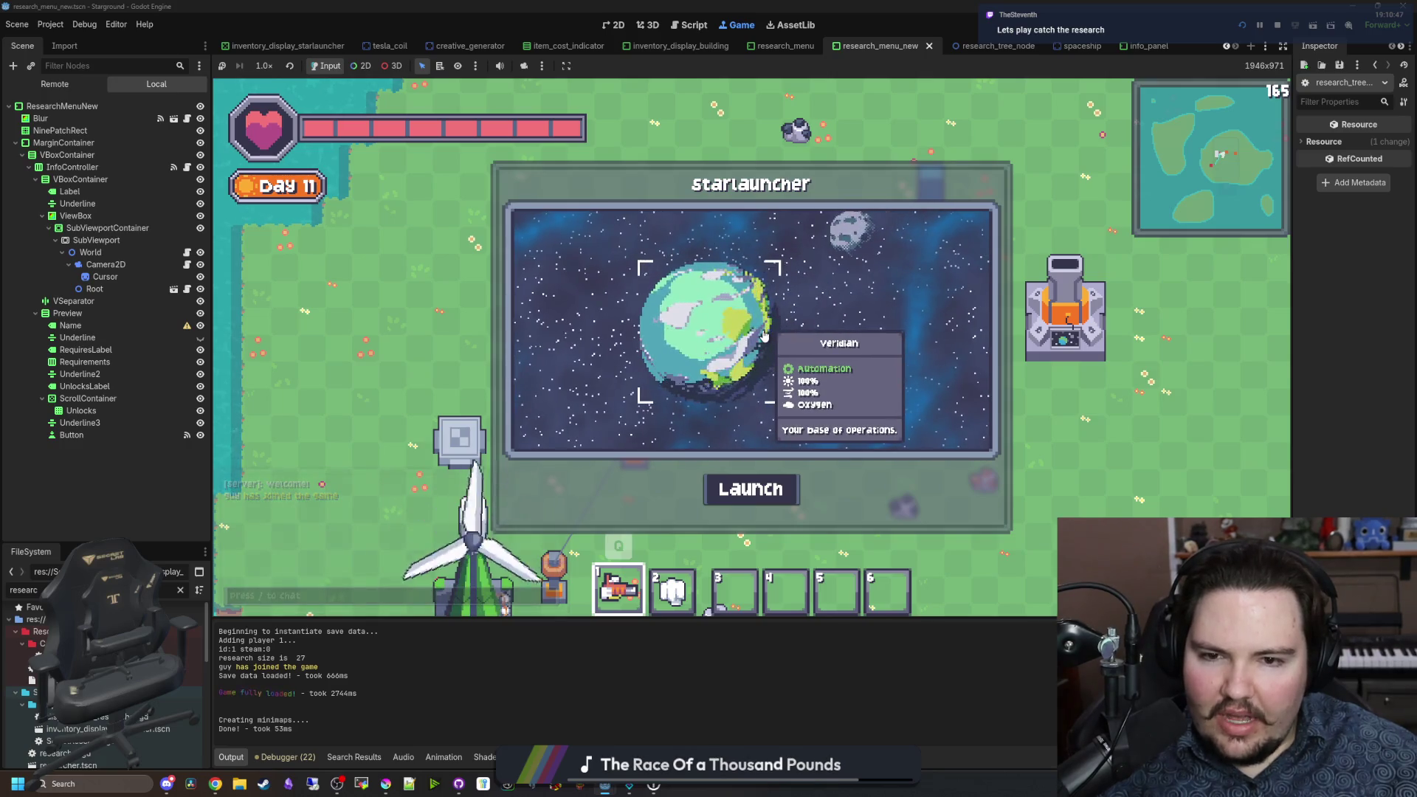
click(560, 399)
Step: Select Tyria, the spaceship, and the green and purple planets, then quit to the Starground main menu
click(568, 251)
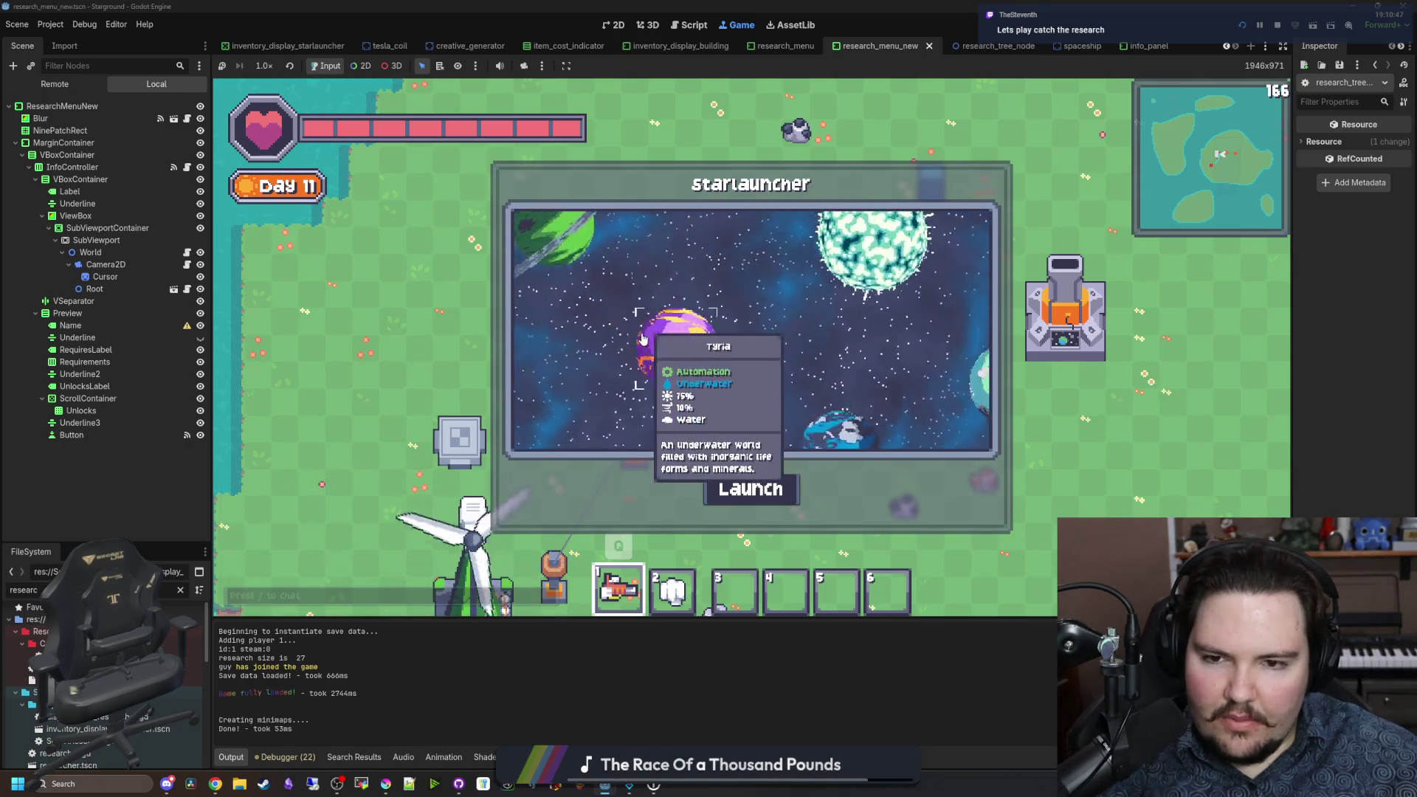
click(742, 310)
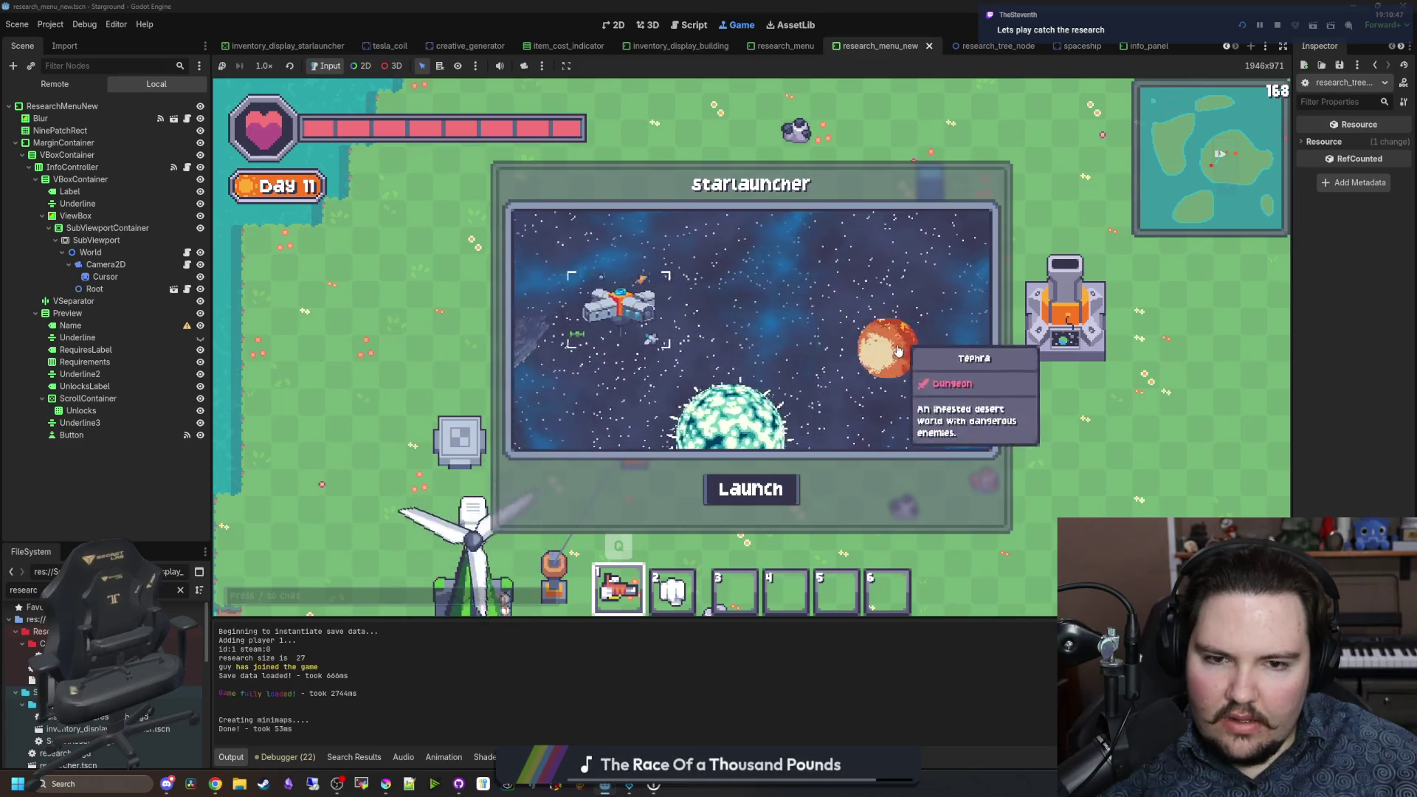
click(707, 336)
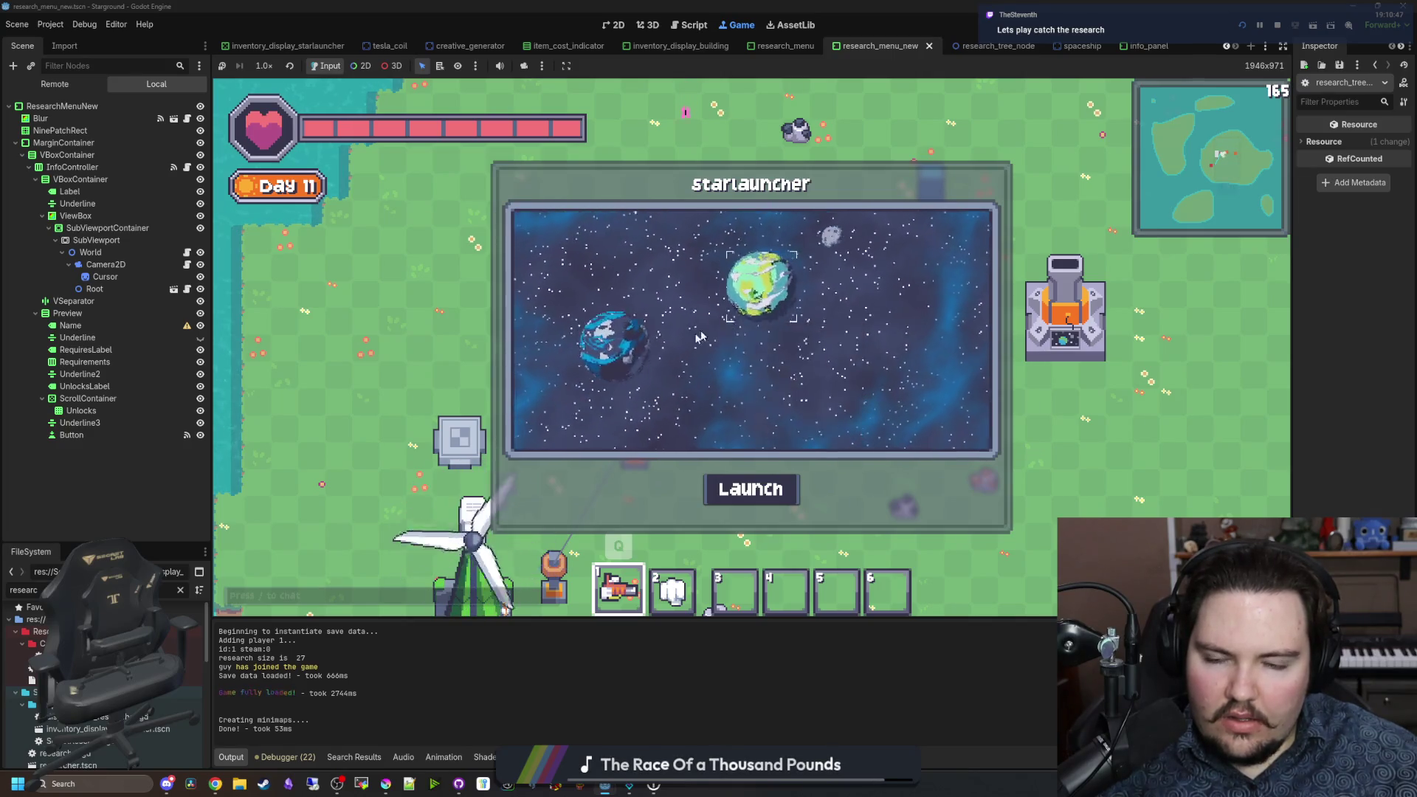
click(676, 325)
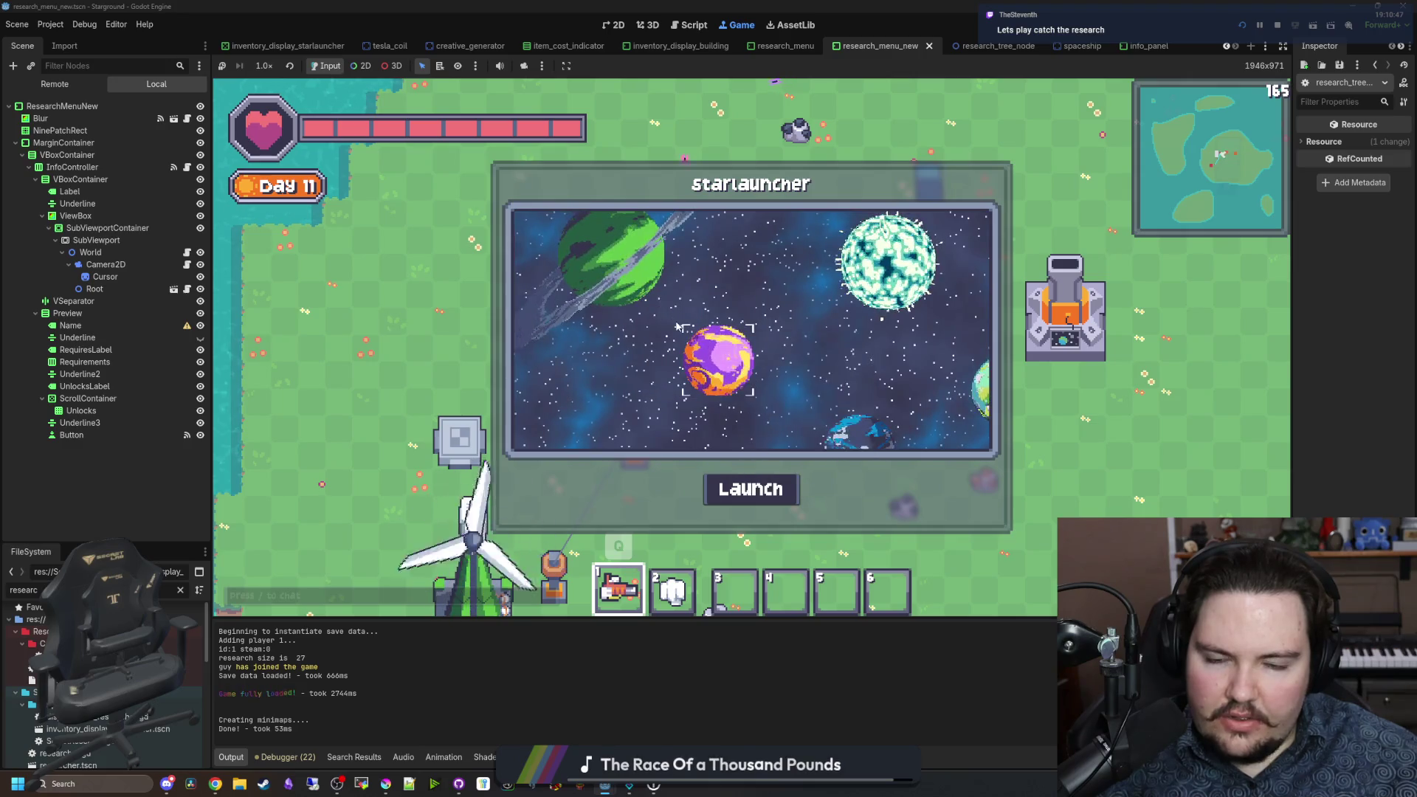
scroll(677, 326, down, 3)
click(816, 342)
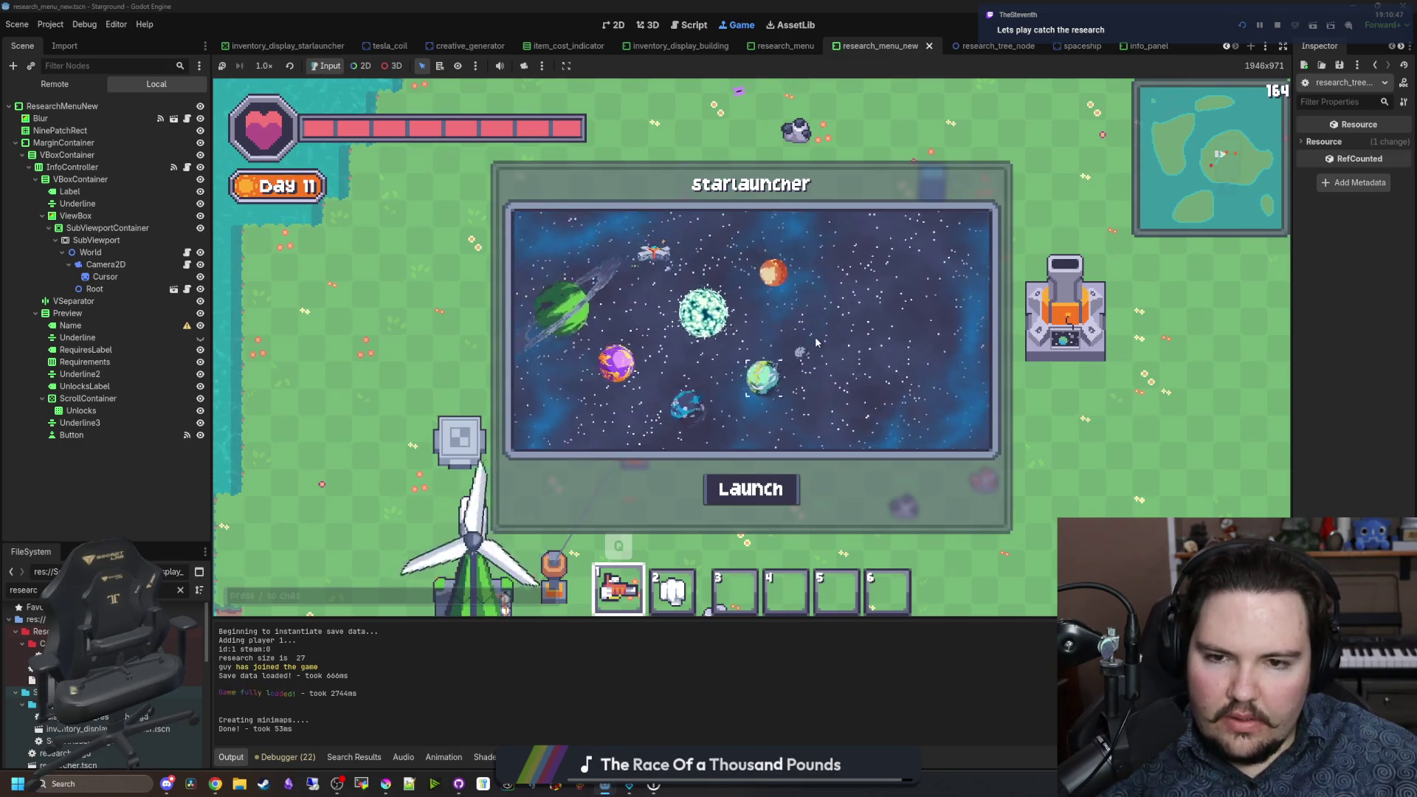
key(Escape)
click(768, 399)
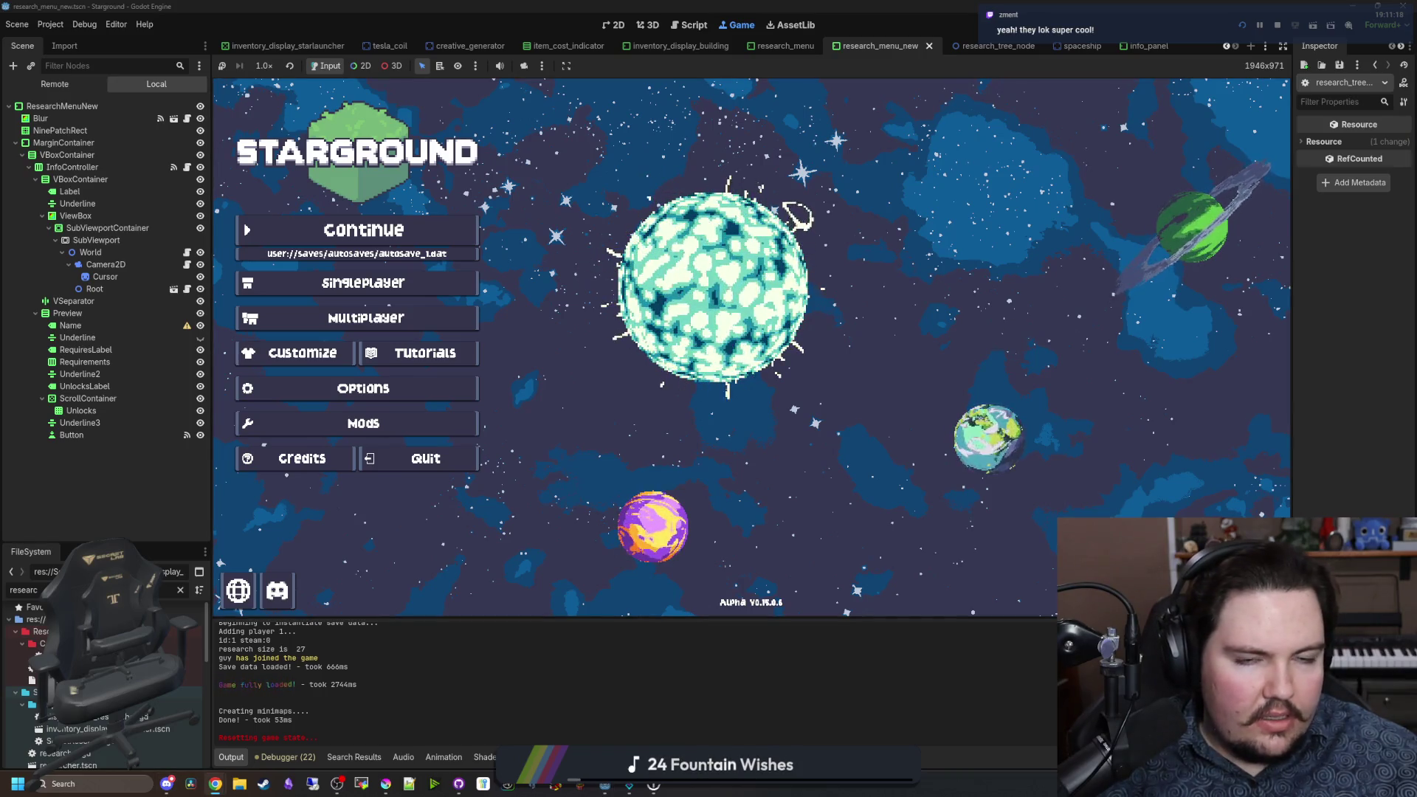
Step: Search Google for 'deep fold planet shader' and open the itch.io Pixel Planet Generator result
drag(607, 360, 595, 144)
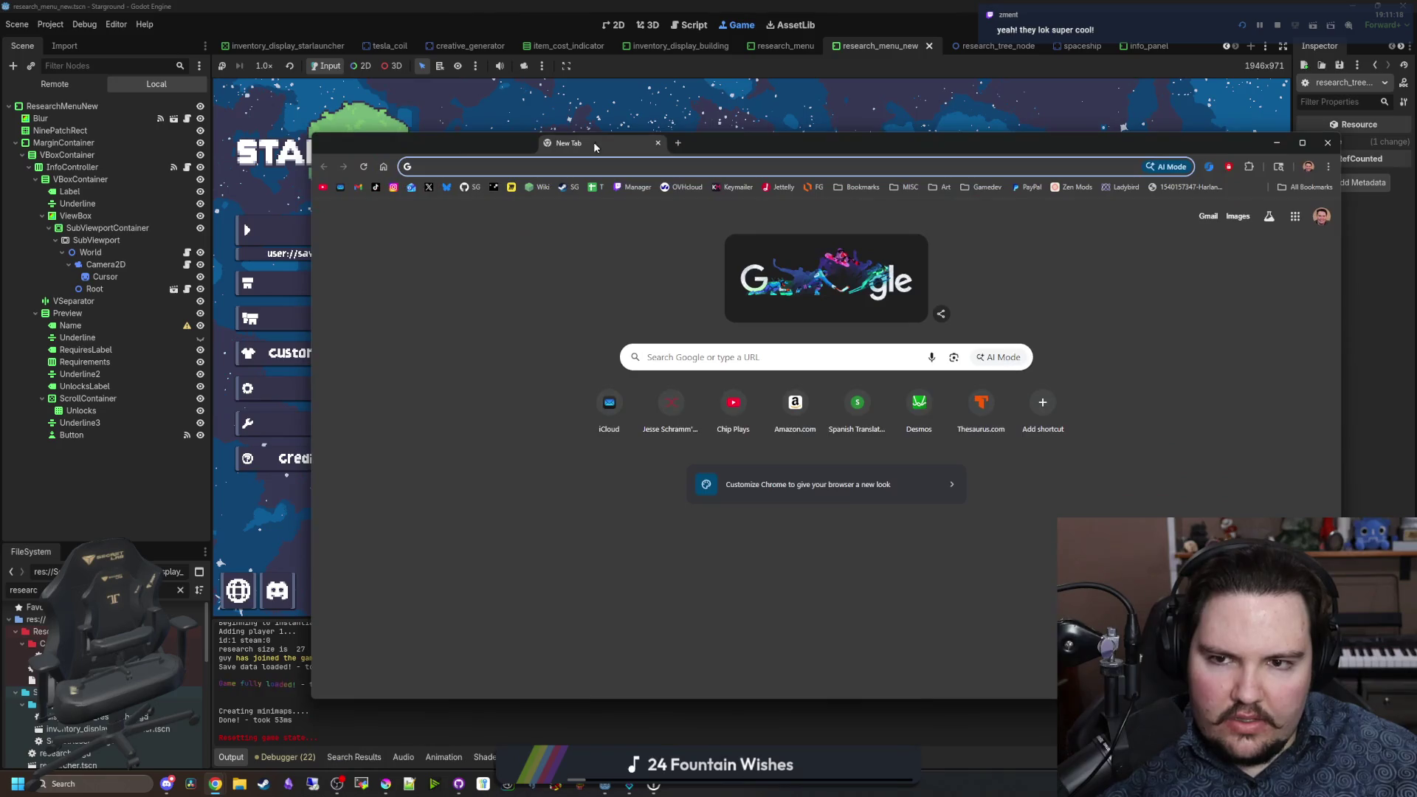
text(dee)
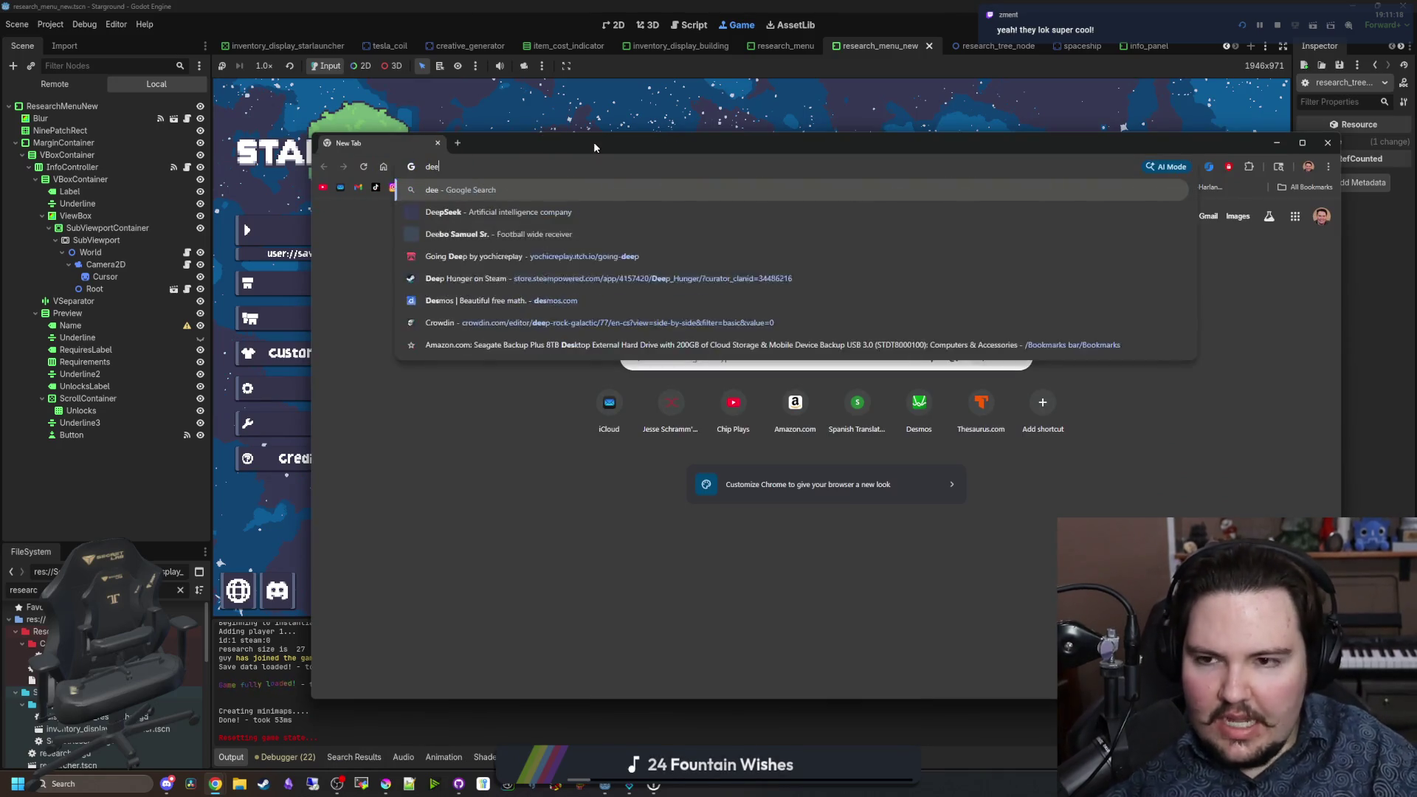
text(p fold planet shader)
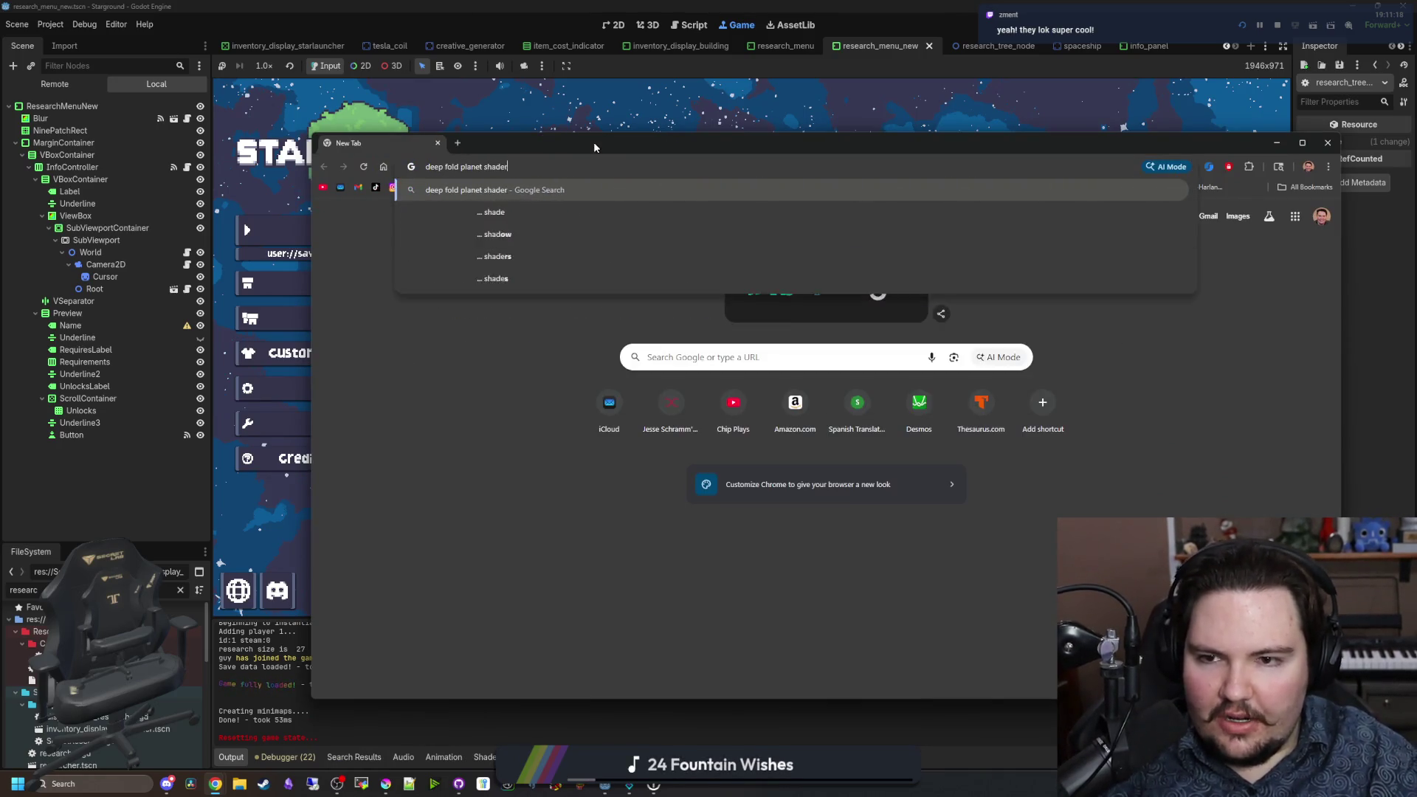
key(Return)
click(637, 355)
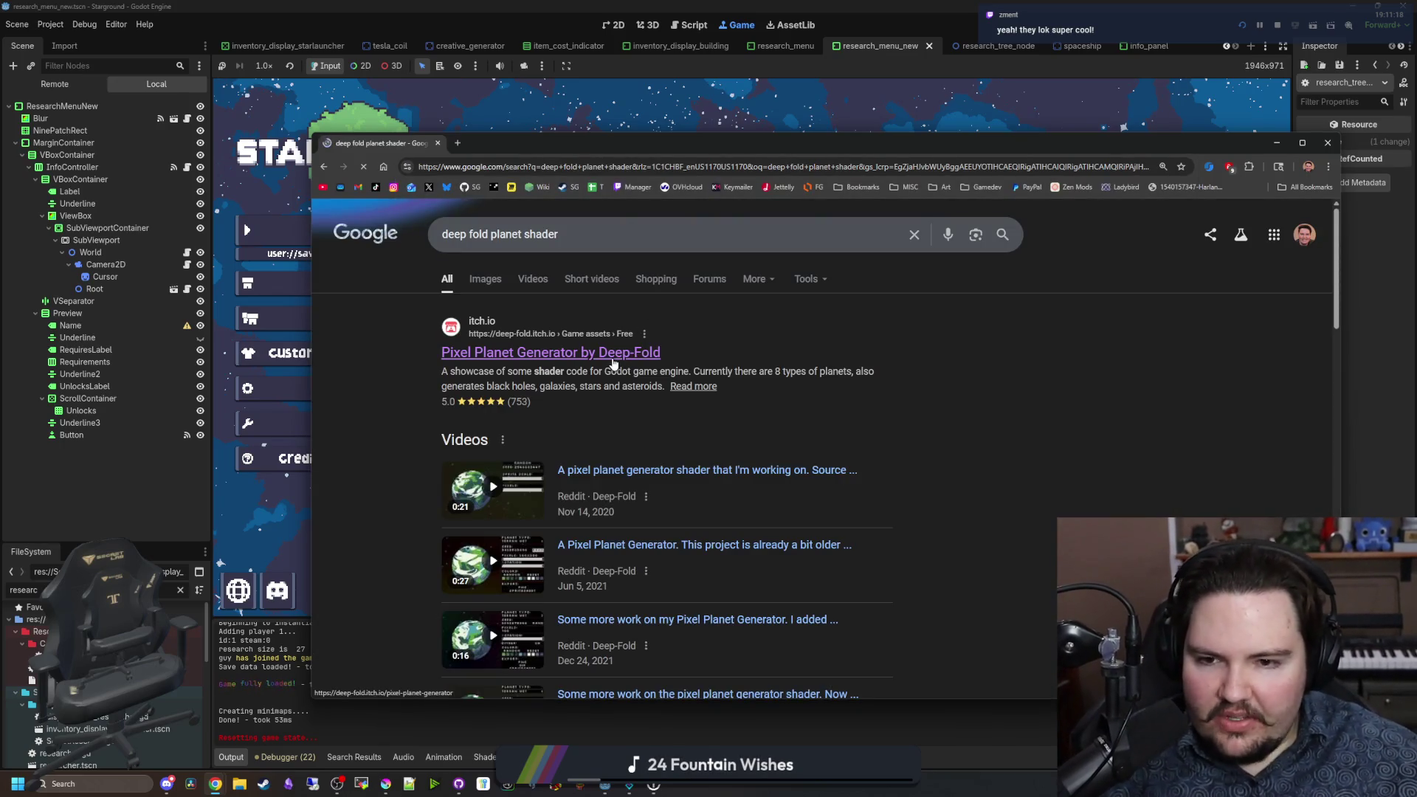
Step: Maximize the browser, scroll the Pixel Planet Generator page, and open the Planet Type list
double_click(741, 139)
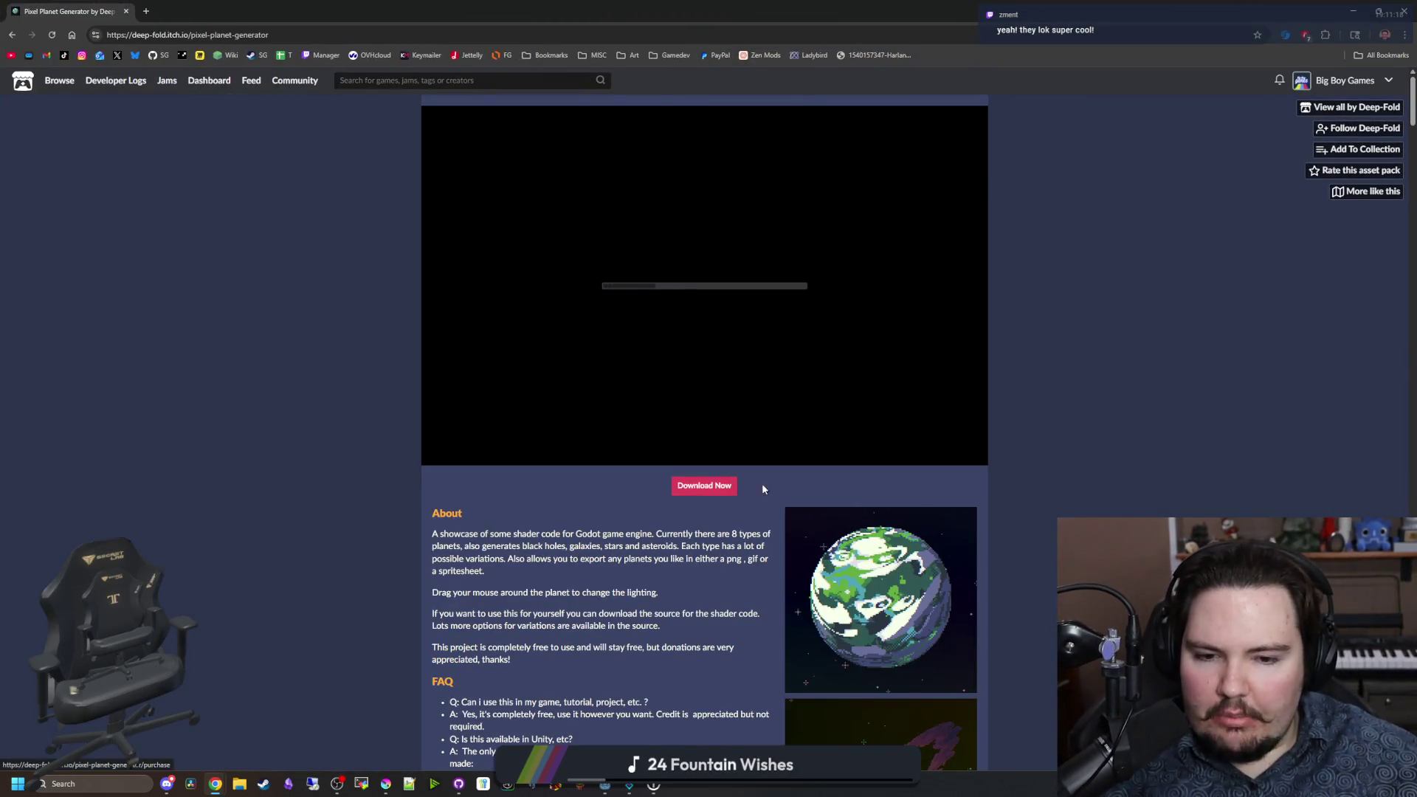
scroll(902, 565, down, 10)
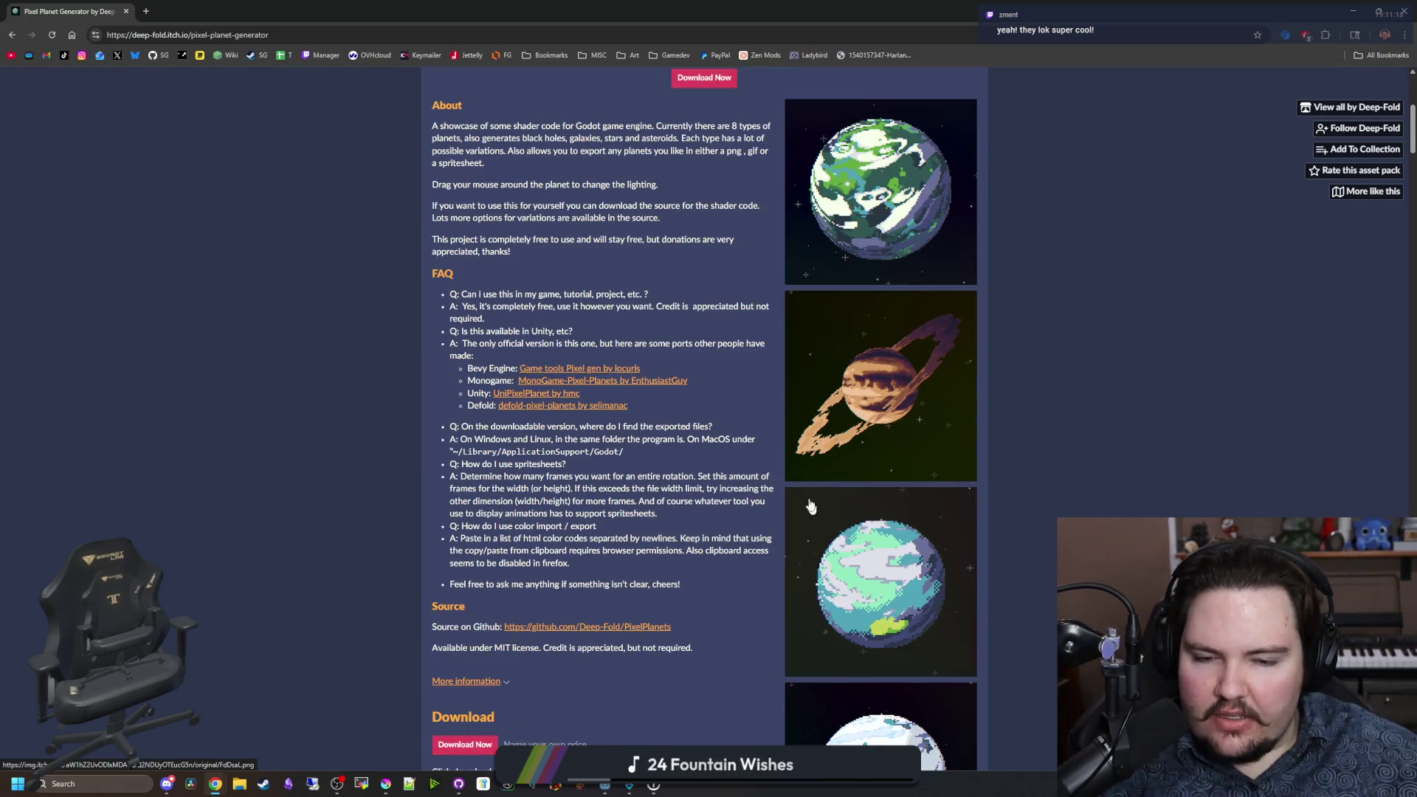
scroll(840, 496, down, 8)
scroll(701, 428, up, 5)
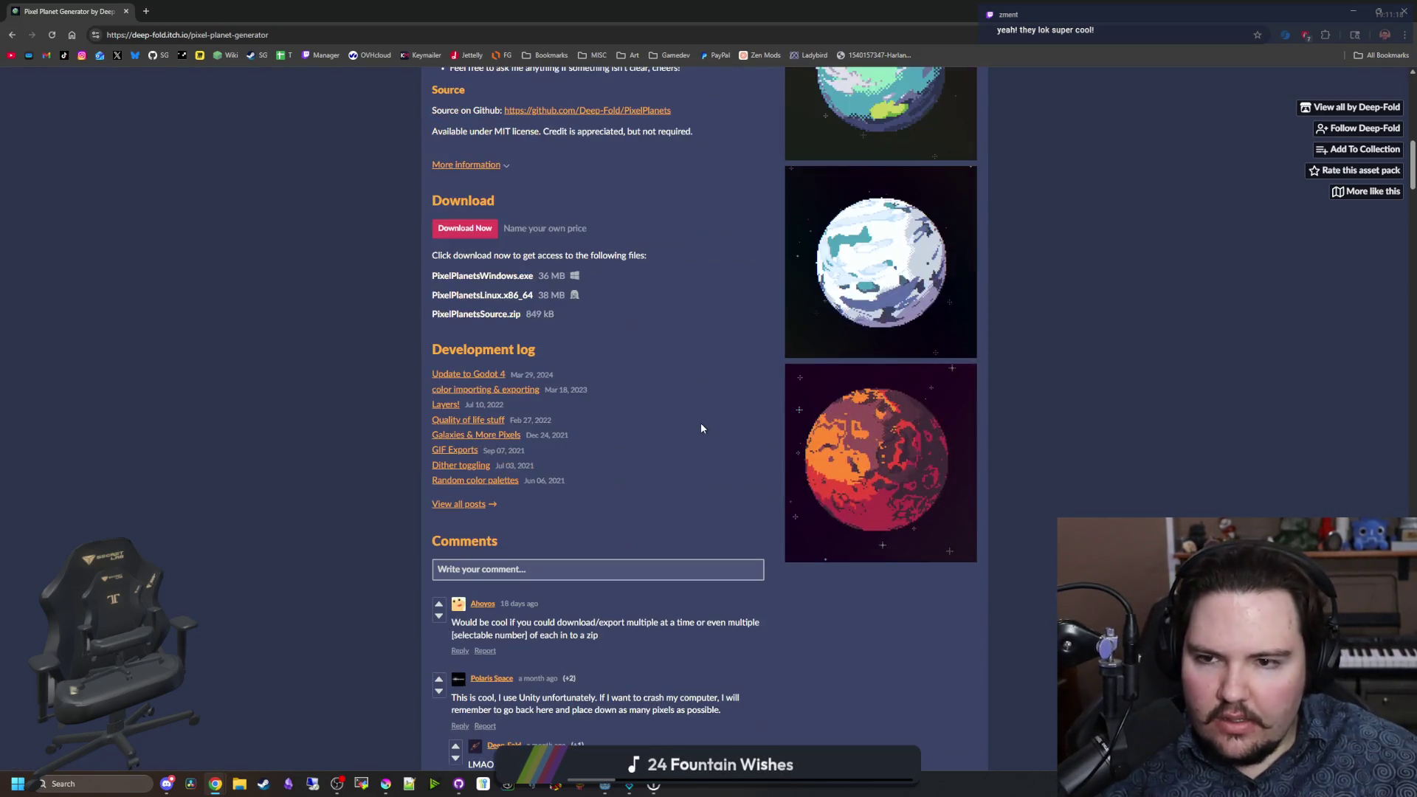
scroll(705, 398, up, 15)
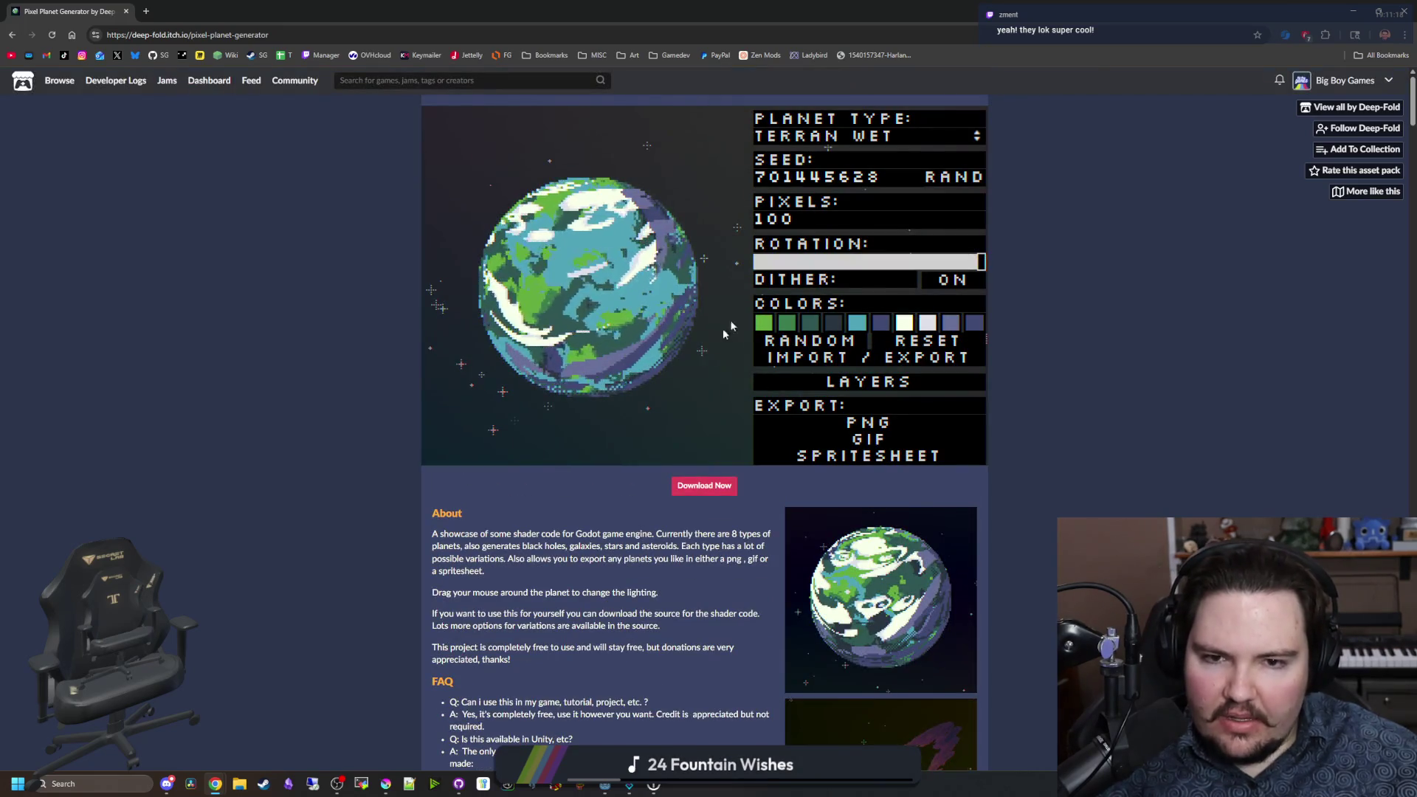
click(831, 137)
click(830, 138)
click(830, 138)
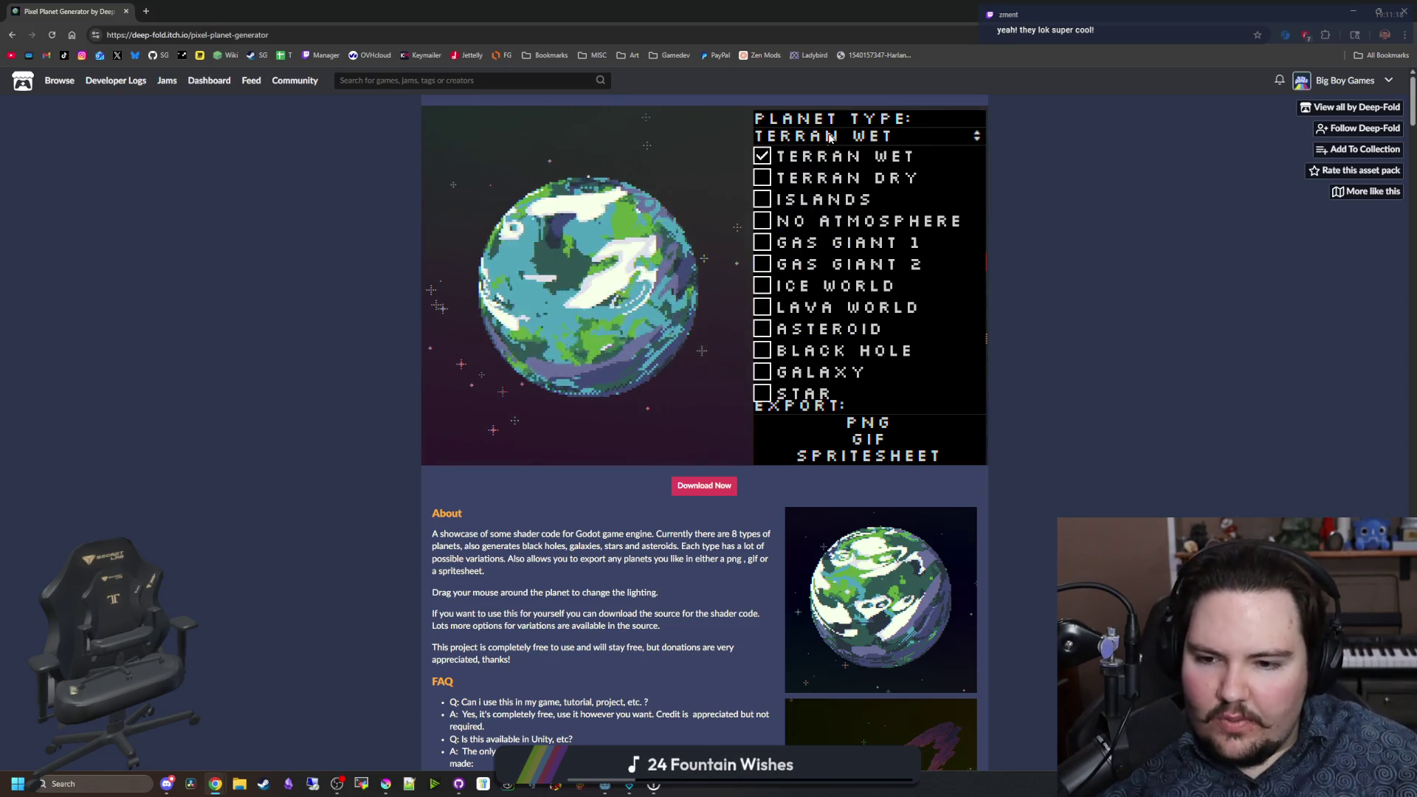
Step: Switch the planet through Terran Dry, Islands, No Atmosphere, Gas Giant 1 and Gas Giant 2
click(788, 175)
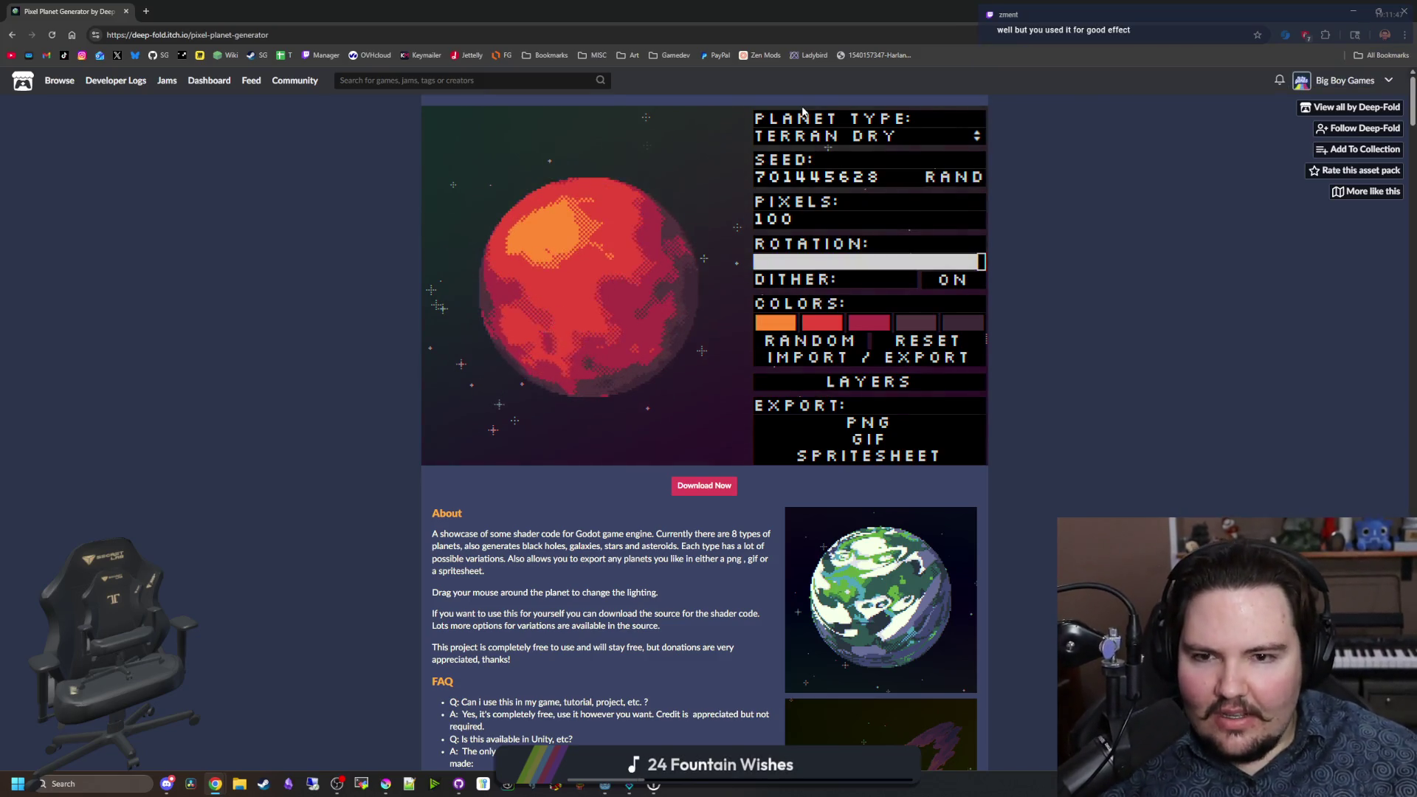
click(819, 142)
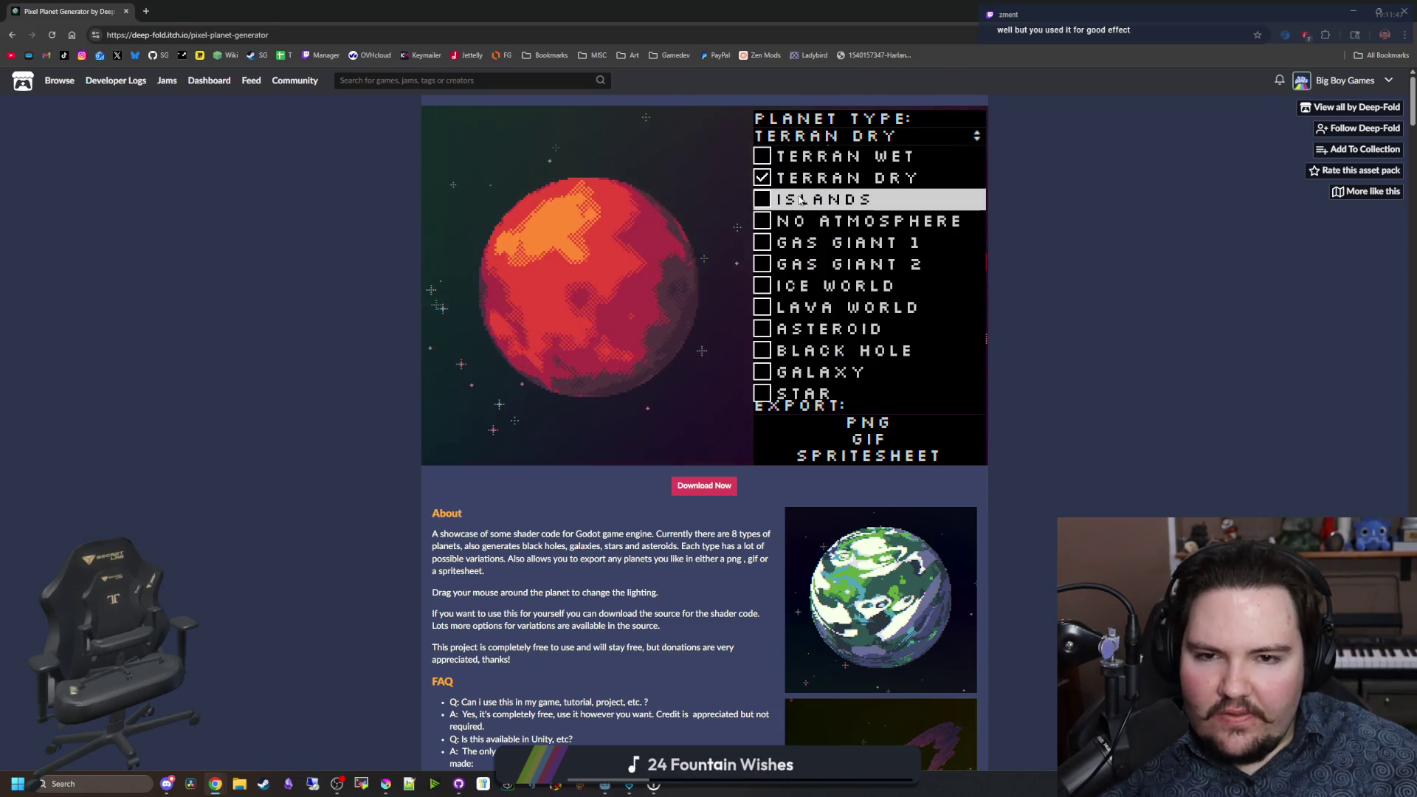
click(798, 199)
click(805, 136)
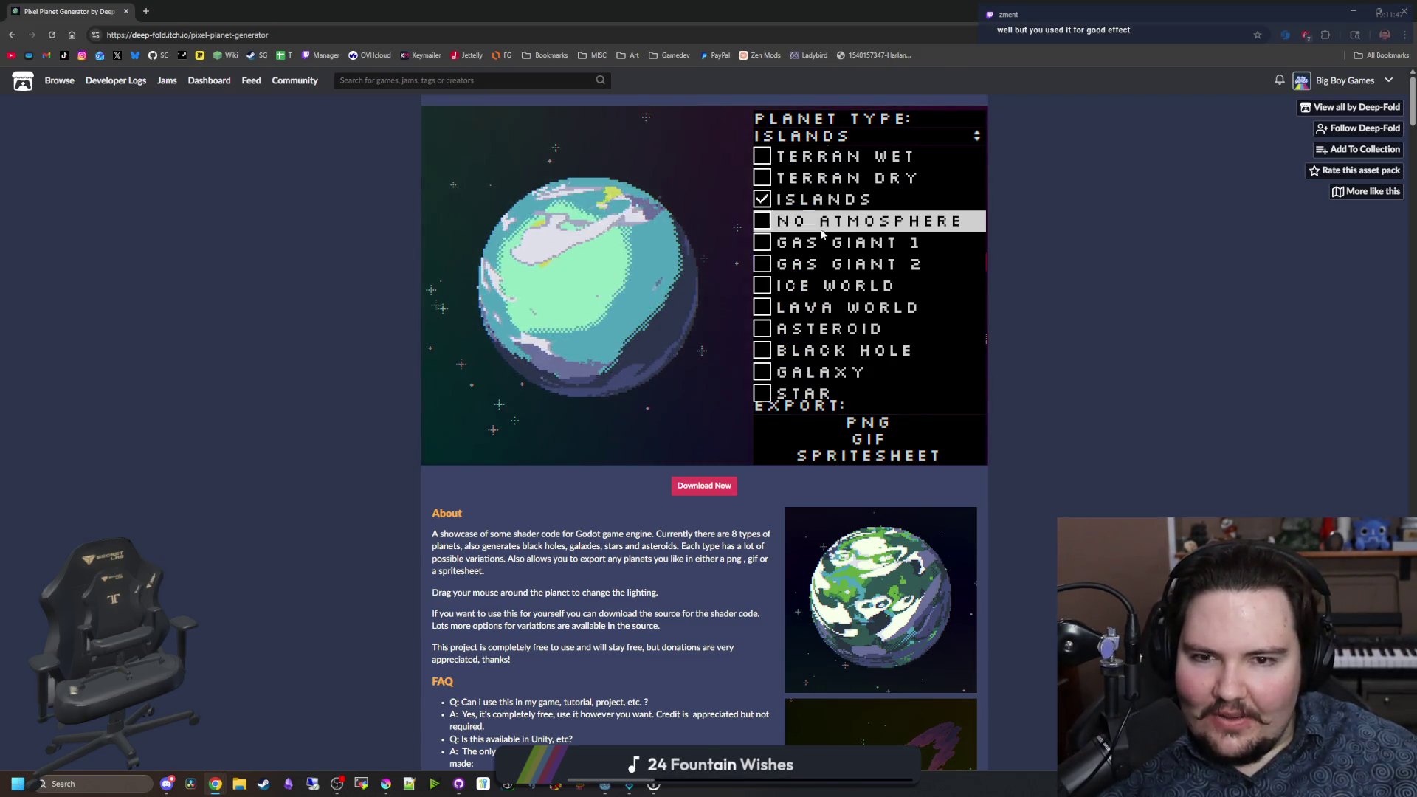
click(831, 222)
click(826, 136)
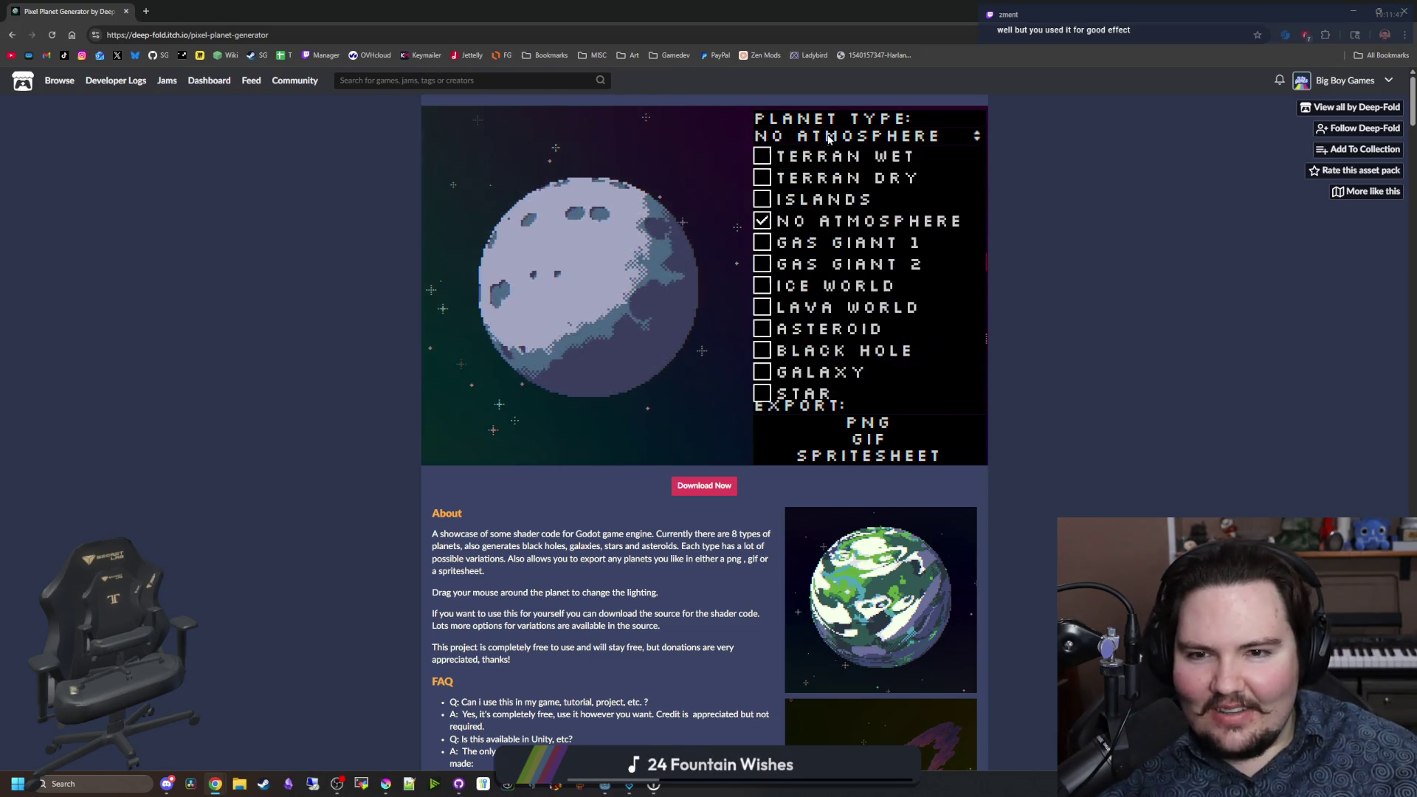
click(834, 242)
click(830, 137)
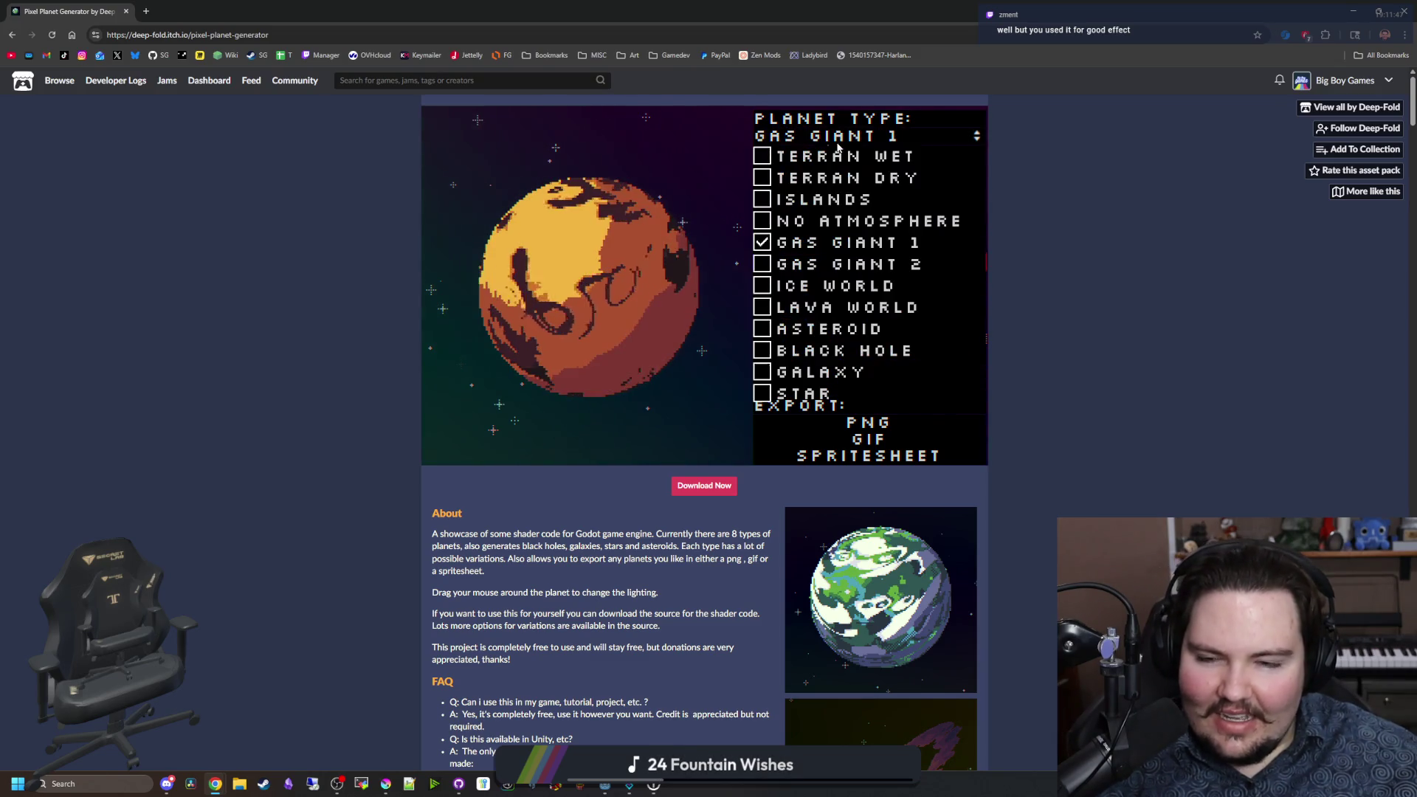
click(811, 259)
Step: Switch the planet through Ice World, Lava World, Asteroid, Black Hole, Galaxy, and finally Star
click(809, 137)
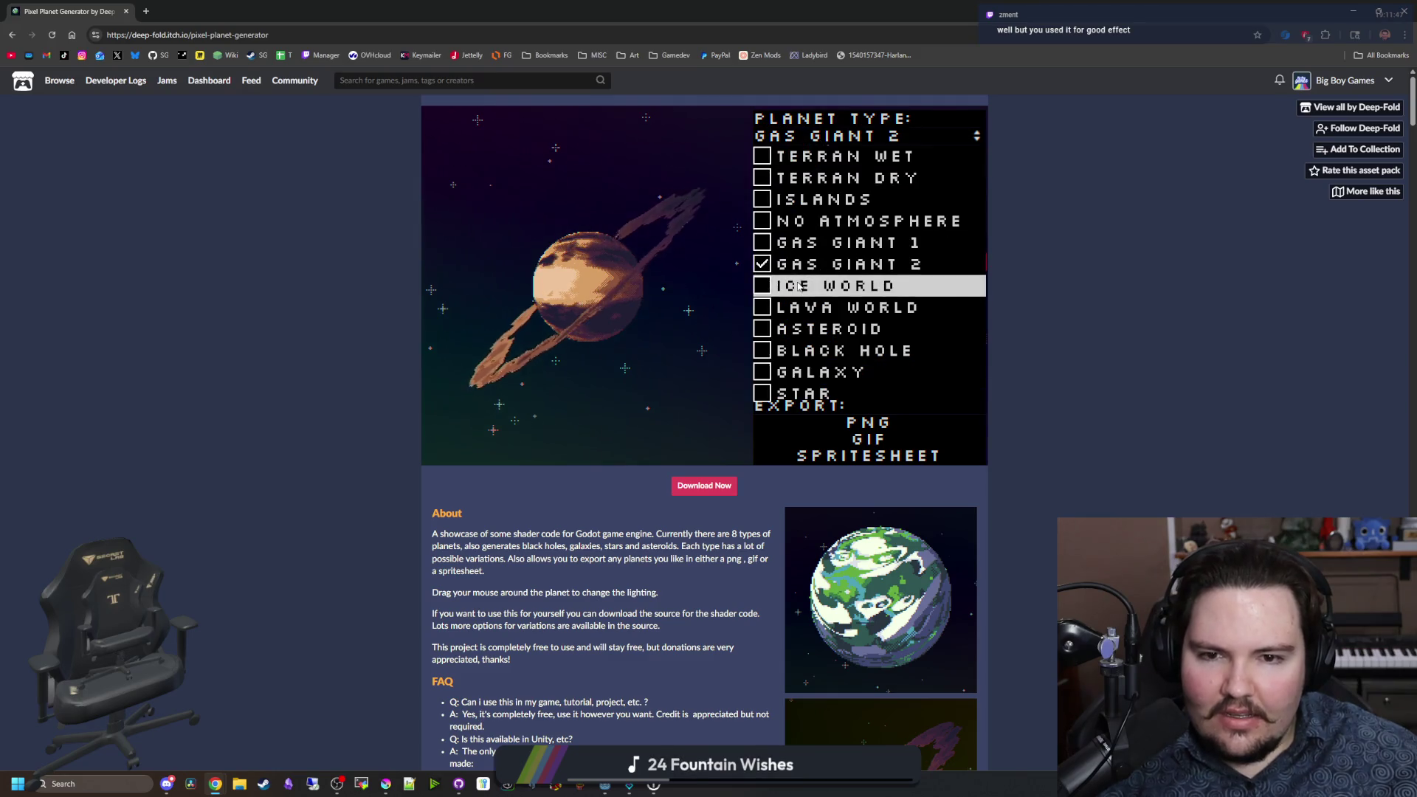
click(834, 286)
click(808, 136)
click(812, 307)
click(812, 135)
click(795, 332)
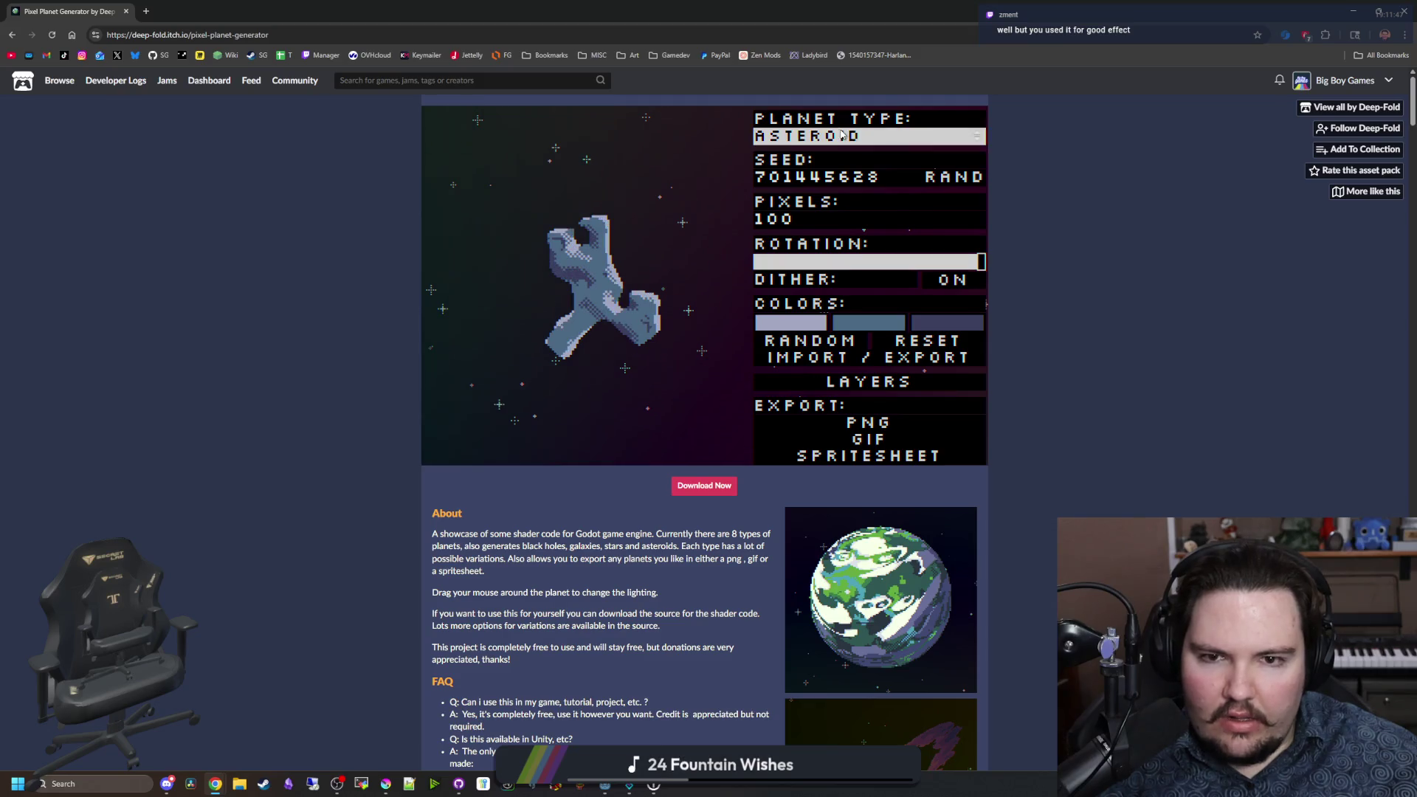
click(842, 135)
click(812, 350)
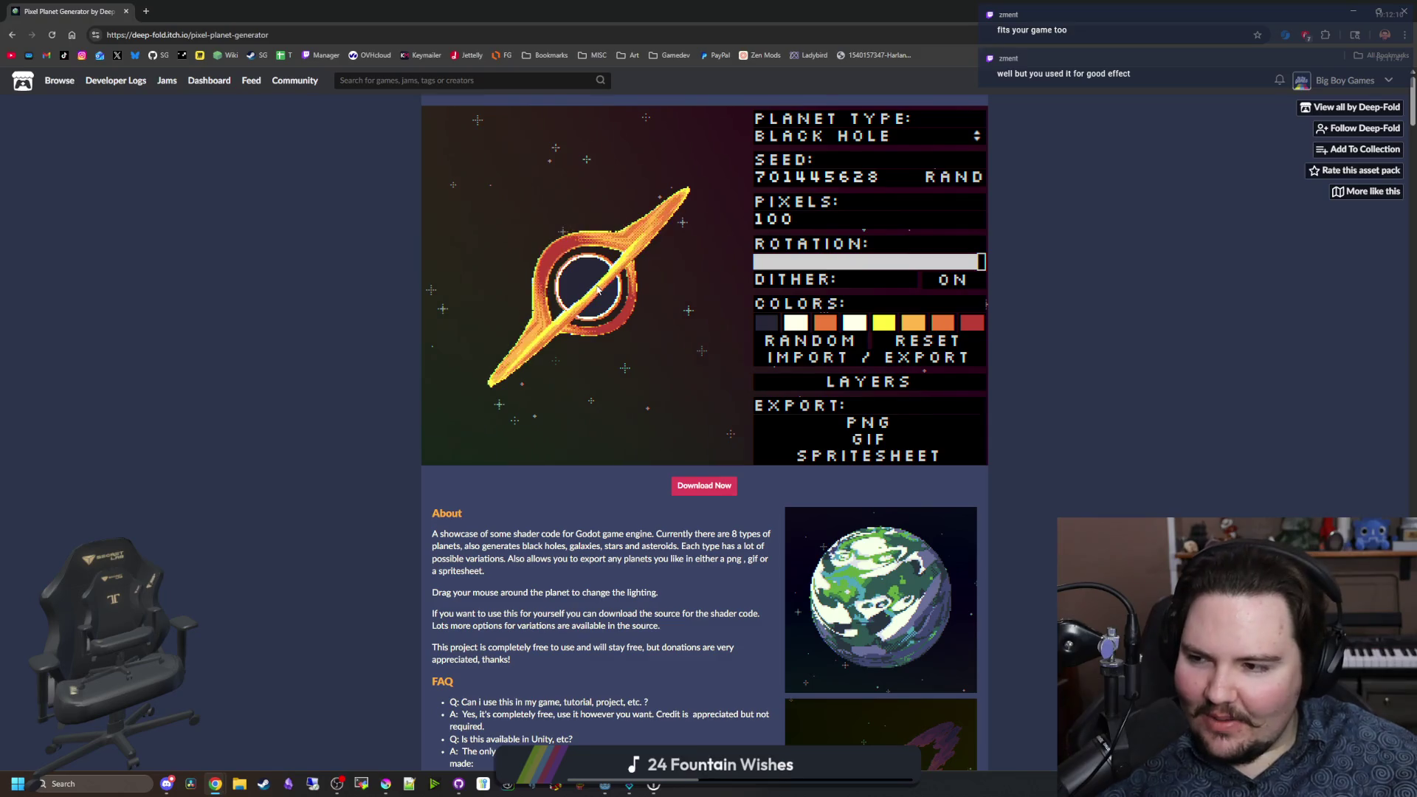
click(874, 137)
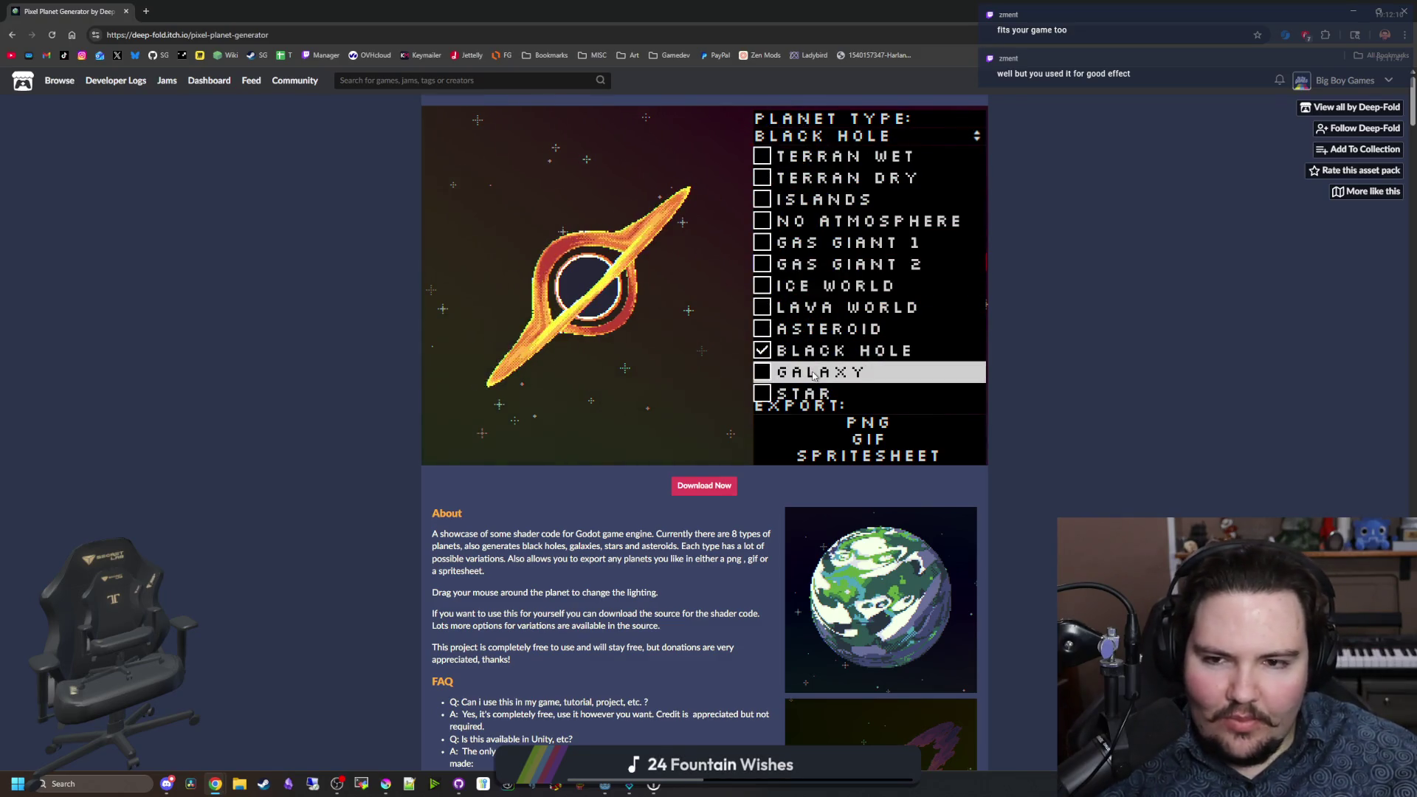
click(811, 367)
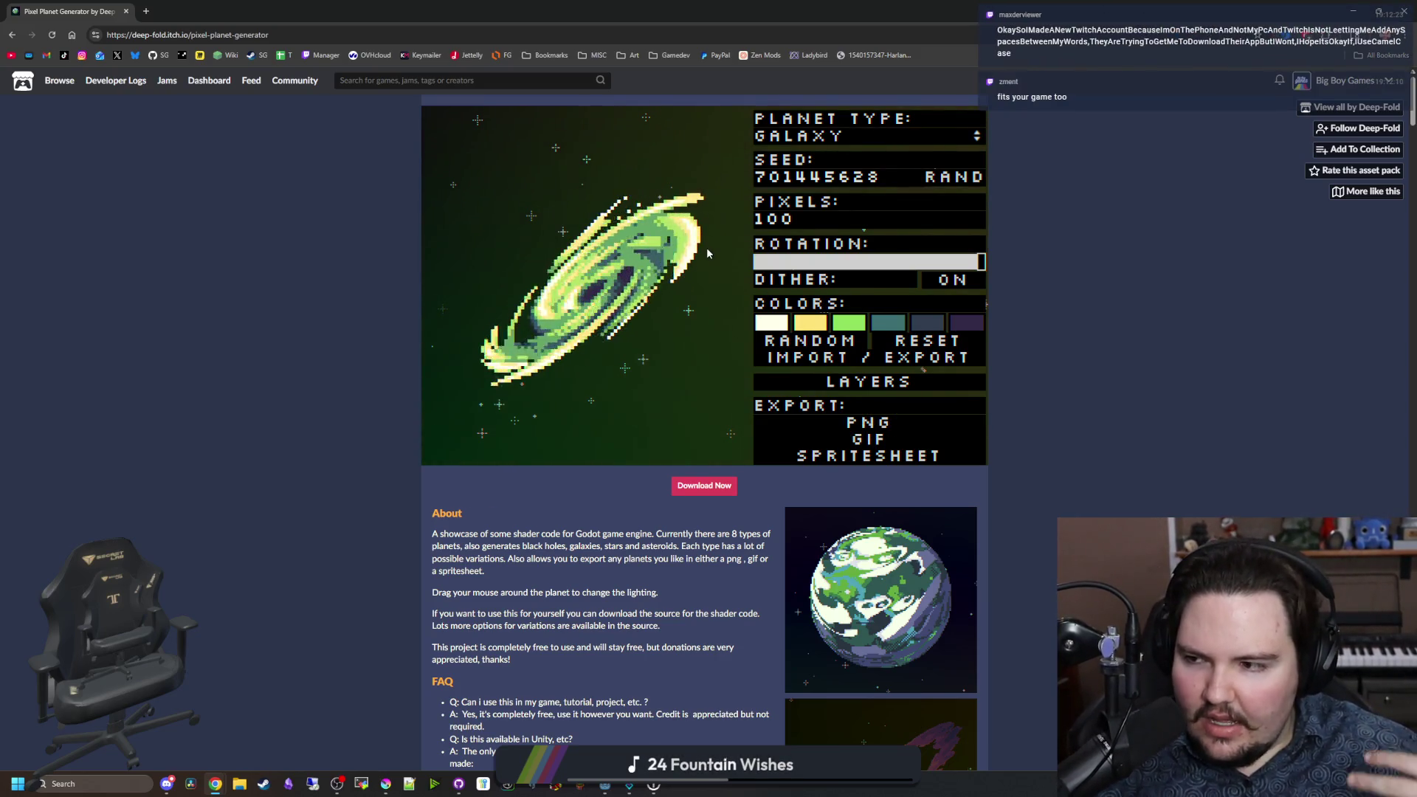
click(812, 136)
click(805, 394)
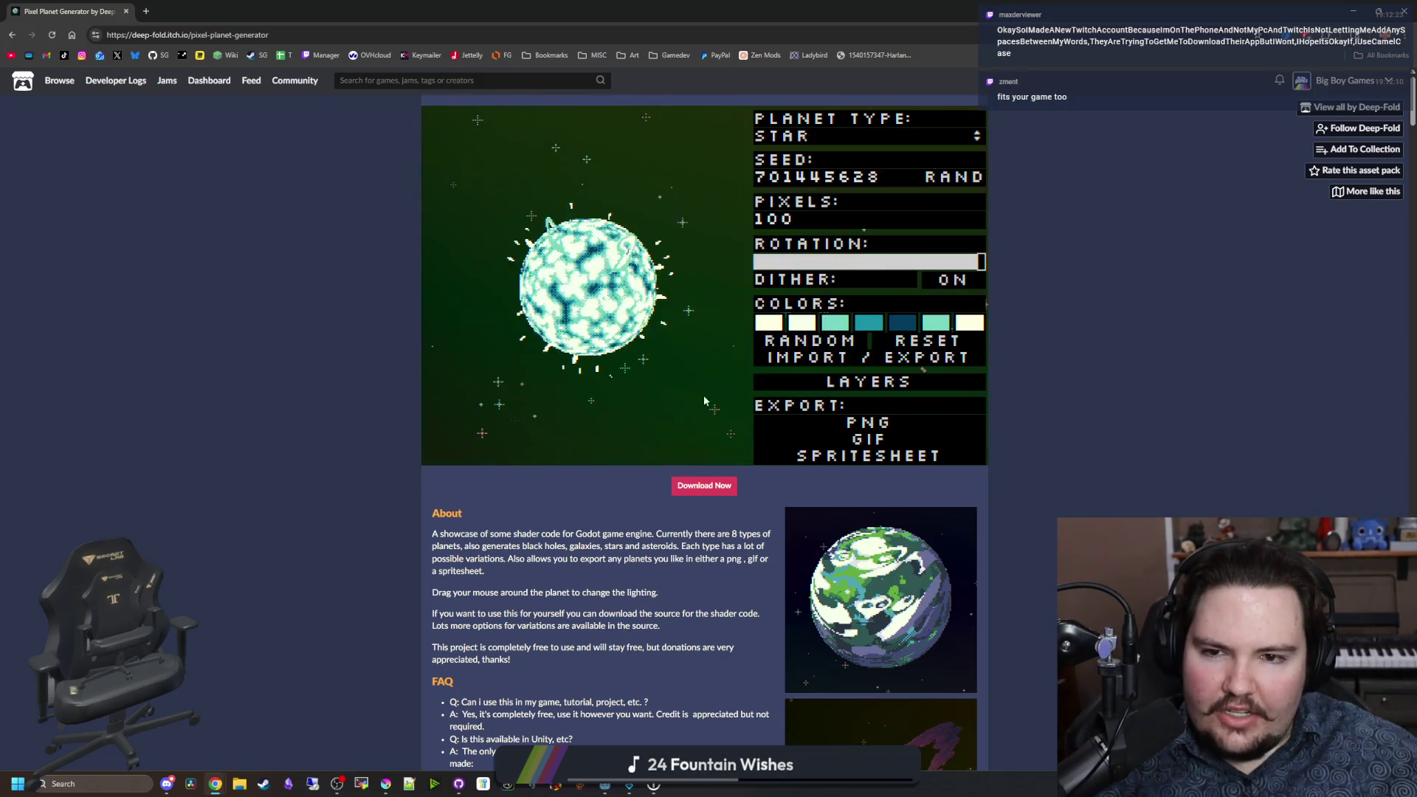
Step: Scroll the generator page, then bring the Godot editor running Starground to the front
scroll(573, 489, down, 1)
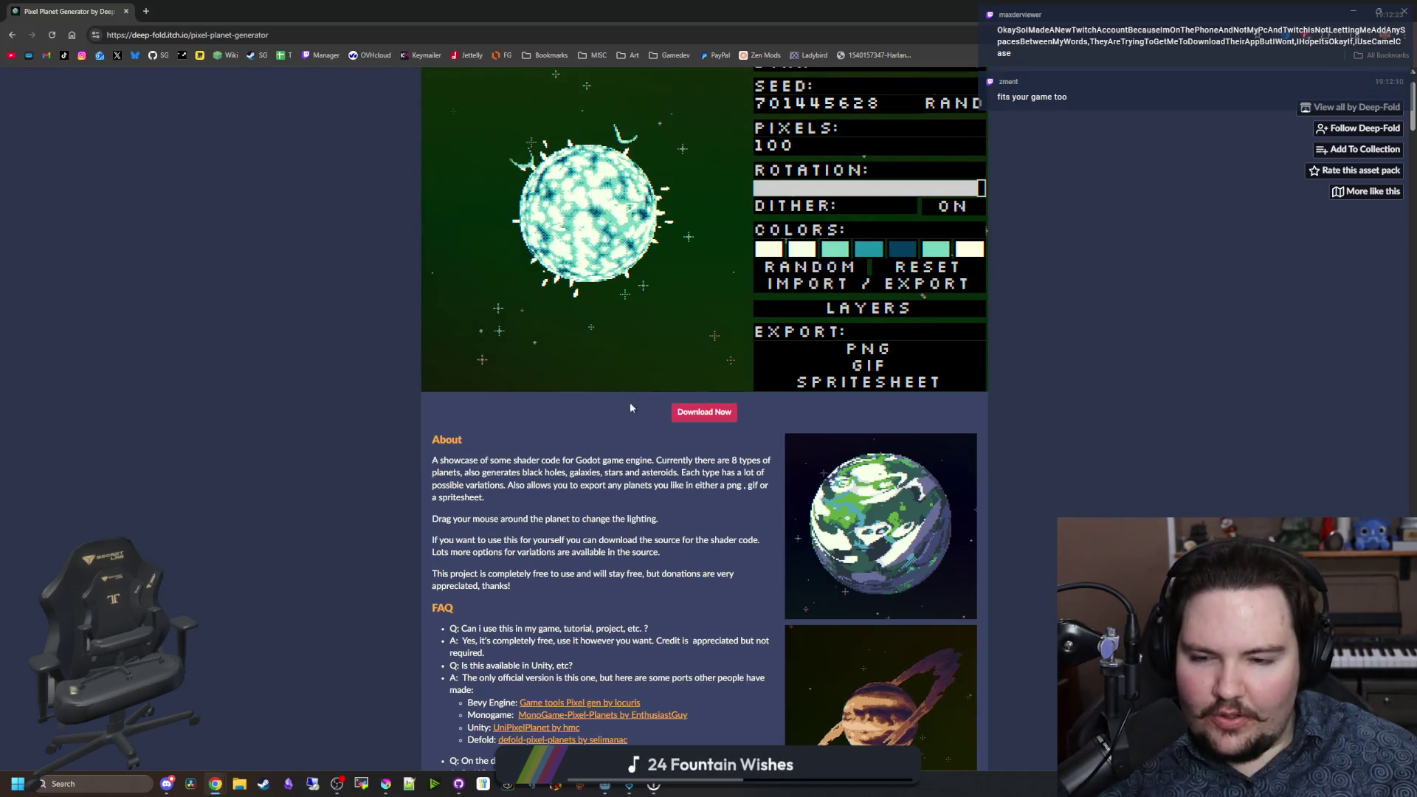
scroll(629, 395, down, 3)
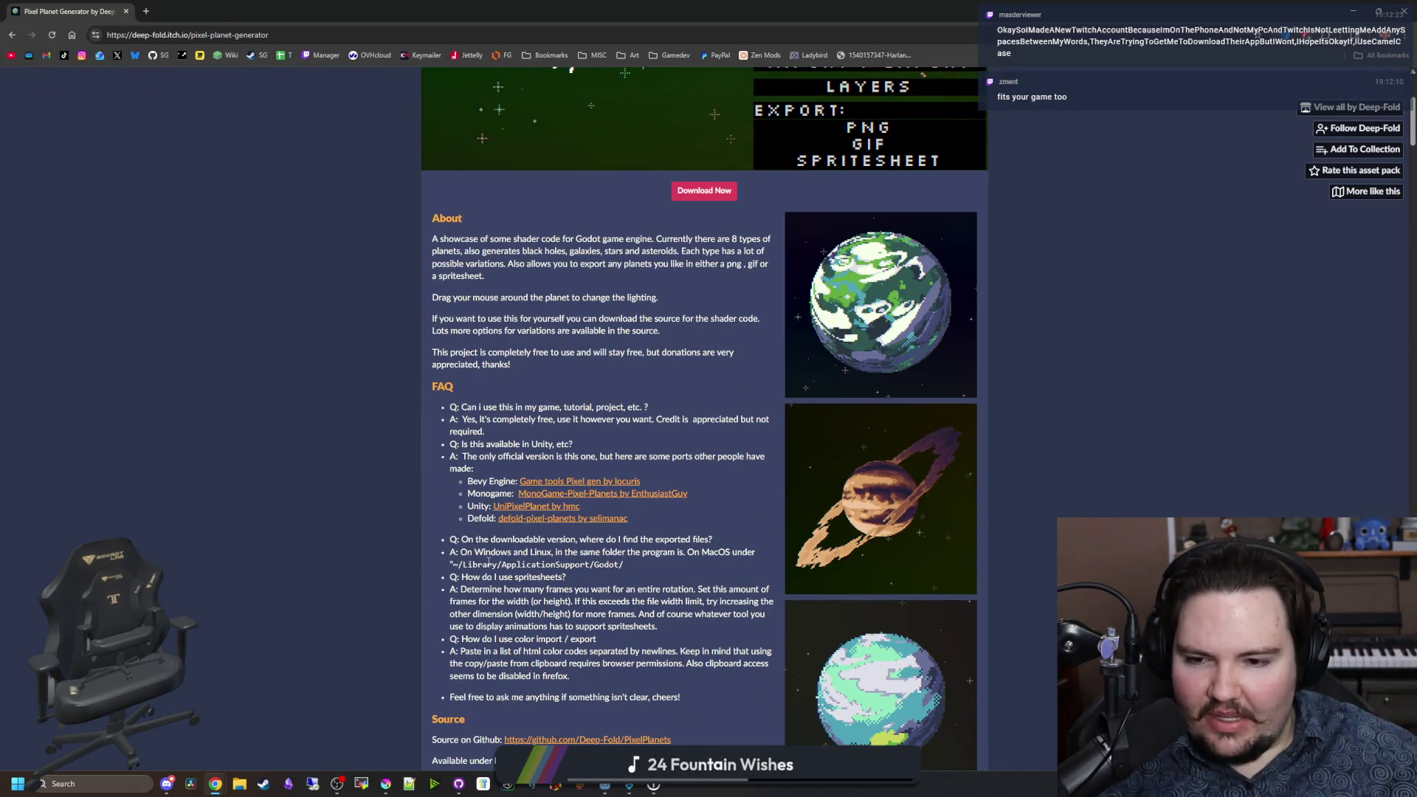
scroll(589, 583, down, 9)
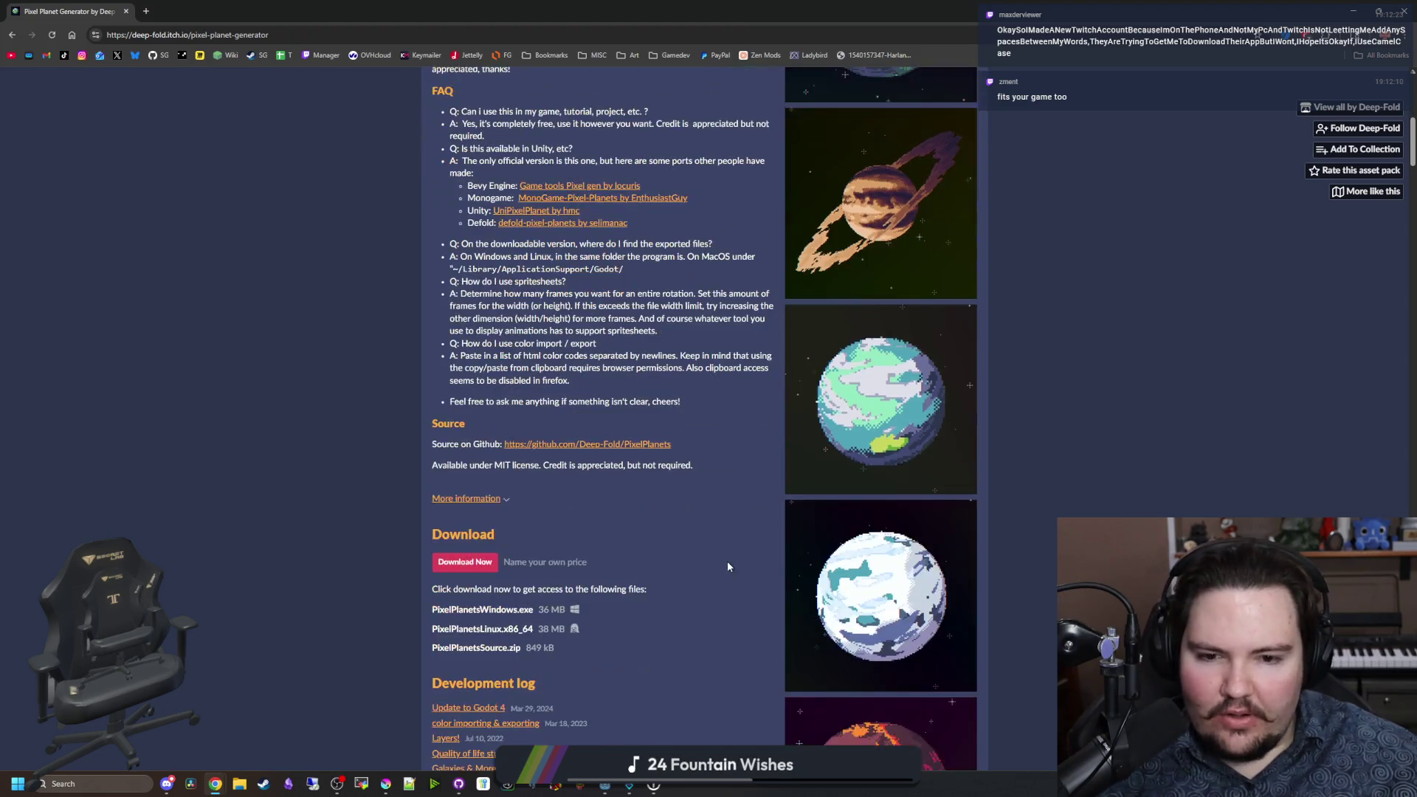
scroll(583, 449, up, 6)
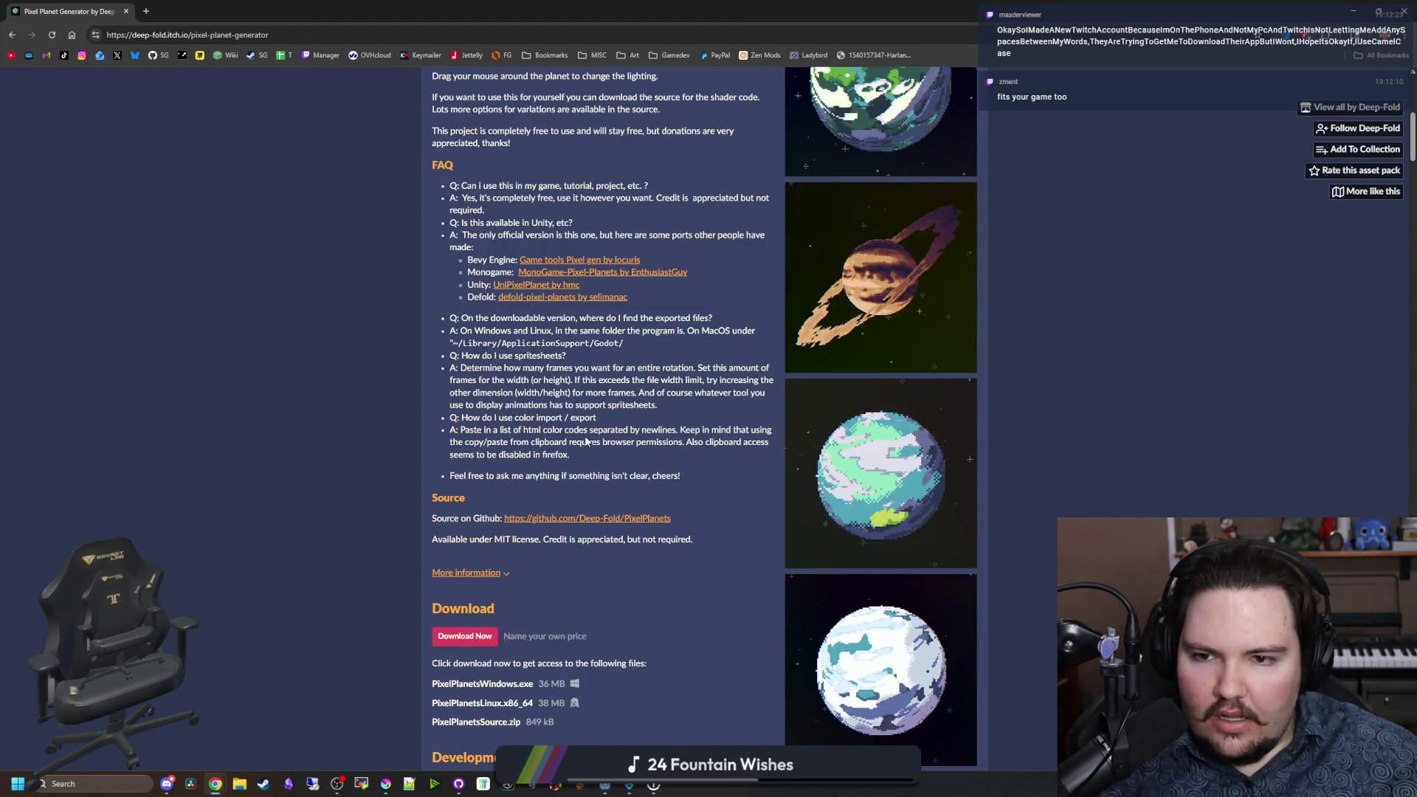
scroll(584, 435, up, 10)
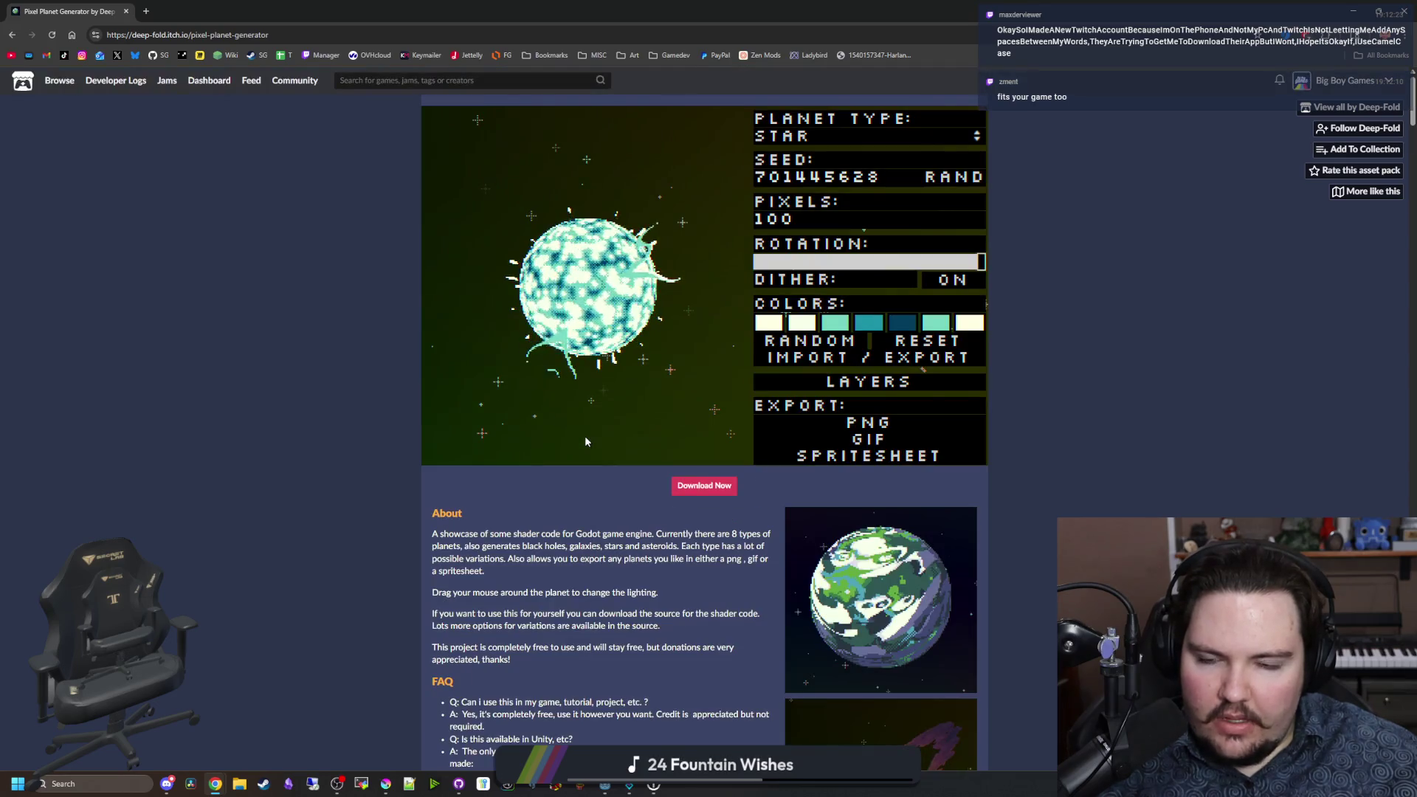
drag(597, 11, 605, 158)
click(607, 126)
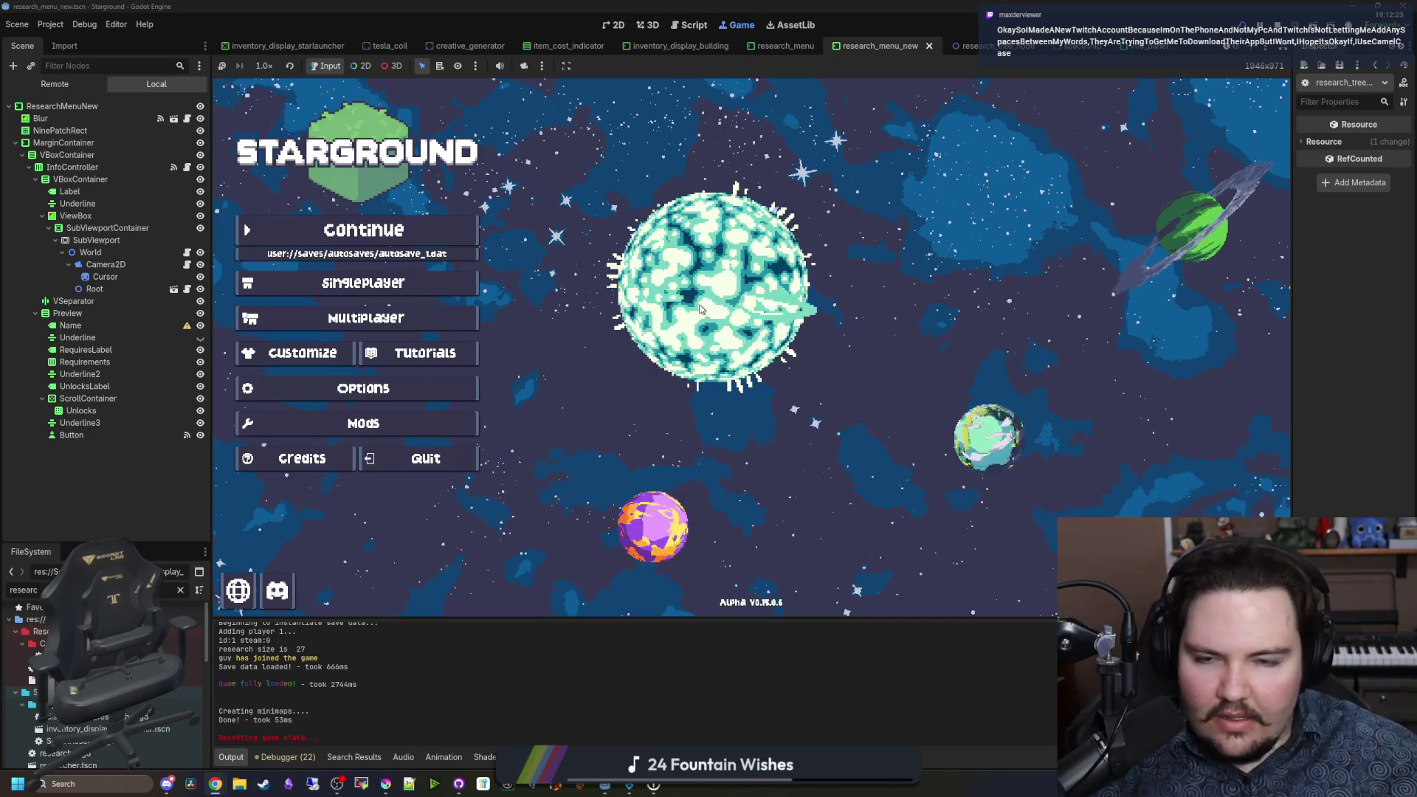
Step: Return to the Pixel Planet Generator page through Chrome's taskbar preview
mouse_move(215, 784)
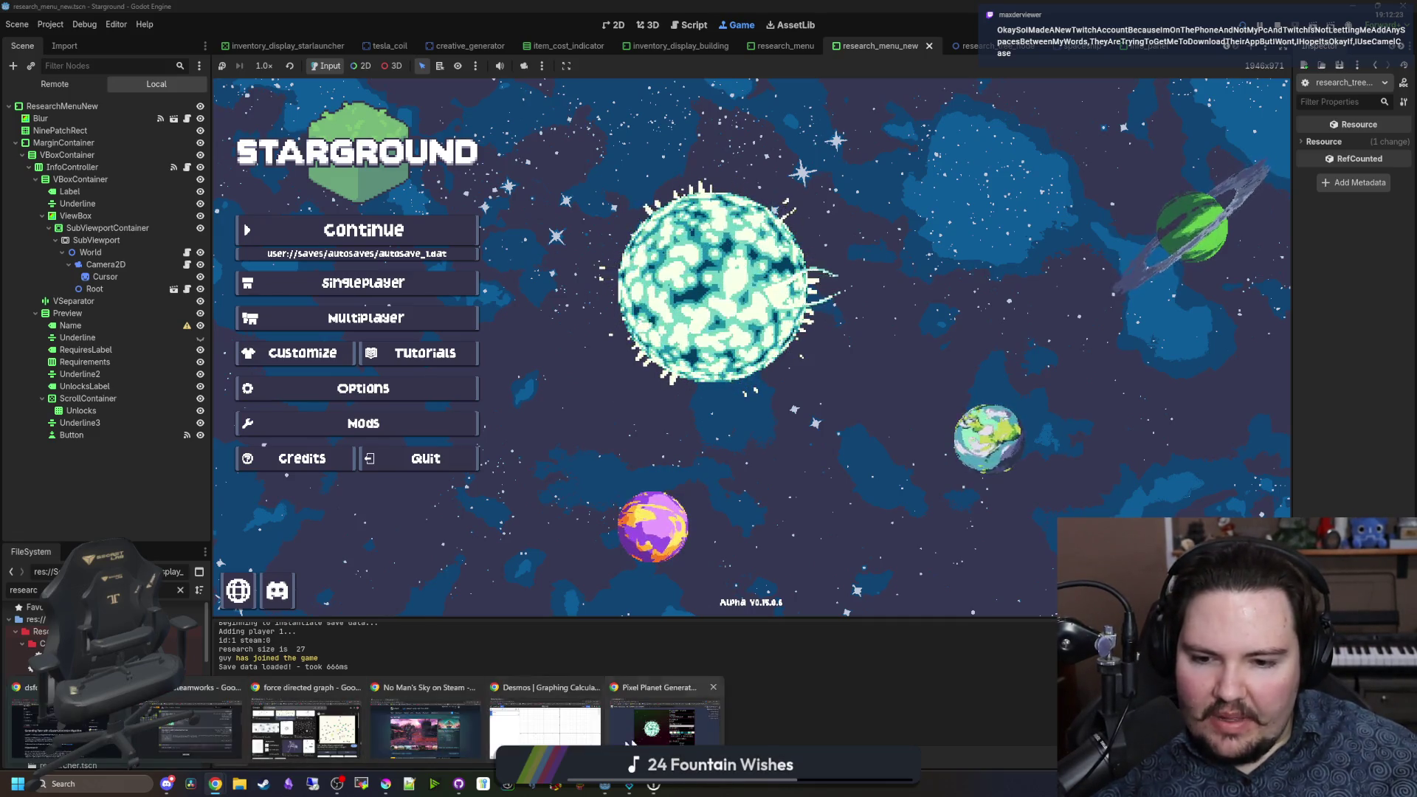
click(664, 730)
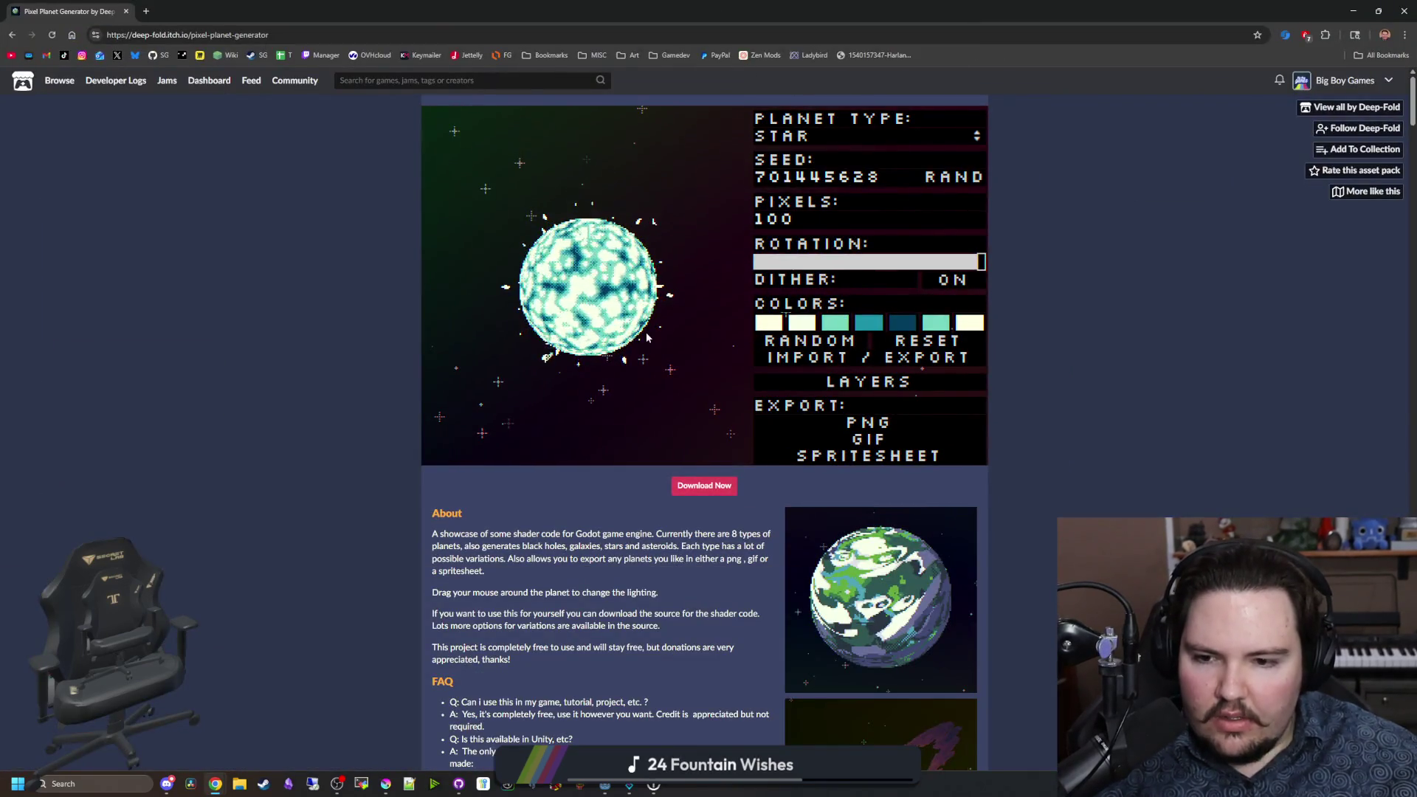
Step: Scroll the itch.io listing, expand More information, and open the Pixel Planet Generator asset page
scroll(531, 548, down, 7)
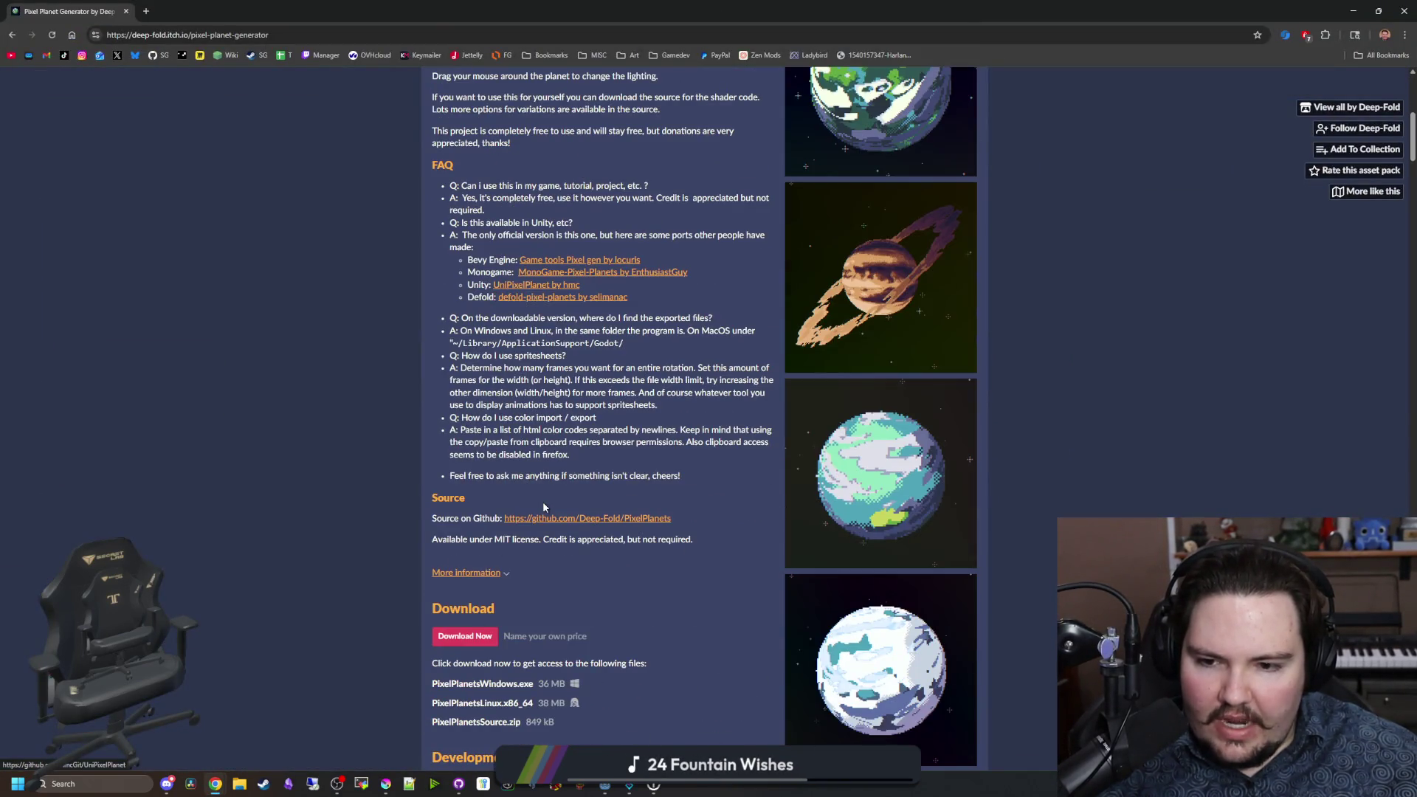
click(701, 540)
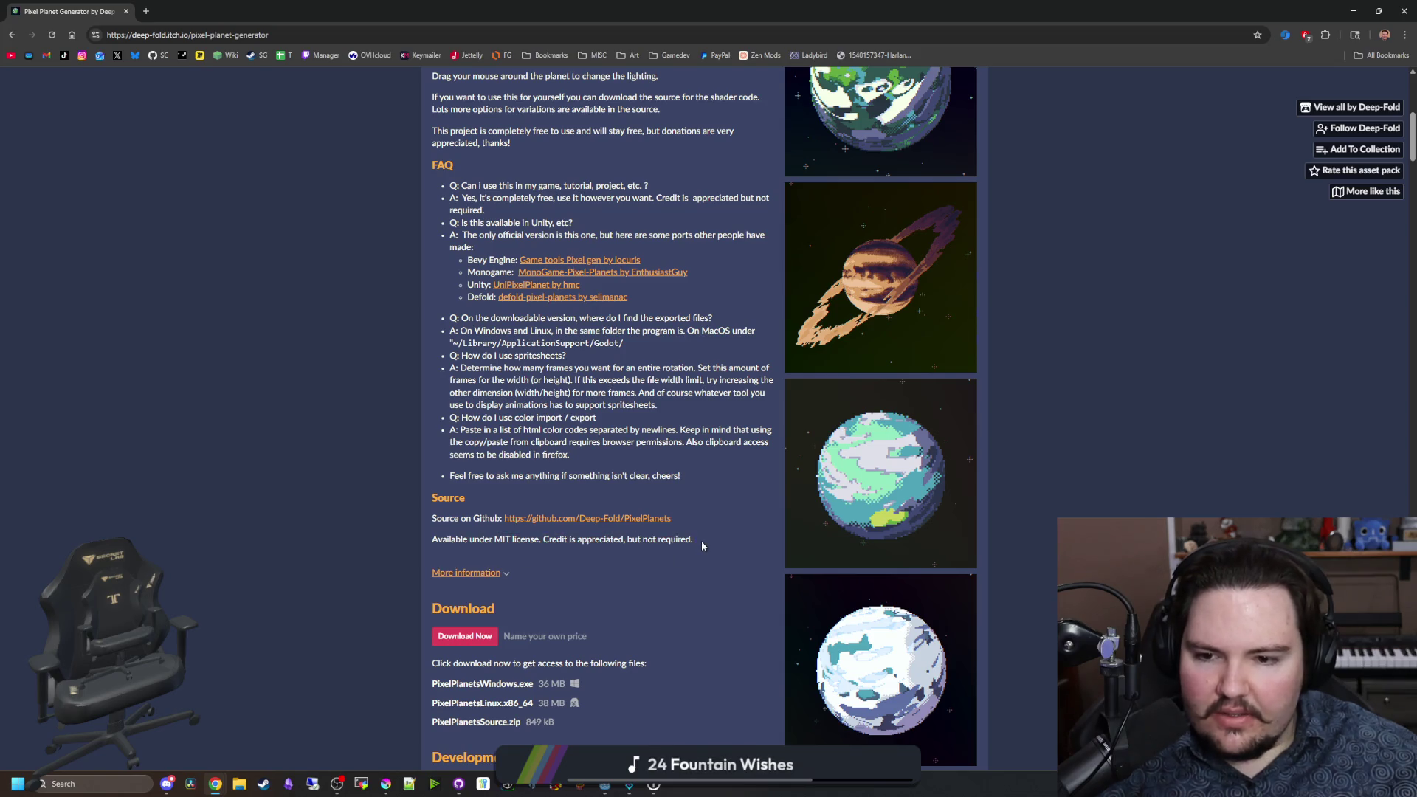
scroll(559, 533, down, 2)
scroll(472, 413, down, 1)
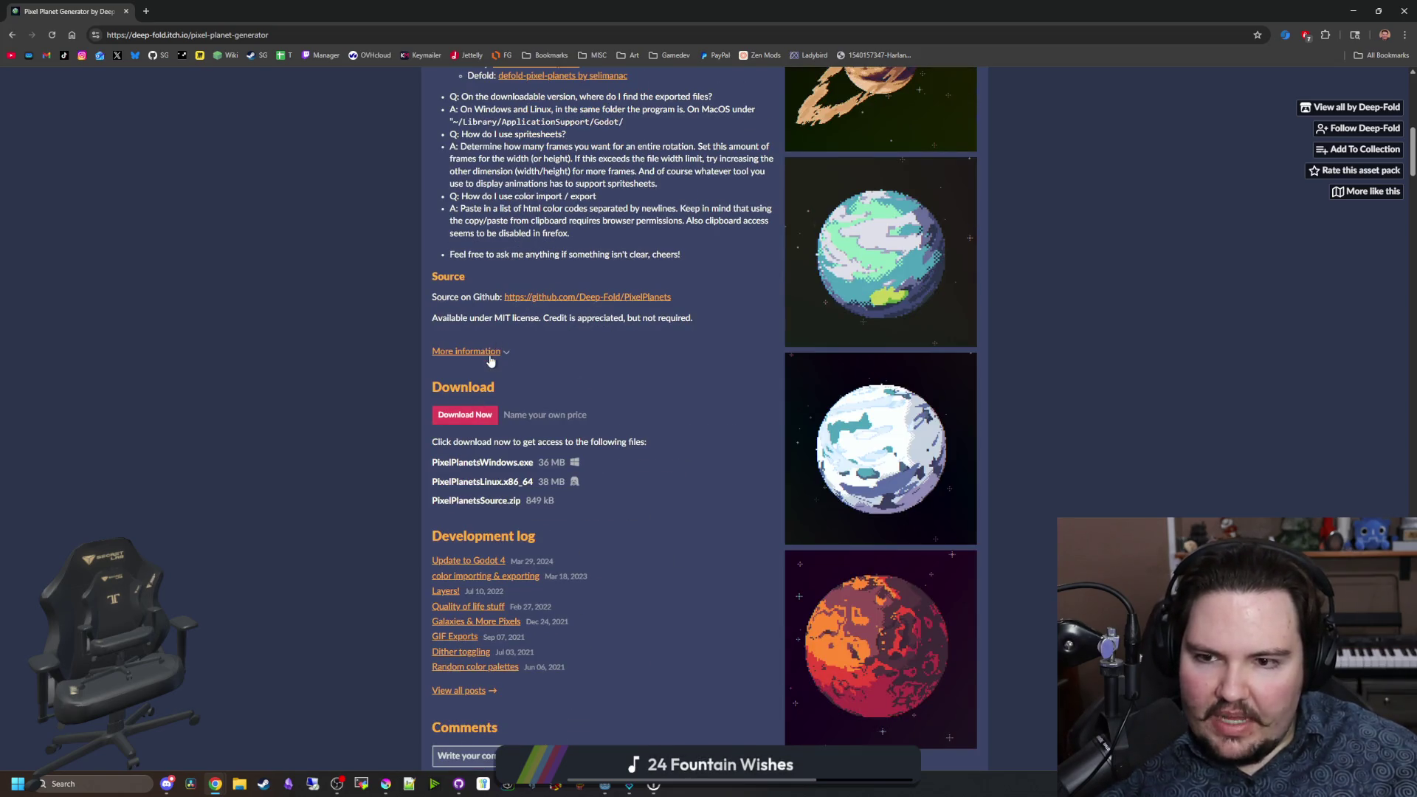
click(490, 361)
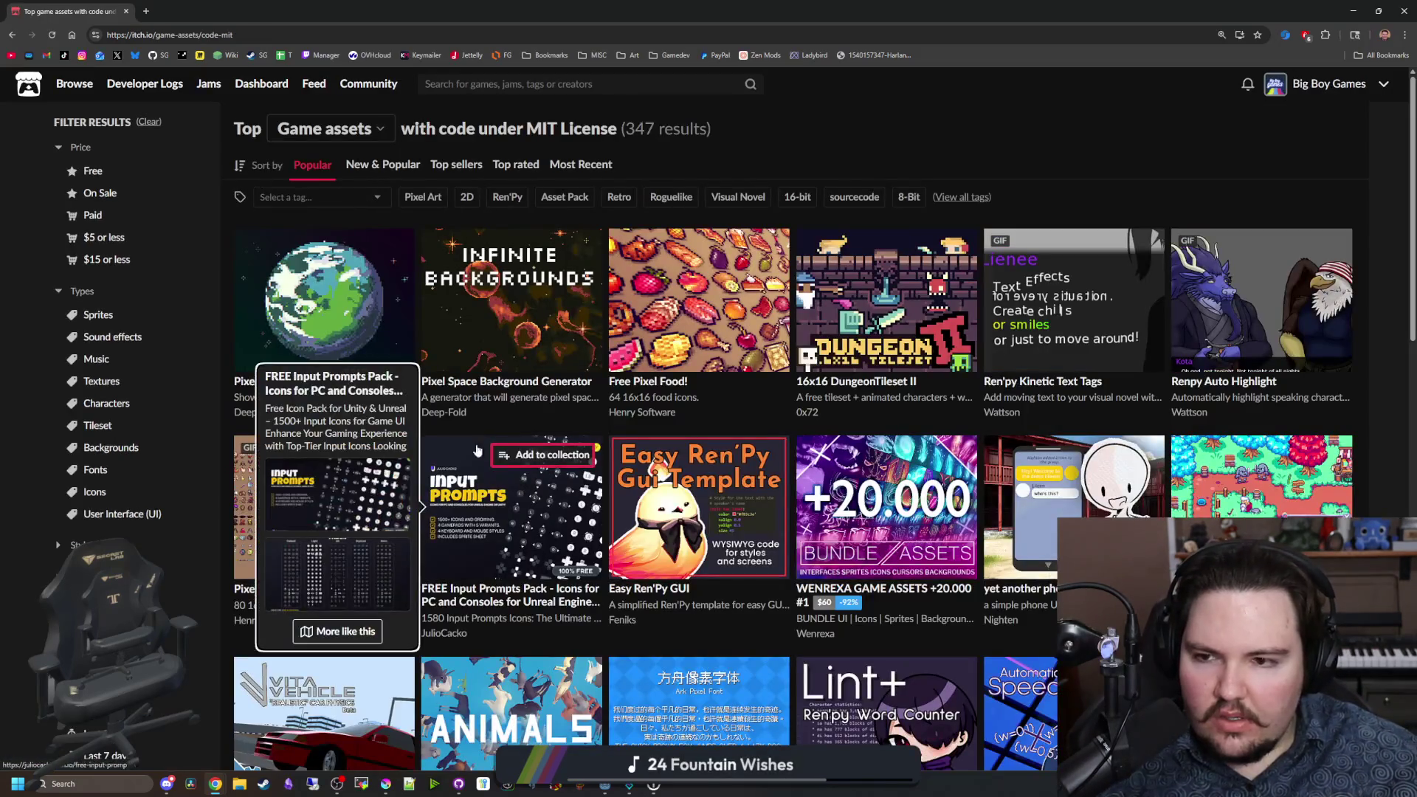
scroll(738, 428, down, 5)
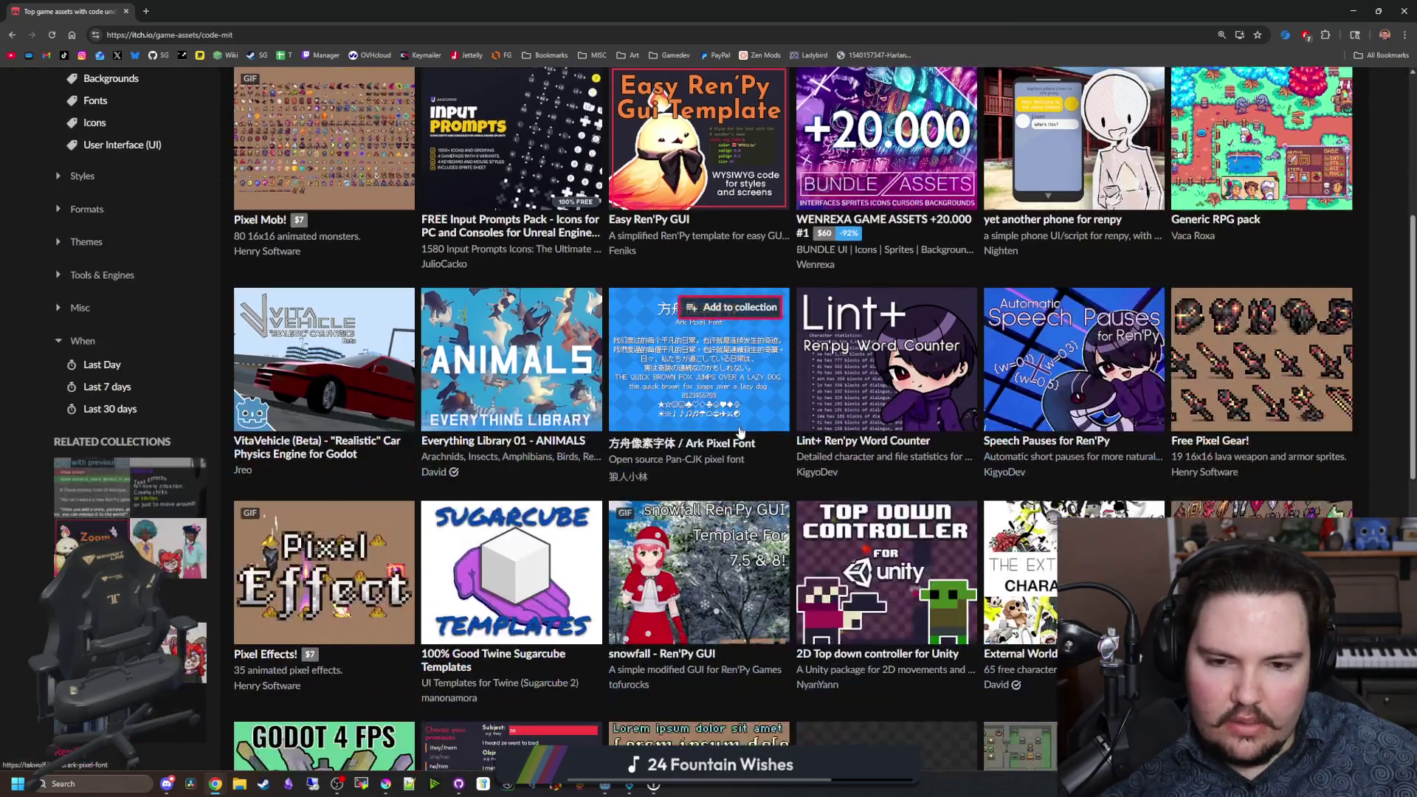
scroll(740, 432, down, 7)
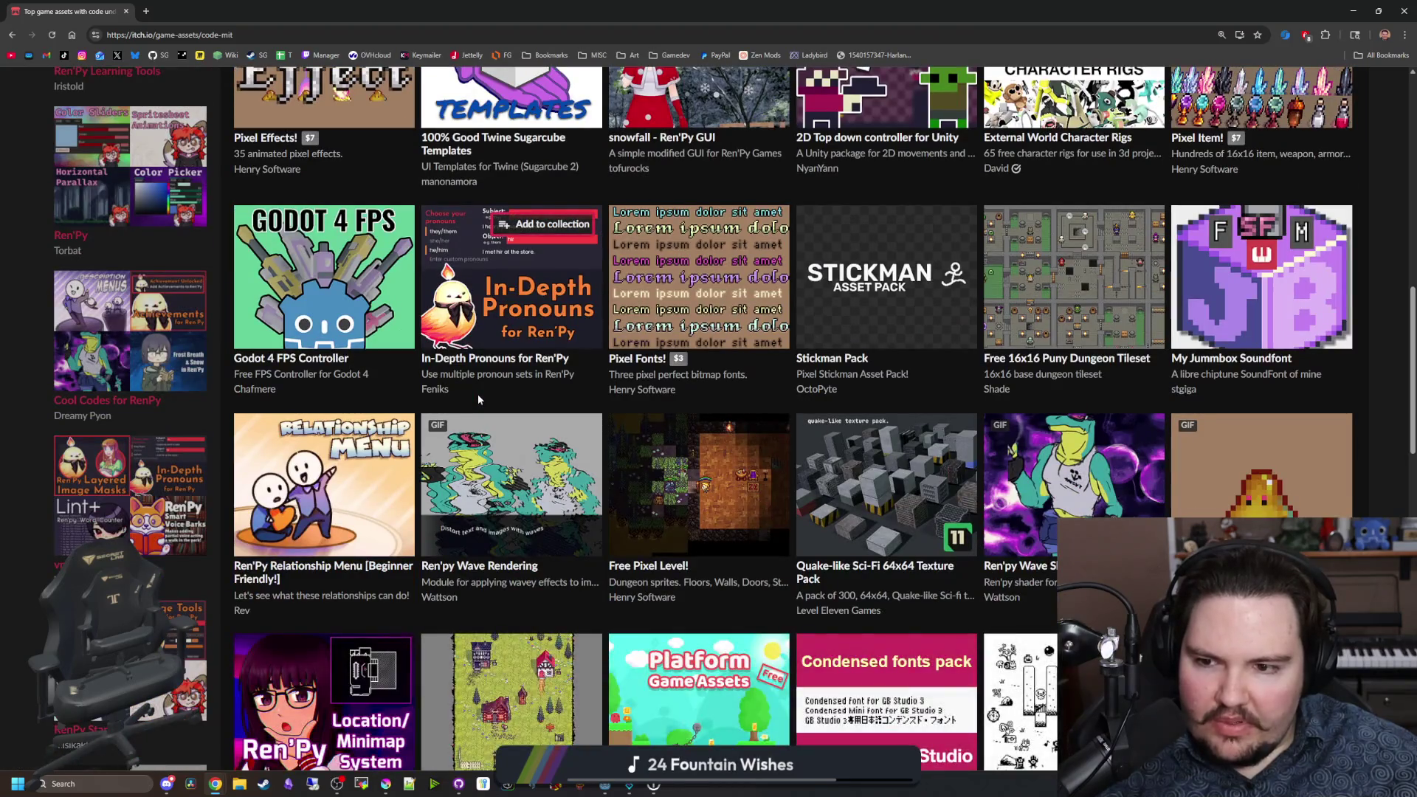
click(456, 396)
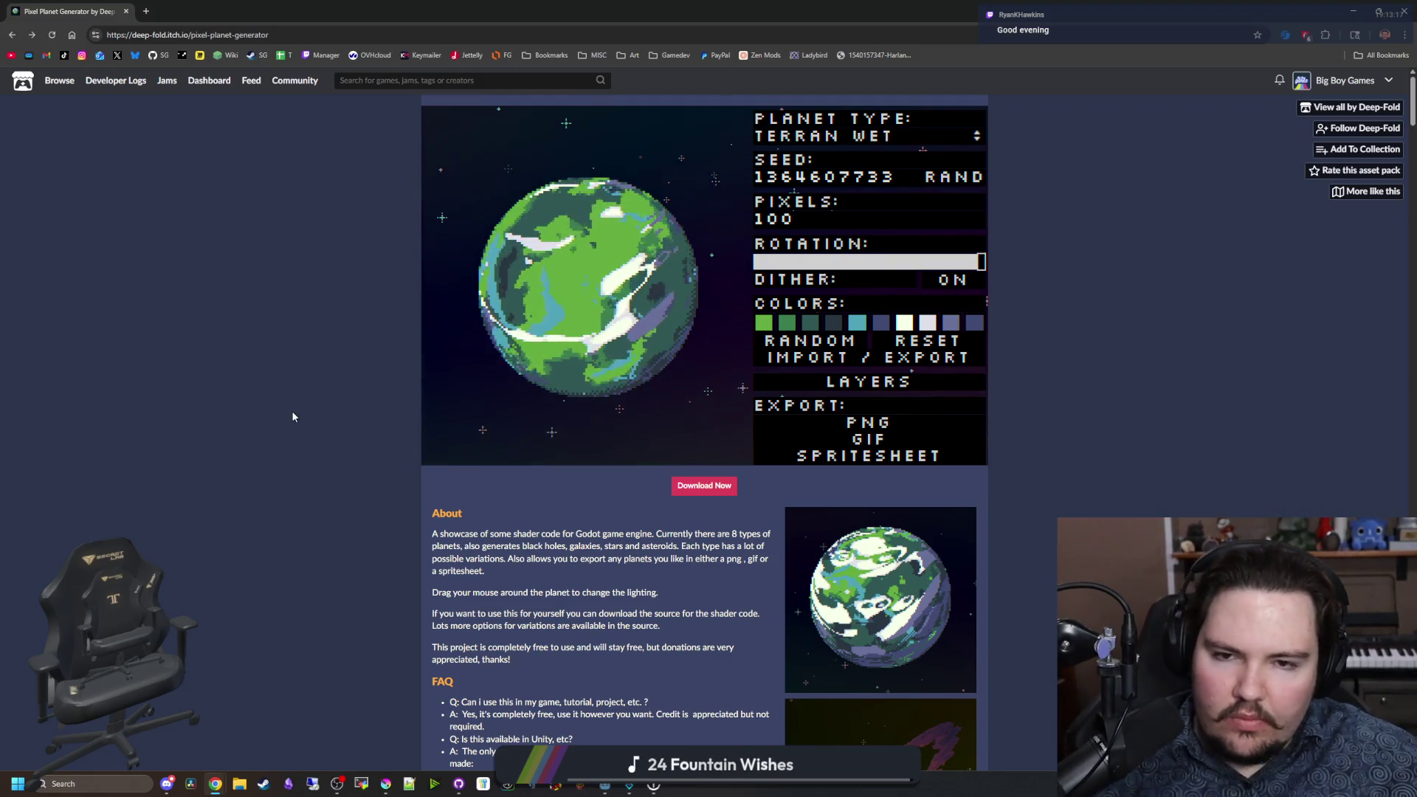
Step: Scroll through the planet generator page's FAQ and comments
scroll(395, 501, down, 4)
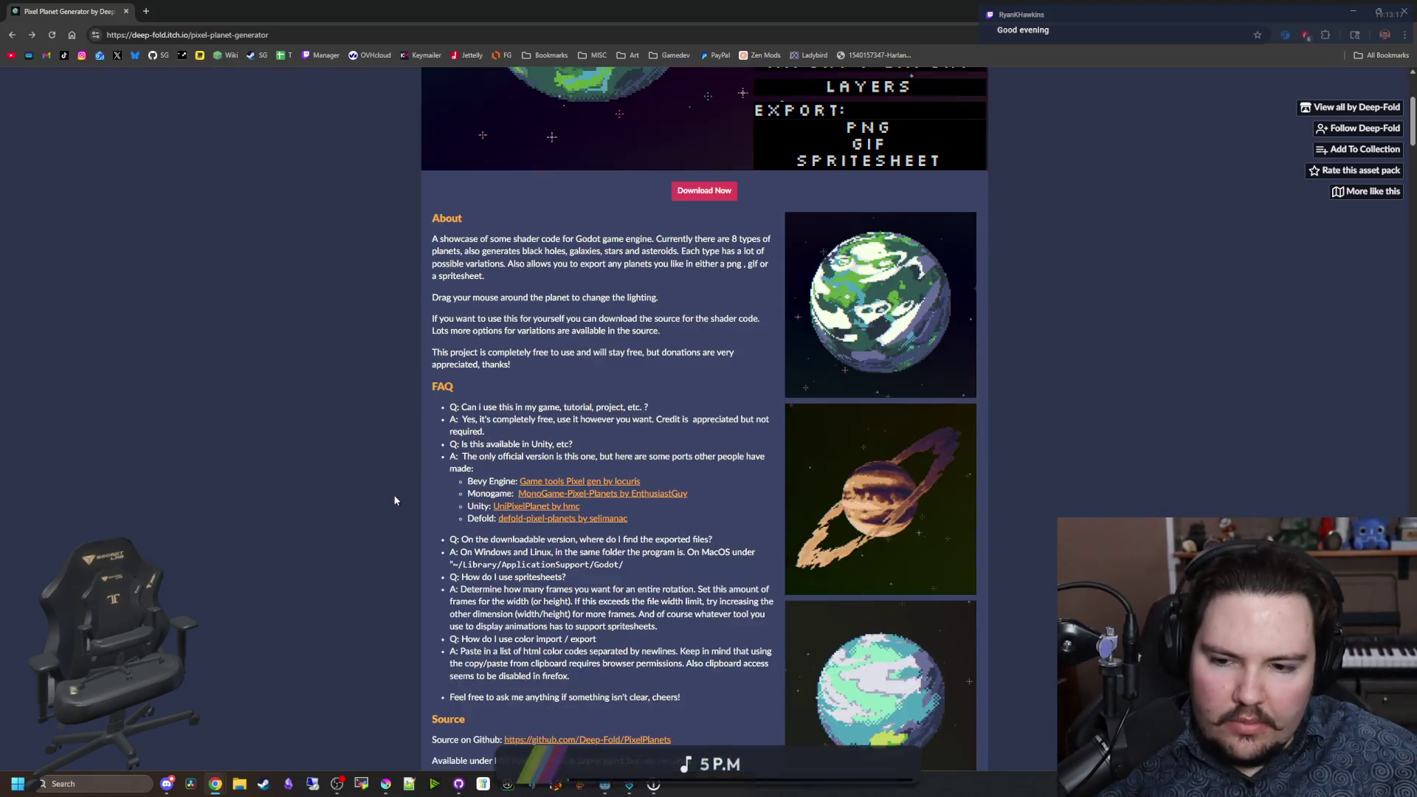
scroll(578, 490, down, 13)
scroll(615, 494, down, 2)
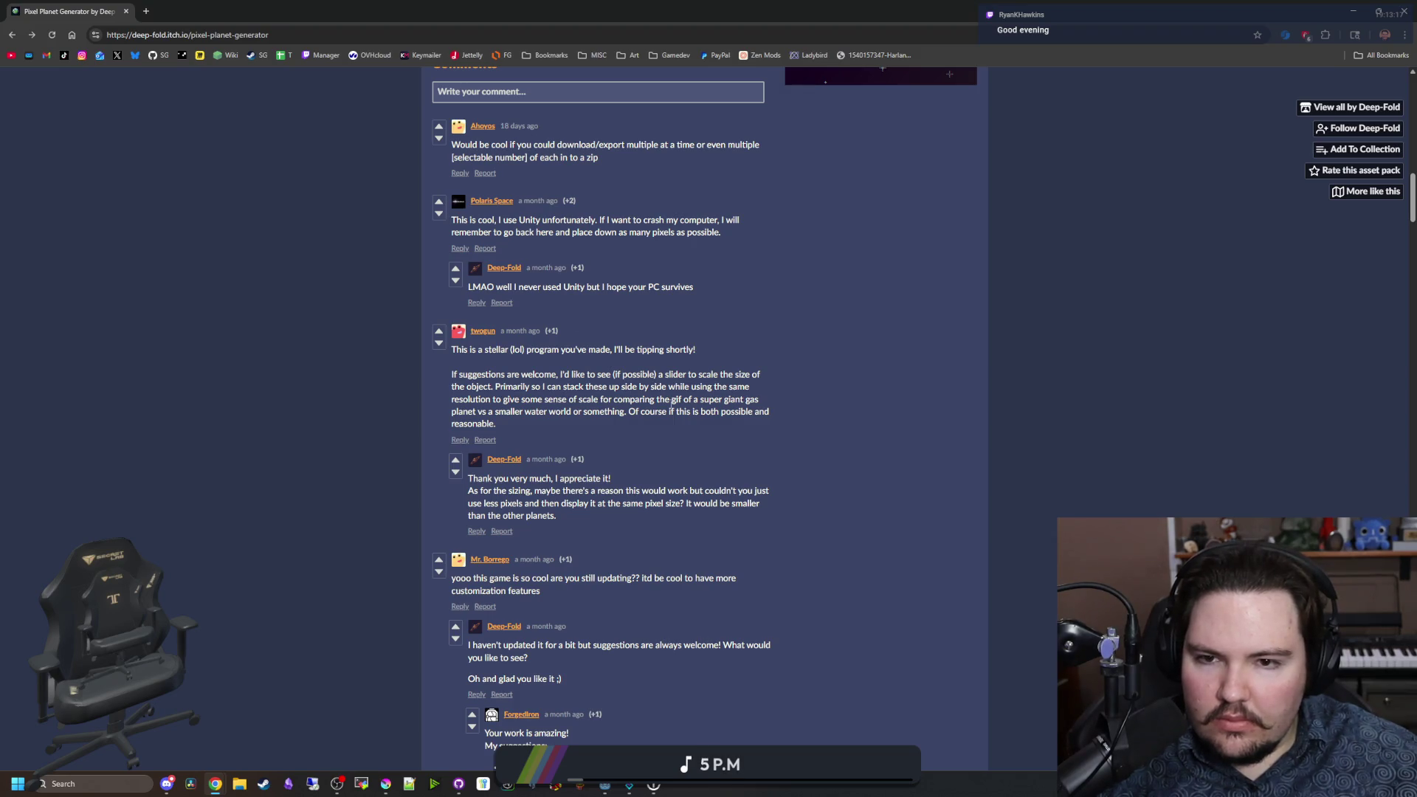
scroll(988, 550, up, 8)
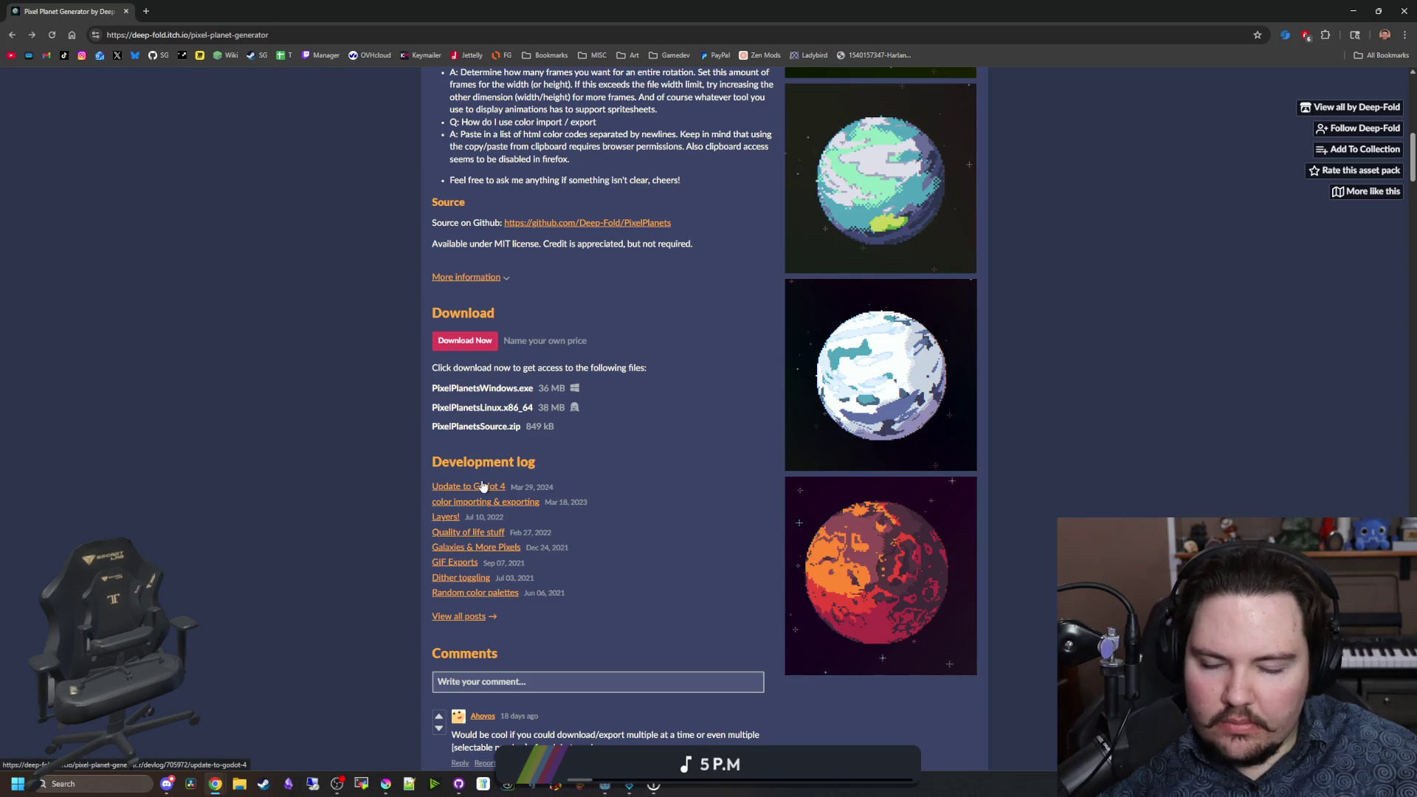
scroll(882, 552, up, 6)
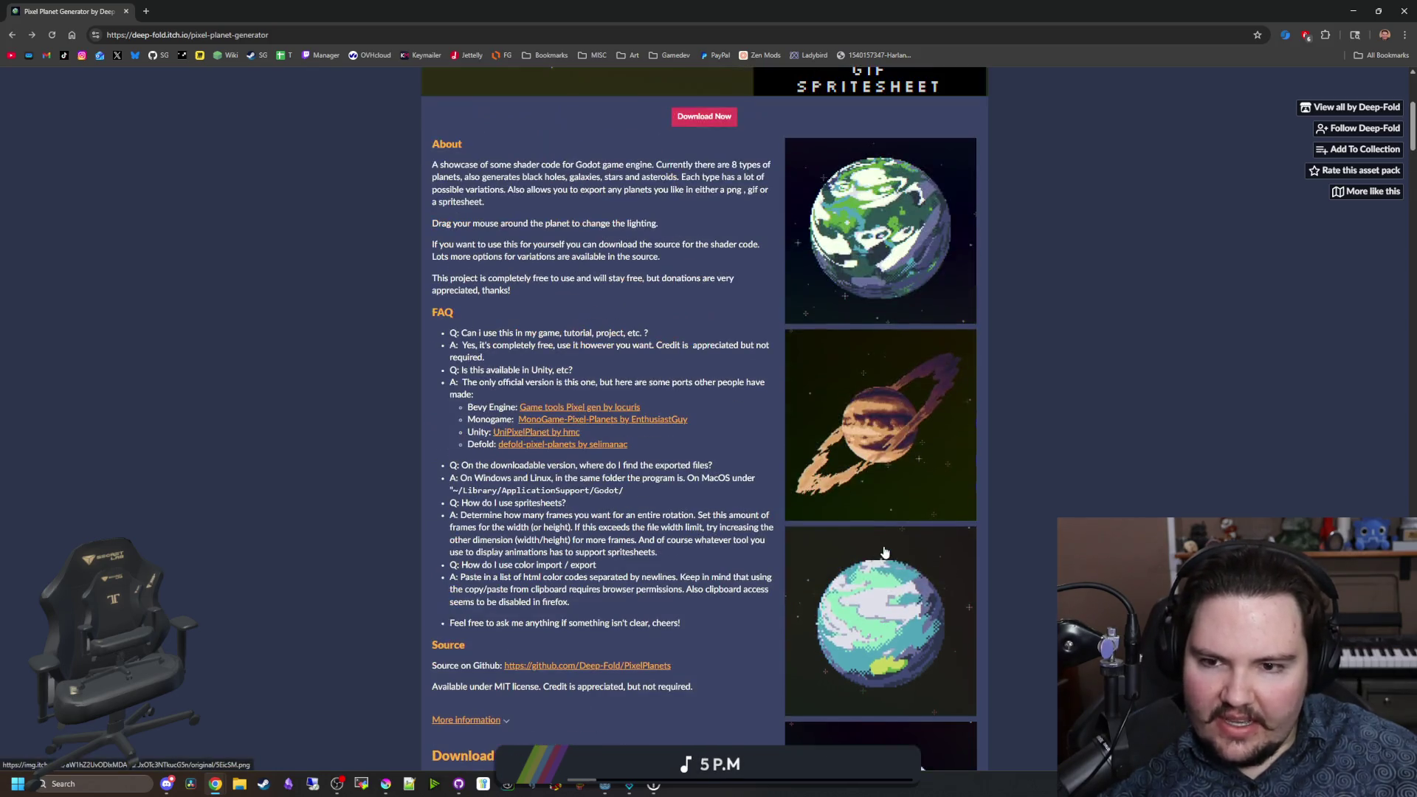
scroll(884, 552, up, 5)
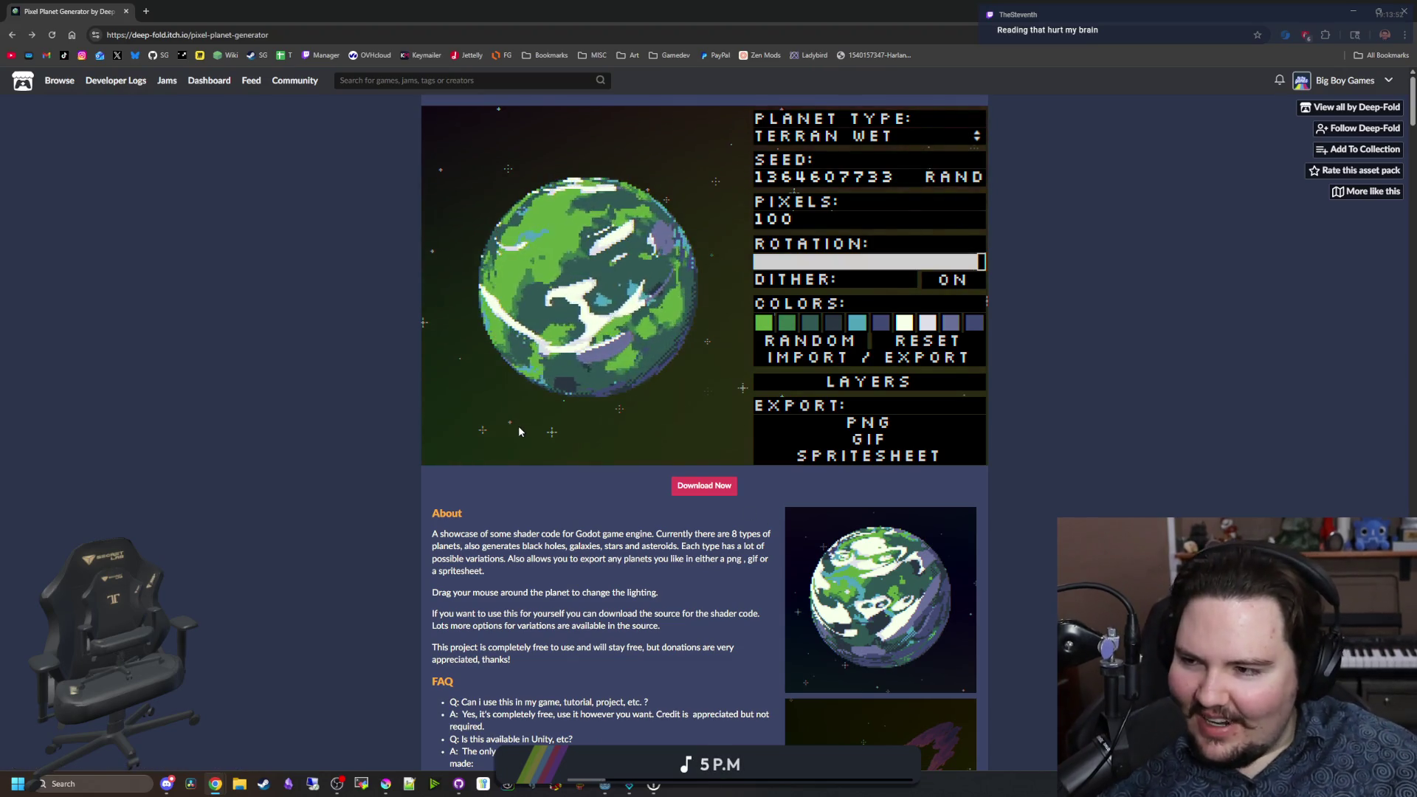
scroll(568, 404, down, 4)
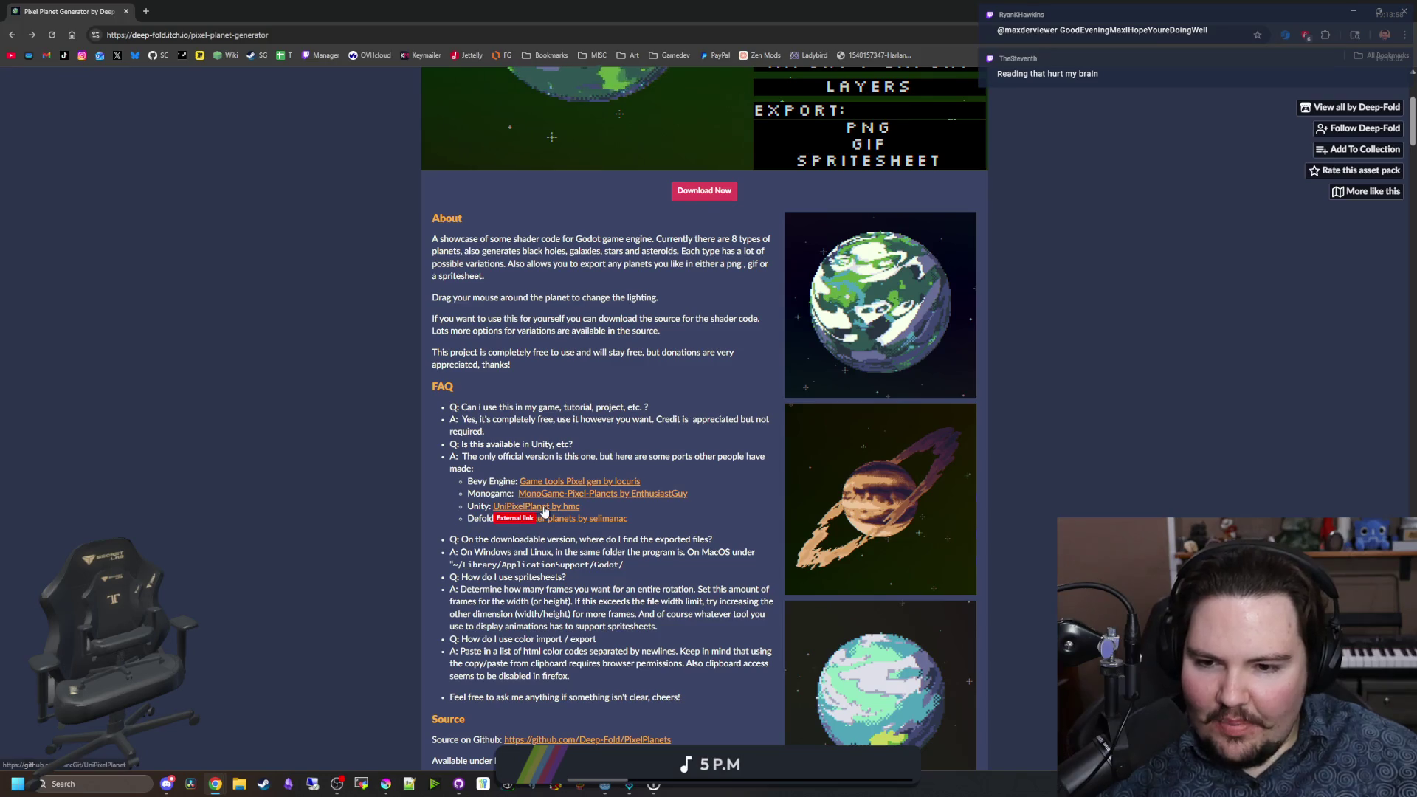
Step: Open the UniPixelPlanet Unity port's GitHub repository in a new tab and scroll through it
middle_click(542, 508)
click(255, 13)
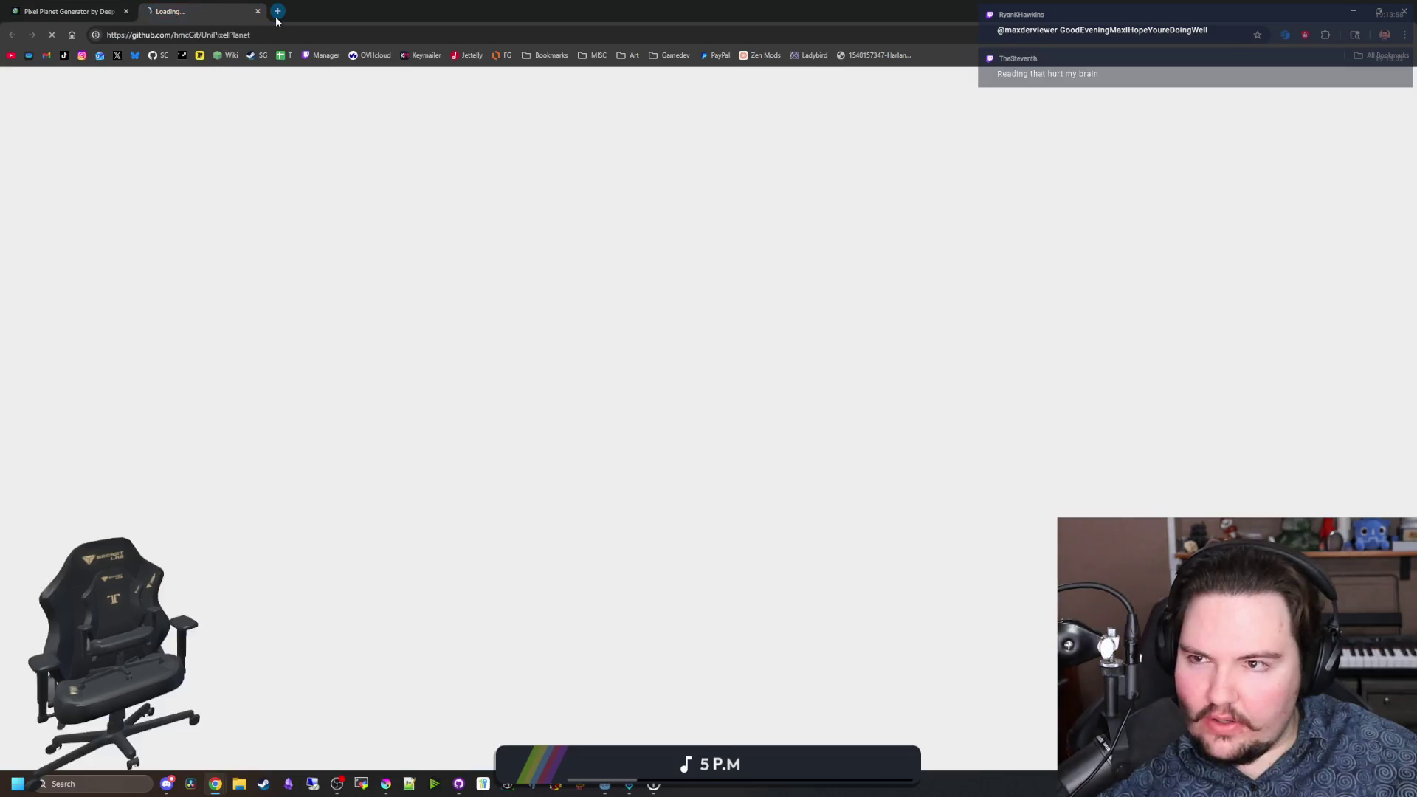
scroll(522, 521, down, 4)
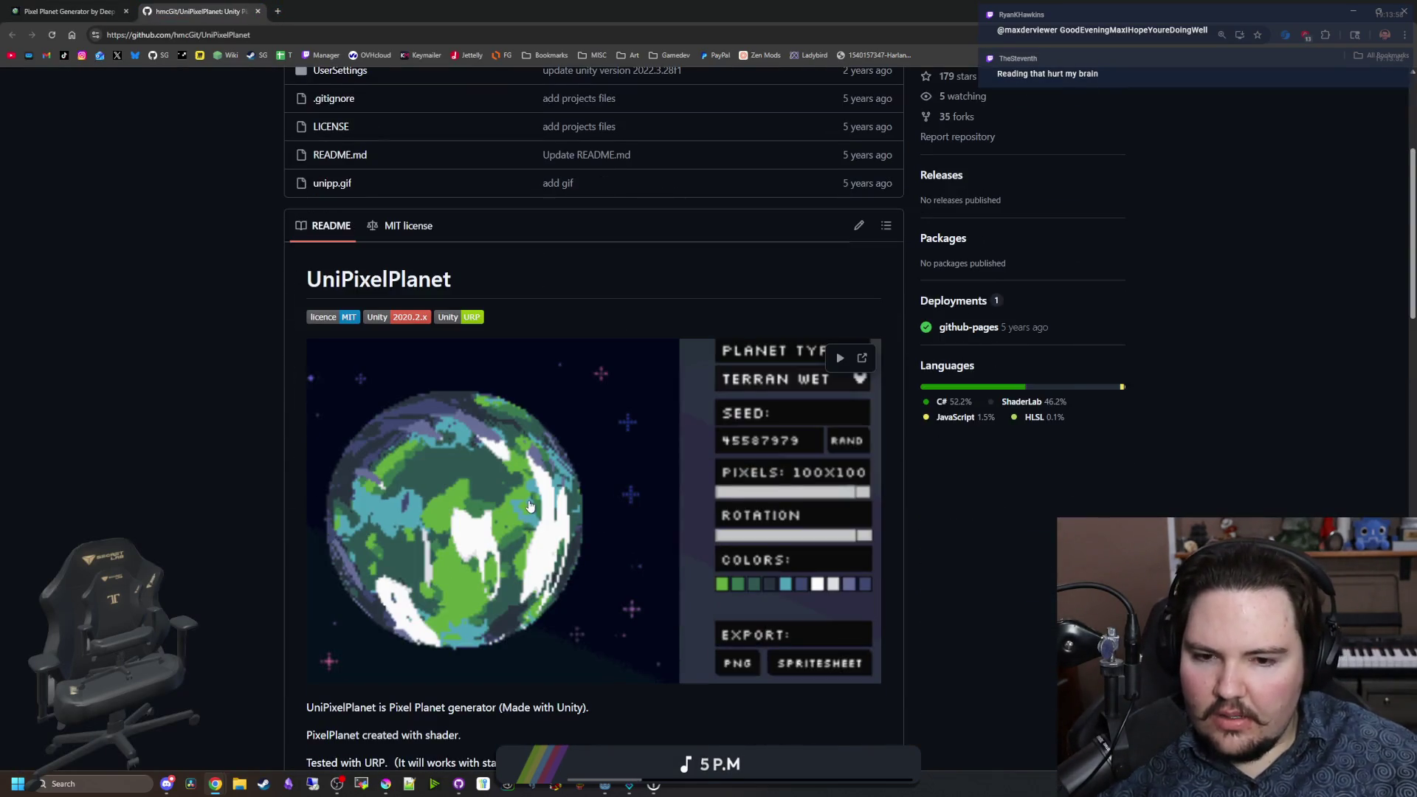
scroll(529, 507, down, 20)
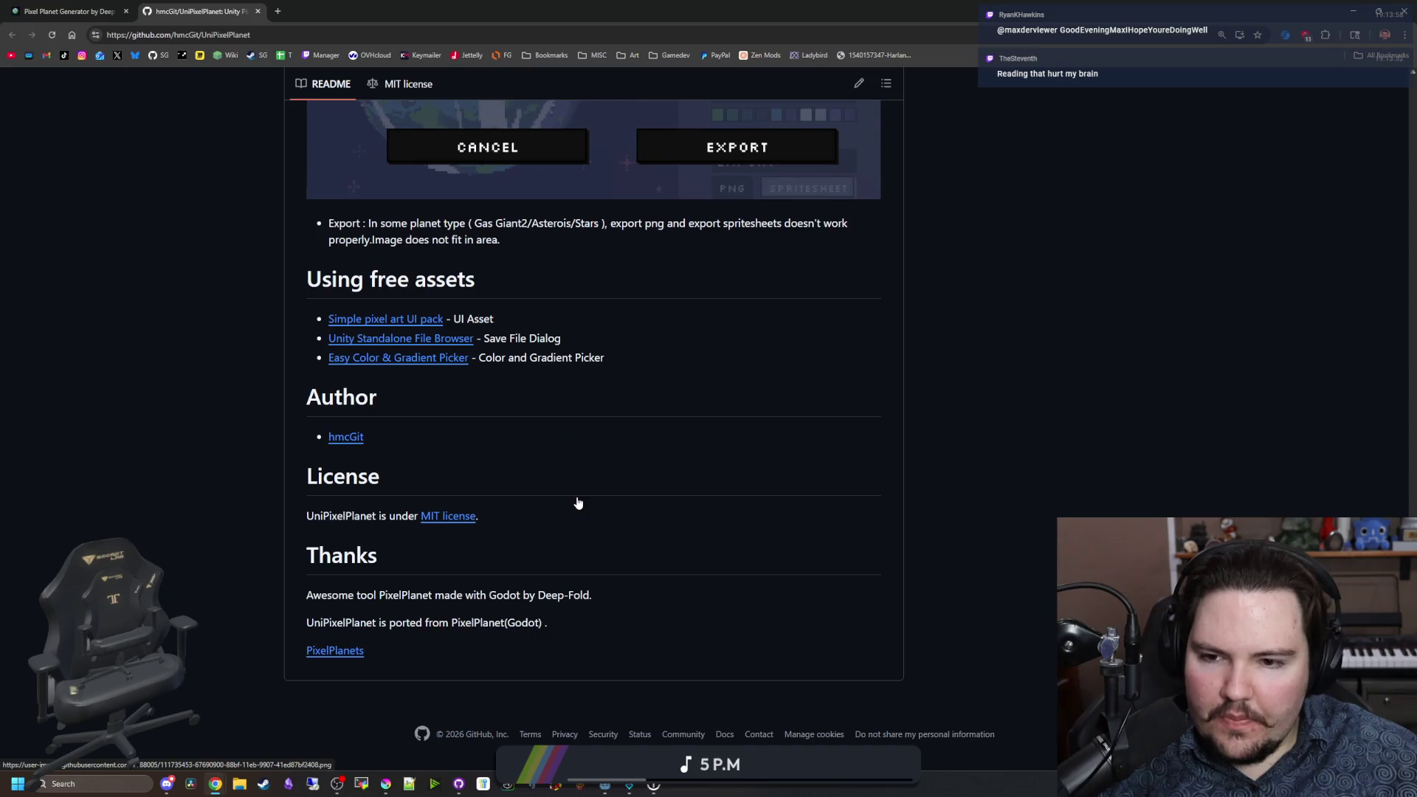
scroll(578, 502, up, 20)
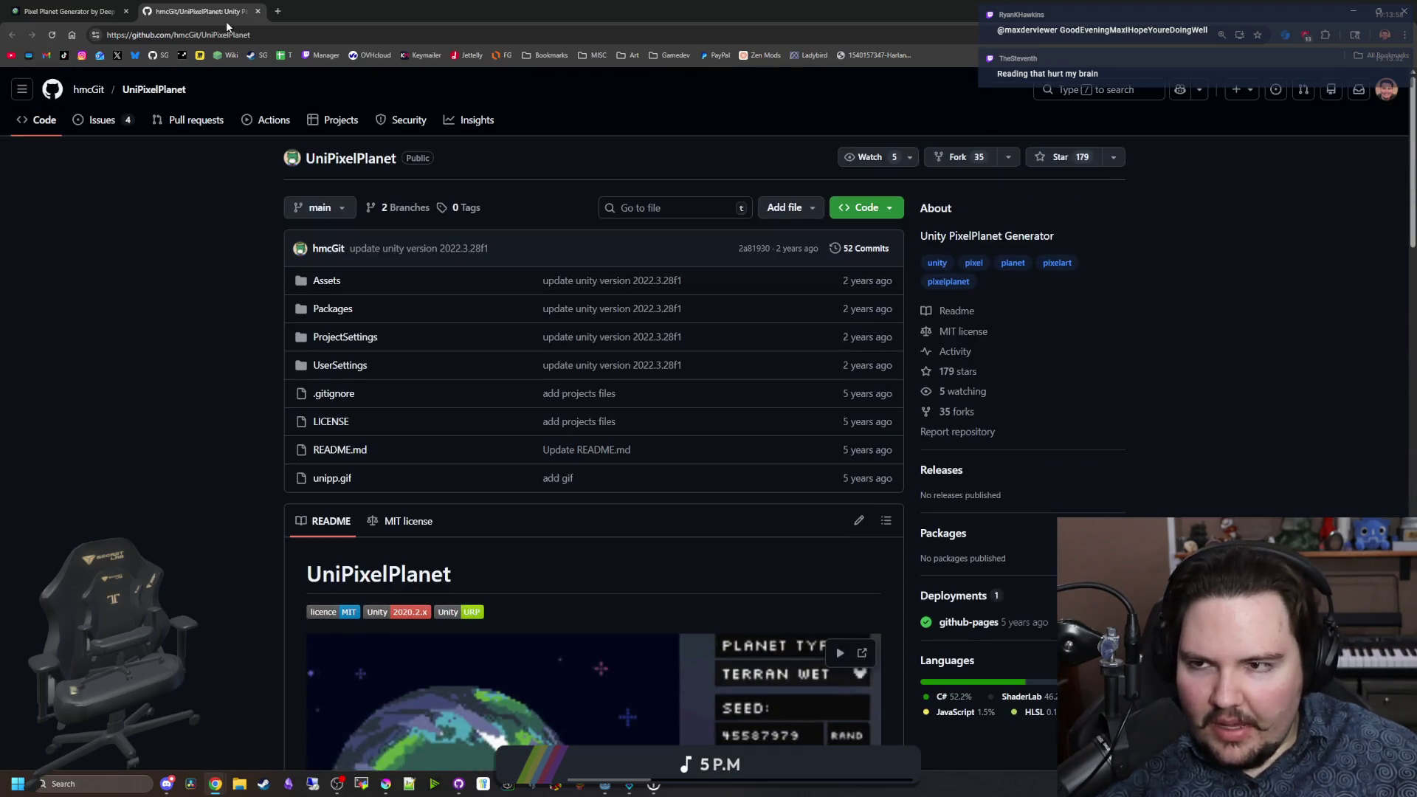
click(215, 34)
Step: Search Google for 'godot shaders' and briefly open the Godot Shaders result
text(godot shaders)
key(Return)
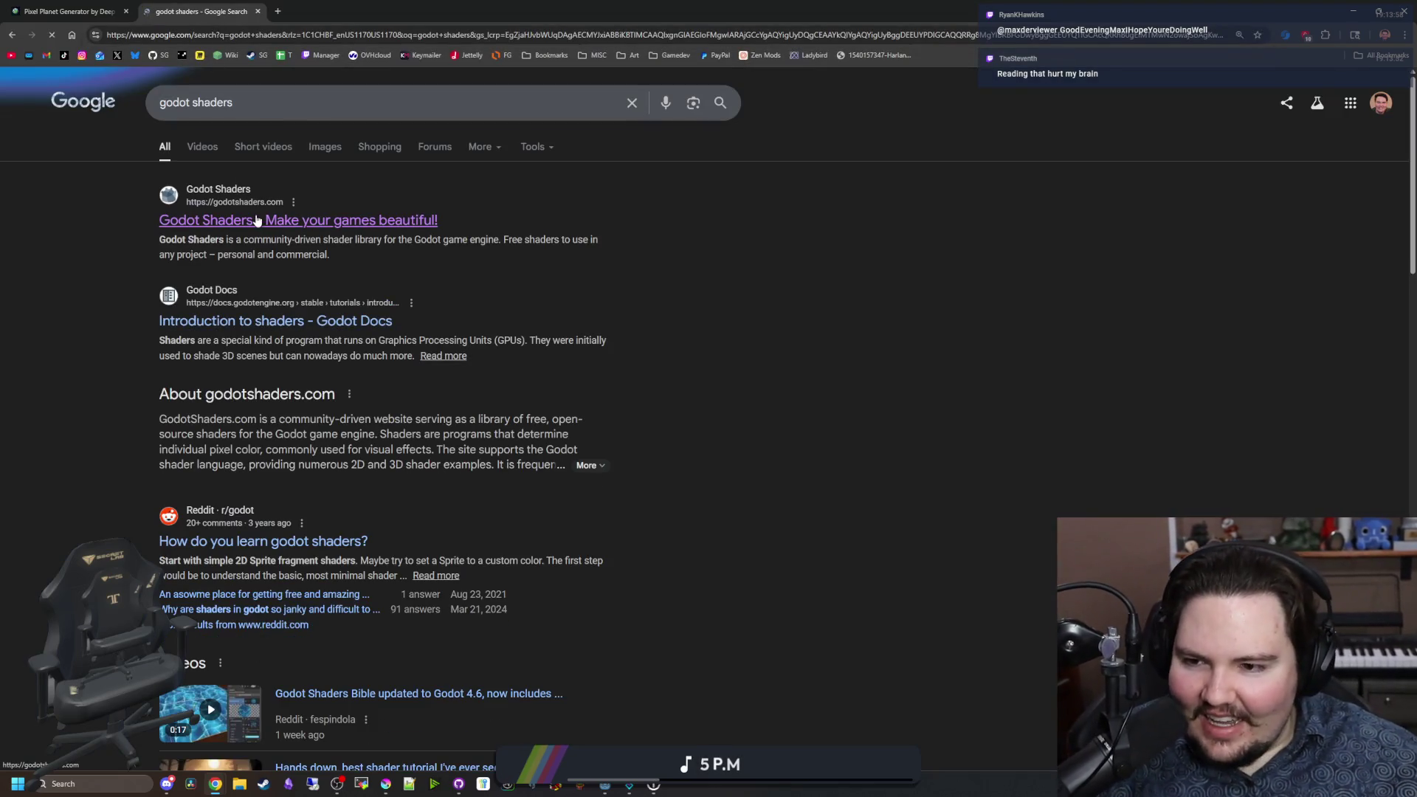
click(245, 204)
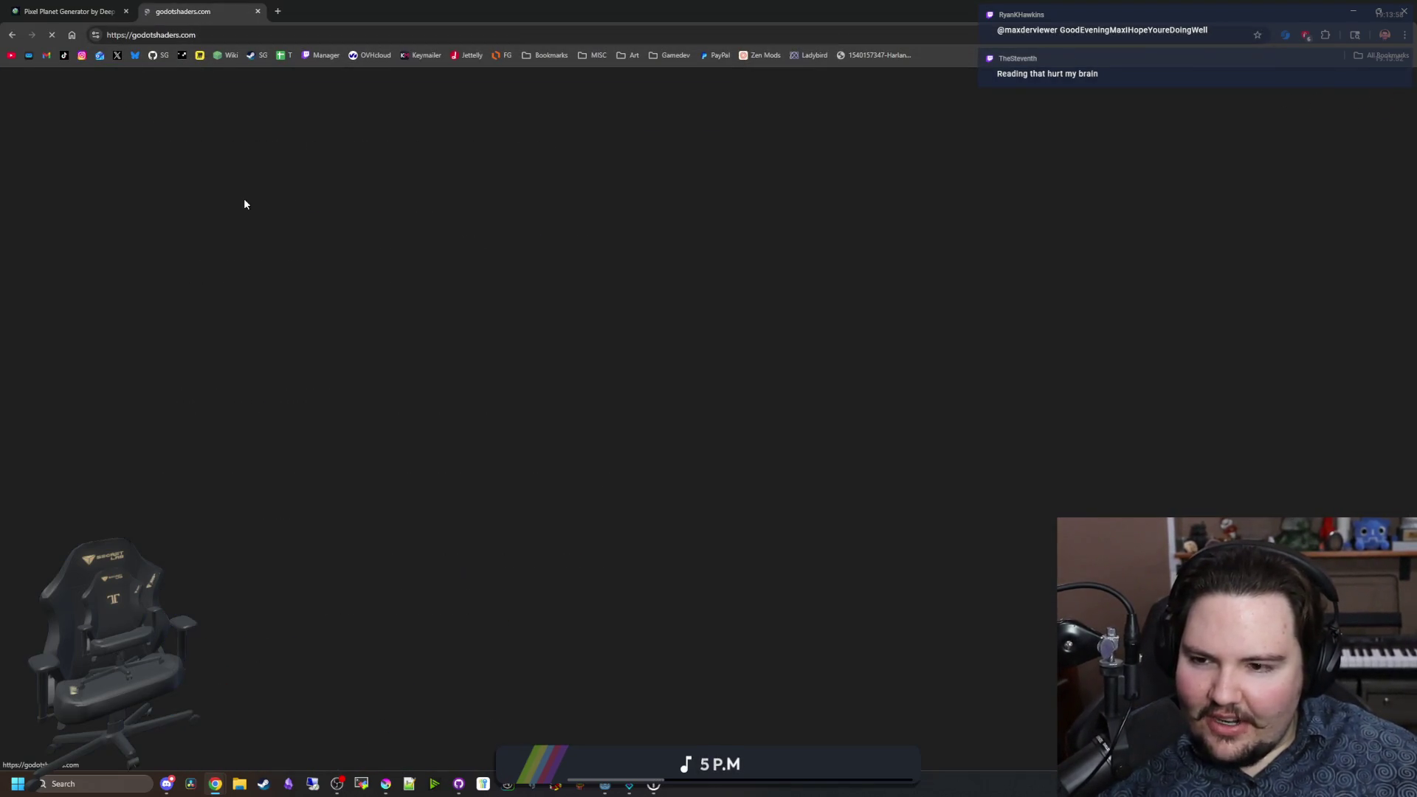
key(alt+Left)
Step: Read the source details and full About description for godotshaders.com in the results
click(350, 394)
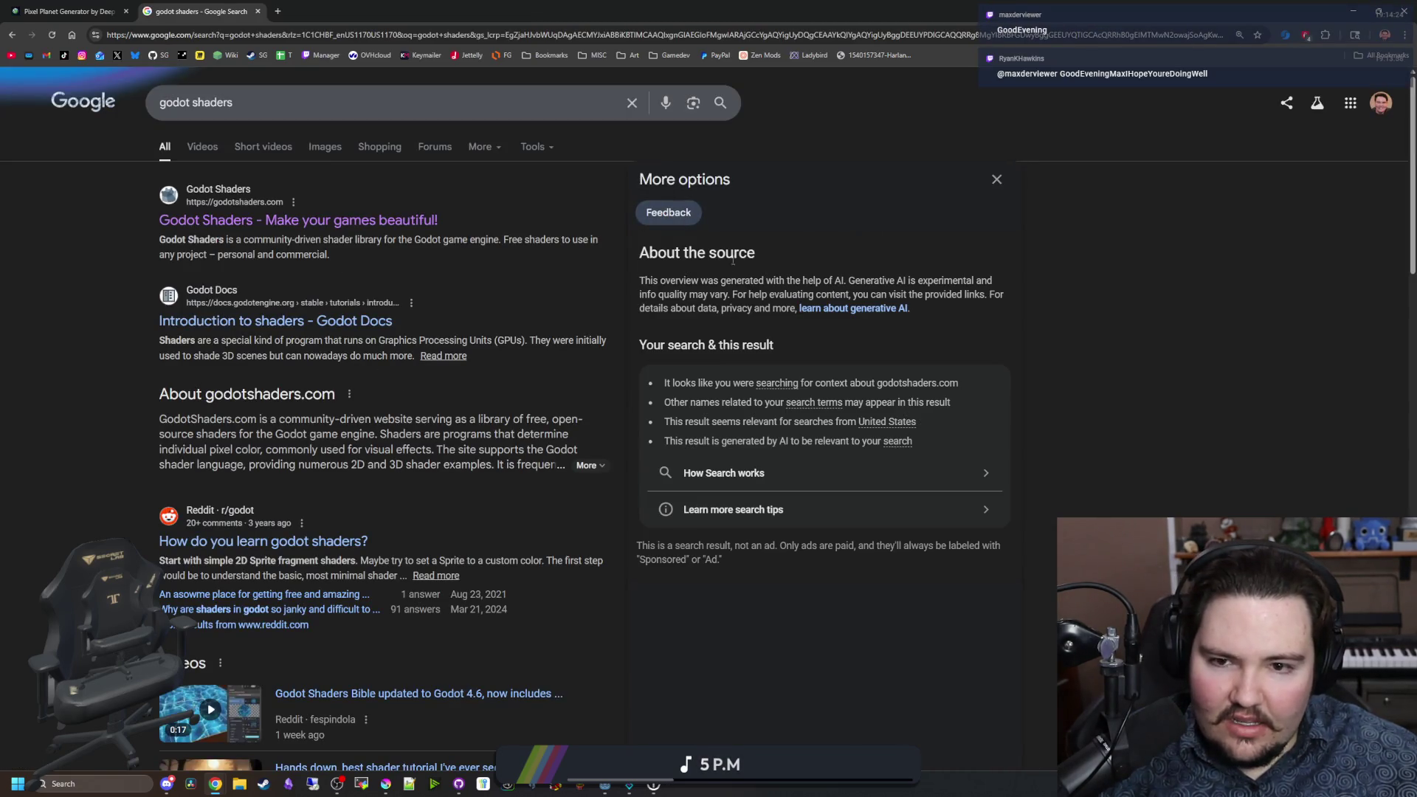
mouse_move(694, 281)
mouse_down()
mouse_move(1000, 285)
mouse_move(1000, 296)
mouse_up()
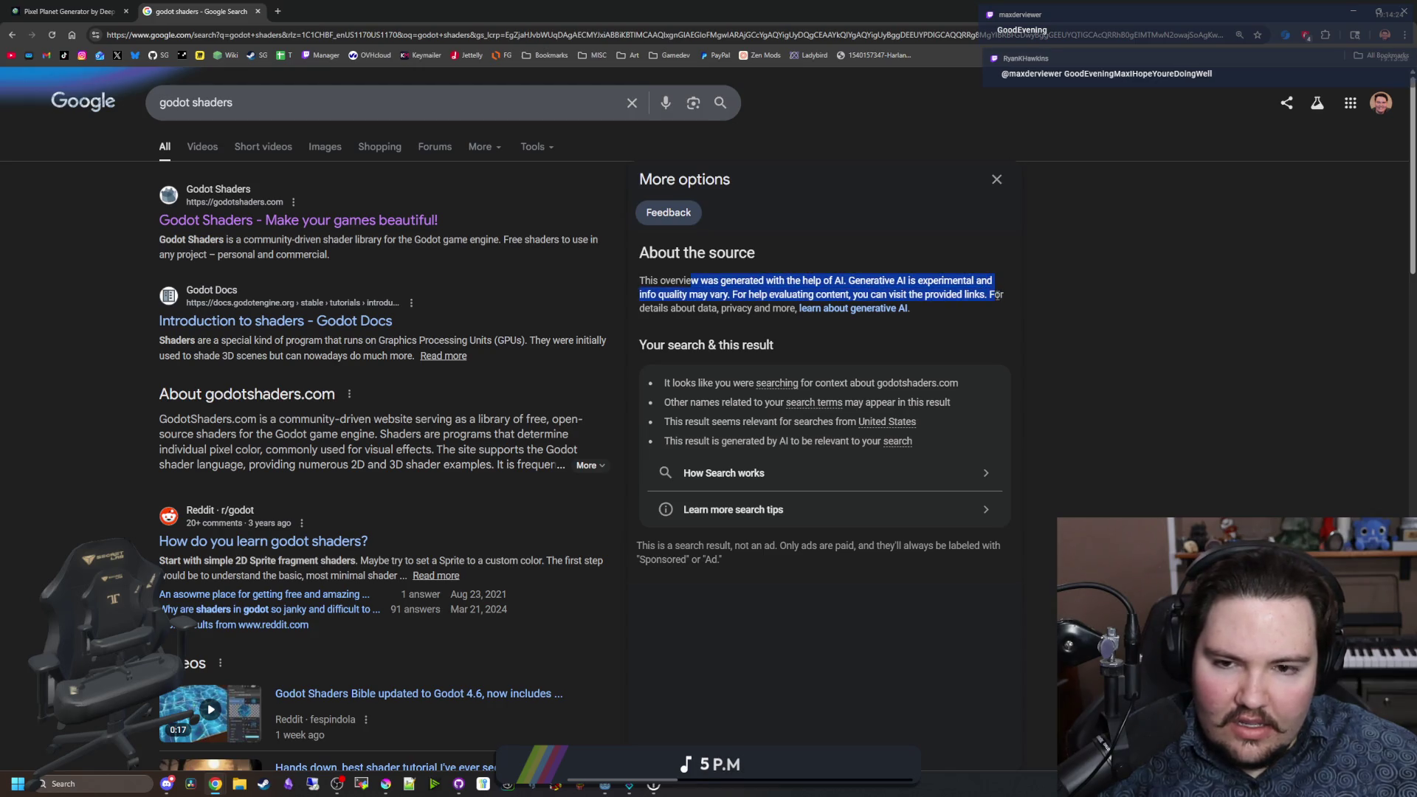
click(973, 230)
click(997, 180)
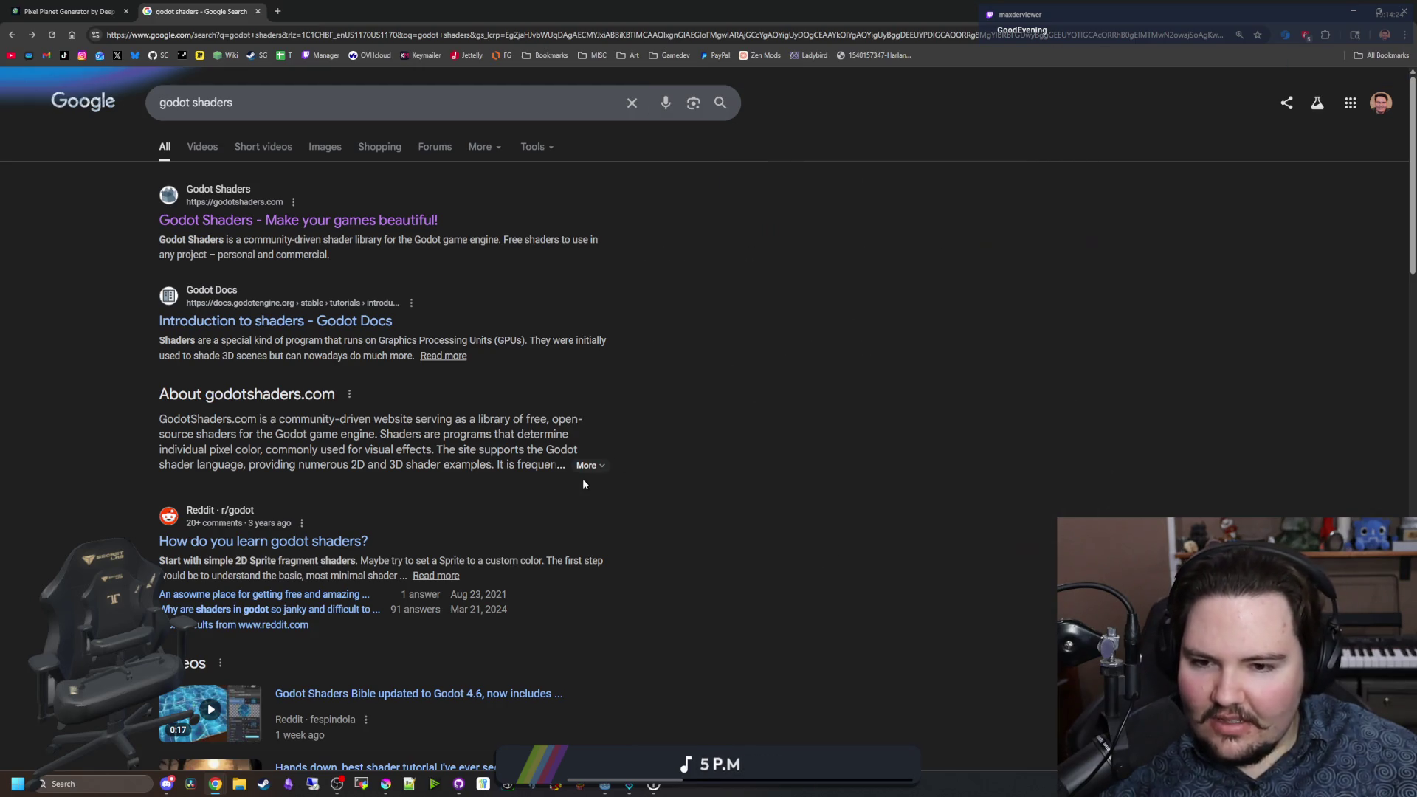
click(591, 466)
scroll(516, 443, down, 1)
scroll(443, 420, up, 1)
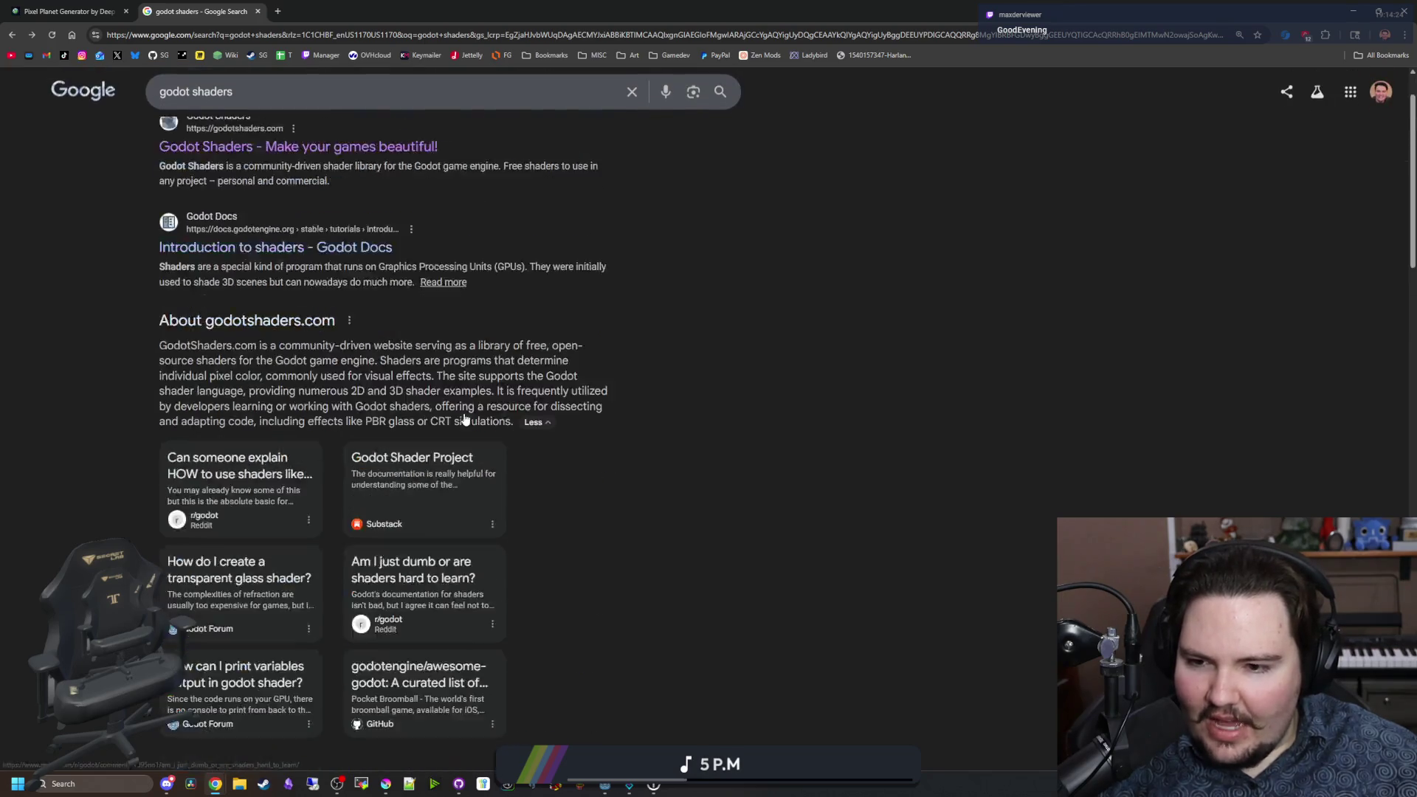
click(351, 395)
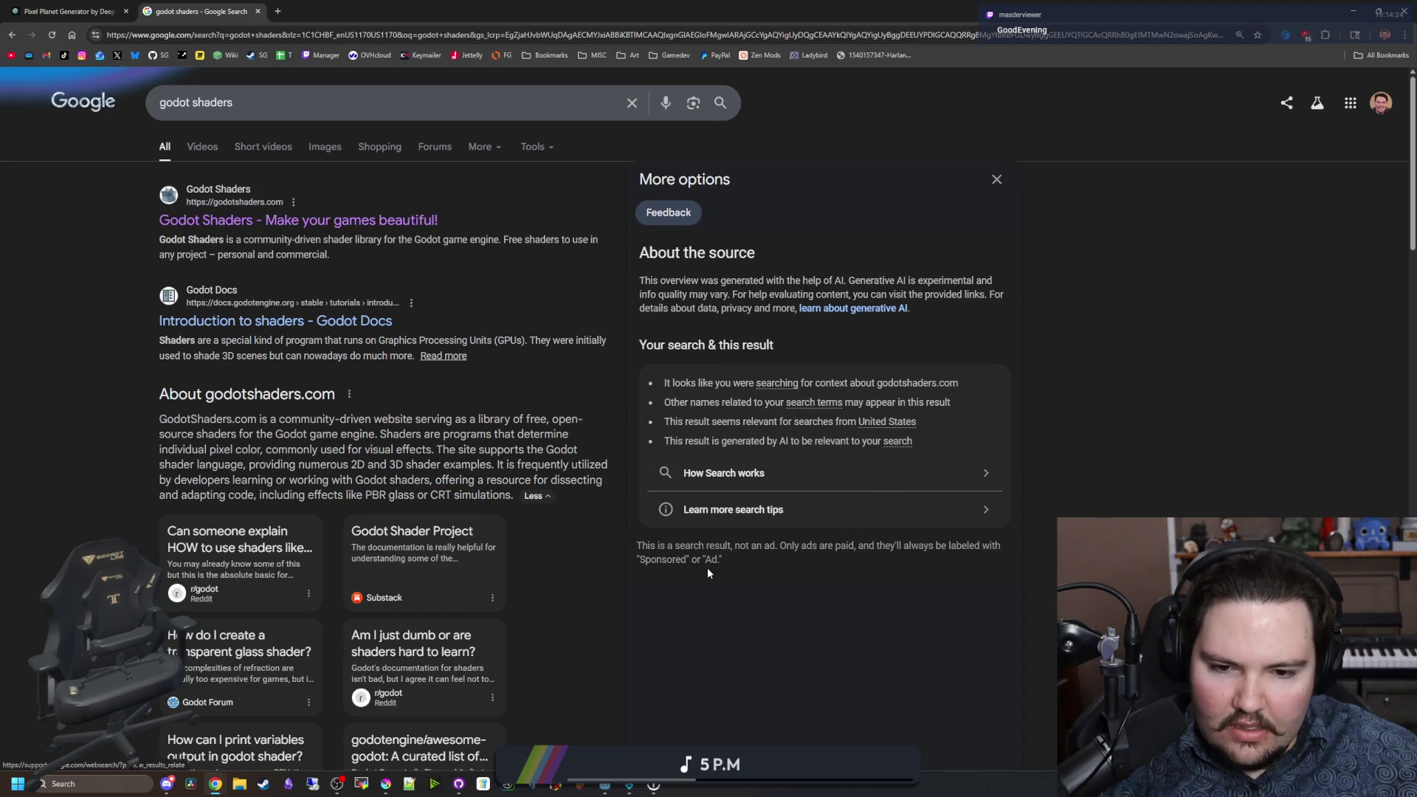
click(995, 182)
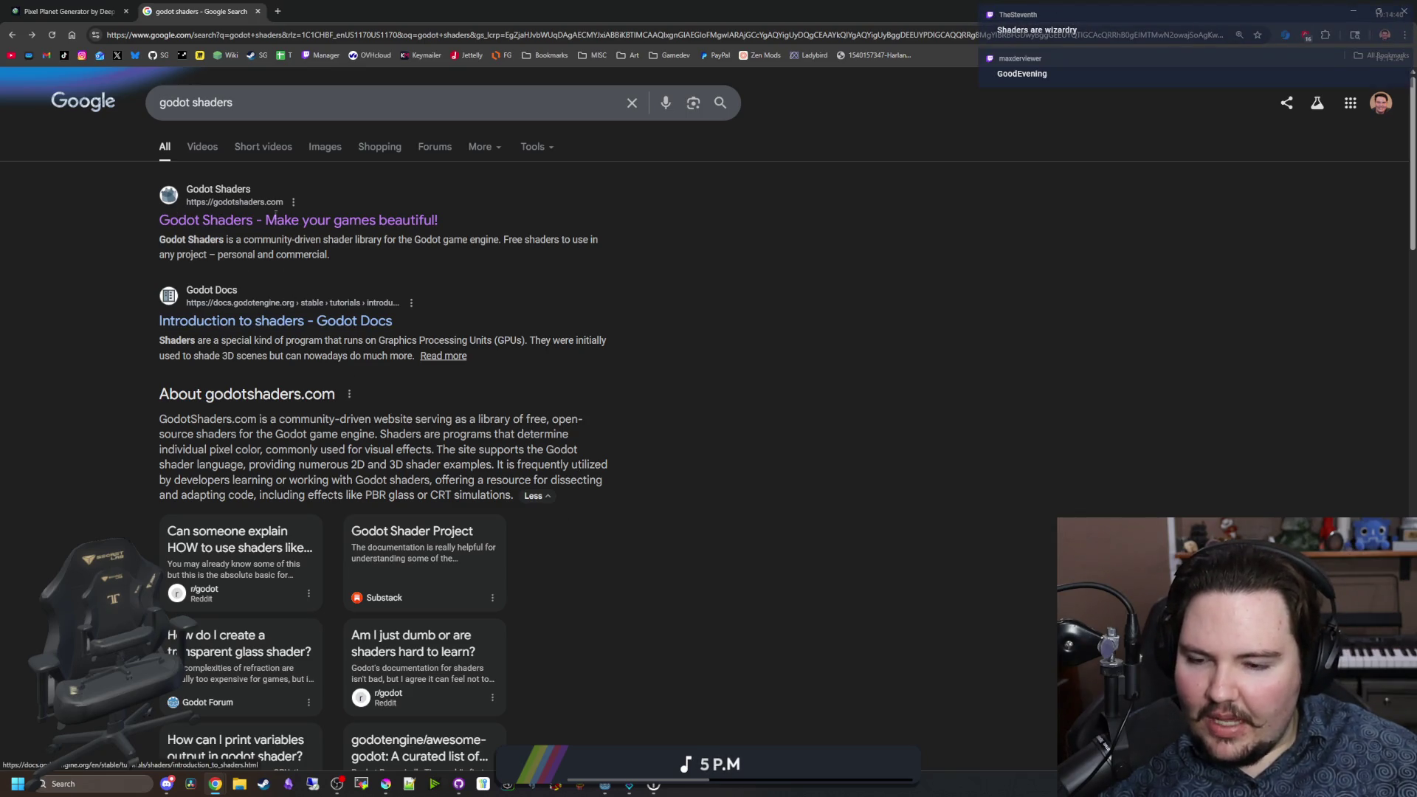
scroll(808, 414, down, 15)
scroll(594, 327, up, 15)
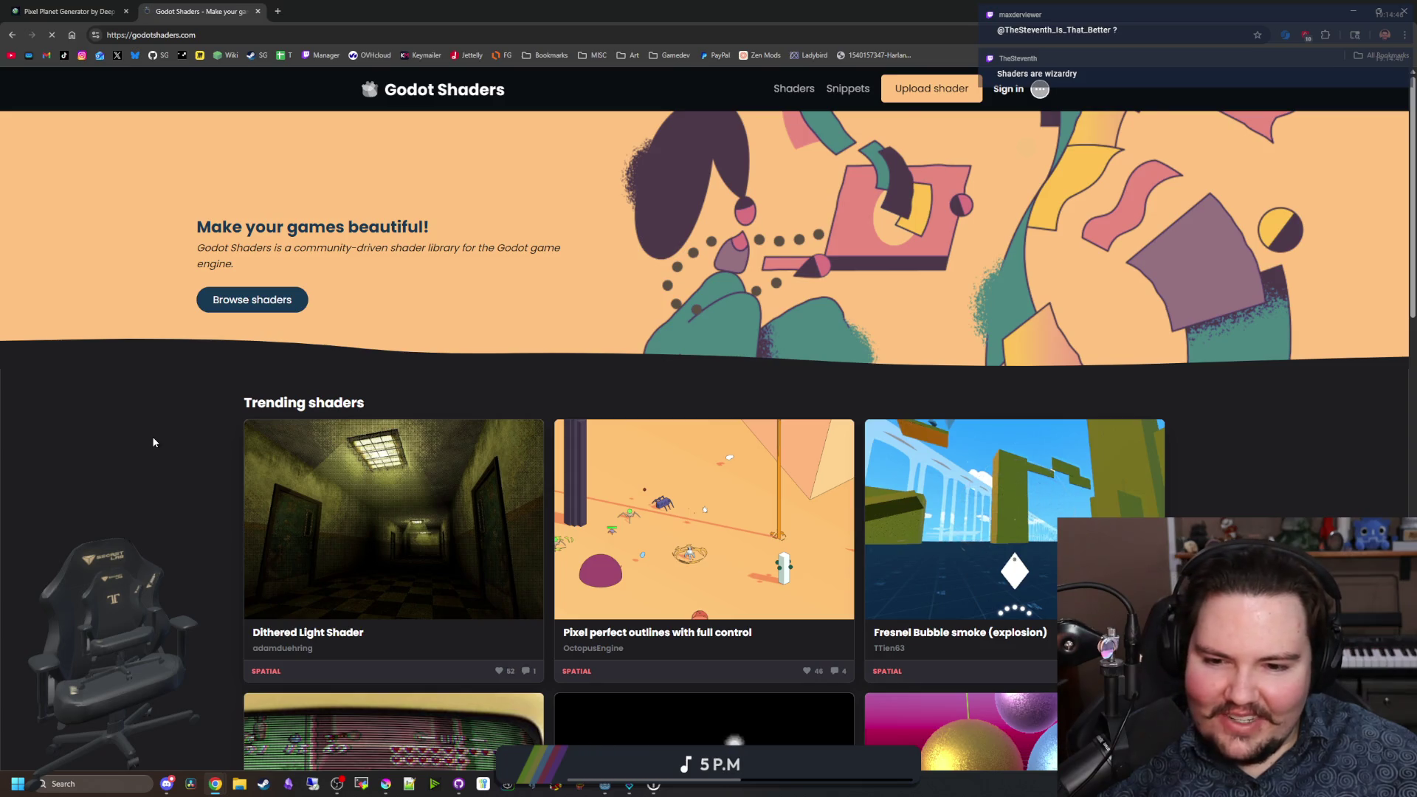
Step: Scroll through godotshaders.com's trending shaders, jump back to the top, and switch to the Godot editor
scroll(153, 441, down, 2)
scroll(153, 441, down, 5)
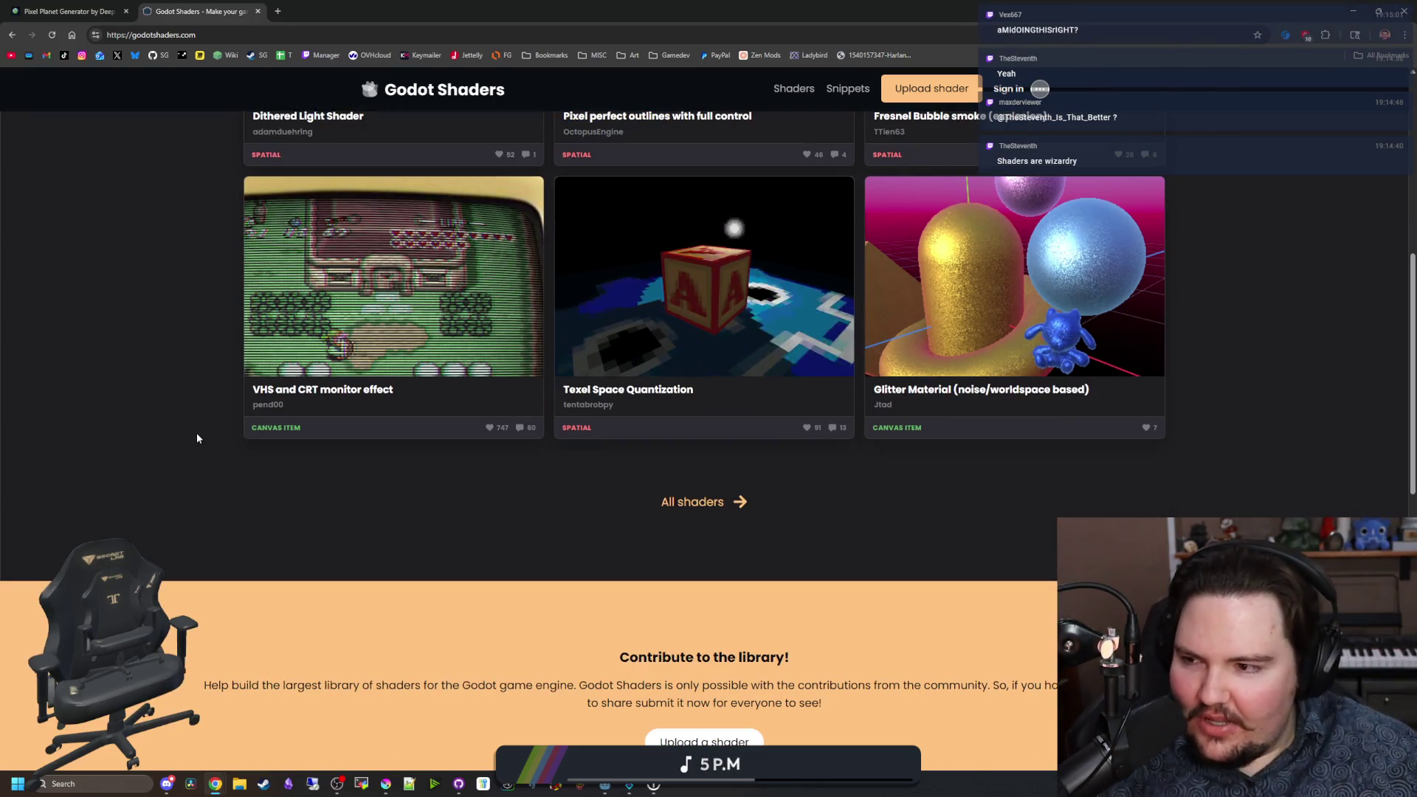
scroll(438, 532, down, 8)
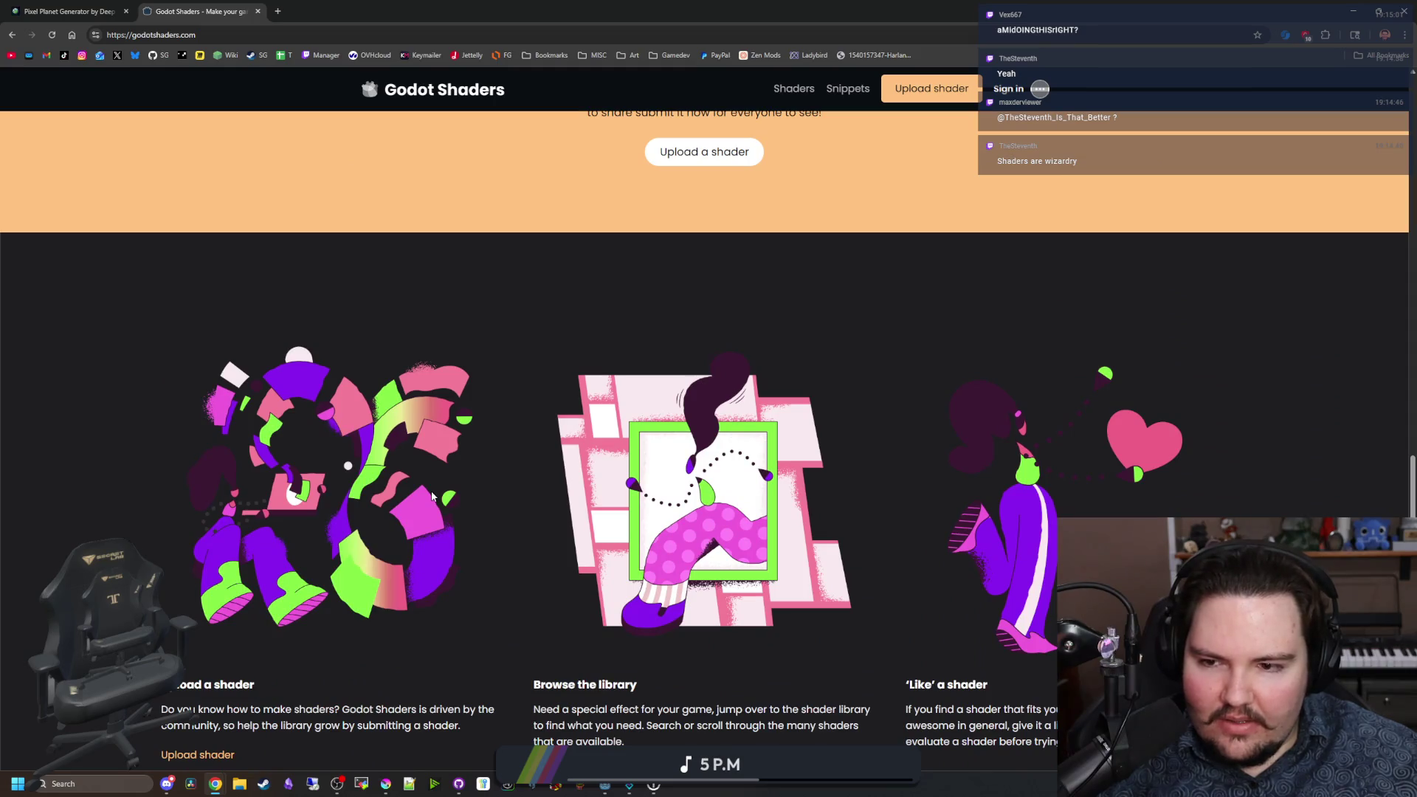
scroll(433, 496, down, 3)
key(Home)
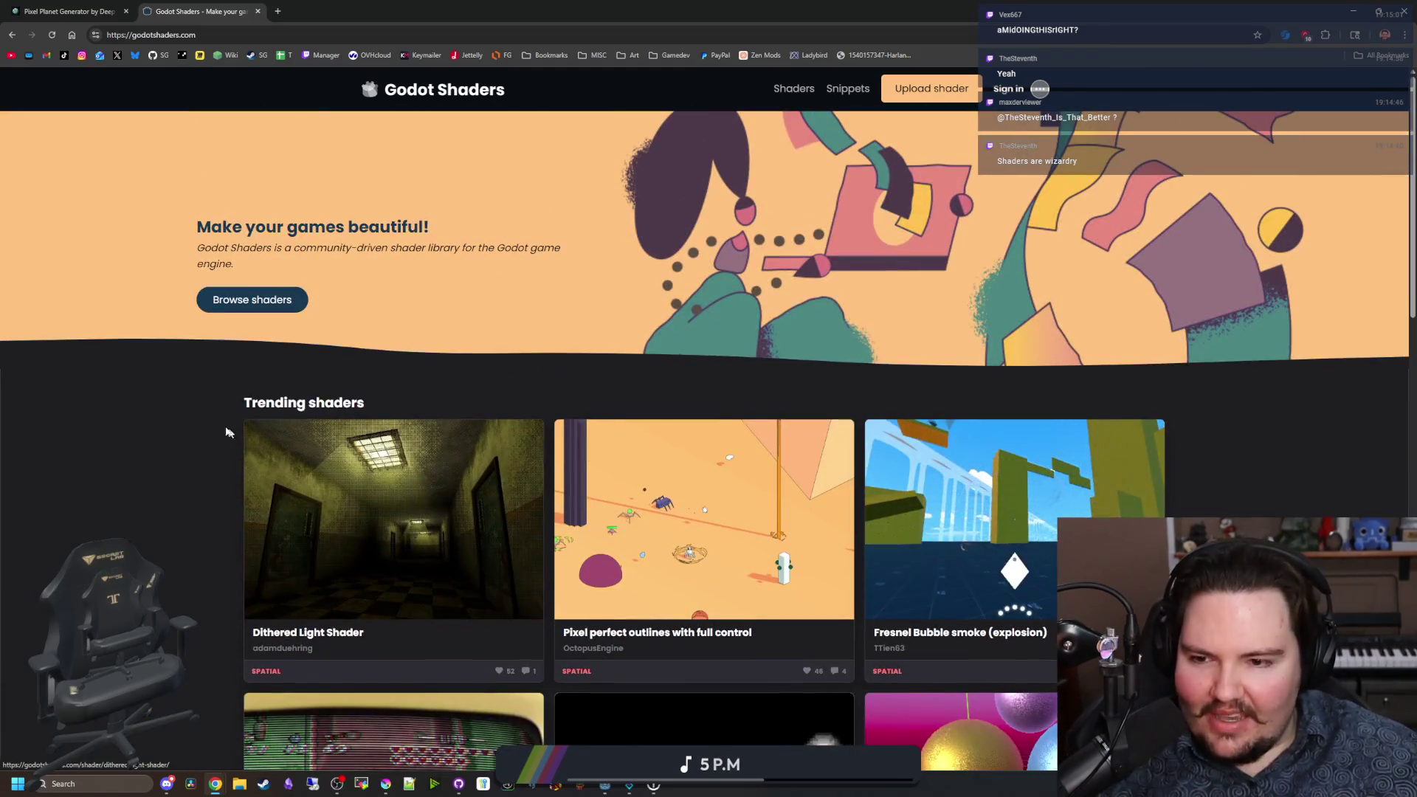
scroll(215, 430, down, 6)
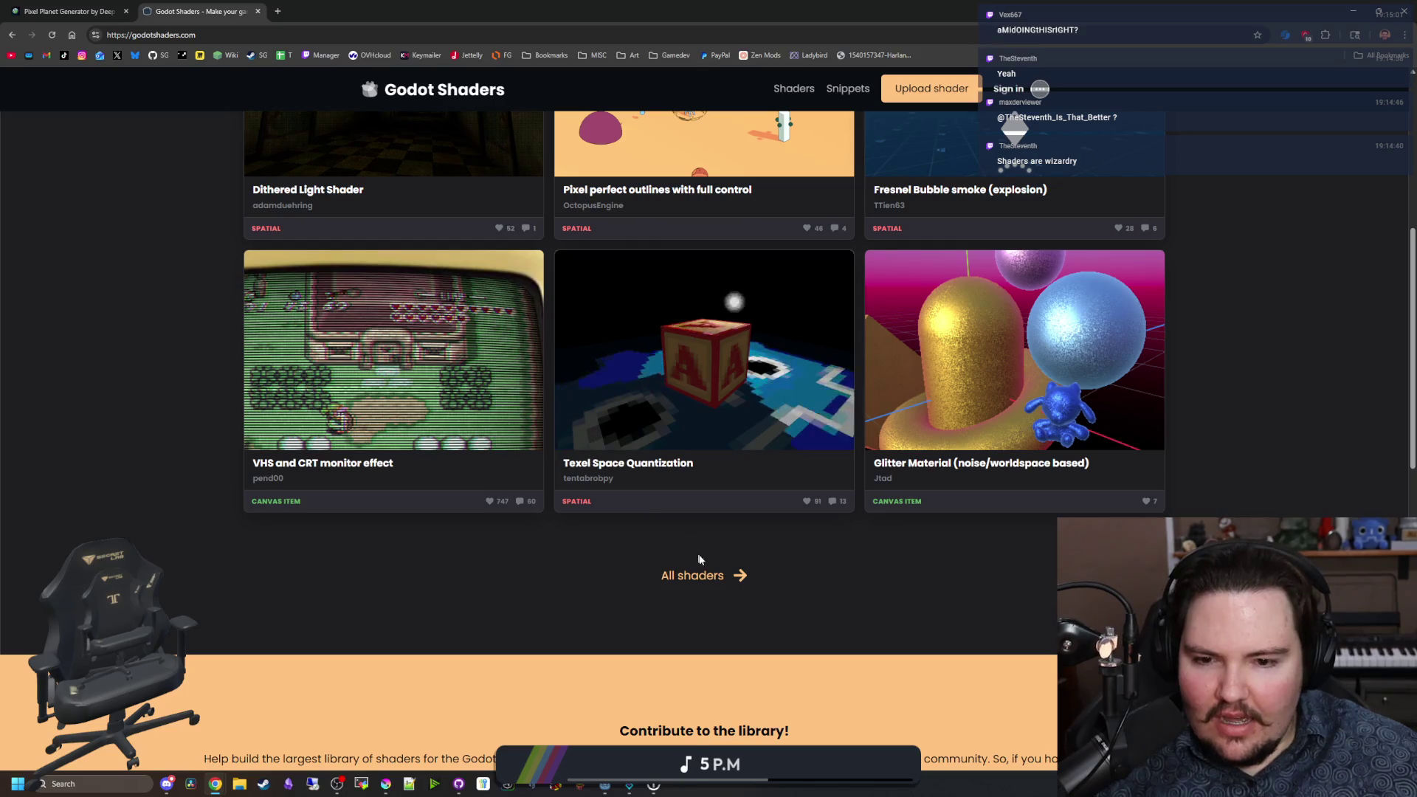
key(alt+Tab)
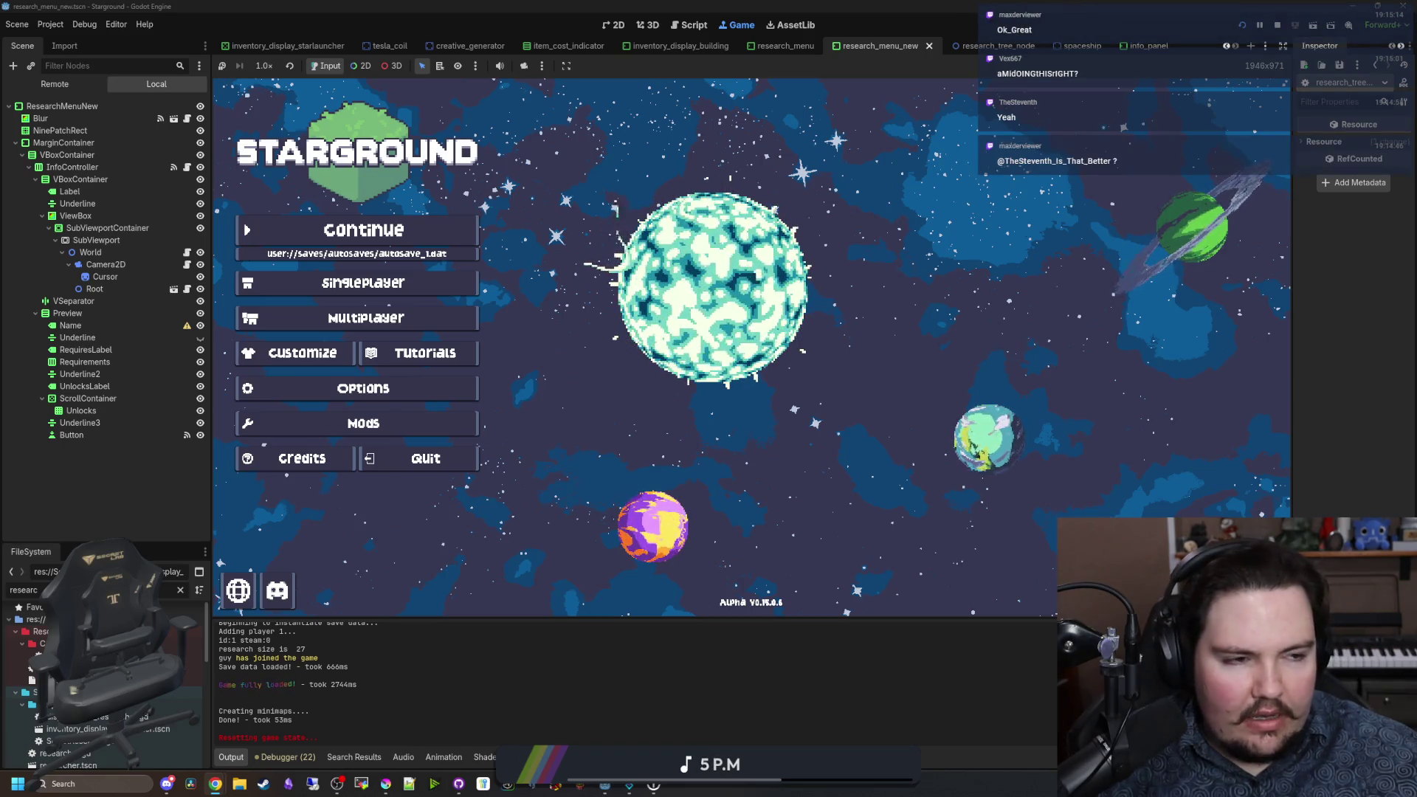
Step: Switch back to Chrome and maximize it on the Godot Shaders full listing
key(alt+Tab)
double_click(548, 339)
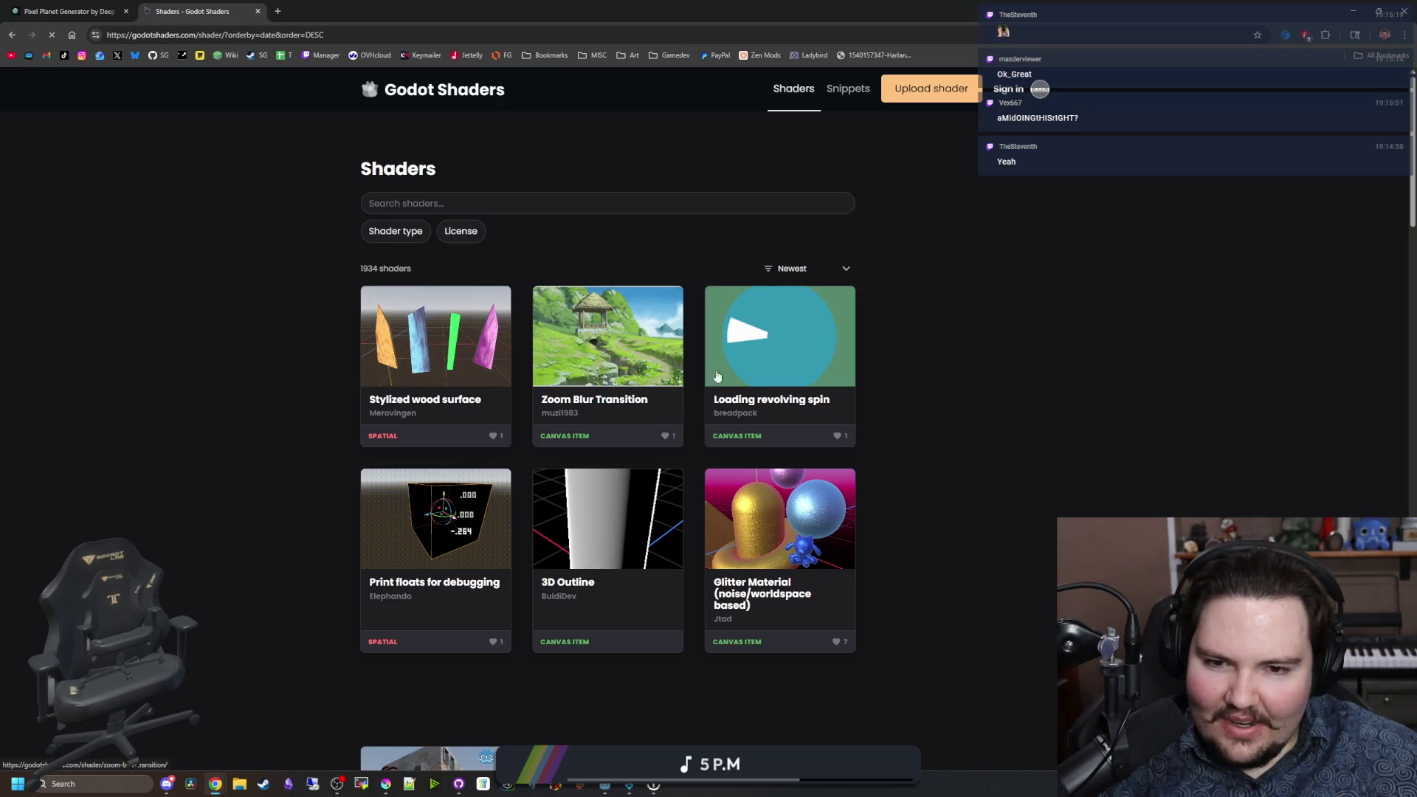
Step: Open Print floats for debugging in a new tab, skim it, and return to the shader list
scroll(996, 469, down, 2)
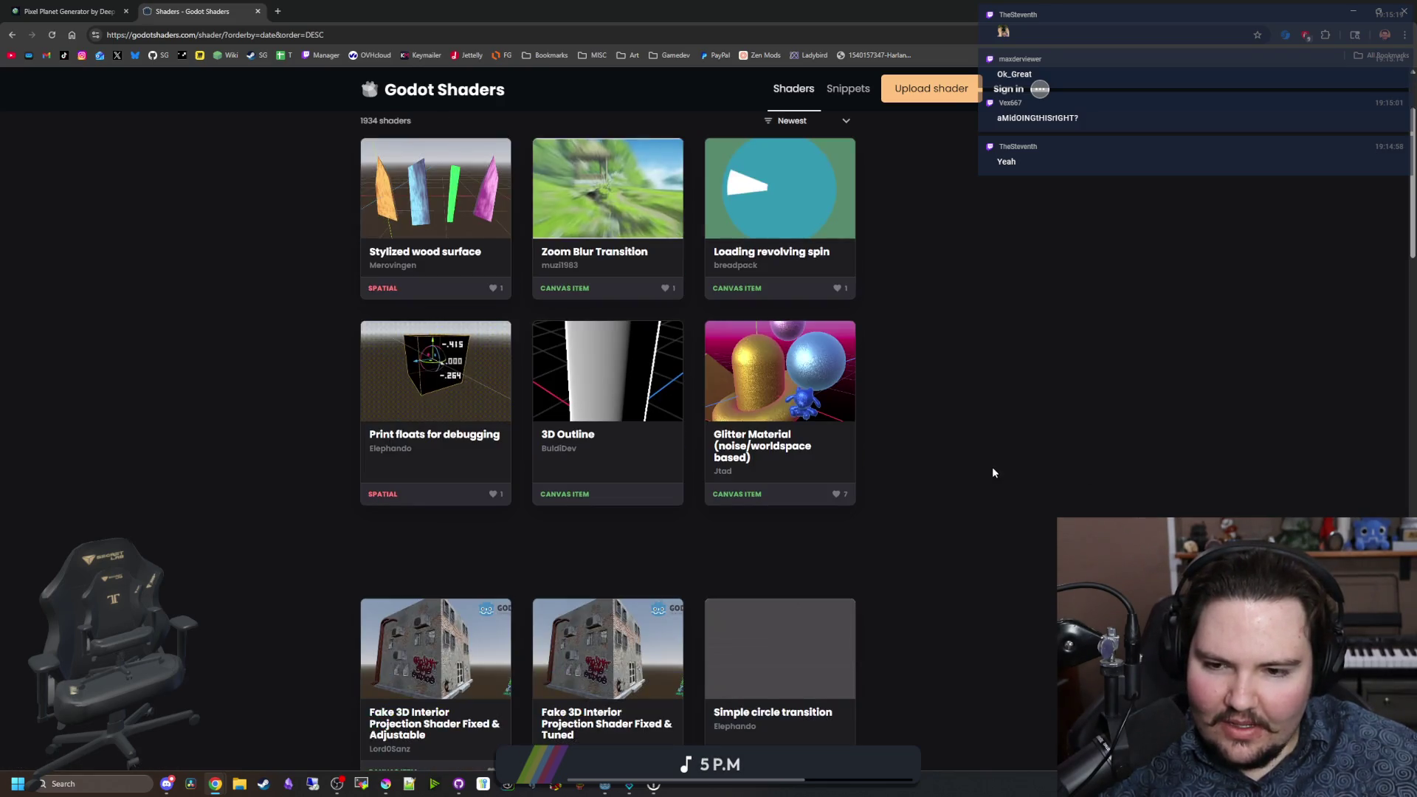
scroll(993, 473, down, 3)
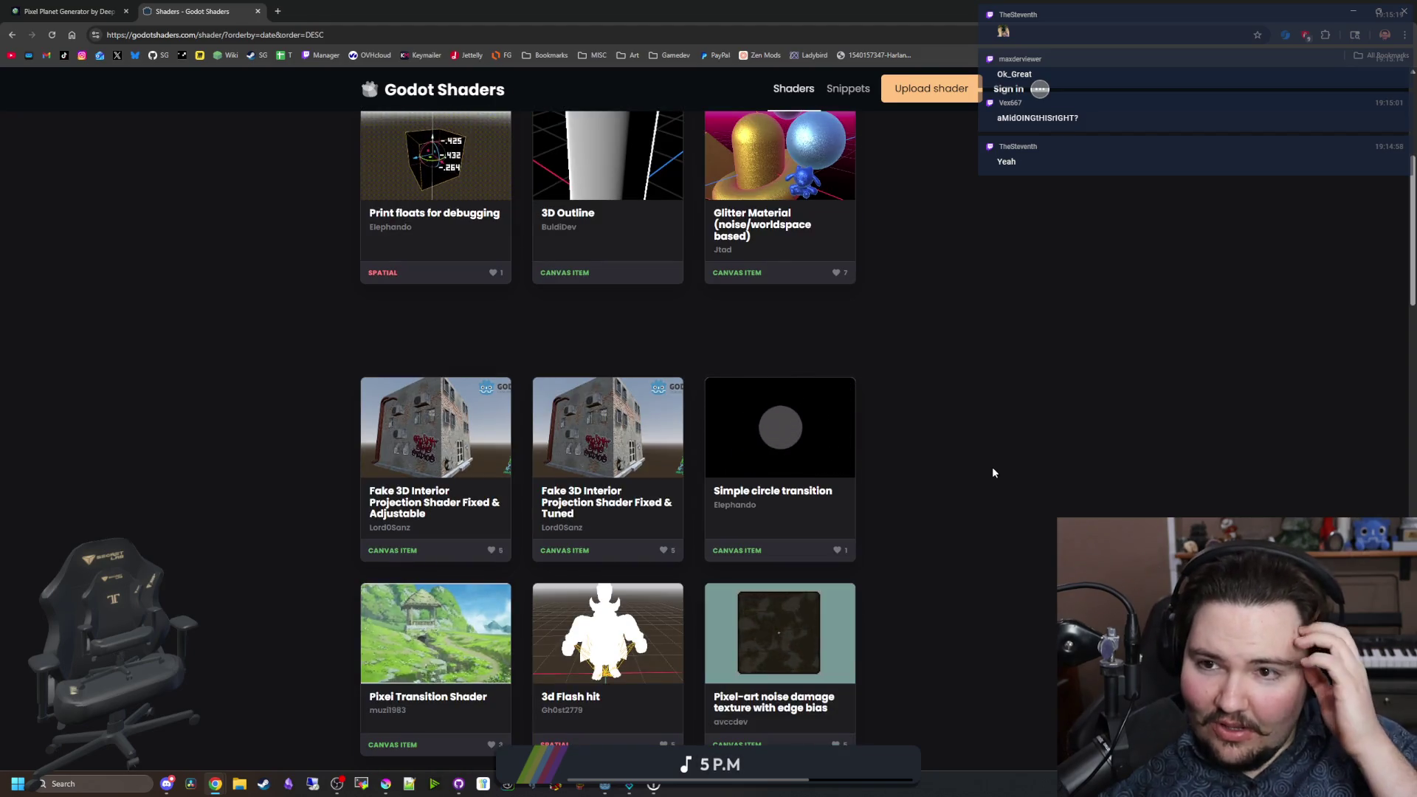
scroll(963, 474, up, 4)
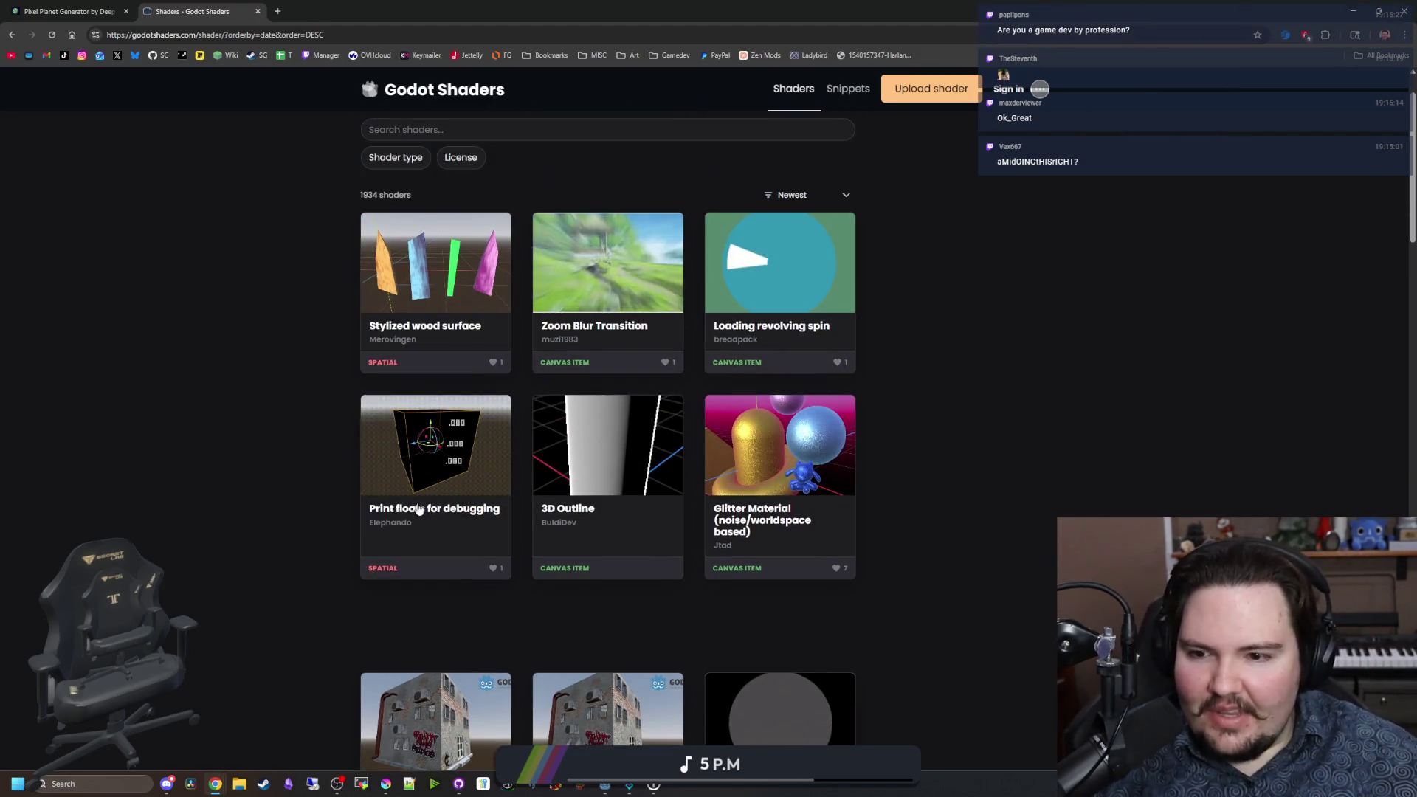
middle_click(437, 473)
click(334, 10)
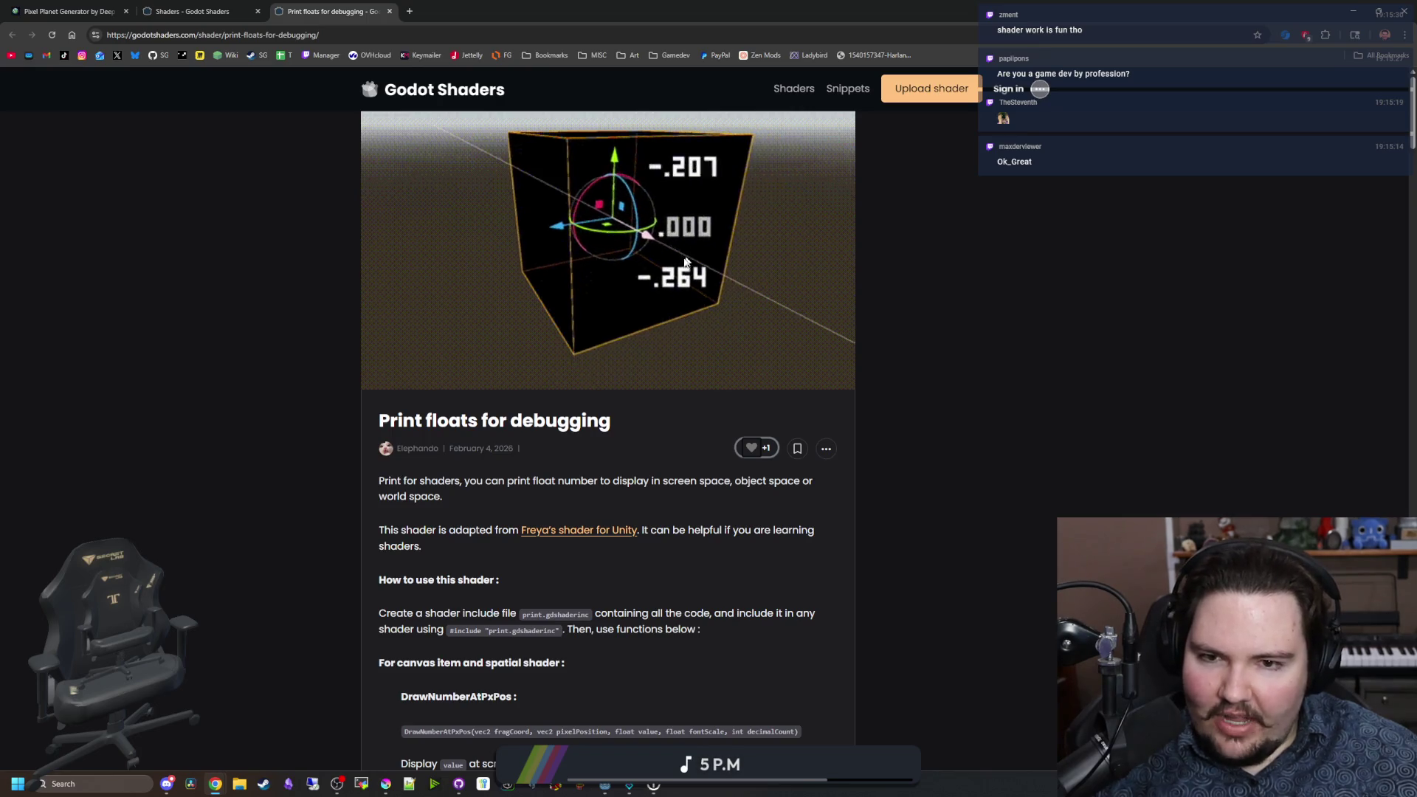
scroll(565, 436, down, 20)
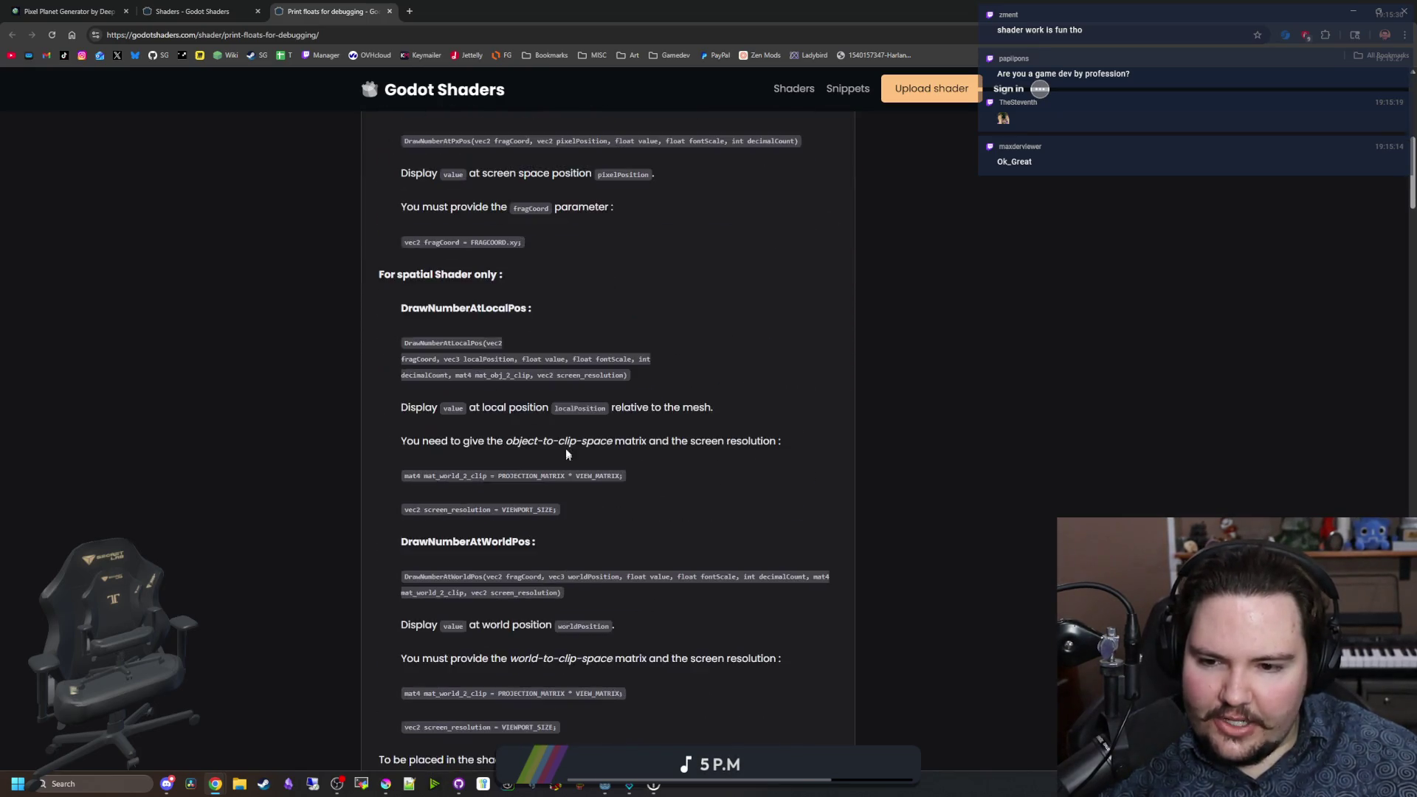
scroll(553, 428, up, 20)
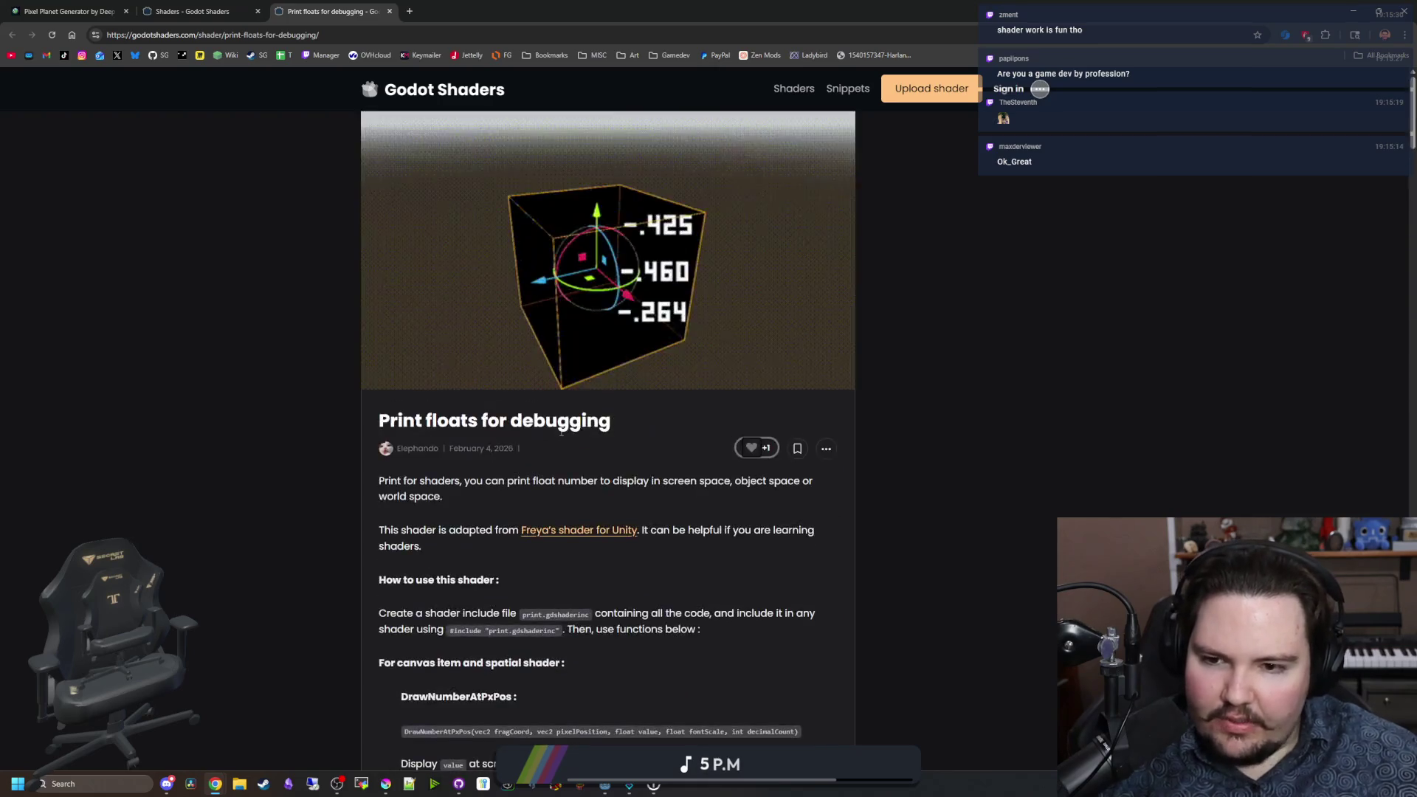
click(180, 6)
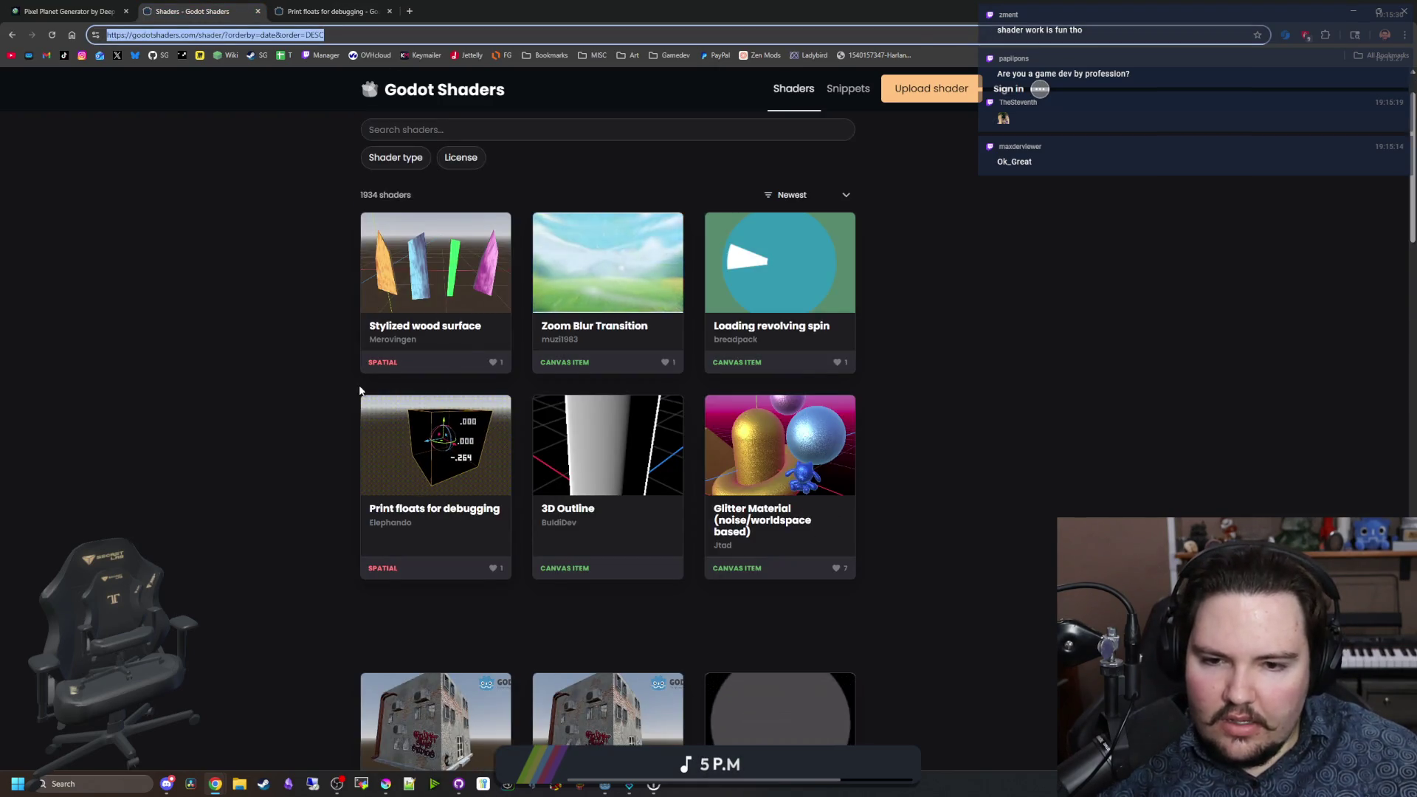
Step: Scroll down through the newest shaders grid and back up to the top
scroll(361, 390, down, 4)
scroll(639, 457, down, 2)
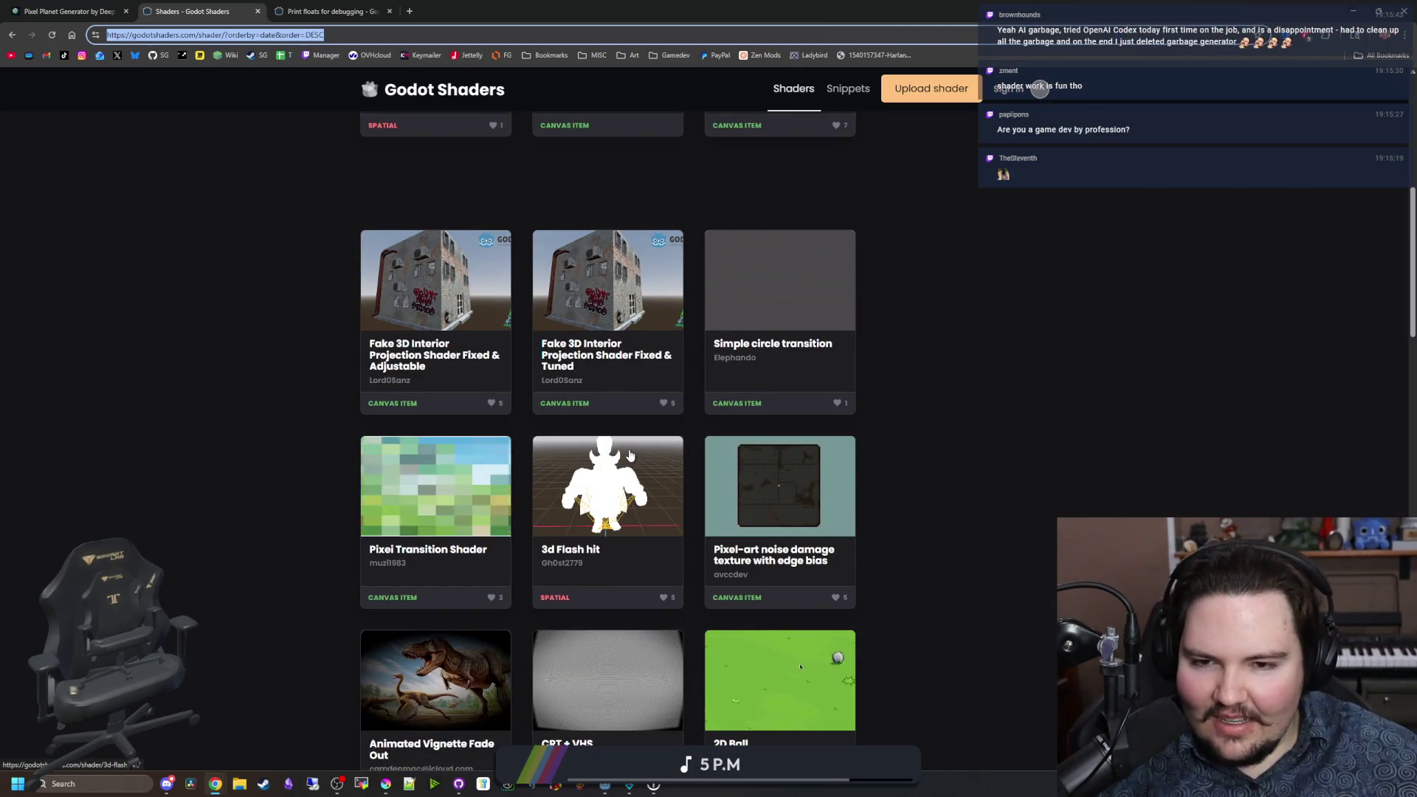
scroll(629, 454, down, 10)
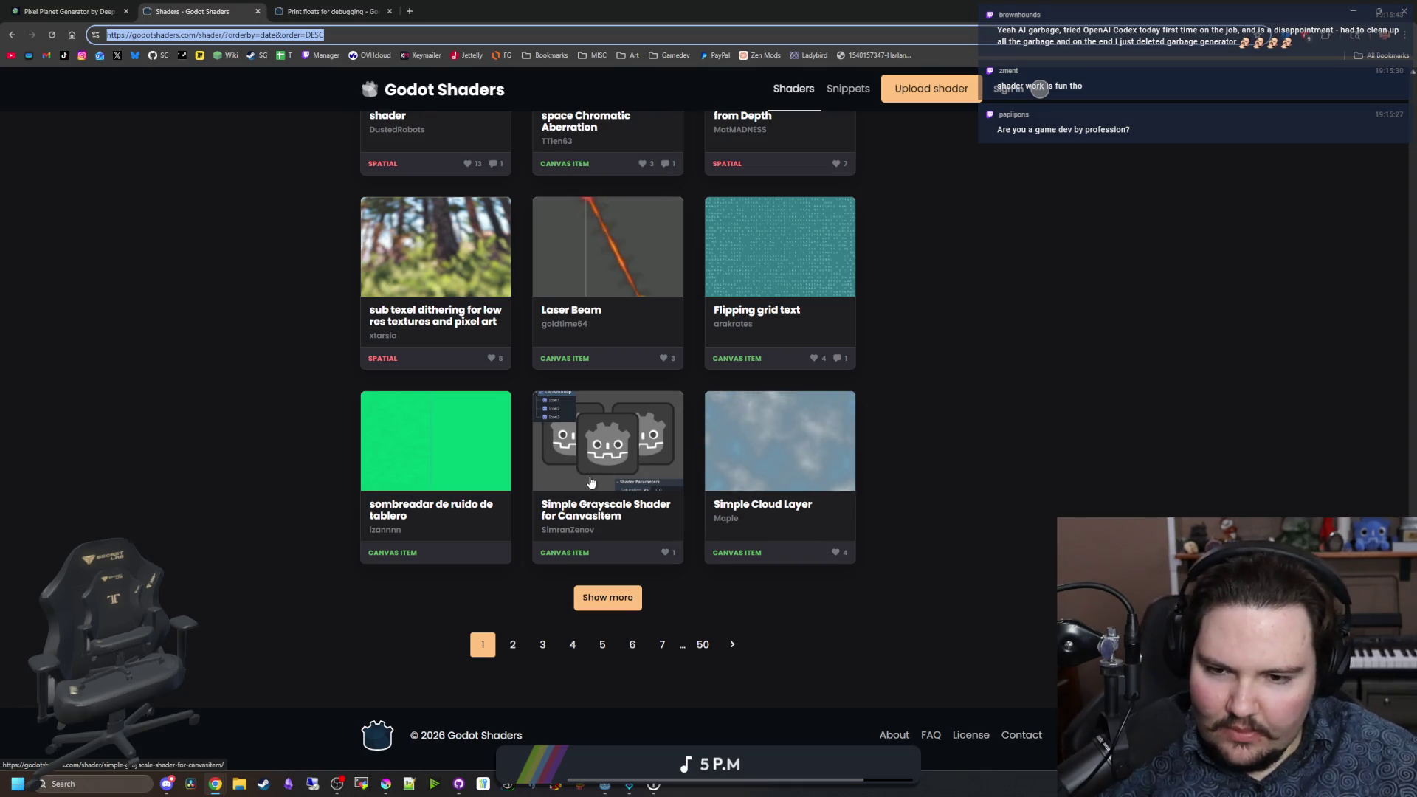
scroll(590, 481, up, 4)
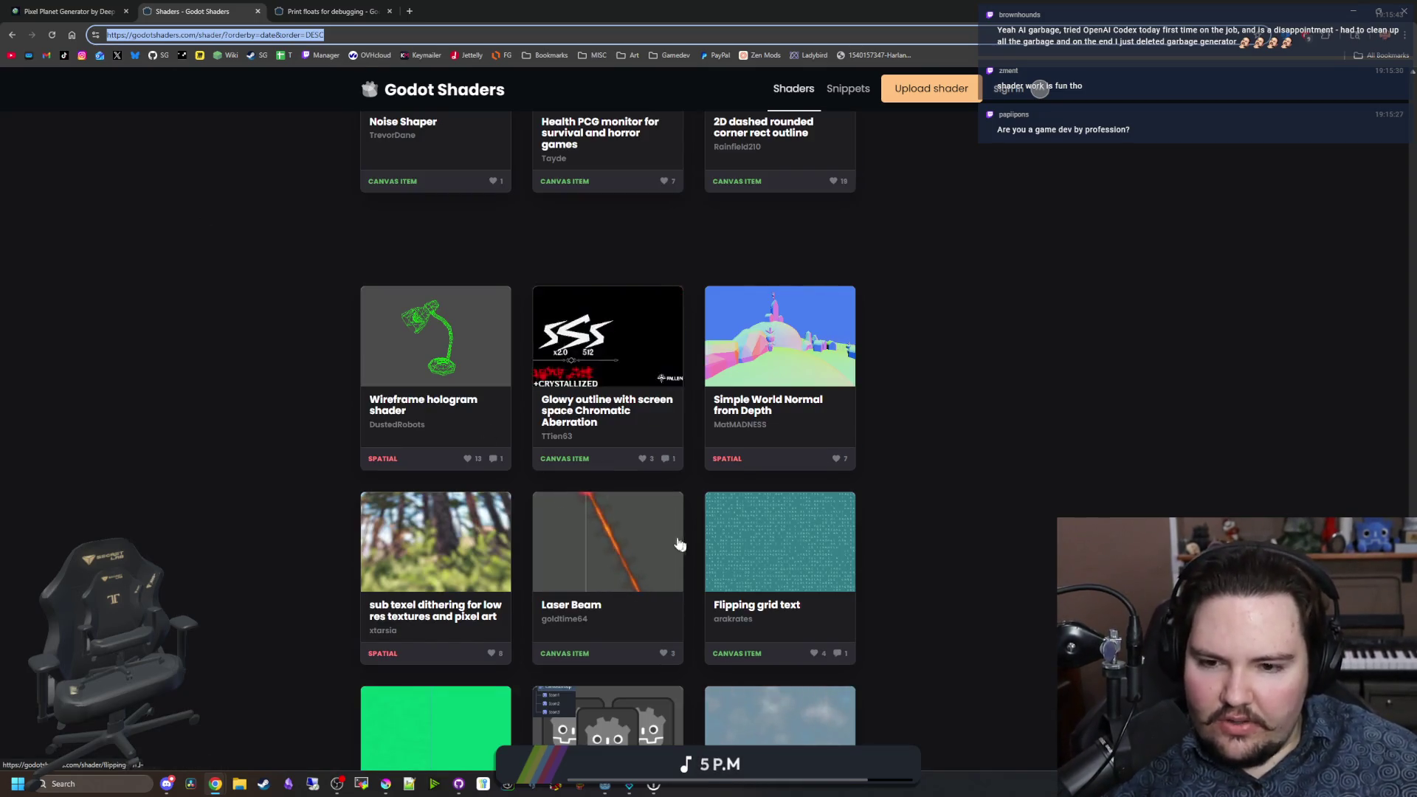
scroll(832, 523, up, 4)
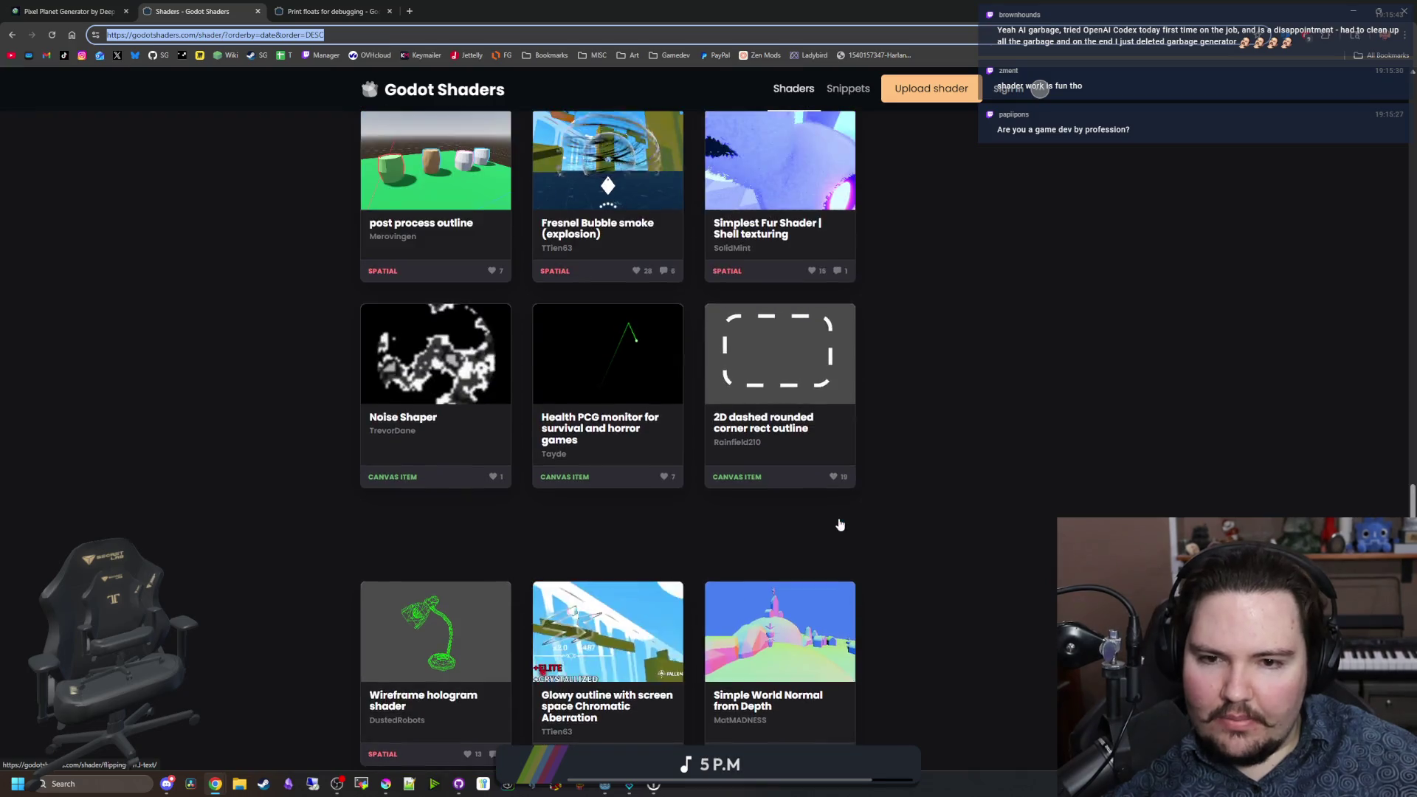
scroll(840, 525, up, 2)
scroll(596, 499, up, 2)
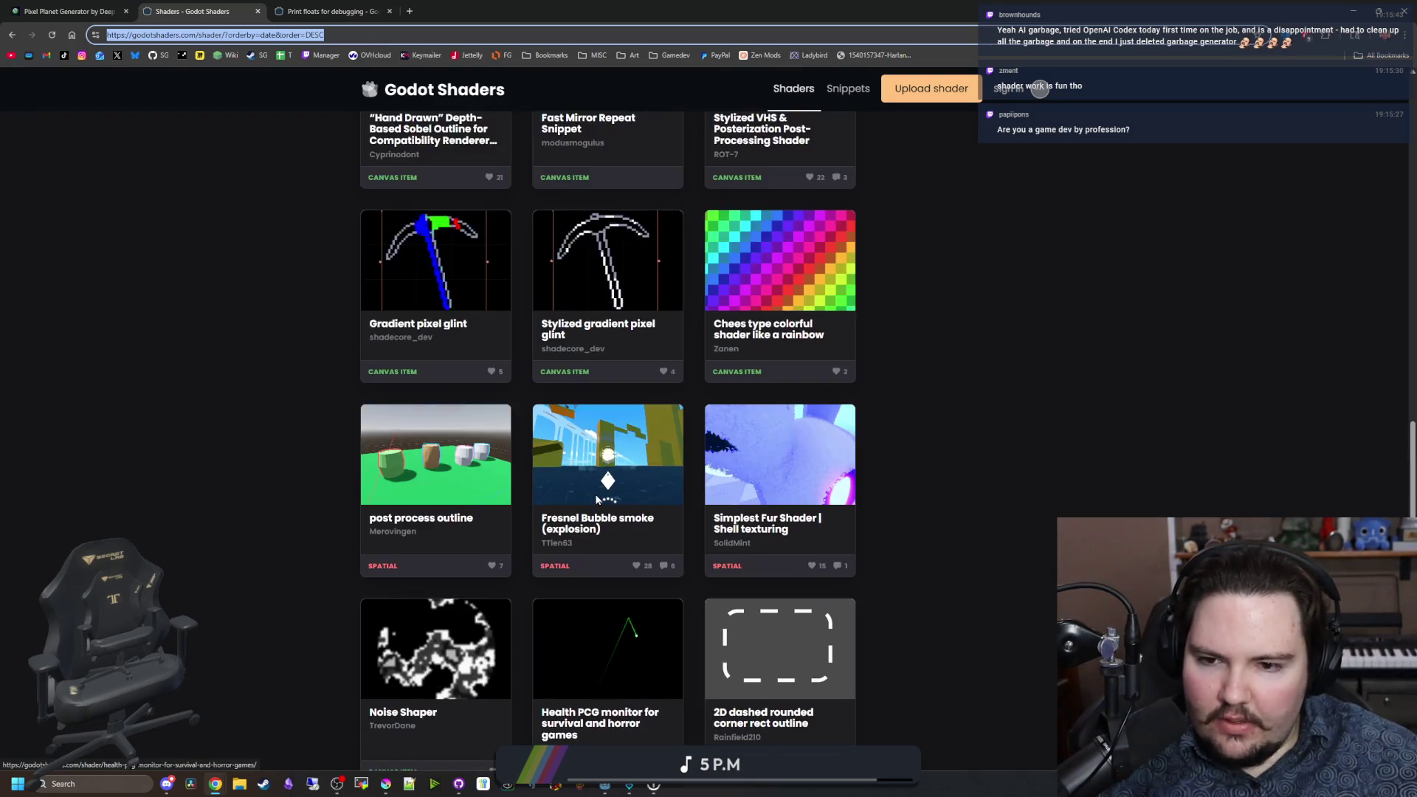
scroll(840, 487, up, 3)
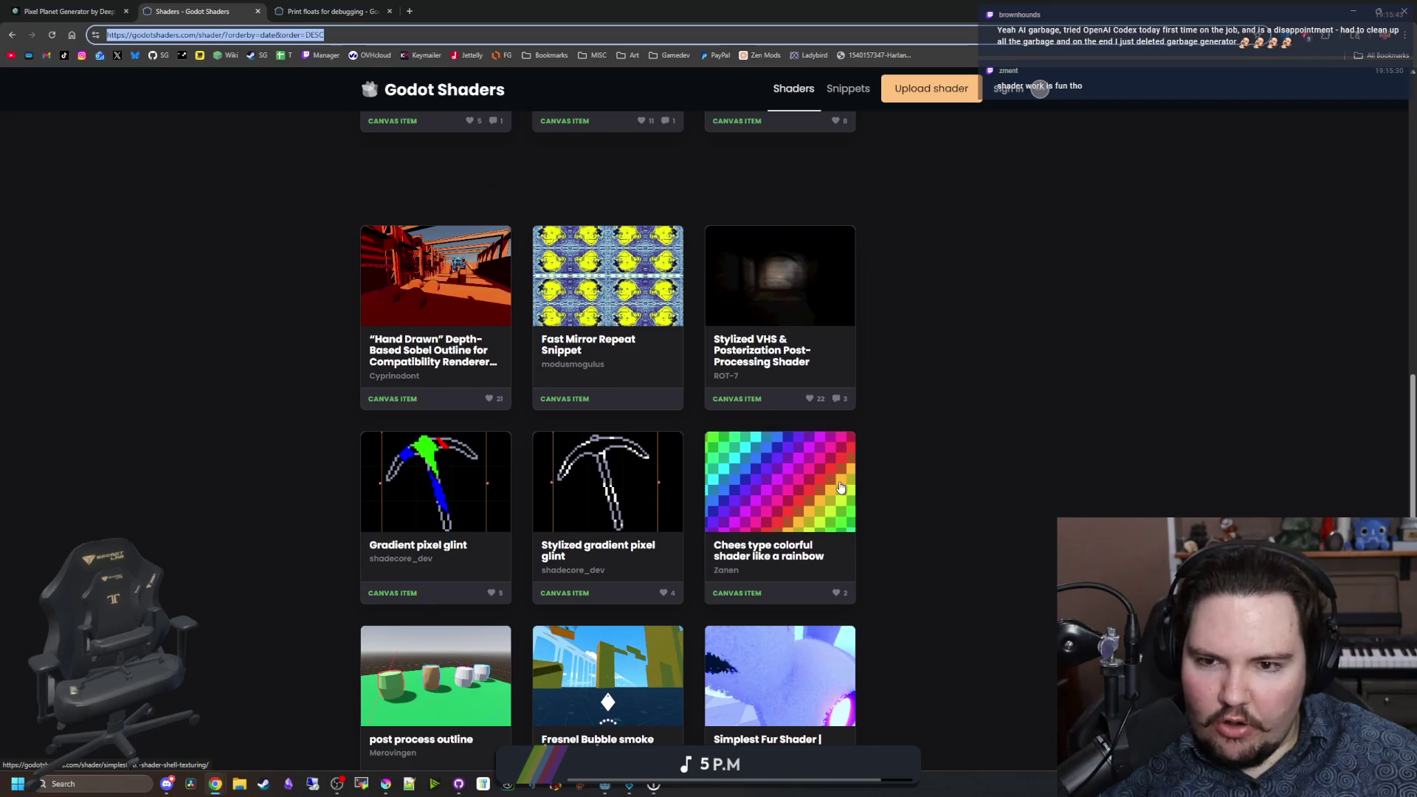
scroll(840, 487, up, 2)
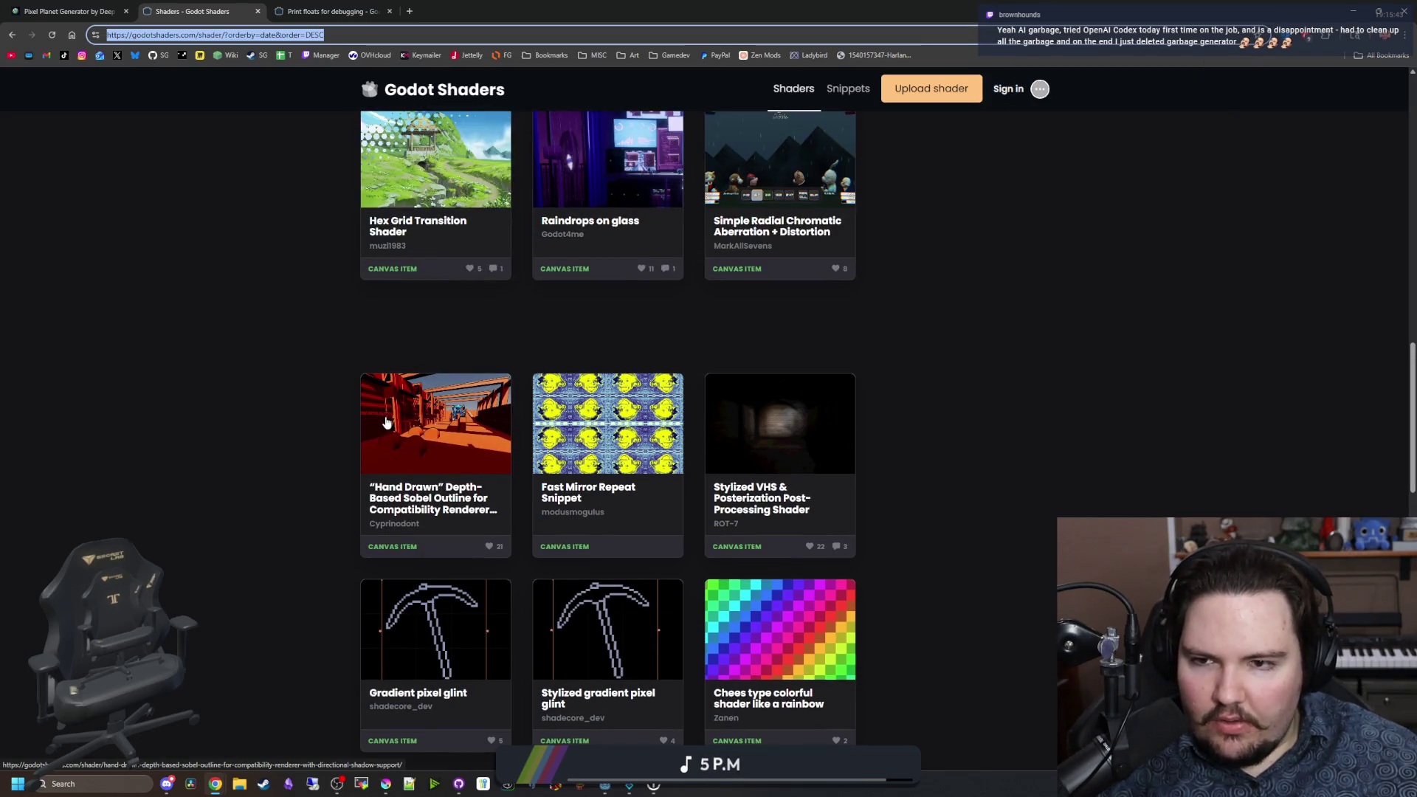
click(717, 446)
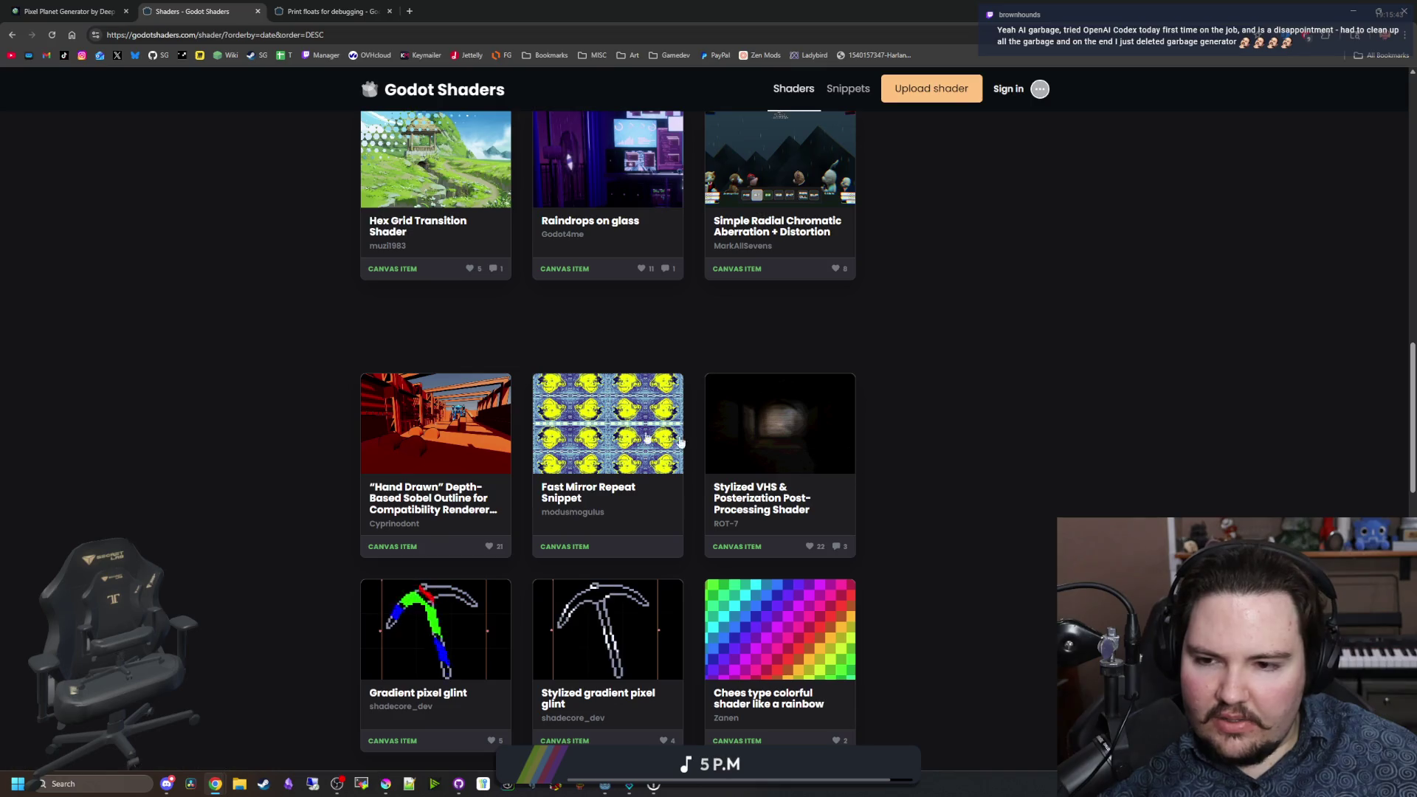
scroll(304, 412, up, 10)
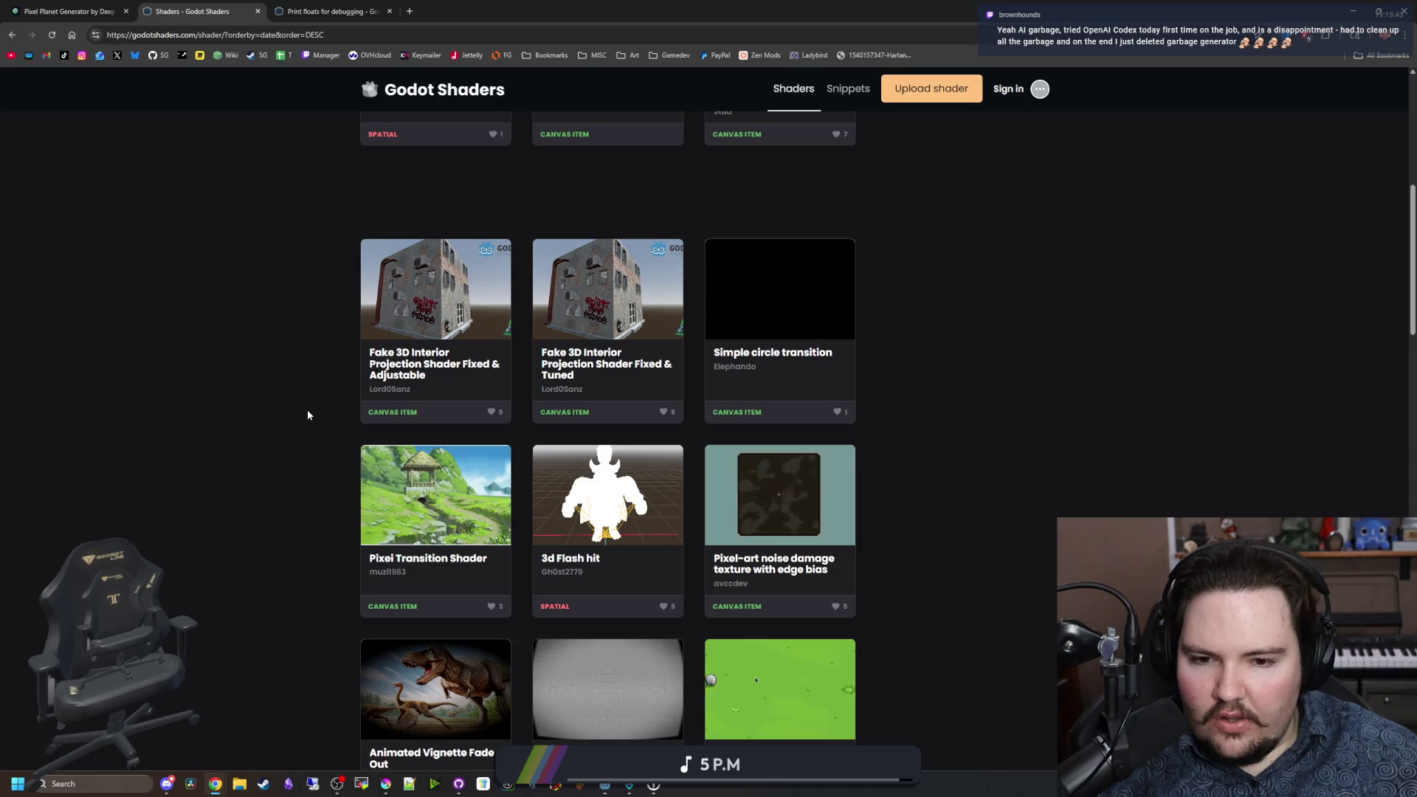
Step: Scroll to the bottom of the grid and load page 2 of the shader listing
scroll(308, 414, down, 15)
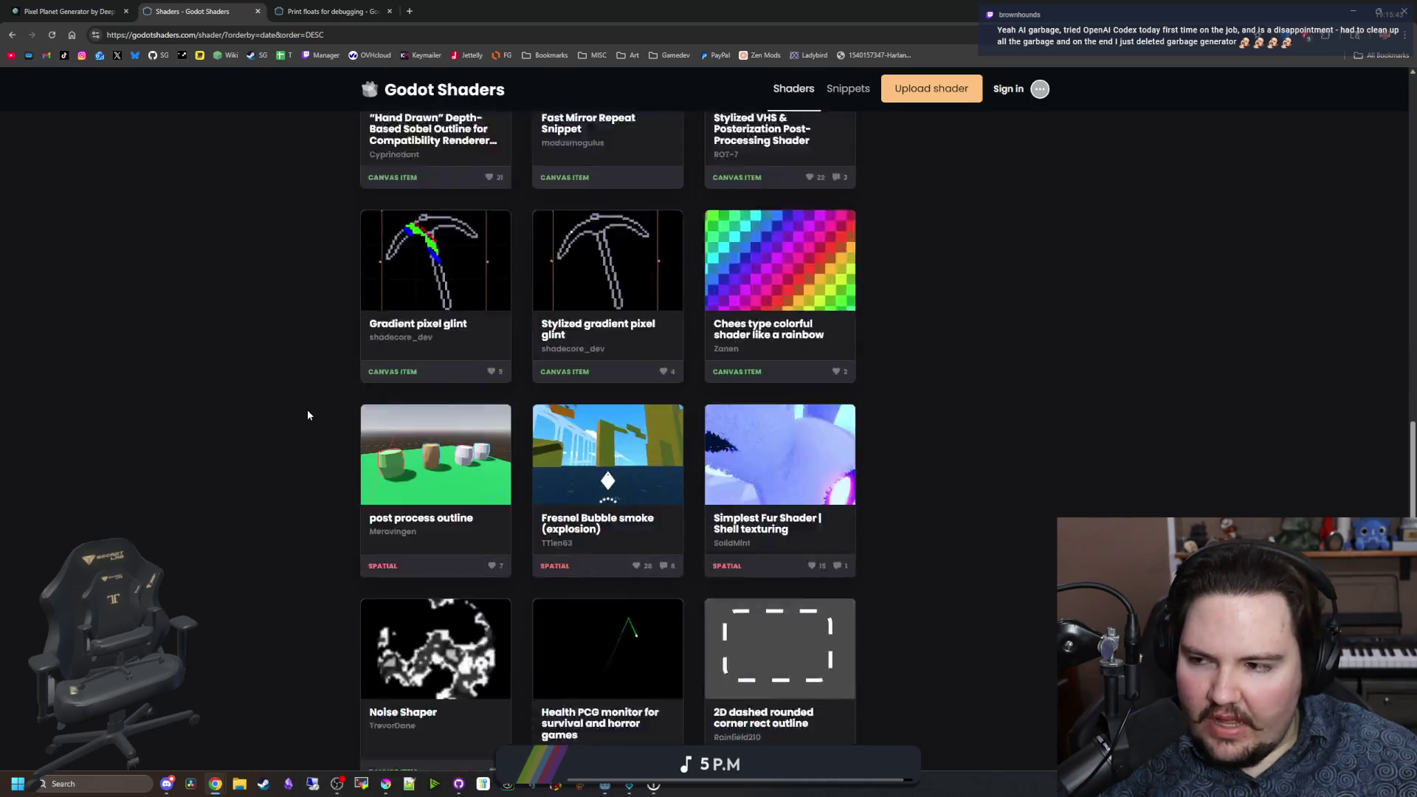
scroll(308, 415, down, 3)
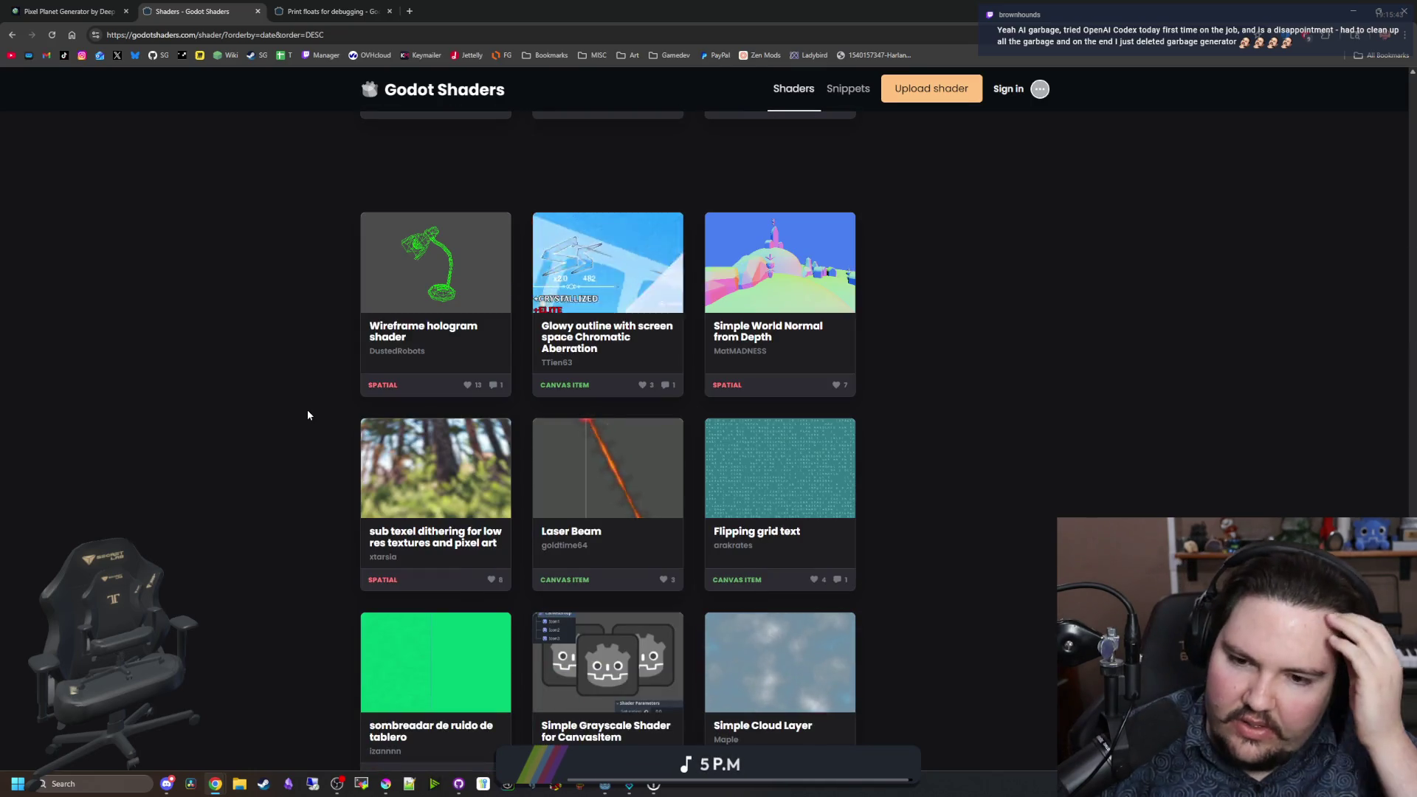
scroll(308, 414, down, 3)
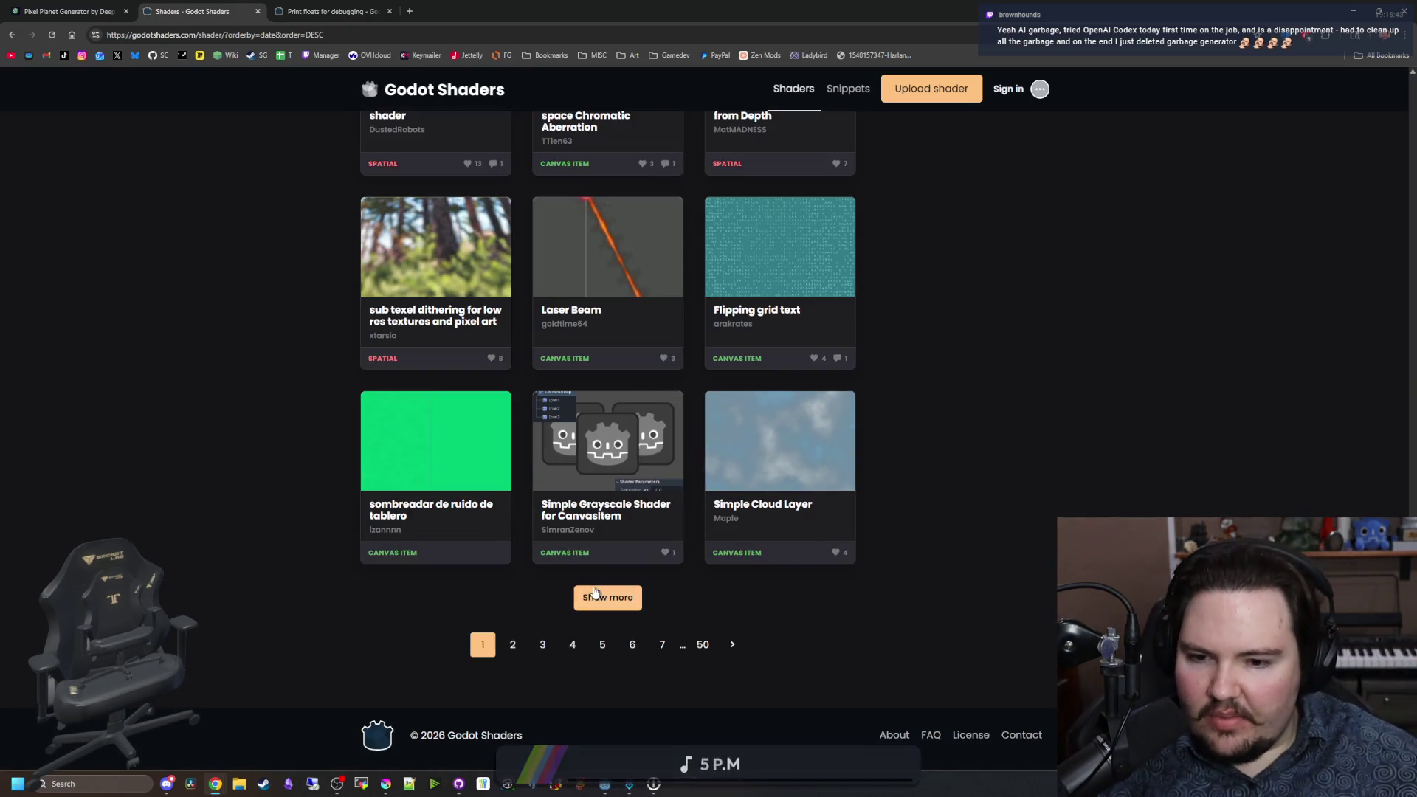
click(514, 644)
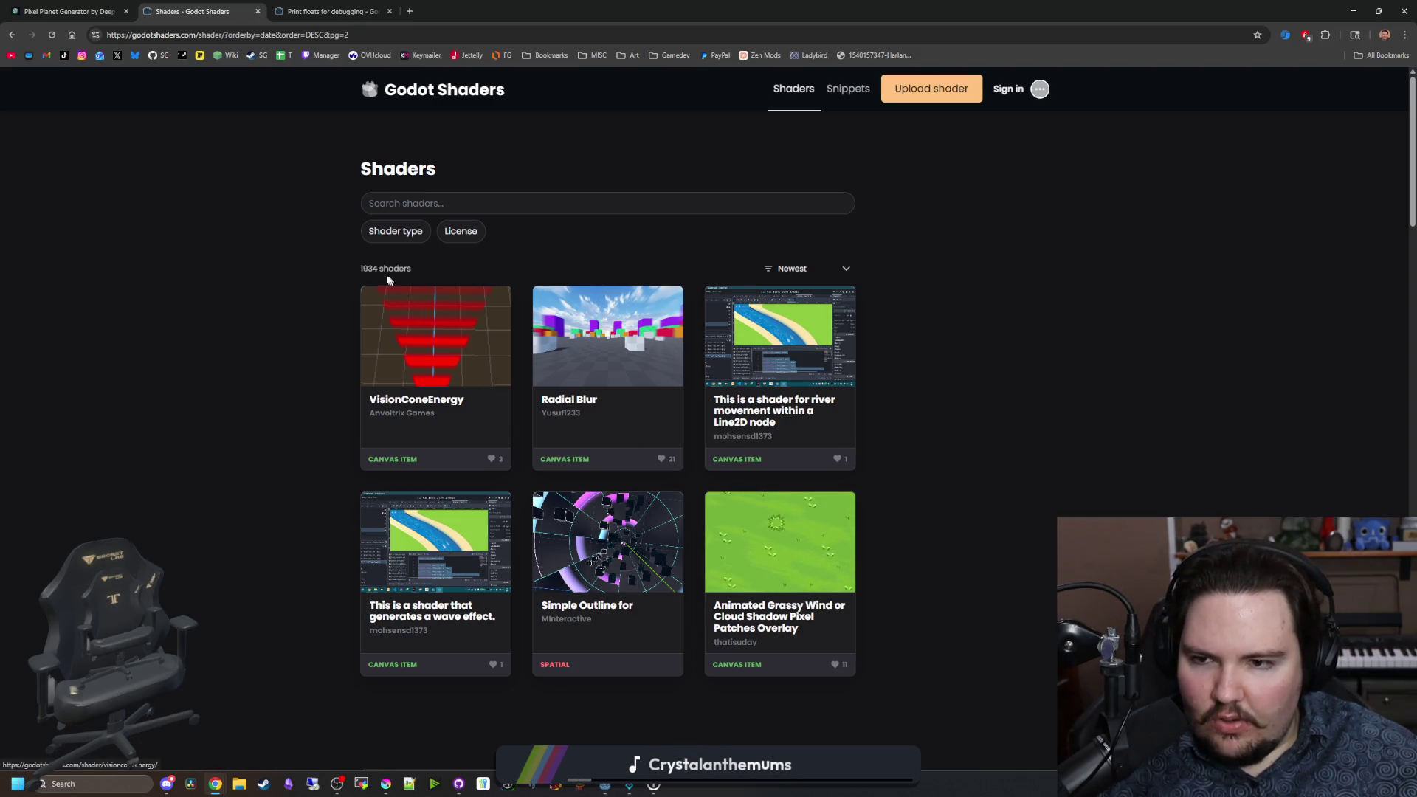
Step: Clear the stray text selection and skim the top of shader page 2
click(434, 271)
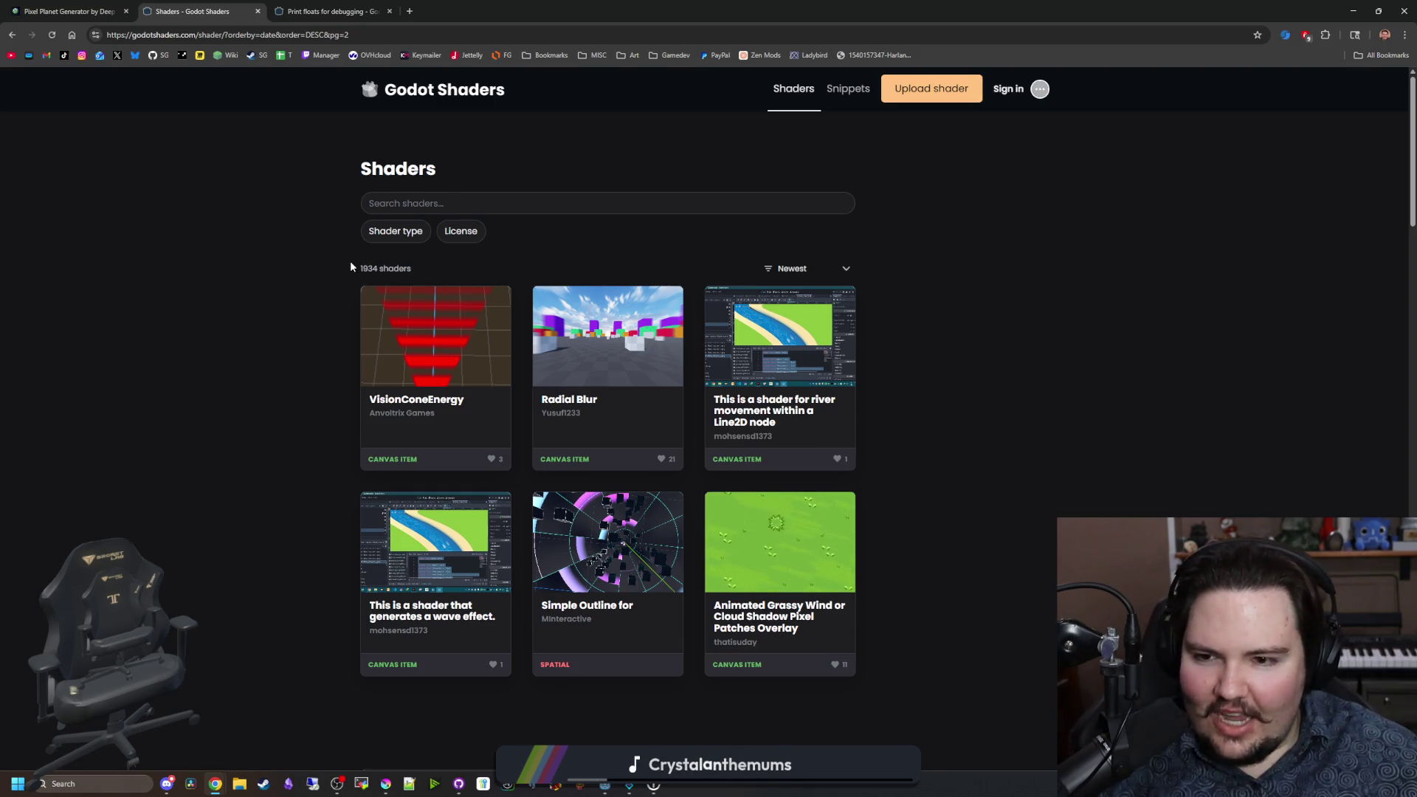
scroll(352, 297, down, 20)
scroll(364, 324, down, 5)
scroll(353, 501, up, 15)
scroll(271, 449, up, 6)
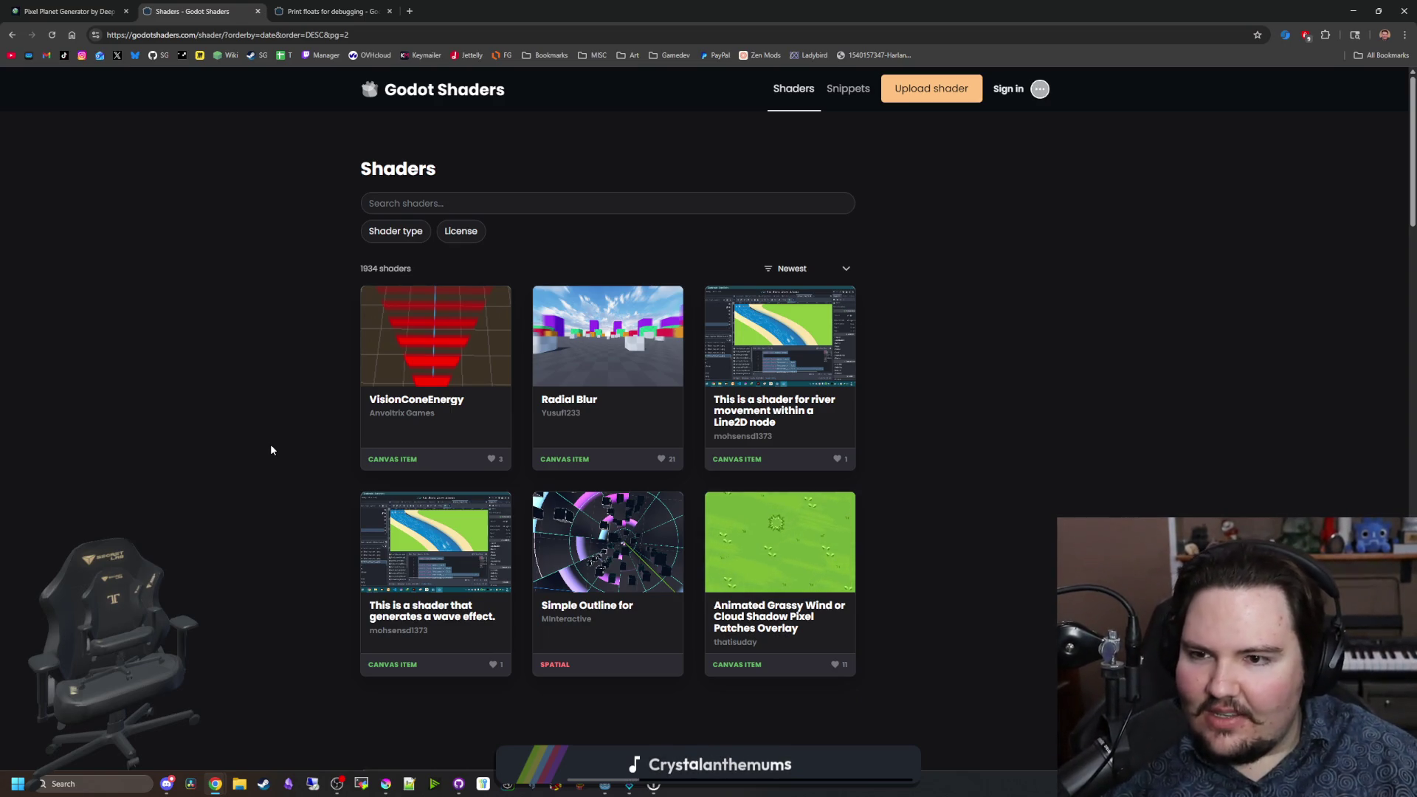
scroll(517, 428, down, 15)
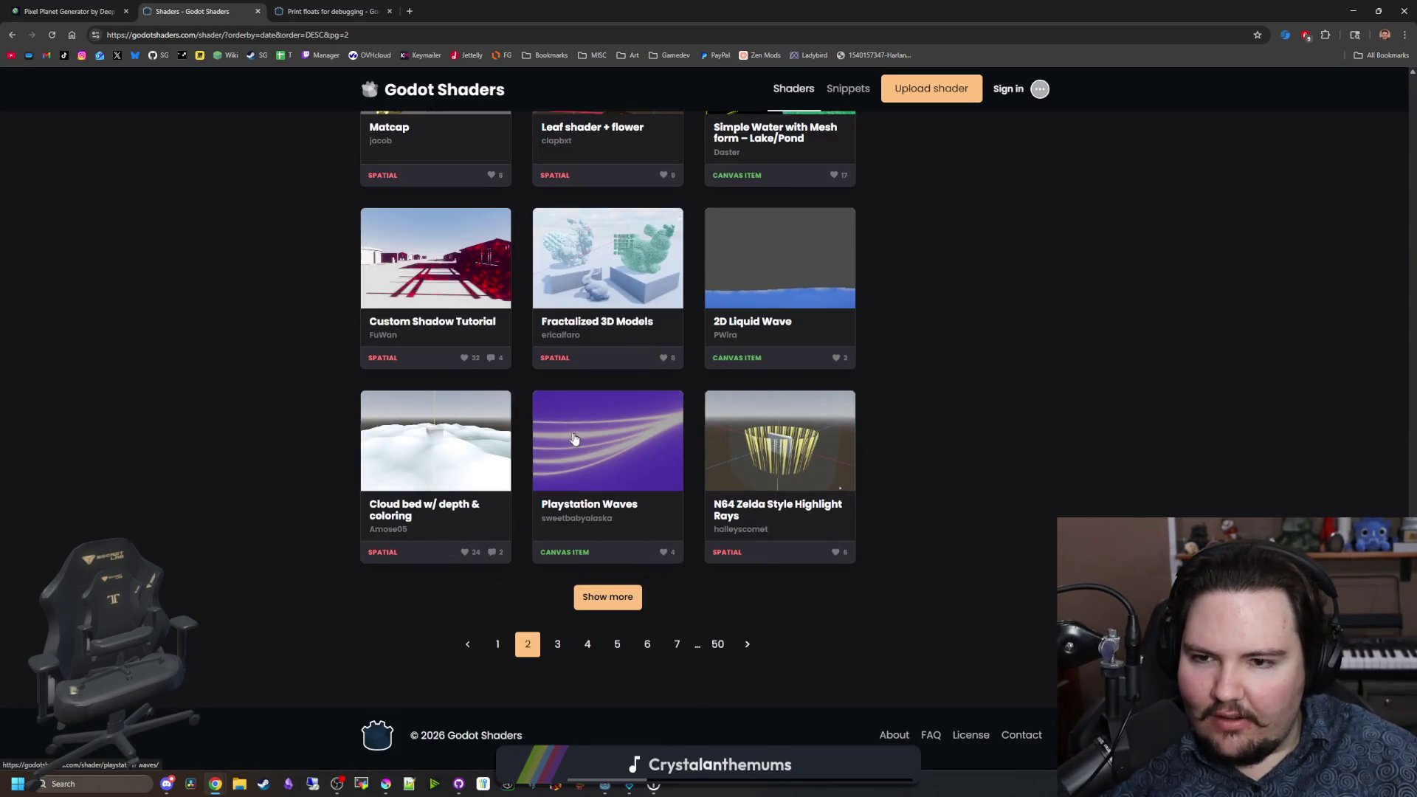
scroll(567, 436, up, 15)
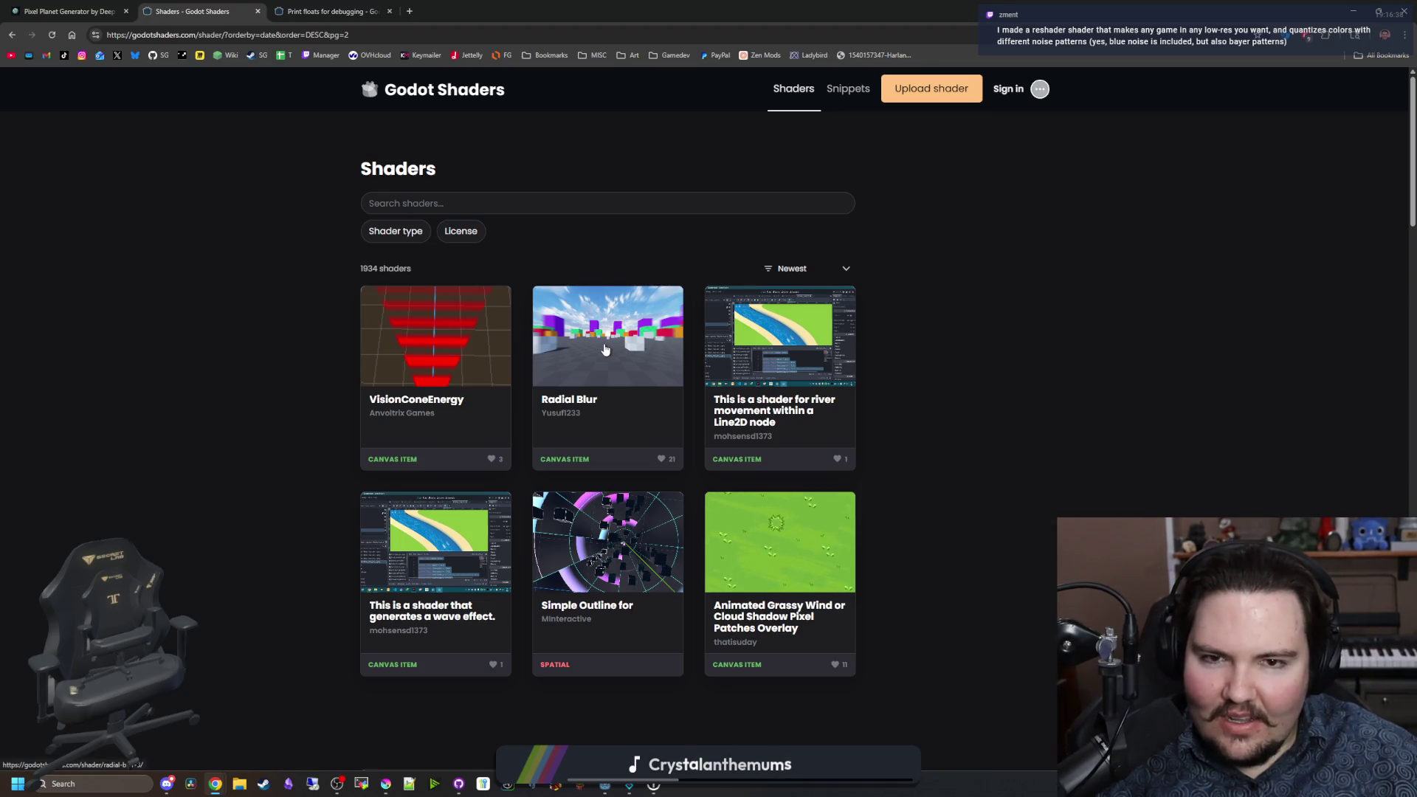
scroll(818, 289, down, 5)
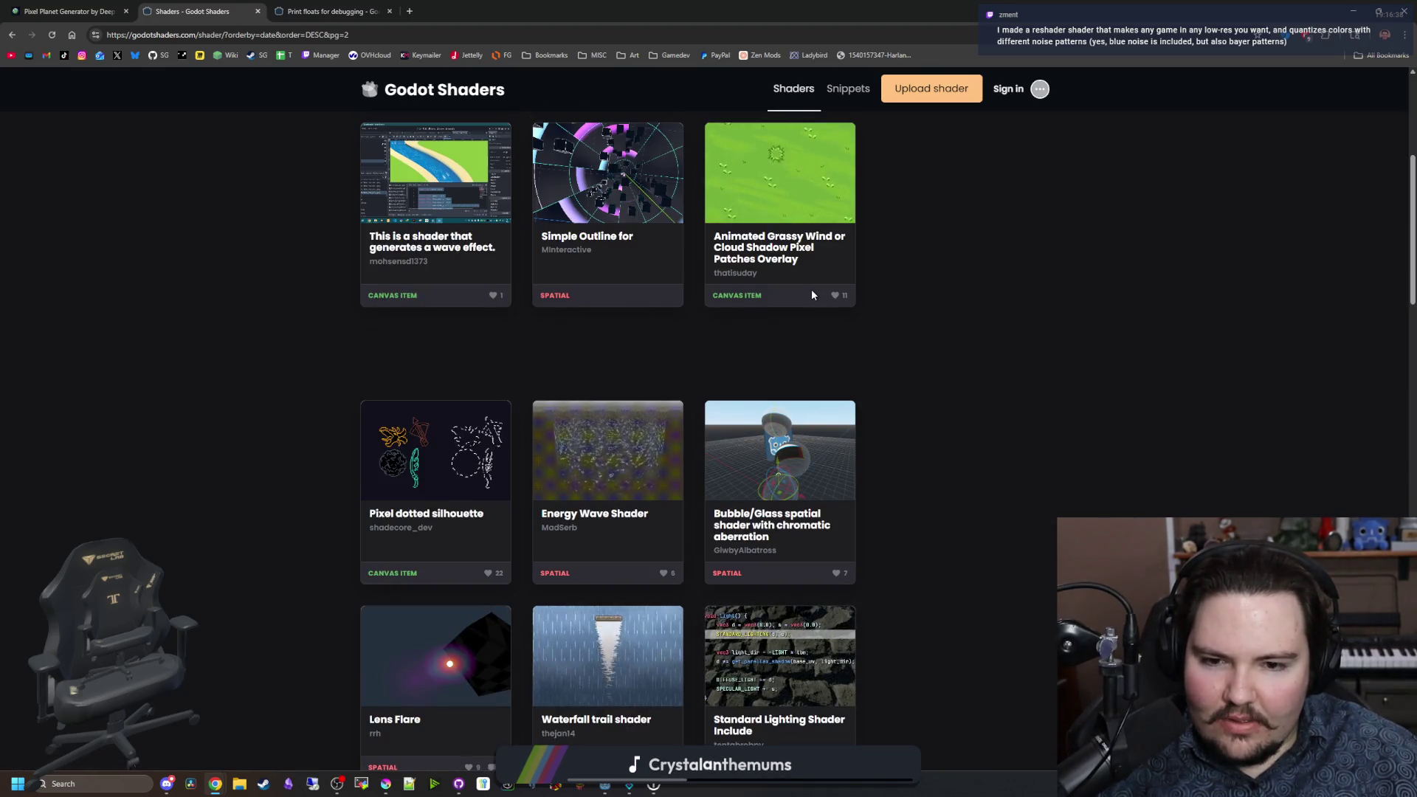
scroll(853, 280, up, 5)
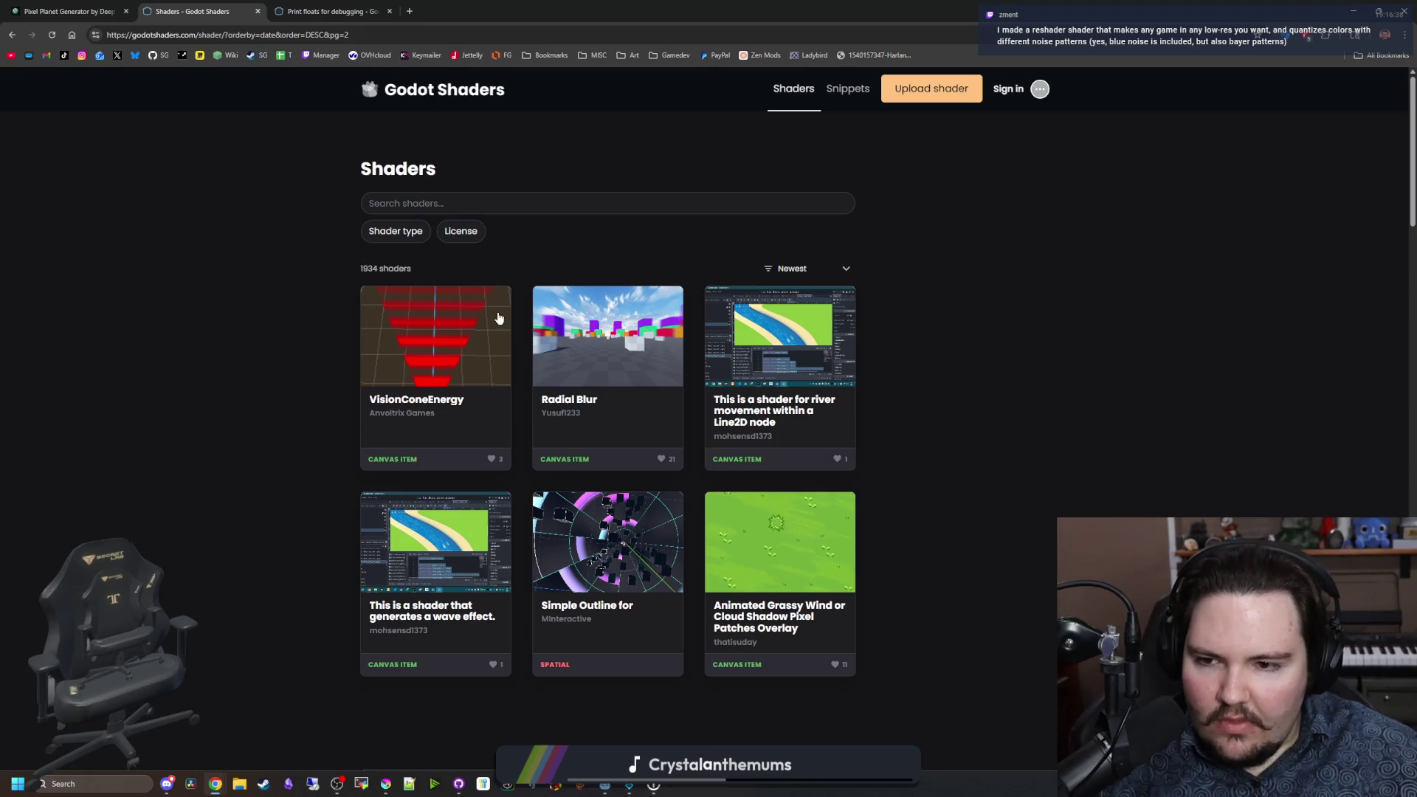
Step: Scroll down page 2 and open the Kuwahara shader in a new tab
scroll(571, 417, down, 3)
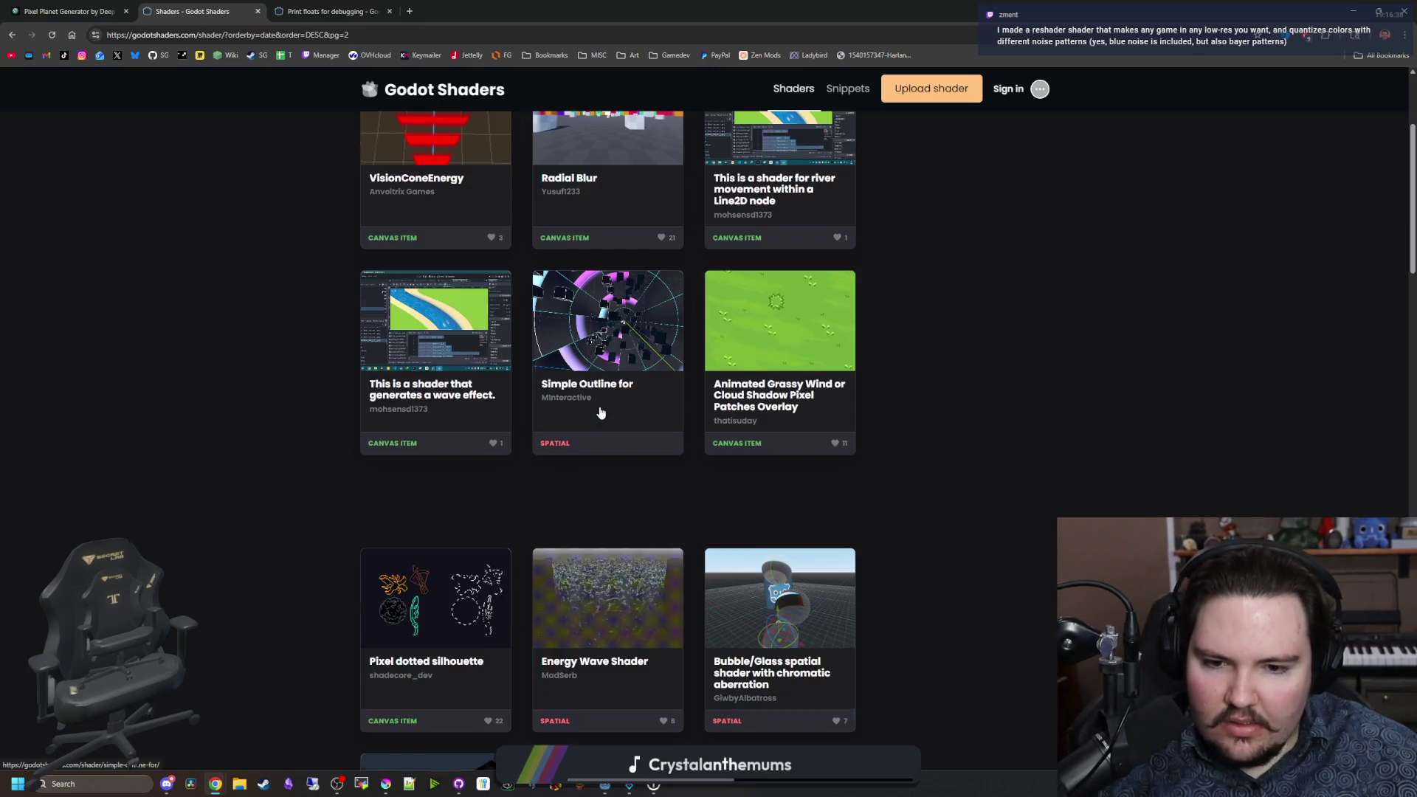
scroll(602, 413, down, 2)
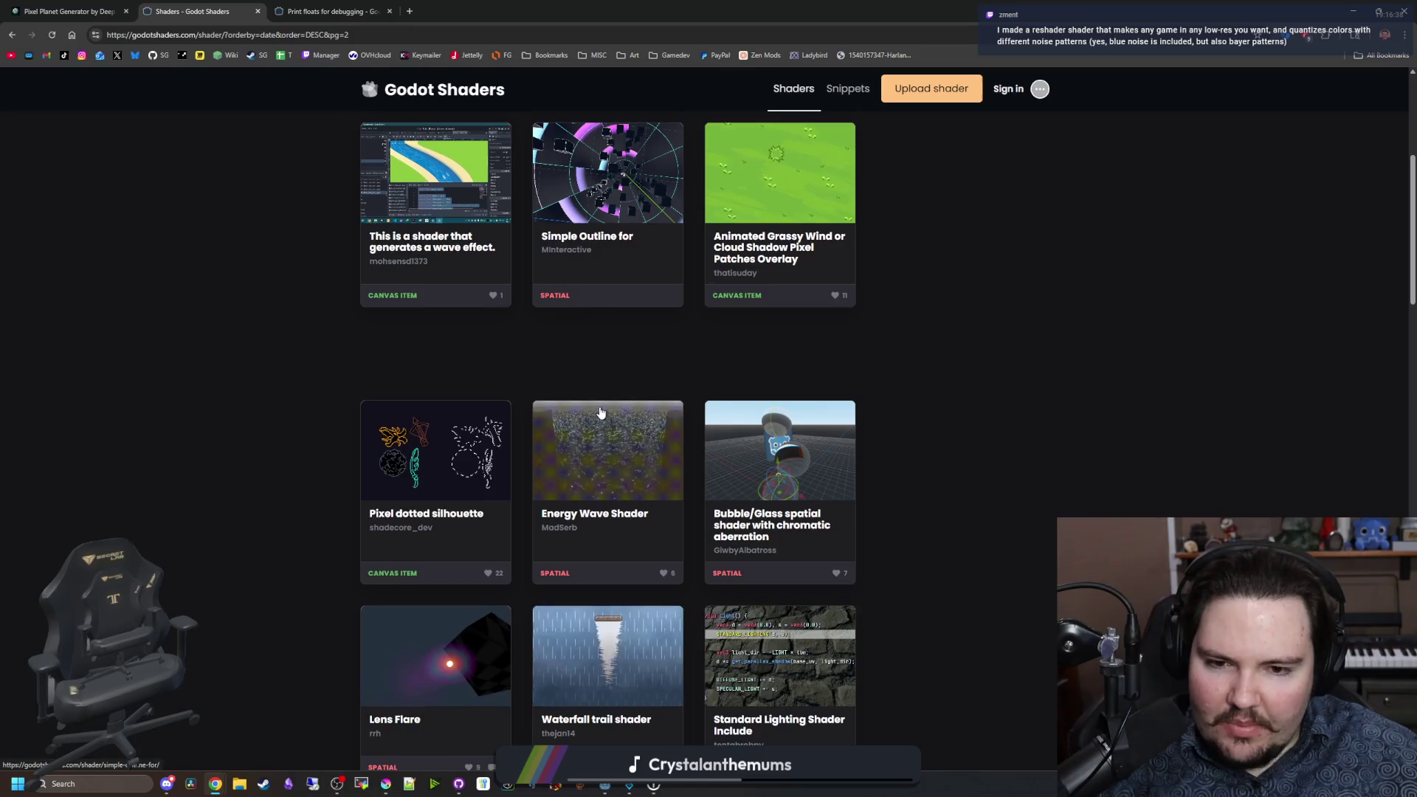
scroll(585, 499, down, 2)
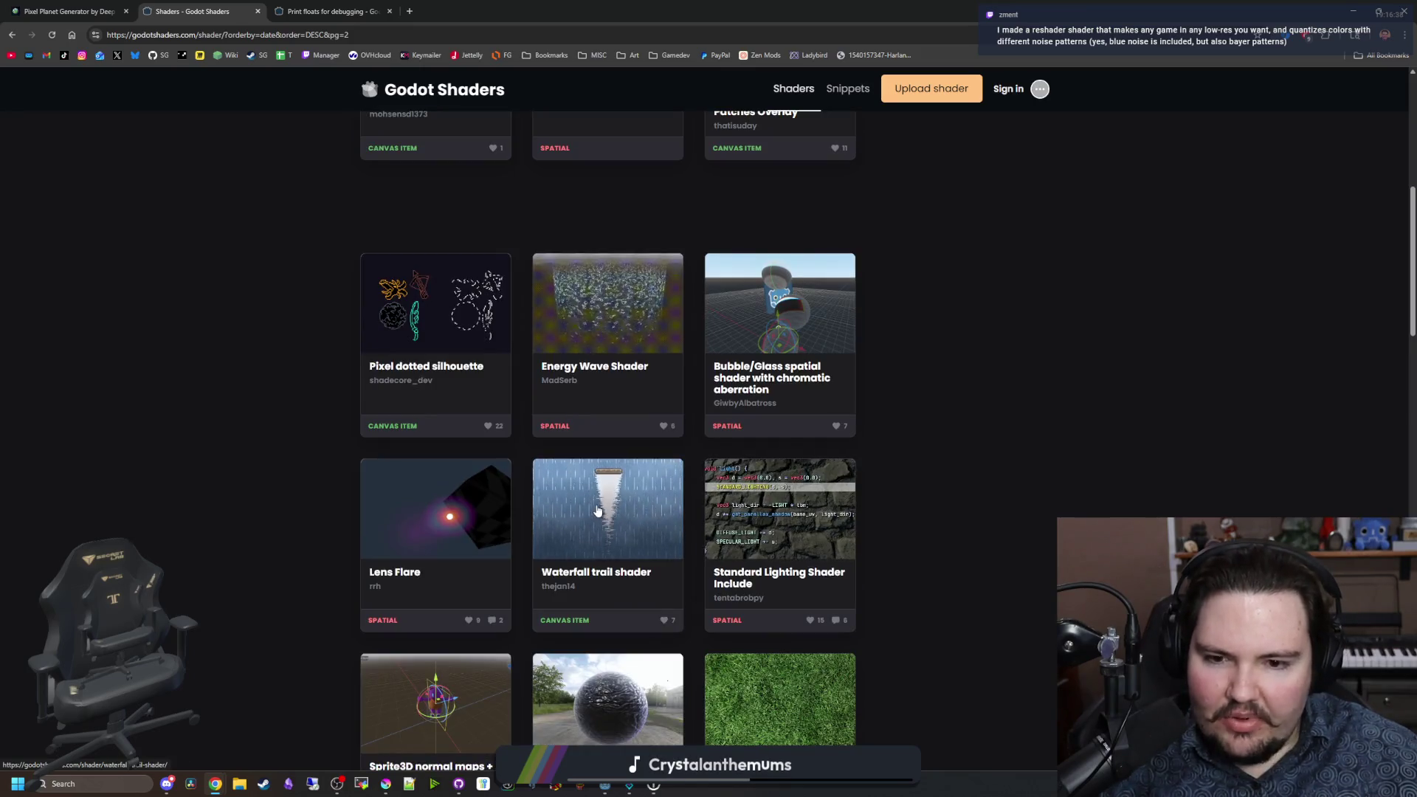
scroll(594, 507, down, 2)
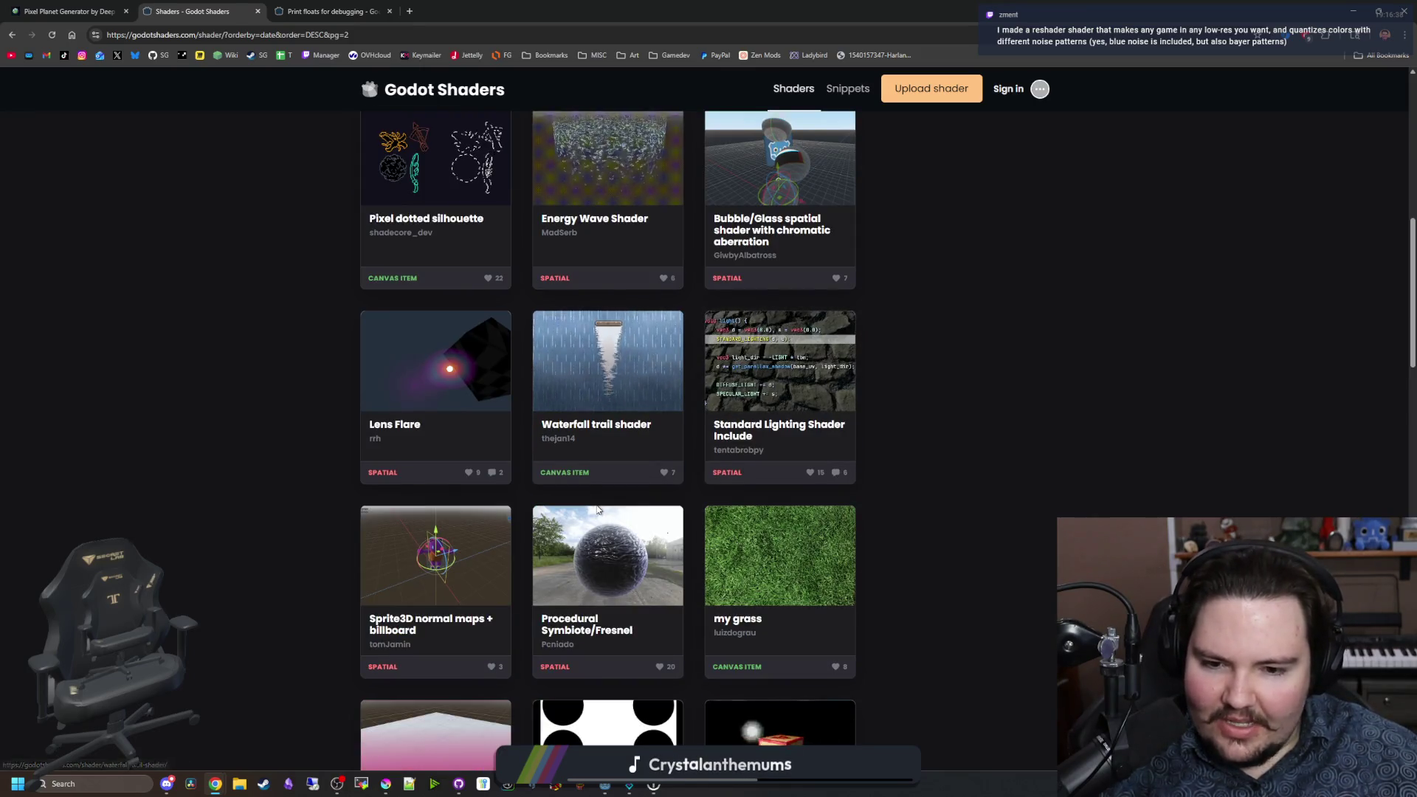
scroll(598, 511, down, 3)
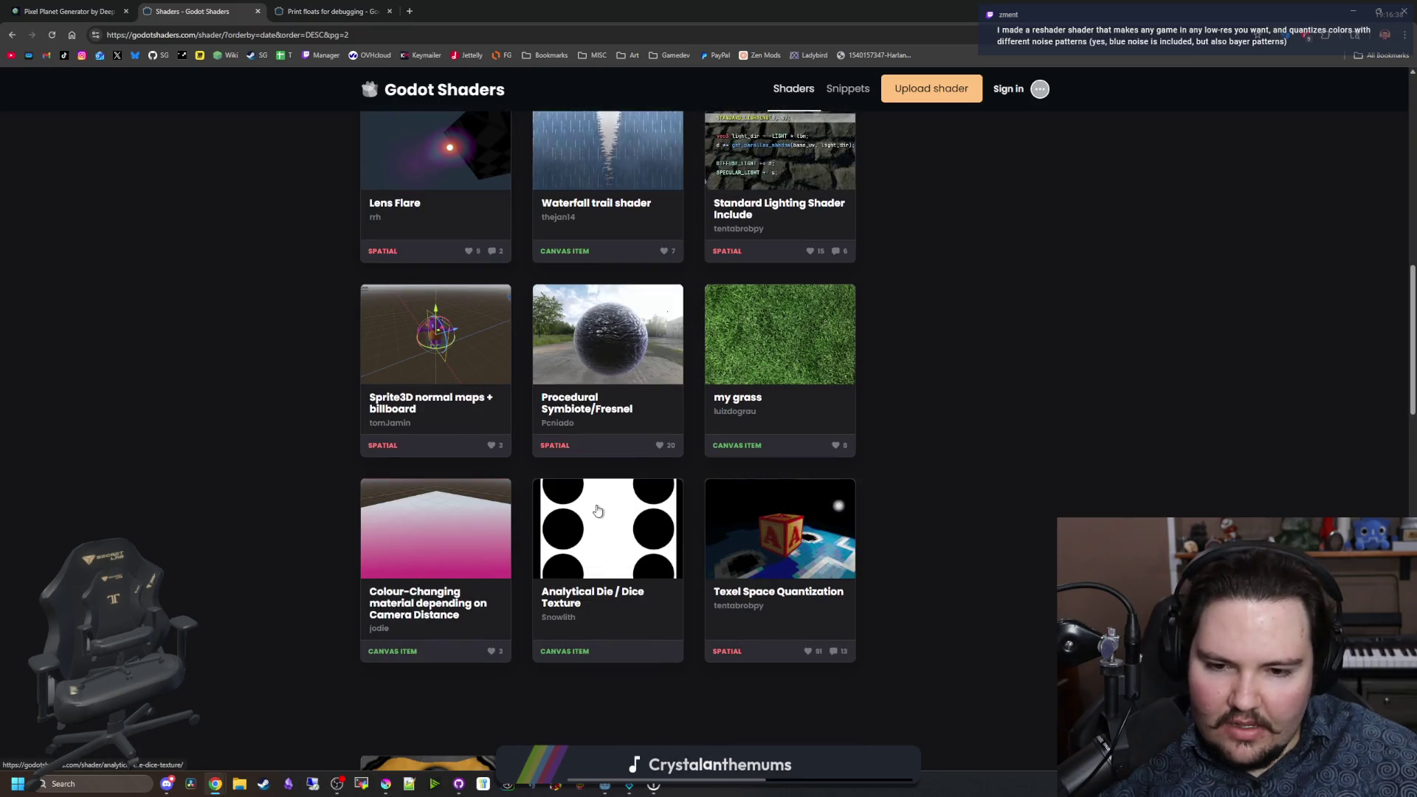
scroll(598, 511, down, 3)
scroll(595, 510, down, 5)
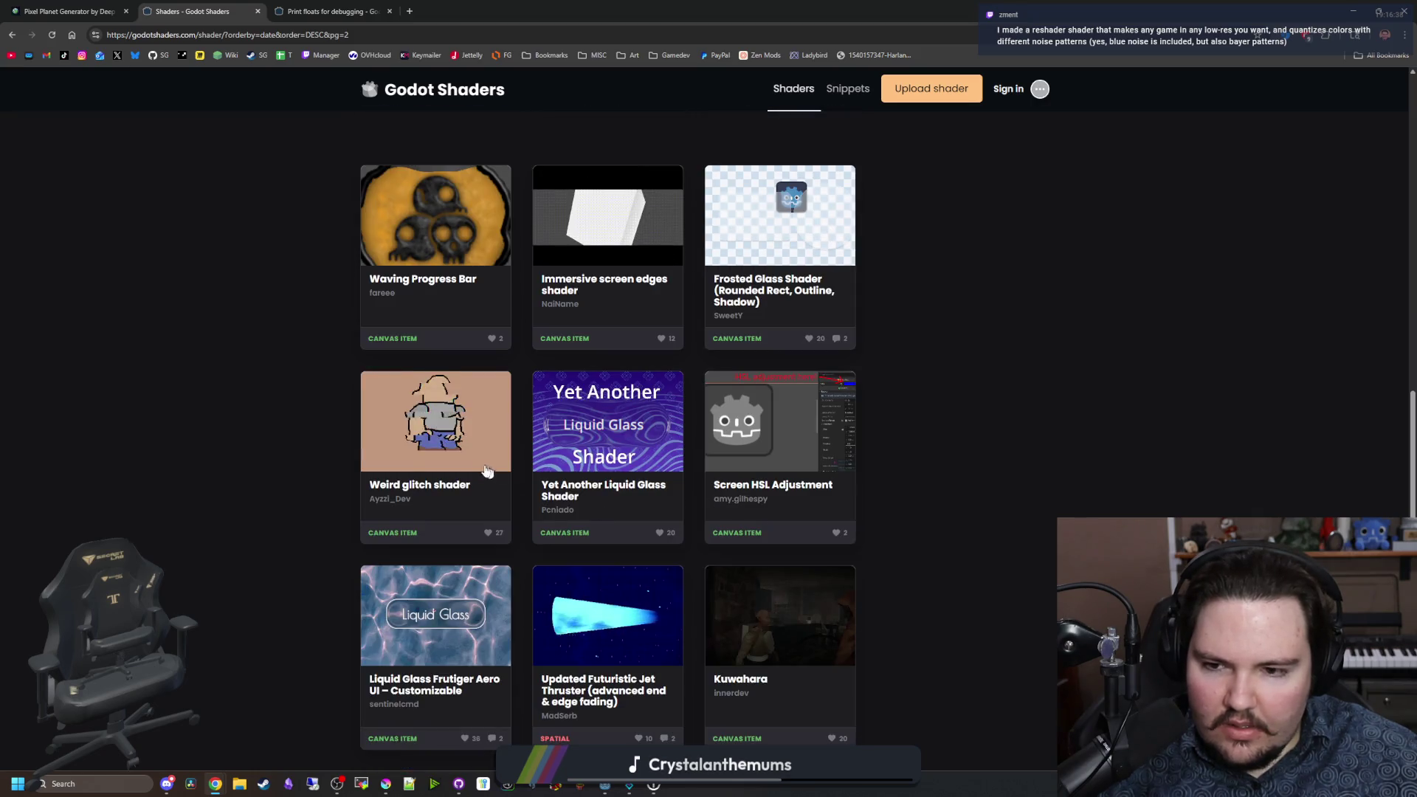
scroll(556, 477, down, 2)
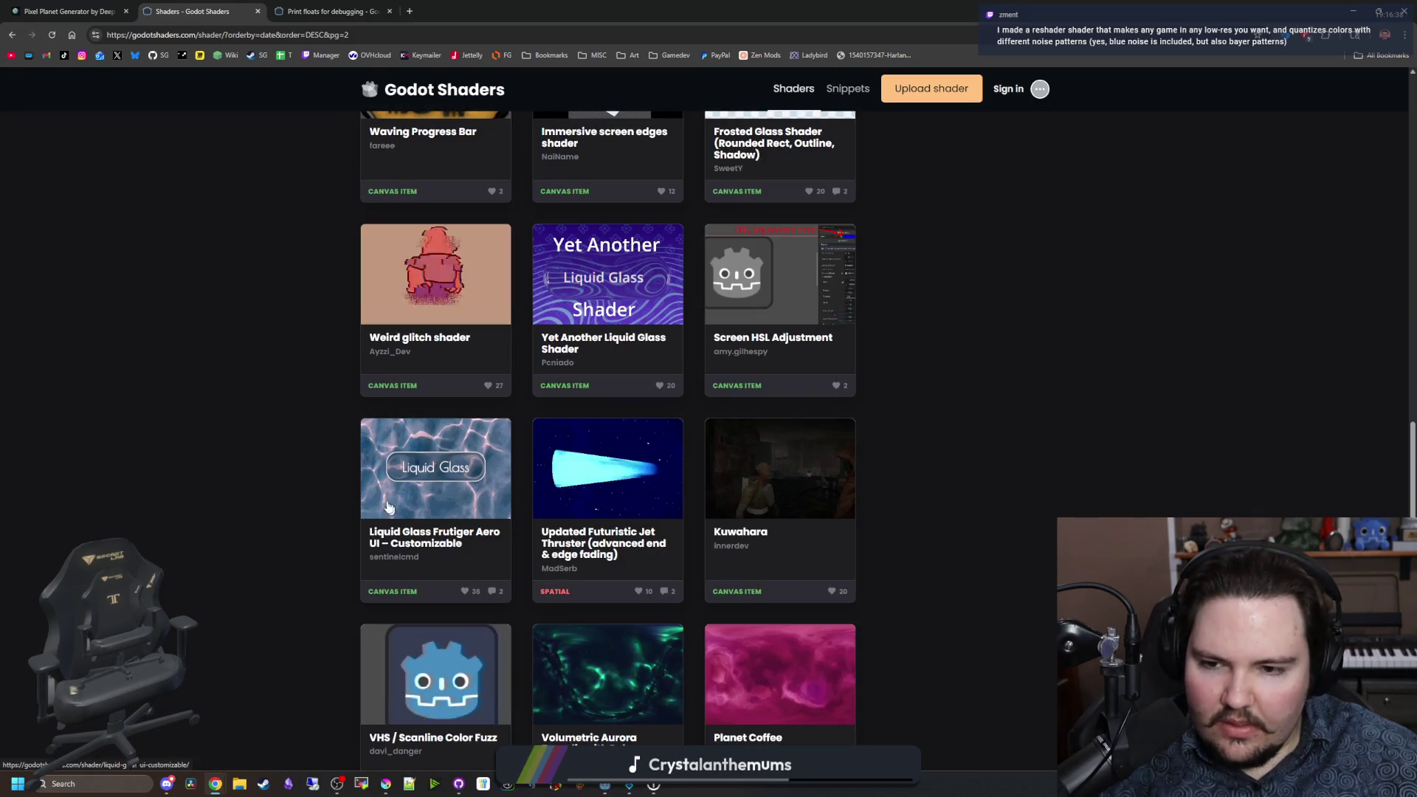
middle_click(796, 515)
click(313, 7)
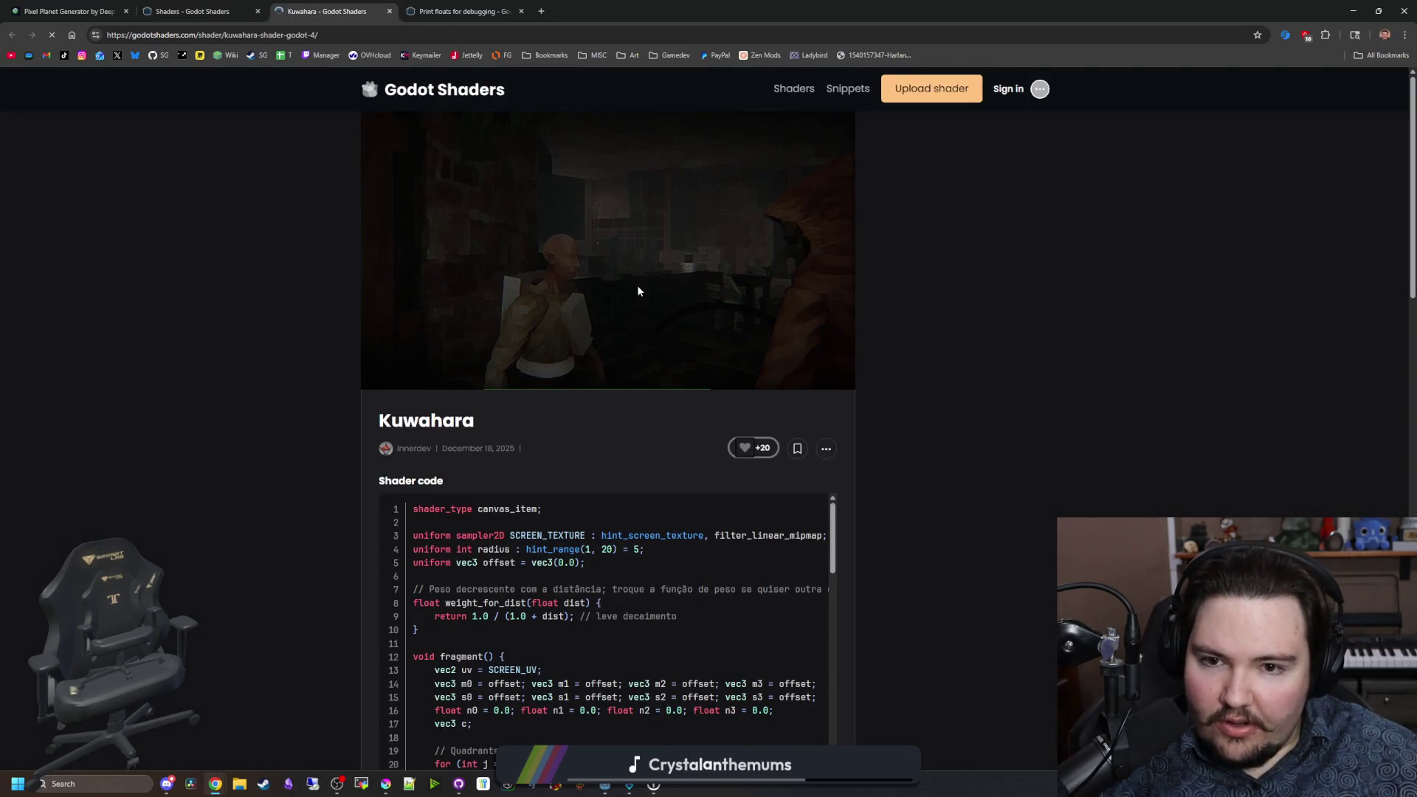
Step: Back on the shader listing, scroll to the bottom of page 2 and load page 3
click(193, 11)
scroll(441, 556, down, 2)
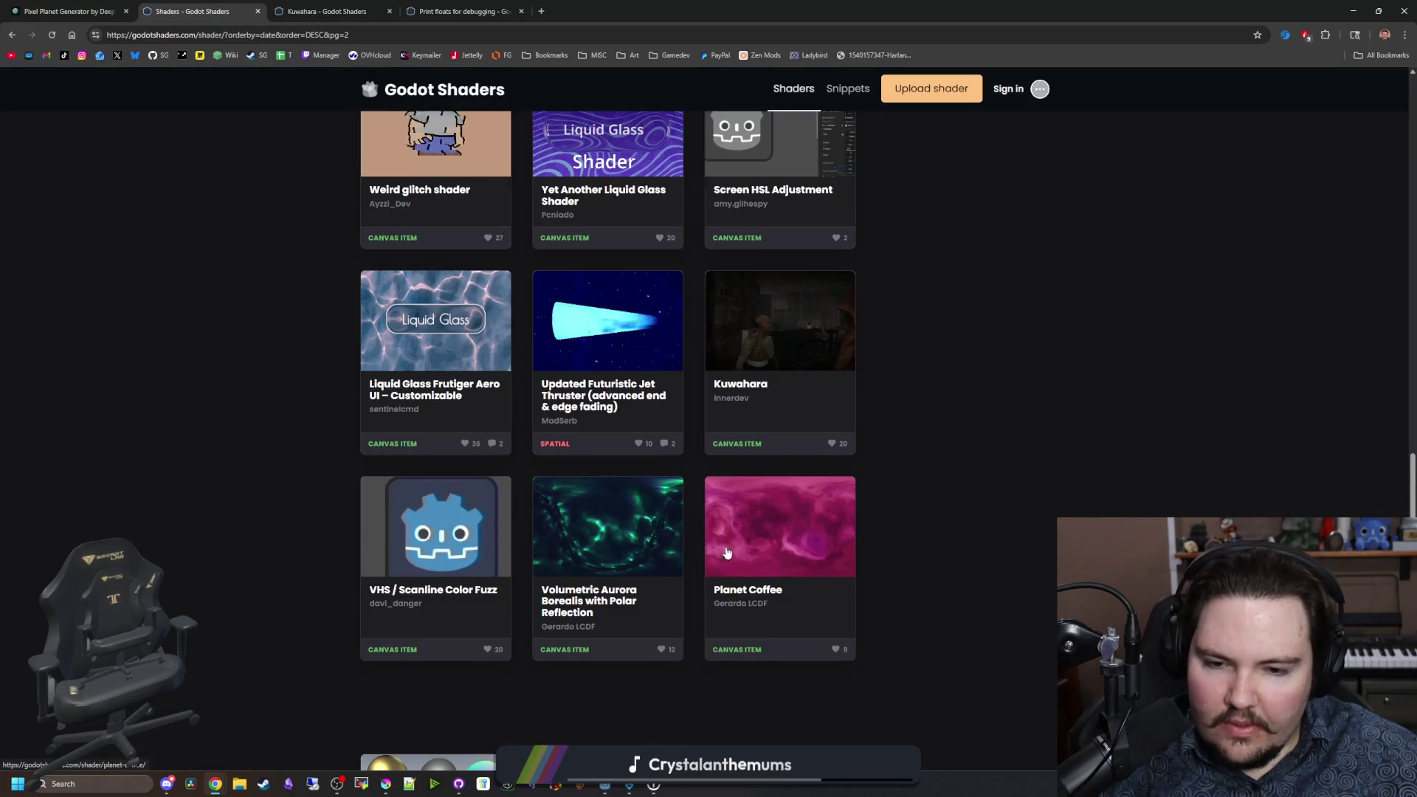
scroll(442, 556, down, 3)
scroll(467, 521, down, 4)
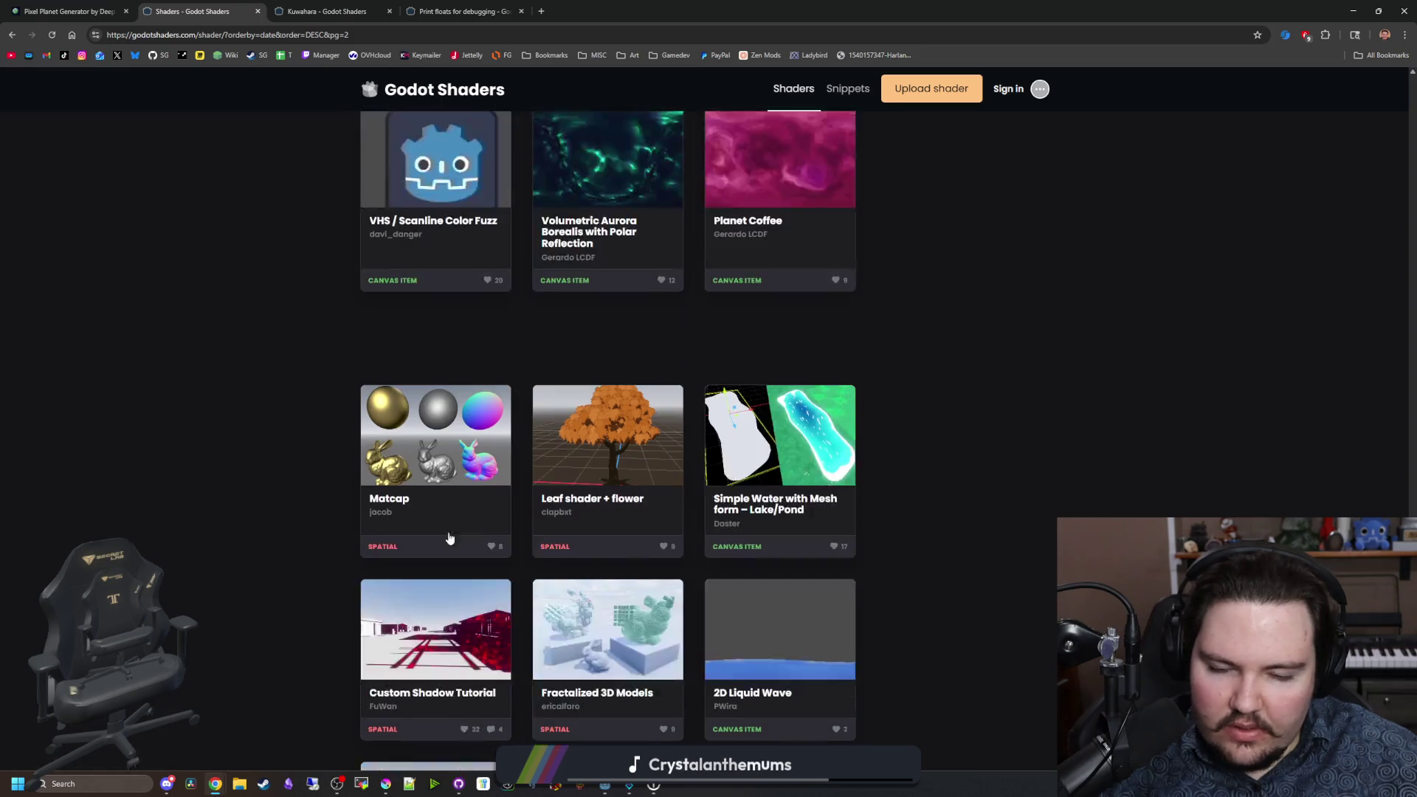
scroll(765, 513, down, 2)
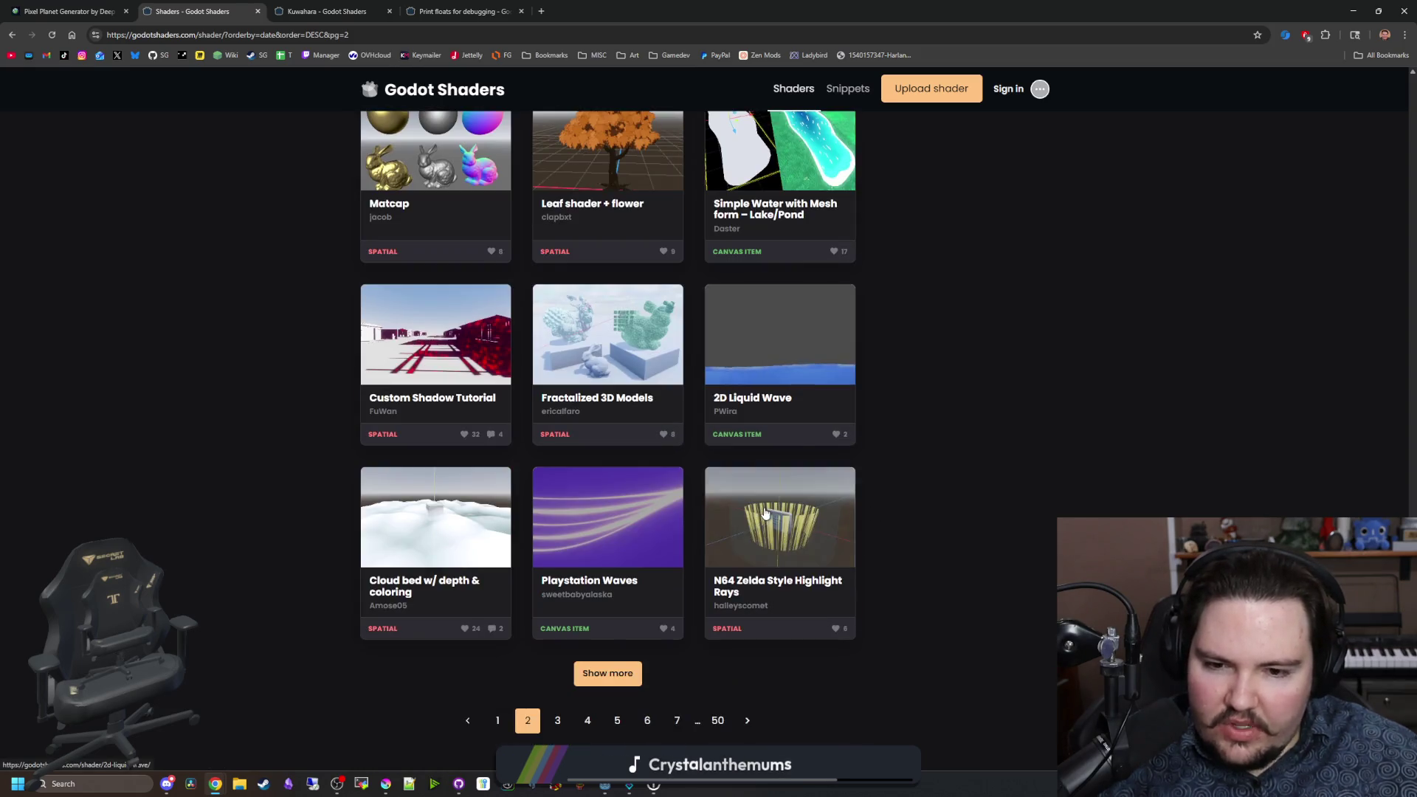
scroll(589, 686, down, 1)
click(558, 647)
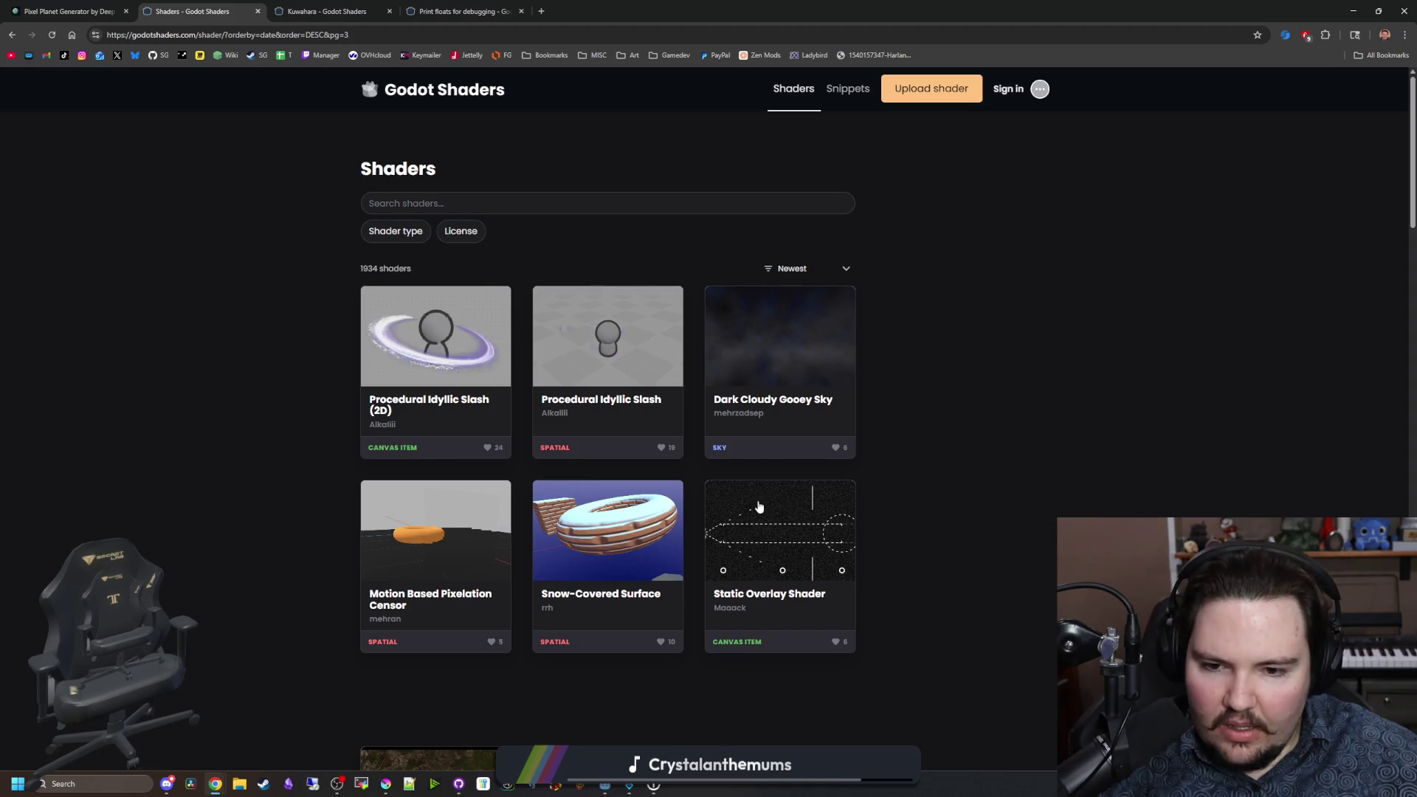
Step: Scroll down page 3 and open the Black Hole Shader in its own tab
scroll(767, 472, down, 3)
scroll(759, 466, down, 4)
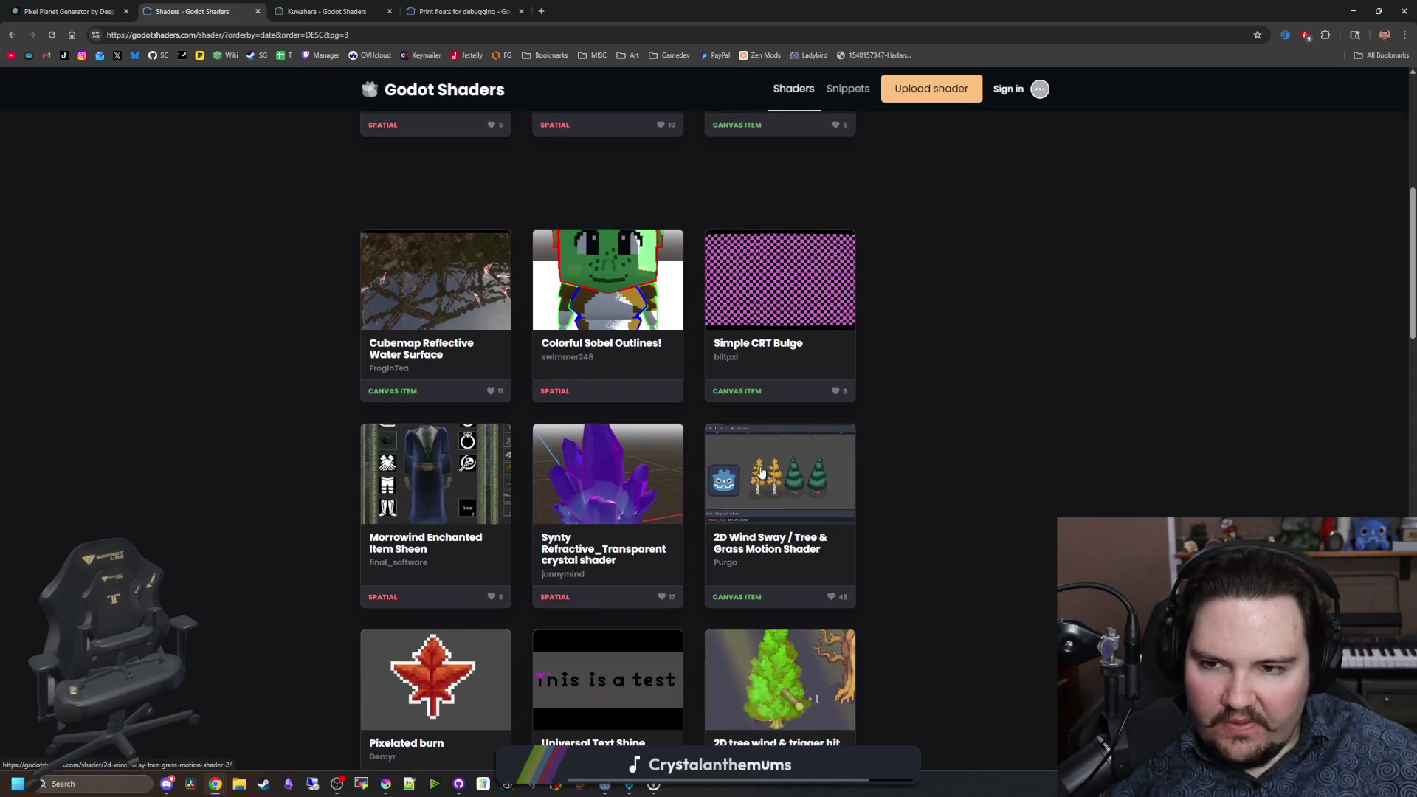
scroll(759, 466, down, 3)
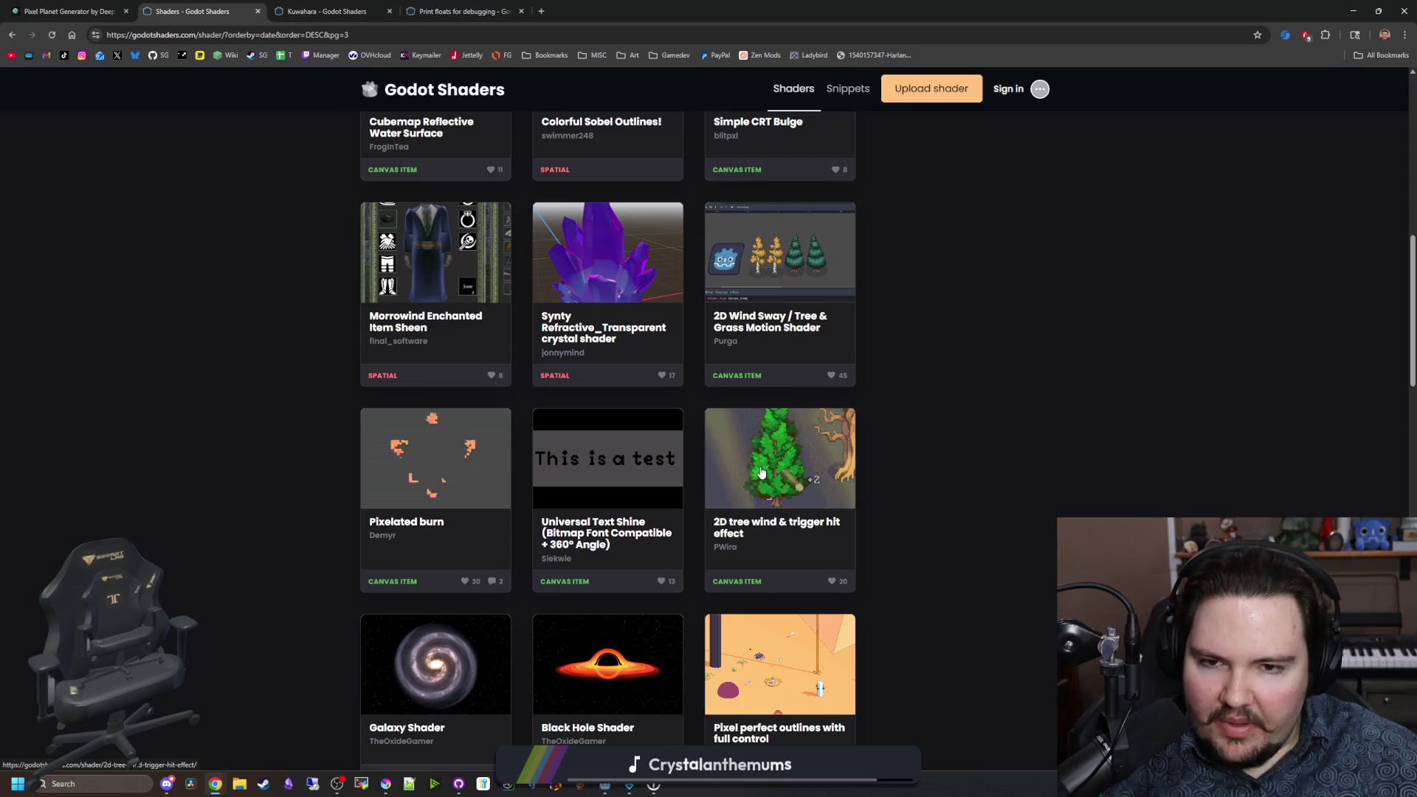
scroll(998, 441, down, 3)
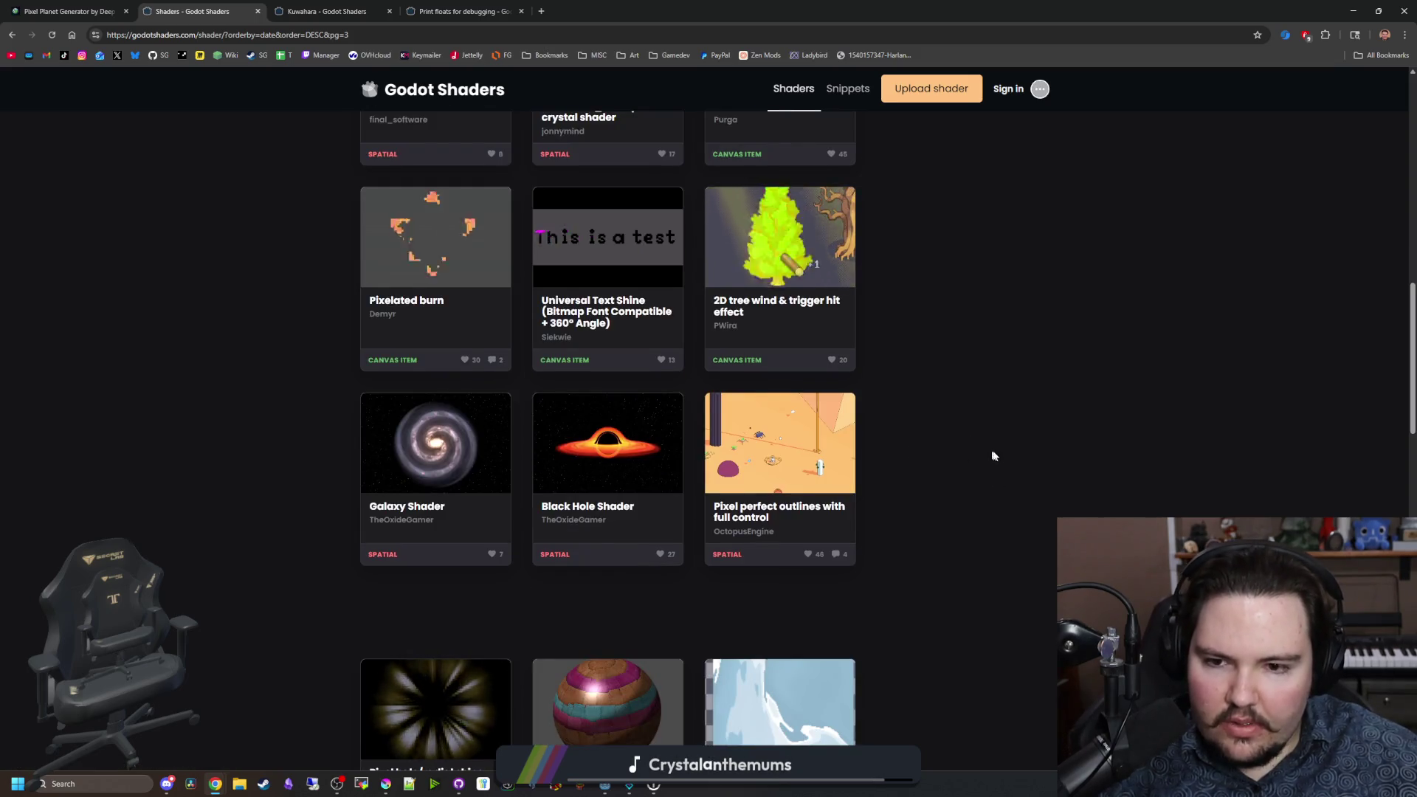
scroll(996, 446, down, 2)
middle_click(610, 292)
click(293, 7)
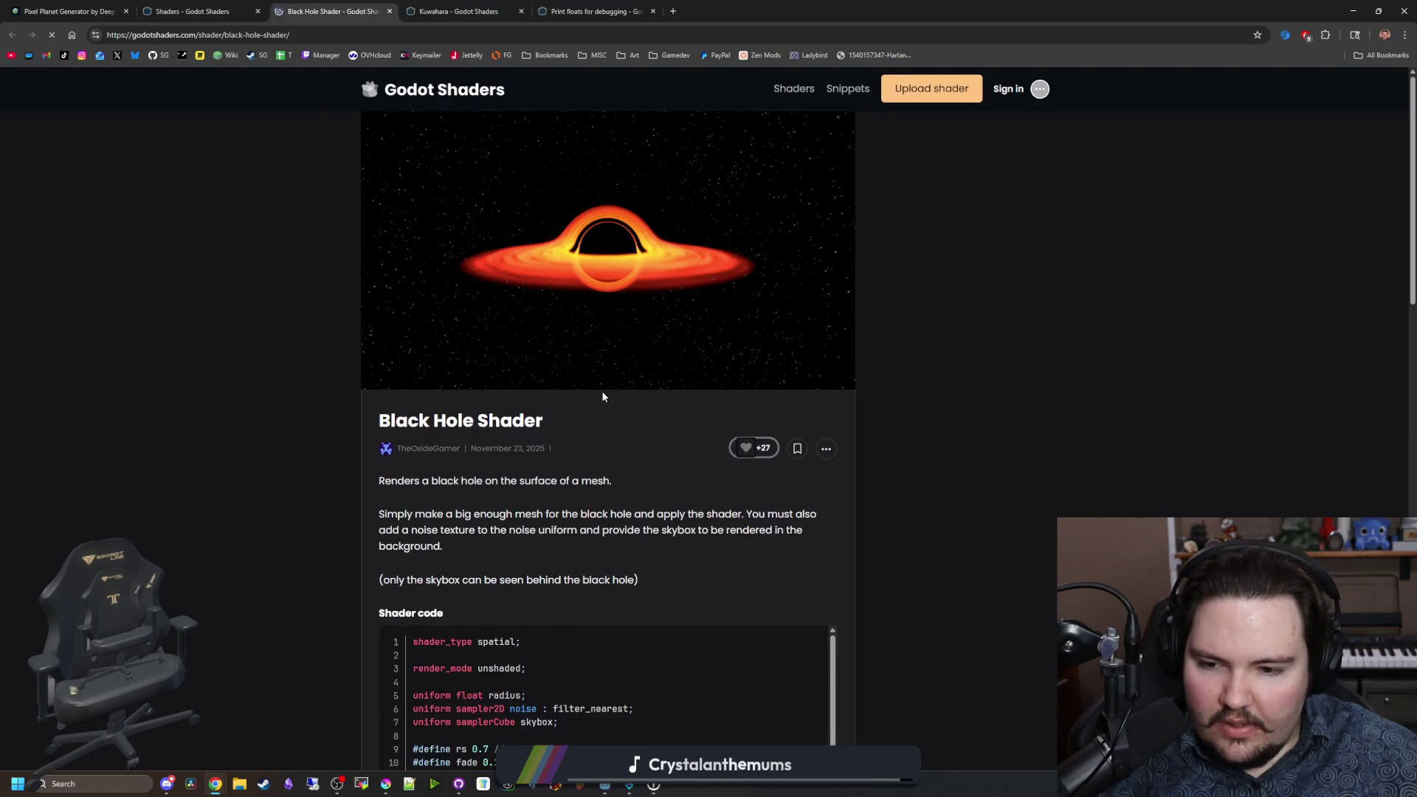
Step: Read the Black Hole Shader code, highlighting its accretion disk settings
scroll(650, 471, down, 3)
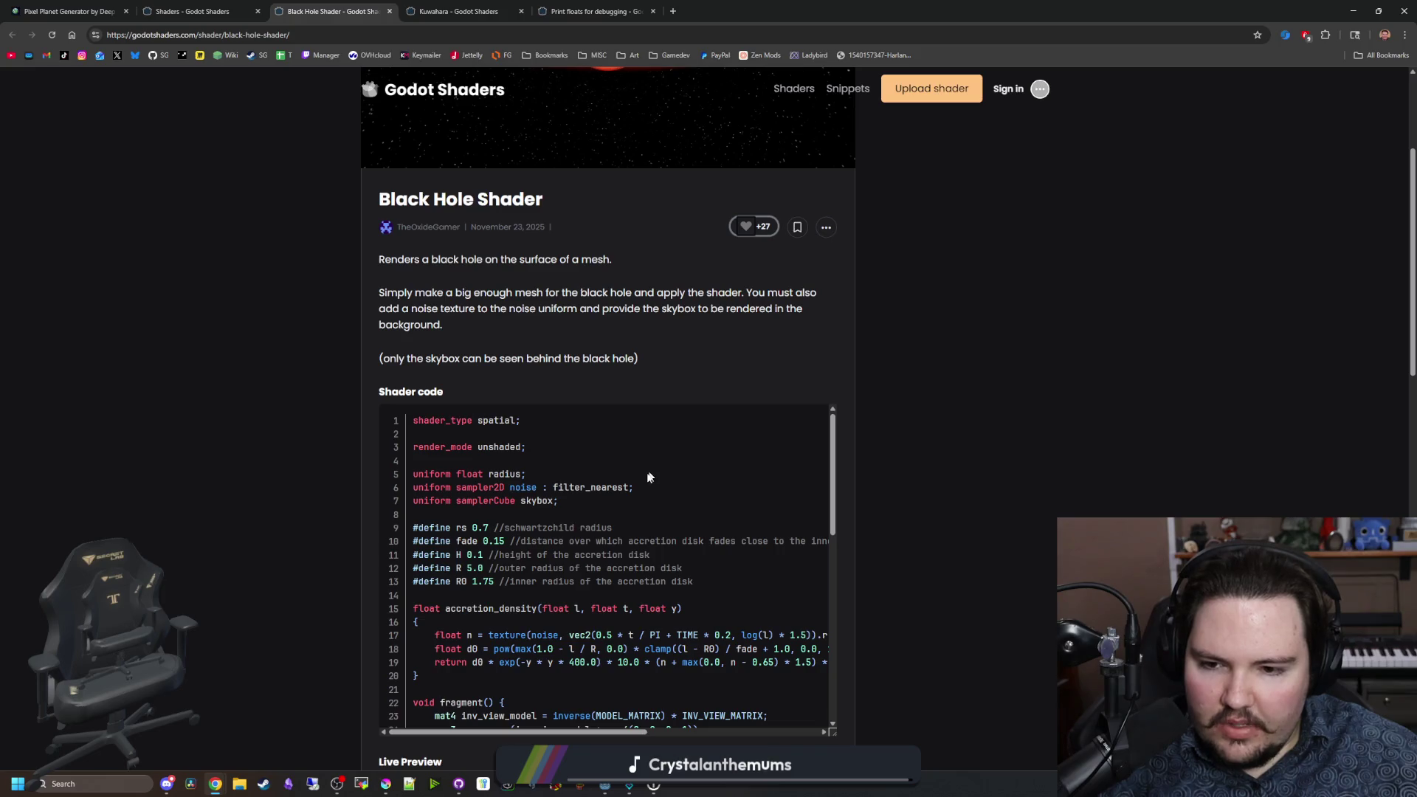
scroll(531, 530, down, 10)
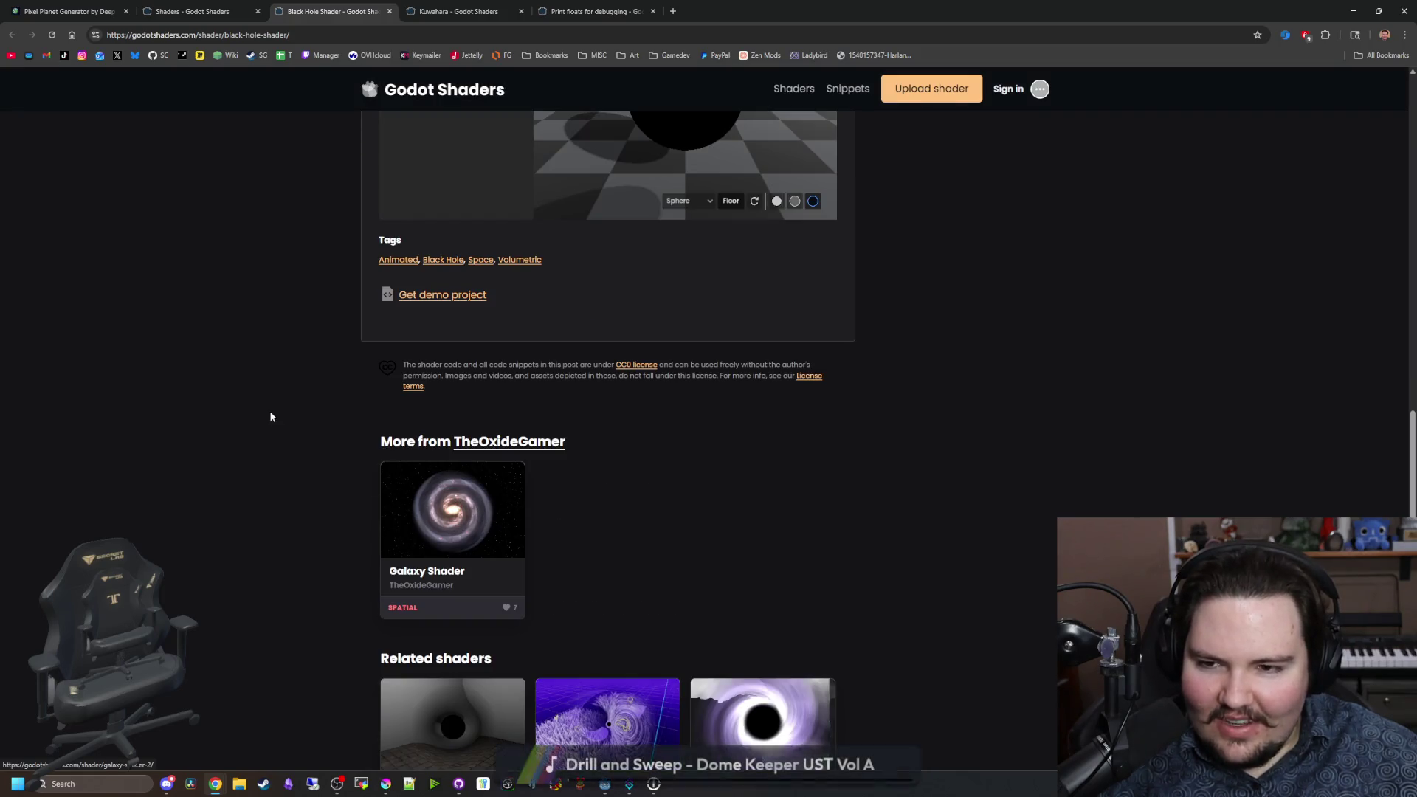
scroll(341, 441, up, 5)
scroll(341, 441, up, 5)
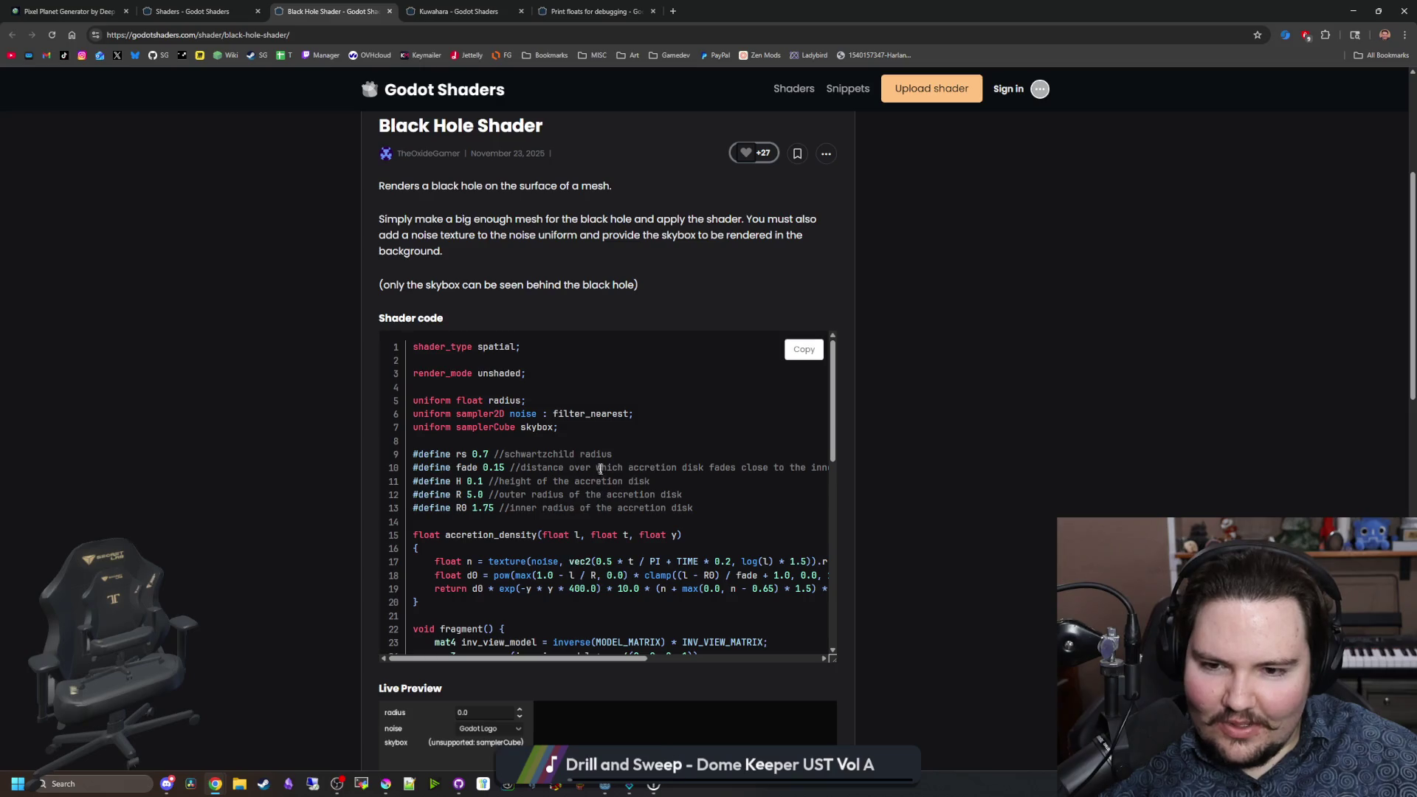
drag(530, 463, 732, 507)
click(742, 509)
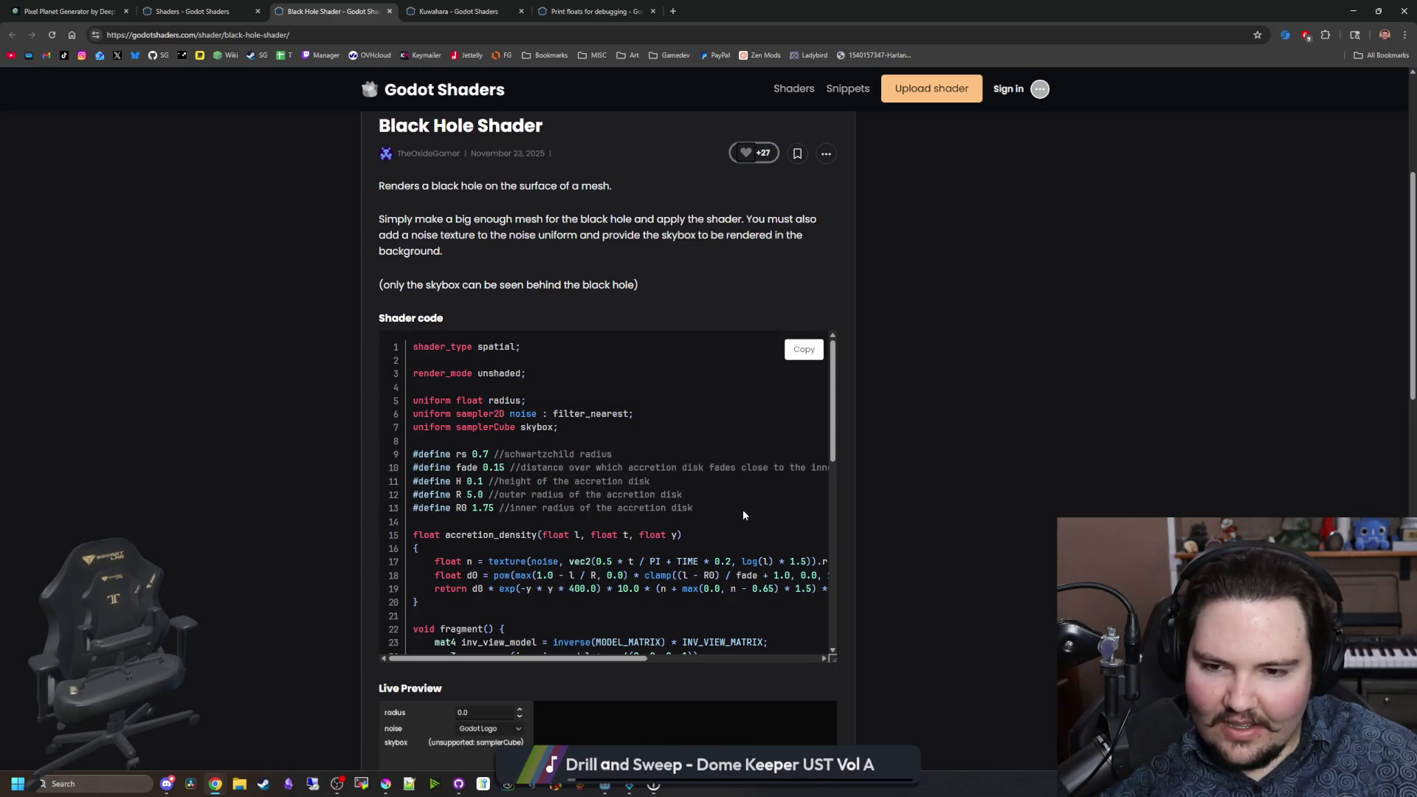
Step: Look over the shader's preview, tags and related shaders, then open a new blank tab
scroll(578, 457, down, 5)
scroll(296, 453, down, 10)
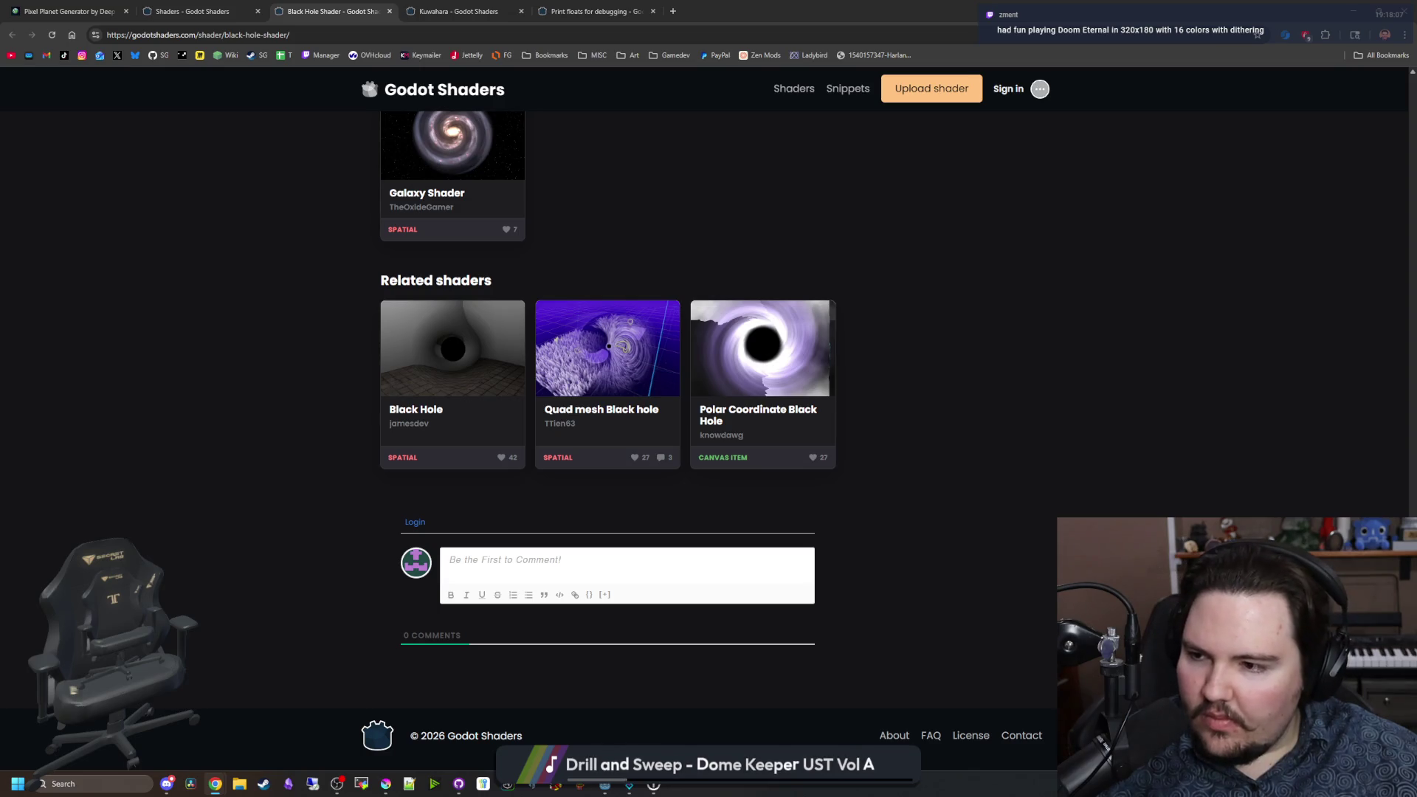
scroll(451, 377, up, 6)
drag(144, 355, 41, 330)
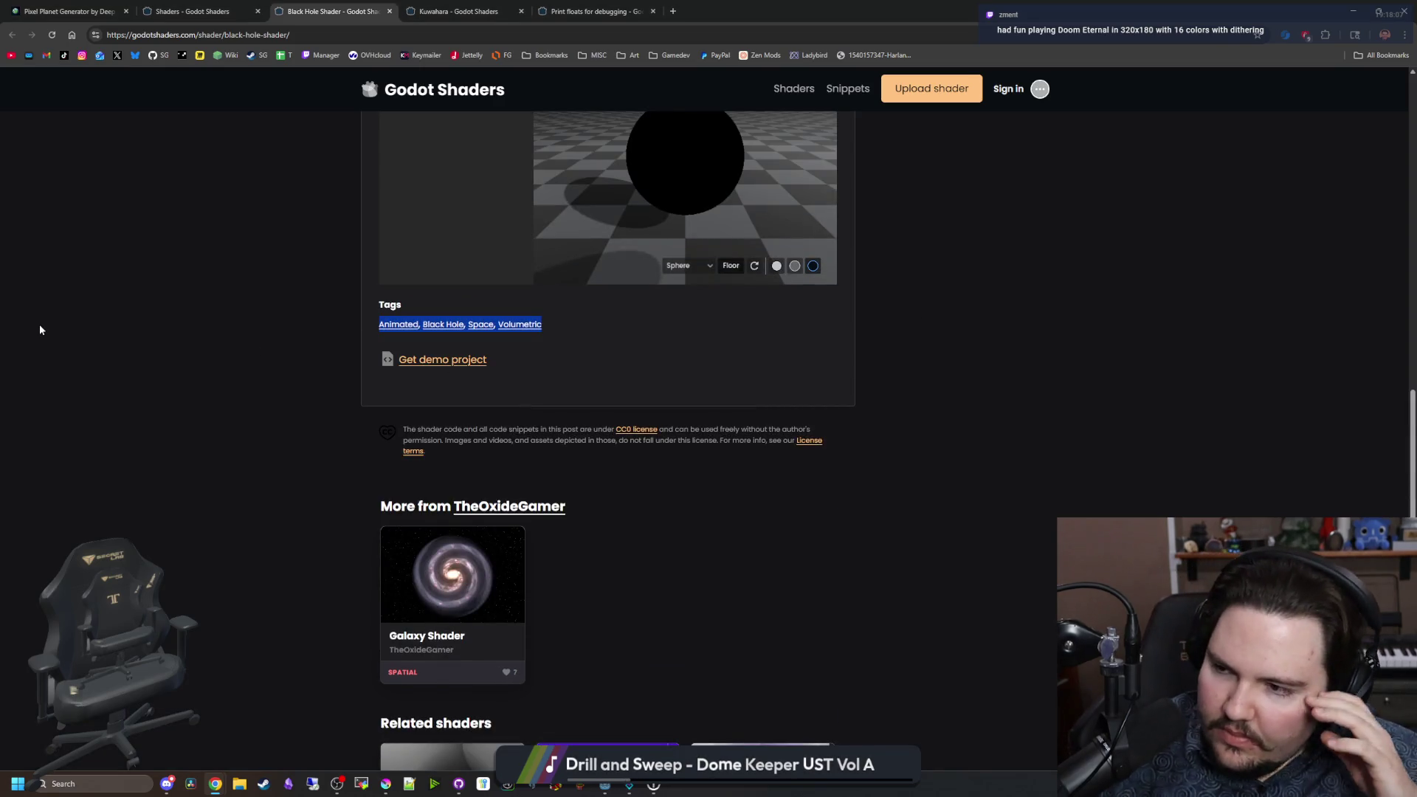
click(40, 330)
scroll(244, 251, up, 10)
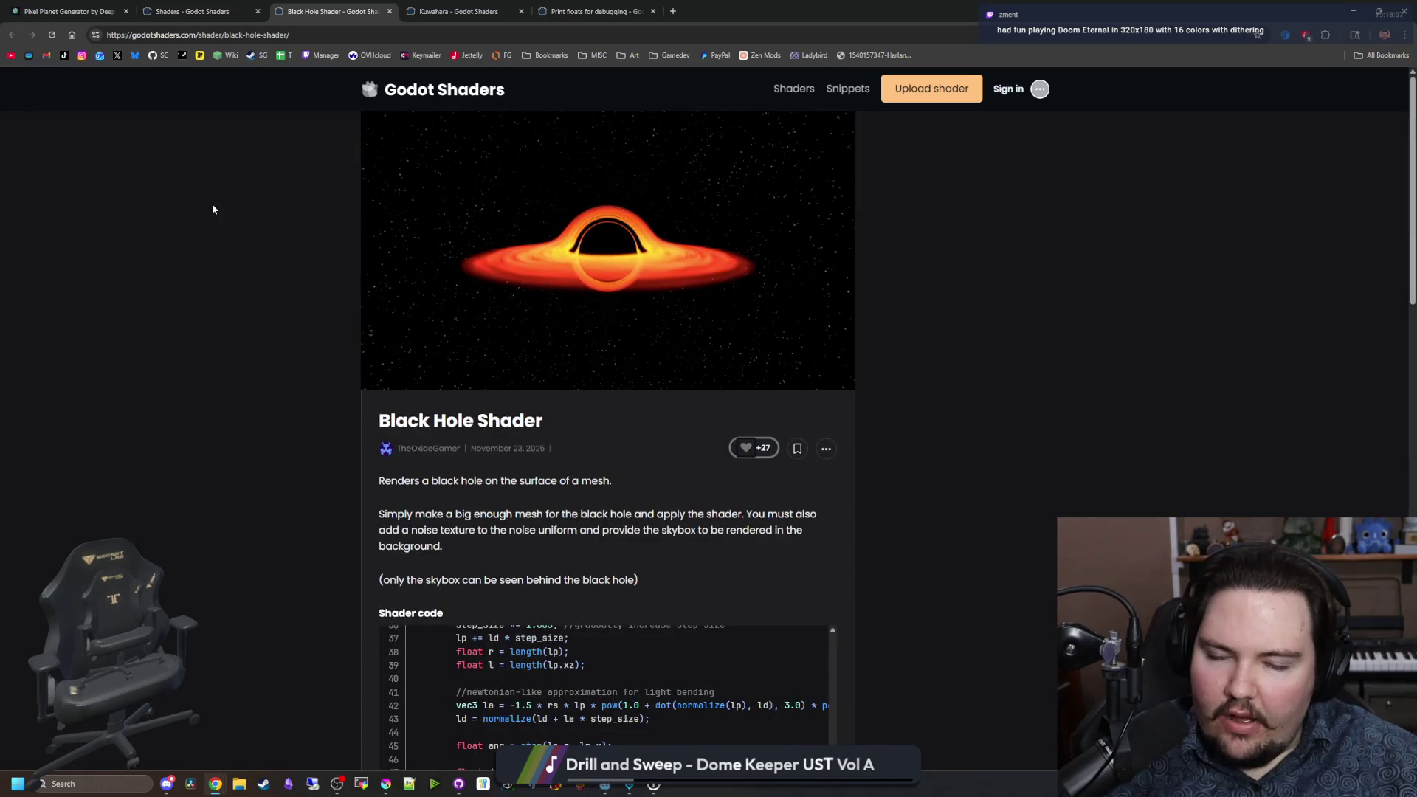
click(672, 11)
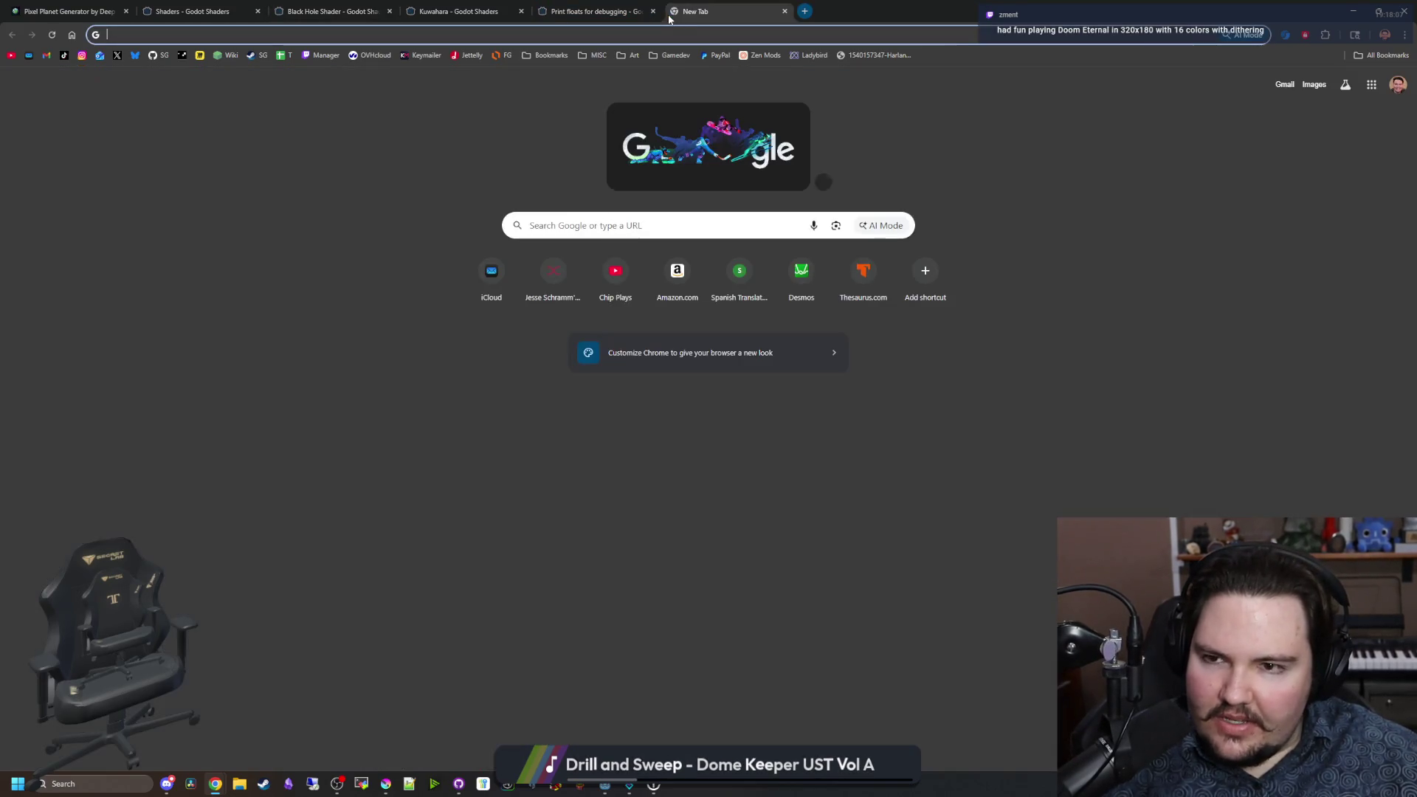
Step: Close the blank tab and open the Zen Mods bookmark in a new tab
click(784, 11)
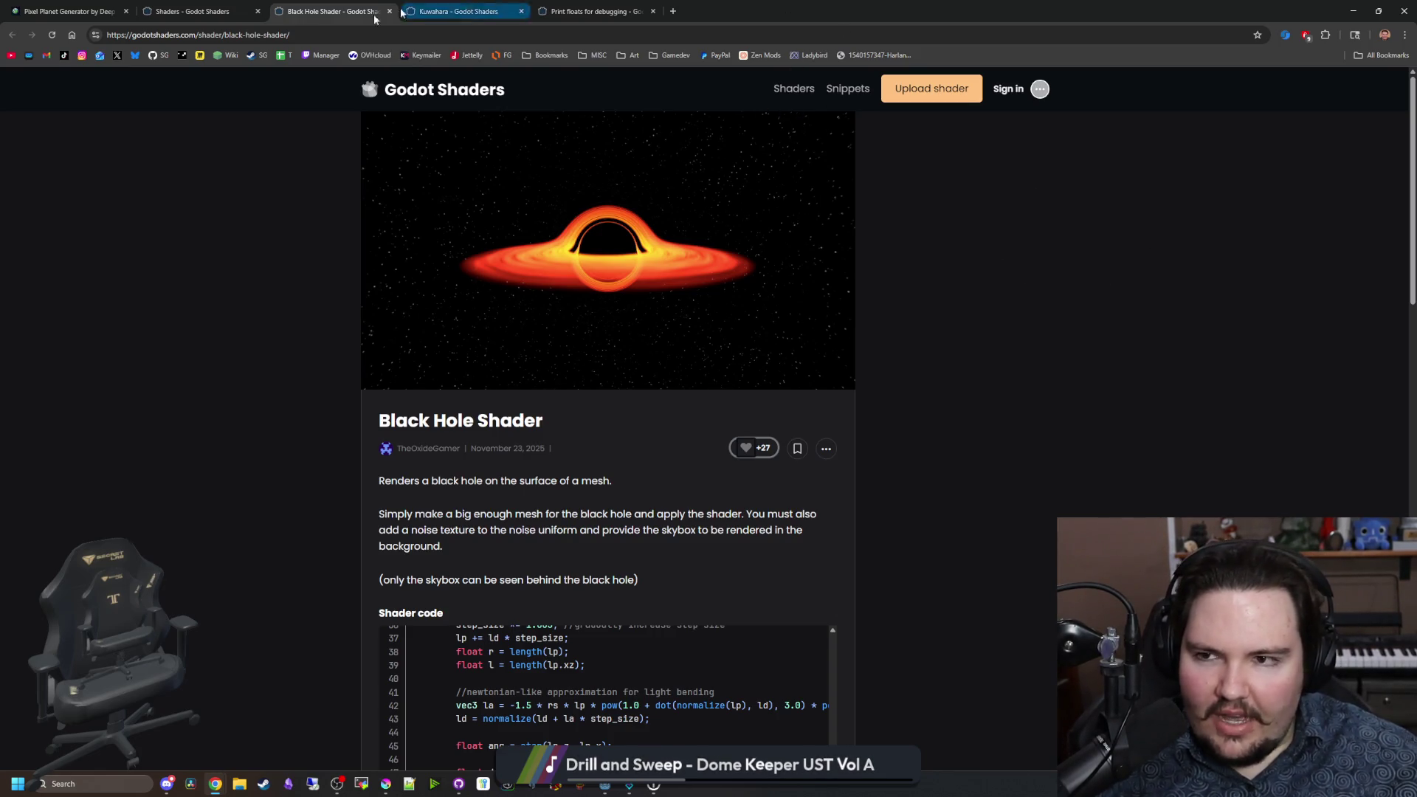
middle_click(773, 61)
click(724, 11)
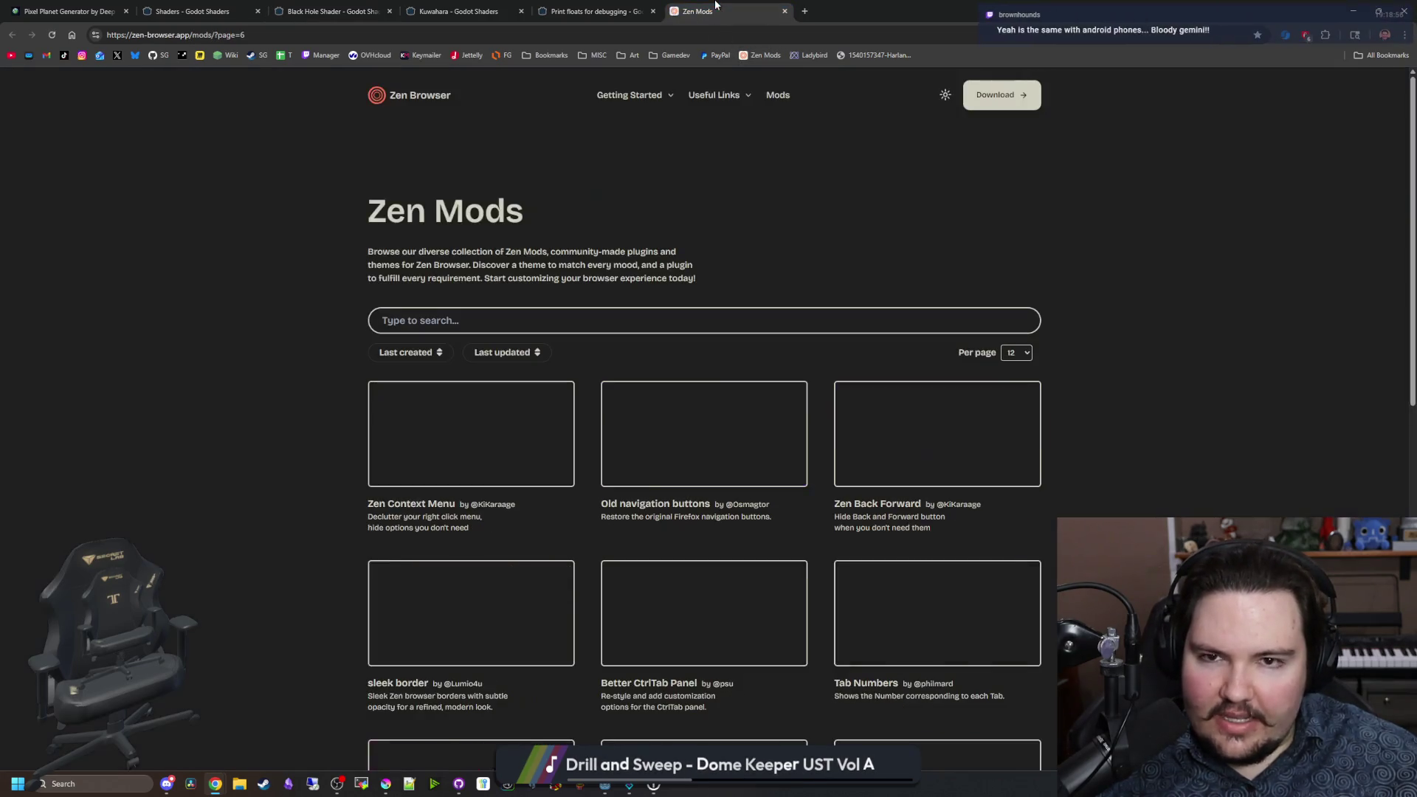
Step: Skim the Zen Mods cards, dismiss the Windows search panel, and open the Ladybird bookmark
scroll(393, 202, down, 10)
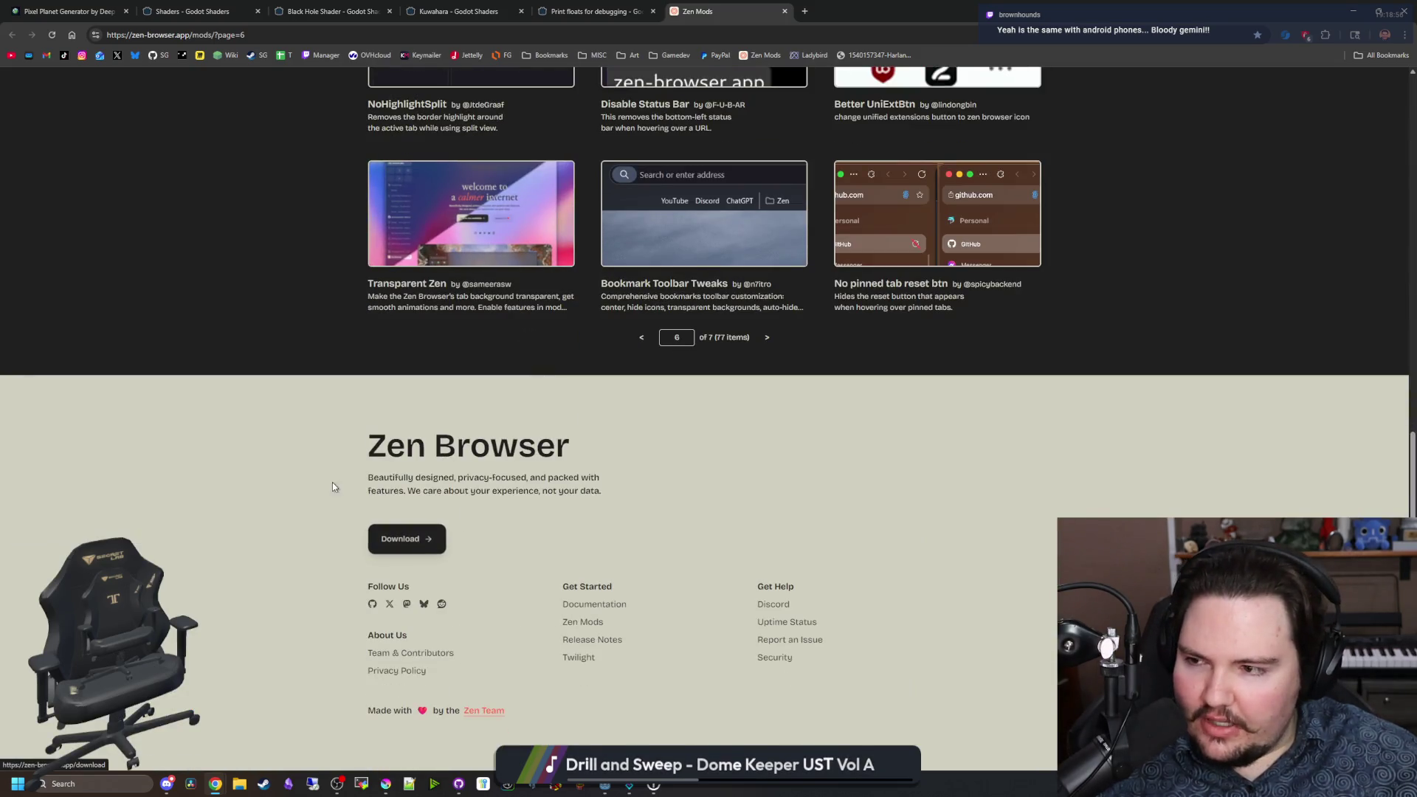
scroll(303, 461, up, 10)
scroll(308, 450, down, 10)
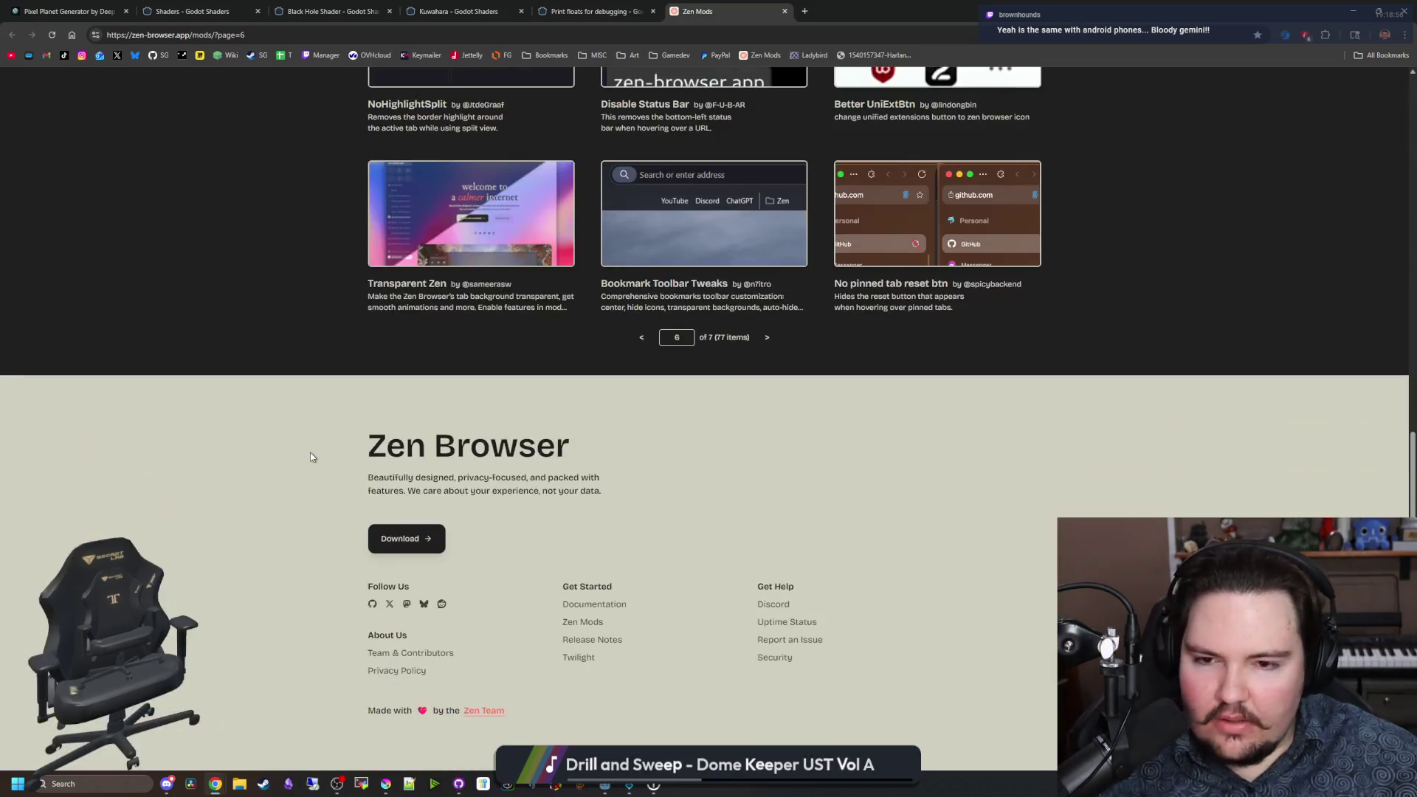
scroll(308, 452, up, 5)
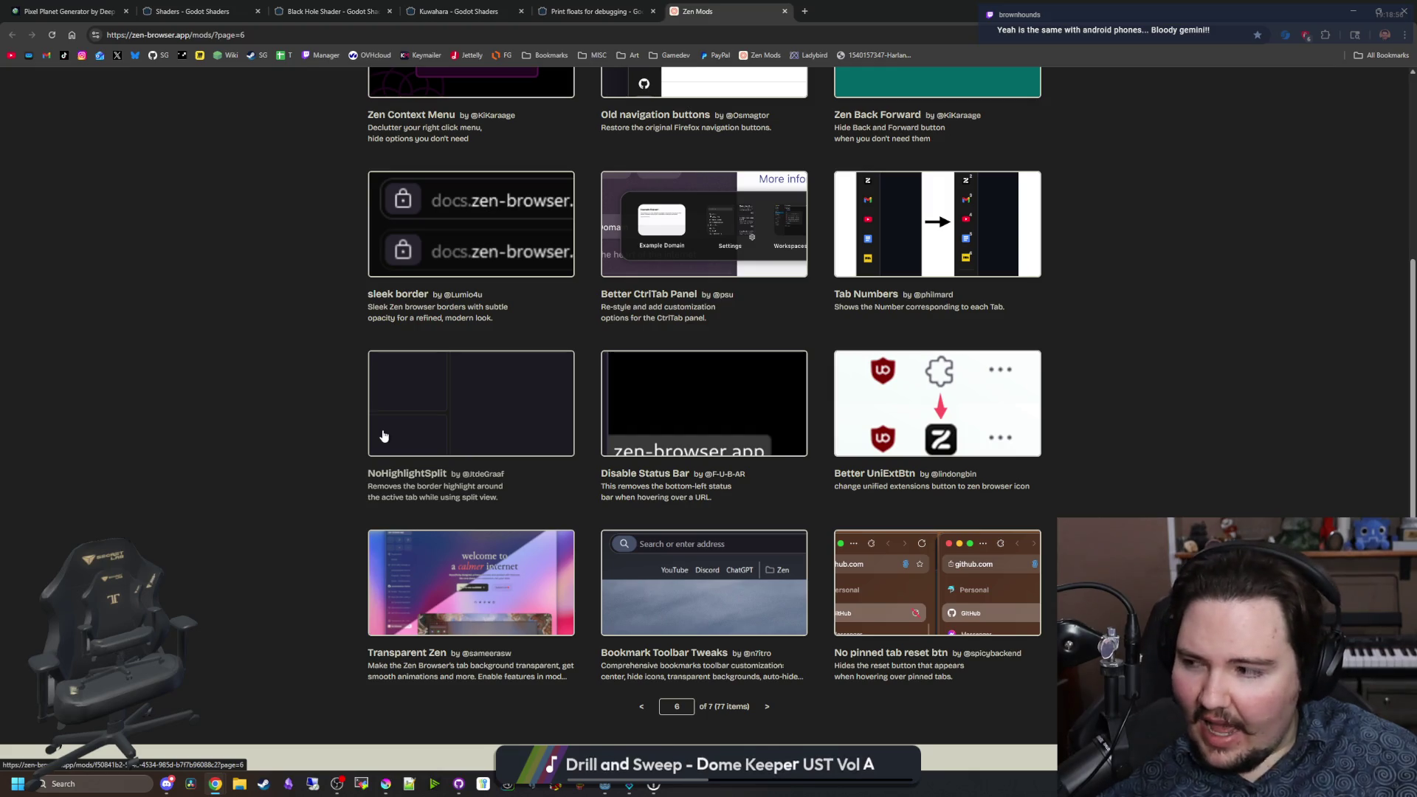
click(119, 784)
click(218, 256)
scroll(323, 421, up, 5)
scroll(323, 420, down, 8)
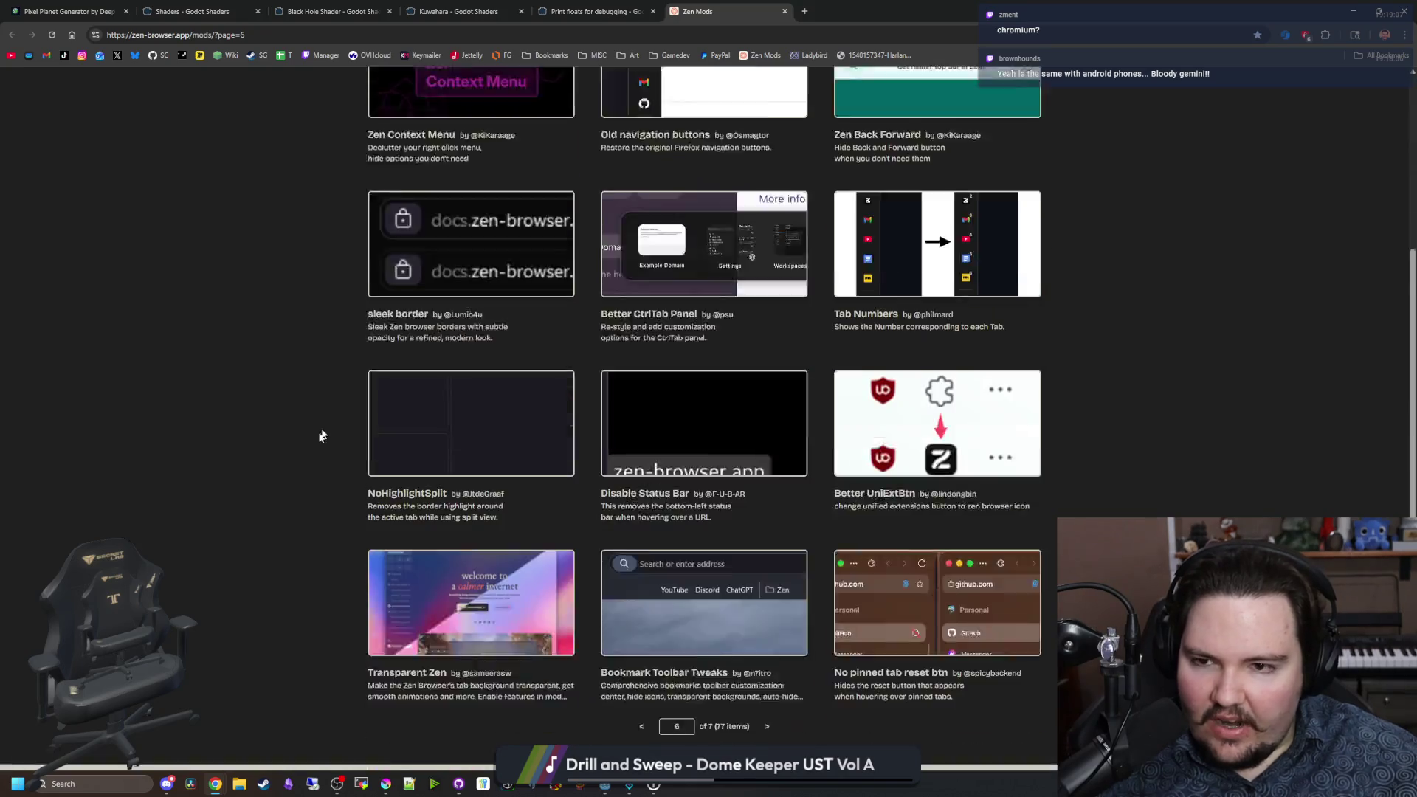
scroll(631, 297, down, 2)
scroll(631, 297, up, 10)
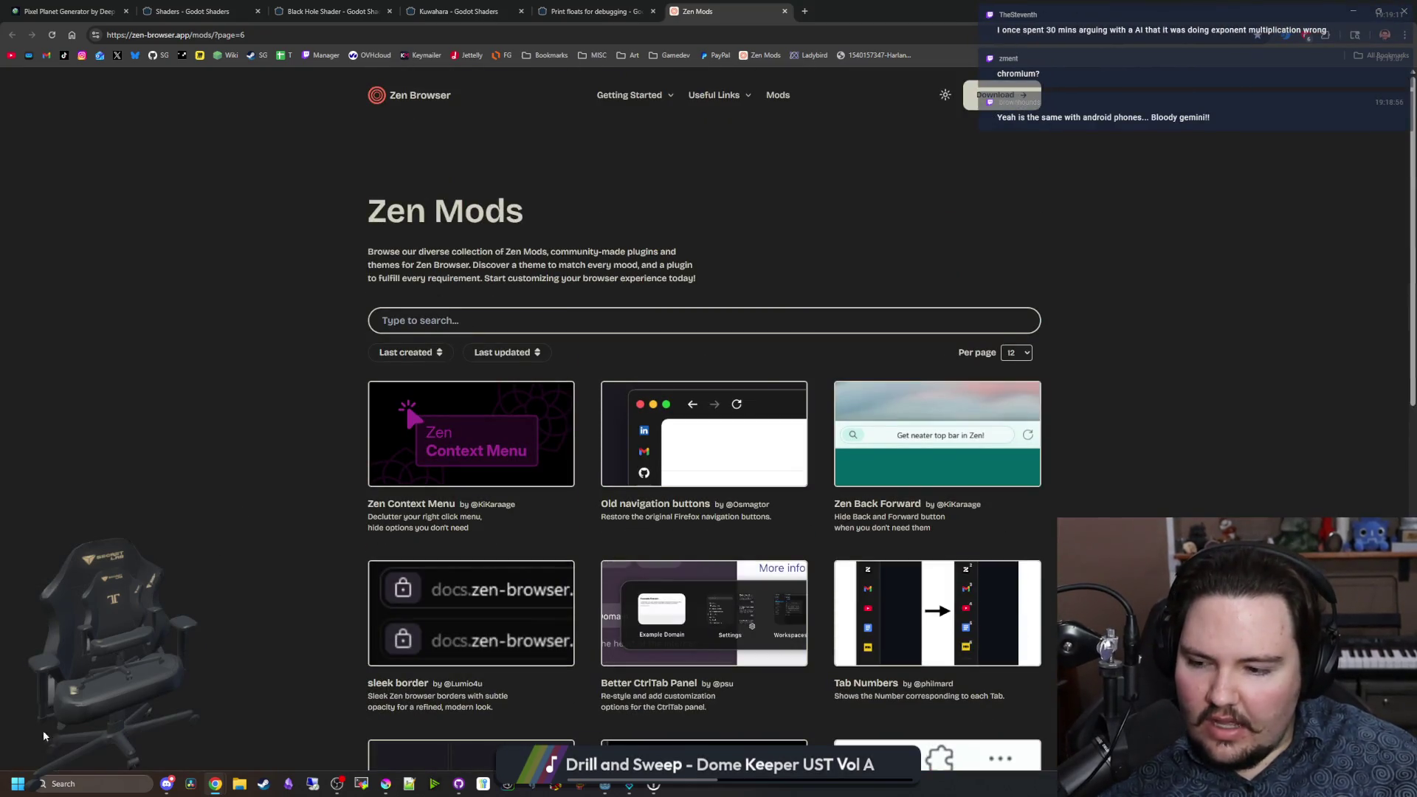
click(815, 55)
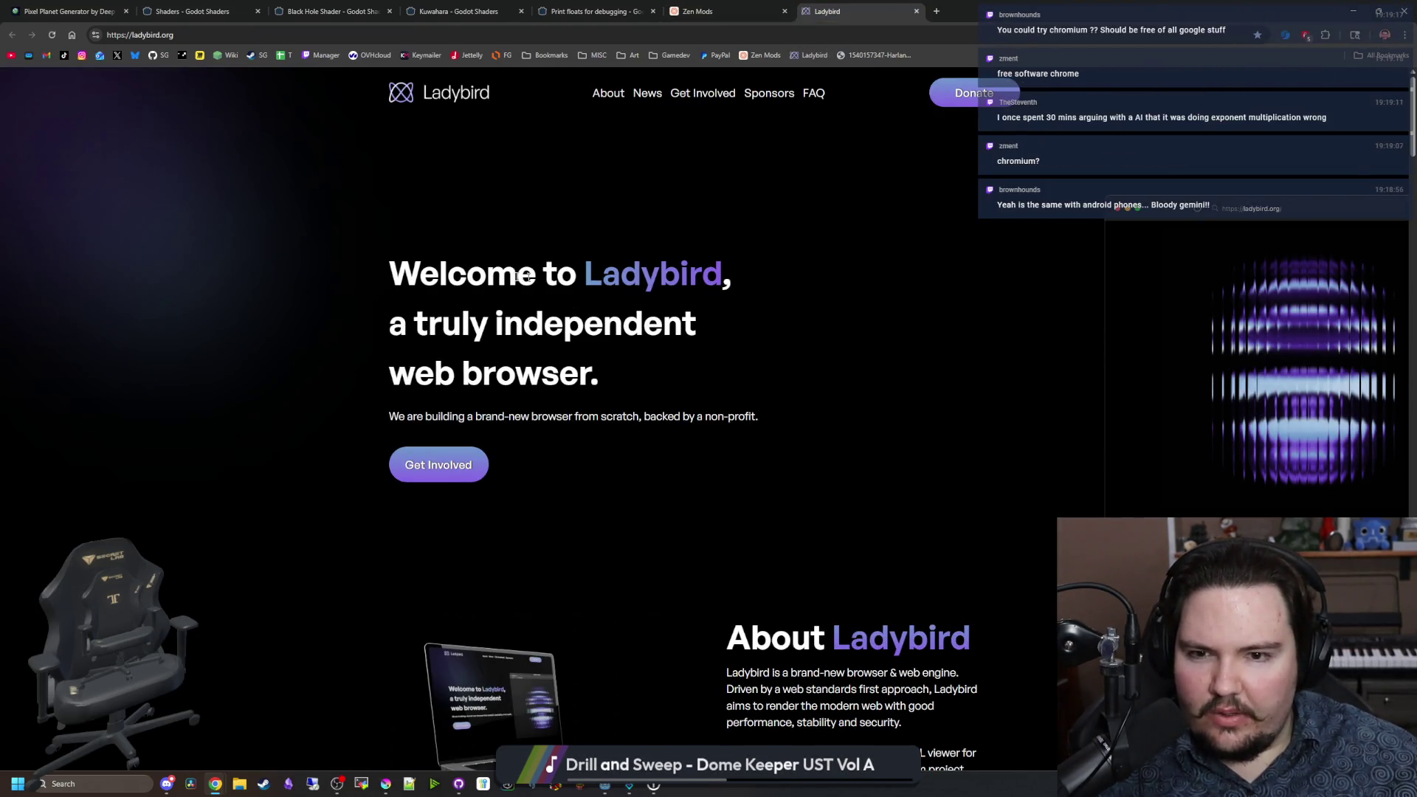
Step: Highlight the Welcome to Ladybird heading, scroll through the features, and jump back to the top
mouse_move(386, 273)
mouse_down()
mouse_move(720, 274)
mouse_move(866, 377)
mouse_up()
click(865, 377)
scroll(867, 380, down, 5)
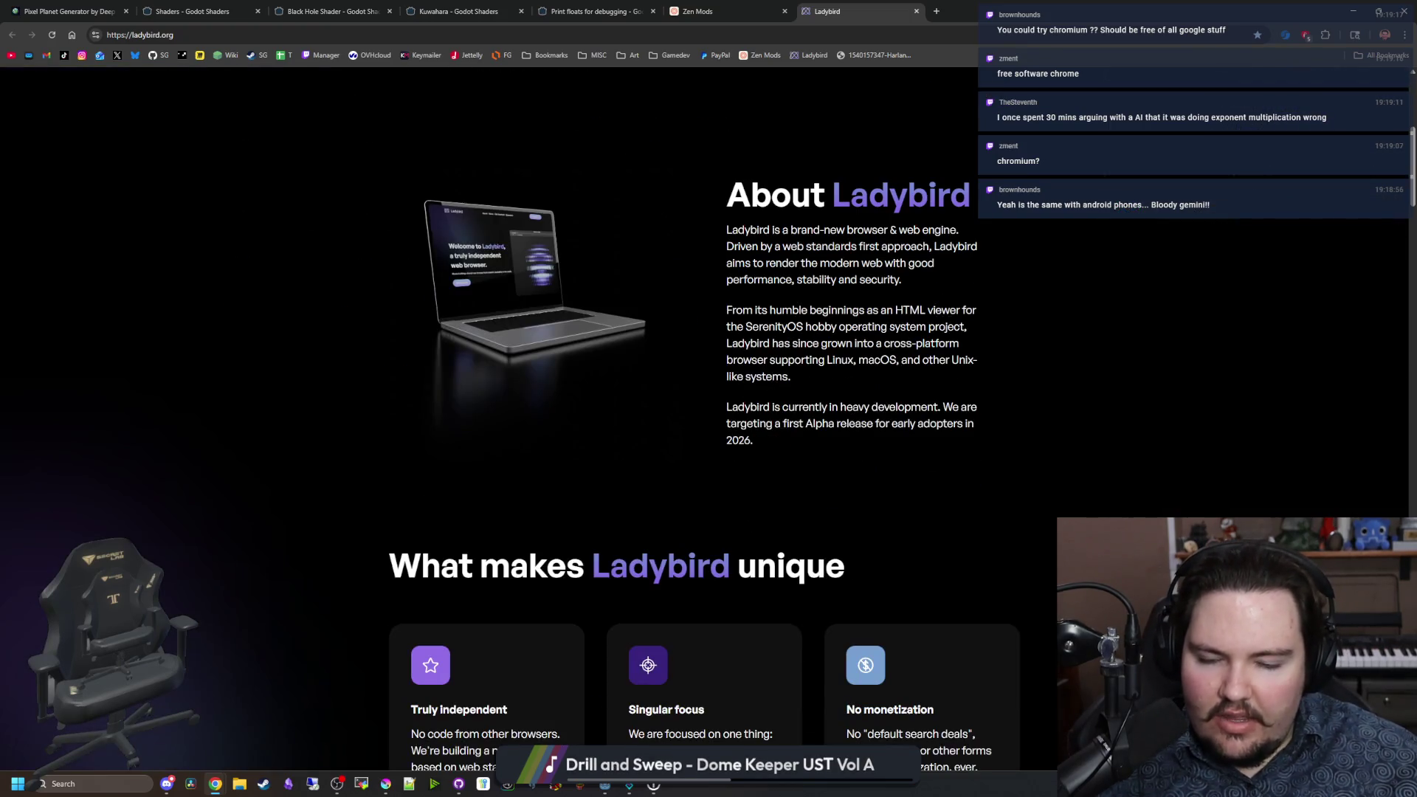
scroll(496, 330, down, 5)
scroll(496, 330, down, 4)
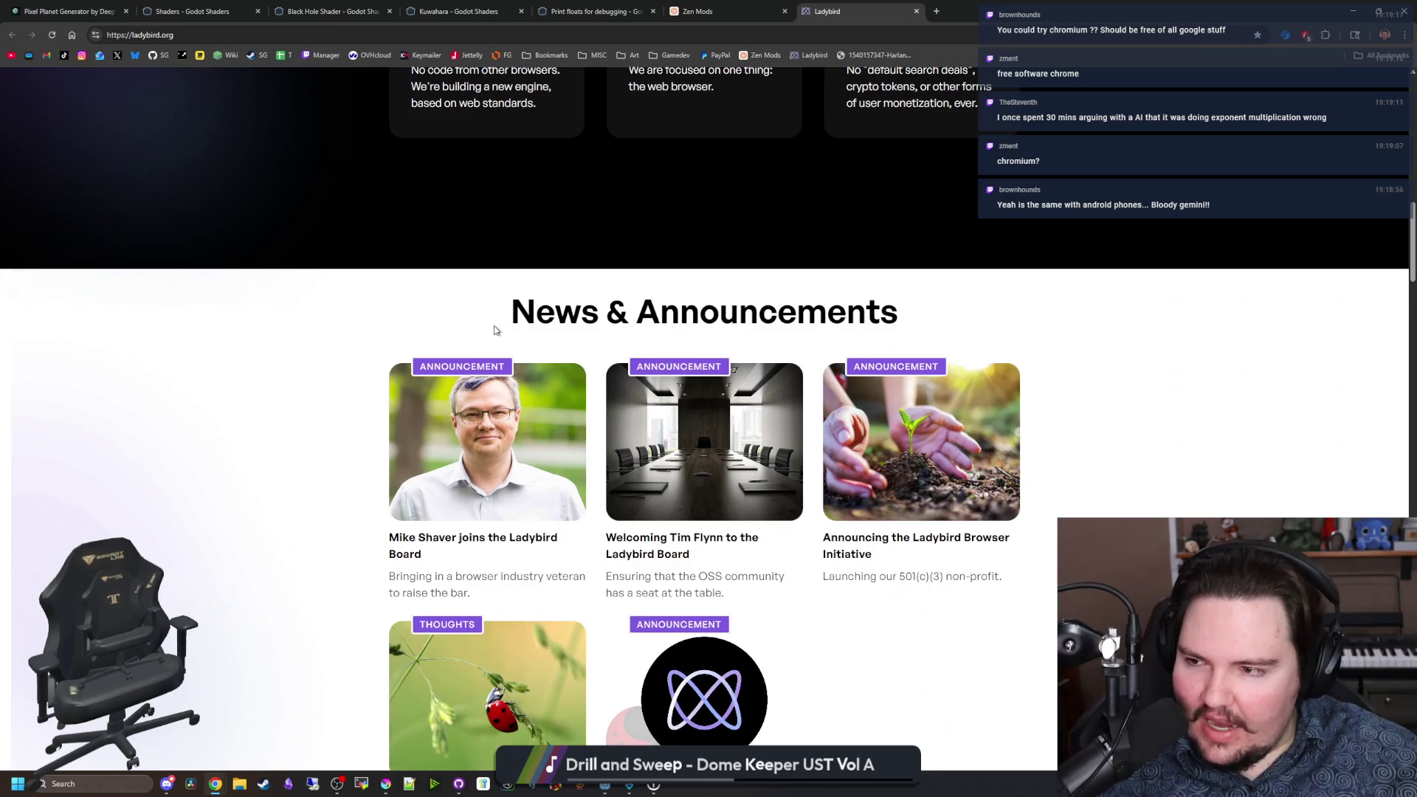
scroll(496, 327, down, 4)
scroll(517, 327, down, 4)
scroll(539, 327, down, 5)
scroll(538, 326, down, 7)
scroll(538, 327, down, 3)
key(Home)
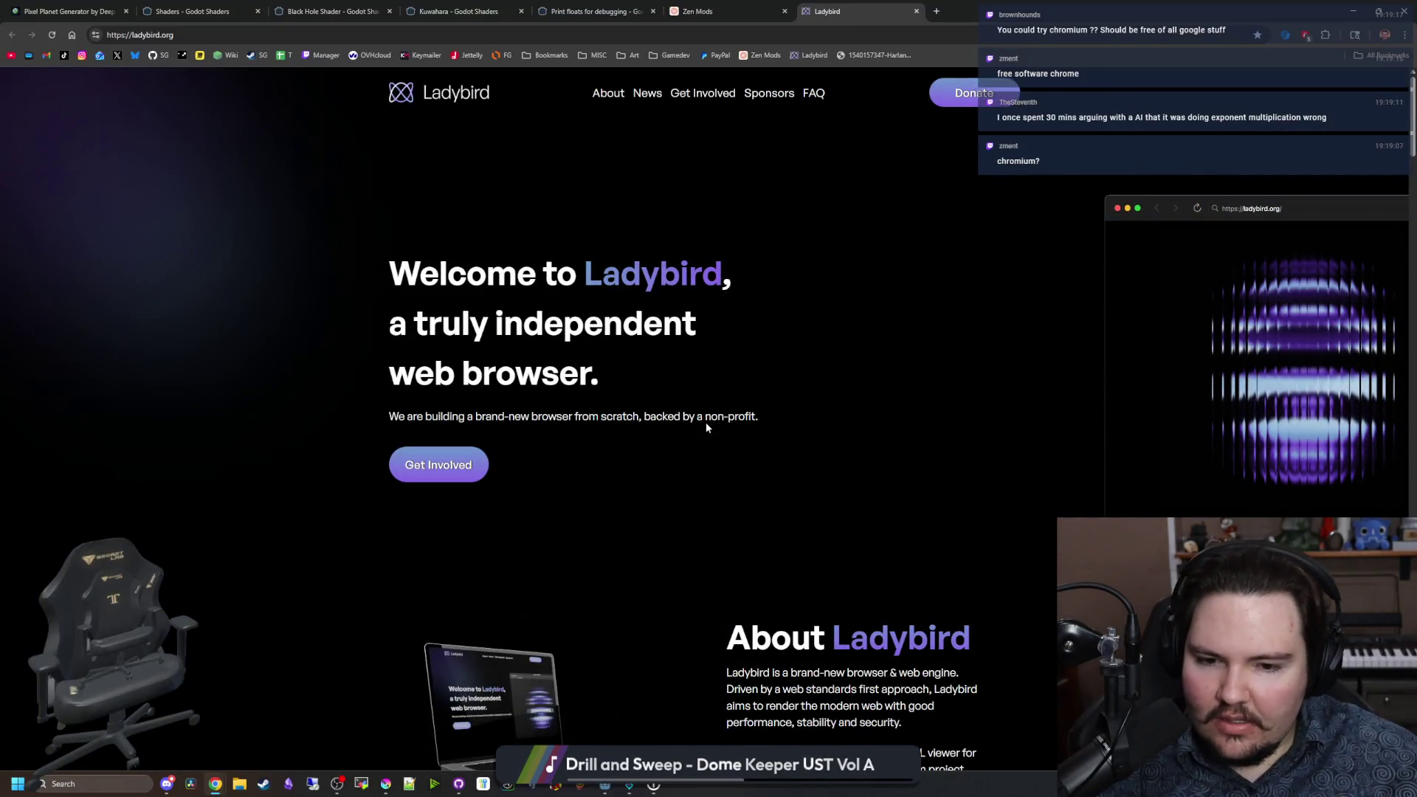
Step: Highlight the About Ladybird paragraph, scroll through the news, and return to the top
scroll(707, 427, down, 4)
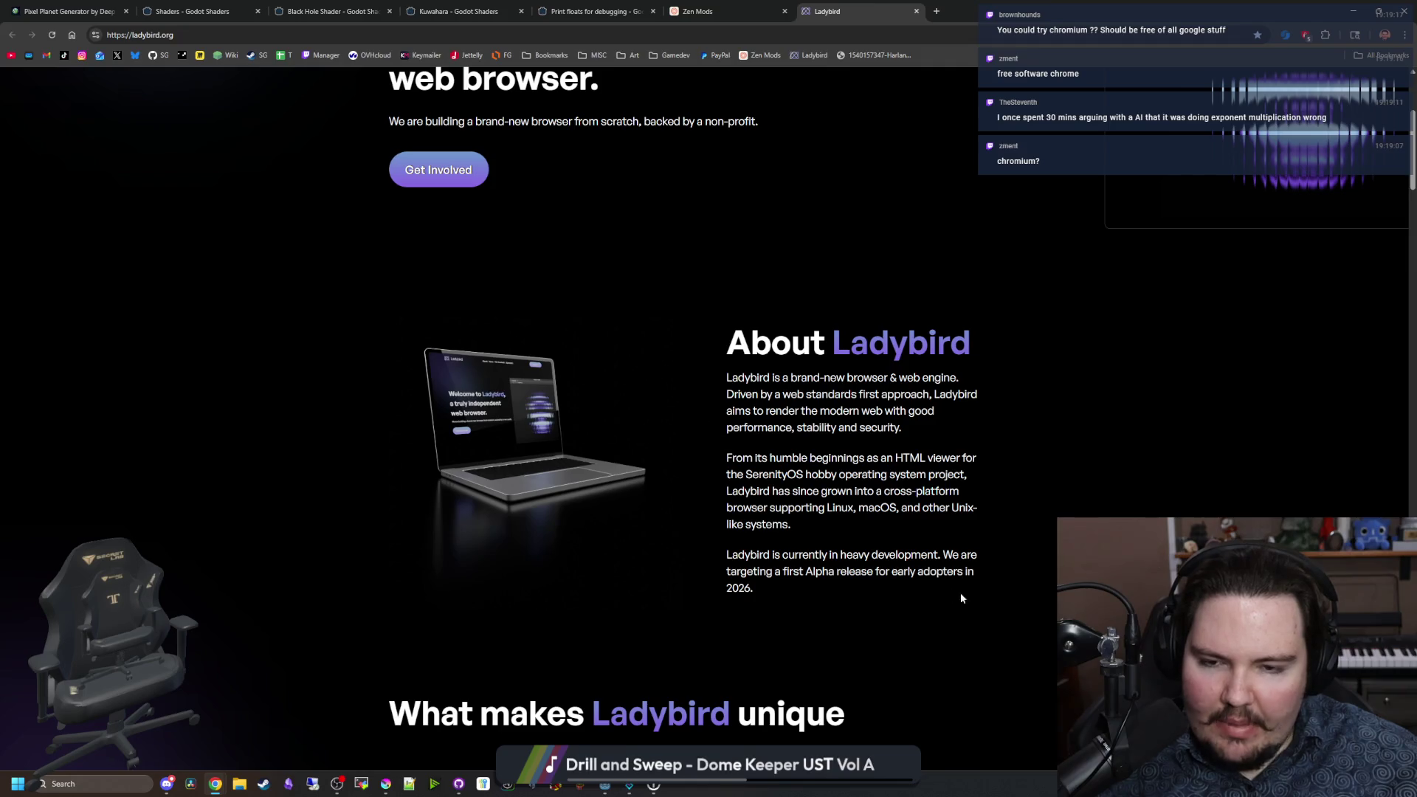
drag(1023, 629, 753, 325)
click(733, 371)
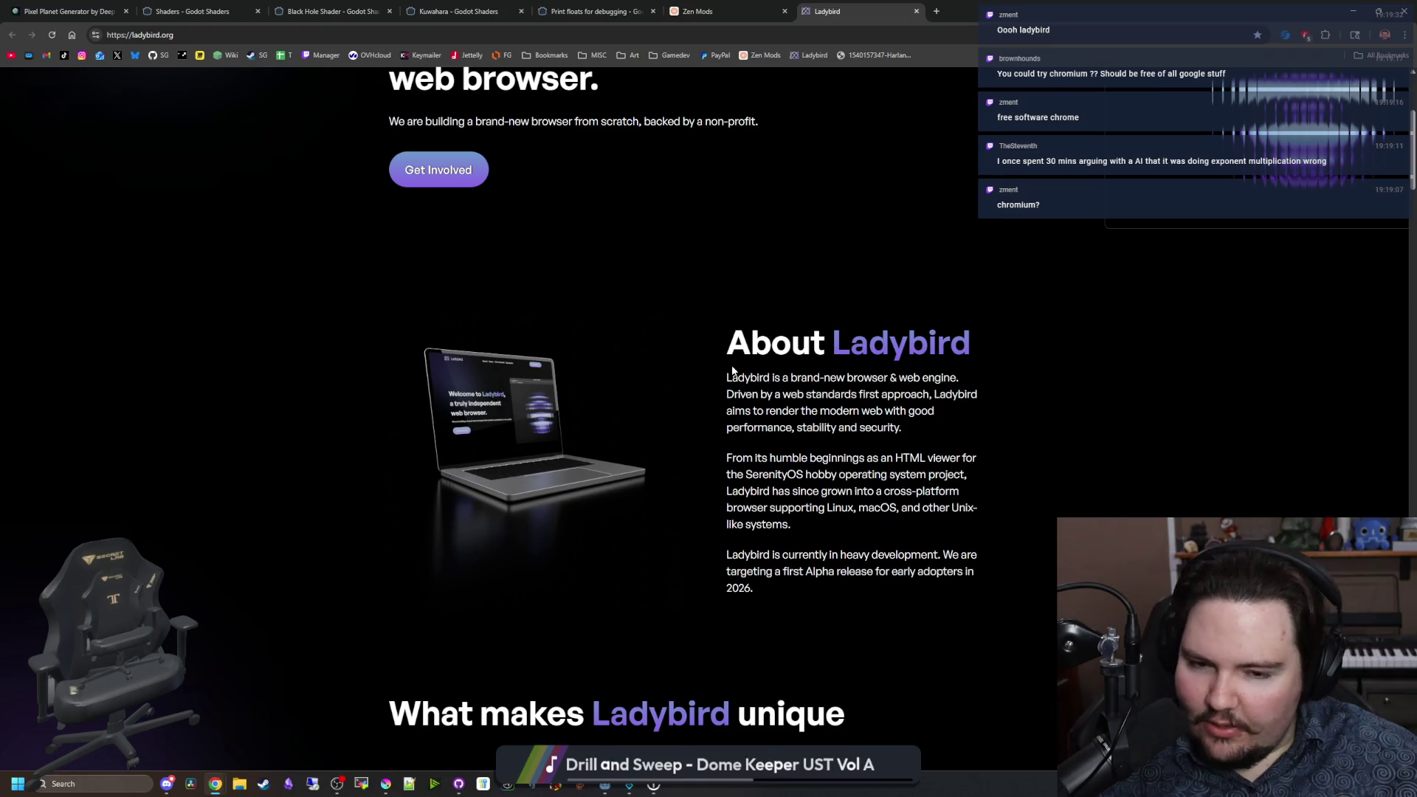
scroll(749, 545, down, 3)
scroll(719, 444, down, 4)
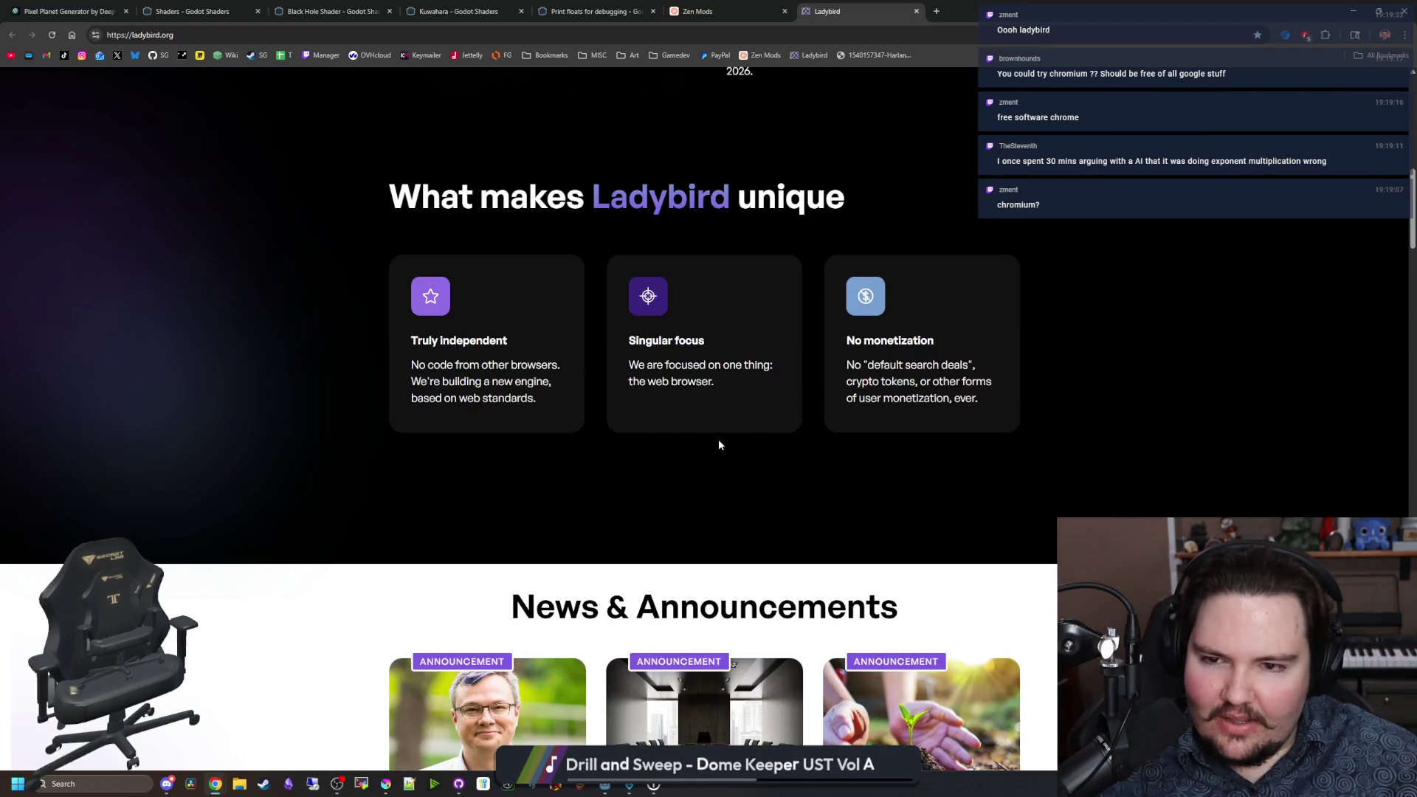
scroll(719, 445, down, 9)
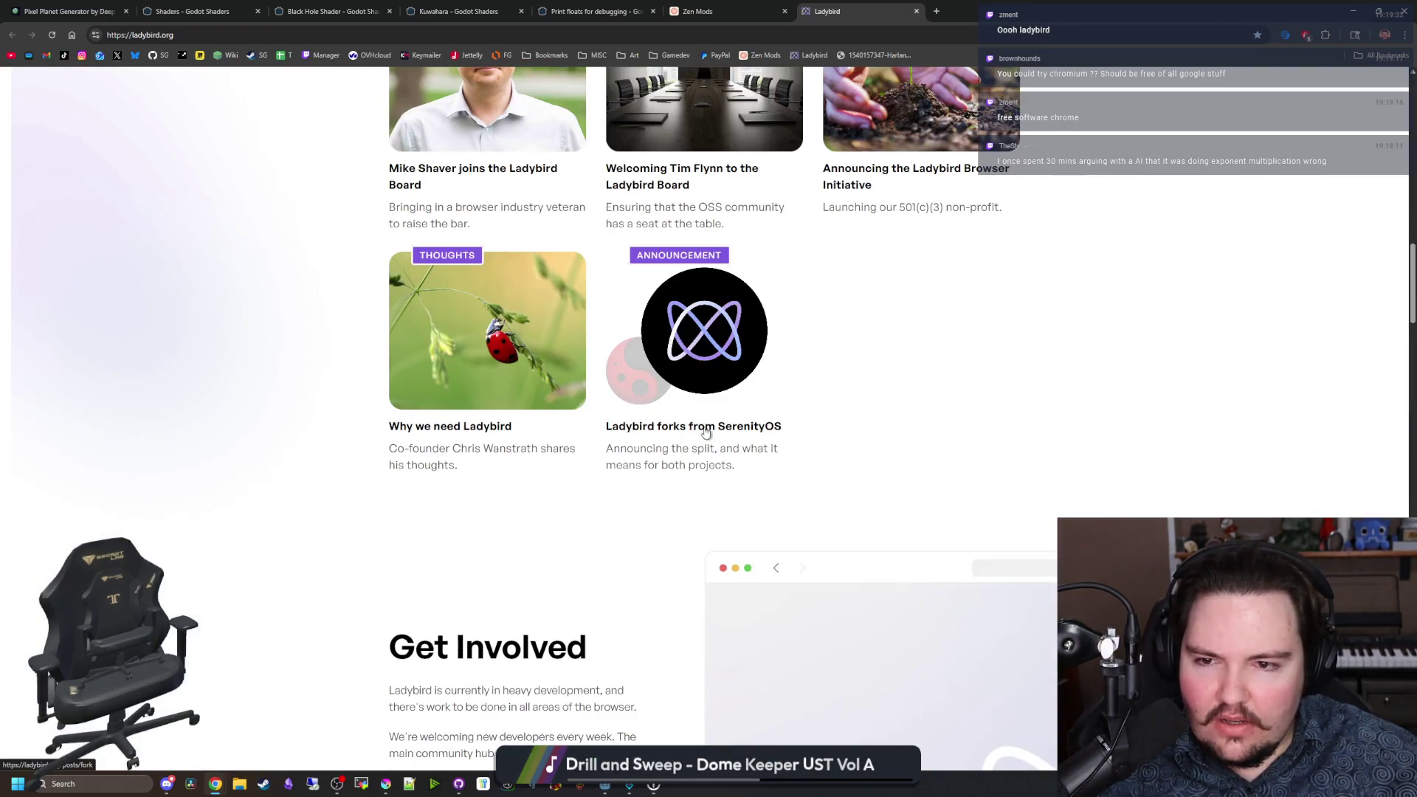
key(Home)
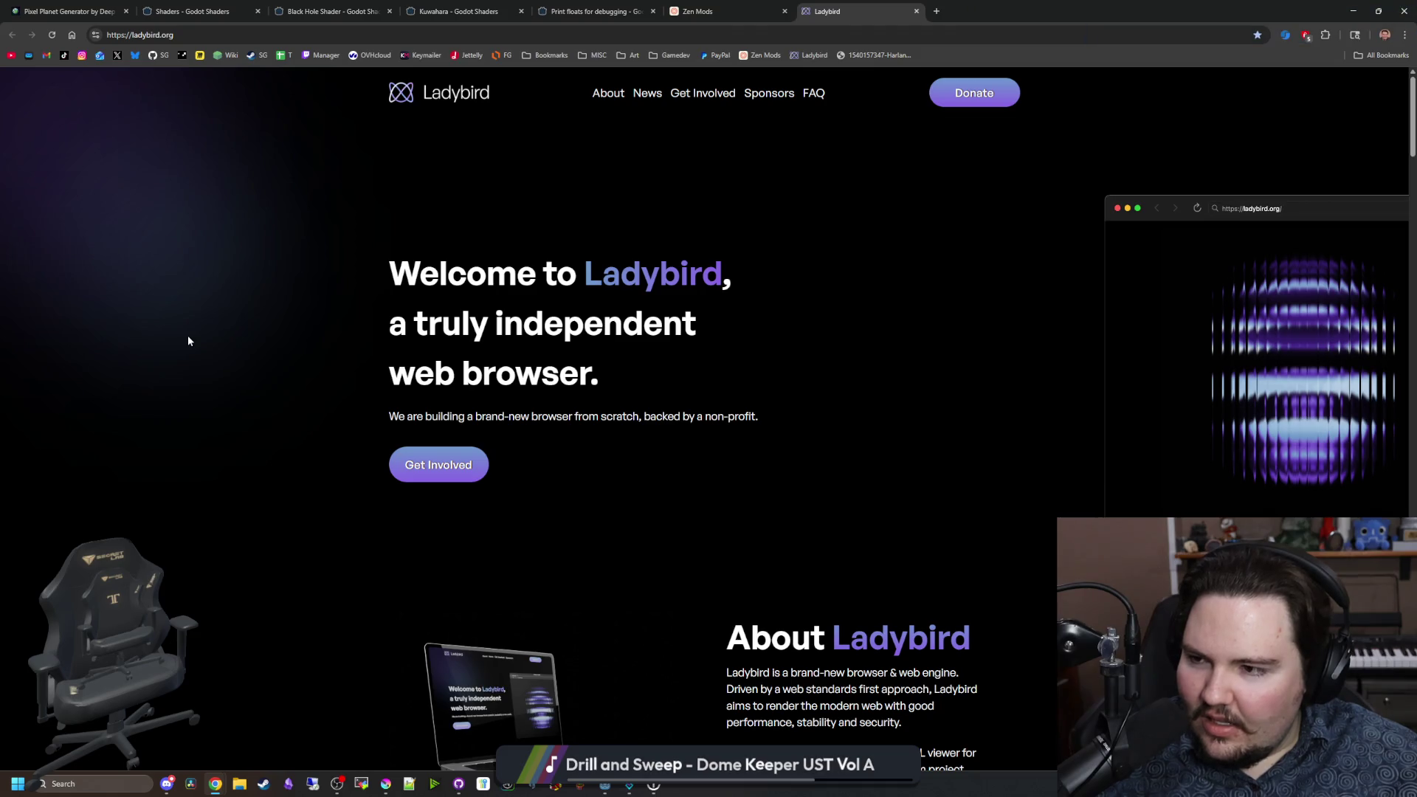
Step: Search Google for 'chromium', open The Chromium Projects, then switch back to Zen Mods
click(939, 16)
text(chromium)
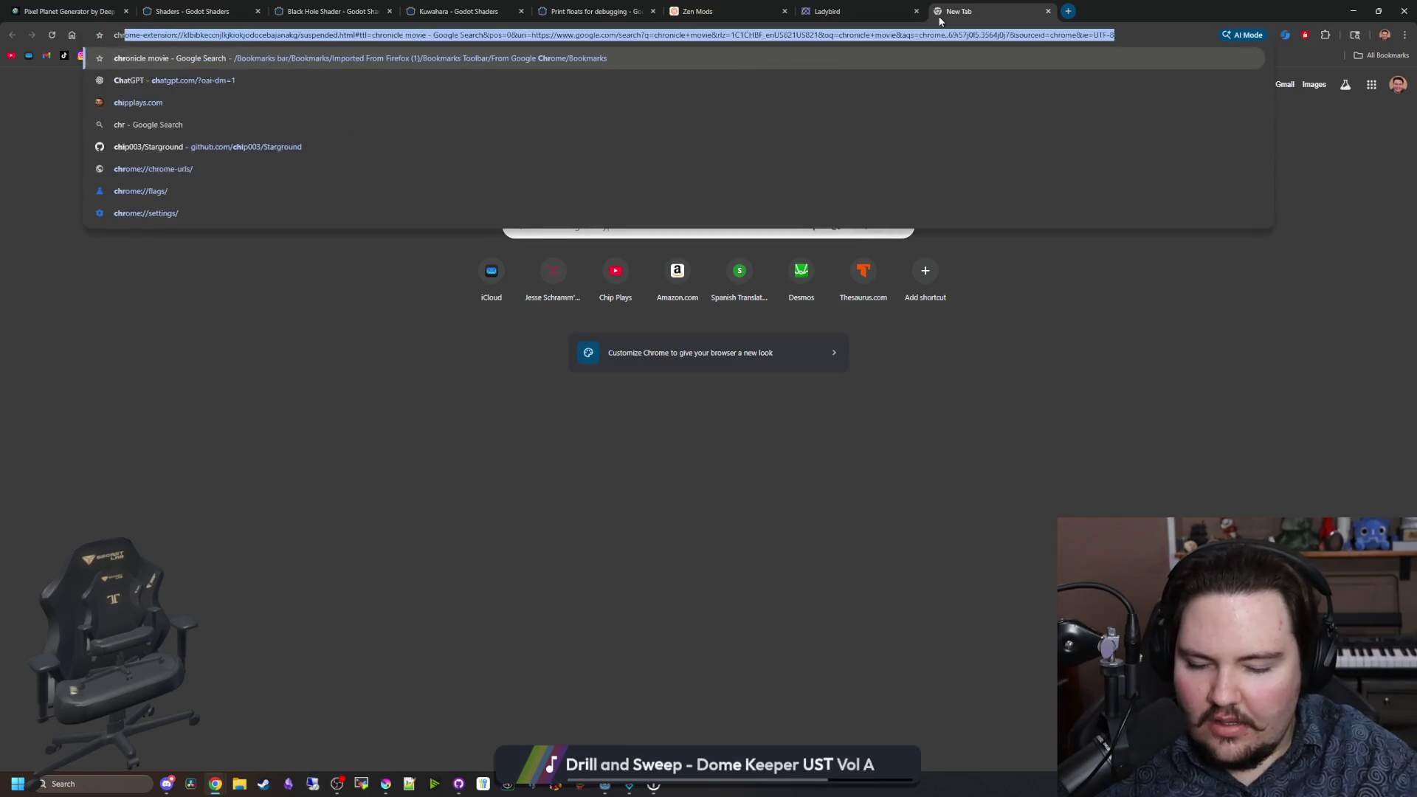
key(Return)
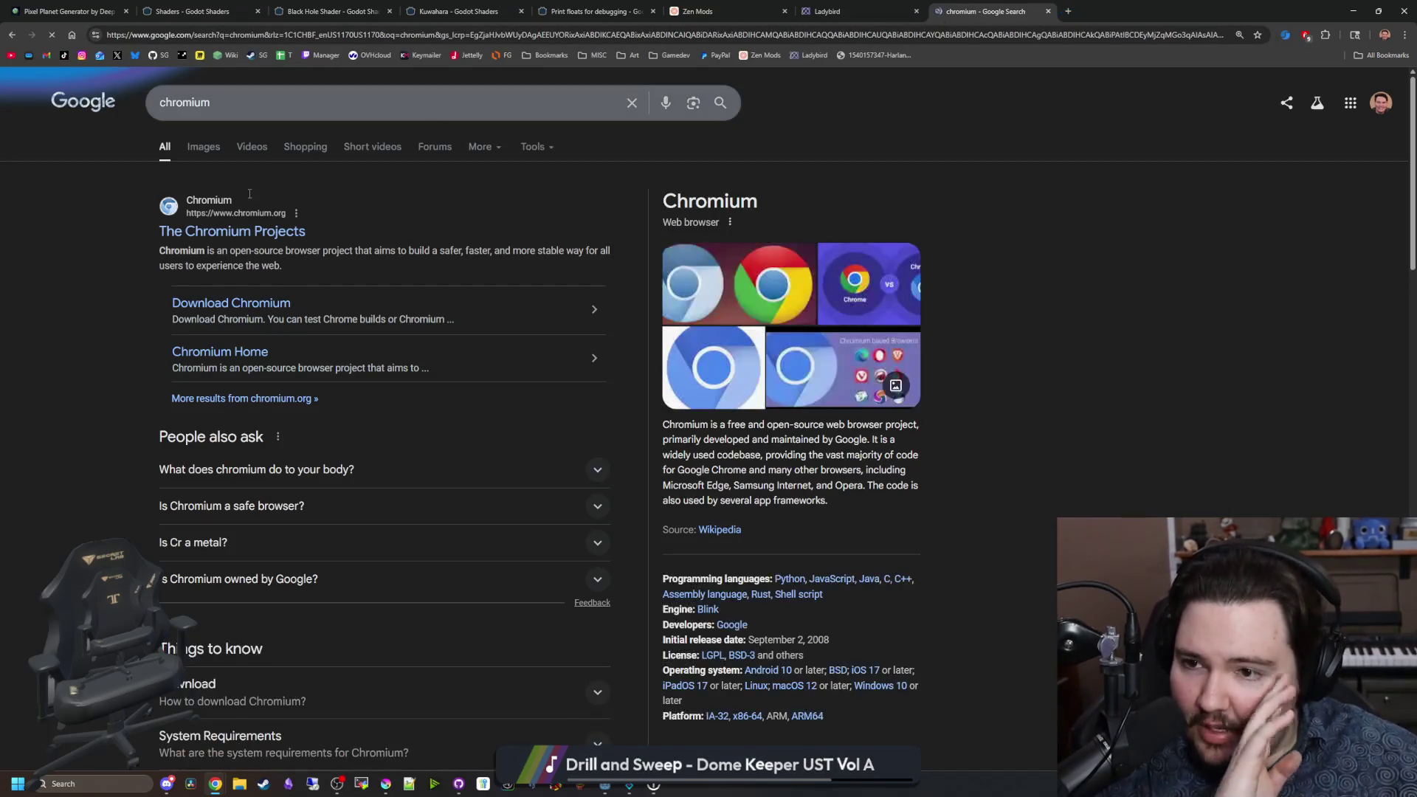
click(264, 234)
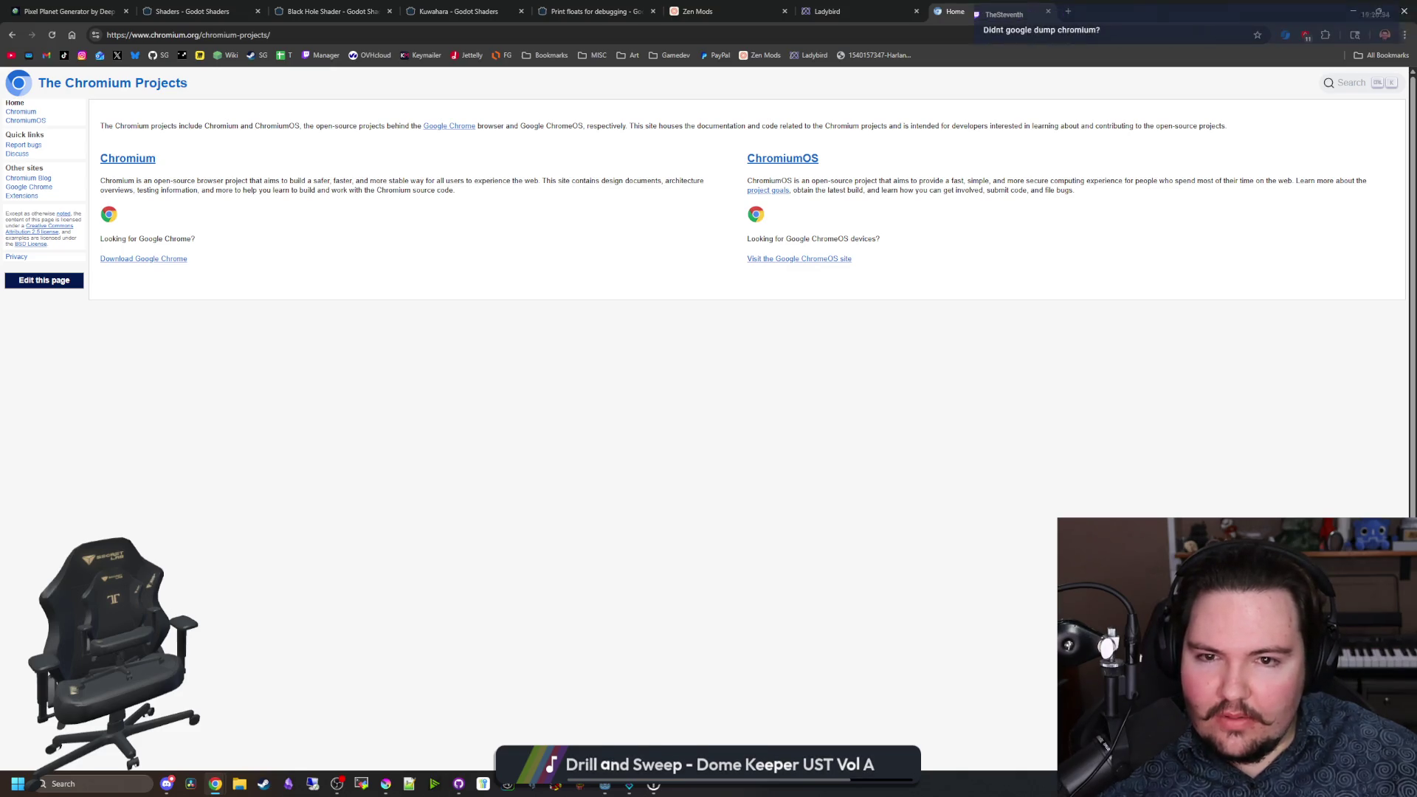
key(ctrl+Page_Up)
key(ctrl+Page_Up)
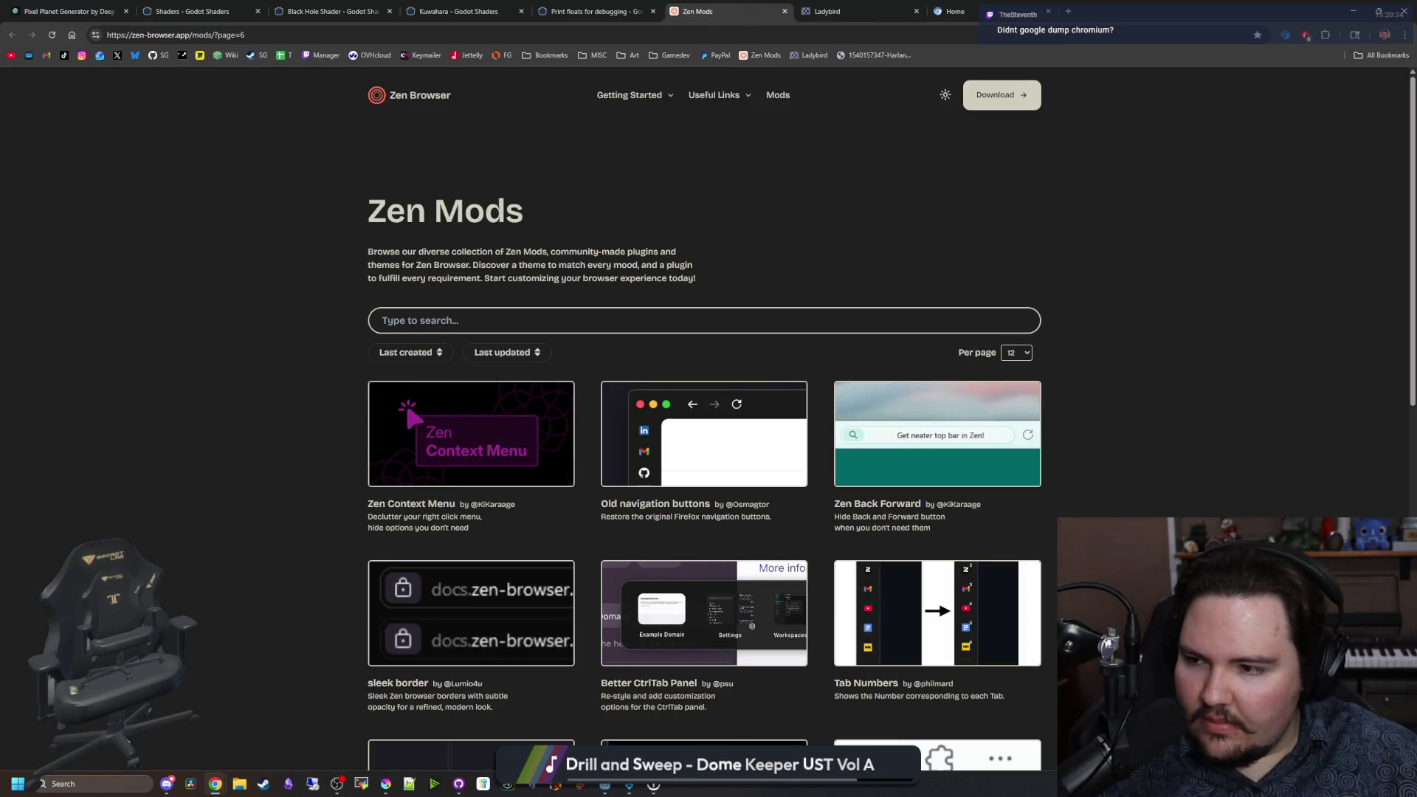
Step: Search the Start menu for 'zen' and launch the Zen browser from the best match
click(107, 790)
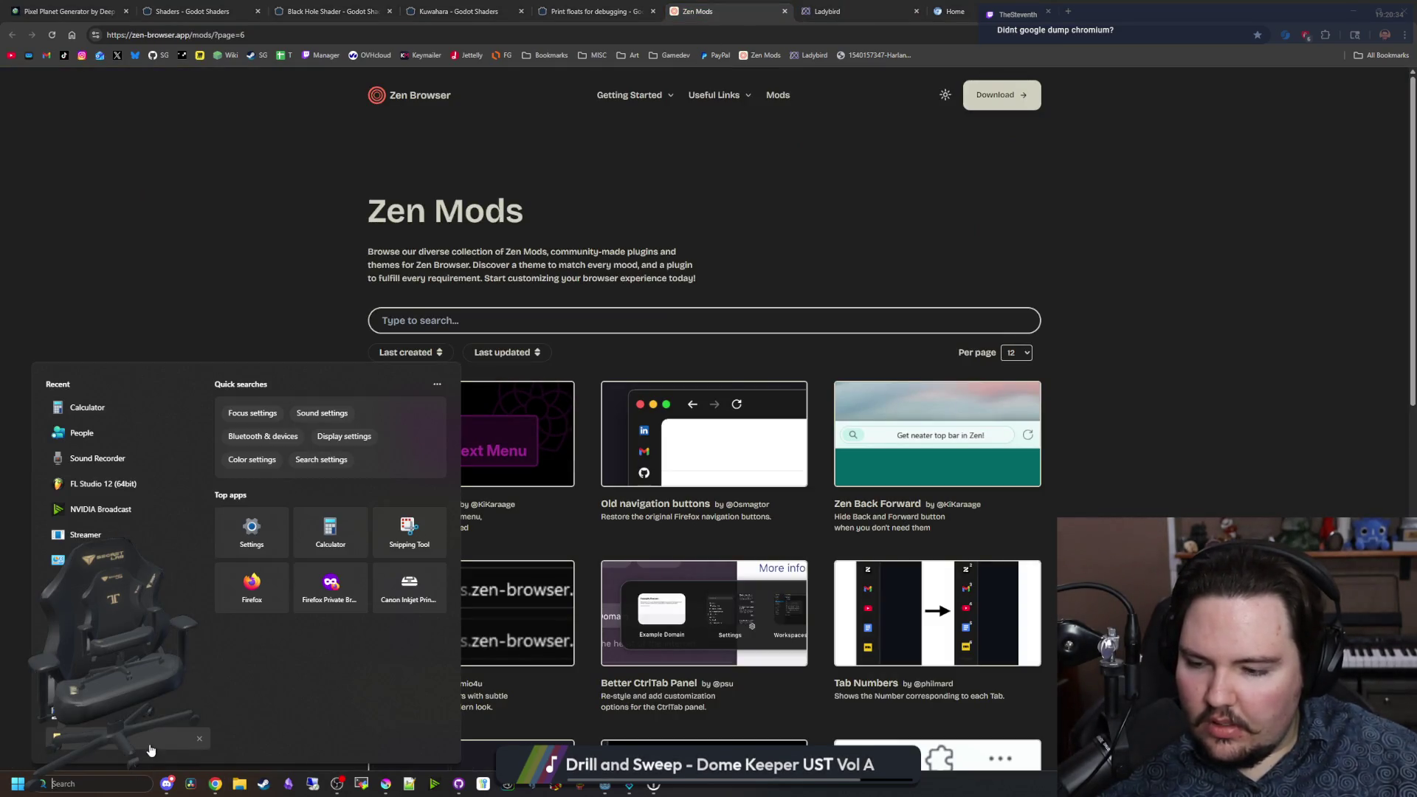
text(zen)
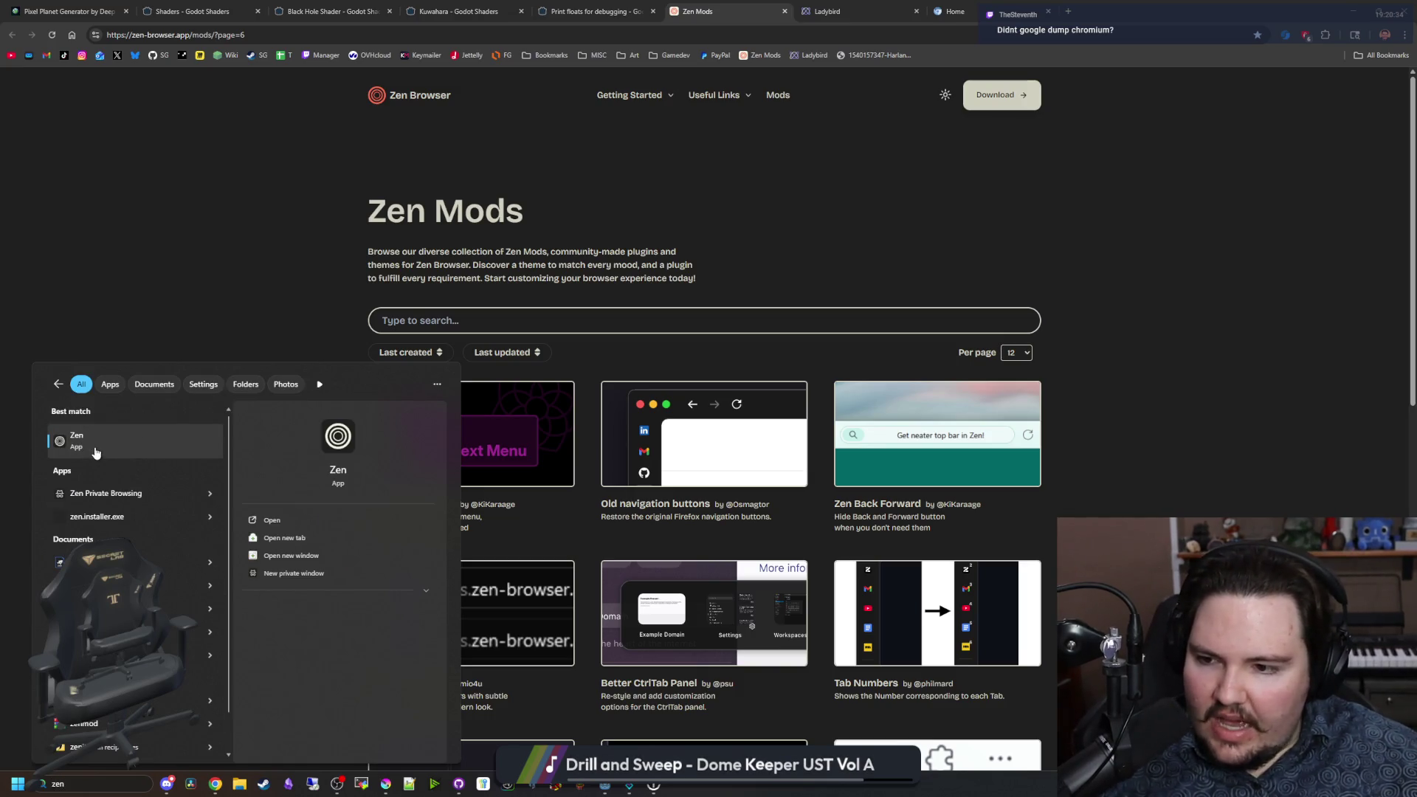
click(96, 443)
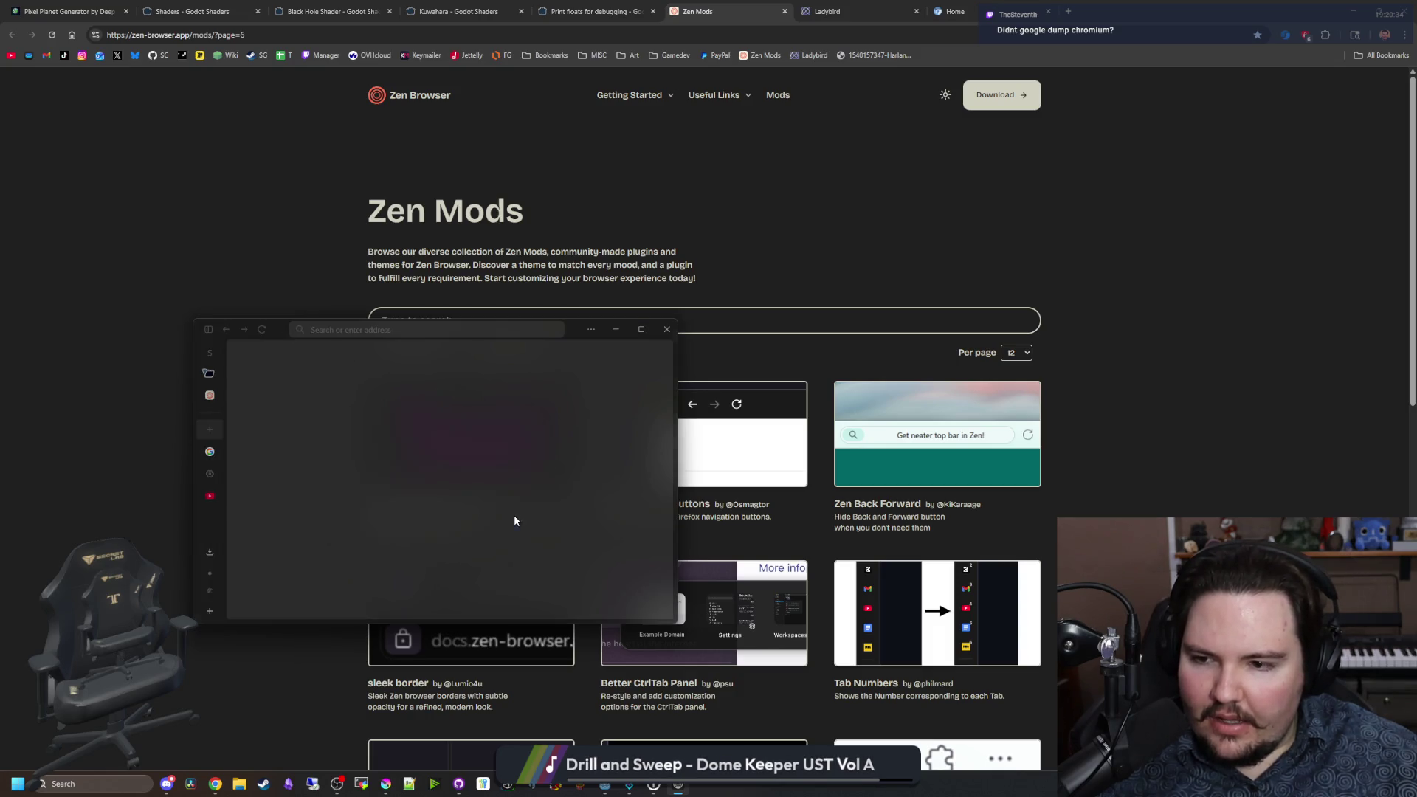
Step: Decline making Zen the primary browser and enlarge the new Zen window
click(515, 515)
drag(576, 338, 664, 310)
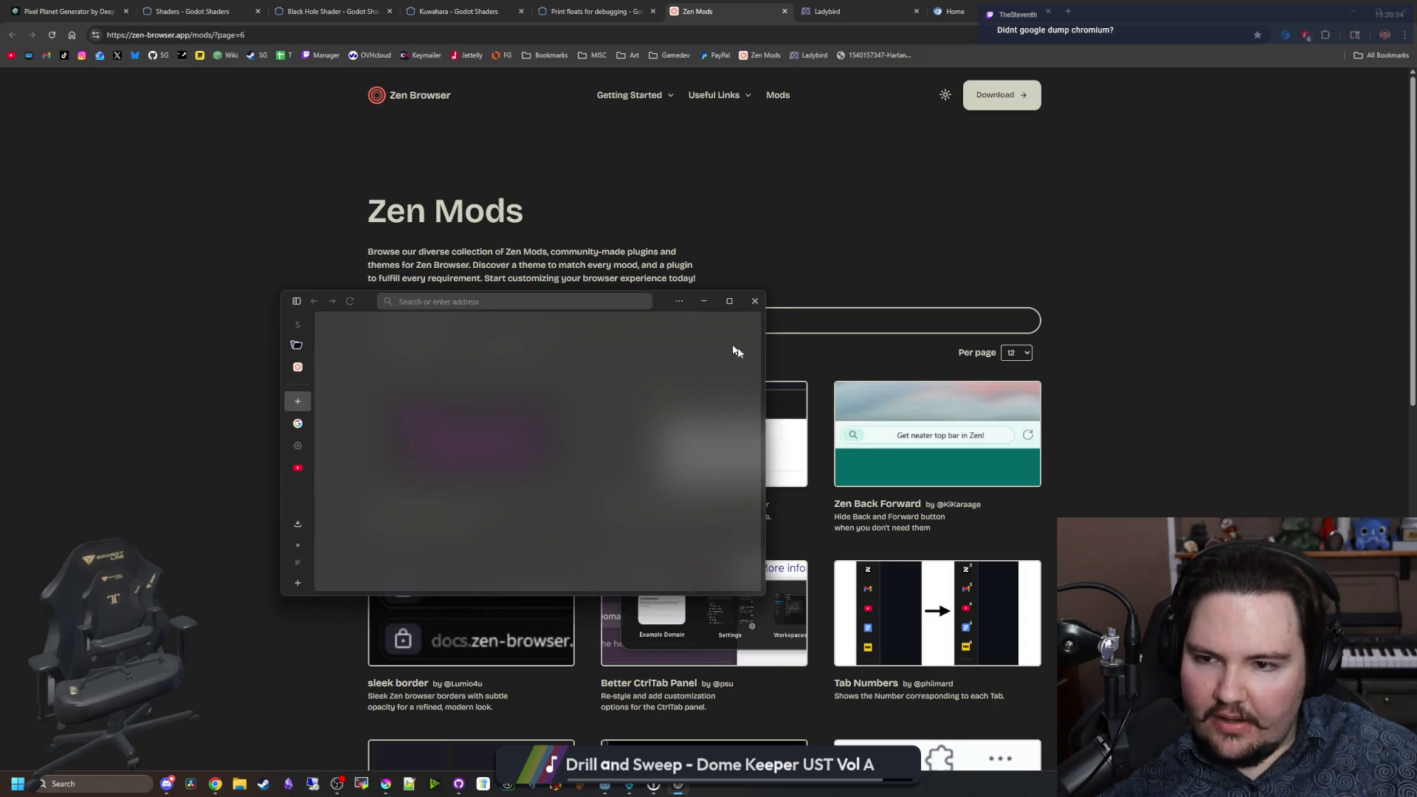
drag(769, 361, 1225, 361)
mouse_move(1107, 222)
mouse_down()
mouse_move(1118, 81)
mouse_move(991, 205)
mouse_up()
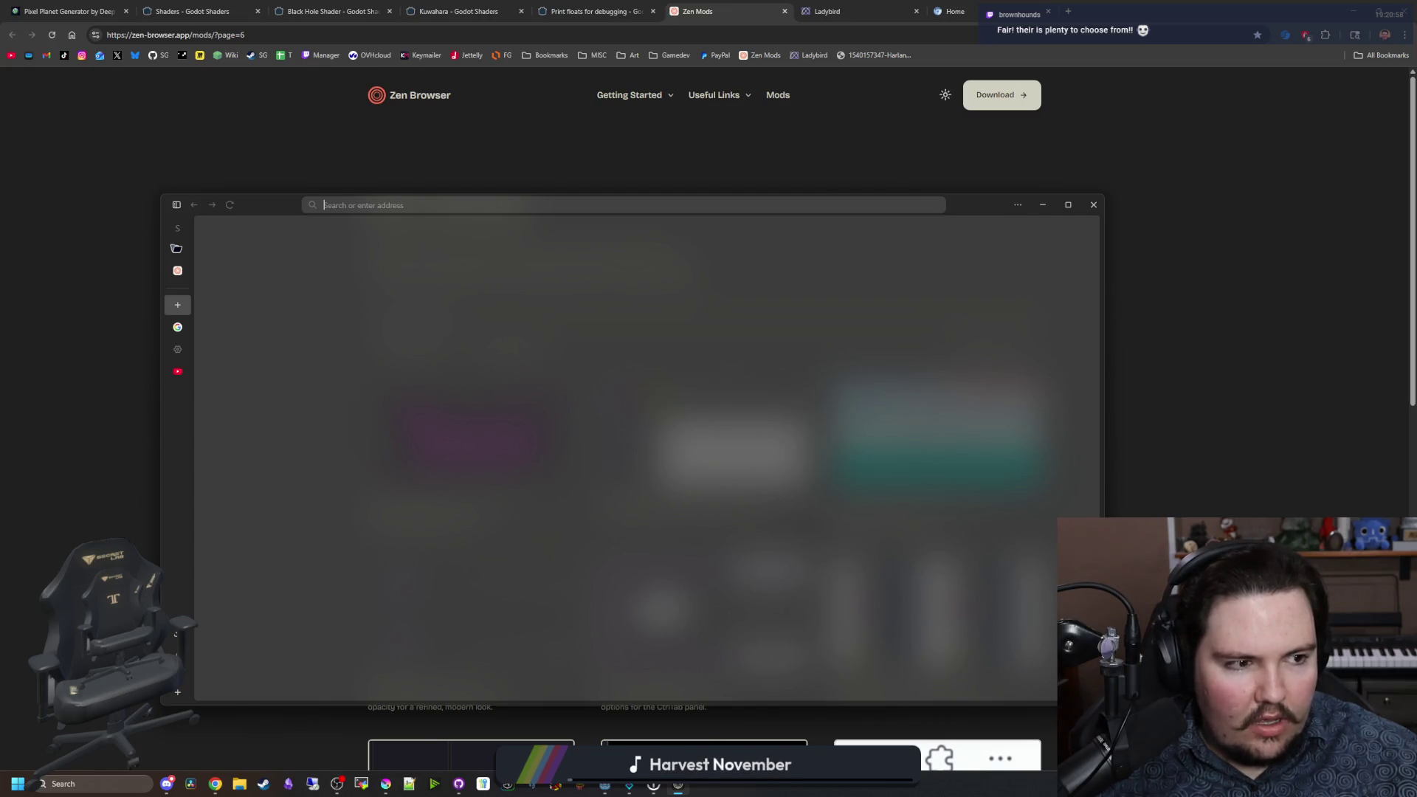
Step: Reposition the Zen window lower-right, then switch to The Chromium Projects tab in Chrome
mouse_move(258, 197)
mouse_down()
mouse_move(405, 403)
mouse_move(778, 664)
mouse_move(991, 678)
mouse_move(643, 449)
mouse_move(295, 163)
mouse_up()
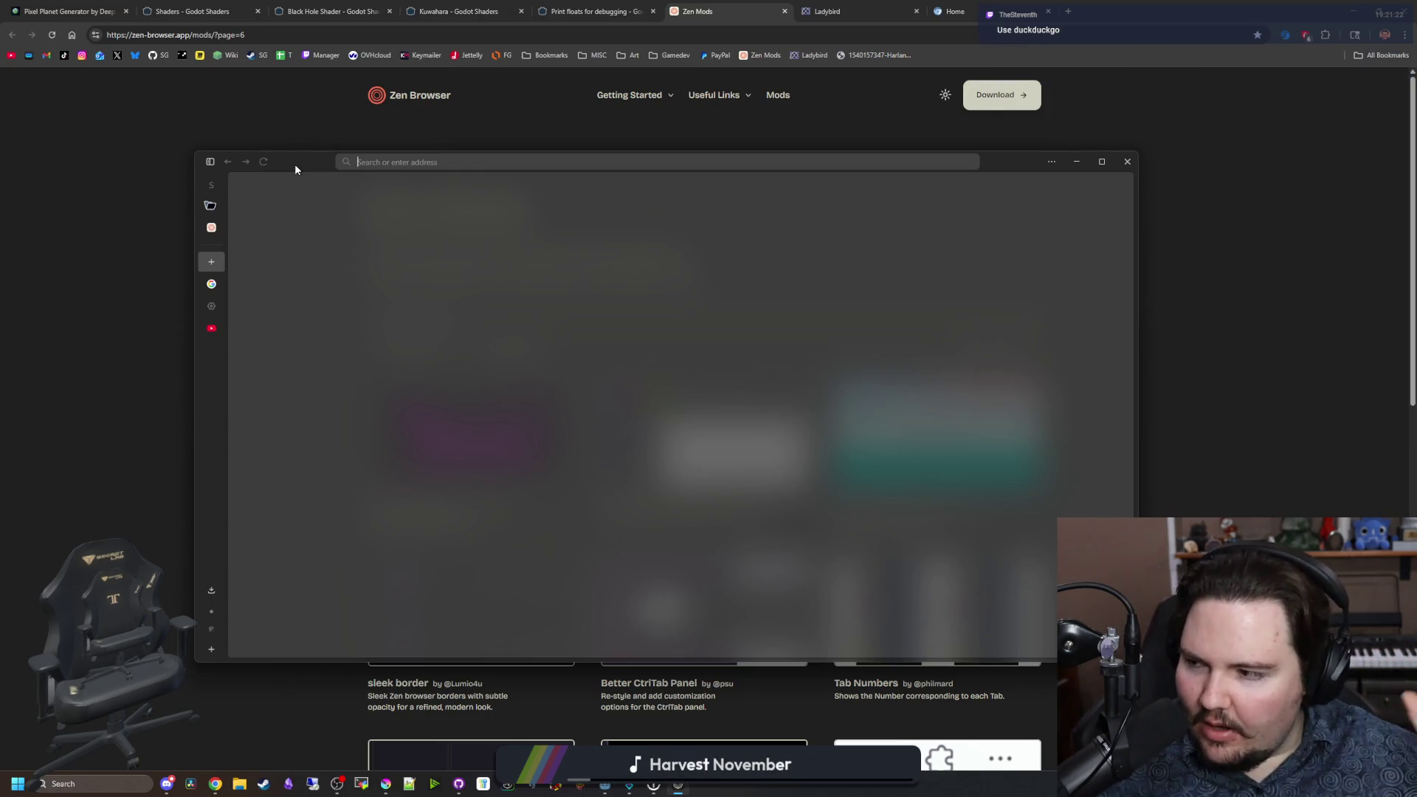
mouse_move(295, 166)
mouse_down()
mouse_move(330, 600)
mouse_move(289, 152)
mouse_move(289, 170)
mouse_up()
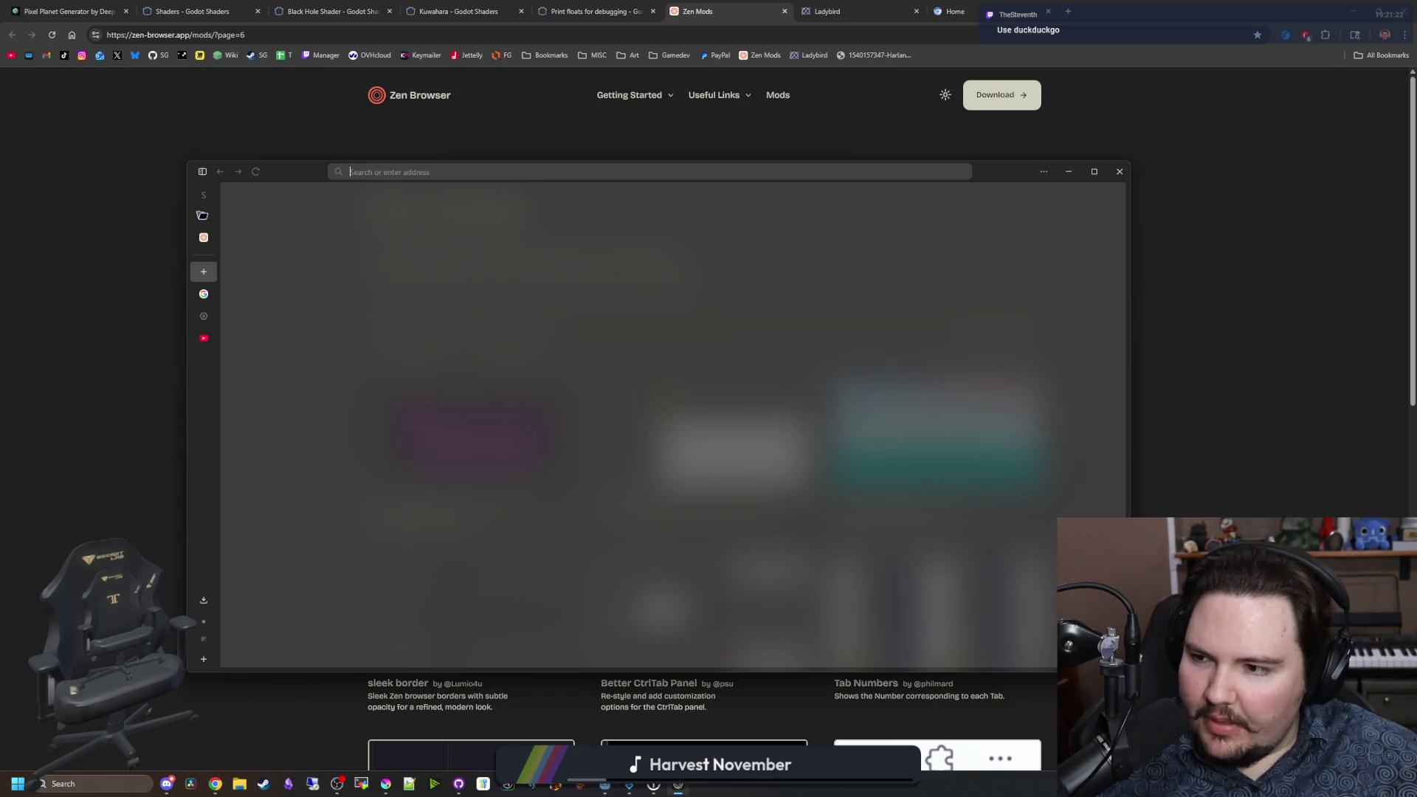
mouse_move(296, 171)
mouse_down()
mouse_move(424, 336)
mouse_move(383, 321)
mouse_up()
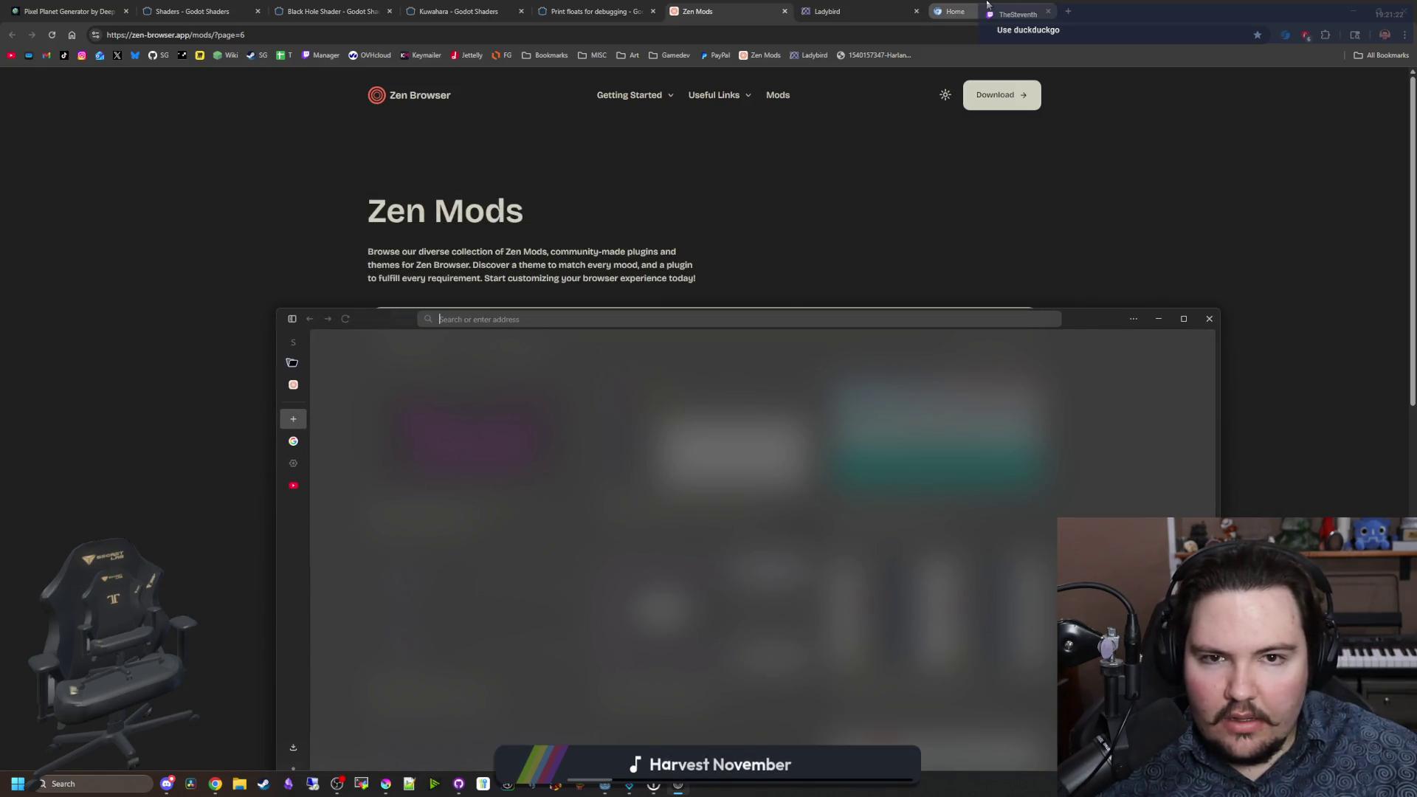
click(987, 6)
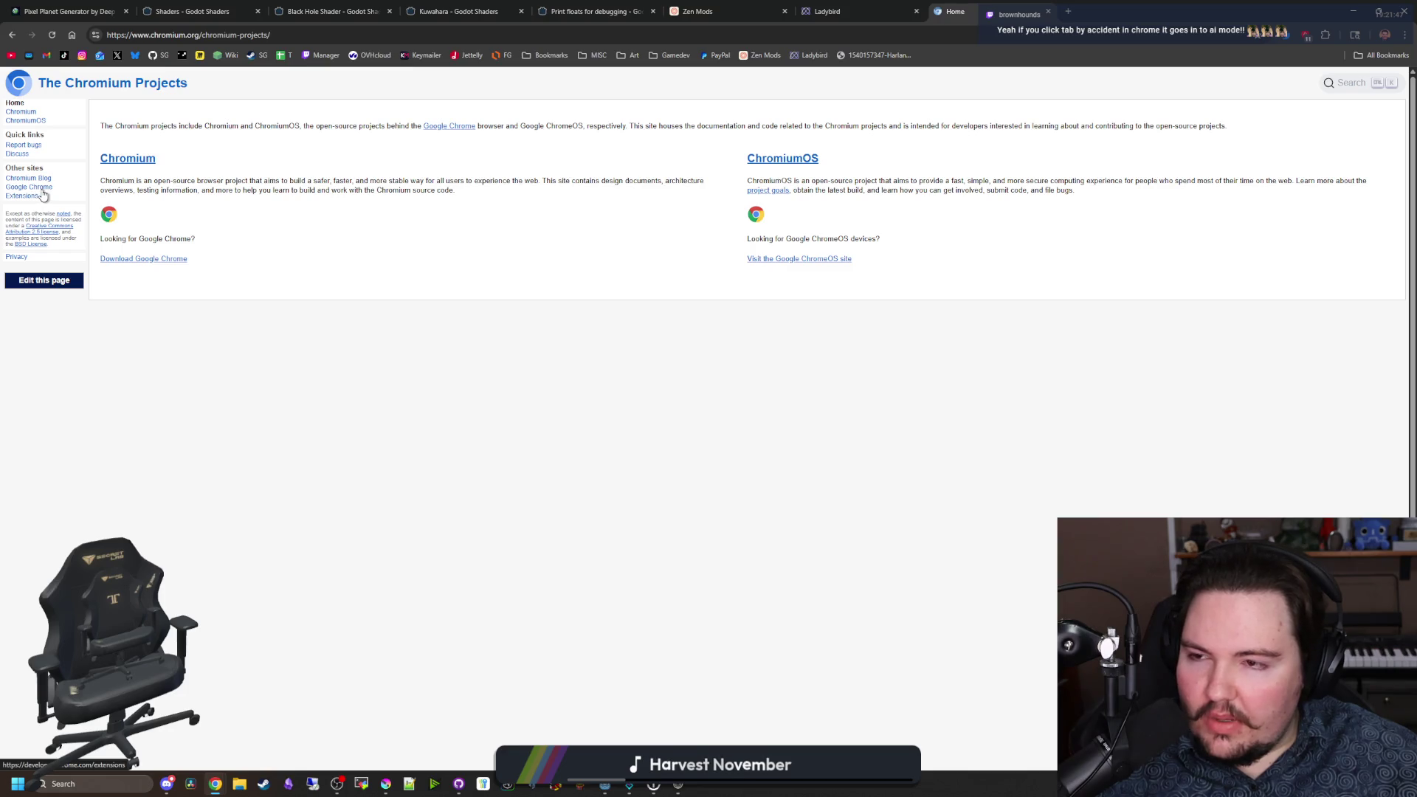
Step: Highlight and deselect the Chromium Projects intro sentence, then bring Zen back in front, moved up-left
mouse_move(354, 134)
mouse_down()
mouse_move(591, 127)
mouse_move(524, 127)
mouse_up()
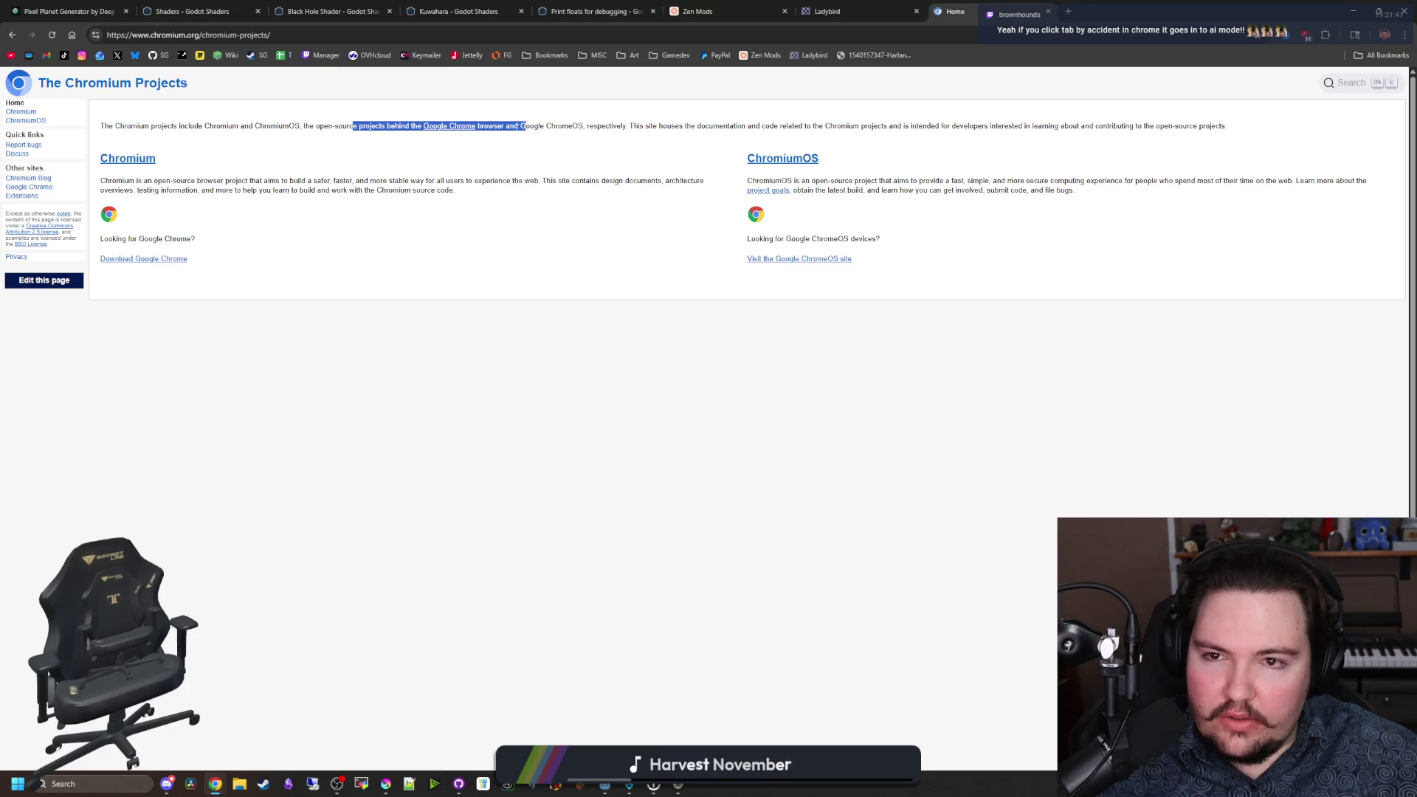
click(526, 127)
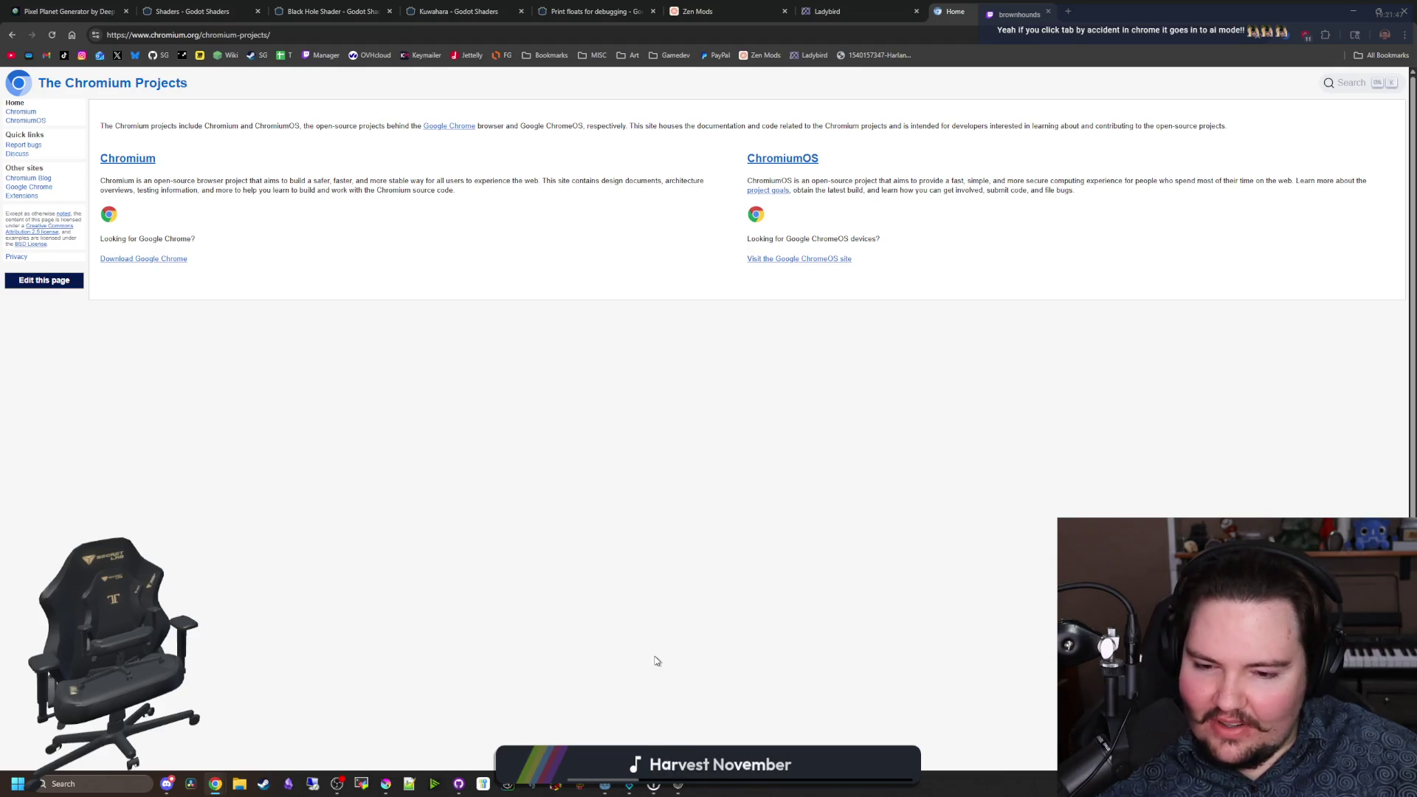
click(679, 785)
drag(387, 320, 318, 177)
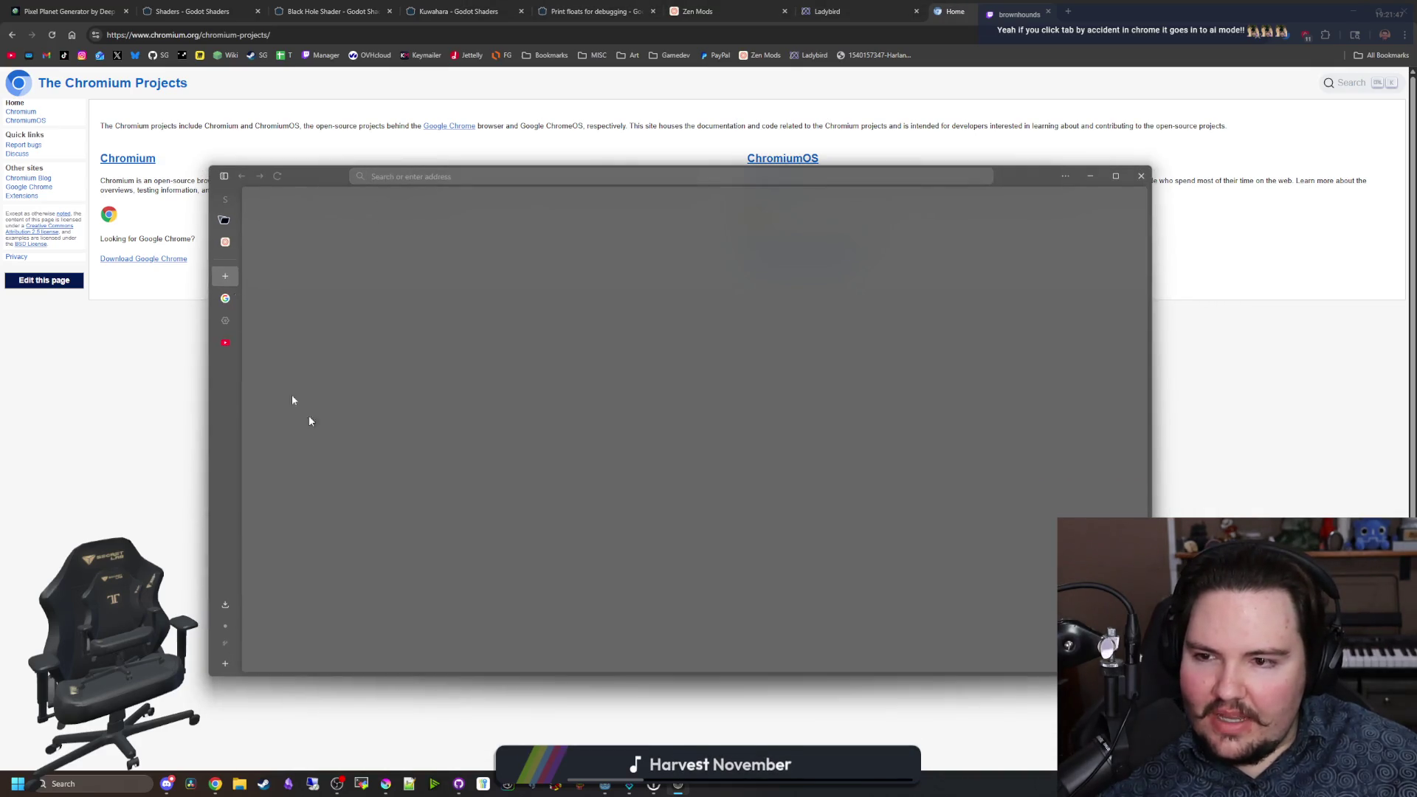
Step: Open Zen's settings page and scroll through the General section
click(224, 321)
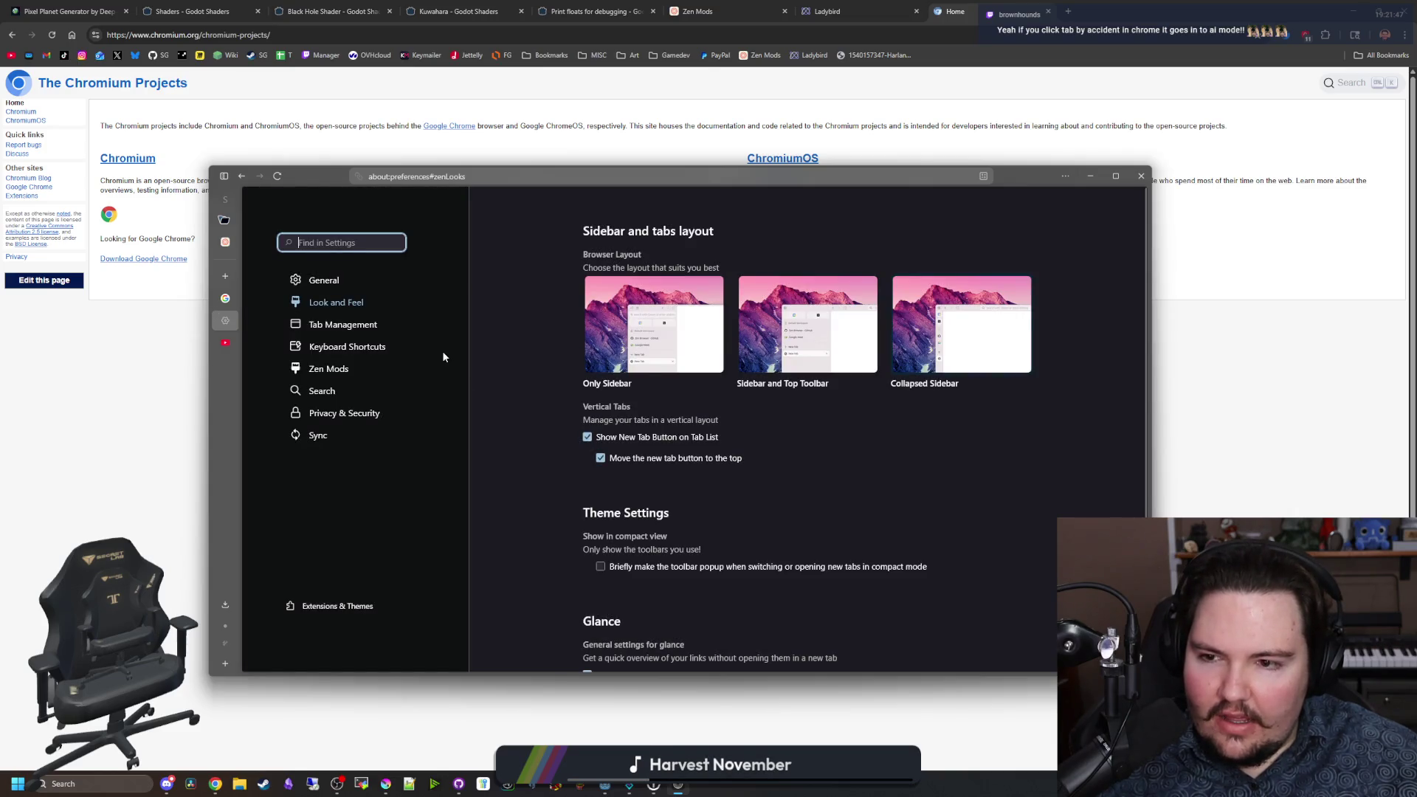
scroll(442, 357, down, 3)
scroll(586, 459, up, 3)
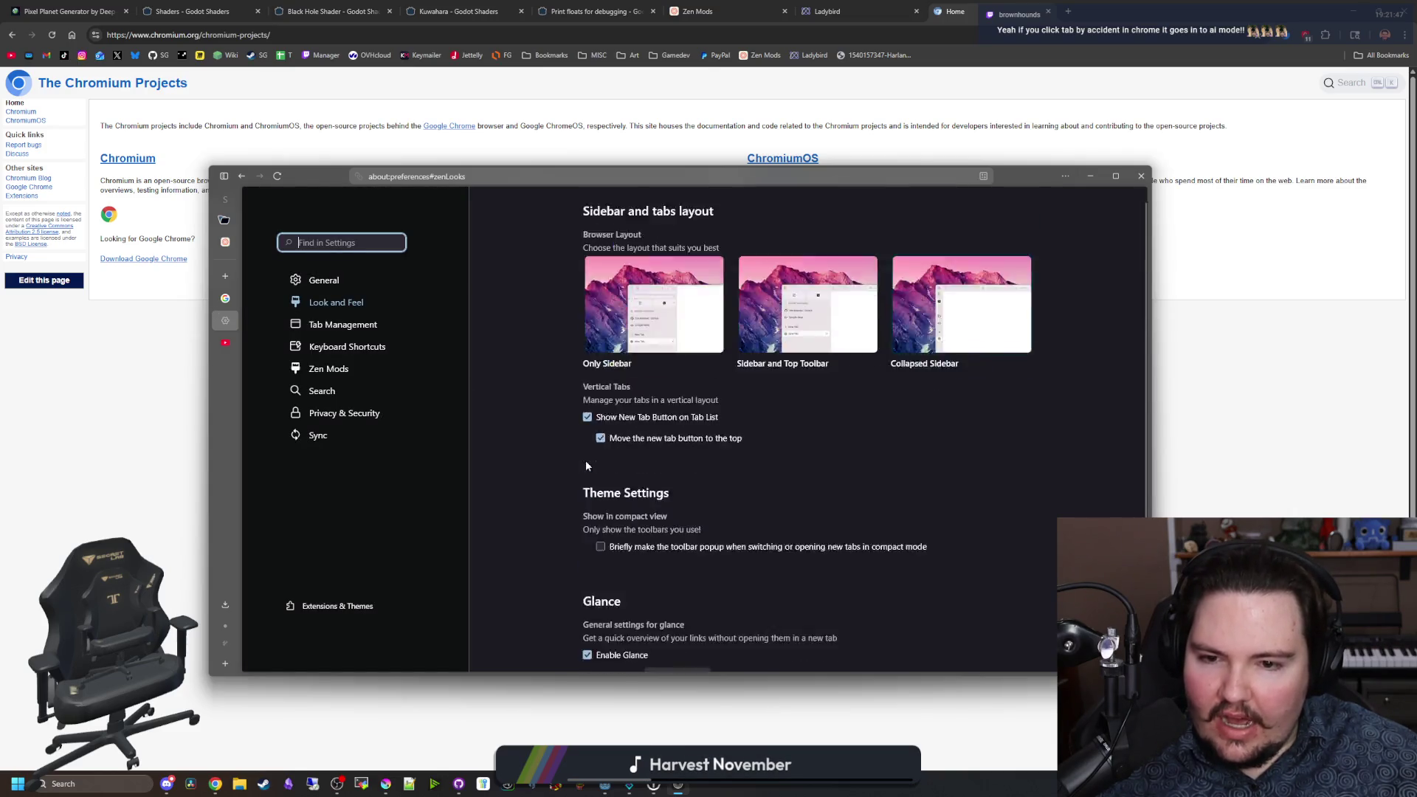
click(348, 280)
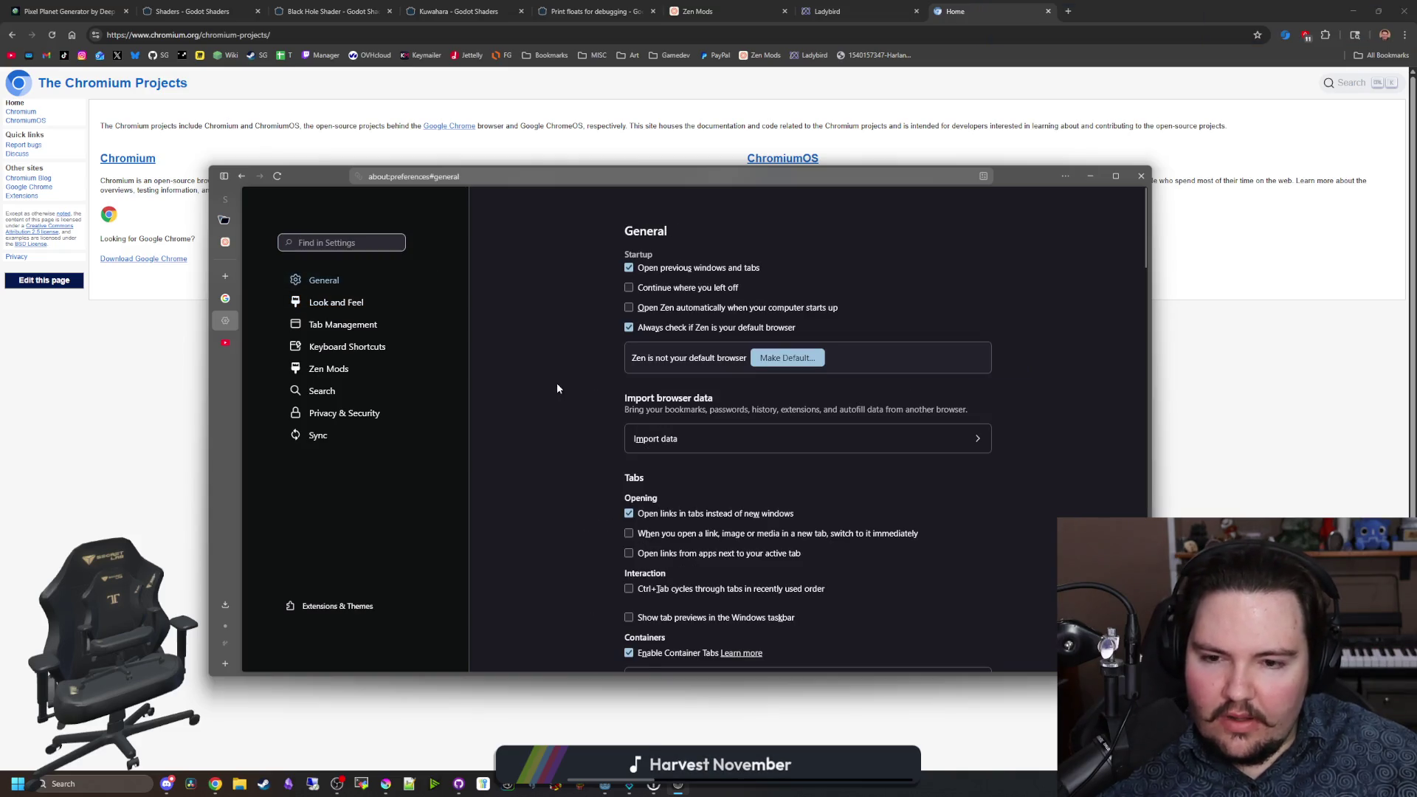
scroll(557, 384, down, 10)
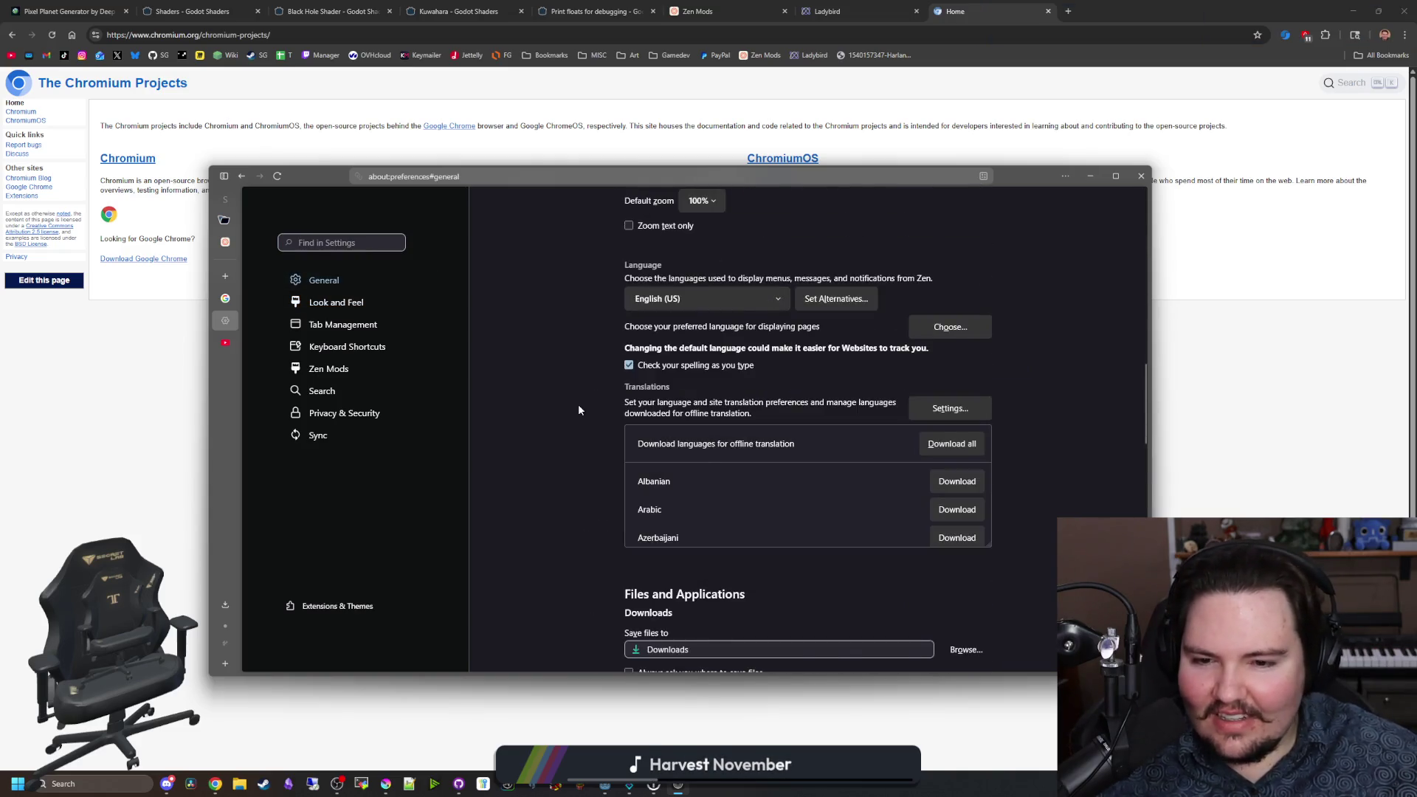
scroll(578, 410, down, 3)
scroll(579, 411, down, 3)
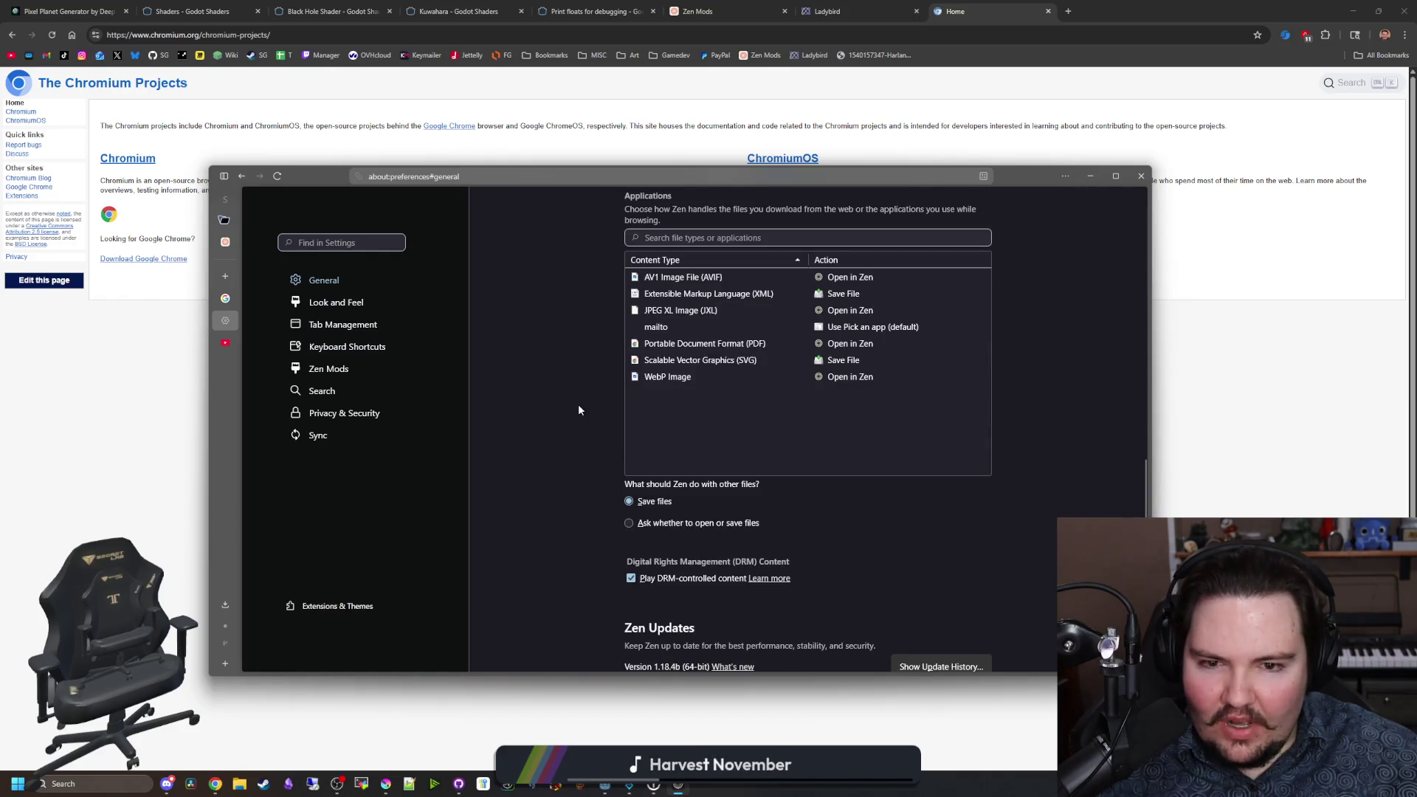
scroll(579, 410, down, 5)
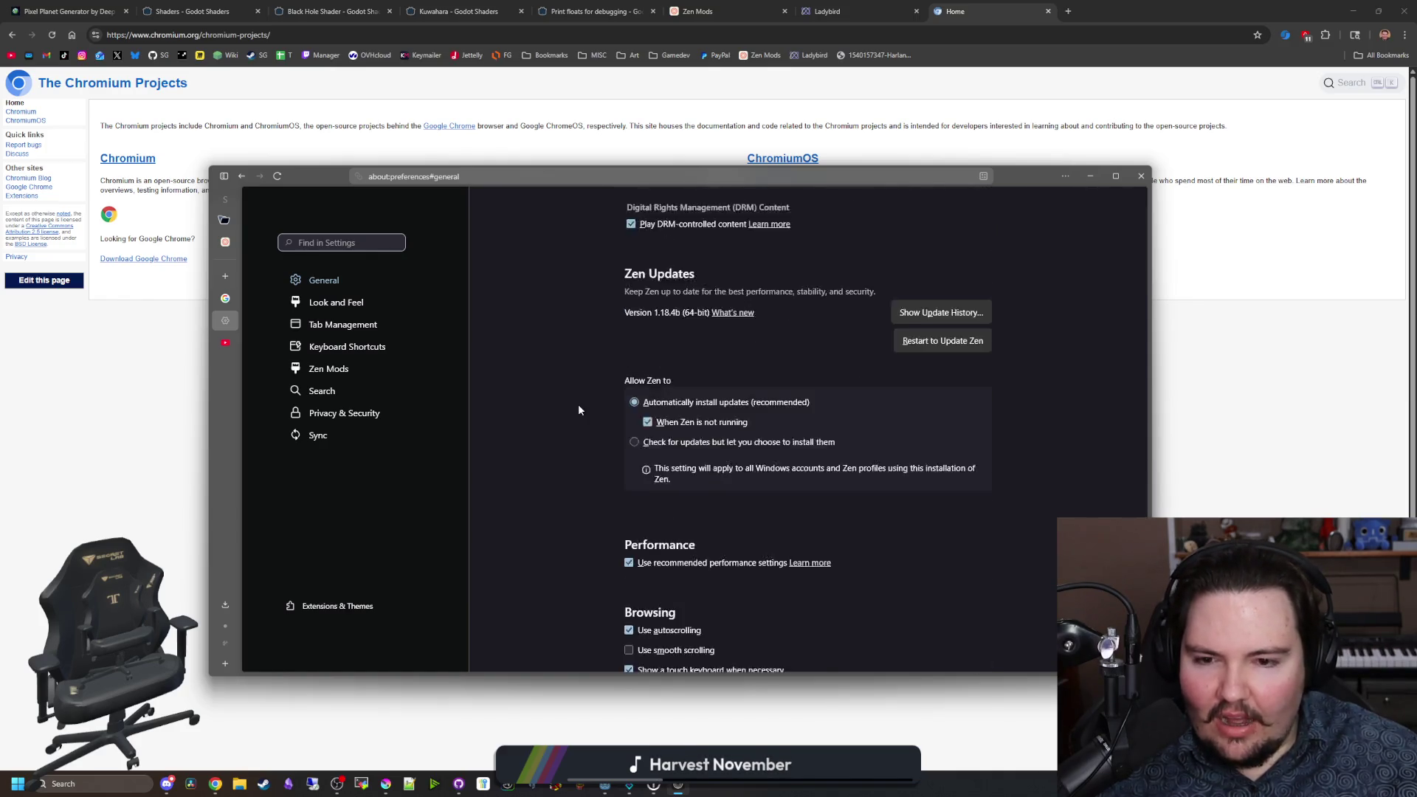
scroll(579, 411, down, 5)
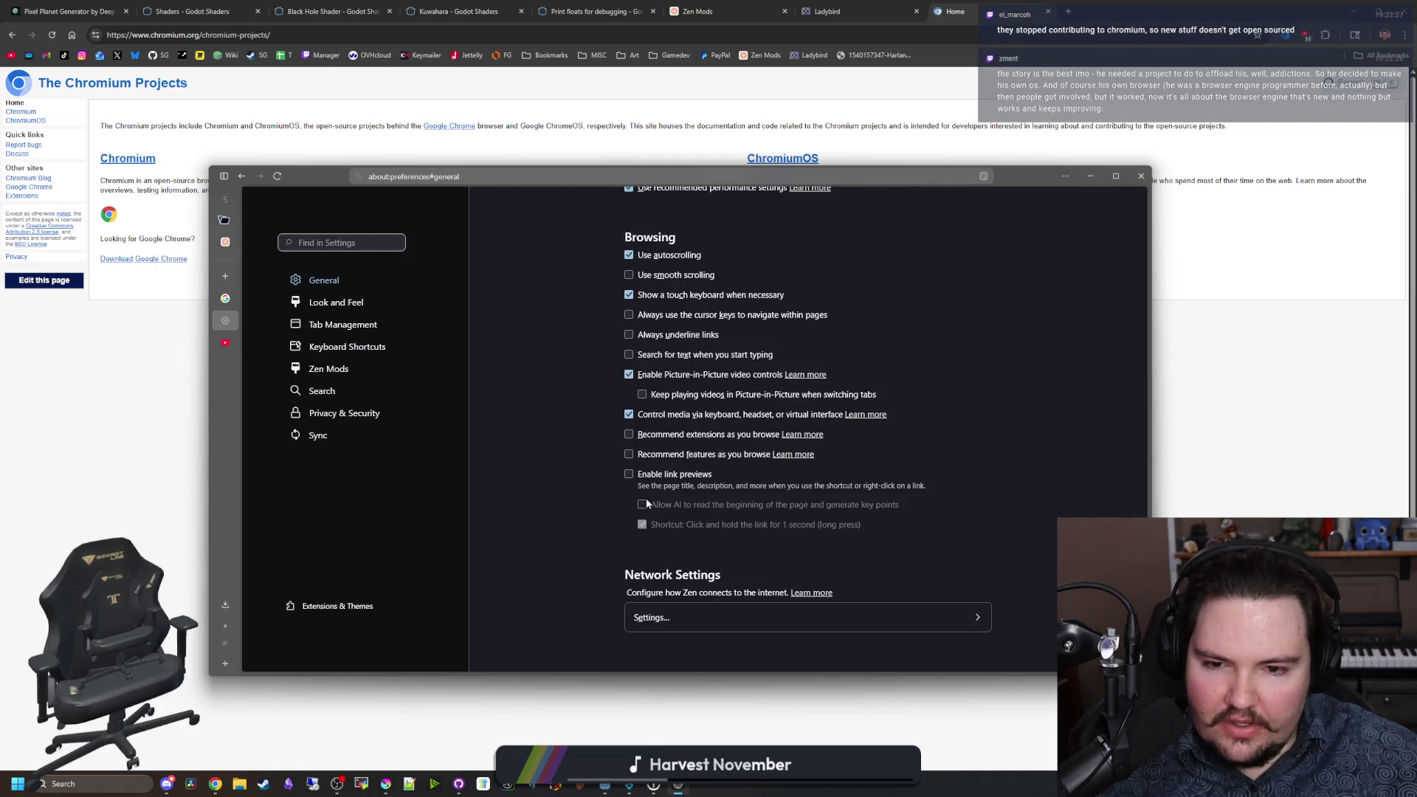
scroll(489, 498, up, 10)
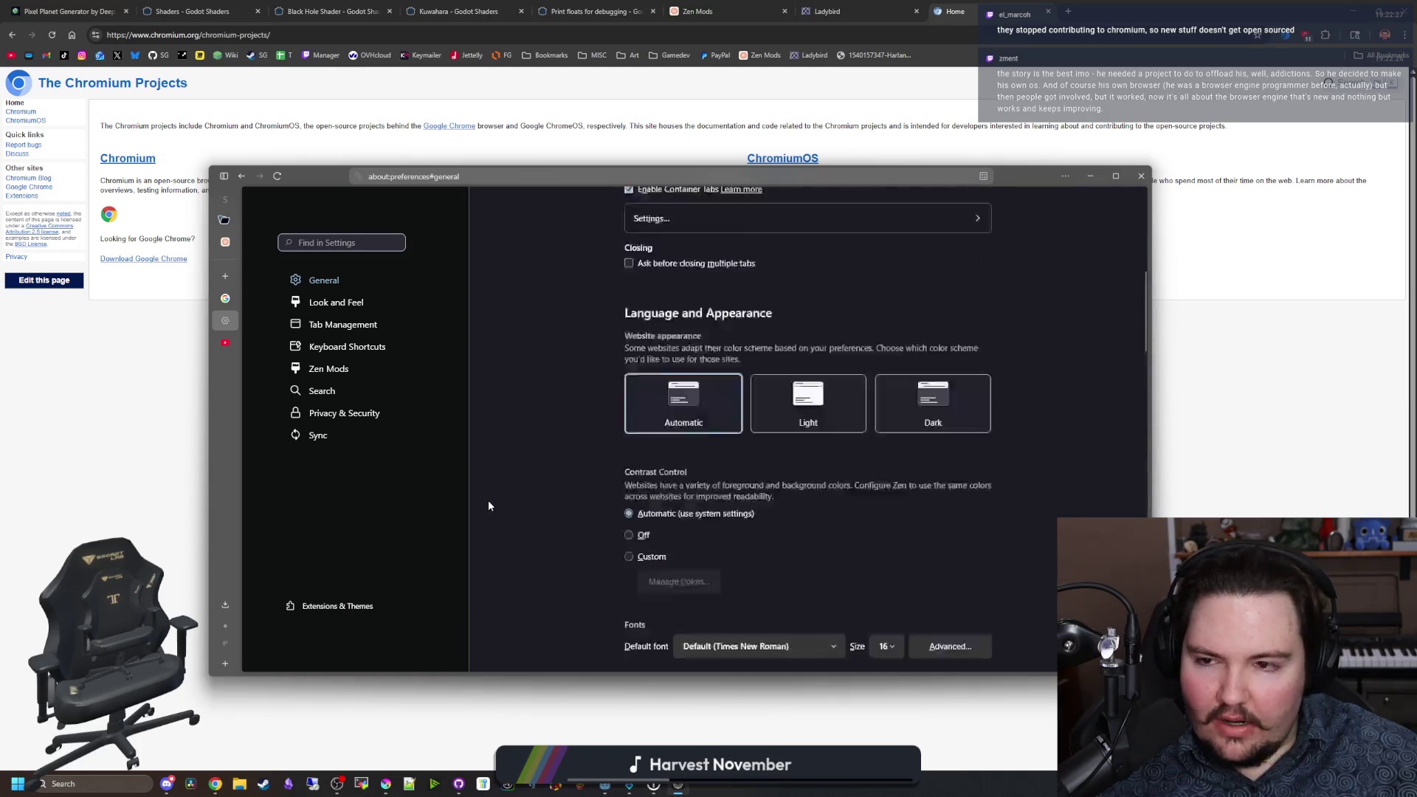
Step: Browse Tab Management, Keyboard Shortcuts and Zen Mods, ending on the Search settings
click(341, 324)
click(343, 349)
click(339, 370)
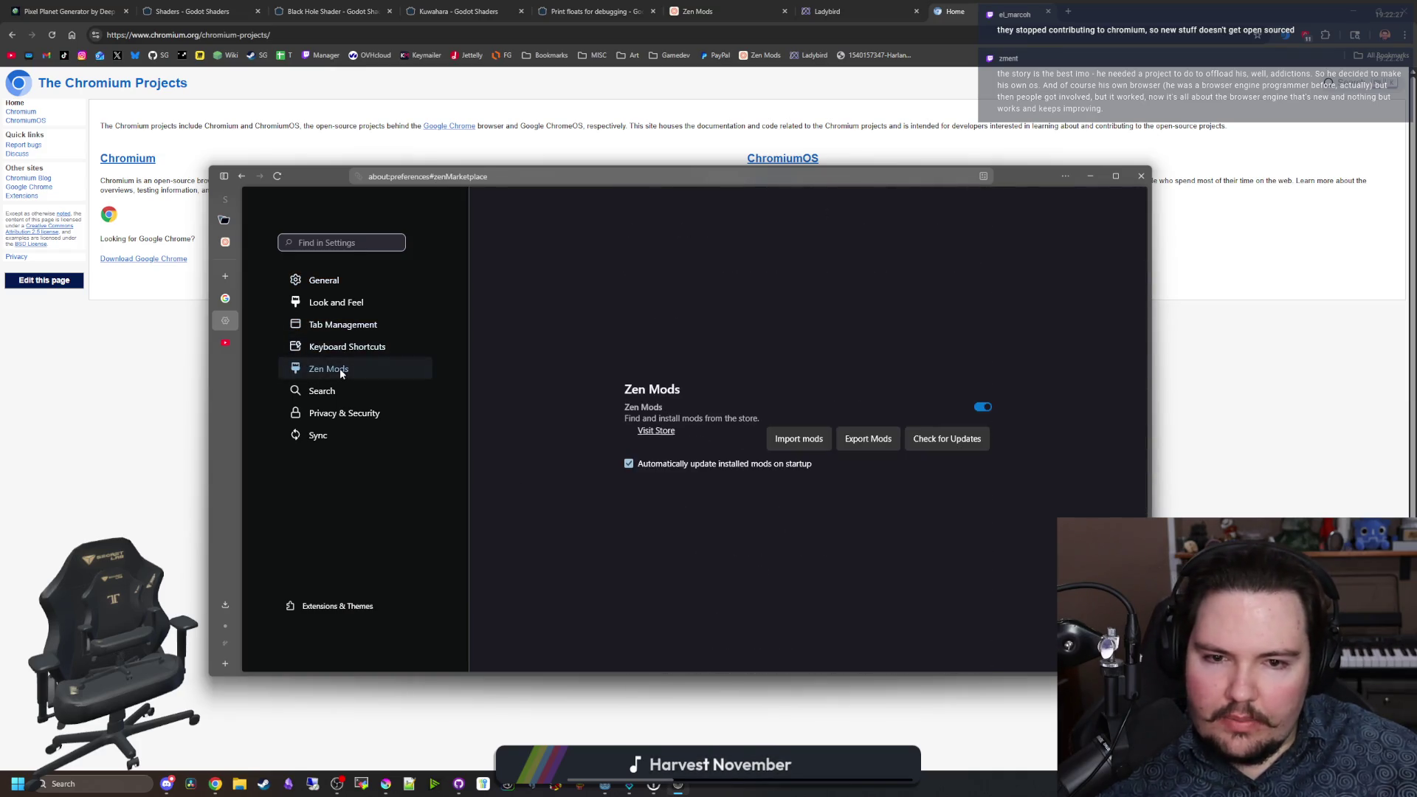
click(343, 389)
click(360, 369)
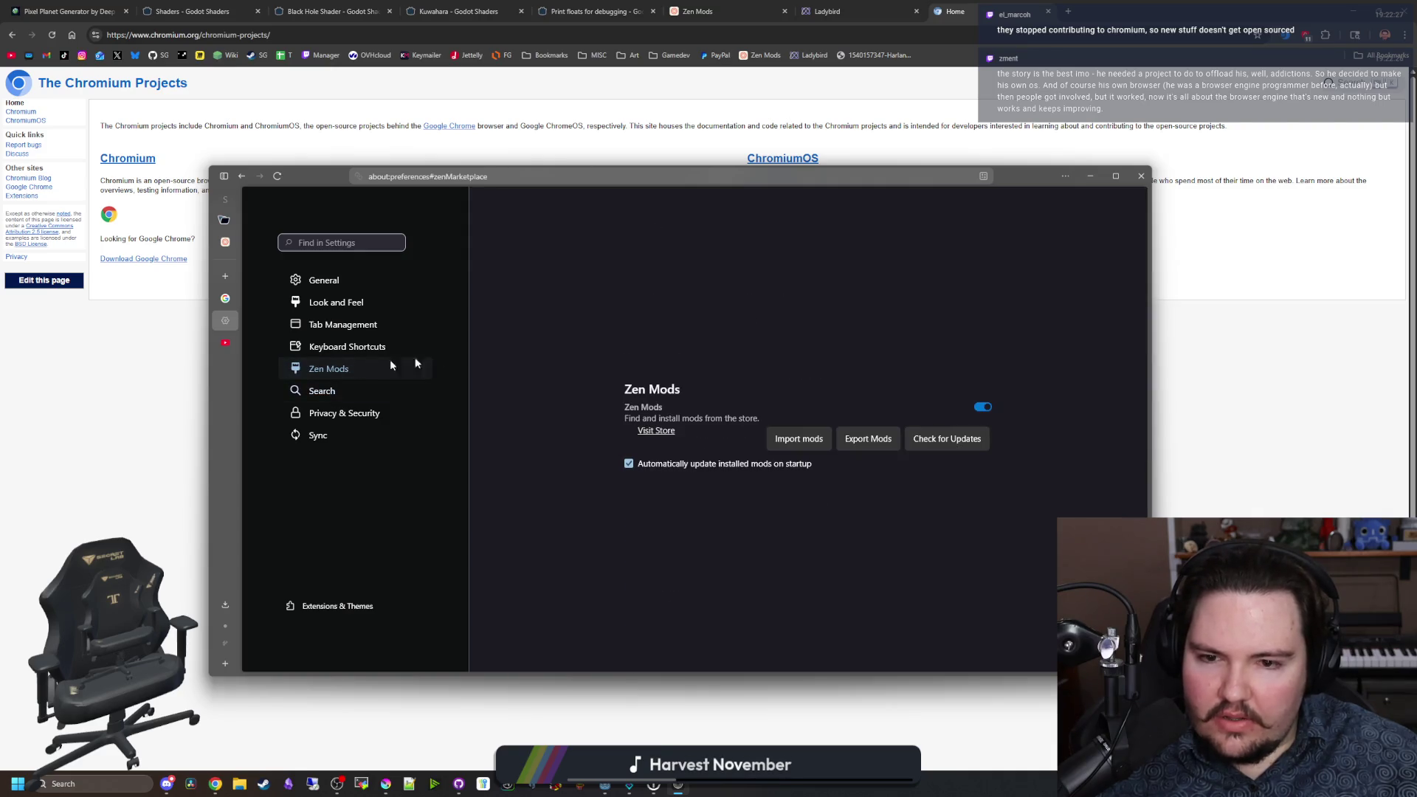
click(338, 393)
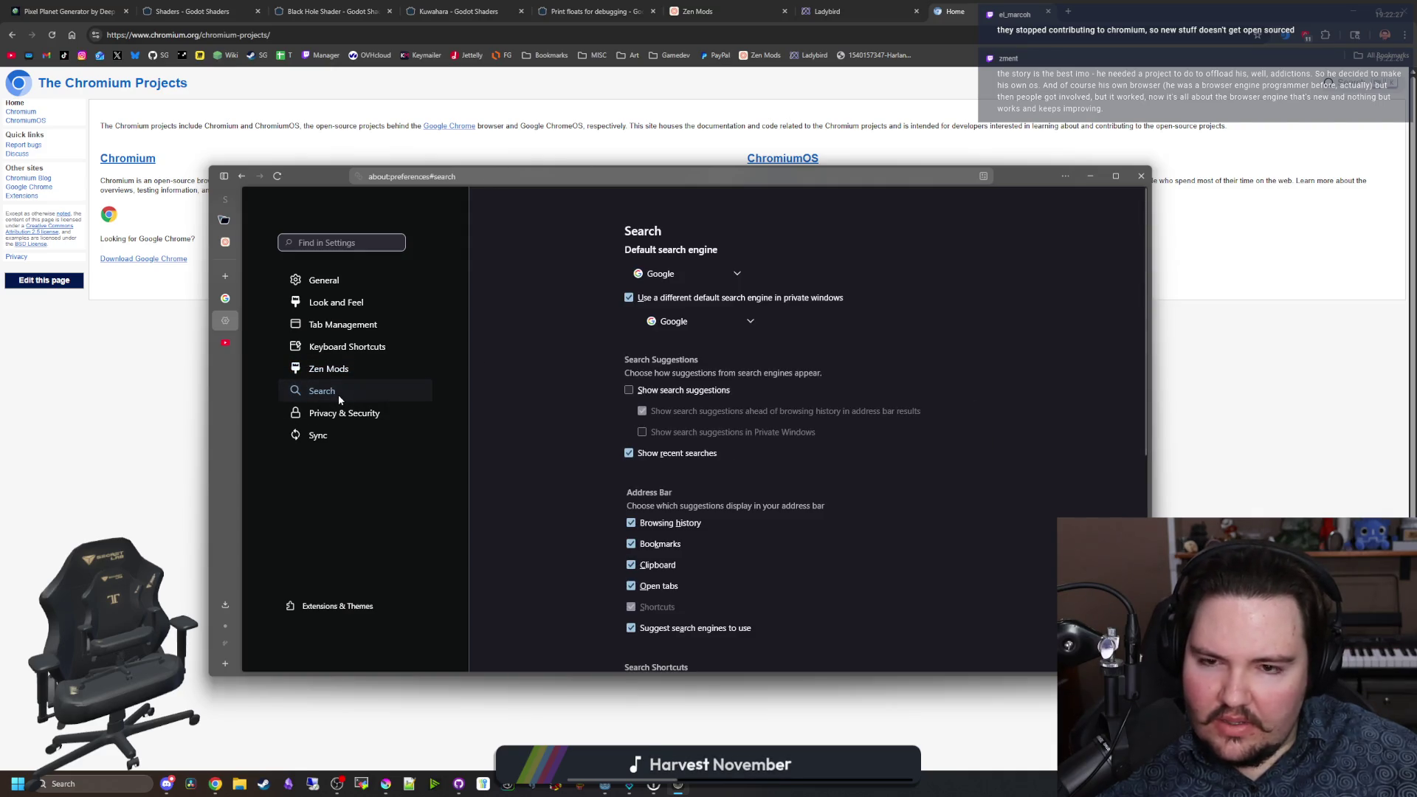
Step: Set DuckDuckGo as the default search engine and untick the separate private-window engine option
click(713, 276)
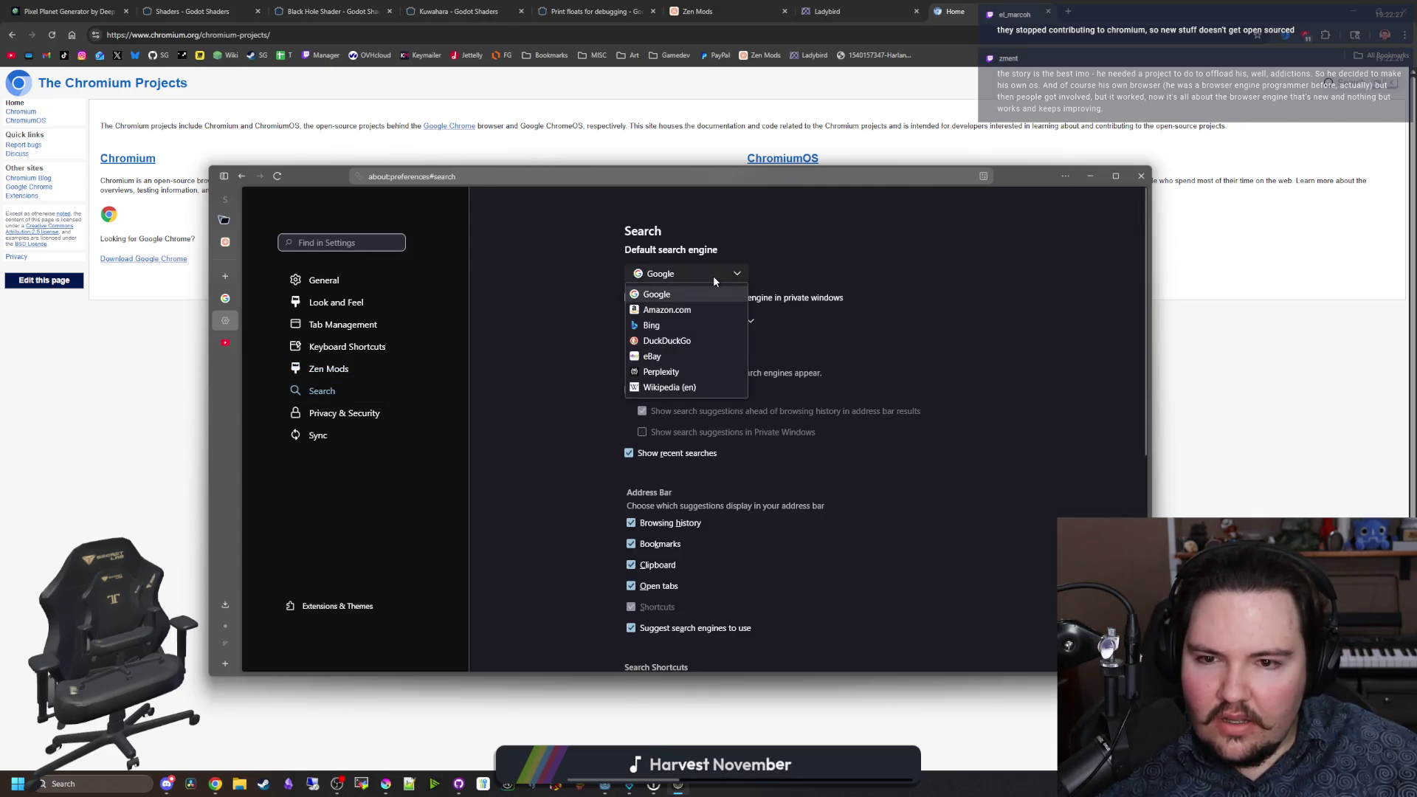
click(681, 343)
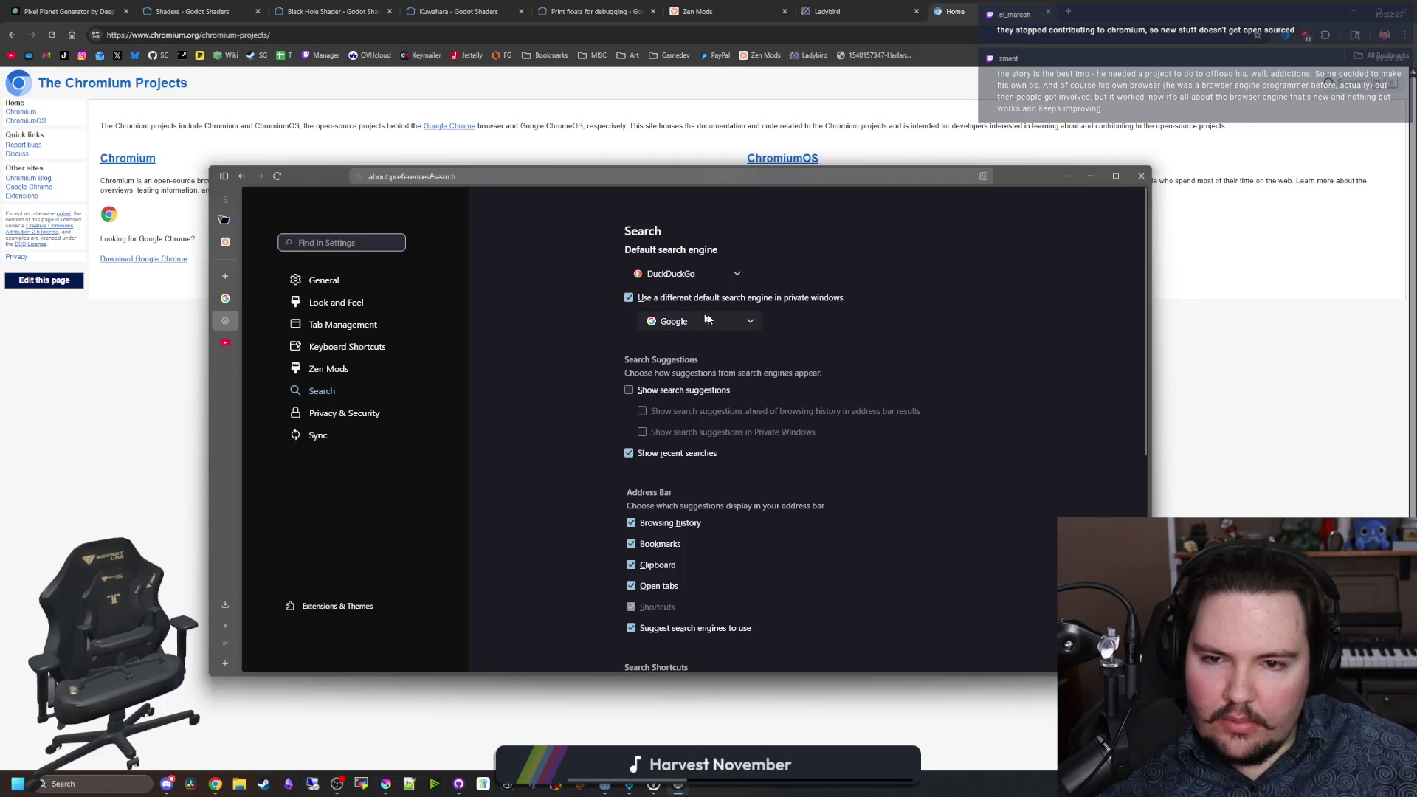
click(629, 297)
scroll(516, 336, down, 5)
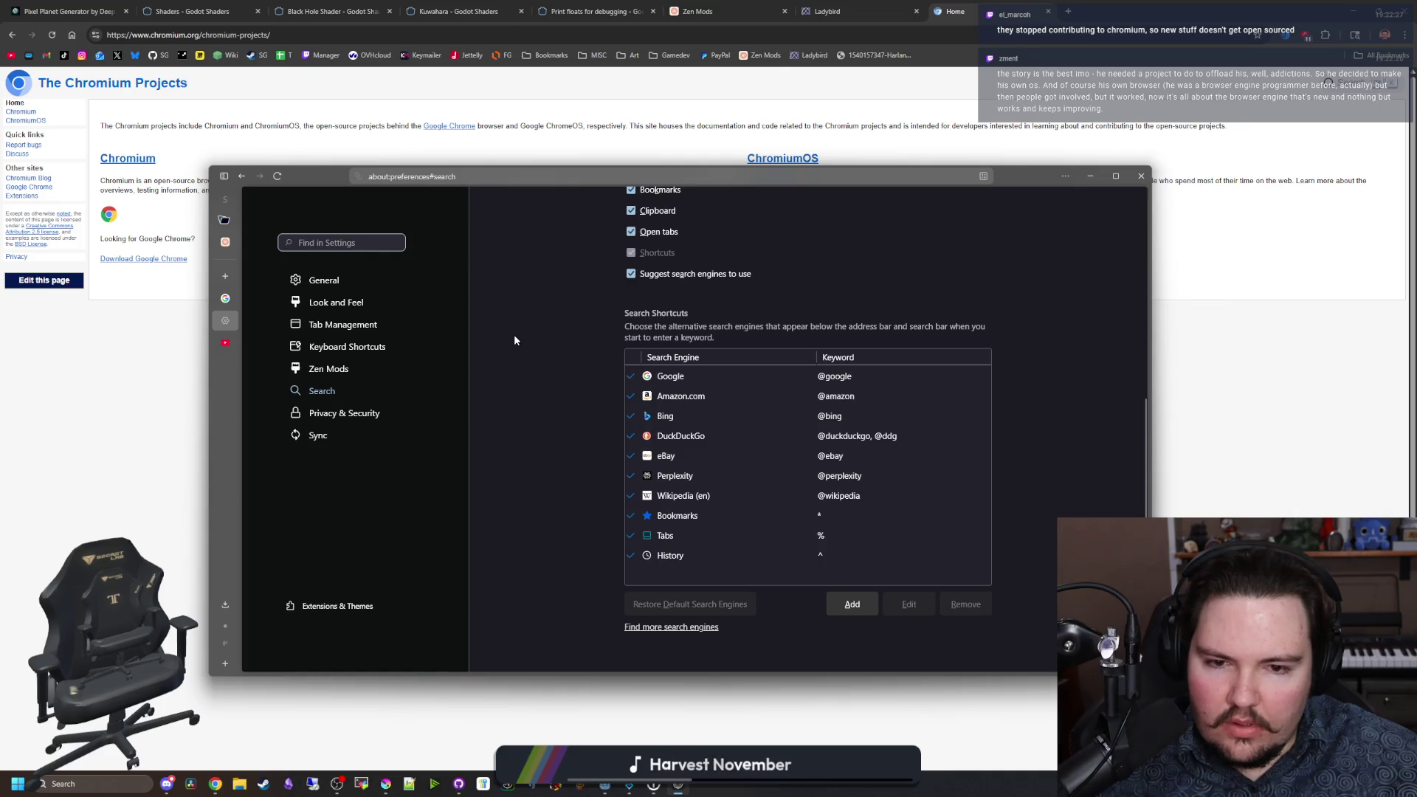
scroll(513, 334, up, 5)
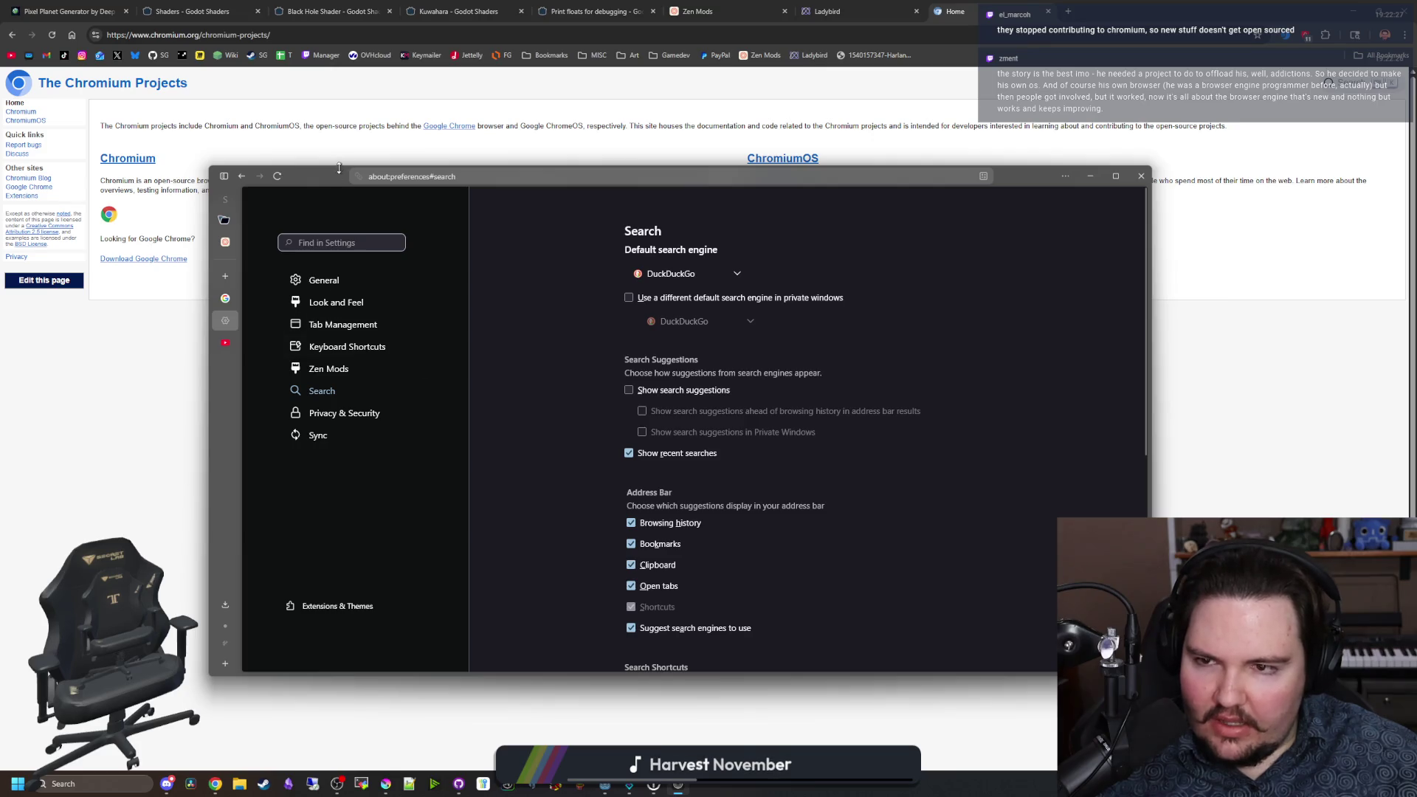
Step: Move, minimise, restore and resize the settings window to reveal more search engines
mouse_move(333, 176)
mouse_down()
mouse_move(493, 532)
mouse_move(352, 233)
mouse_up()
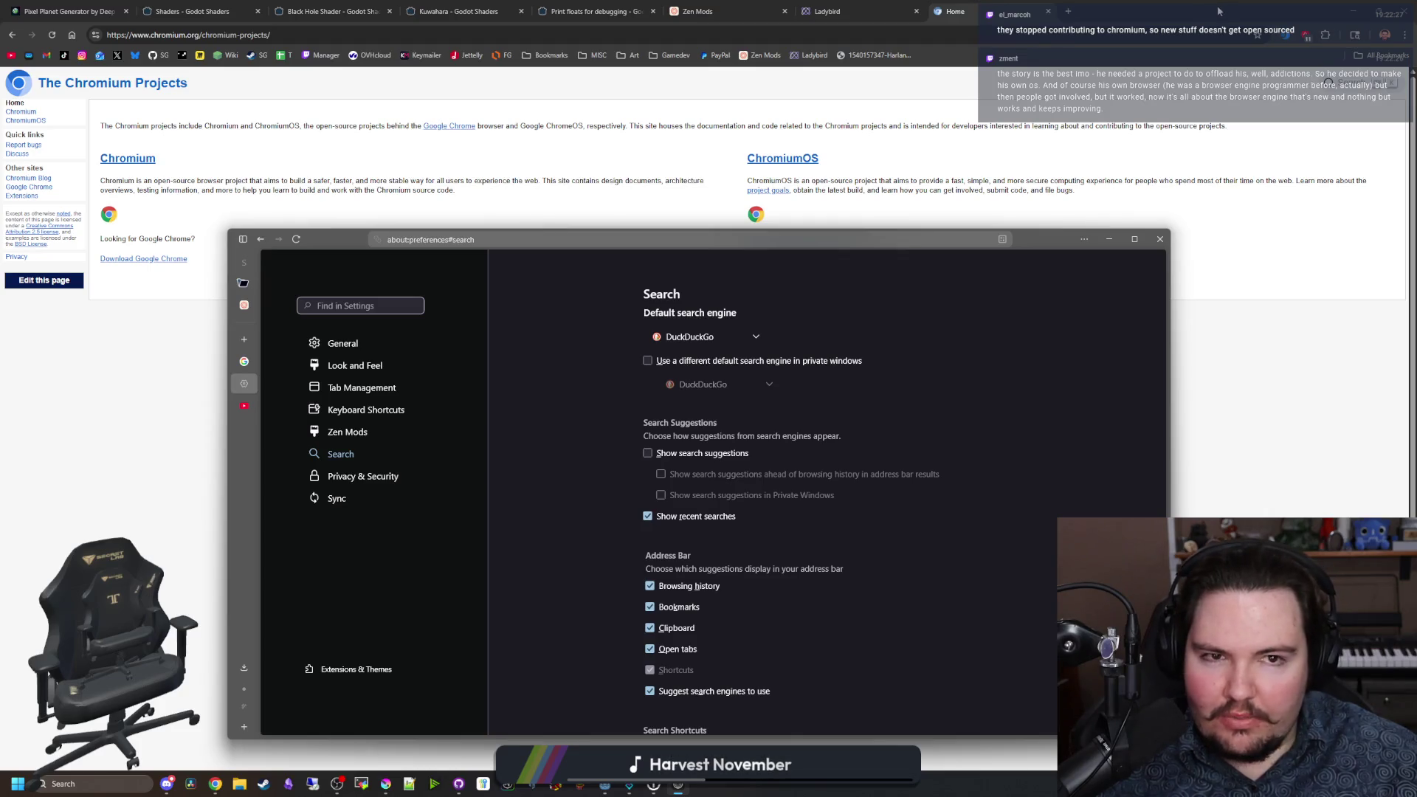
click(1335, 46)
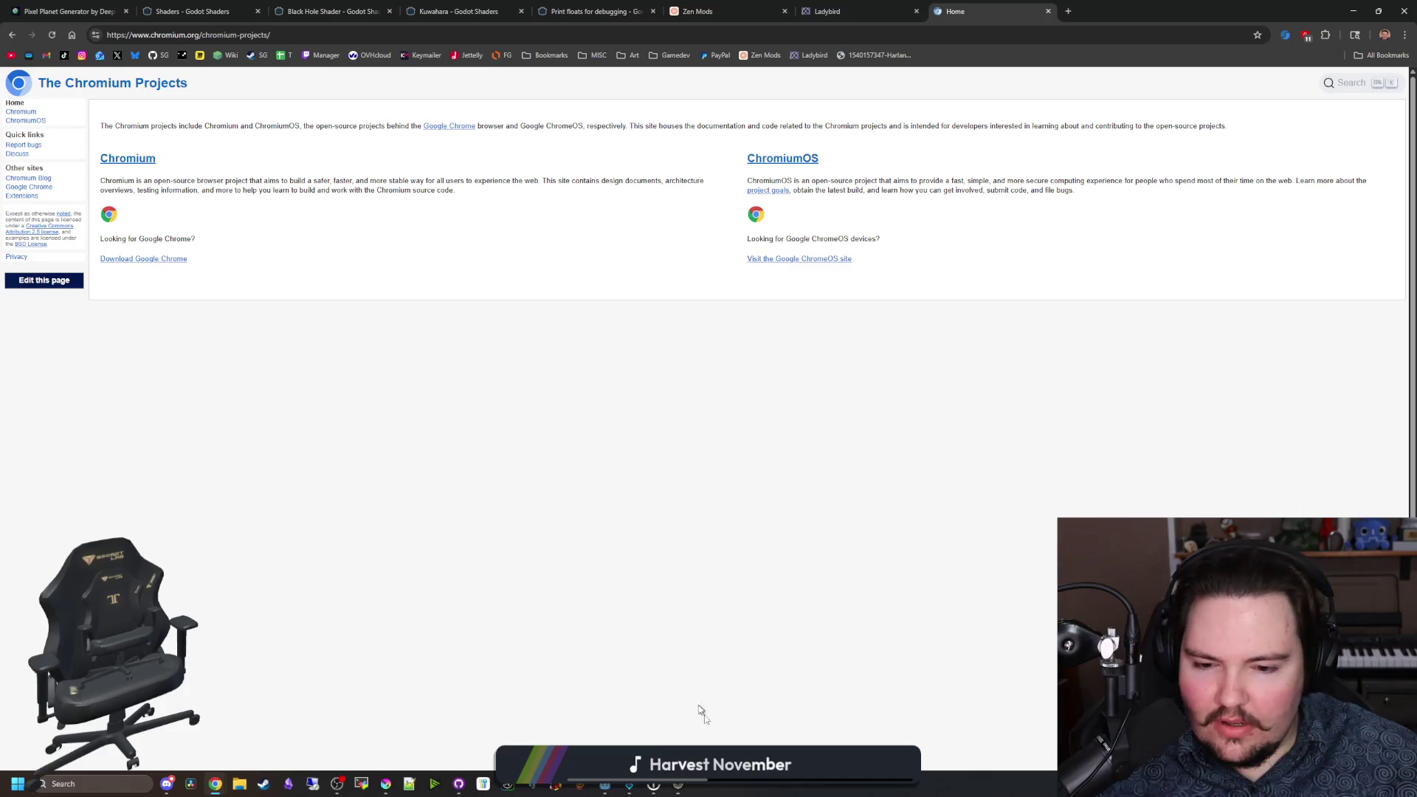
click(678, 784)
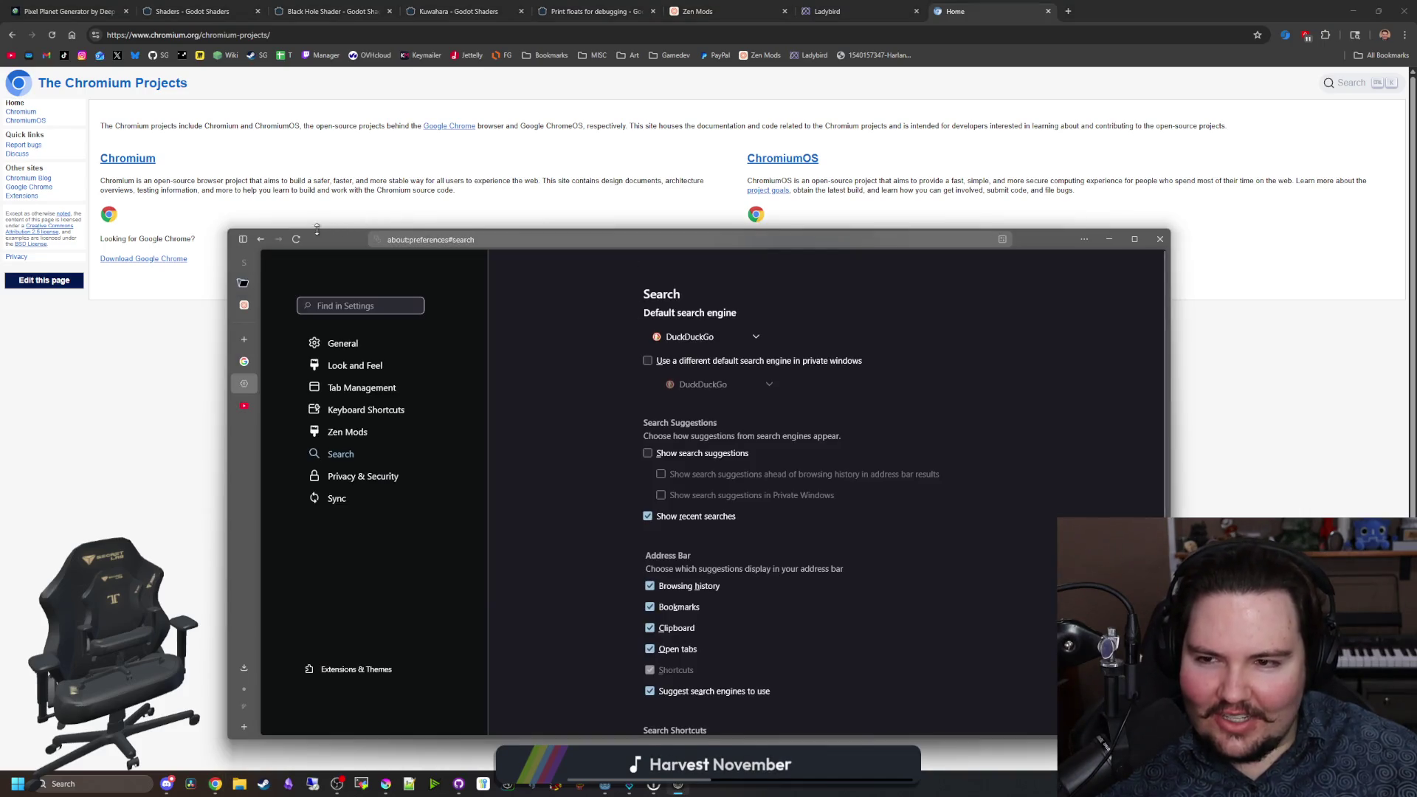
mouse_move(335, 237)
mouse_down()
mouse_move(366, 189)
mouse_move(267, 192)
mouse_up()
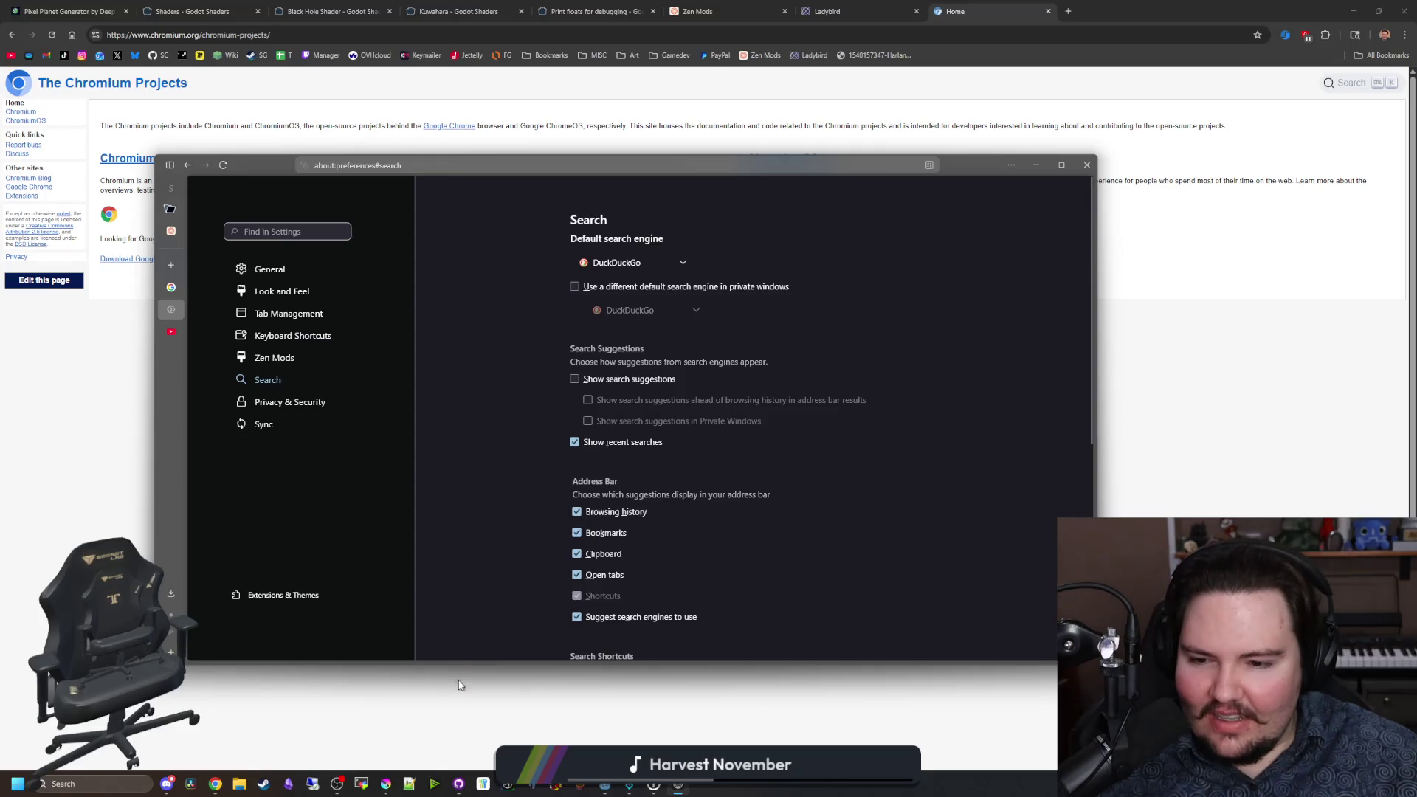
drag(458, 663, 459, 722)
drag(293, 156, 334, 65)
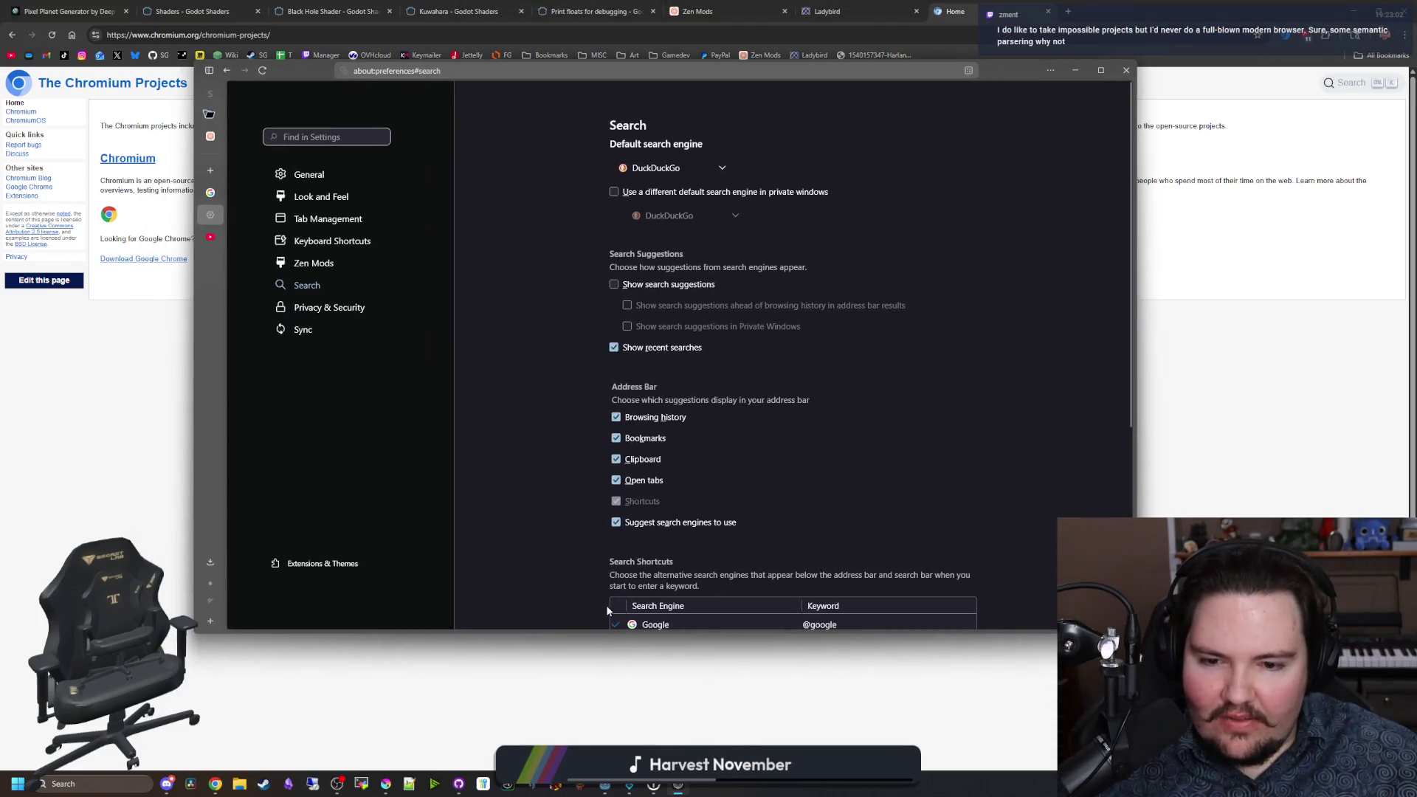
drag(596, 629, 597, 712)
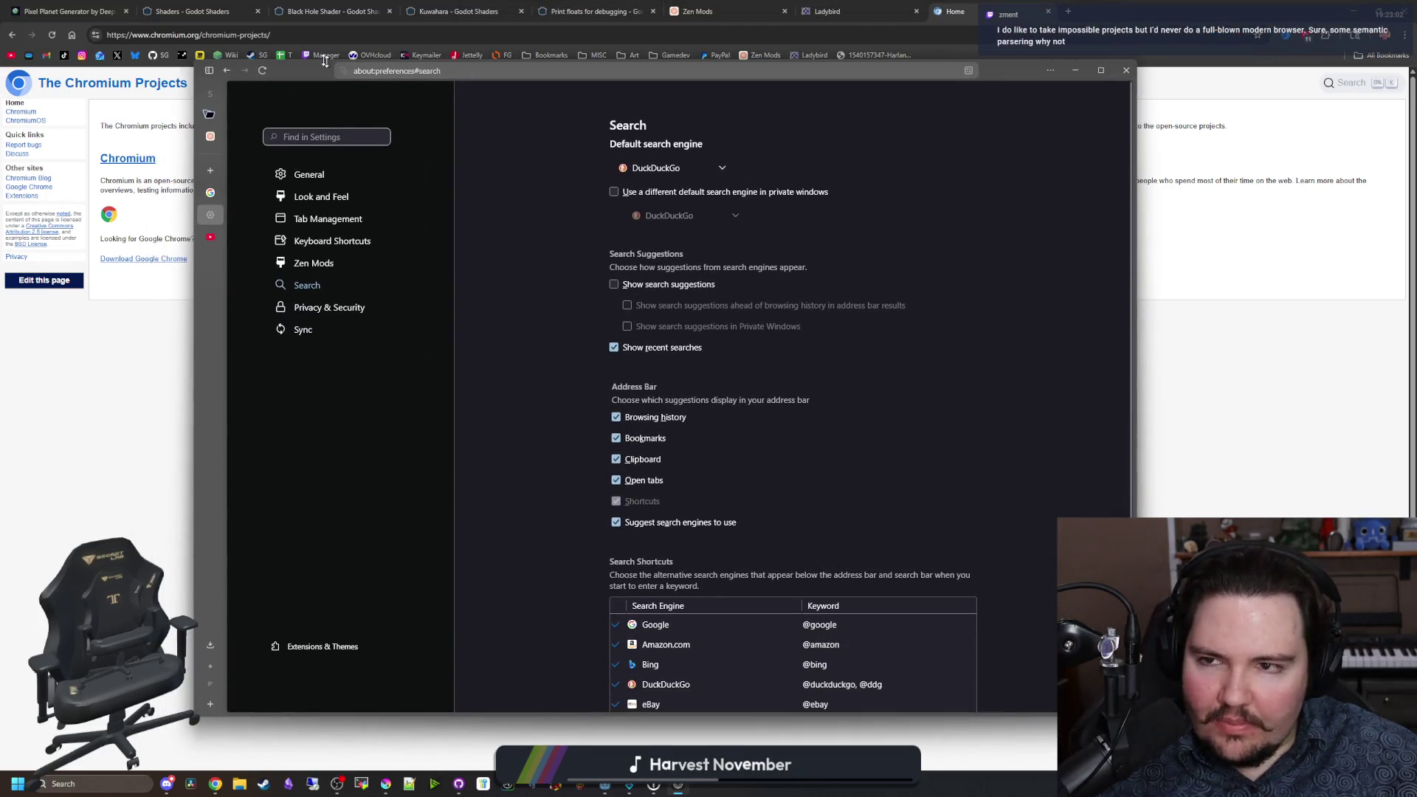
drag(292, 72, 292, 214)
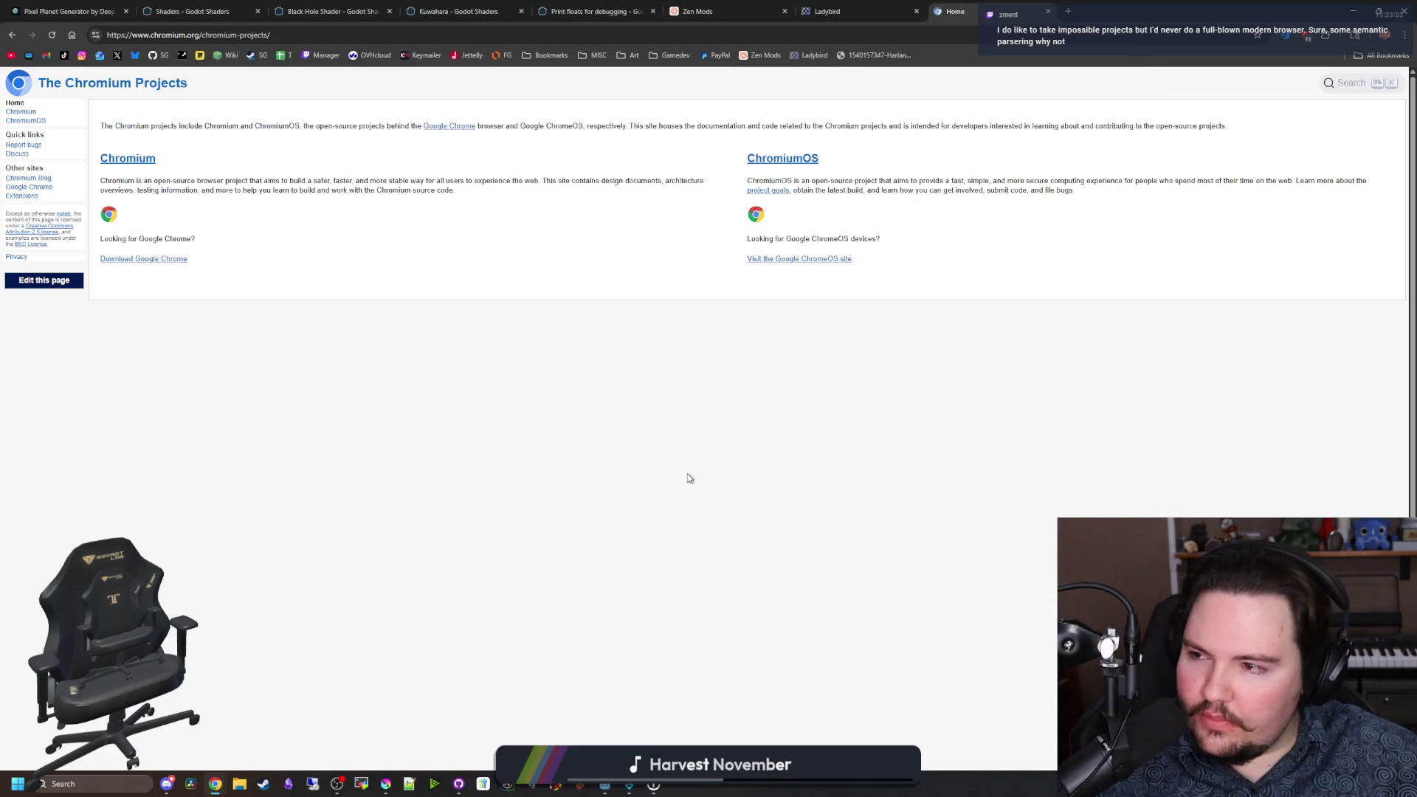
Step: Switch Chrome to the Ladybird website tab
click(851, 6)
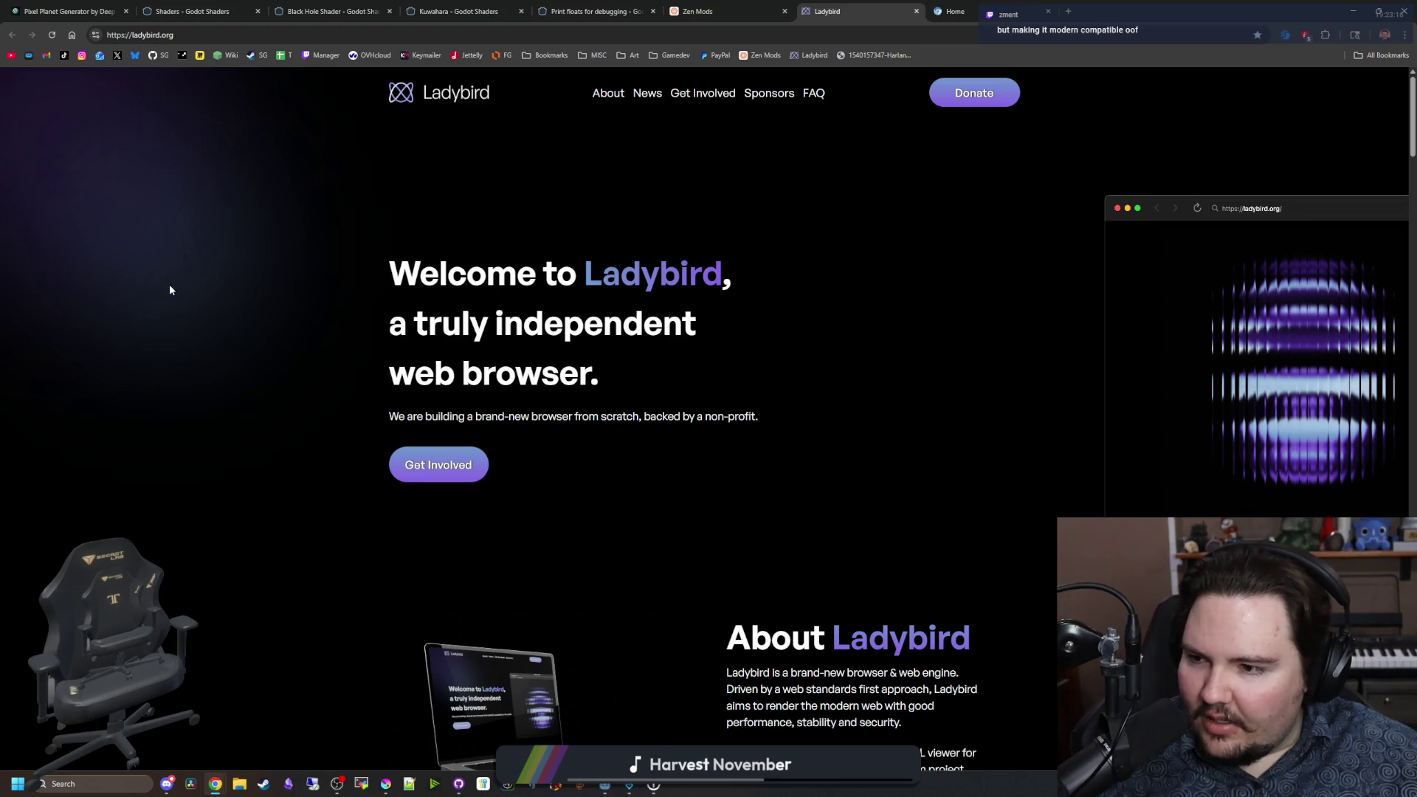
Step: Scroll through ladybird.org, briefly highlighting the sentence about the first Alpha release
scroll(240, 361, down, 10)
scroll(490, 442, up, 15)
scroll(468, 446, down, 9)
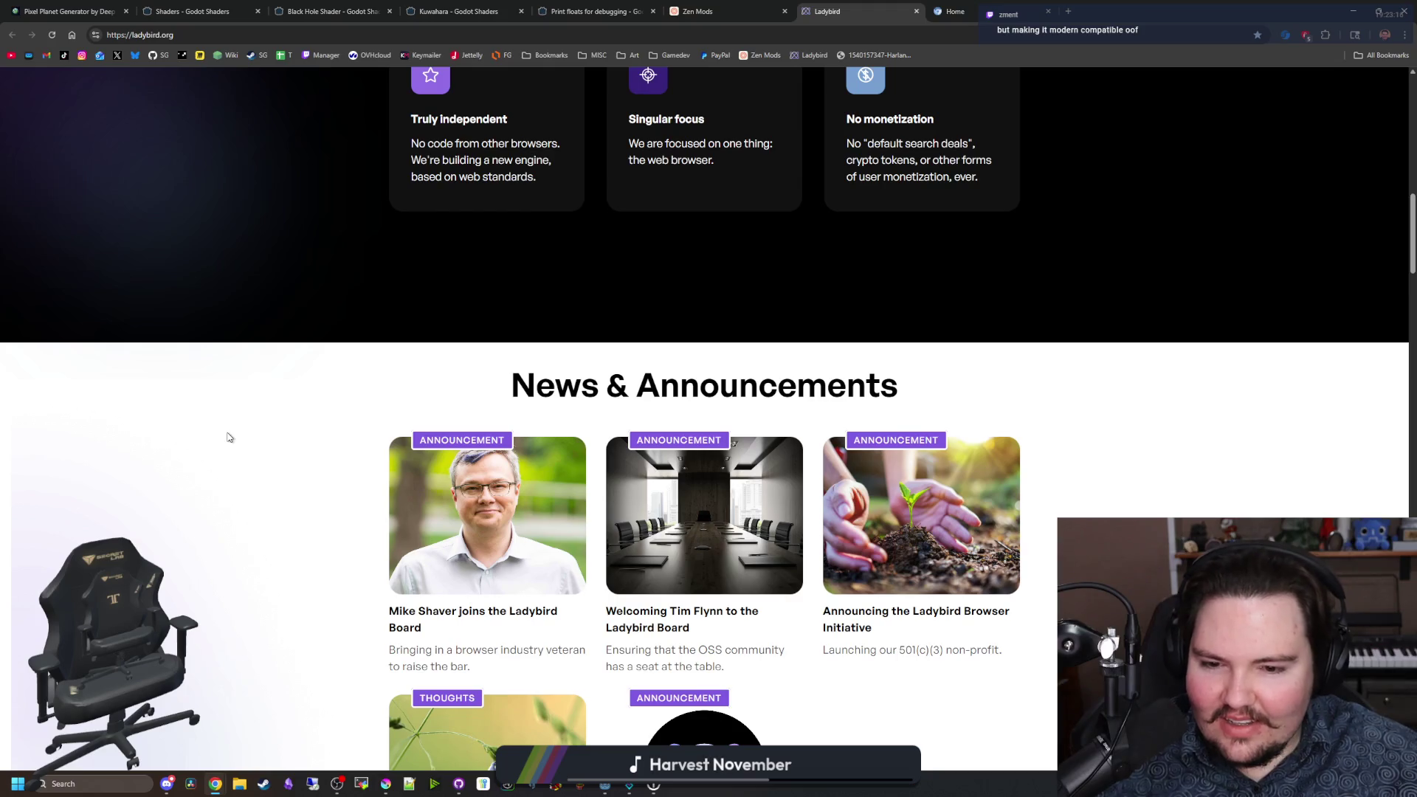
scroll(228, 437, down, 4)
scroll(330, 443, up, 10)
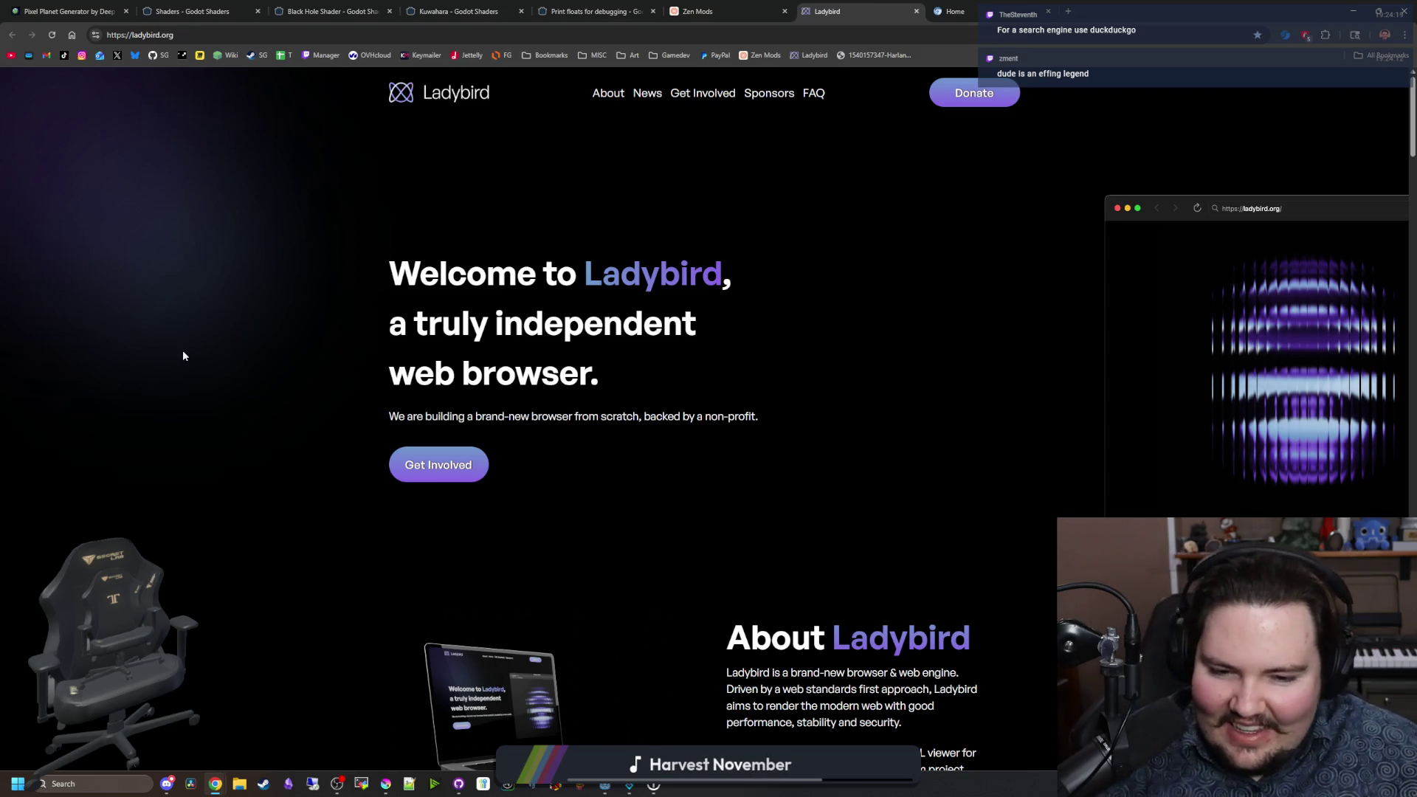
scroll(424, 448, down, 2)
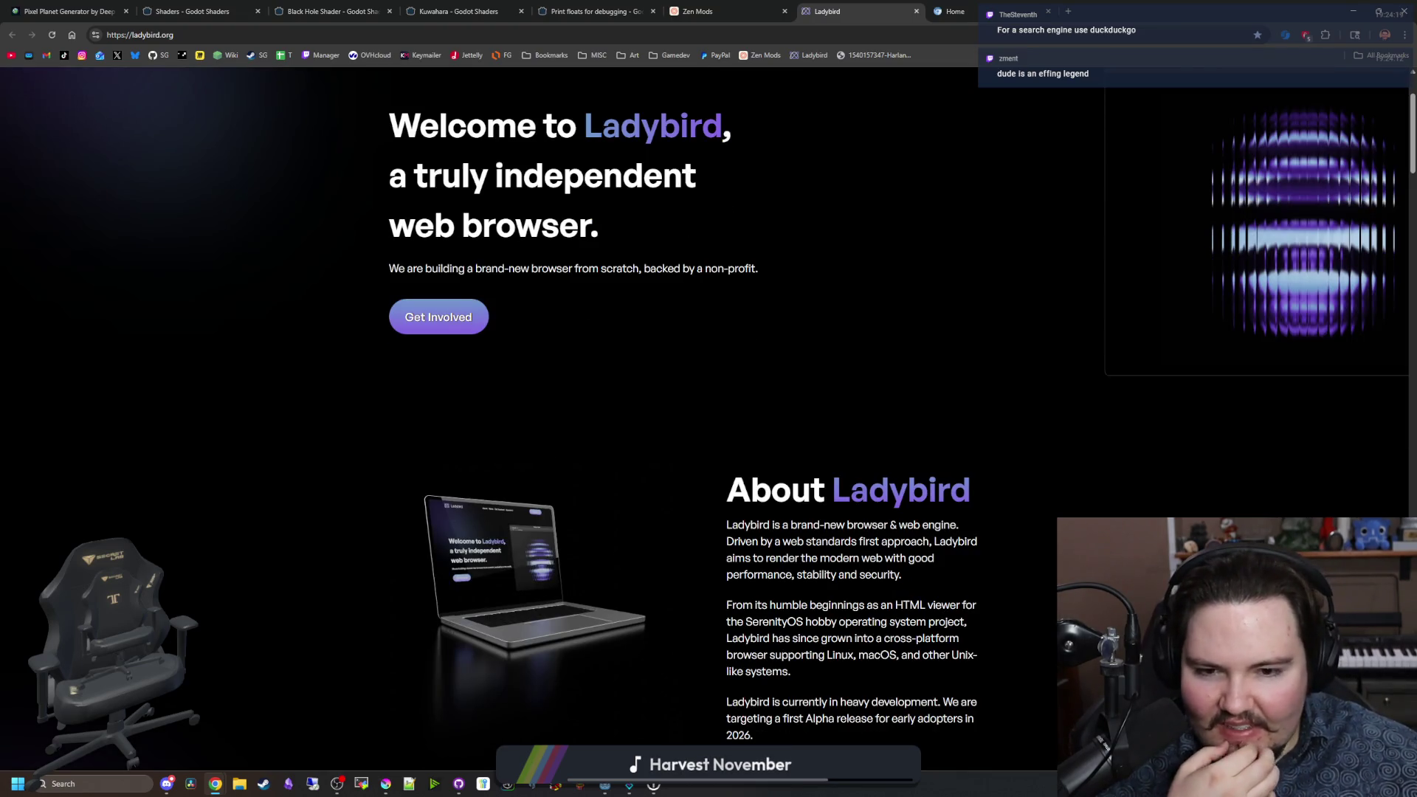
scroll(808, 535, down, 2)
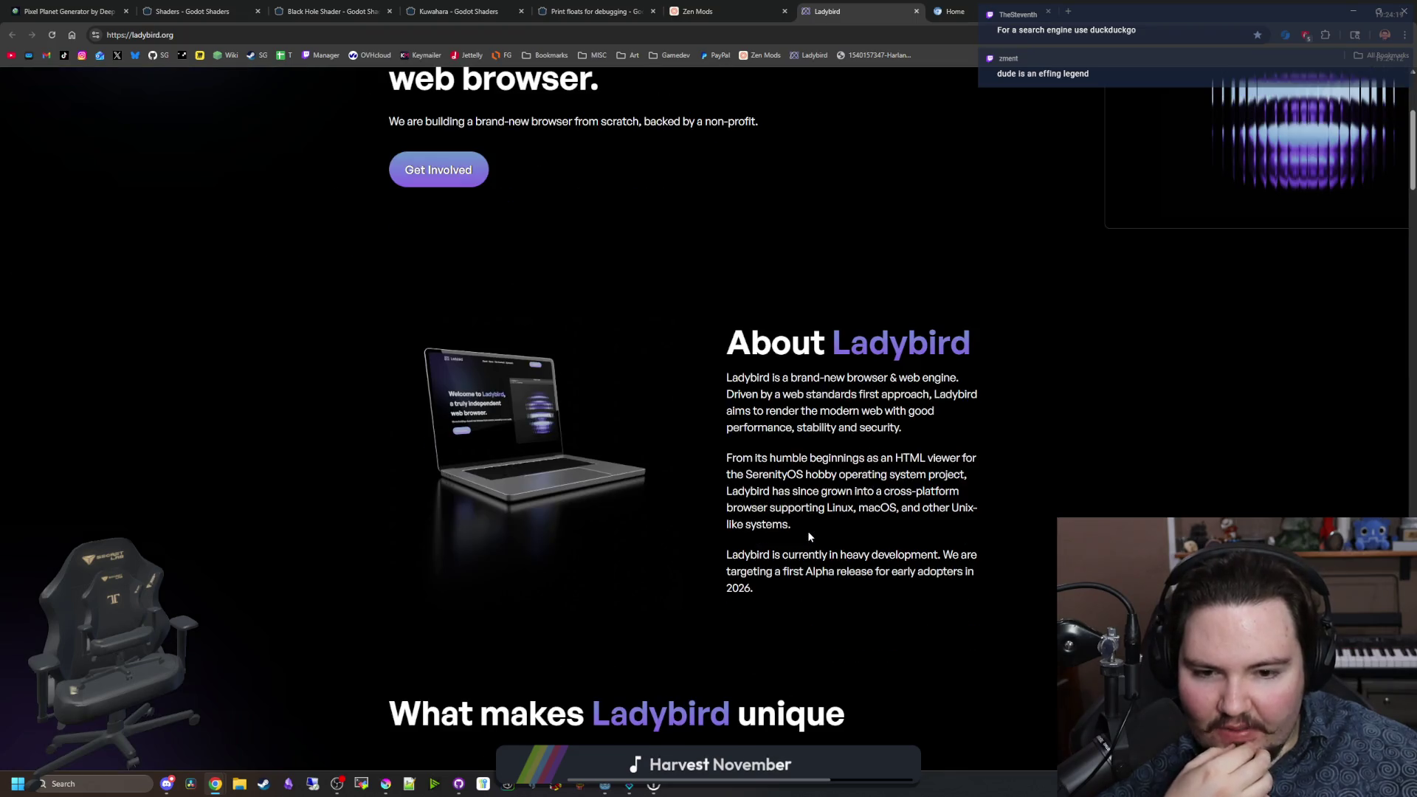
drag(757, 571, 952, 573)
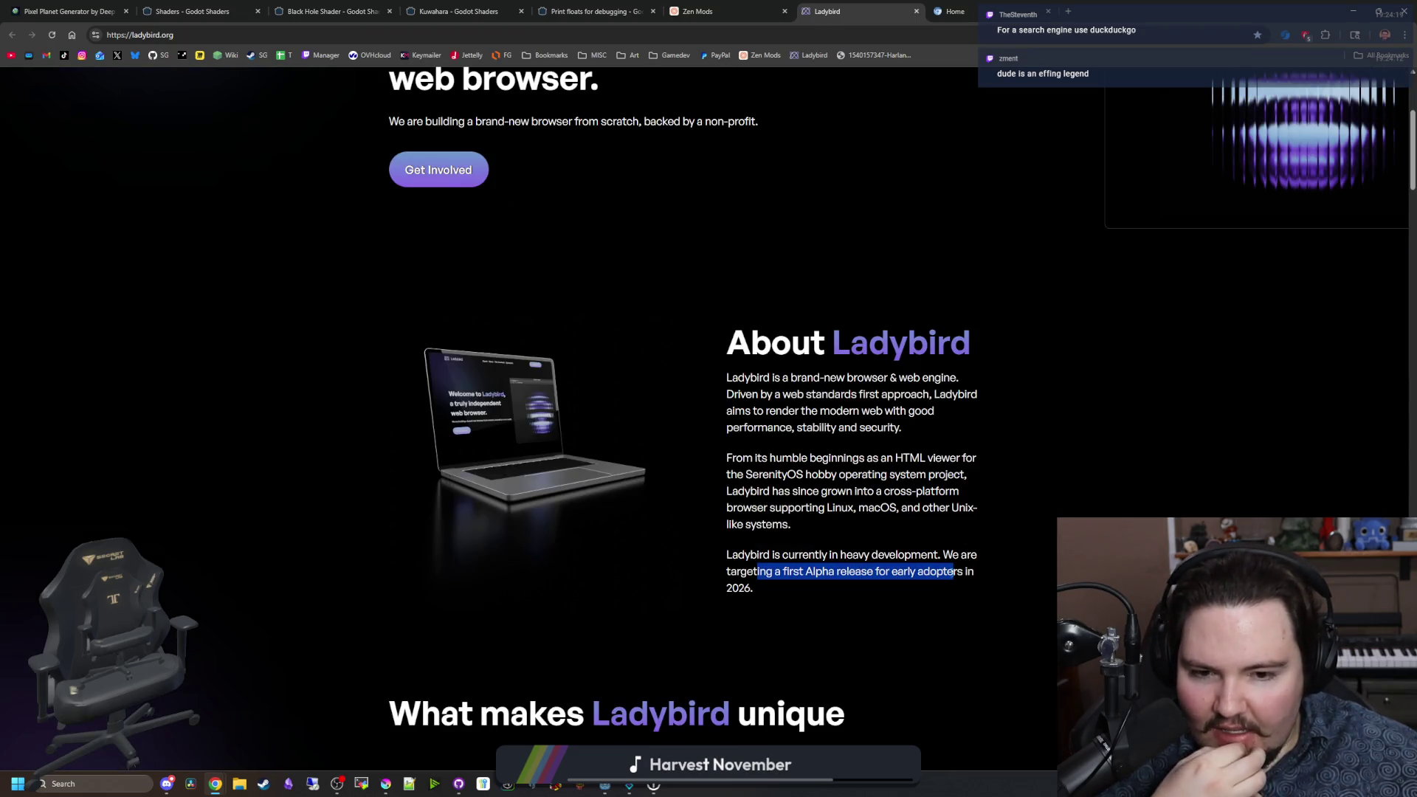
click(952, 573)
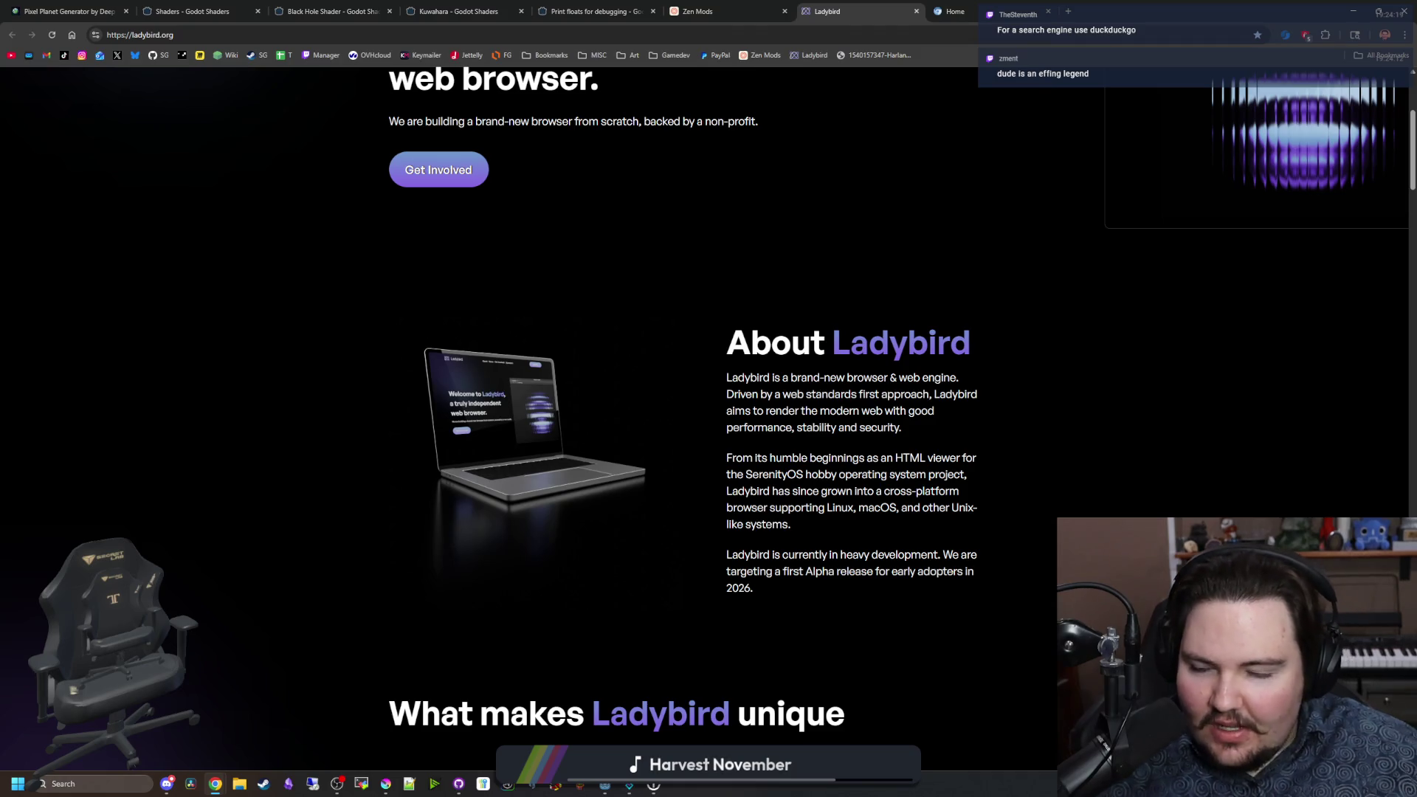
Step: Scroll down to Get Involved and open 'Get the code' on GitHub in a new tab
scroll(980, 462, down, 3)
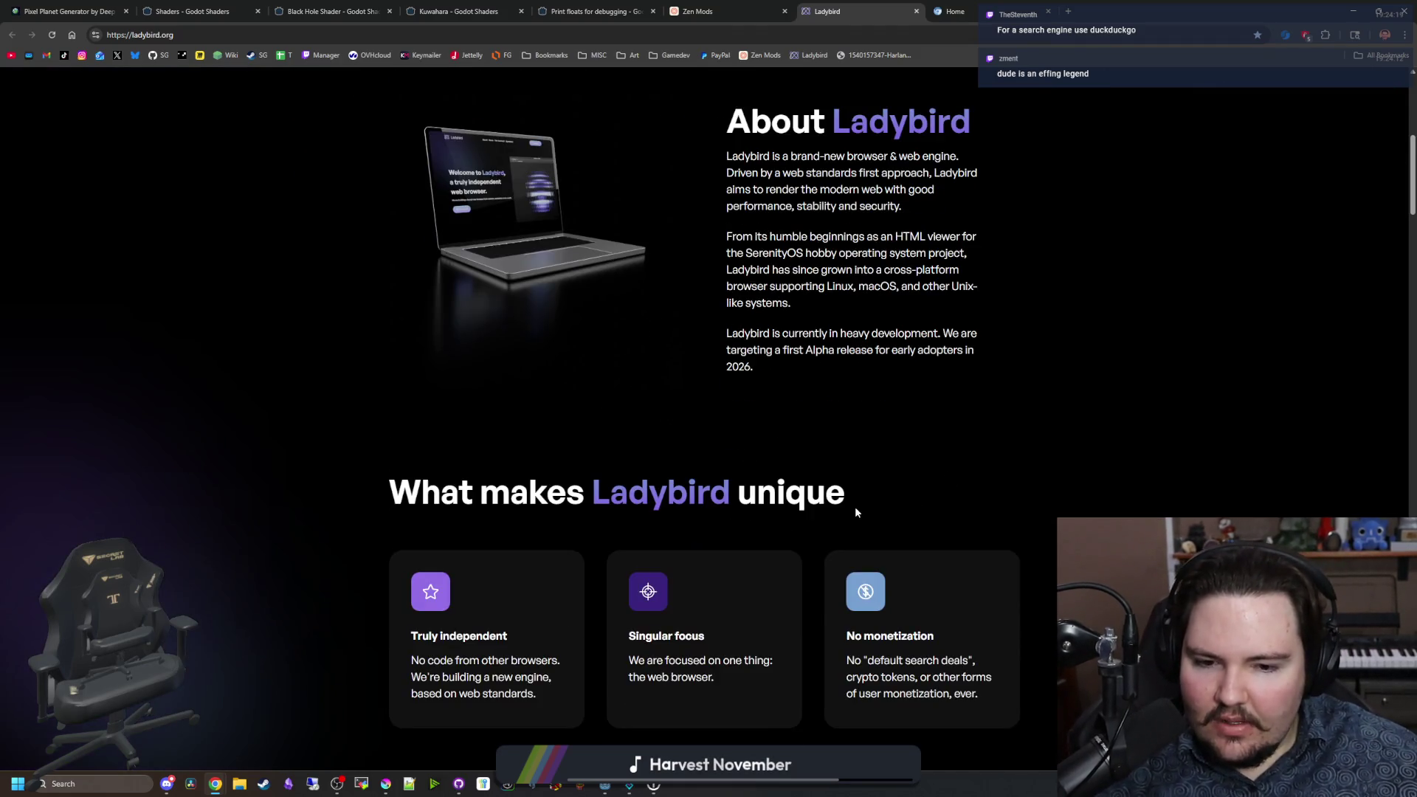
scroll(855, 507, down, 2)
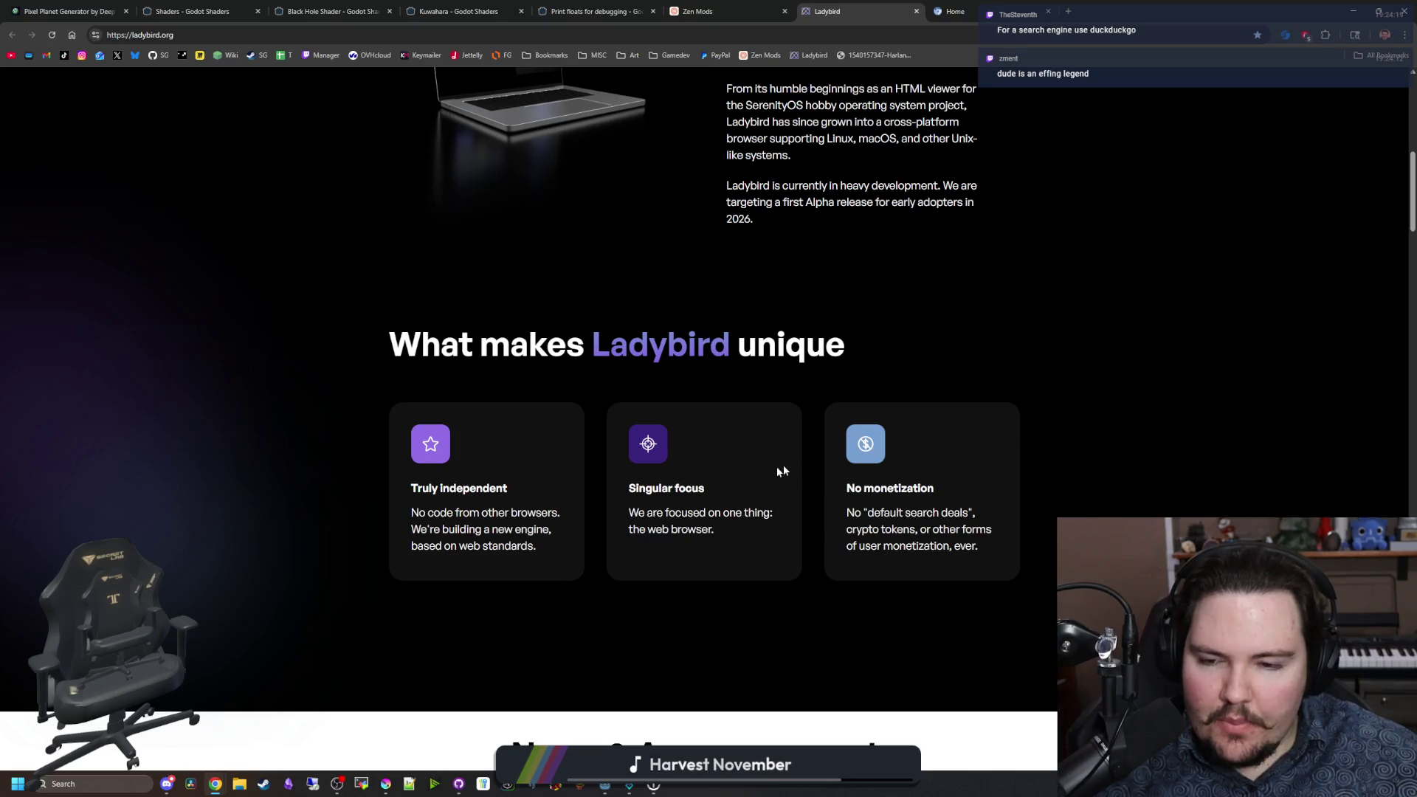
scroll(745, 464, down, 4)
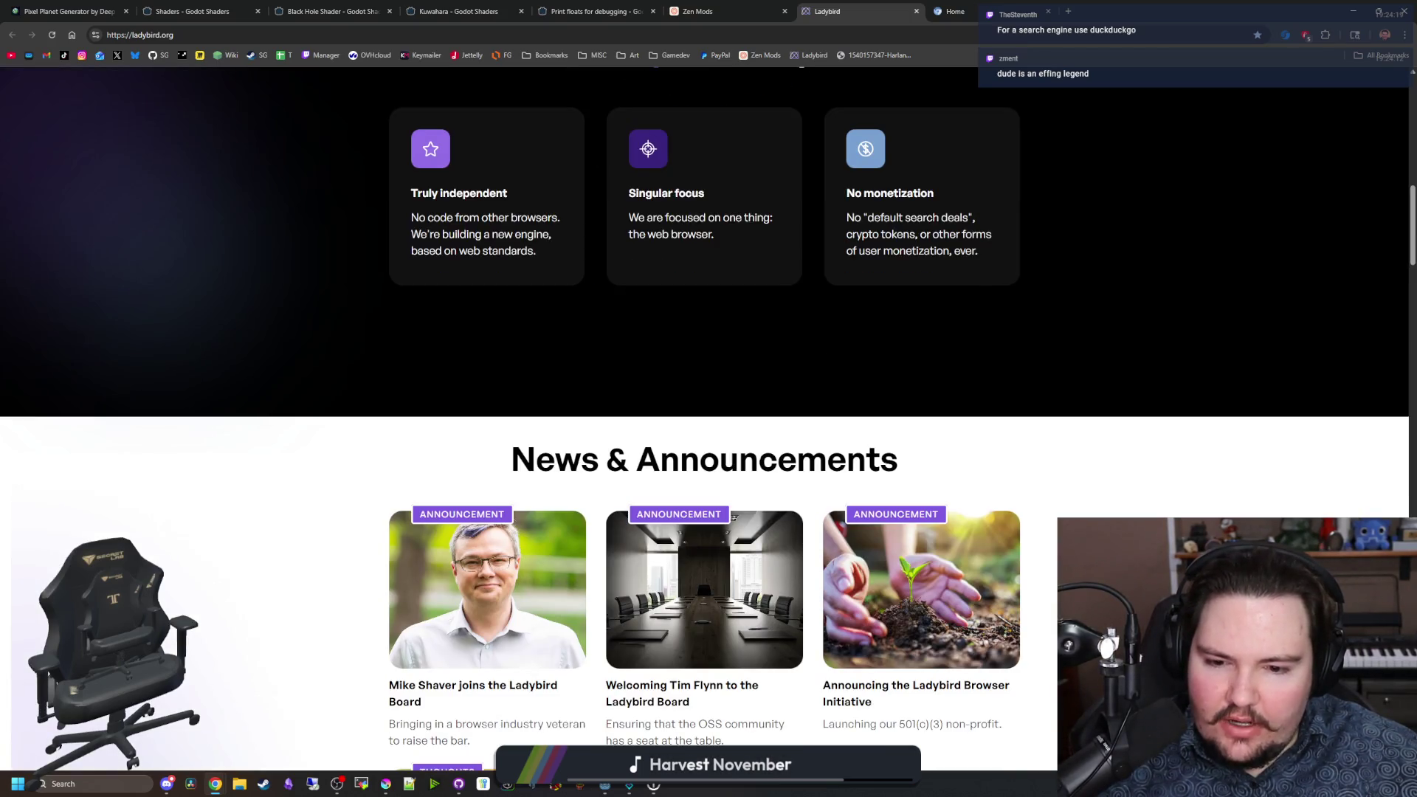
scroll(733, 516, up, 4)
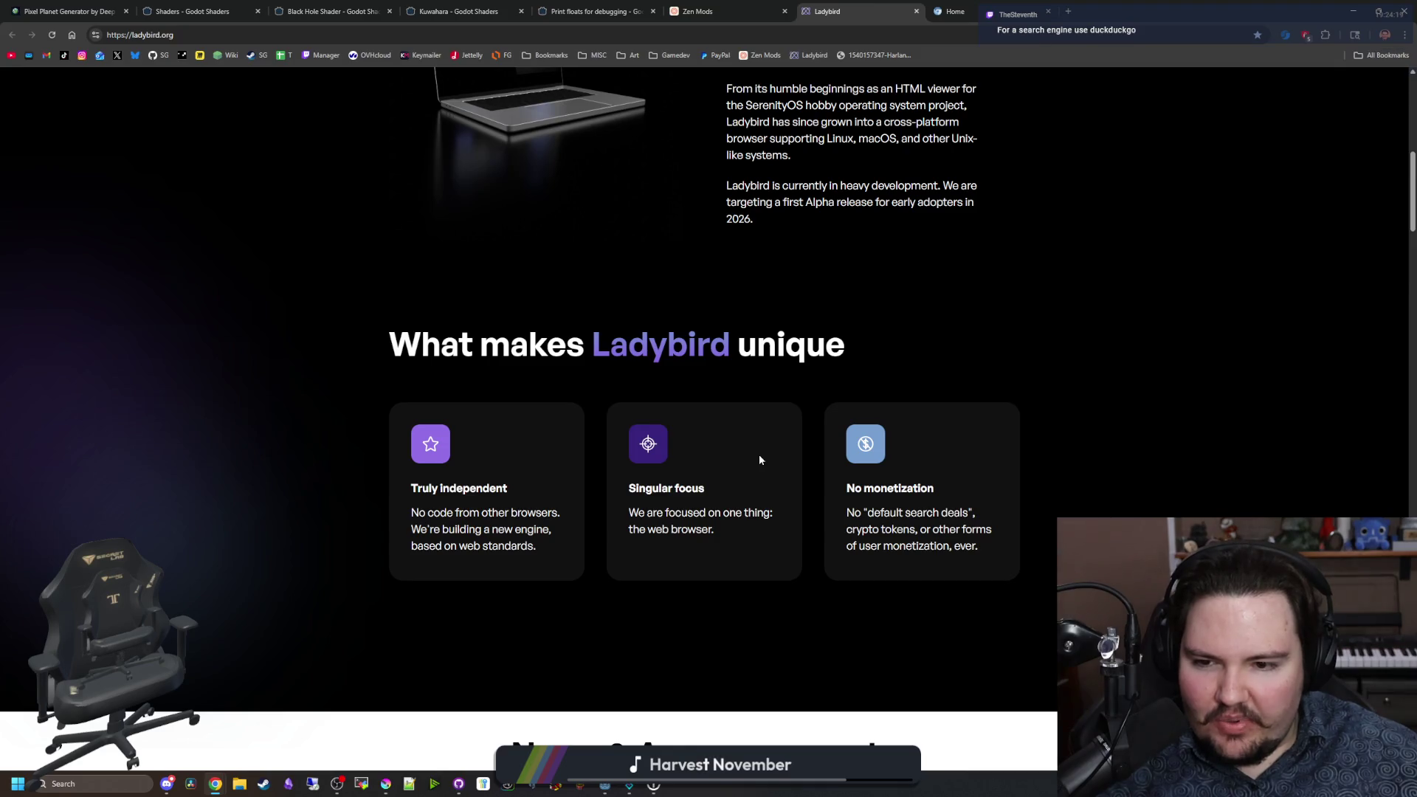
scroll(759, 459, down, 9)
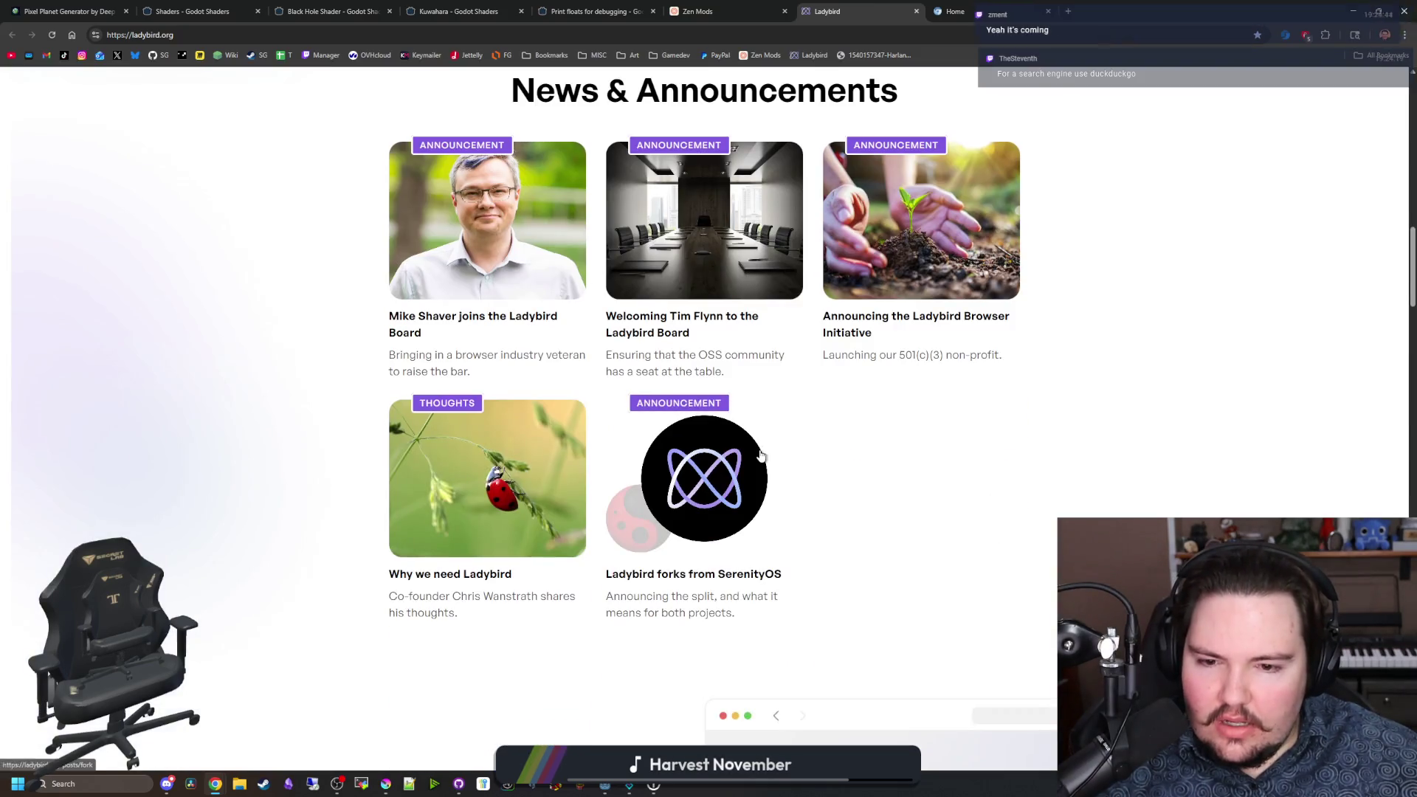
scroll(739, 520, down, 5)
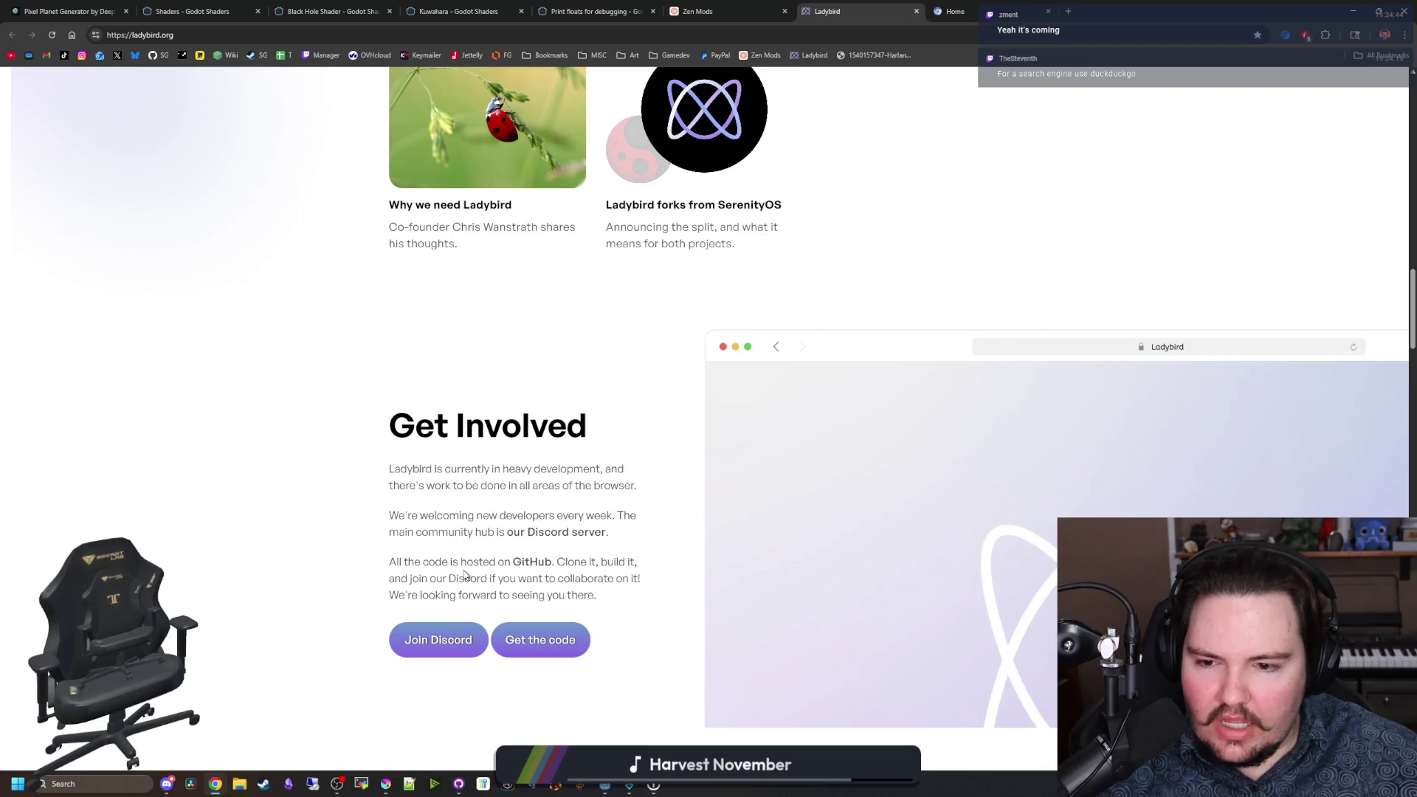
click(532, 639)
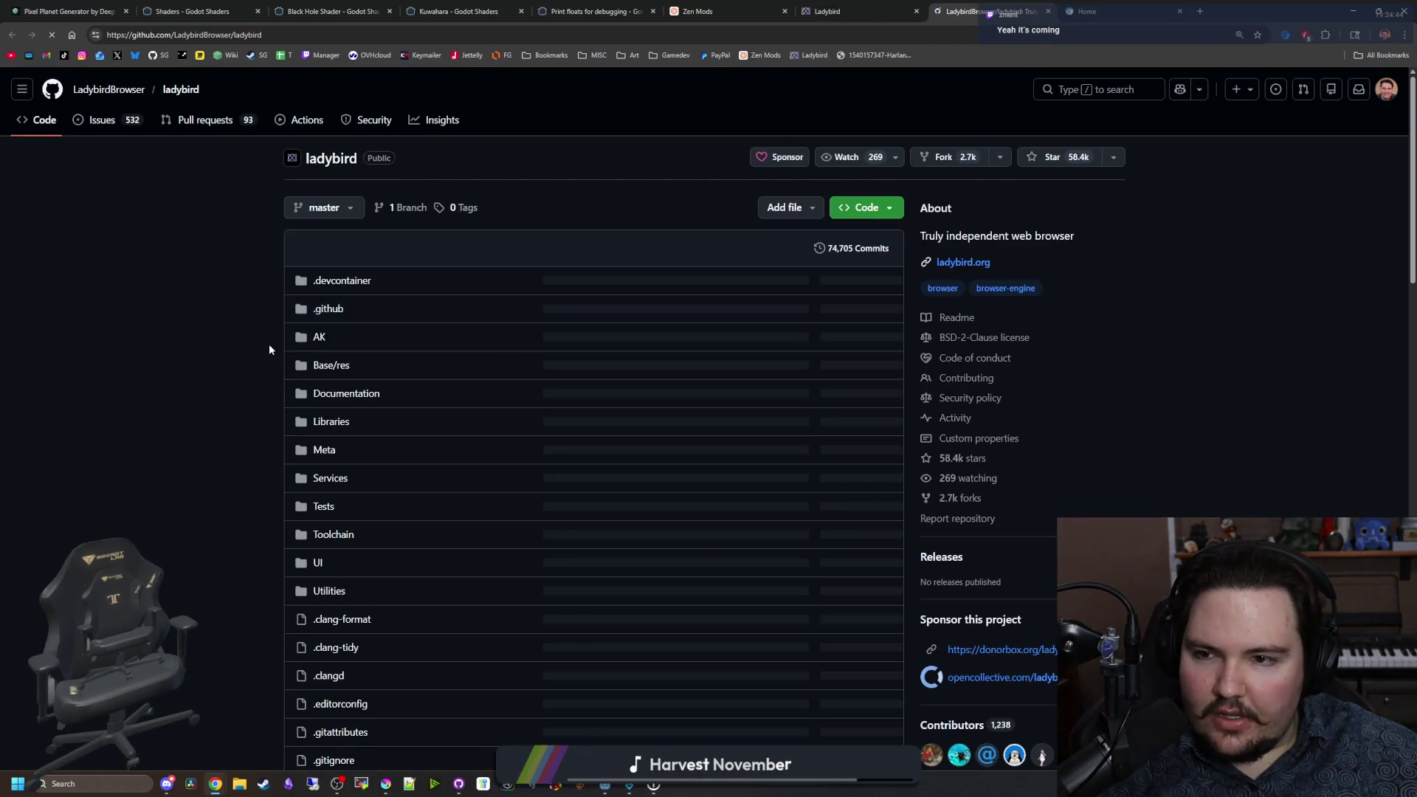
Step: Scroll the LadybirdBrowser/ladybird repo files and README, then return to the ladybird.org tab
scroll(295, 347, down, 10)
scroll(295, 362, down, 15)
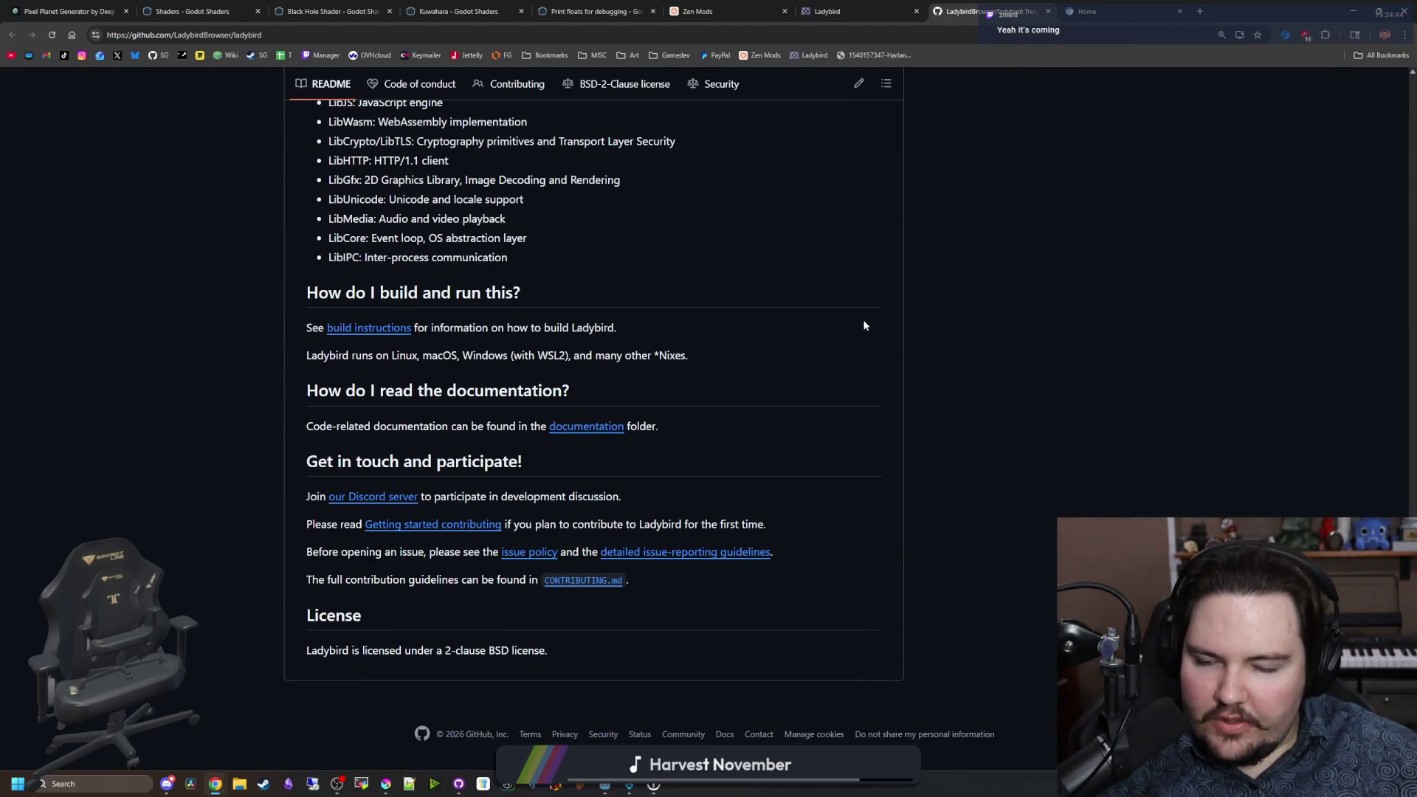
scroll(865, 325, up, 6)
scroll(865, 326, up, 15)
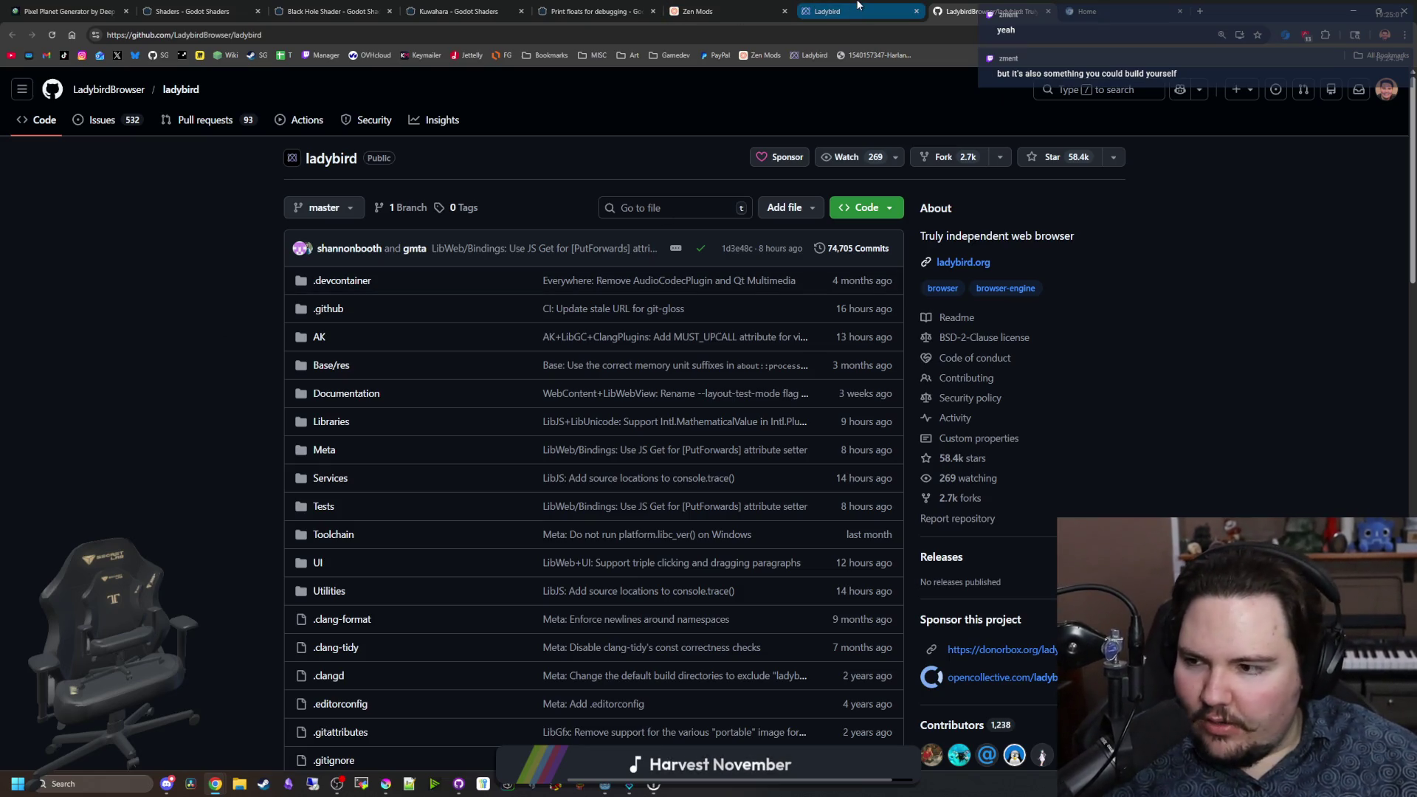
click(885, 6)
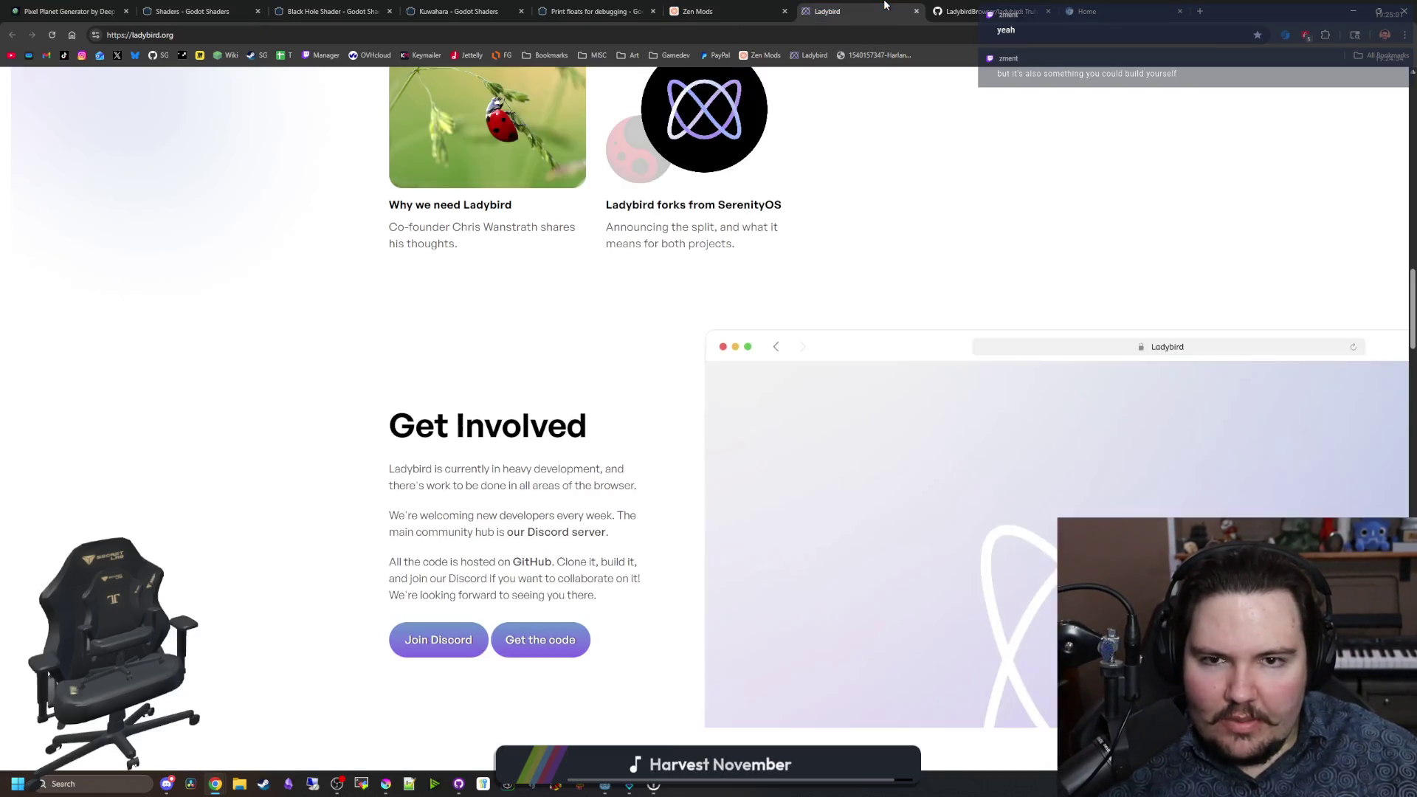
Step: Scroll down through ladybird.org's Sponsors, Get Involved and News sections and back up
scroll(294, 456, down, 8)
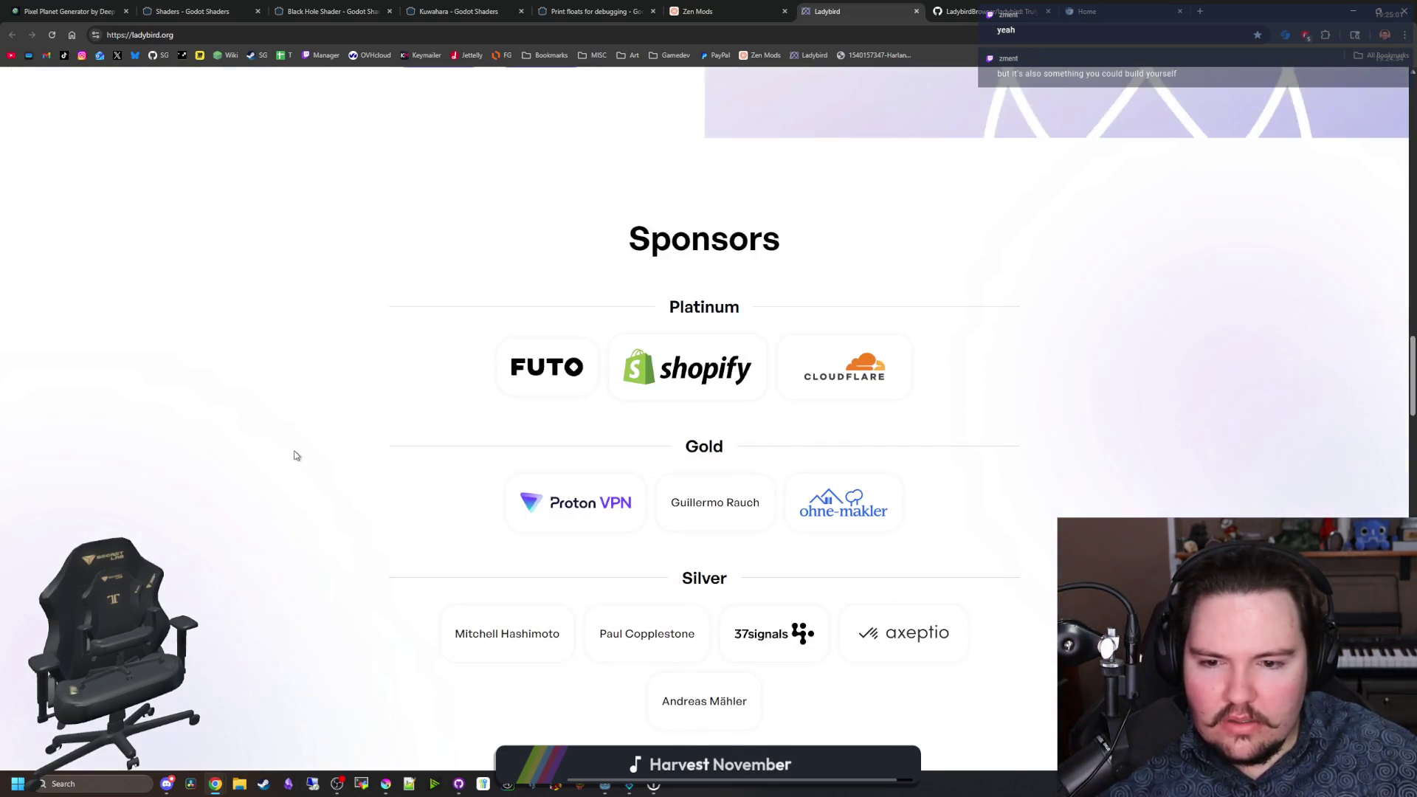
scroll(295, 456, down, 4)
scroll(295, 455, down, 4)
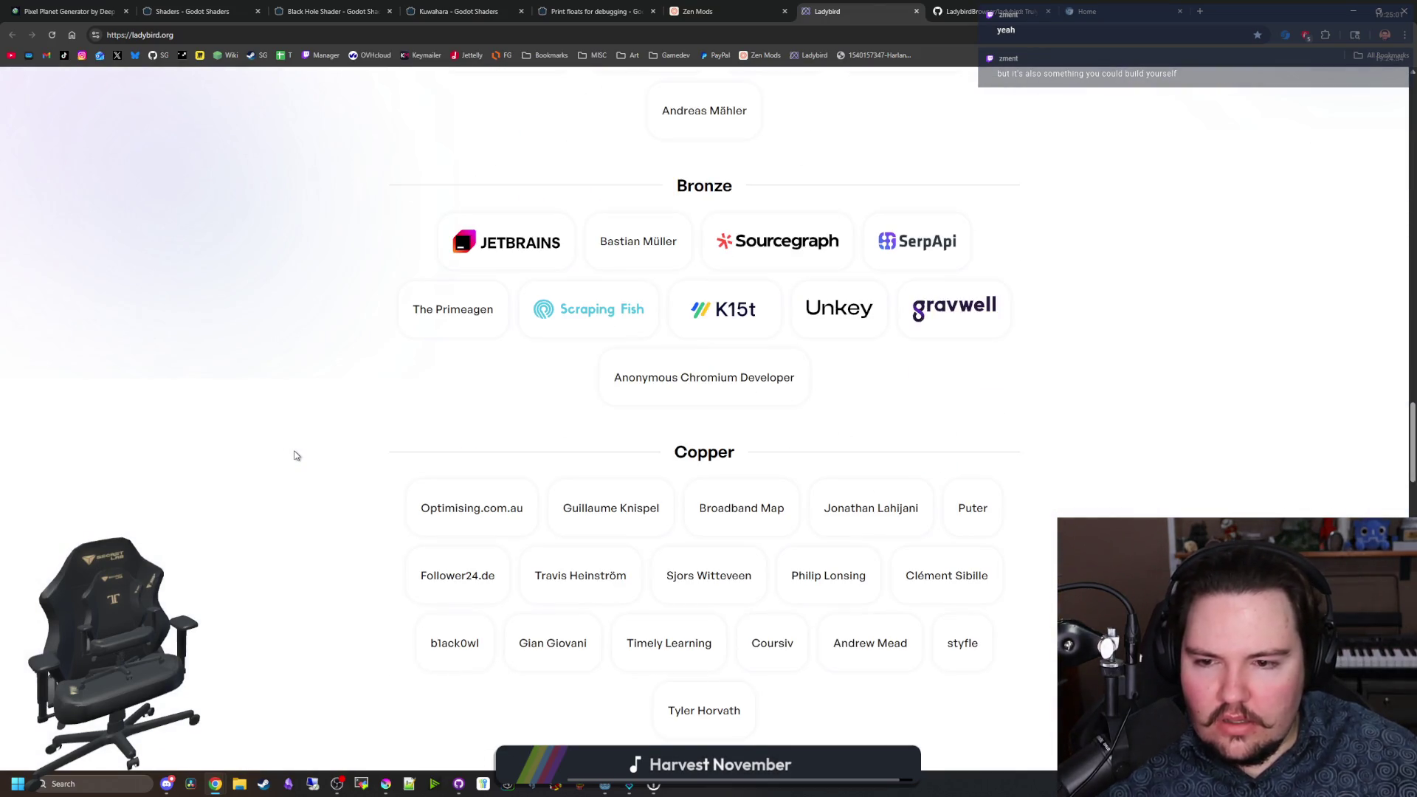
scroll(274, 441, down, 3)
scroll(672, 622, up, 6)
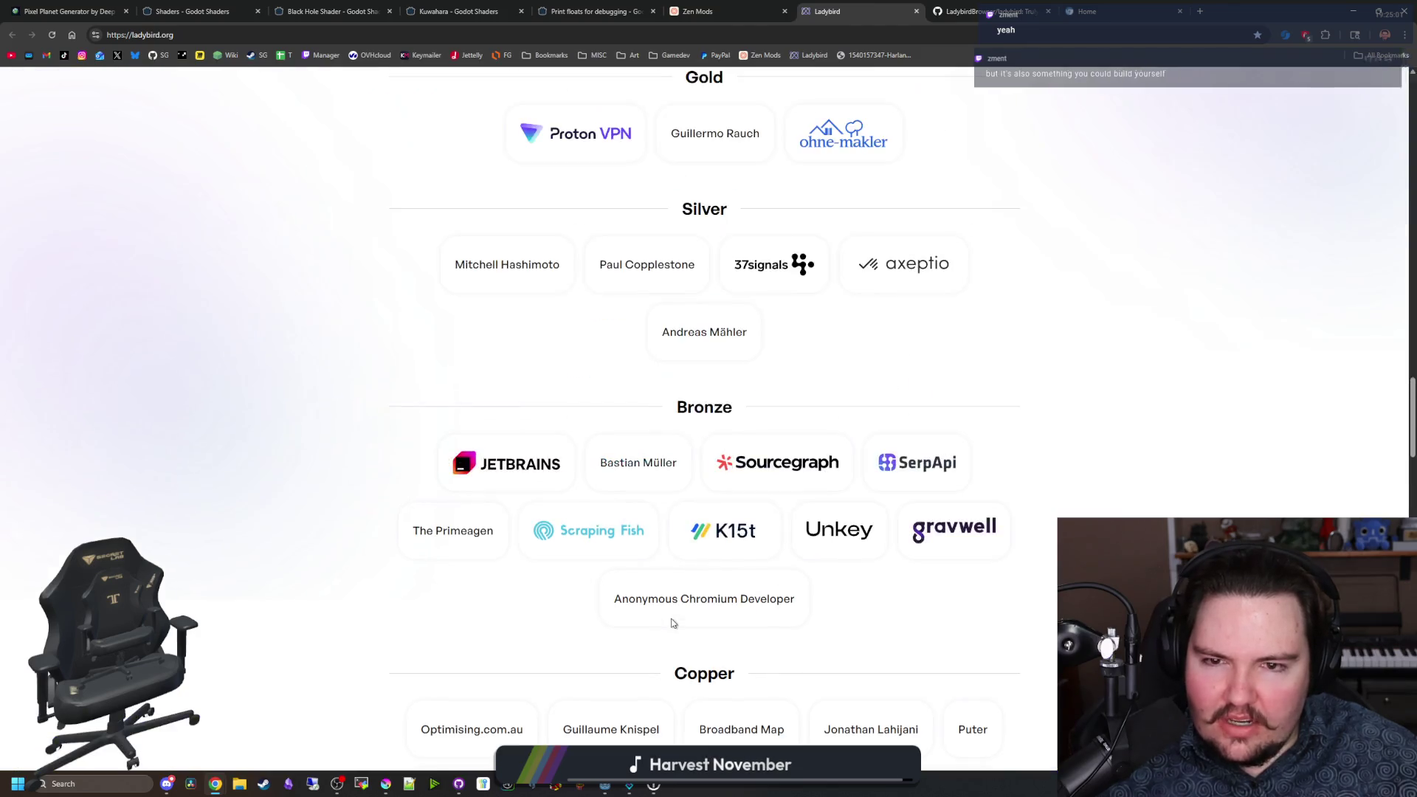
scroll(671, 622, up, 5)
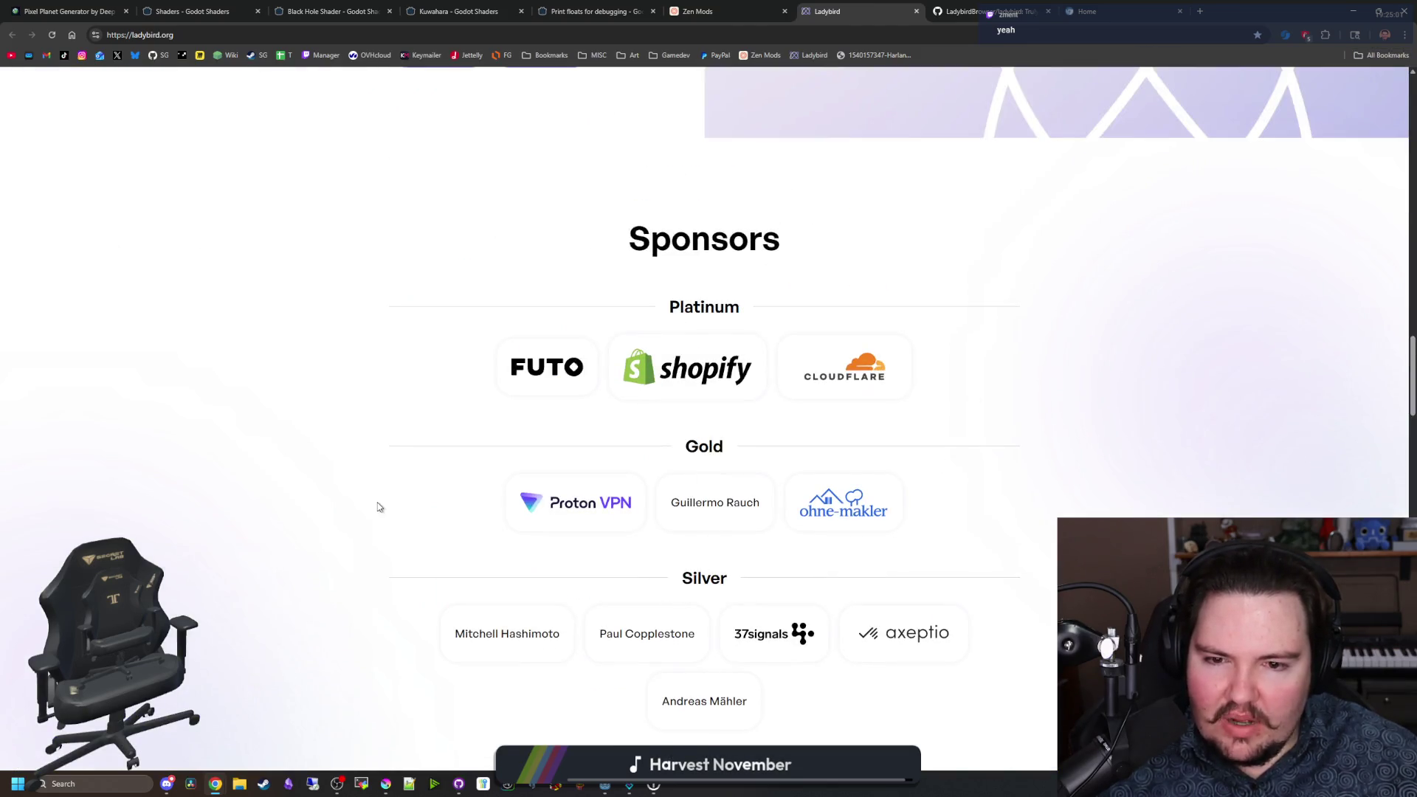
scroll(376, 507, down, 3)
scroll(376, 507, up, 5)
scroll(378, 507, up, 1)
scroll(380, 509, up, 5)
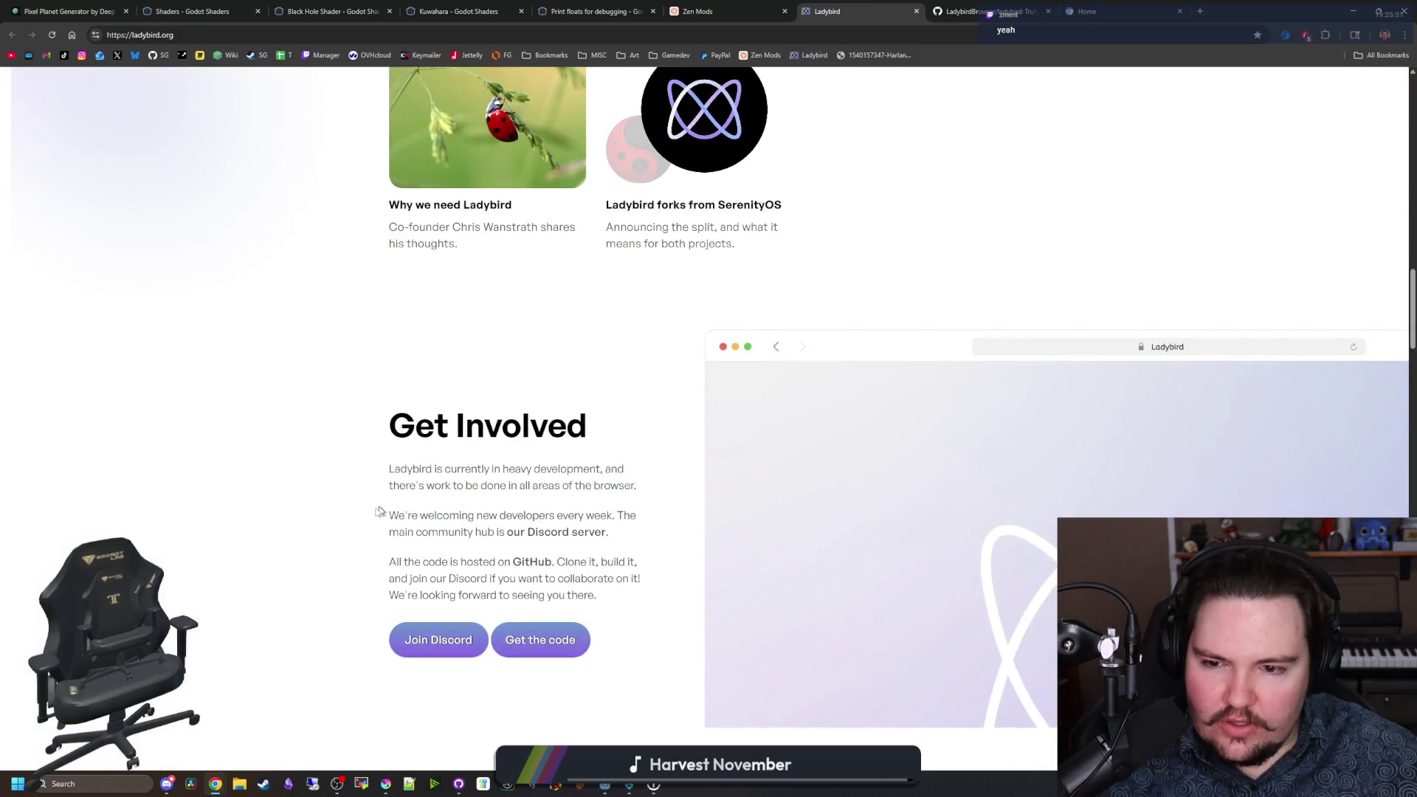
scroll(321, 554, up, 7)
scroll(661, 579, up, 3)
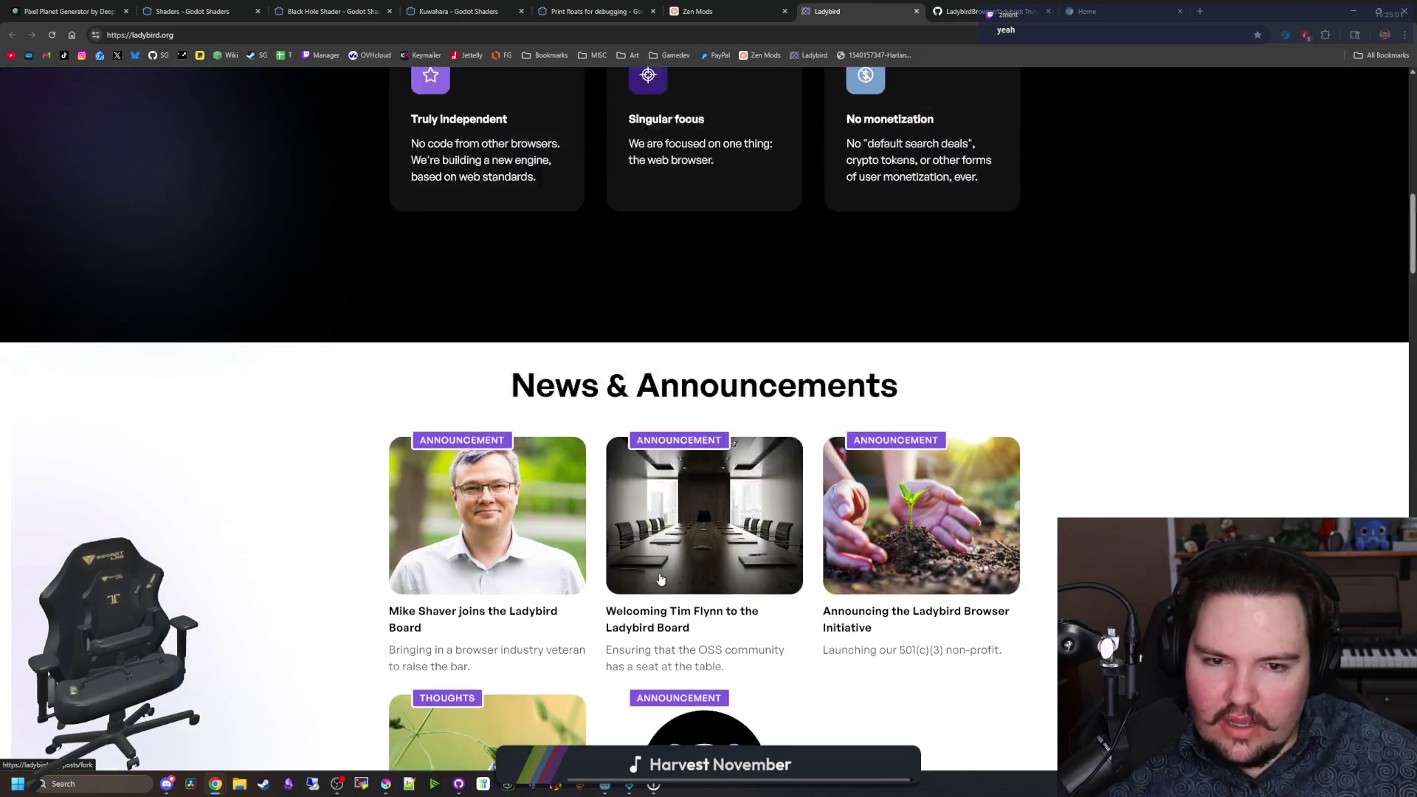
scroll(660, 576, up, 11)
scroll(865, 459, up, 3)
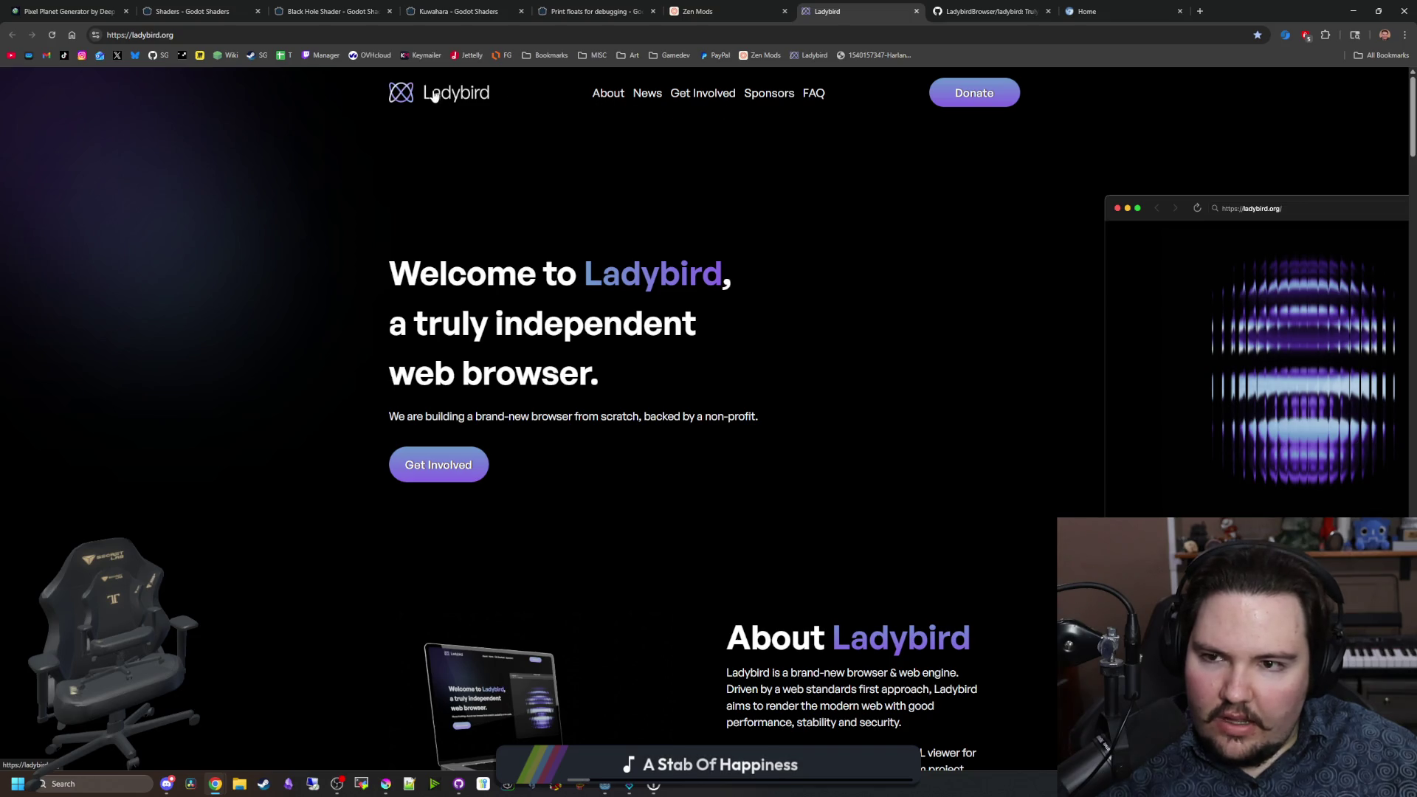
Step: Highlight and clear text in the About paragraph, ending on the 'Welcome to Ladybird' intro
scroll(689, 459, down, 5)
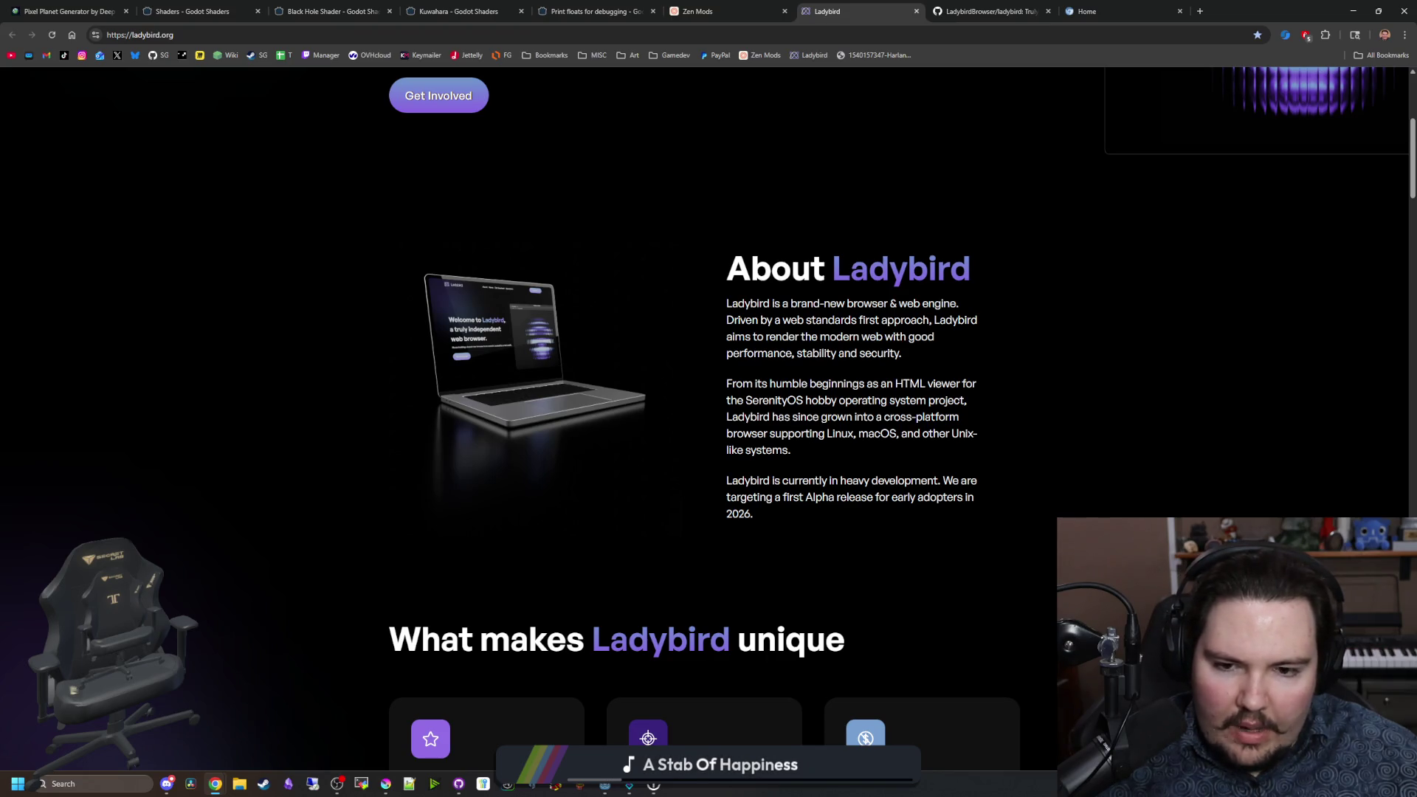
mouse_move(790, 434)
mouse_down()
mouse_move(967, 461)
mouse_move(974, 484)
mouse_up()
click(815, 411)
scroll(815, 412, up, 5)
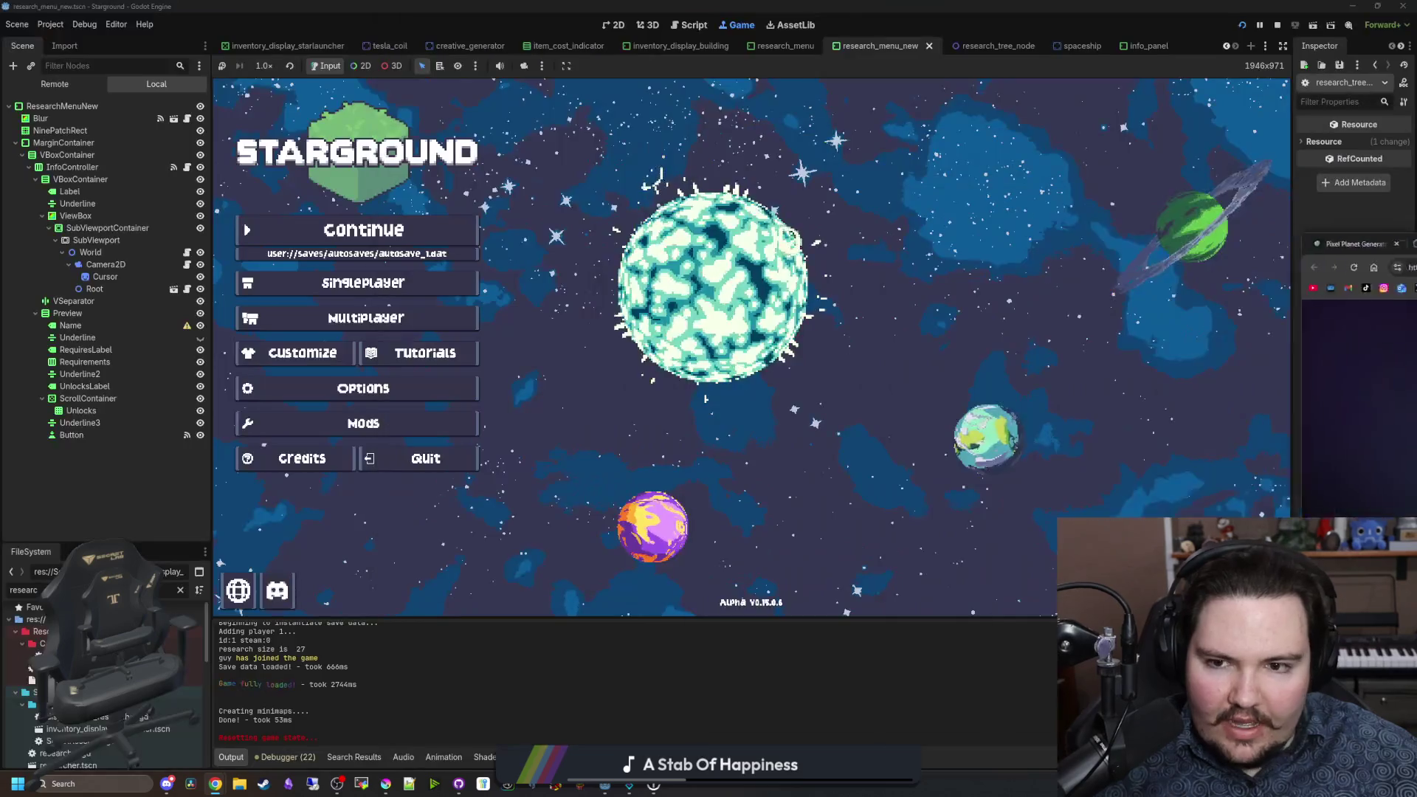
Step: Open Starground's Options and view the General, Audio, Controls and Accessibility tabs
click(321, 380)
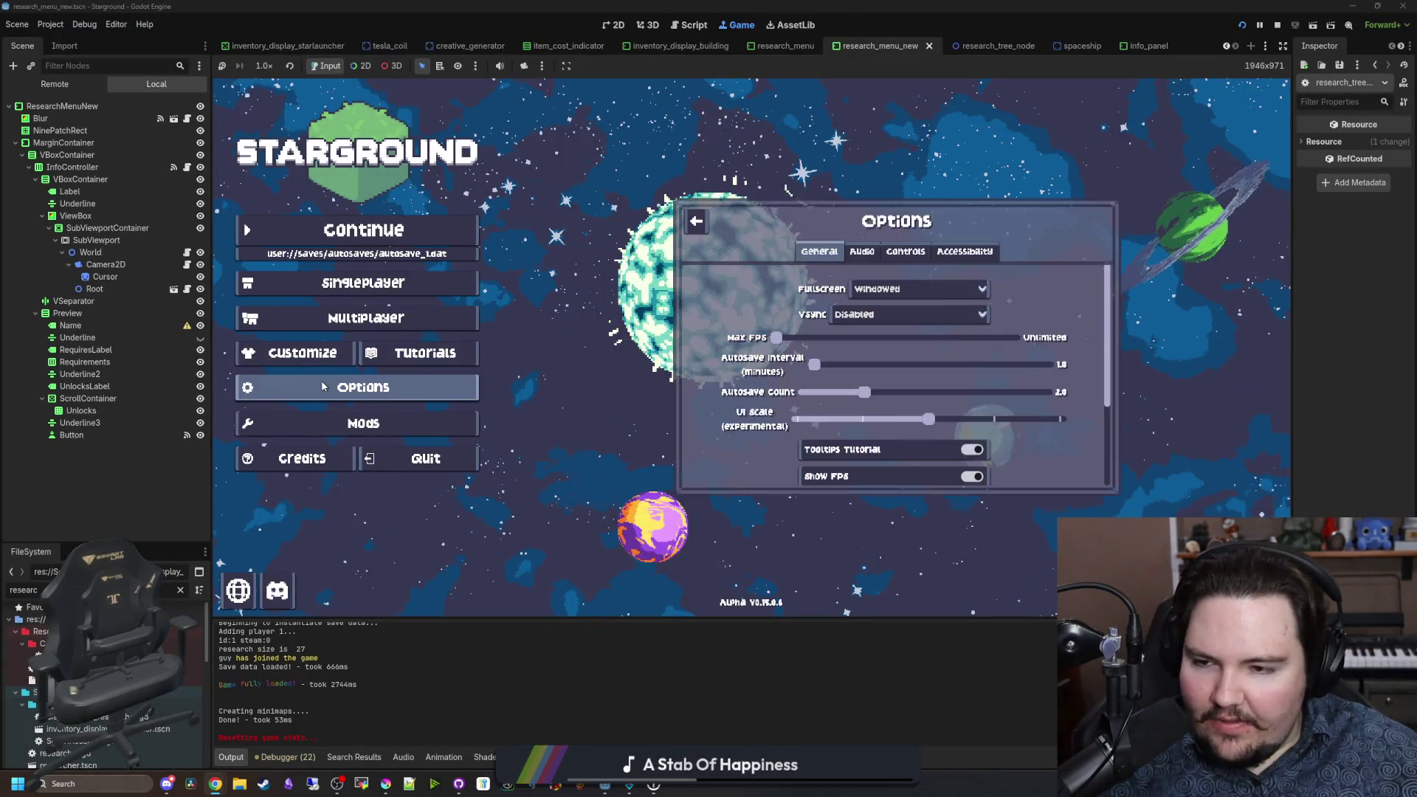
click(696, 221)
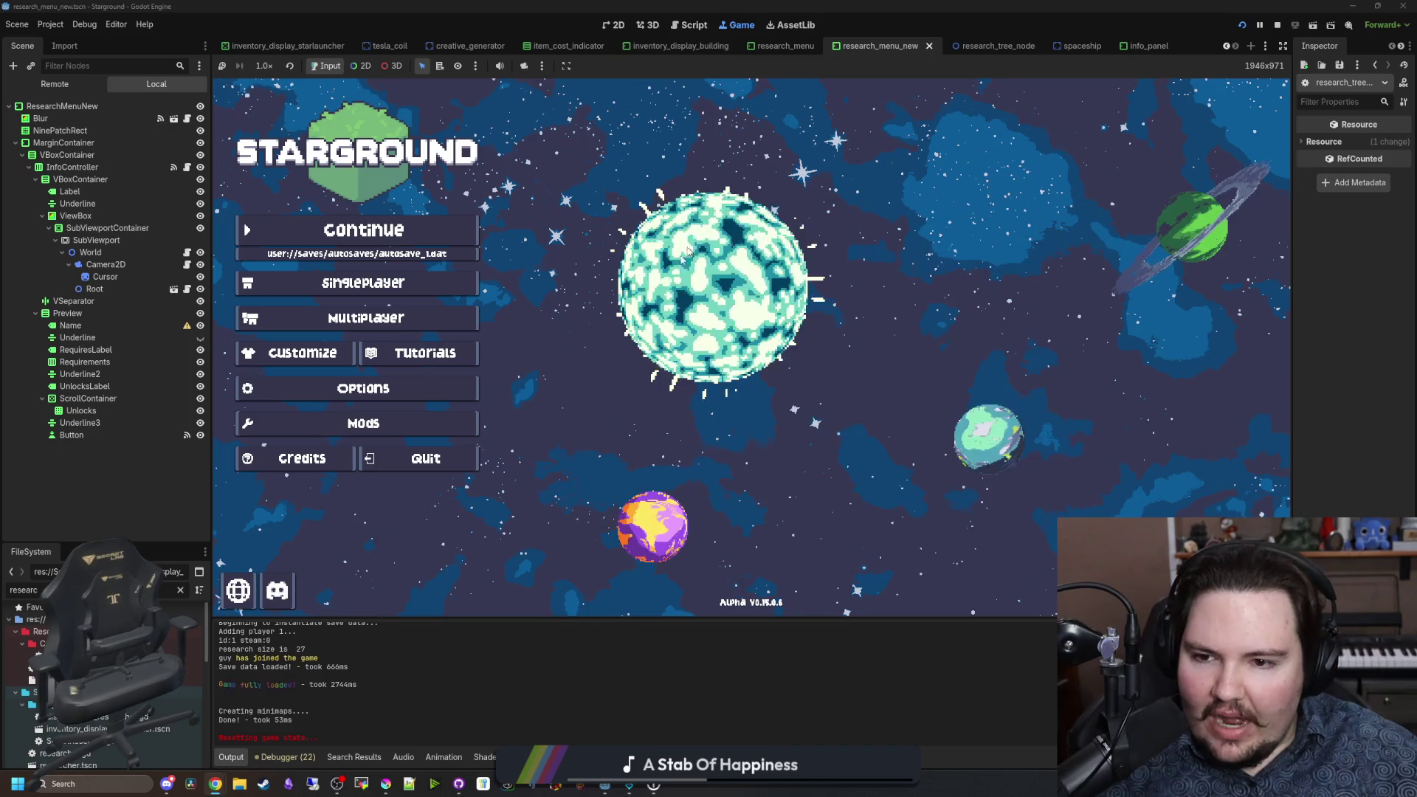
click(426, 379)
scroll(722, 330, down, 5)
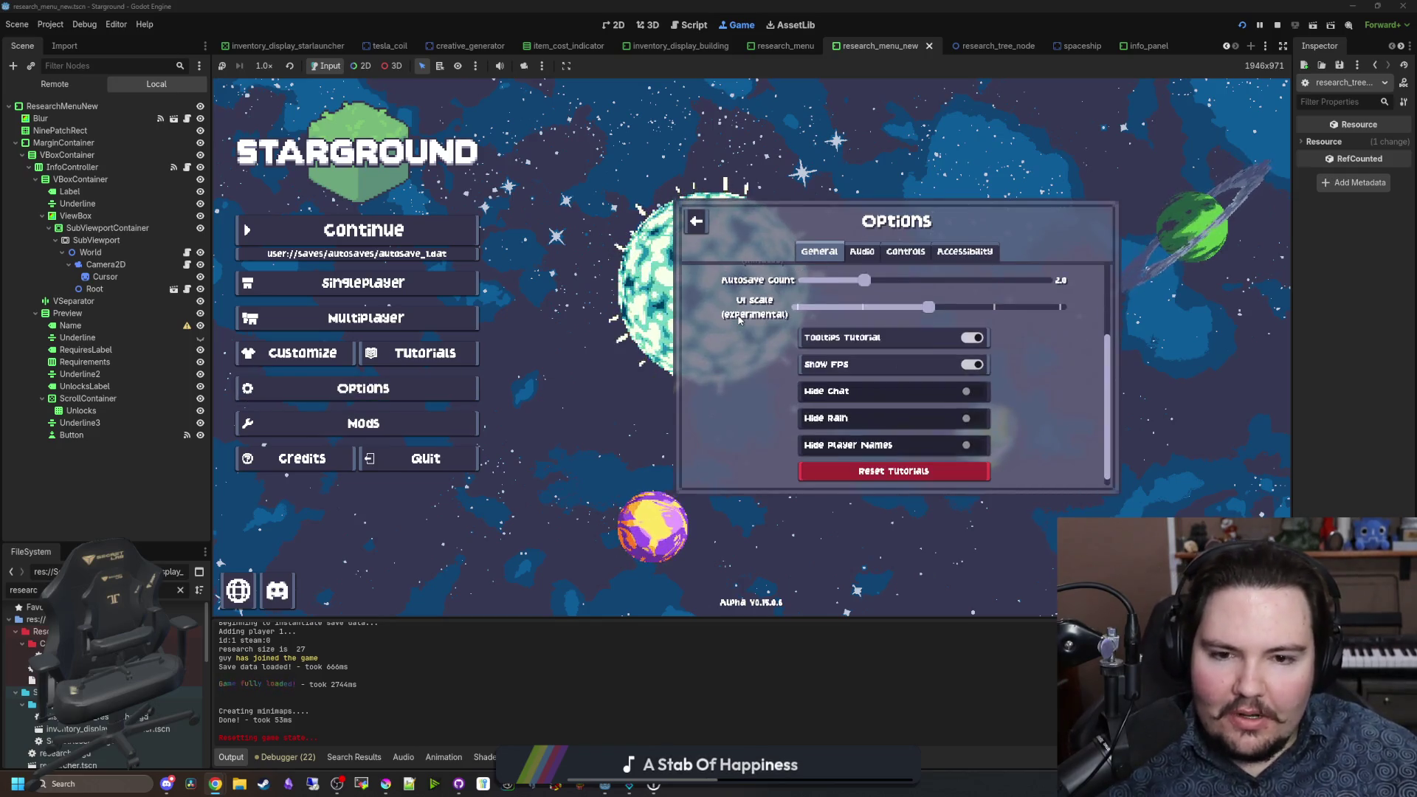
scroll(738, 317, up, 5)
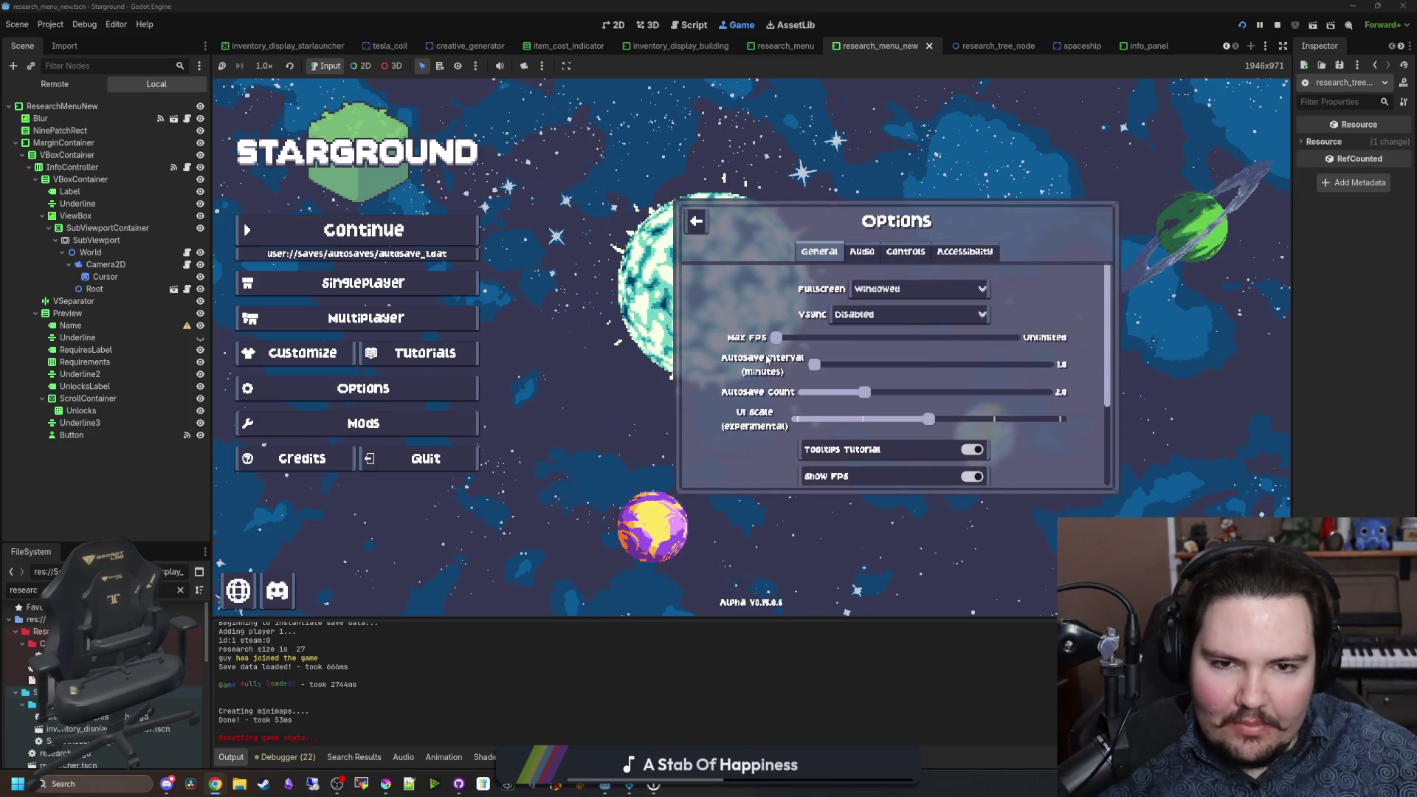
click(862, 251)
click(906, 251)
click(964, 251)
Step: Recheck the keybinds and audio volumes, close Options with Escape, and Continue the autosaved game
click(889, 255)
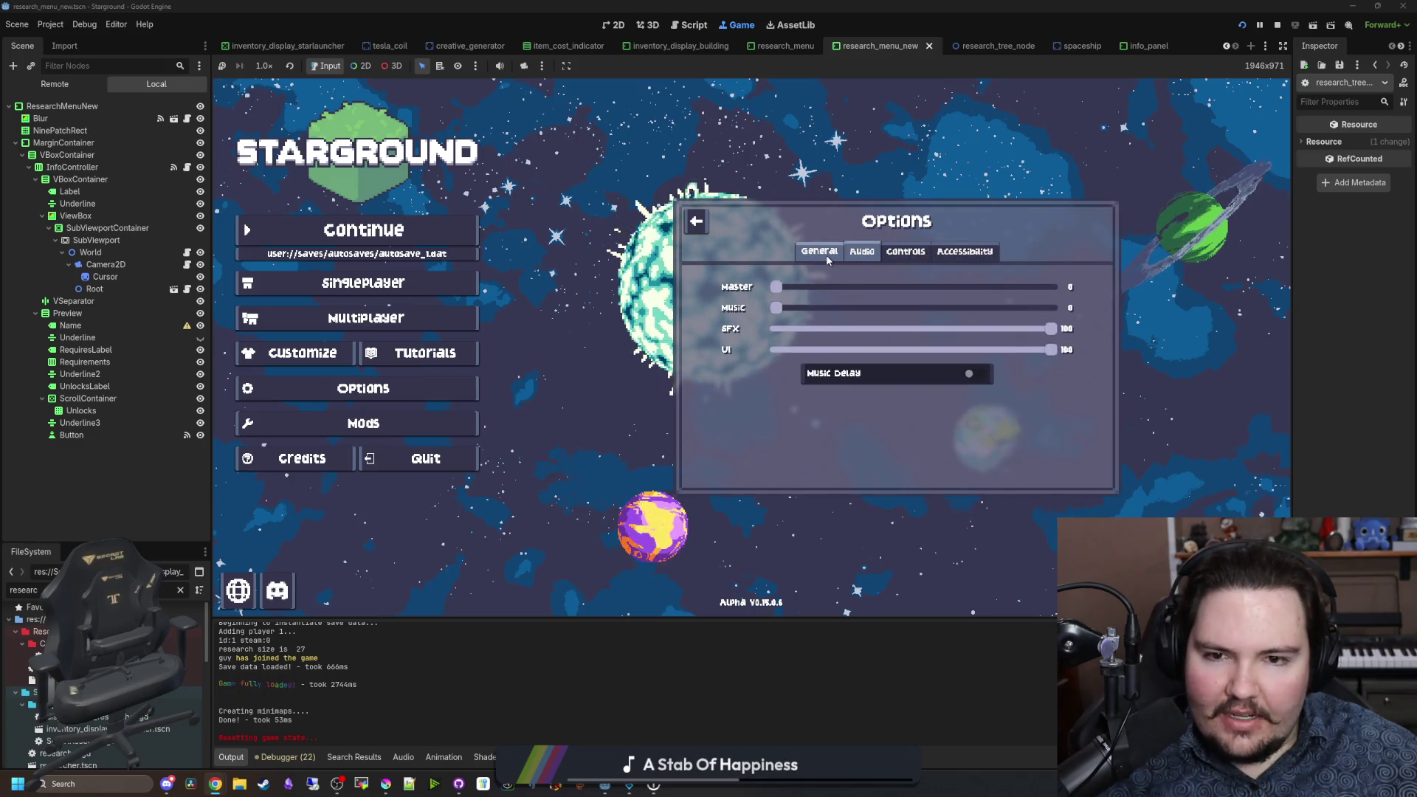
click(856, 252)
click(905, 251)
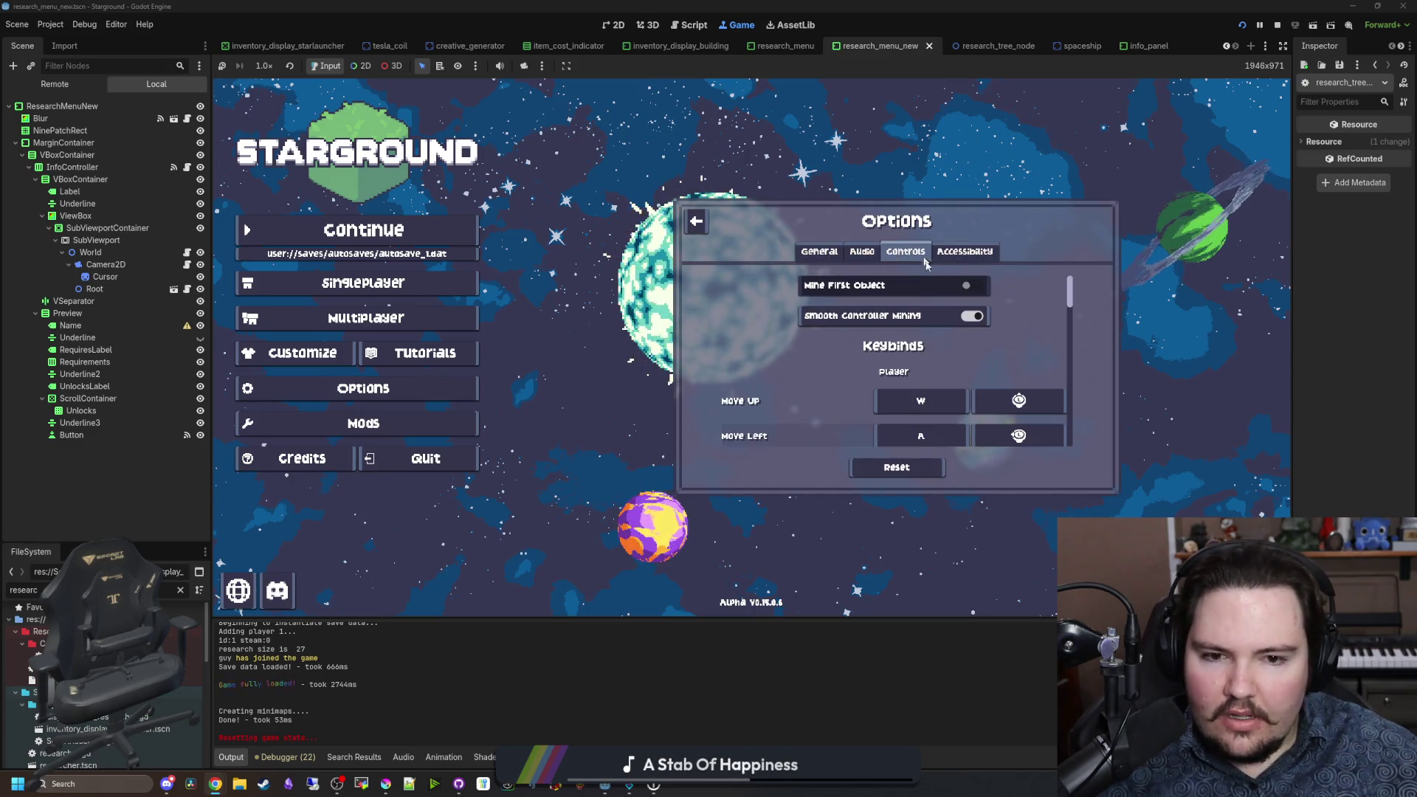
scroll(1033, 347, down, 2)
scroll(1074, 339, down, 6)
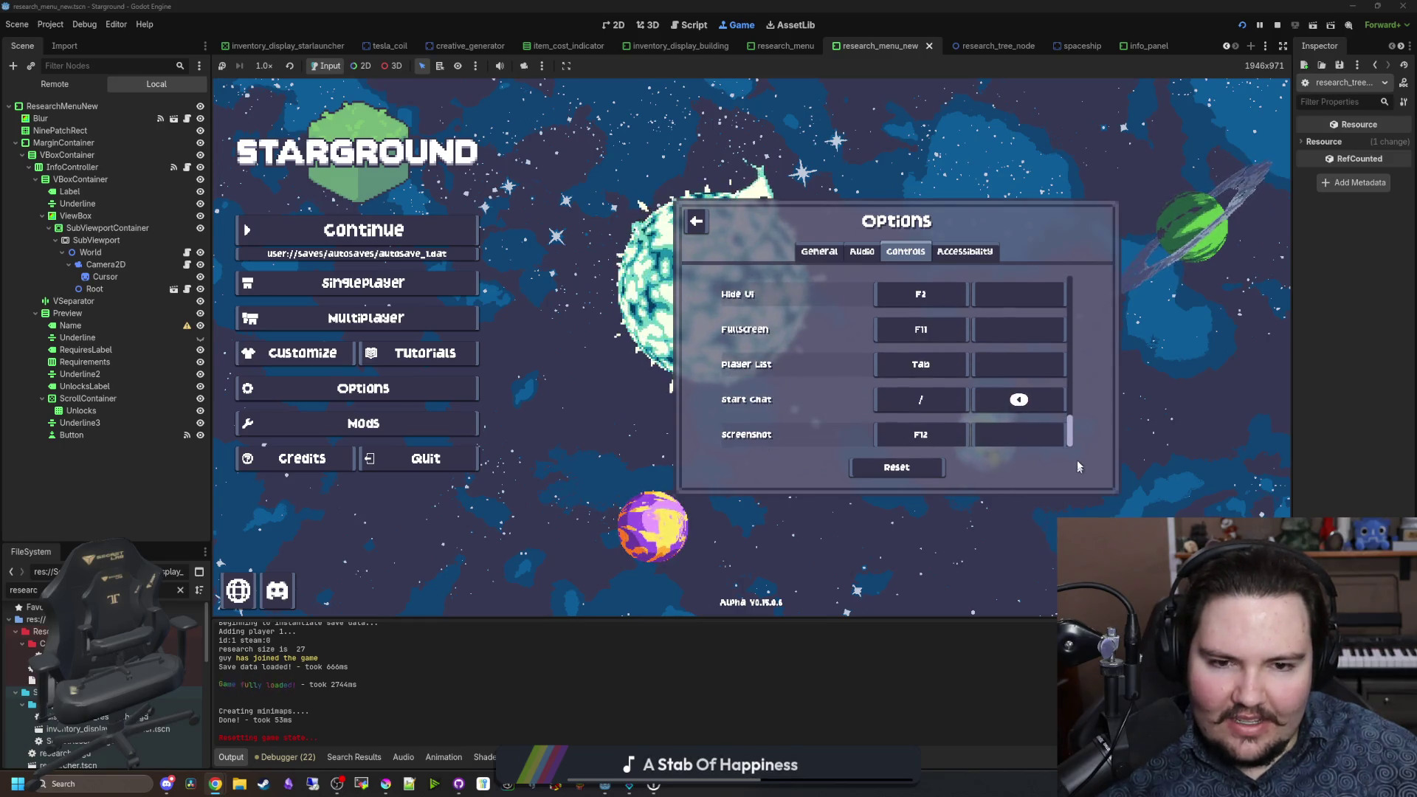
scroll(1086, 354, up, 10)
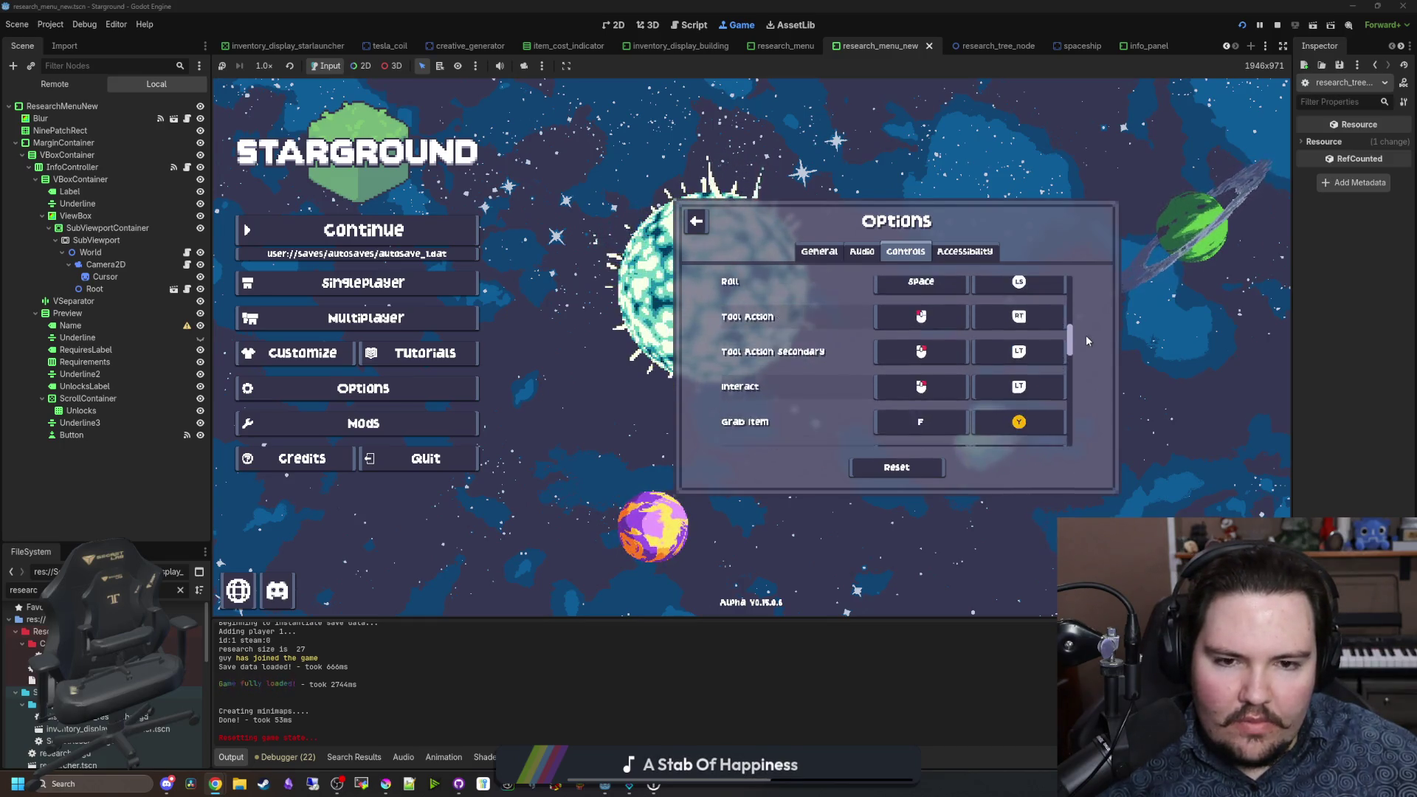
click(861, 251)
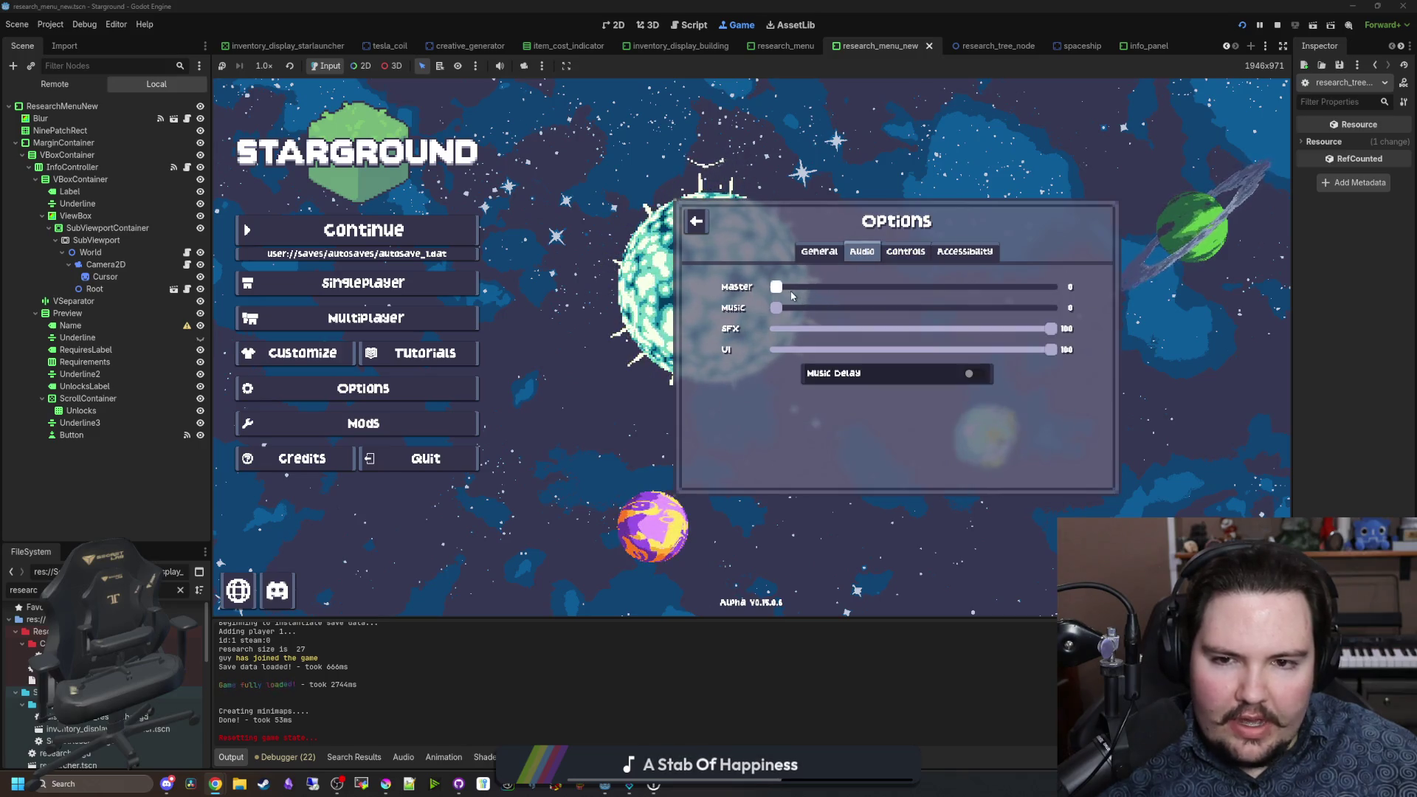
key(Escape)
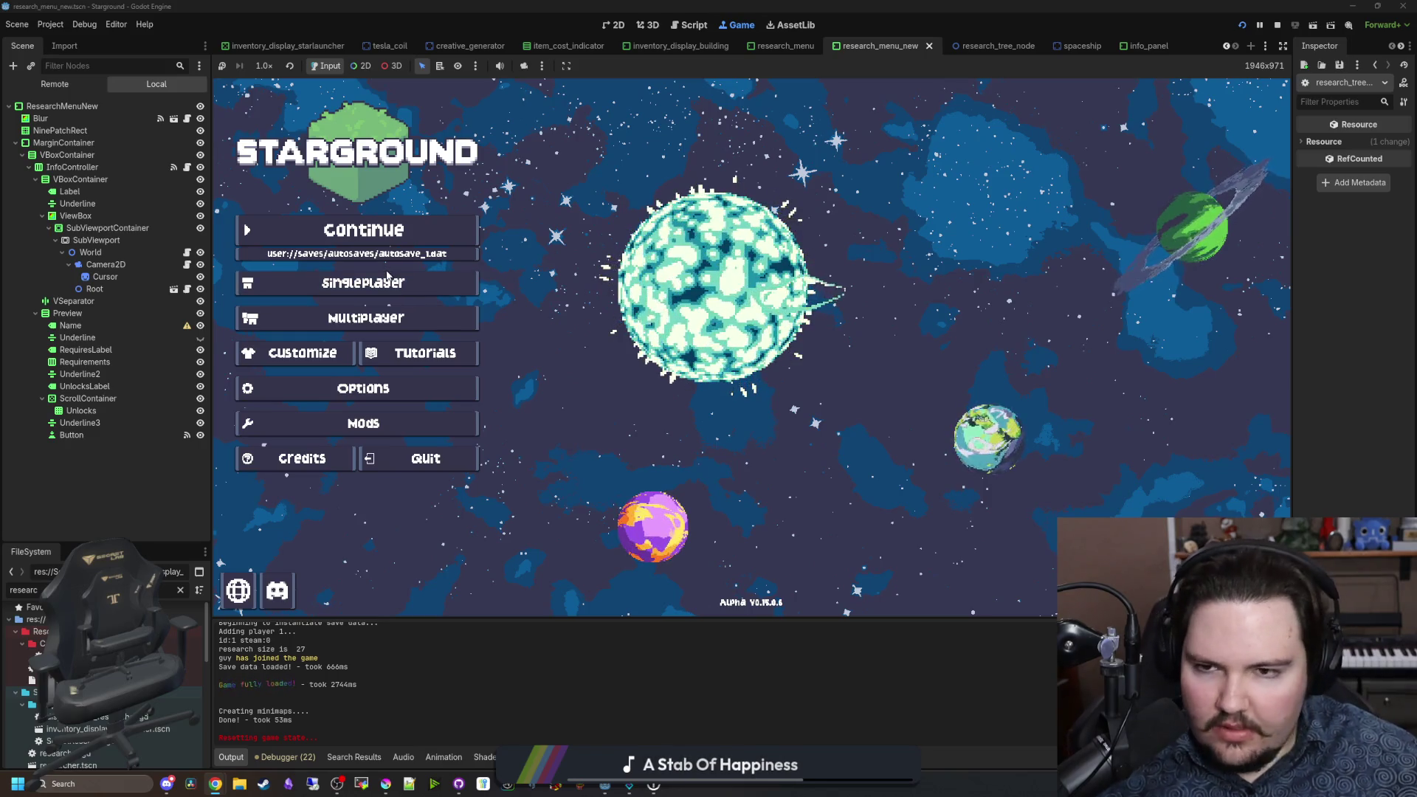
click(350, 236)
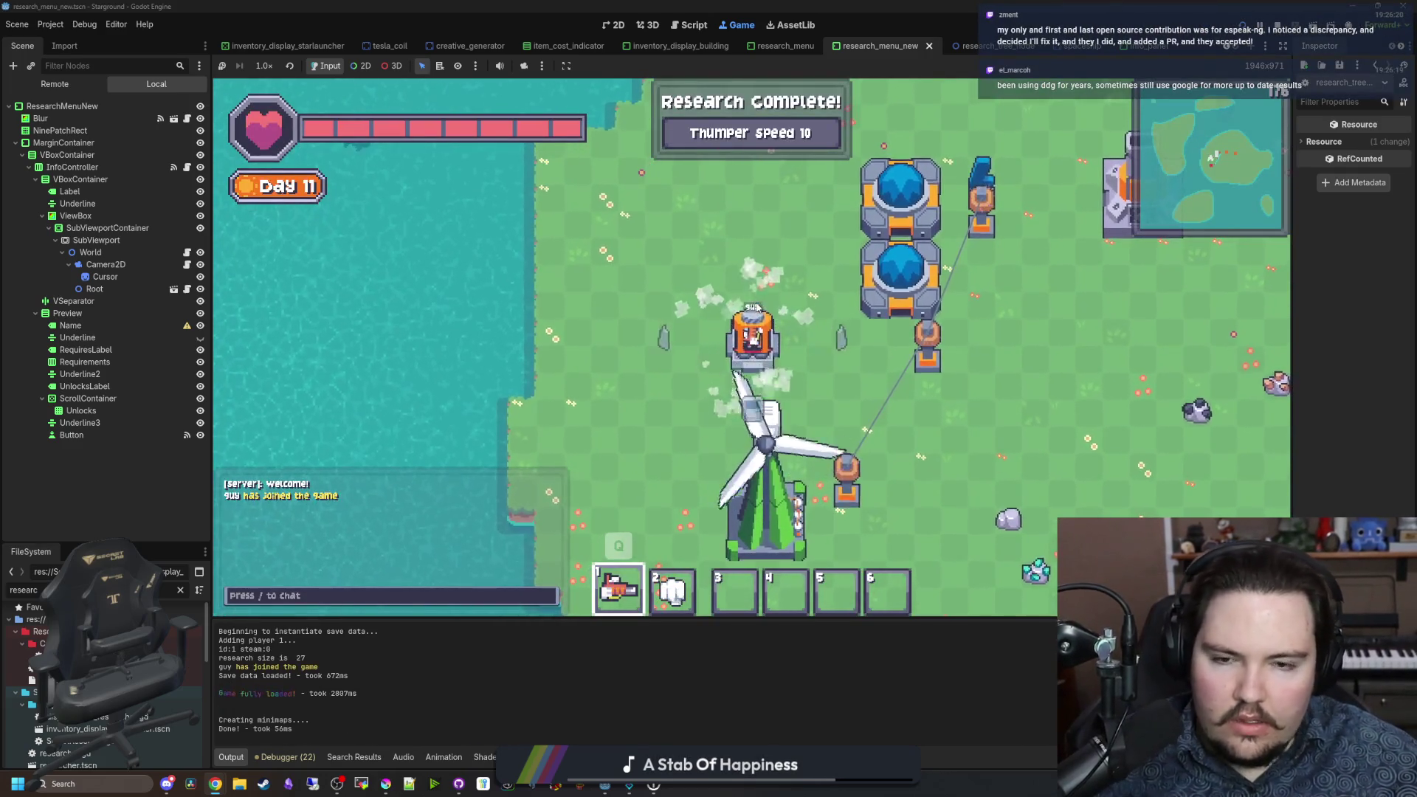
Step: In the running game's Research Tree, select the Alloying, Better Automation, then Alloying nodes
click(753, 325)
drag(699, 349, 714, 334)
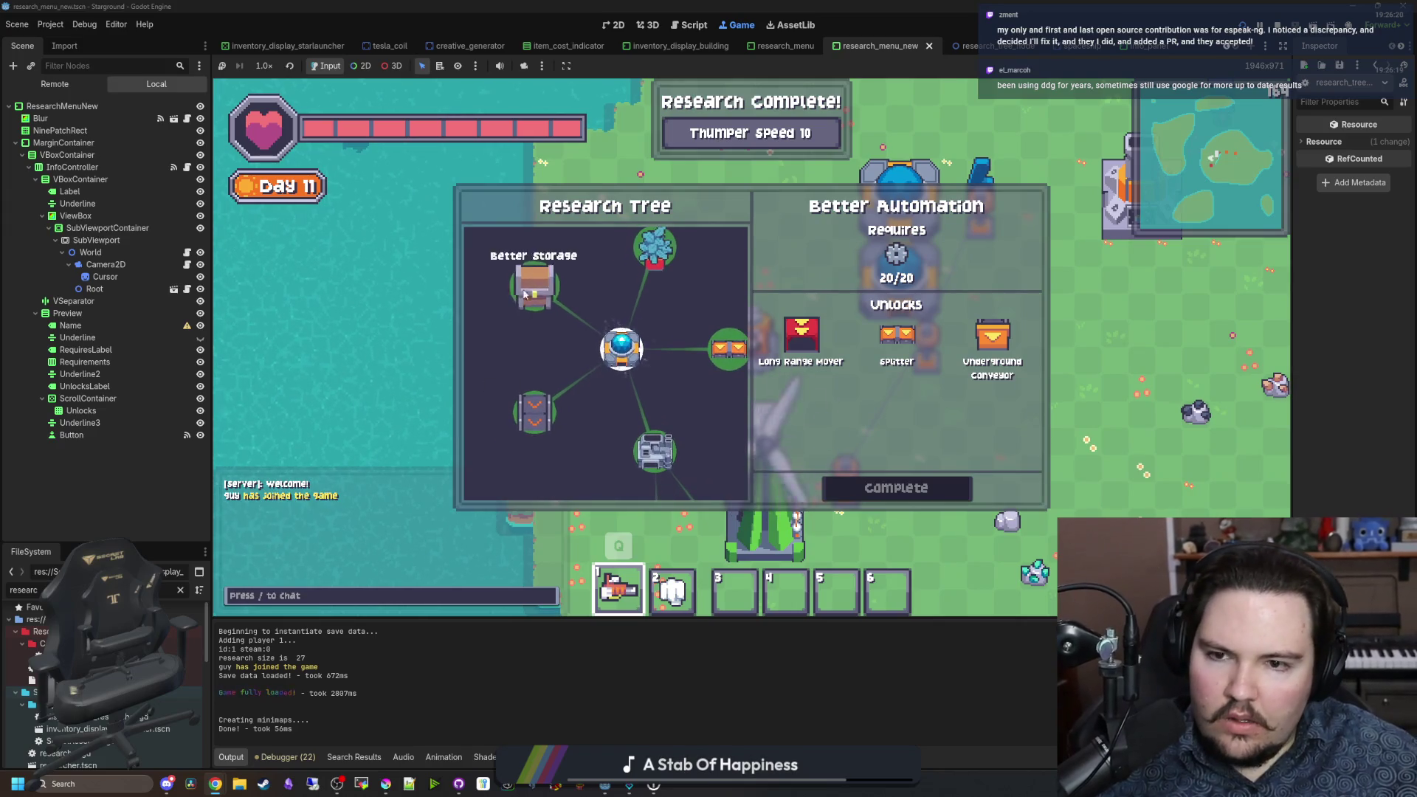
click(659, 459)
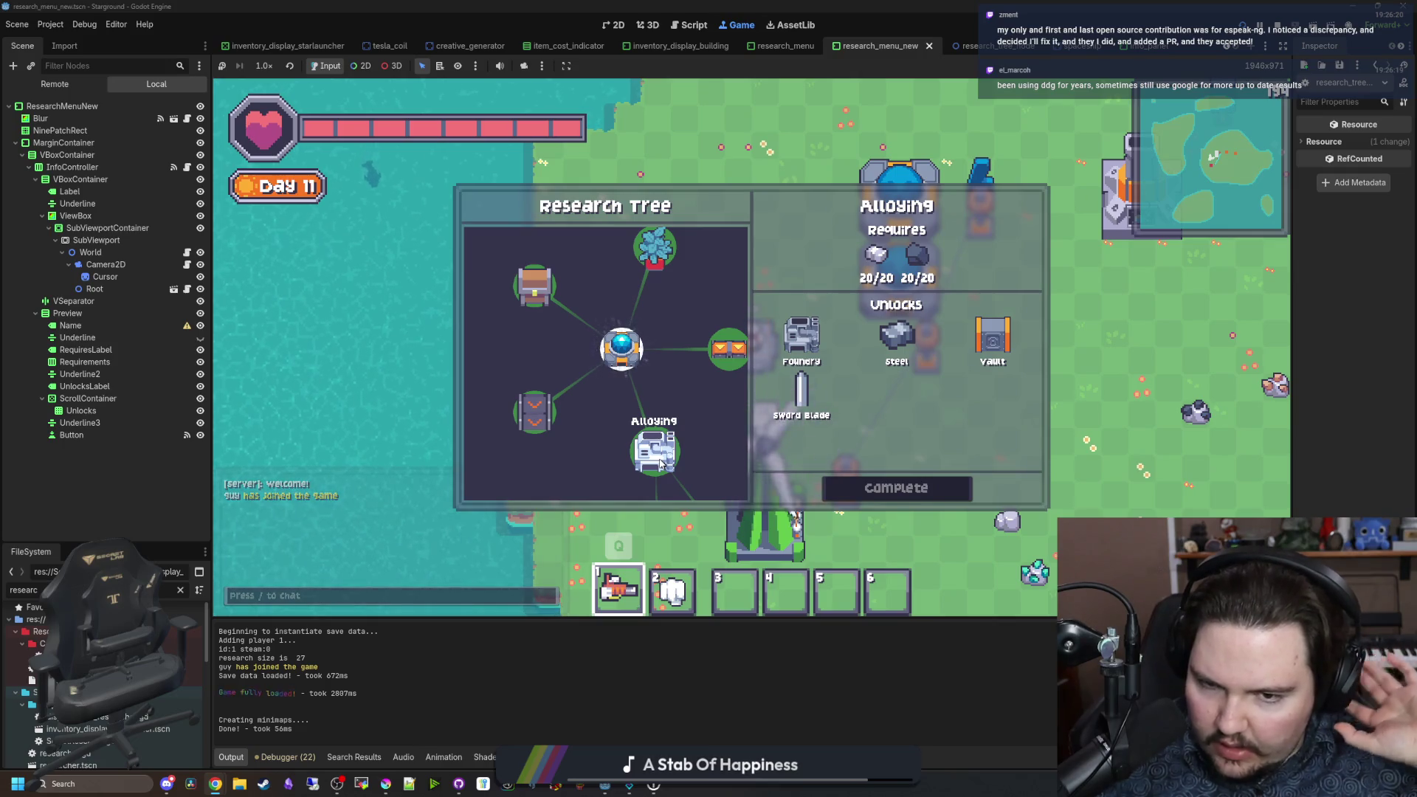
click(725, 344)
click(641, 475)
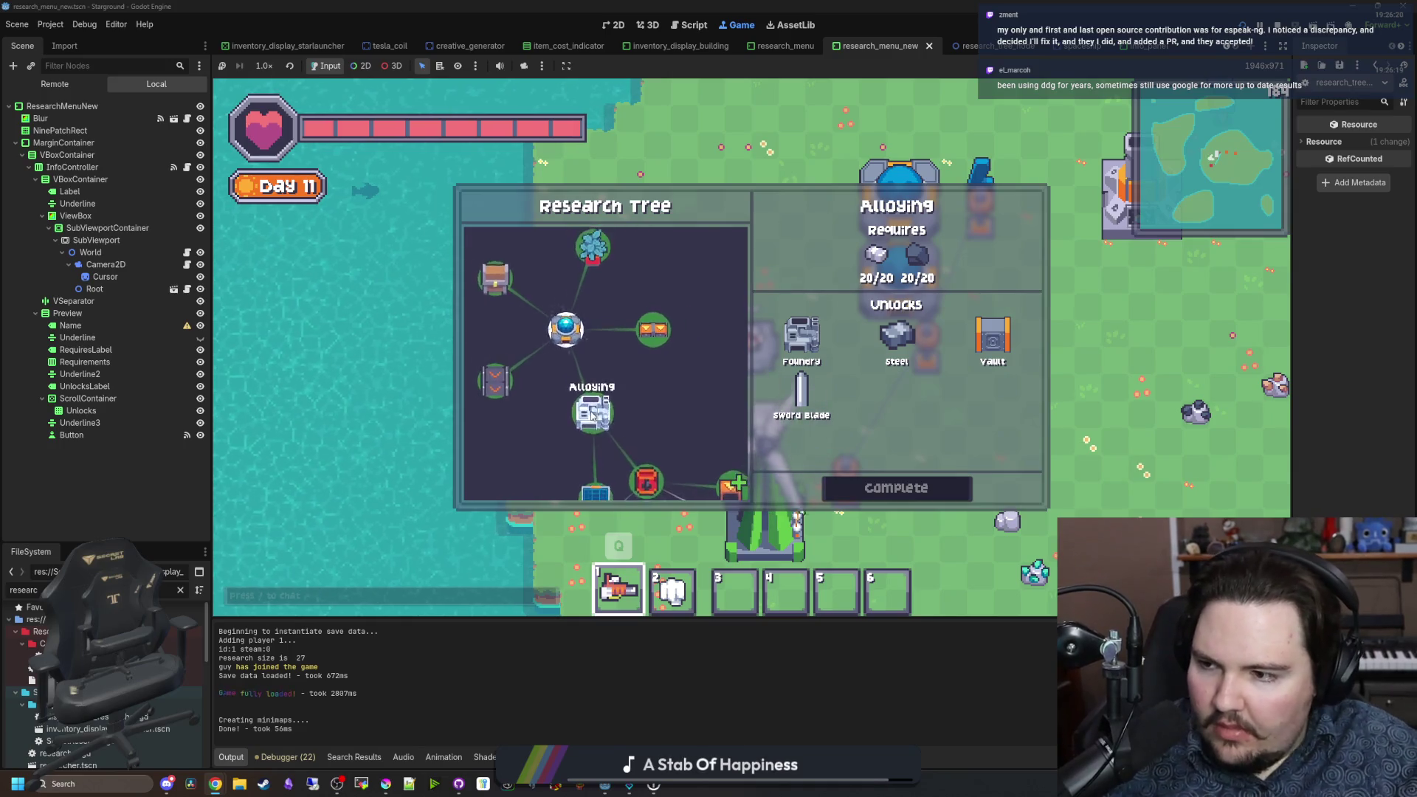
Step: Open research_tree_node.gd in the script editor at its hover-and-click branch
click(188, 289)
scroll(678, 398, down, 15)
scroll(677, 398, down, 5)
scroll(626, 390, up, 5)
click(626, 390)
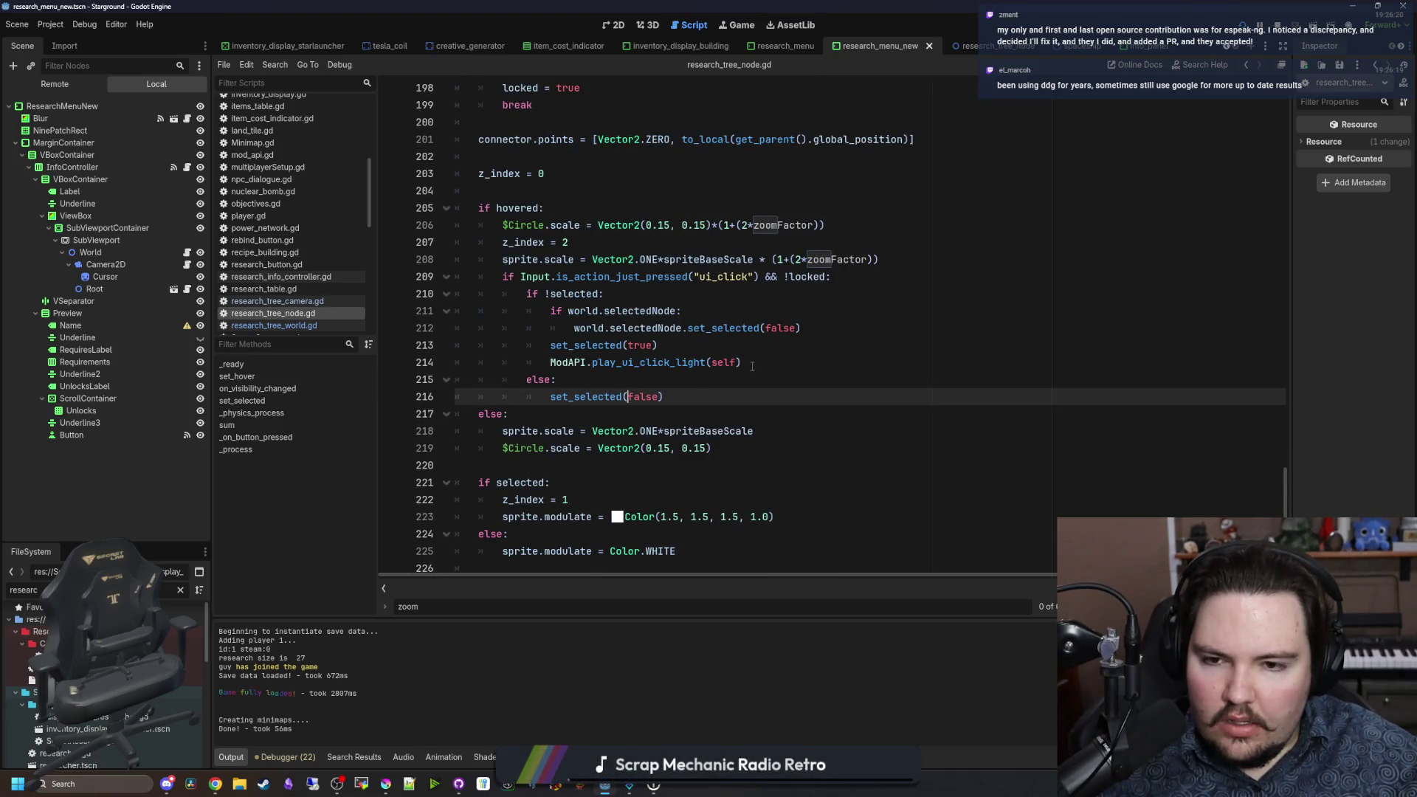
Step: Remove the ModAPI.play_ui_click_light(self) call from the click handler on line 214
drag(741, 362, 571, 366)
key(BackSpace)
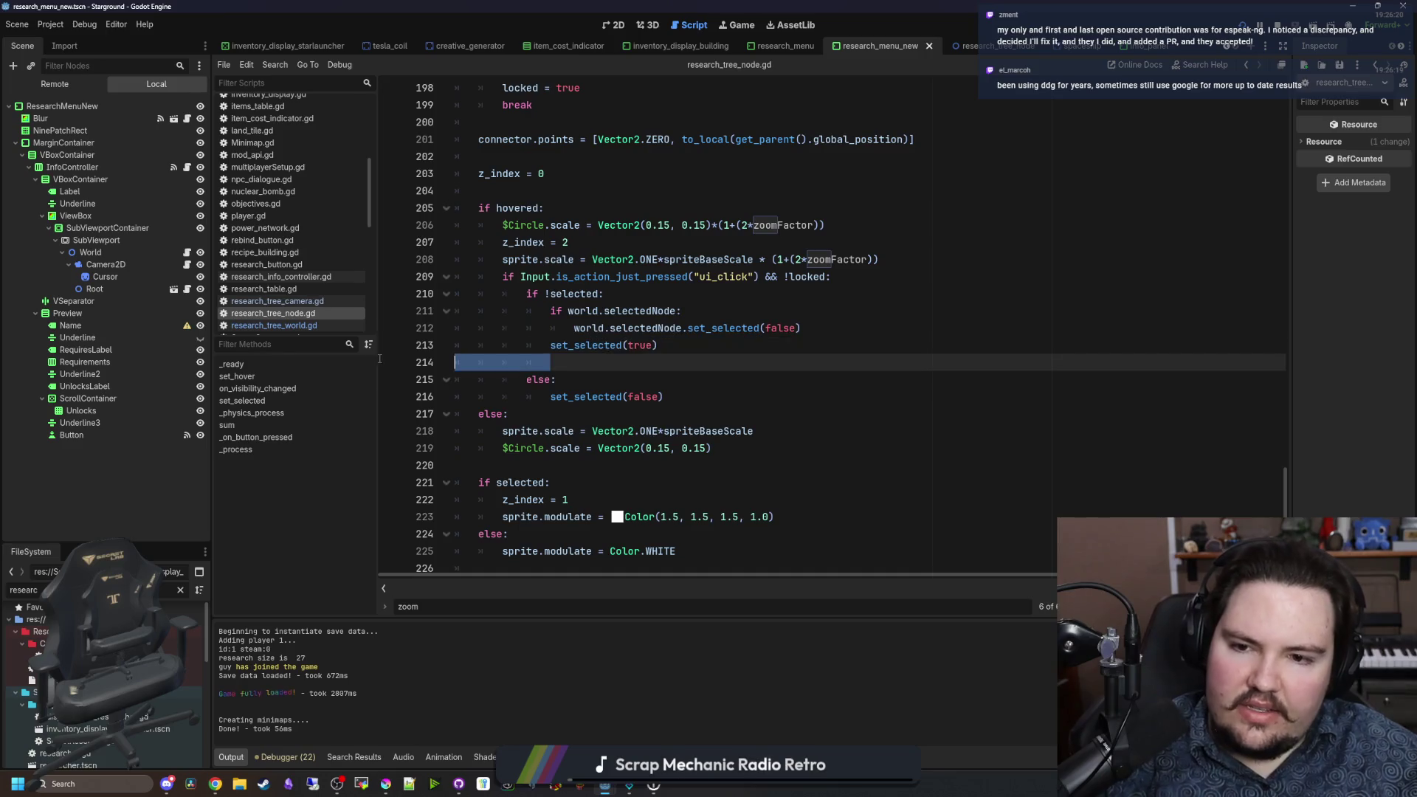
key(BackSpace)
key(BackSpace)
key(BackSpace)
Step: Add the click-sound call under request_data in set_selected's selected branch and save the script
ctrl+click(592, 346)
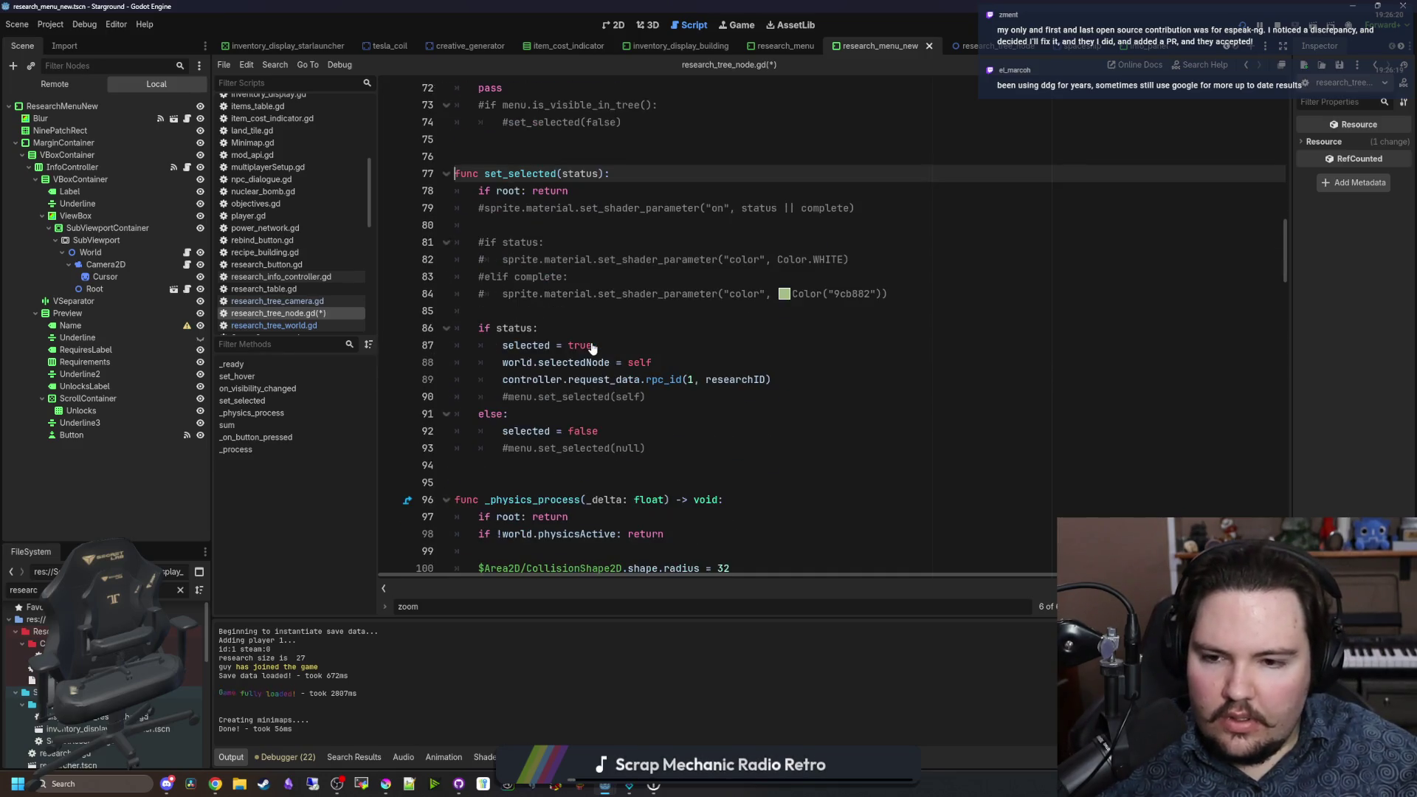
click(667, 396)
click(821, 377)
key(Return)
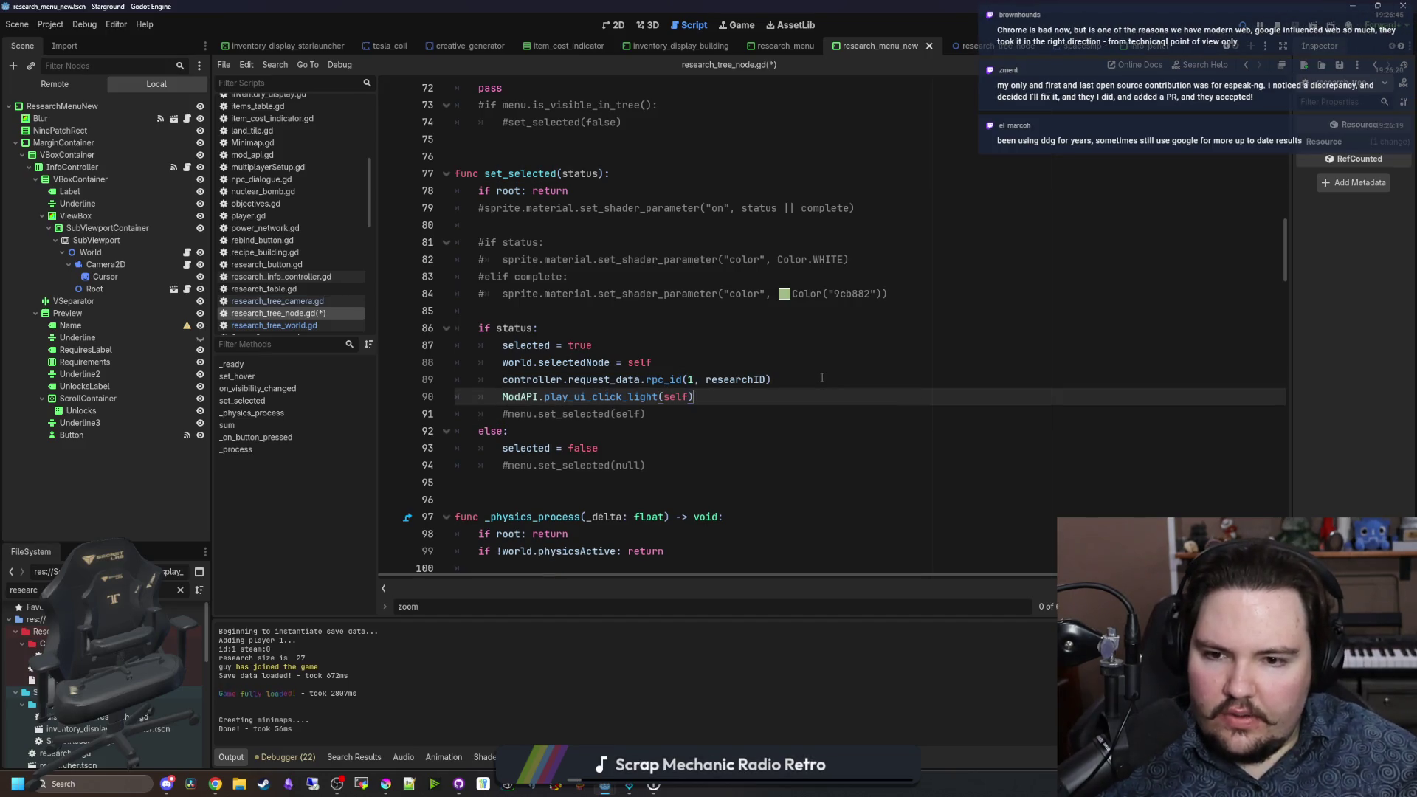
click(791, 362)
mouse_move(659, 396)
mouse_down()
mouse_move(595, 414)
mouse_move(594, 399)
mouse_up()
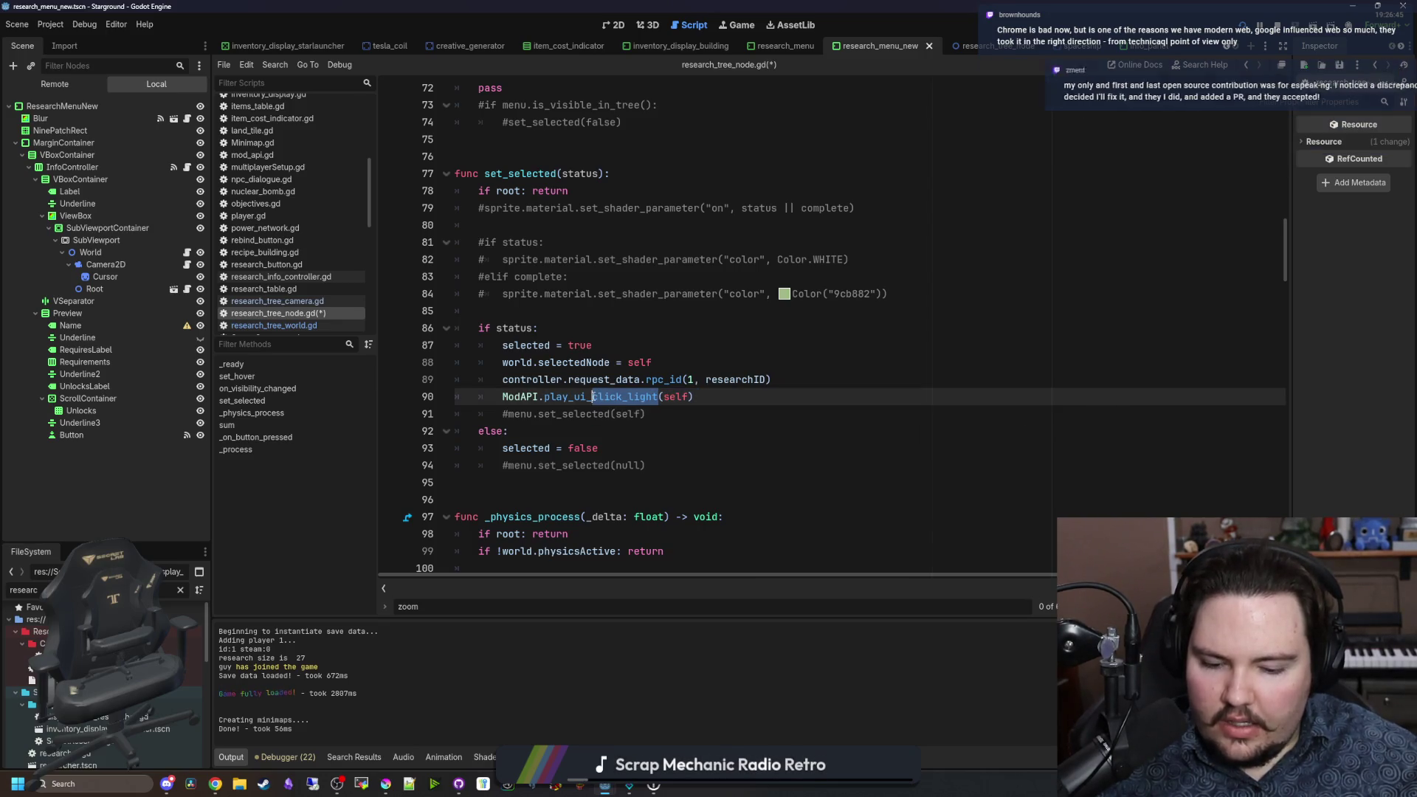
key(ctrl+s)
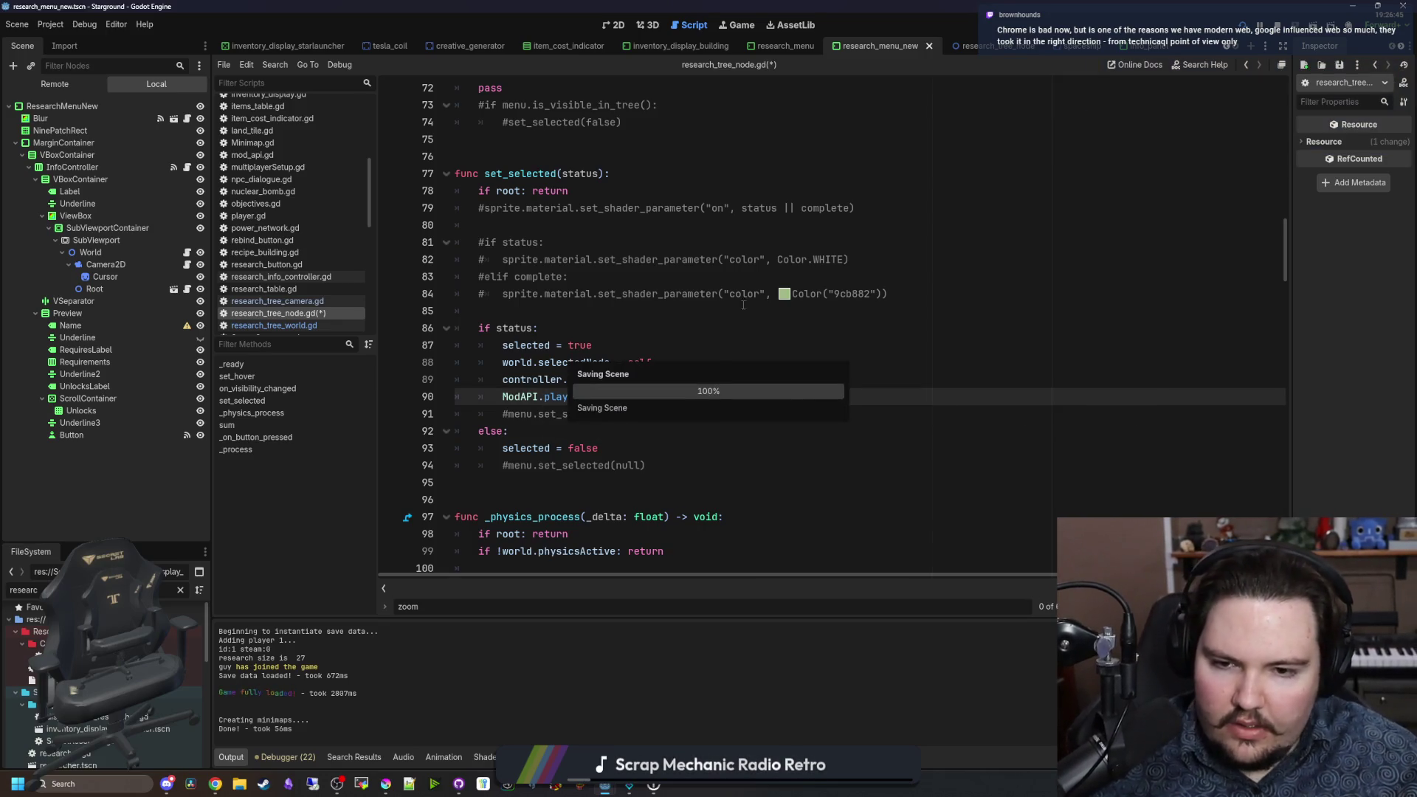
click(751, 20)
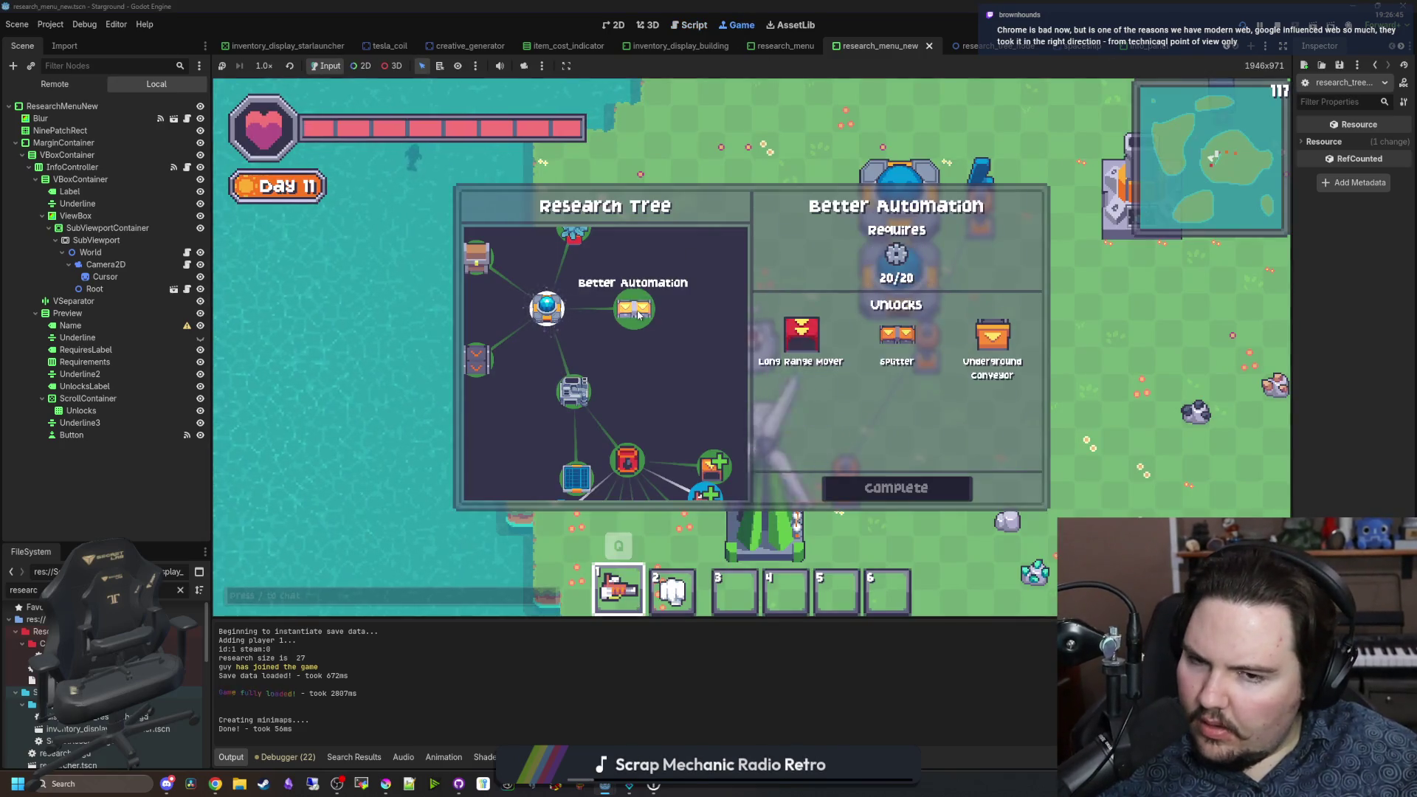
Step: Select Oil Processing, Better Storage and Better Automation in the Research Tree to test the click sound
click(627, 461)
click(674, 310)
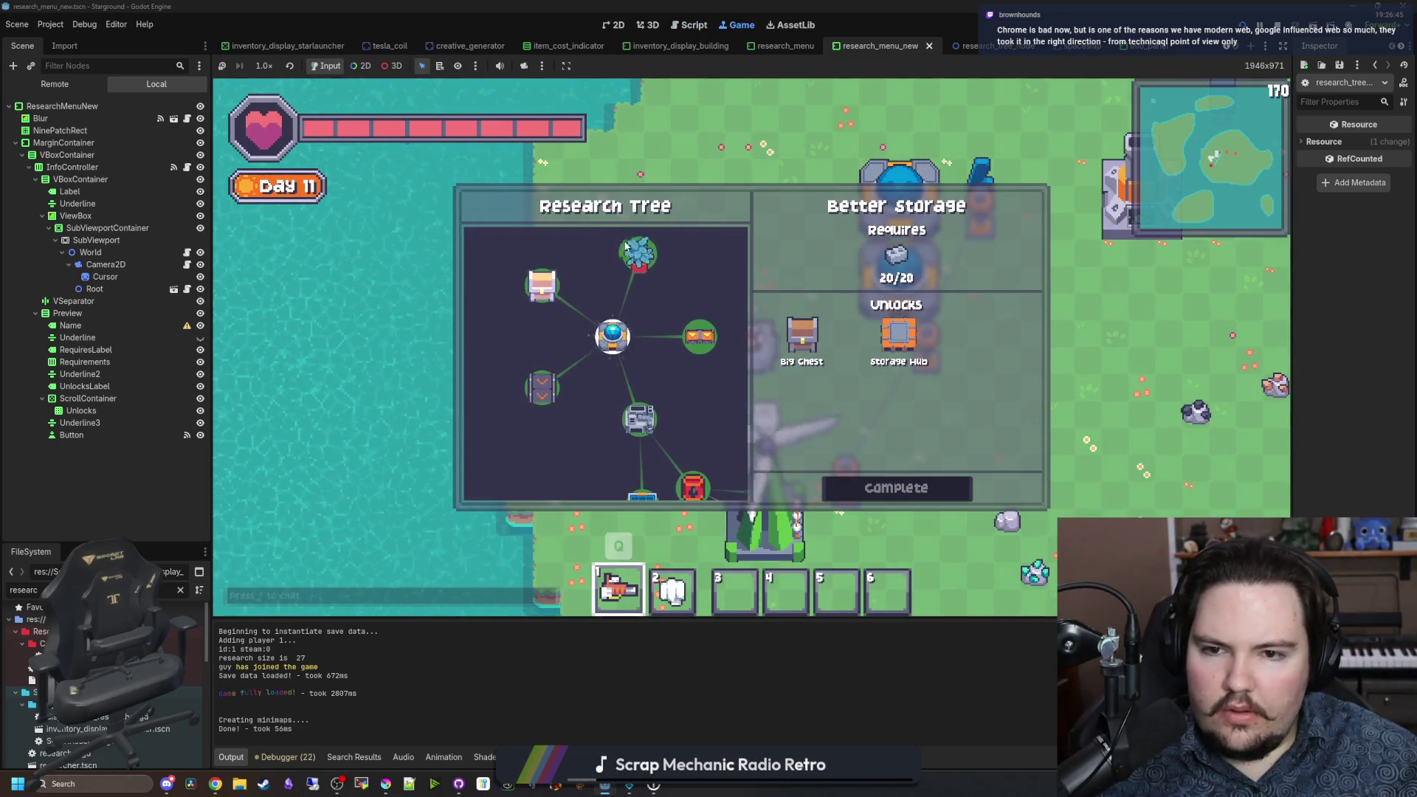
click(699, 337)
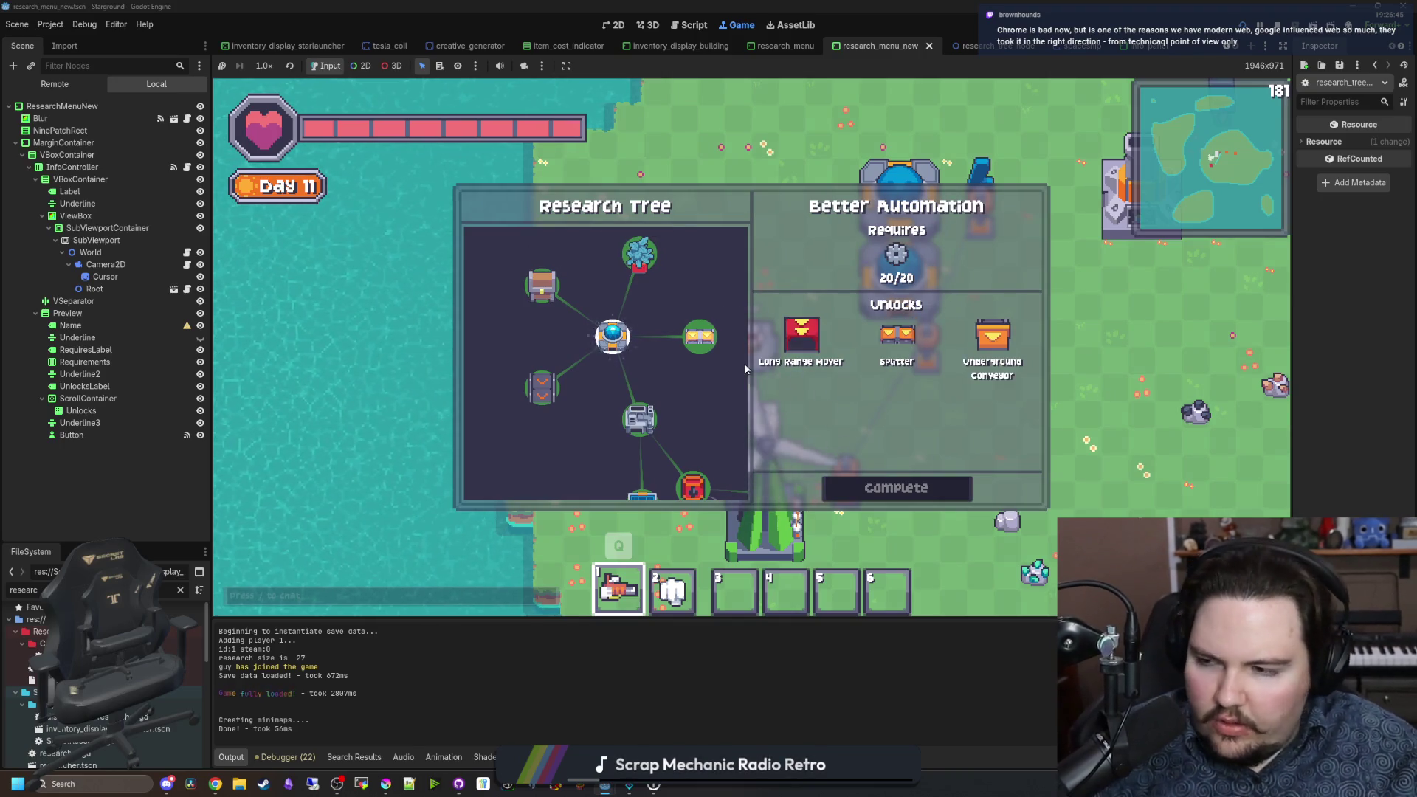
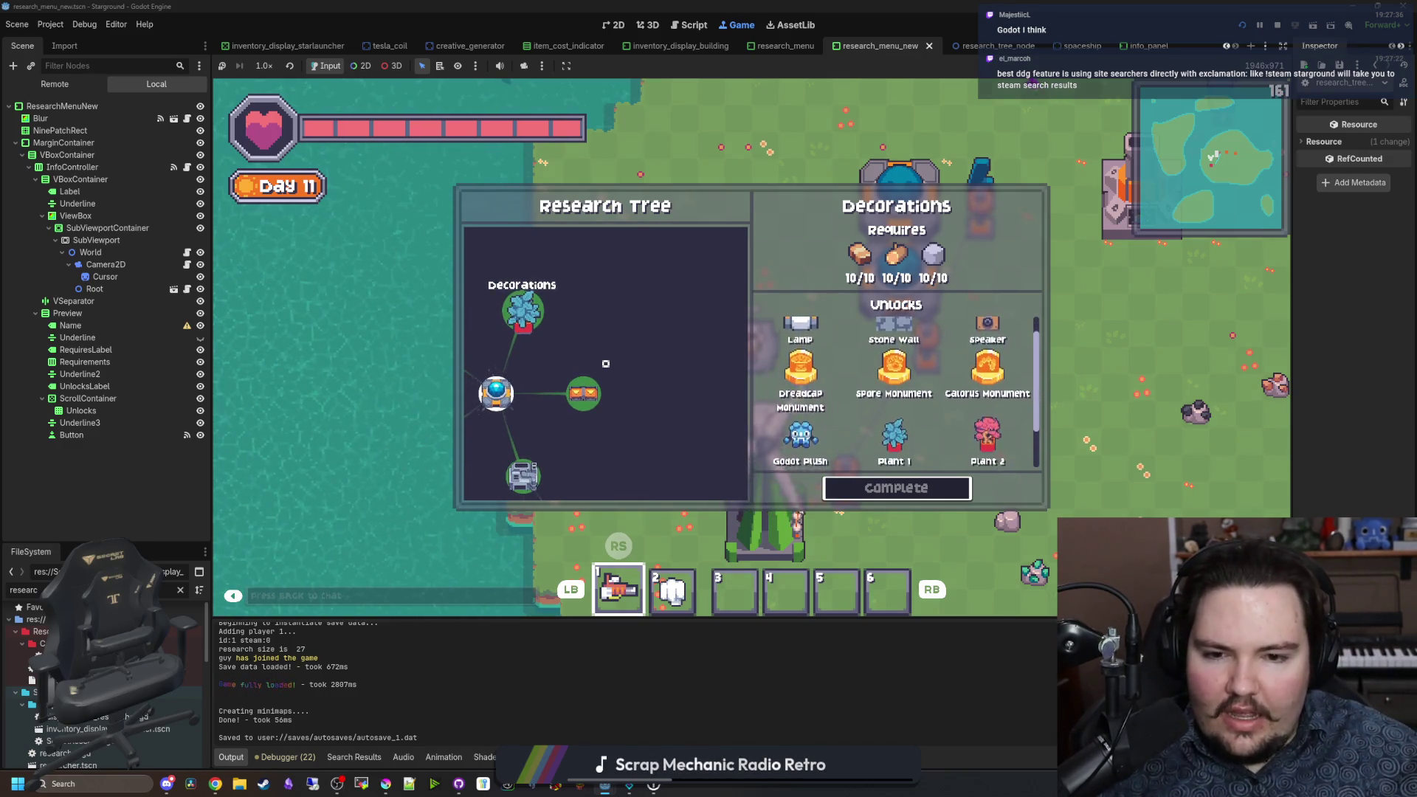
Step: Clear the output log selection and launch a new Chrome window over the running game
key(super)
key(super)
click(819, 649)
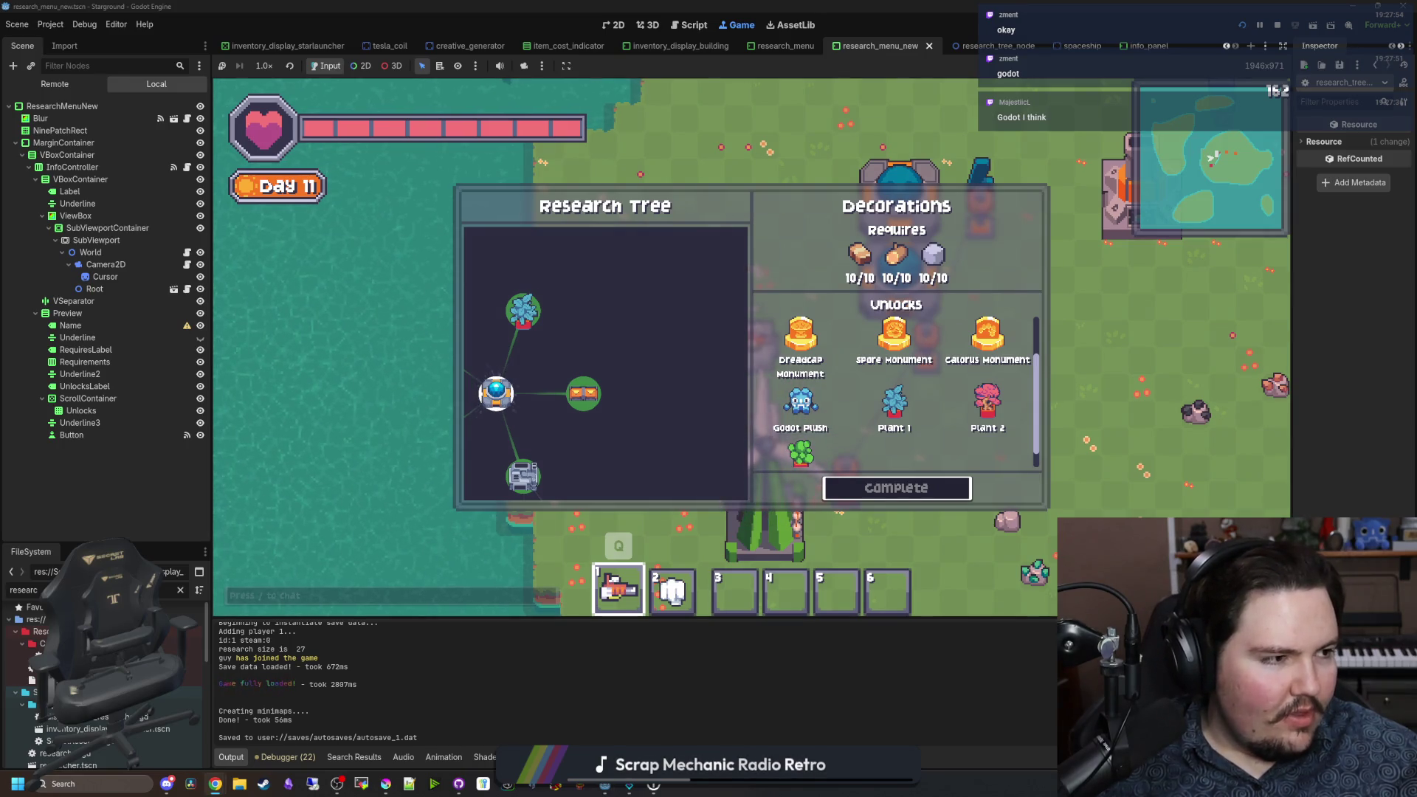
key(super+3)
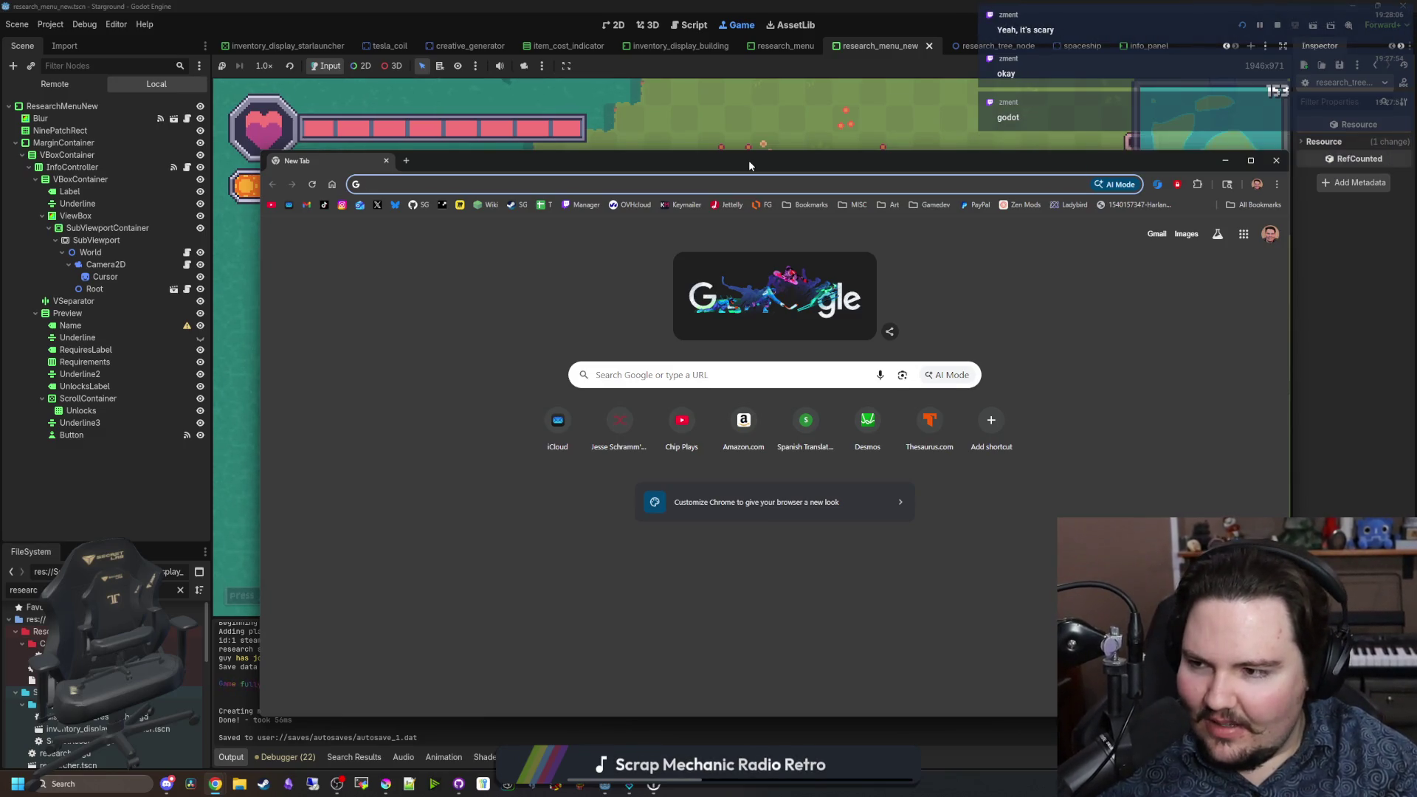
Step: Search 'godot engine' and browse the Godot GitHub repository in a maximized window
text(godot engine)
key(Return)
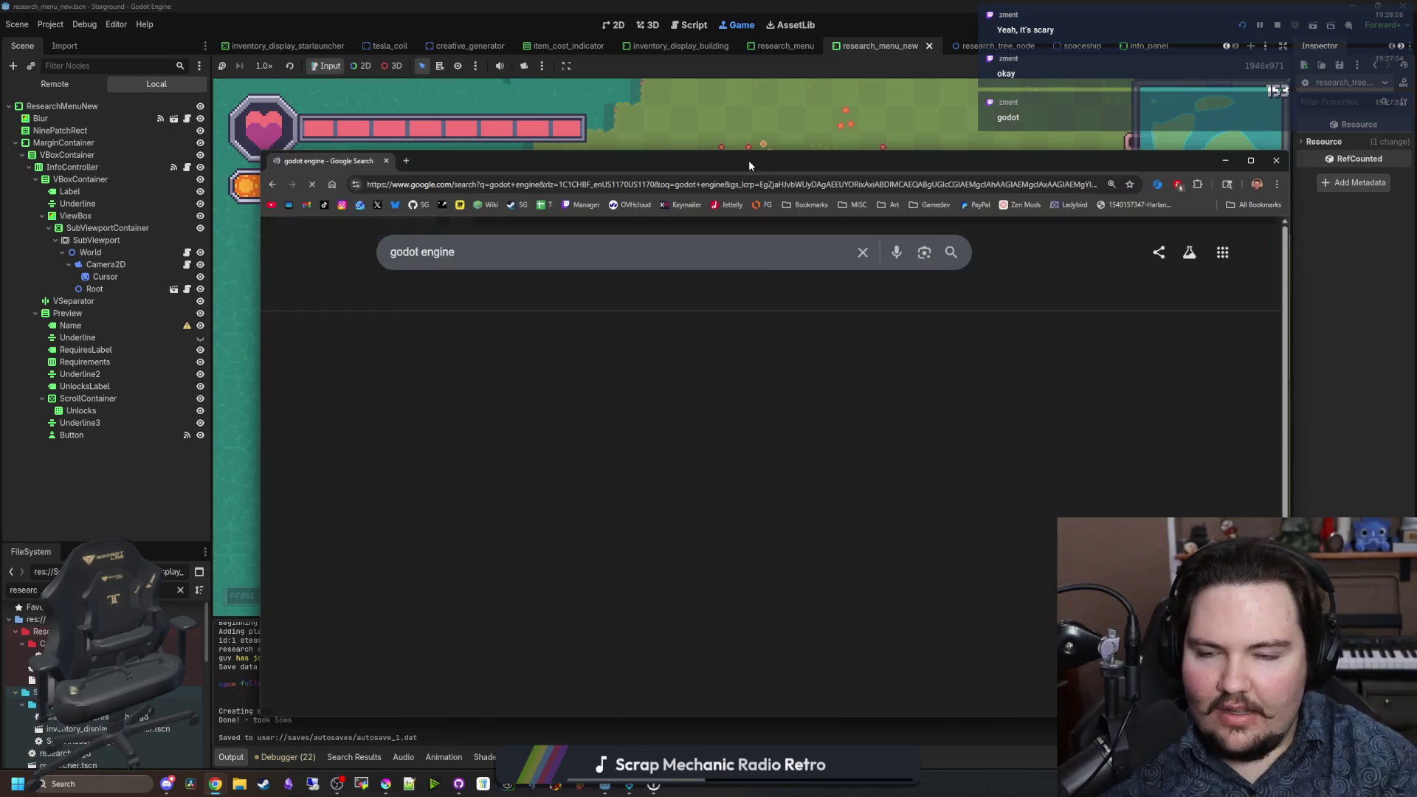
scroll(580, 373, down, 6)
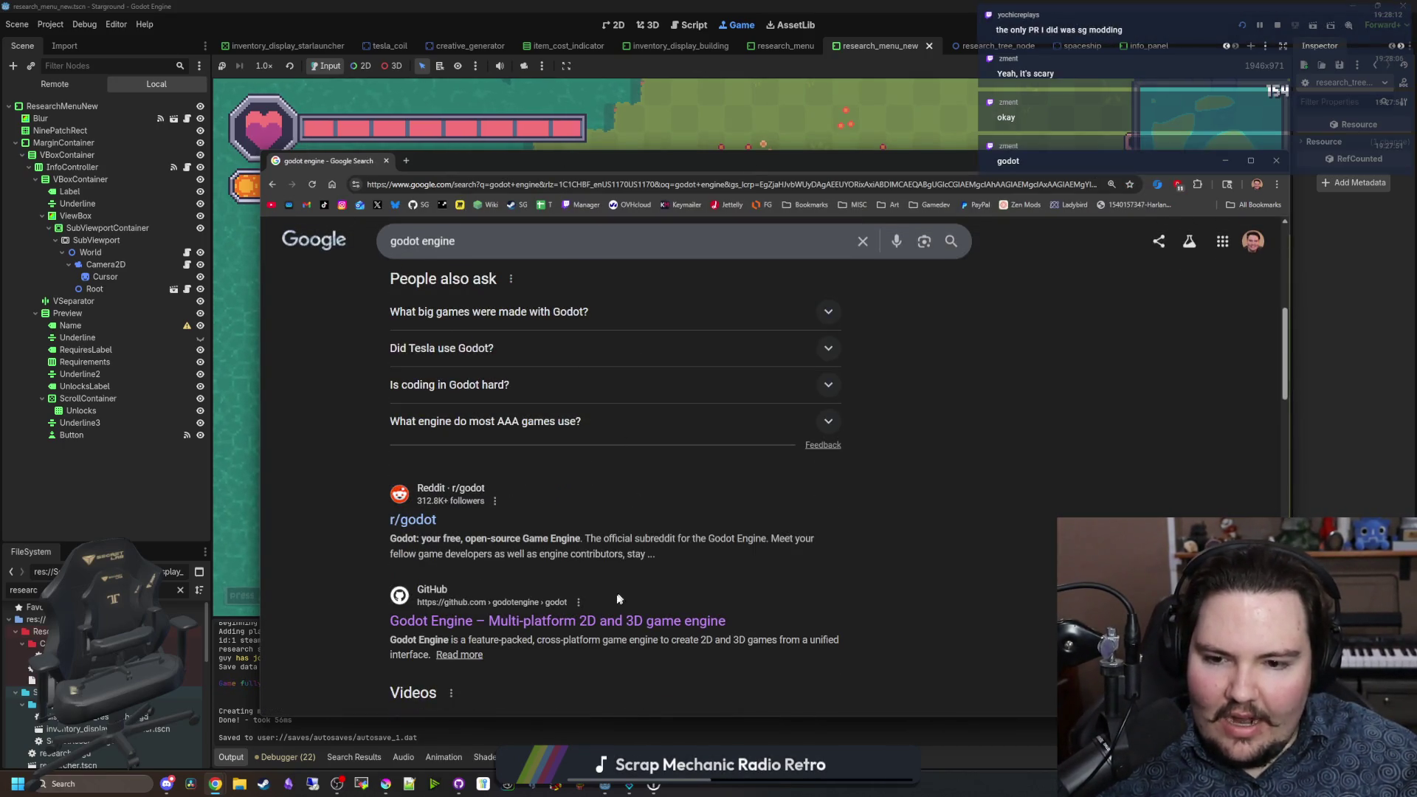
click(644, 570)
mouse_move(647, 166)
mouse_down()
mouse_move(644, 217)
mouse_move(666, 4)
mouse_up()
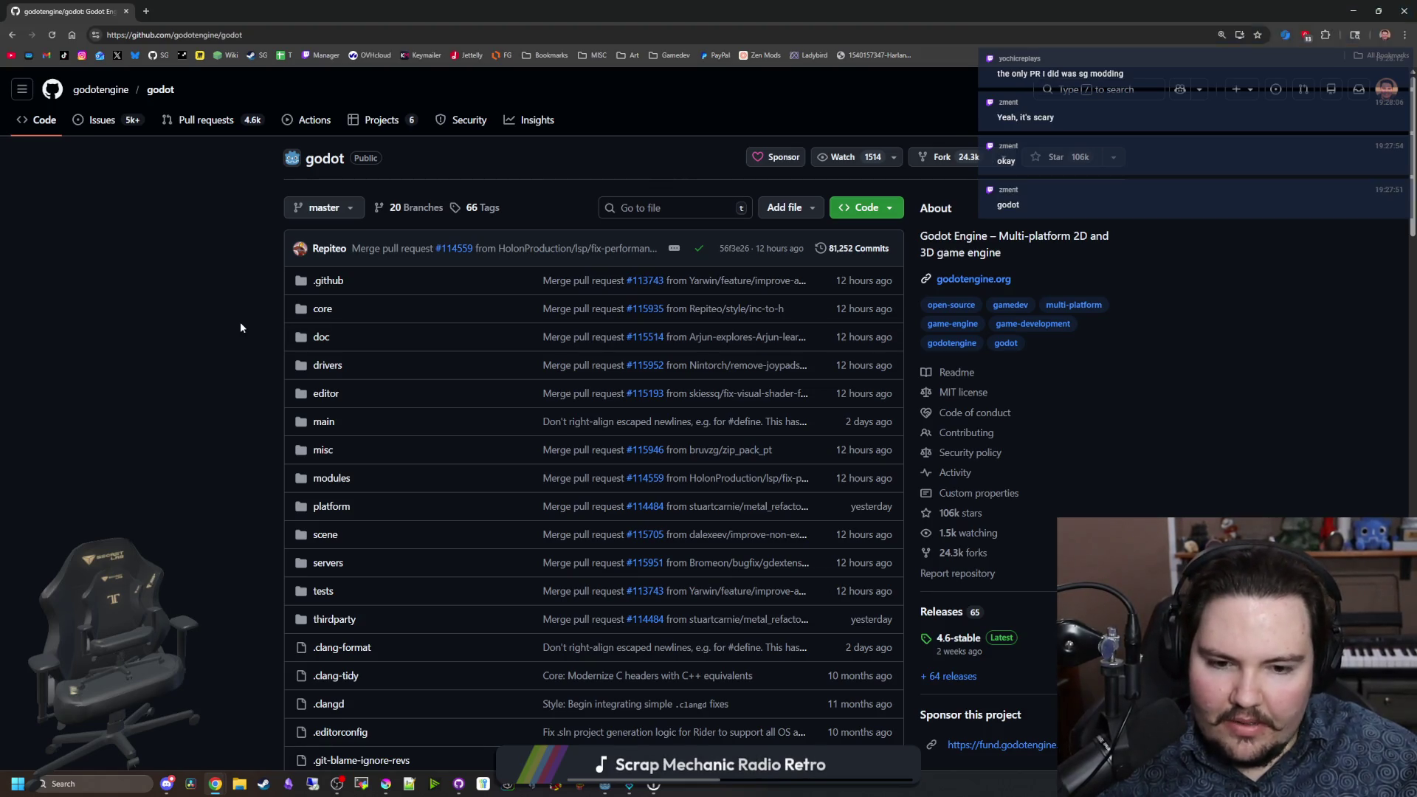
scroll(444, 422, down, 5)
scroll(425, 424, down, 5)
scroll(426, 423, down, 20)
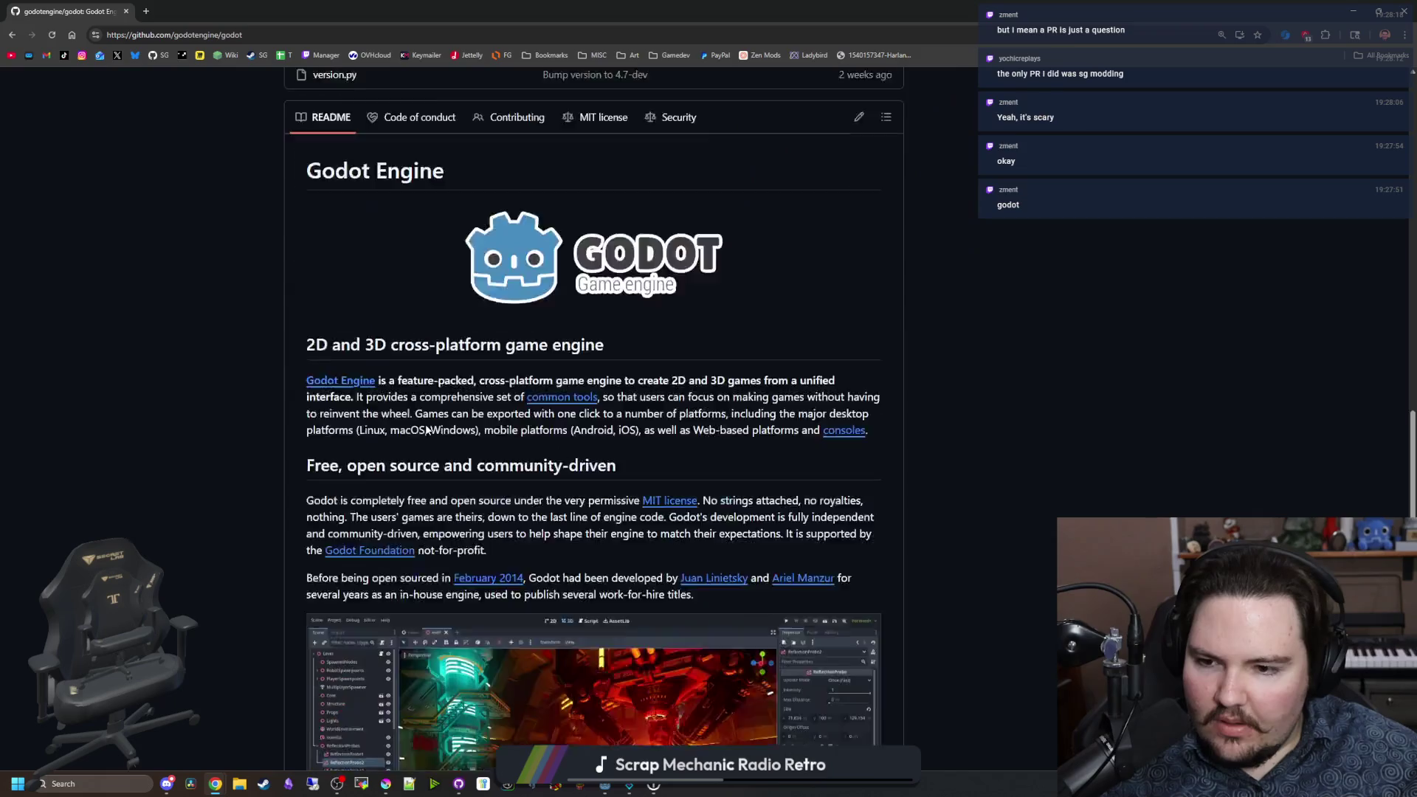
scroll(426, 425, down, 1)
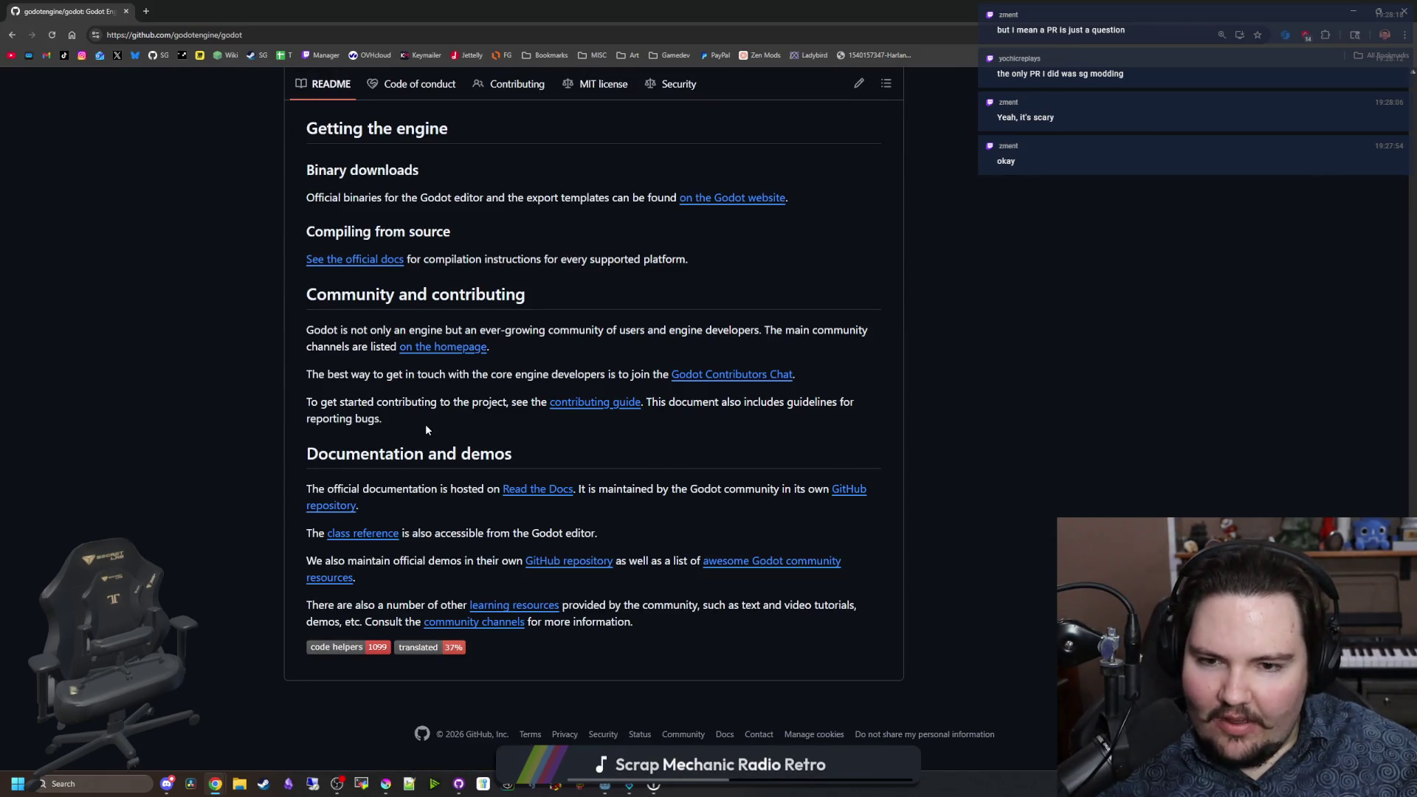
key(Home)
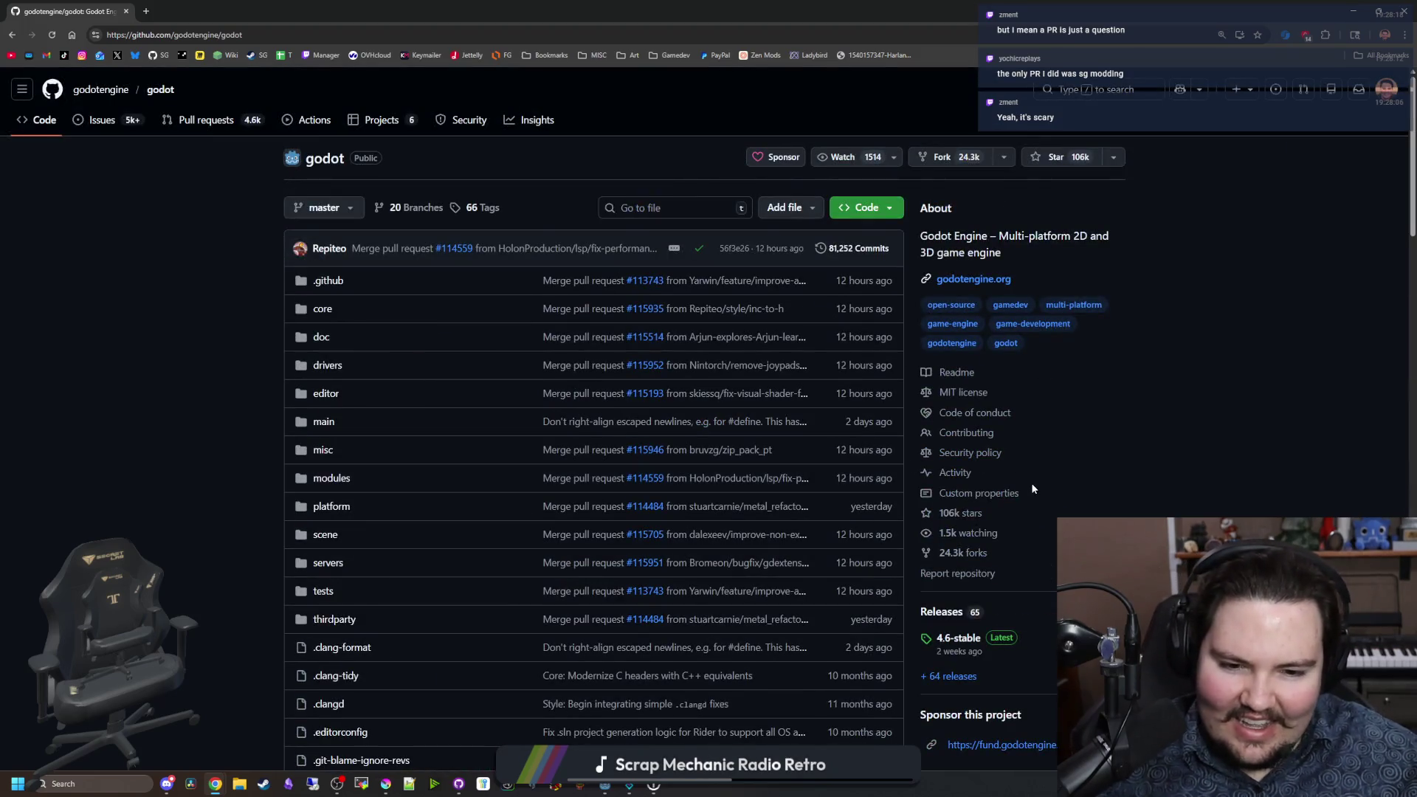
scroll(615, 465, down, 1)
Step: Open the Godot Development Fund page in a new tab, read it, then restore the window size
middle_click(399, 176)
key(ctrl+Tab)
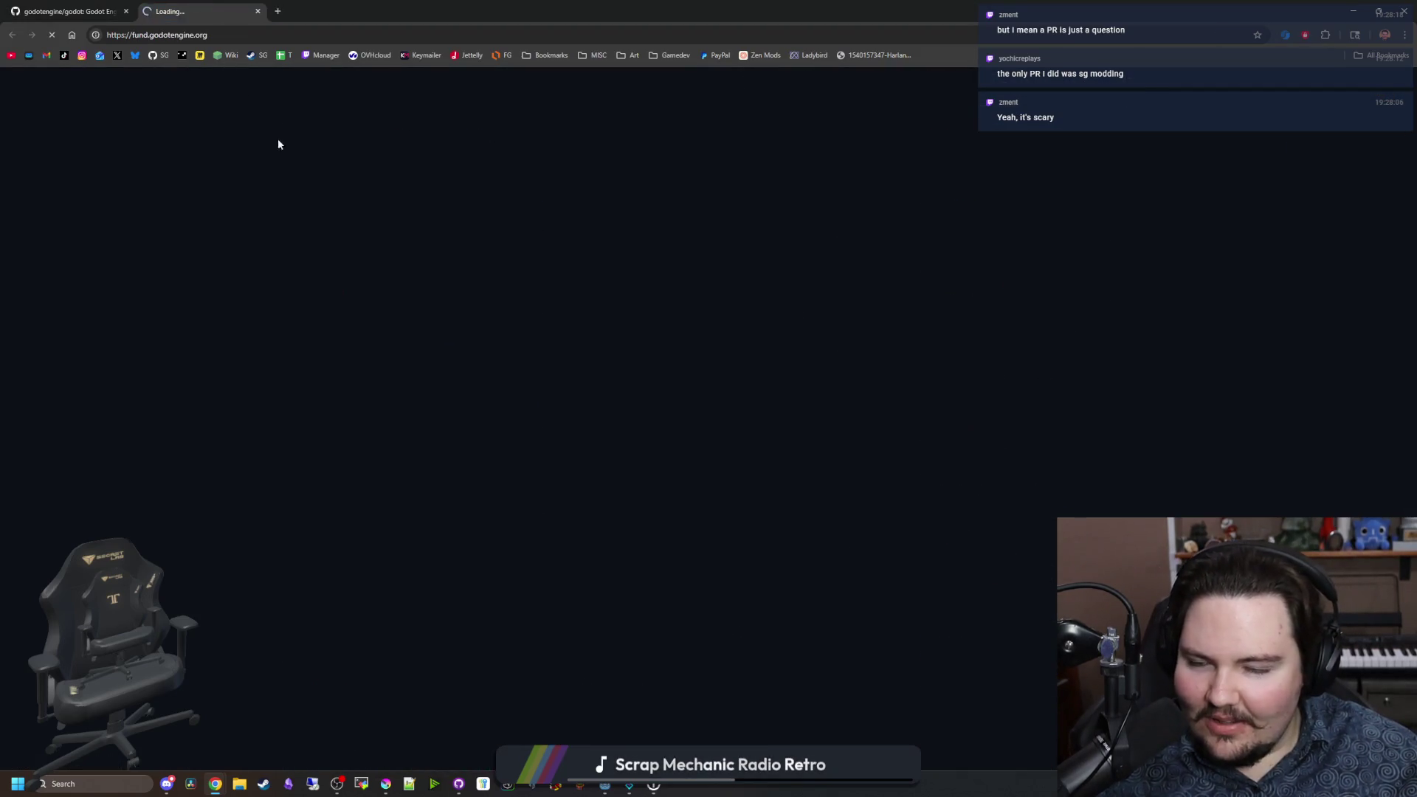
scroll(826, 481, down, 5)
scroll(826, 481, down, 4)
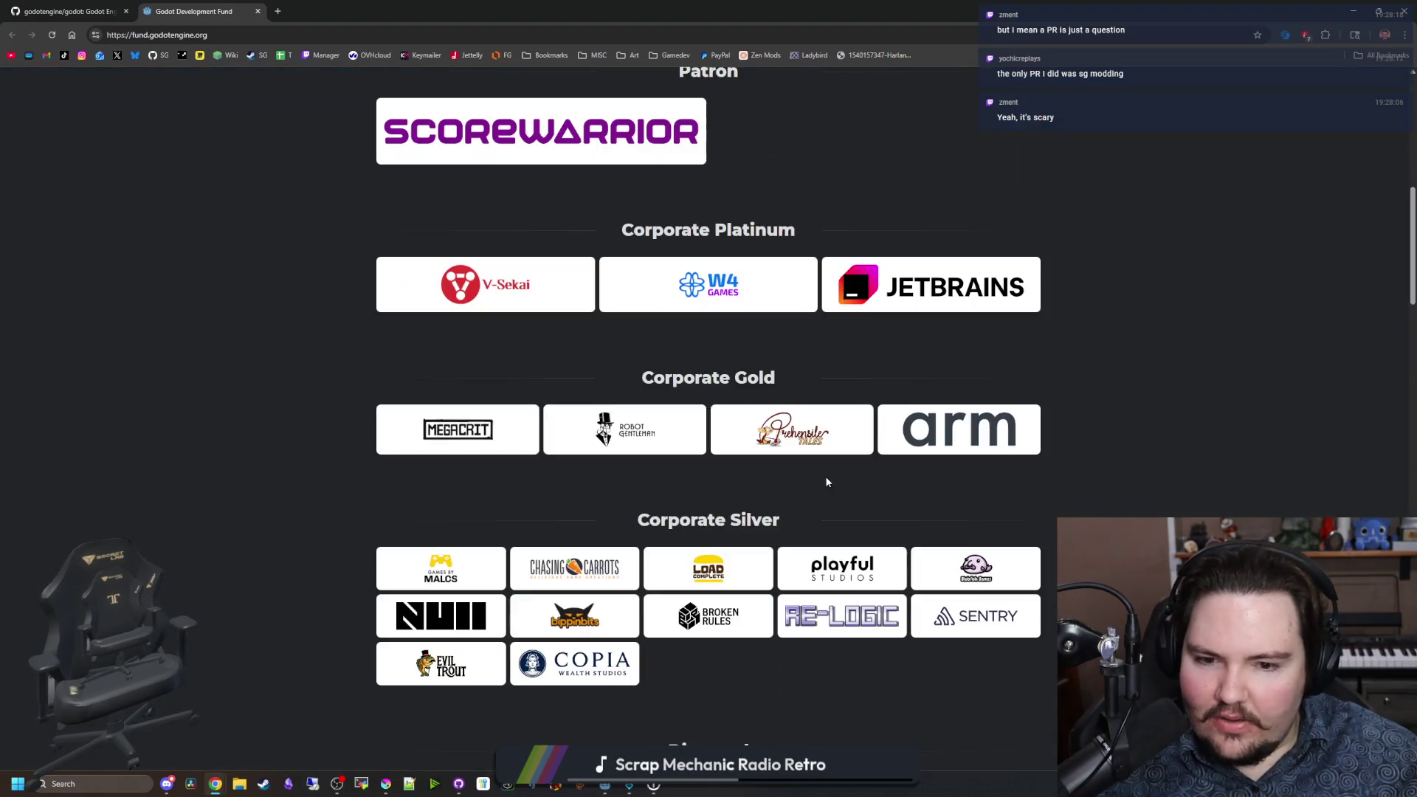
scroll(827, 481, down, 3)
scroll(827, 481, down, 3)
scroll(826, 481, down, 10)
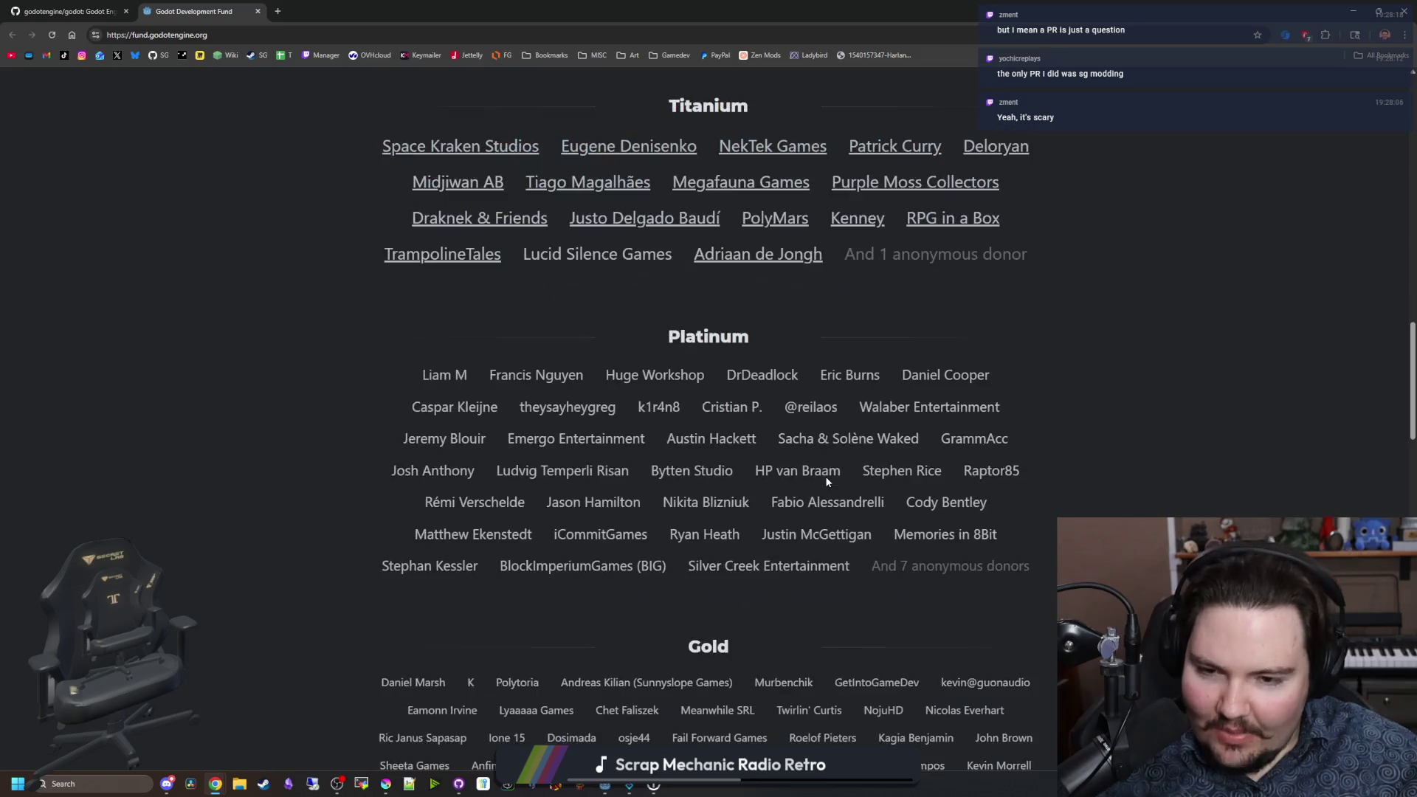
scroll(634, 609, down, 3)
scroll(634, 609, down, 10)
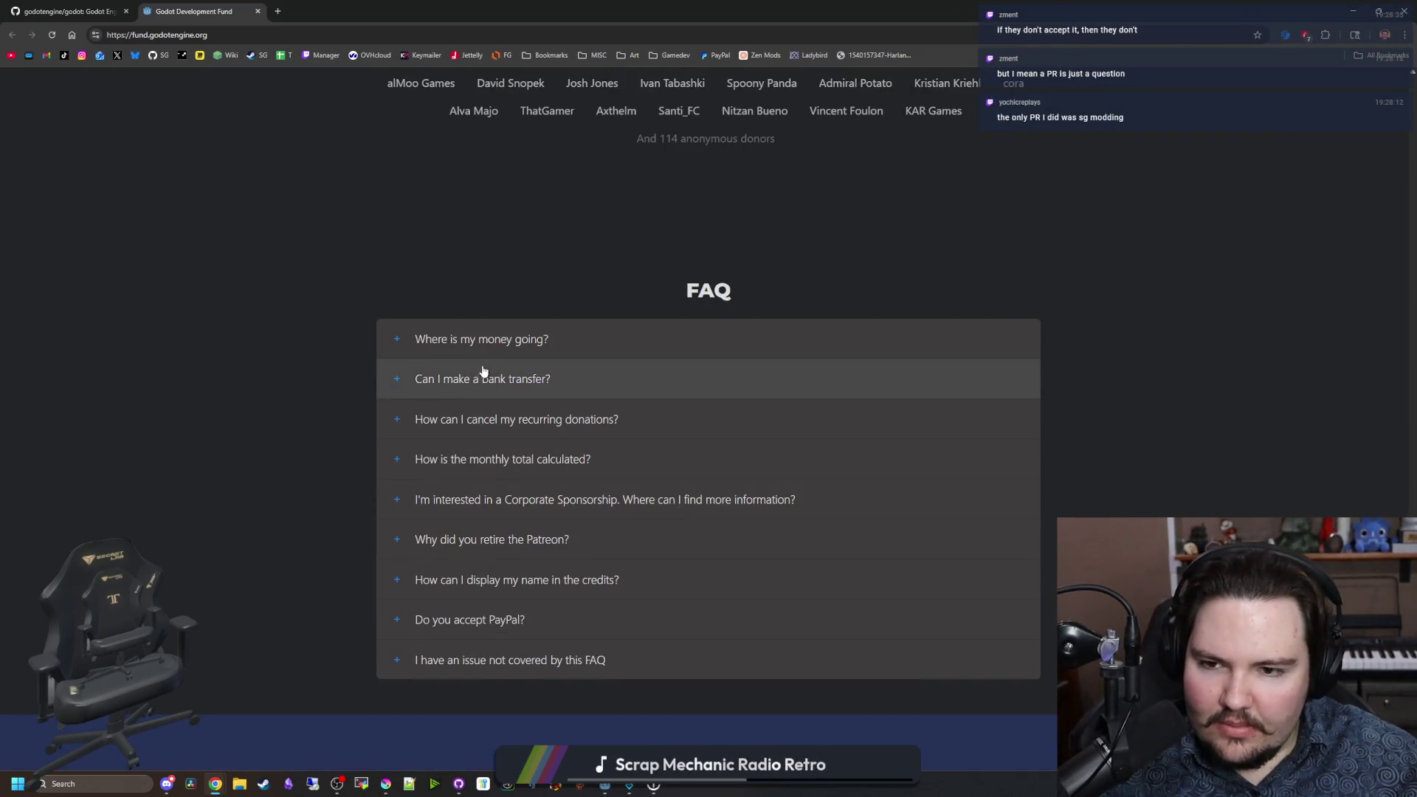
scroll(586, 443, down, 2)
key(Home)
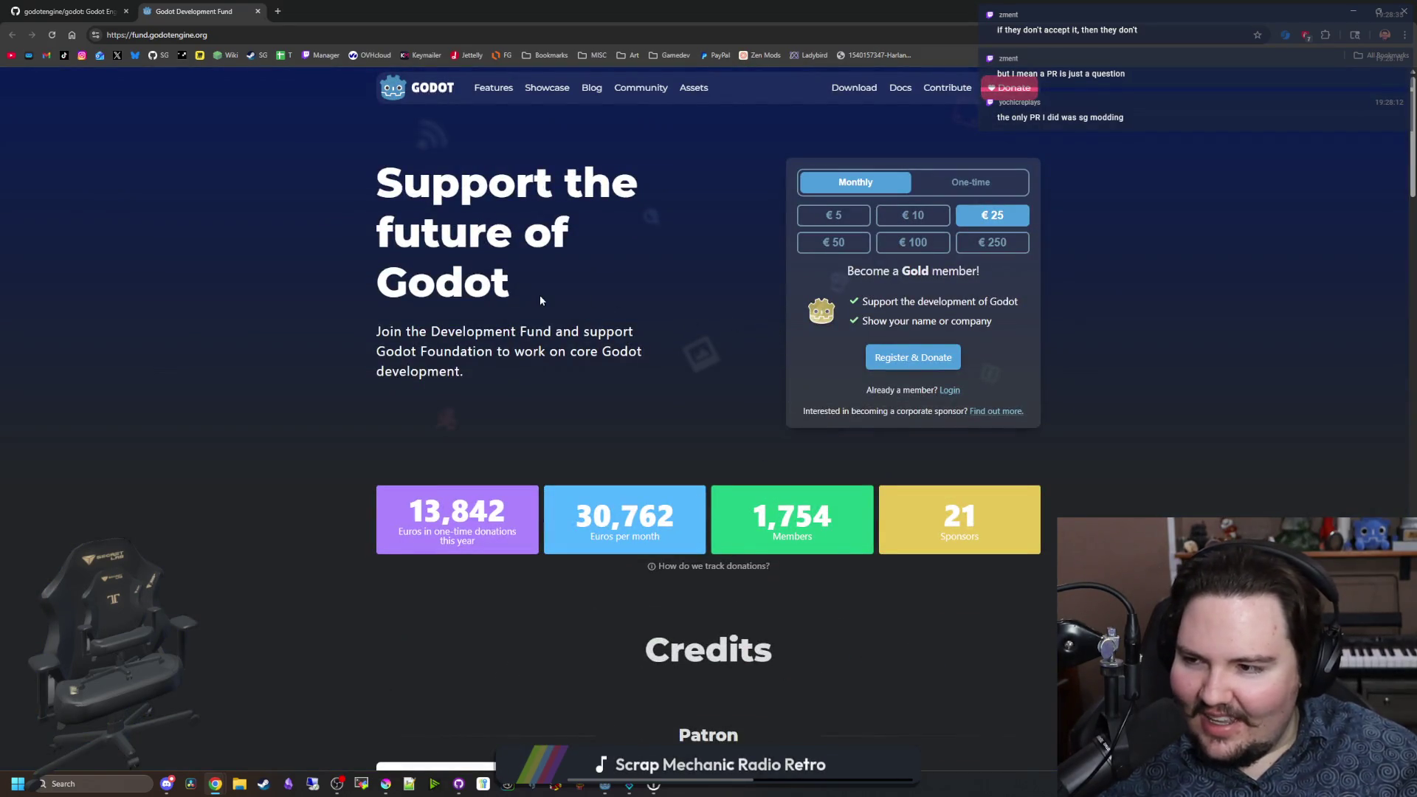
mouse_move(471, 10)
mouse_down()
mouse_move(503, 440)
mouse_move(784, 405)
mouse_up()
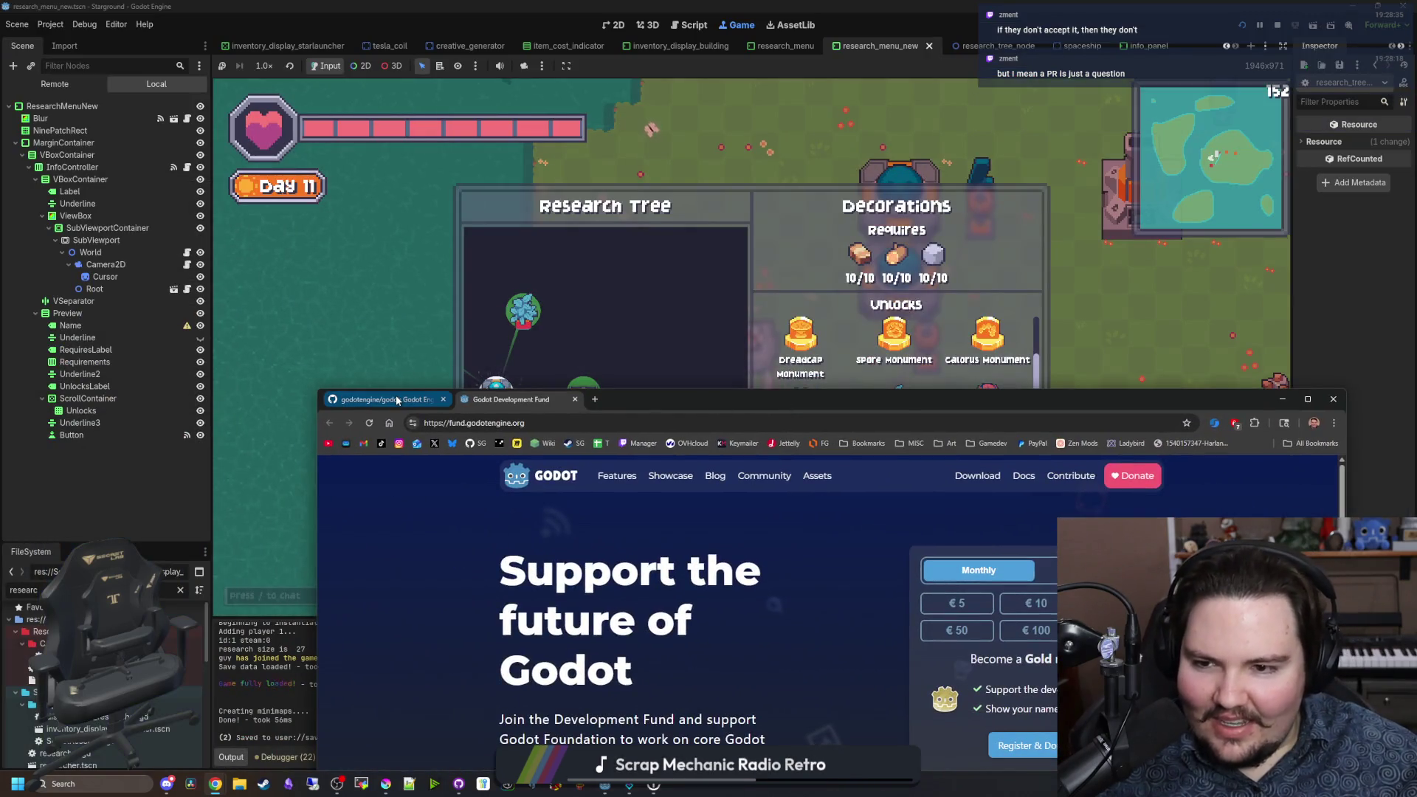
Step: Back in the game, view Alloying, Better Automation, Faster Logistics, then Better Storage research details
click(395, 399)
key(alt+Tab)
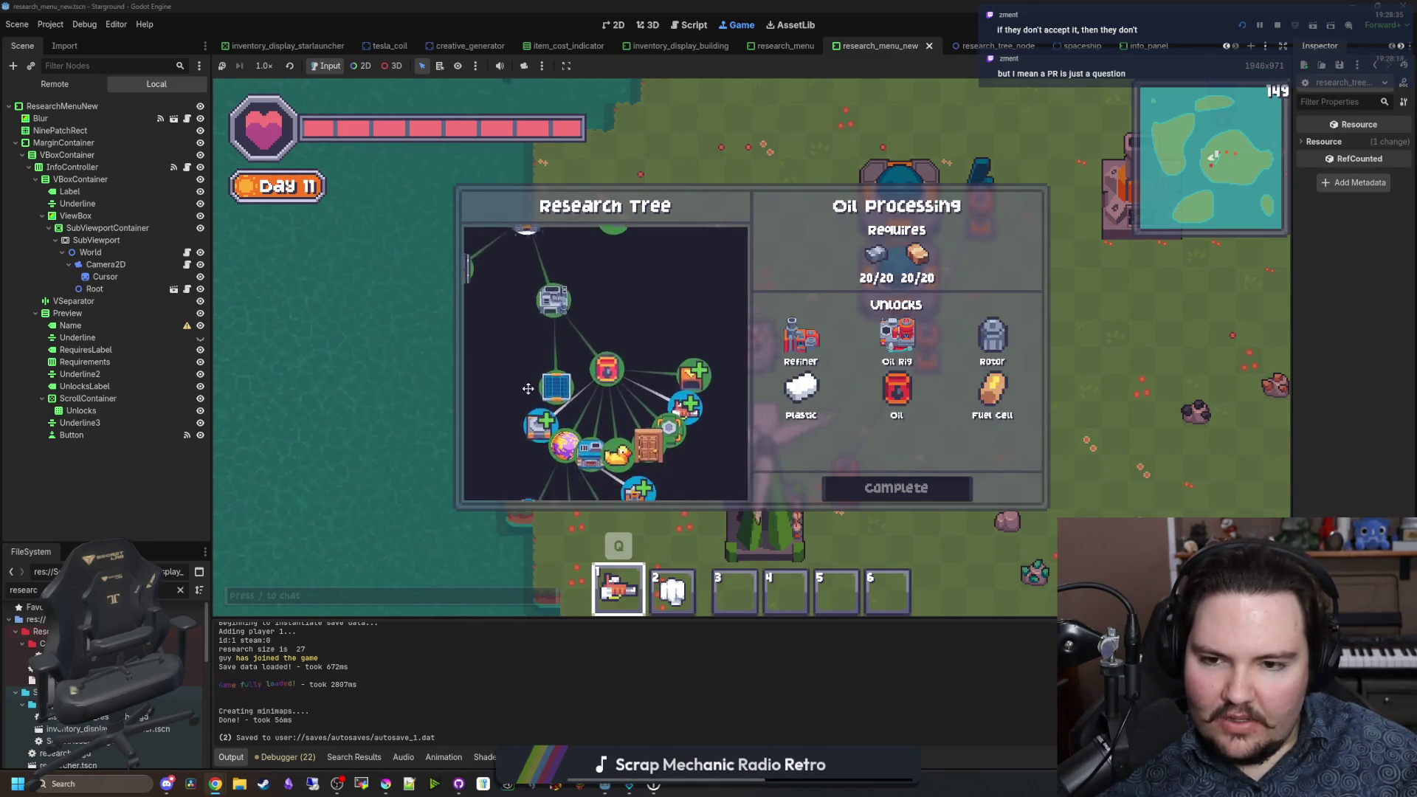
scroll(622, 317, up, 2)
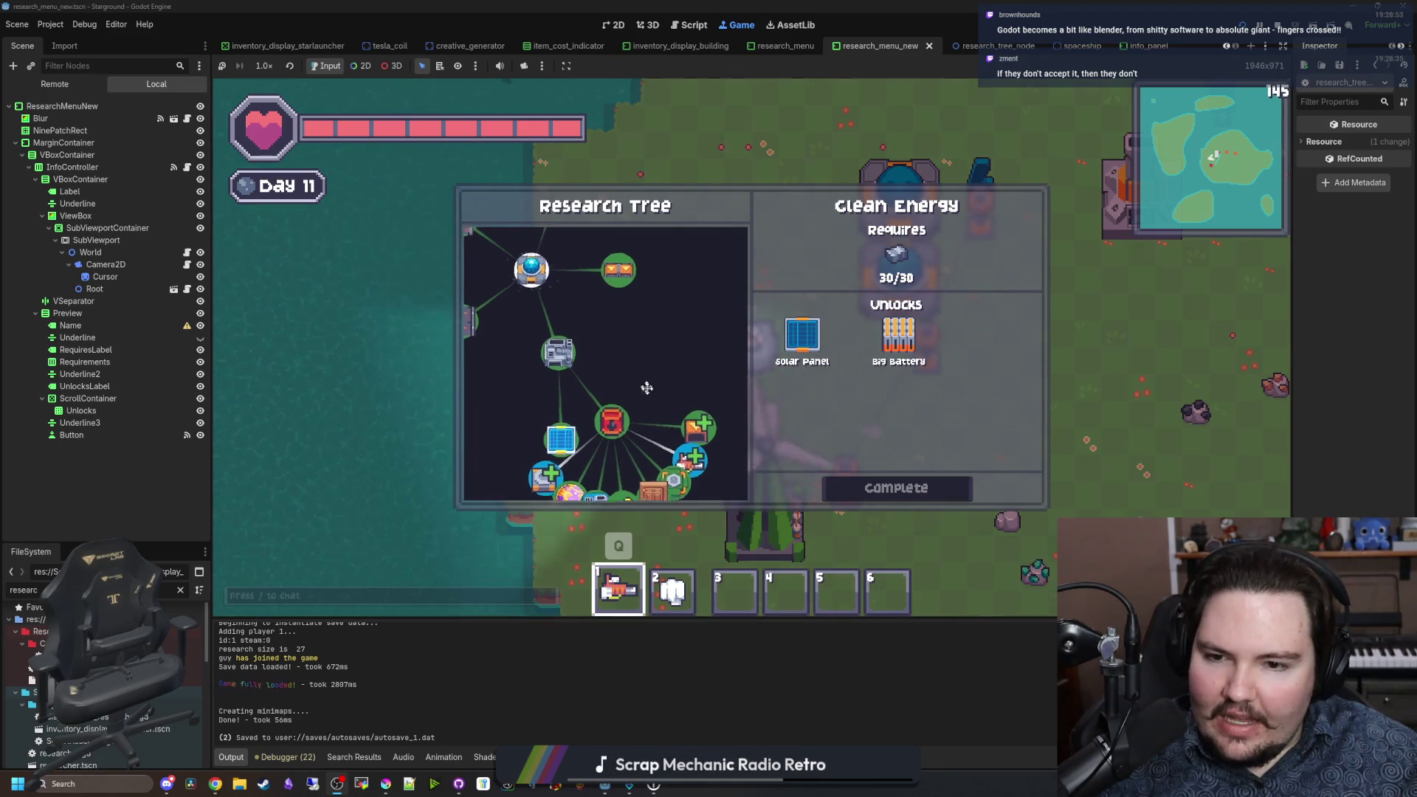
click(575, 364)
click(541, 279)
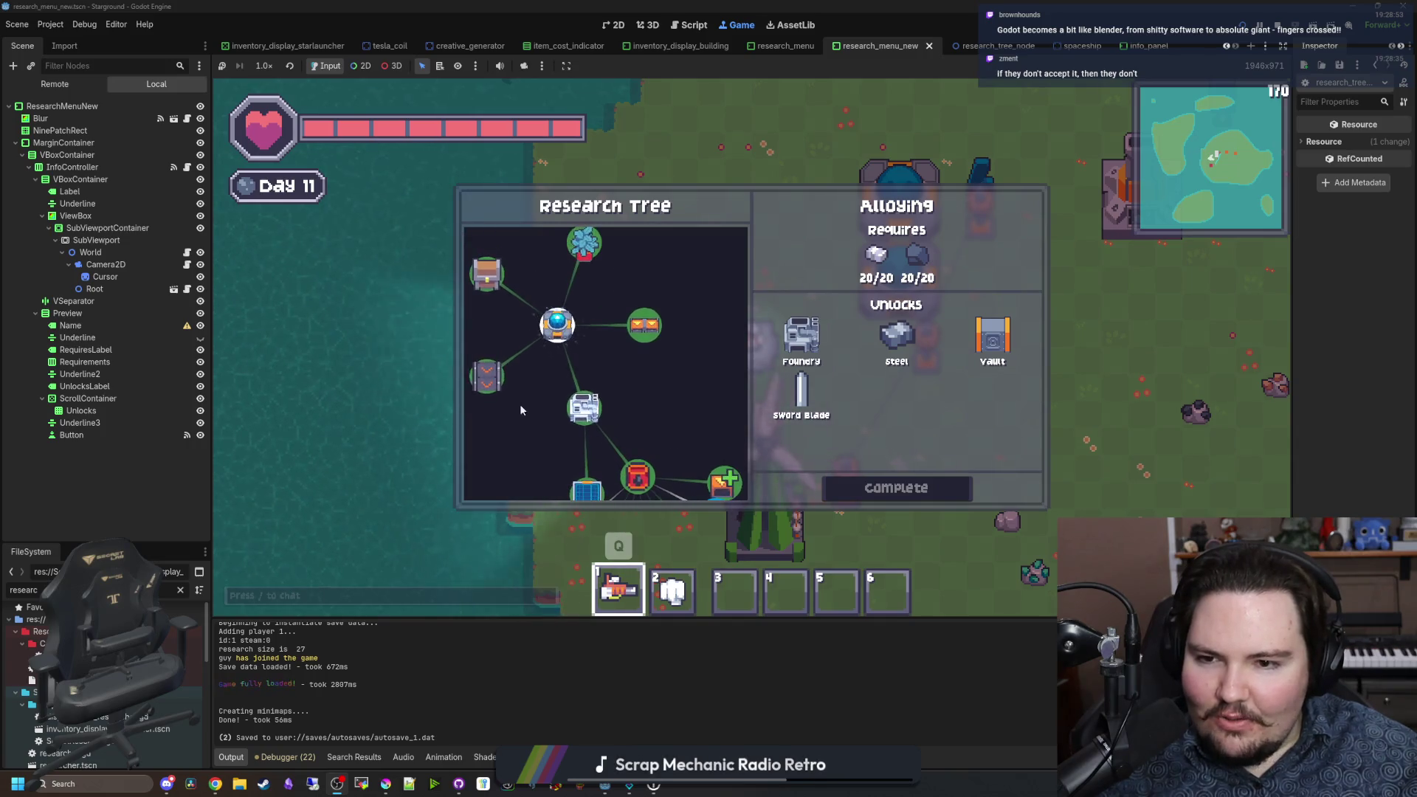
click(589, 291)
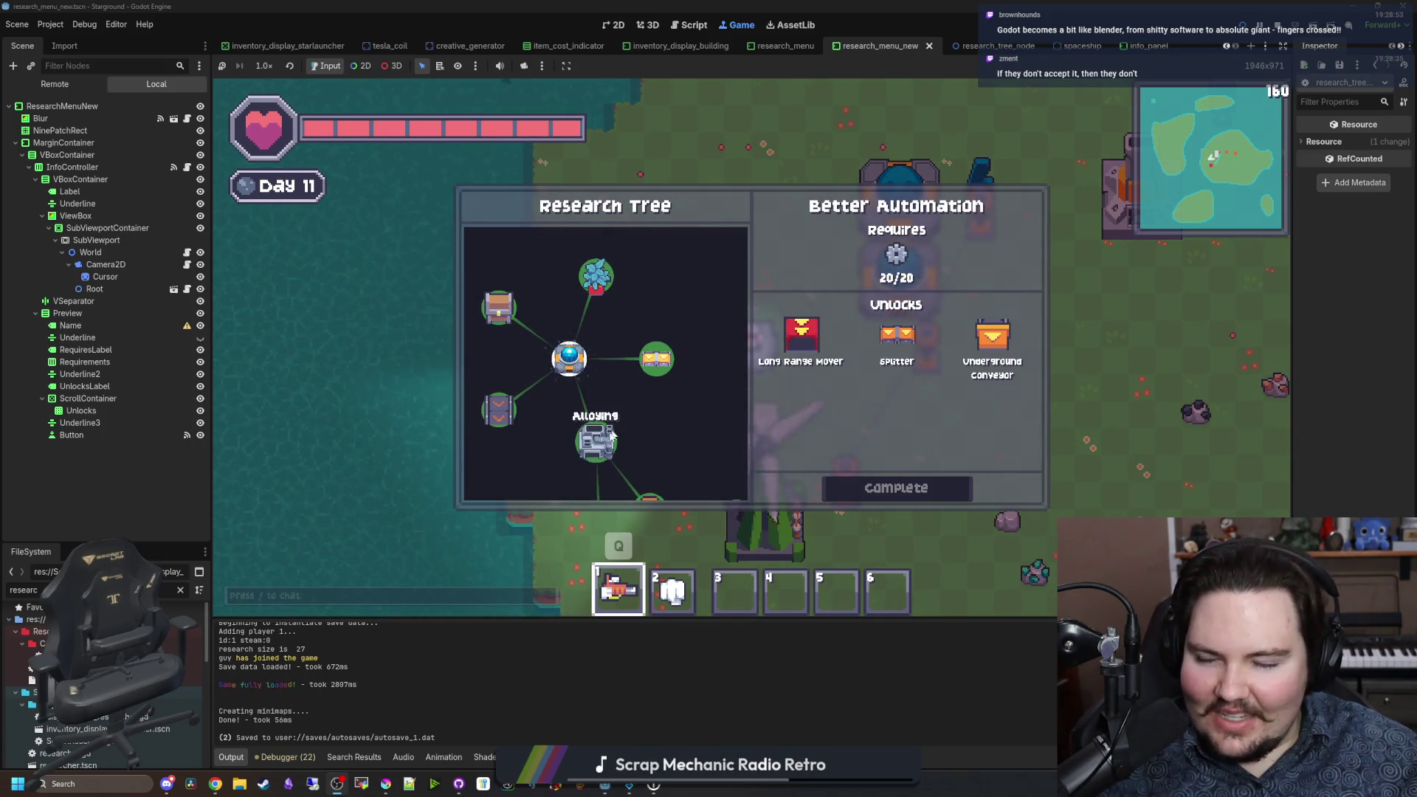
click(472, 301)
click(486, 304)
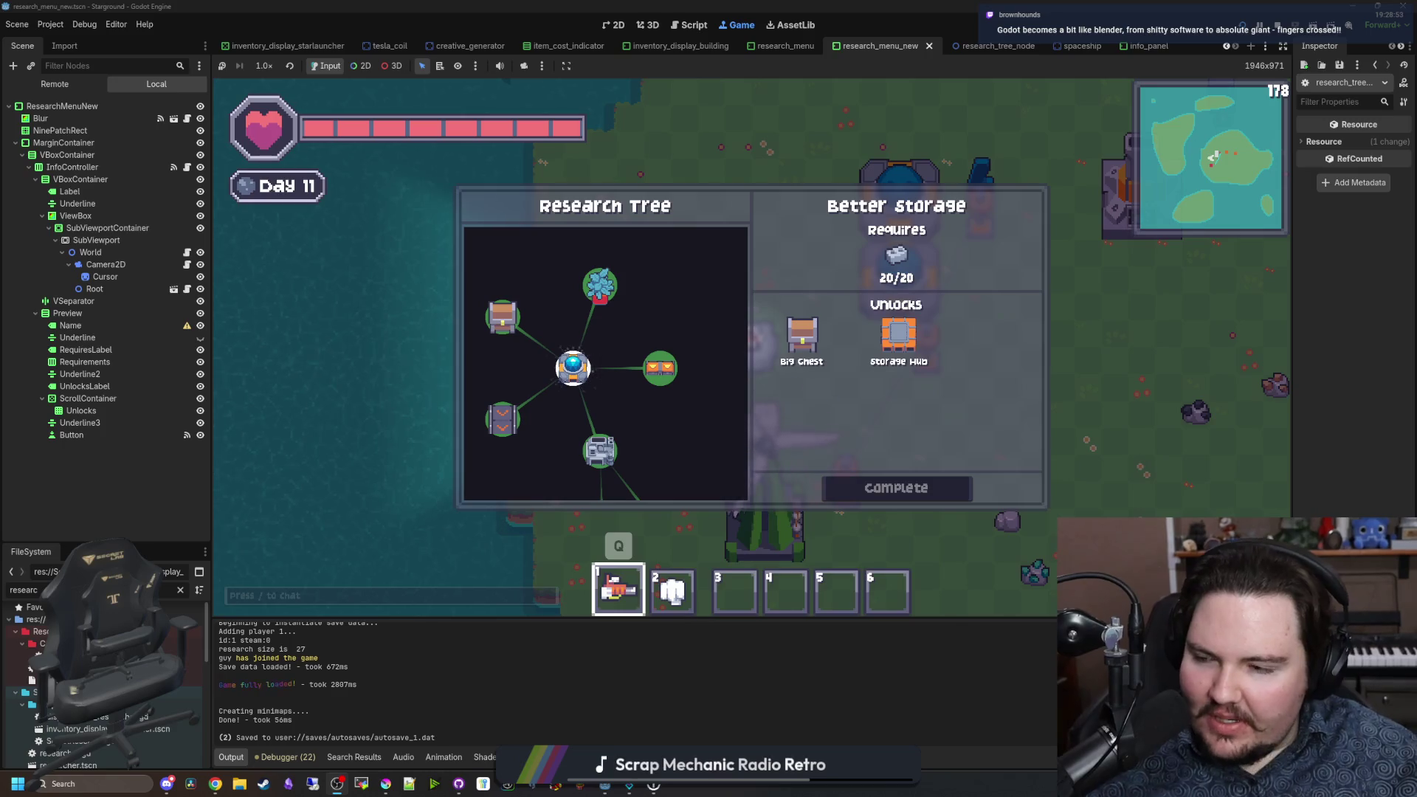
Step: View the Structures, Advanced Collection and Mover Speed 2 research details in the tree
scroll(648, 358, down, 5)
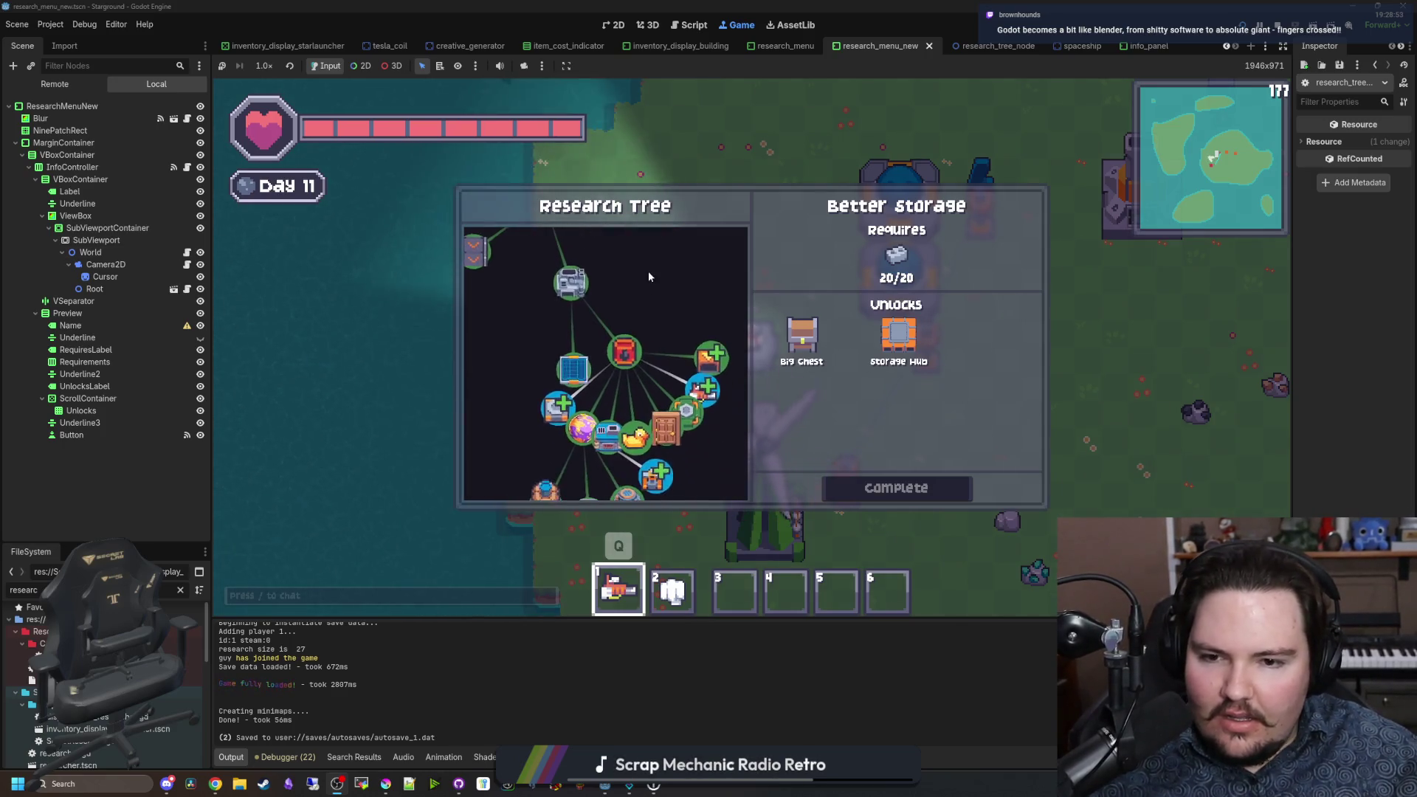
scroll(642, 347, down, 5)
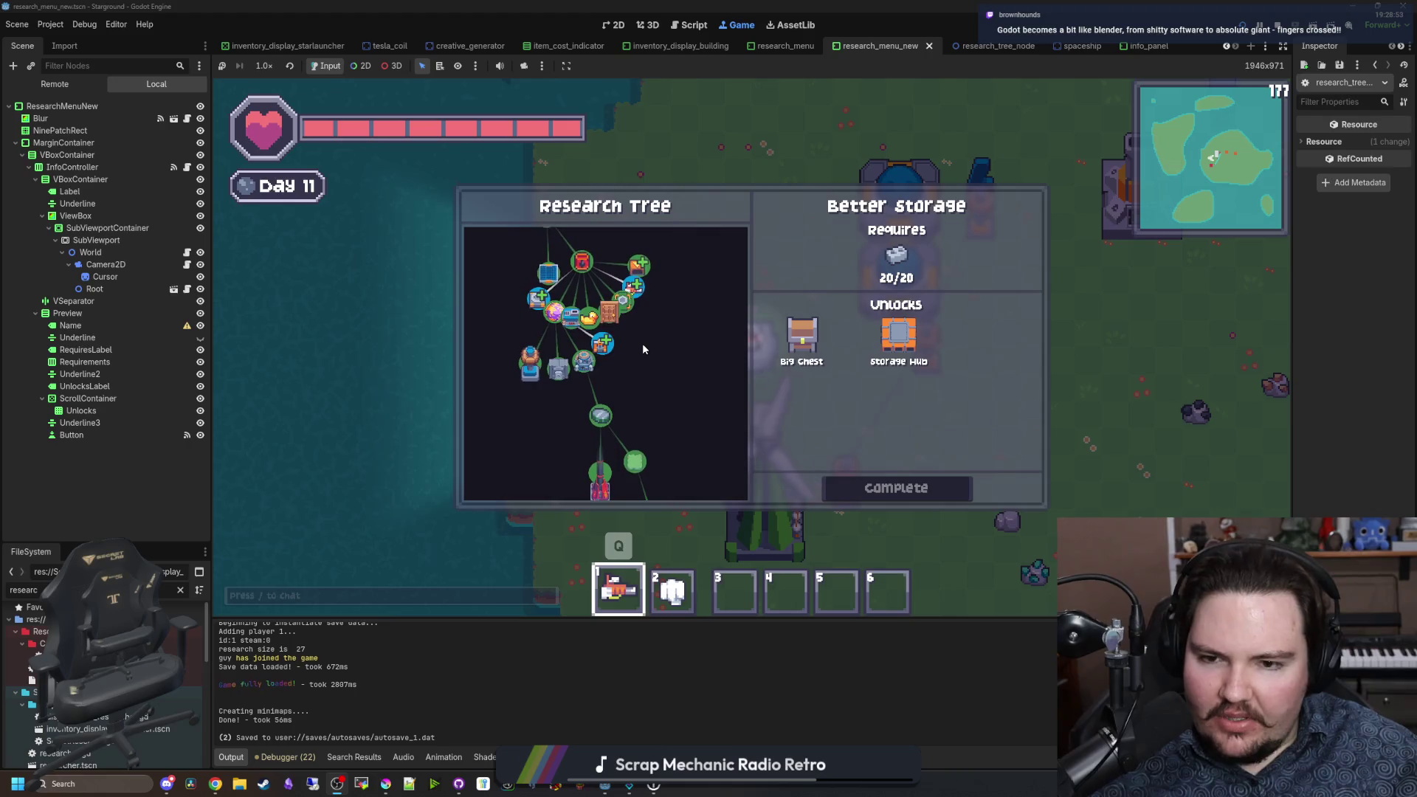
scroll(642, 347, up, 3)
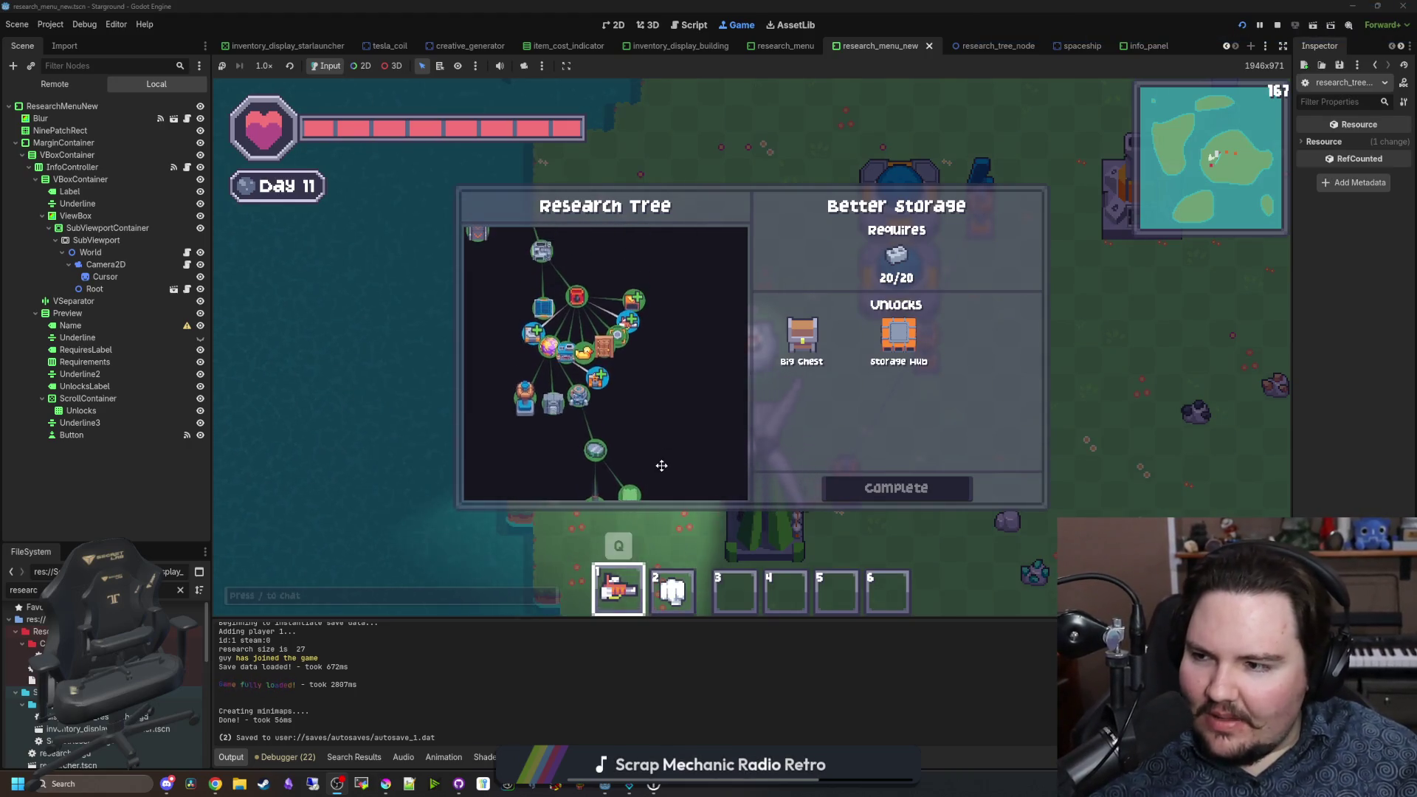
scroll(661, 447, up, 2)
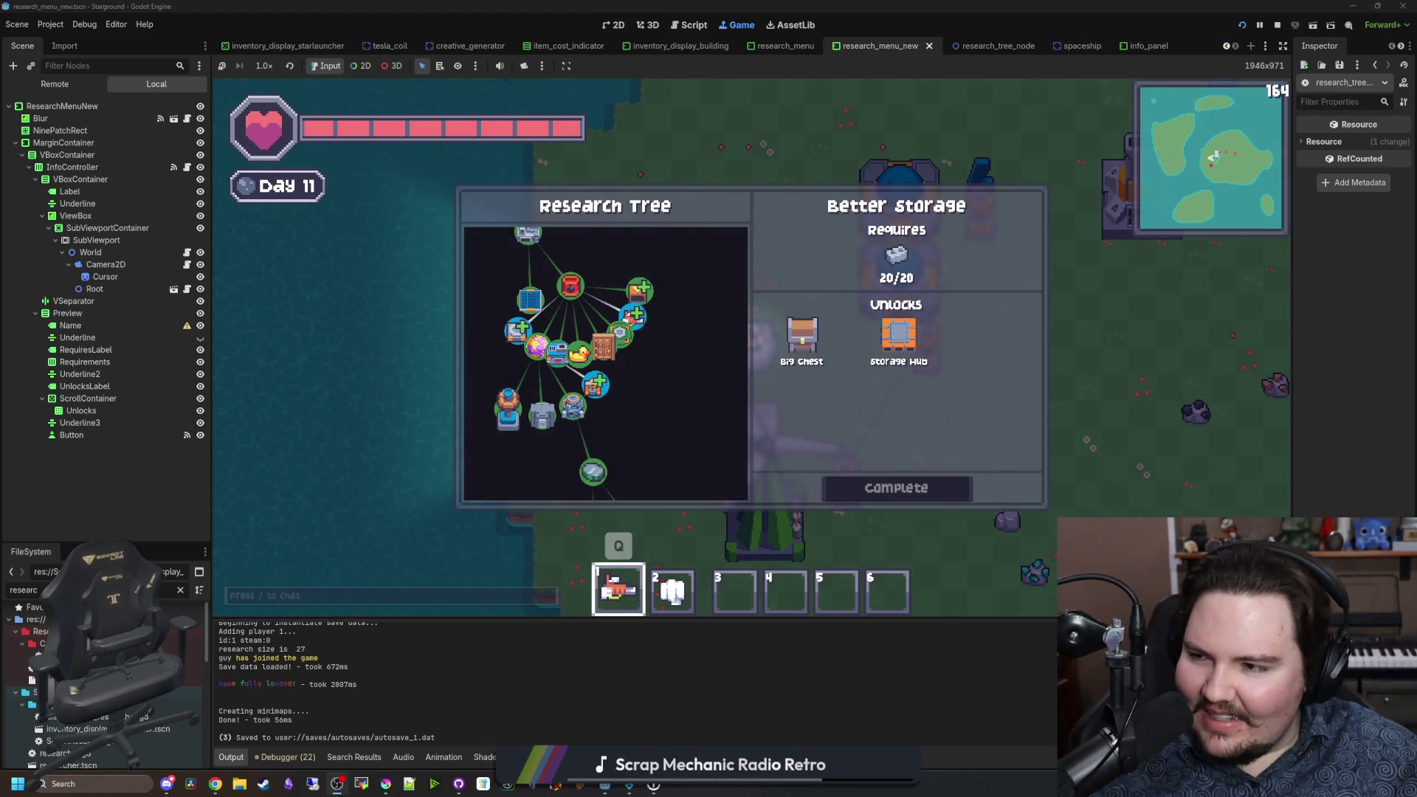
scroll(697, 417, up, 4)
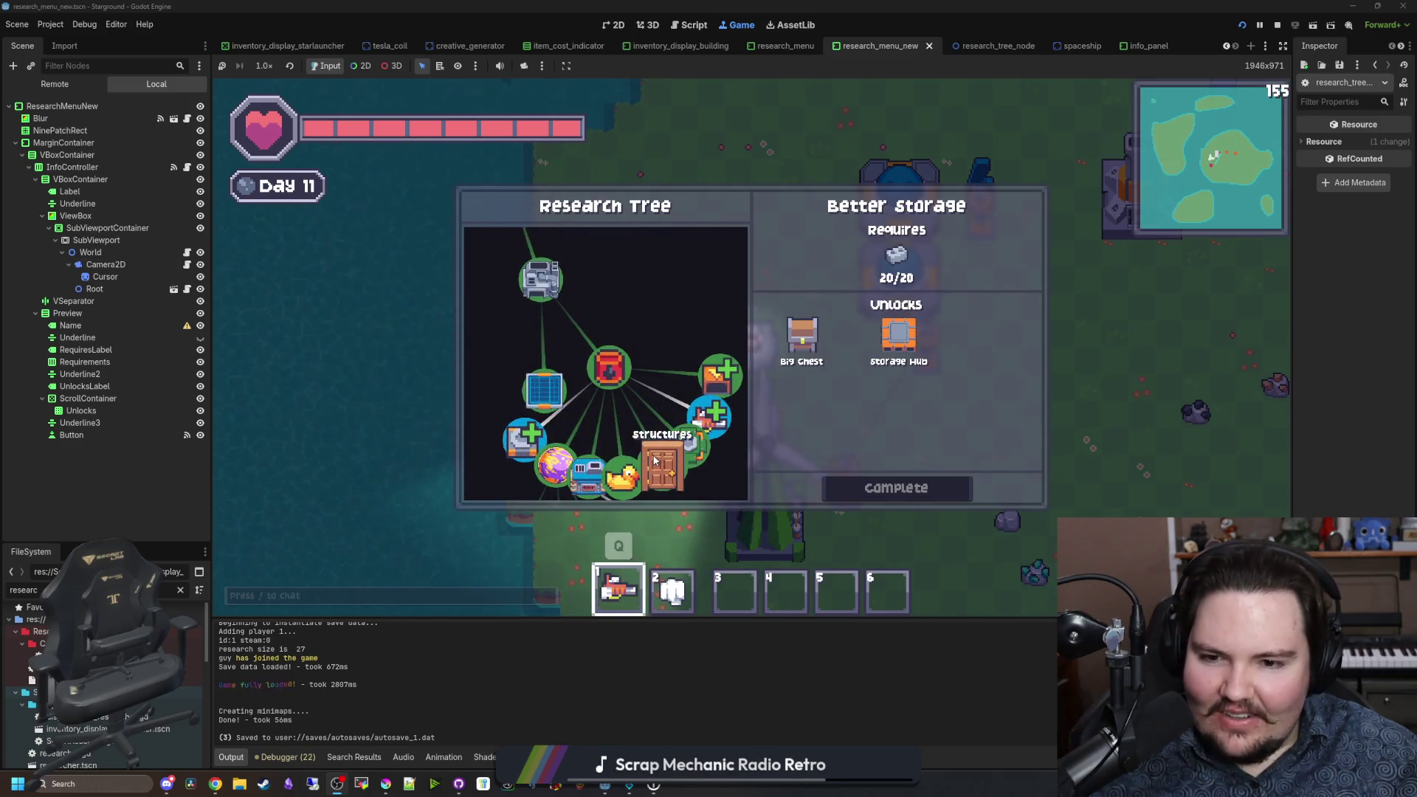
scroll(705, 392, down, 3)
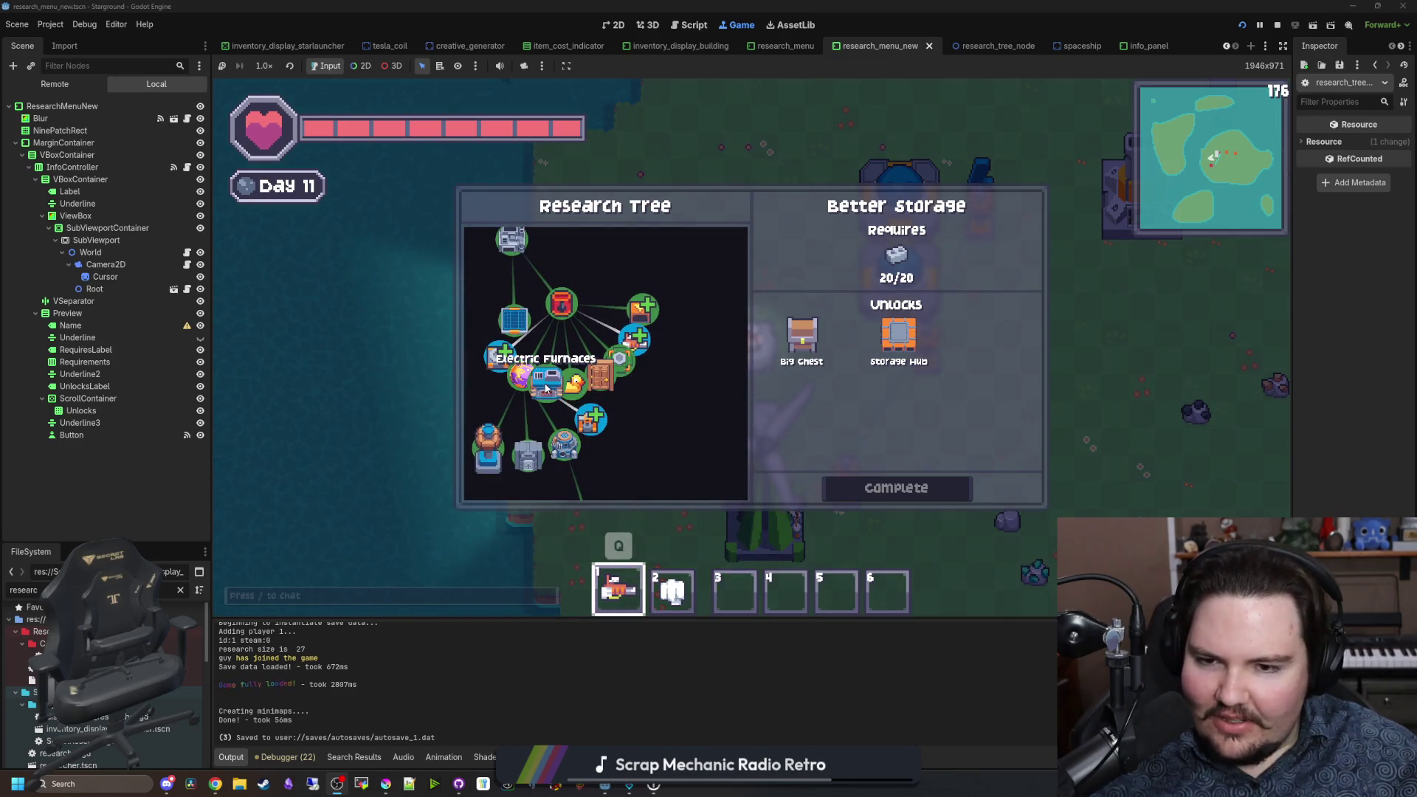
click(600, 374)
click(620, 359)
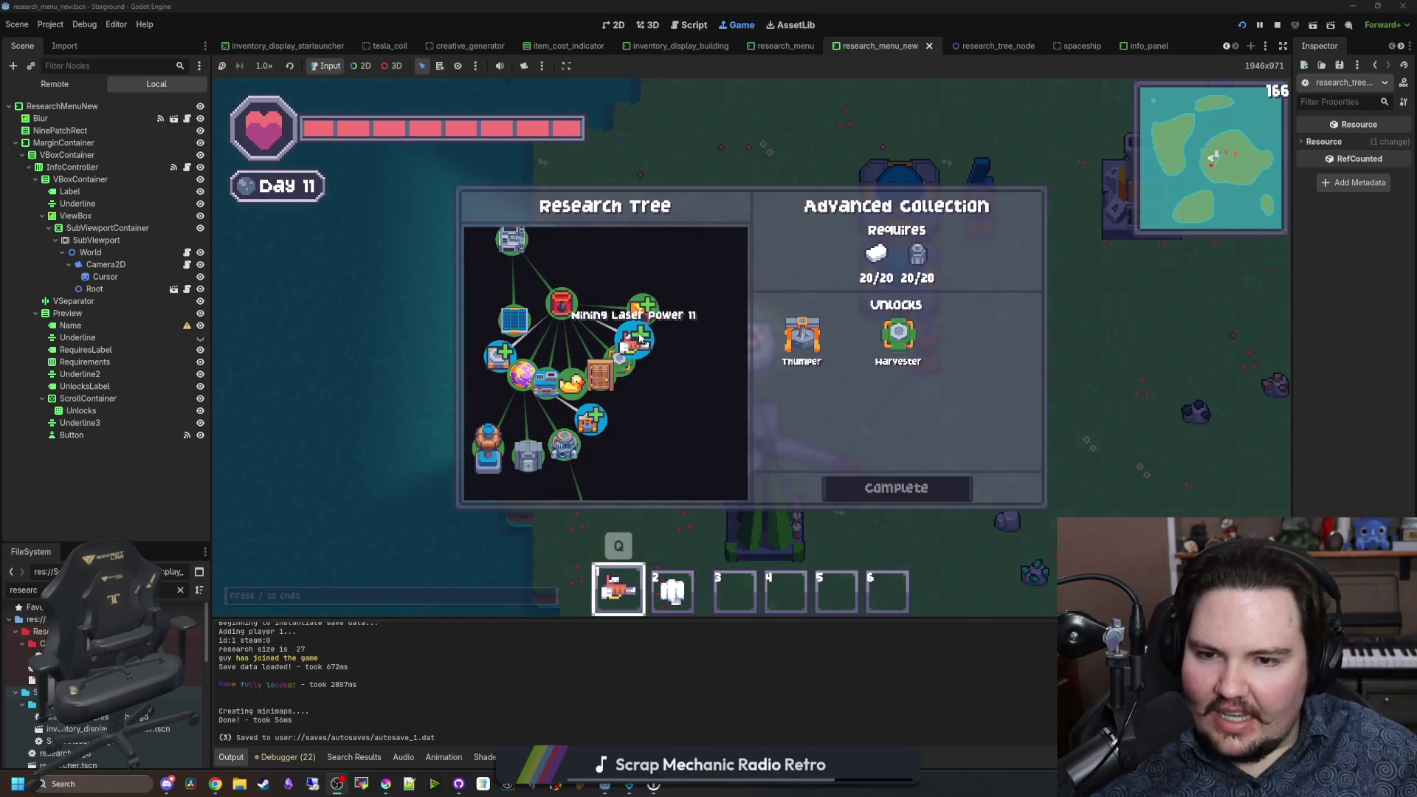
click(642, 309)
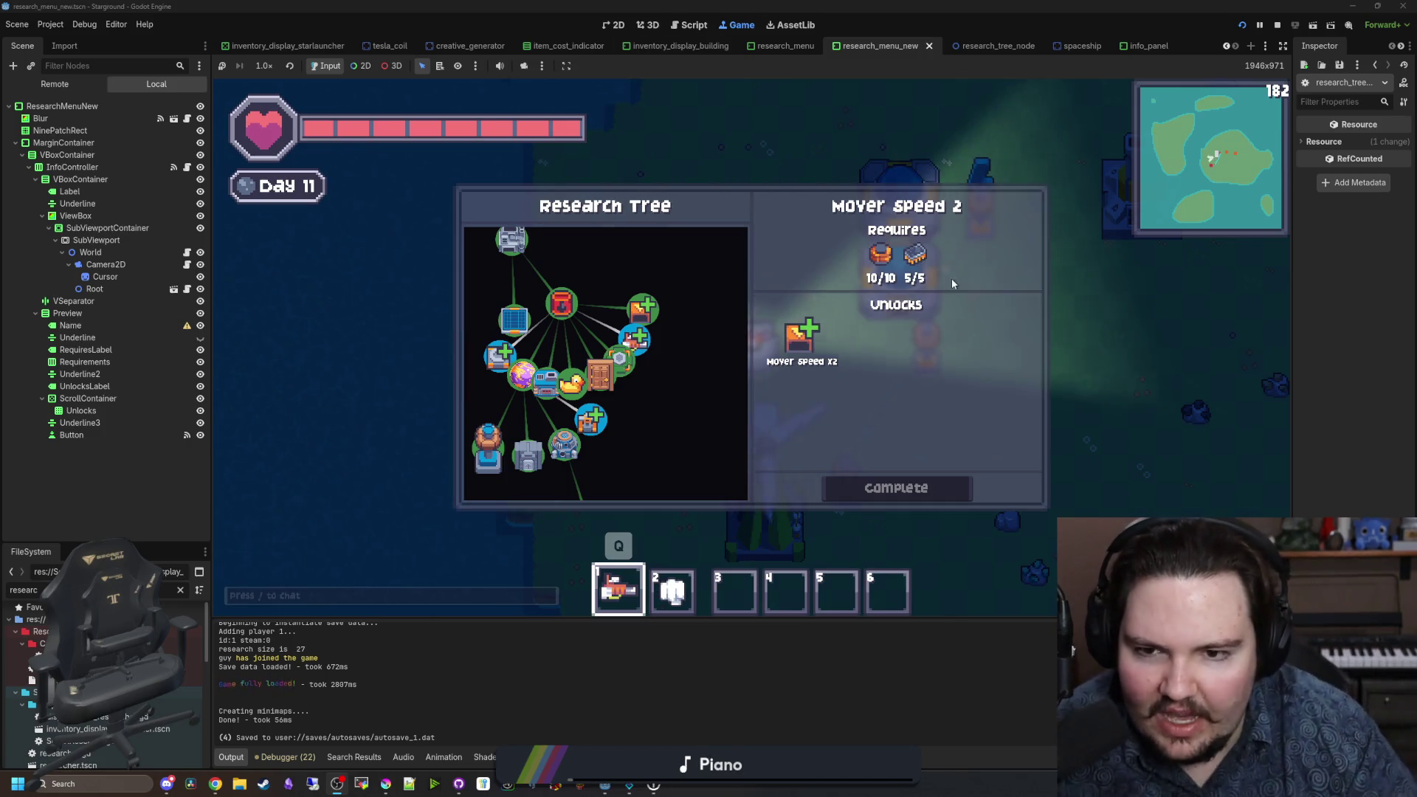
Step: Close the research tree, walk the player up and right, and launch a new Chrome window
mouse_move(908, 258)
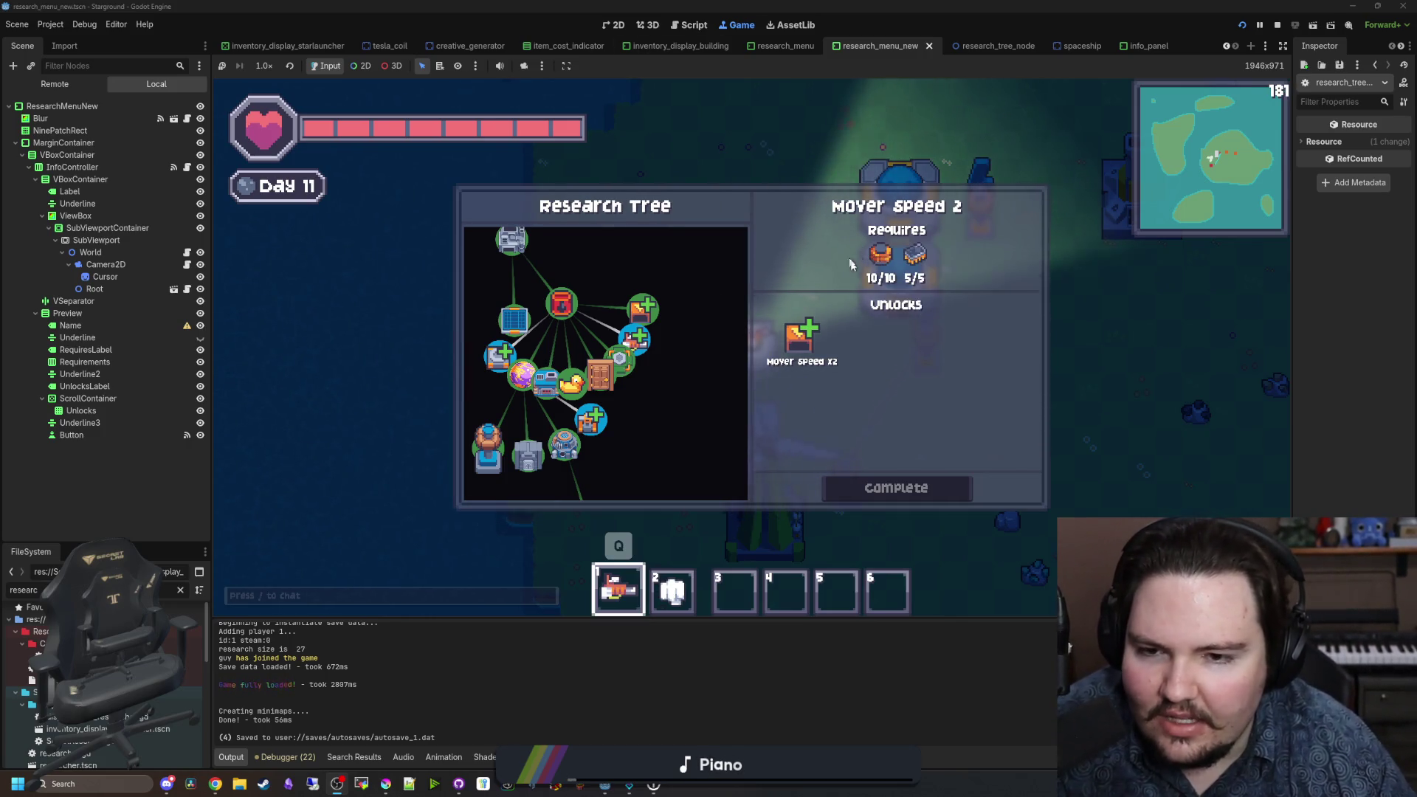
click(1086, 361)
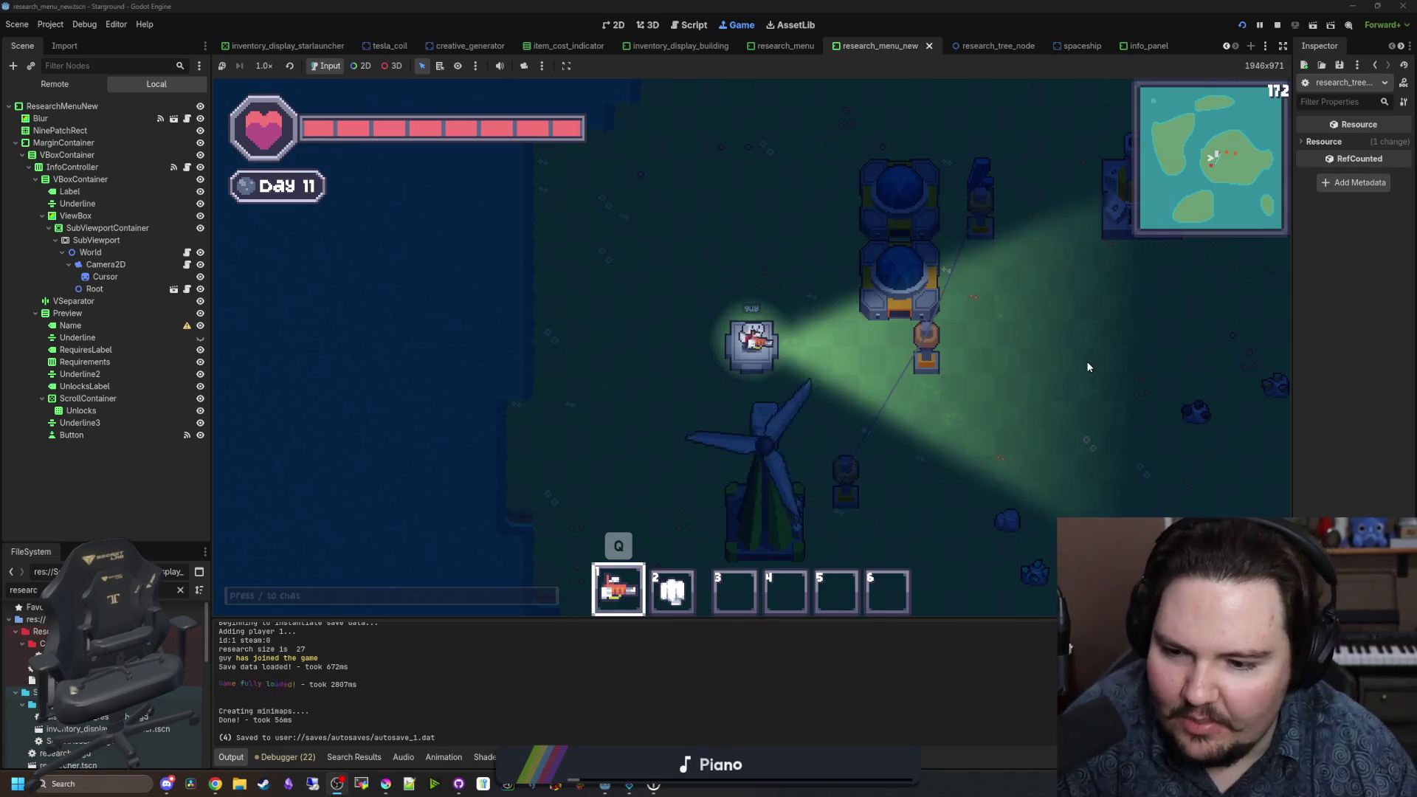
key(w)
key(d)
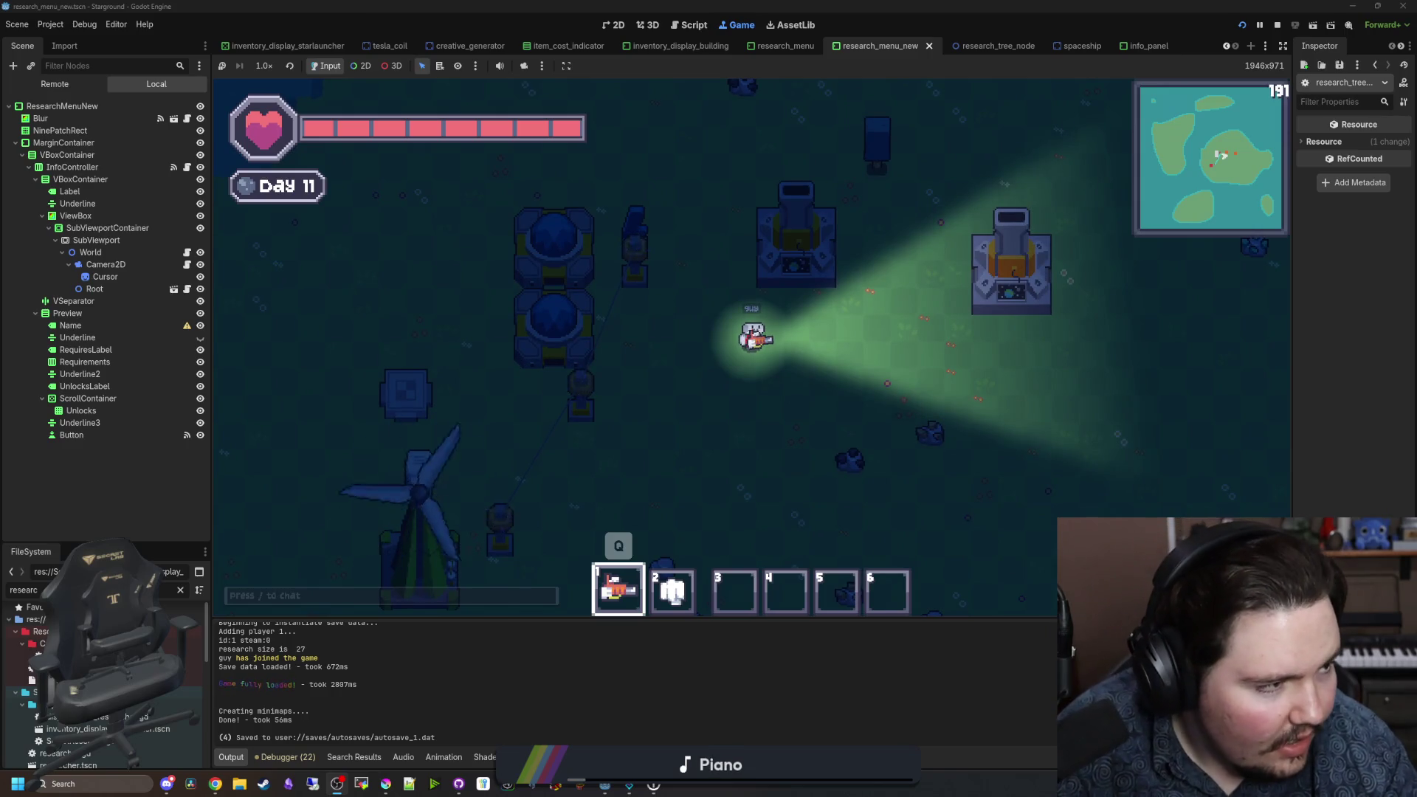
key(super+3)
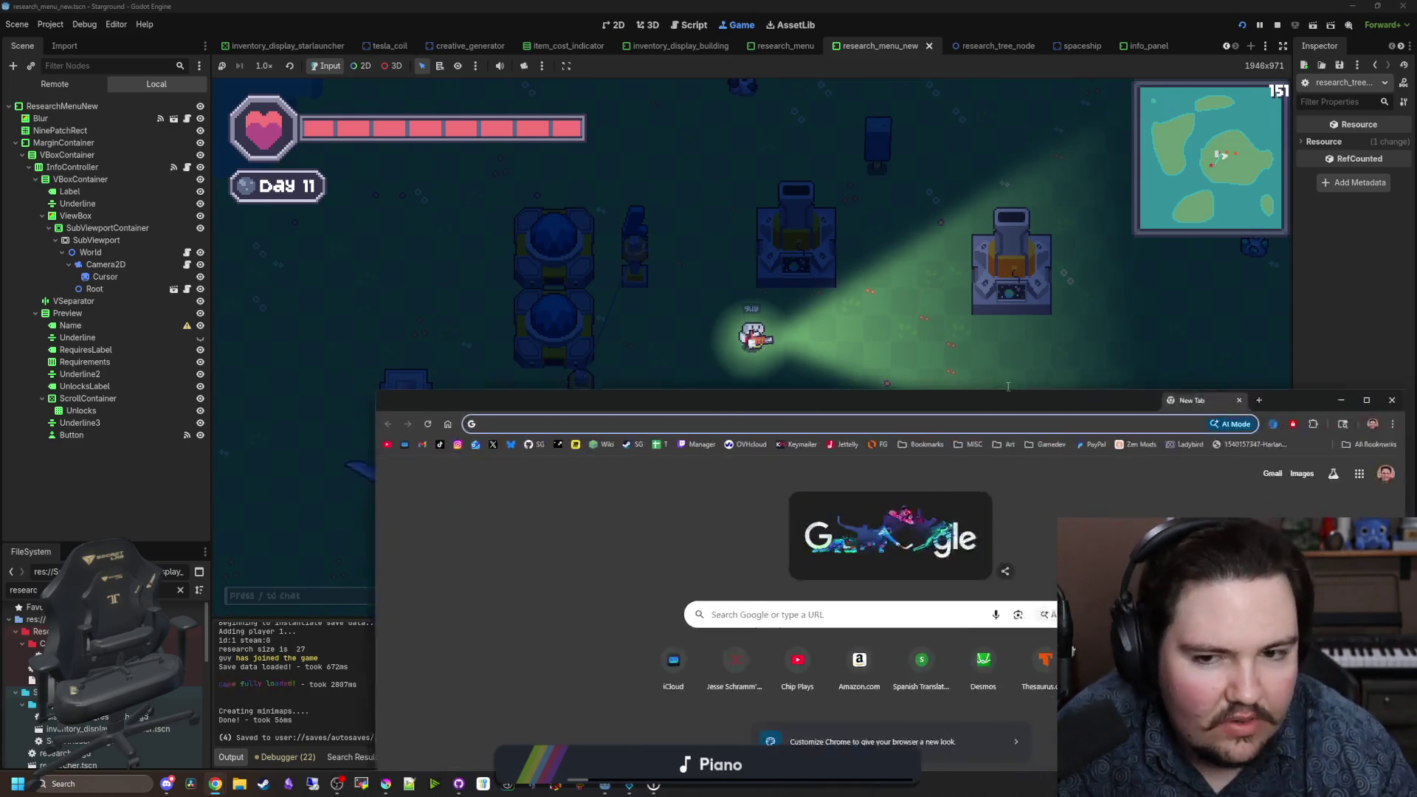
Step: Reposition the new browser window and search for 'engine usage percentage stats'
drag(971, 127, 1042, 106)
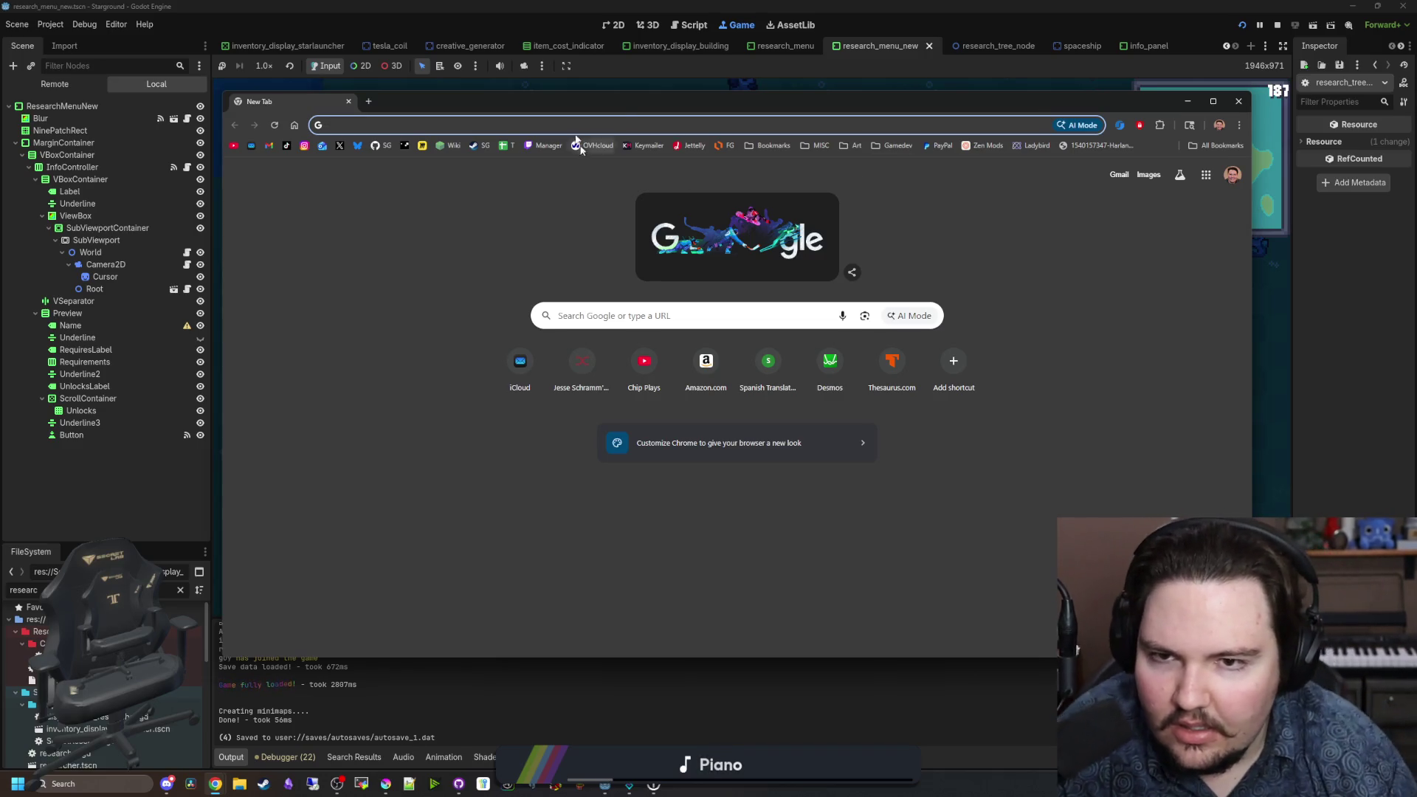
mouse_move(620, 105)
mouse_down()
mouse_move(609, 87)
mouse_move(598, 126)
mouse_move(613, 111)
mouse_move(605, 88)
mouse_up()
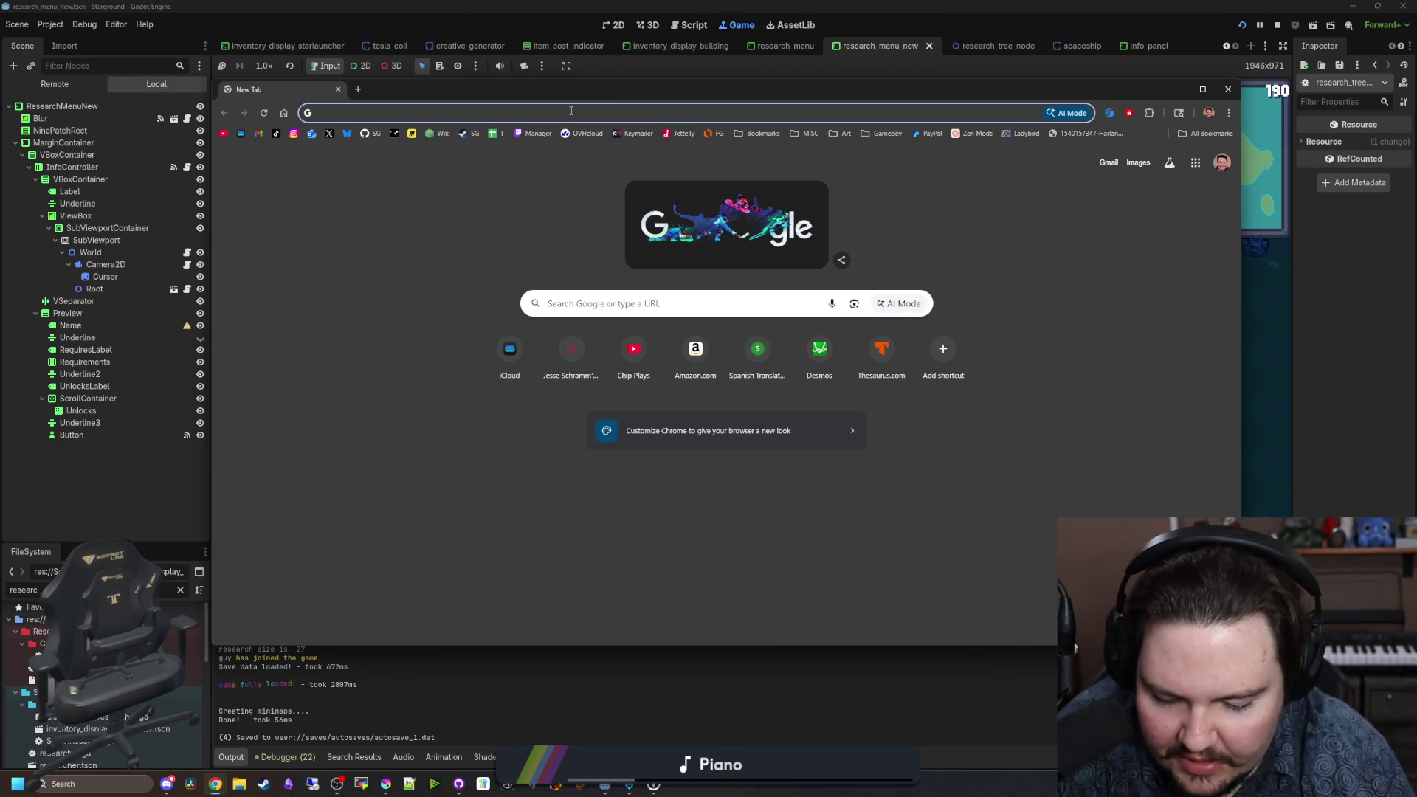
text(engine usage per)
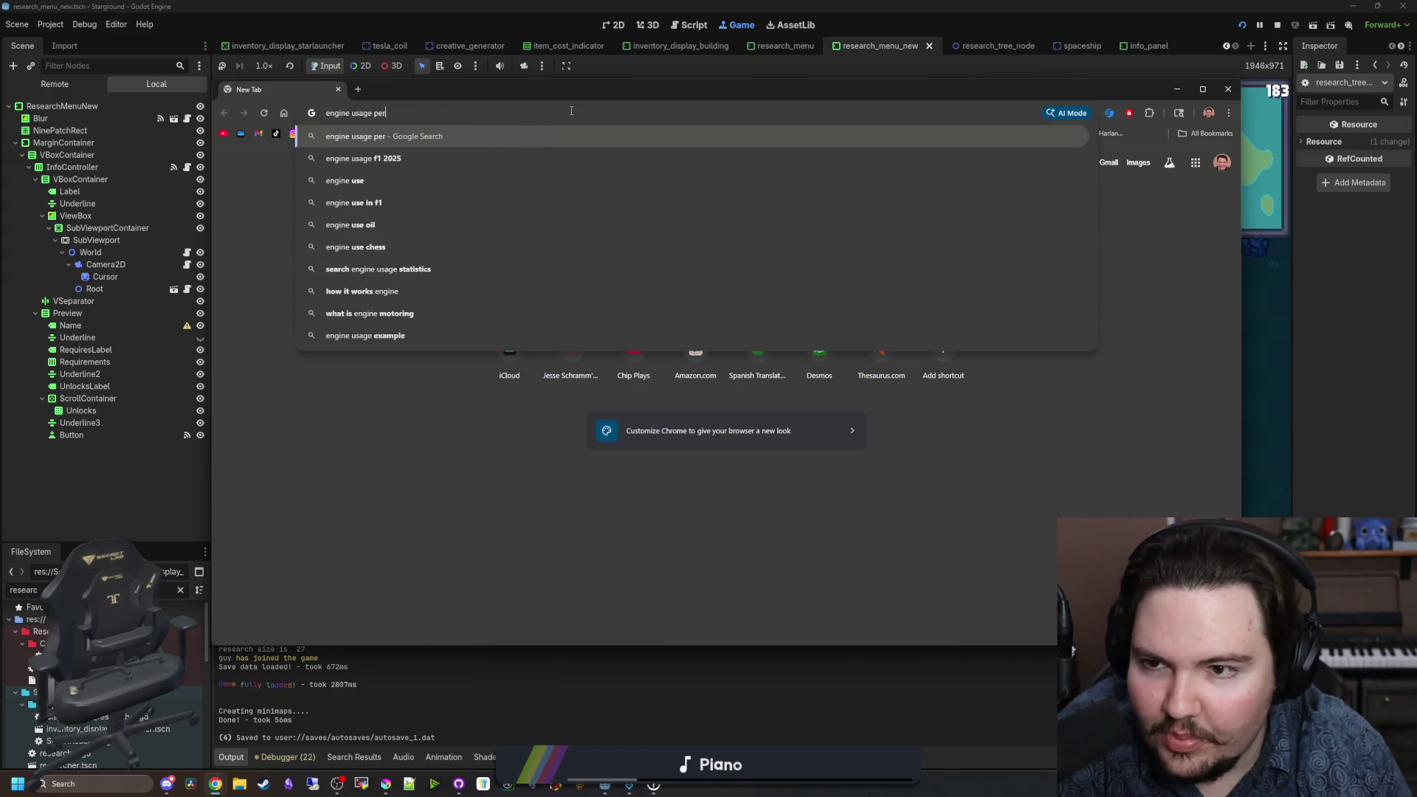
text(centage stats)
key(Return)
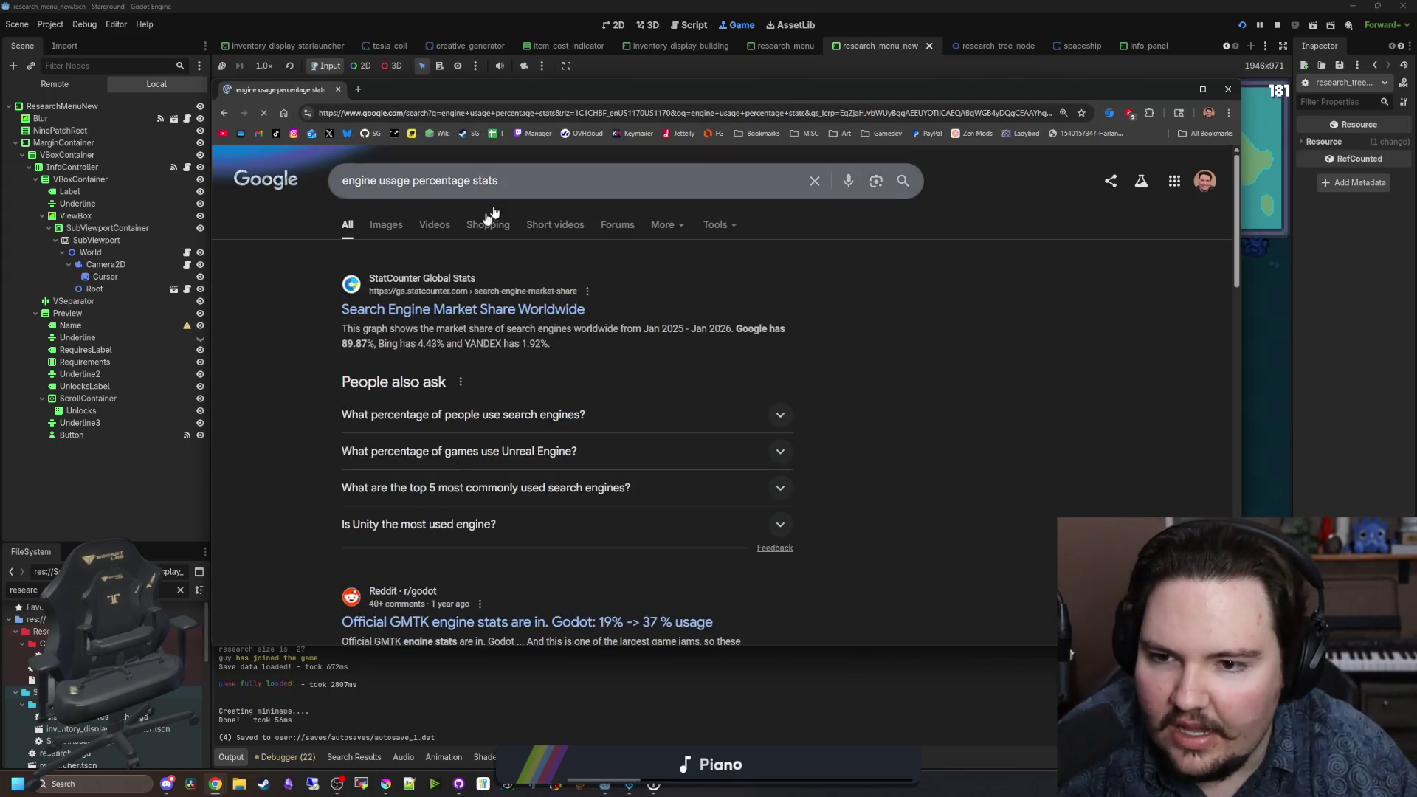
Step: Refine the query to 'game engine usage percentage stats' and open The Big Game Engine Report of 2025, maximized
click(343, 177)
text(game)
key(Return)
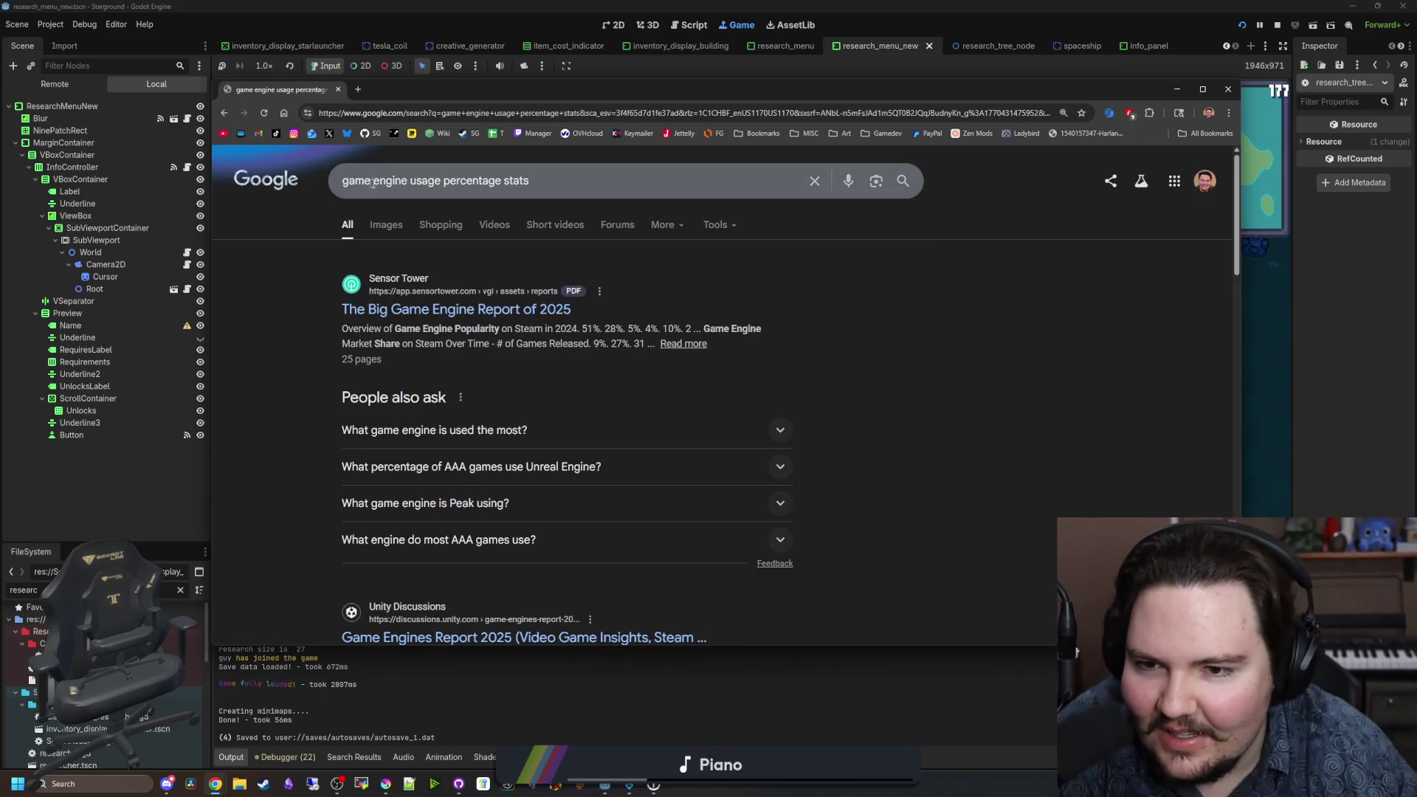
middle_click(456, 309)
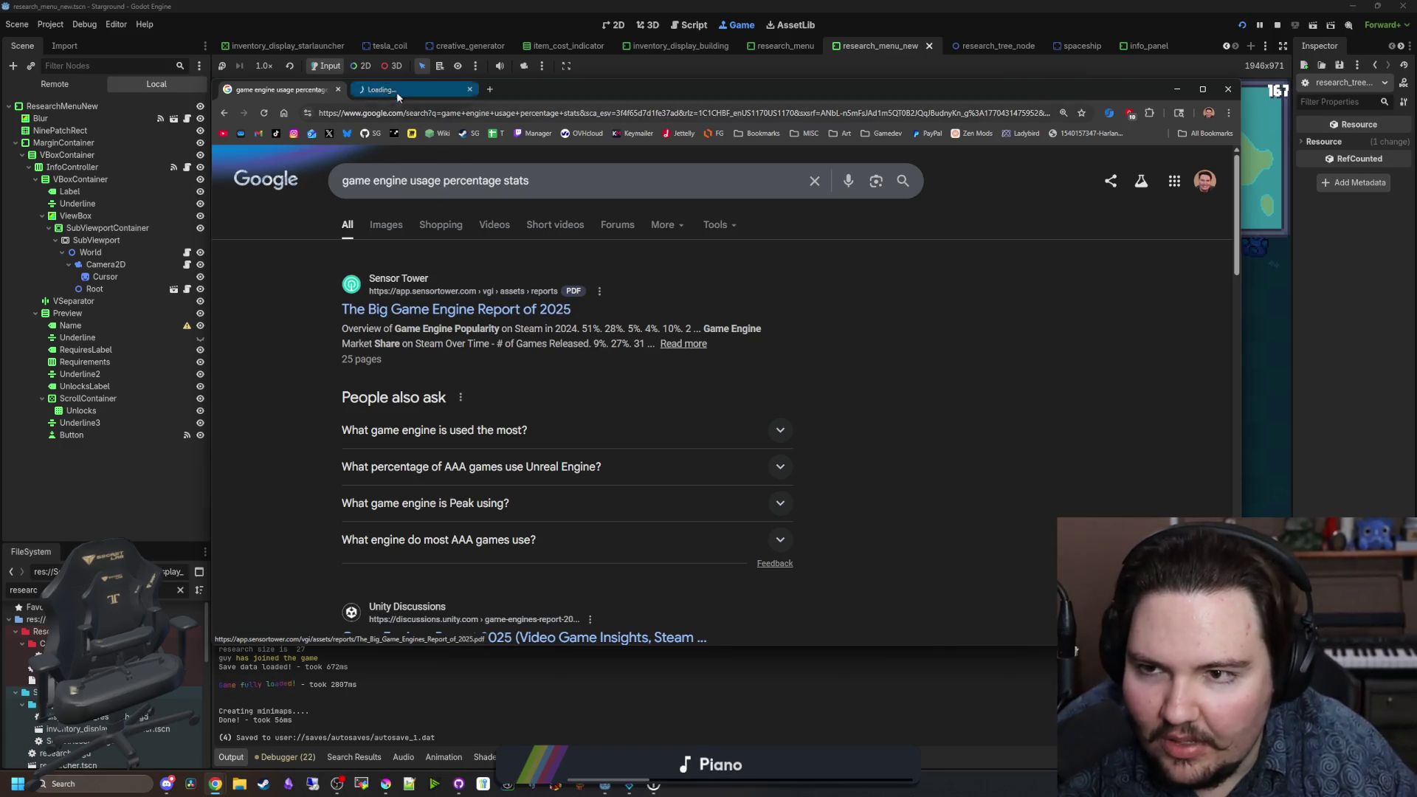
click(407, 90)
double_click(523, 96)
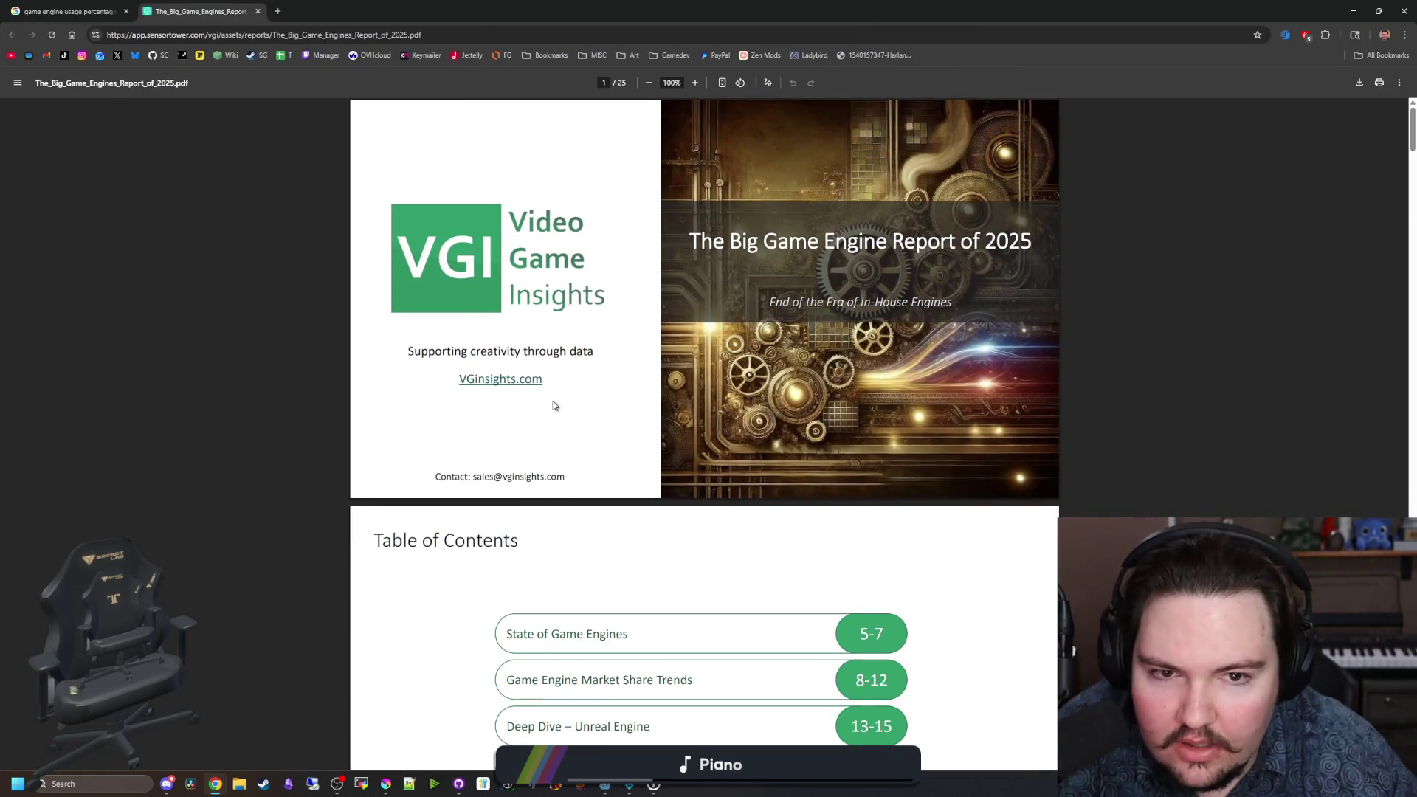
Step: Scroll to the report's market share charts, close the PDF tab, and scroll the search results
scroll(555, 405, down, 14)
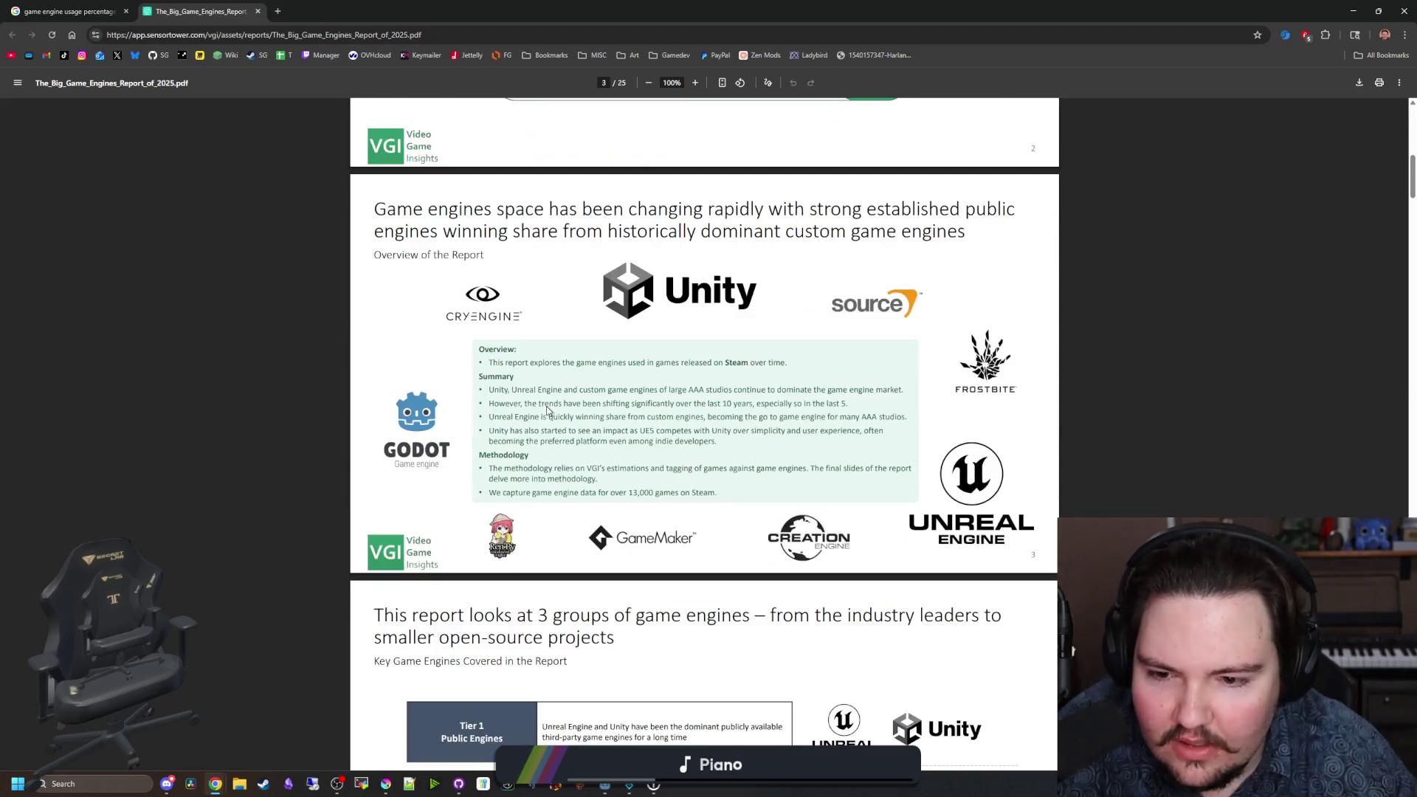
scroll(547, 411, down, 10)
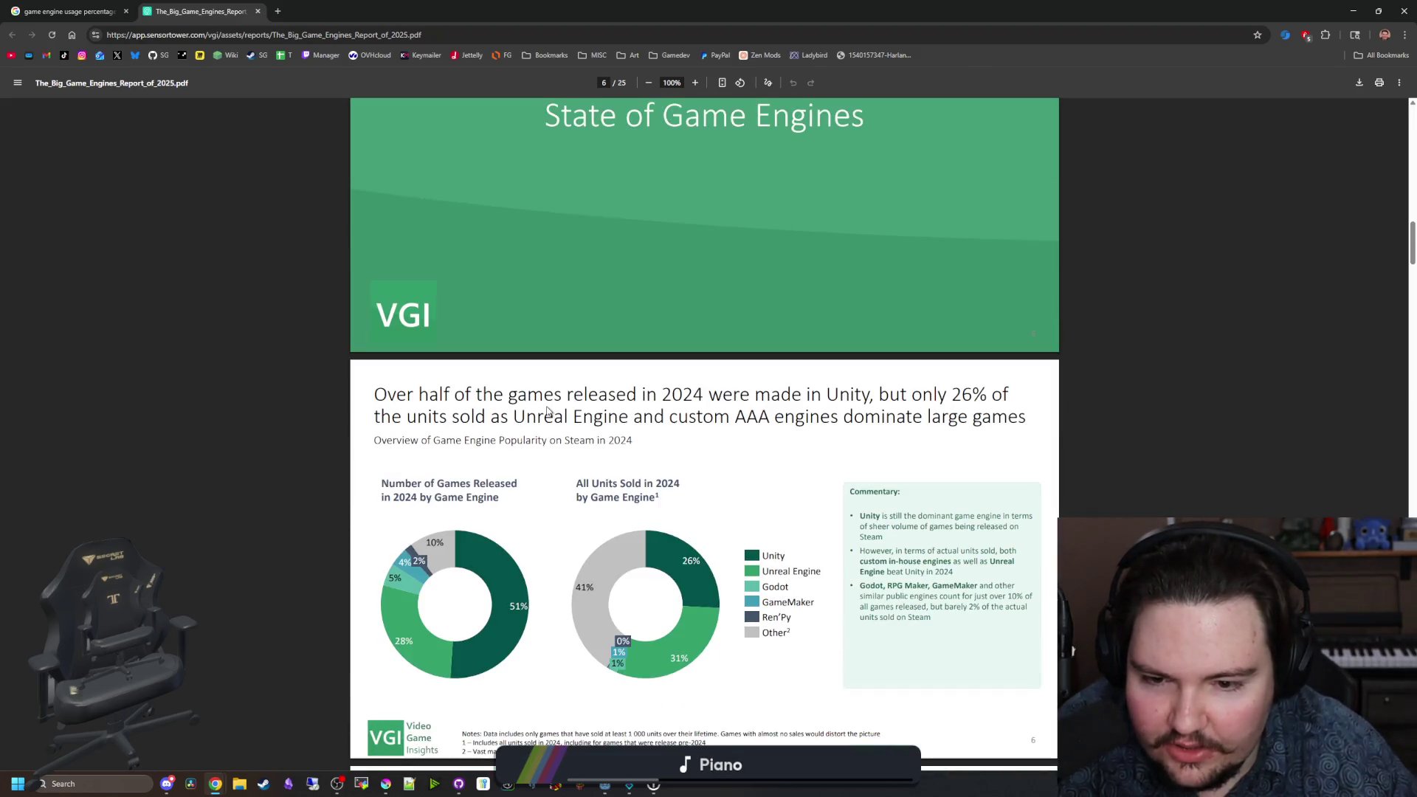
scroll(546, 411, down, 2)
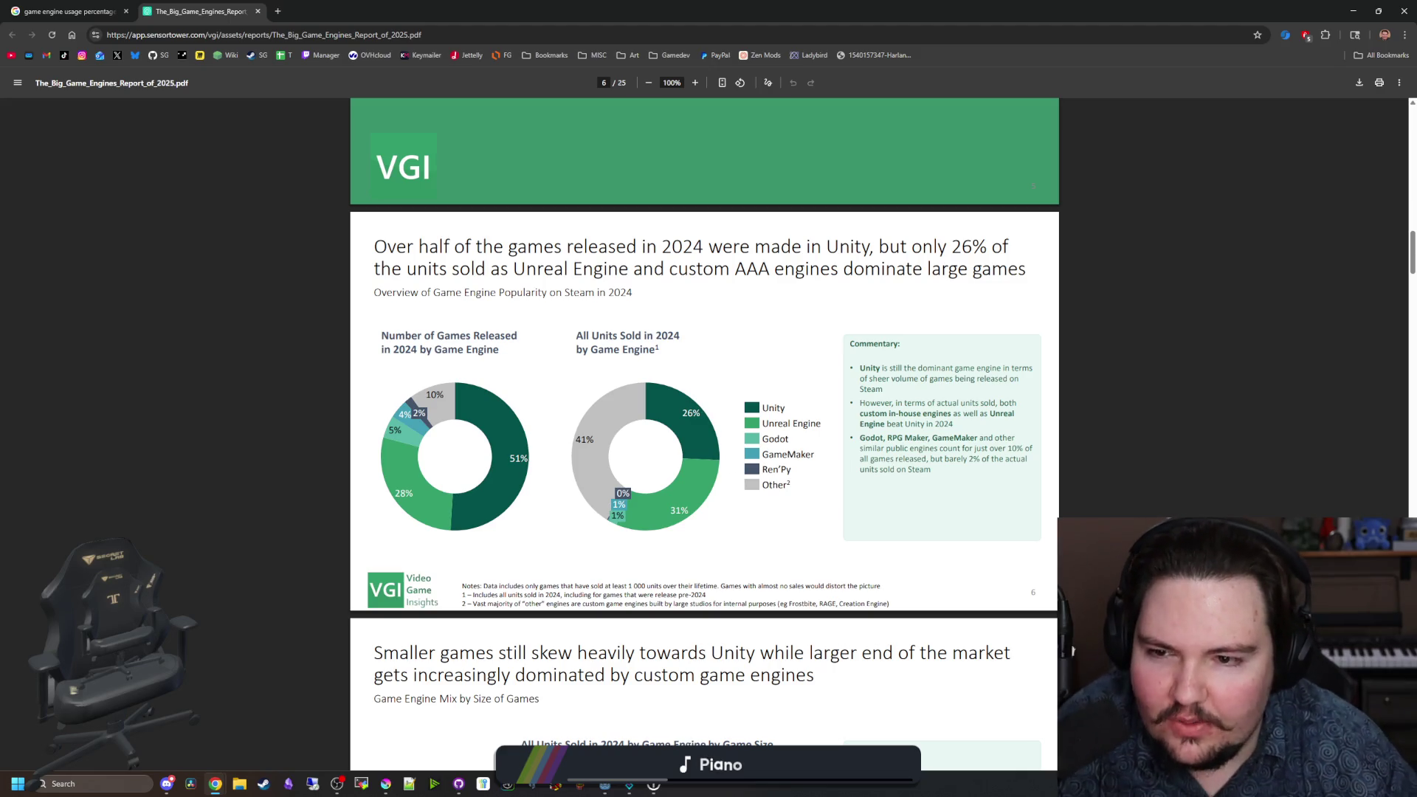
scroll(594, 453, down, 14)
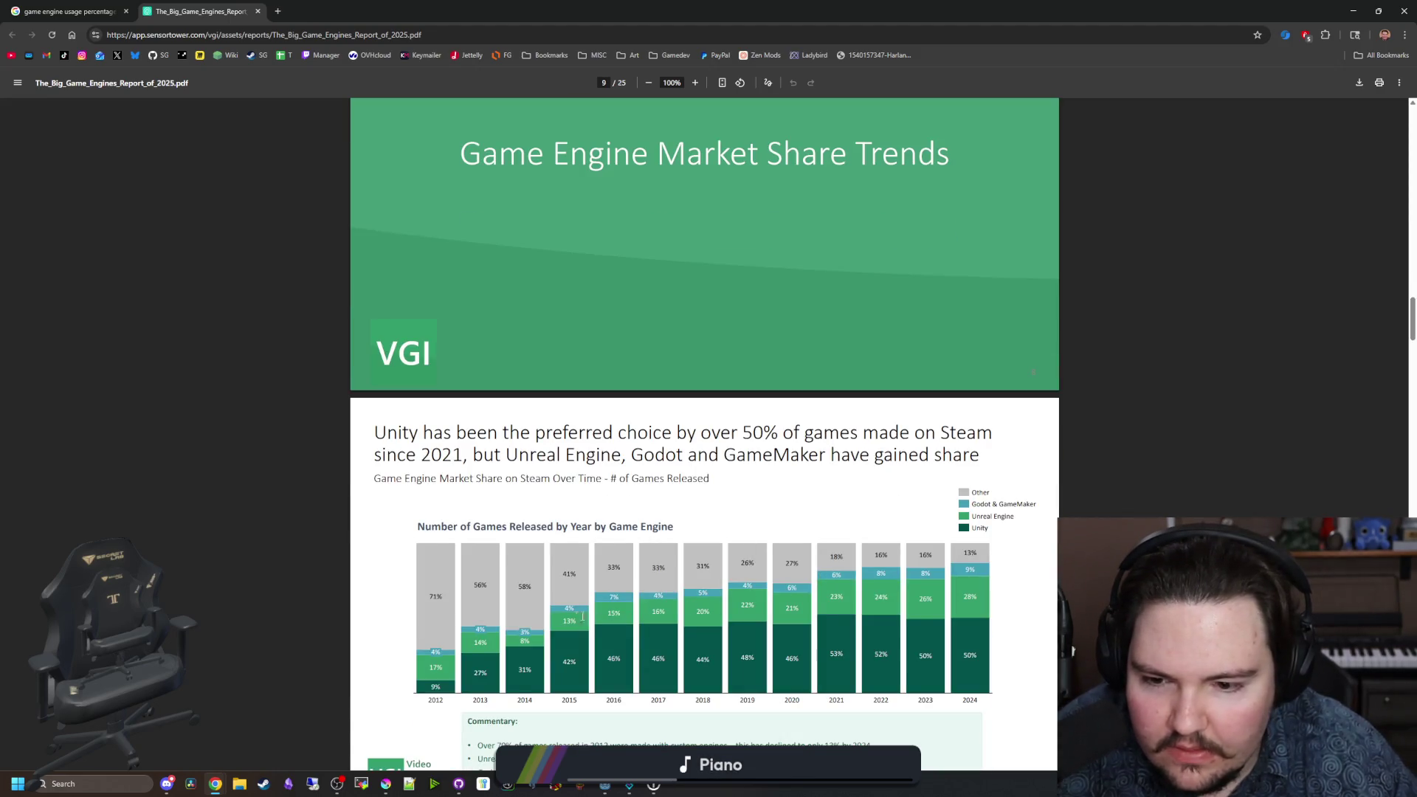
scroll(895, 531, down, 5)
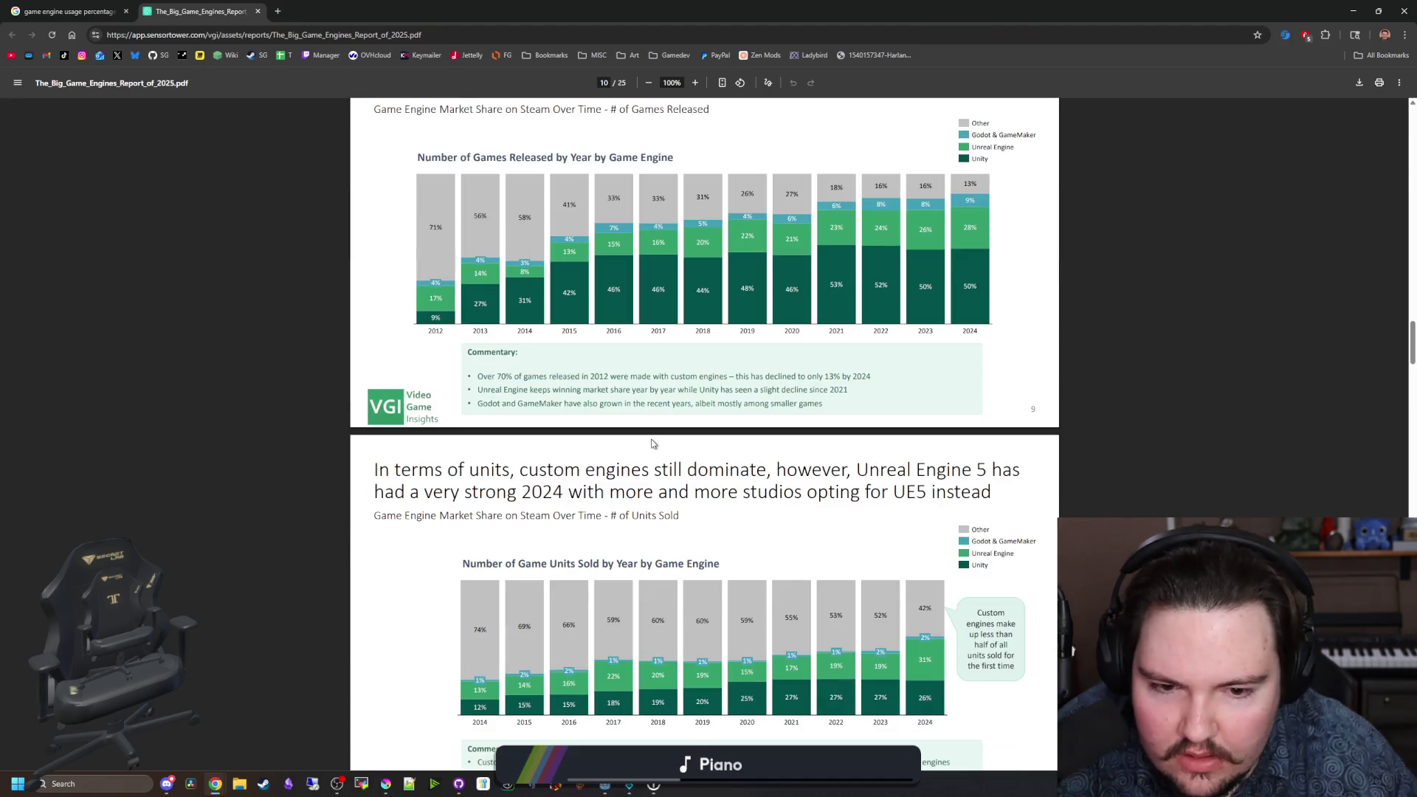
key(ctrl+w)
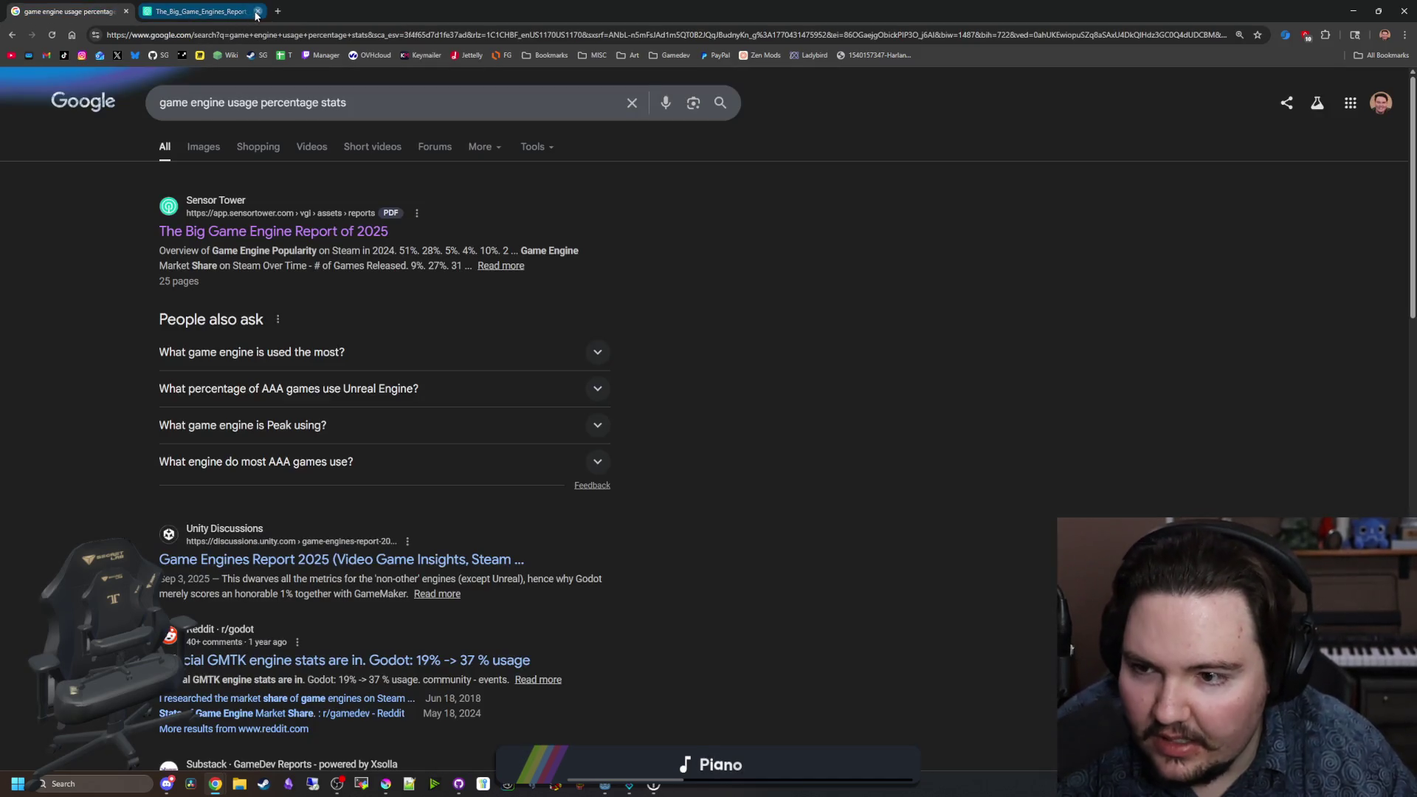
scroll(349, 368, down, 1)
scroll(341, 377, down, 1)
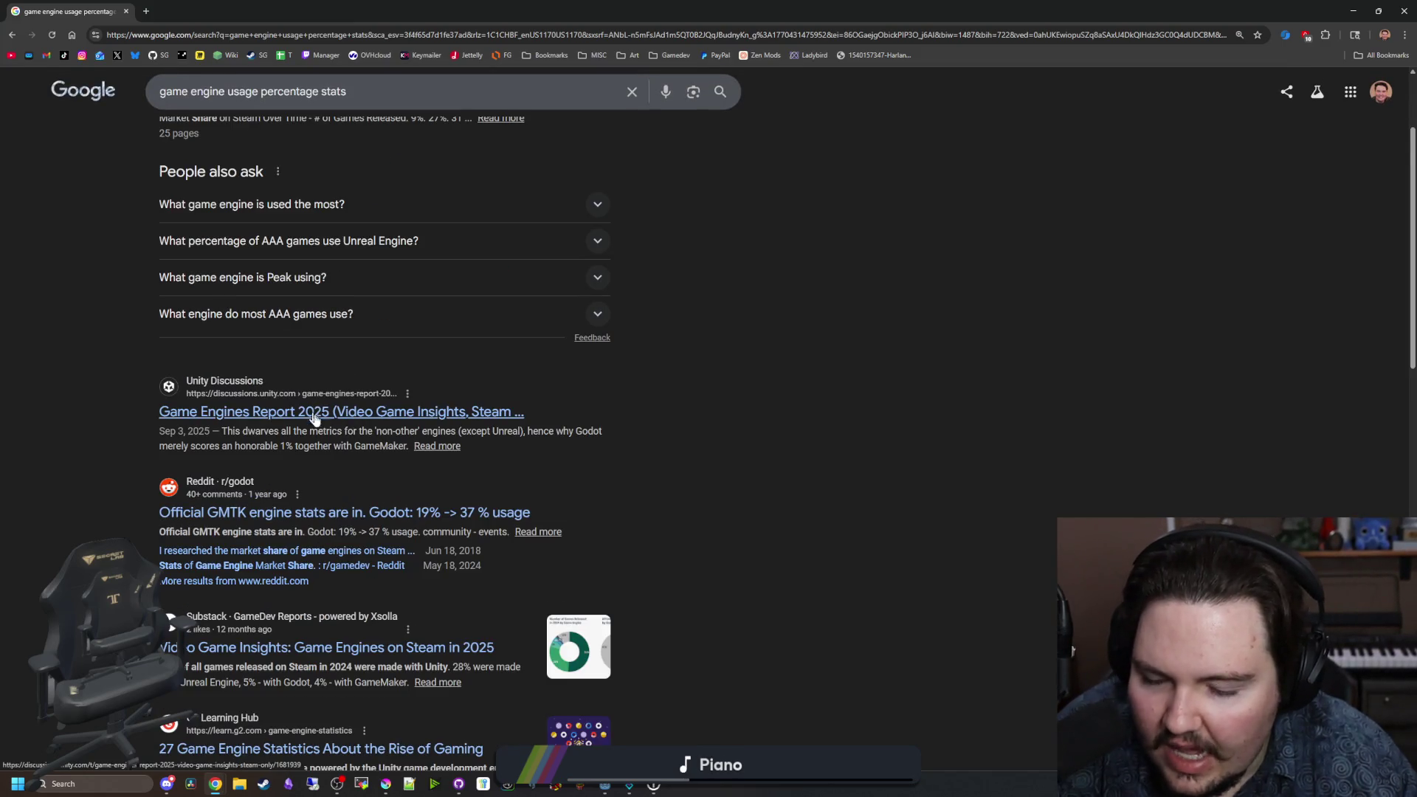
scroll(313, 418, down, 1)
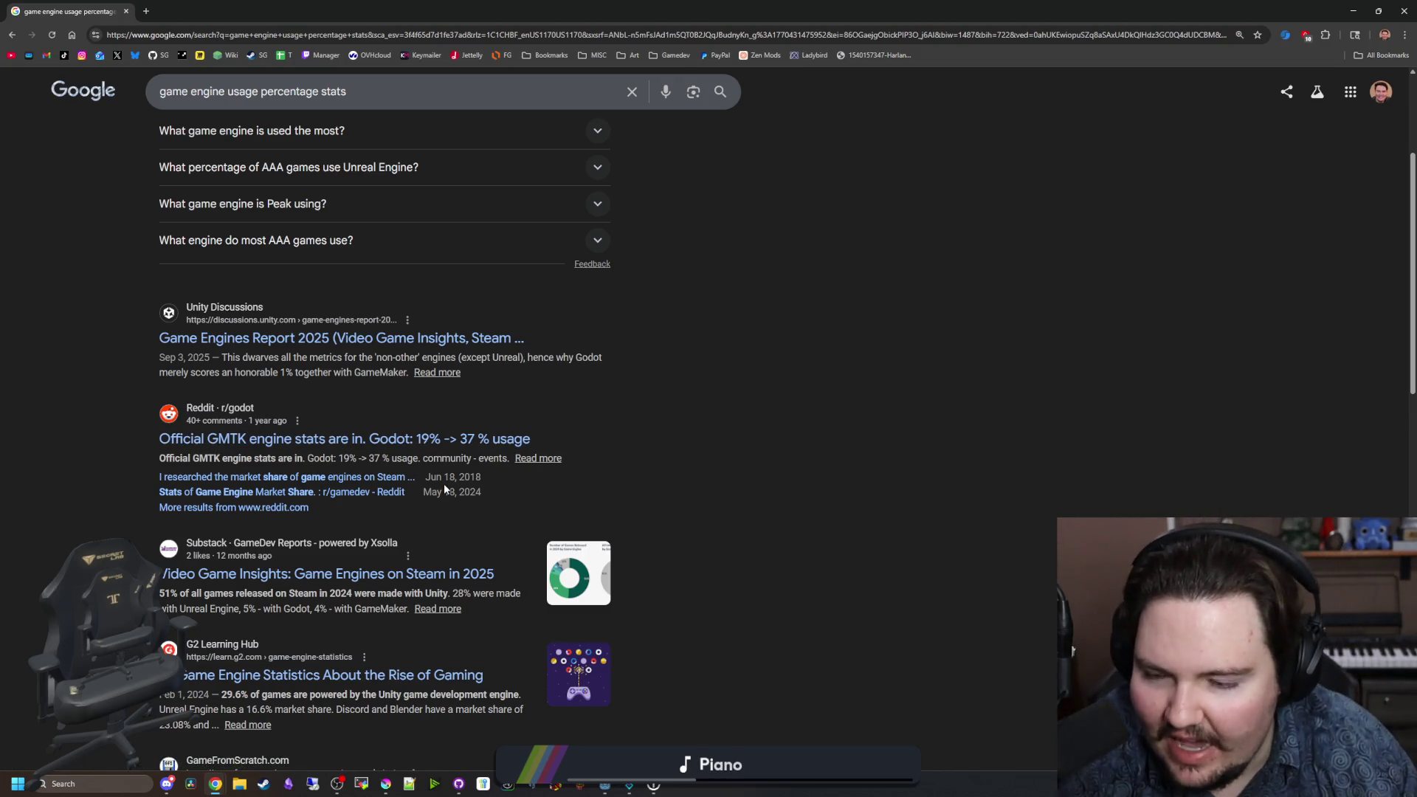
Step: Open the GameFromScratch 'Game Engine Popularity in 2024' article, skim it, and close it
scroll(476, 432, down, 2)
scroll(466, 440, up, 1)
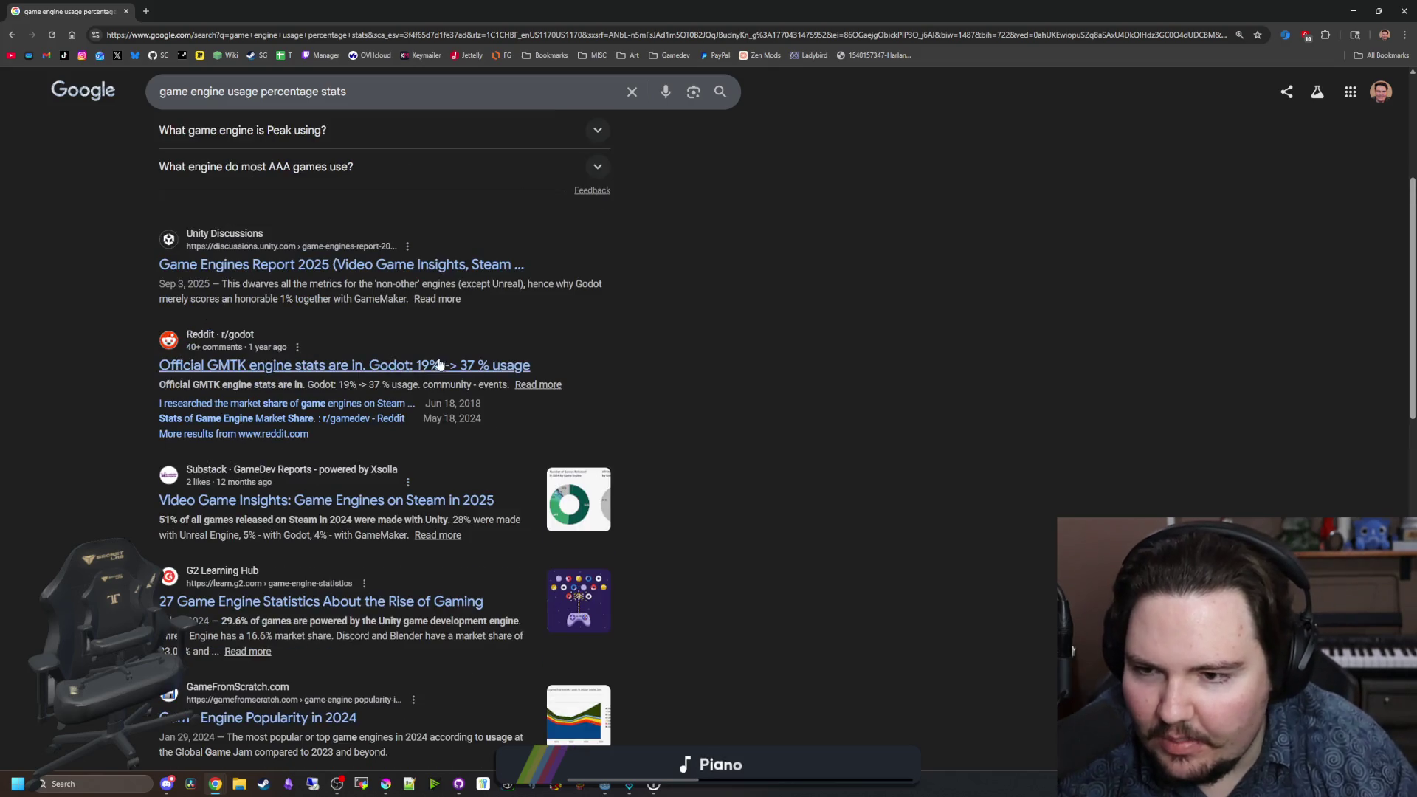
scroll(505, 423, down, 1)
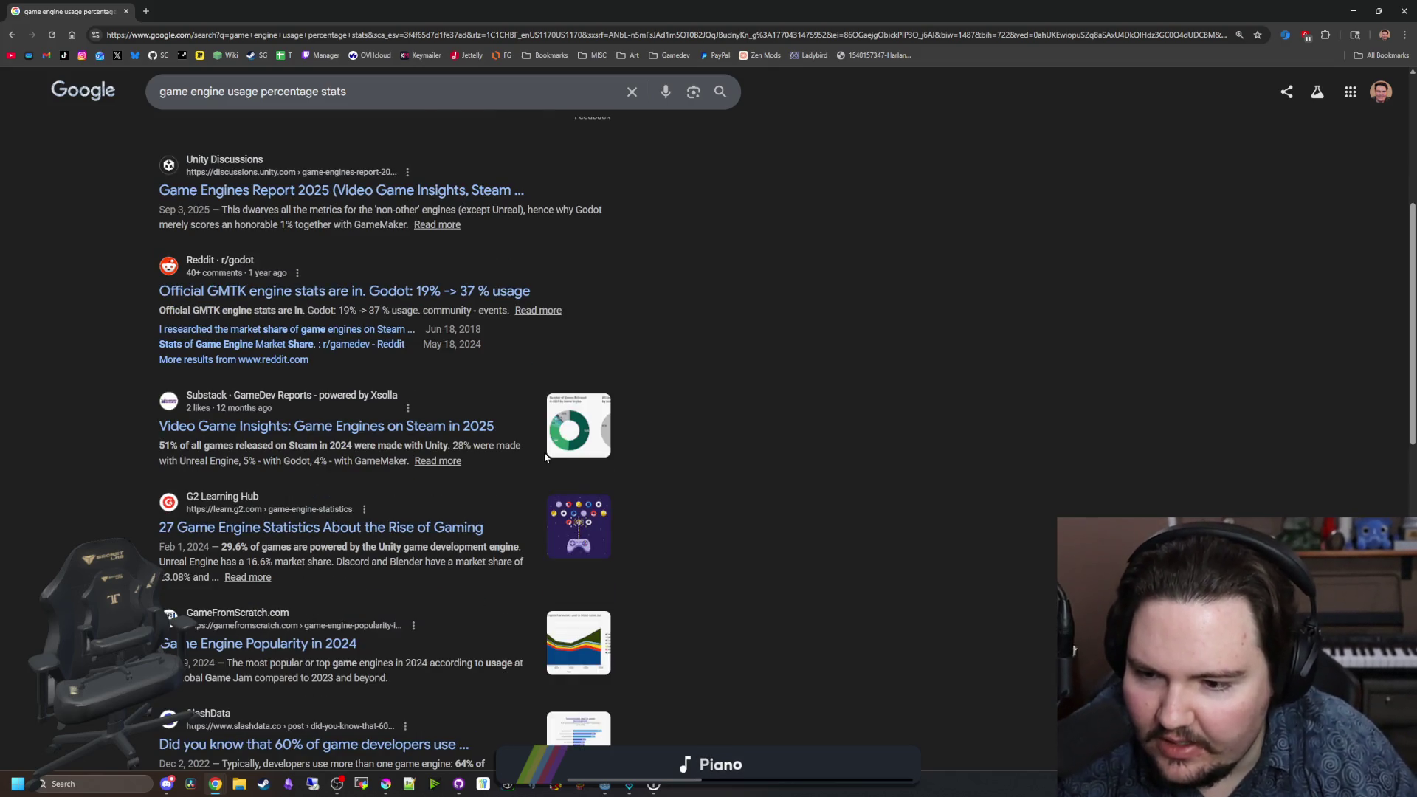
scroll(544, 458, down, 1)
click(319, 583)
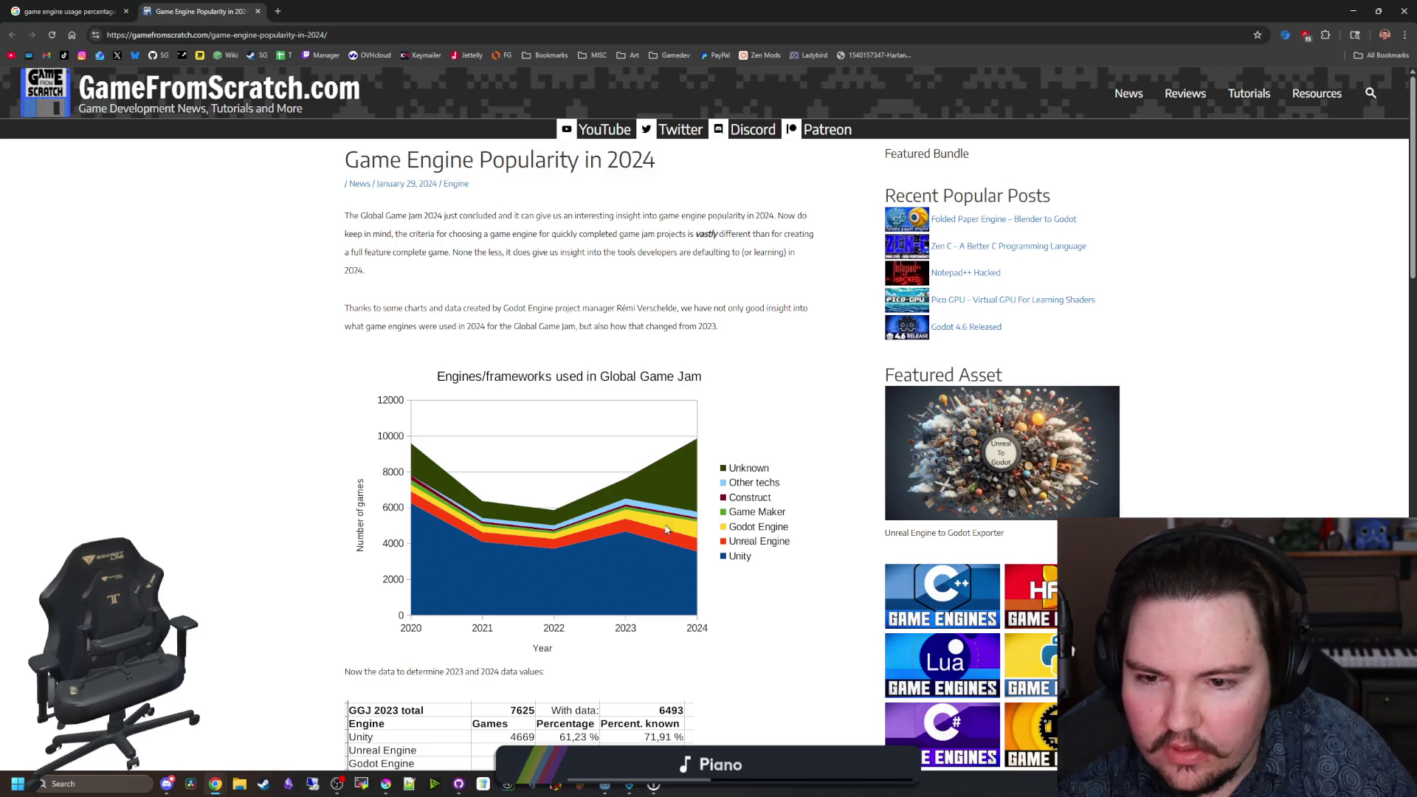
scroll(706, 534, down, 15)
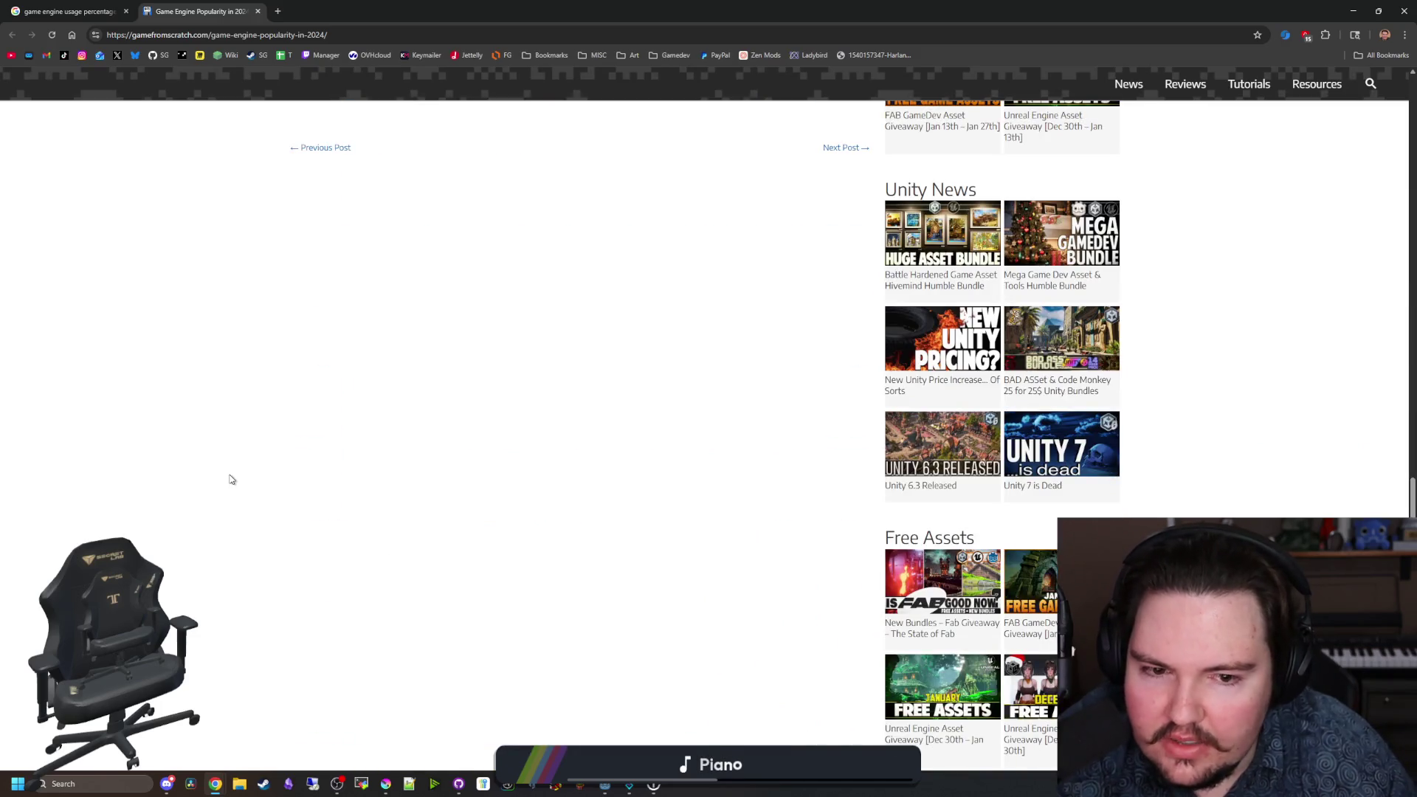
scroll(322, 222, up, 15)
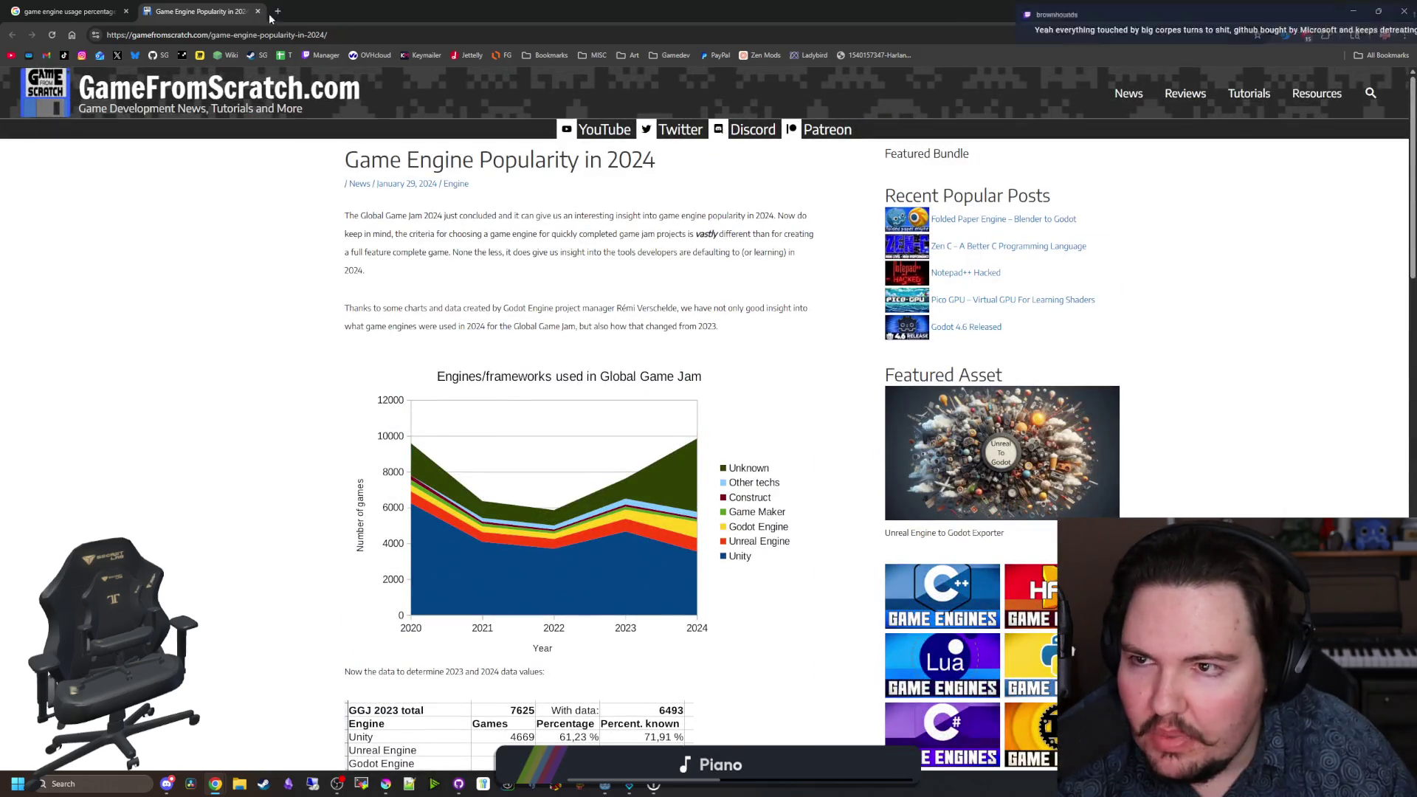
click(258, 12)
Step: Scroll back through the search results and move the browser window aside
scroll(512, 419, down, 5)
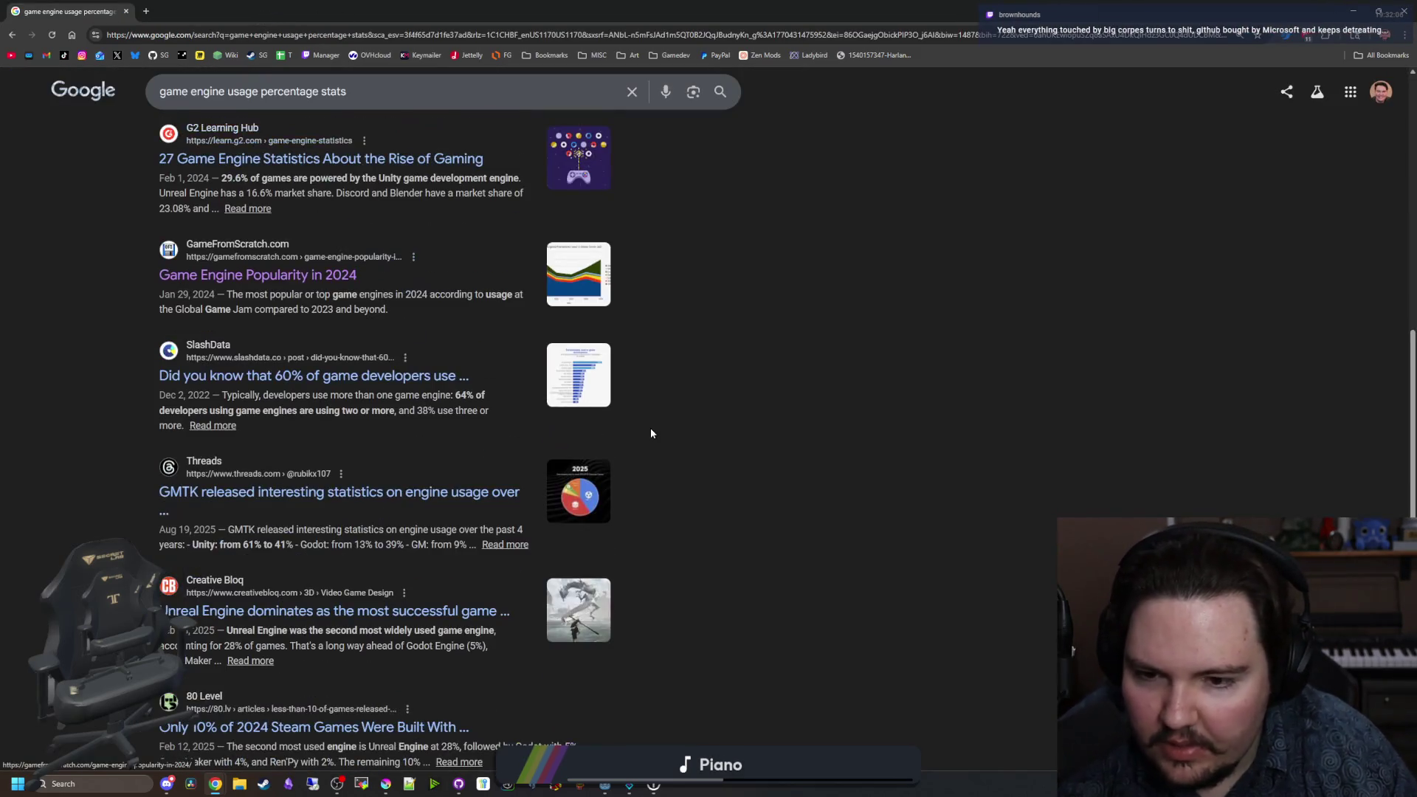
scroll(651, 434, down, 3)
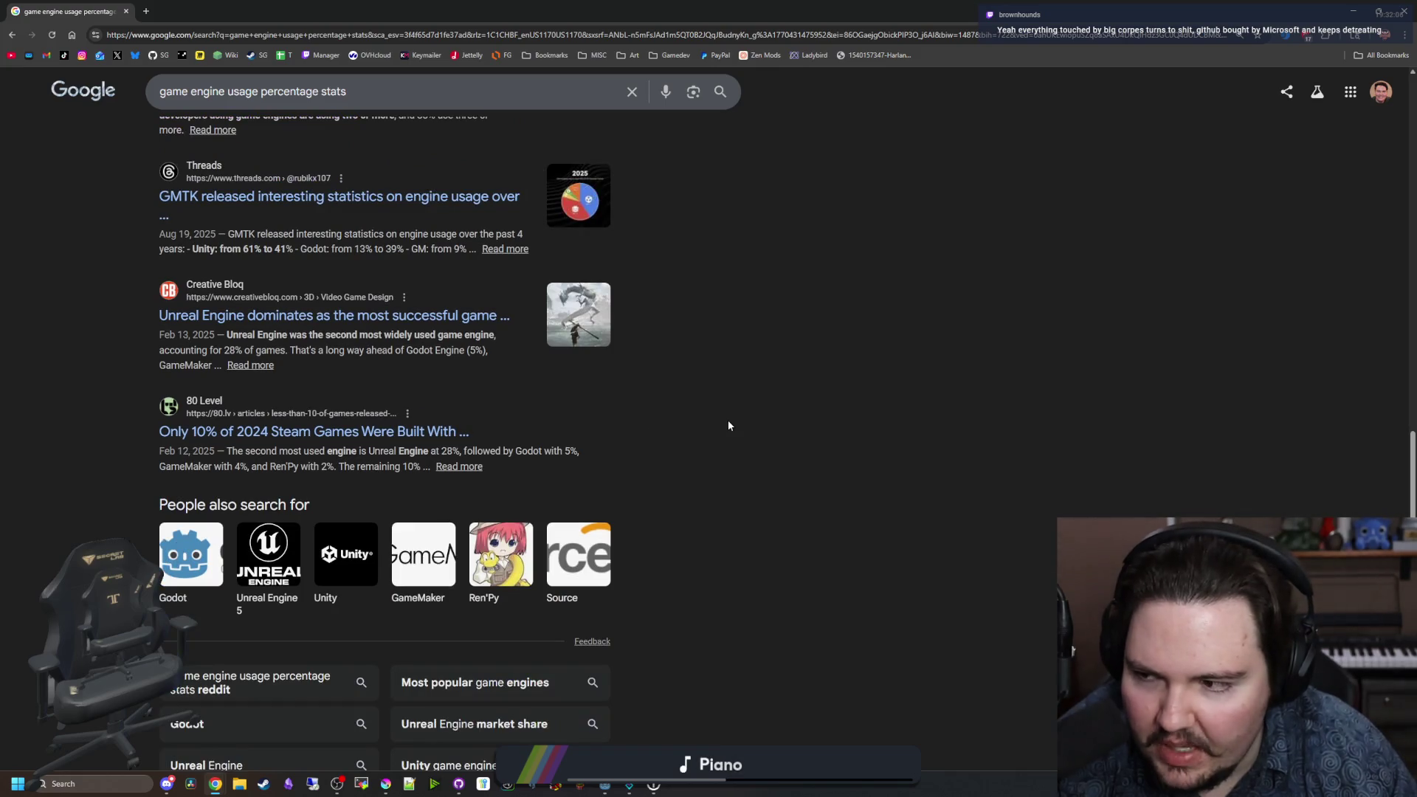
scroll(728, 426, down, 3)
scroll(728, 426, up, 4)
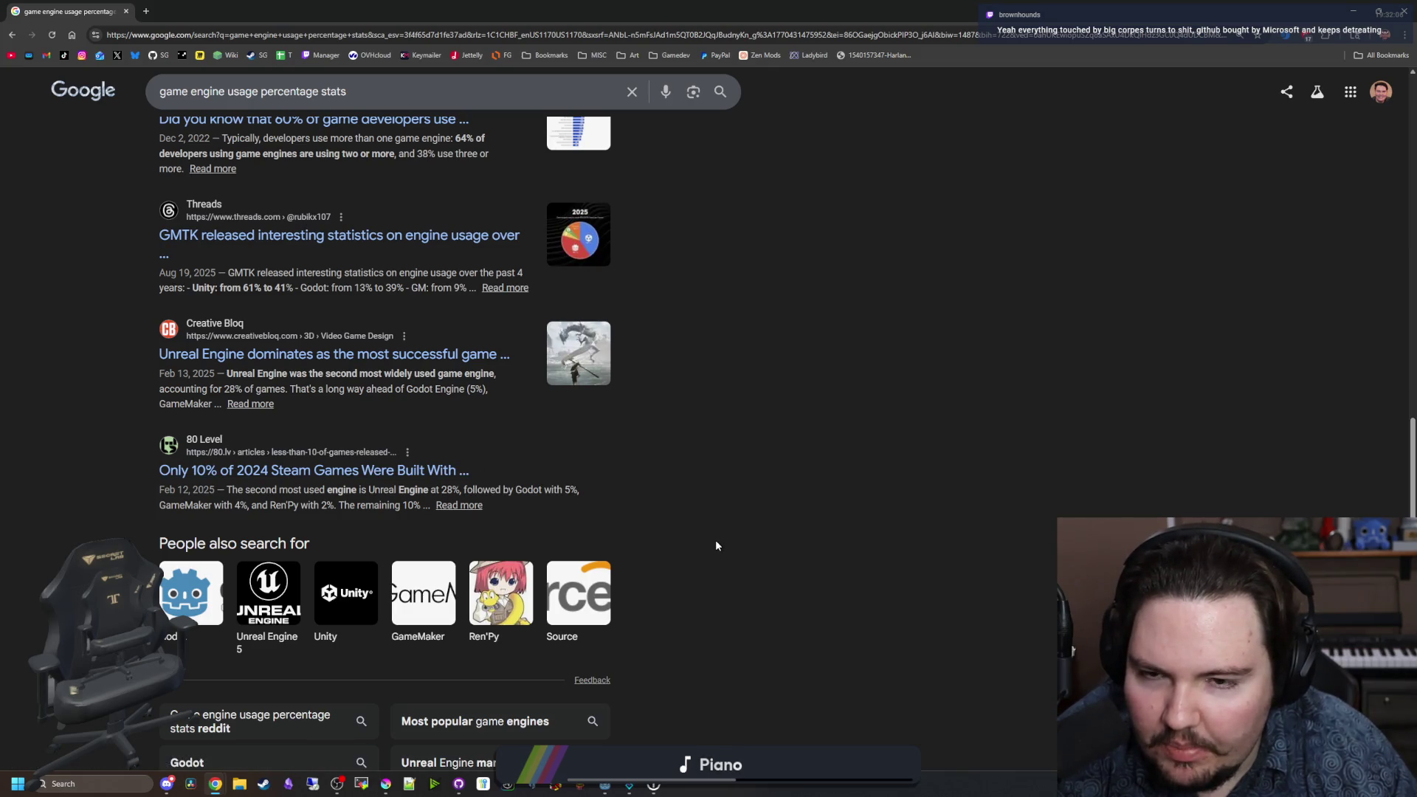
scroll(716, 546, up, 2)
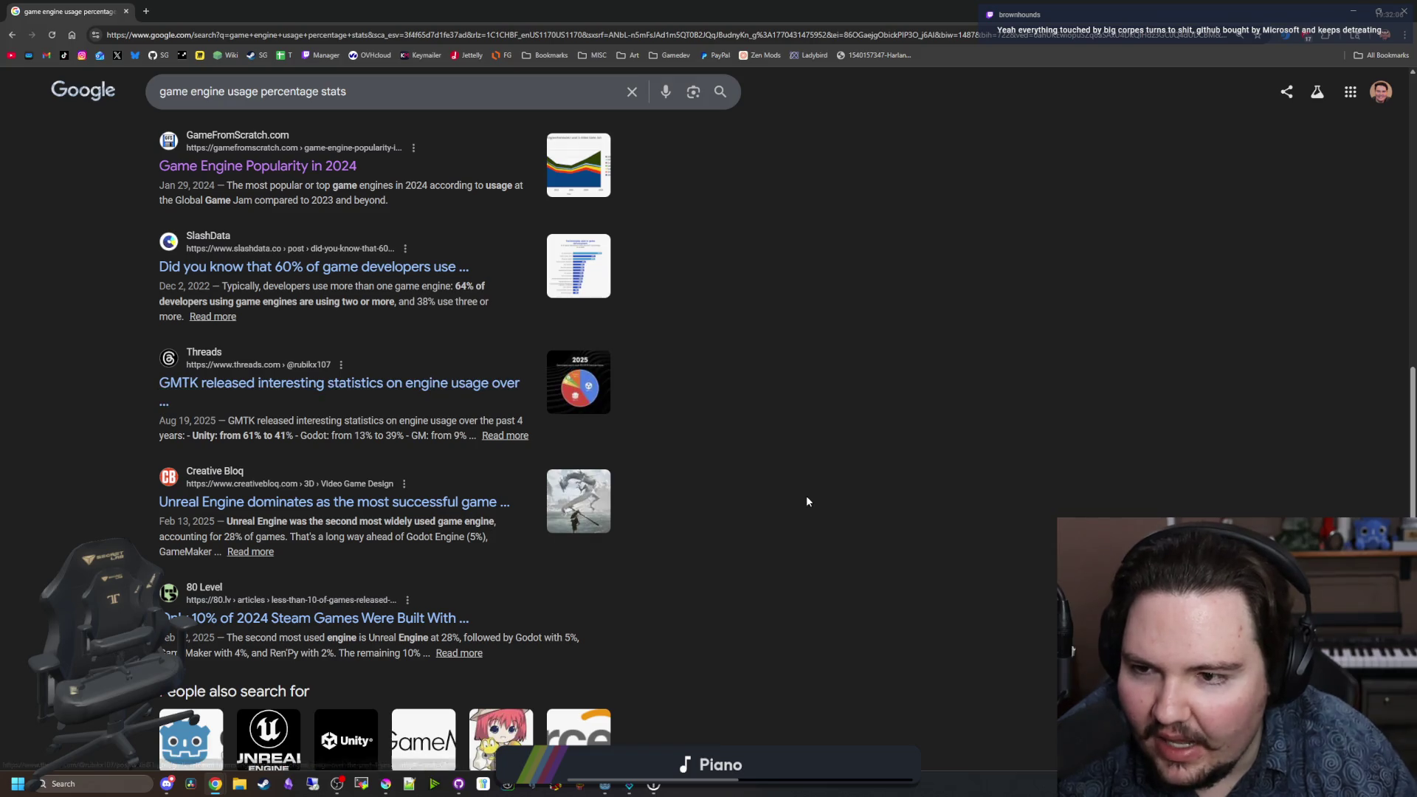
scroll(806, 495, up, 3)
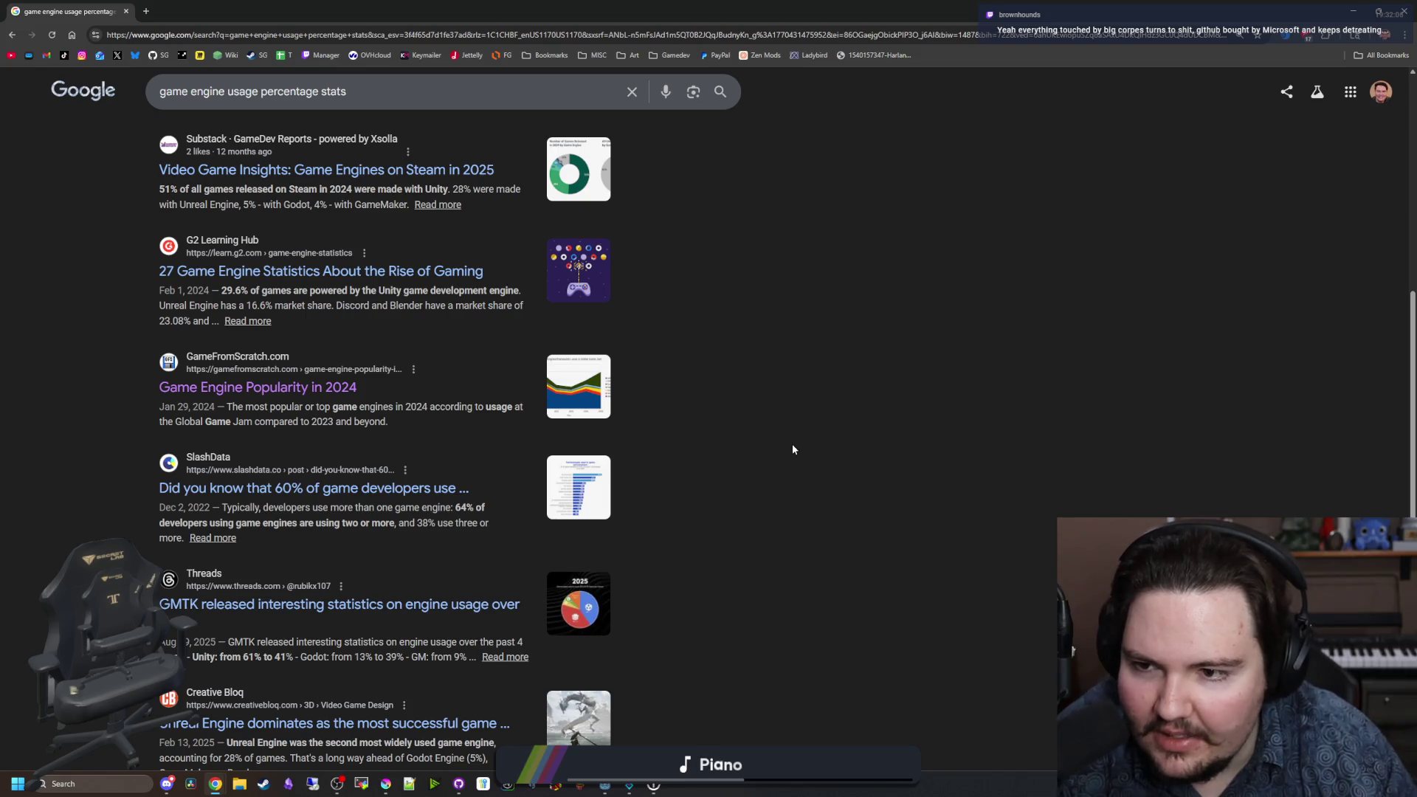
scroll(743, 448, up, 4)
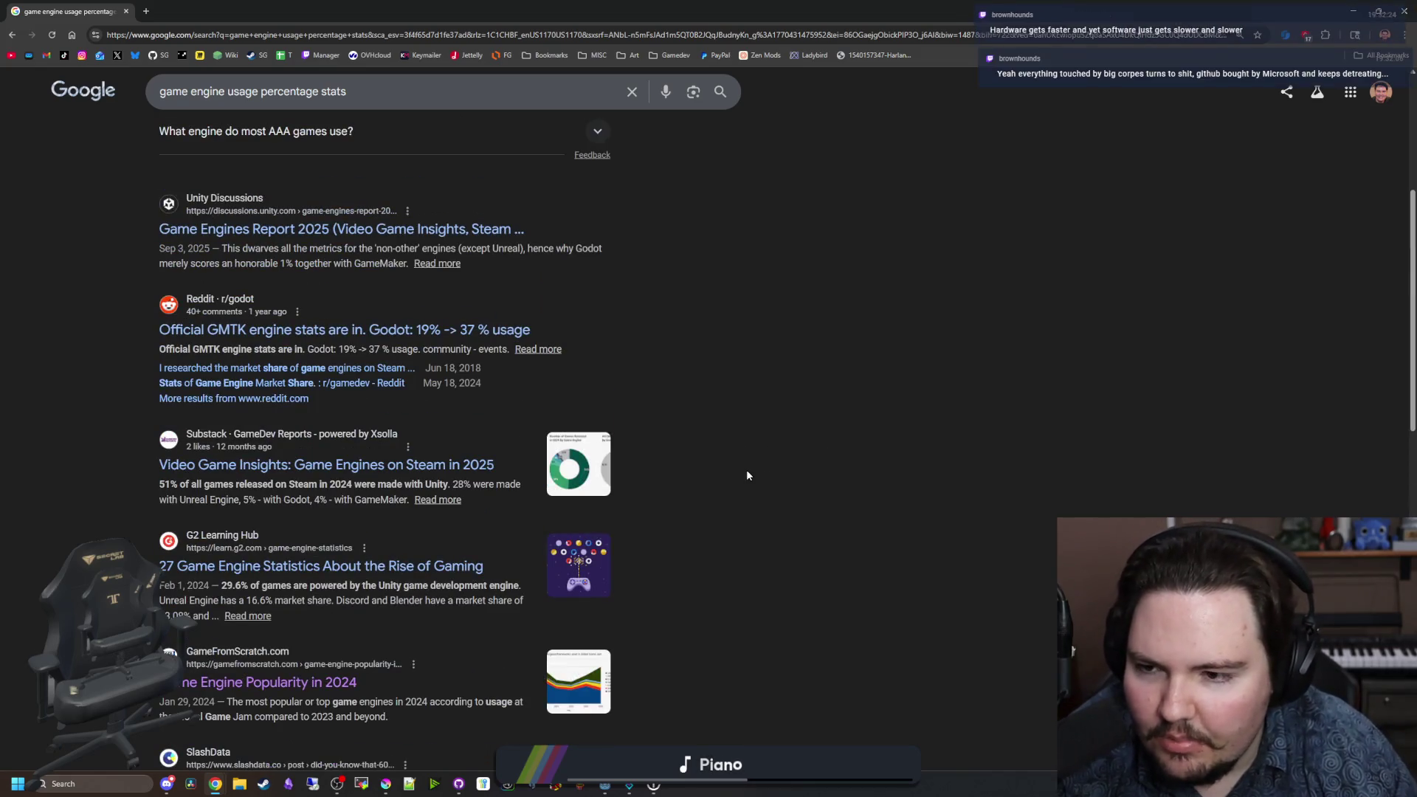
scroll(747, 469, up, 5)
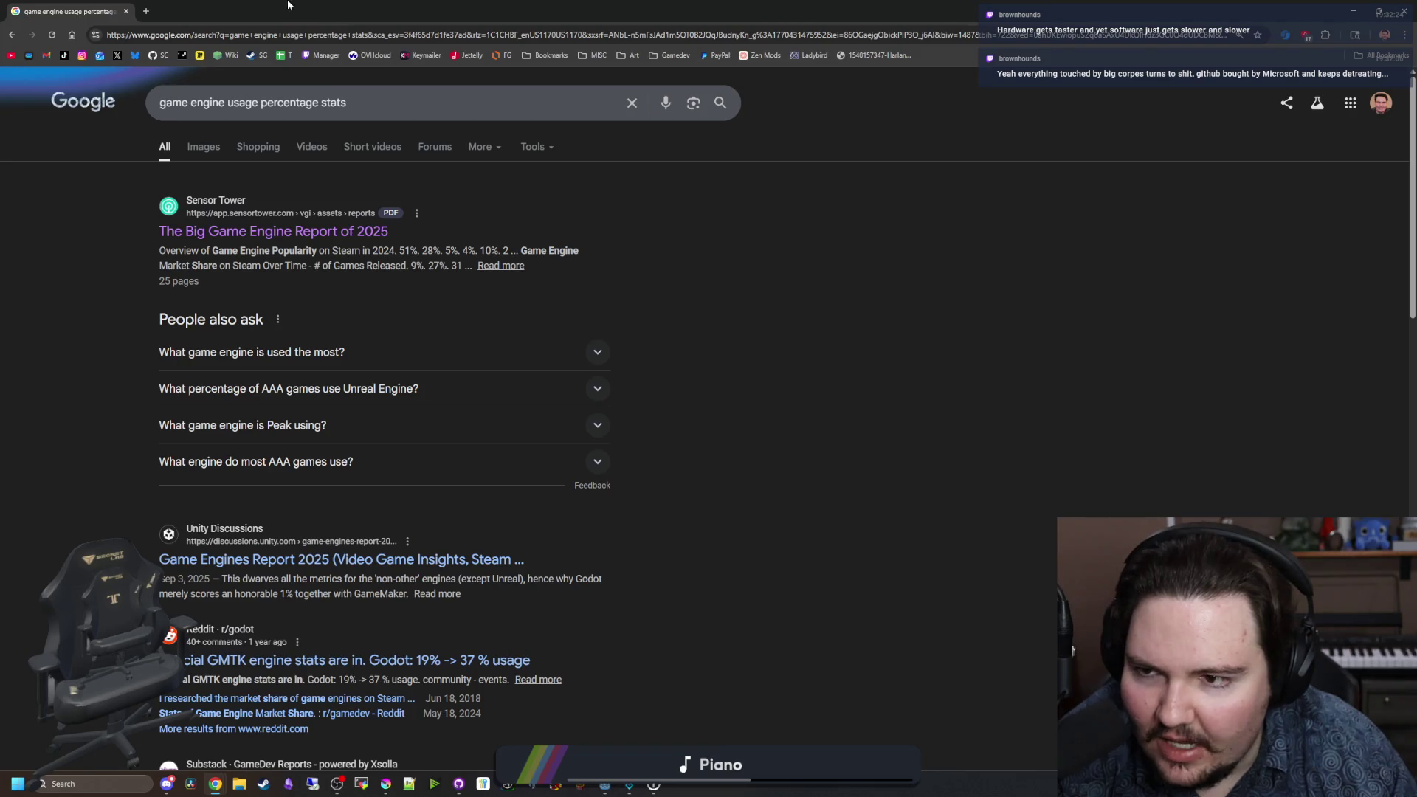
drag(288, 6, 900, 400)
Step: Walk the player up-left, down-left and right, then switch to the vivaldi.com browser window
click(812, 344)
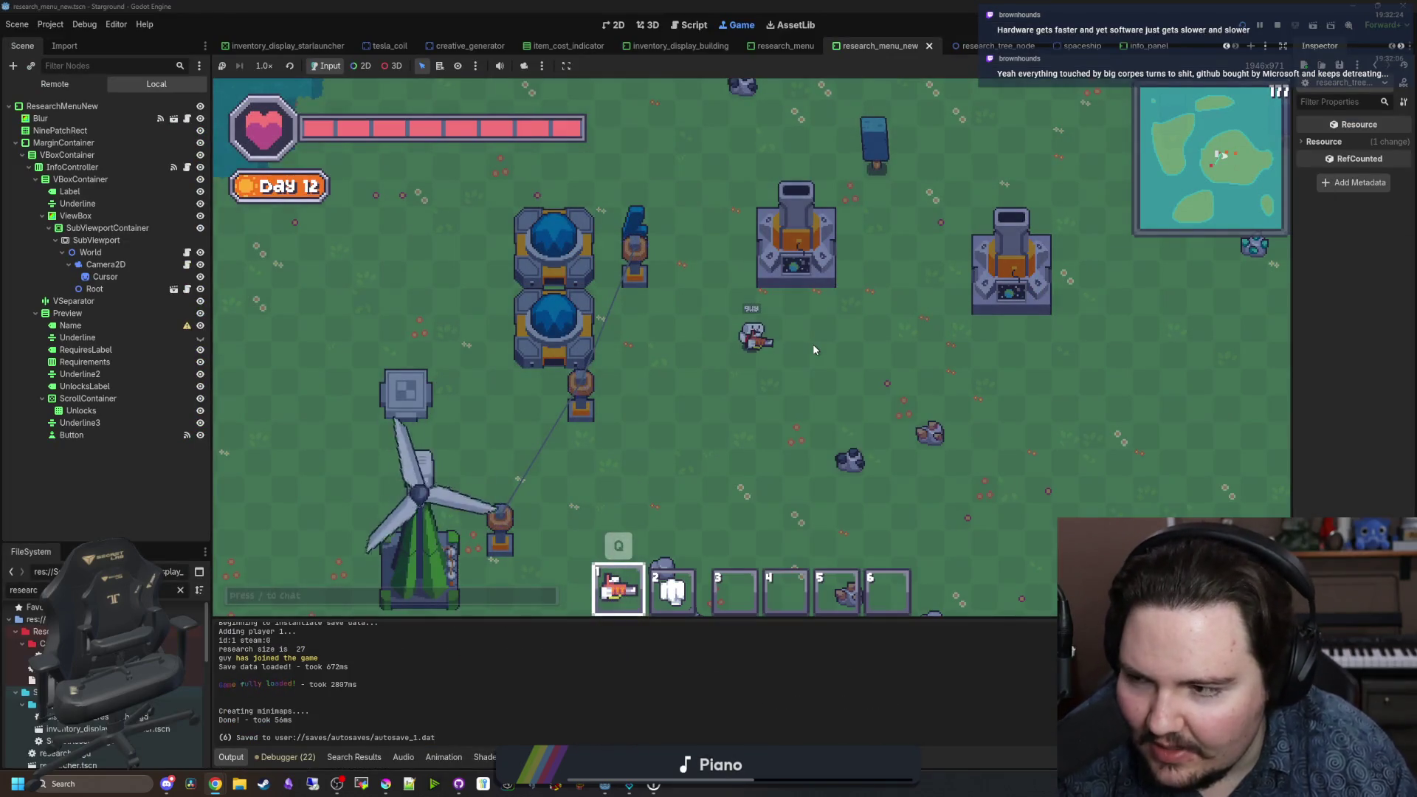
key(w+a)
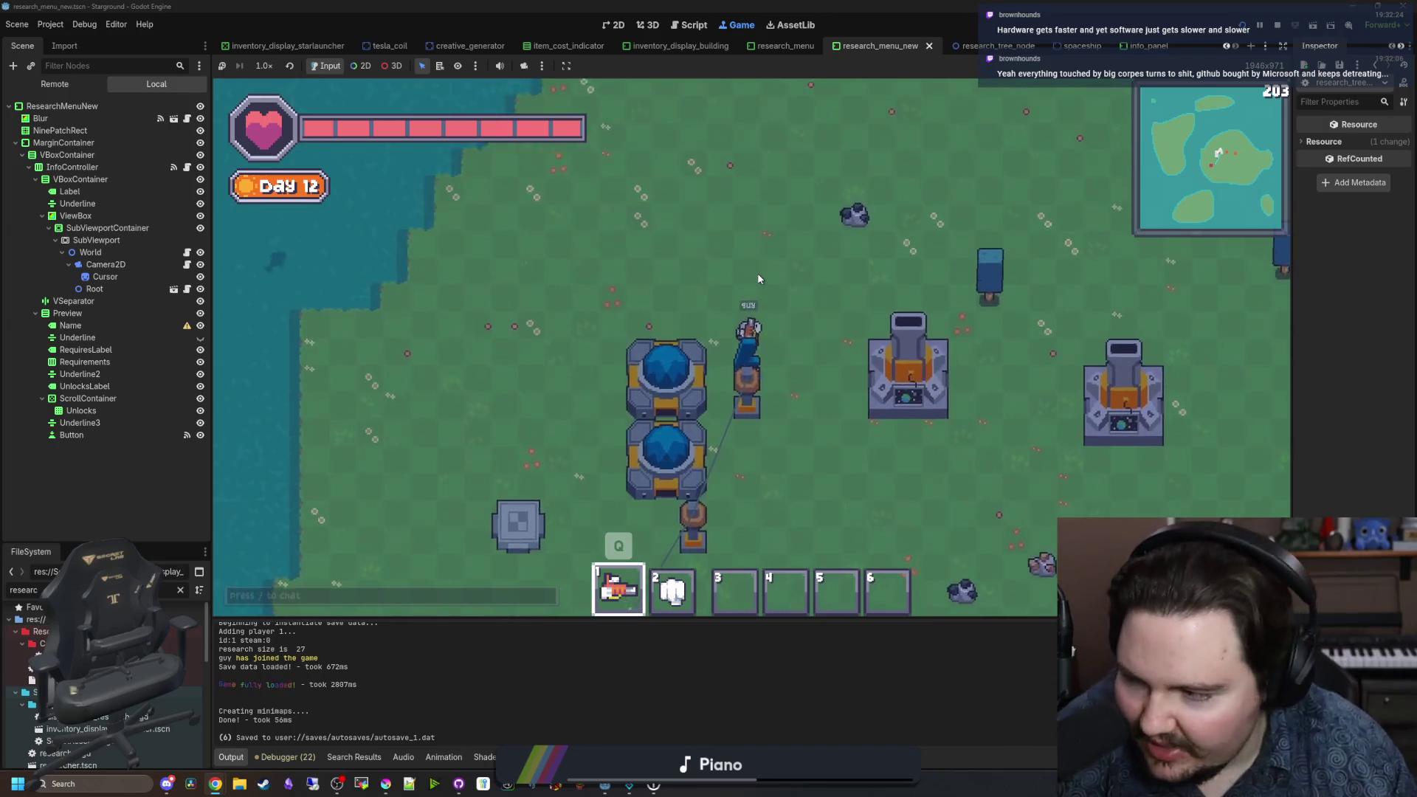
key(a+s)
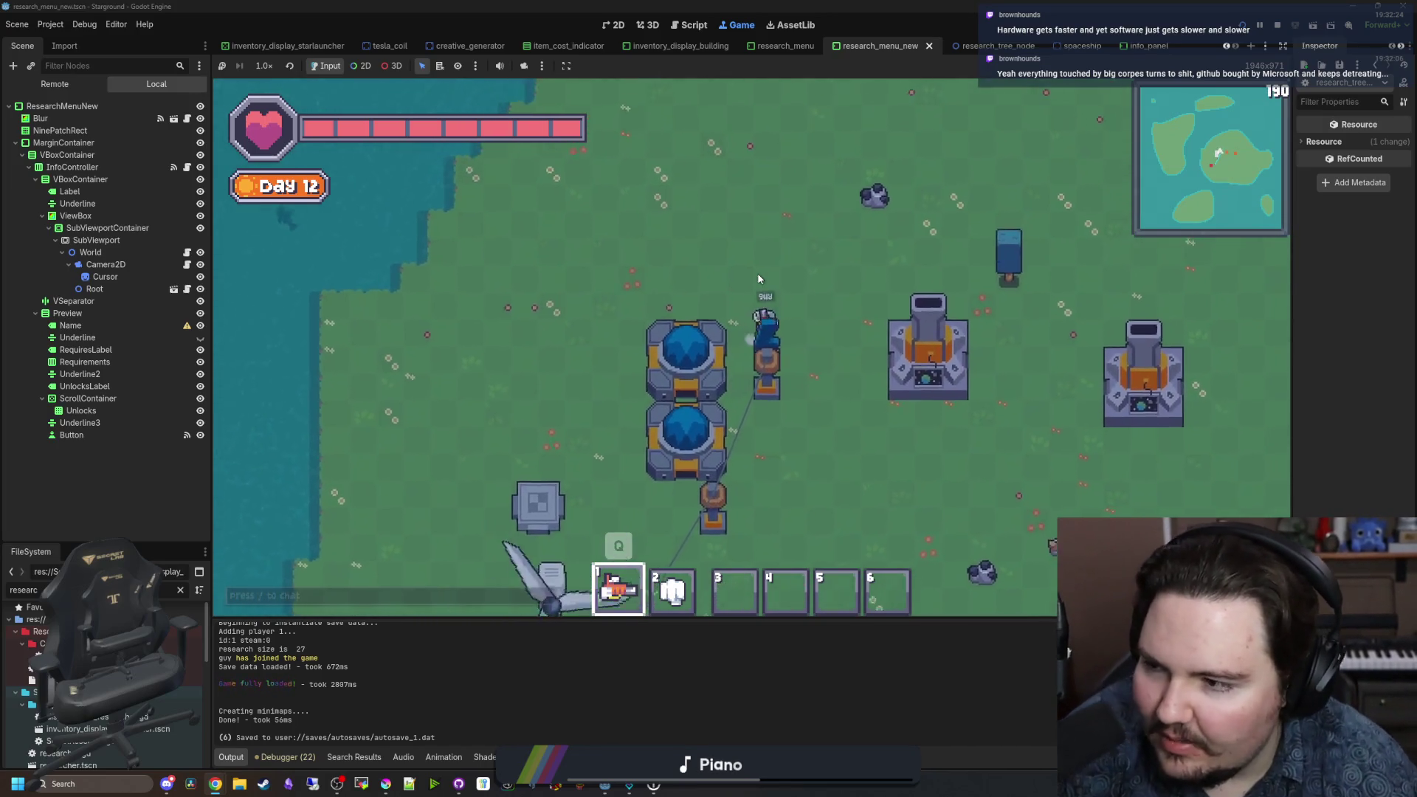
key(d)
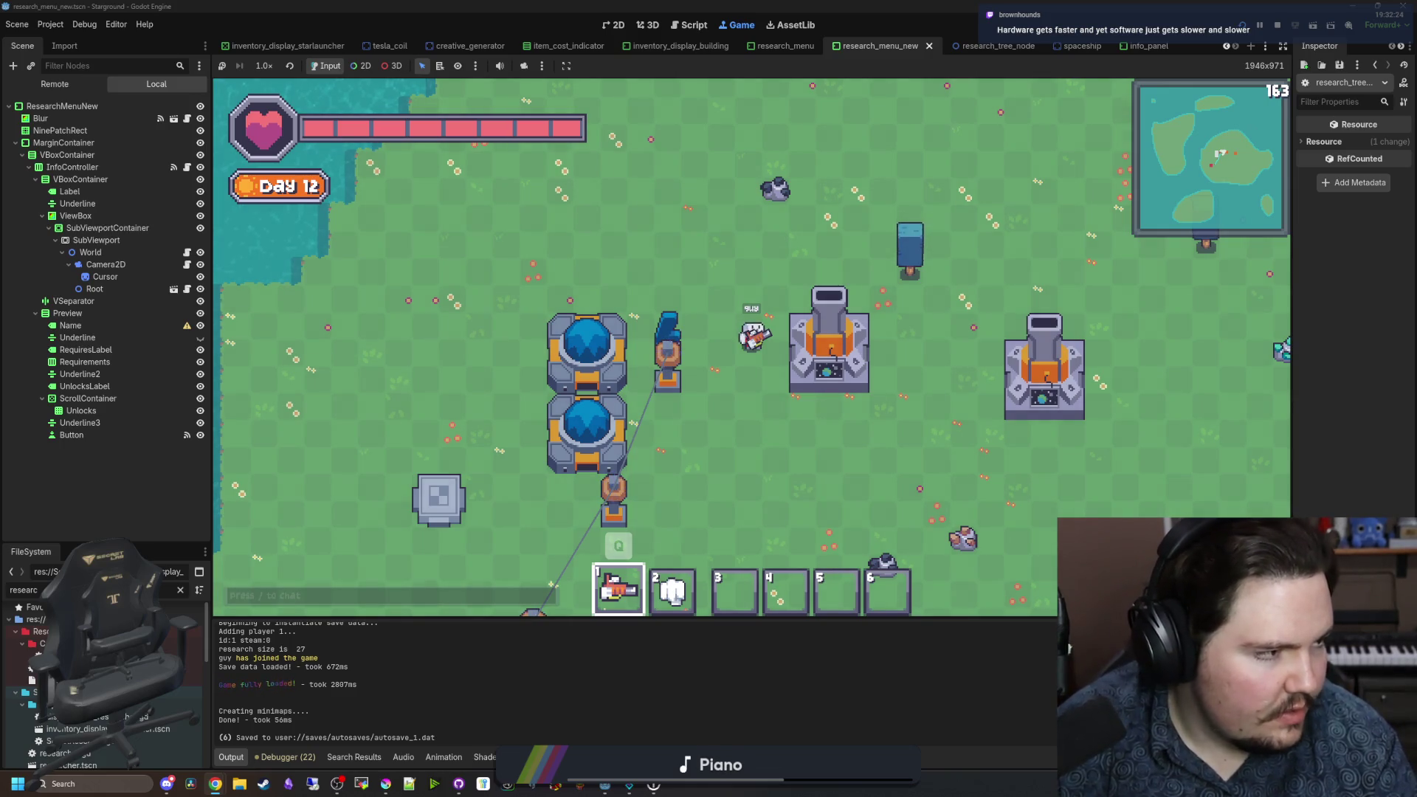
key(alt+Tab)
scroll(809, 474, down, 2)
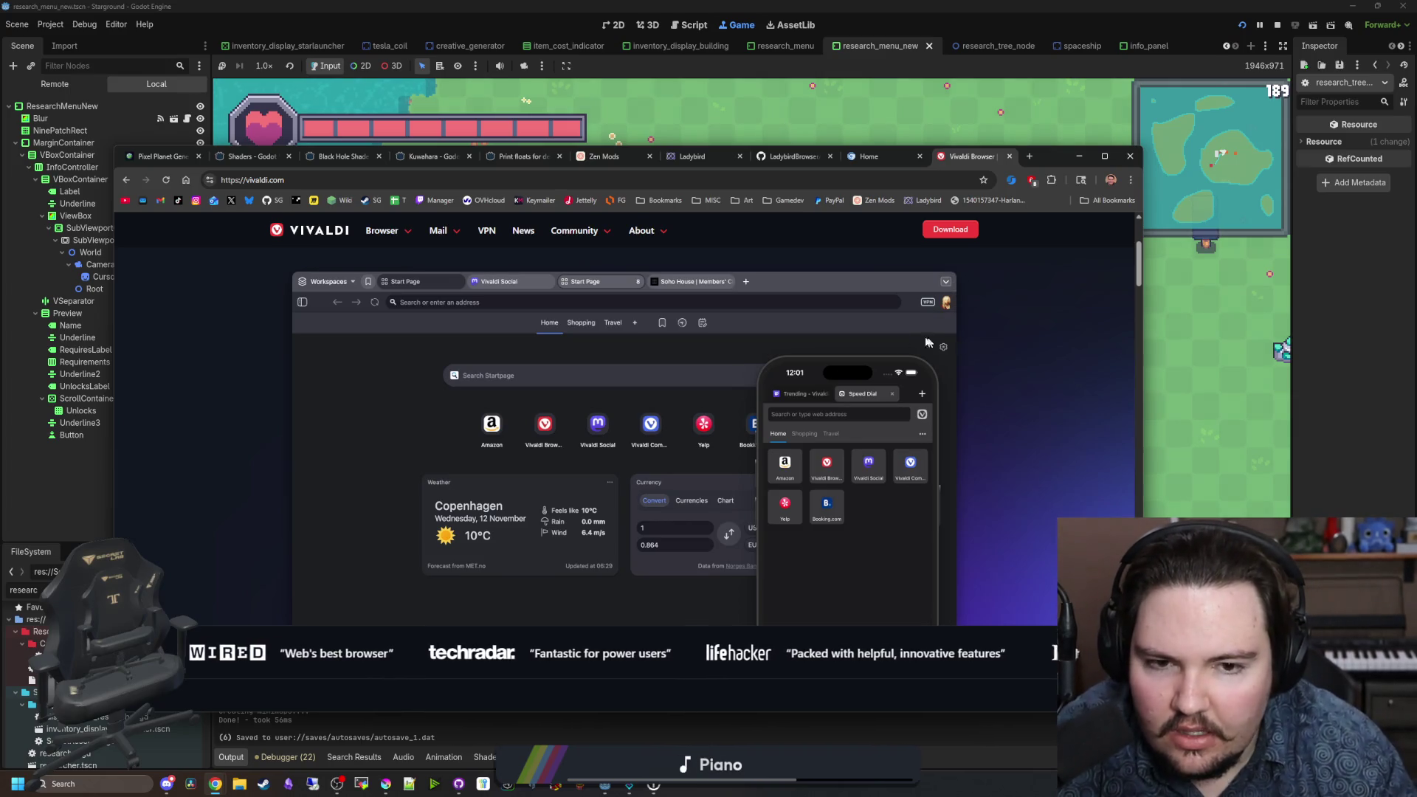
Step: Scroll through the Vivaldi homepage feature sections, then minimize the browser back to the game
scroll(692, 334, down, 5)
scroll(693, 333, down, 10)
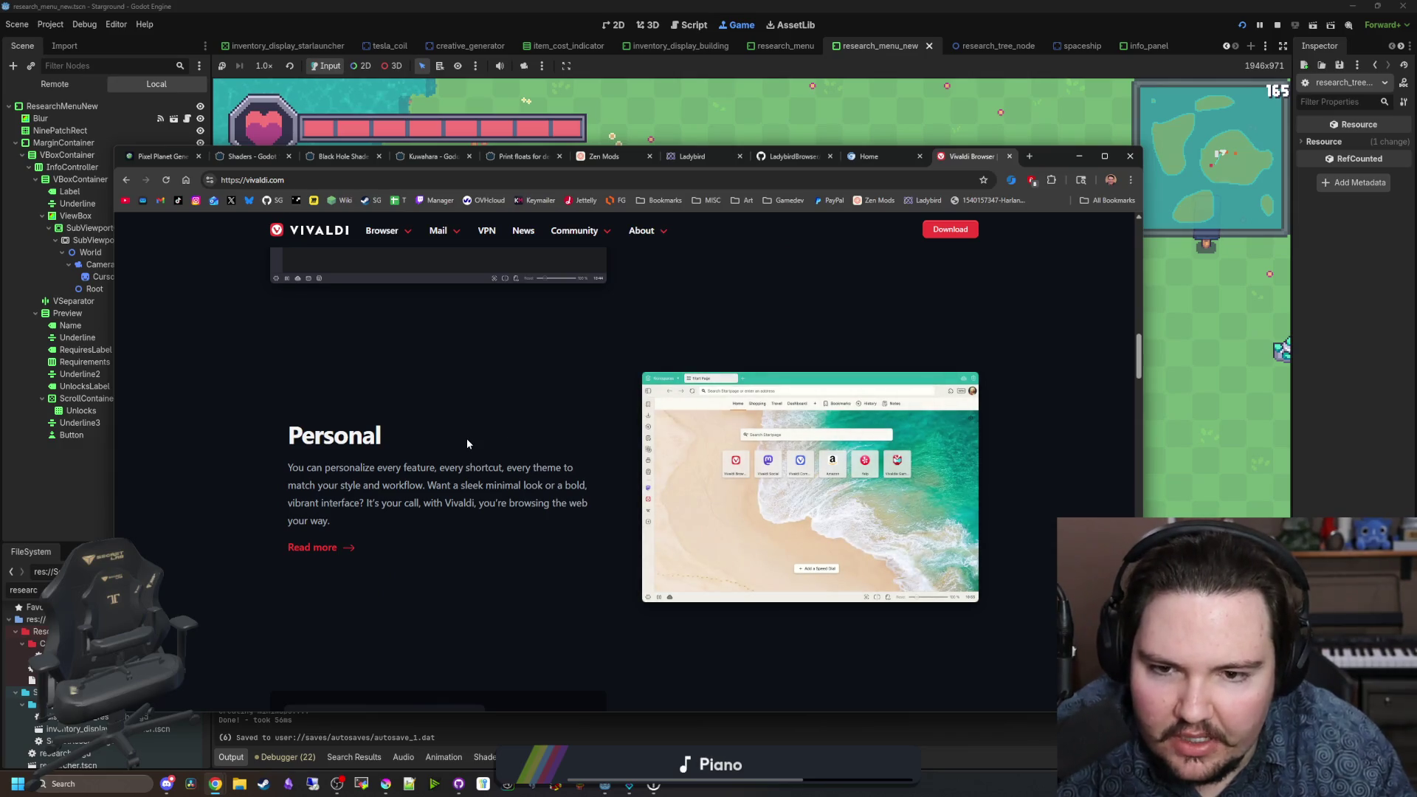
scroll(466, 438, up, 4)
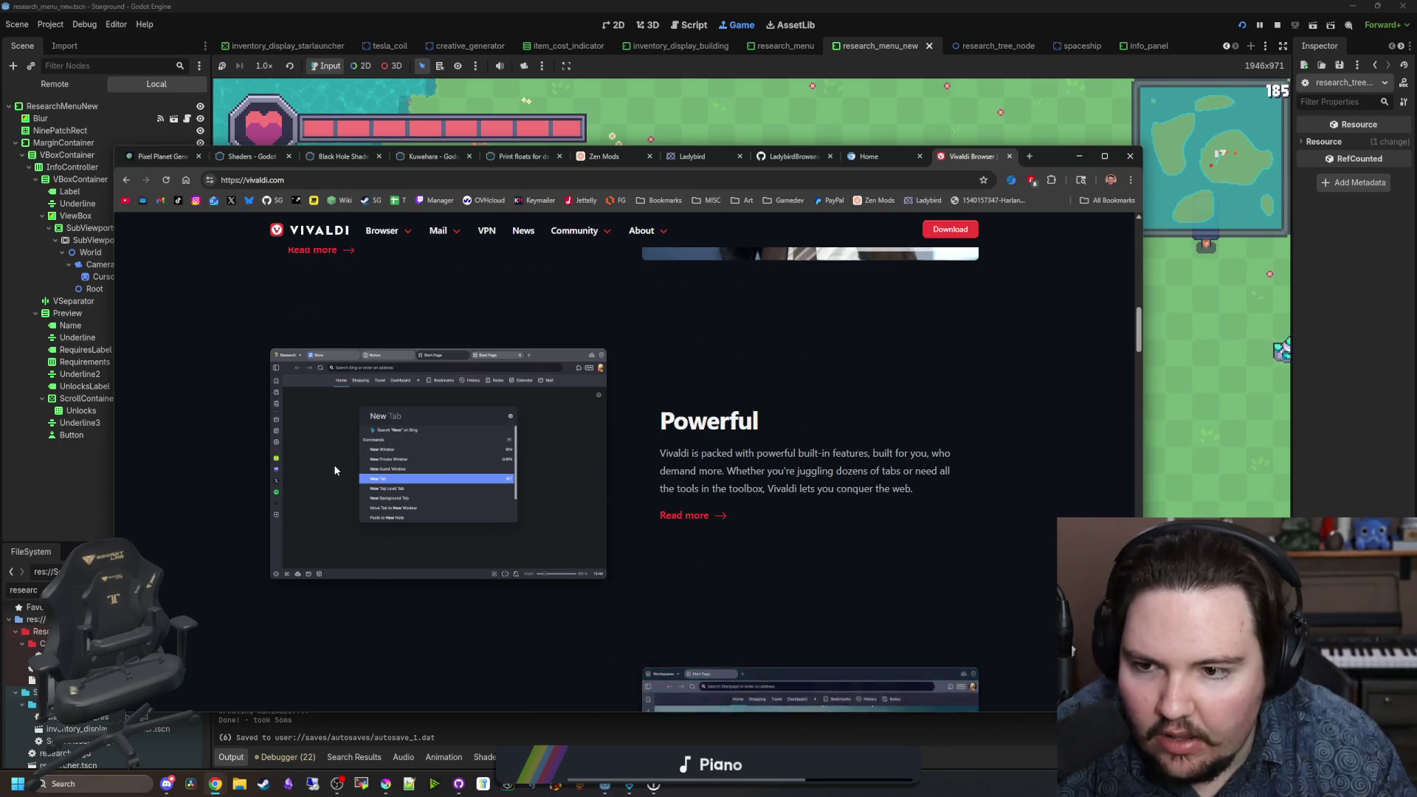
scroll(334, 463, up, 10)
scroll(341, 469, up, 2)
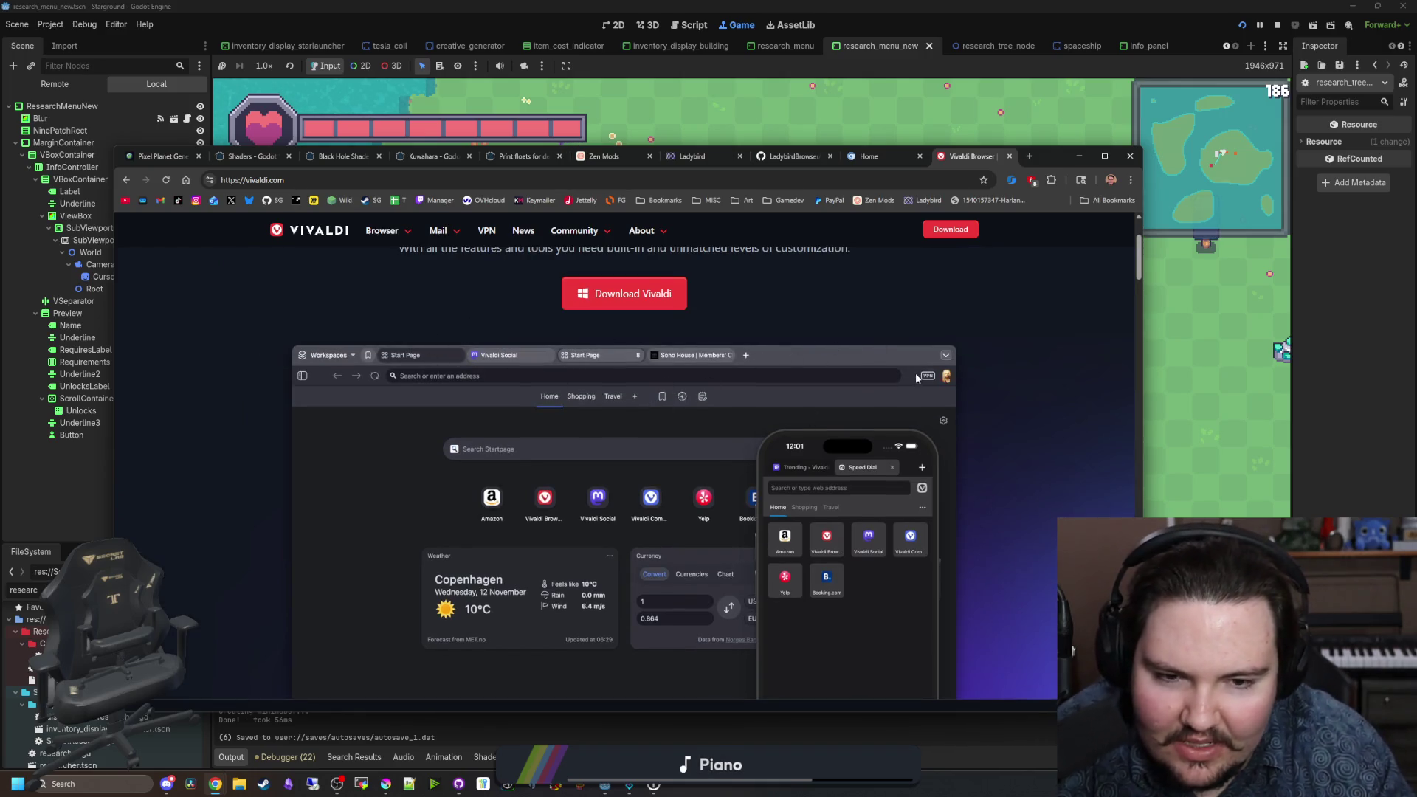
scroll(143, 487, down, 1)
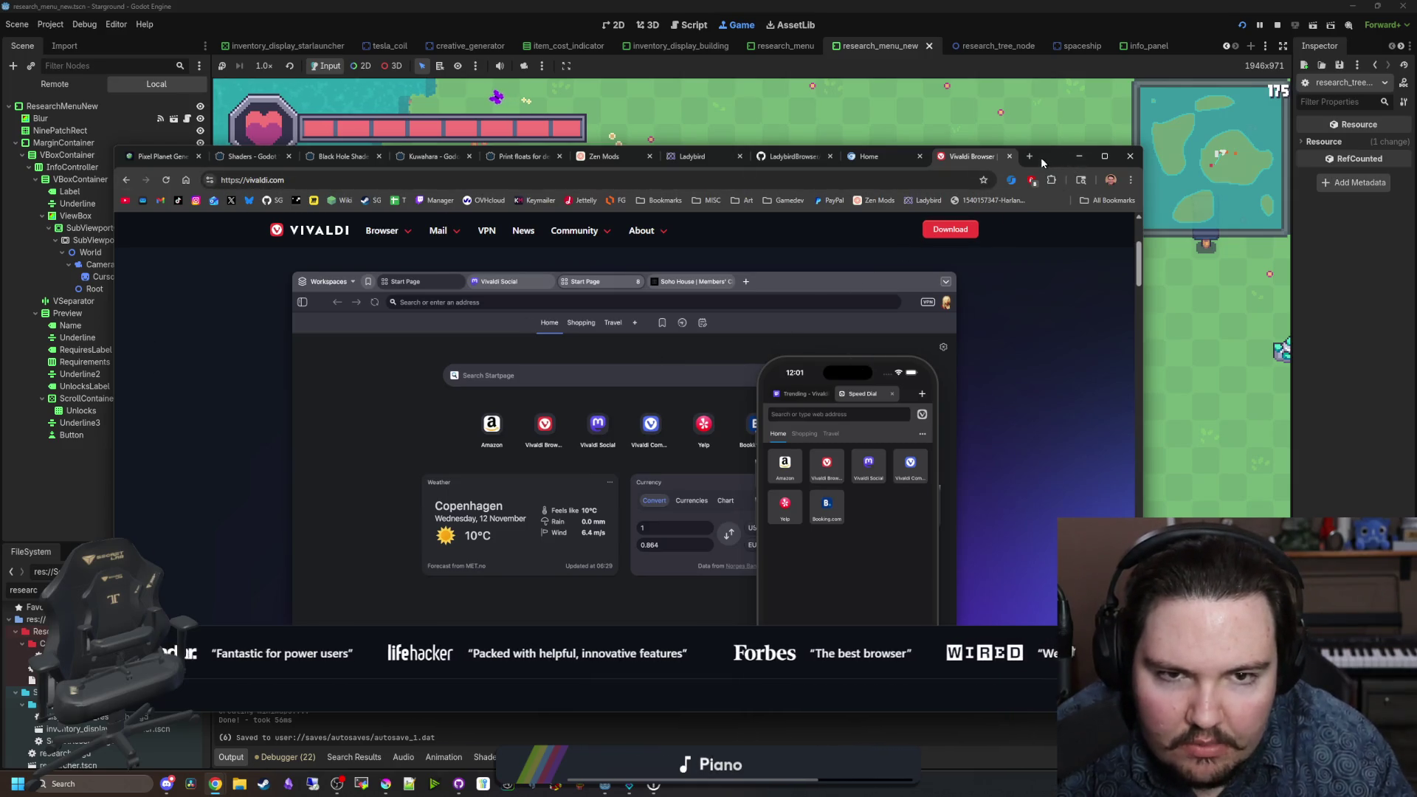
click(1079, 156)
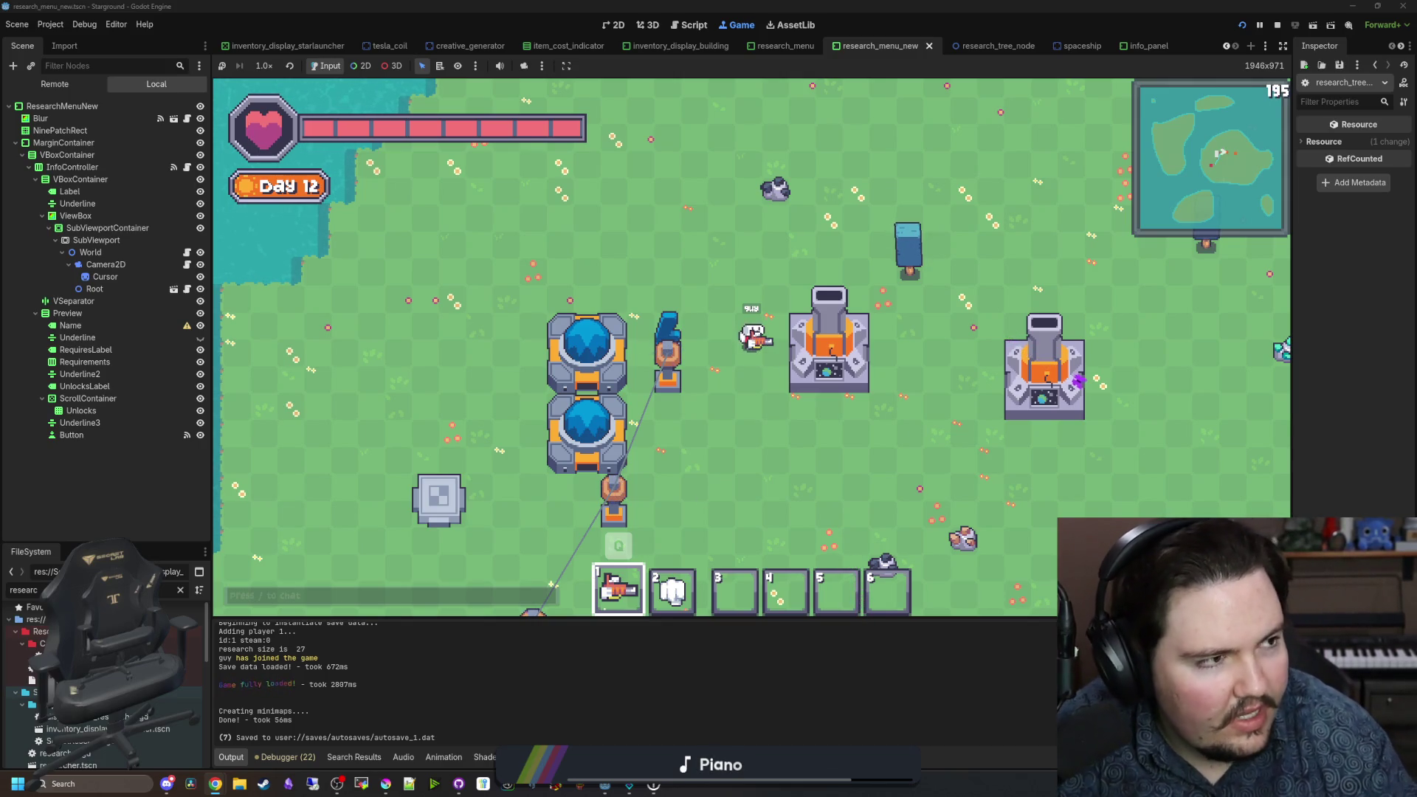
Step: Open Codeberg full-screen from the search results and browse the Forgejo repository page
key(alt+Tab)
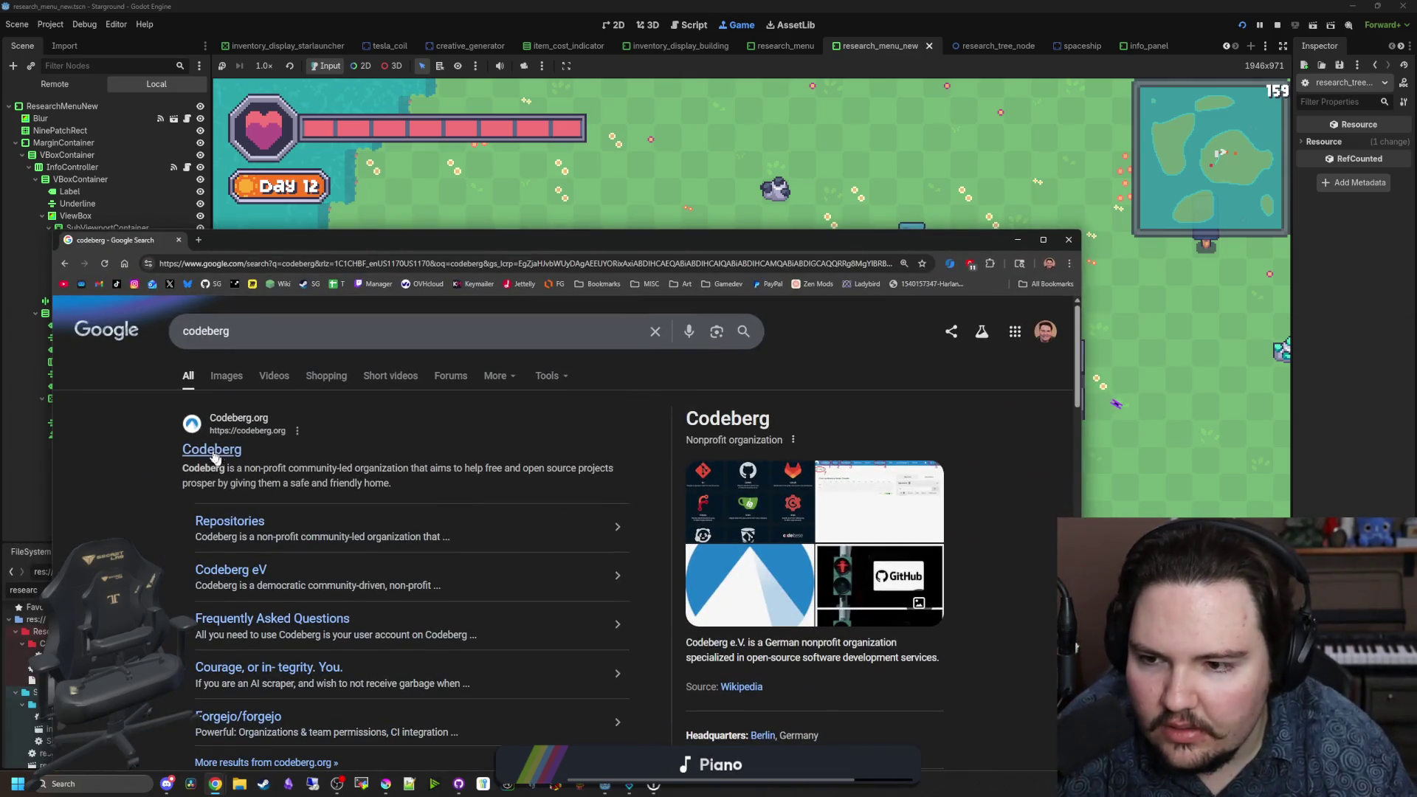
double_click(363, 242)
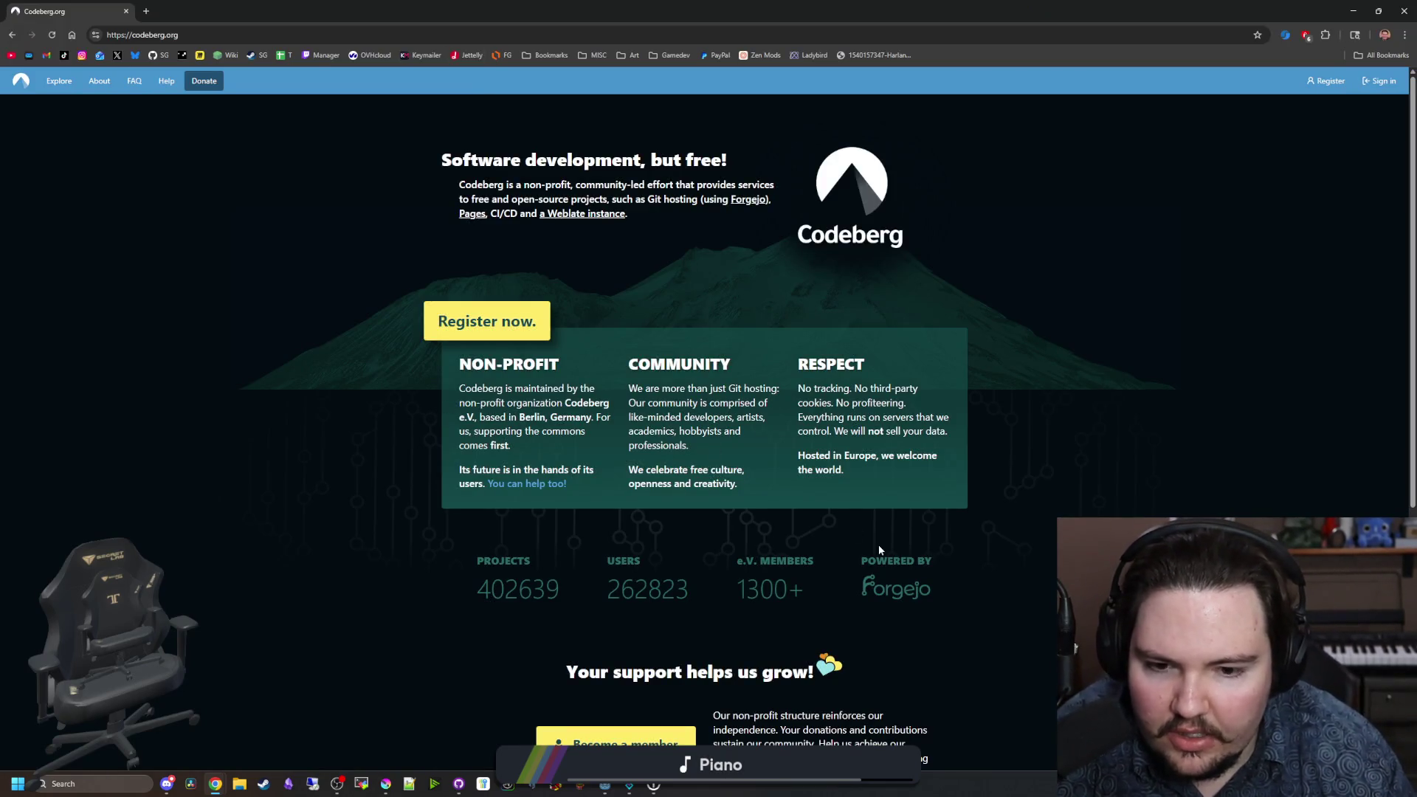
scroll(914, 622, down, 2)
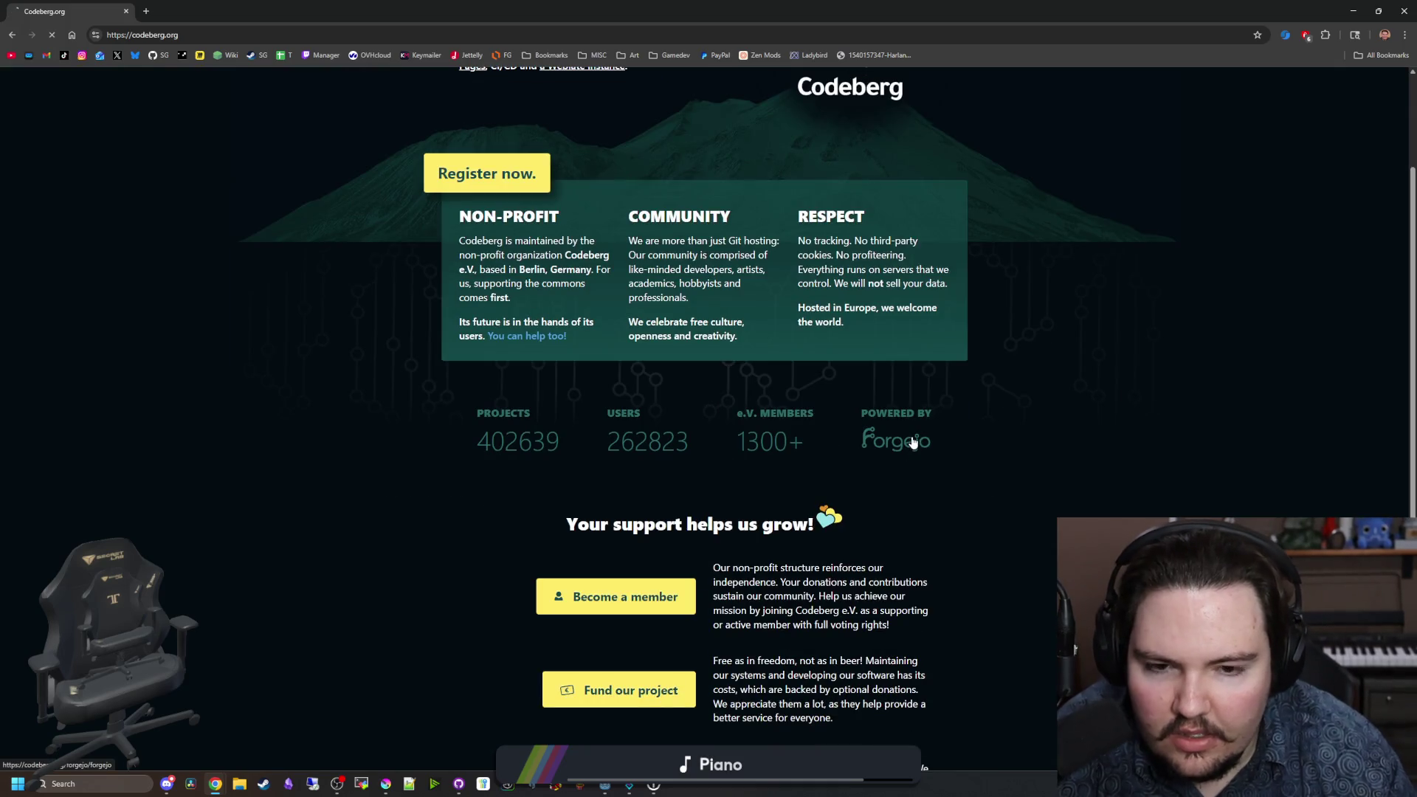
click(912, 440)
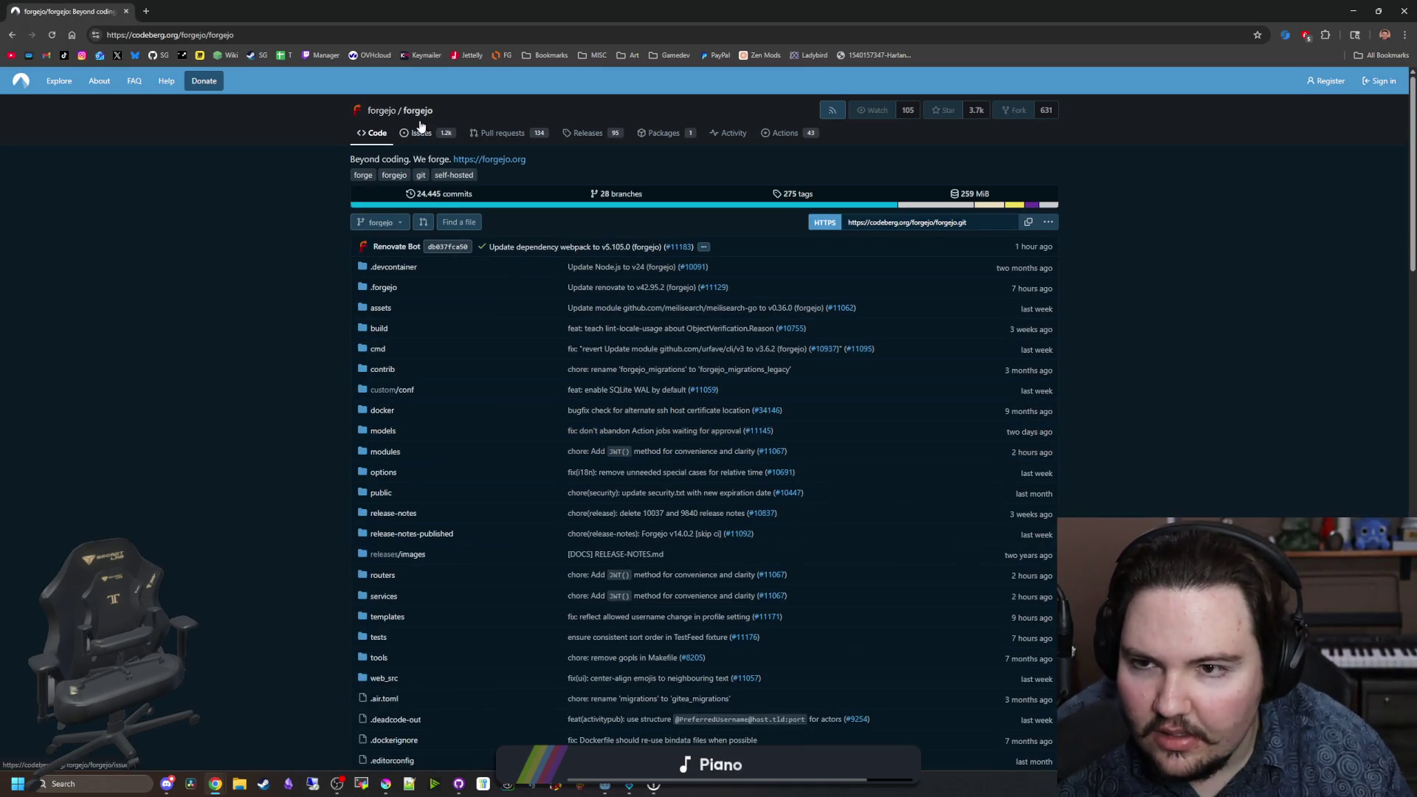
scroll(669, 391, down, 3)
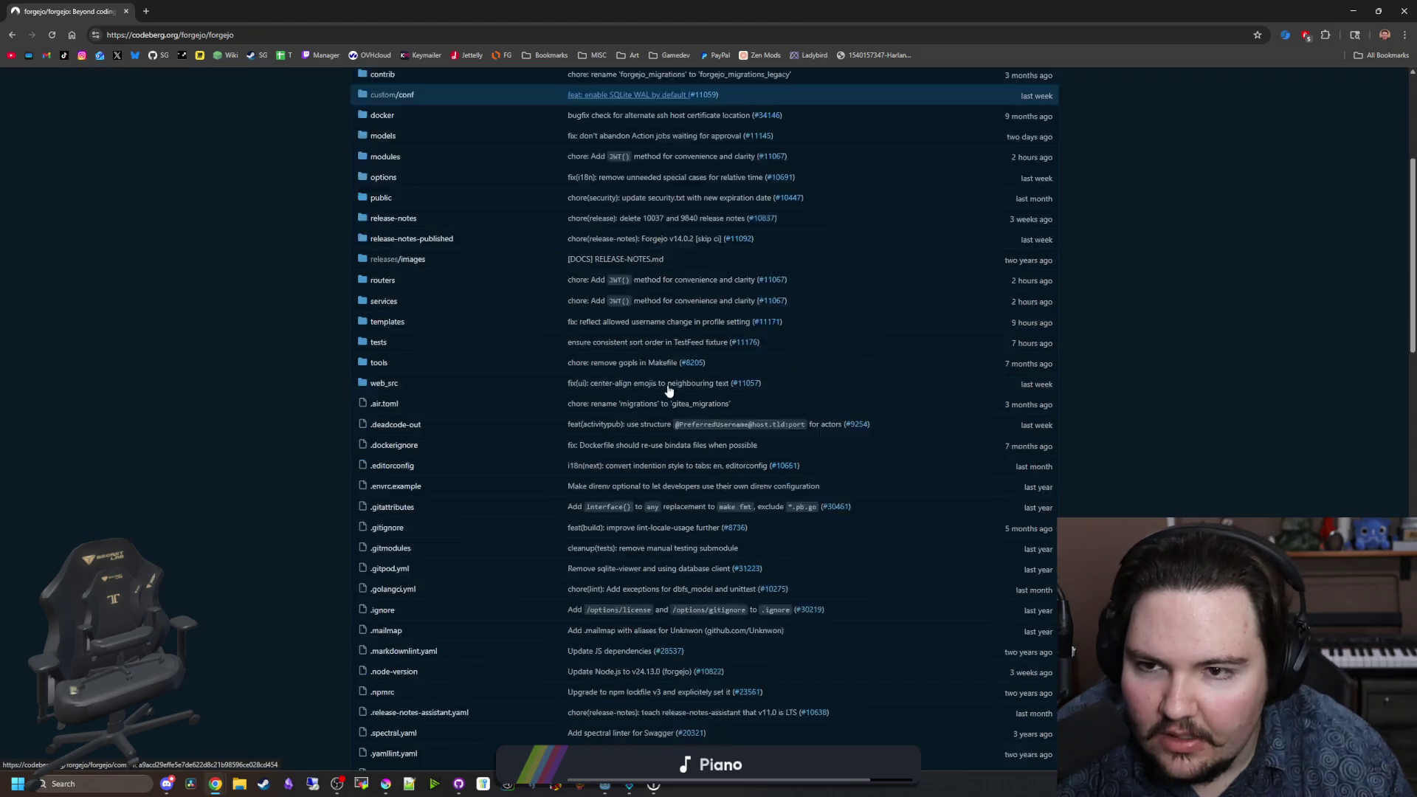
scroll(668, 391, down, 15)
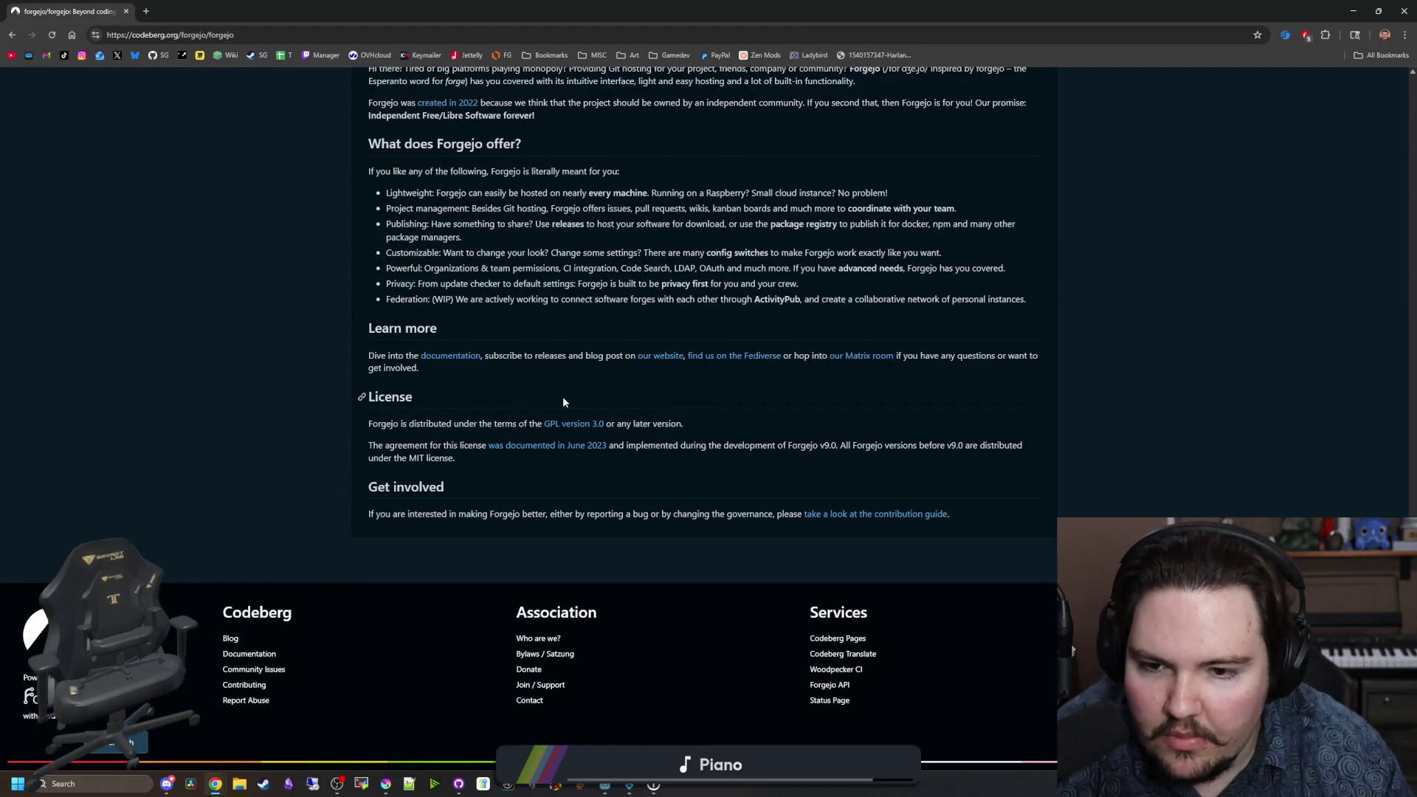
scroll(562, 396, up, 20)
Step: Go back to the Codeberg homepage, then shrink and minimize the browser
key(alt+Left)
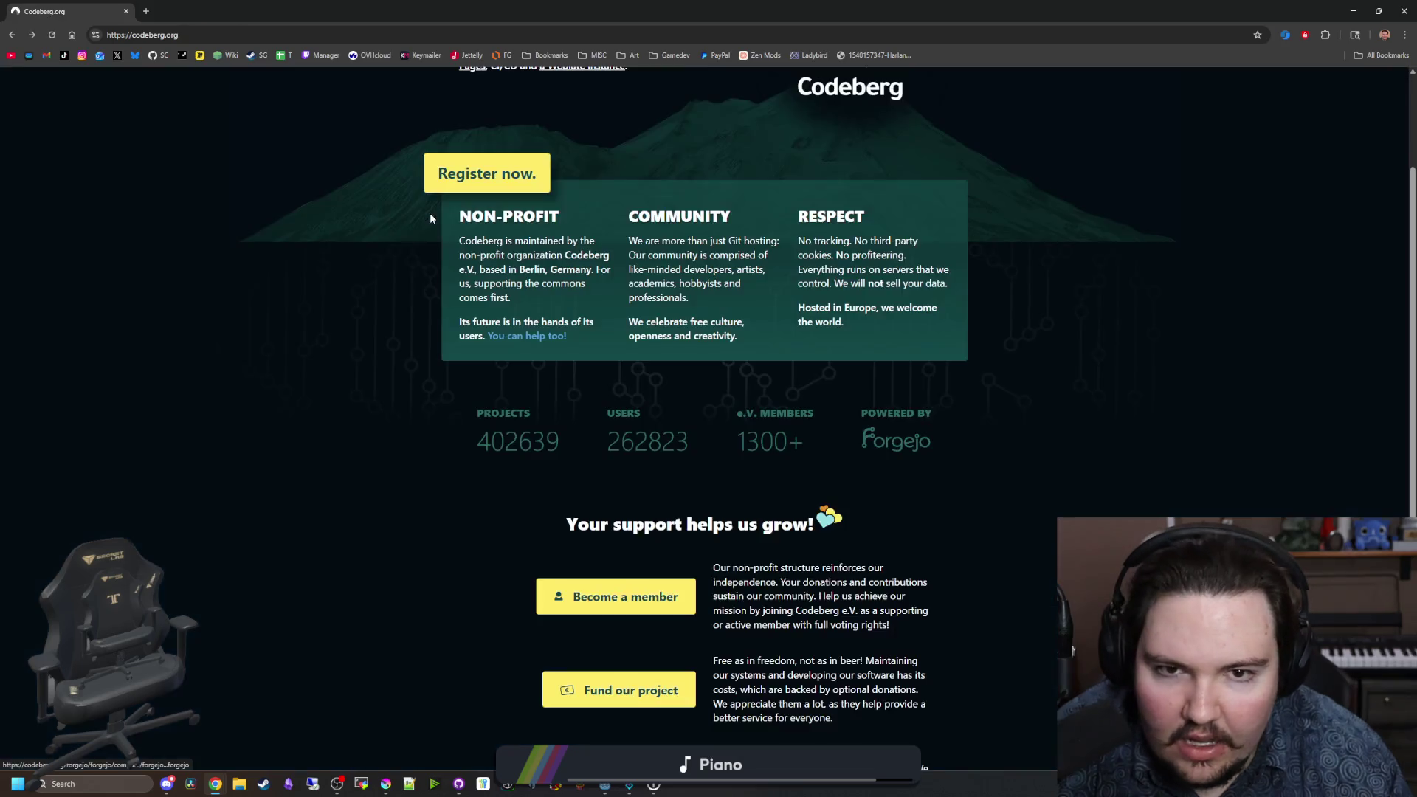
scroll(632, 383, down, 4)
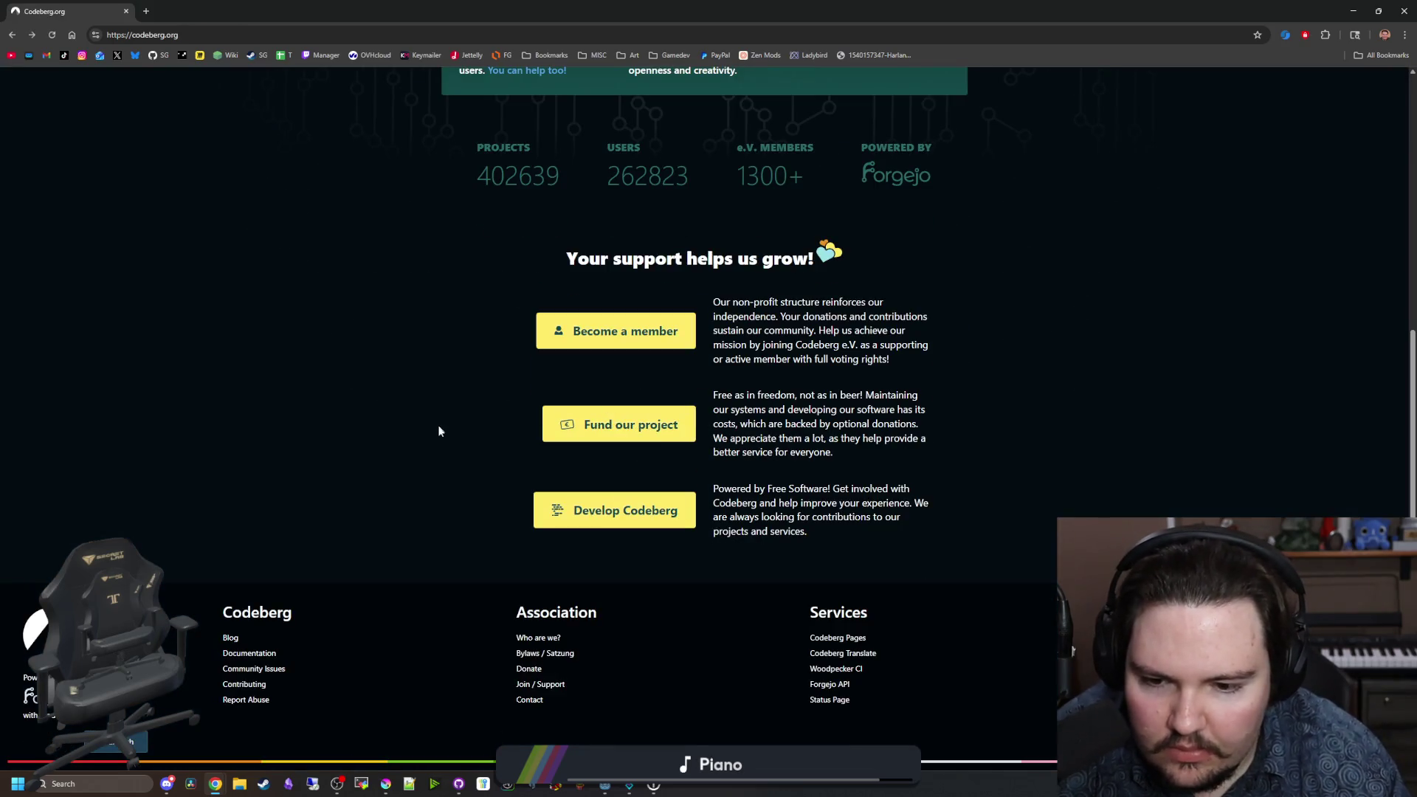
scroll(409, 444, up, 10)
mouse_move(425, 14)
mouse_down()
mouse_move(930, 479)
mouse_move(1307, 355)
mouse_up()
click(1308, 355)
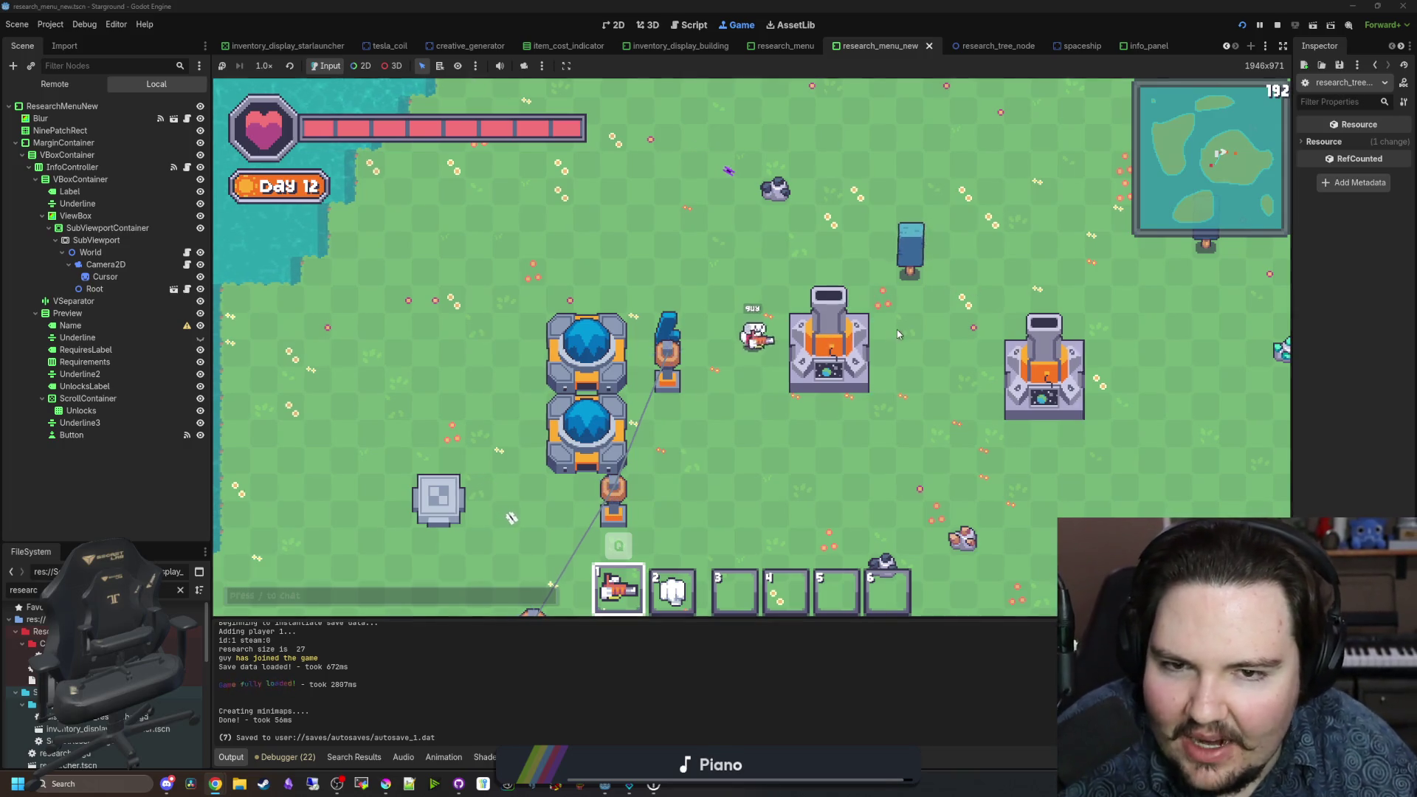
Step: Walk the player up toward the north shore, then down along the eastern shore
key(w)
key(d)
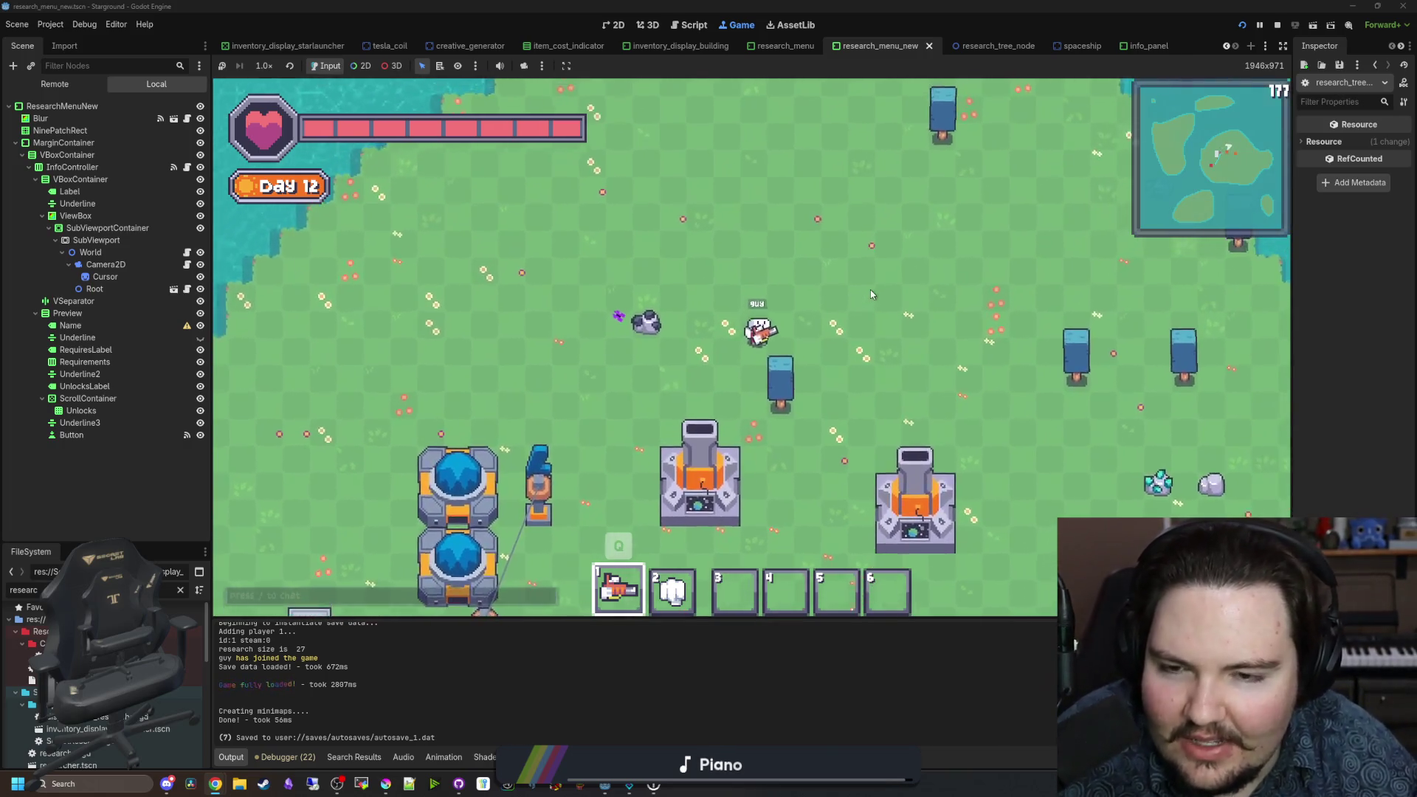
key(s)
key(a)
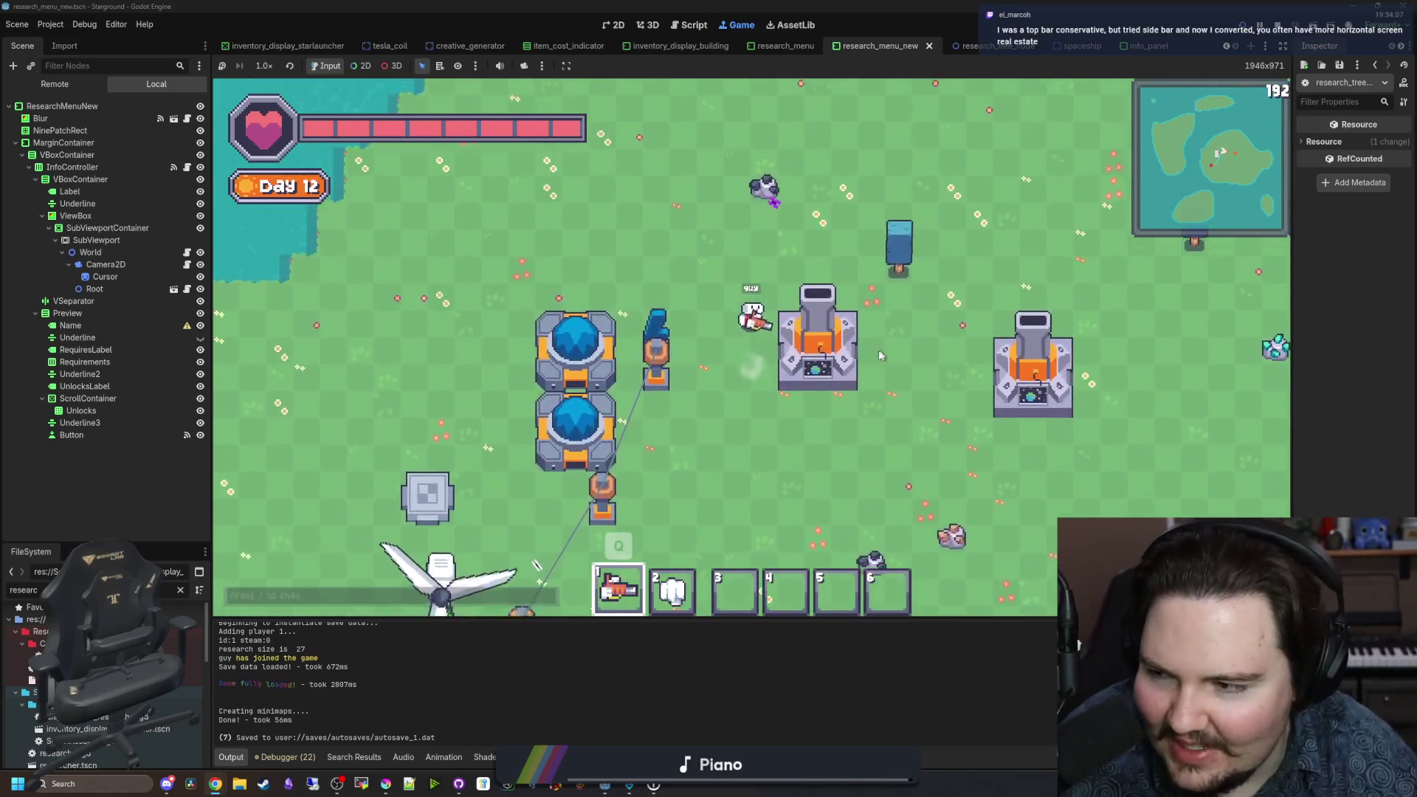
key(w)
key(d)
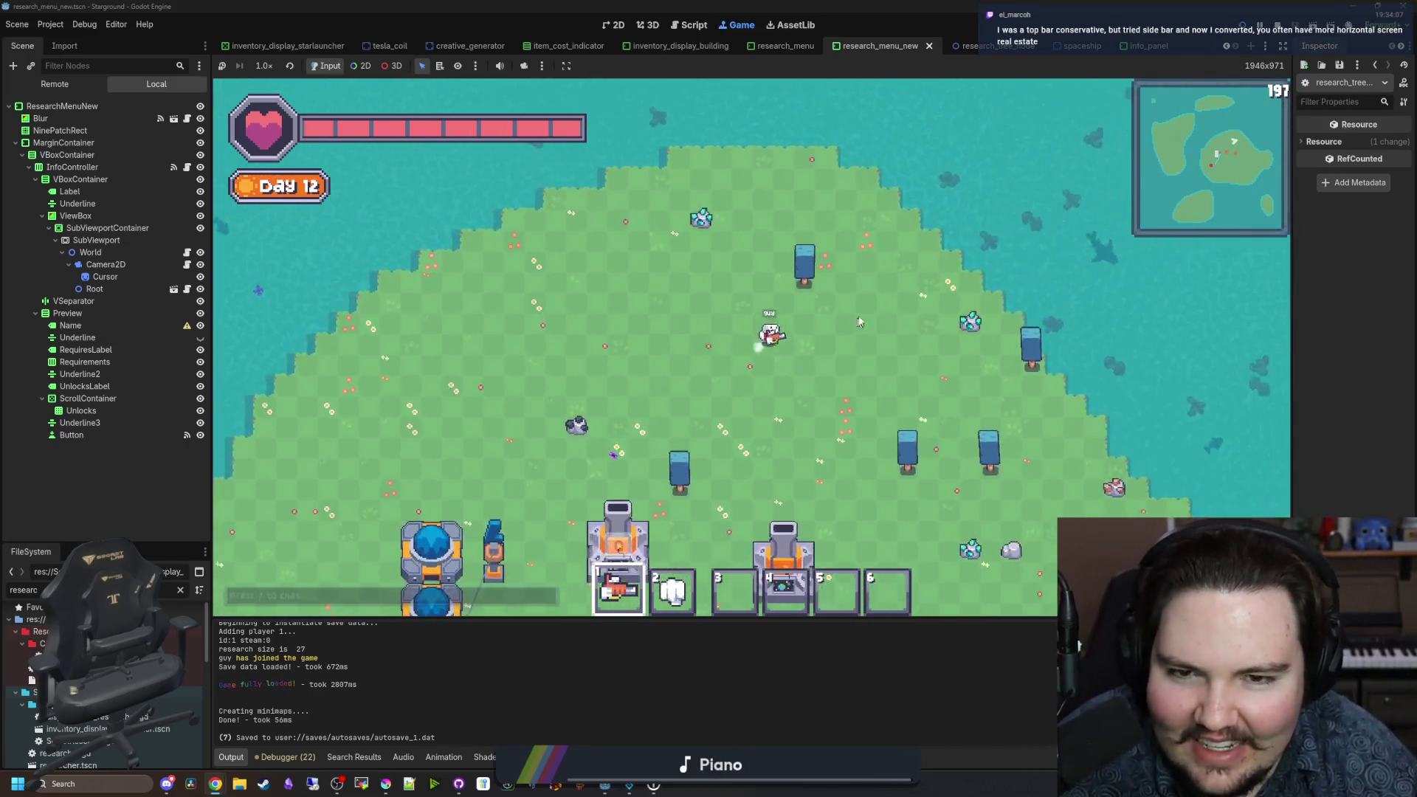
key(d)
key(s)
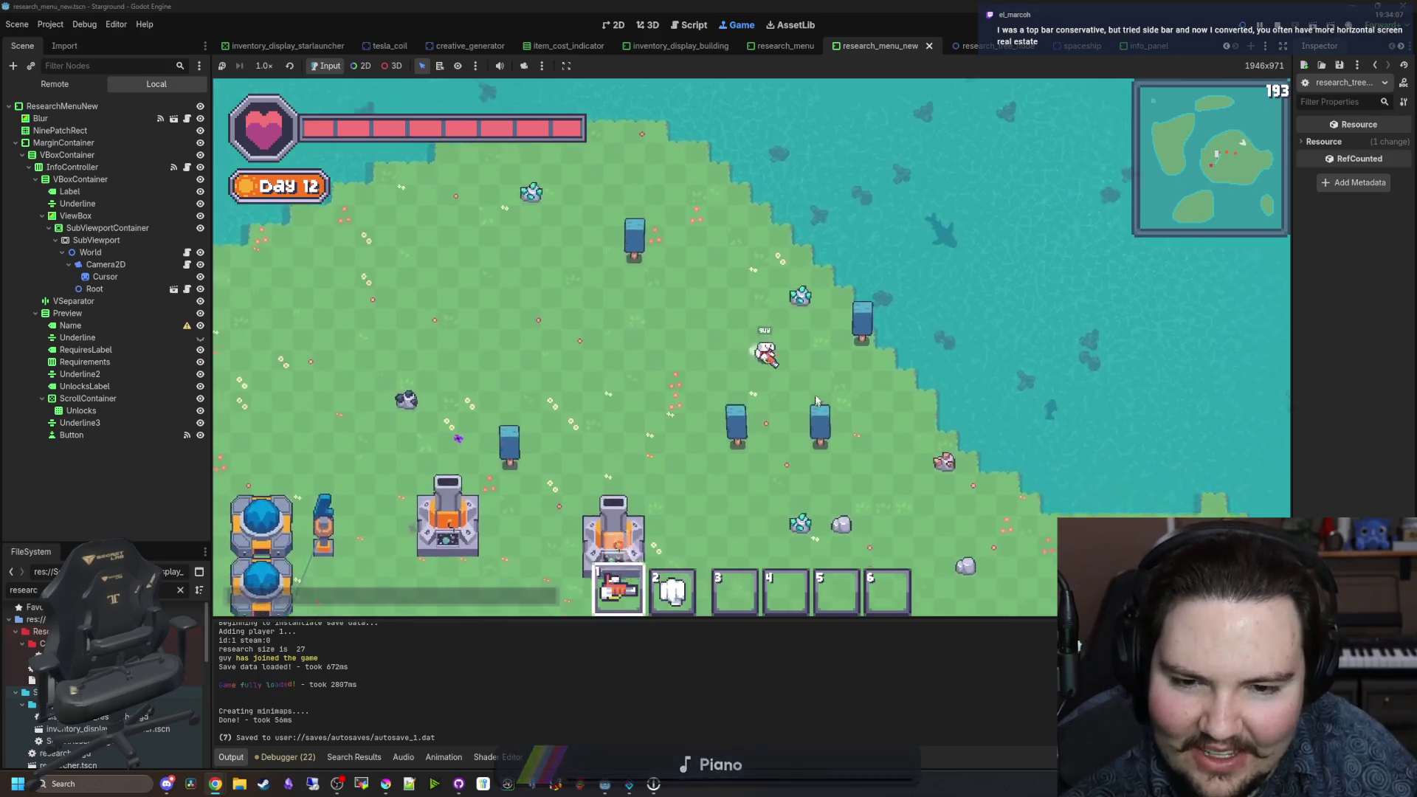
key(s)
key(d)
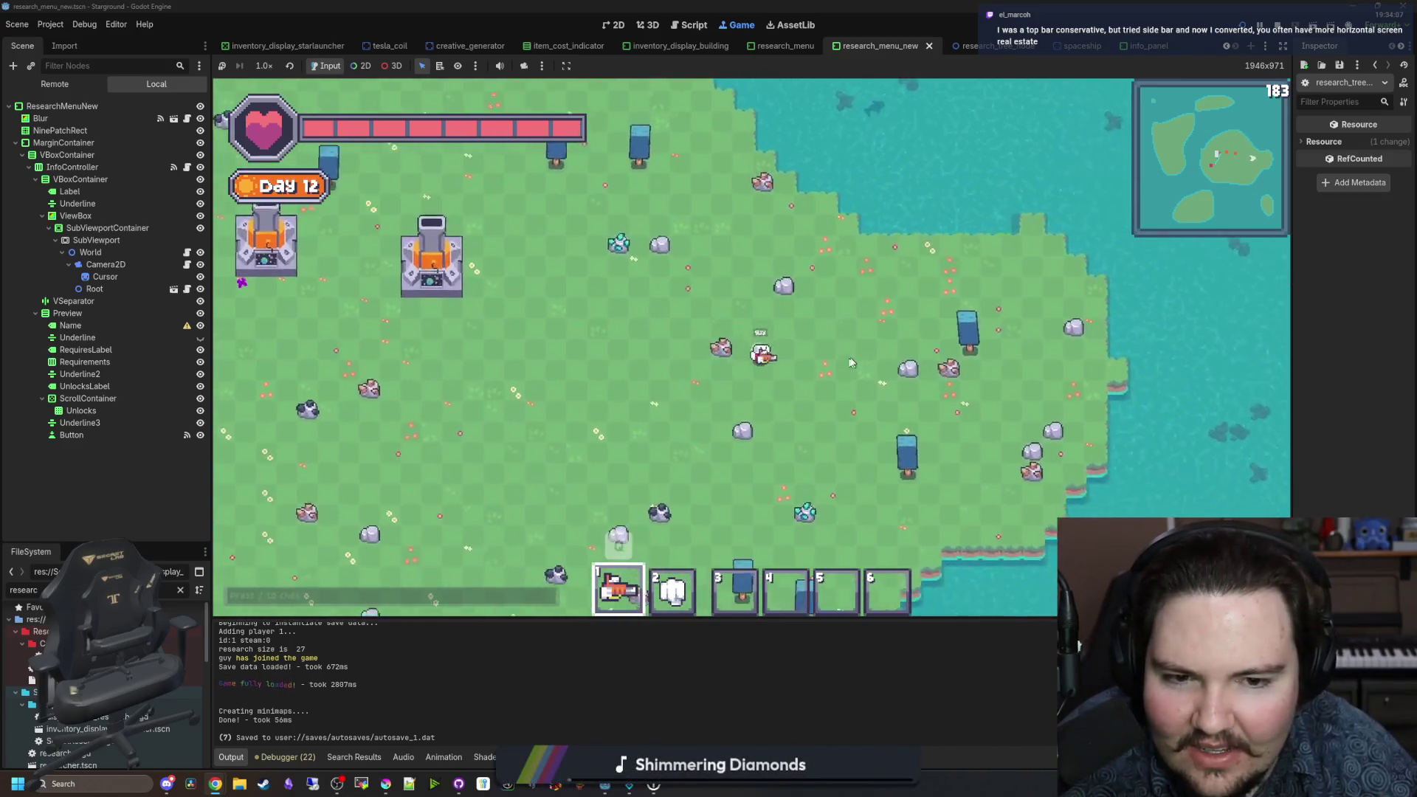
Step: Walk to the south shore, up to the windmill, past the machines, then switch to the browser
key(s)
key(a)
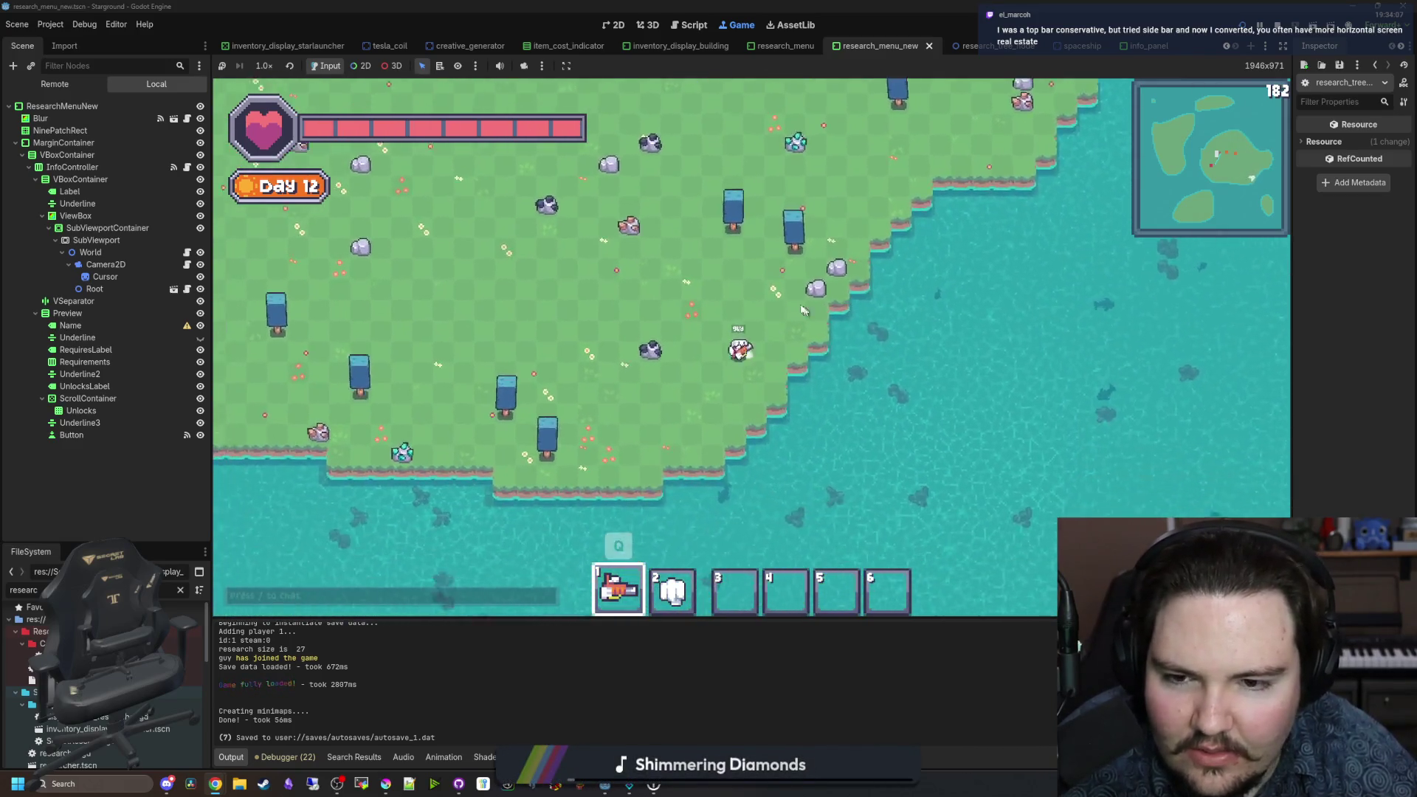
key(w)
key(a)
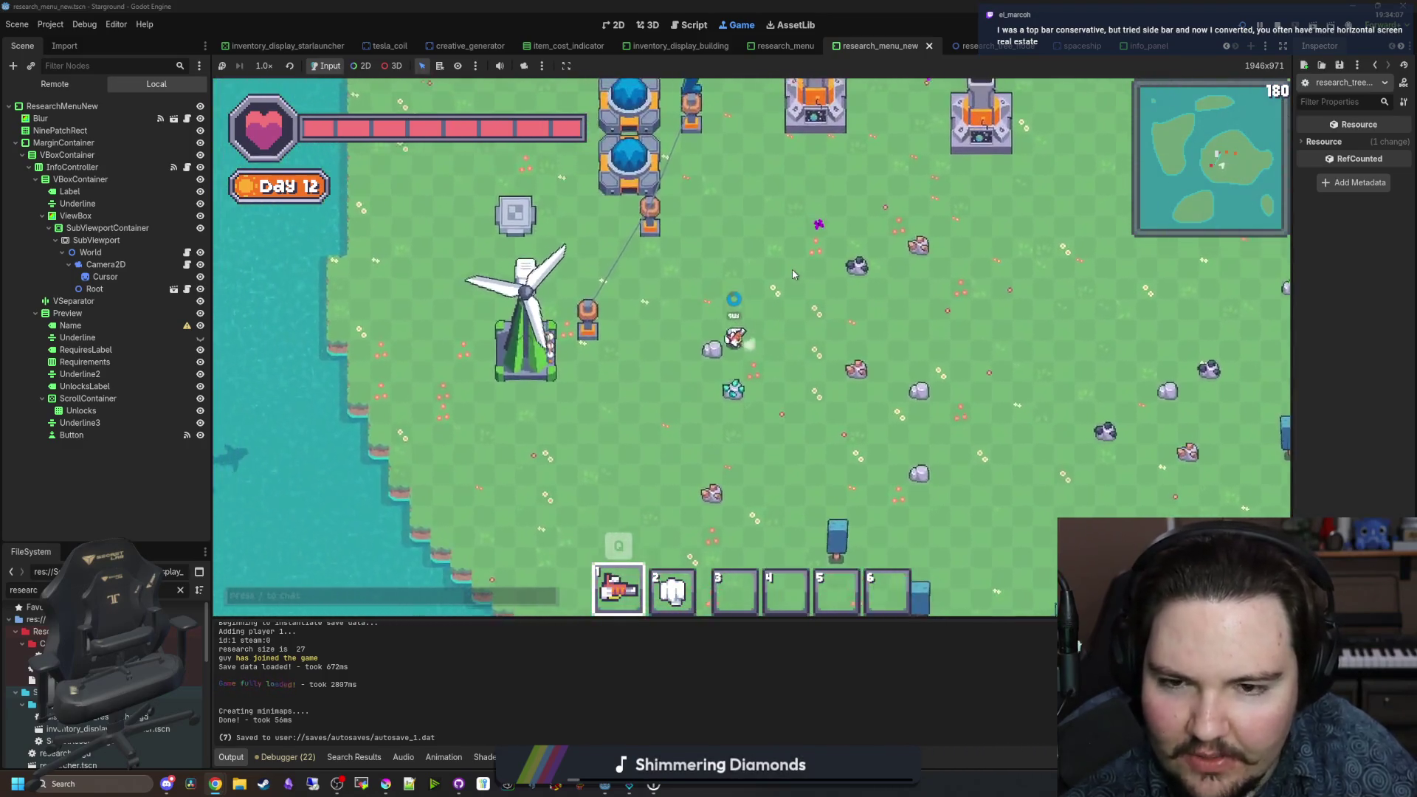
key(w)
key(a)
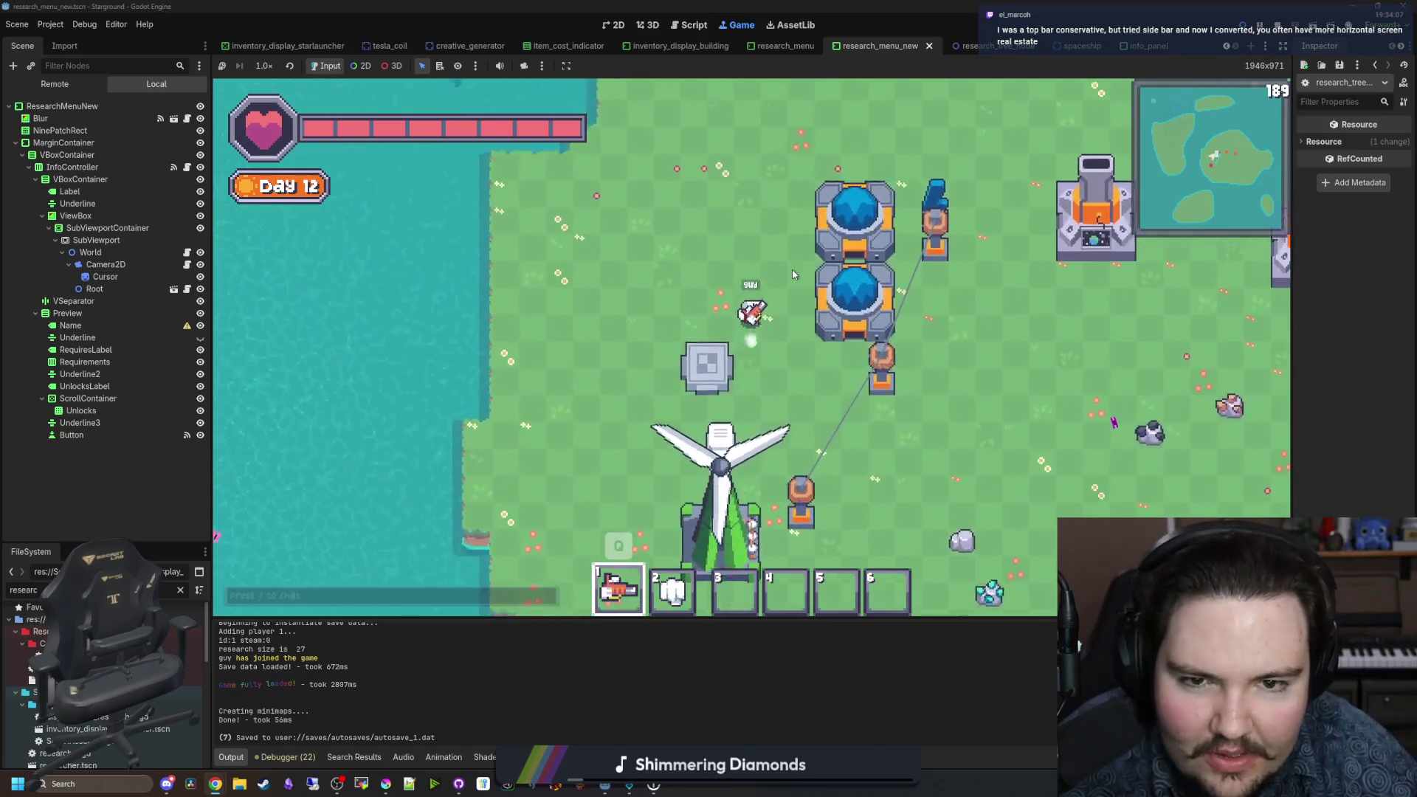
key(w)
key(d)
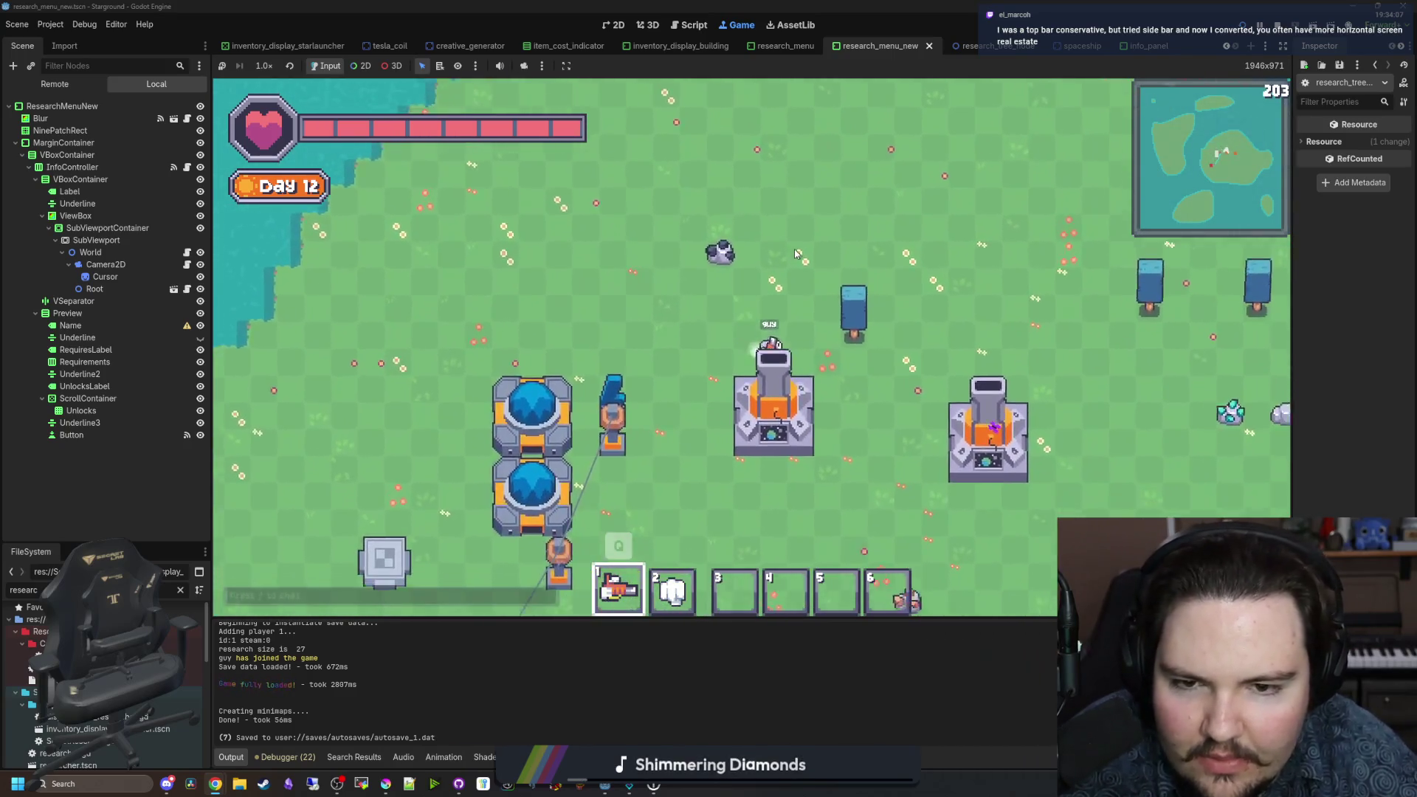
key(d)
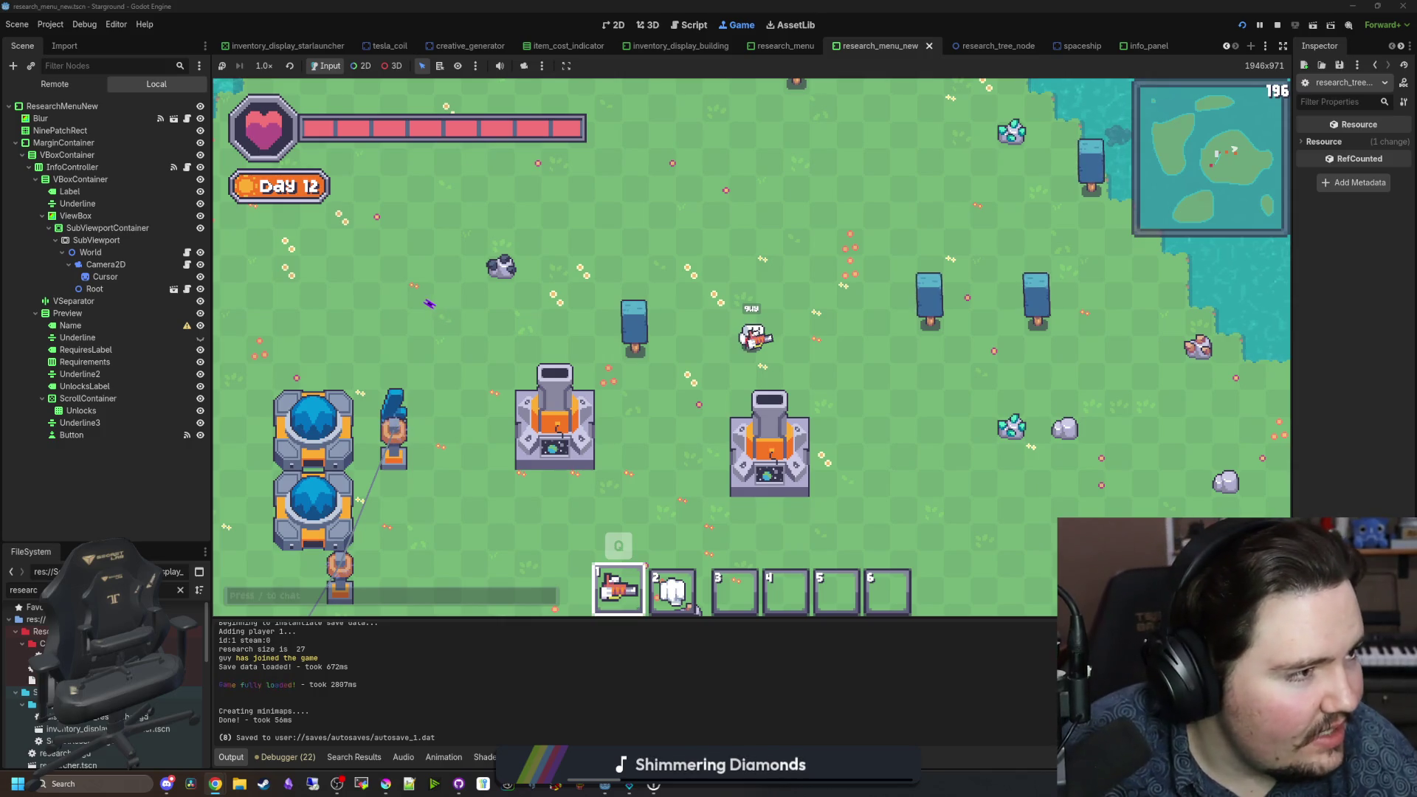
key(alt+Tab)
Step: Maximize the vivaldi.com window and scroll down through its feature sections
double_click(800, 206)
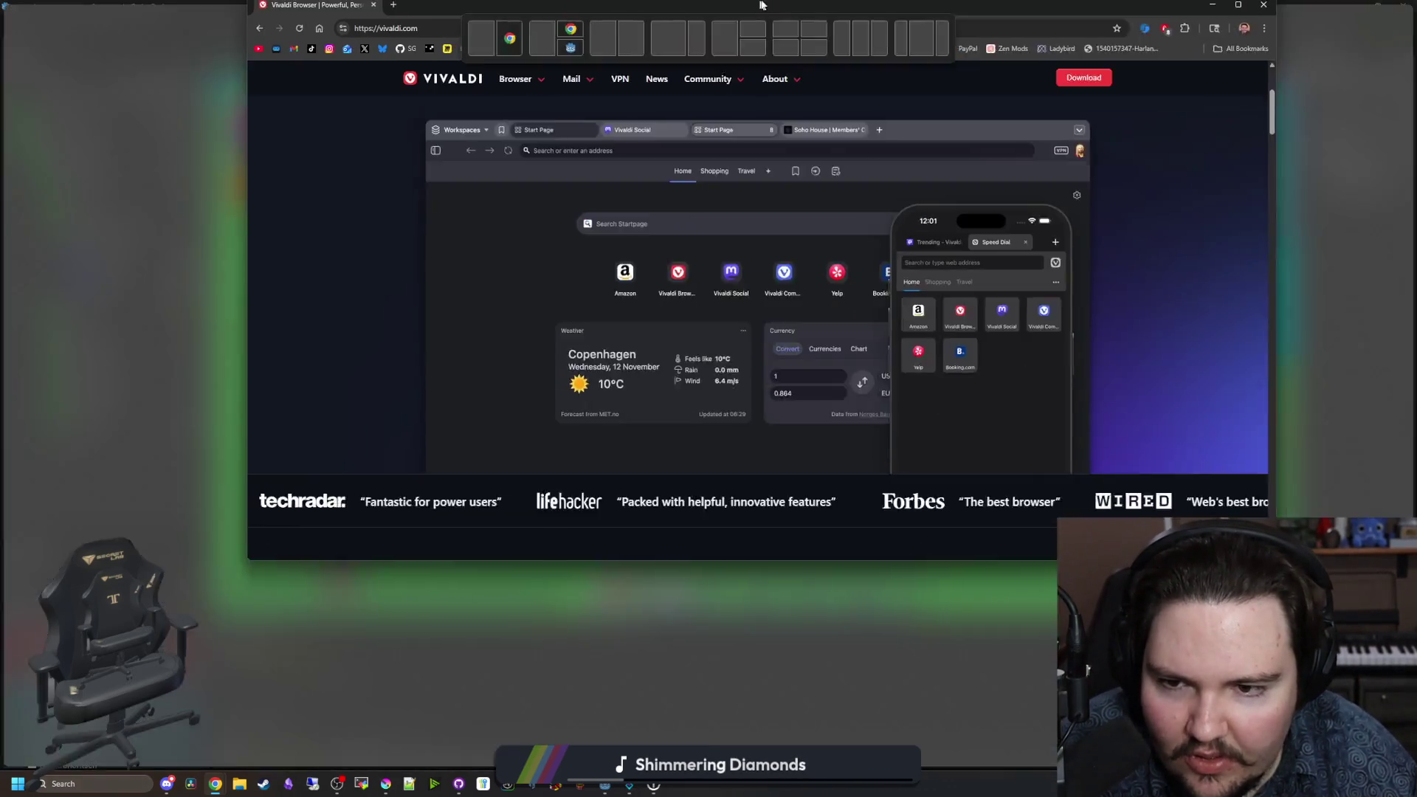
scroll(520, 436, down, 10)
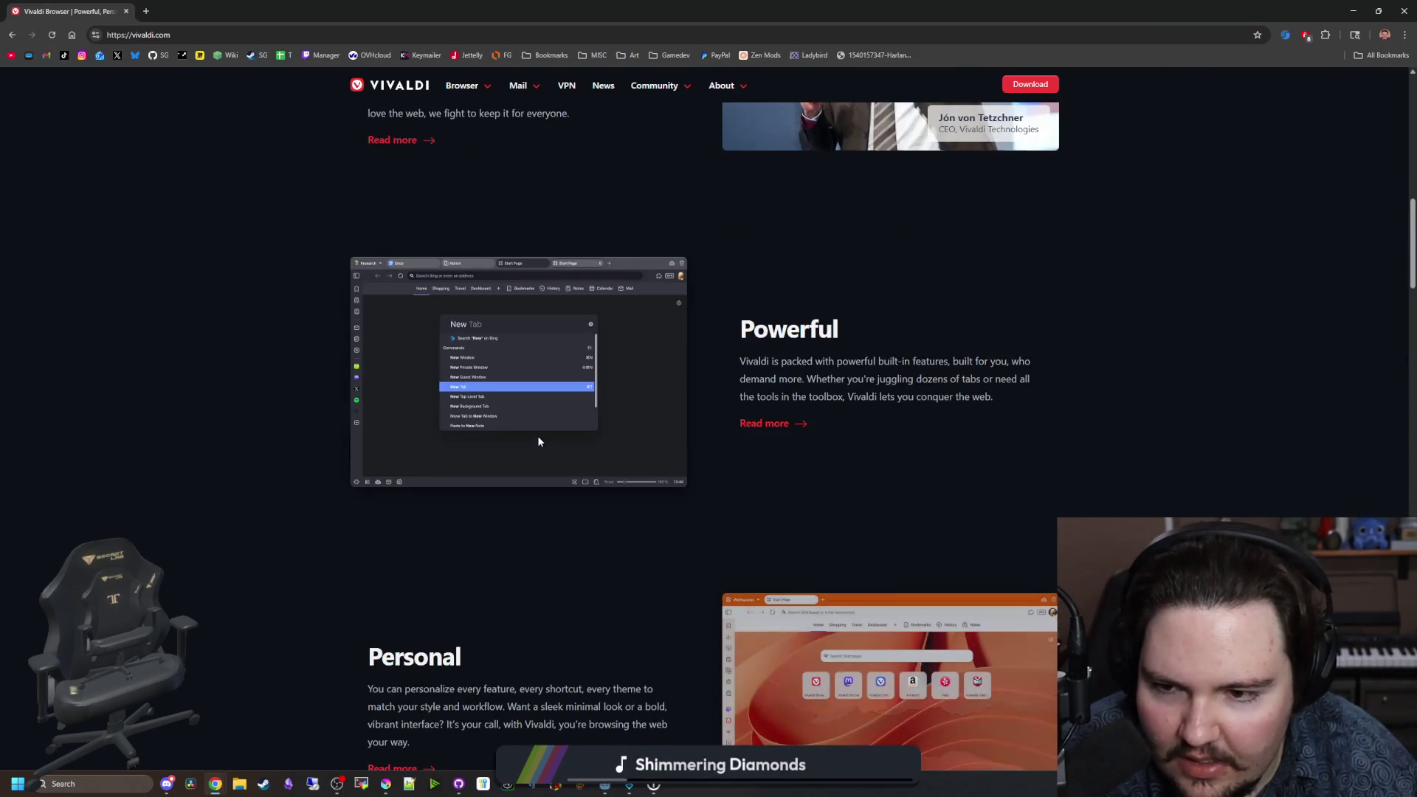
scroll(367, 397, down, 7)
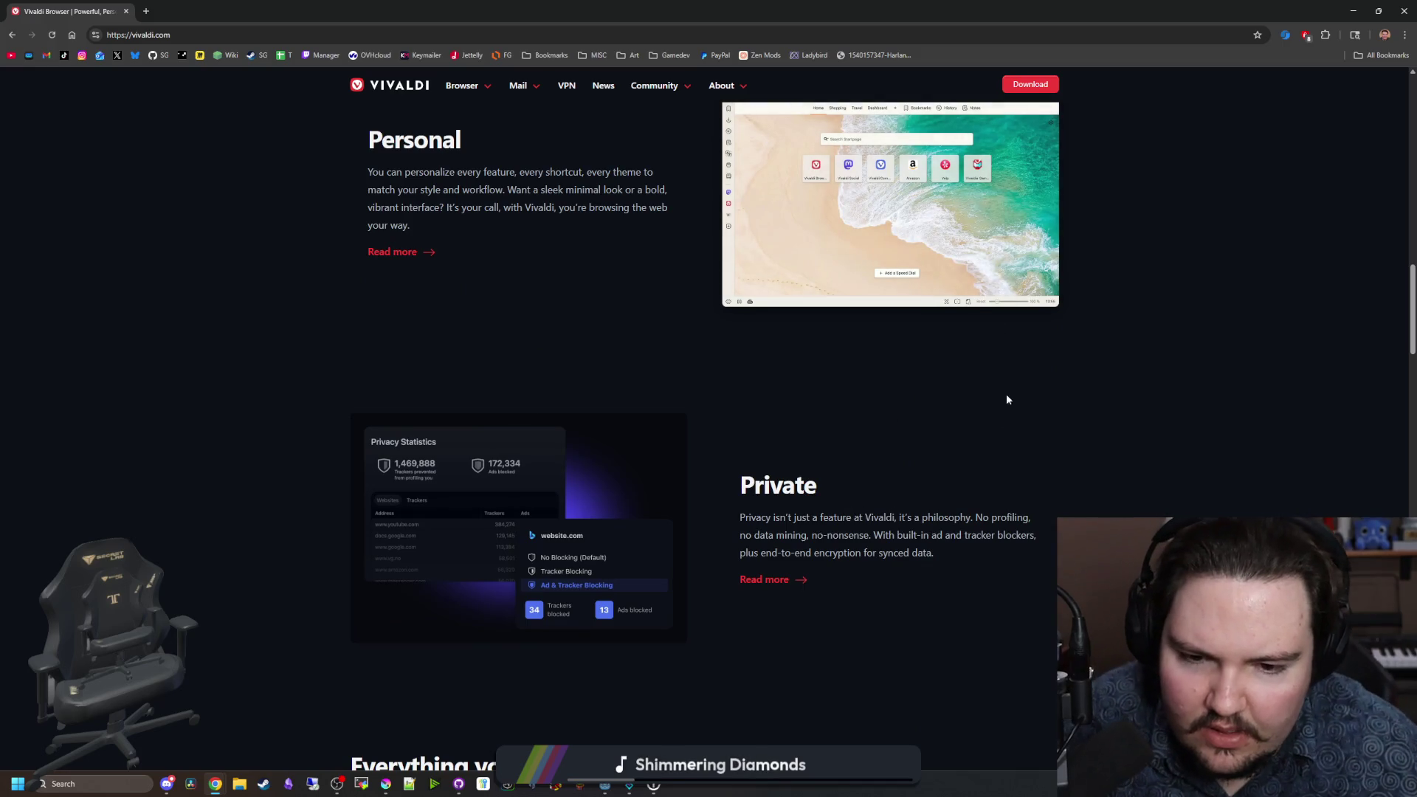
scroll(682, 445, down, 5)
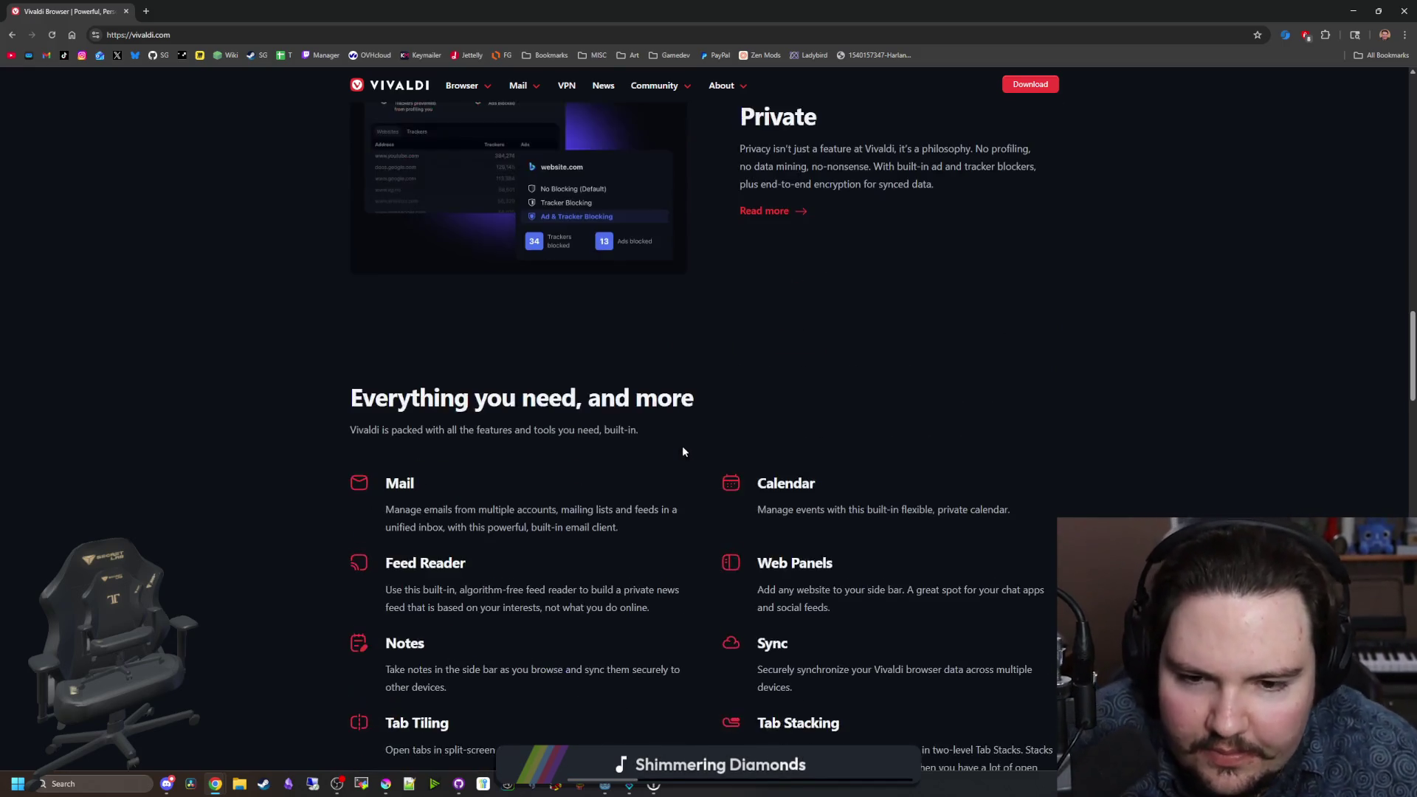
scroll(682, 446, down, 10)
scroll(682, 446, down, 15)
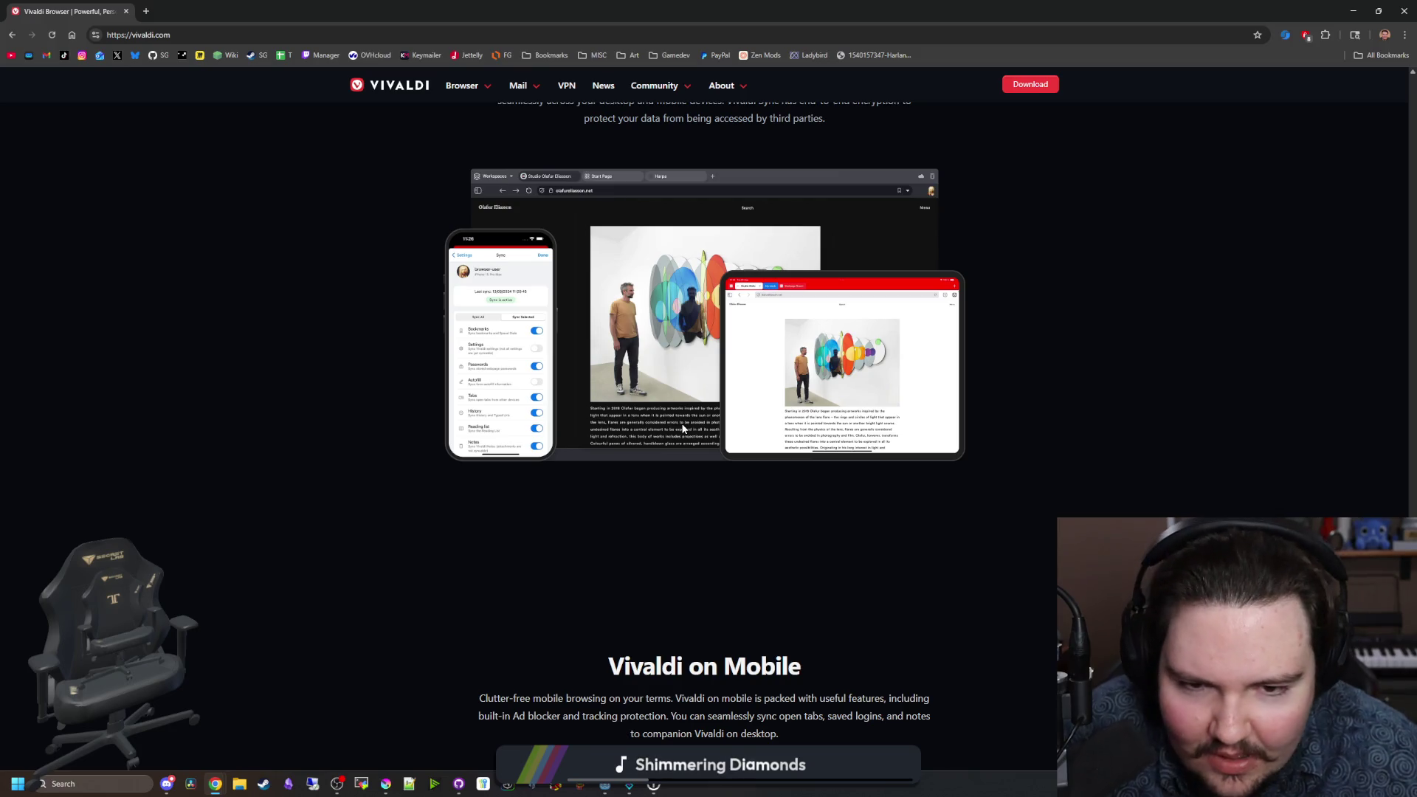
scroll(681, 428, down, 14)
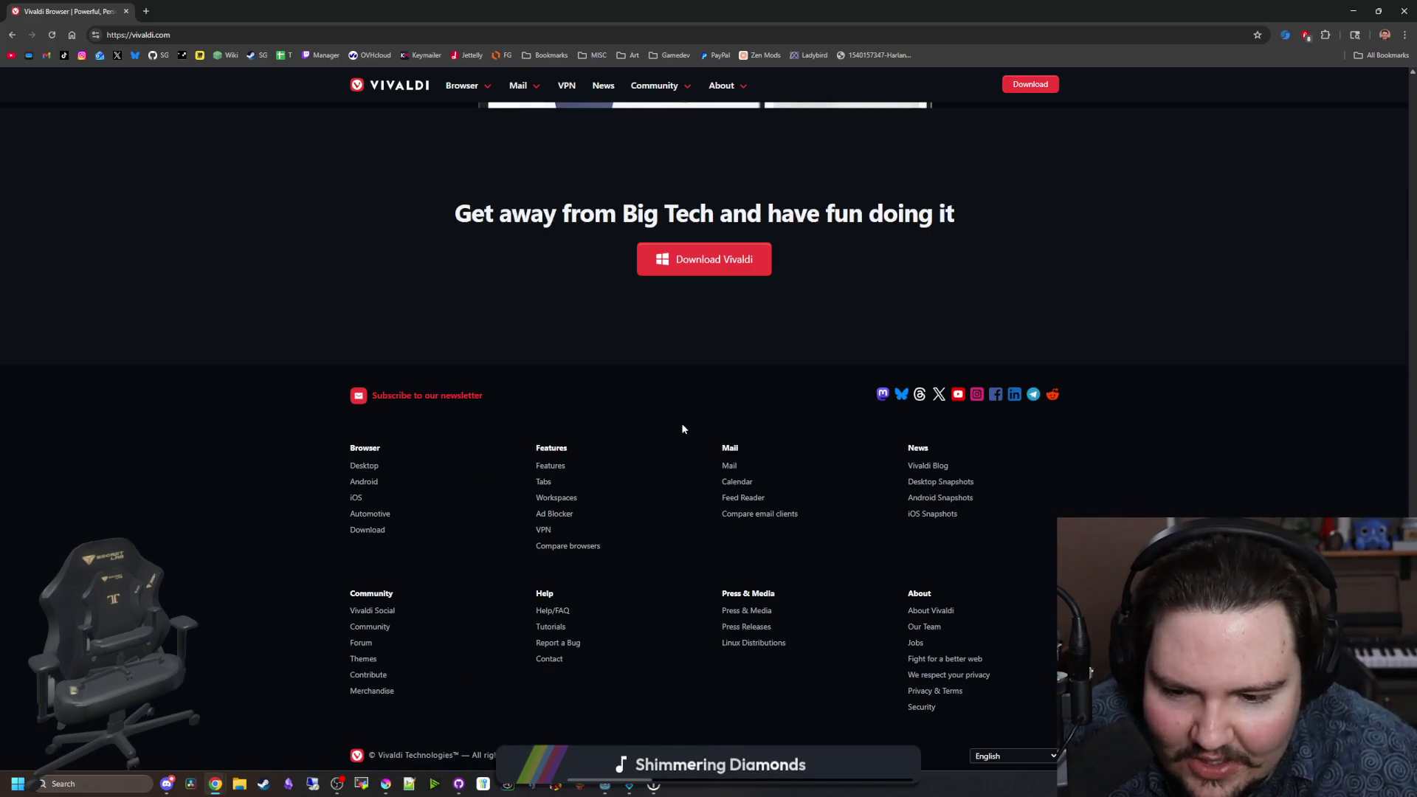
scroll(682, 428, down, 1)
Step: Scroll back and forth over the sections, finishing at the top of the page
scroll(682, 428, up, 20)
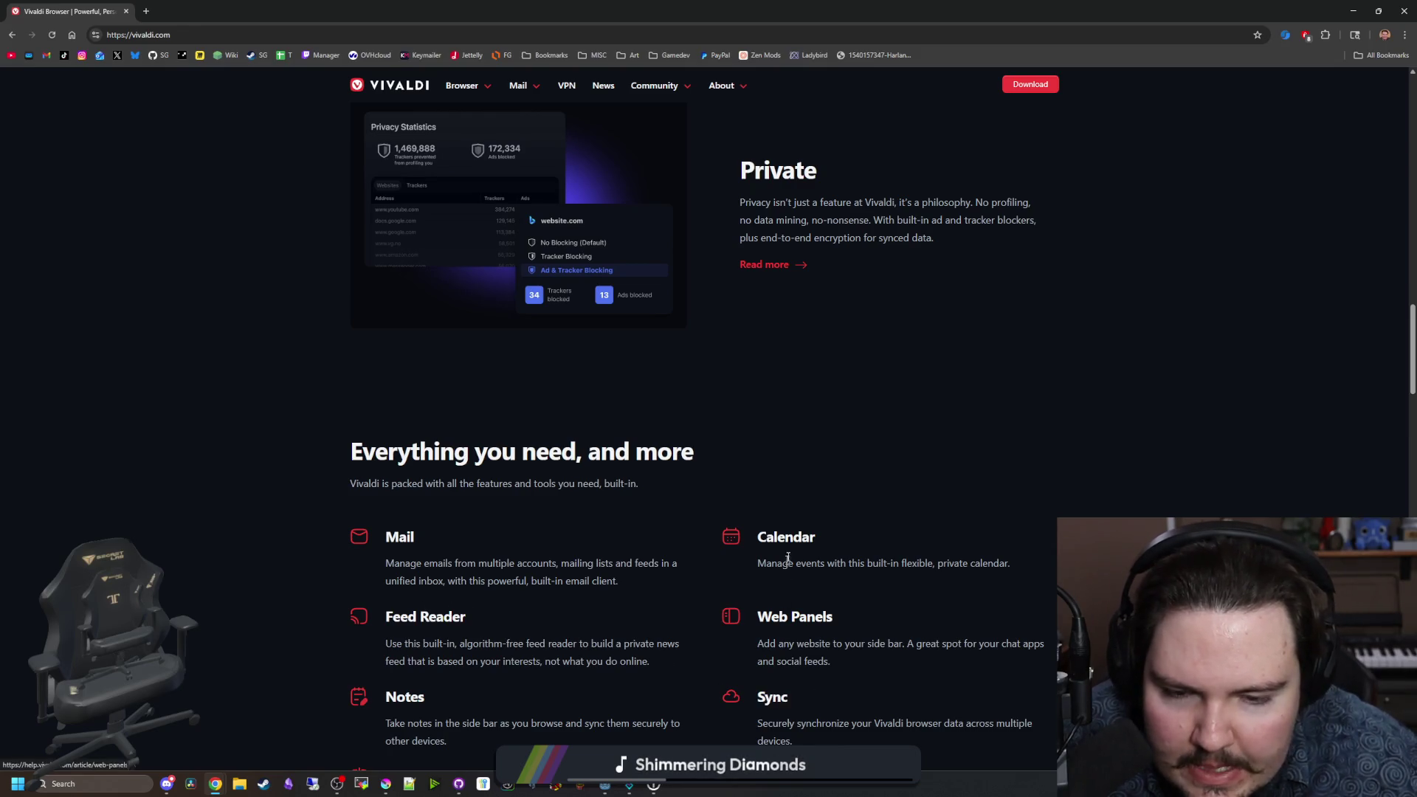
scroll(401, 544, down, 2)
scroll(401, 544, down, 7)
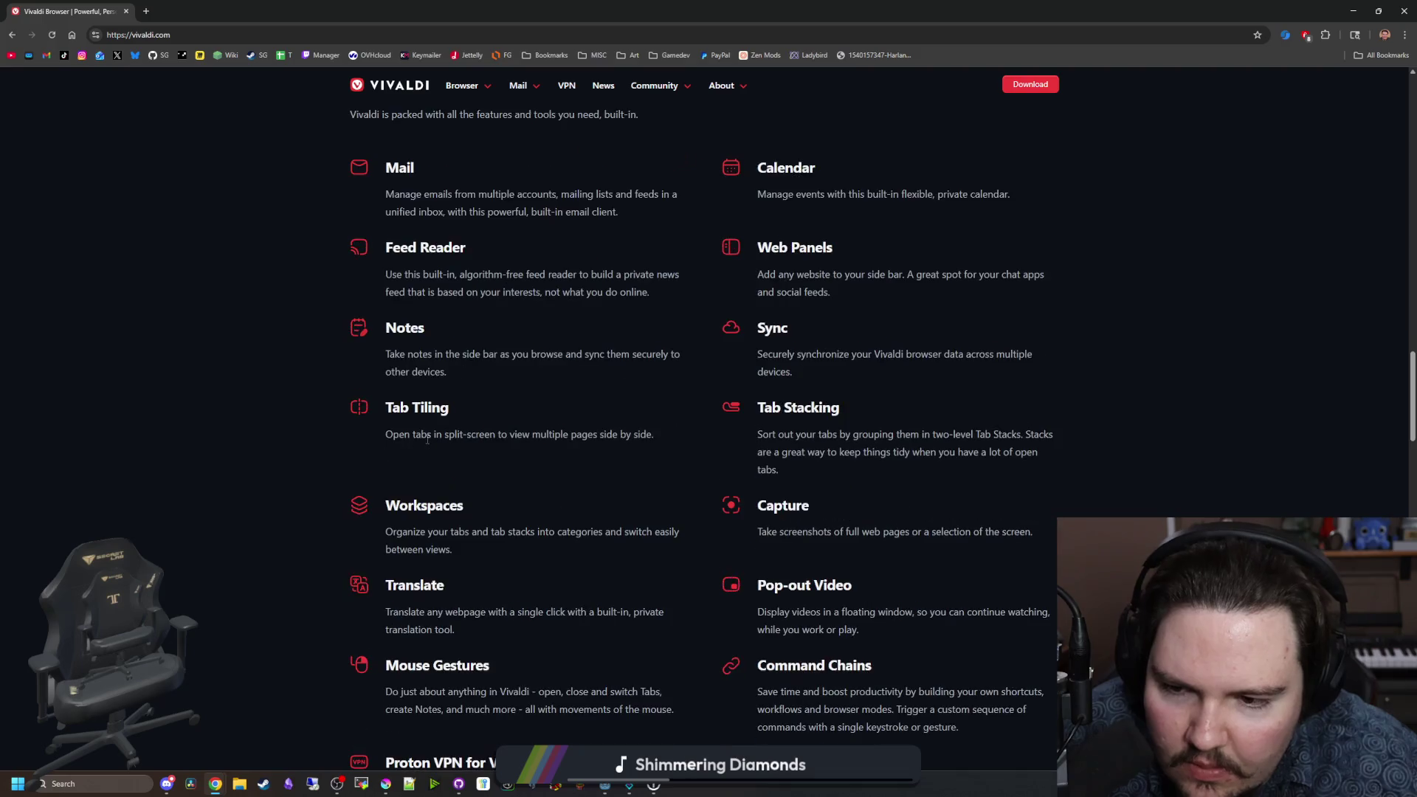
scroll(444, 477, up, 15)
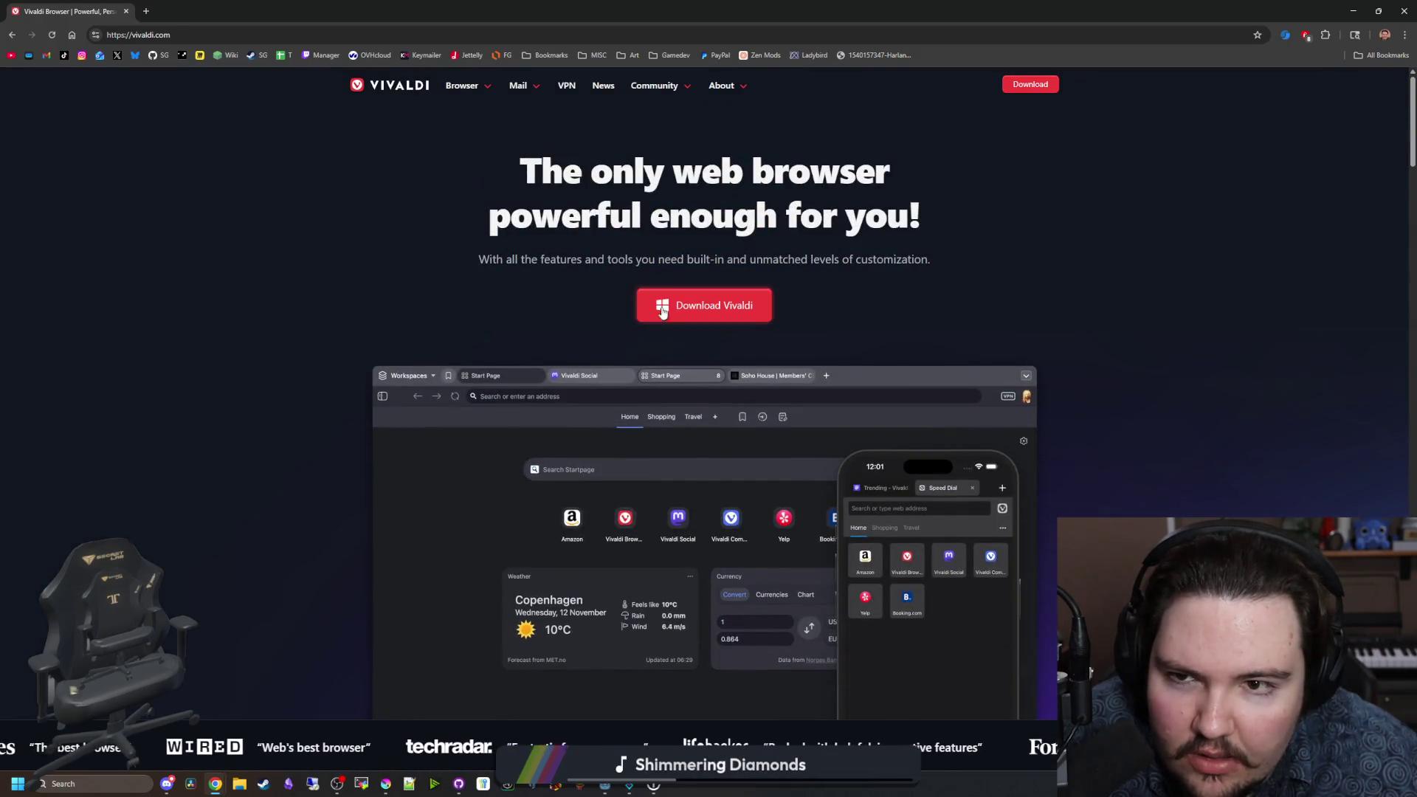
scroll(538, 380, down, 5)
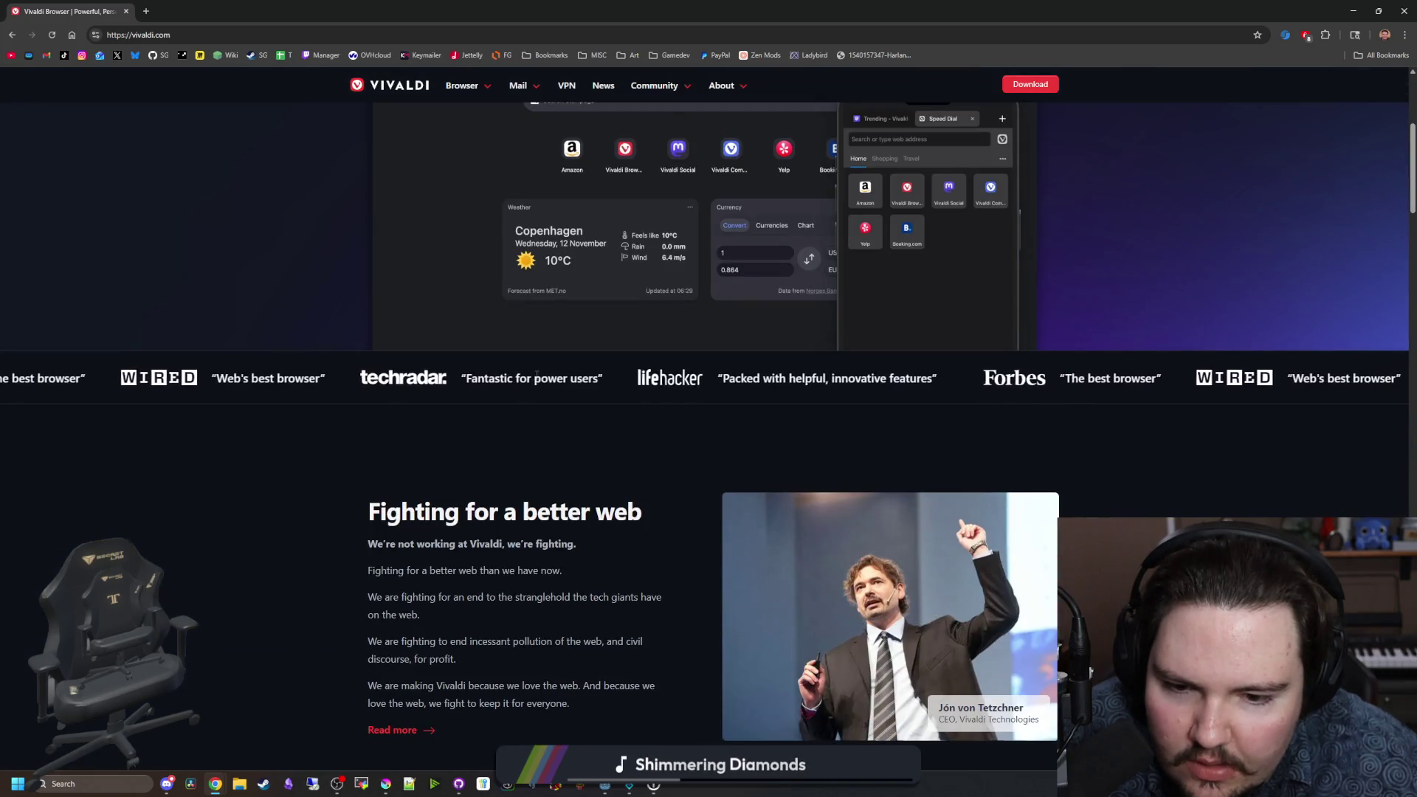
scroll(537, 378, up, 5)
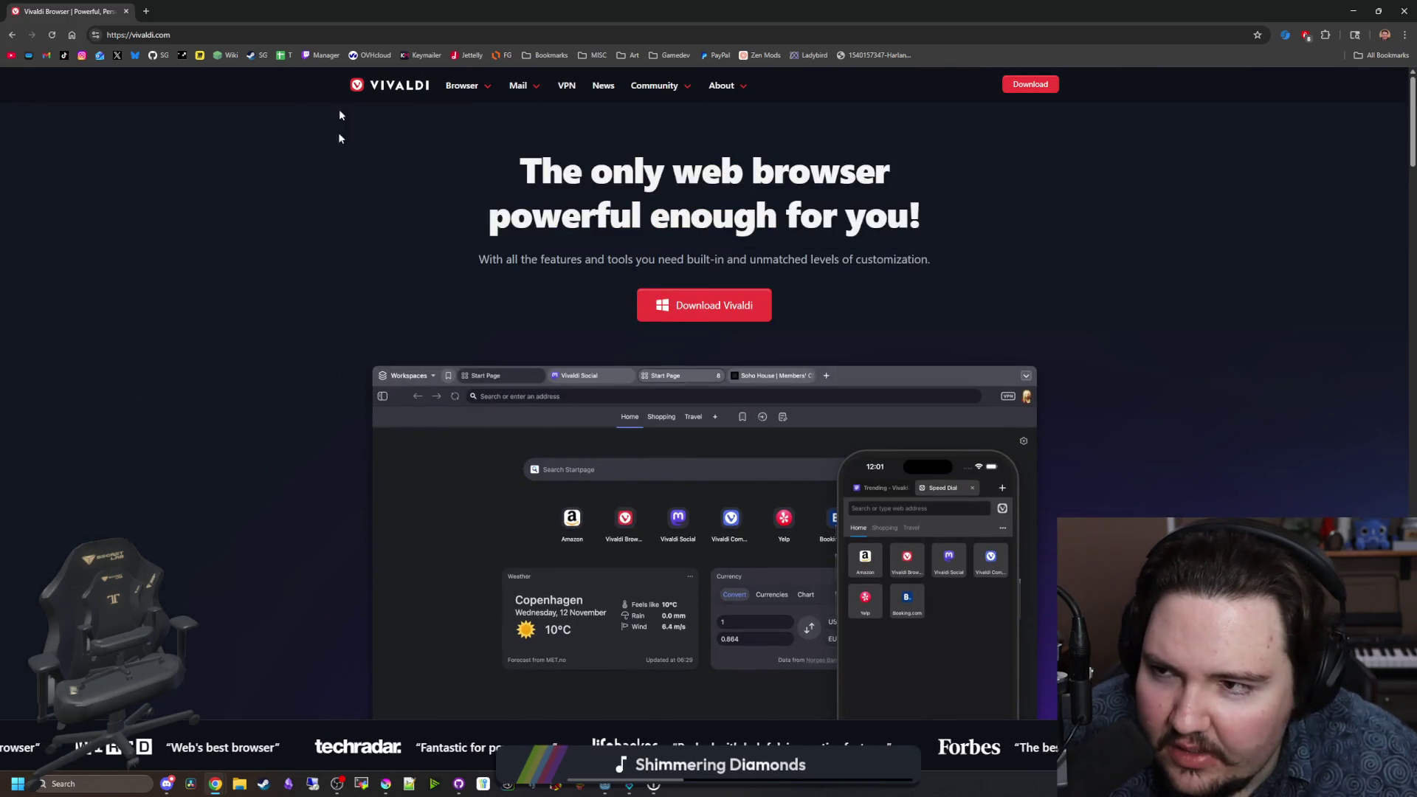
Step: In a new tab, go from the Zen Mods bookmark to the Zen Browser homepage and scroll it
key(ctrl+t)
click(748, 56)
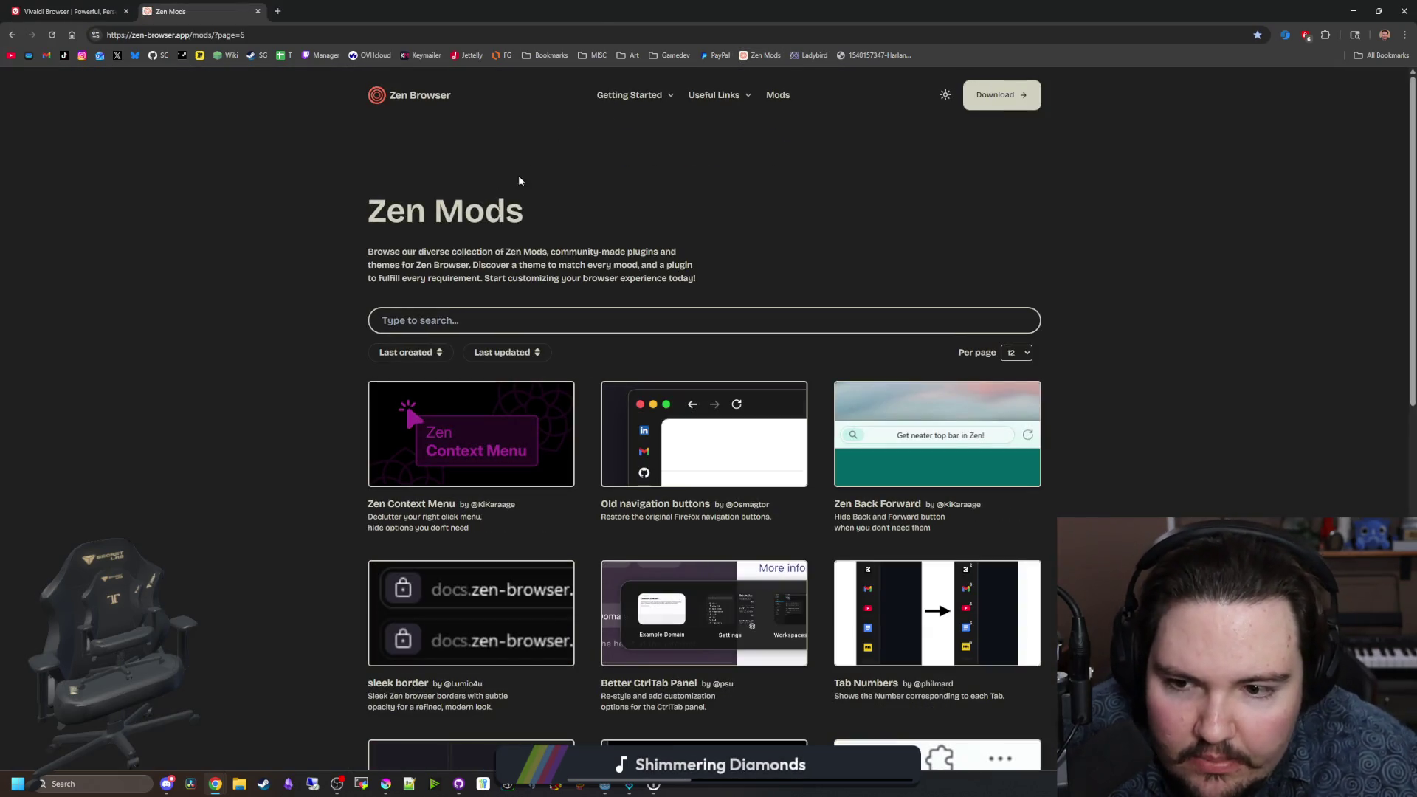
click(405, 94)
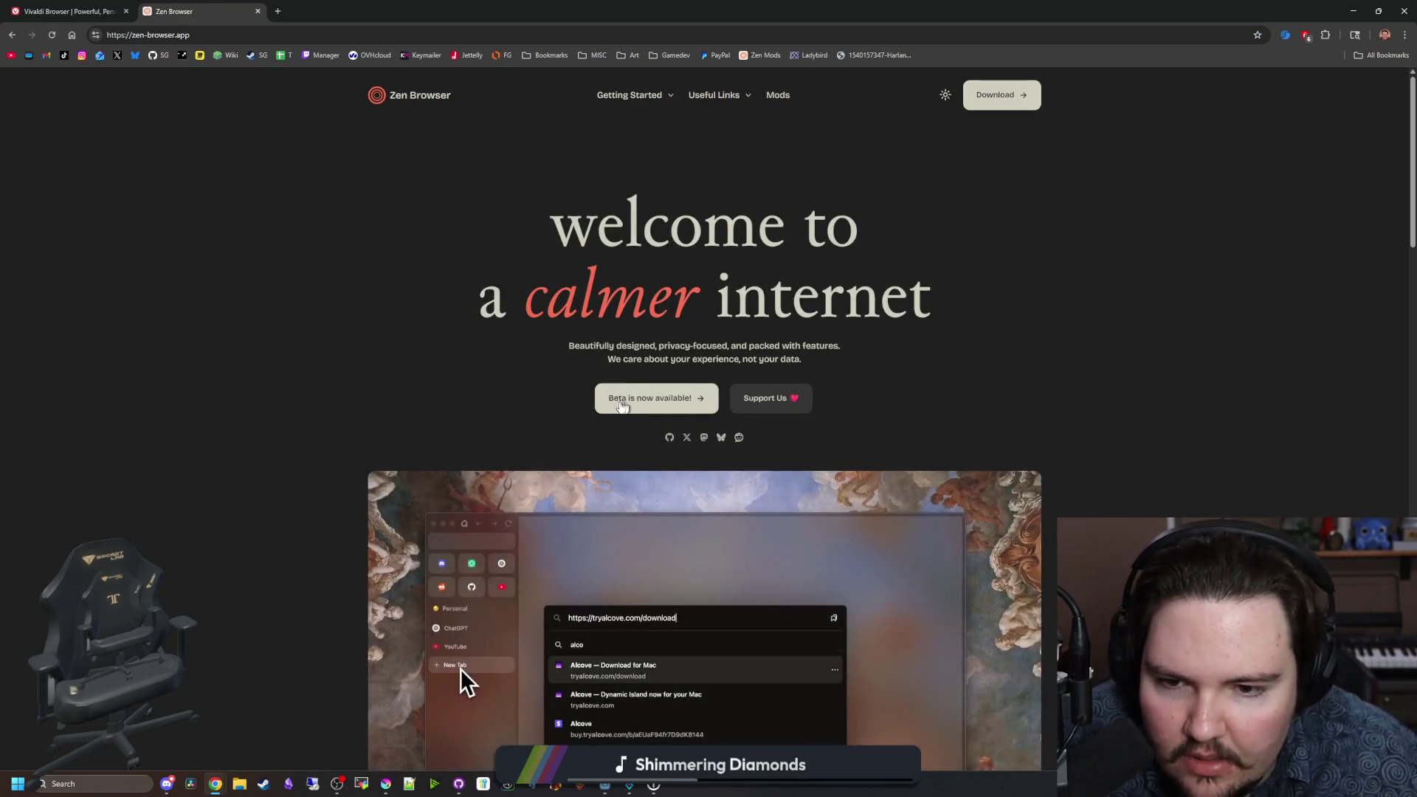
scroll(636, 406, down, 3)
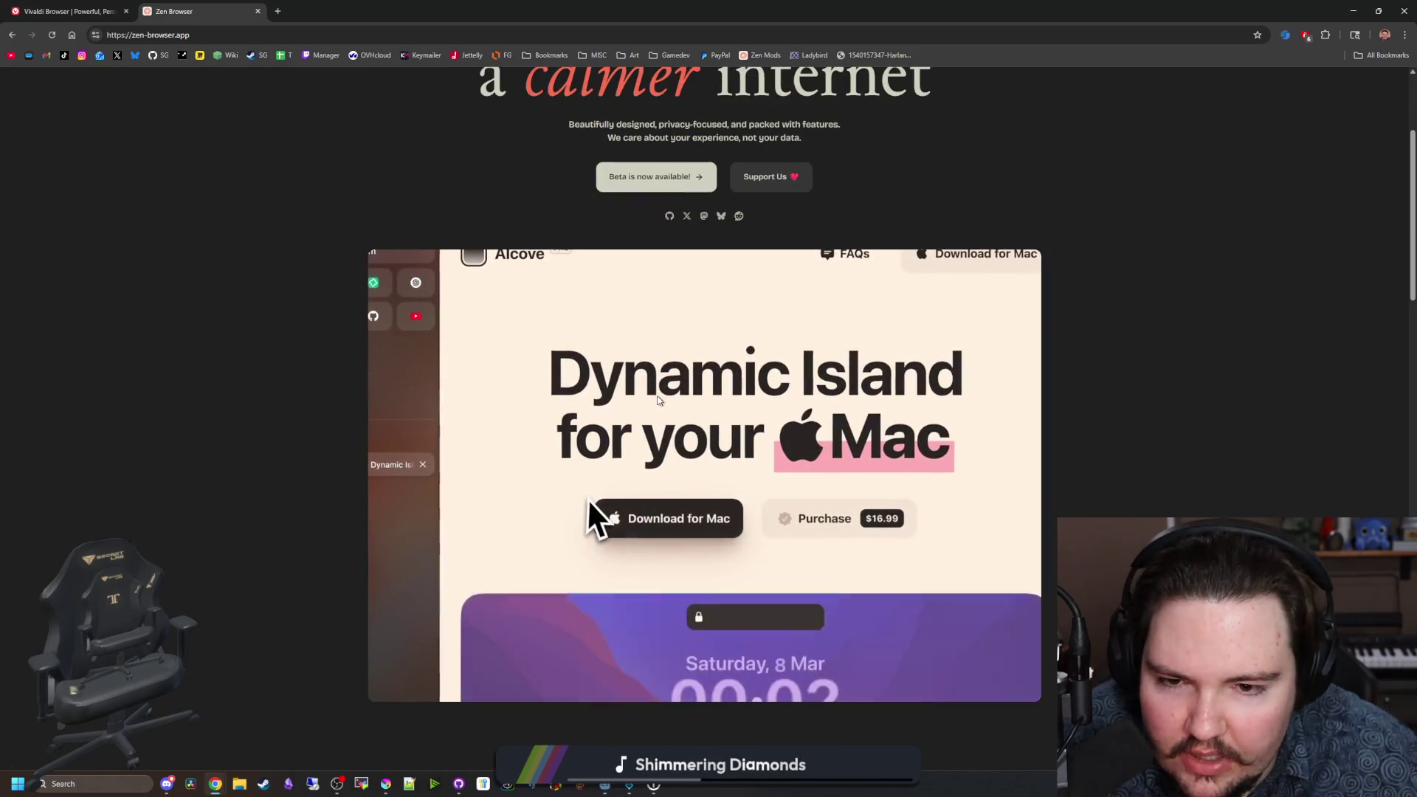
scroll(720, 428, down, 5)
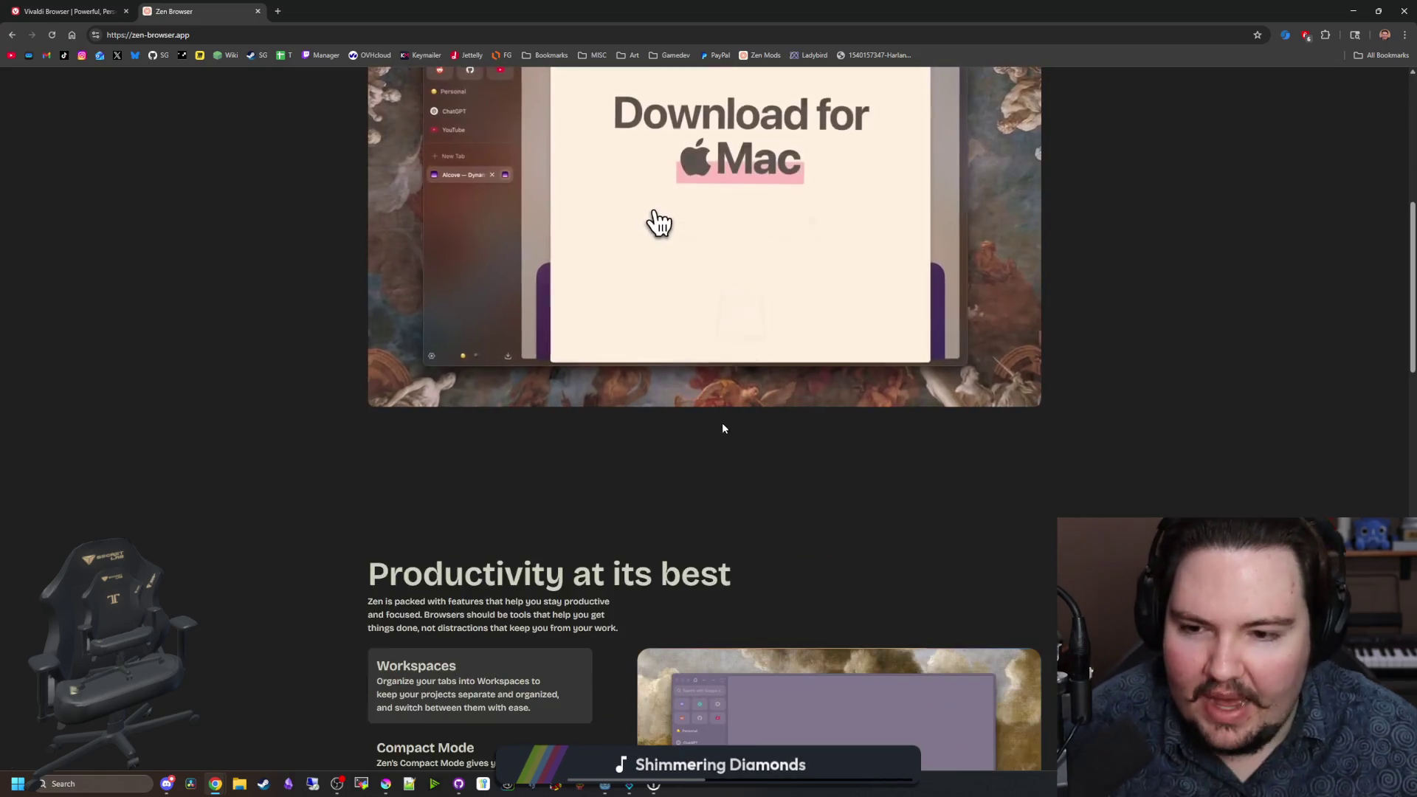
scroll(732, 435, down, 2)
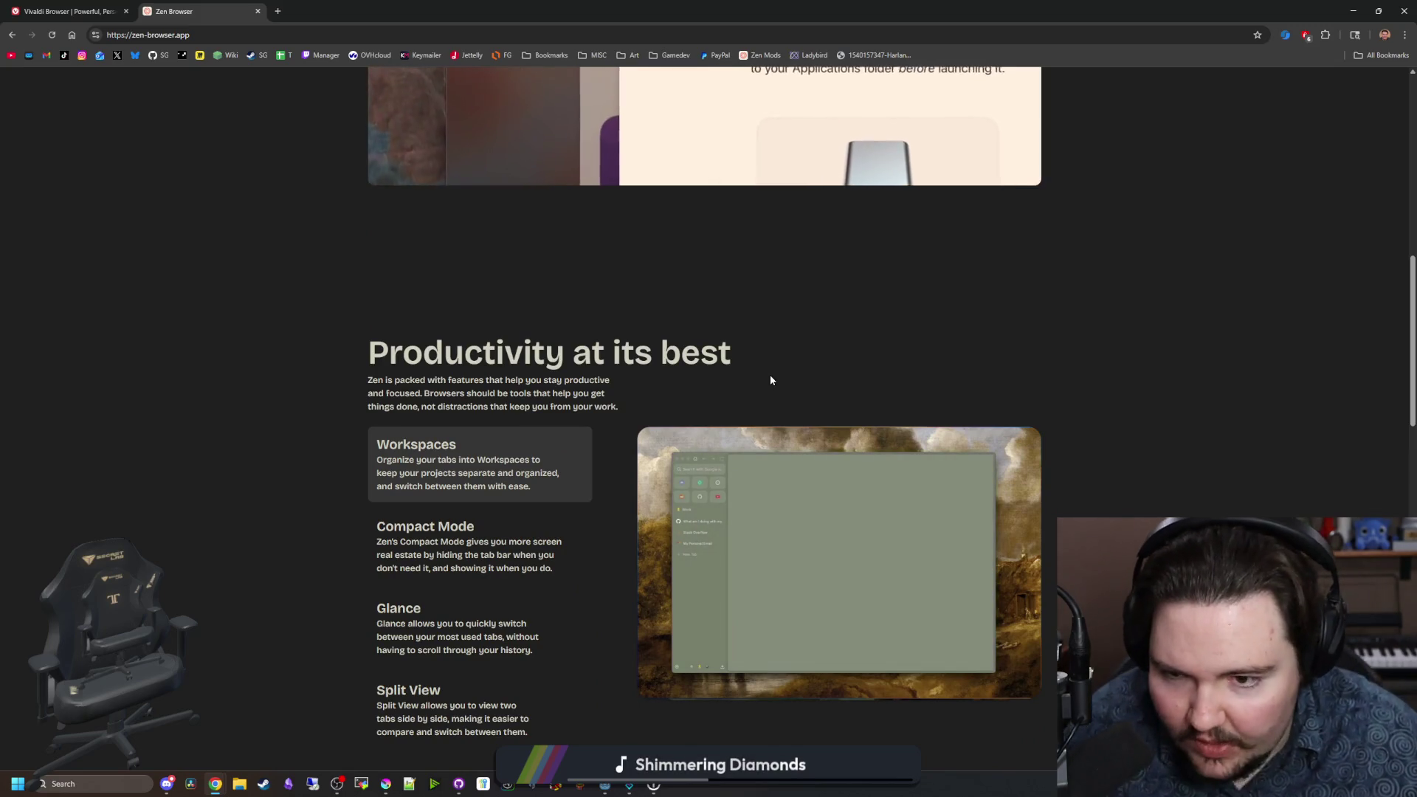
scroll(692, 363, down, 3)
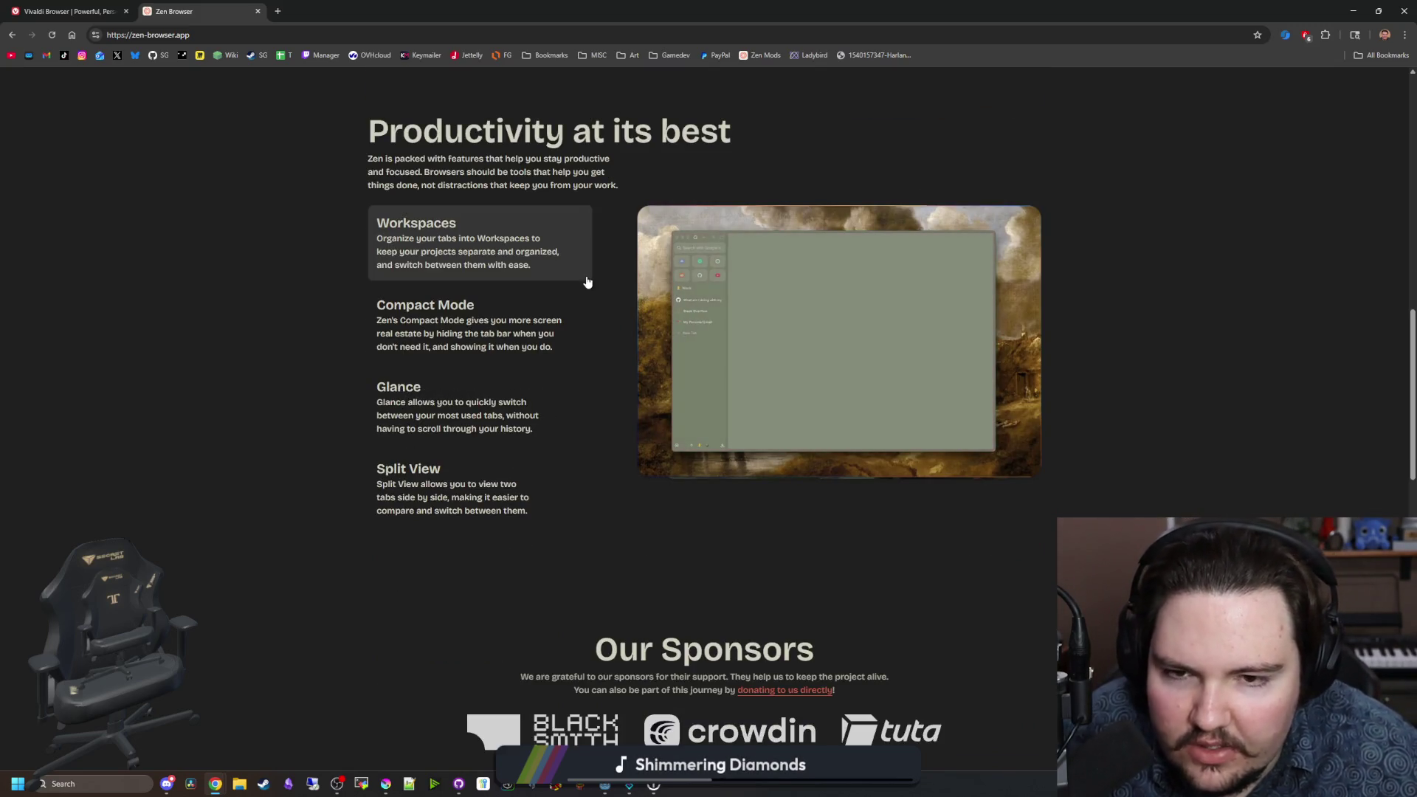
Step: Return to the top of the page, close the Zen Browser tab and go back to Godot
key(Home)
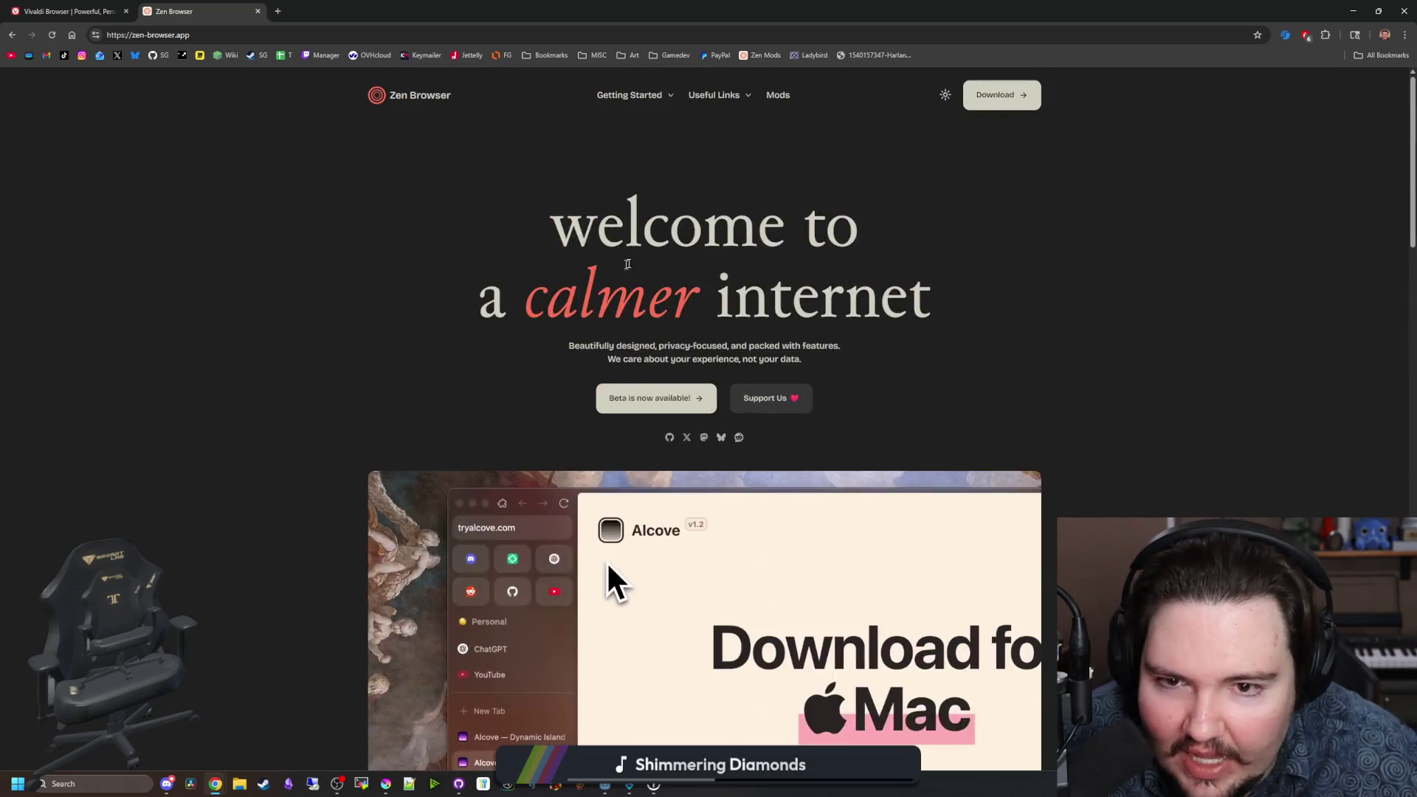
scroll(578, 516, down, 4)
key(Home)
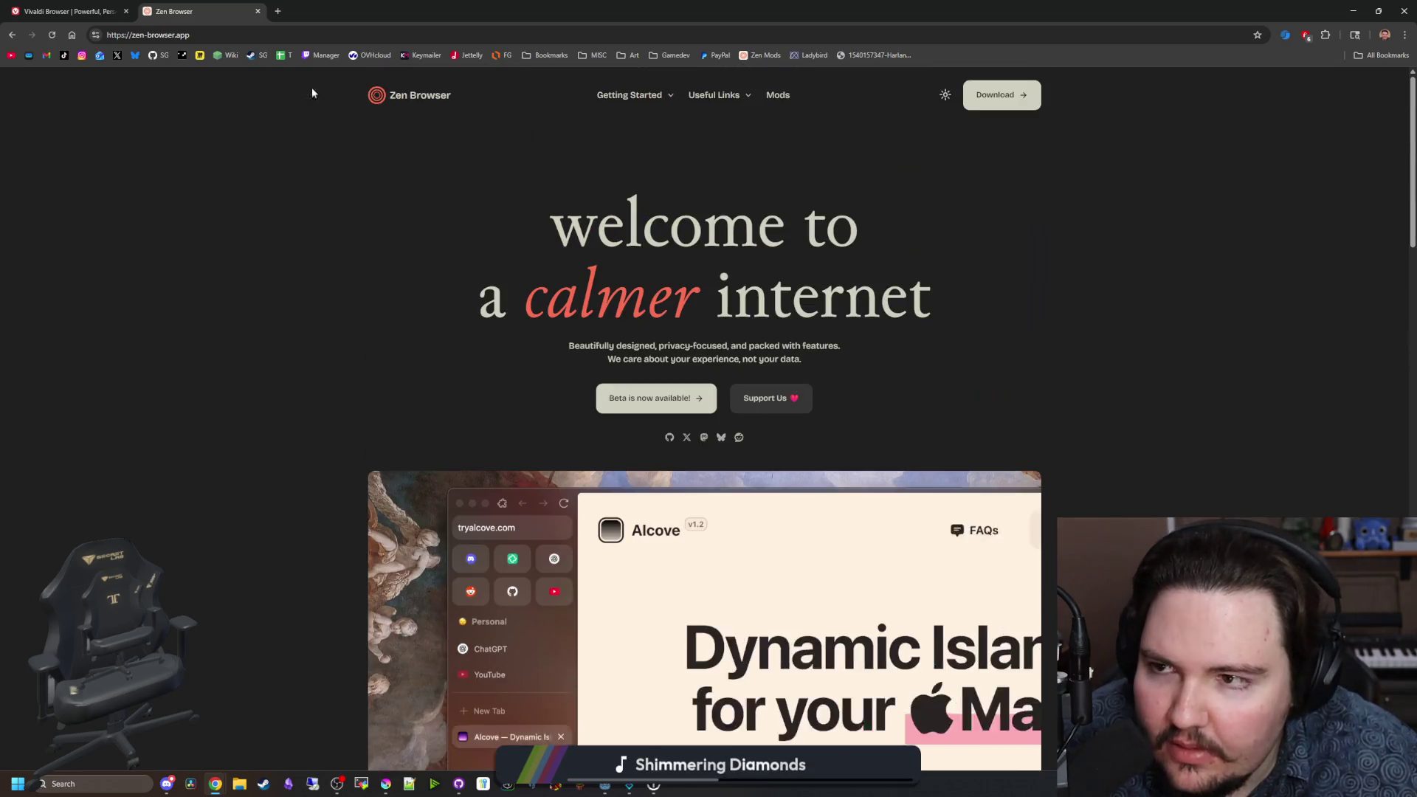
click(257, 11)
key(alt+Tab)
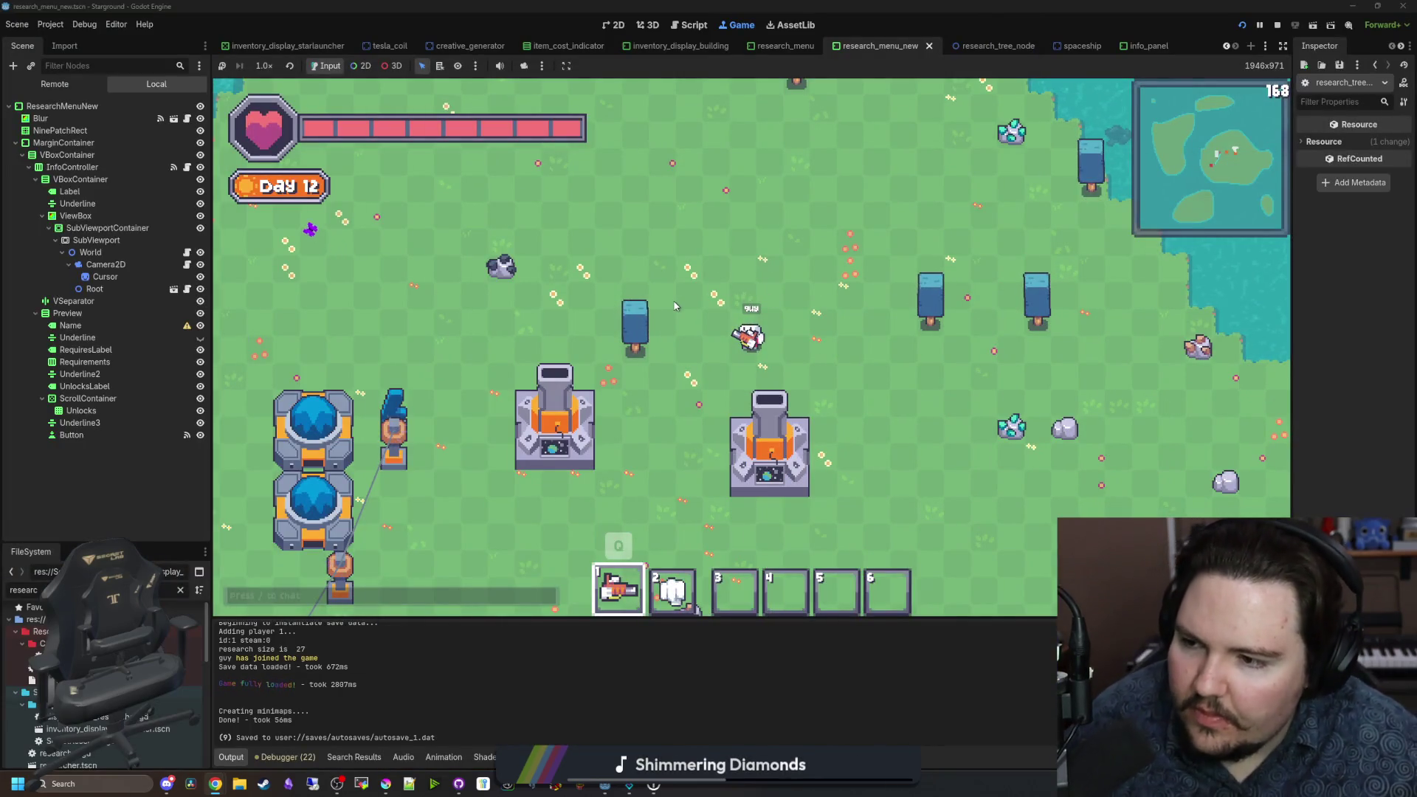
Step: Open the in-game research tree, inspect the Blueprinting node's spacing, then close it
scroll(674, 306, up, 6)
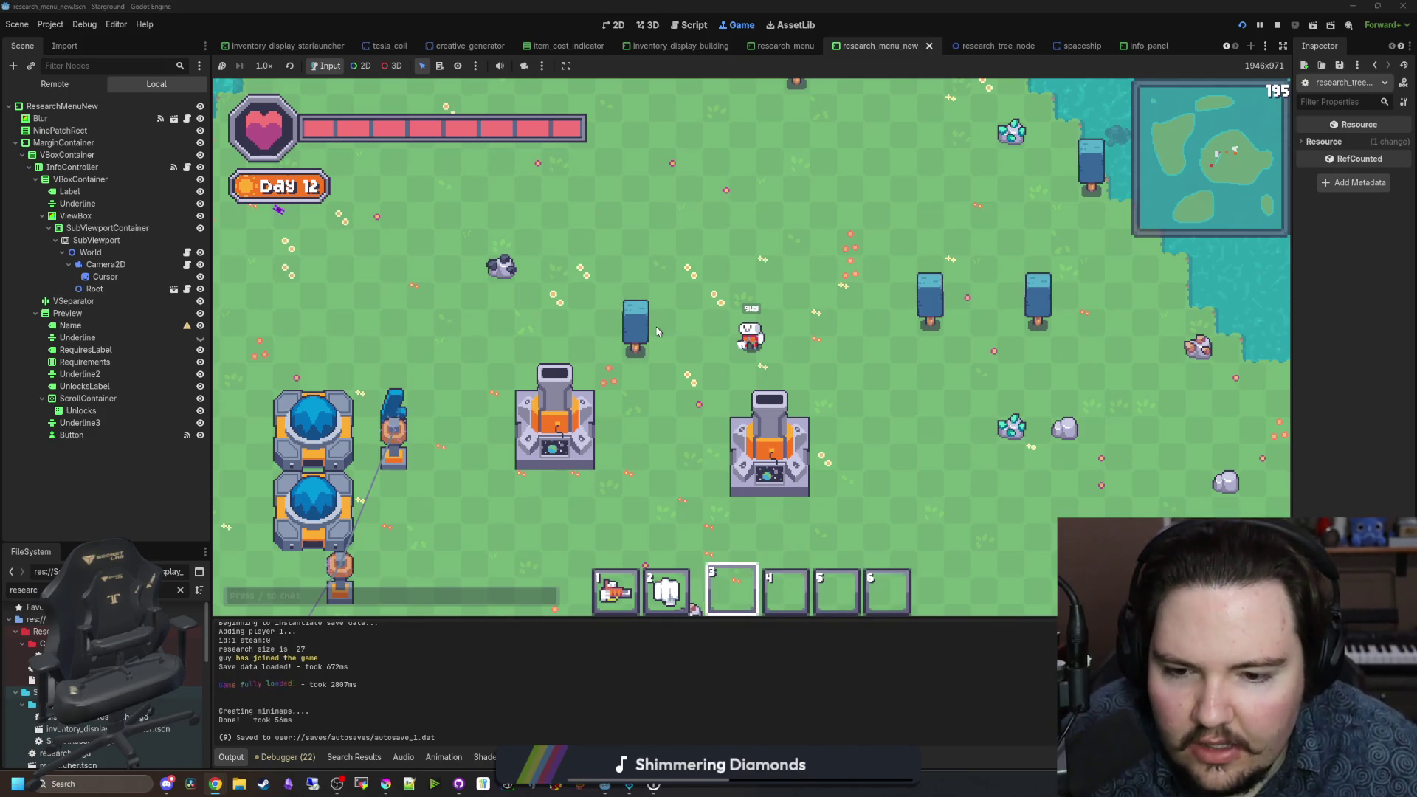
key(w+a)
key(e)
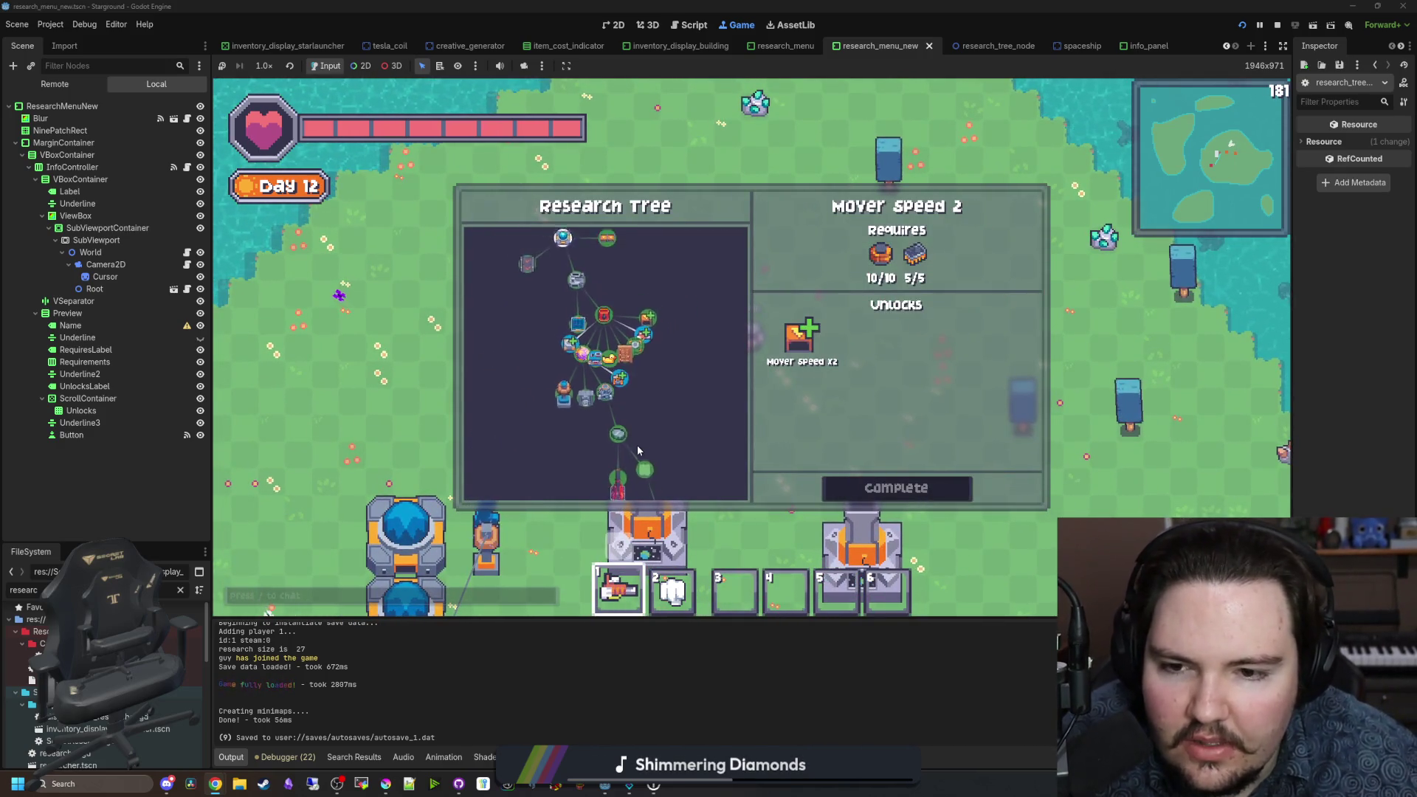
scroll(636, 445, down, 2)
click(622, 415)
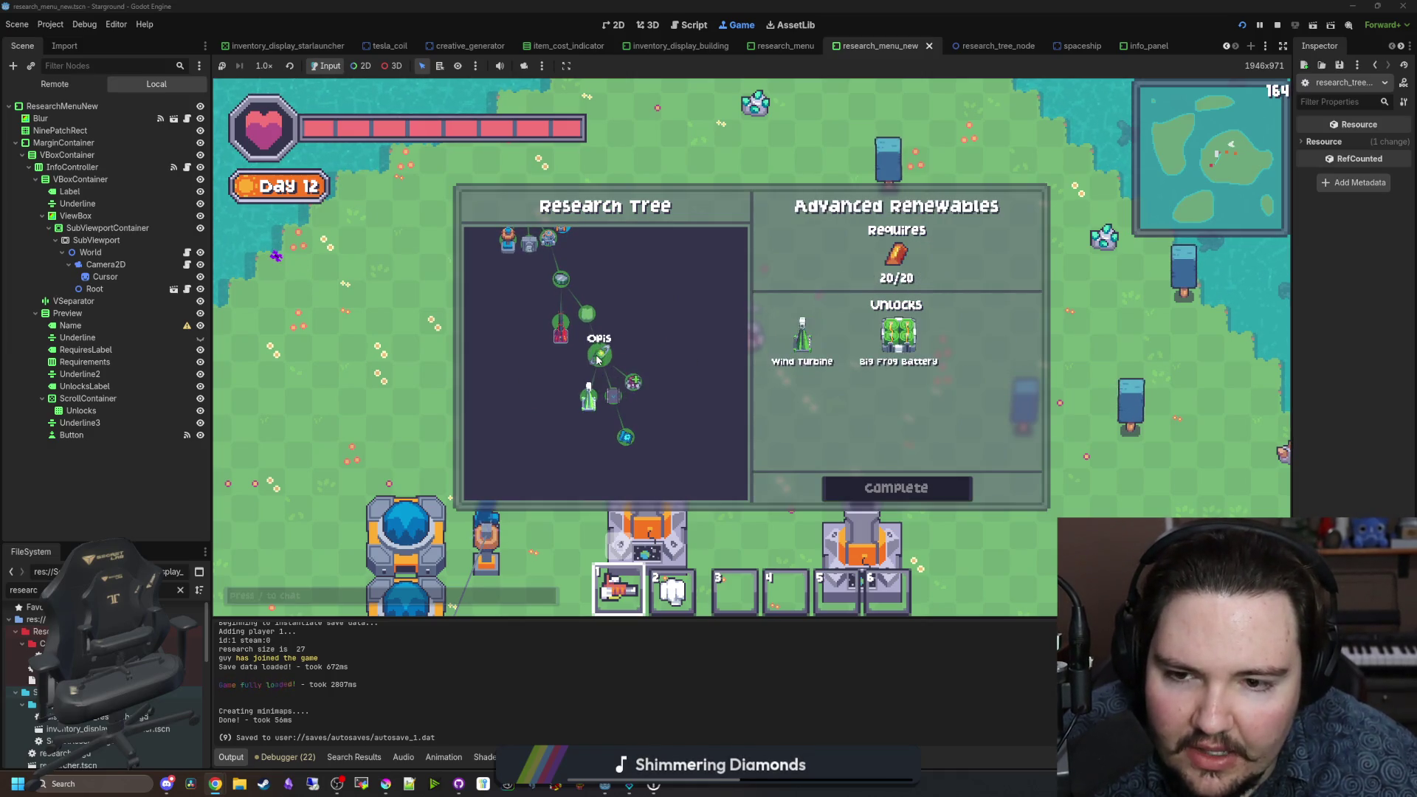
scroll(604, 338, up, 1)
scroll(597, 343, up, 2)
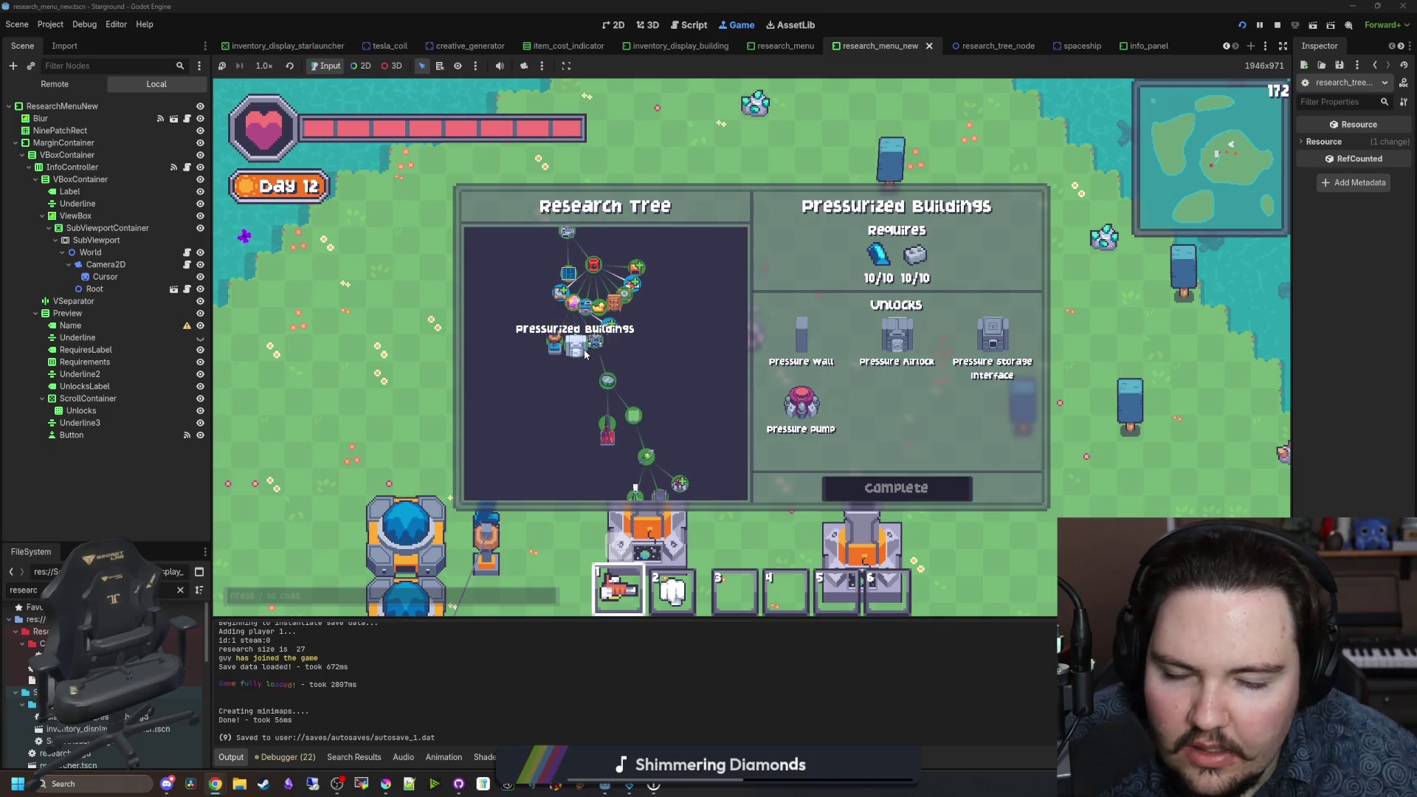
scroll(565, 360, up, 2)
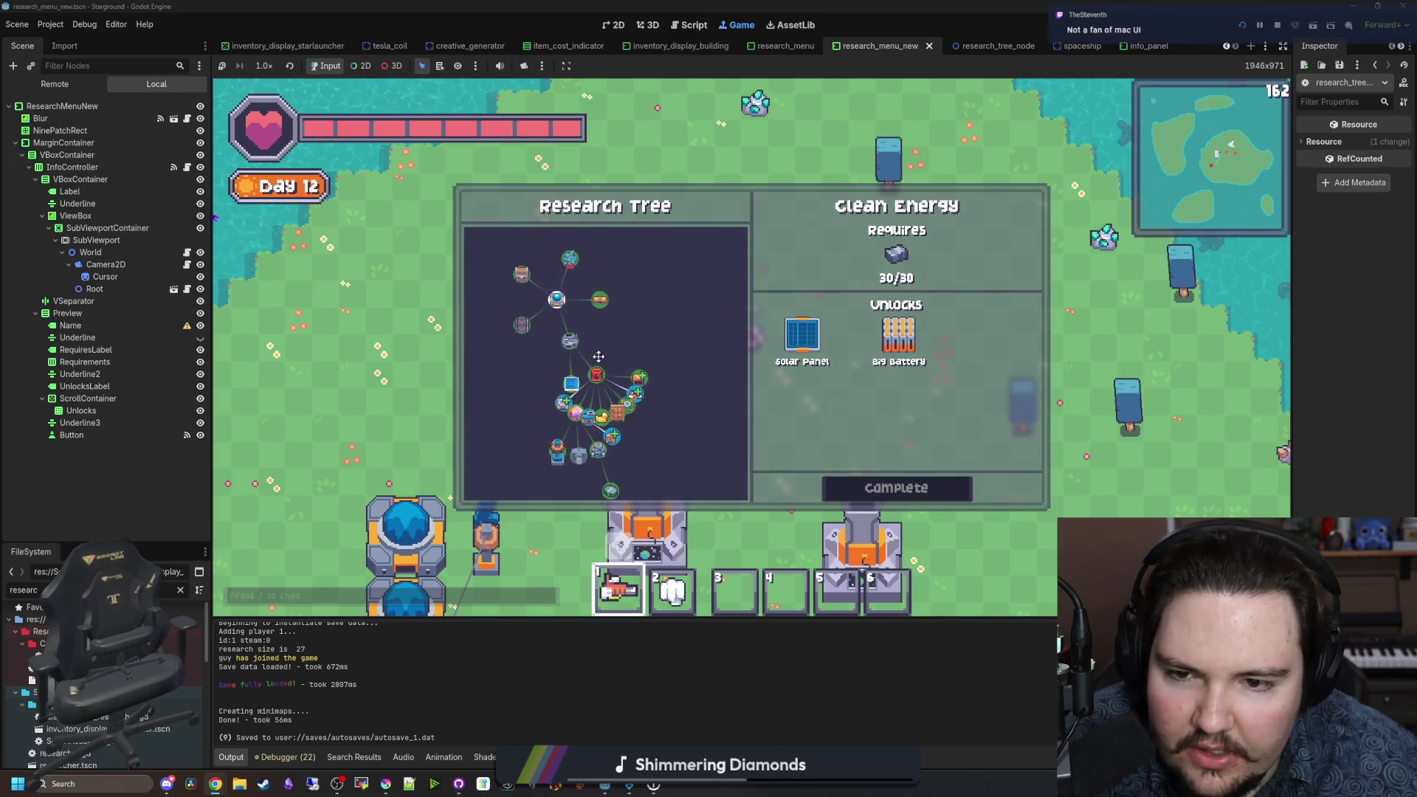
key(Escape)
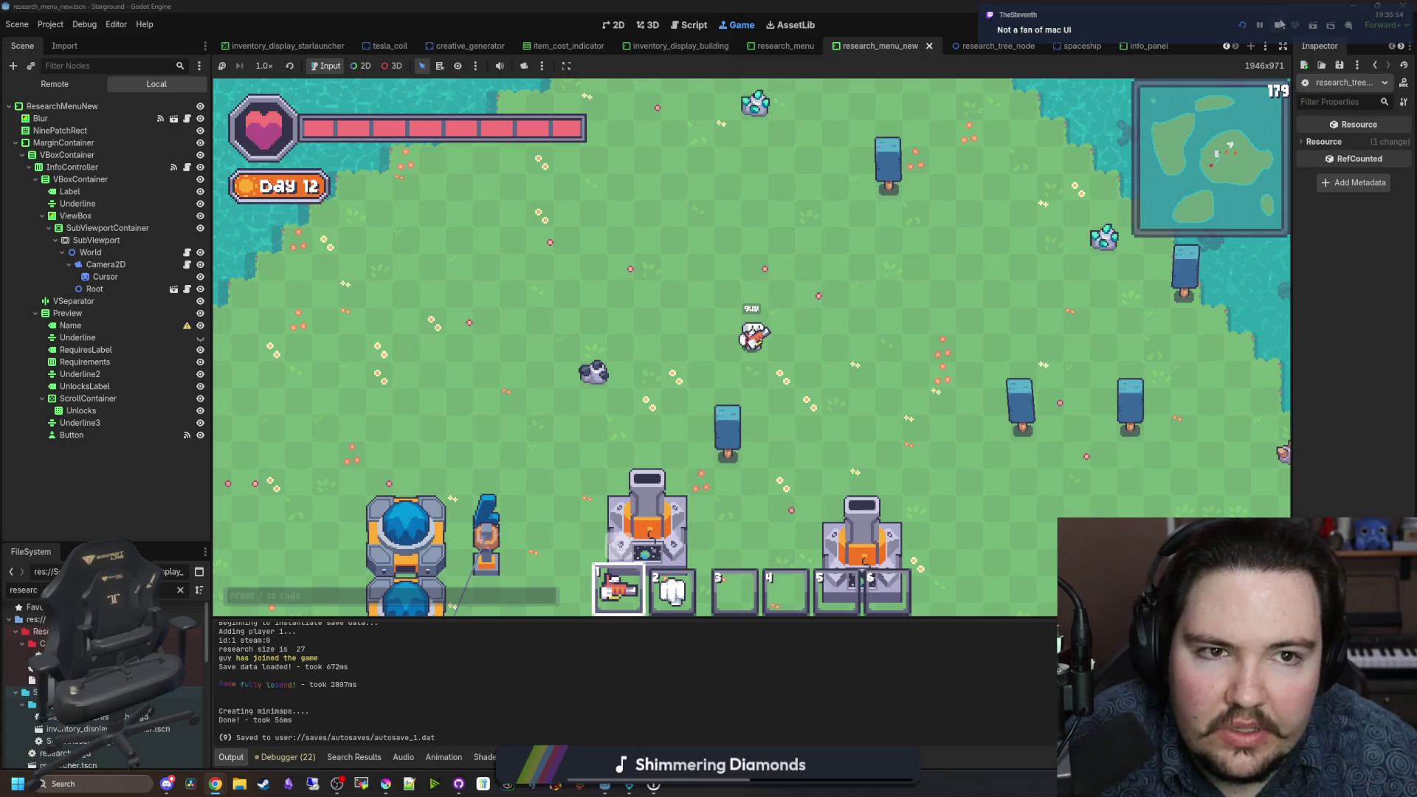
Step: Stop the game with F8 and open Debug > Customize Run Instances
key(F8)
click(84, 24)
click(154, 189)
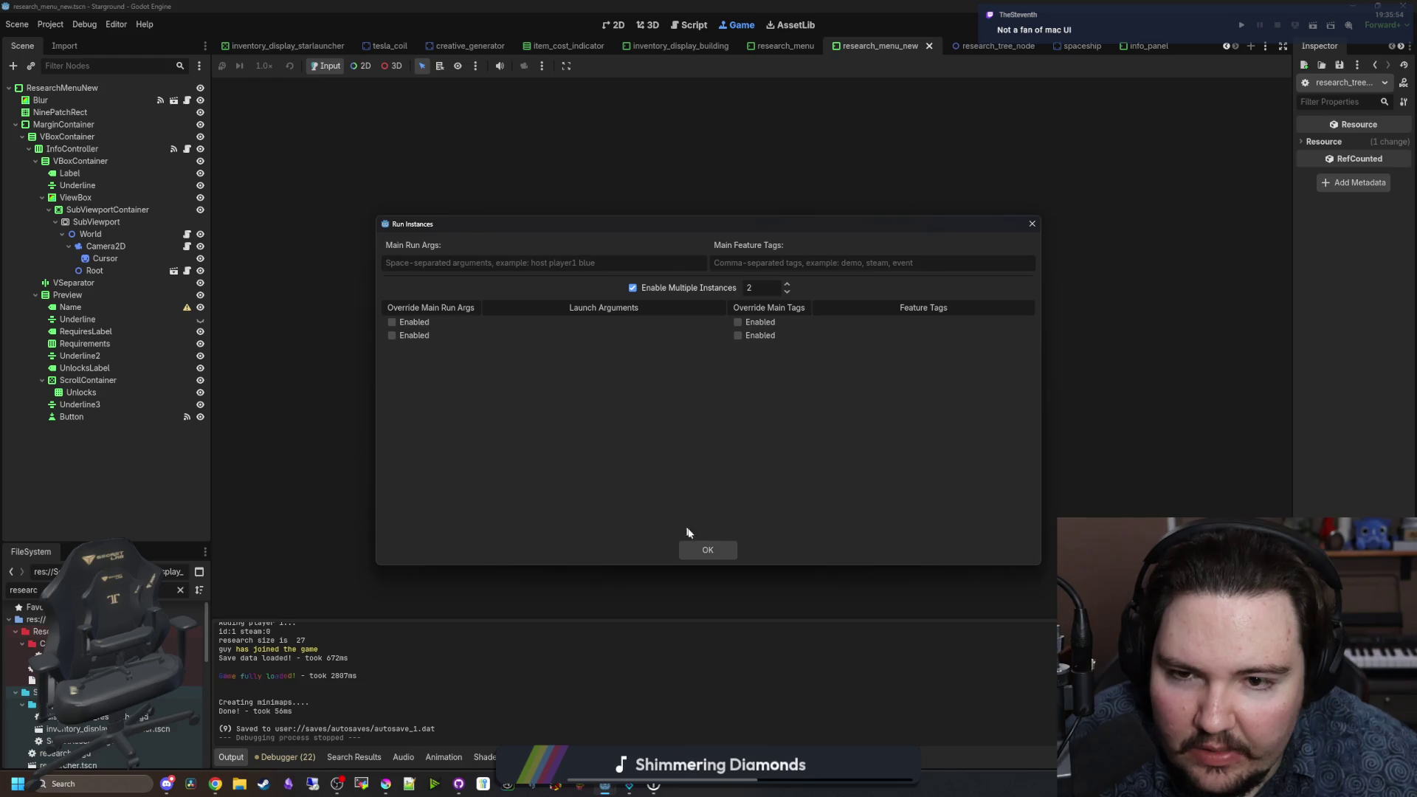
Step: Confirm multiple instances set to 2 and launch the game to its main menu
click(700, 550)
click(1242, 26)
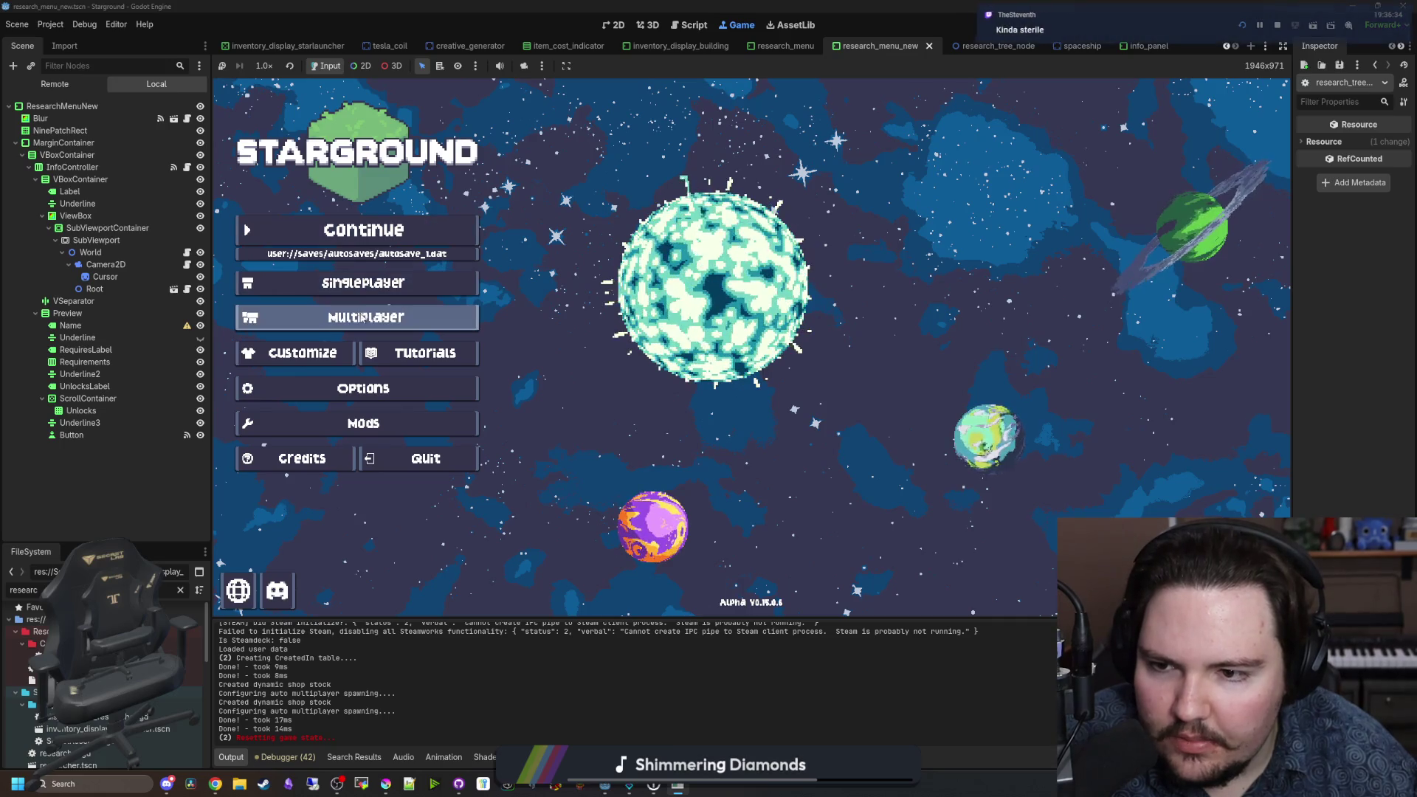
Step: Under Multiplayer > Manual, choose Host Saved Game, select autosave_1 and load it
click(365, 317)
click(919, 307)
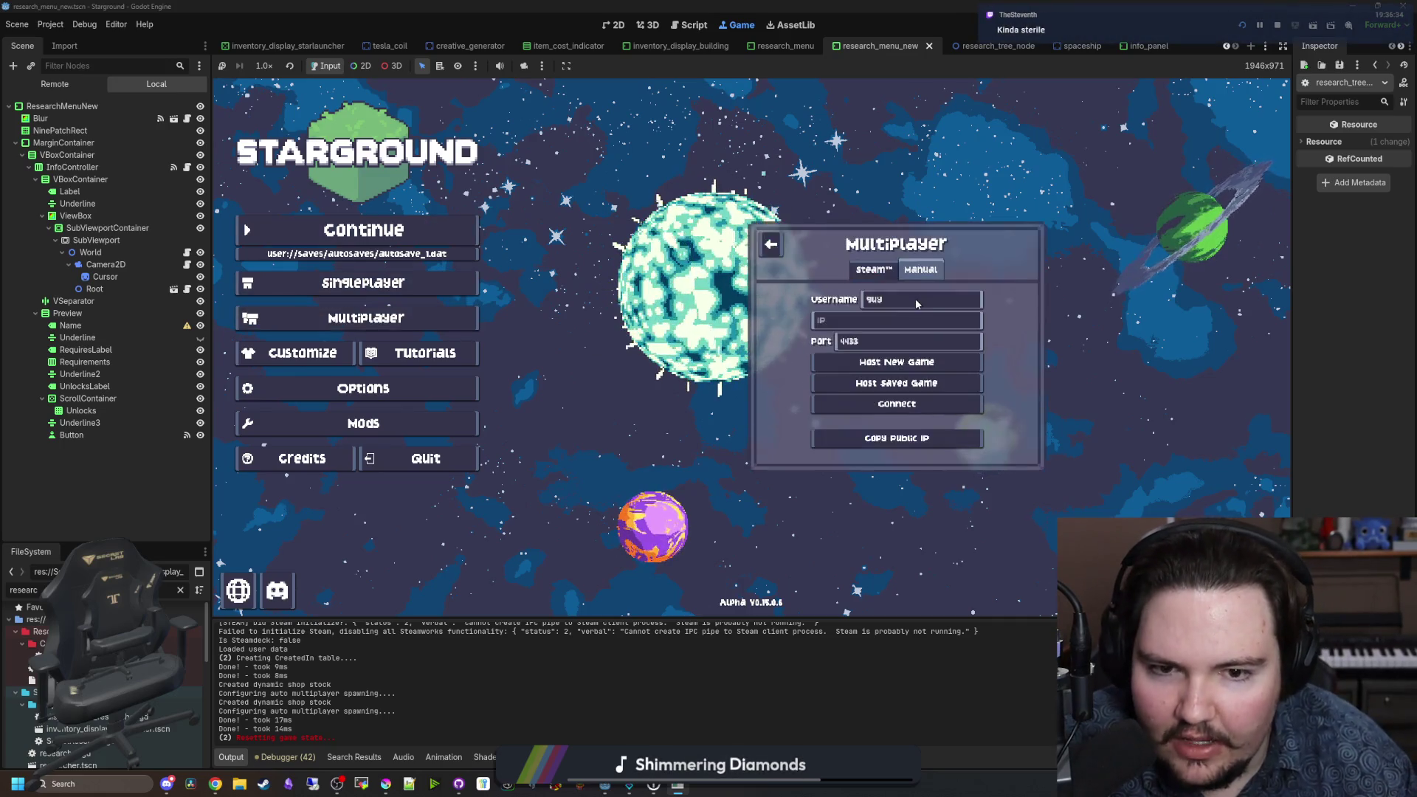
click(856, 318)
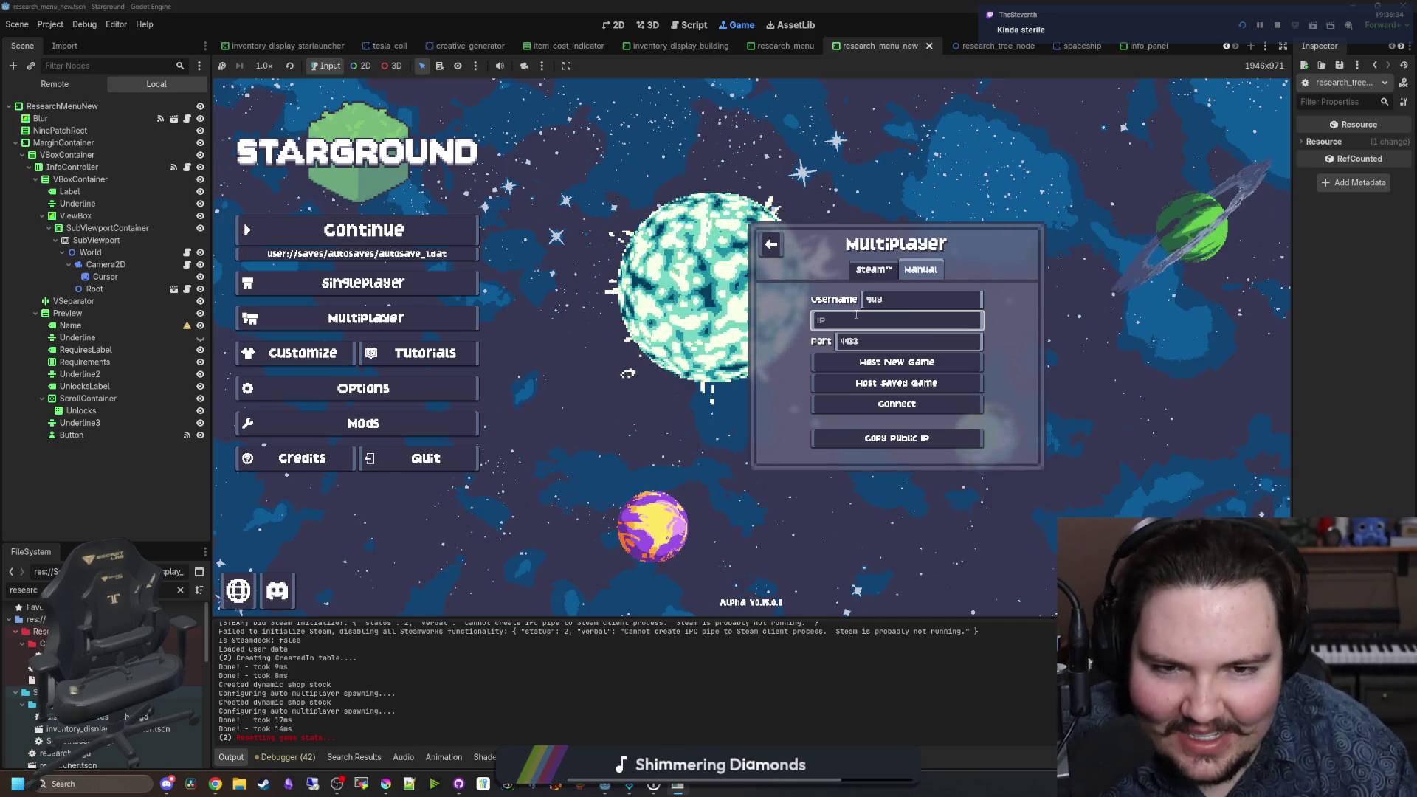
click(891, 383)
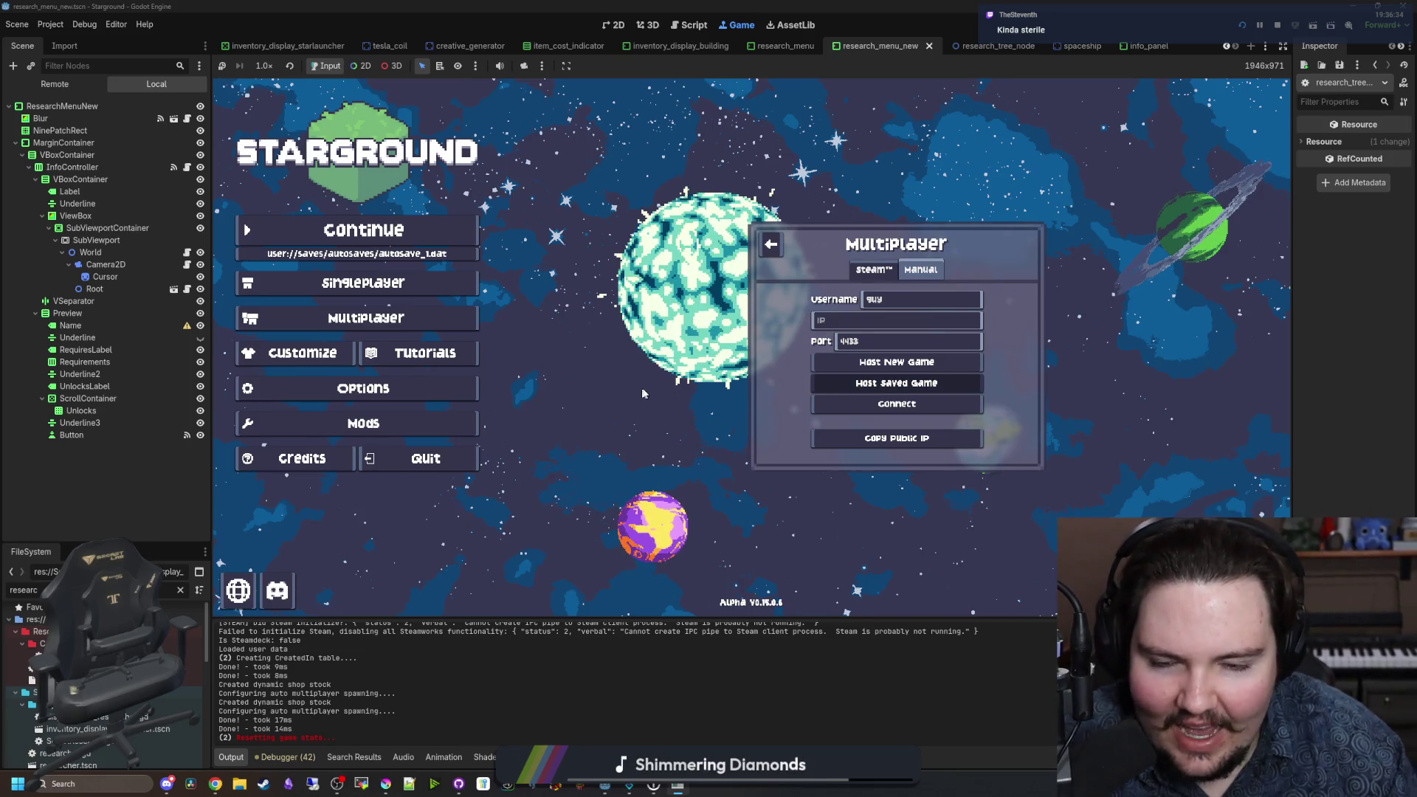
click(800, 310)
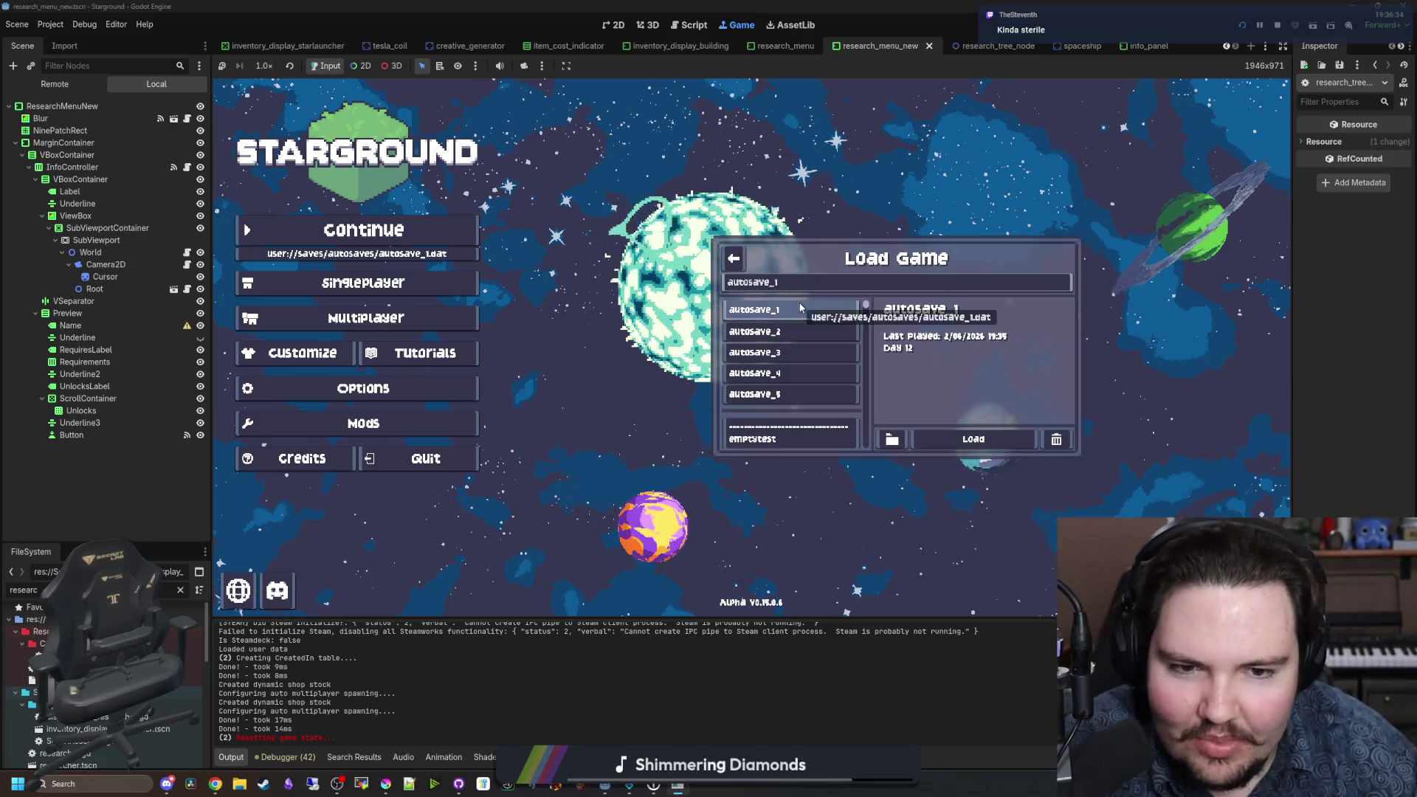
click(808, 329)
click(816, 313)
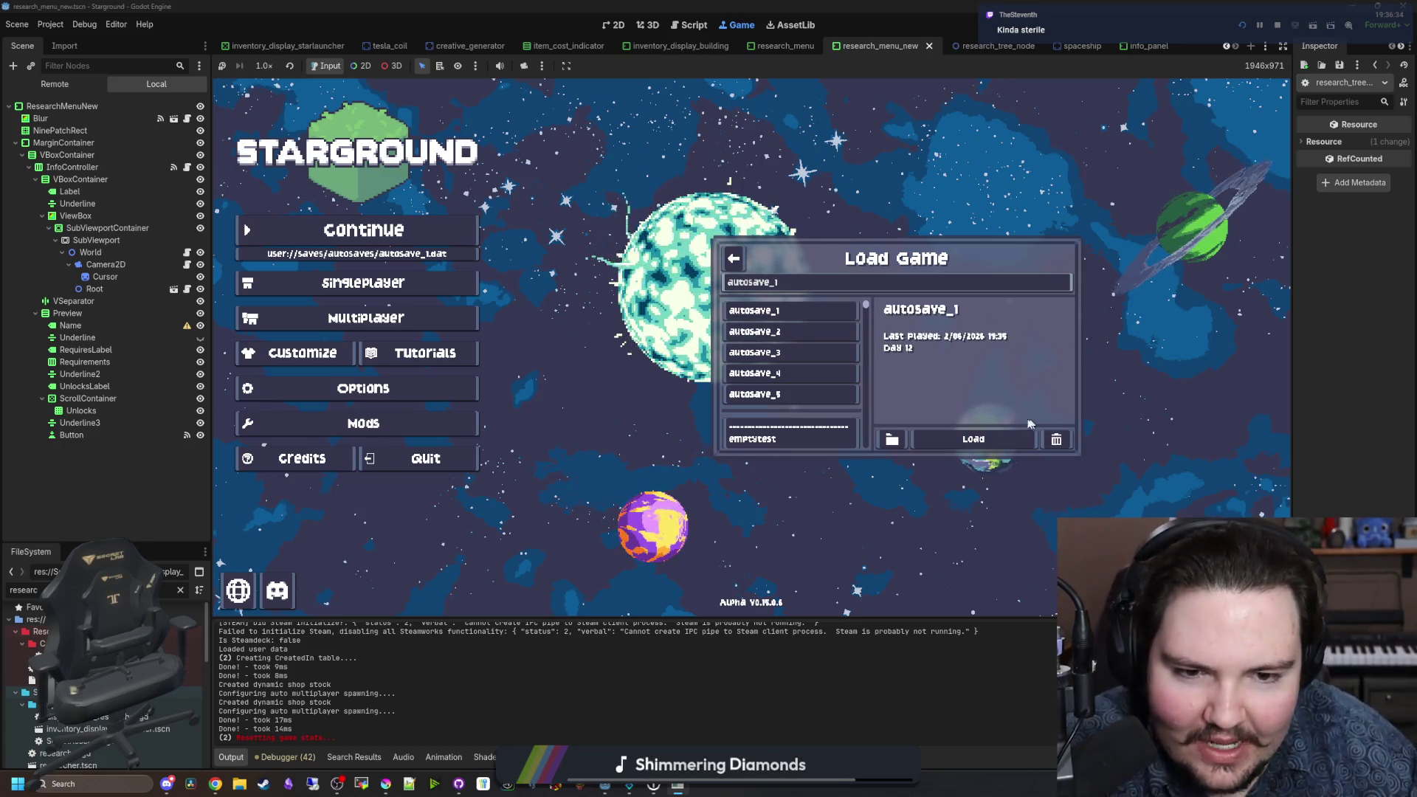
click(974, 438)
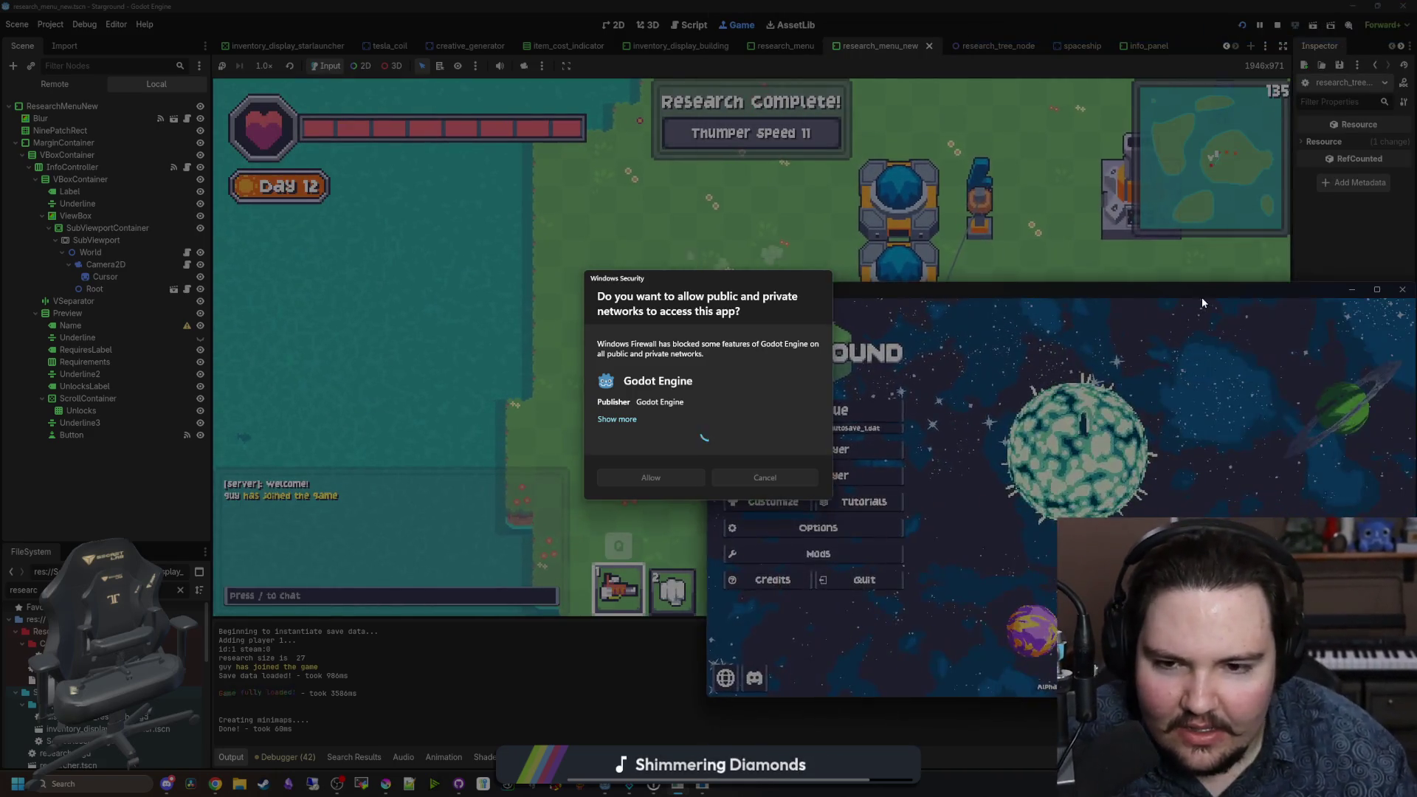
Step: Move the second game window up-left and look through its options and multiplayer menus
mouse_move(1202, 297)
mouse_down()
mouse_move(1074, 260)
mouse_move(1136, 228)
mouse_up()
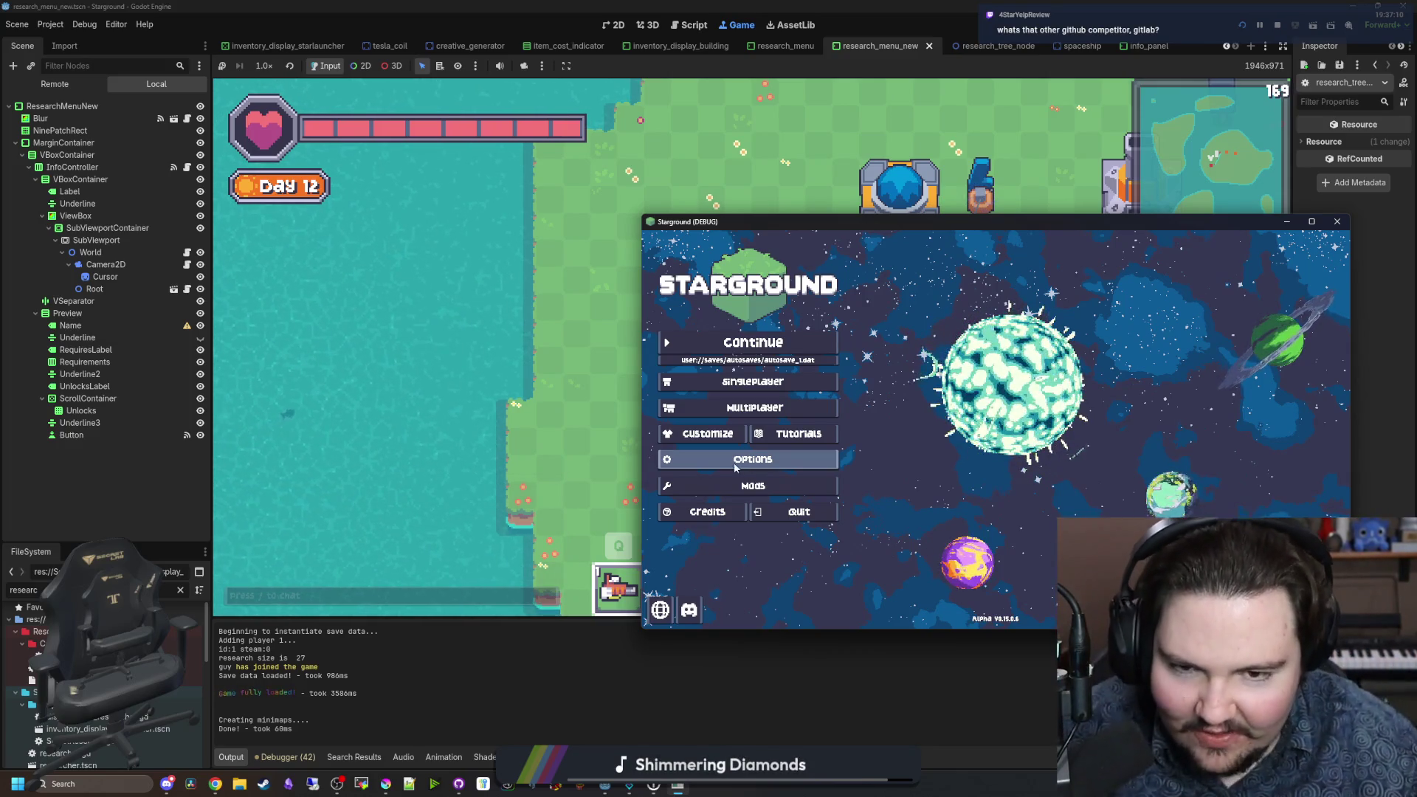
click(752, 457)
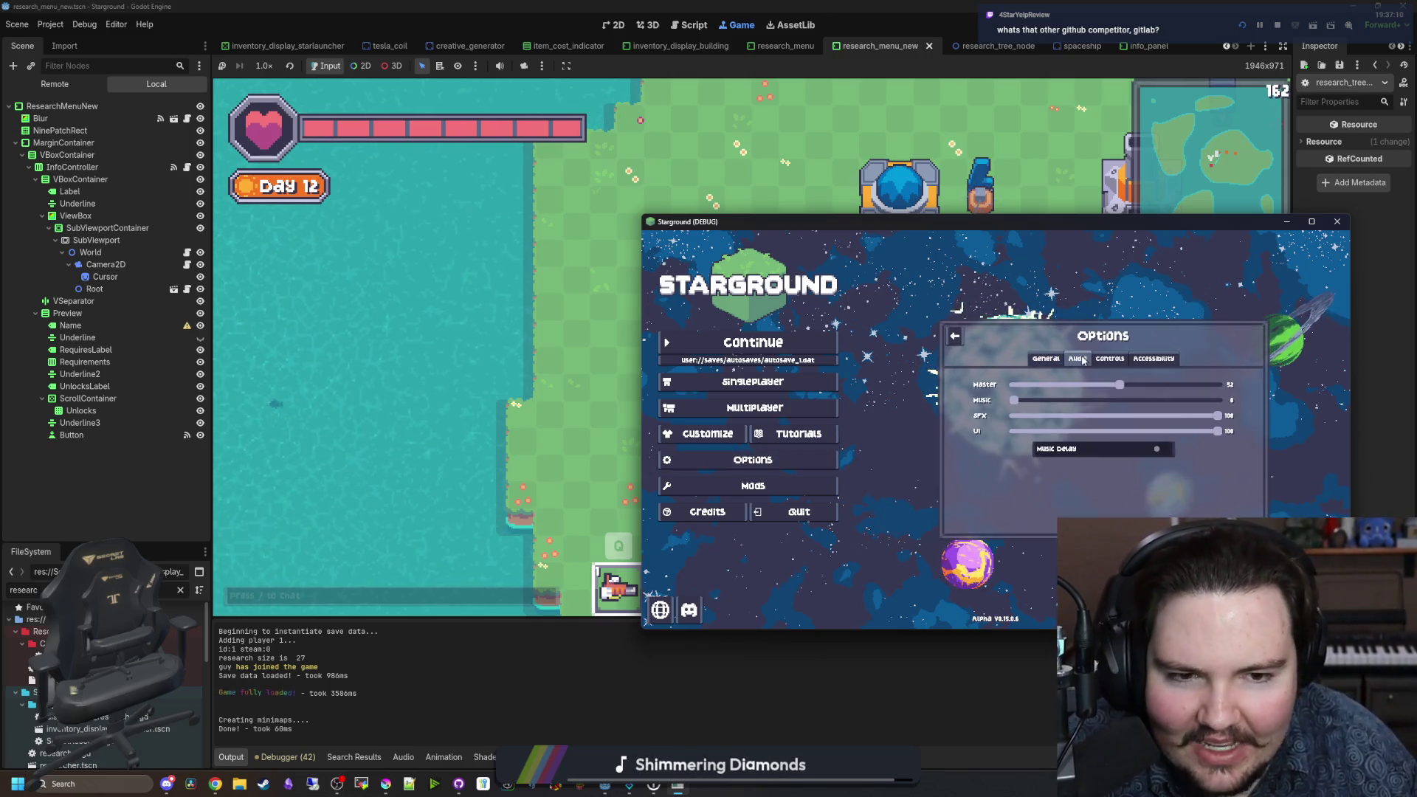
click(956, 338)
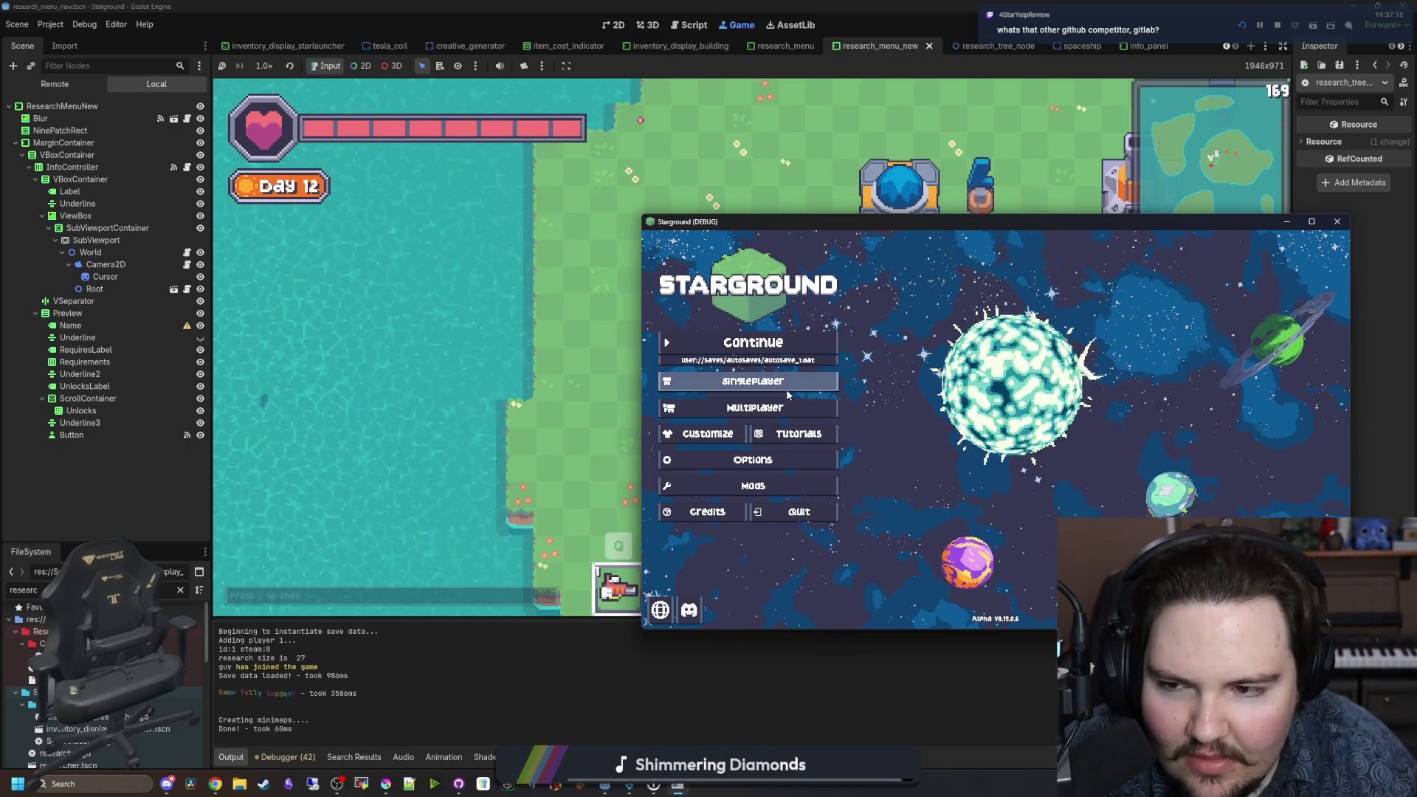
click(785, 415)
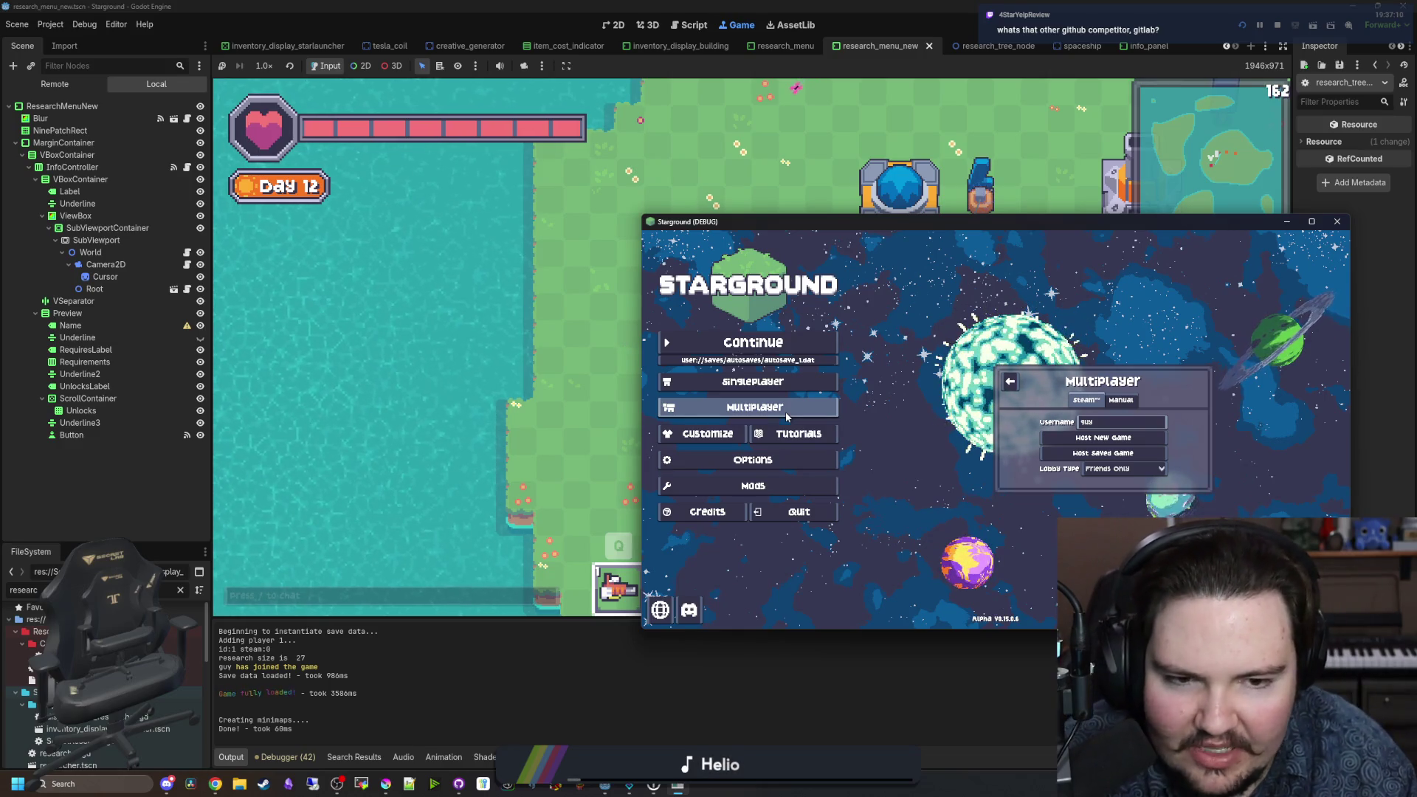
click(1009, 381)
Step: Join the hosted game manually by entering localhost as the IP and connecting
click(754, 408)
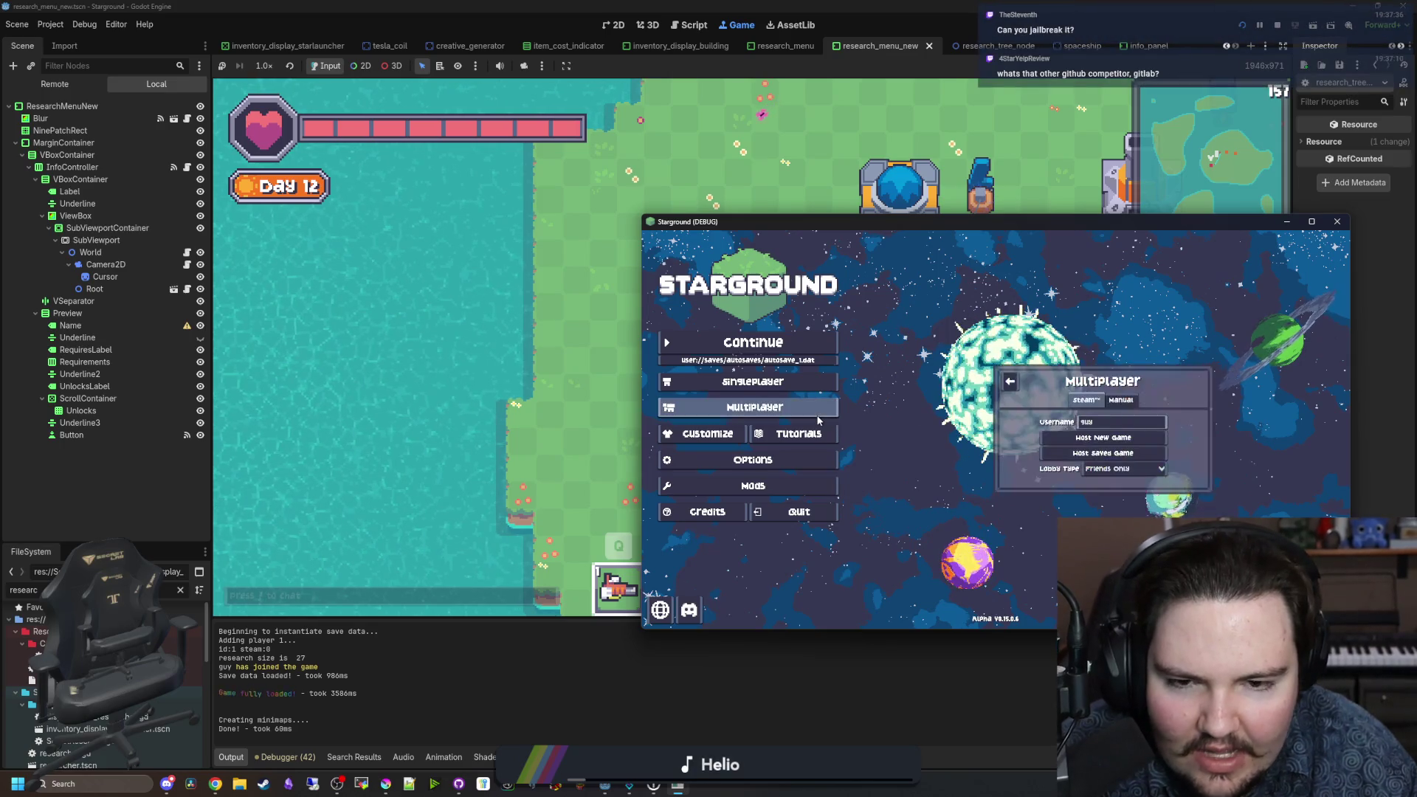
click(1120, 400)
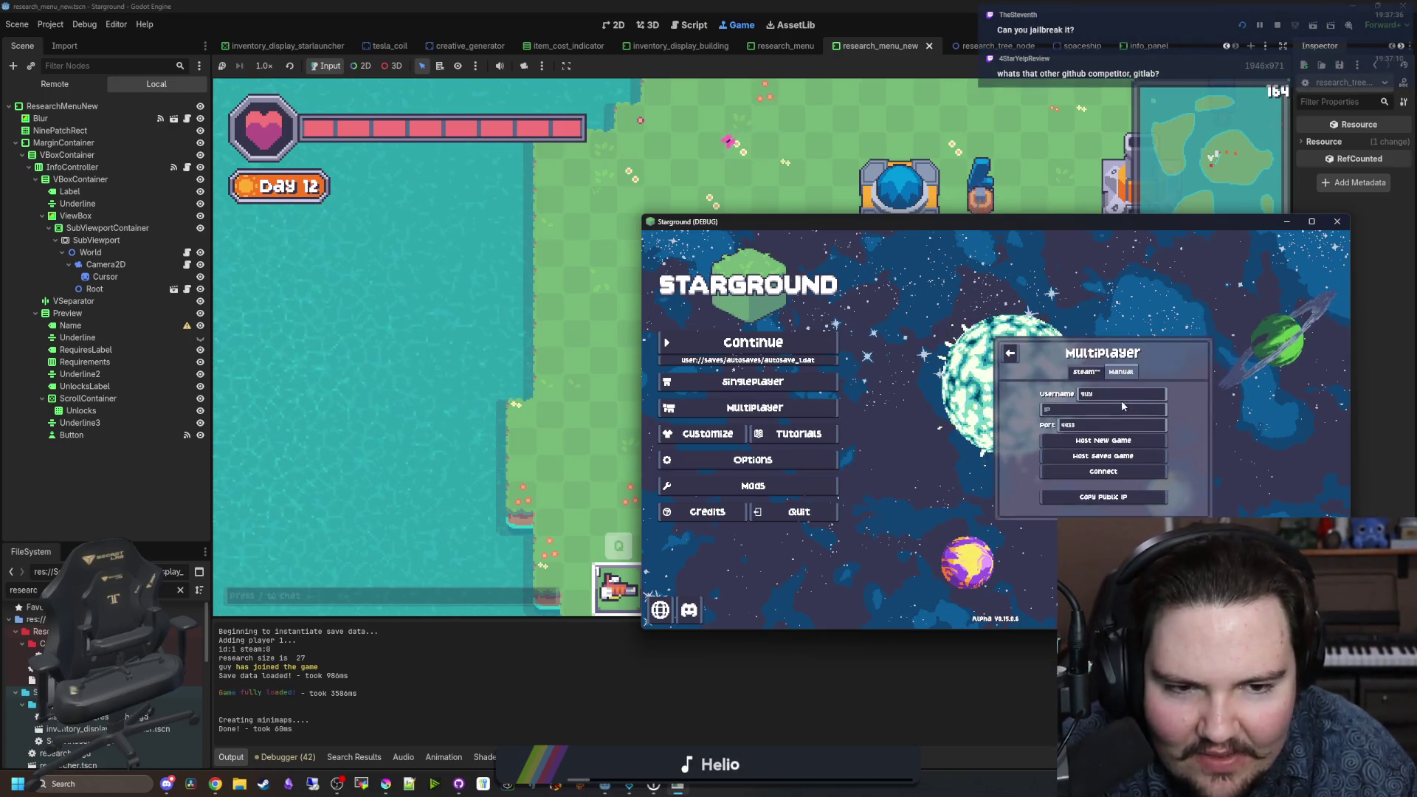
text(localhost)
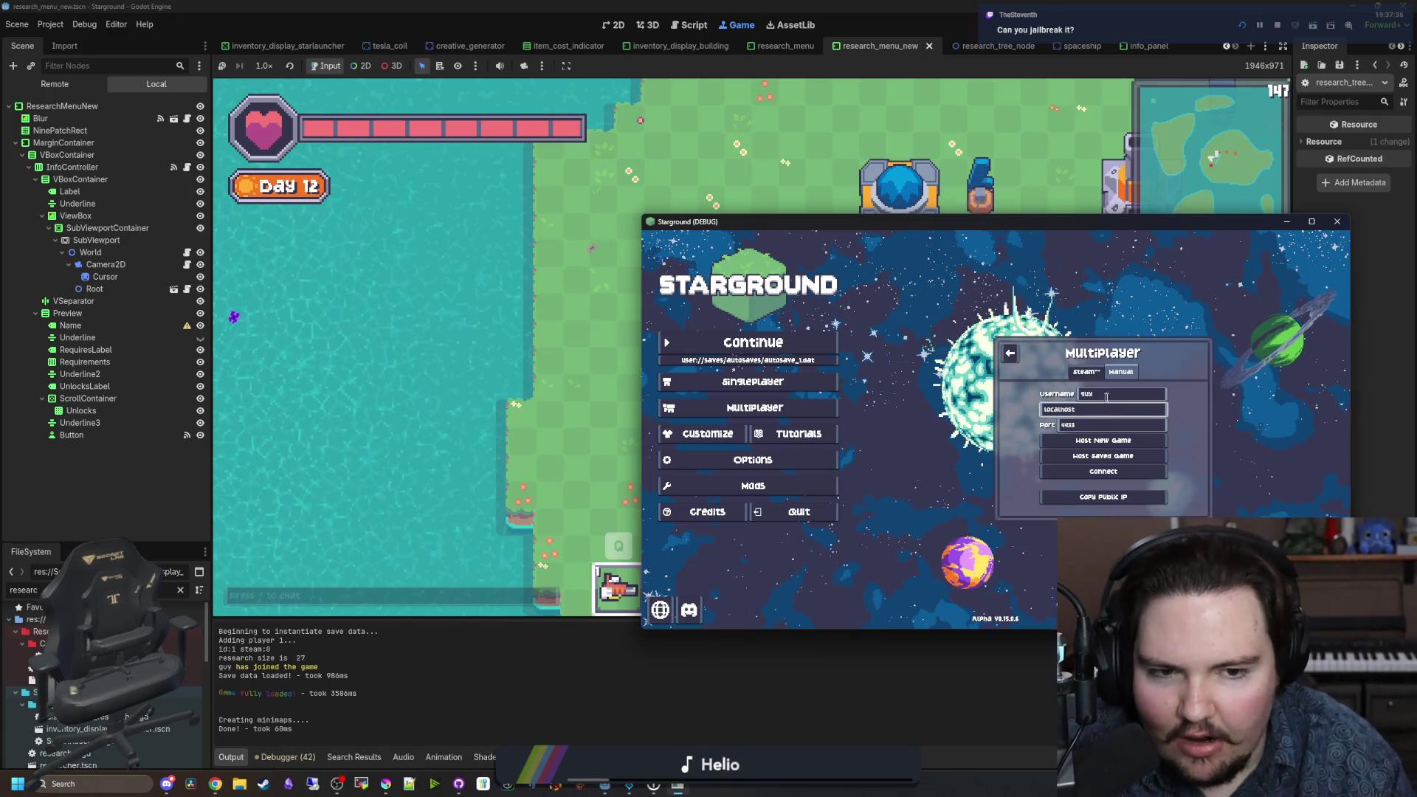
click(1073, 469)
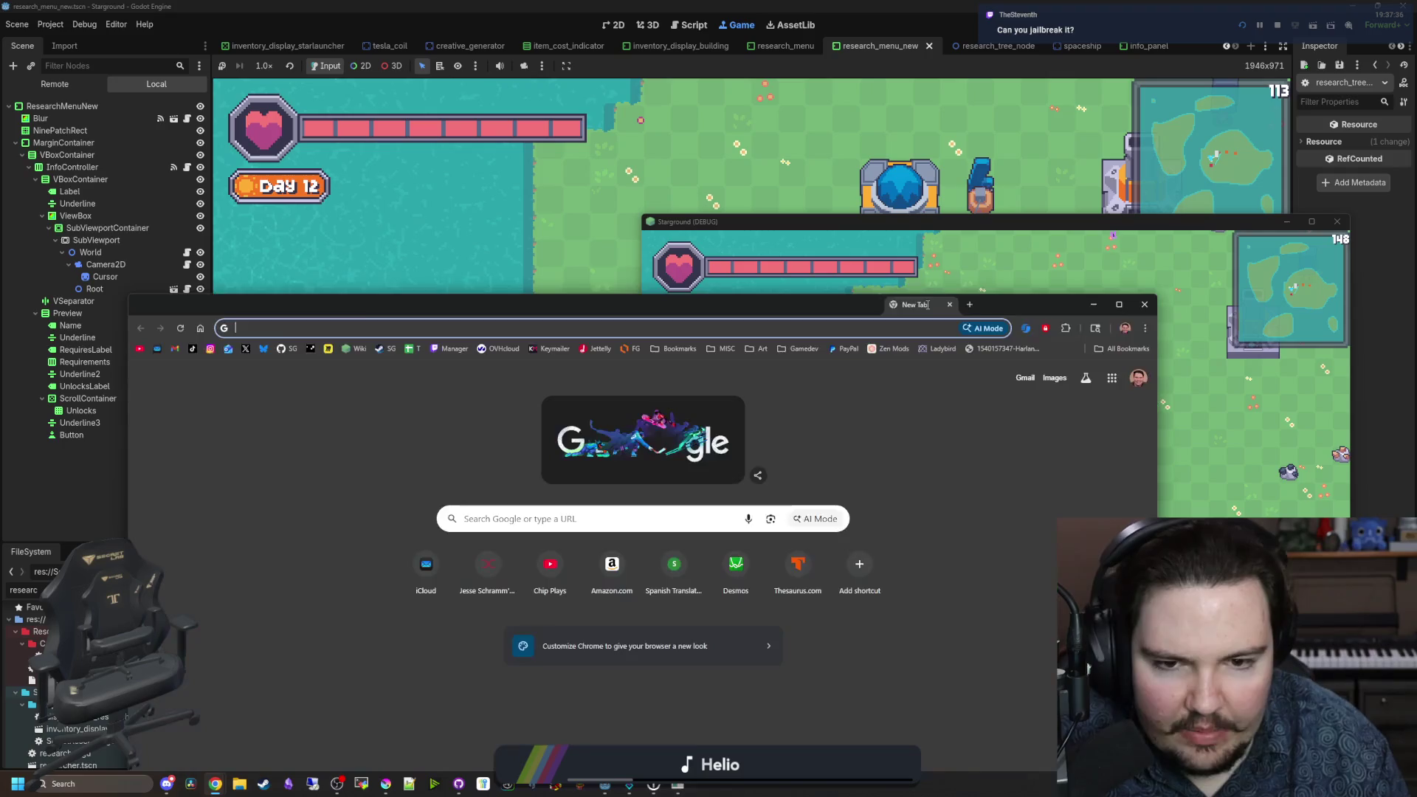
Step: In a new Chrome window, search gitlab, open the GitLab homepage and maximize it
key(super+3)
text(gitlab)
key(Return)
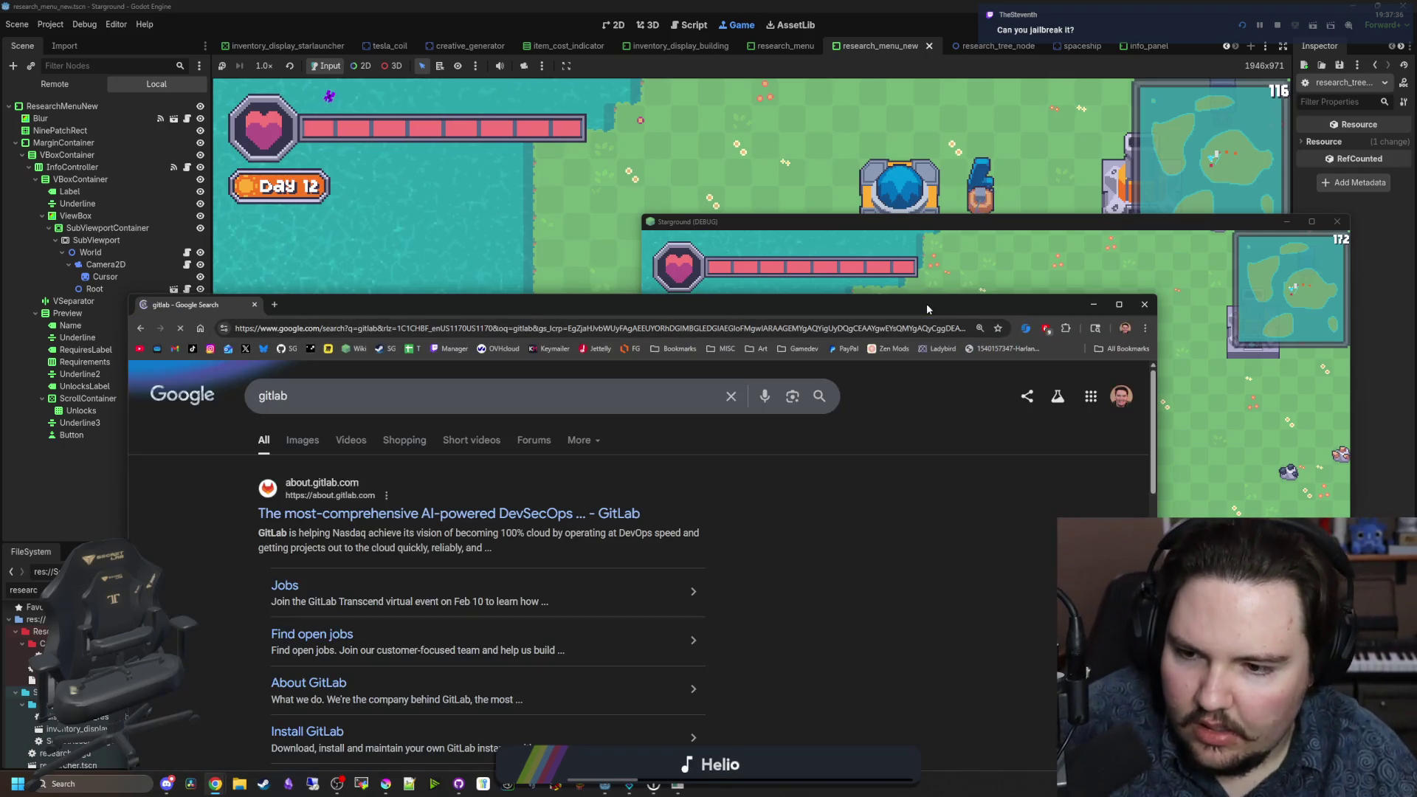
click(299, 509)
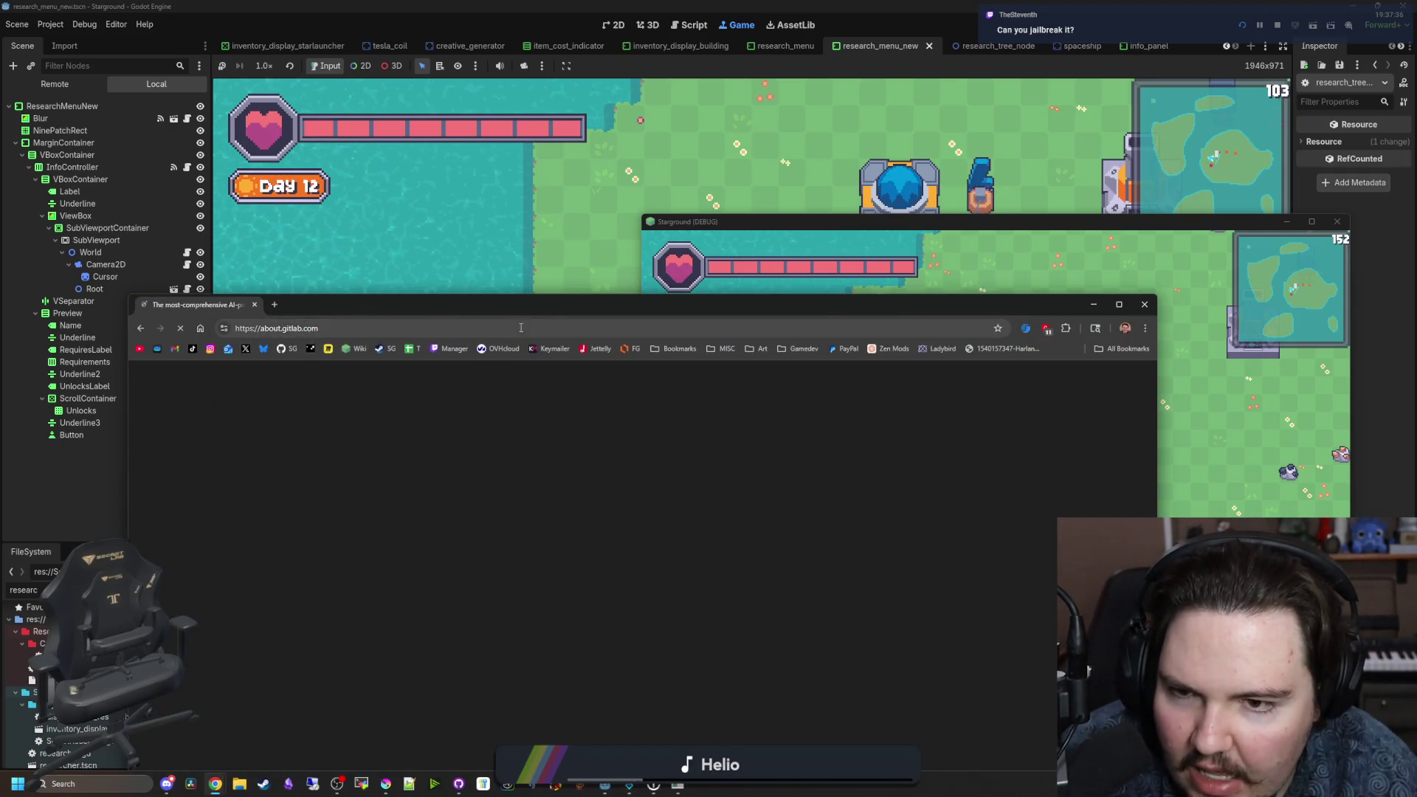
key(super+Up)
Step: Search codeberg in a new tab, check GitLab again, then return to Codeberg in a smaller window
click(146, 11)
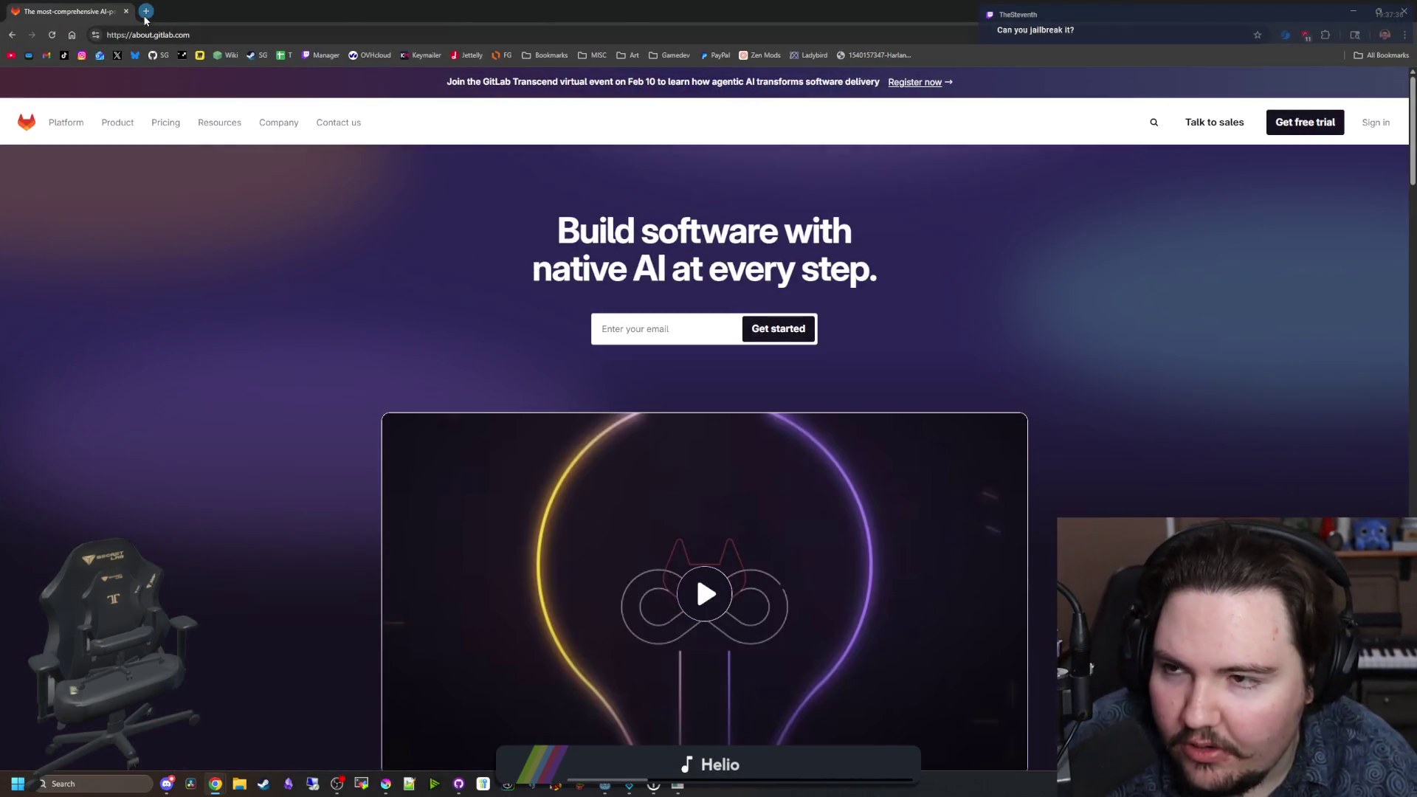
text(codeberg)
key(Return)
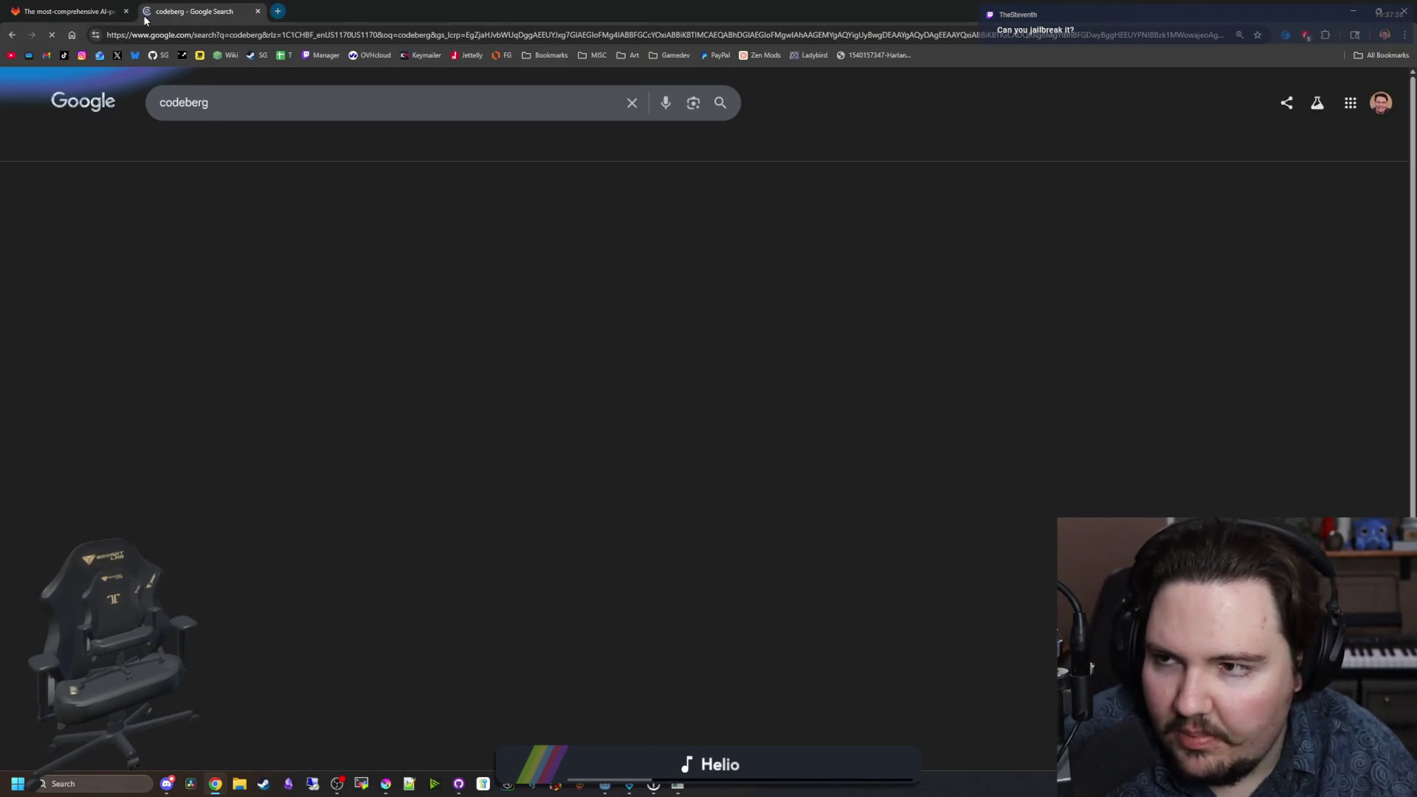
click(86, 7)
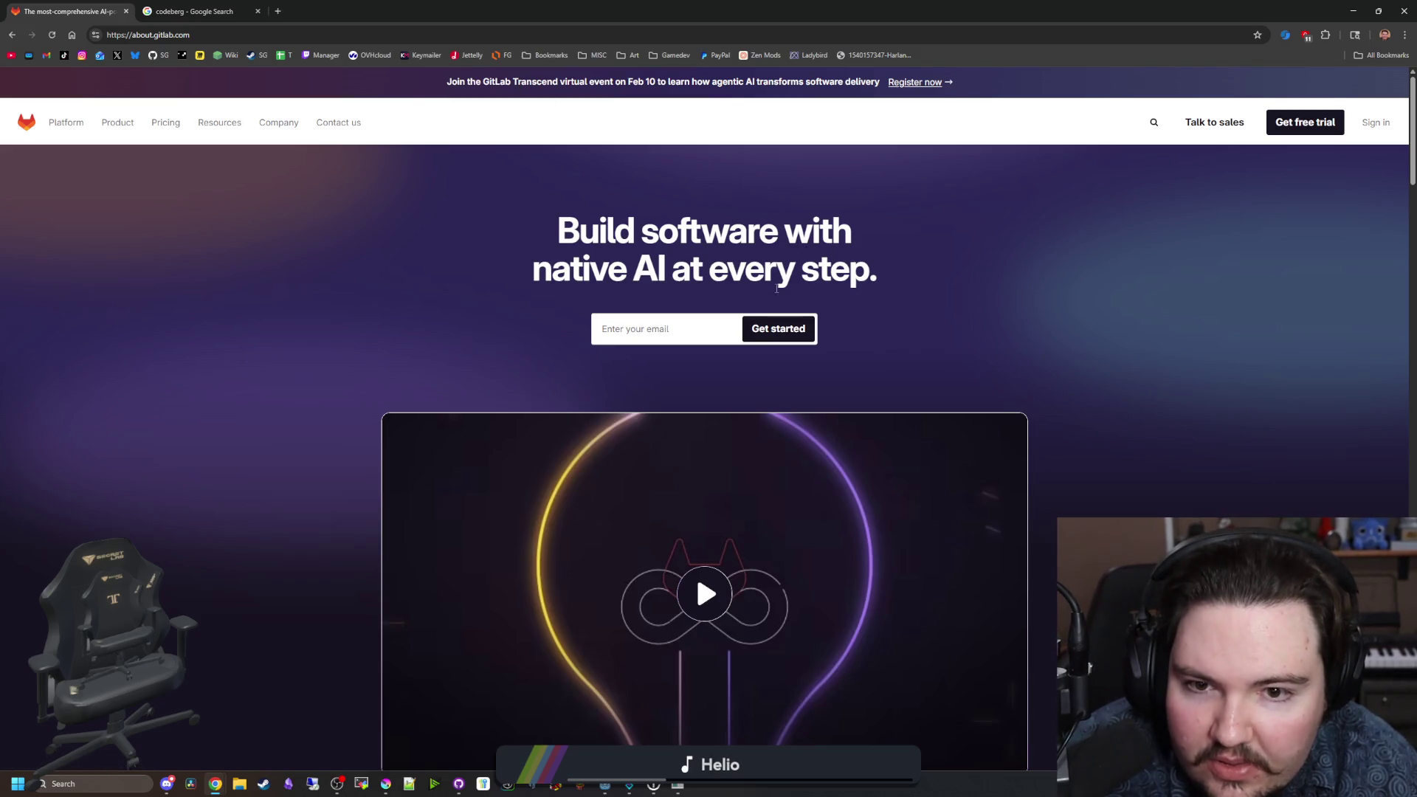
scroll(418, 312, down, 8)
scroll(418, 311, up, 8)
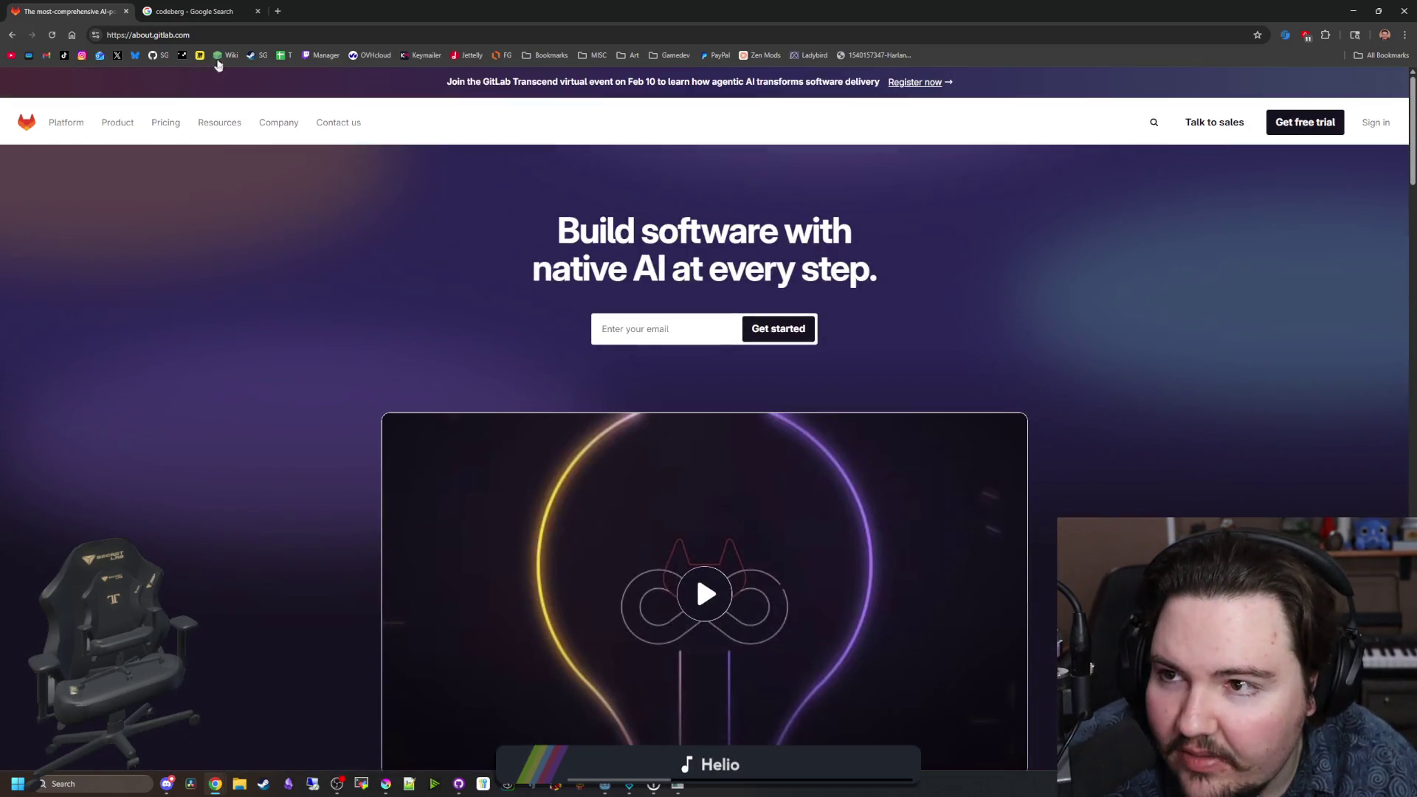
key(ctrl+Tab)
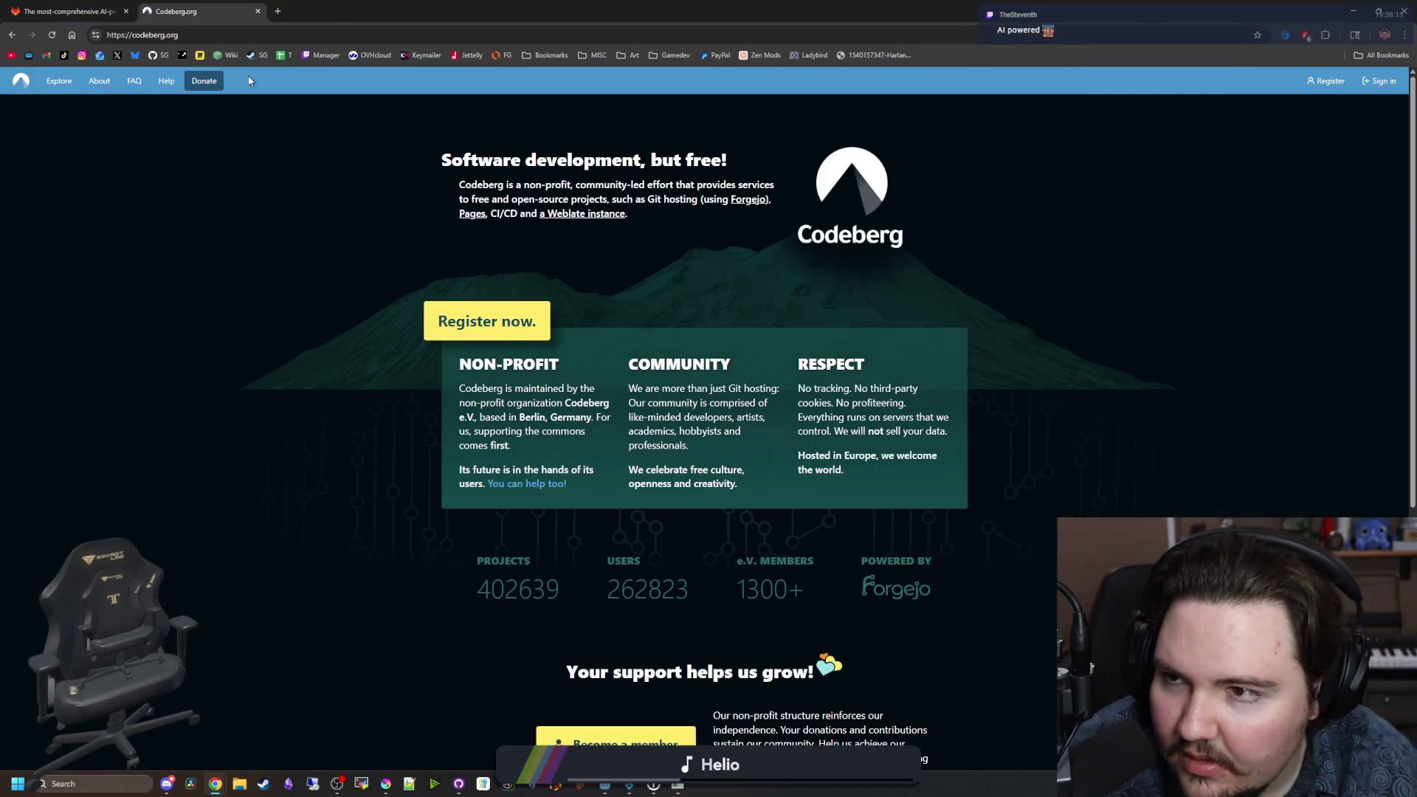
drag(575, 10, 563, 530)
Step: Bring the second game window forward, reposition it and walk the player down-right
click(799, 379)
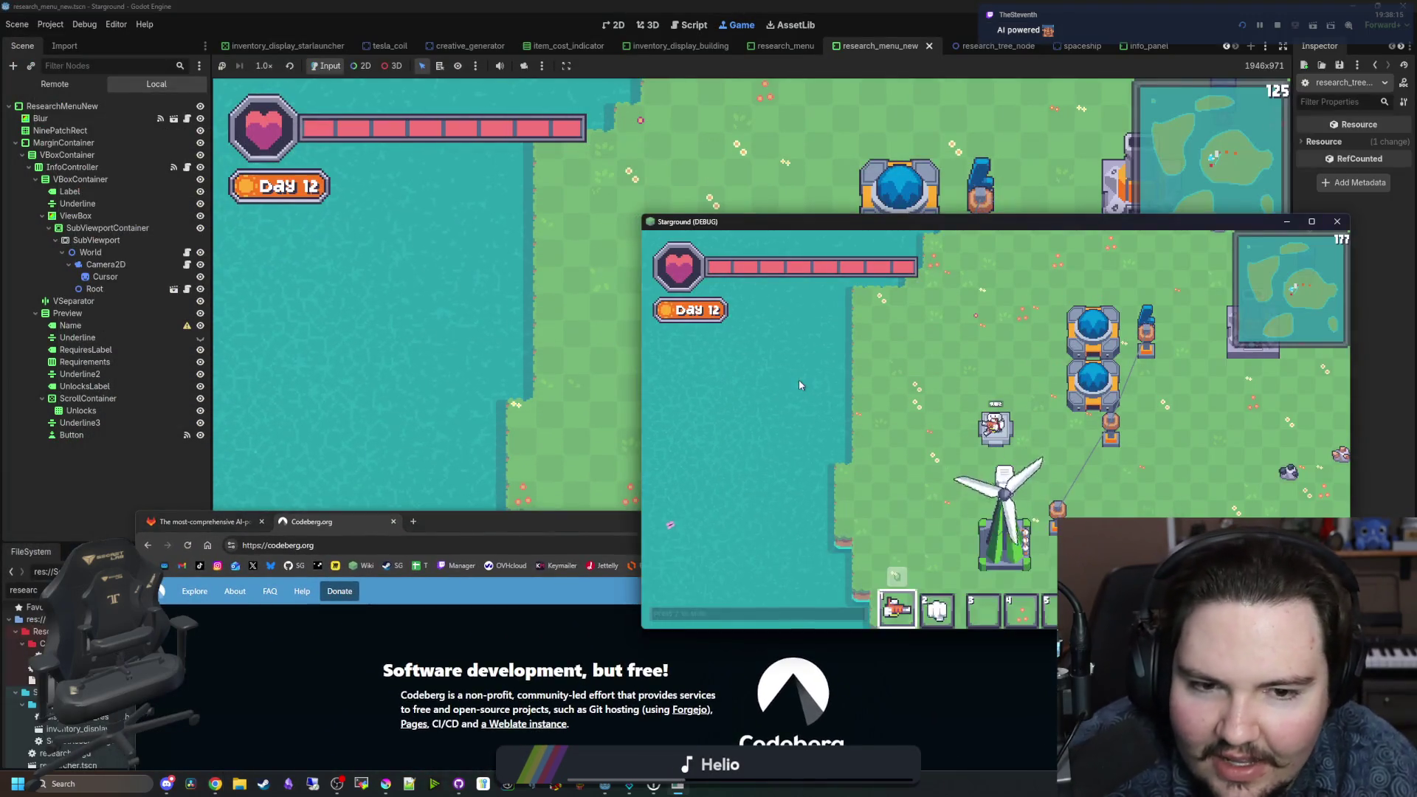
drag(858, 222, 491, 426)
key(d)
key(s)
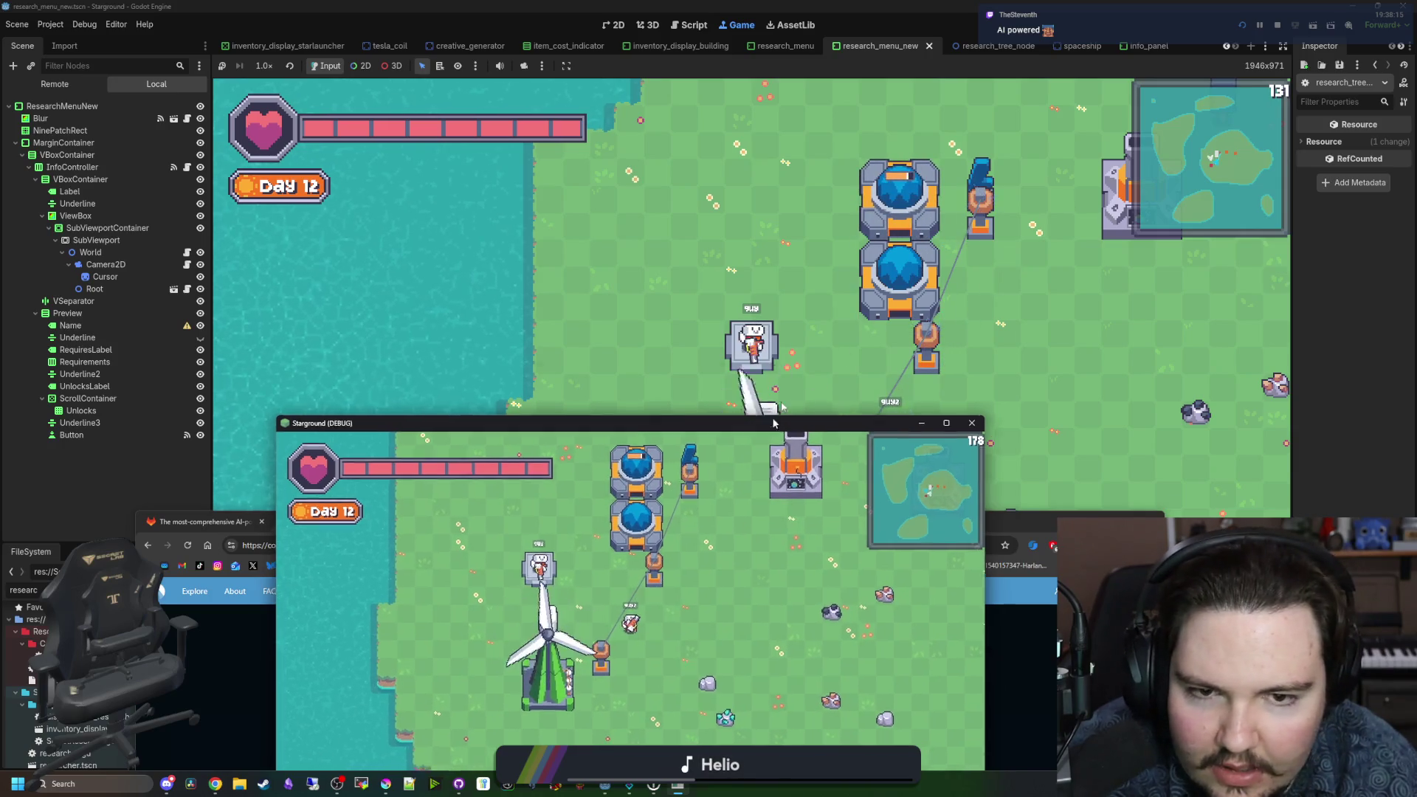
drag(738, 426, 768, 223)
Step: Open and scroll the research tree, then close it in both game instances
key(r)
scroll(581, 421, down, 5)
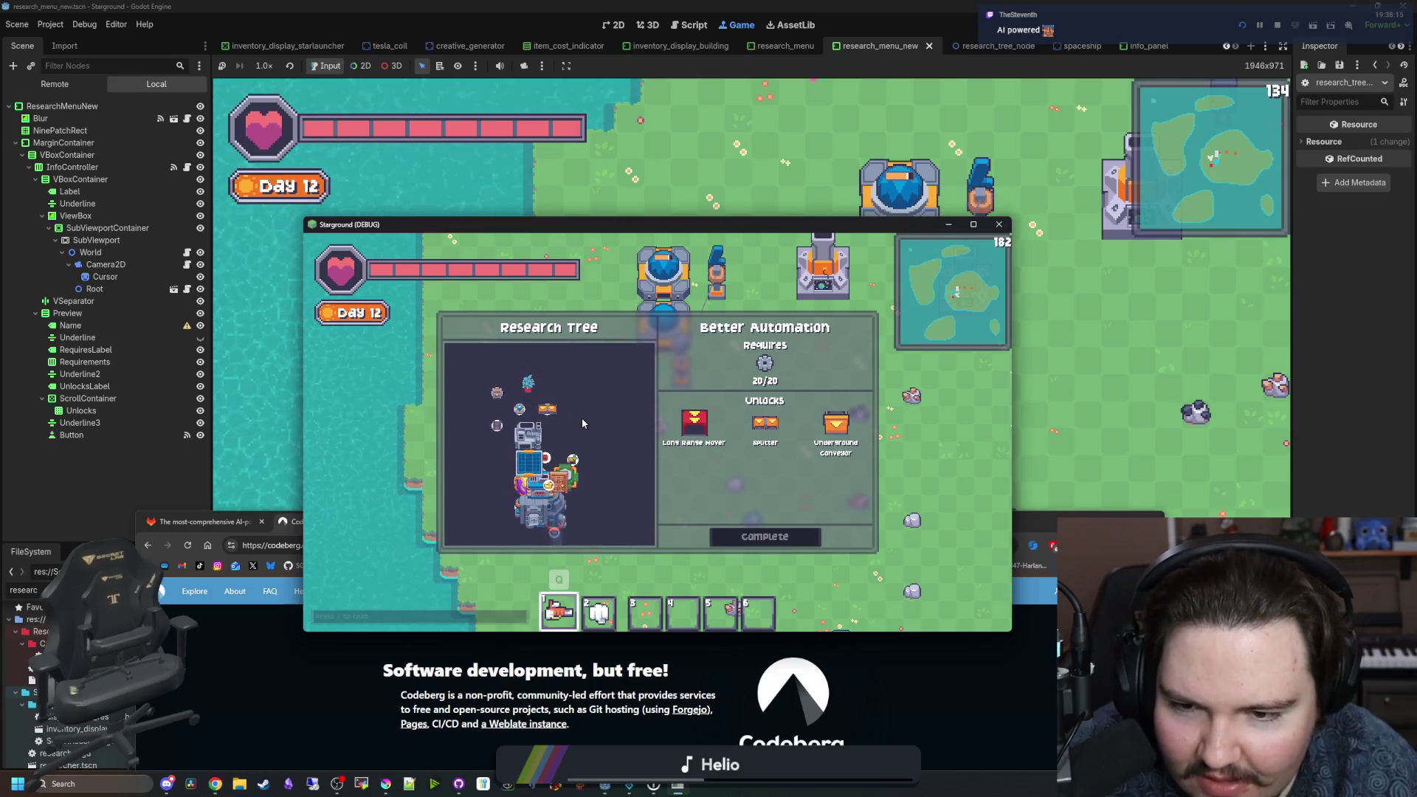
scroll(588, 401, up, 3)
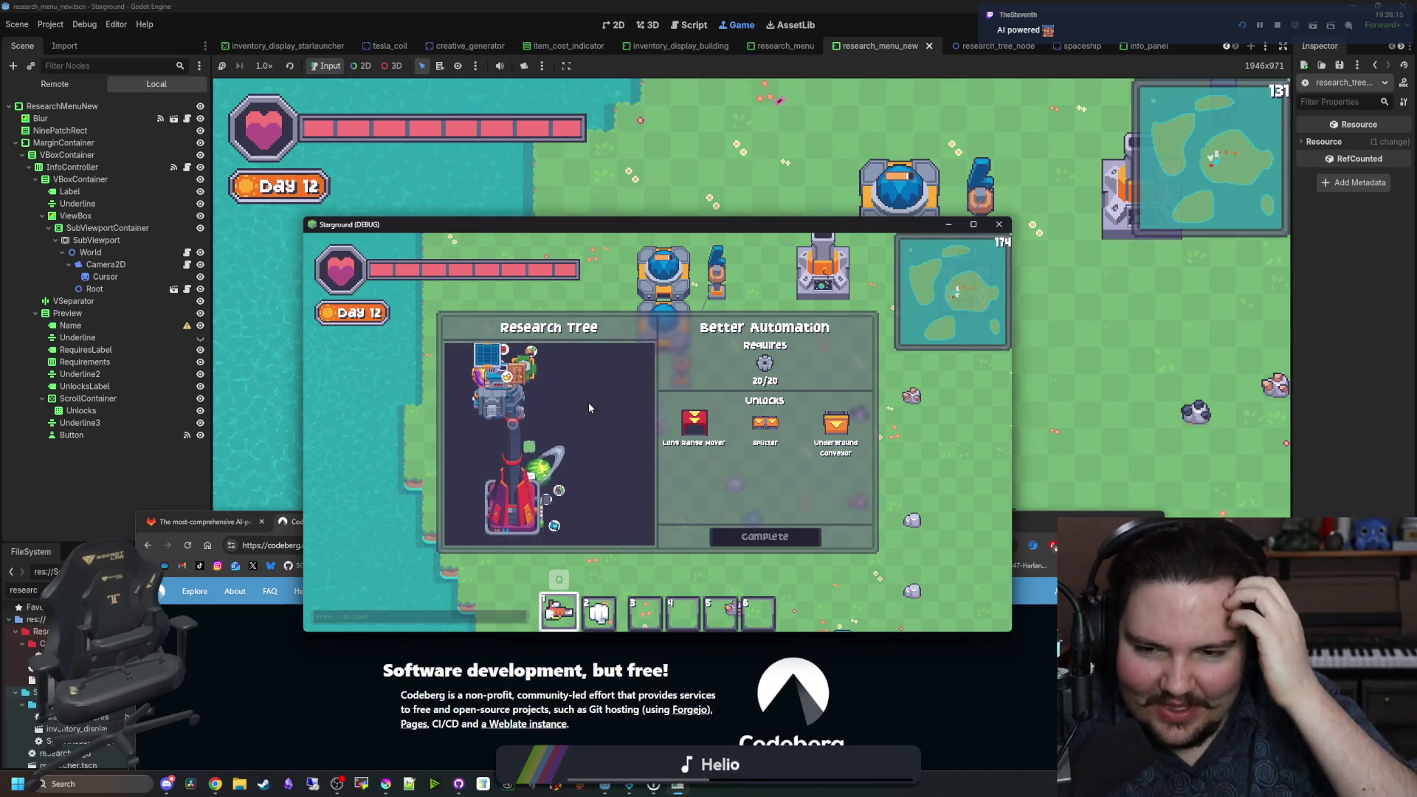
scroll(589, 406, up, 2)
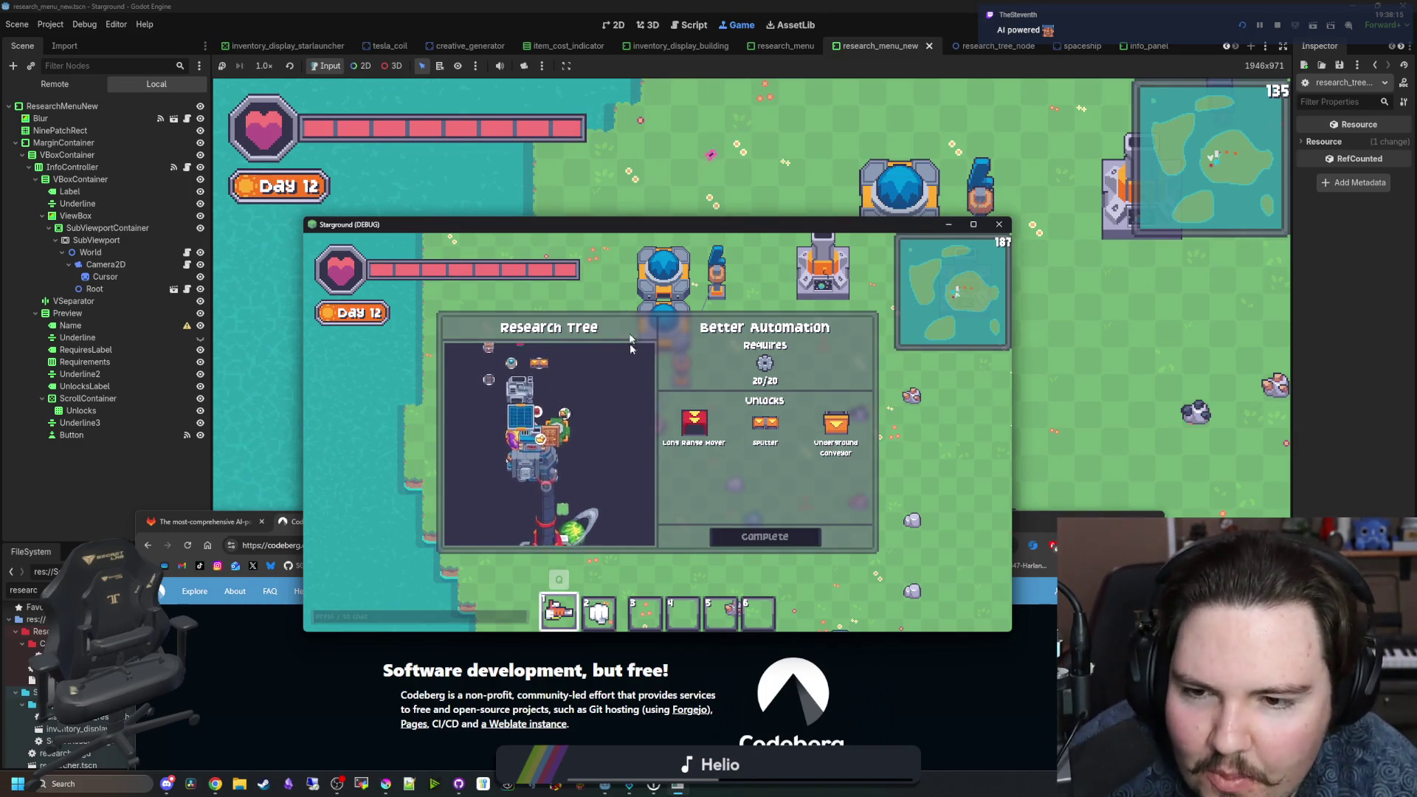
key(Escape)
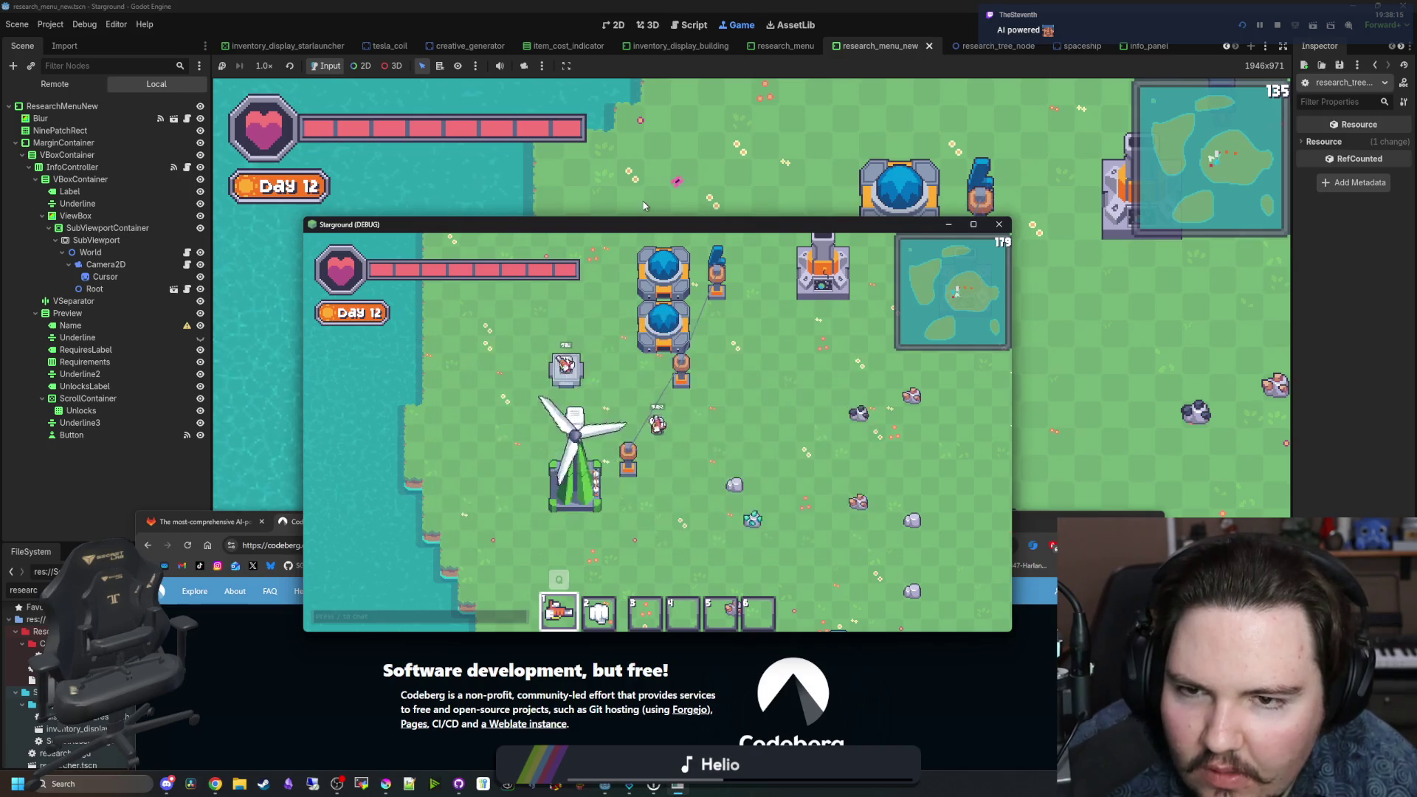
click(644, 206)
key(Escape)
Step: Bring the floating game window back to the front and scroll around its view
mouse_move(678, 783)
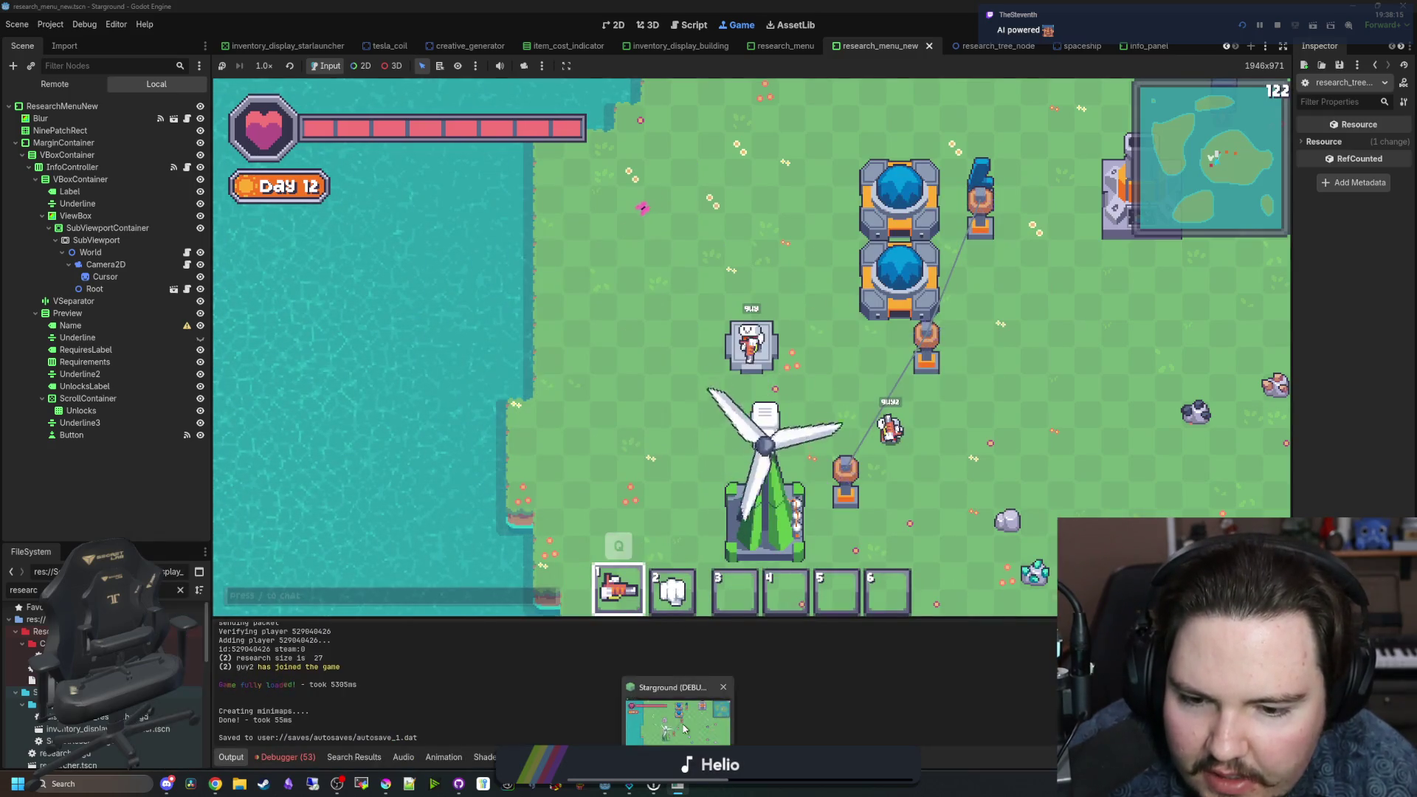
click(708, 721)
scroll(649, 476, down, 3)
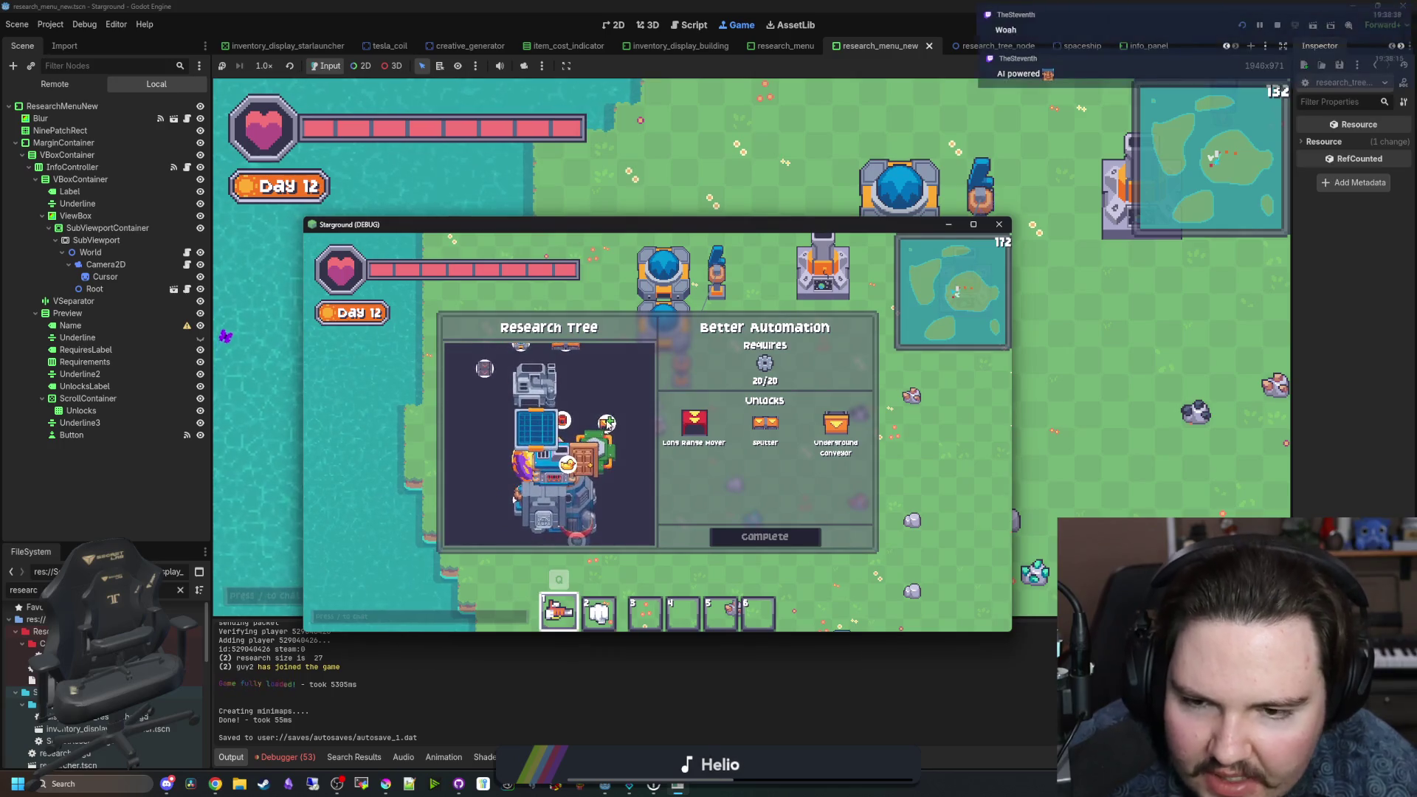
scroll(531, 437, up, 2)
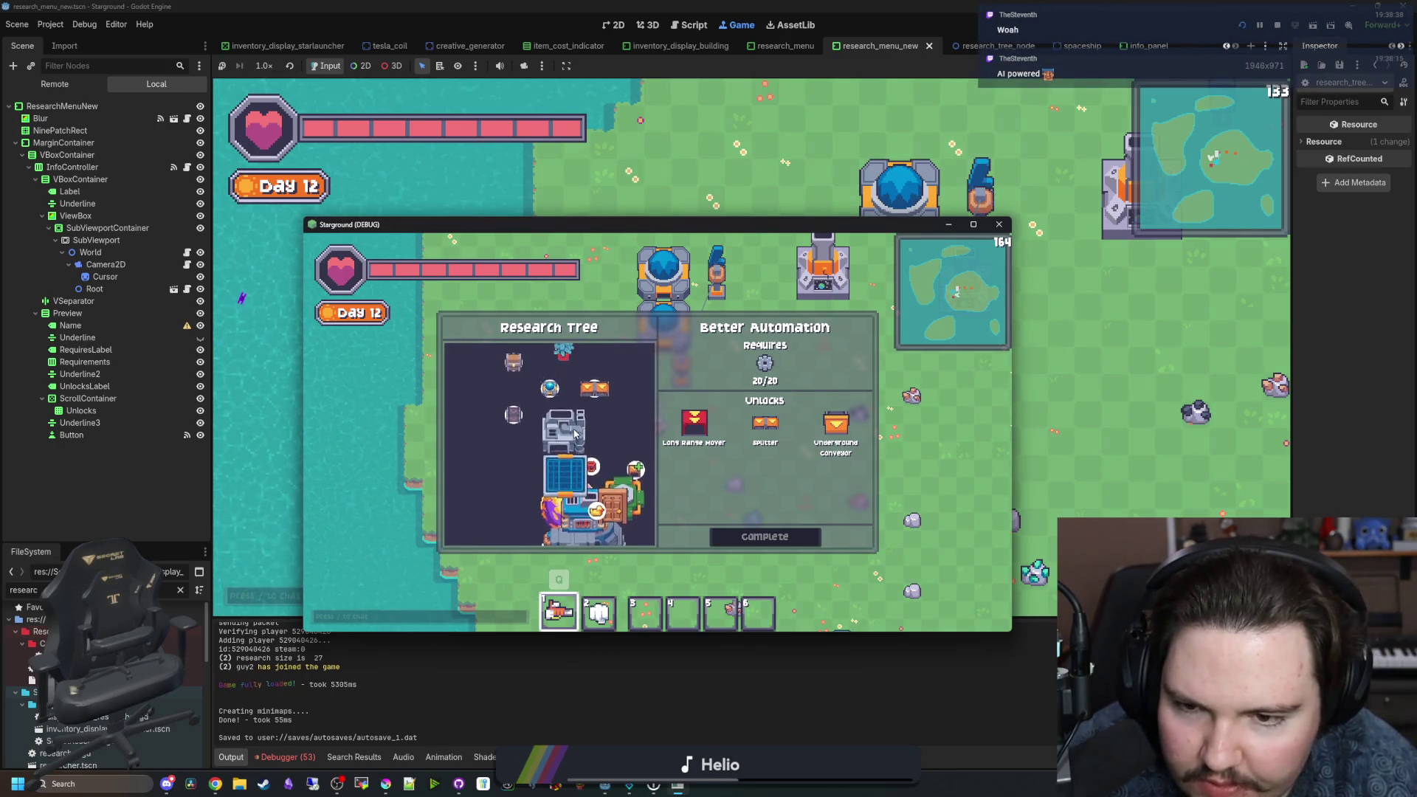
scroll(513, 441, up, 1)
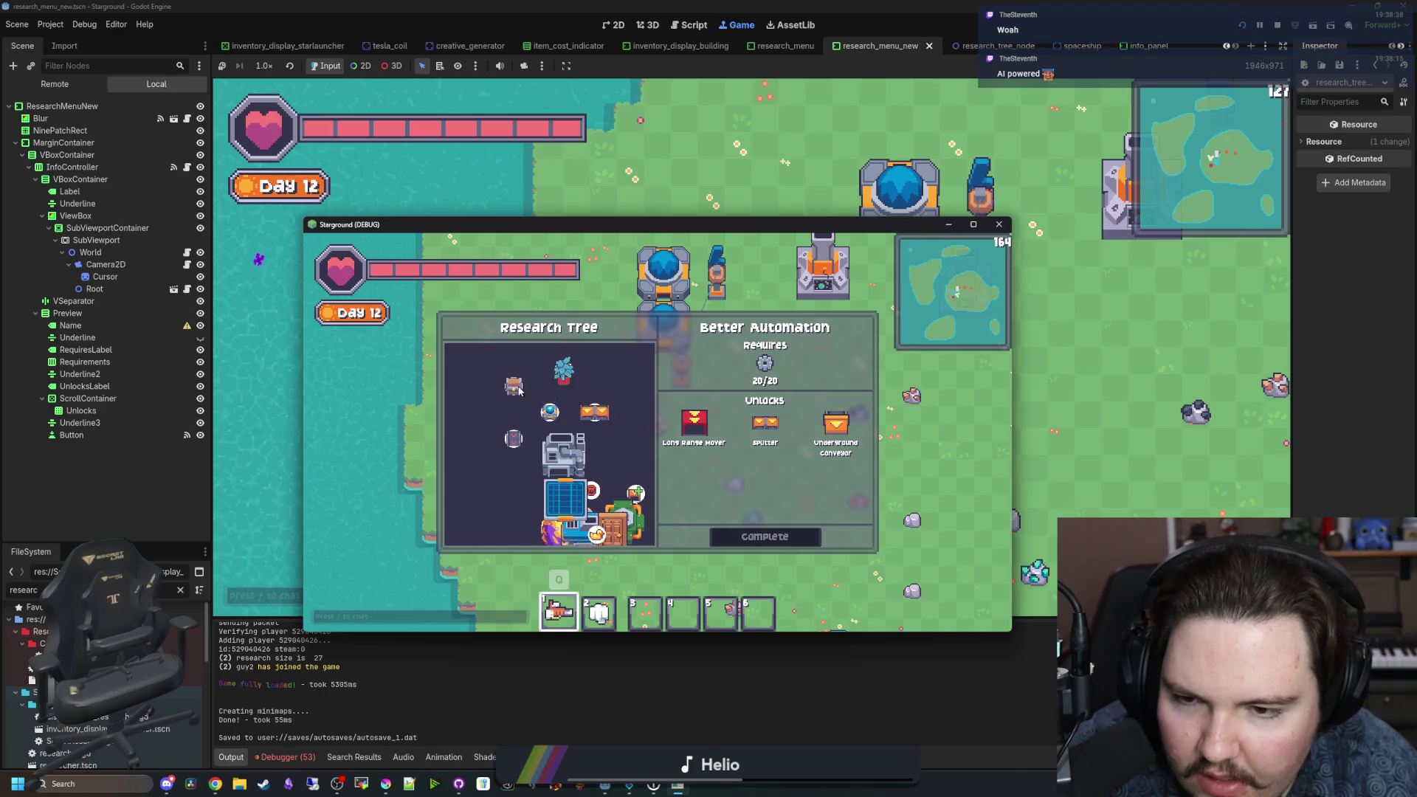
scroll(532, 399, up, 2)
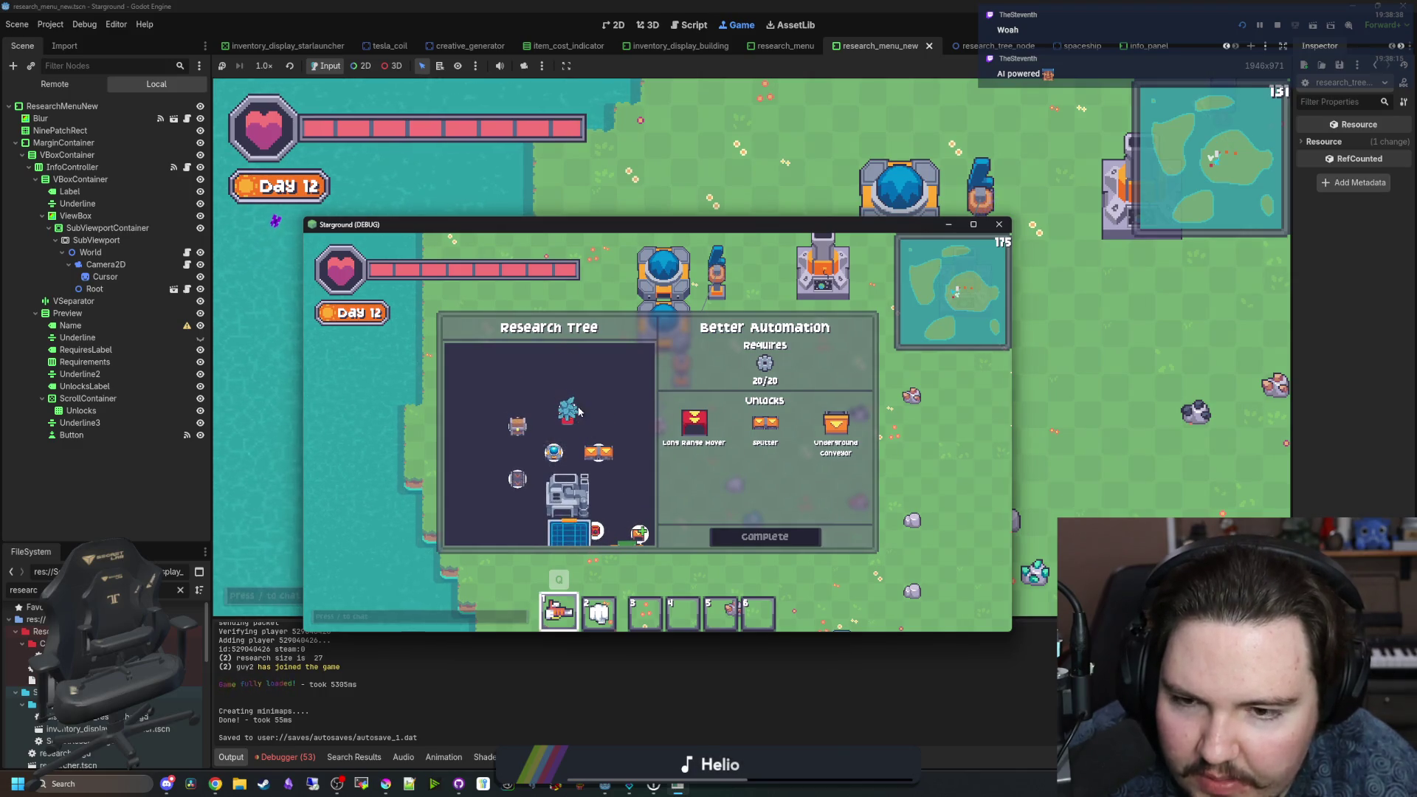
scroll(581, 435, right, 1)
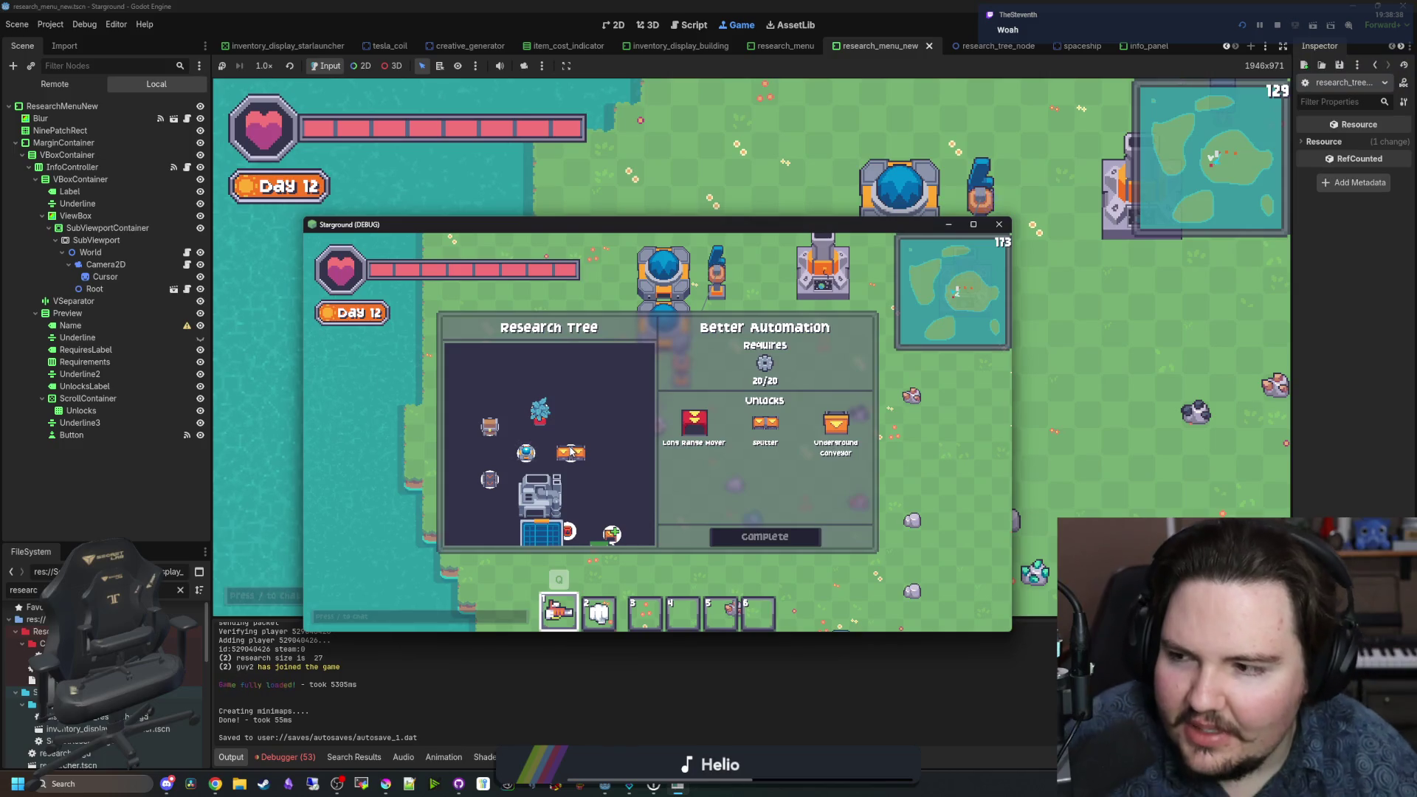
scroll(571, 452, down, 3)
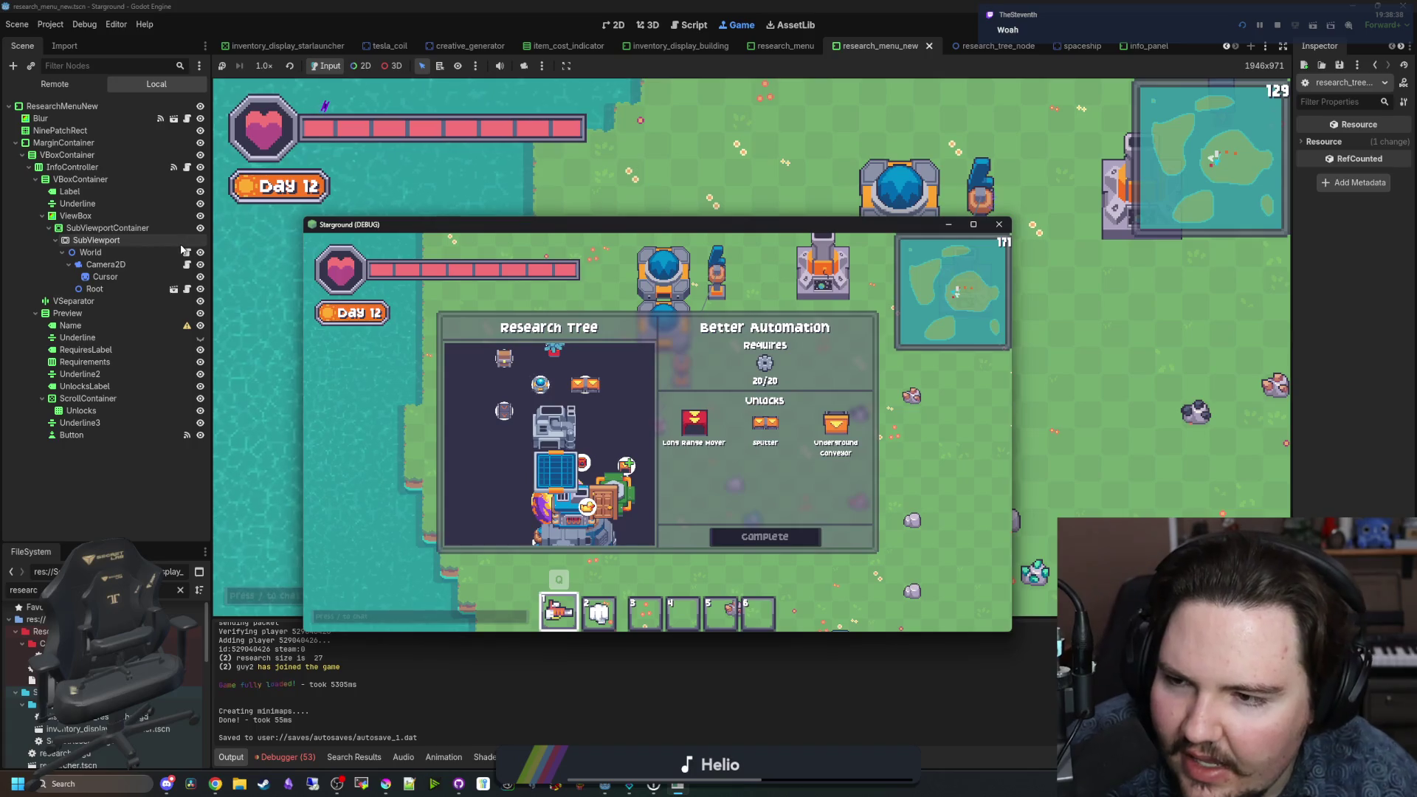
scroll(615, 325, up, 15)
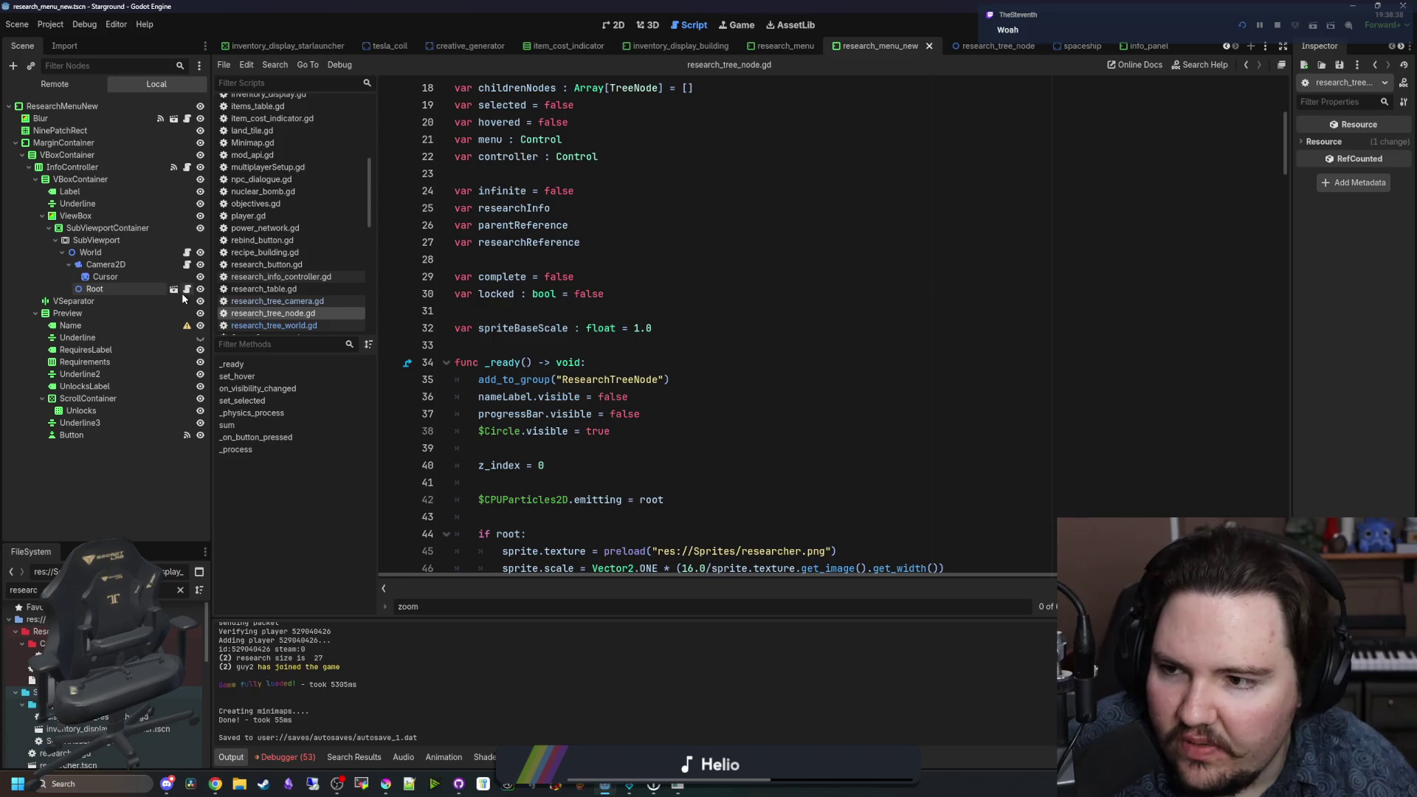
Step: Delete '!is_multiplayer_authority() || ' from line 127's check and save to relaunch
scroll(622, 357, down, 17)
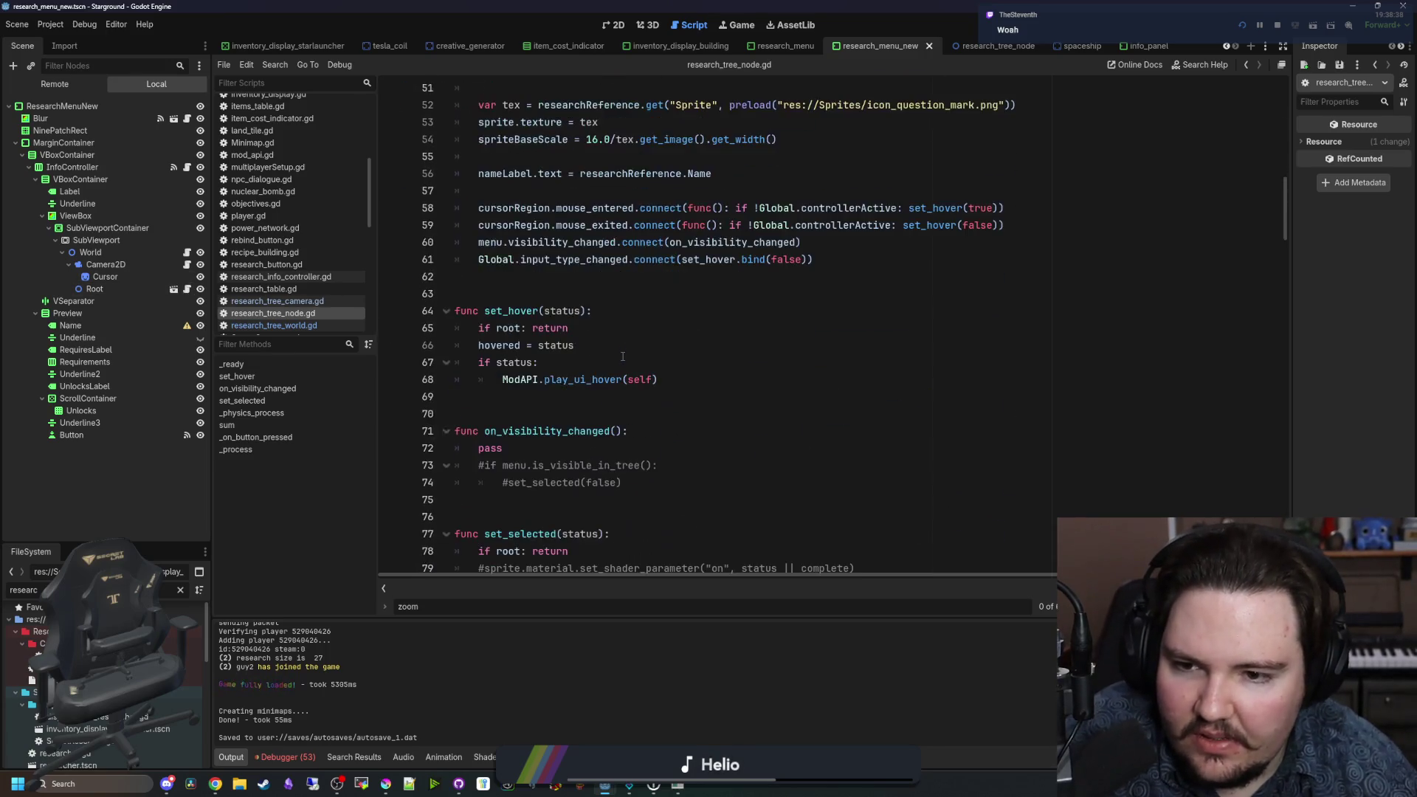
scroll(622, 357, down, 6)
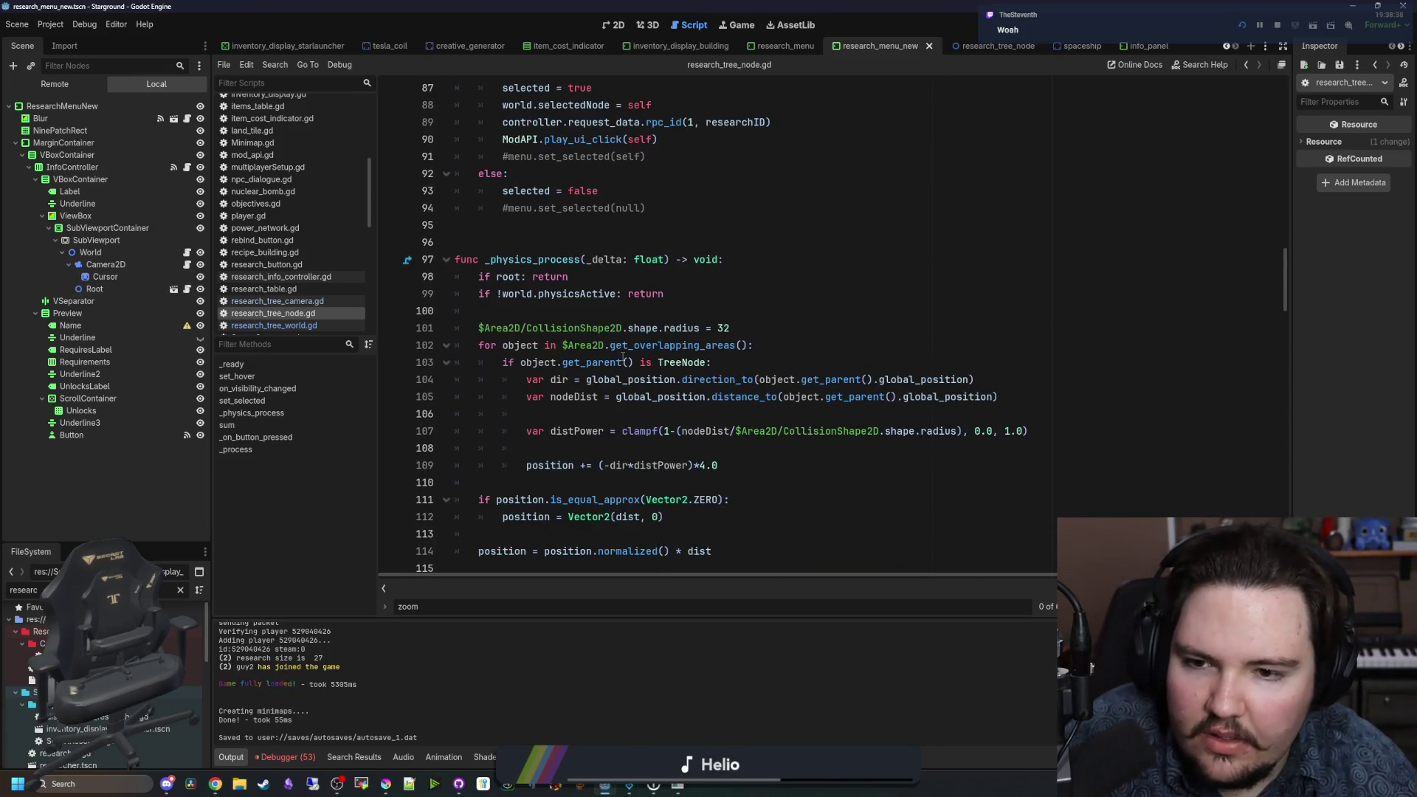
scroll(622, 357, down, 5)
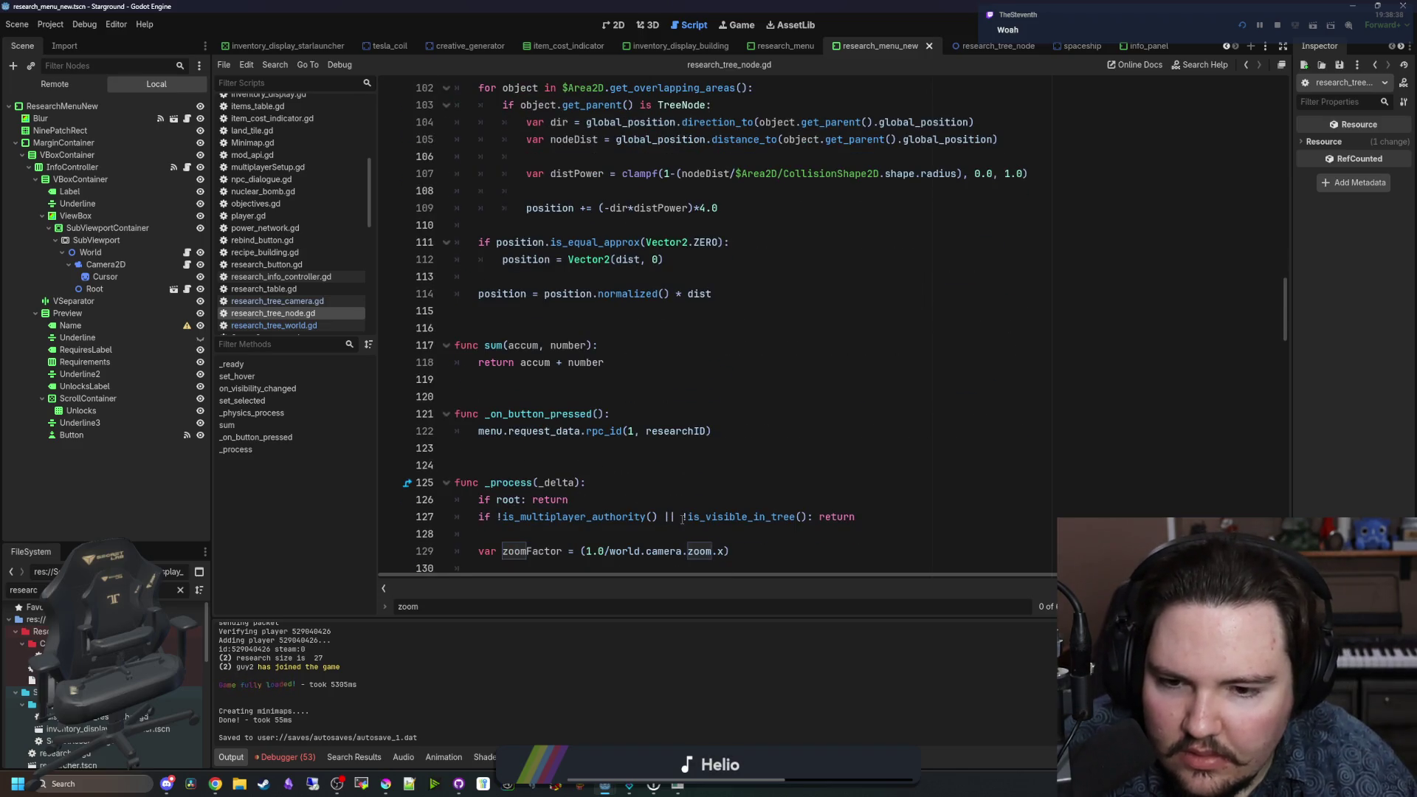
drag(681, 519, 492, 521)
click(517, 465)
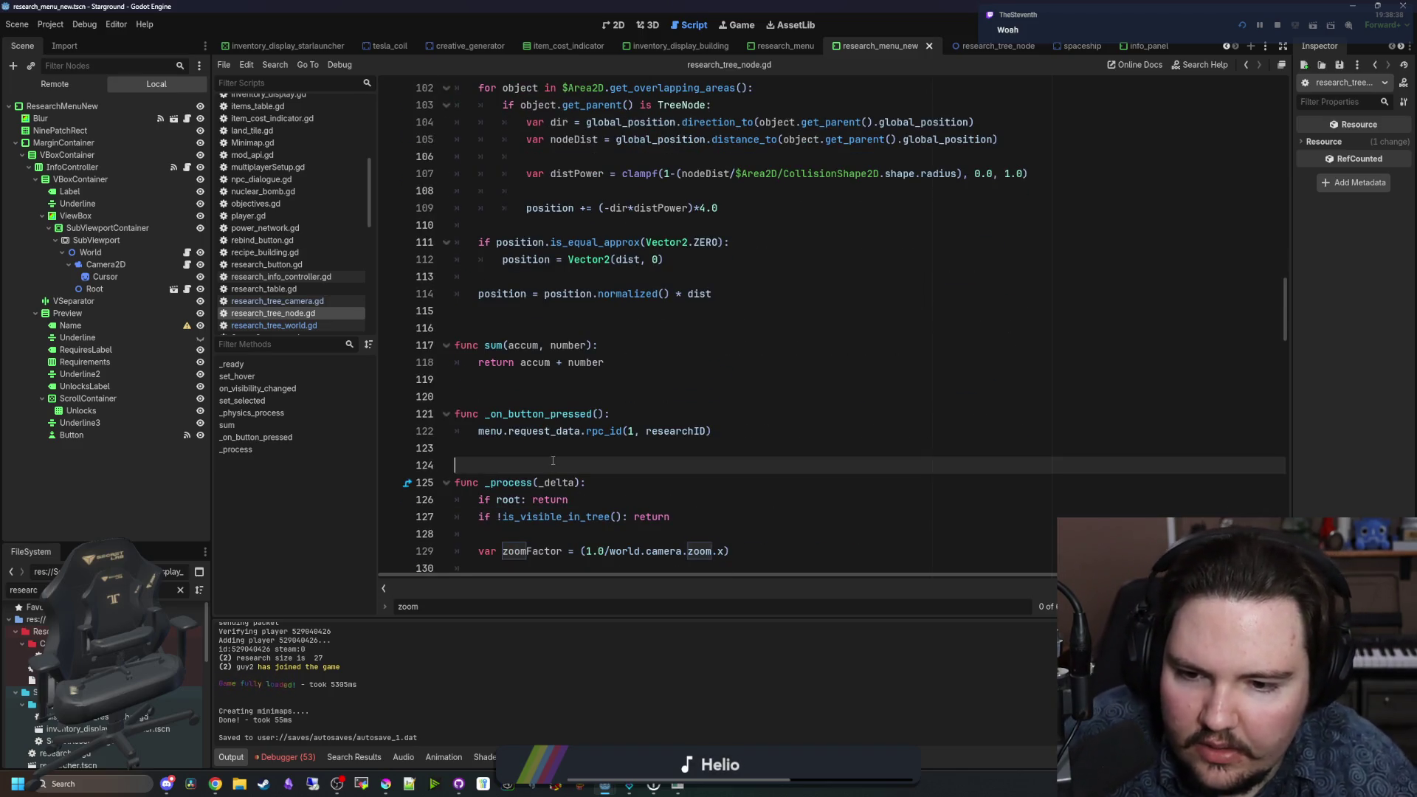
key(ctrl+s)
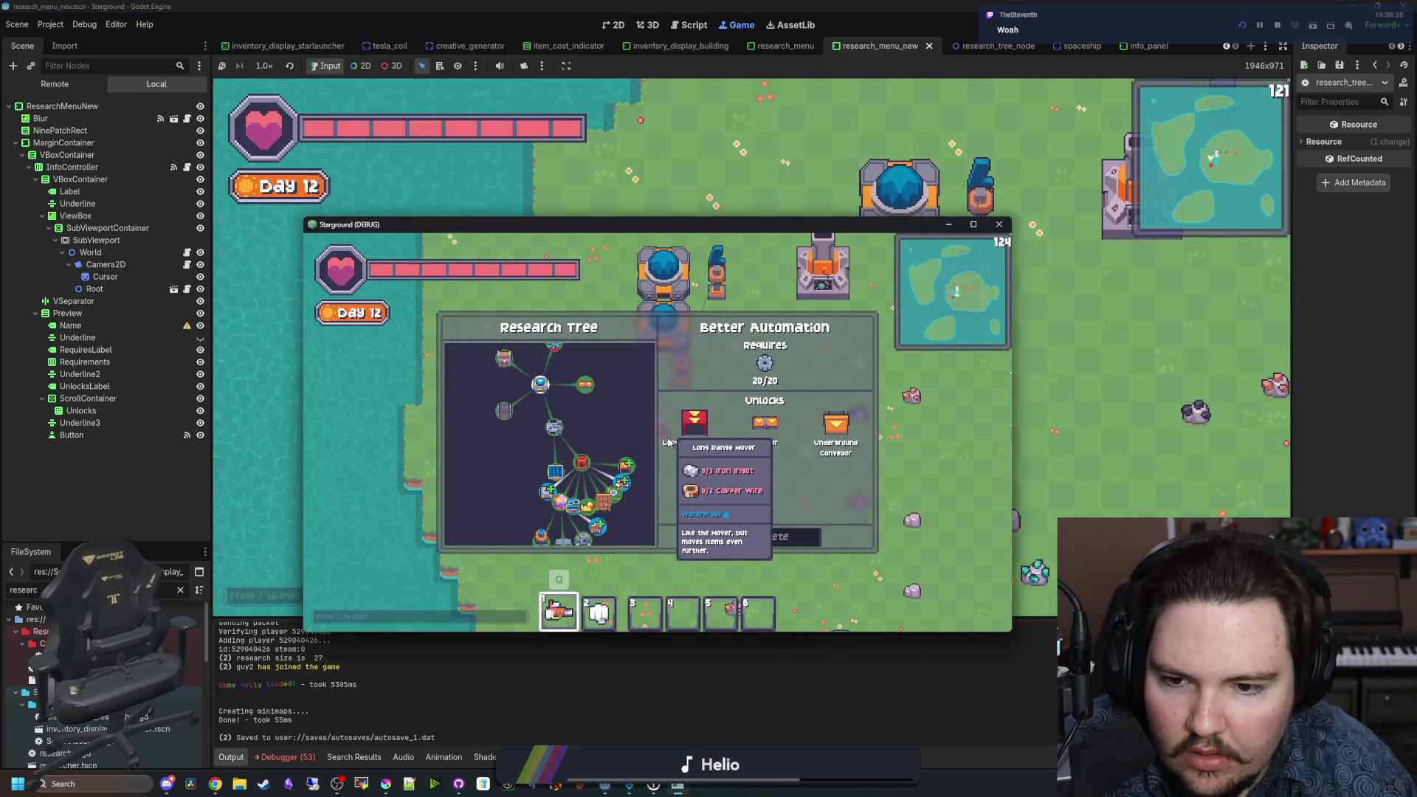
Step: Scroll around the in-game research tree to look it over, then close it
scroll(622, 438, down, 3)
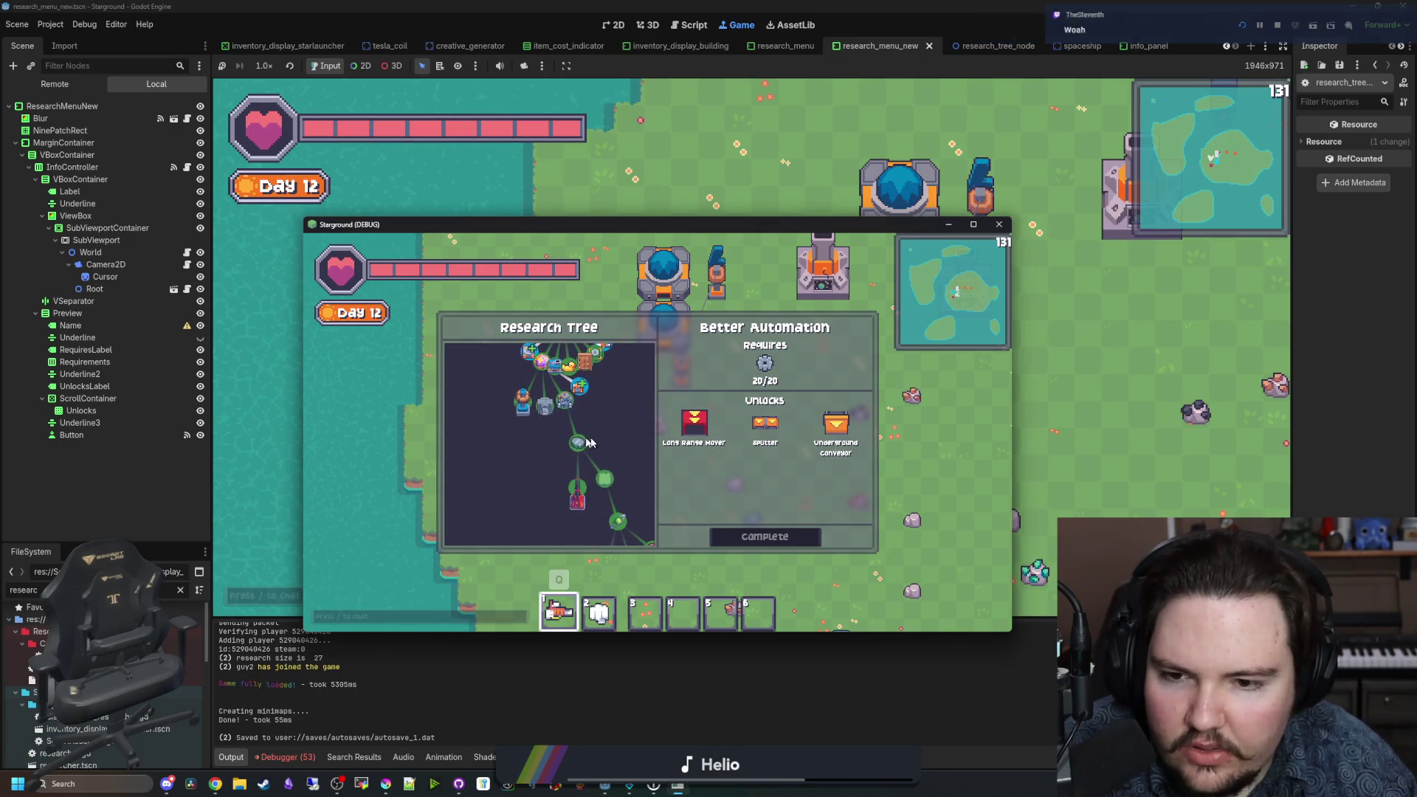
scroll(580, 449, up, 3)
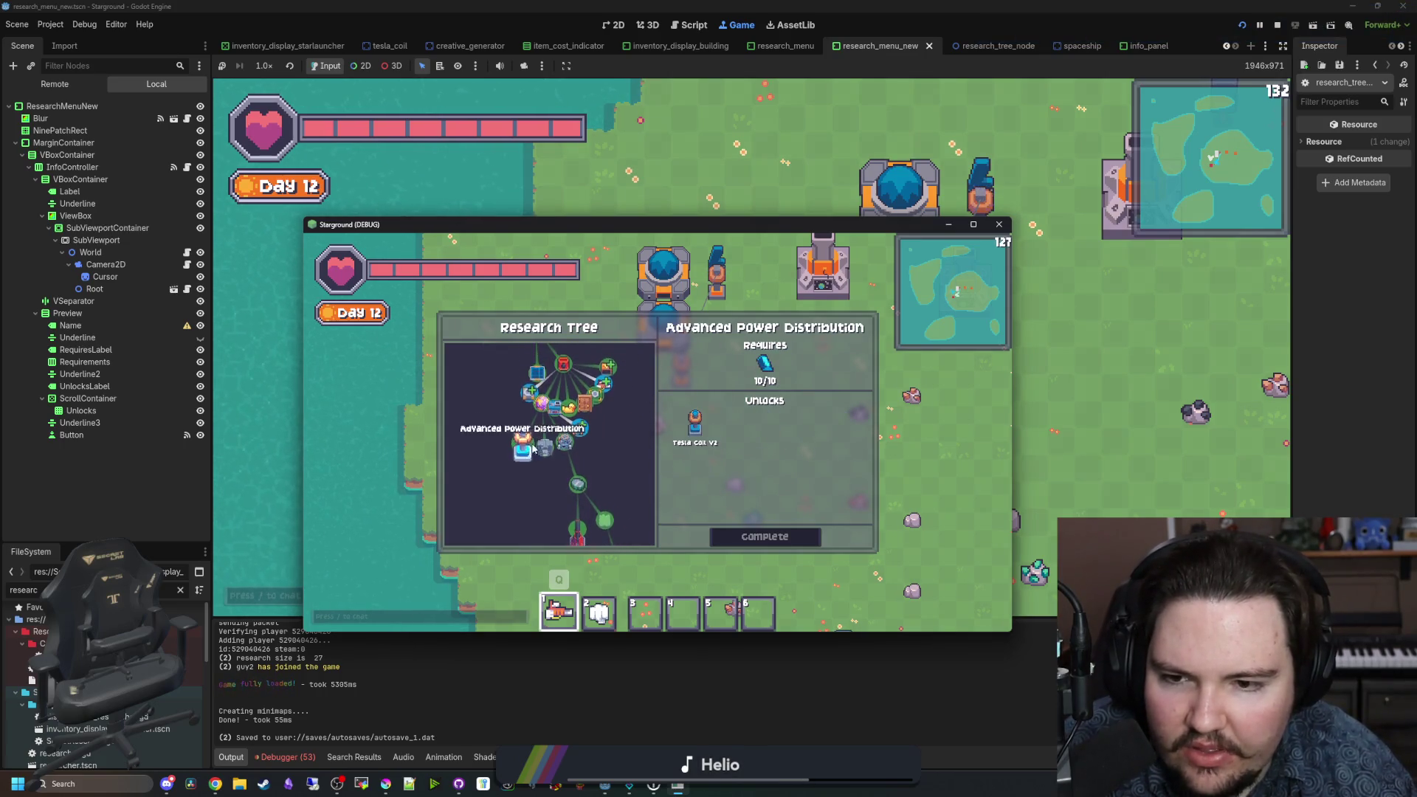
scroll(521, 421, up, 3)
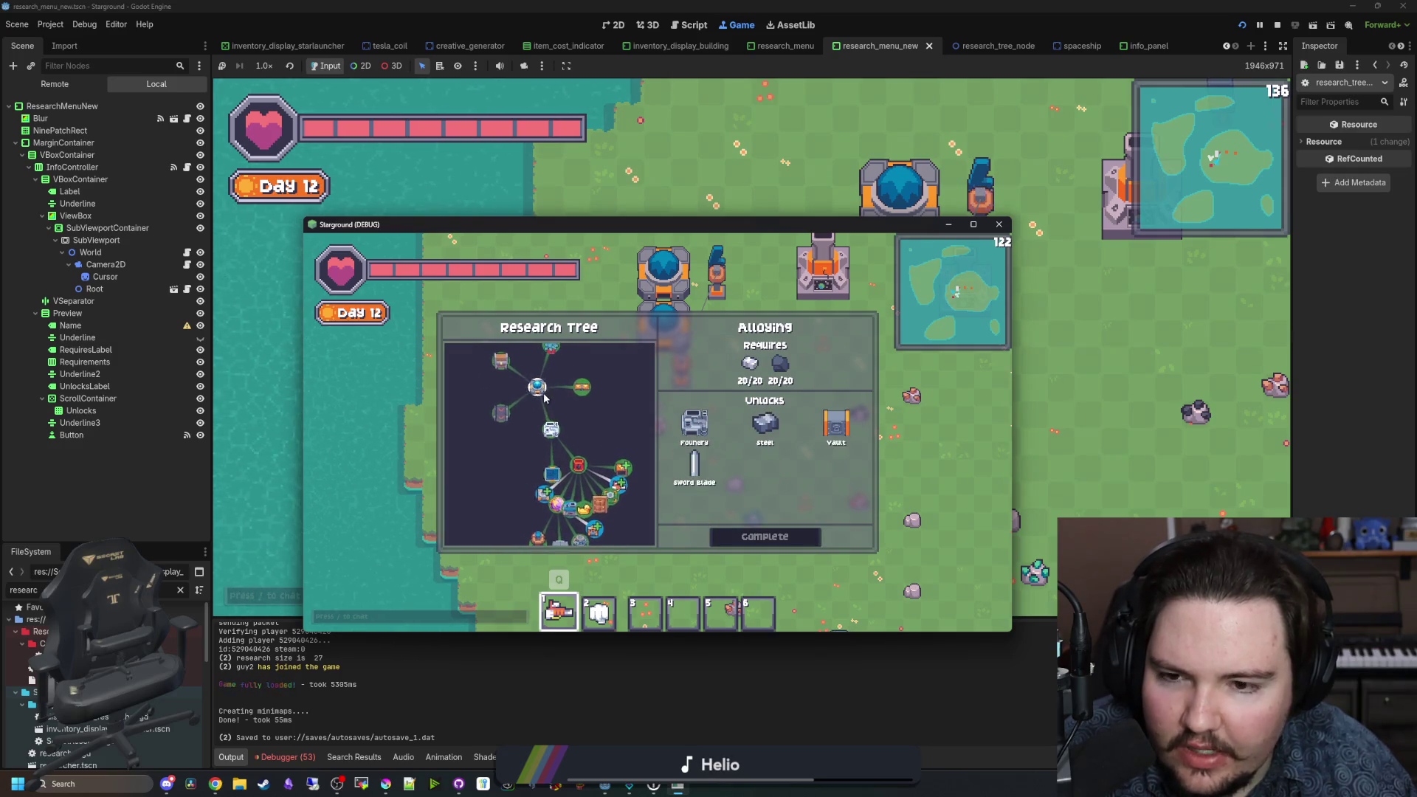
scroll(586, 432, right, 1)
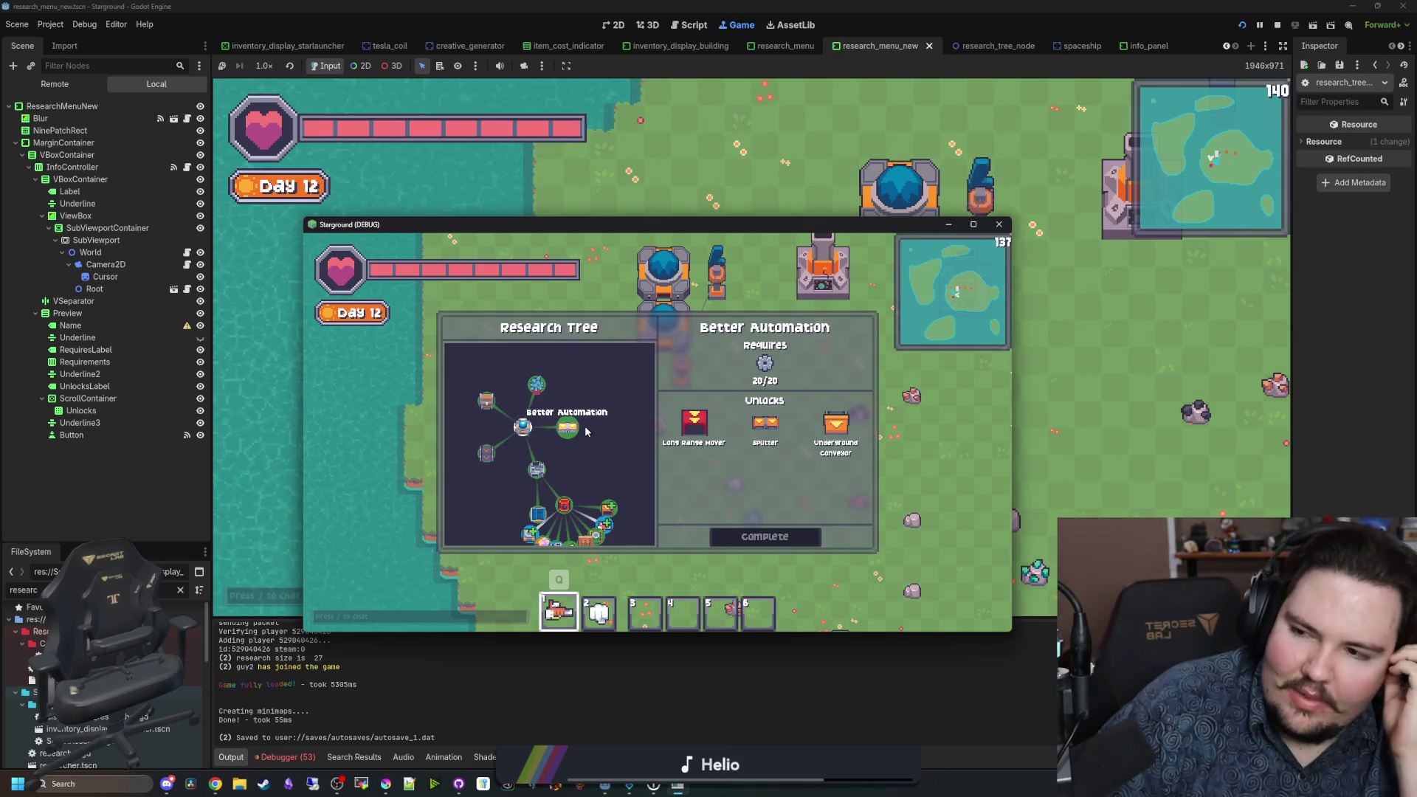
scroll(611, 451, left, 1)
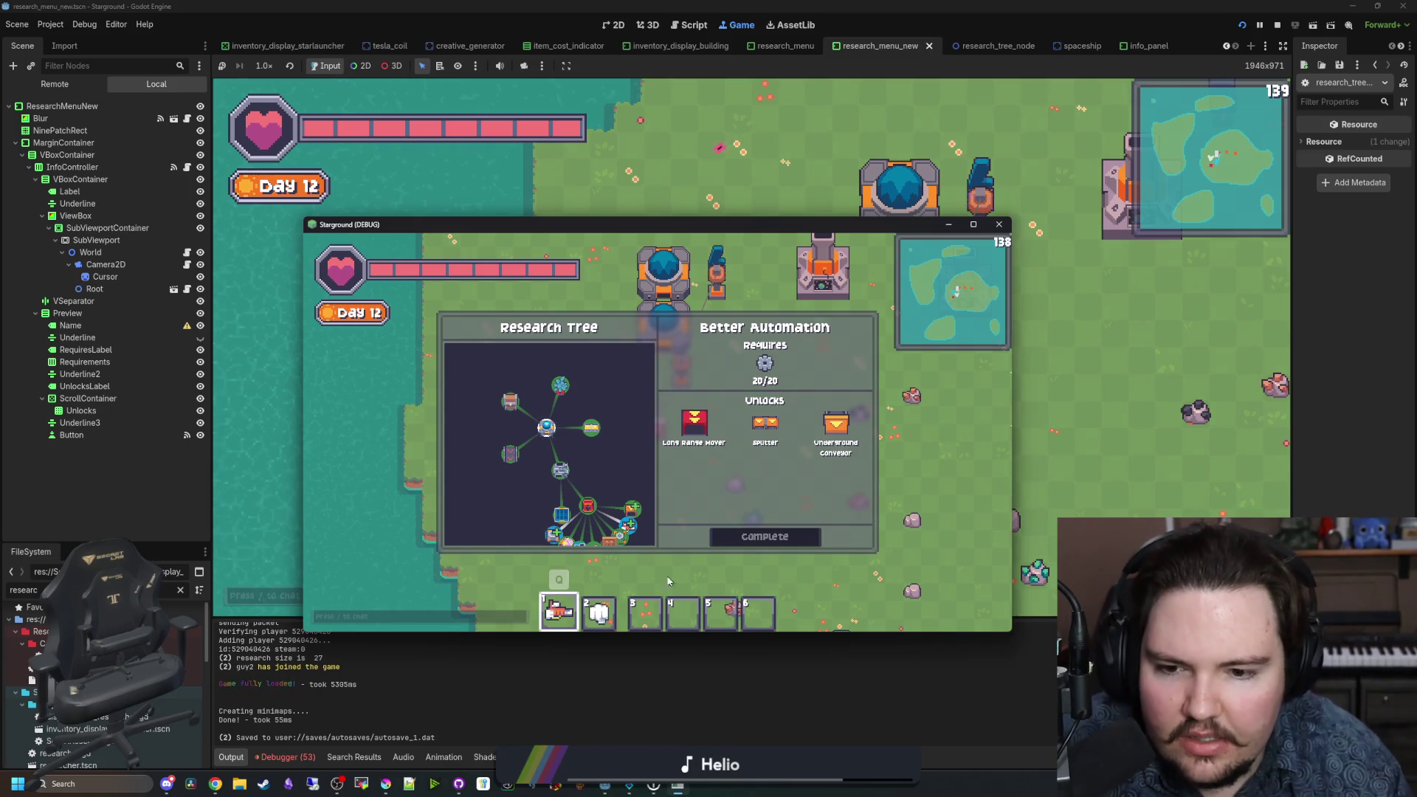
key(Escape)
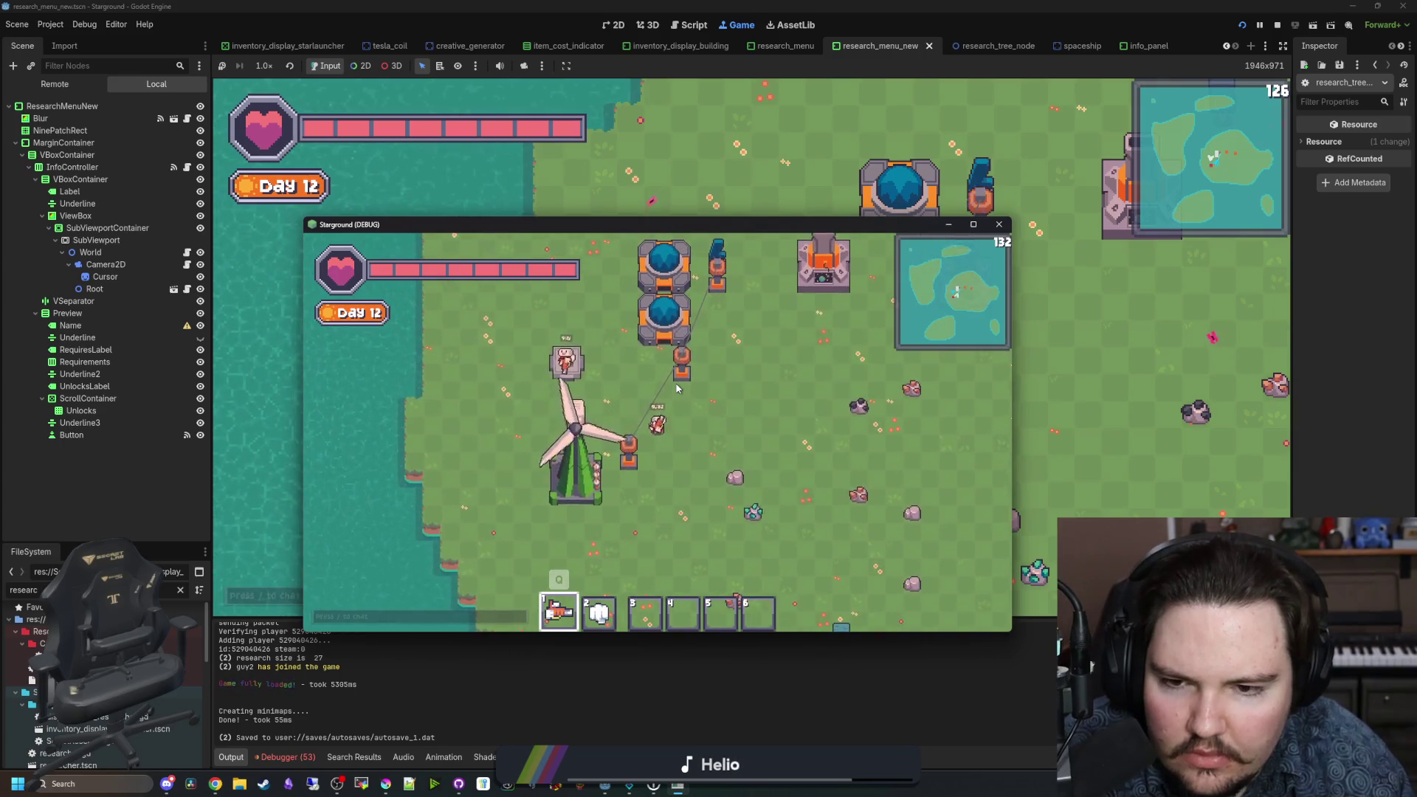
Step: Reopen the research tree, start researching Collector Efficiency 12, and close the tree
key(r)
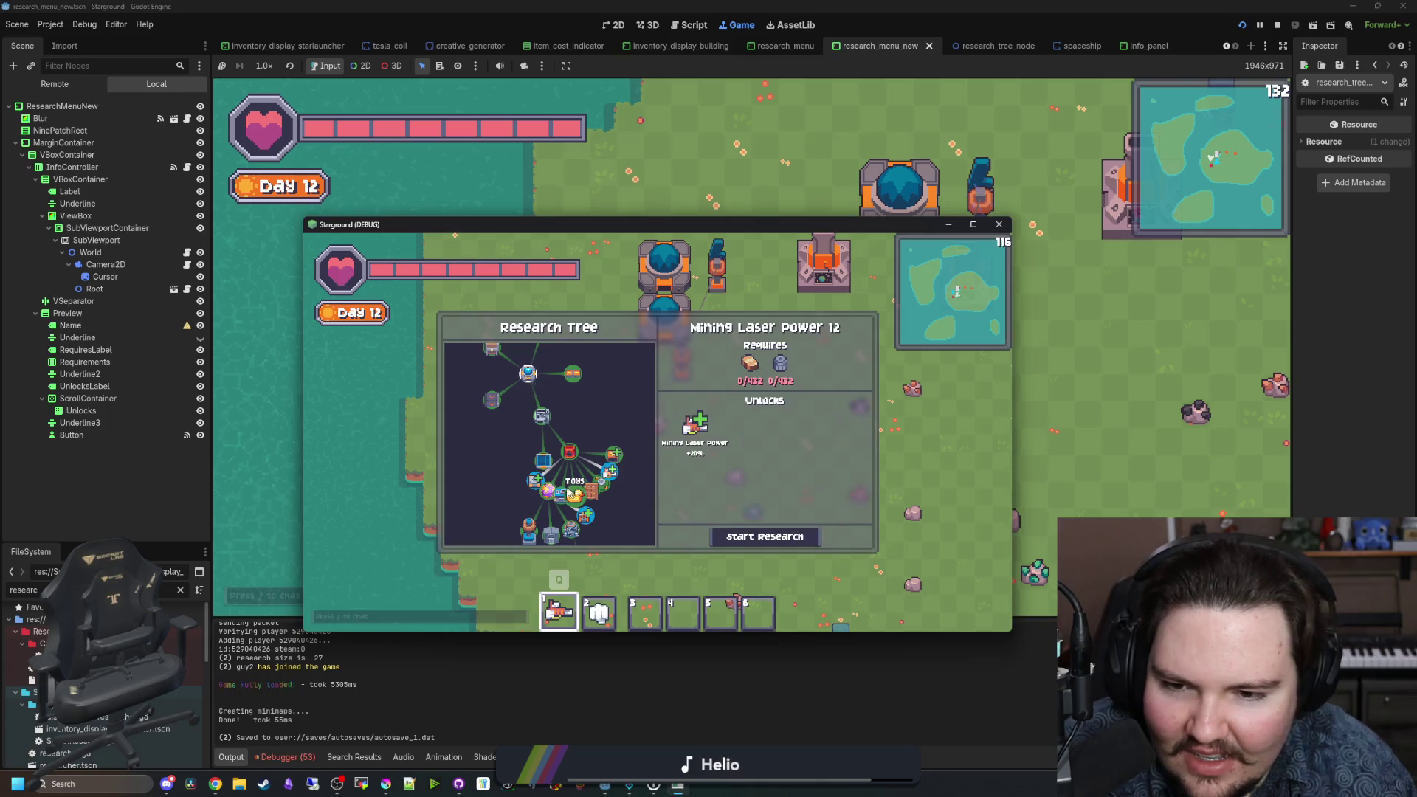
click(533, 482)
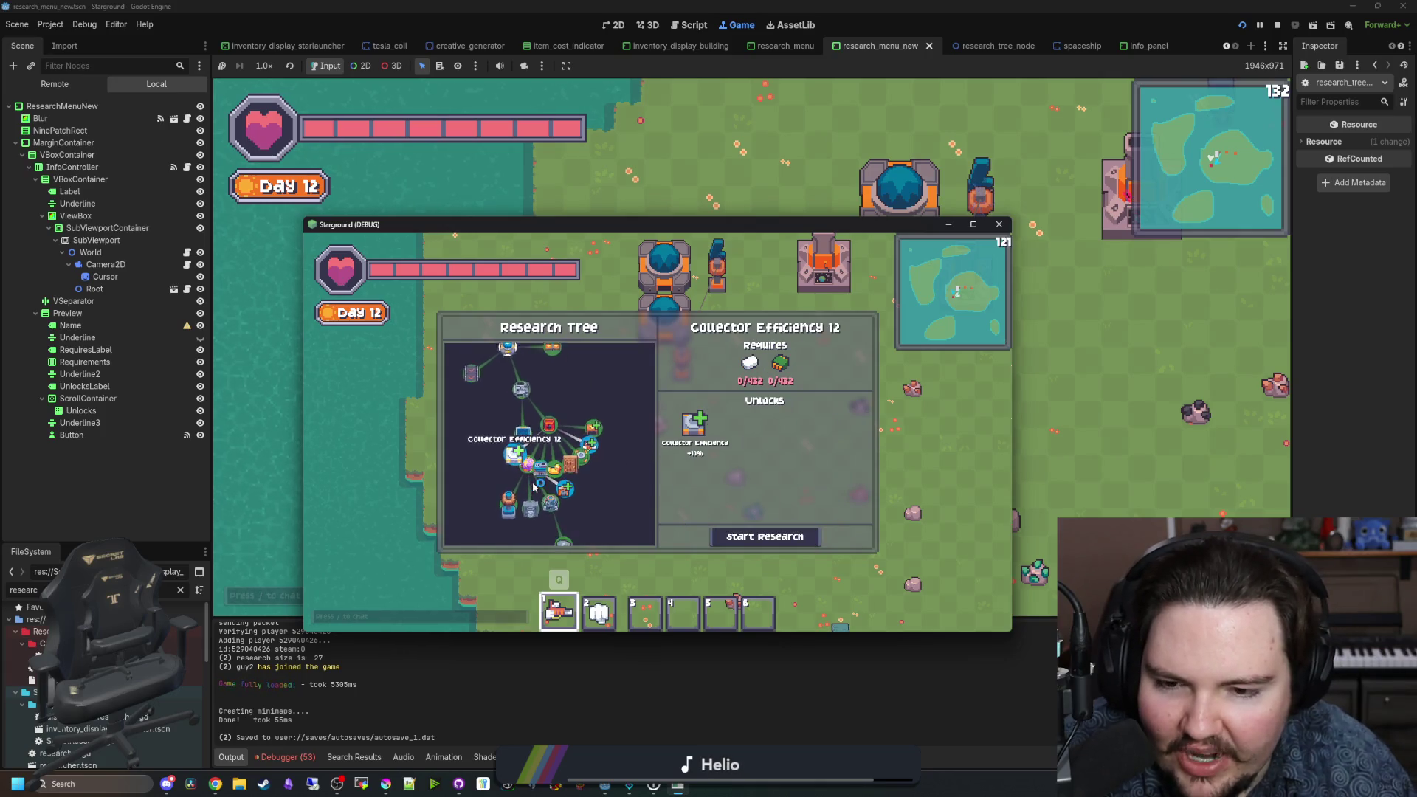
click(803, 544)
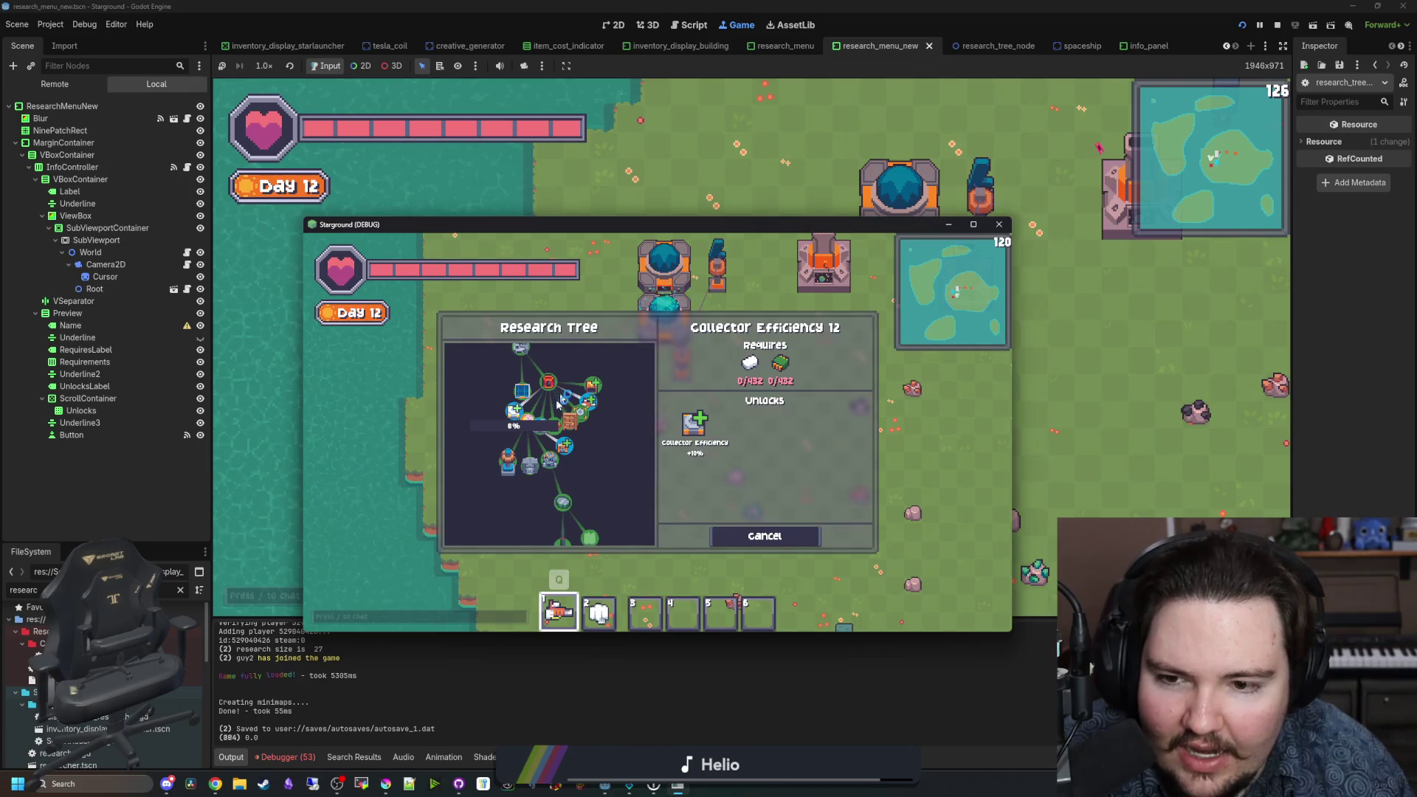
key(Escape)
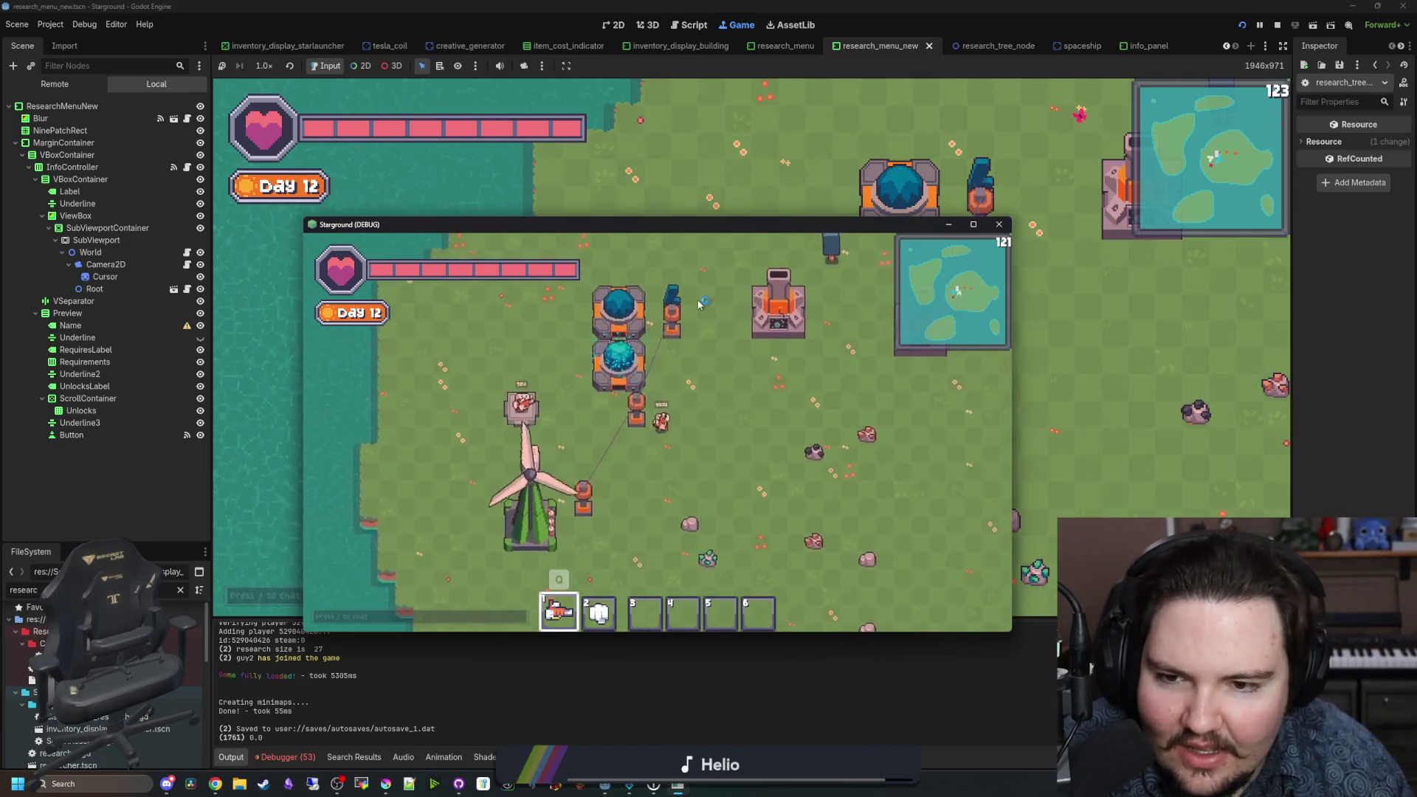
mouse_move(664, 223)
mouse_down()
mouse_move(649, 243)
mouse_move(656, 307)
mouse_move(646, 290)
mouse_up()
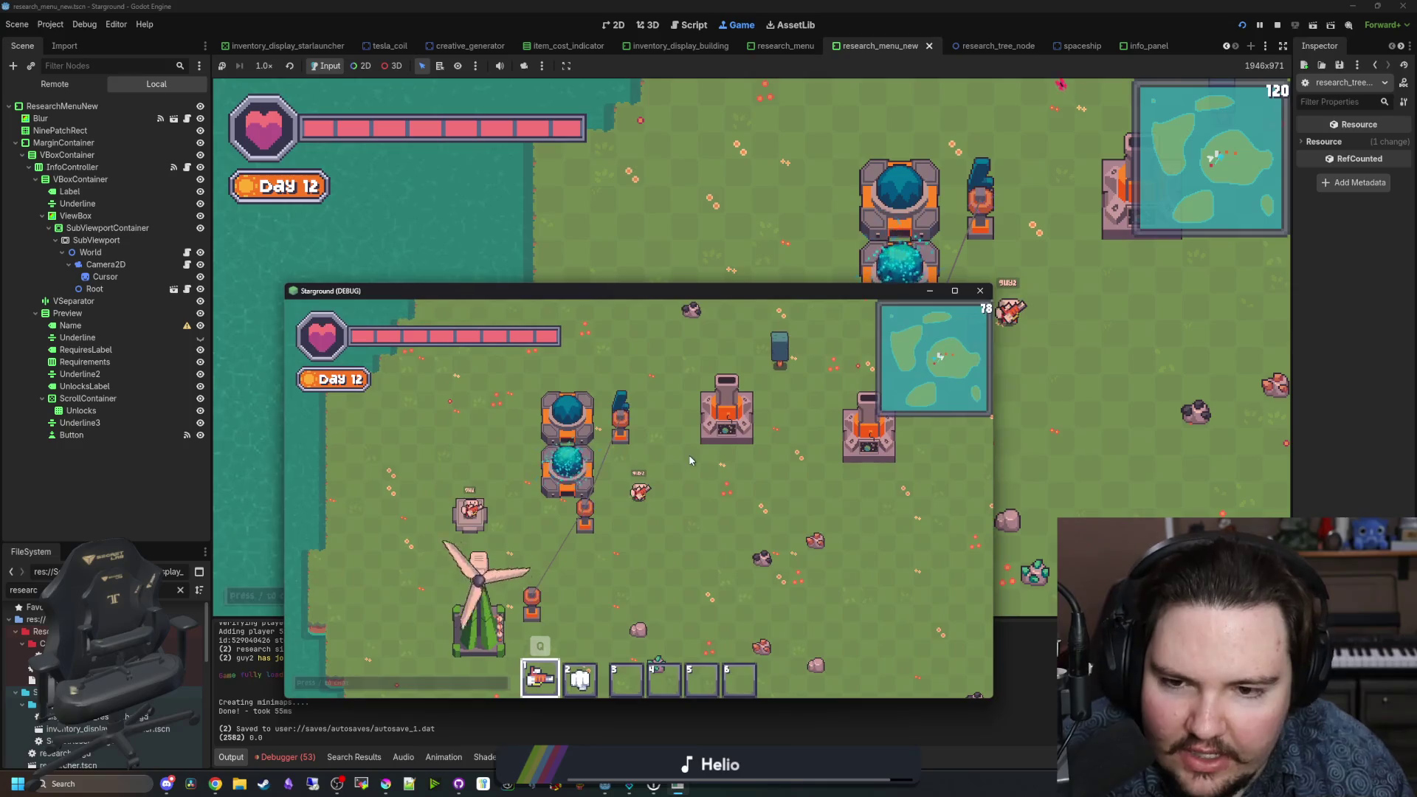
click(726, 414)
click(633, 405)
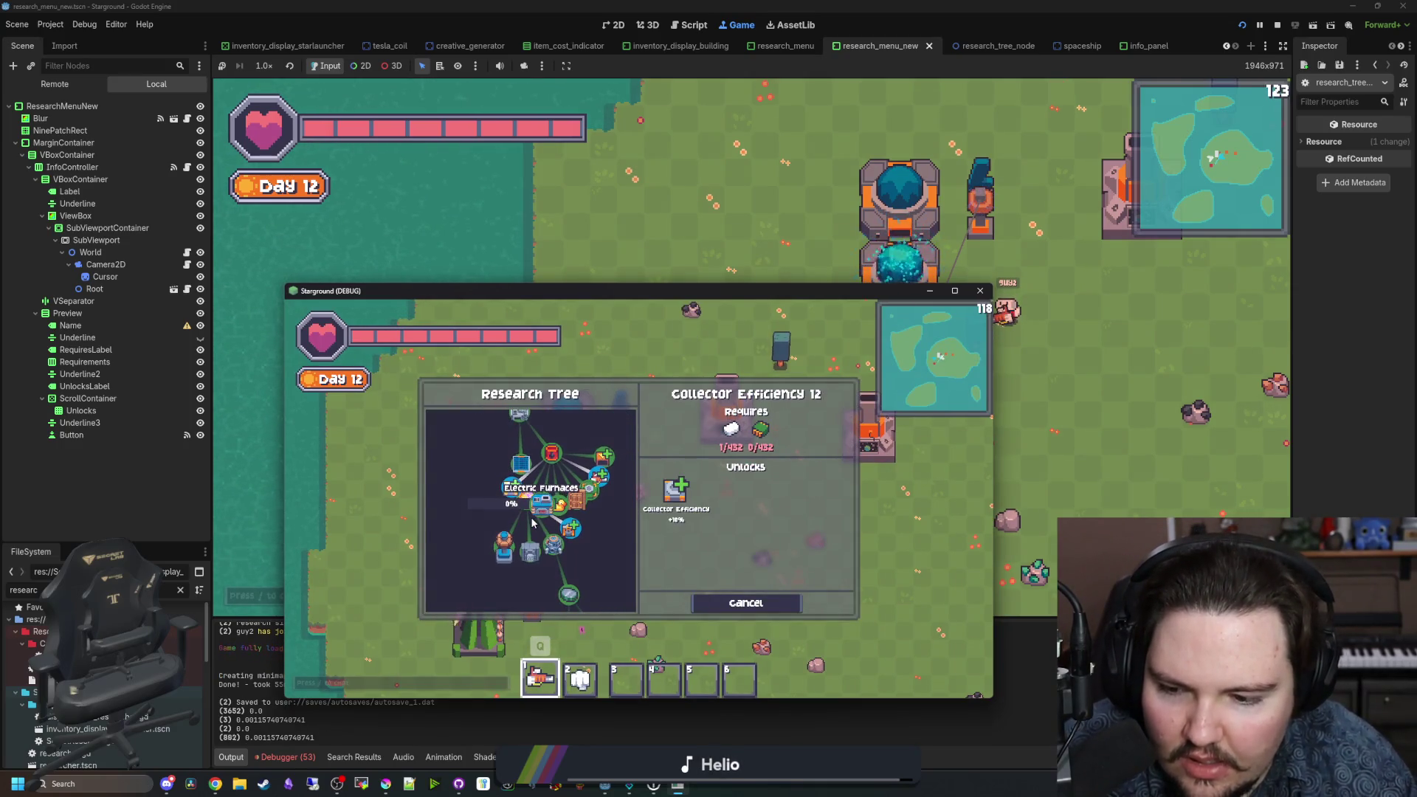
key(Escape)
click(697, 395)
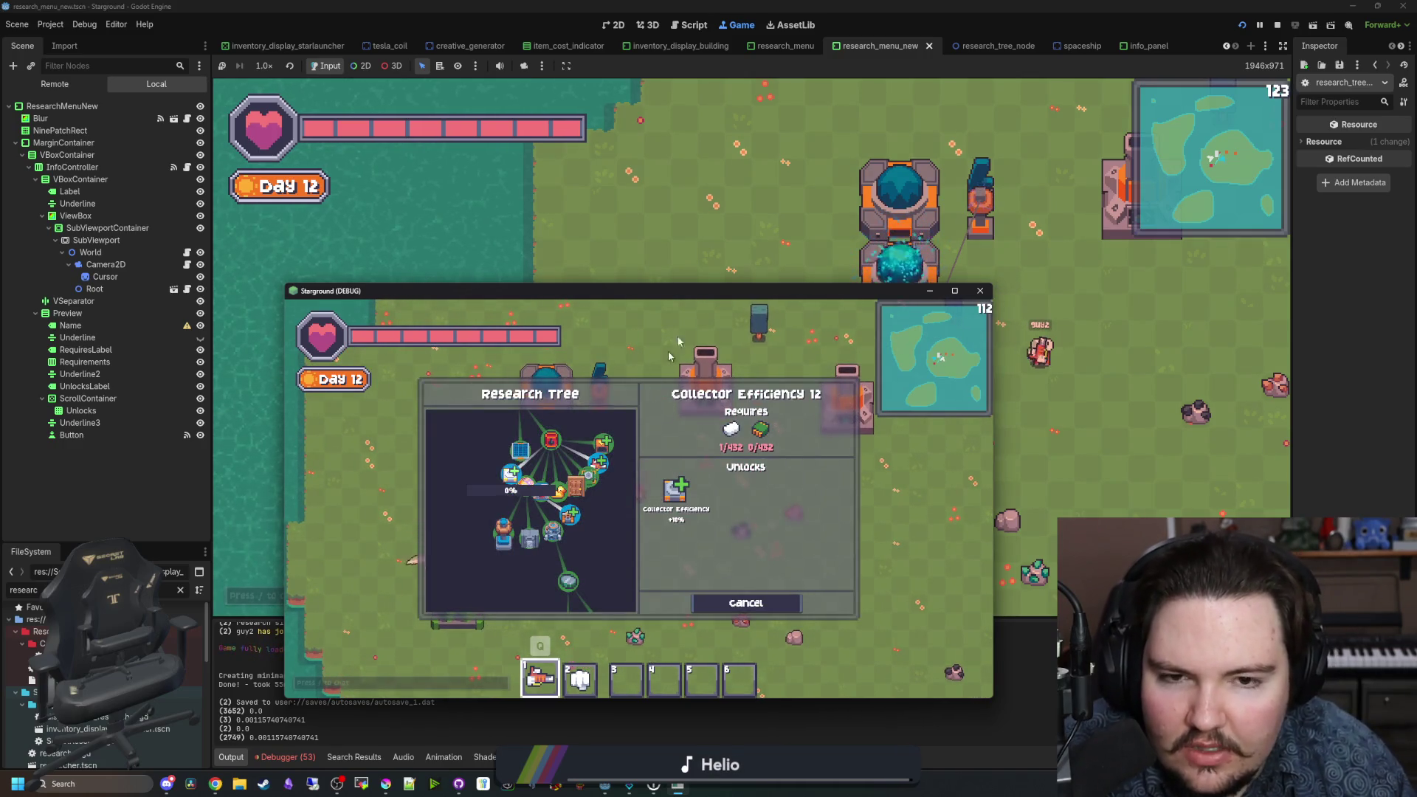
drag(707, 298, 707, 362)
click(798, 347)
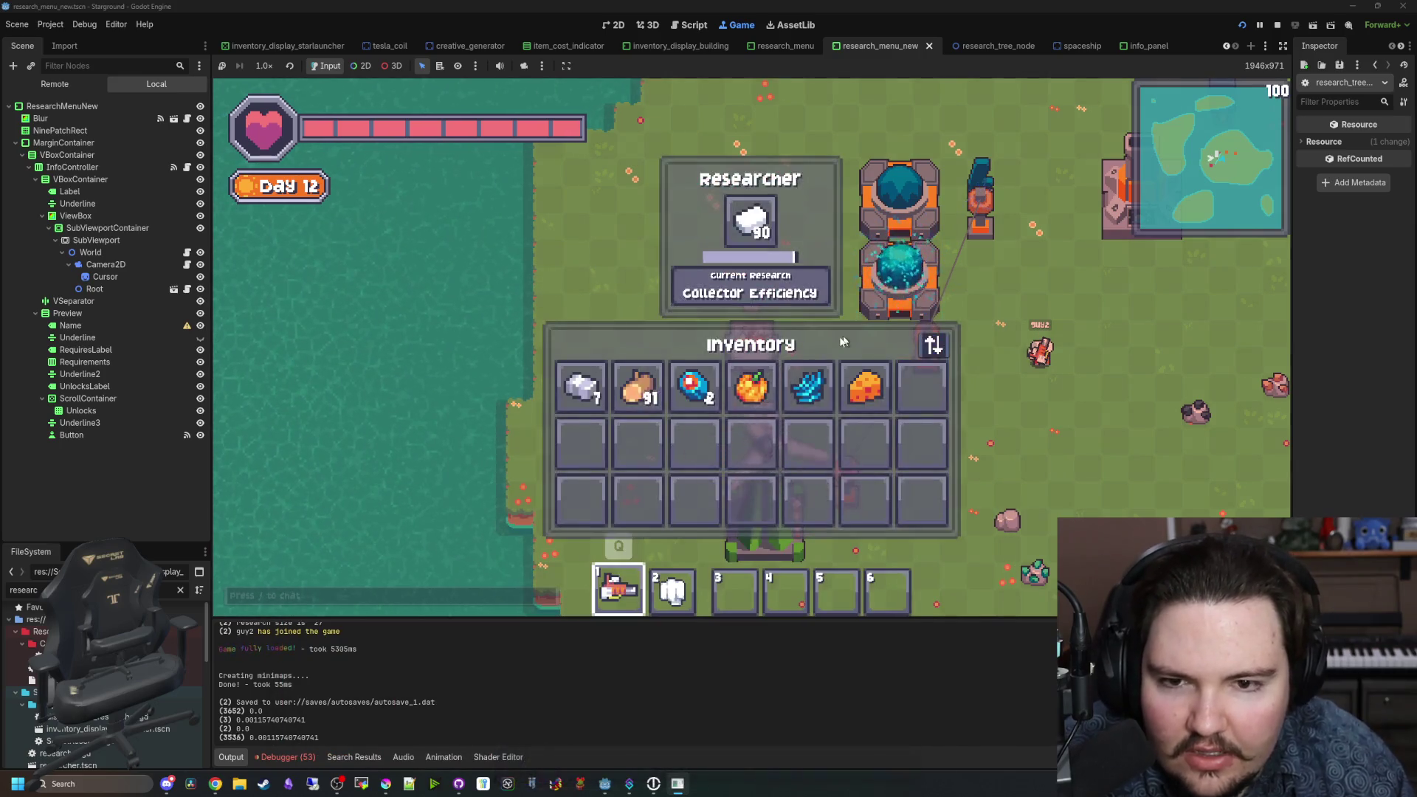
click(677, 719)
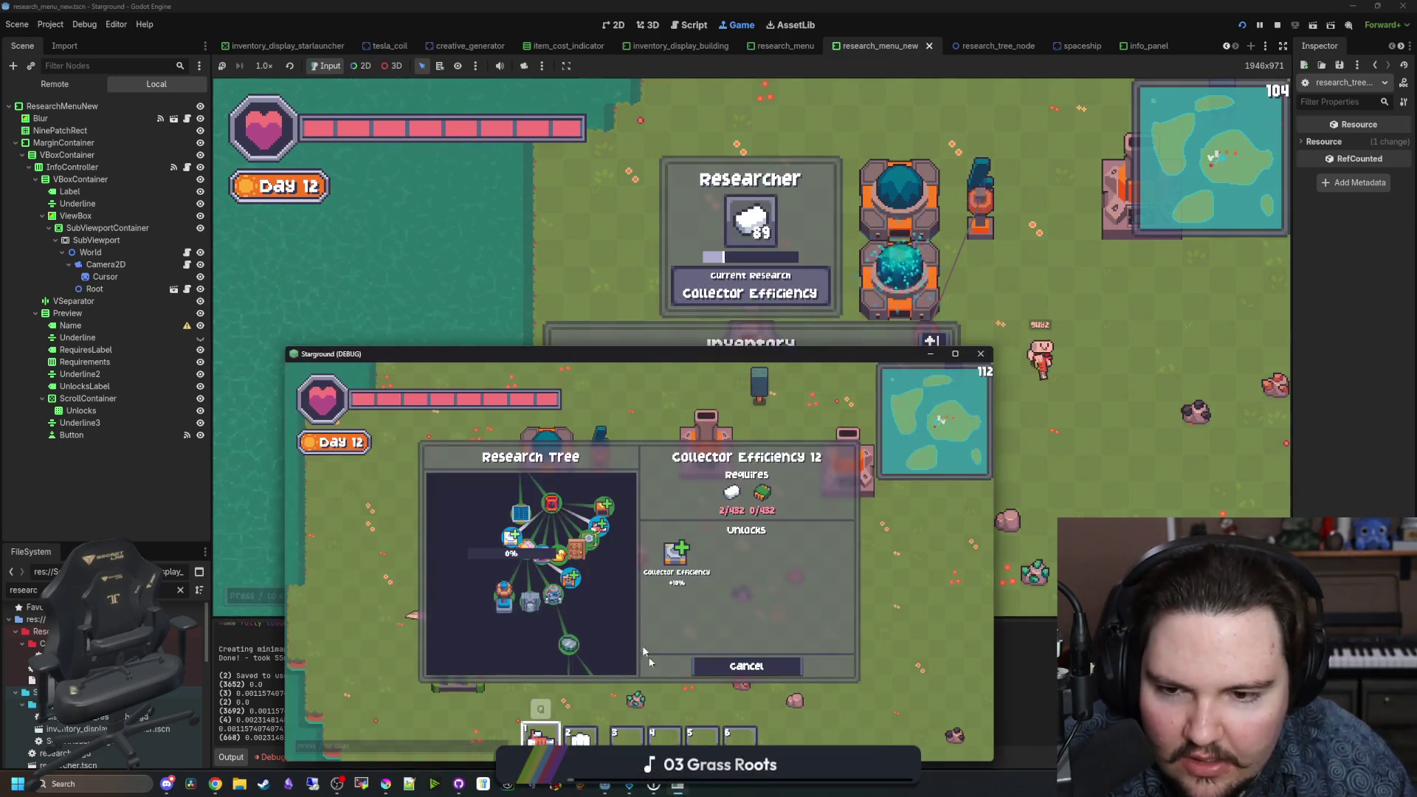
key(Escape)
click(515, 564)
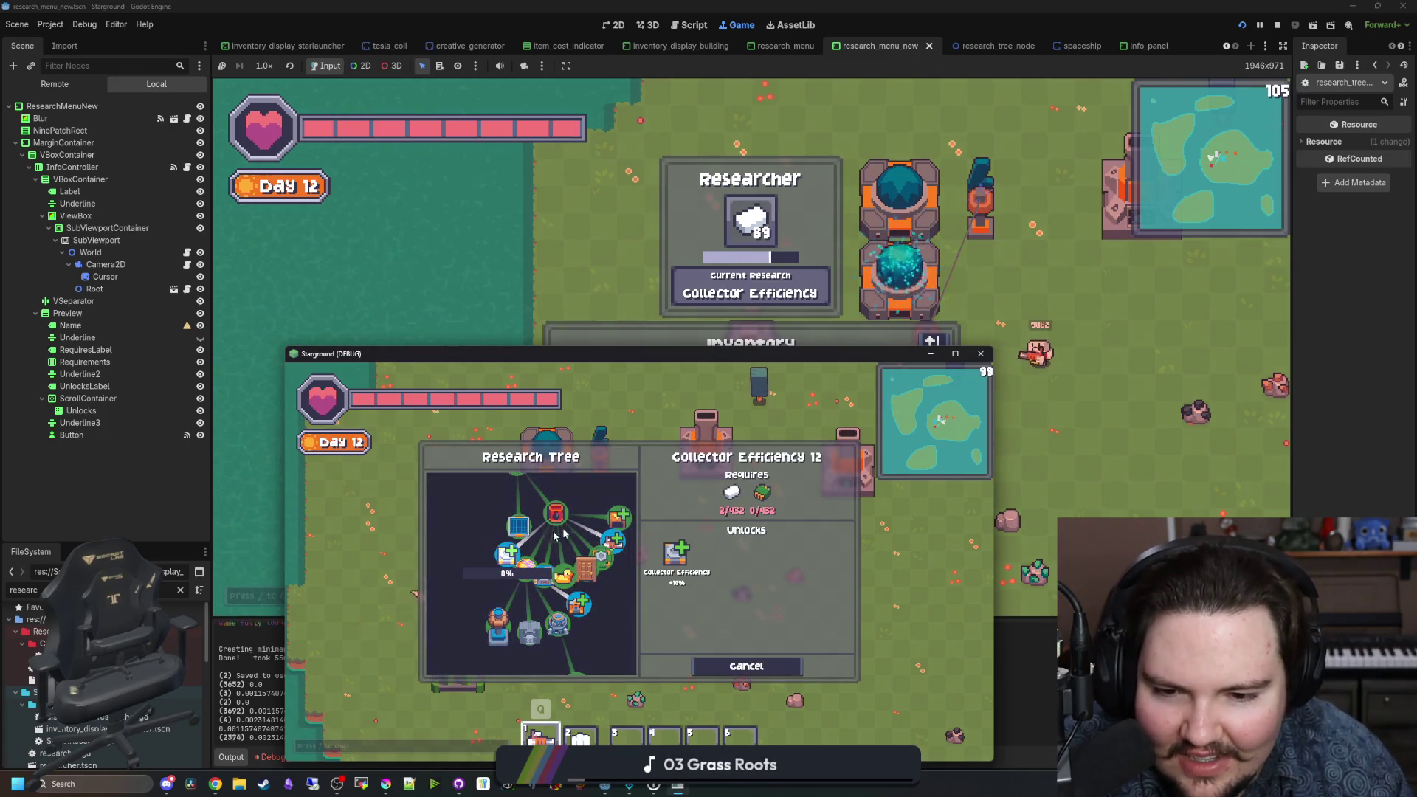
click(750, 288)
scroll(627, 347, down, 4)
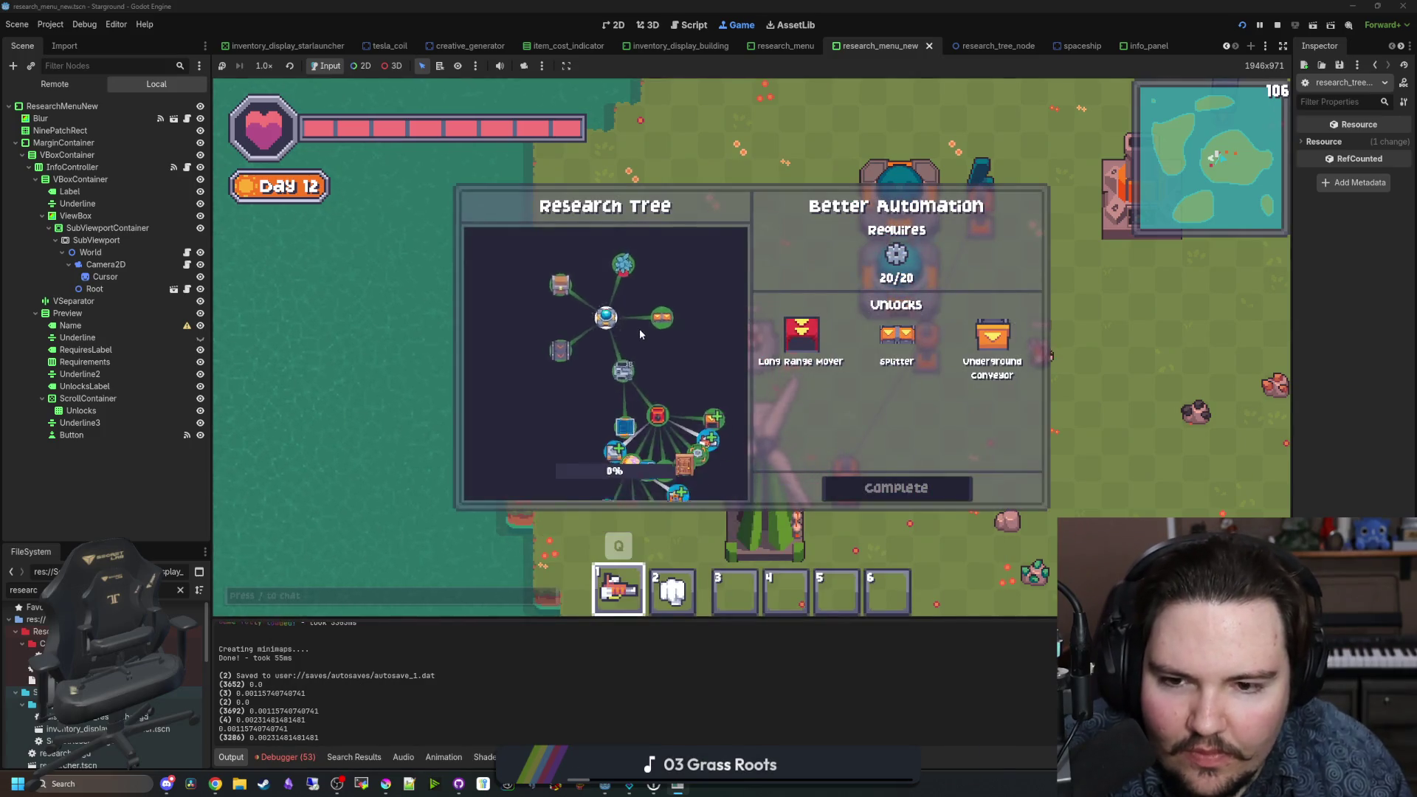
scroll(590, 359, up, 2)
click(579, 358)
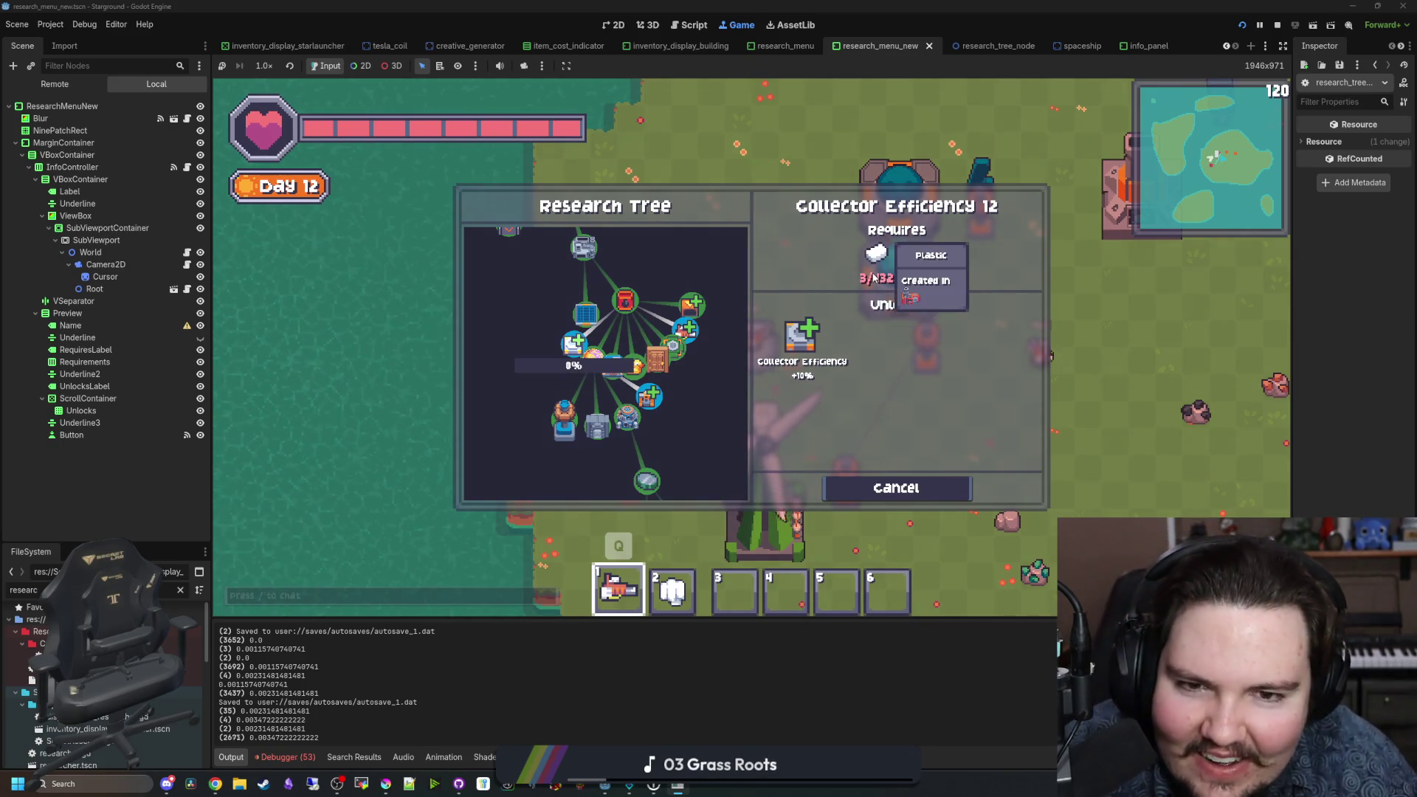
click(685, 330)
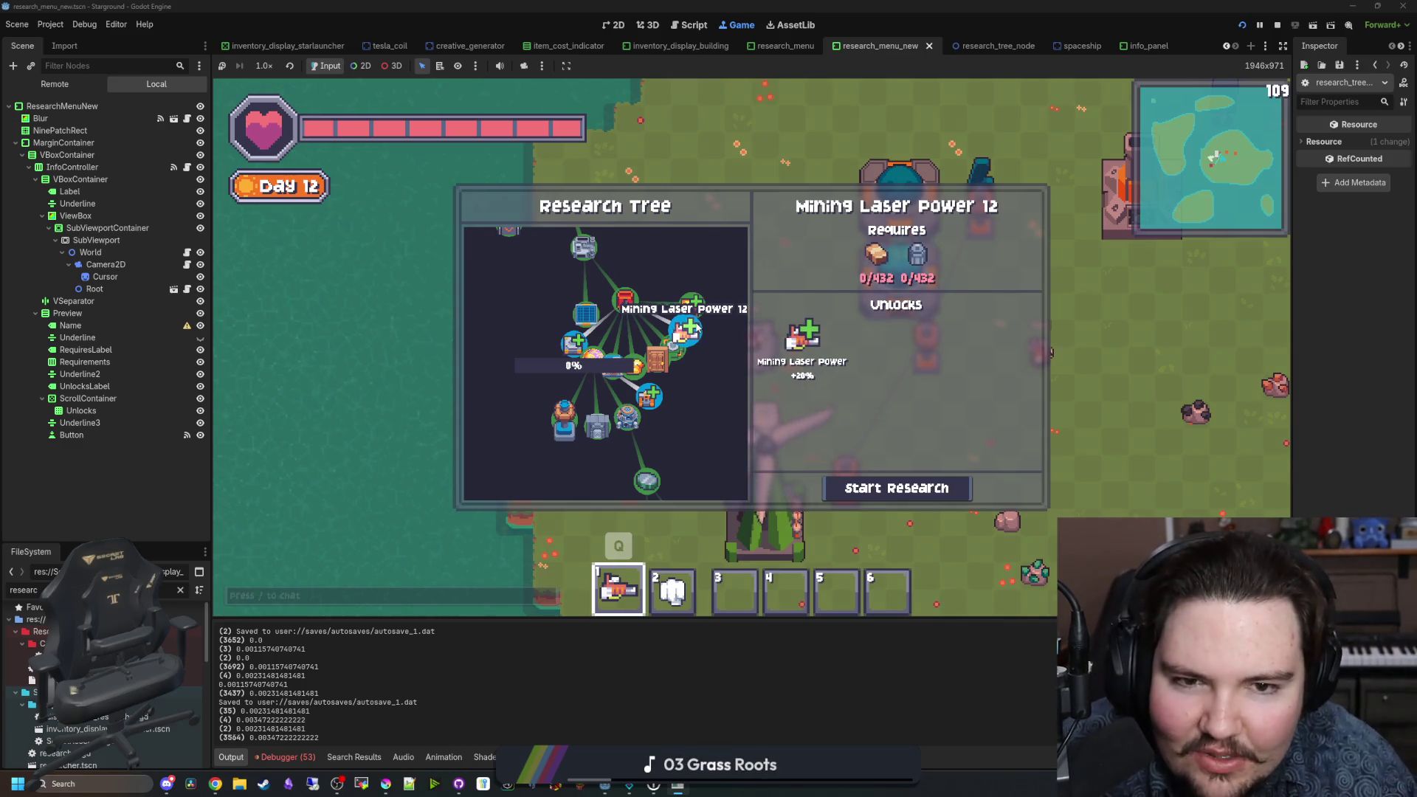
click(651, 401)
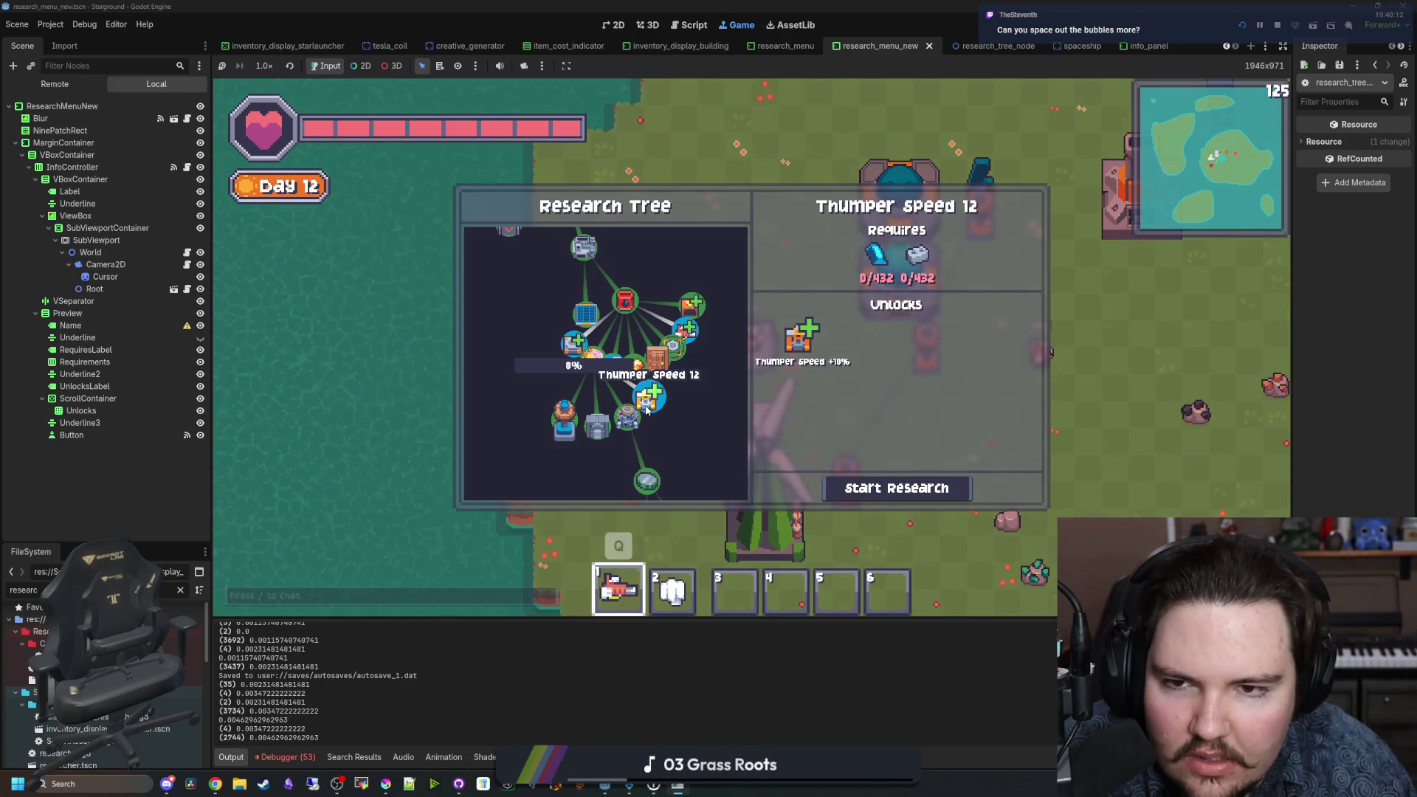
scroll(646, 410, down, 3)
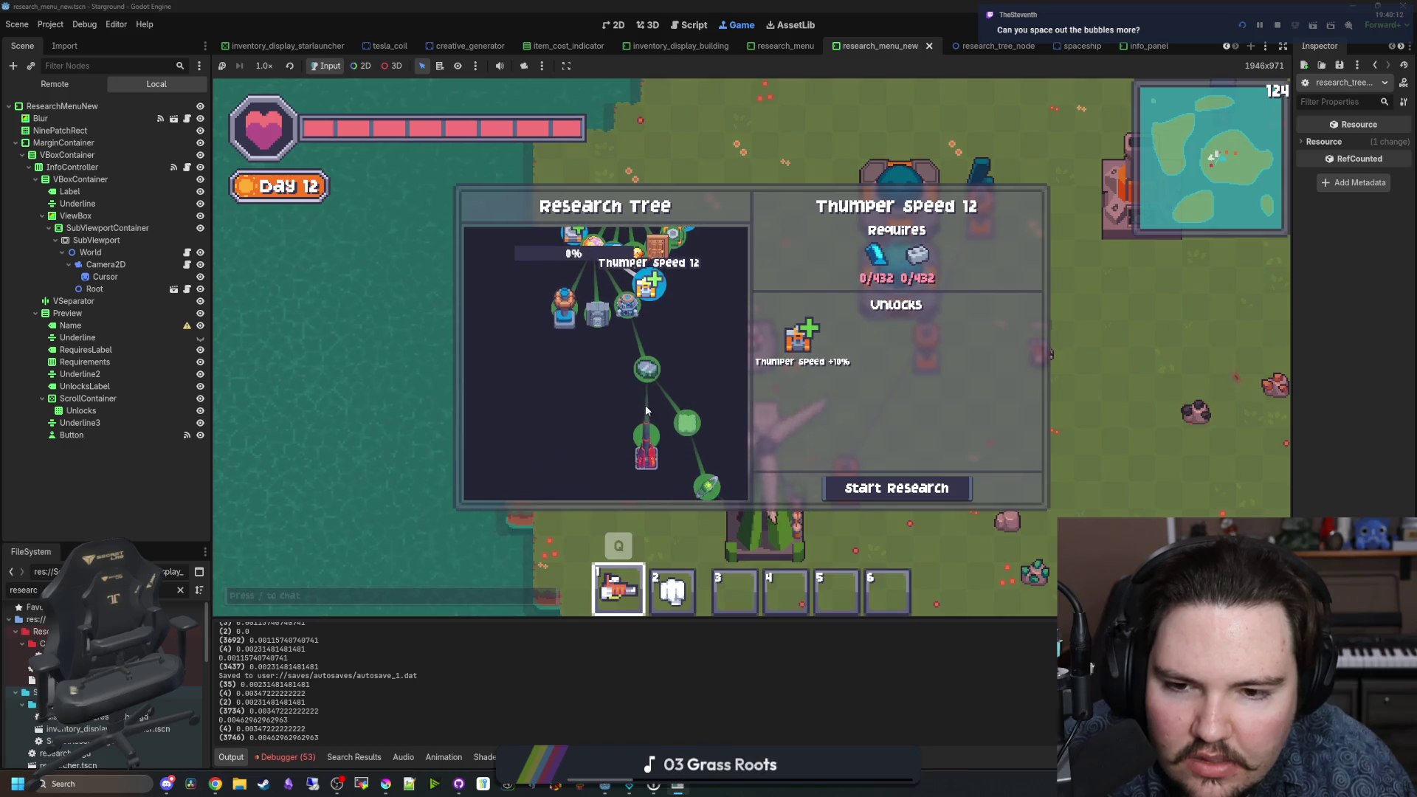
scroll(645, 410, down, 3)
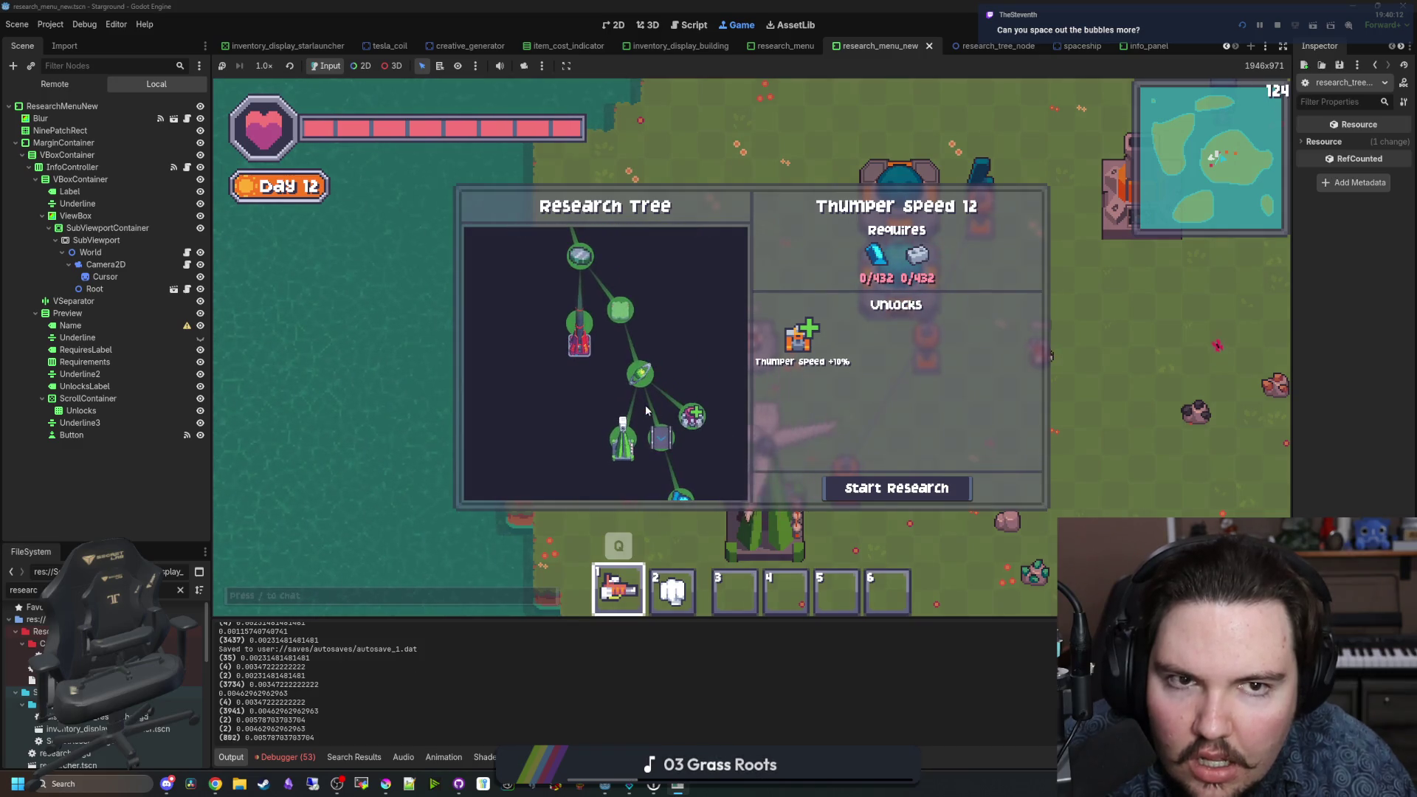
scroll(647, 410, up, 4)
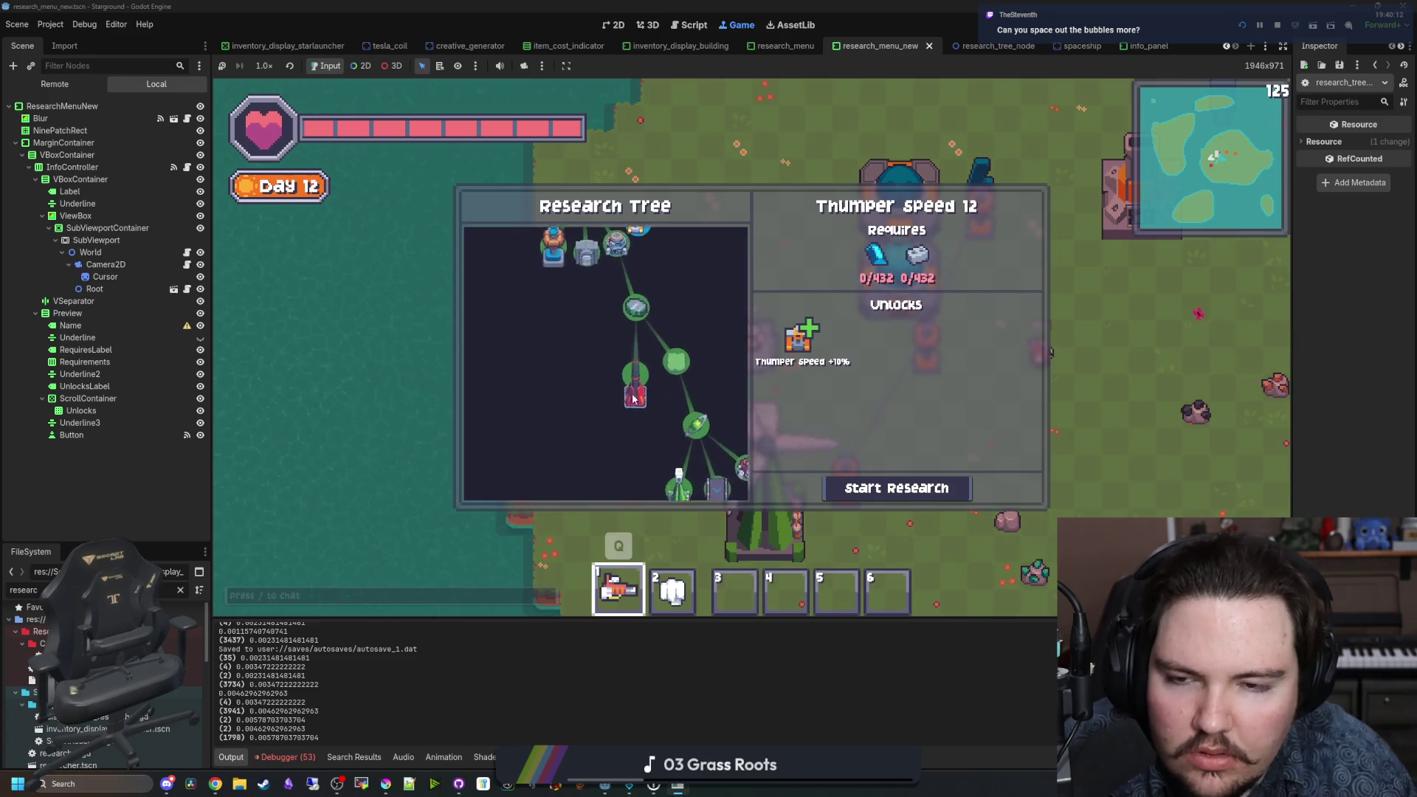
scroll(526, 464, up, 4)
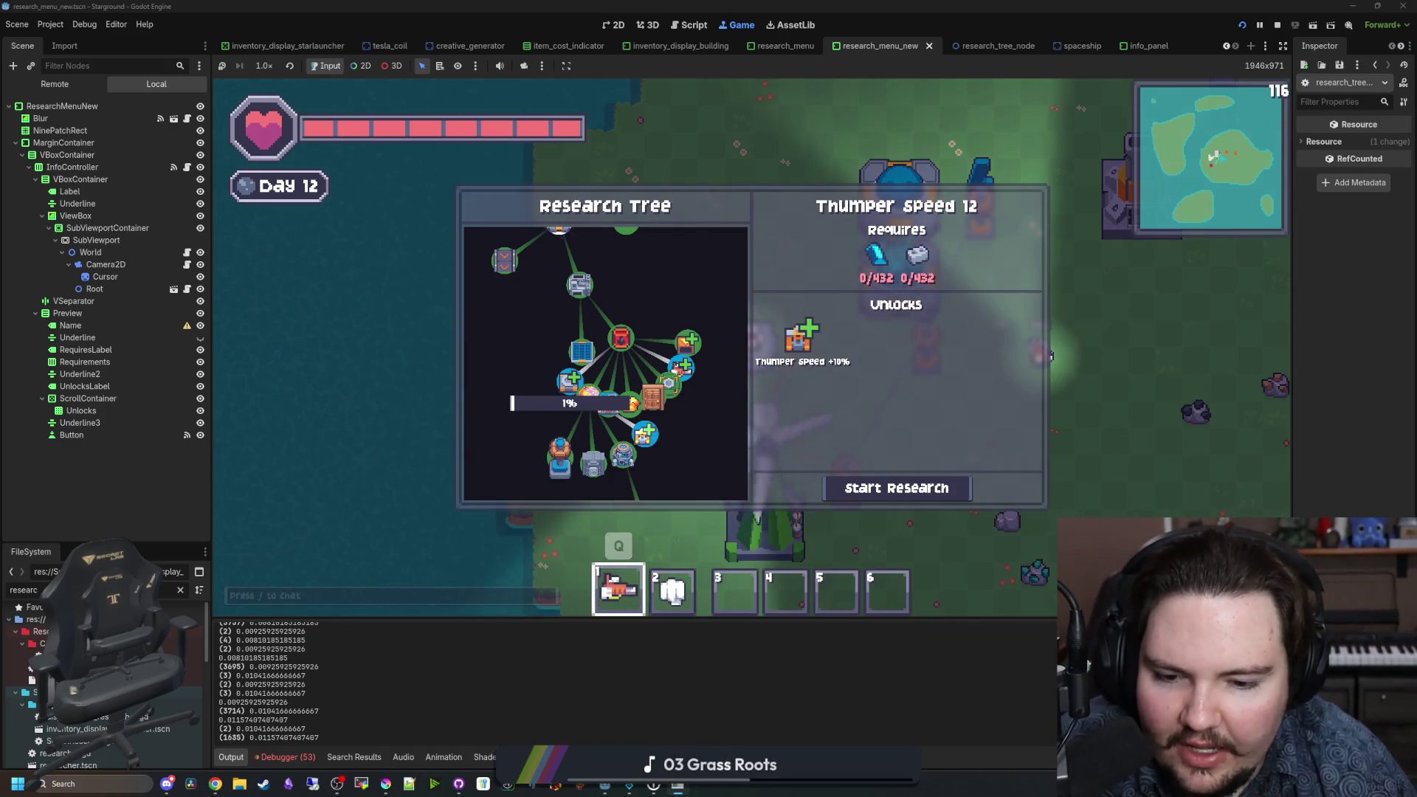
Step: Maximize the second Starground (DEBUG) window, pan its research tree, then restore it smaller
mouse_move(677, 784)
click(683, 701)
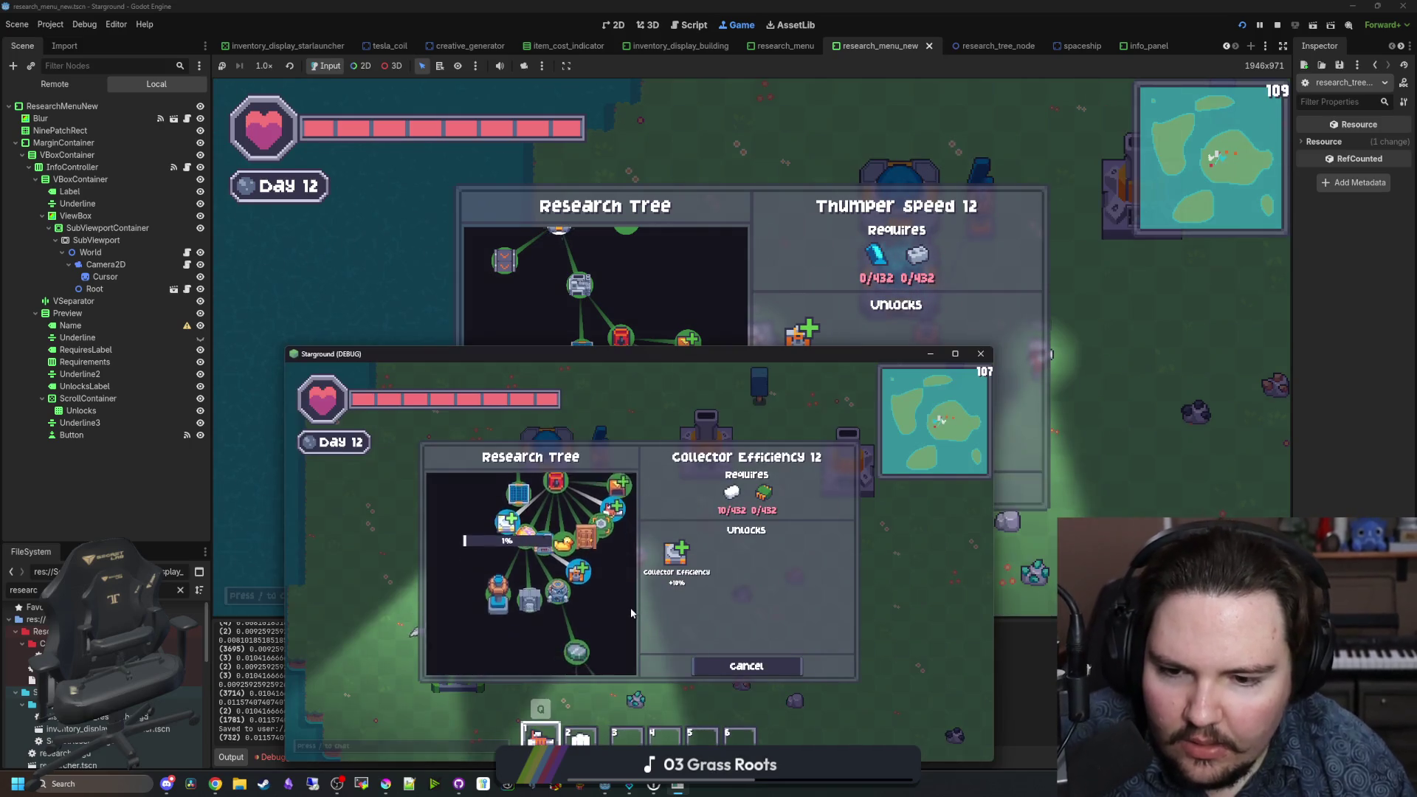
double_click(649, 361)
mouse_move(617, 468)
mouse_down()
mouse_move(564, 515)
mouse_move(530, 258)
mouse_move(602, 459)
mouse_up()
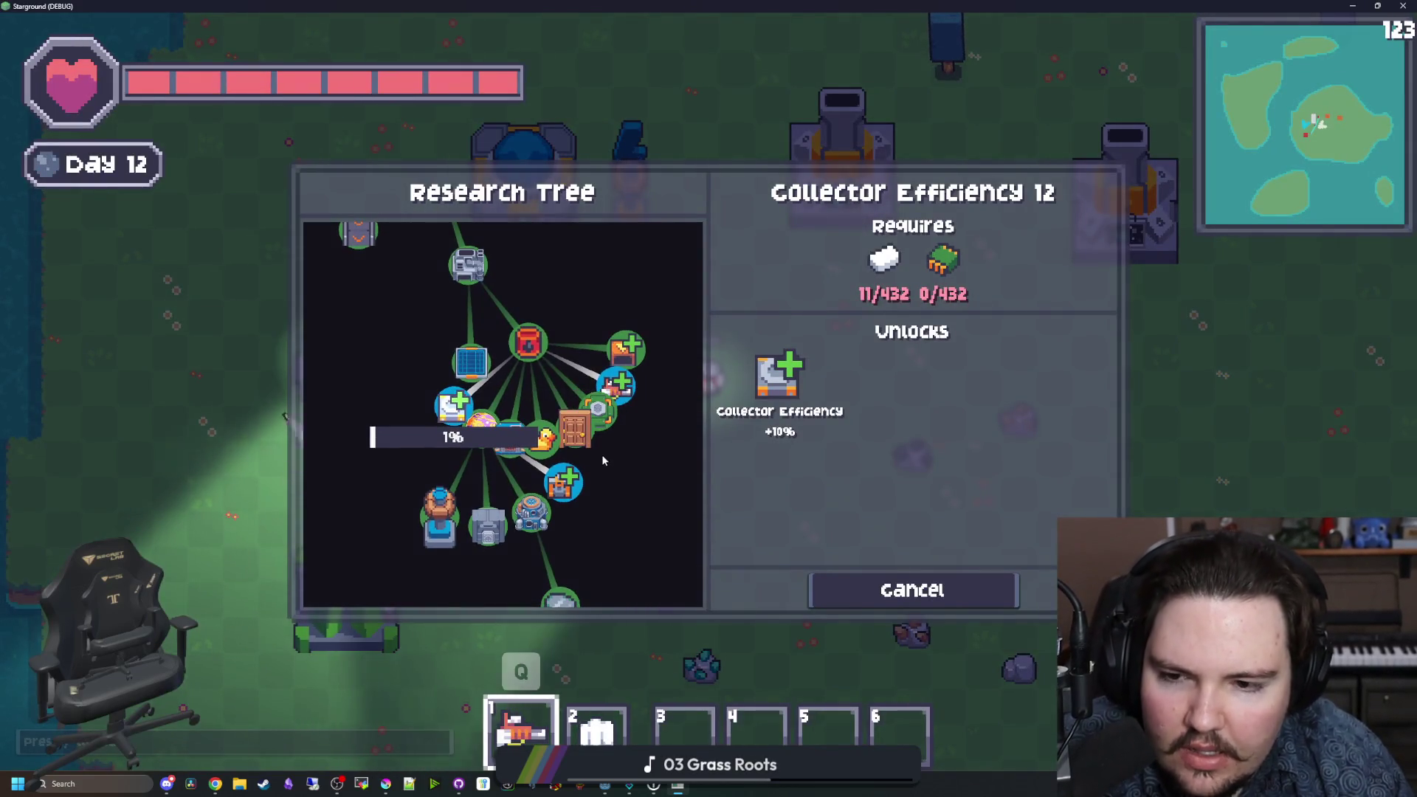
scroll(458, 428, down, 2)
scroll(478, 463, up, 1)
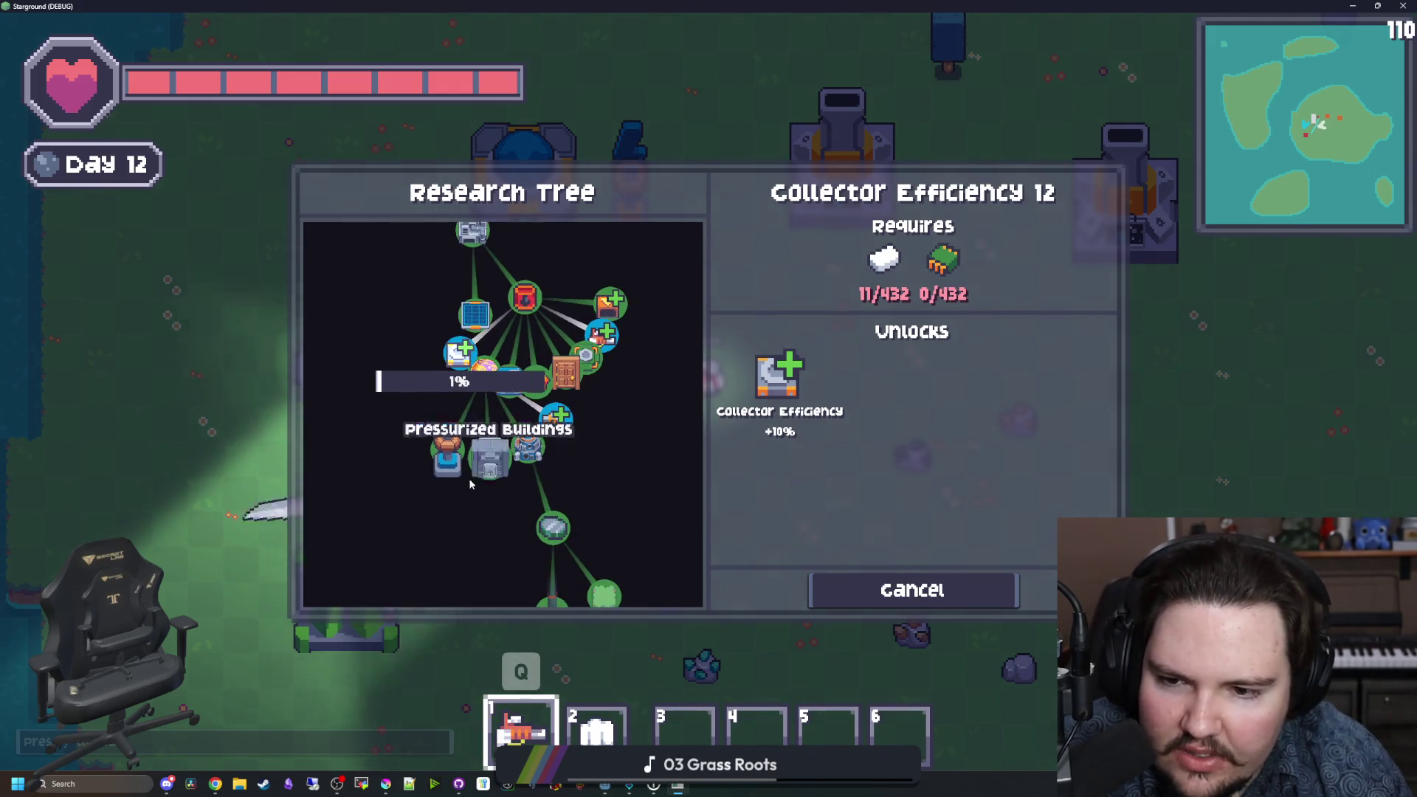
drag(607, 424, 581, 402)
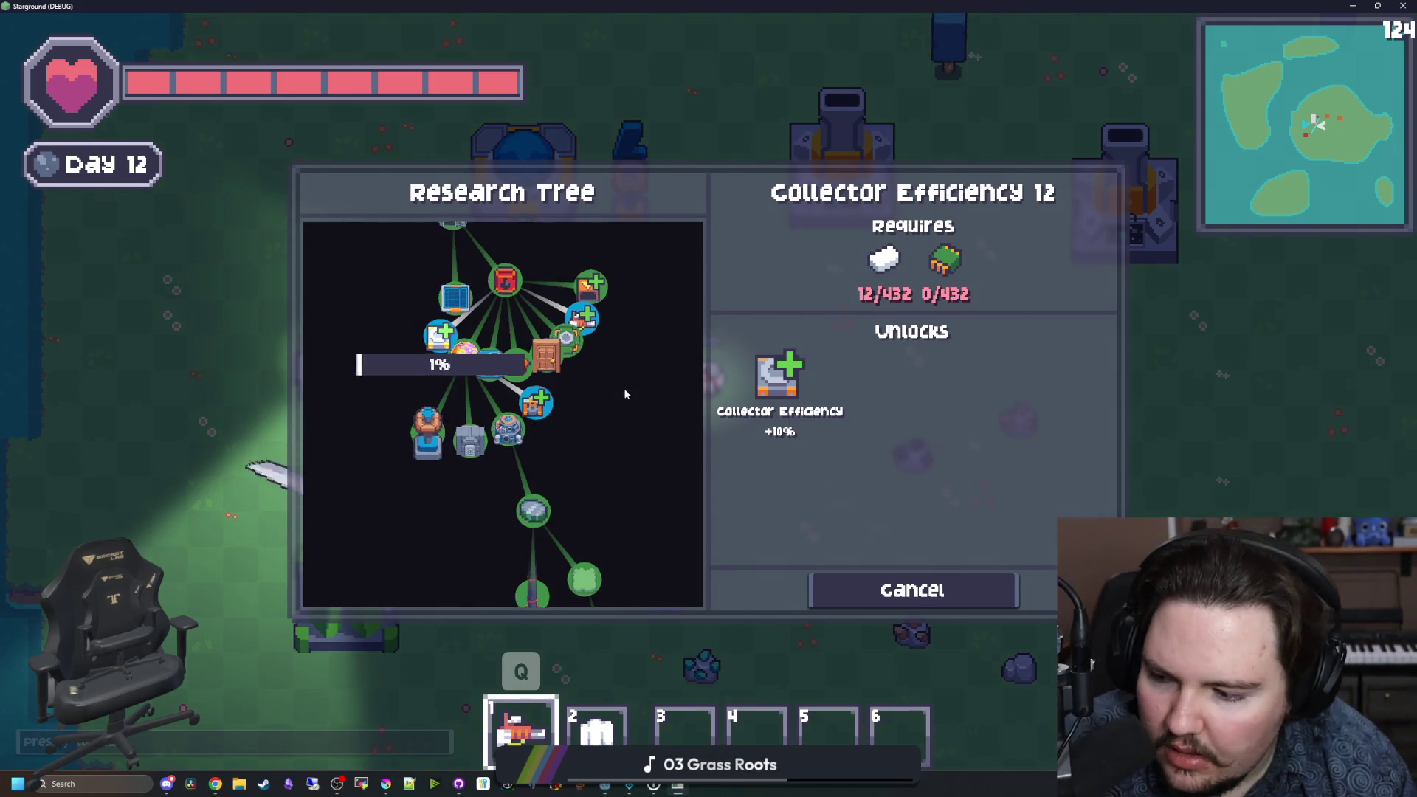
key(super+Down)
drag(618, 393, 620, 454)
Step: Recheck the second game window's tree, shrink it, and bring up research_tree_world.gd
click(633, 679)
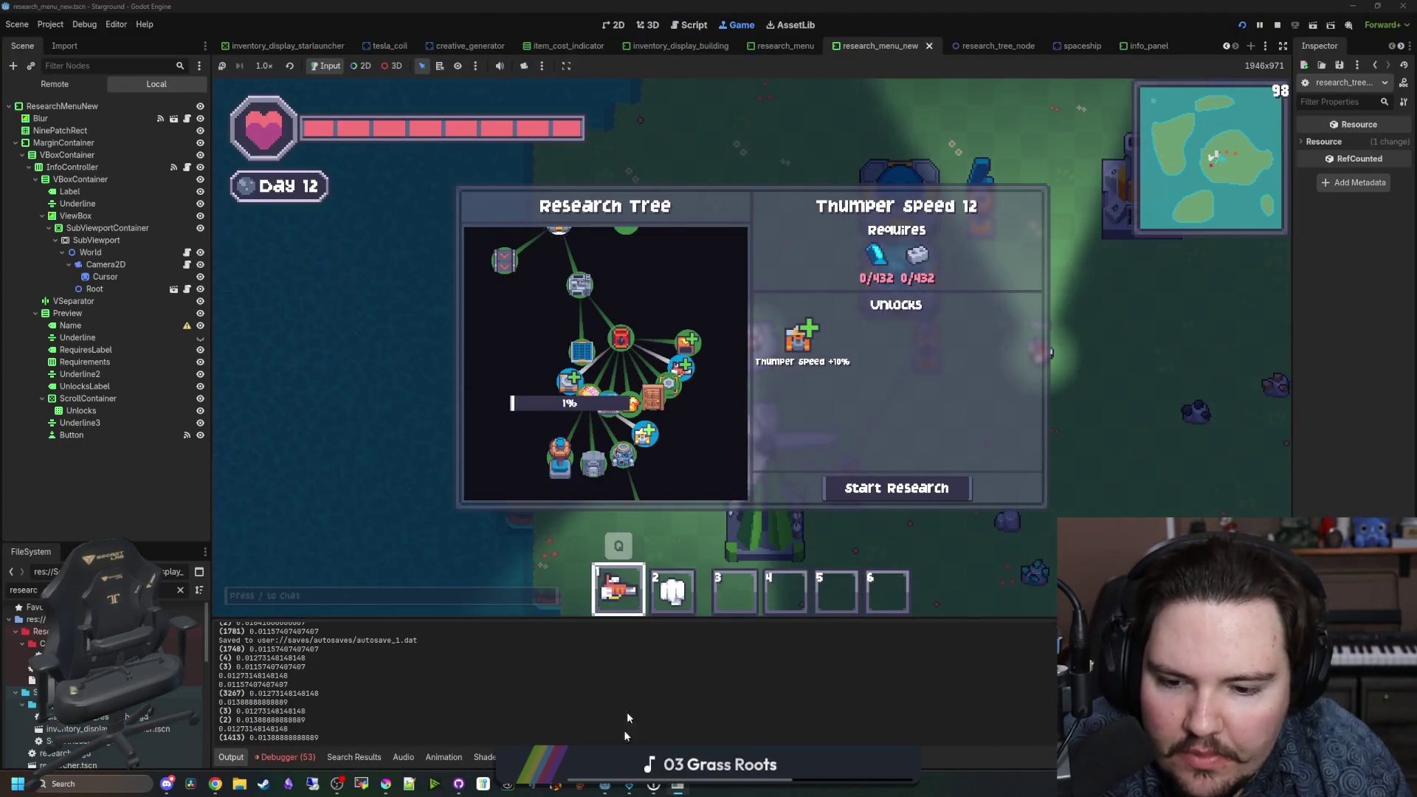
mouse_move(678, 784)
click(677, 708)
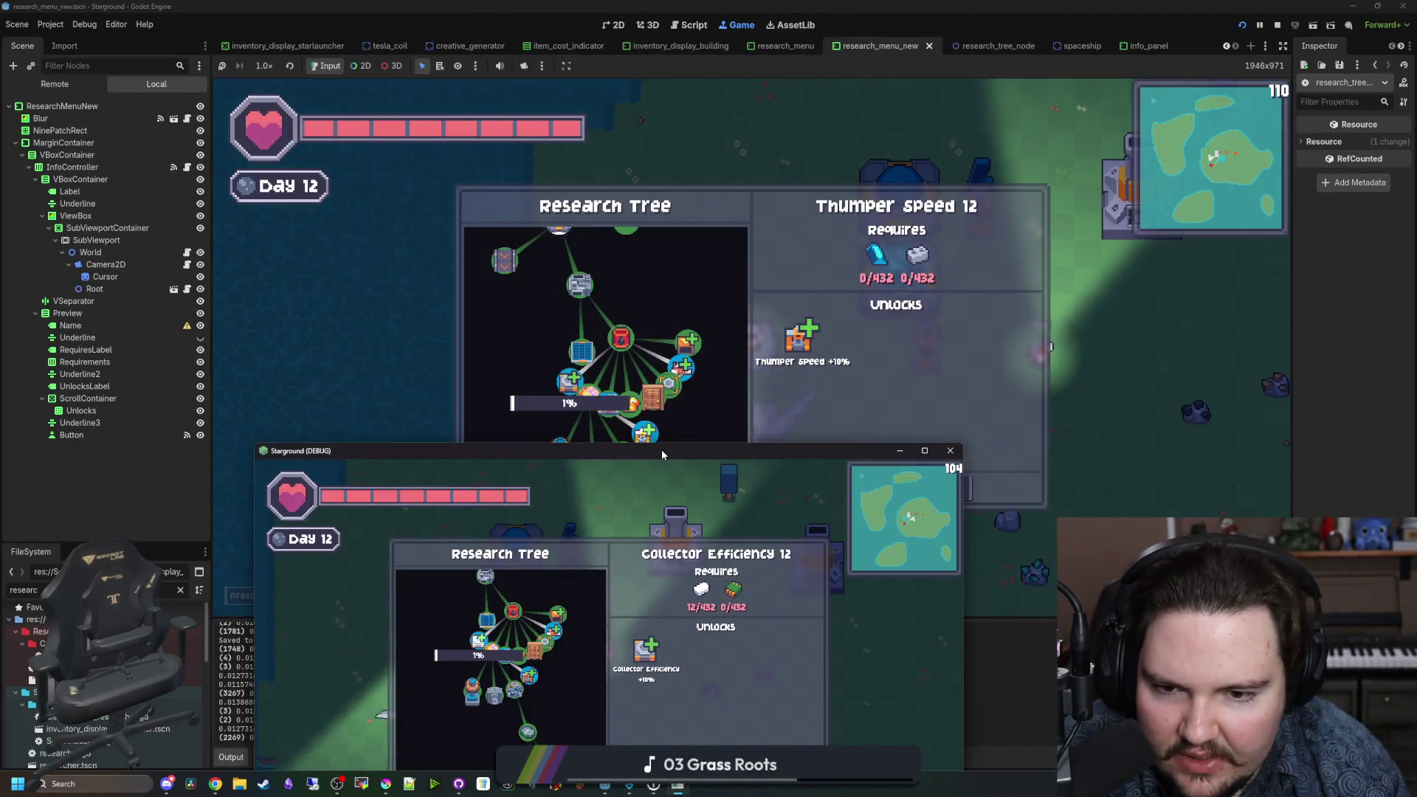
double_click(662, 450)
scroll(546, 454, up, 5)
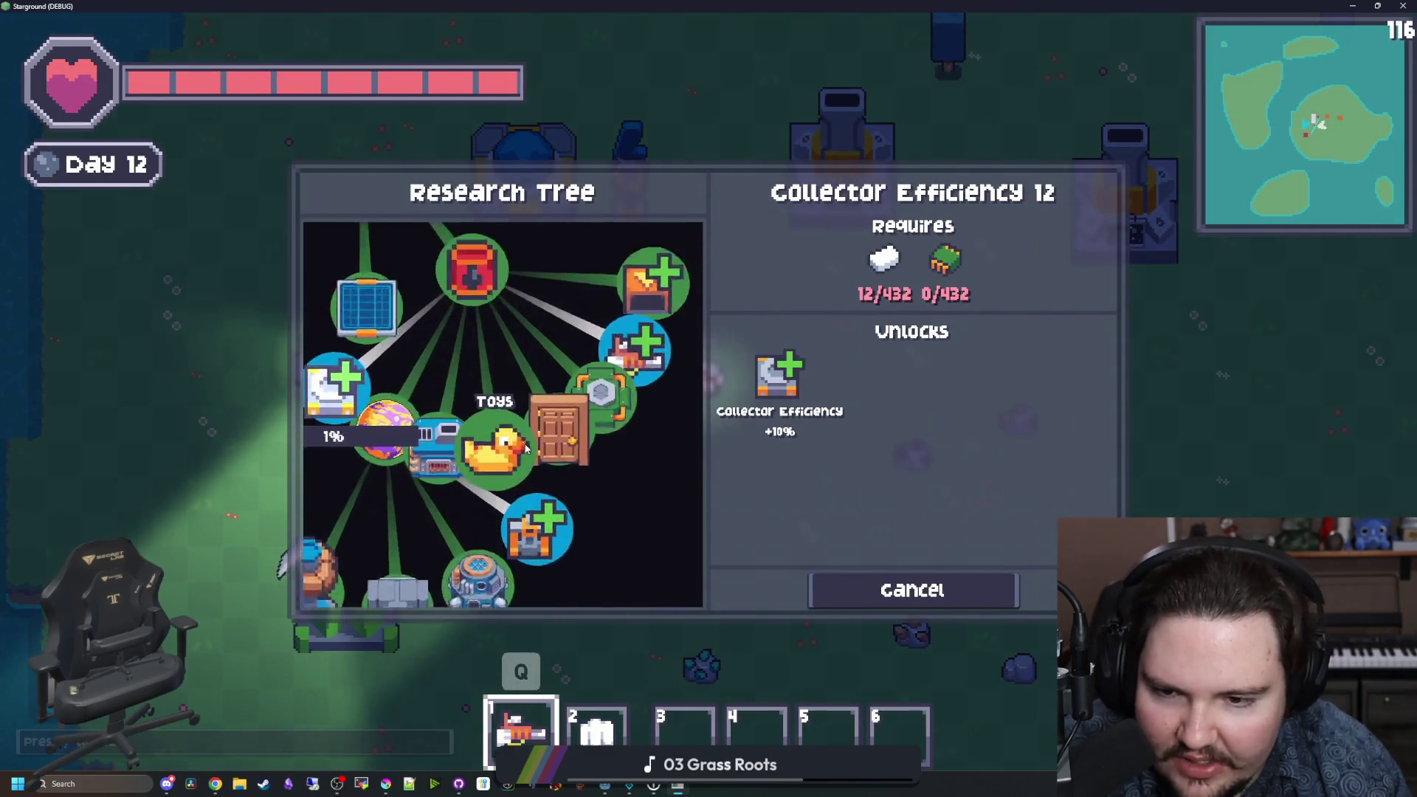
scroll(546, 457, down, 5)
drag(664, 5, 679, 408)
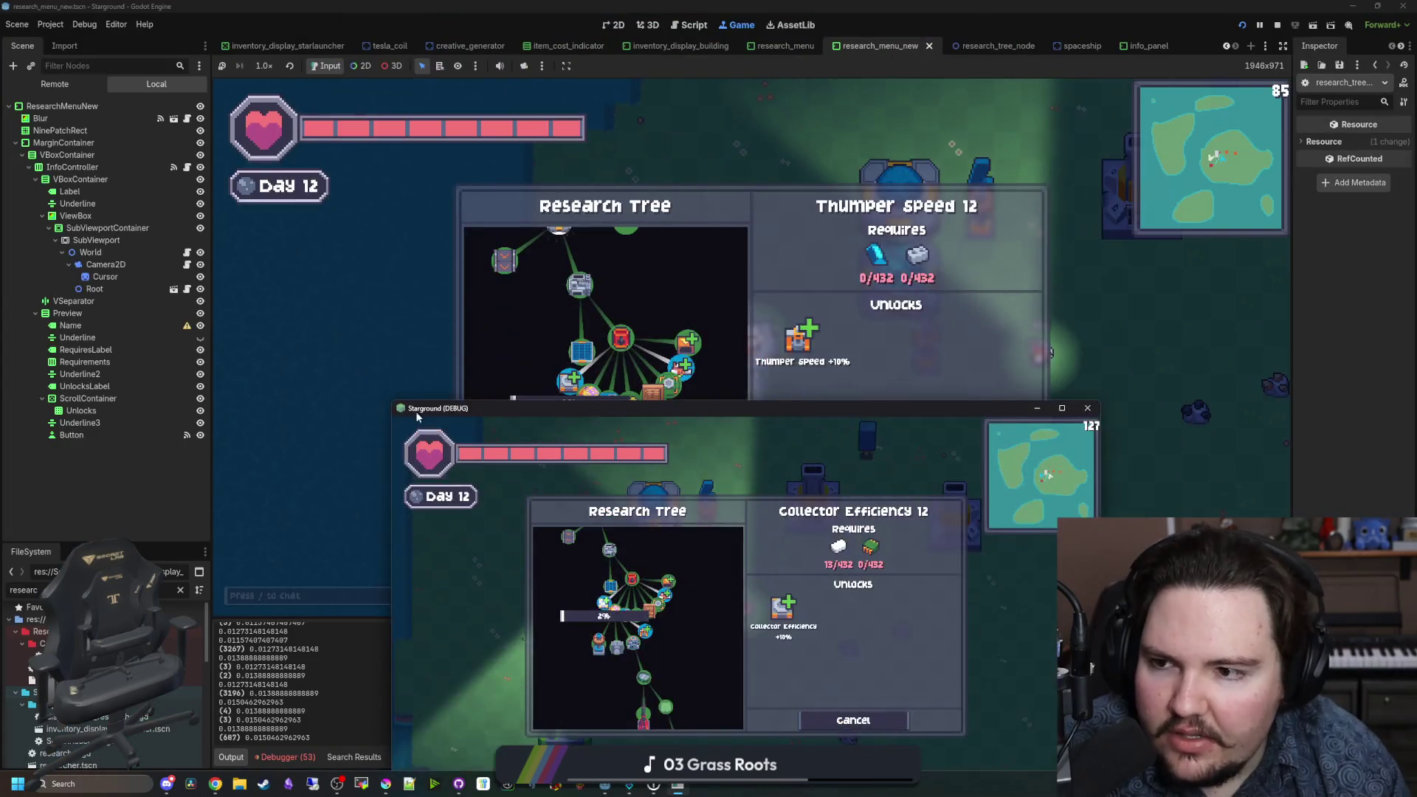
click(186, 252)
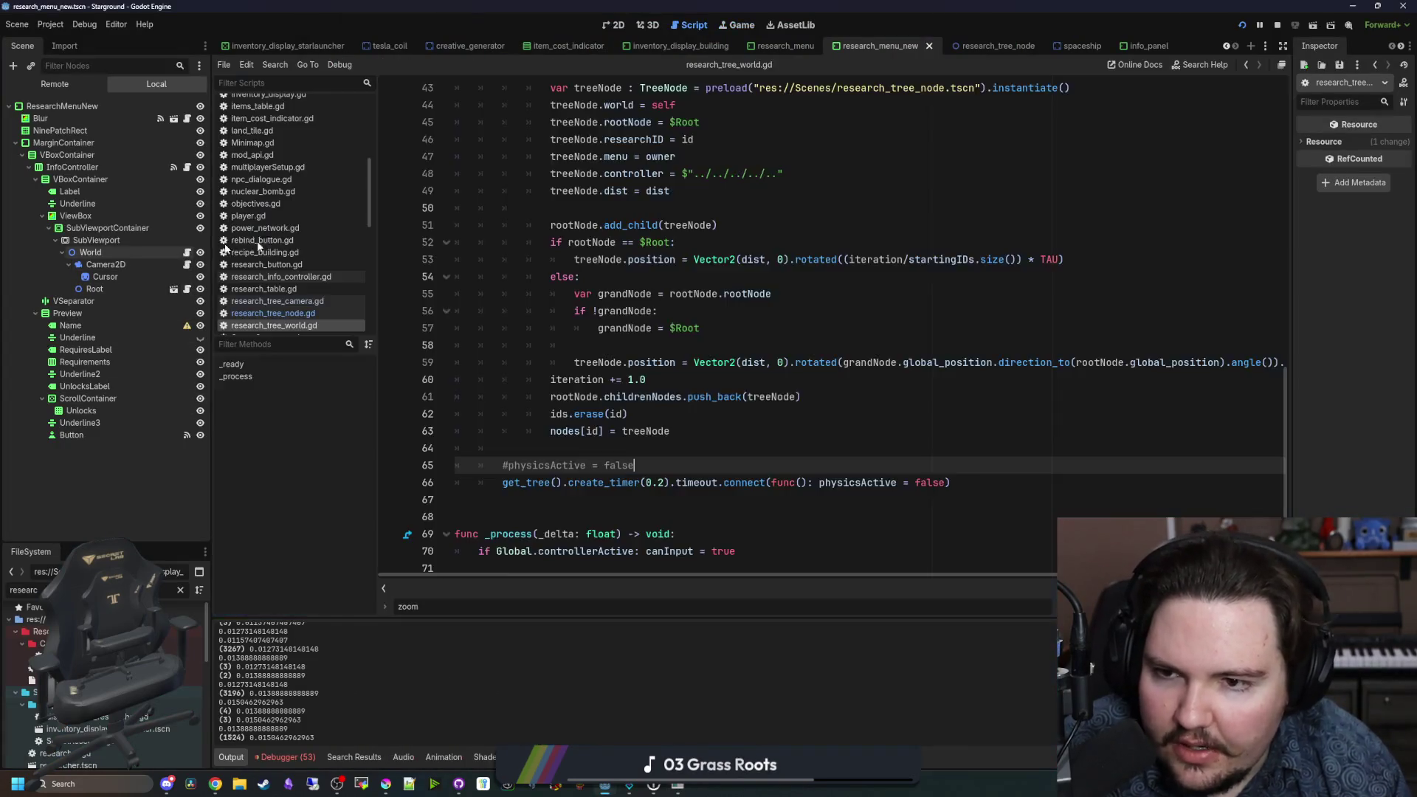
Step: Change dist to 64 on line 9, save, and maximize the Starground (DEBUG) window
scroll(649, 325, up, 5)
click(567, 231)
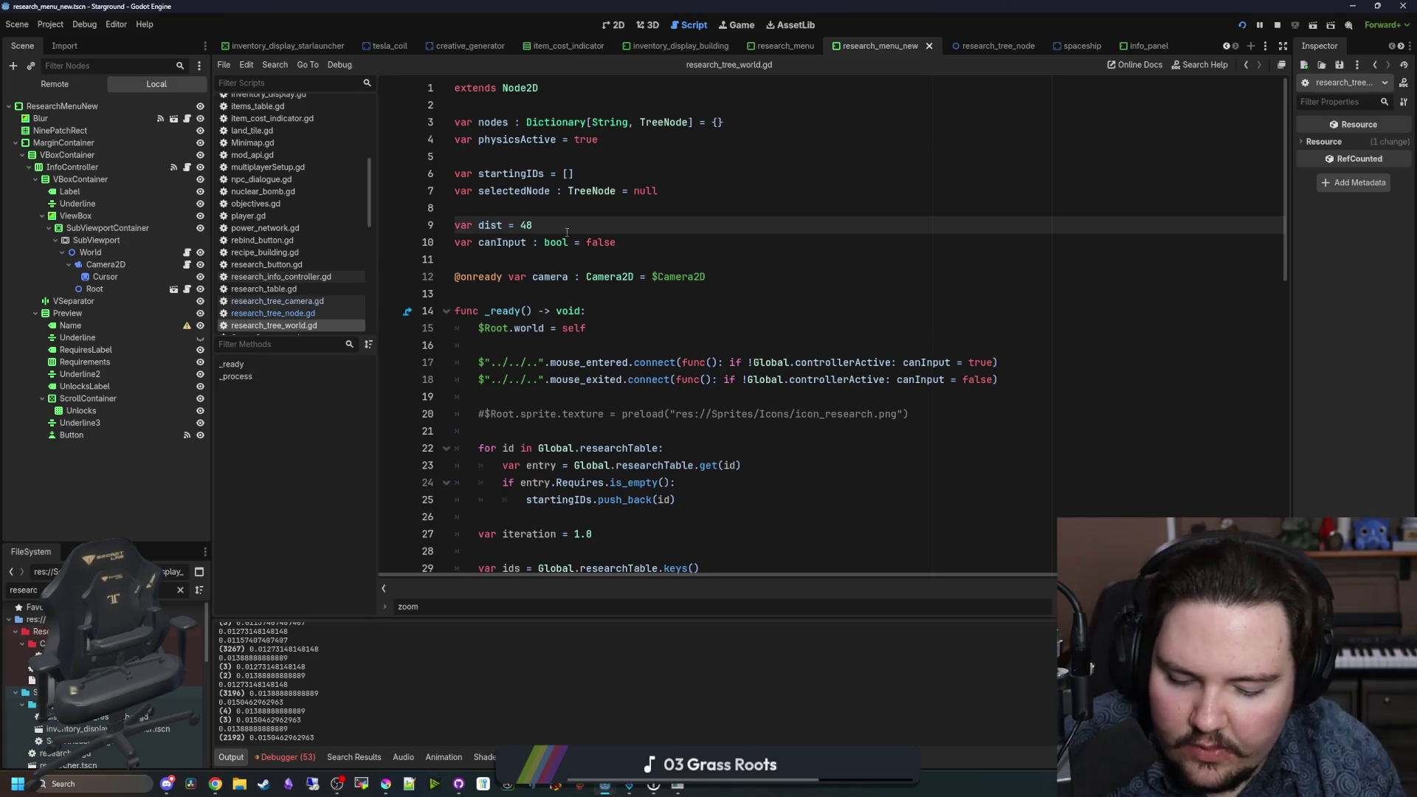
key(ctrl+s)
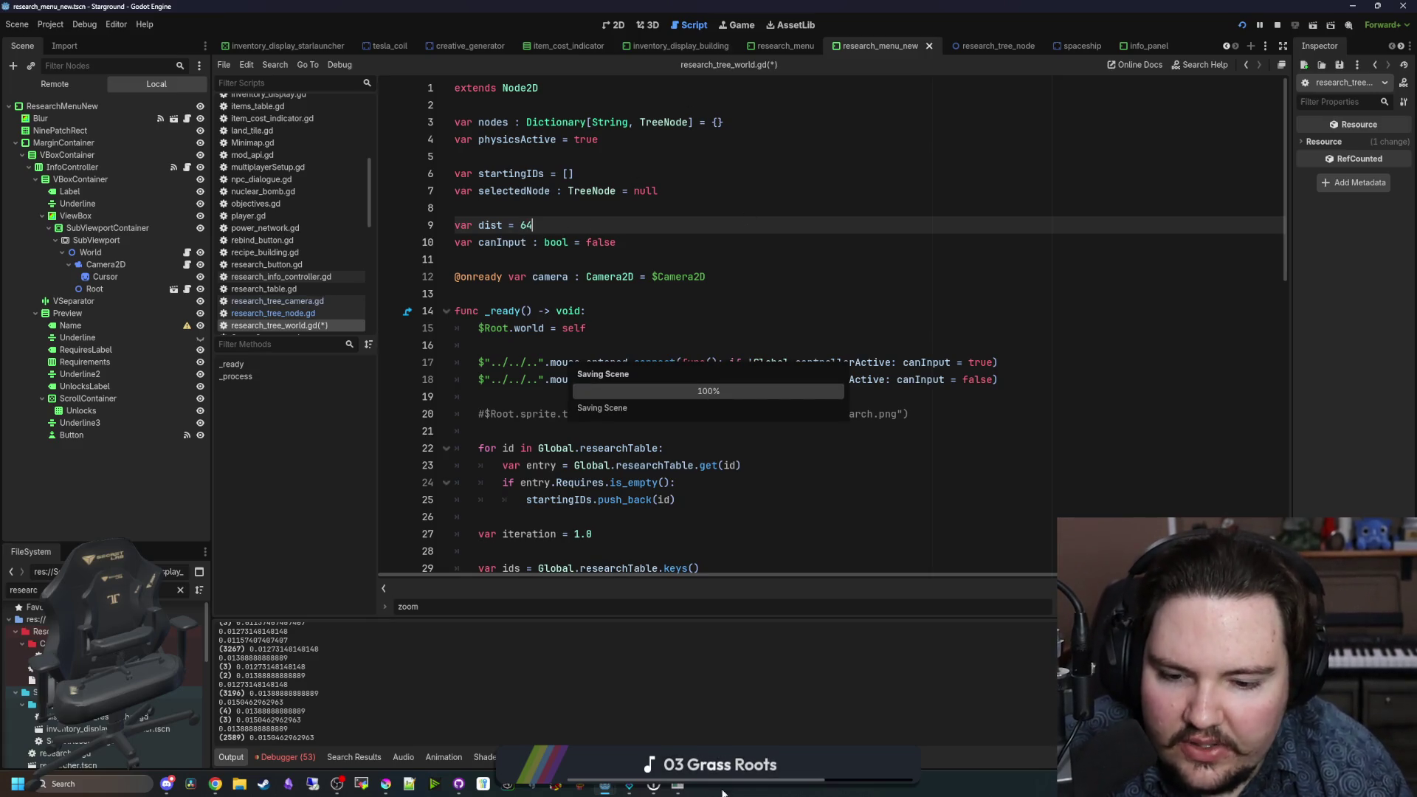
click(724, 790)
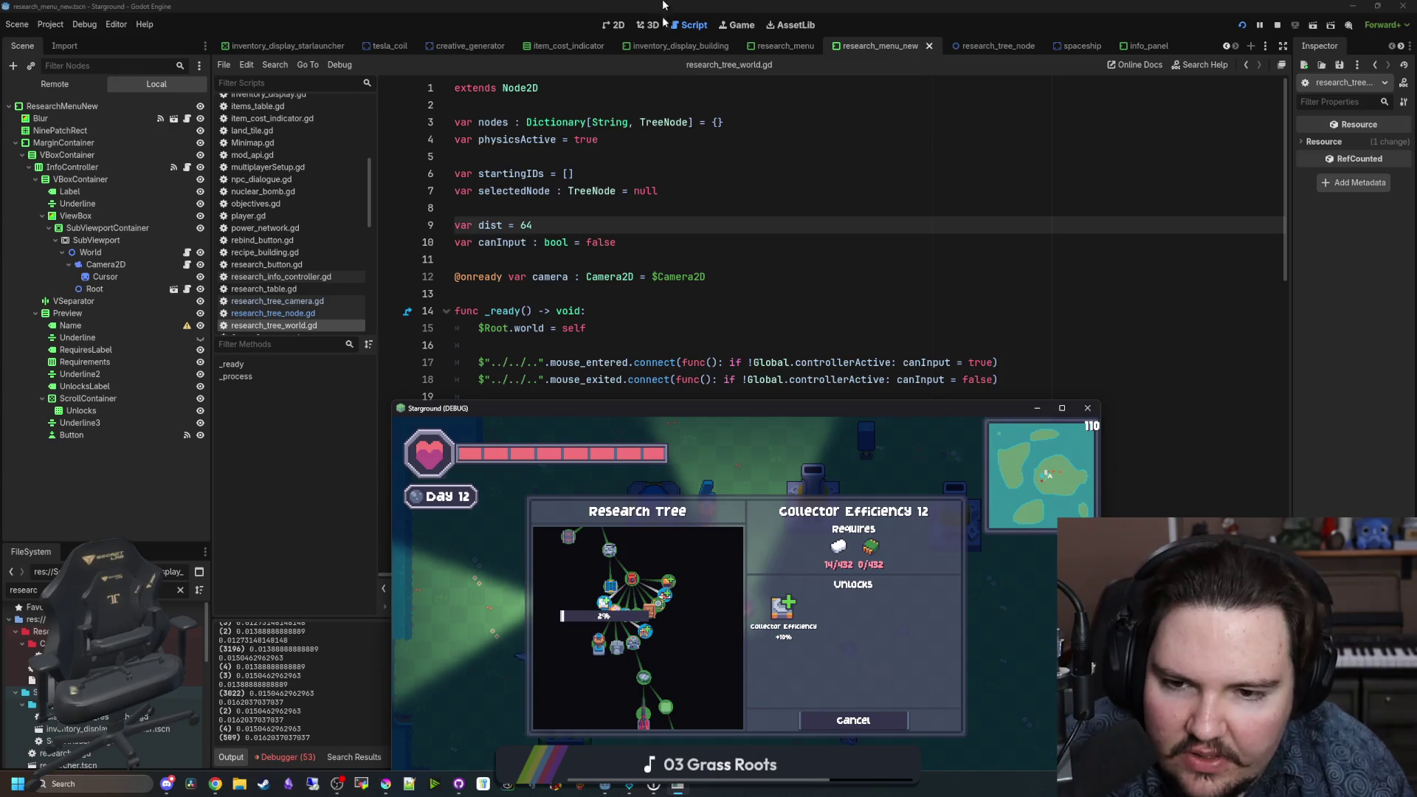
double_click(704, 412)
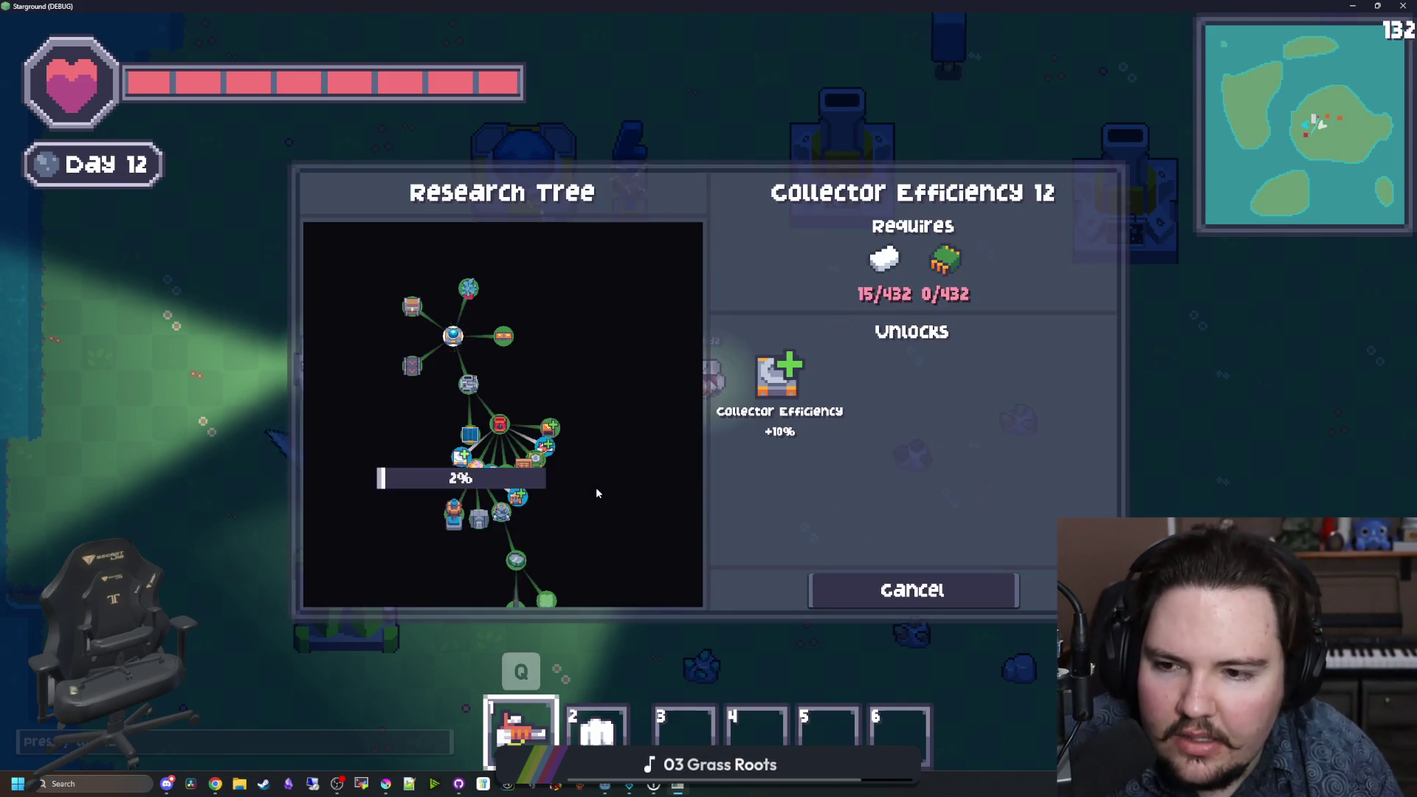
scroll(597, 493, up, 3)
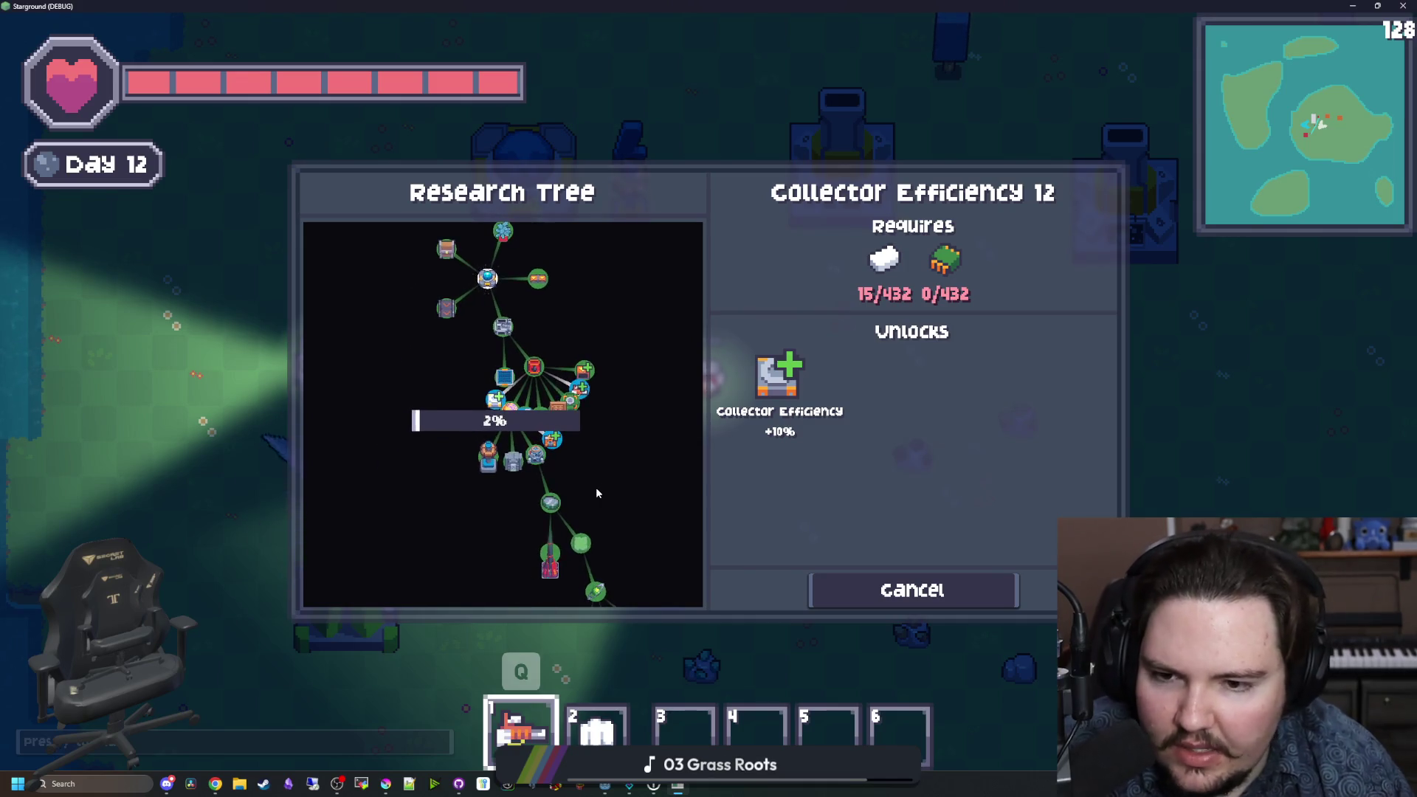
scroll(585, 437, down, 3)
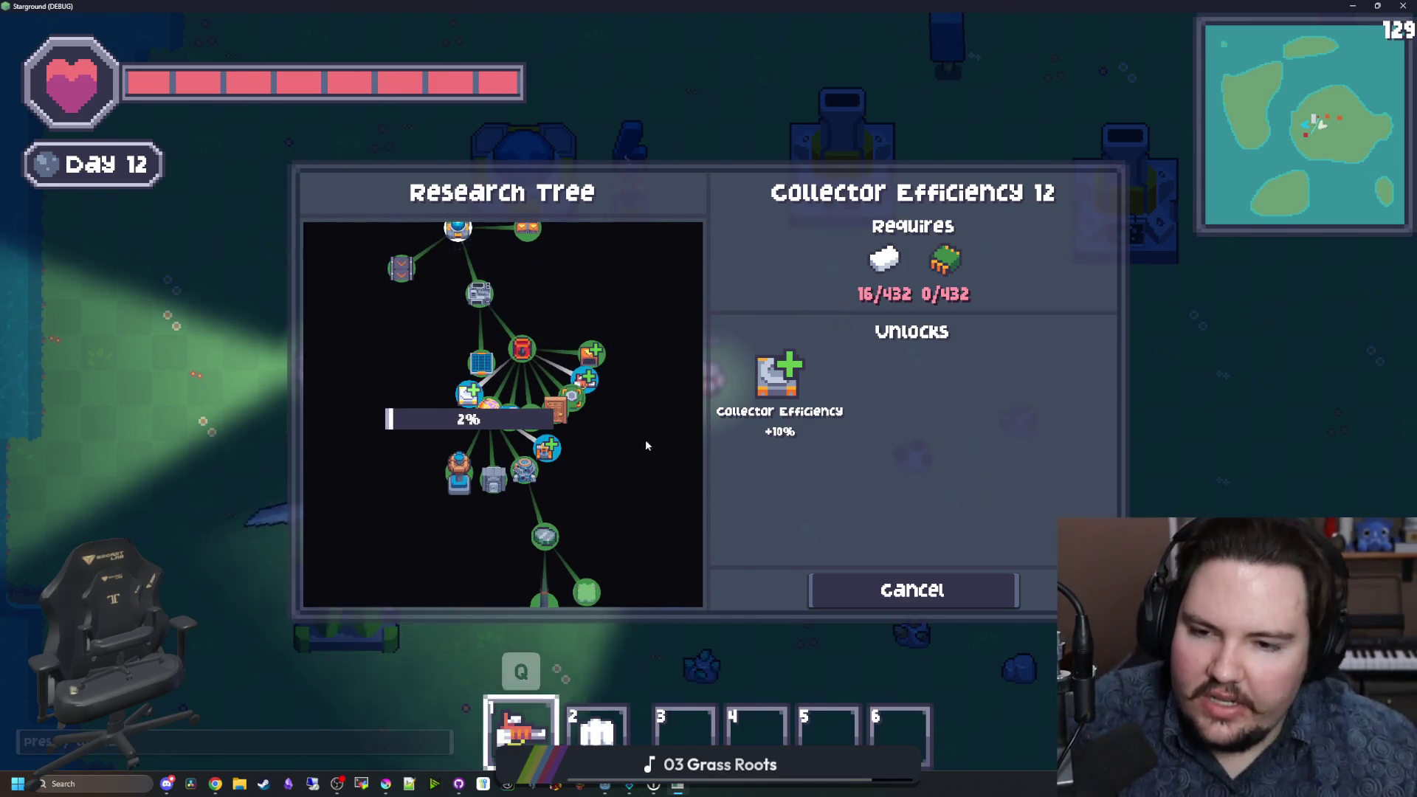
scroll(587, 443, up, 3)
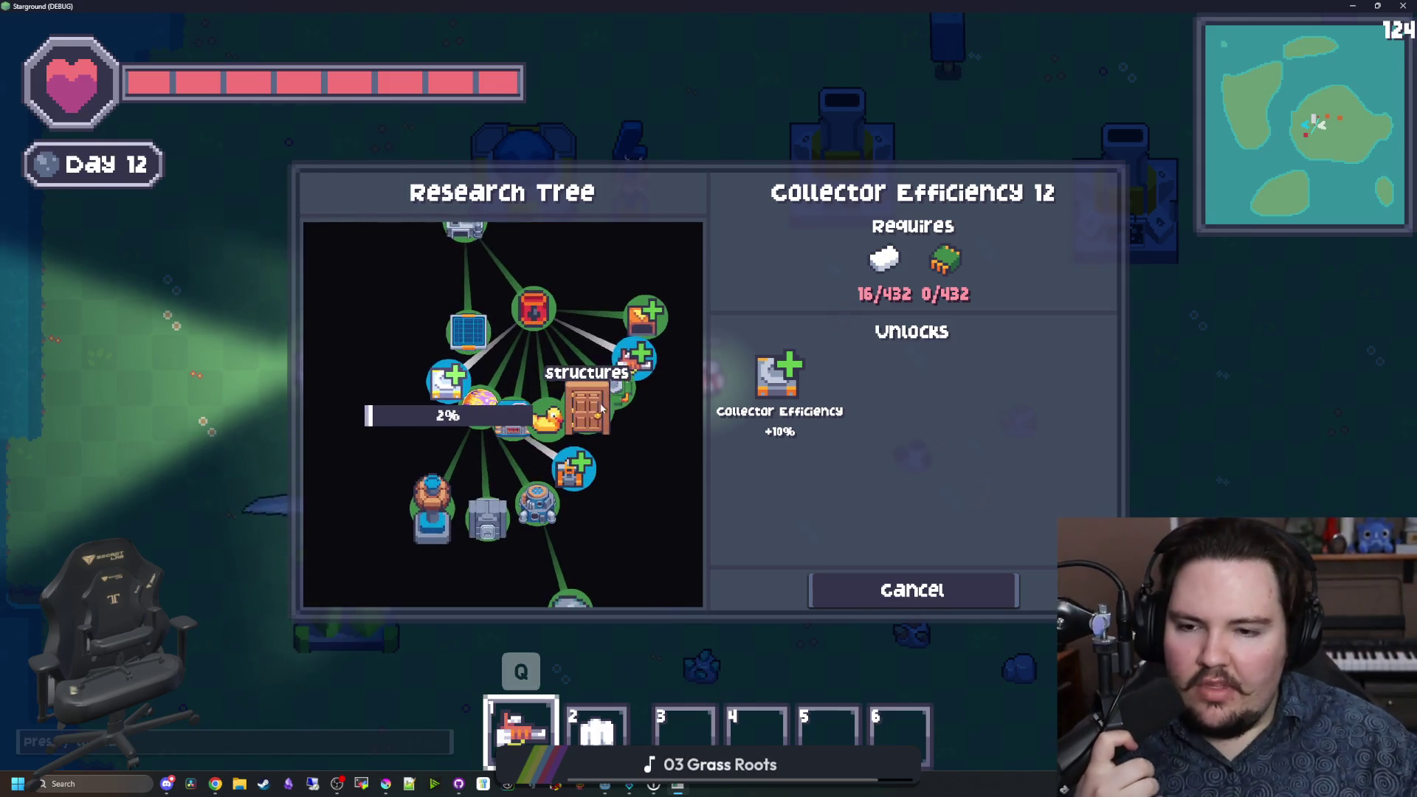
scroll(587, 443, down, 3)
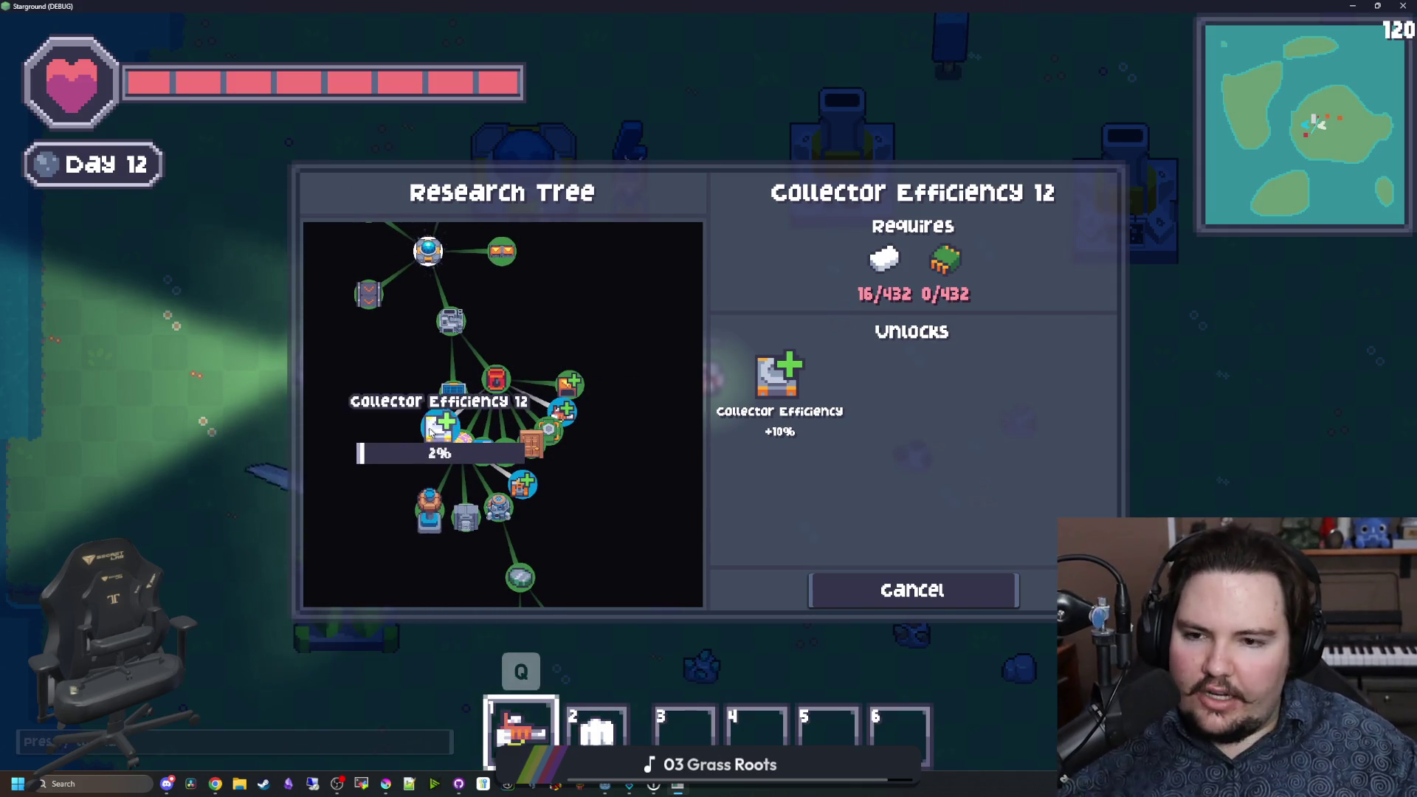
scroll(506, 414, up, 2)
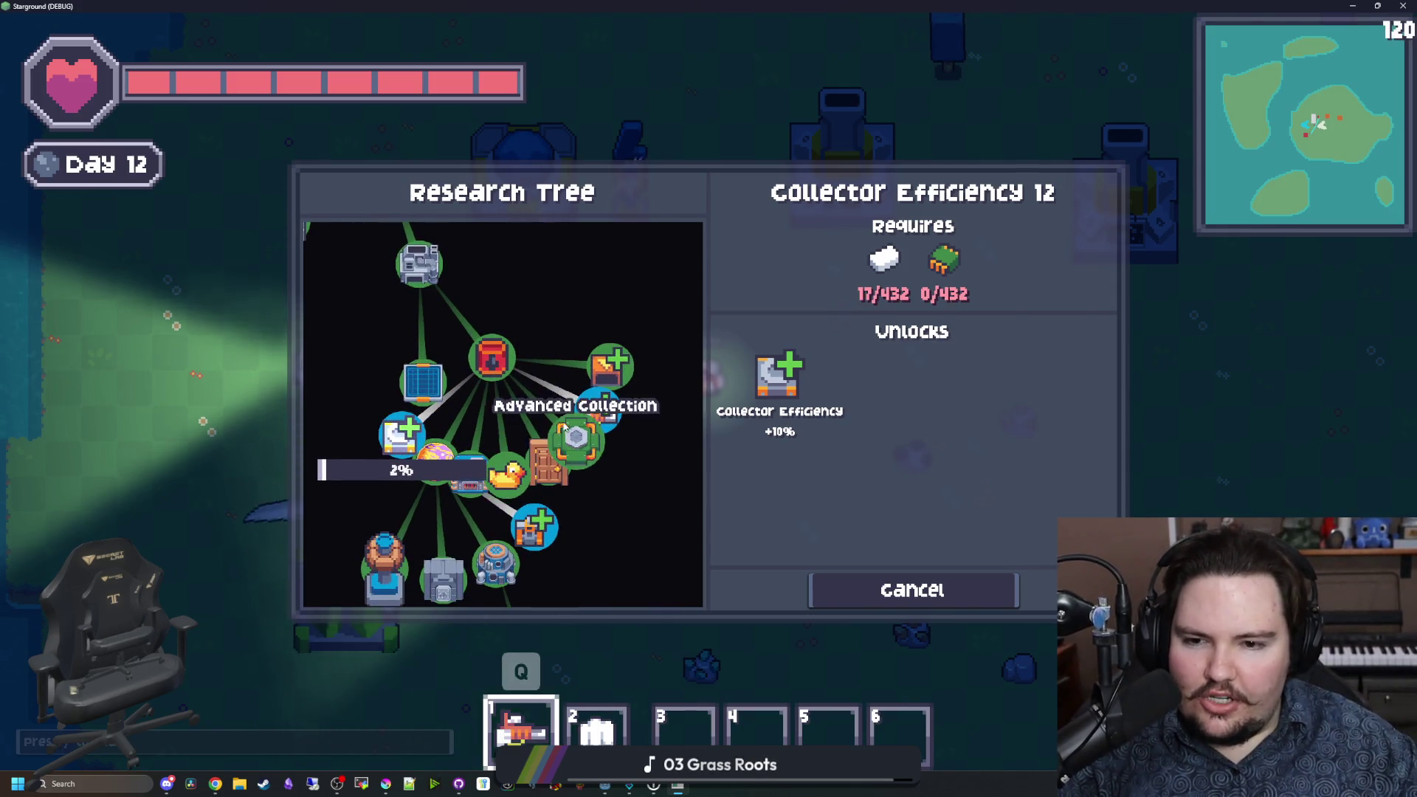
scroll(619, 274, up, 1)
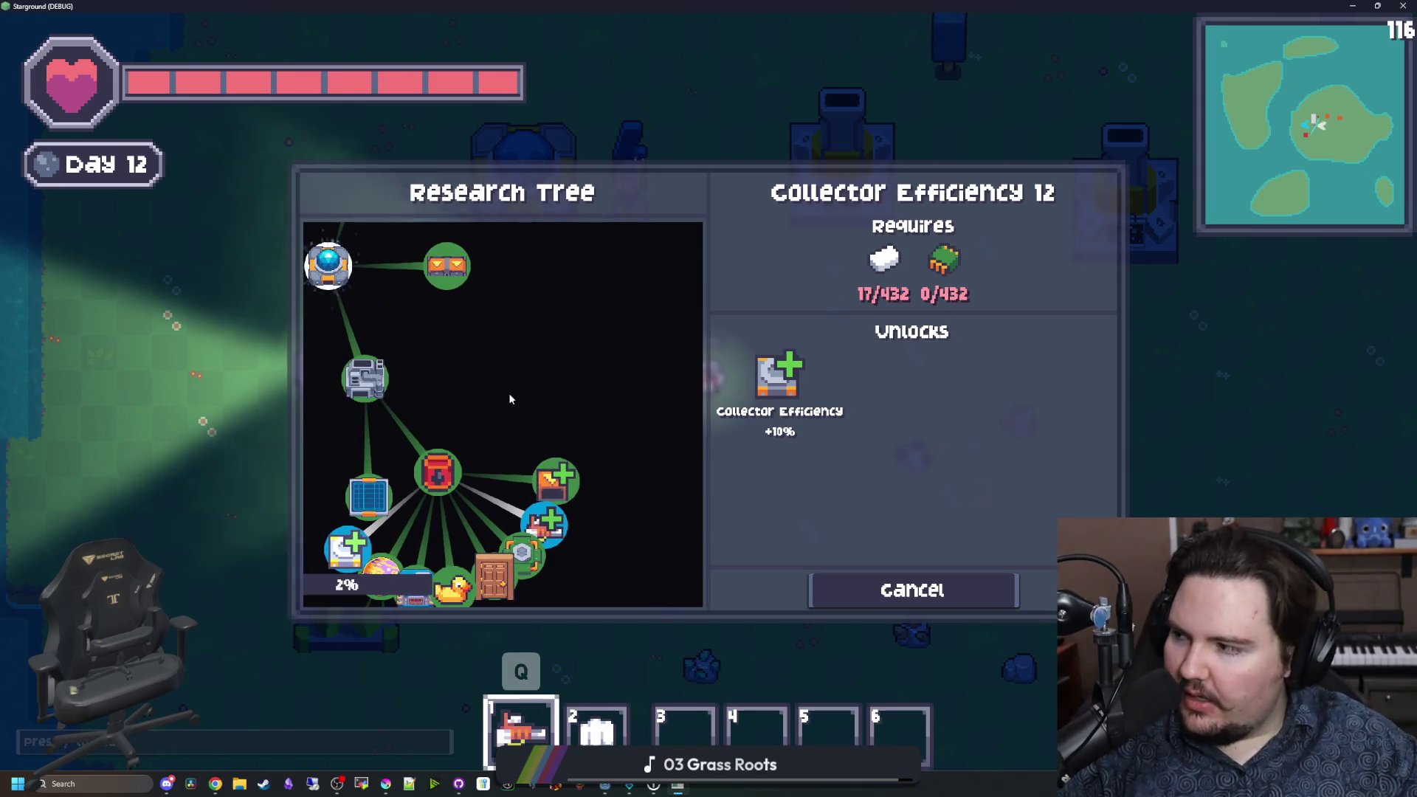
scroll(640, 341, down, 2)
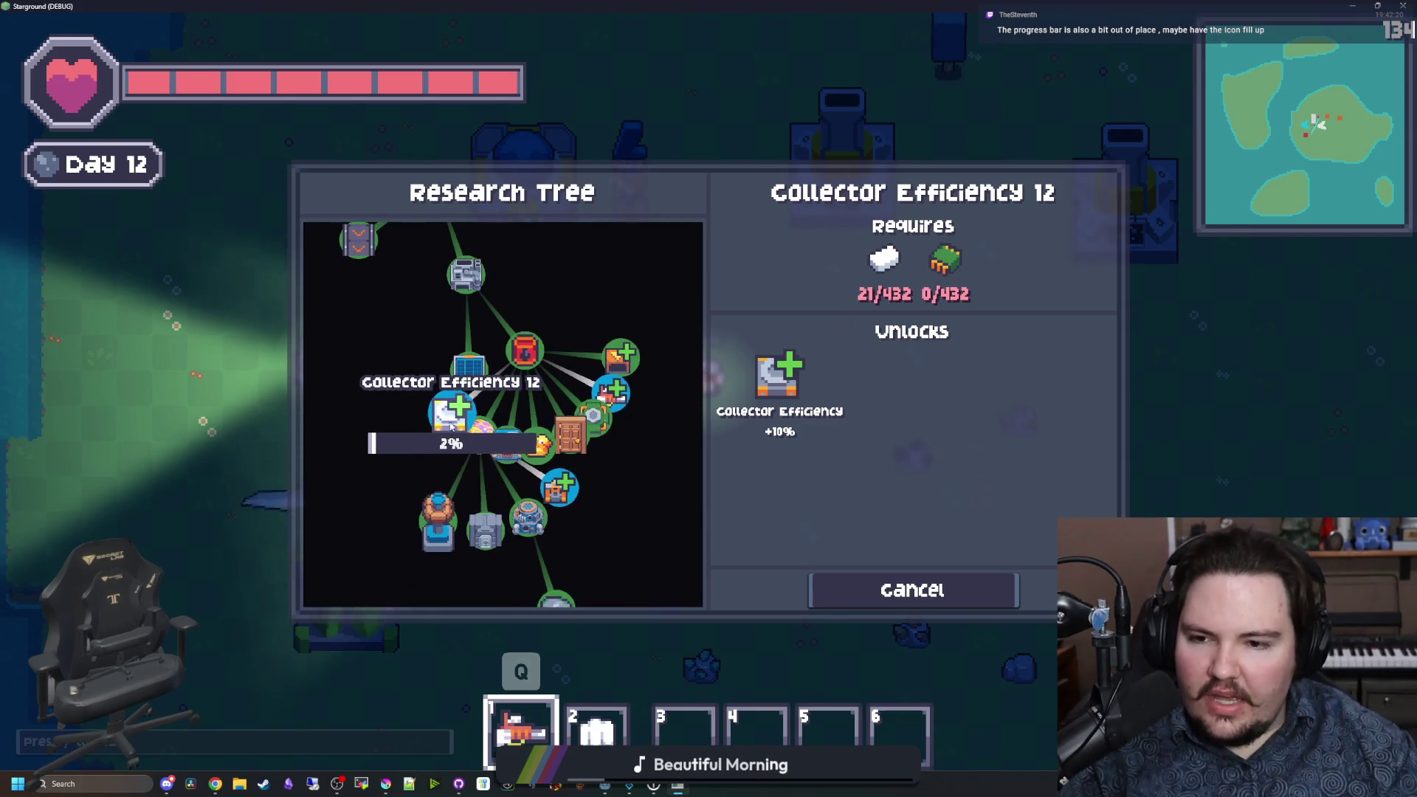
scroll(447, 420, down, 2)
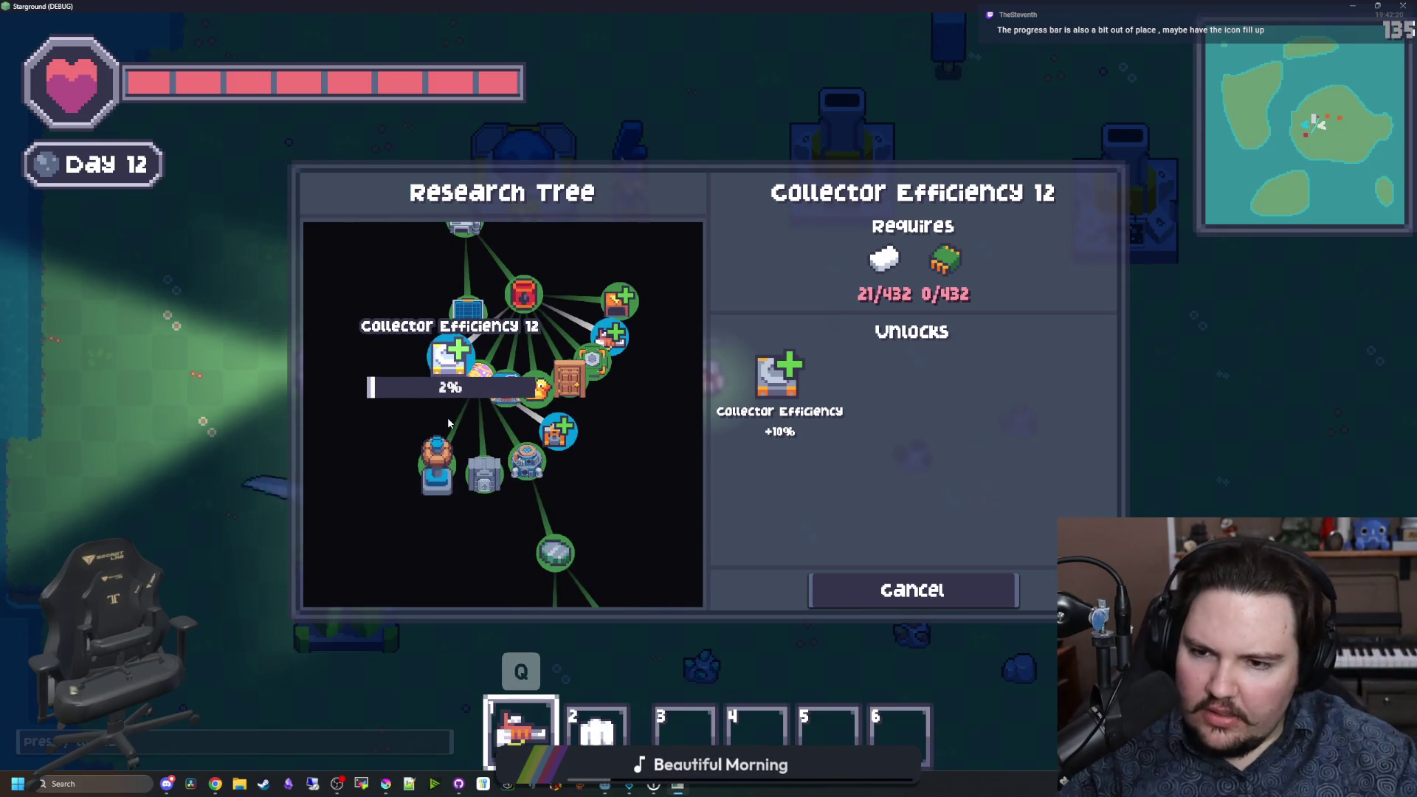
scroll(436, 410, left, 1)
Step: View the Advanced Power Distribution research details and scroll around the tree
click(486, 469)
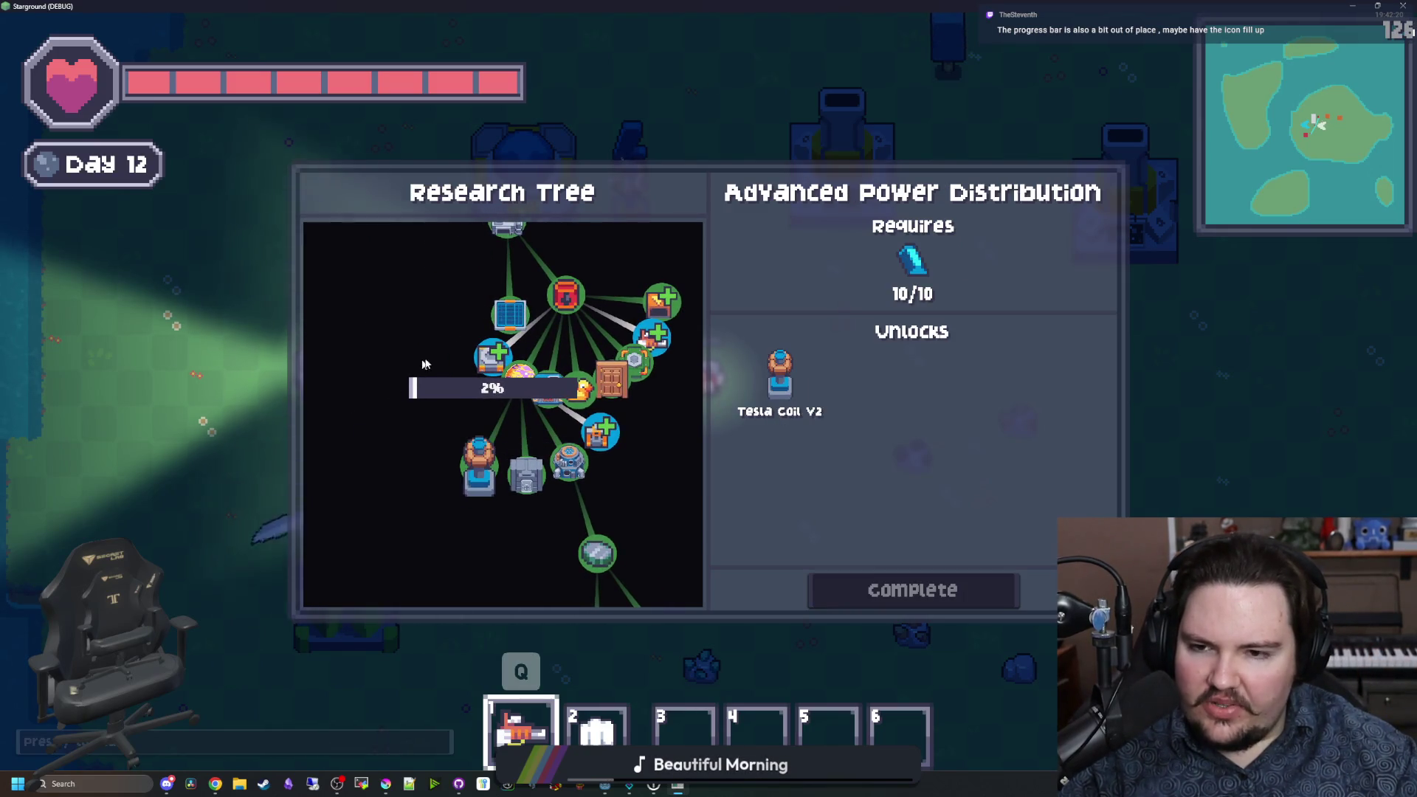
scroll(482, 410, up, 5)
scroll(516, 369, down, 4)
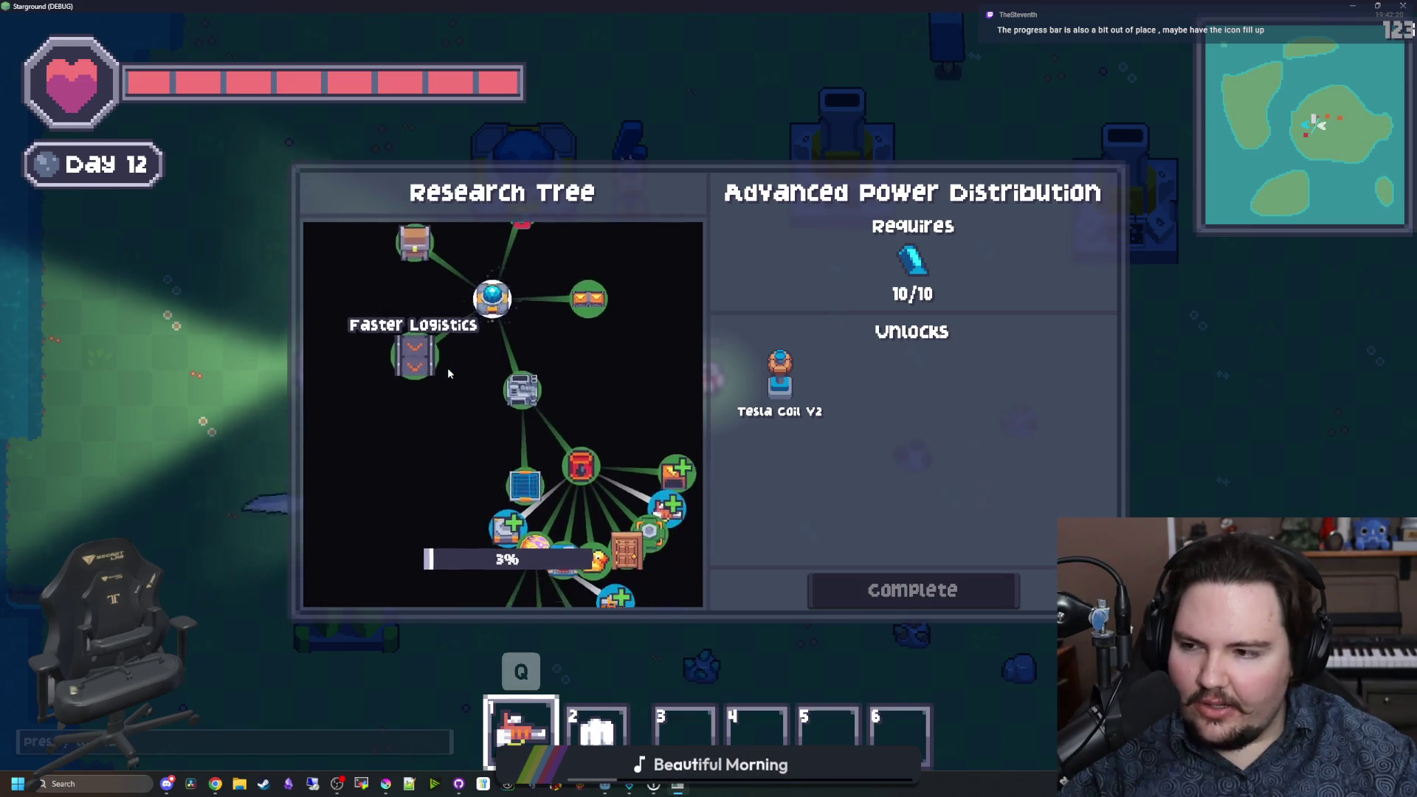
scroll(649, 270, right, 2)
scroll(601, 324, up, 1)
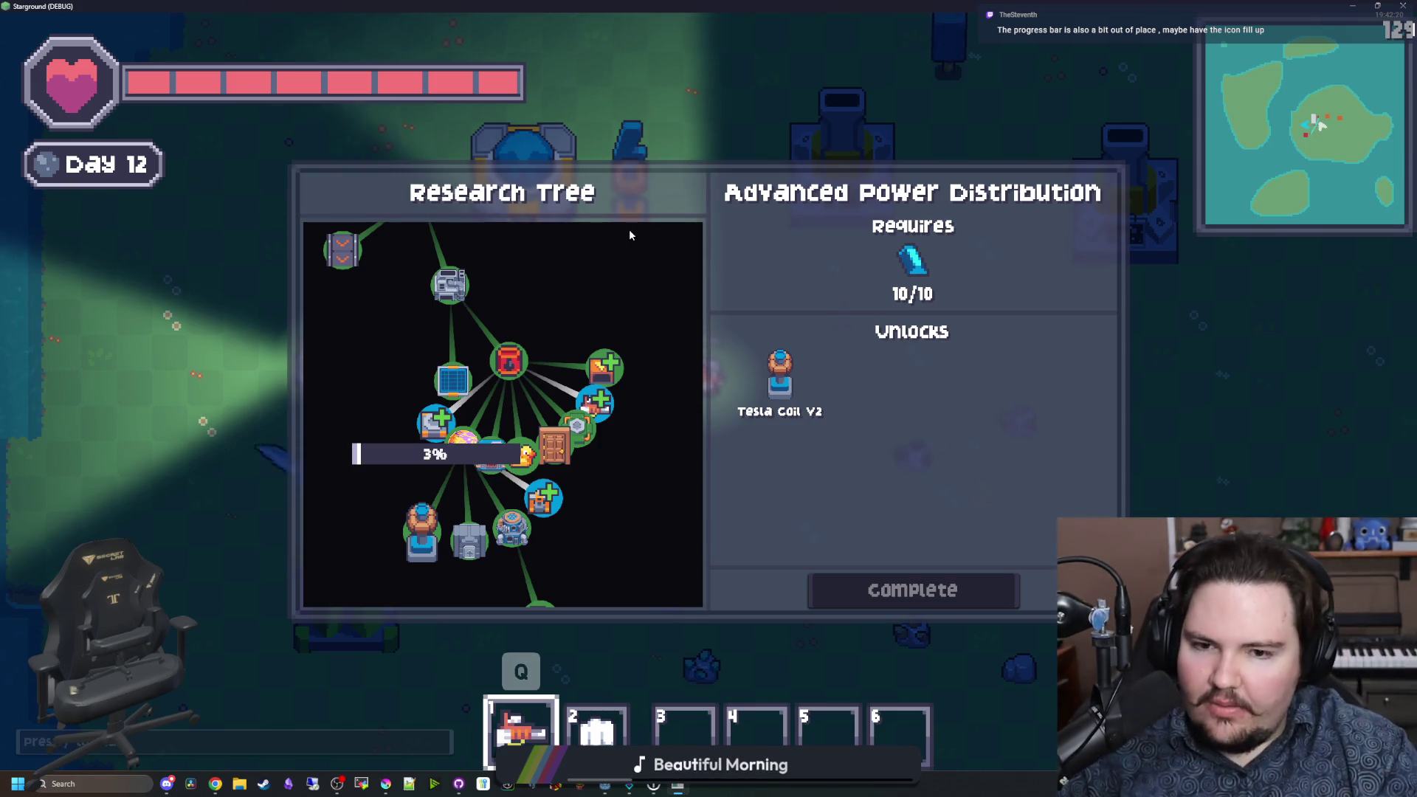
scroll(580, 278, down, 3)
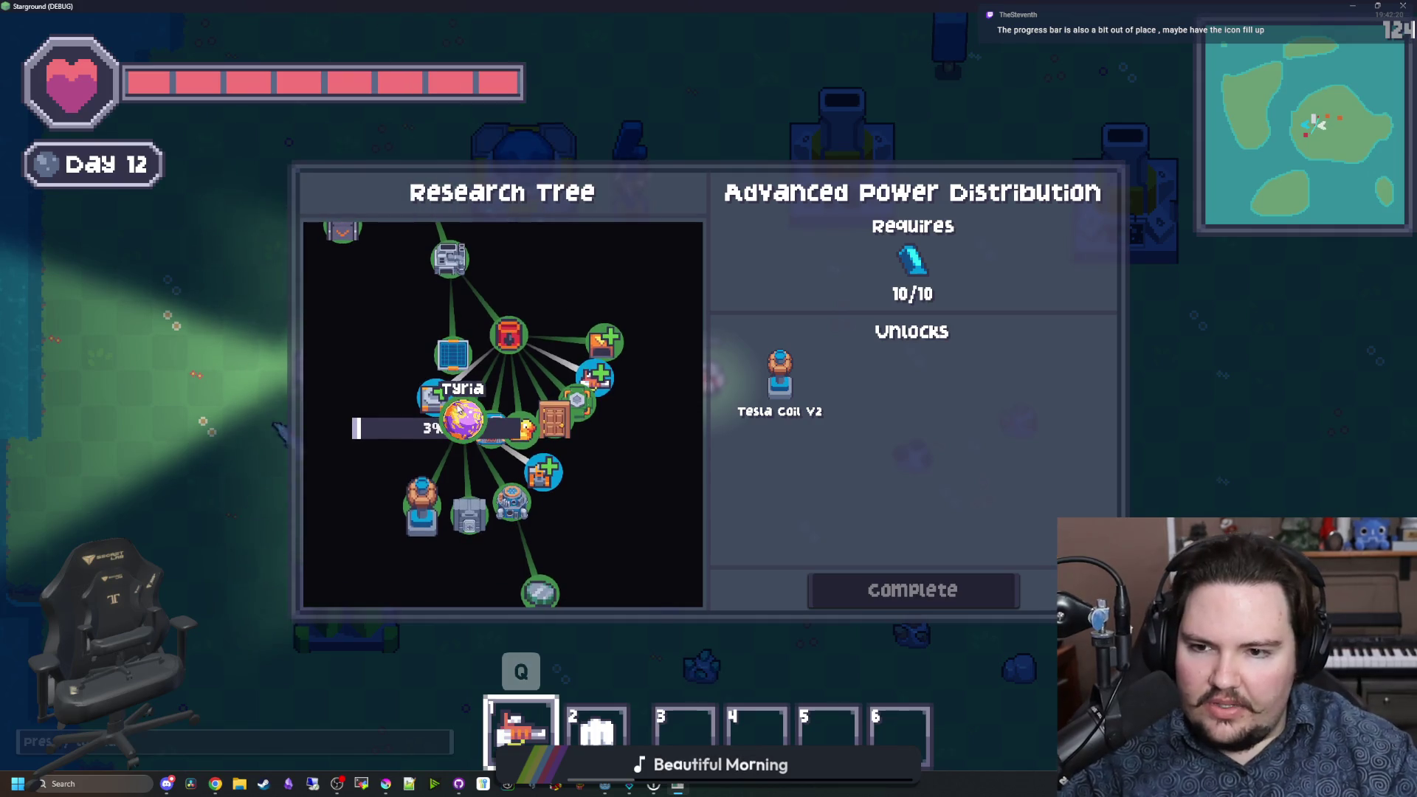
Step: Step through Collector Efficiency 12, Electric Furnaces, Oil Processing, Clean Energy, Faster Logistics and Better Automation details
click(434, 396)
click(489, 428)
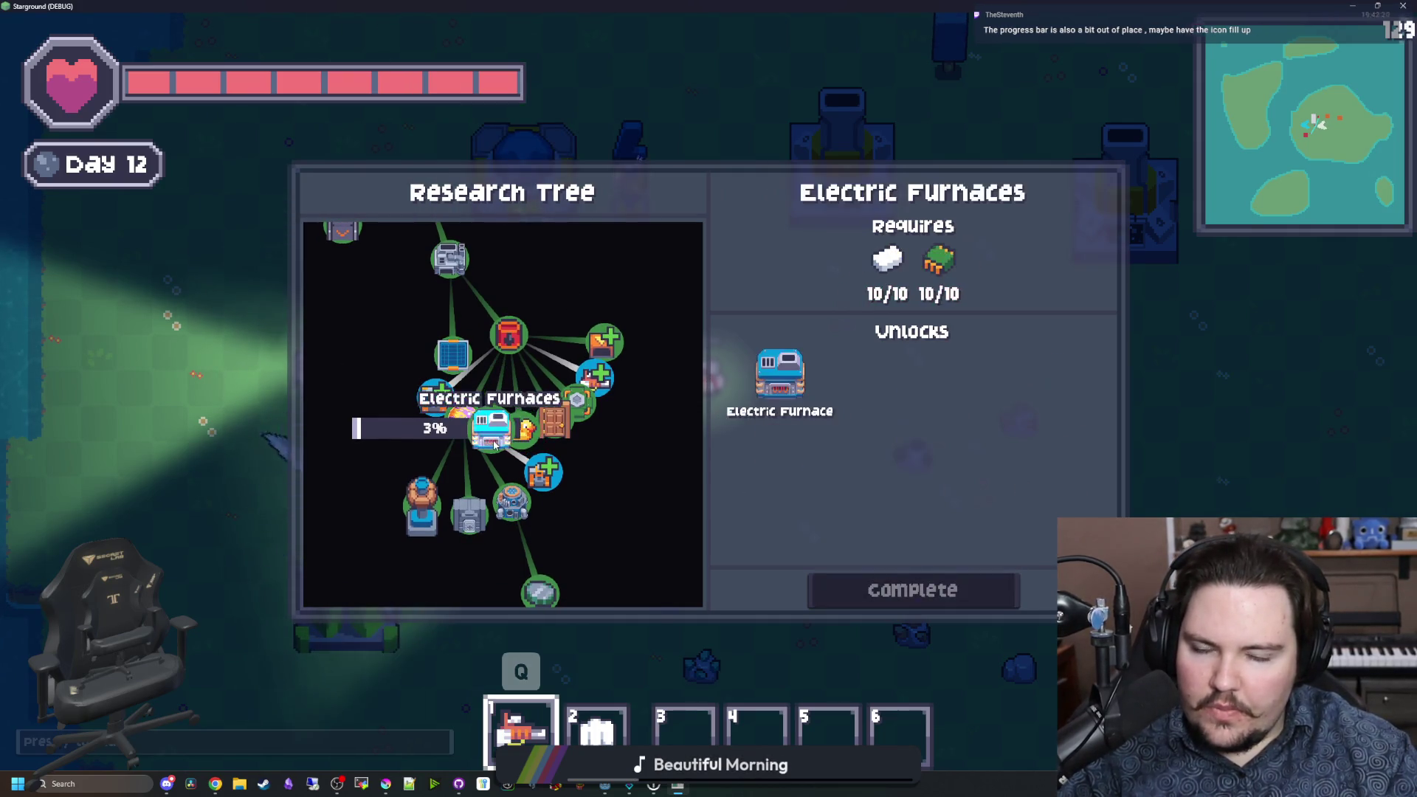
click(508, 334)
click(453, 354)
click(394, 288)
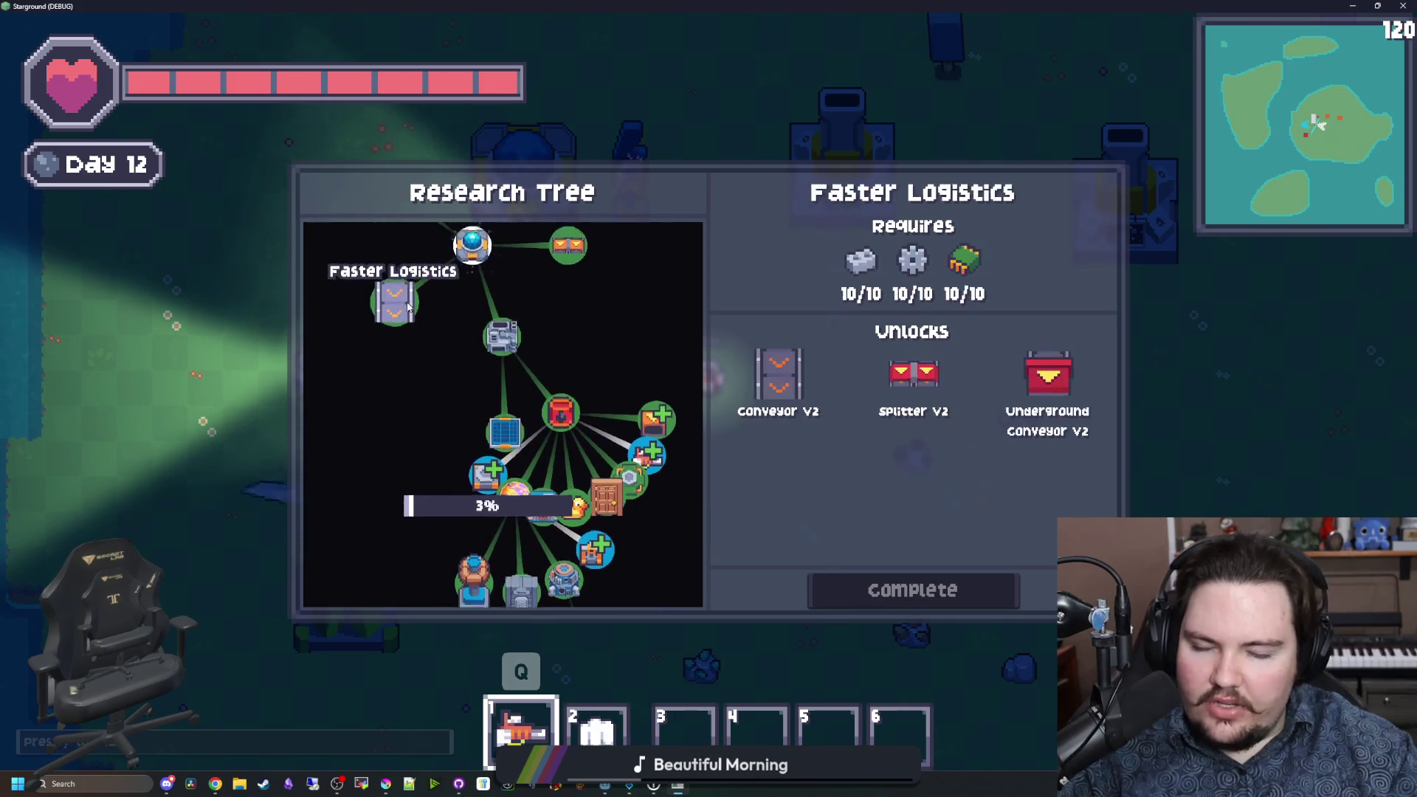
click(551, 296)
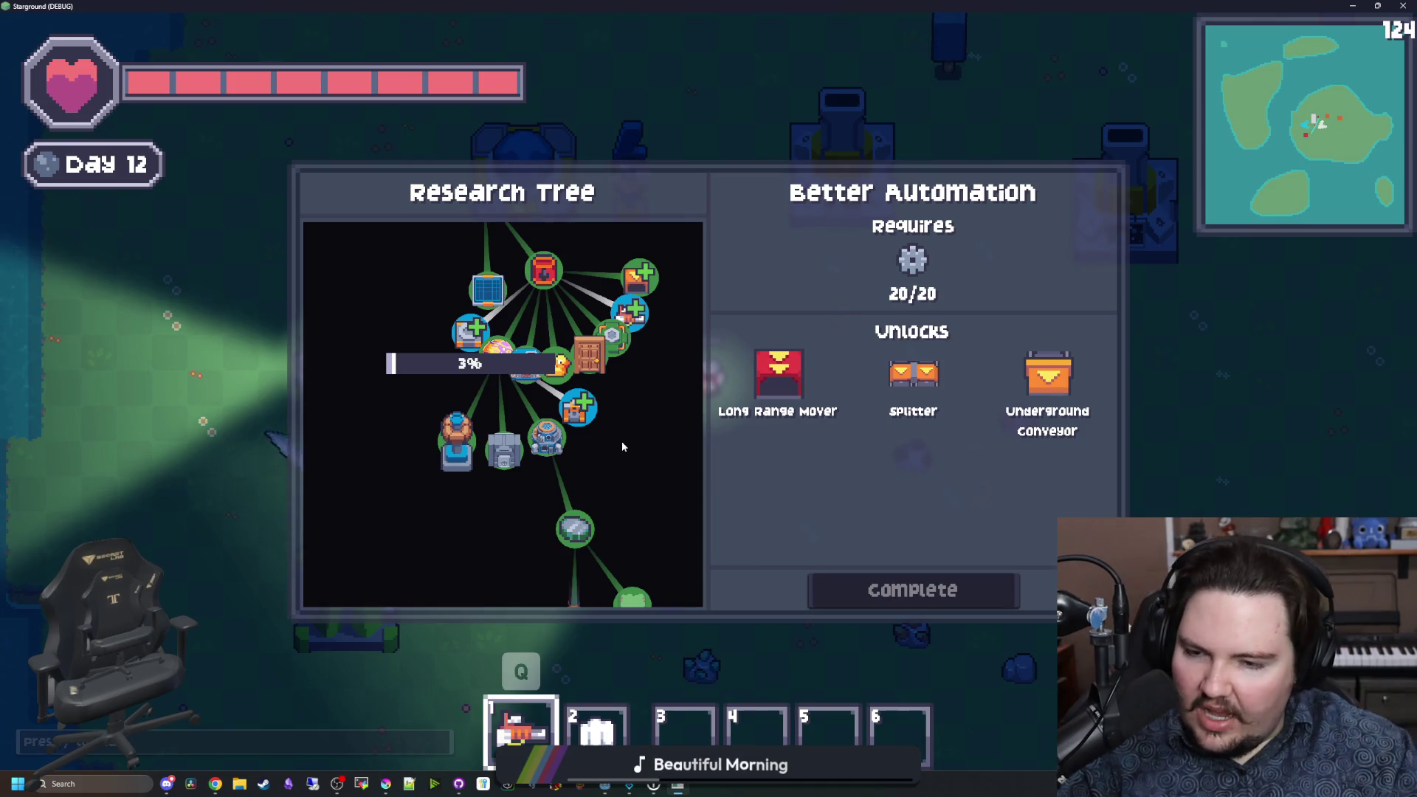
scroll(622, 441, down, 3)
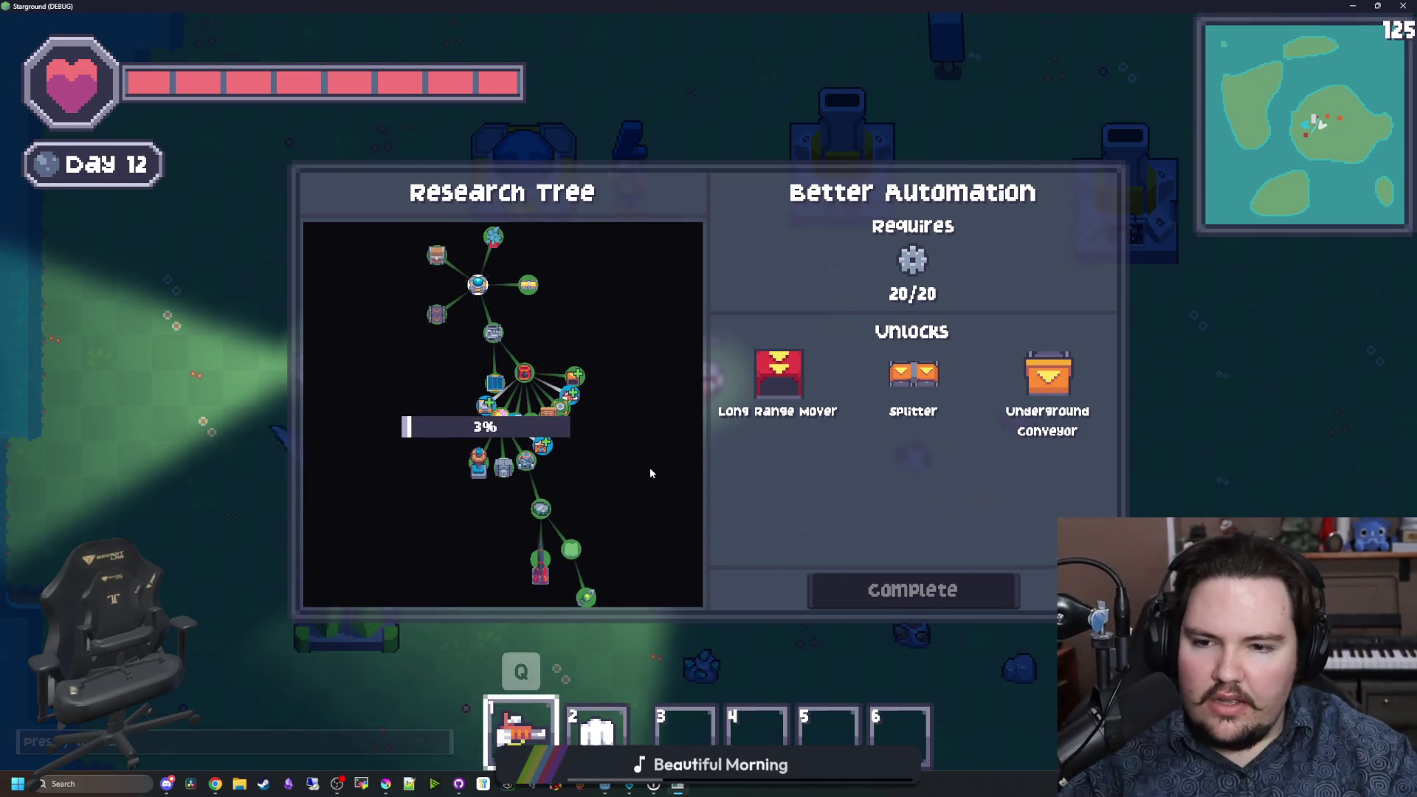
key(Escape)
key(t)
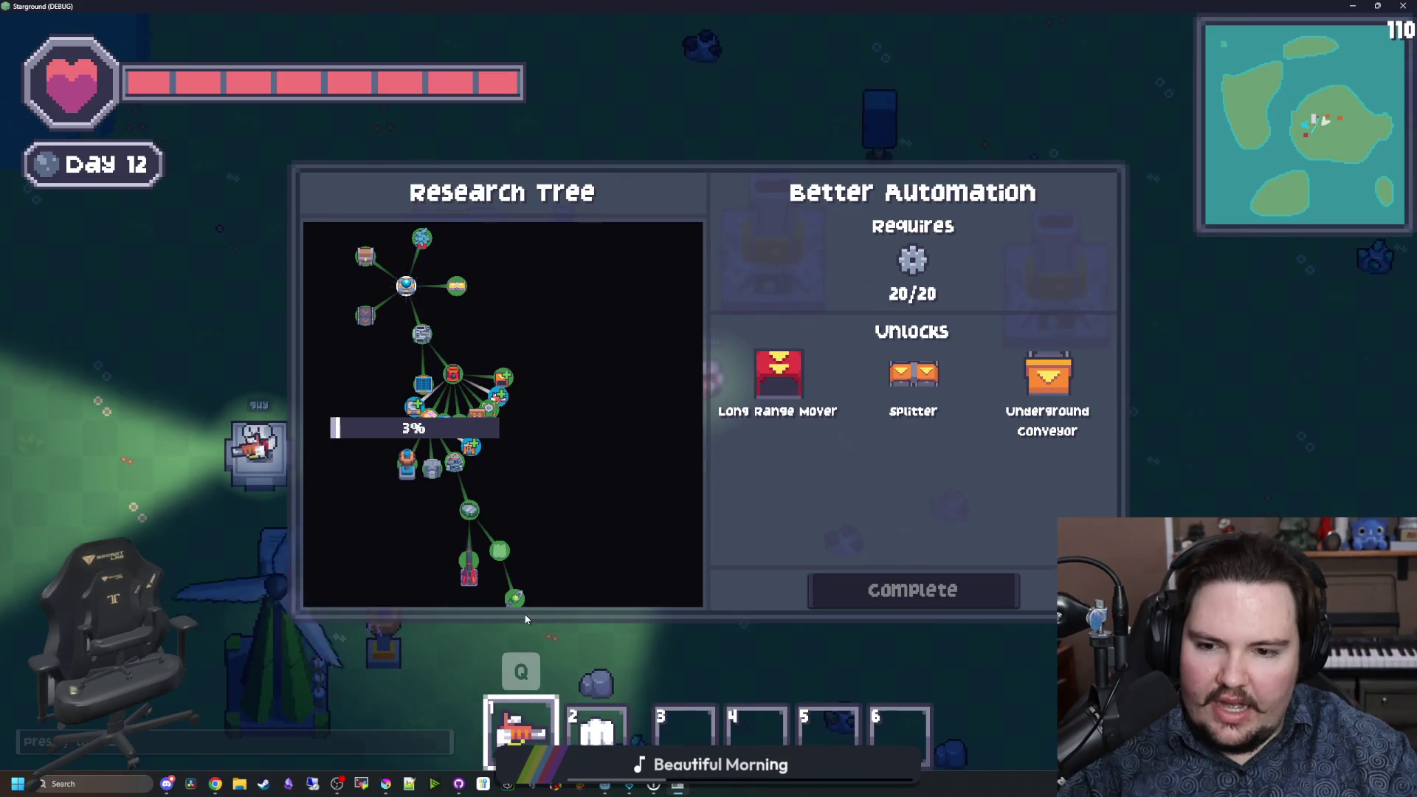
key(Escape)
key(t)
scroll(494, 413, up, 5)
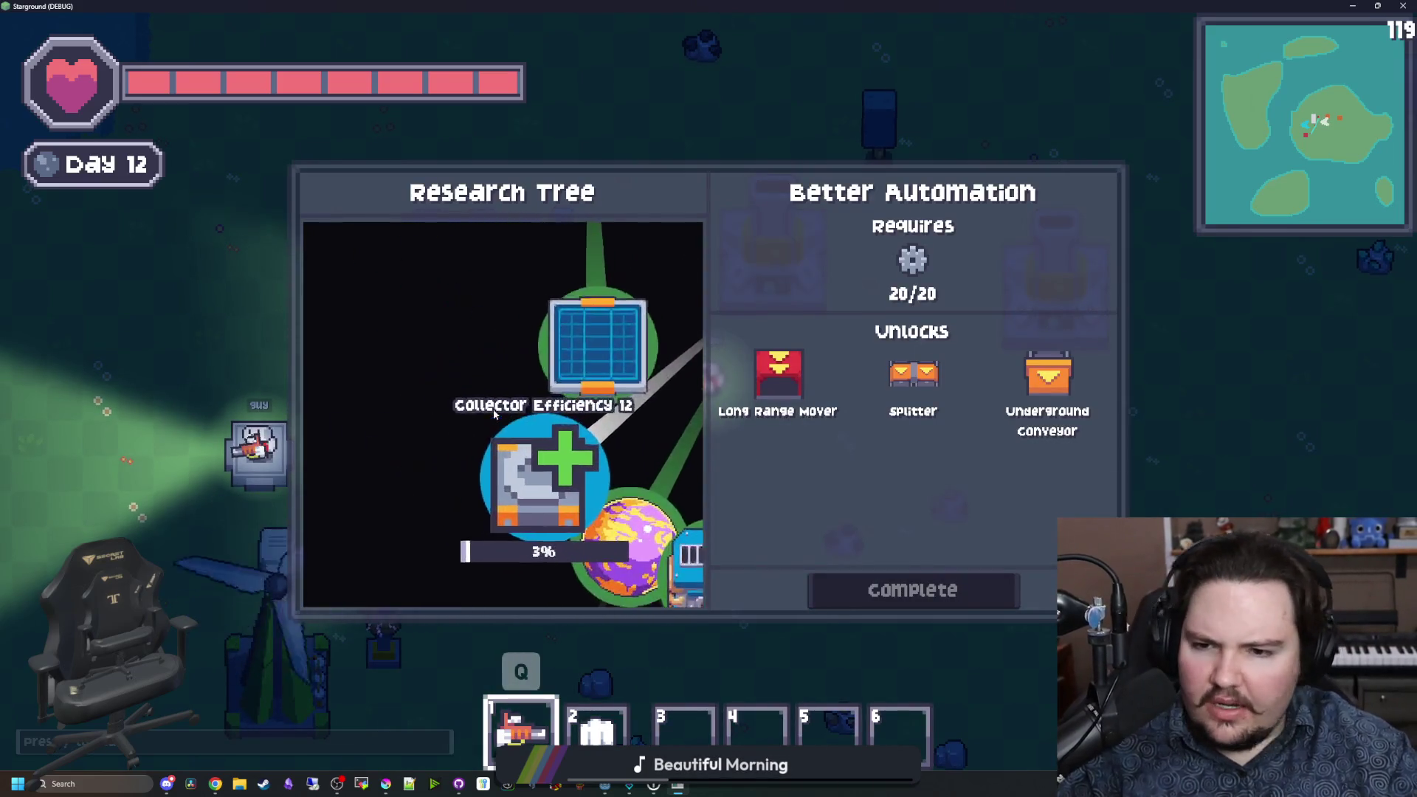
scroll(495, 413, down, 2)
scroll(519, 405, down, 3)
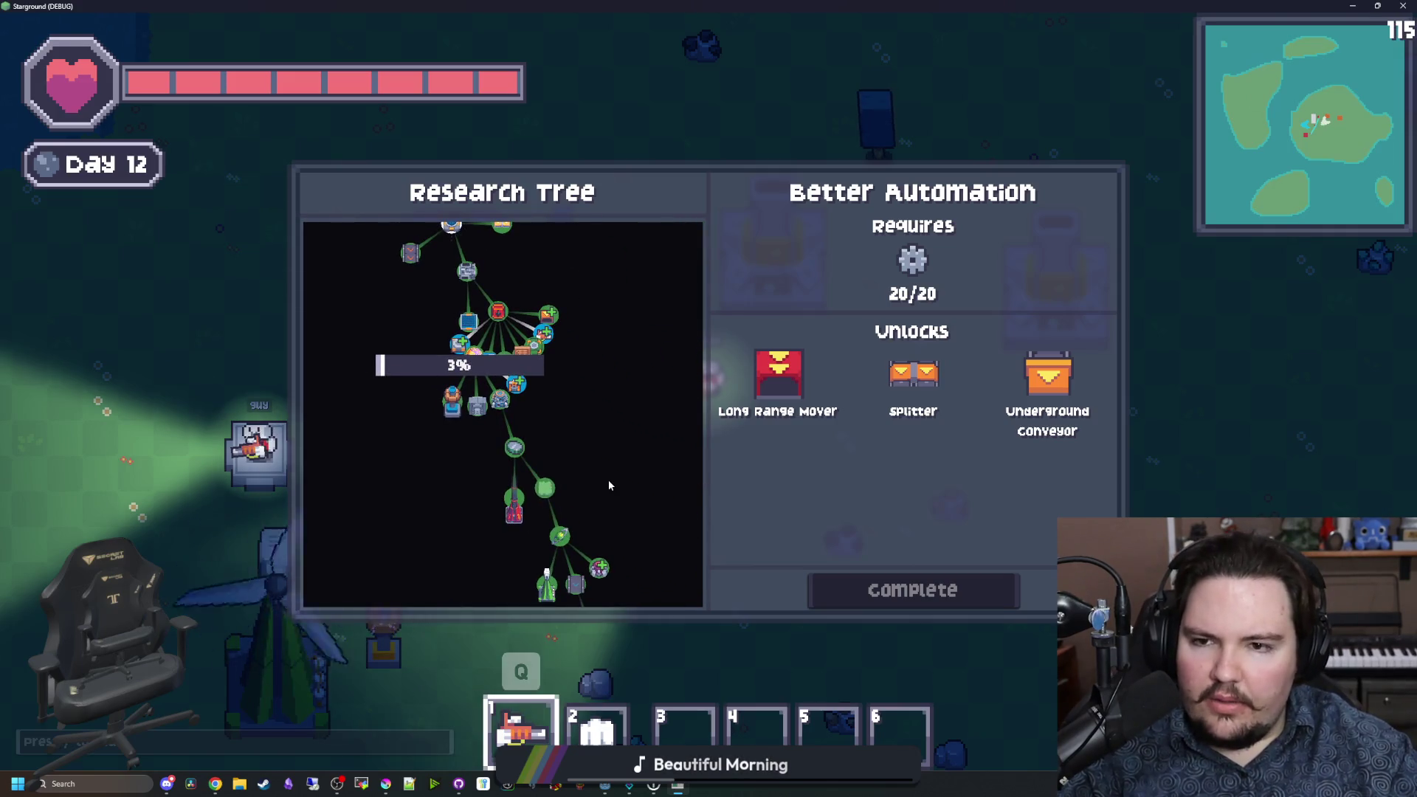
key(w)
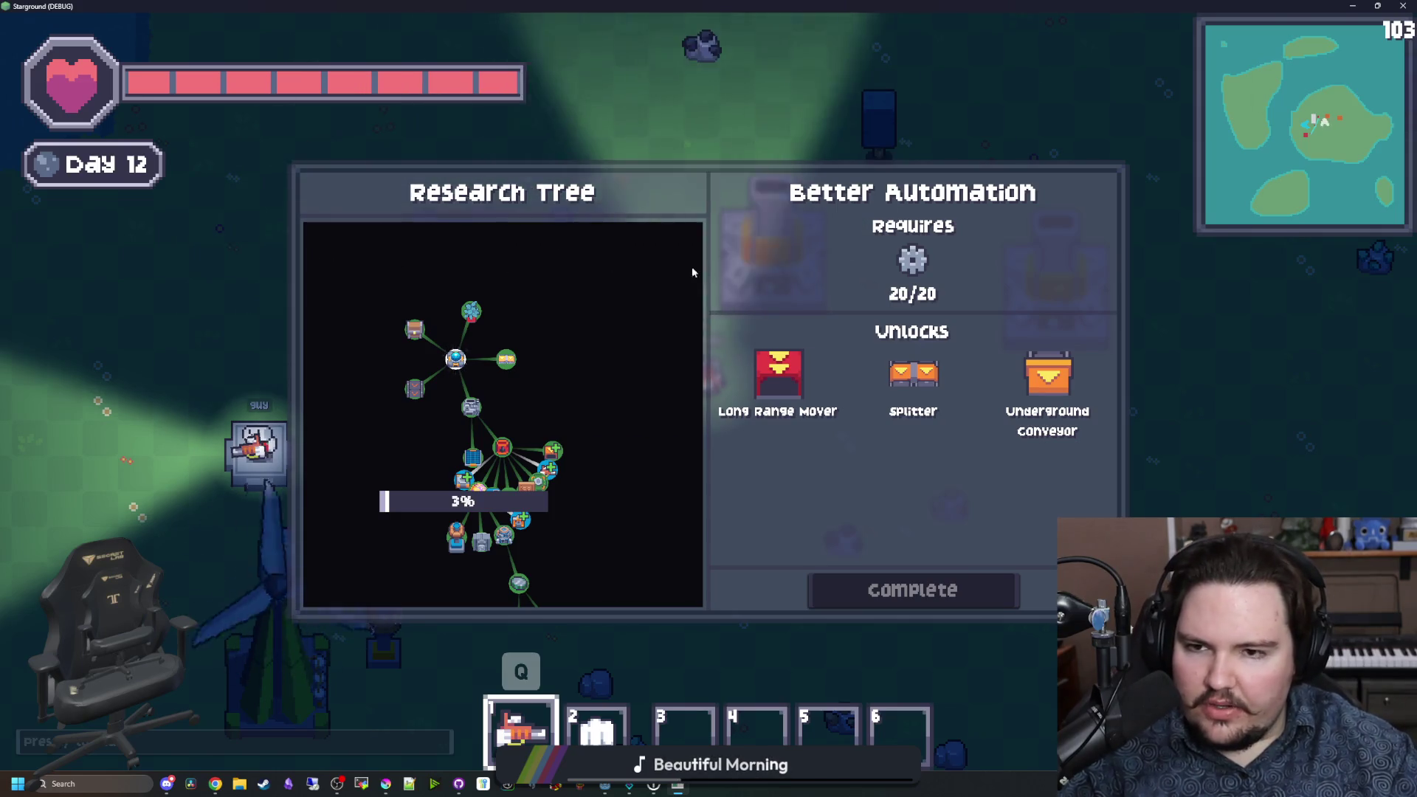
scroll(429, 237, up, 2)
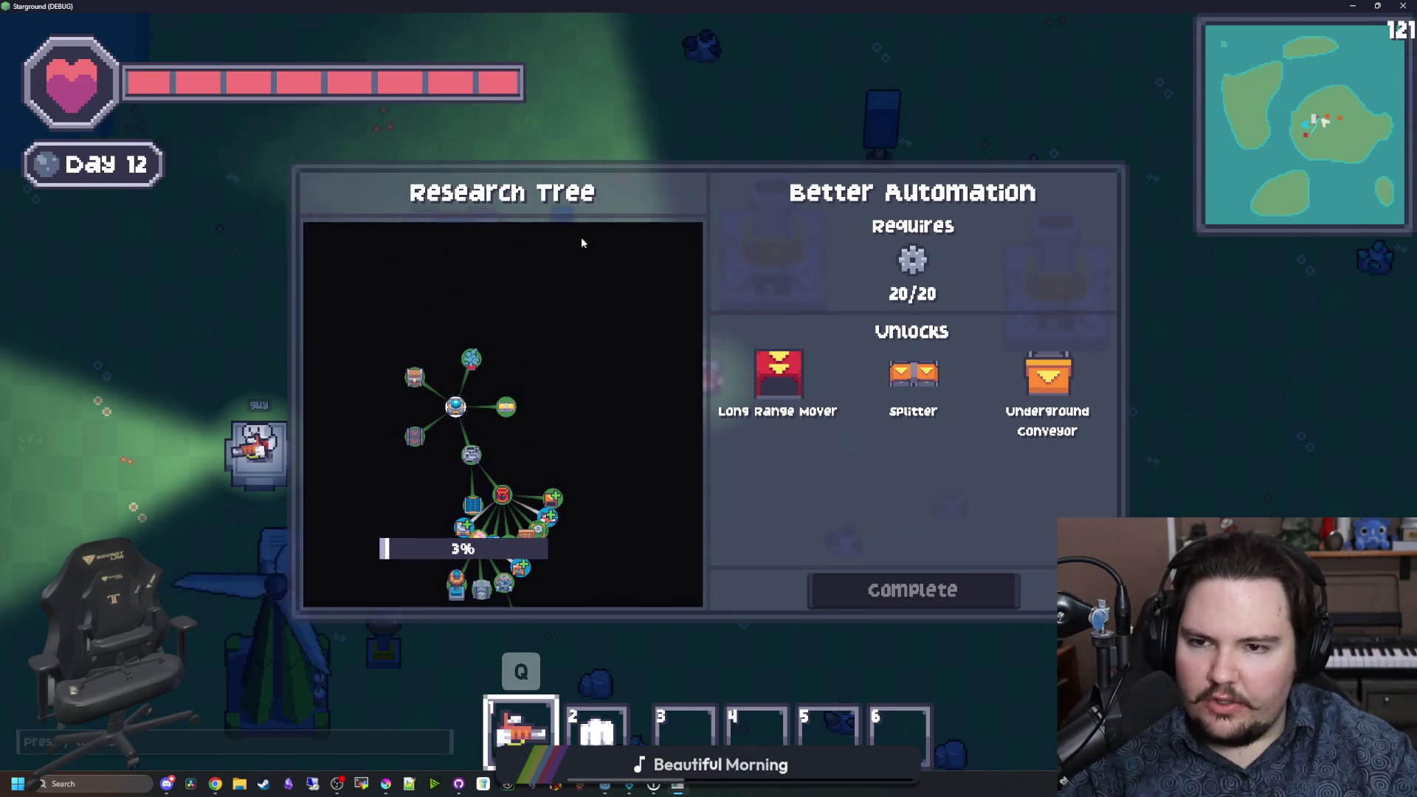
drag(502, 296, 555, 288)
scroll(610, 430, down, 5)
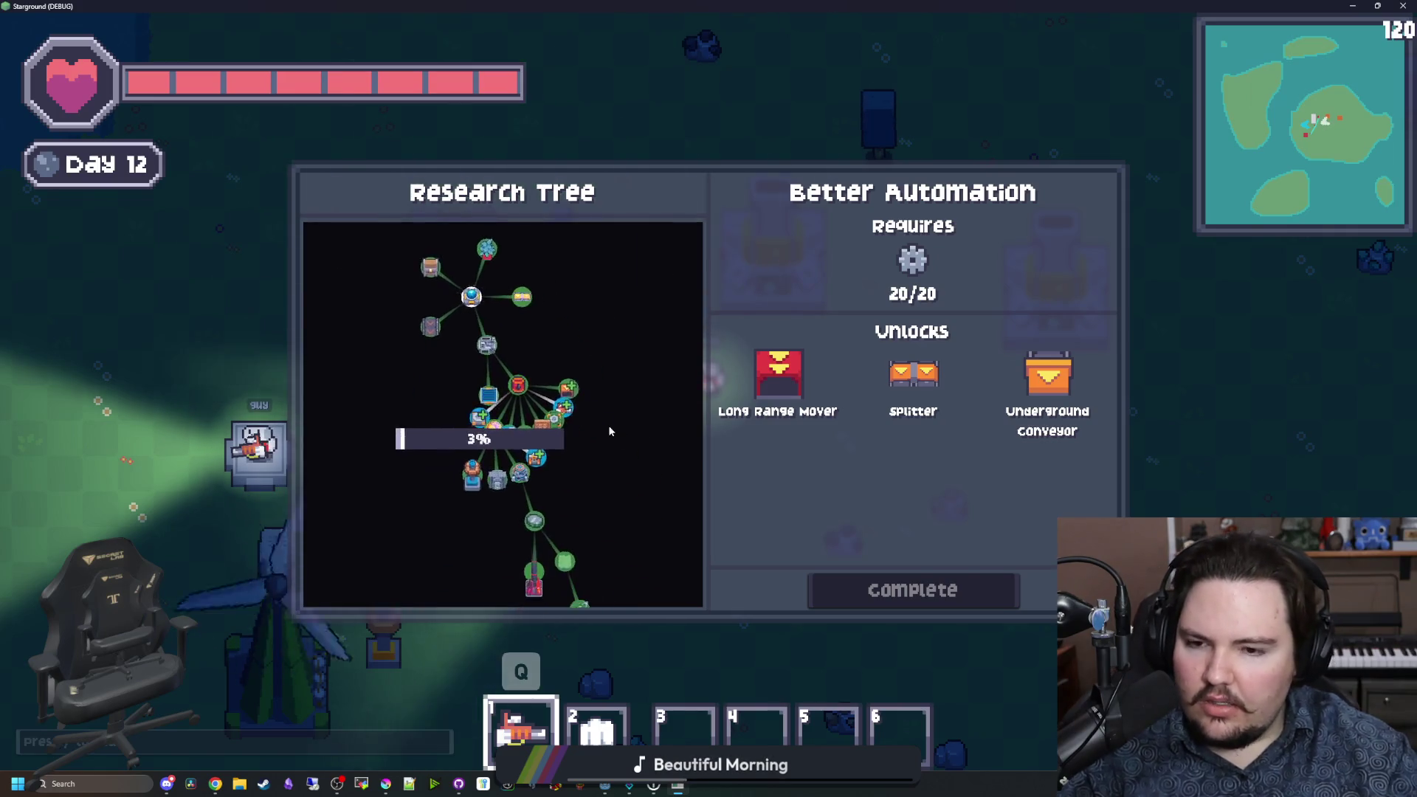
scroll(479, 332, up, 6)
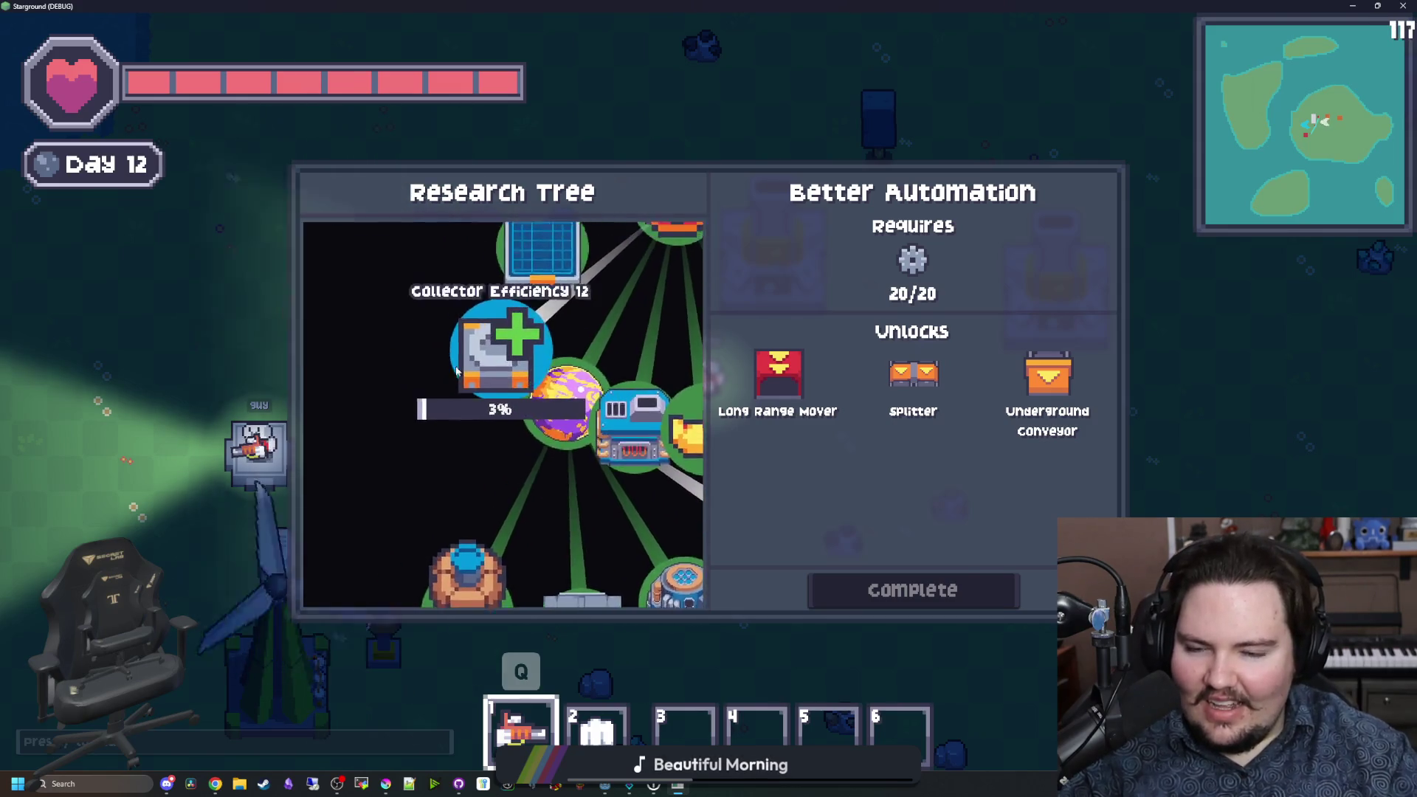
scroll(522, 429, down, 6)
drag(522, 428, 455, 368)
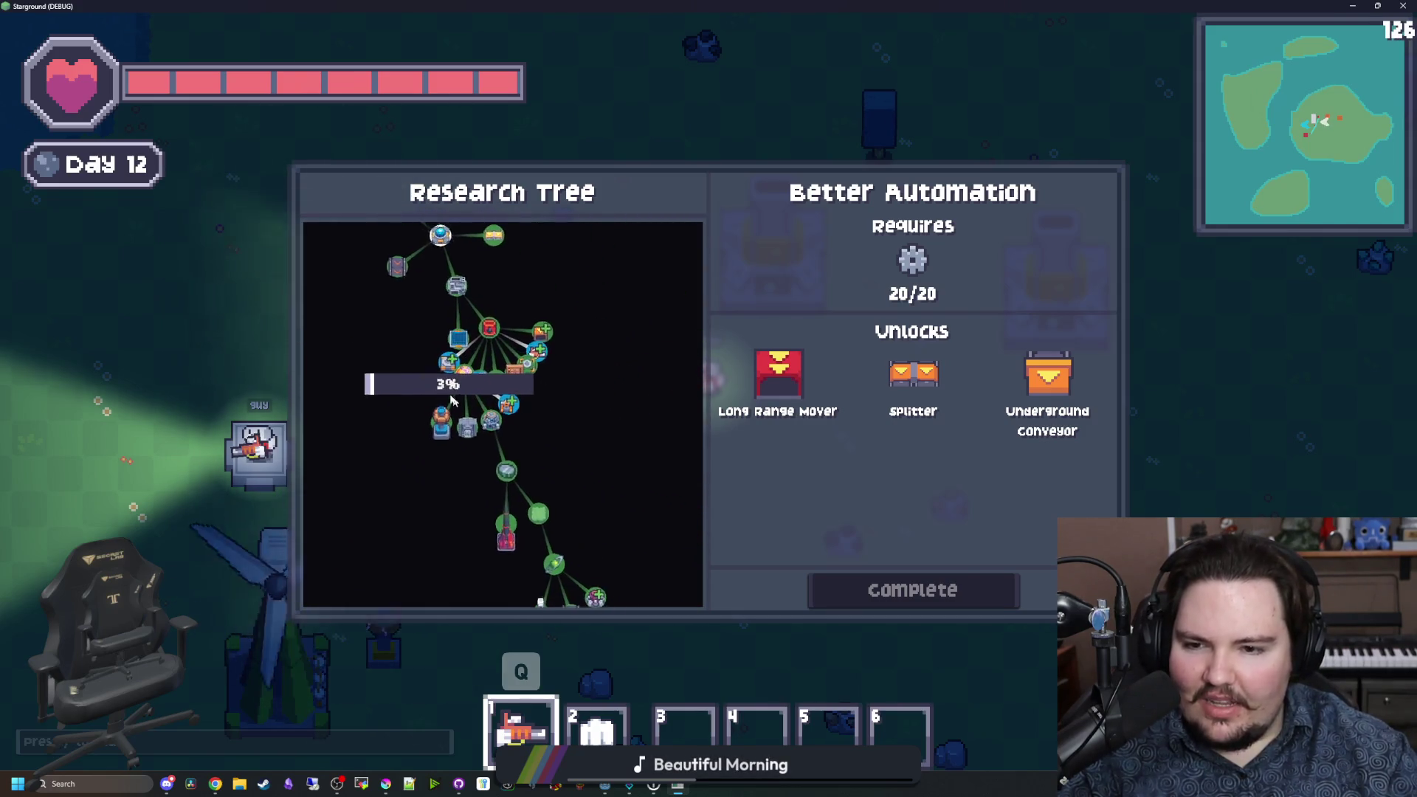
scroll(472, 391, up, 3)
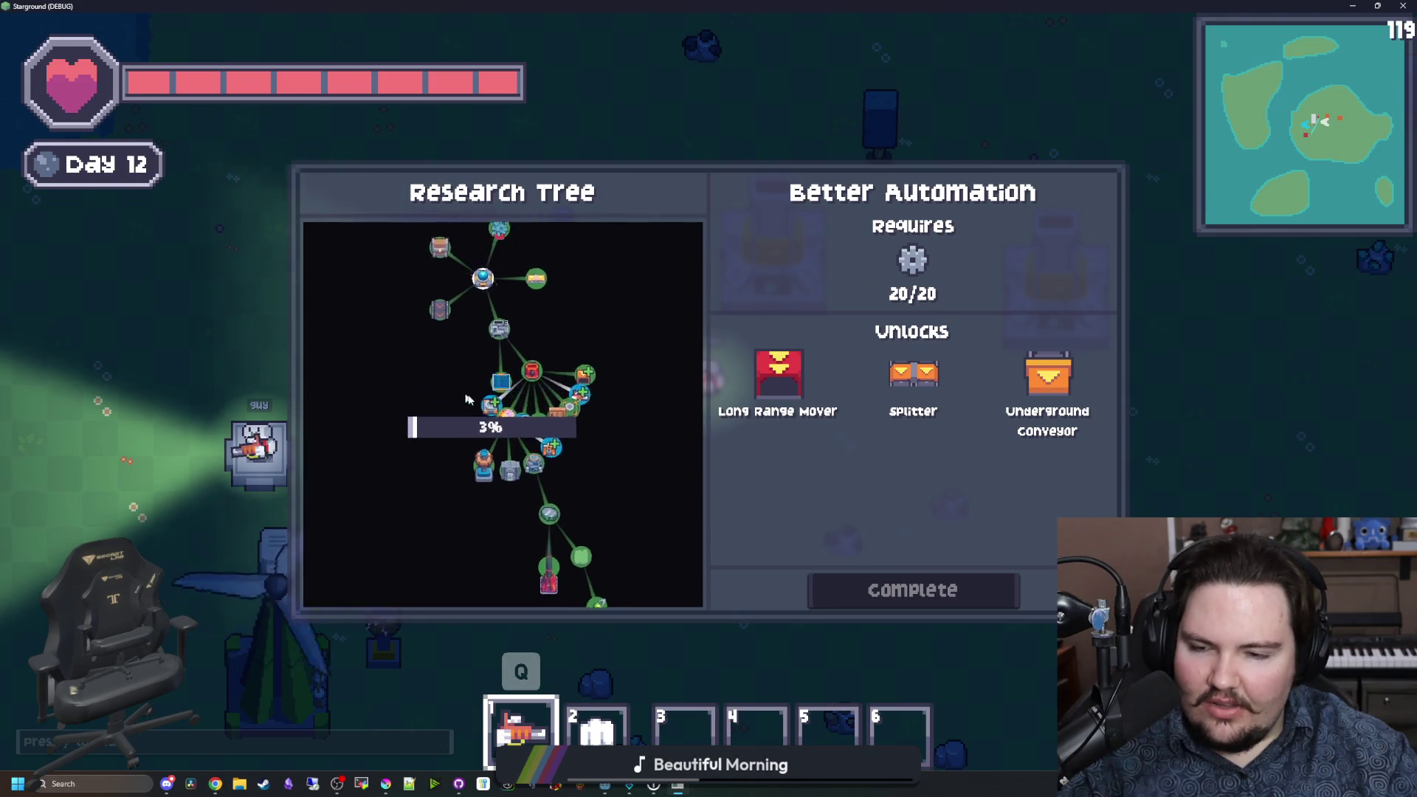
scroll(506, 377, up, 4)
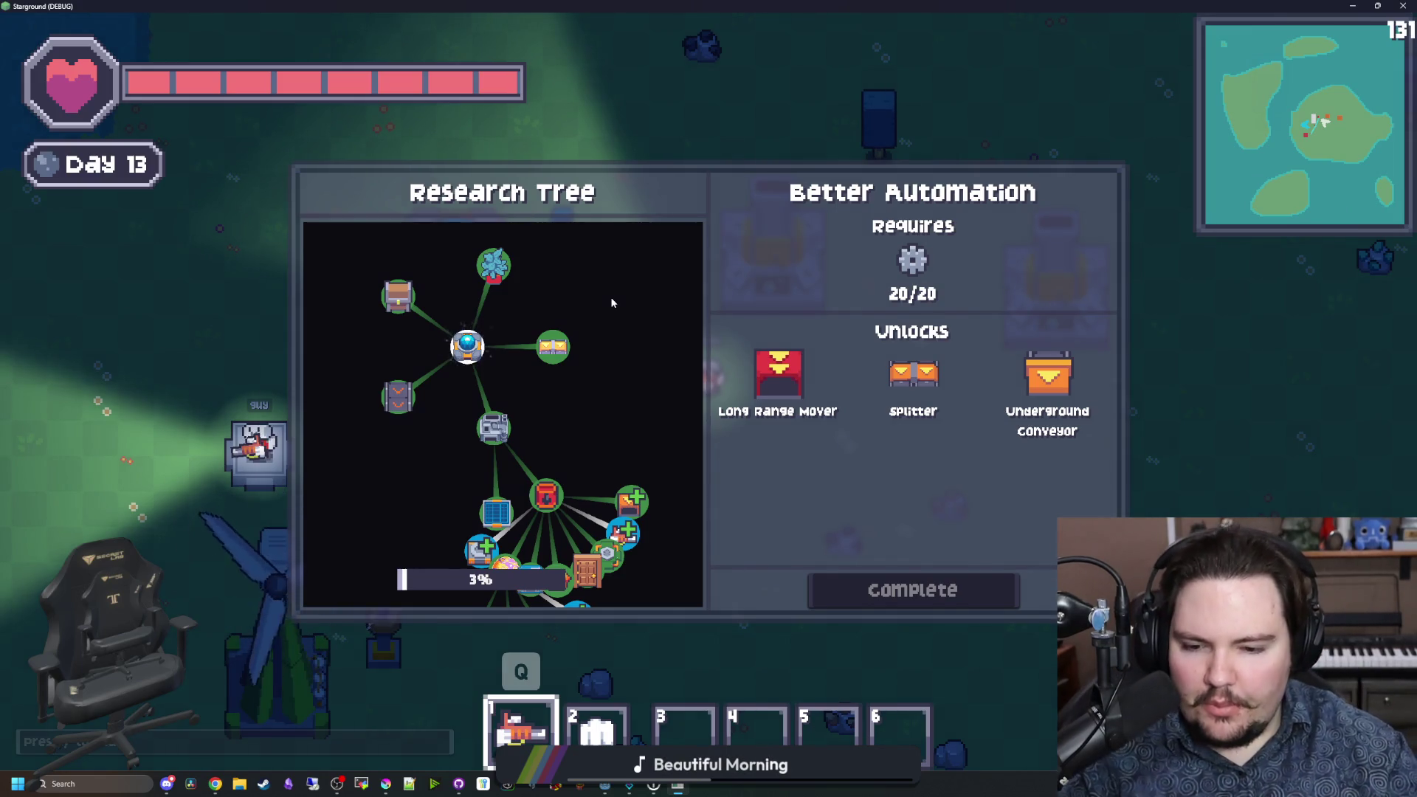
scroll(610, 297, down, 5)
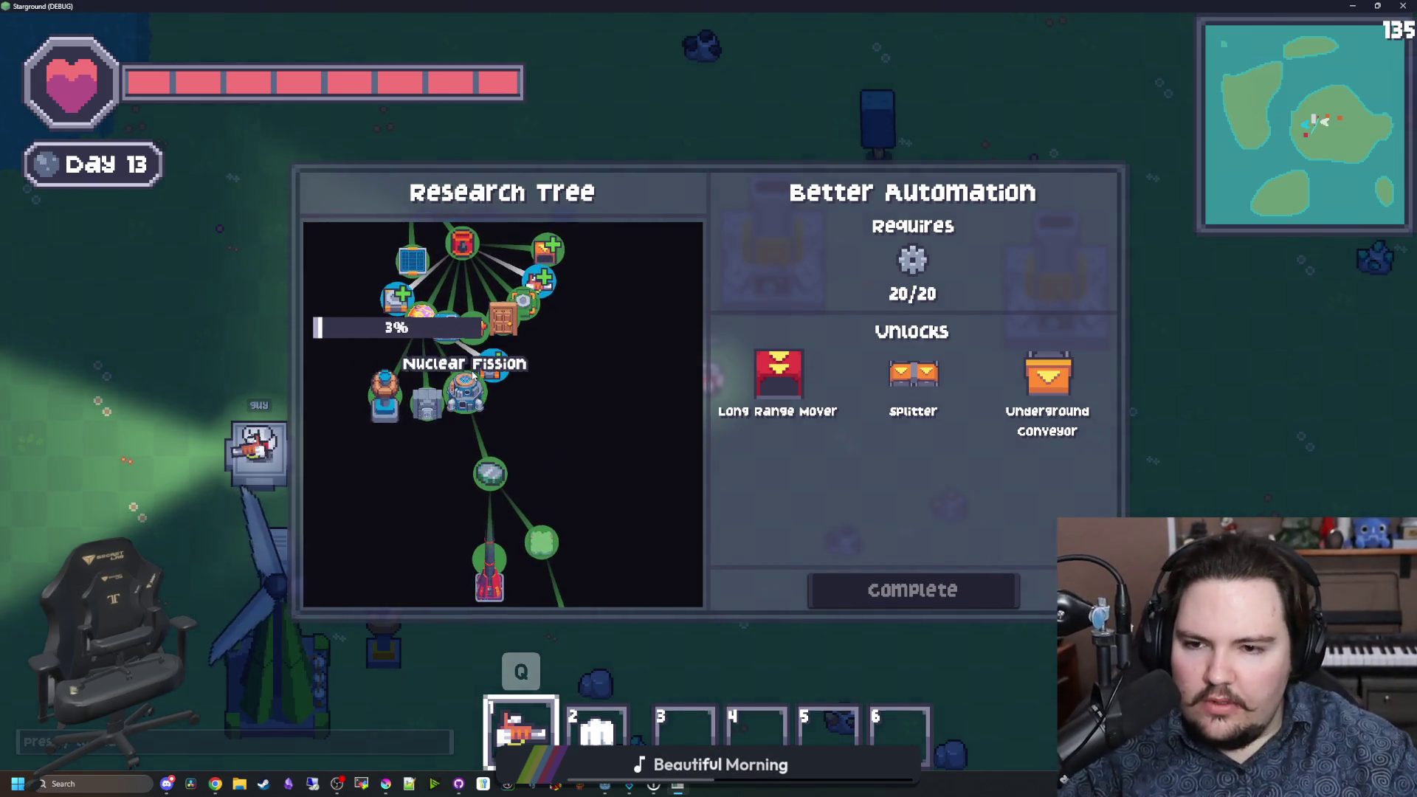
scroll(595, 378, up, 2)
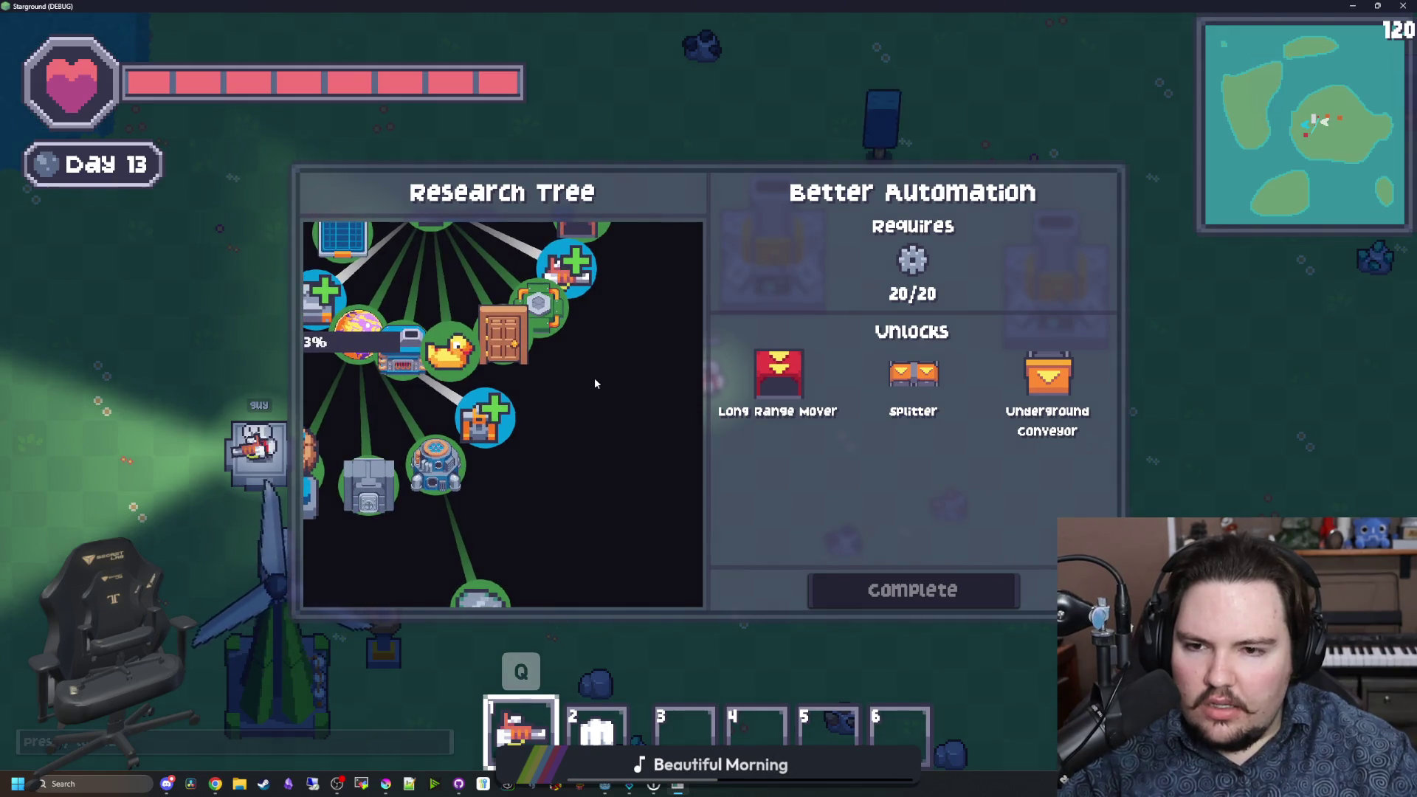
scroll(595, 378, down, 3)
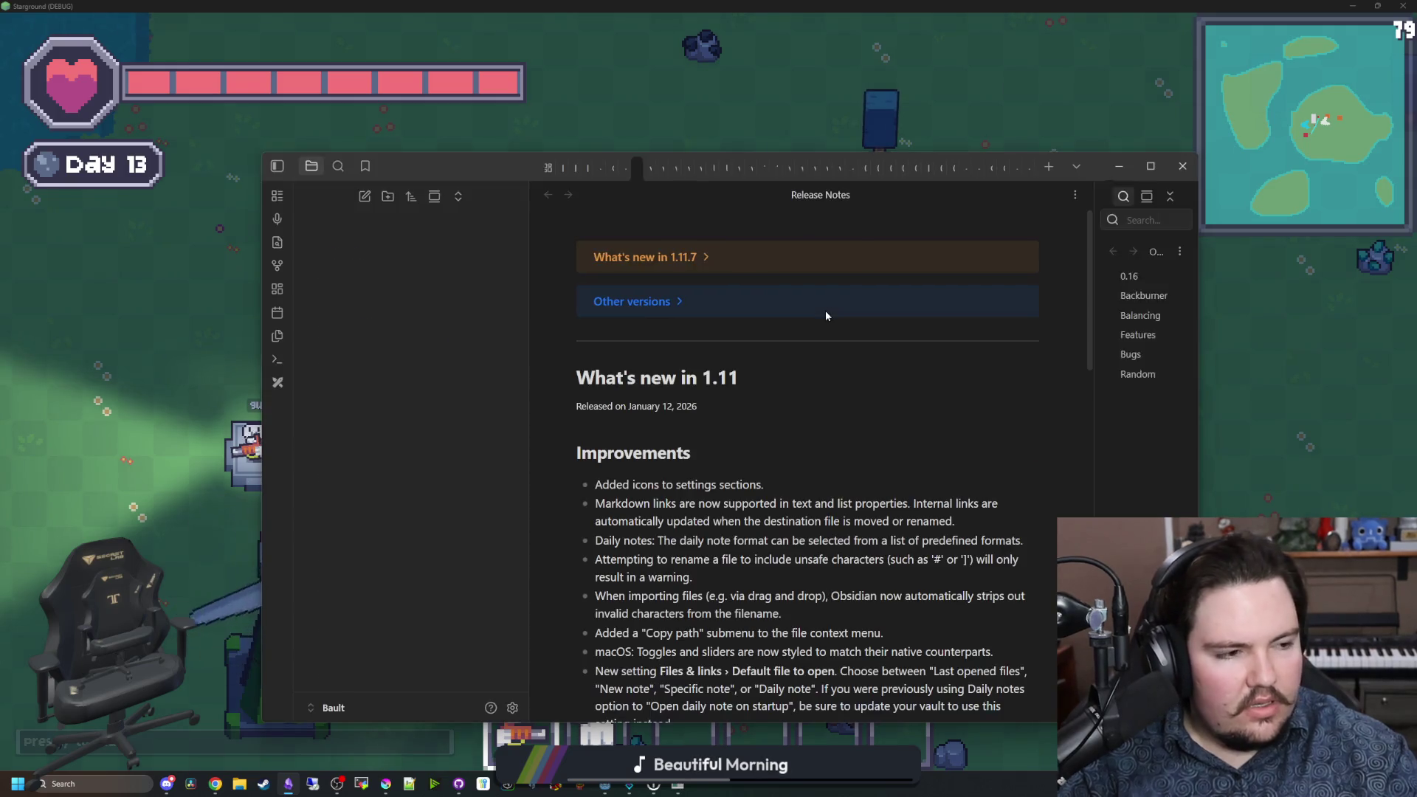
Step: Open the '- Starground' note and start a new changelog bullet below the tooltips entry, typing 'Abnase'
scroll(625, 465, down, 5)
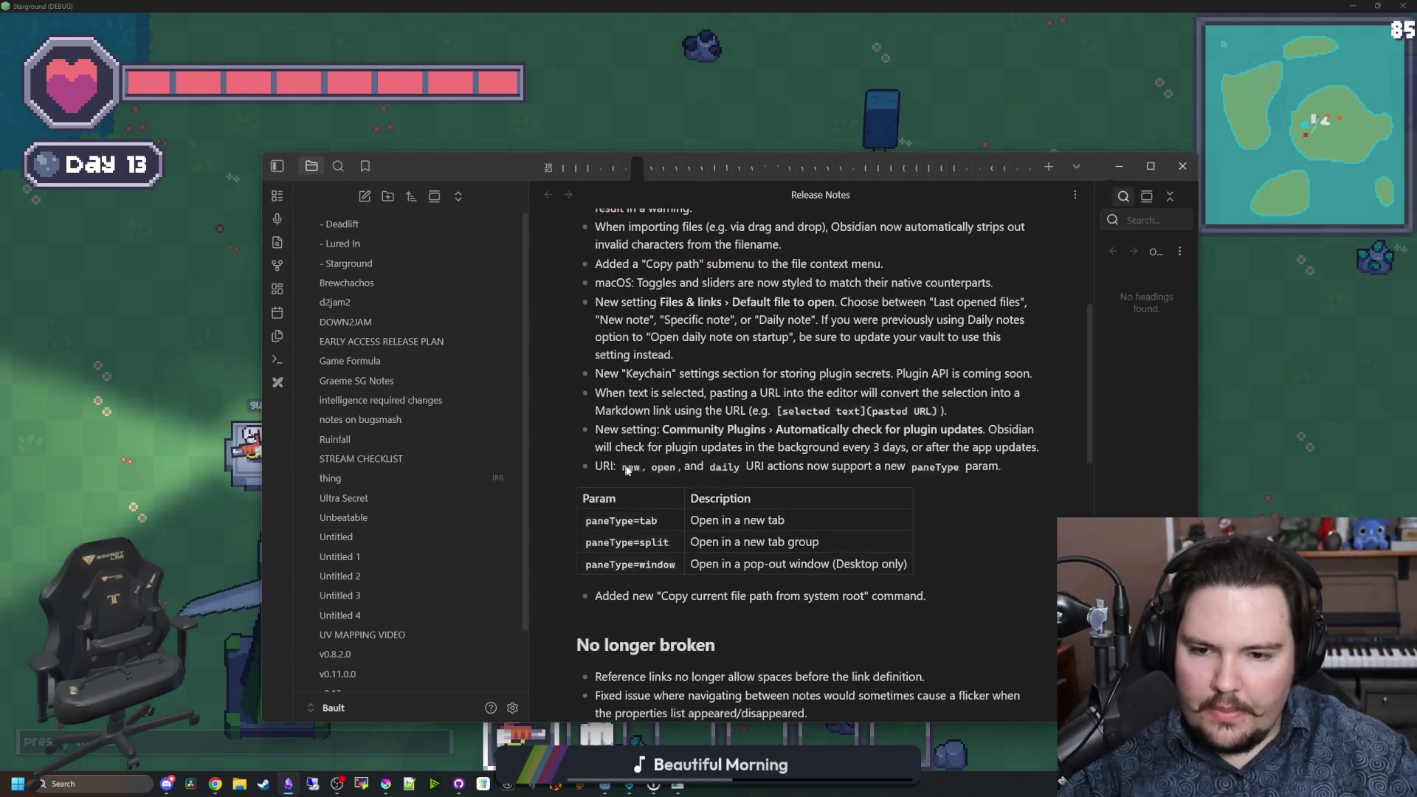
click(361, 264)
scroll(743, 478, down, 10)
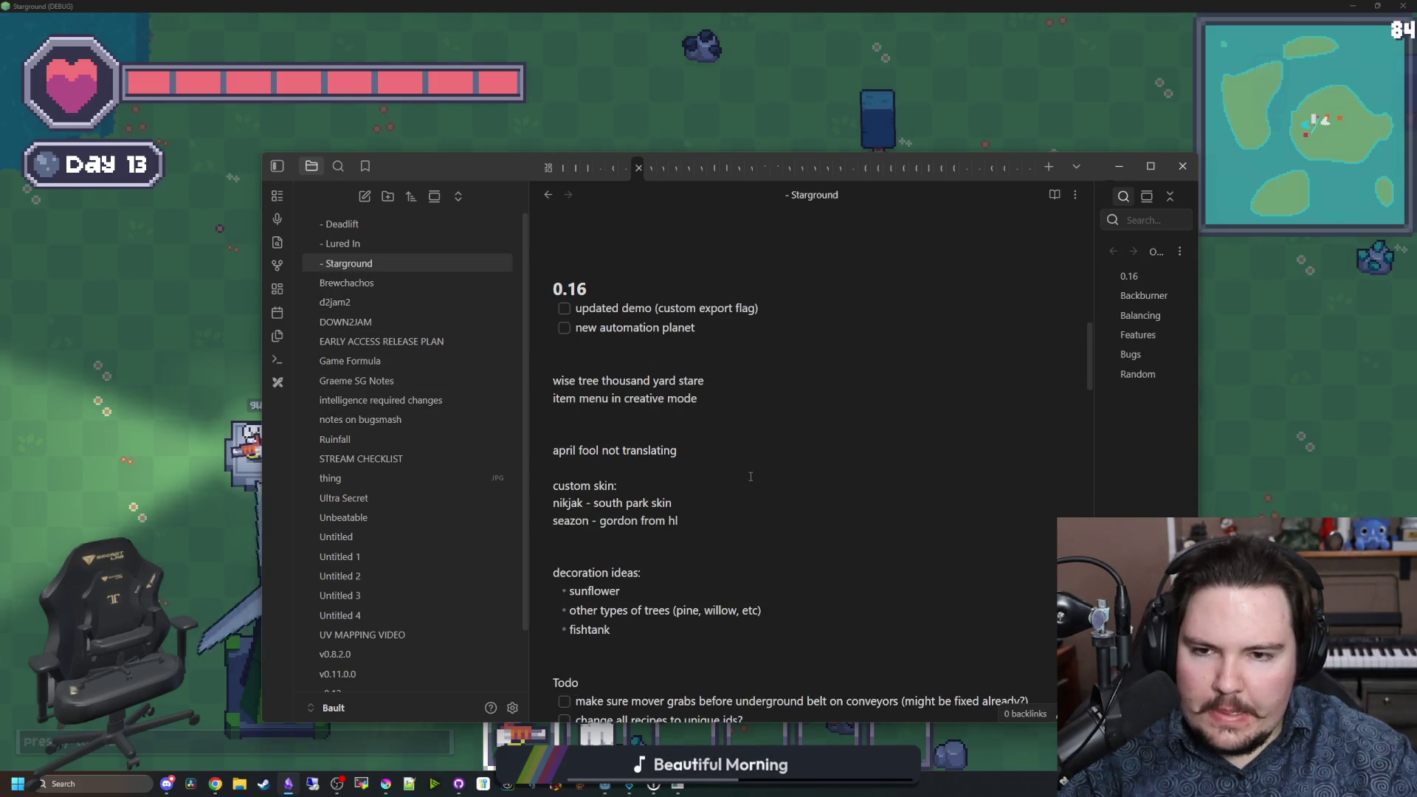
scroll(751, 477, down, 20)
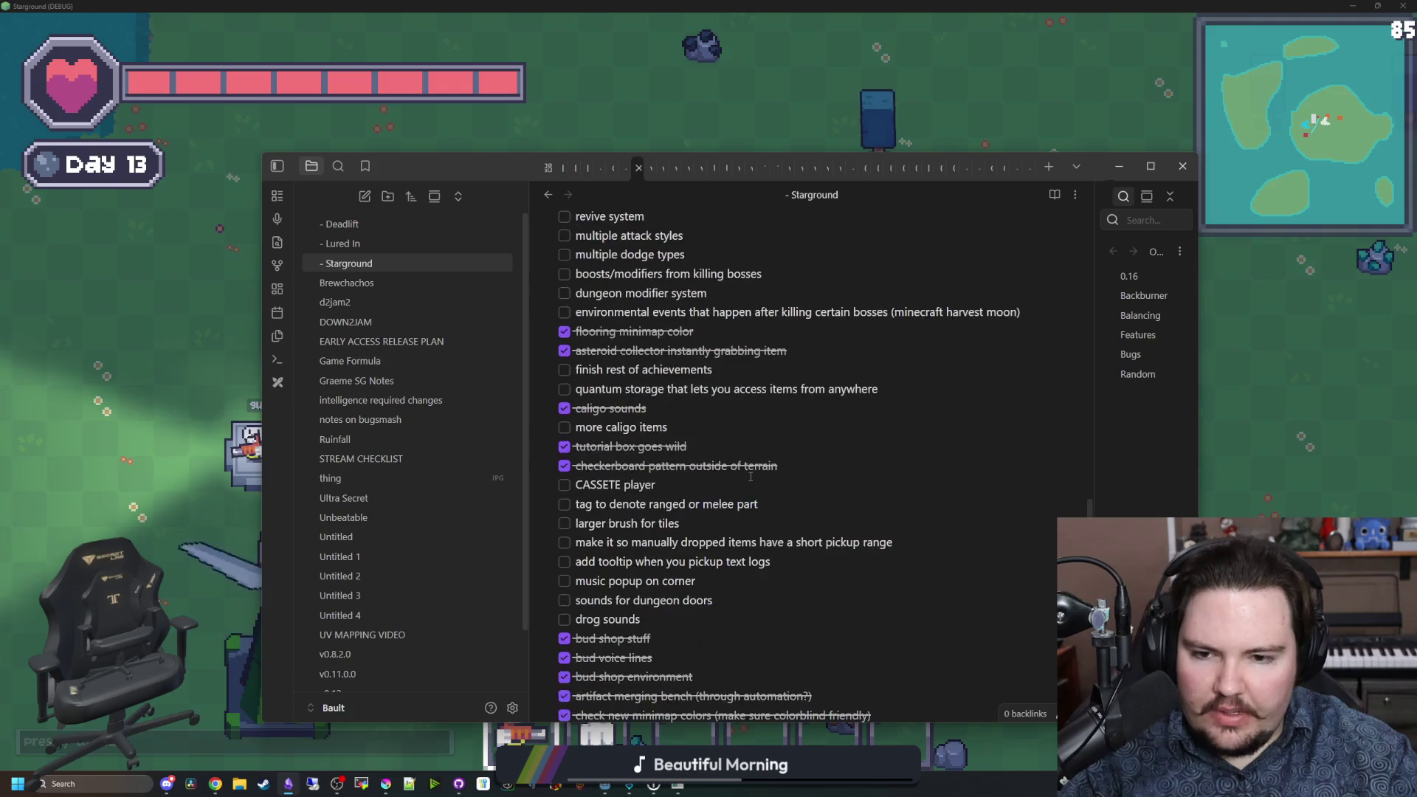
scroll(738, 474, up, 20)
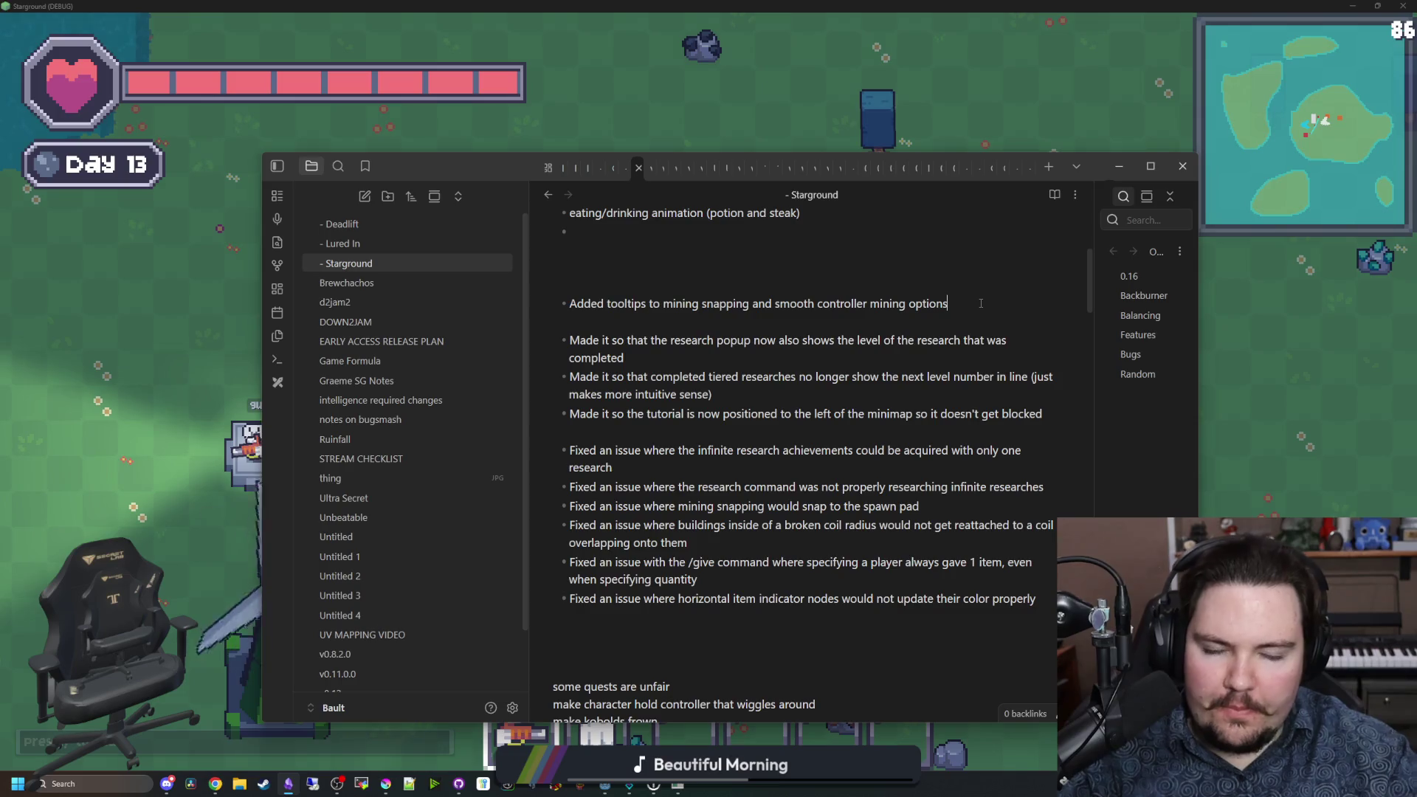
key(Return)
text(Added a)
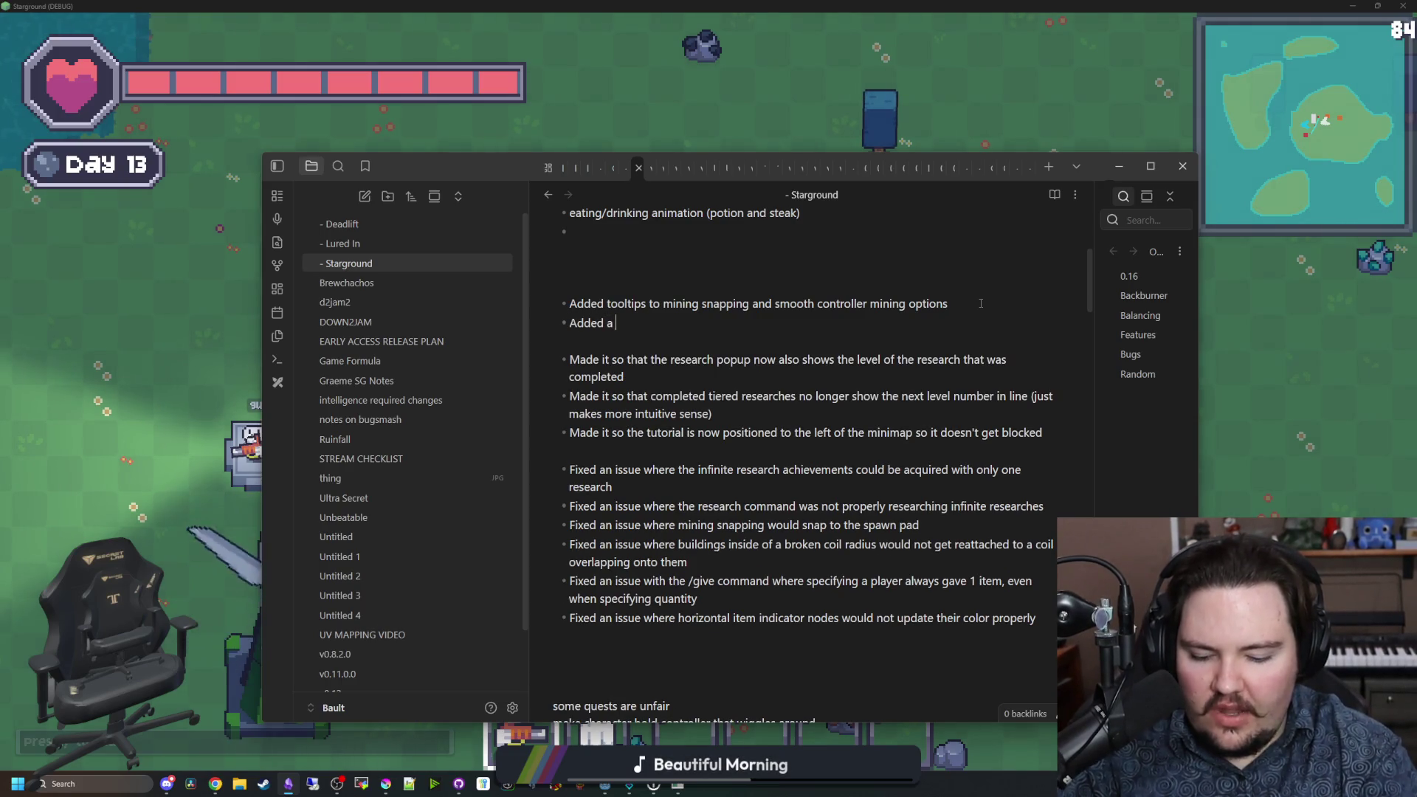
text(bnased research menu)
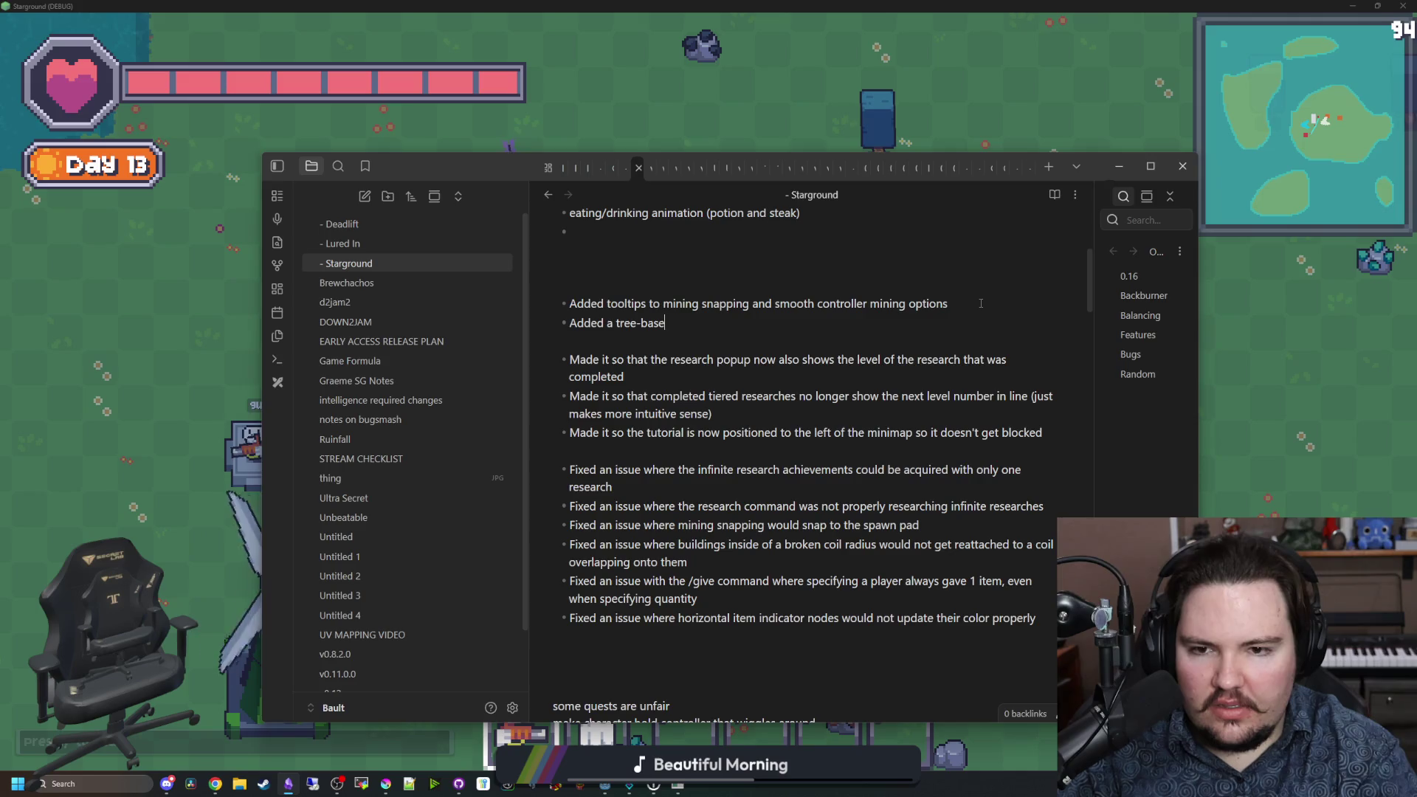
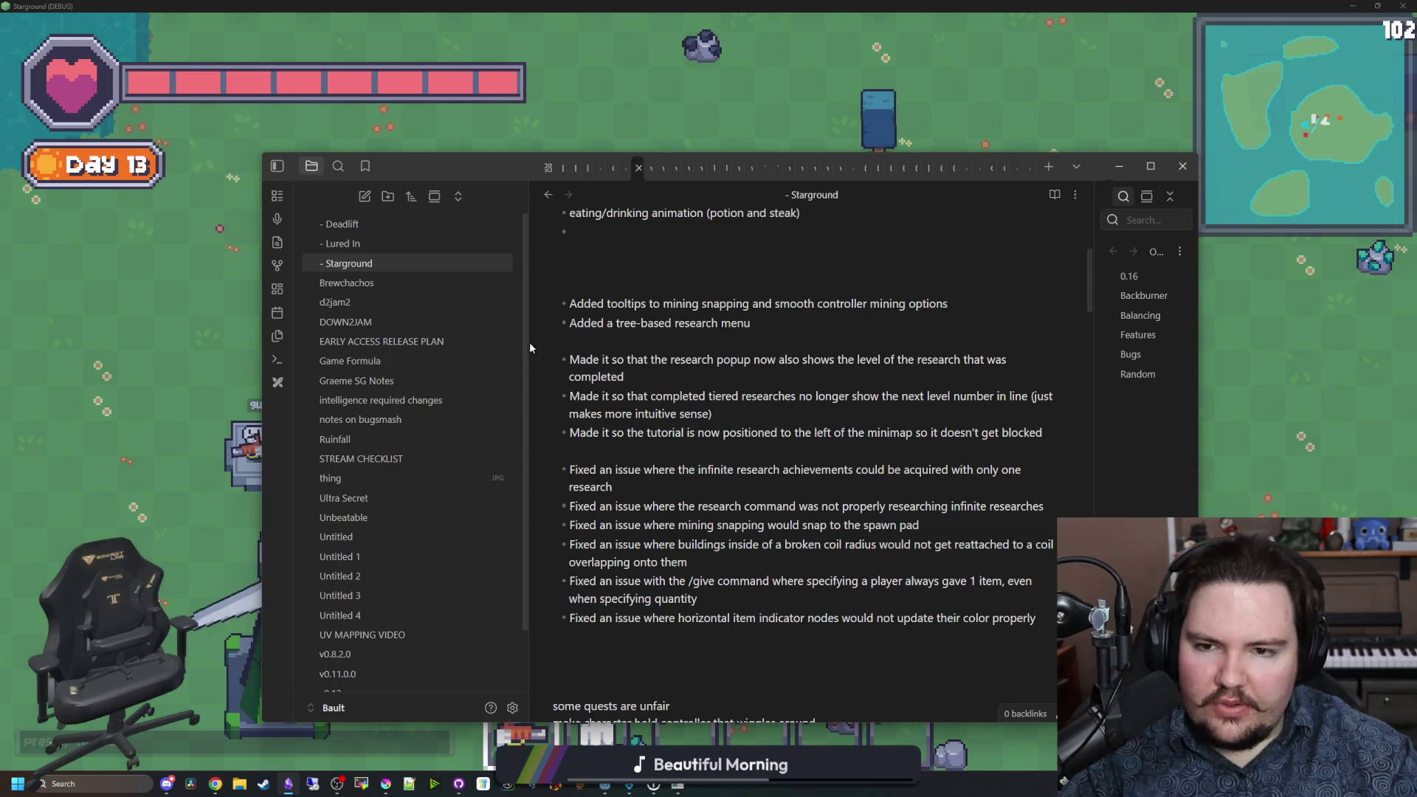
Step: Leave the changelog text in the notes and close the game's Research Tree
mouse_move(554, 281)
mouse_down()
mouse_move(598, 325)
mouse_move(697, 598)
mouse_up()
click(894, 505)
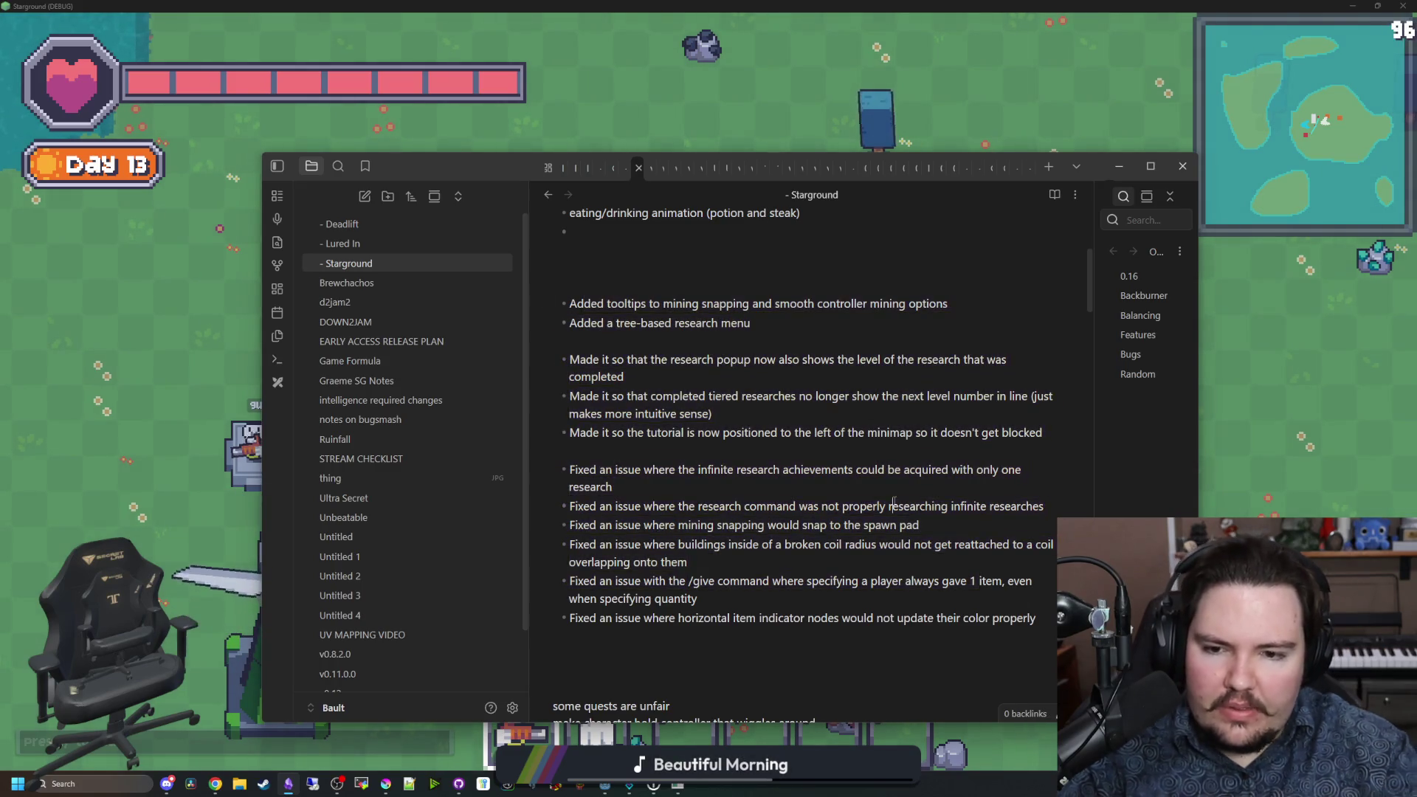
click(1315, 499)
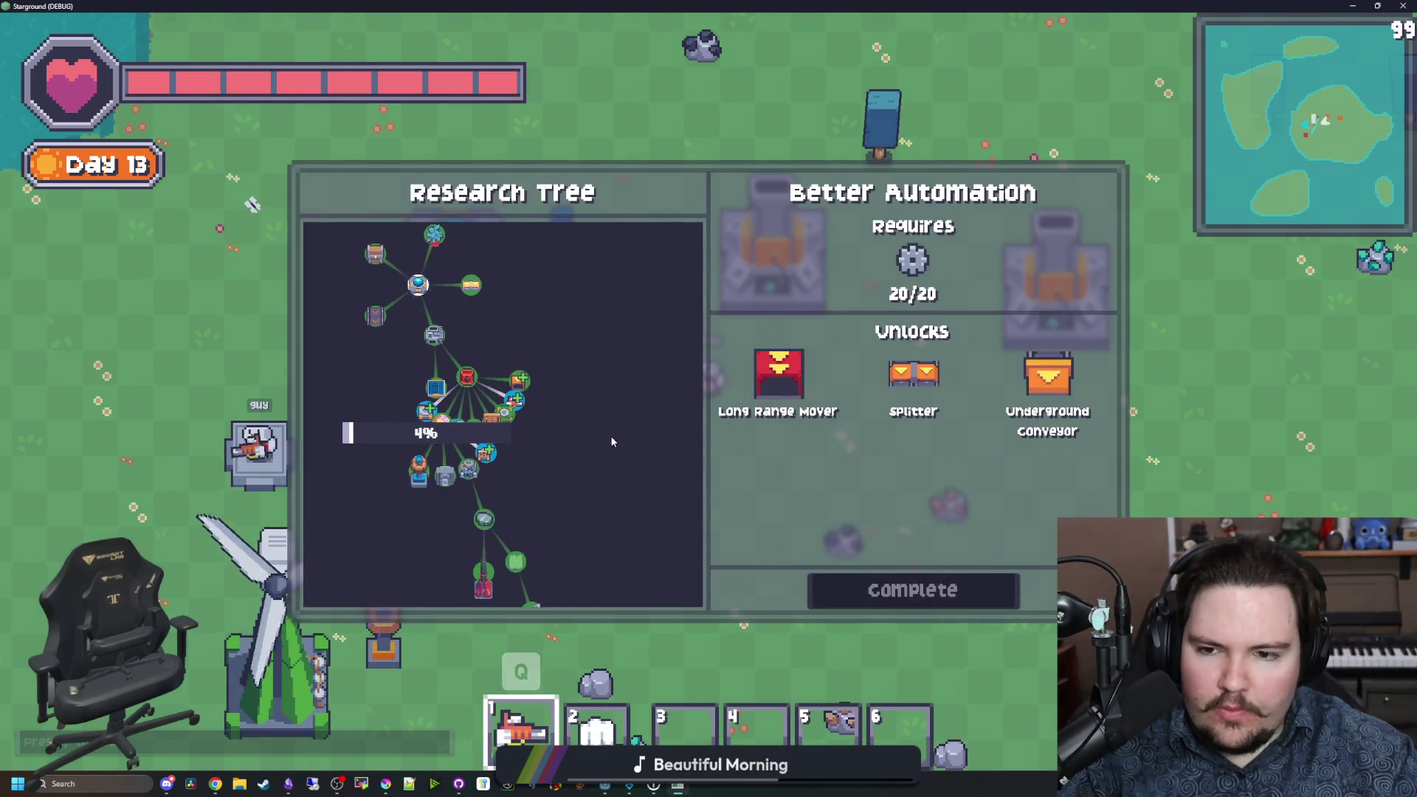
key(Escape)
Step: Walk to the western coast near the windmill, reopen the Research Tree, then return to the notes
key(w+d)
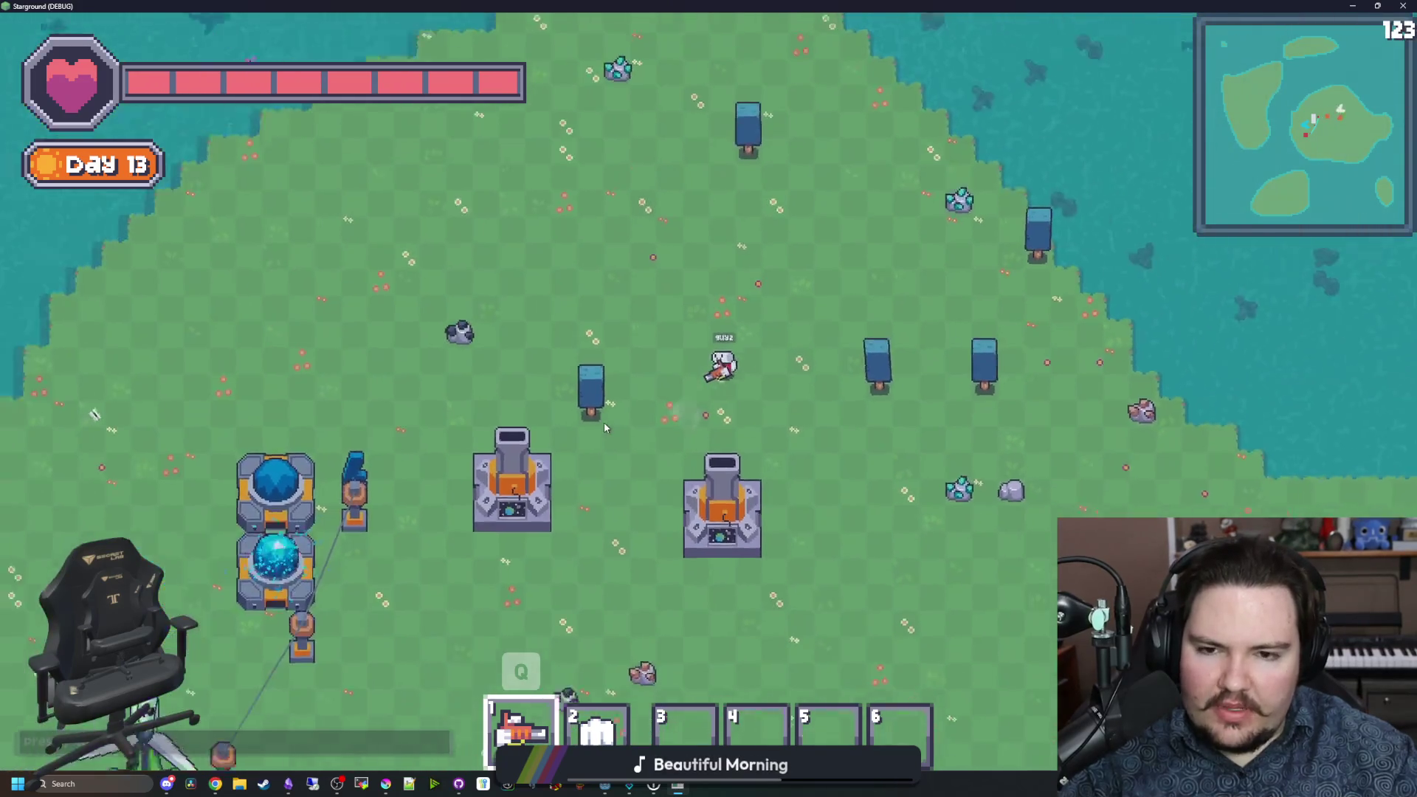
key(d+s)
key(a+w)
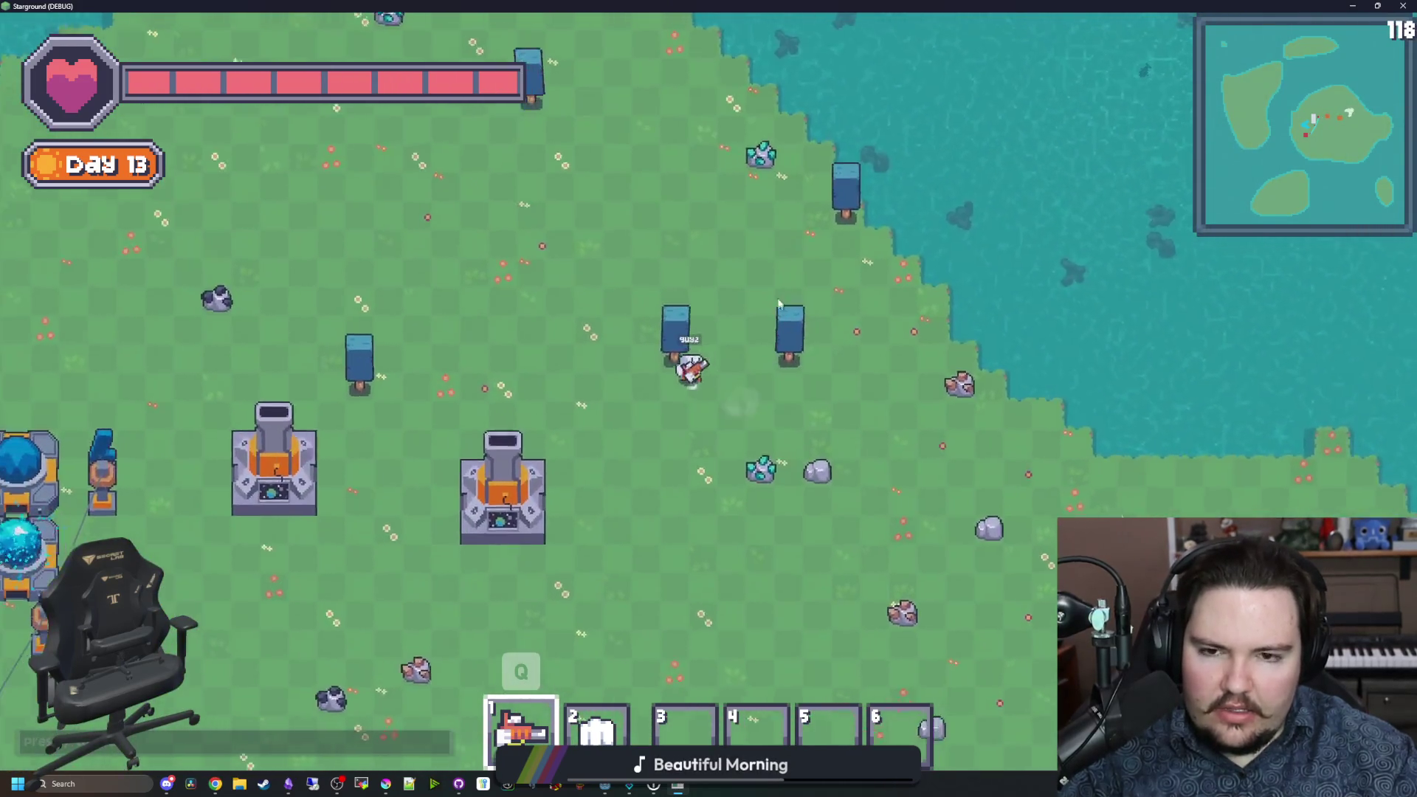
key(d+s)
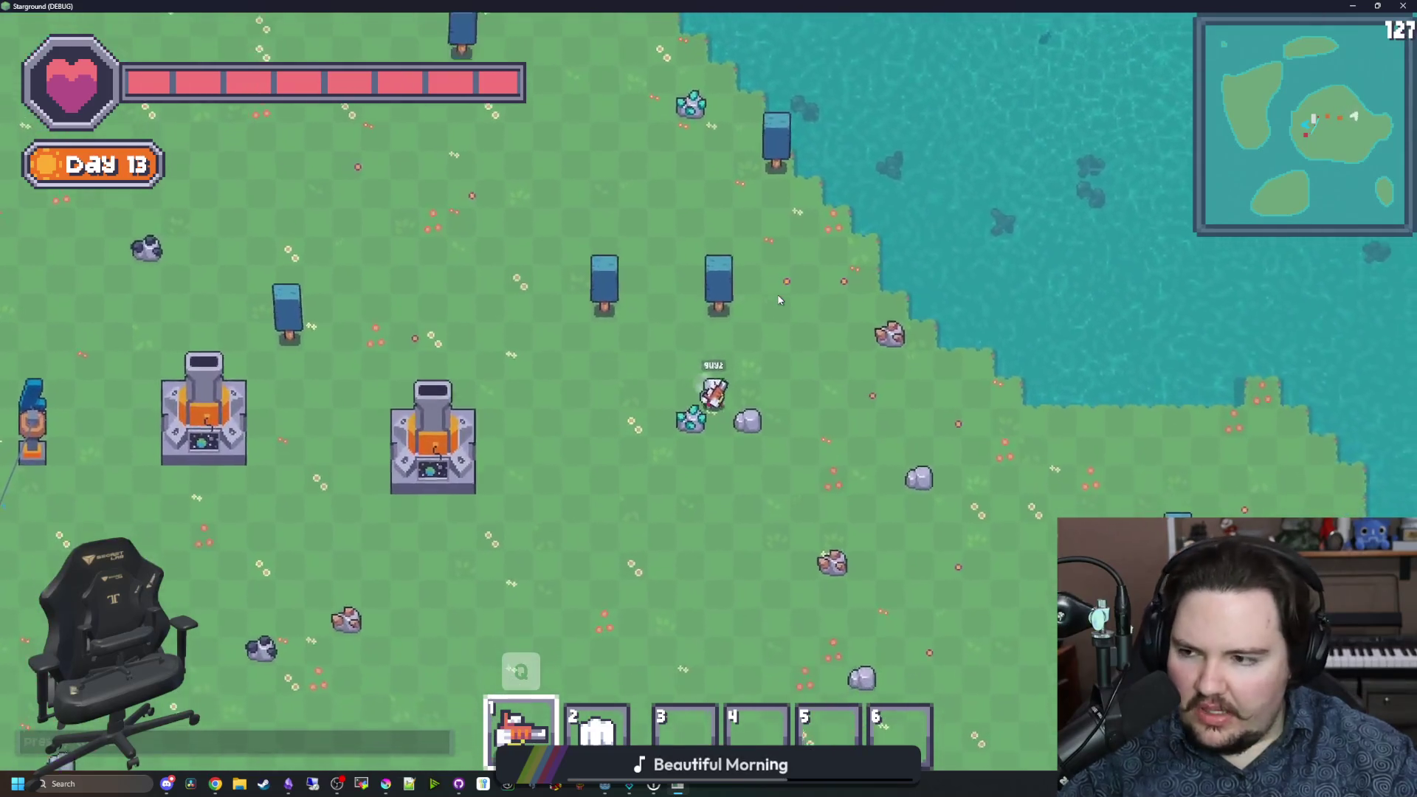
key(s)
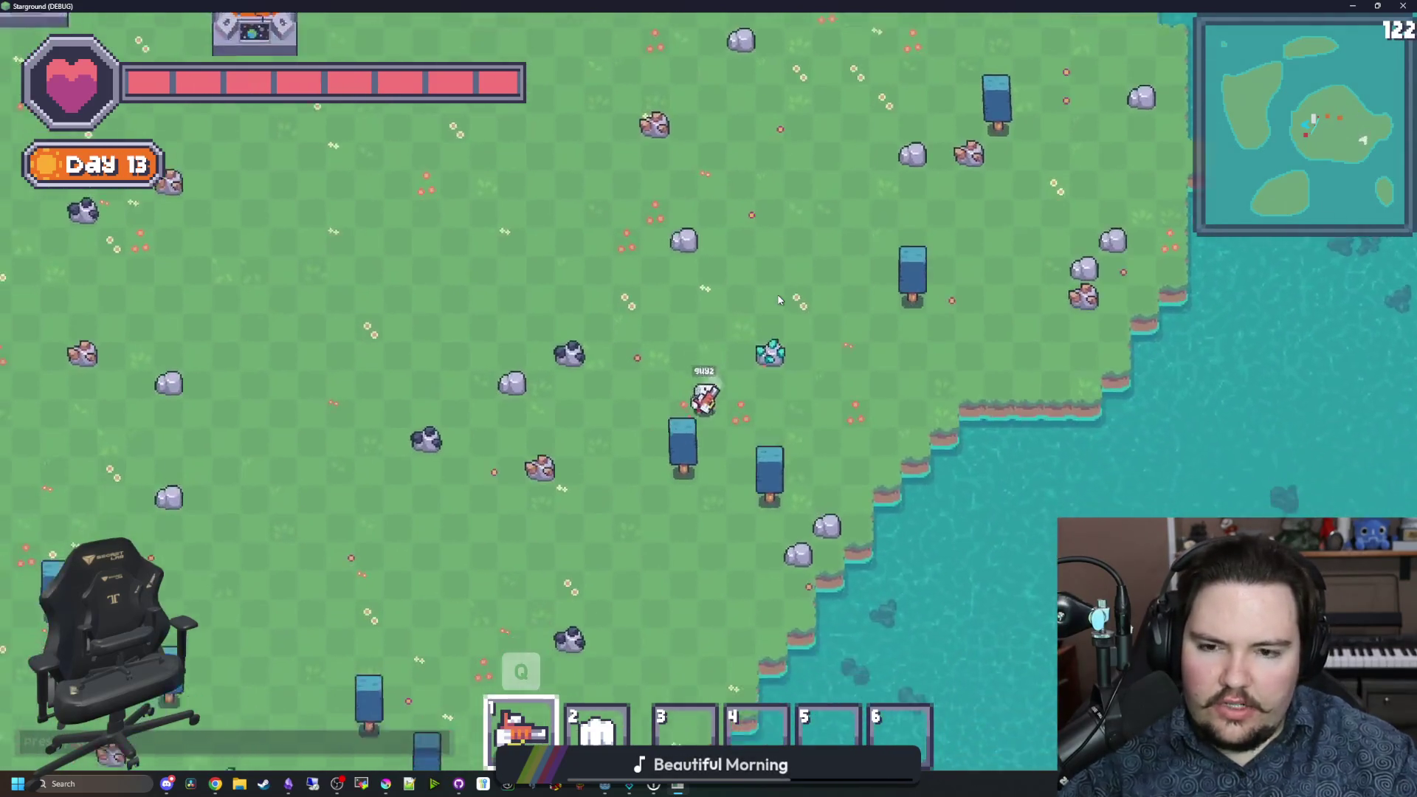
key(a)
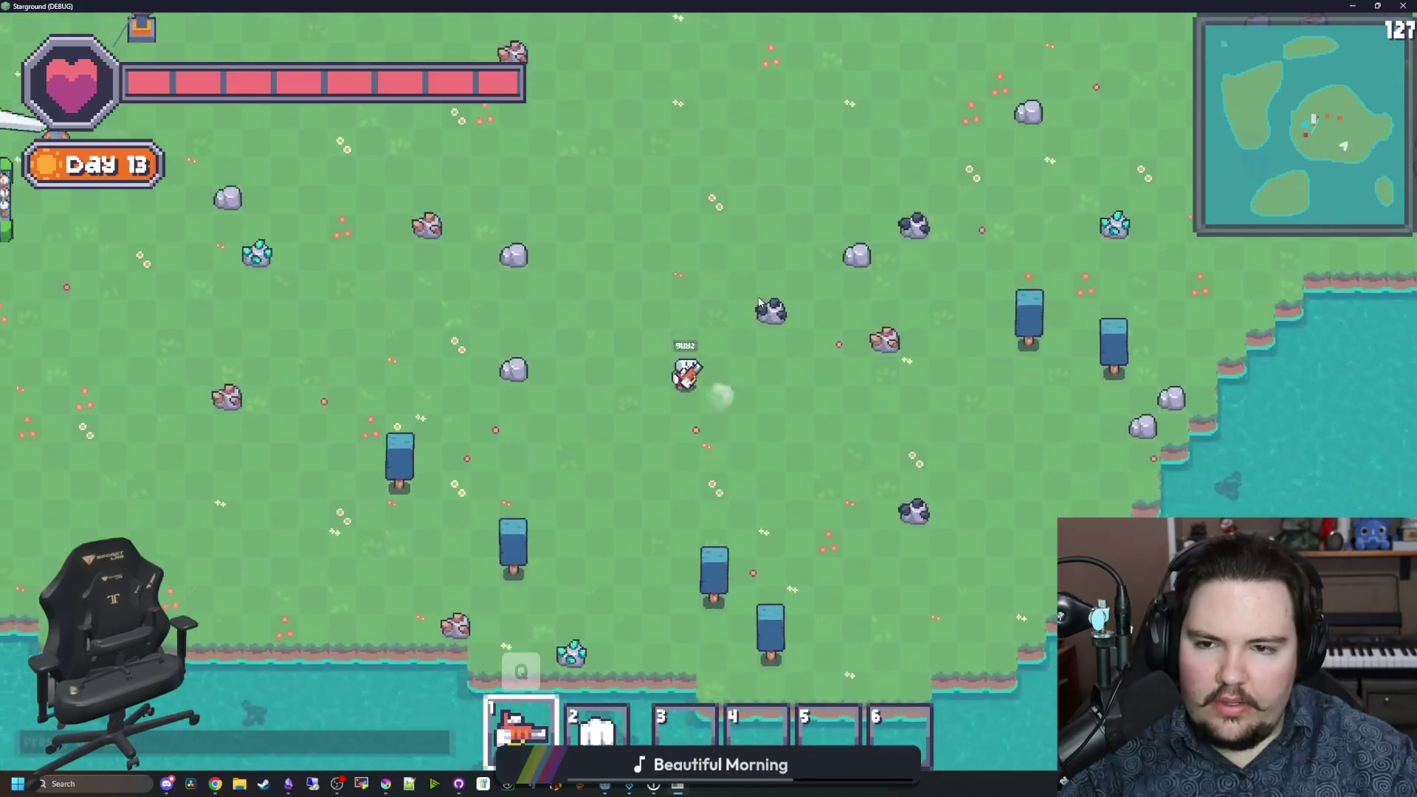
key(r)
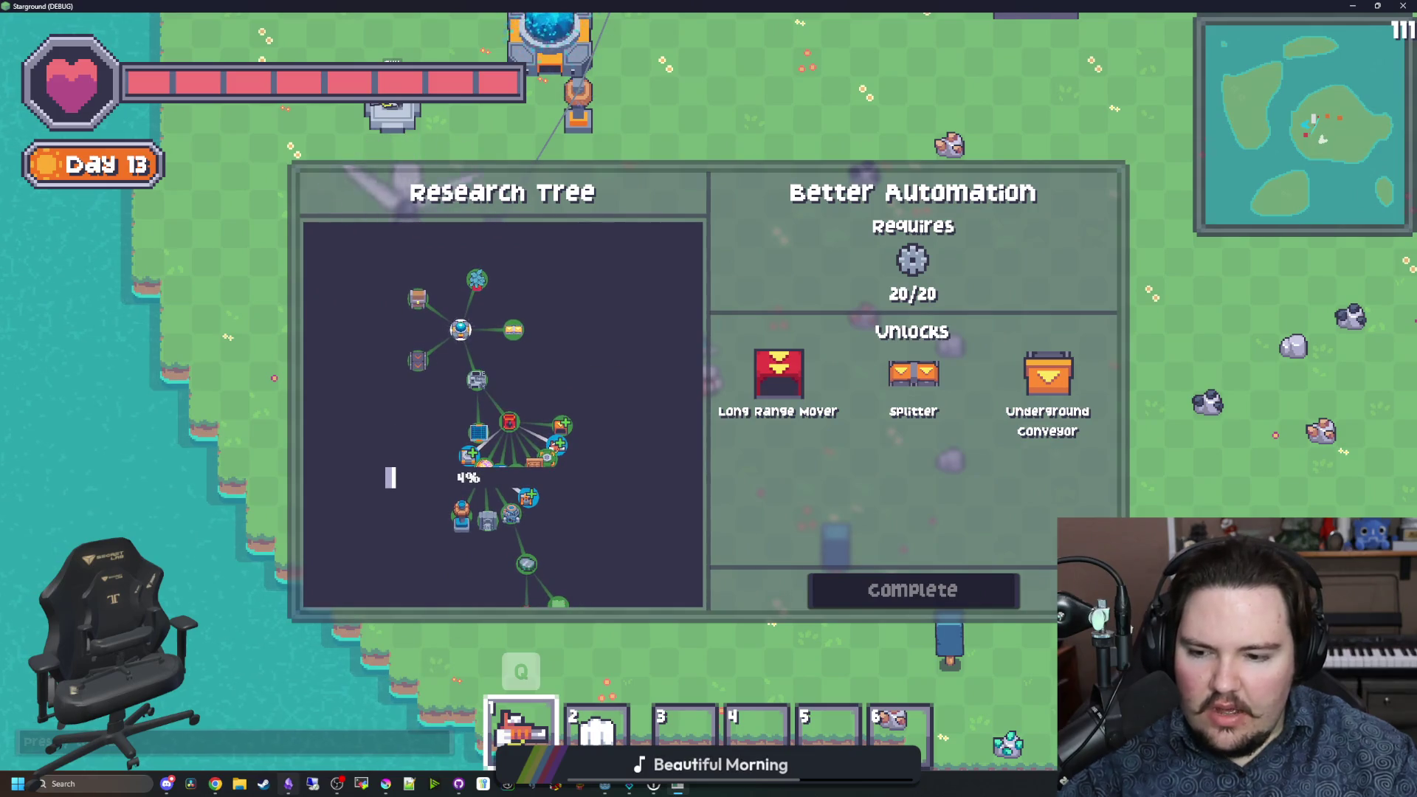
click(288, 784)
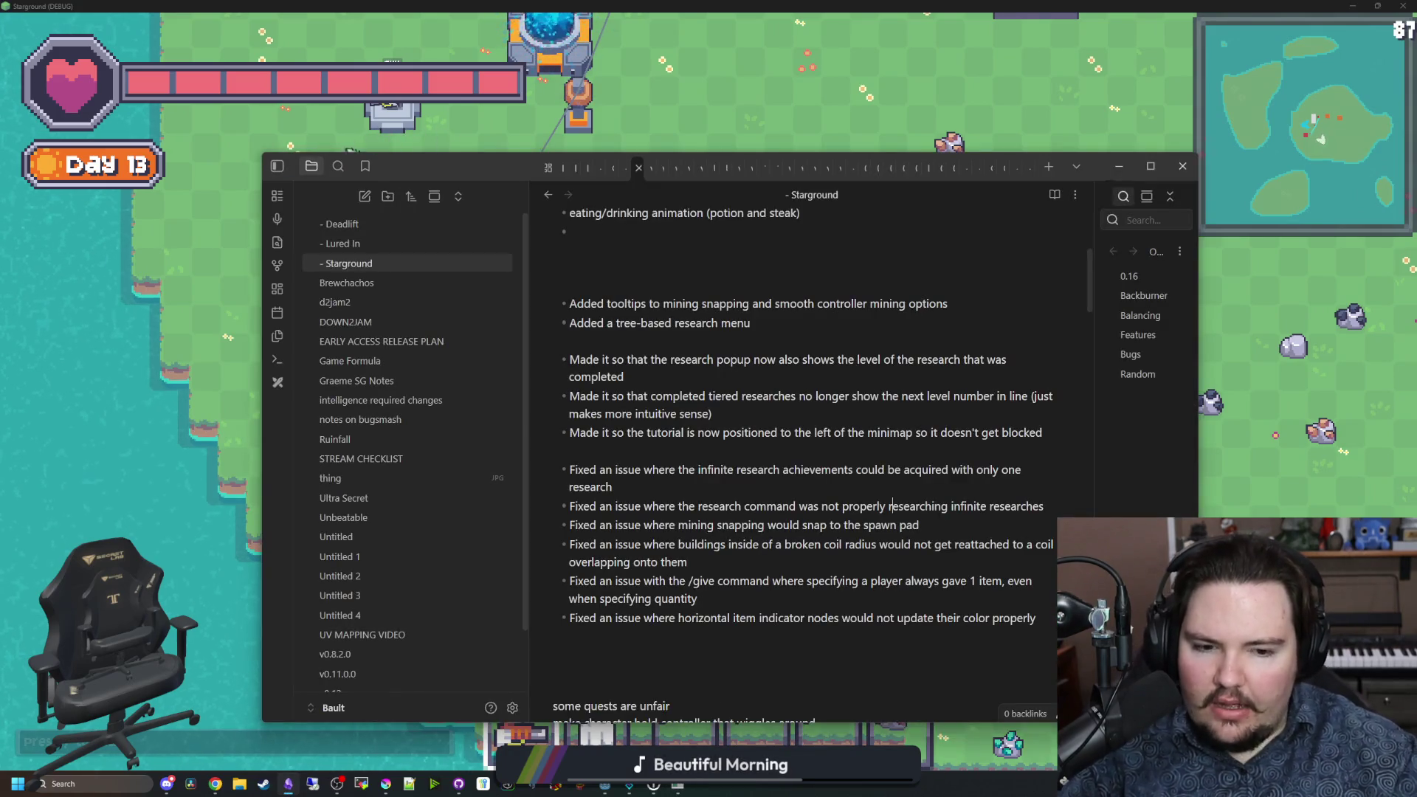
Step: Add 'icons on bottom right to show what menus you can' above the changelog, then return to the game
scroll(795, 549, up, 4)
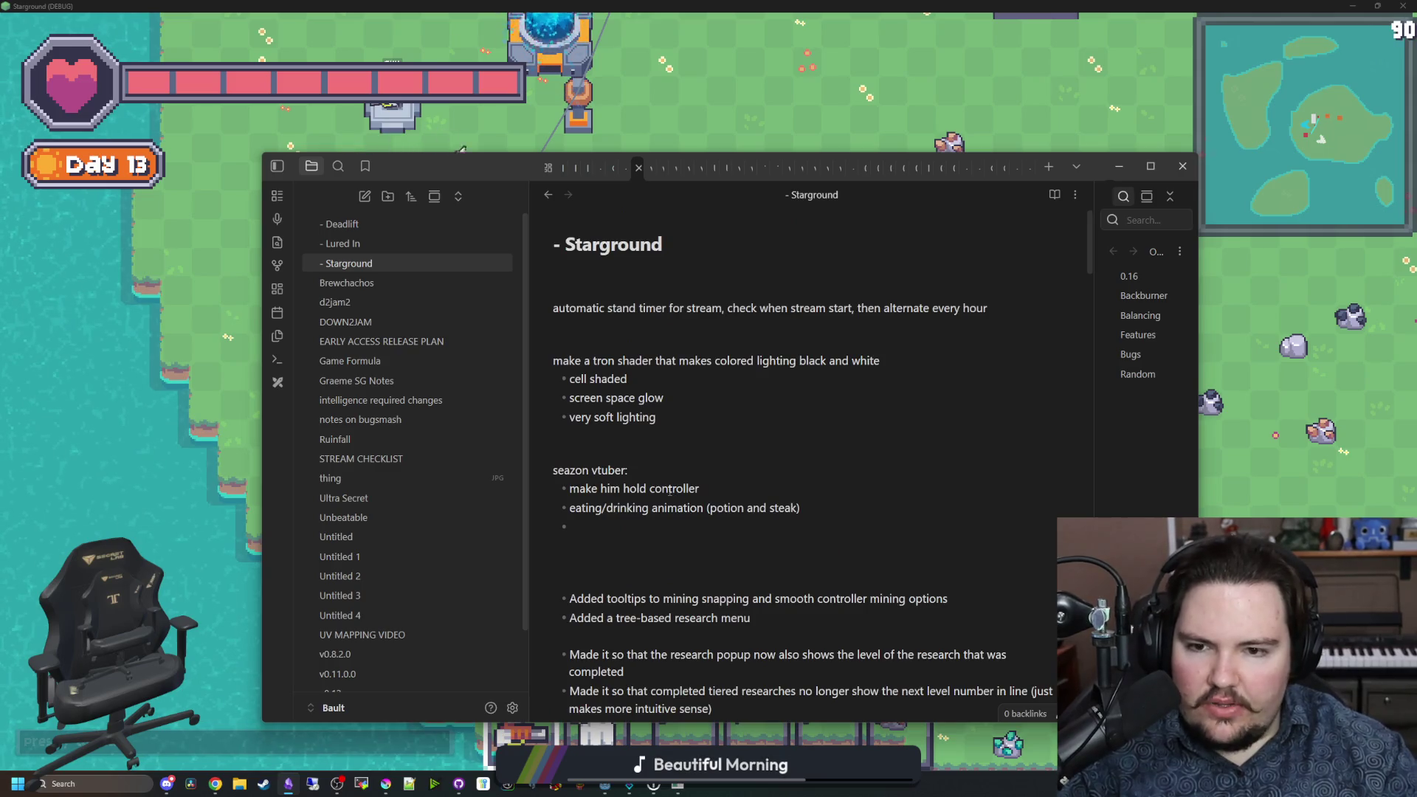
scroll(615, 435, down, 2)
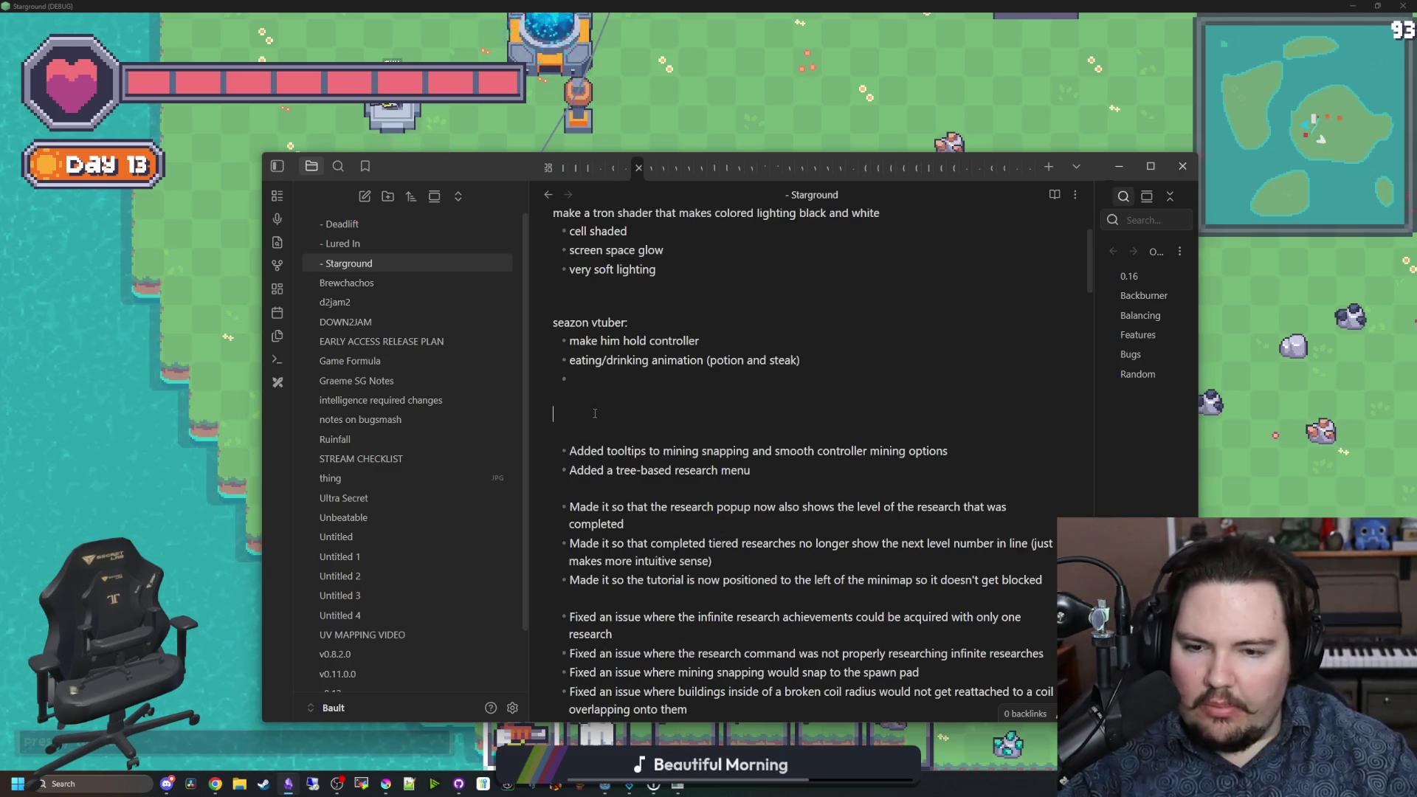
key(Return)
key(Return)
key(Return)
key(Up)
key(Up)
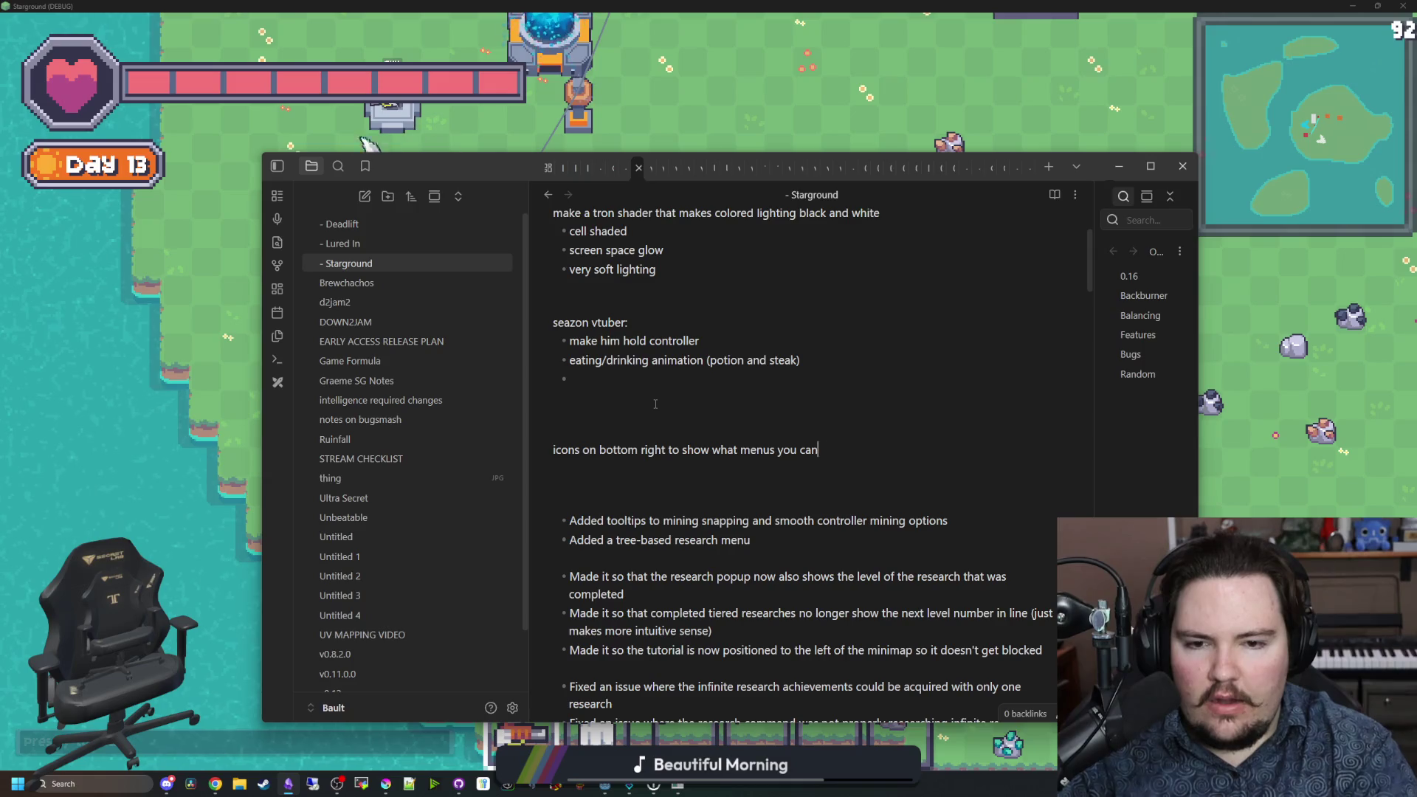
key(alt+Tab)
key(Escape)
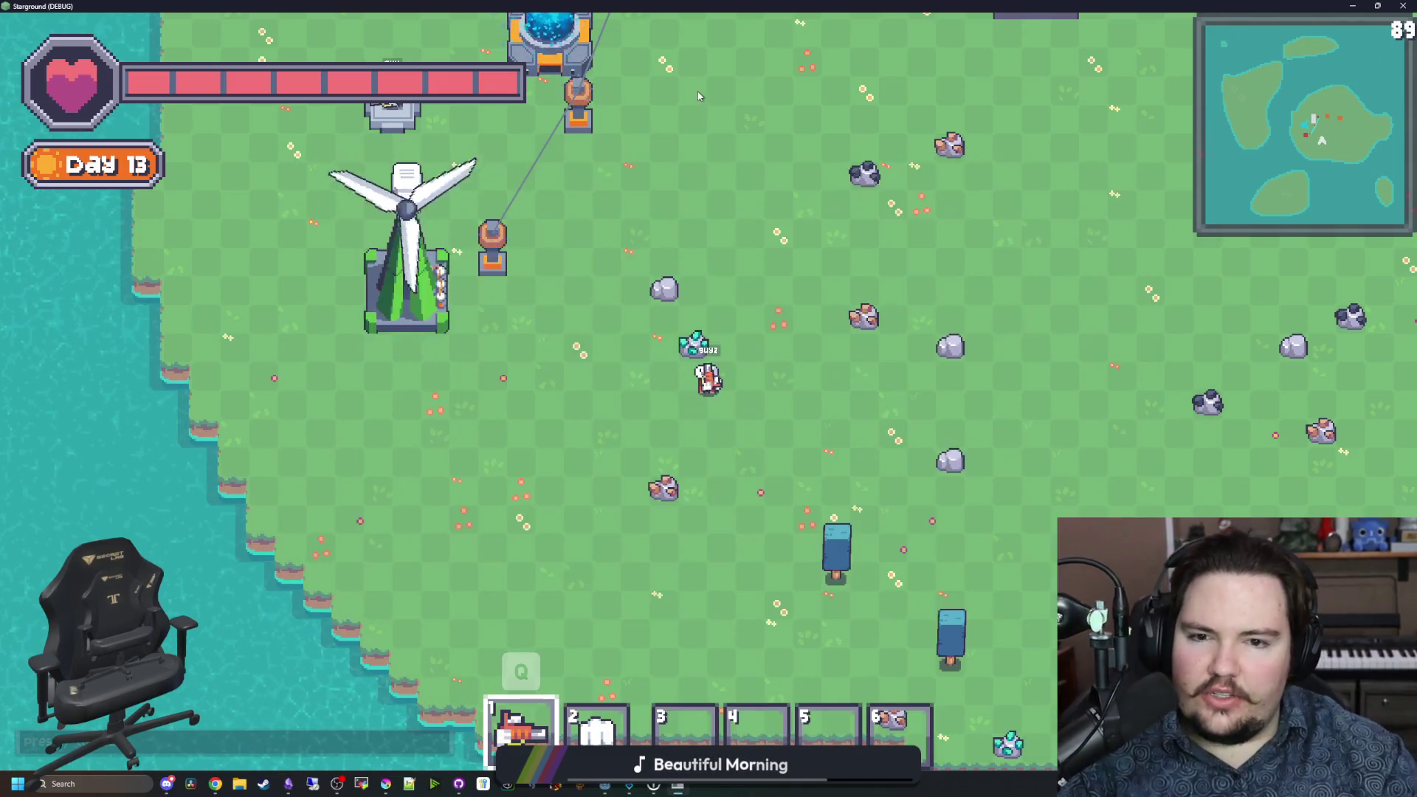
Step: Walk the character north past the furnaces, along the north shore and back down
key(w+d)
key(w)
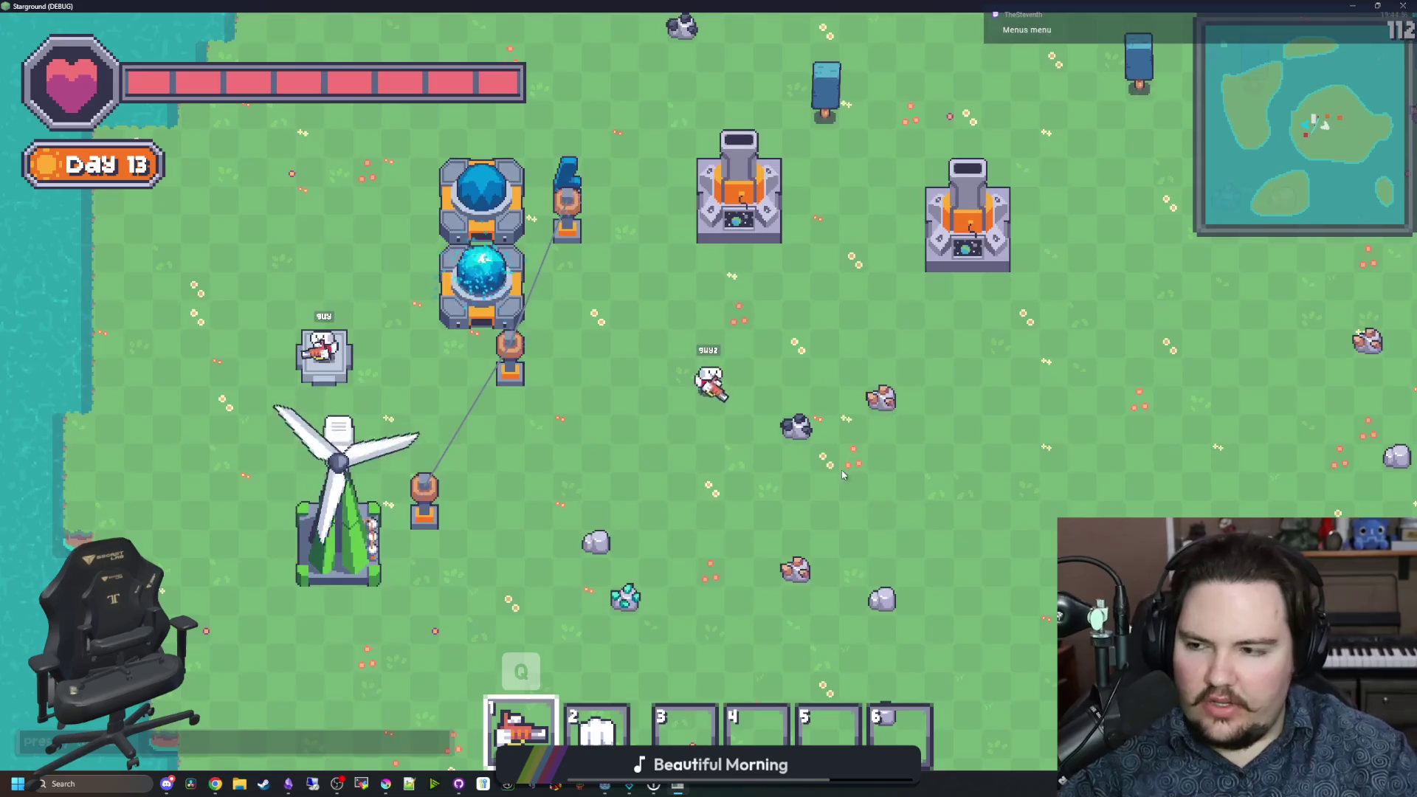
key(w+a)
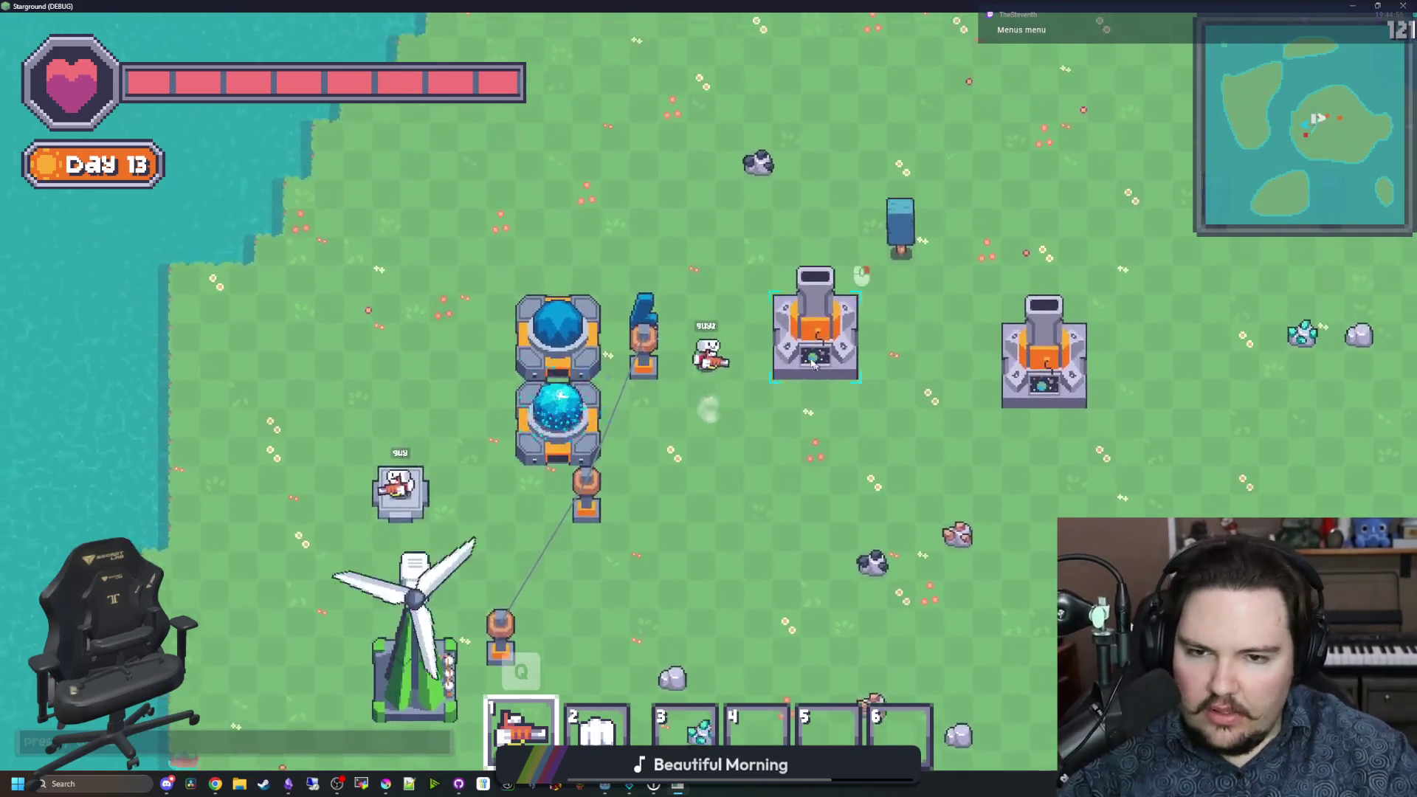
key(w)
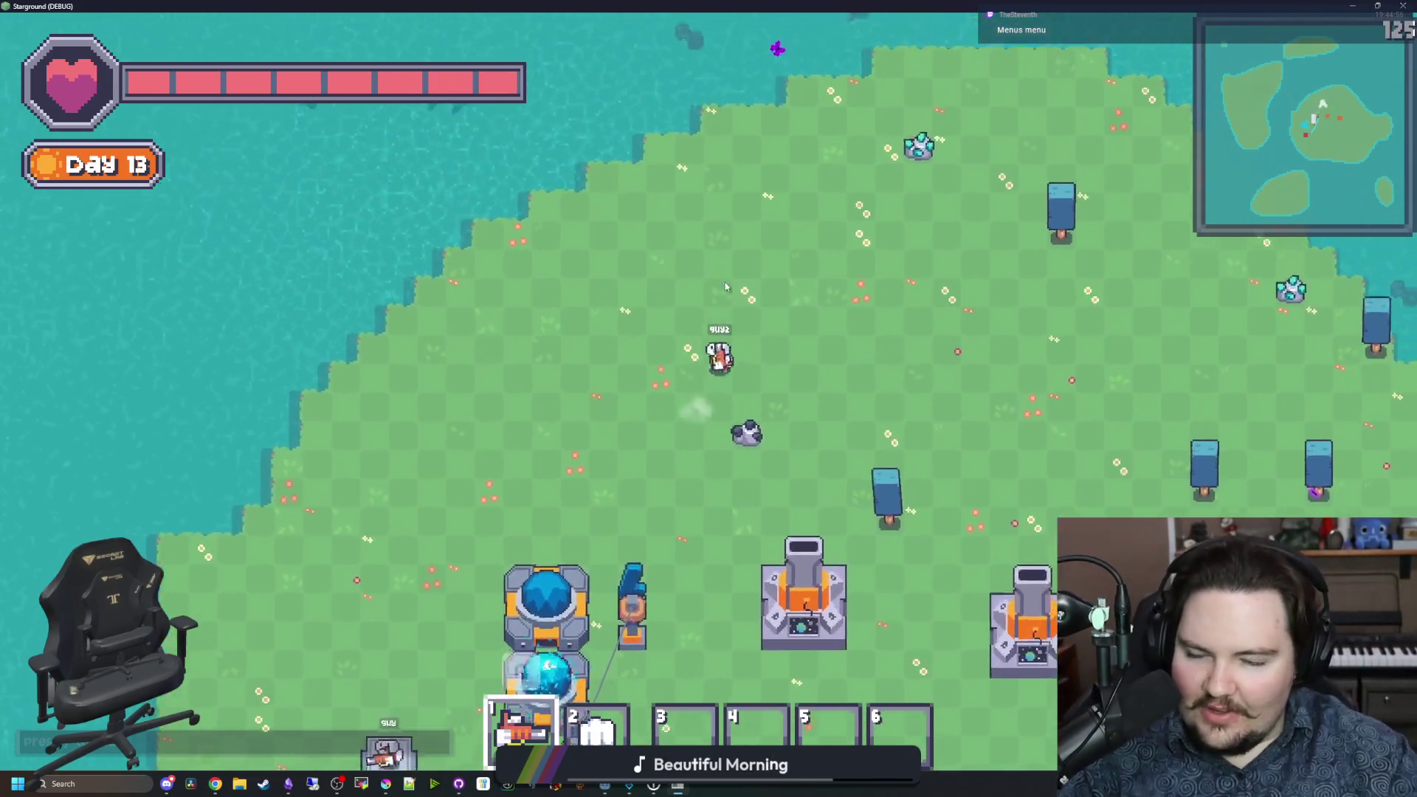
key(d)
key(d)
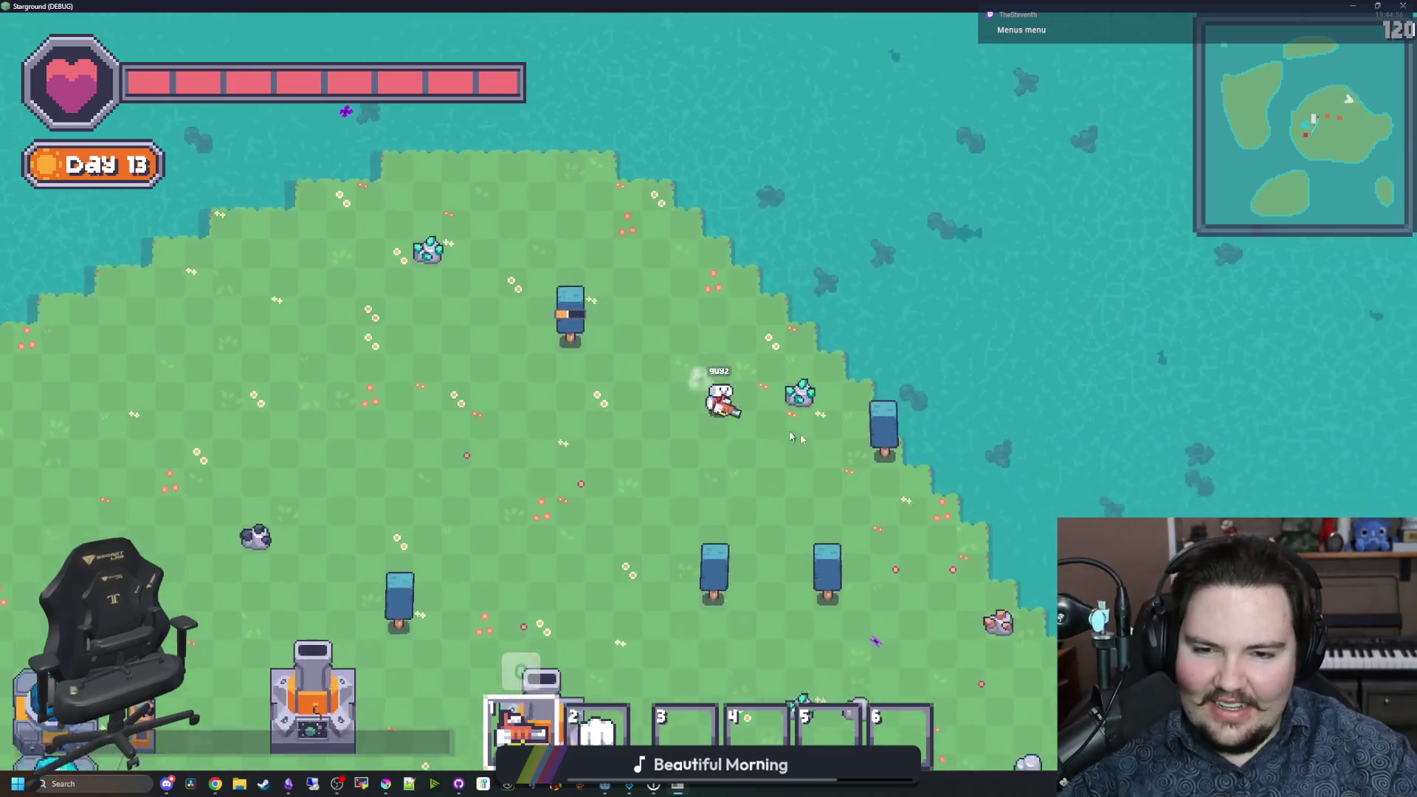
key(s)
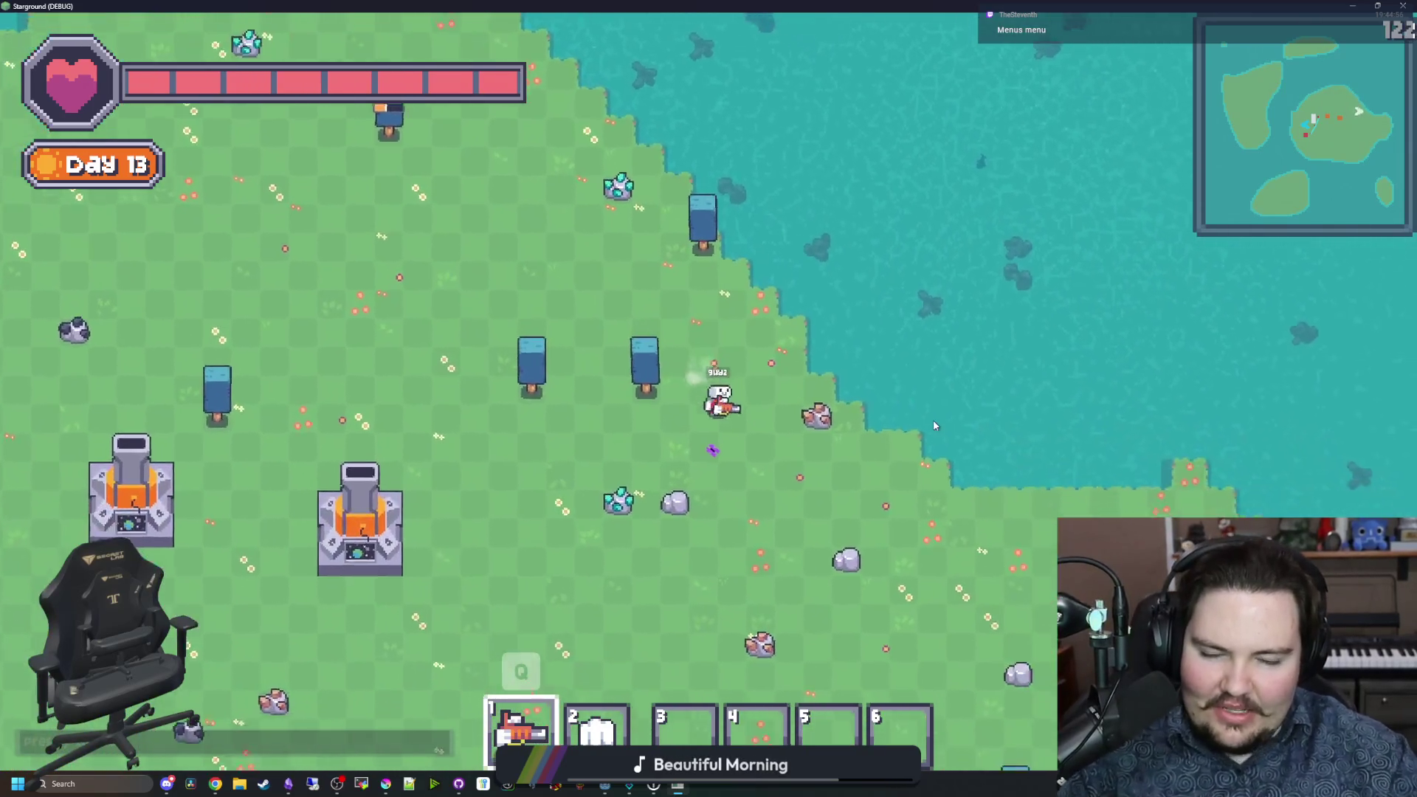
key(a)
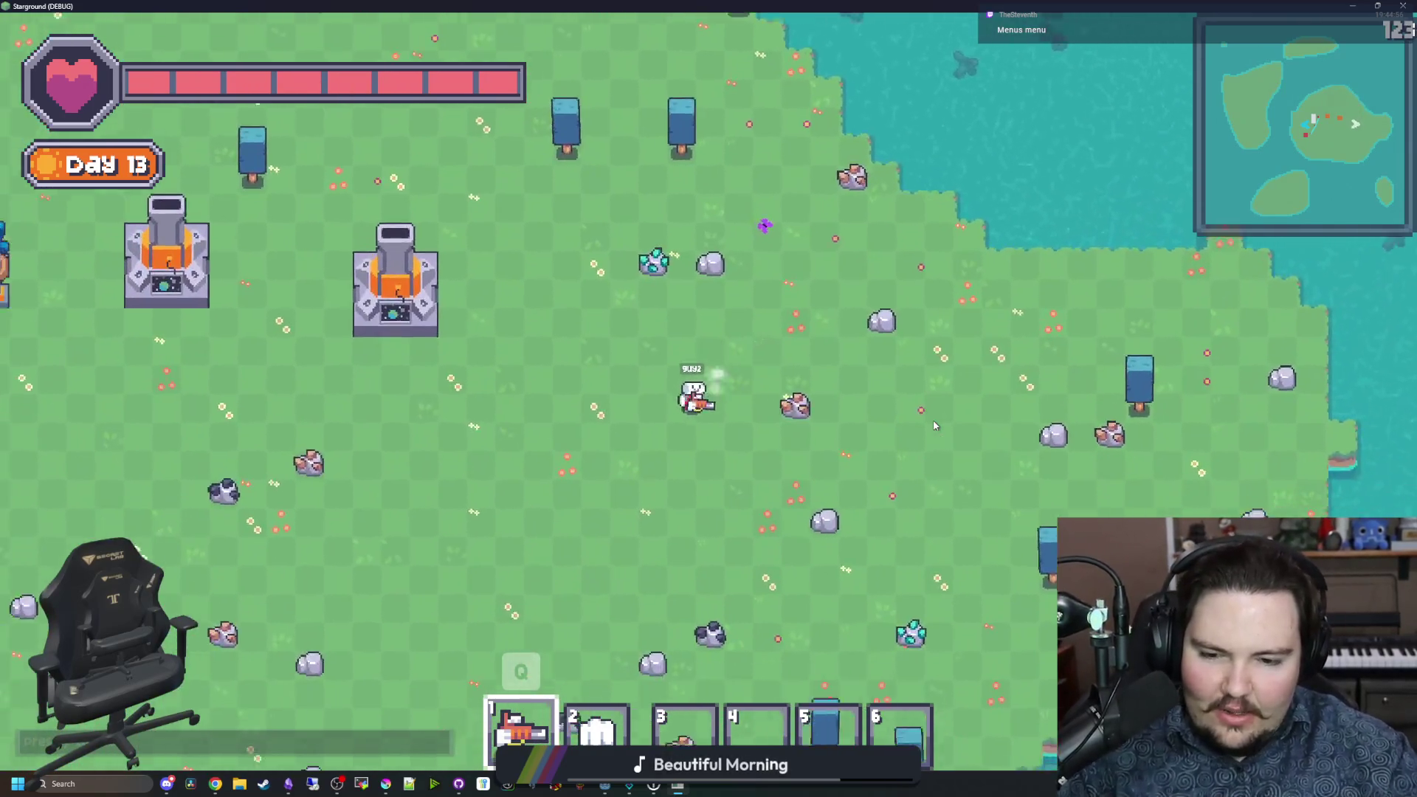
key(s)
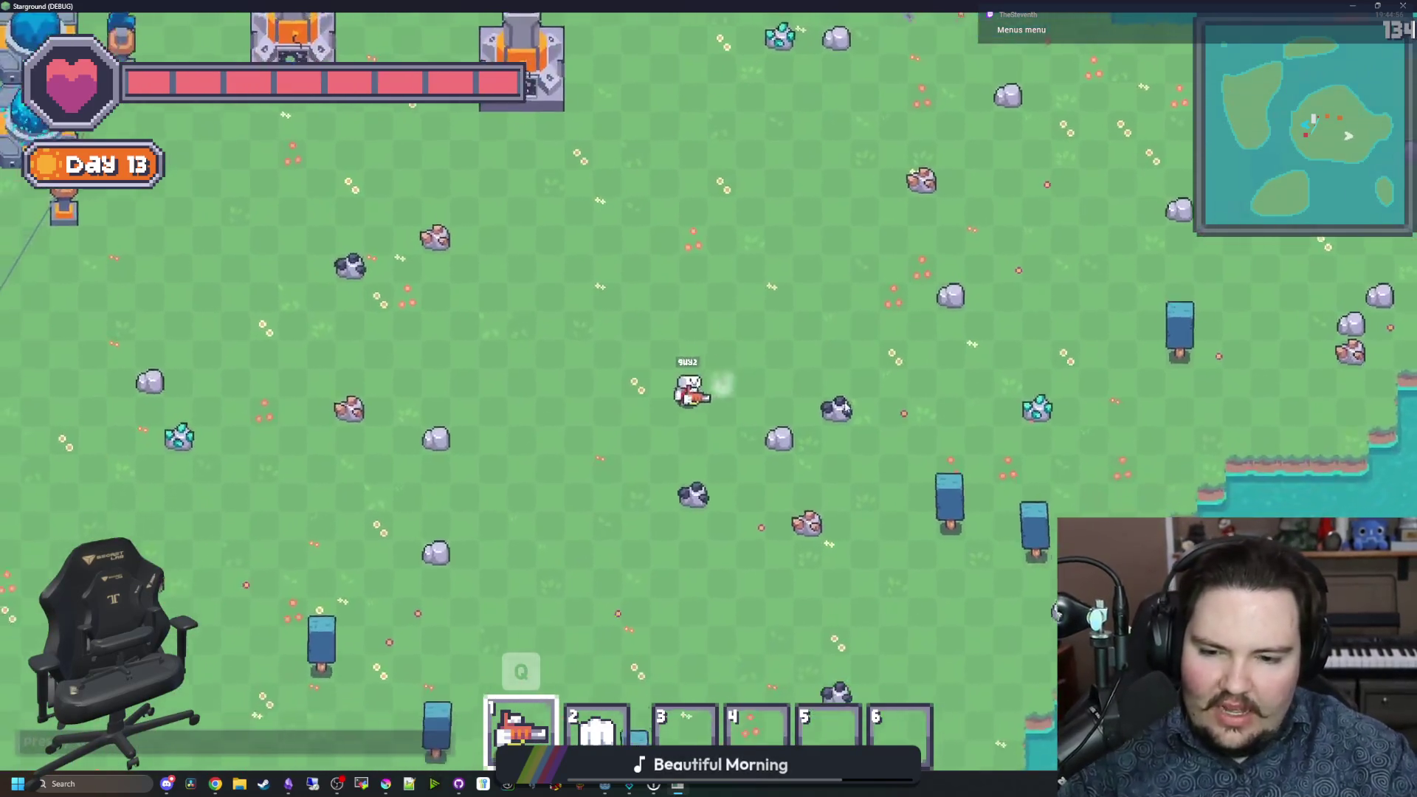
Step: Cycle through Inventory, Building Menu, Research Tree and Blueprints, ending on the Research Tree, then switch to Chrome
key(Tab)
key(b)
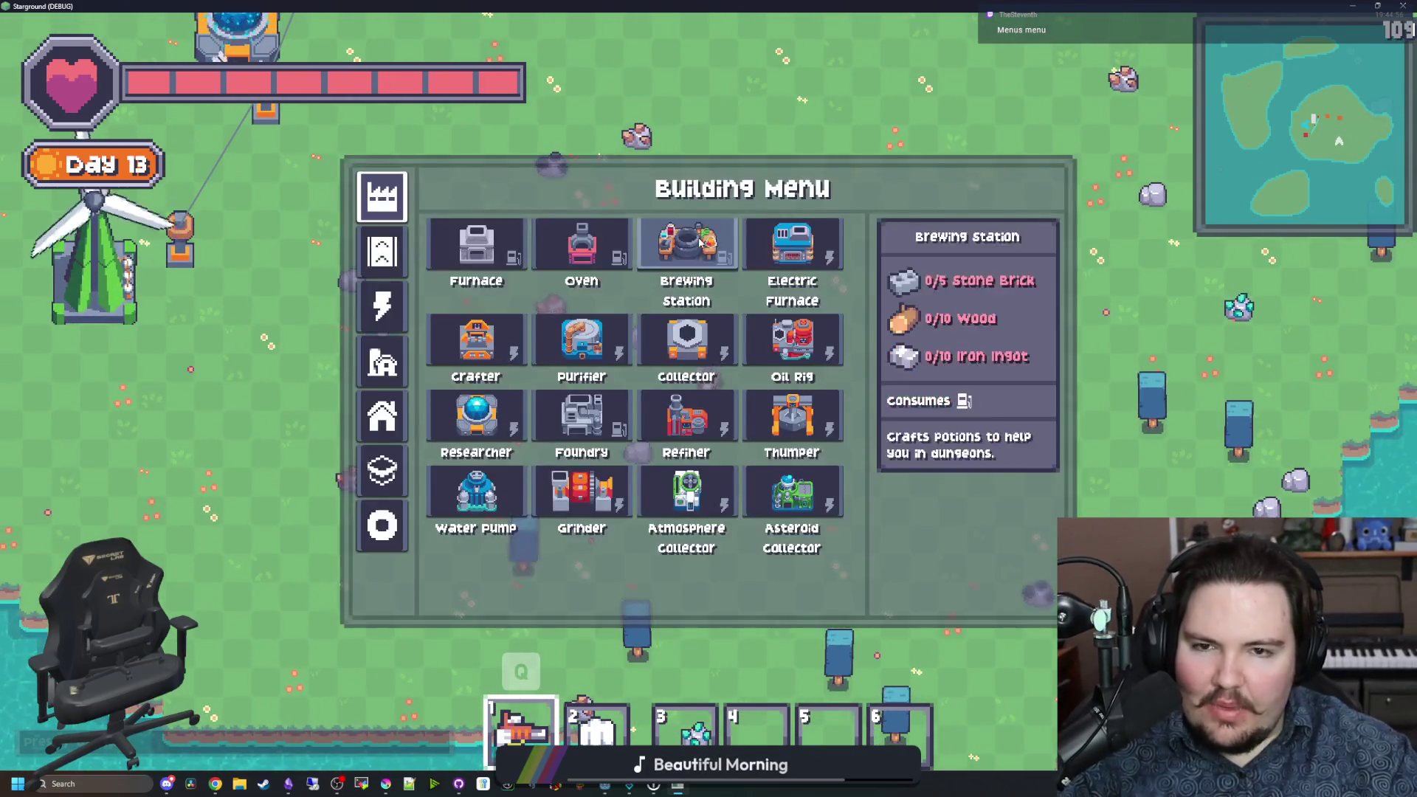
key(r)
key(b)
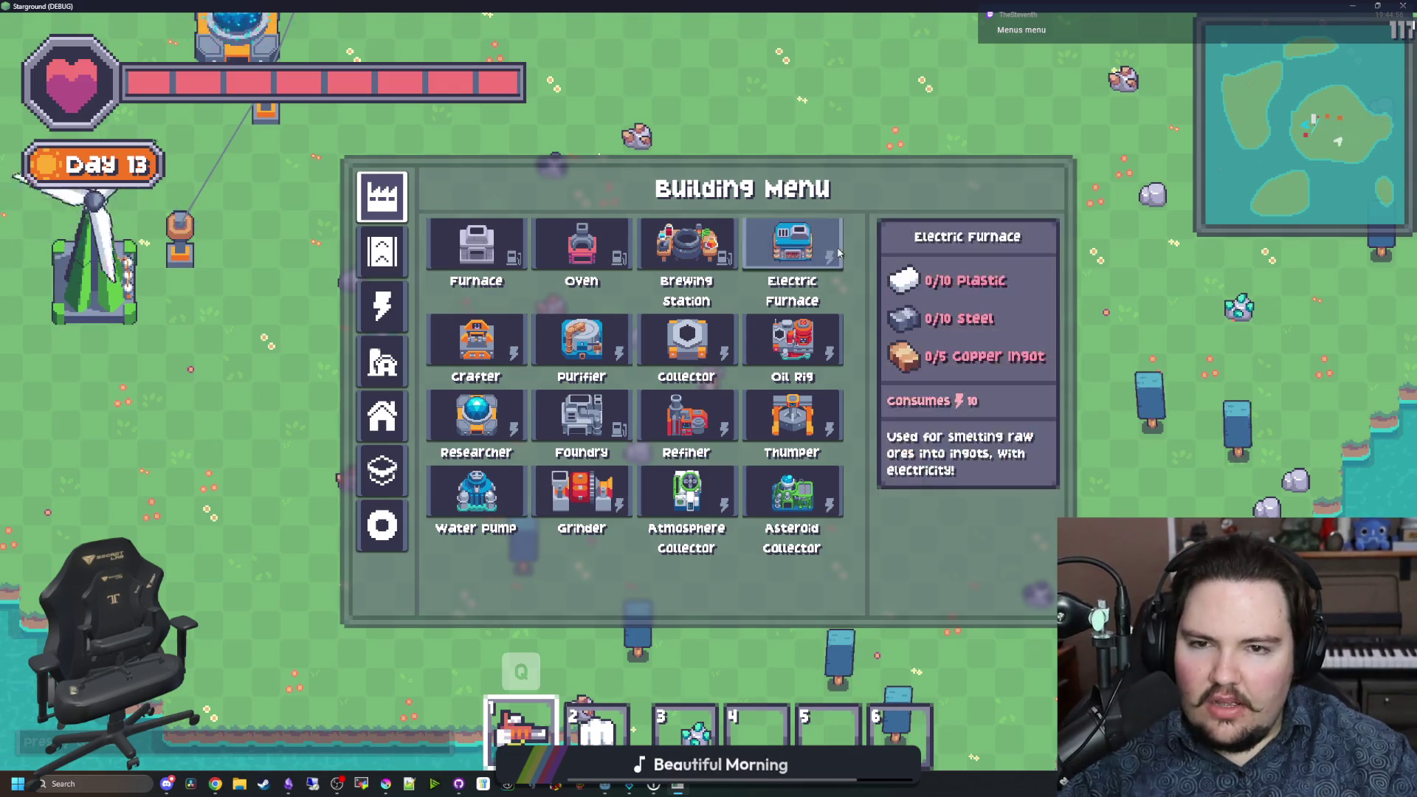
key(r)
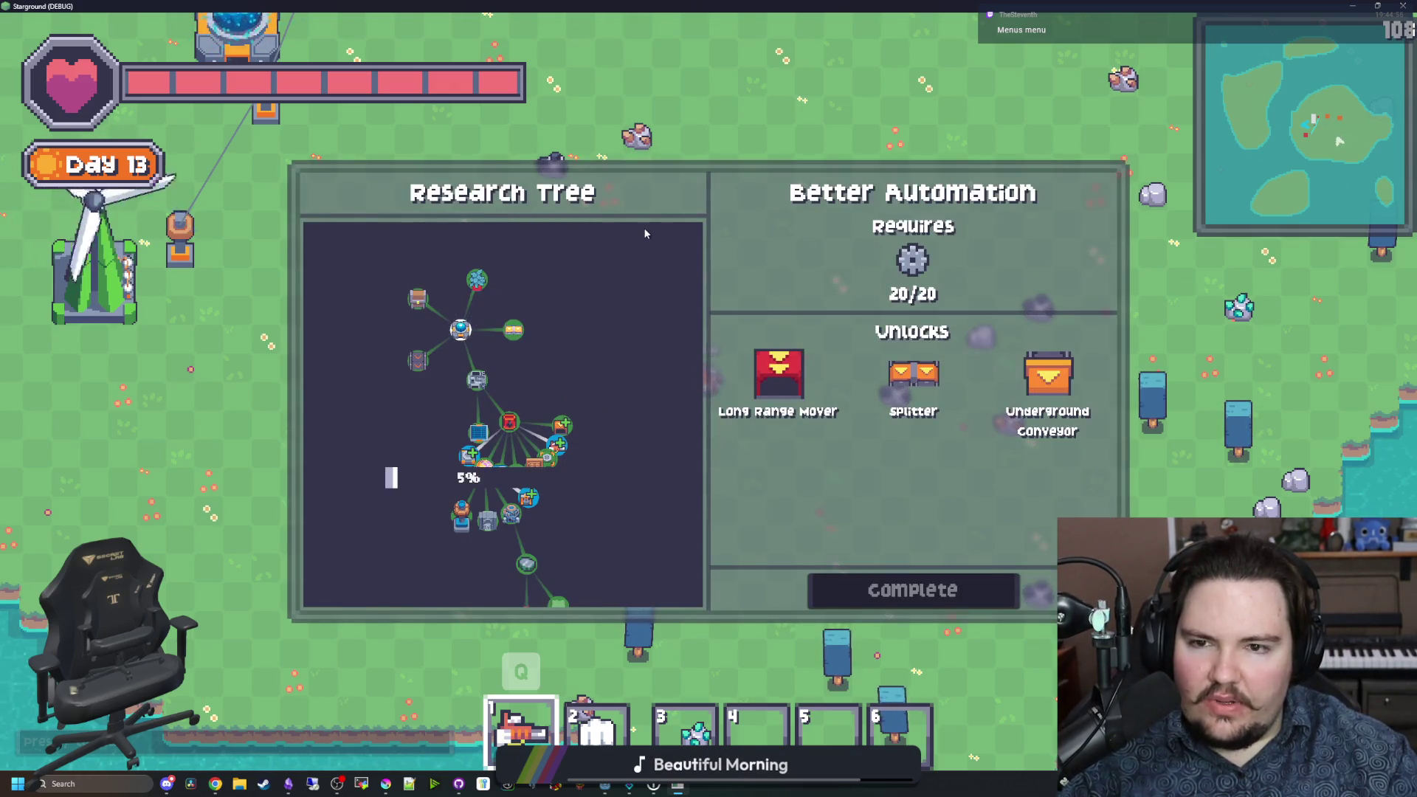
key(p)
key(r)
key(b)
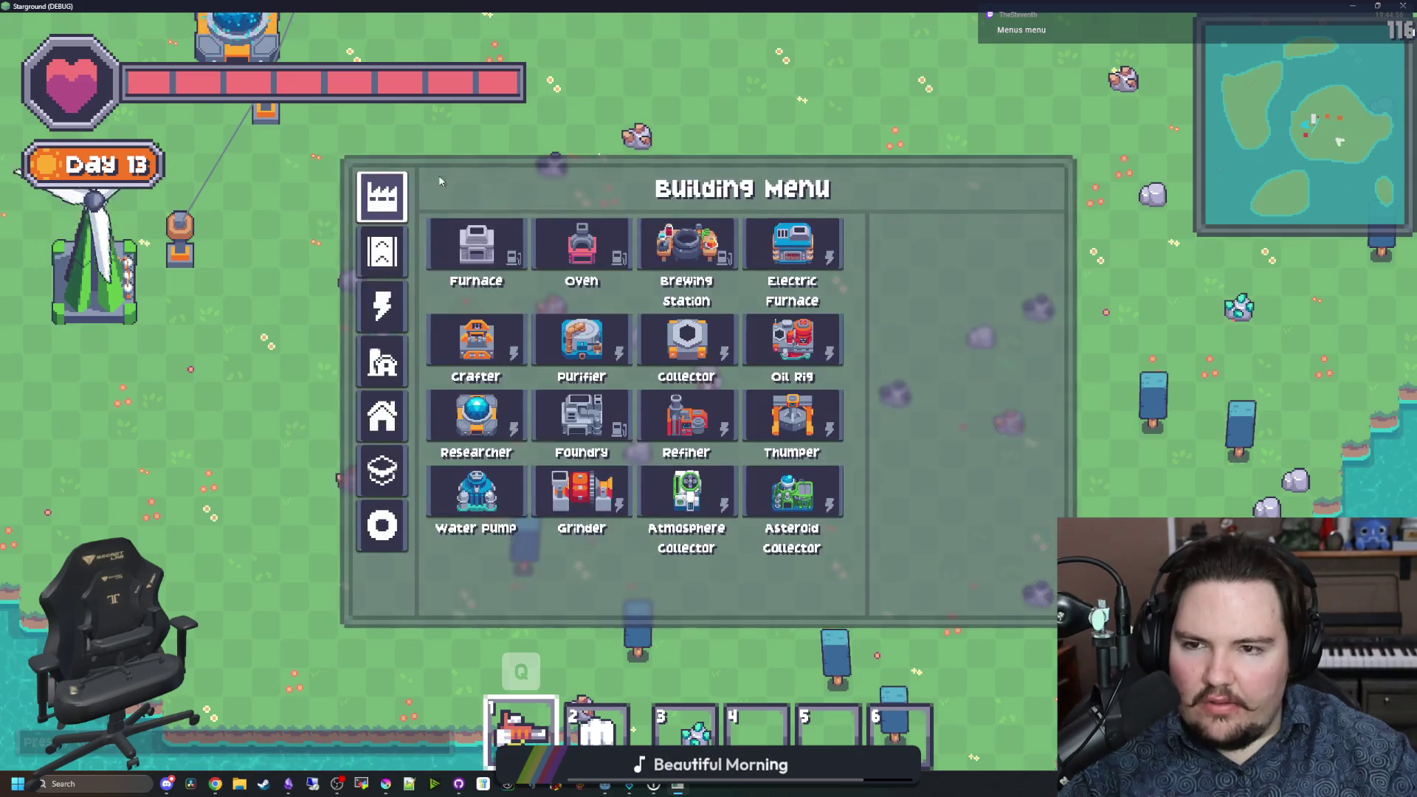
key(i)
key(i)
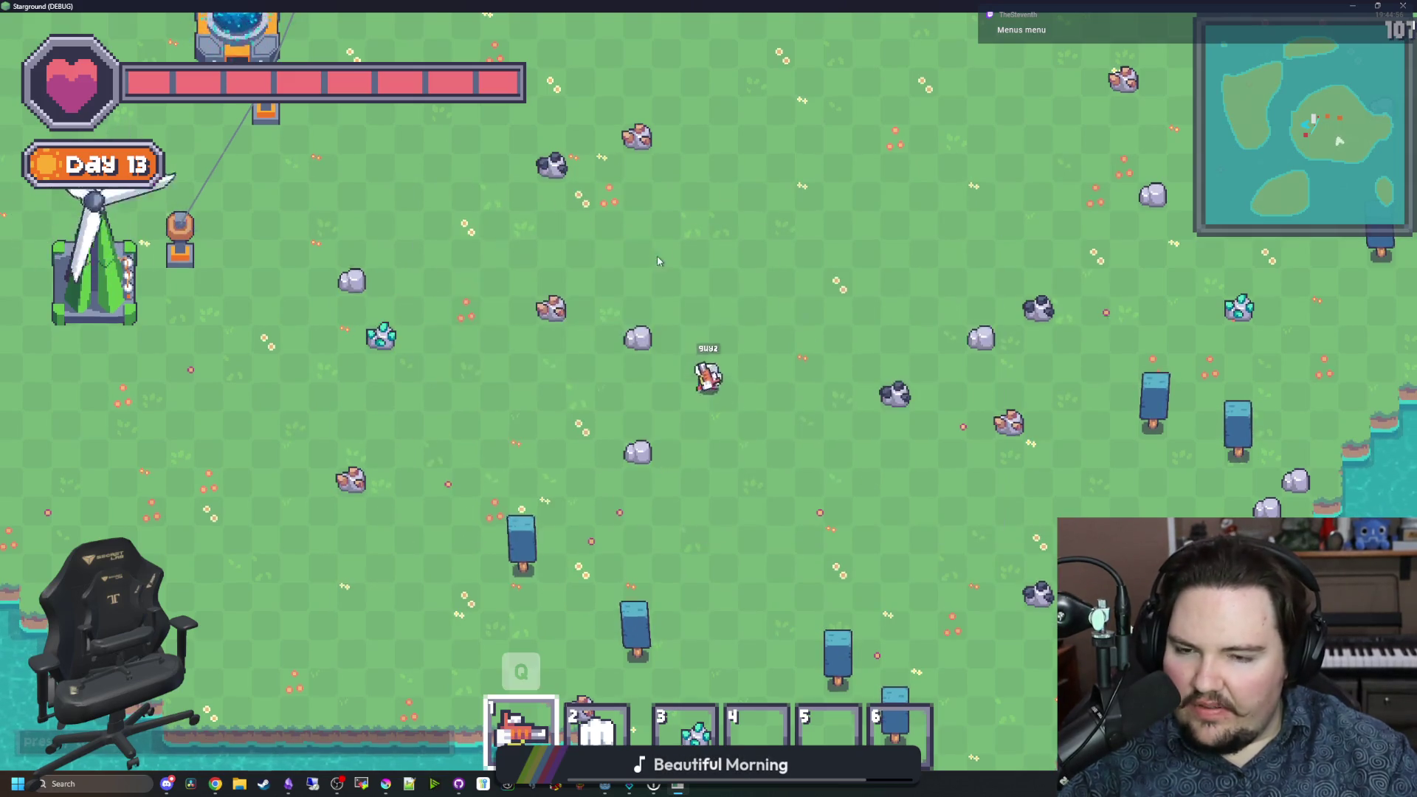
key(i)
key(w)
key(r)
scroll(446, 473, up, 4)
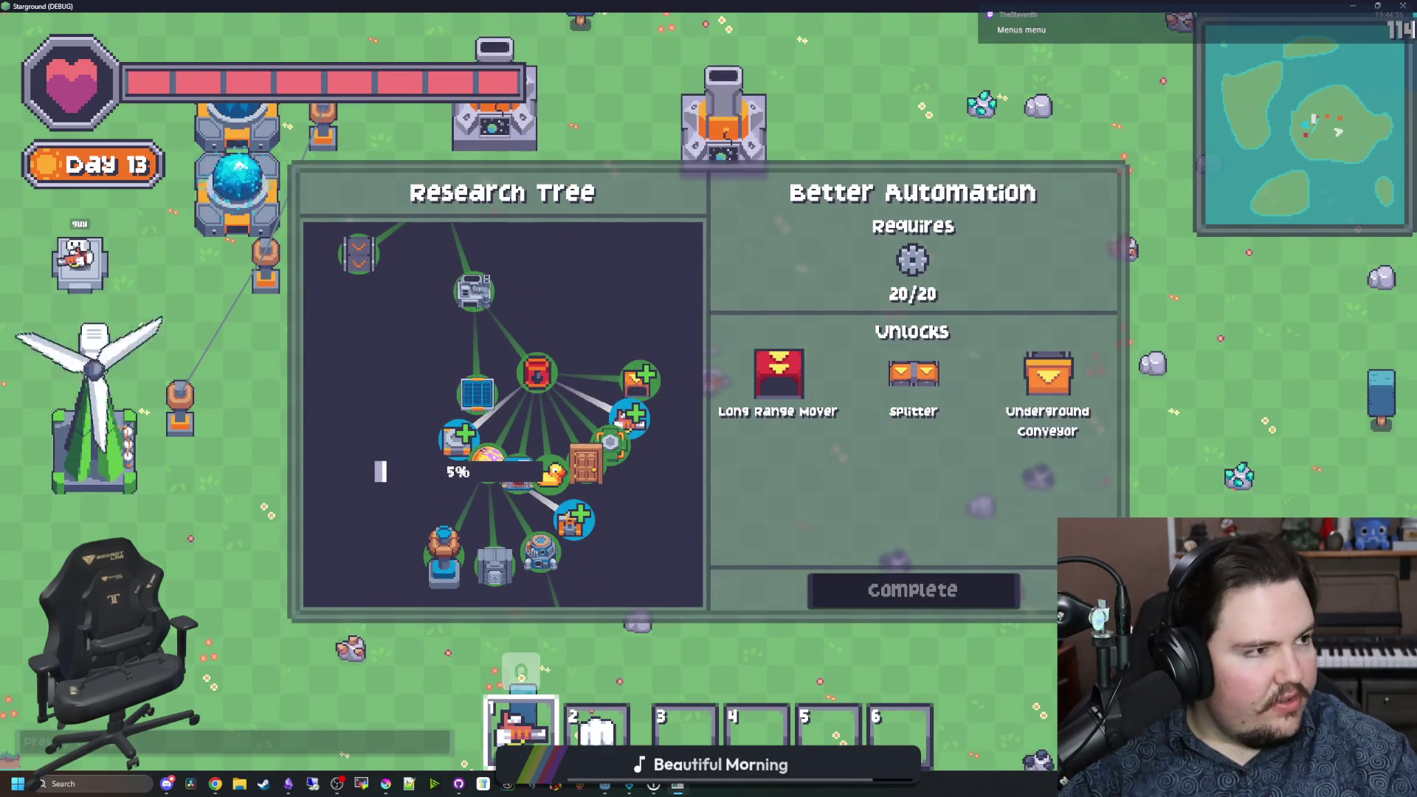
key(super+3)
Step: Search Google Images for 'stardew valley' with the browser window maximized
text(stardew valley)
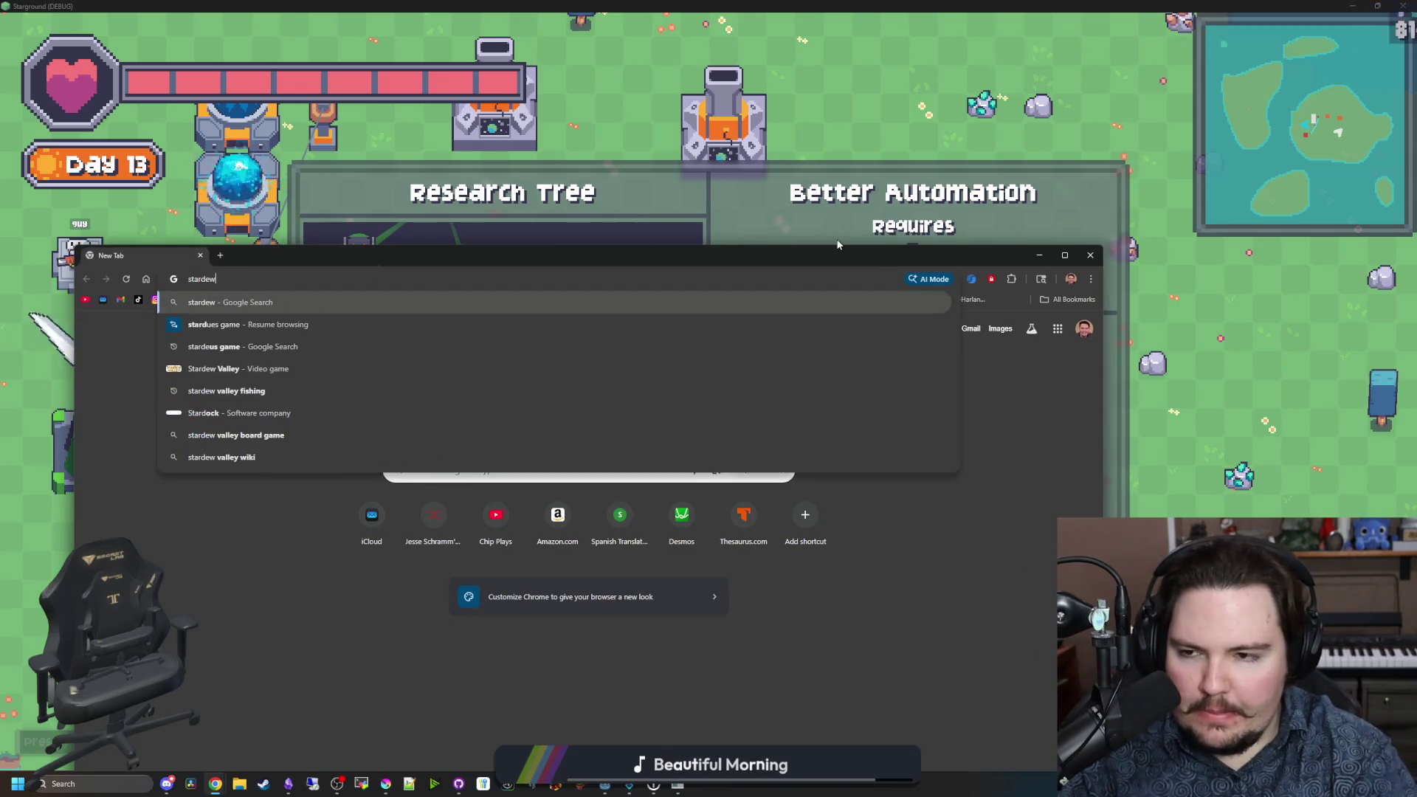
key(Return)
scroll(443, 443, down, 3)
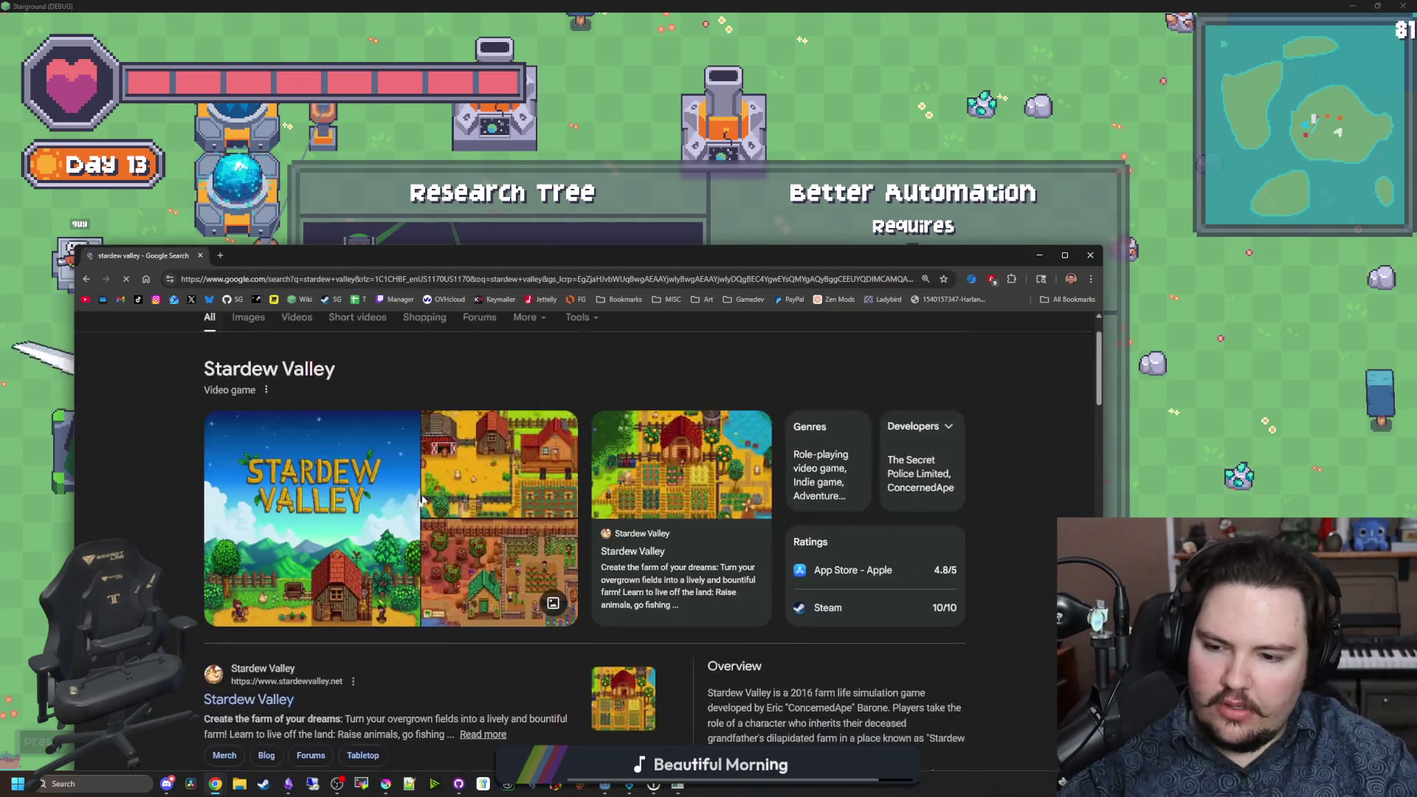
scroll(295, 413, up, 3)
click(246, 390)
double_click(370, 258)
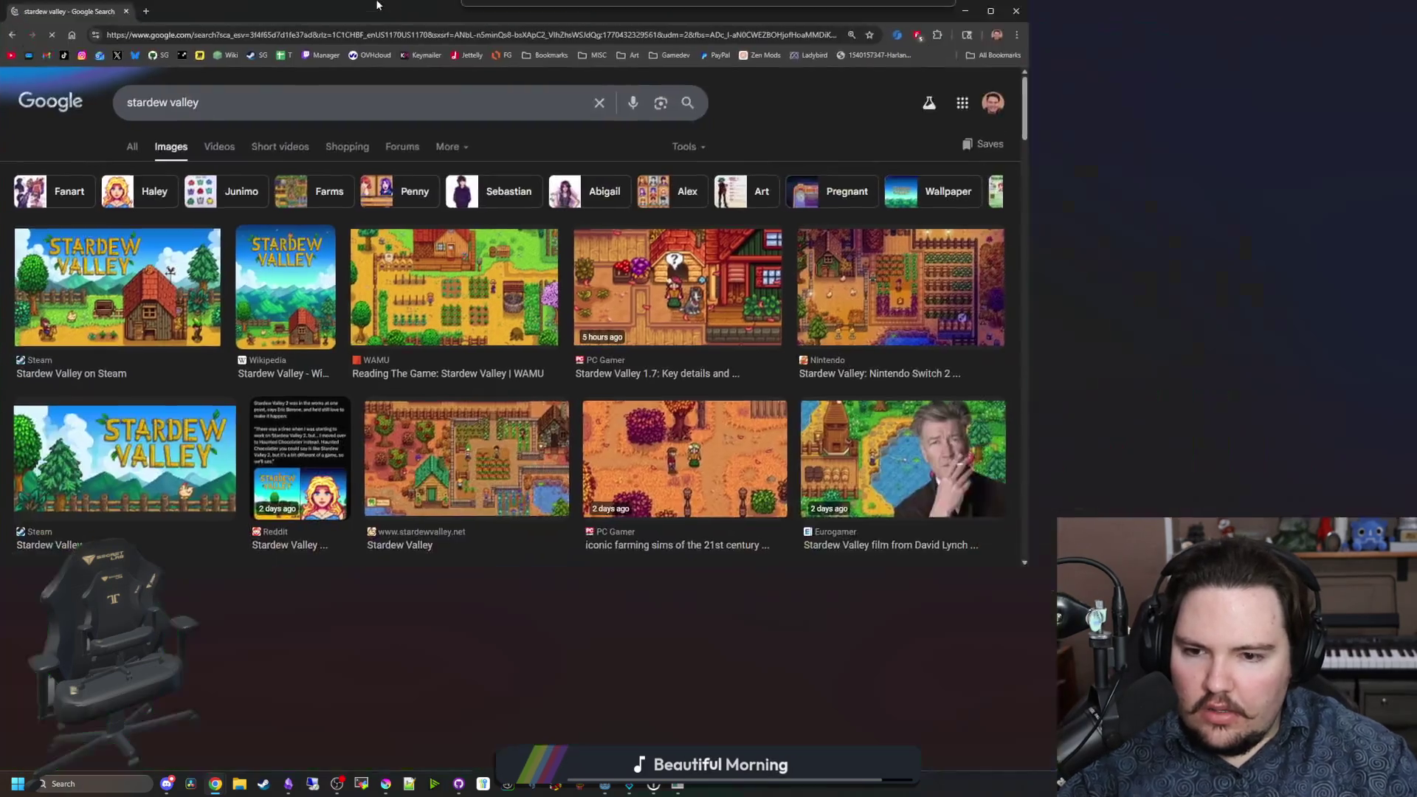
scroll(338, 178, down, 5)
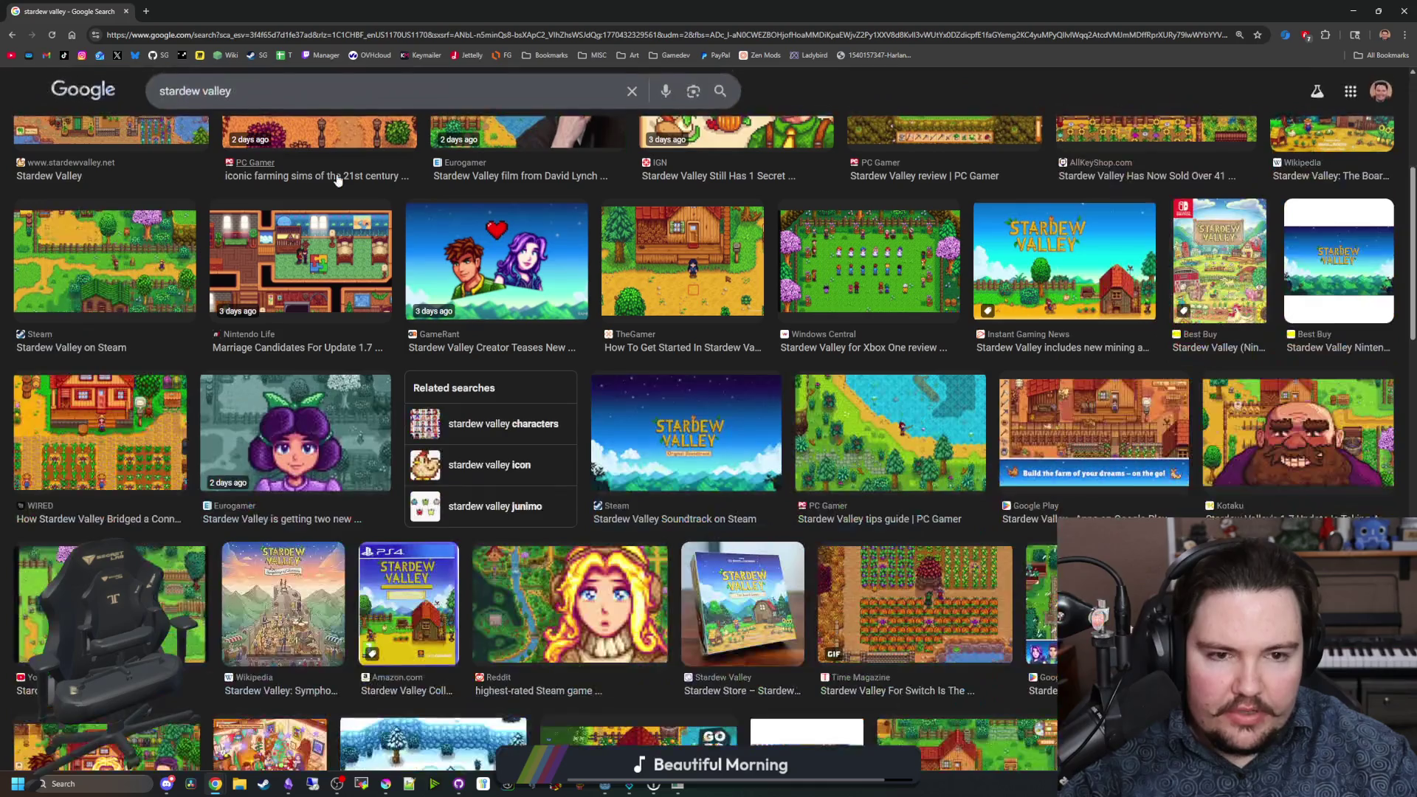
scroll(338, 180, down, 3)
scroll(337, 180, up, 10)
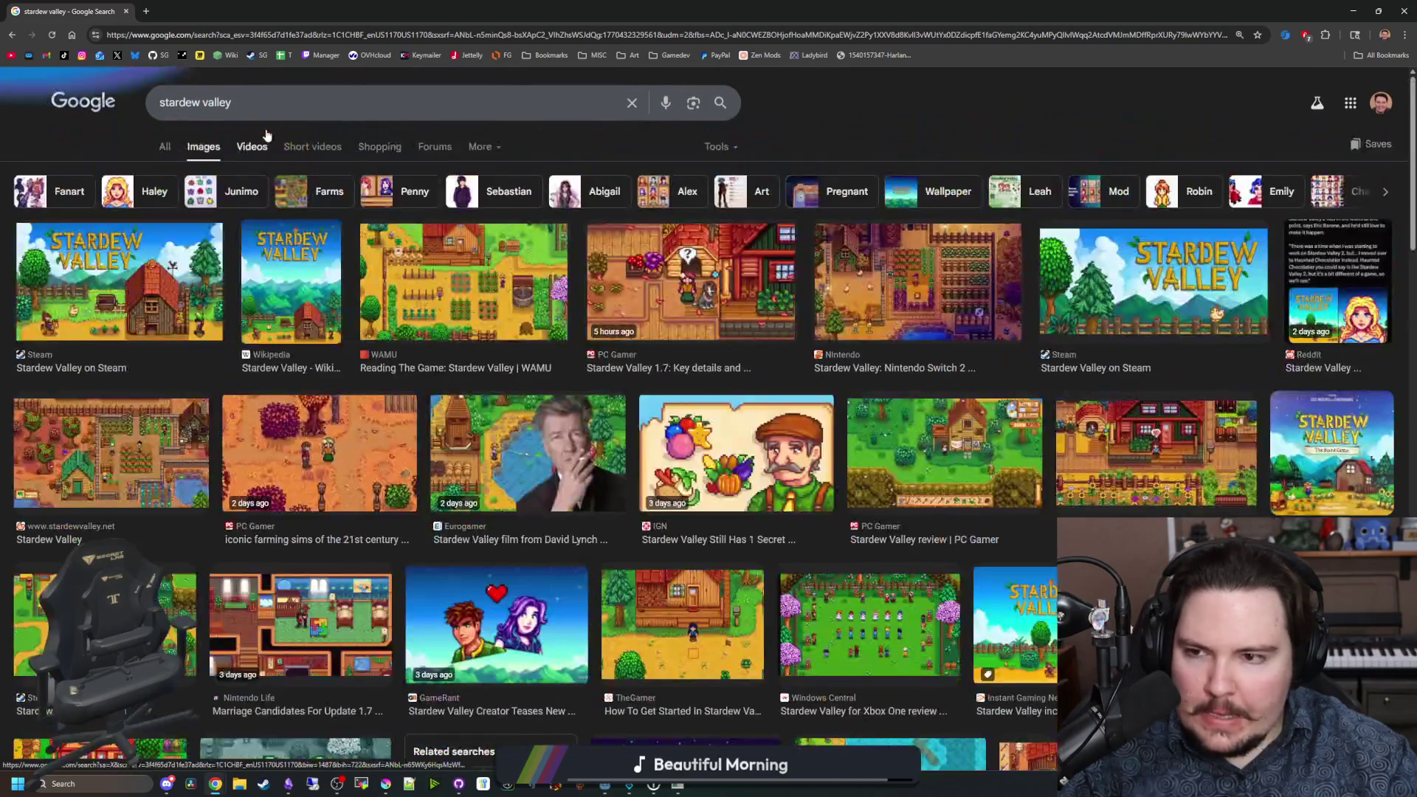
Step: Refine to 'stardew valley inventory' and open the first image in its own tab, zoomed in
click(270, 94)
text(inventory)
key(Return)
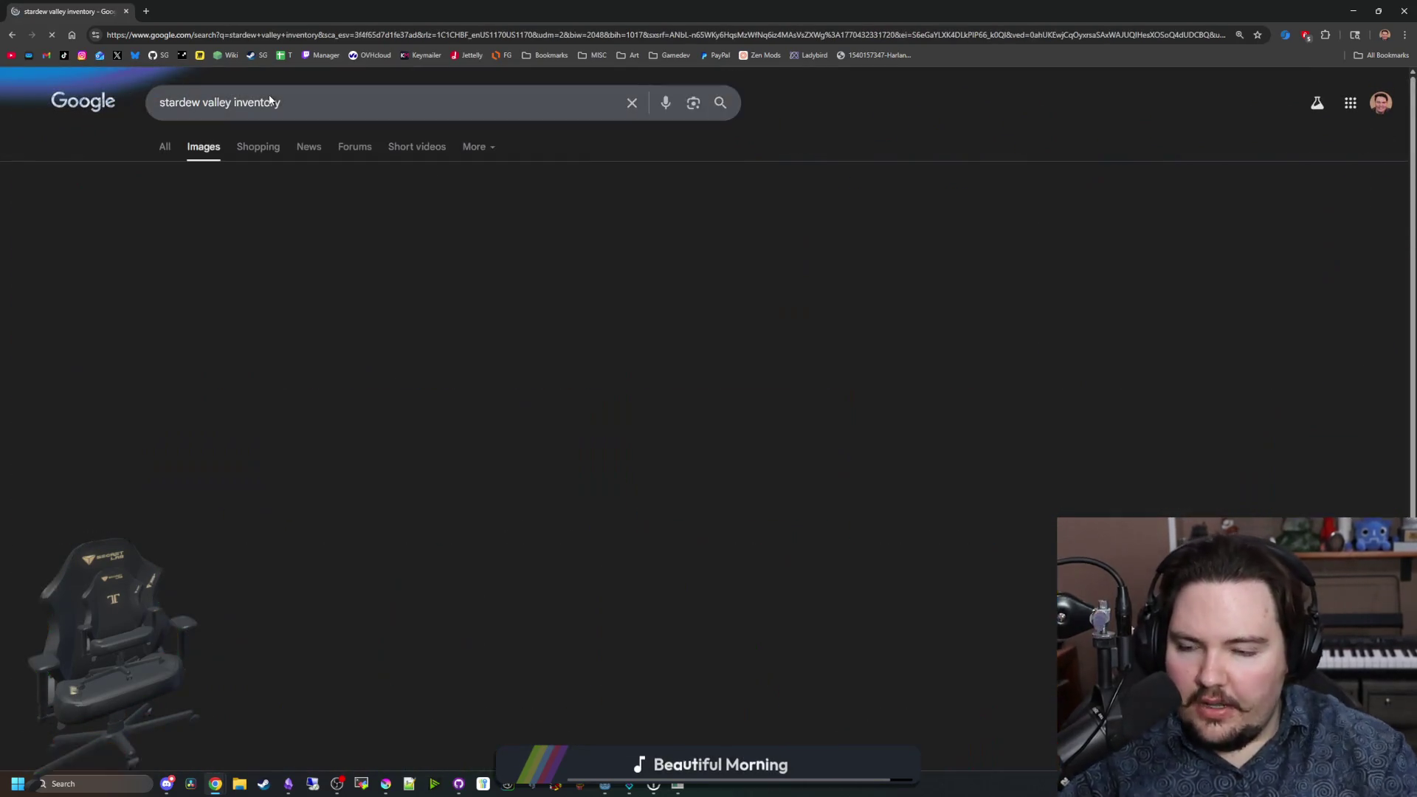
click(65, 284)
right_click(1036, 302)
click(1133, 469)
click(238, 4)
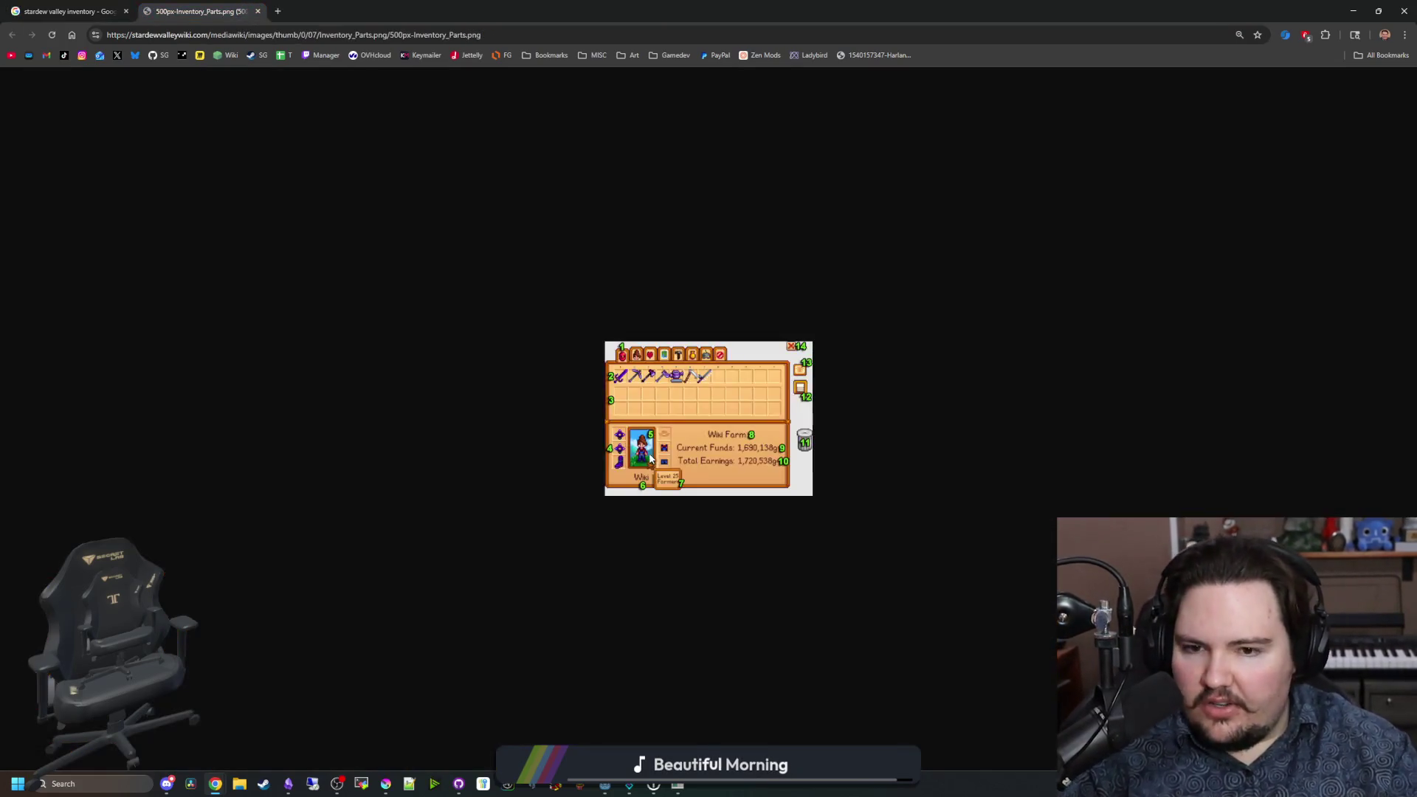
scroll(671, 410, up, 6)
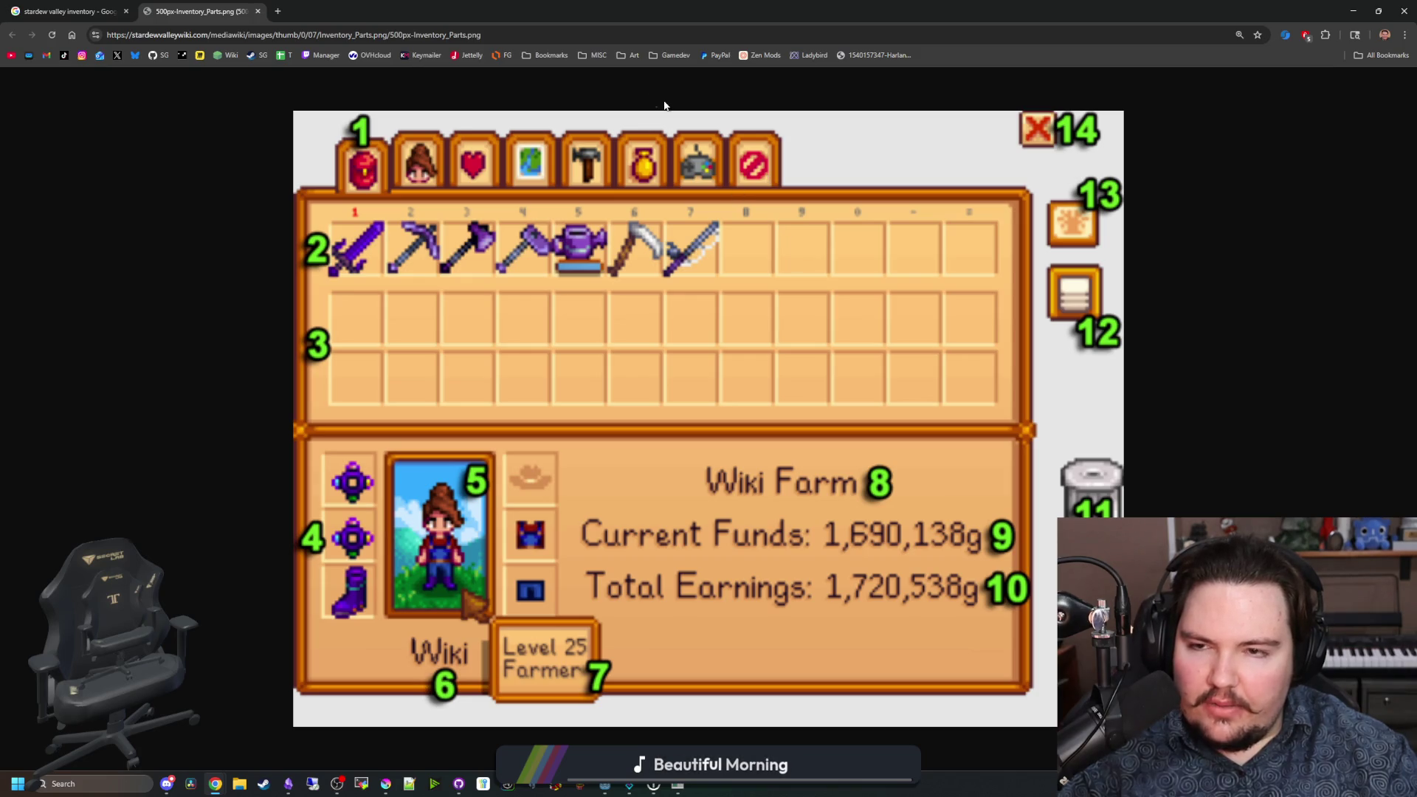
key(alt+Tab)
Step: Close the Research Tree and walk the character around near the base
key(Escape)
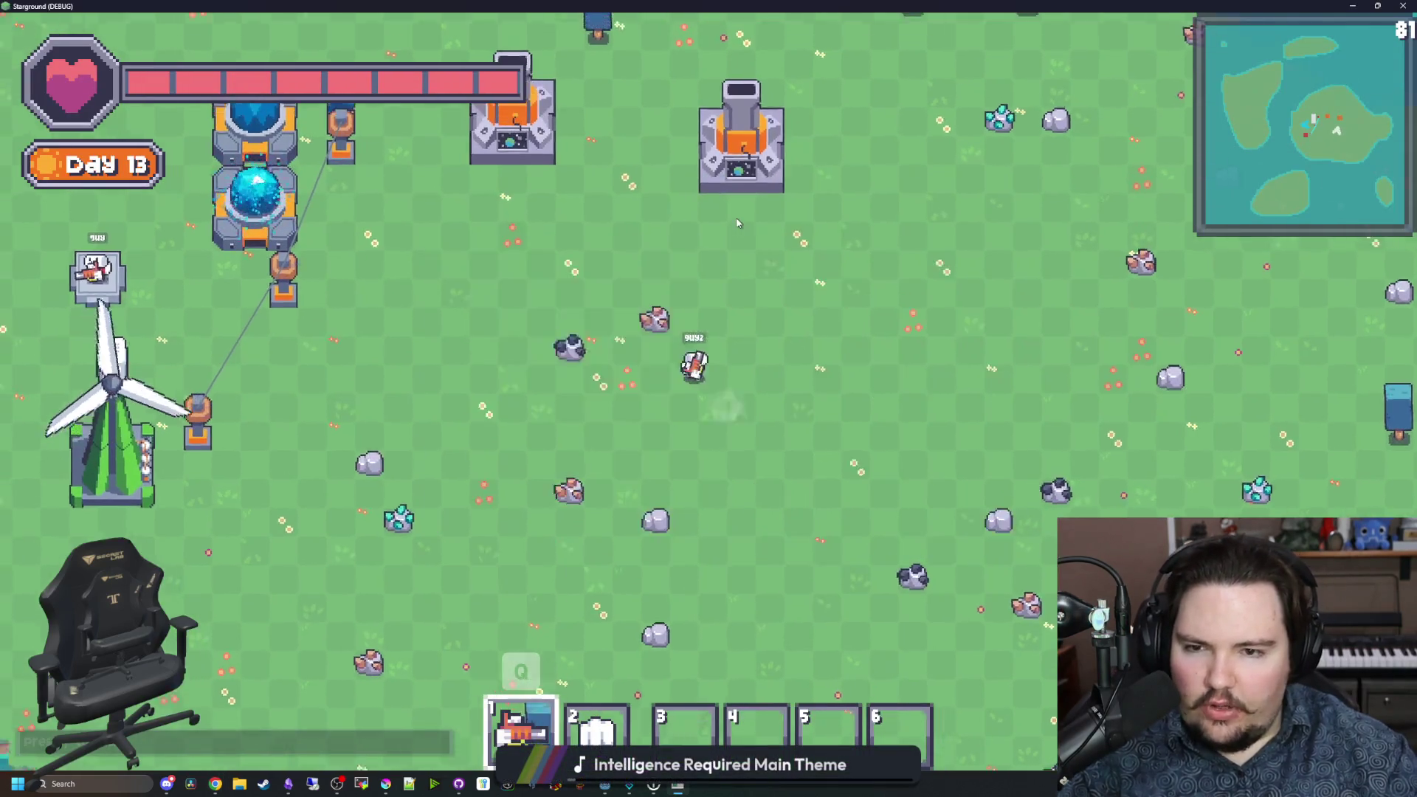
key(w+a)
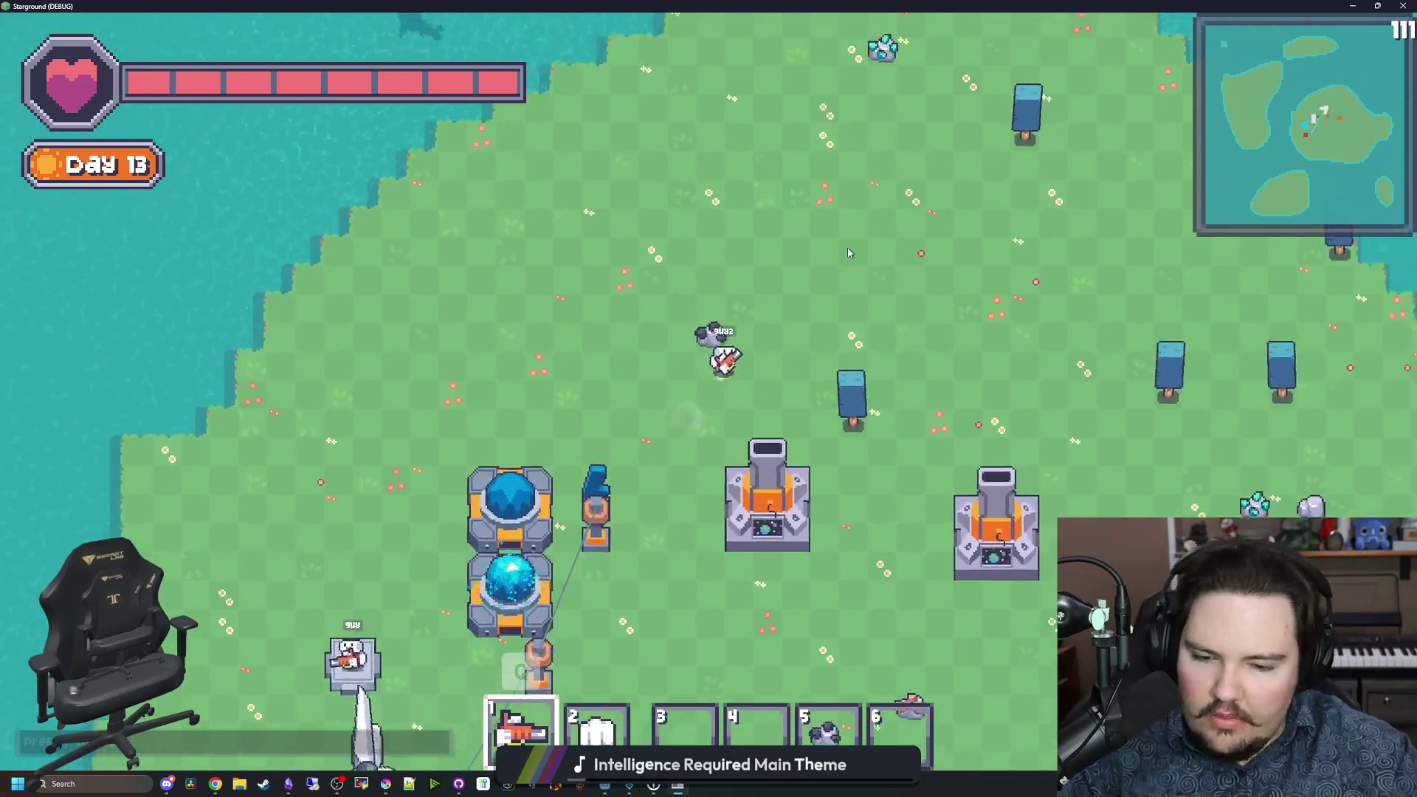
key(w+d)
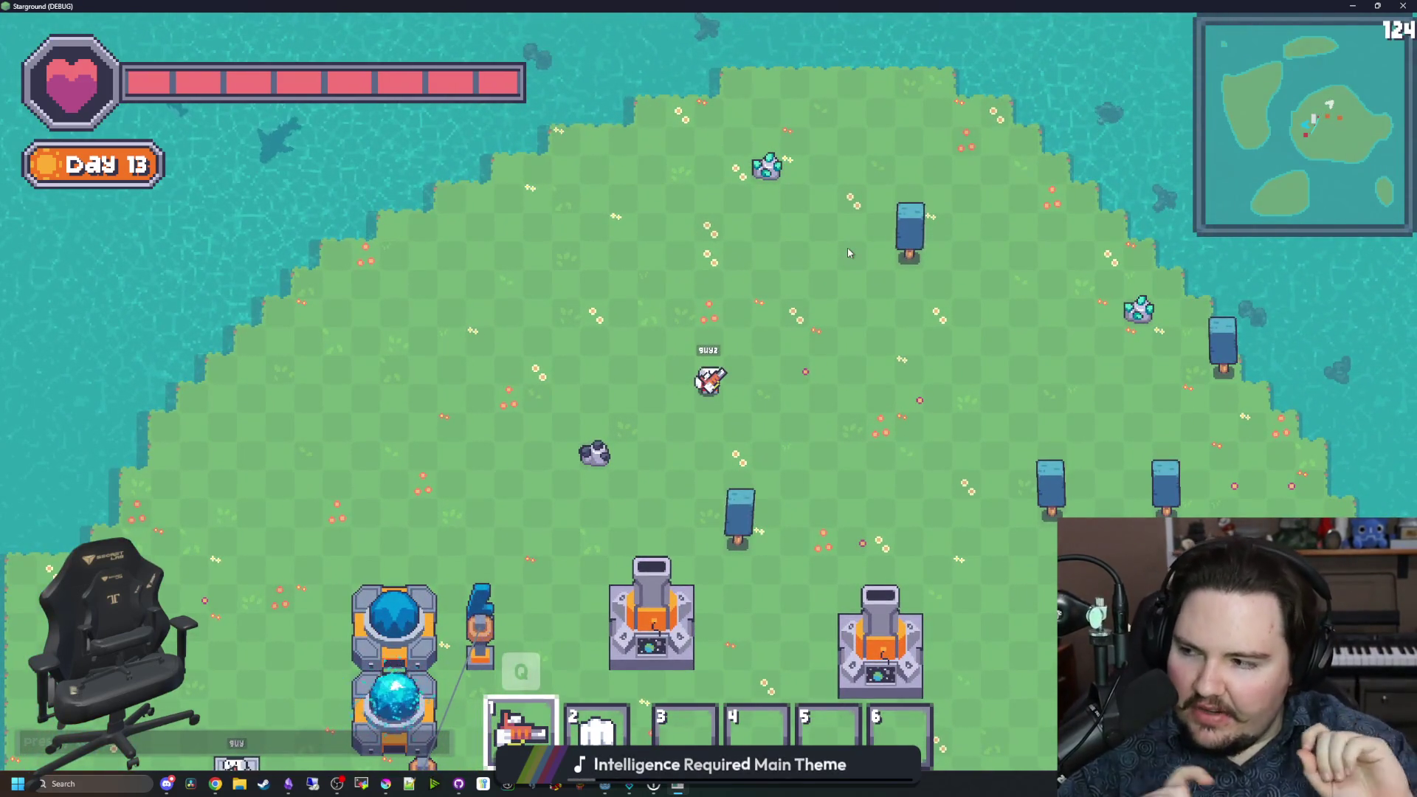
key(s+a)
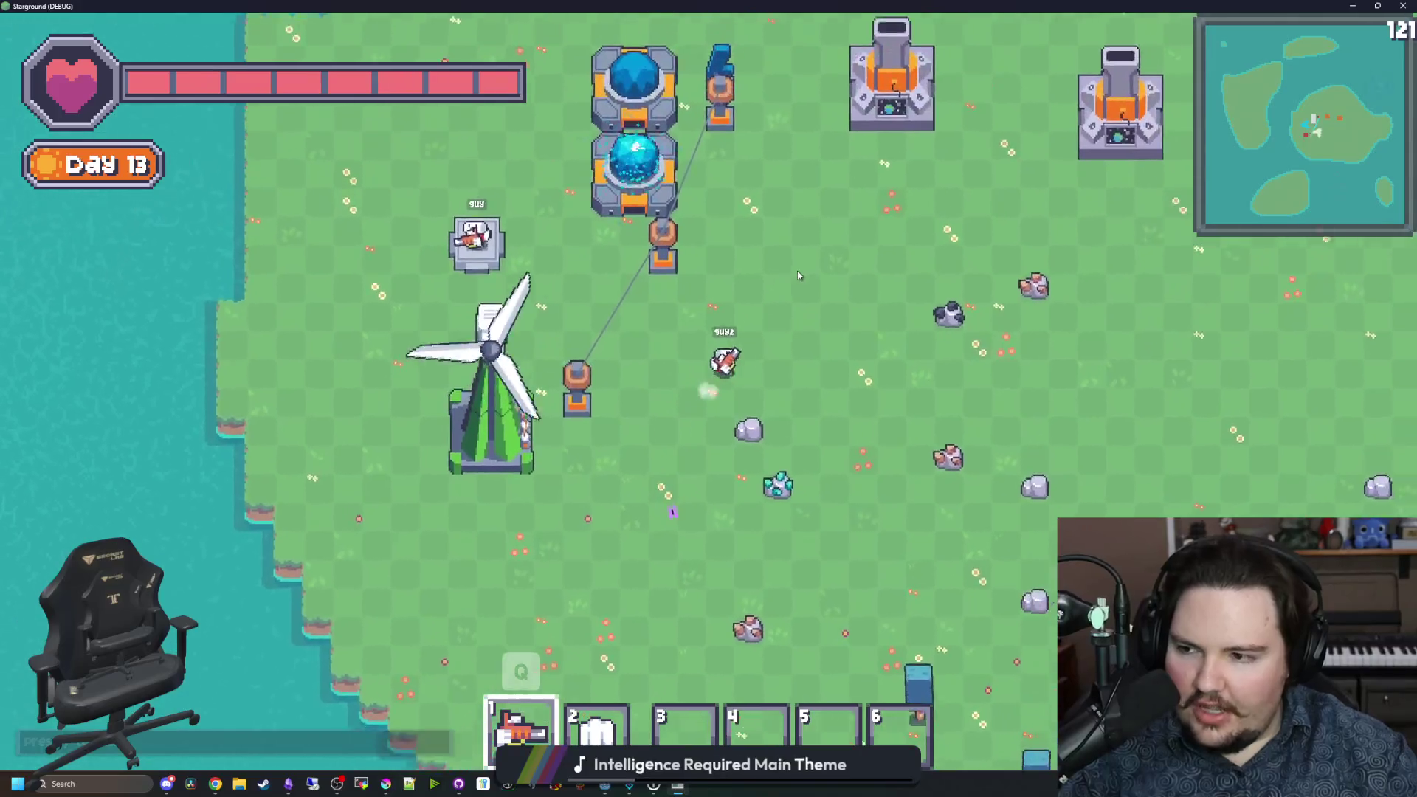
key(w+d)
Step: Toggle between the Tutorials and Blueprints panels while walking toward the eastern shore
key(t)
key(d)
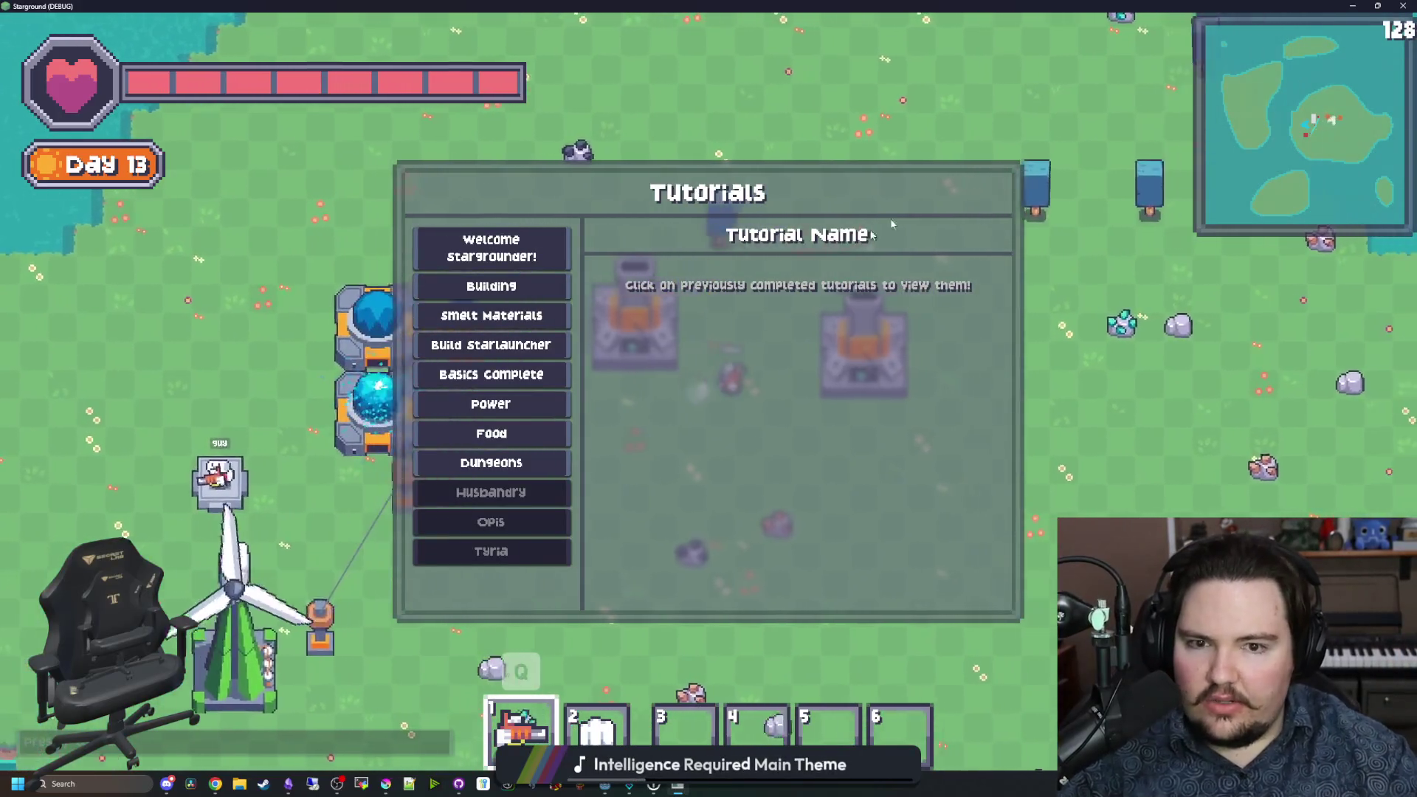
key(b)
key(s+d)
key(w+d)
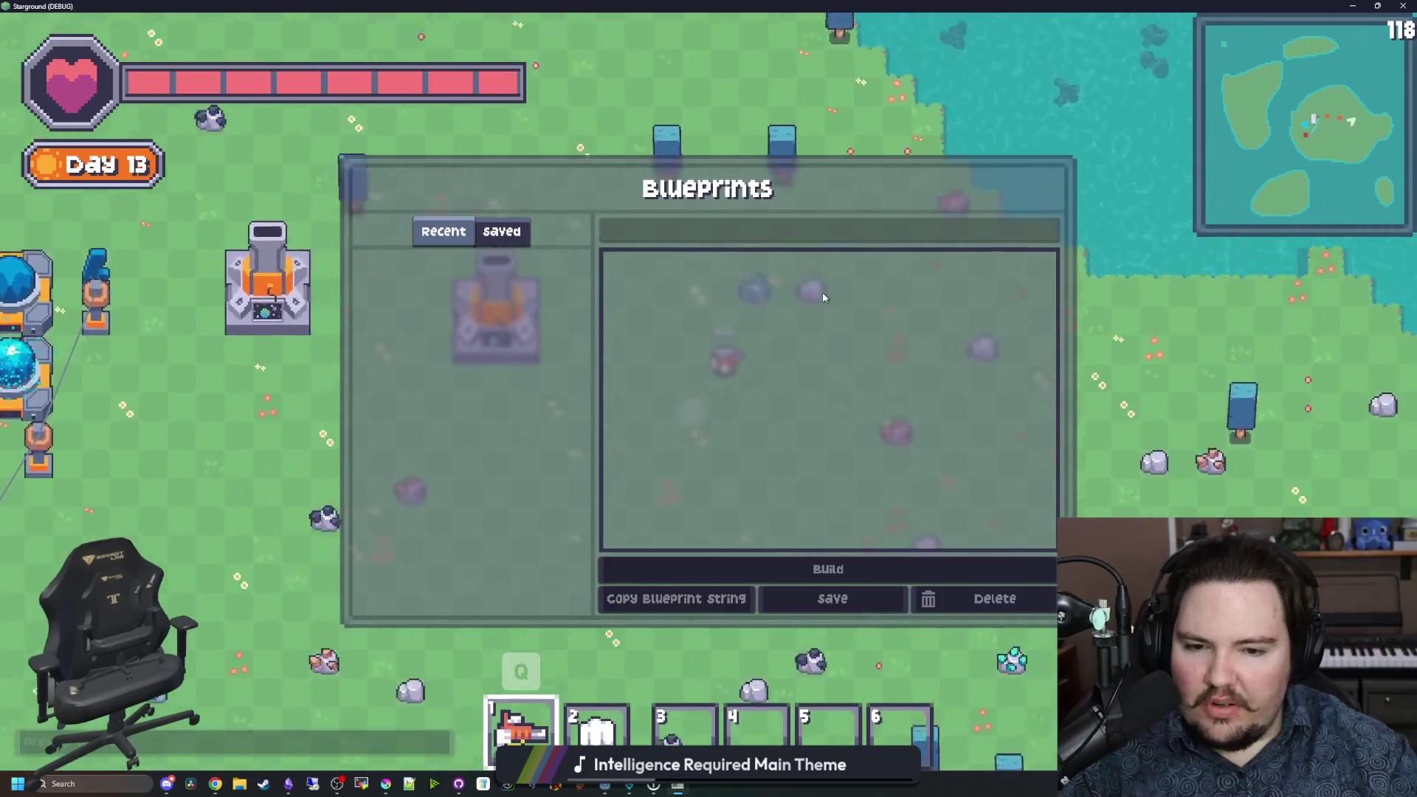
key(b)
key(b)
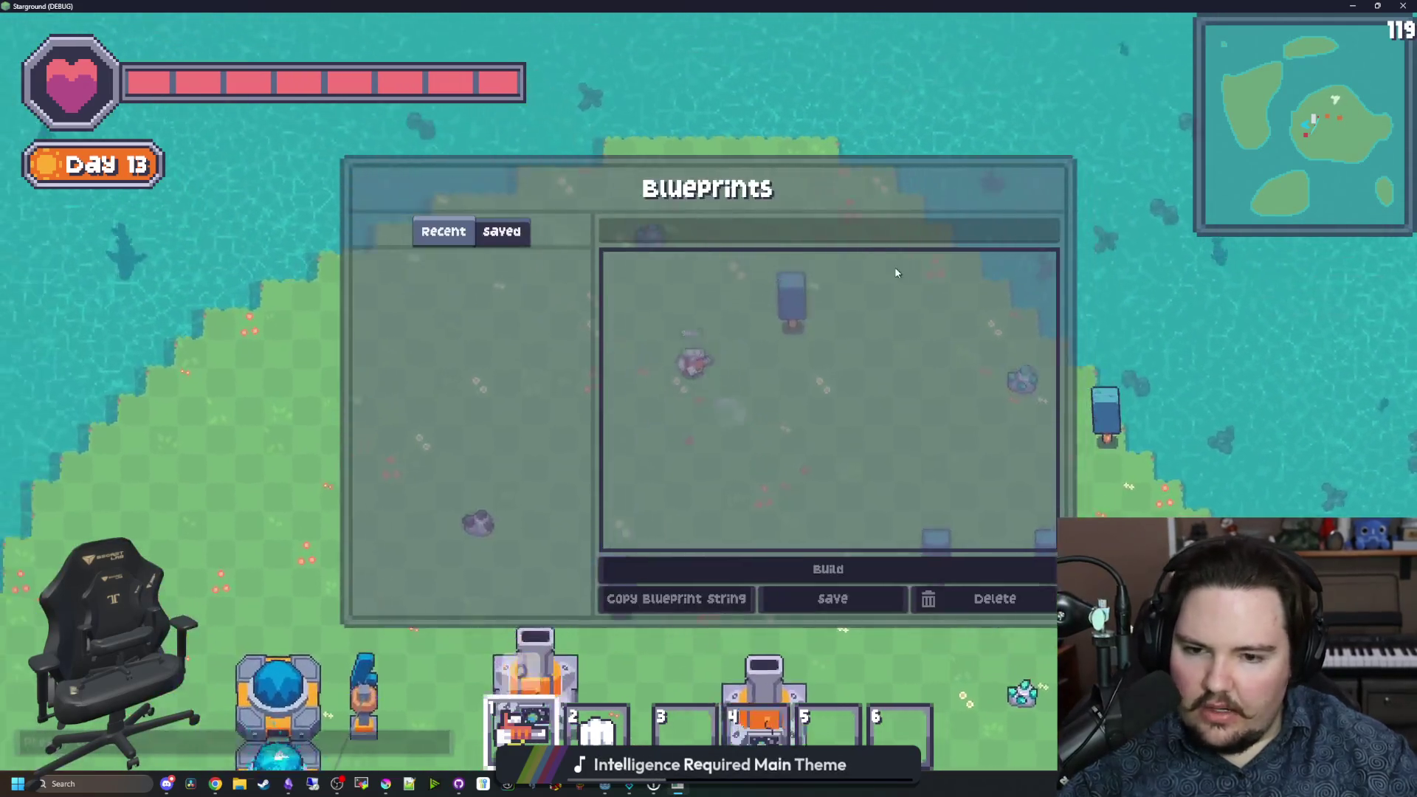
key(w)
key(t)
key(s+a)
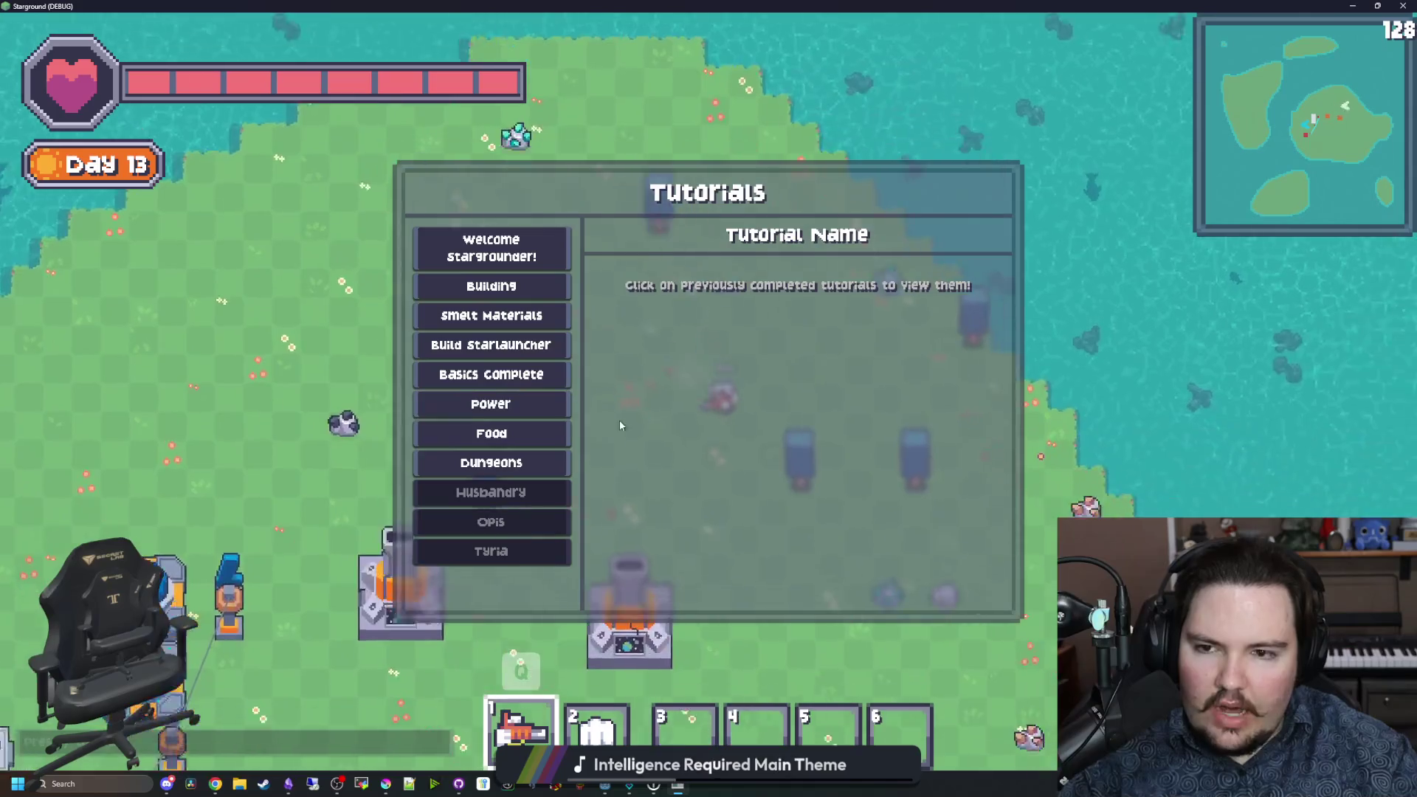
Step: Add the line 'tabs on top of all' to the Starground note and return to the game
click(288, 787)
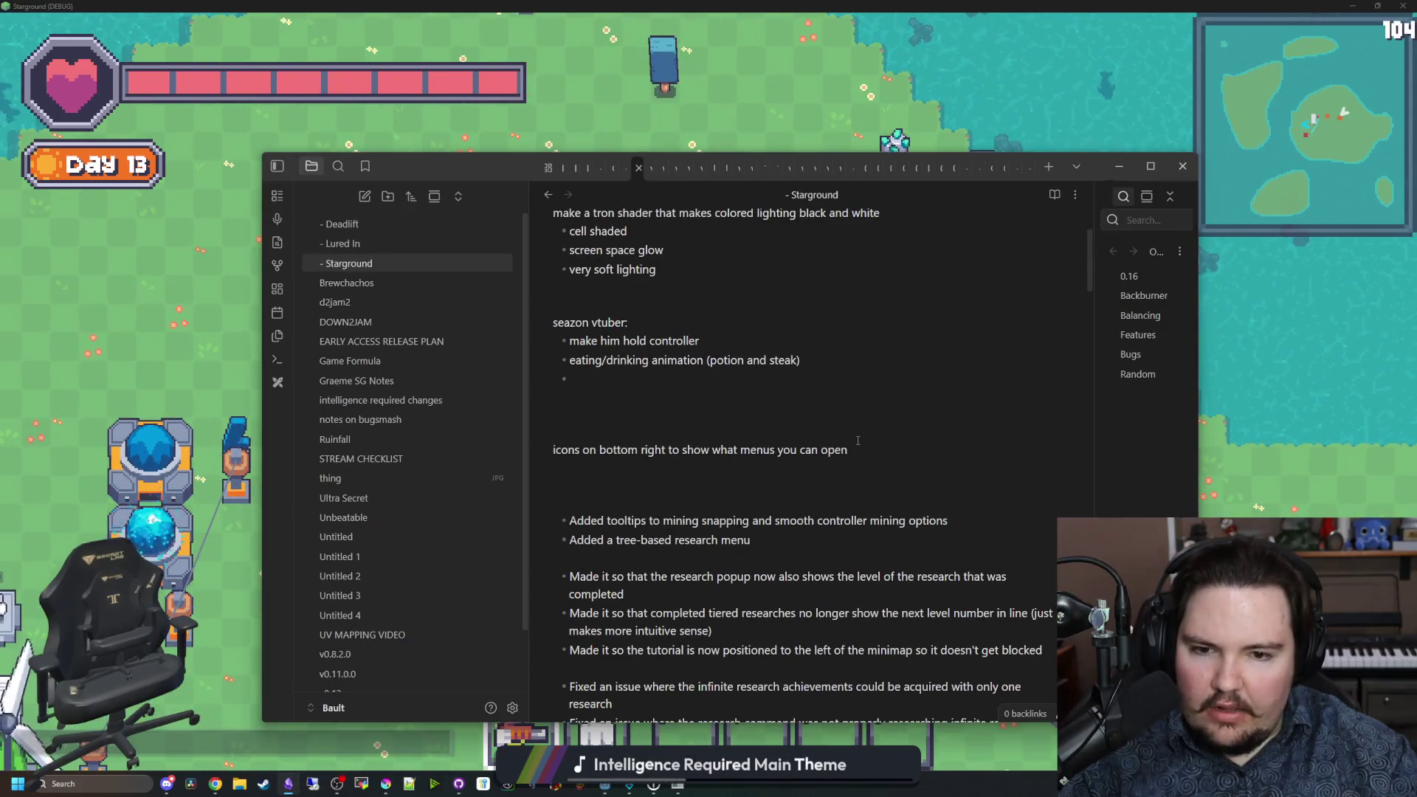
key(Return)
text(tabs on top of all menus)
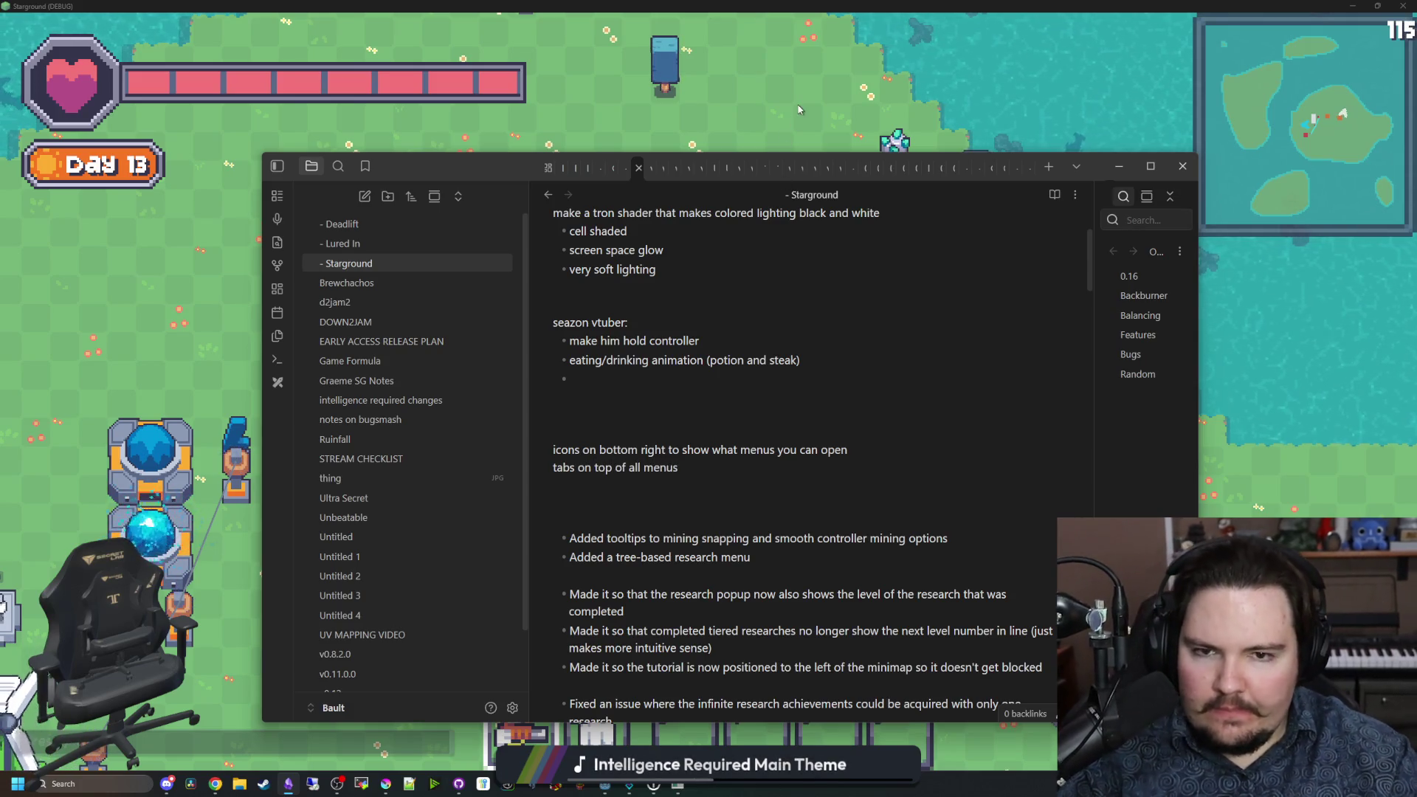
click(798, 109)
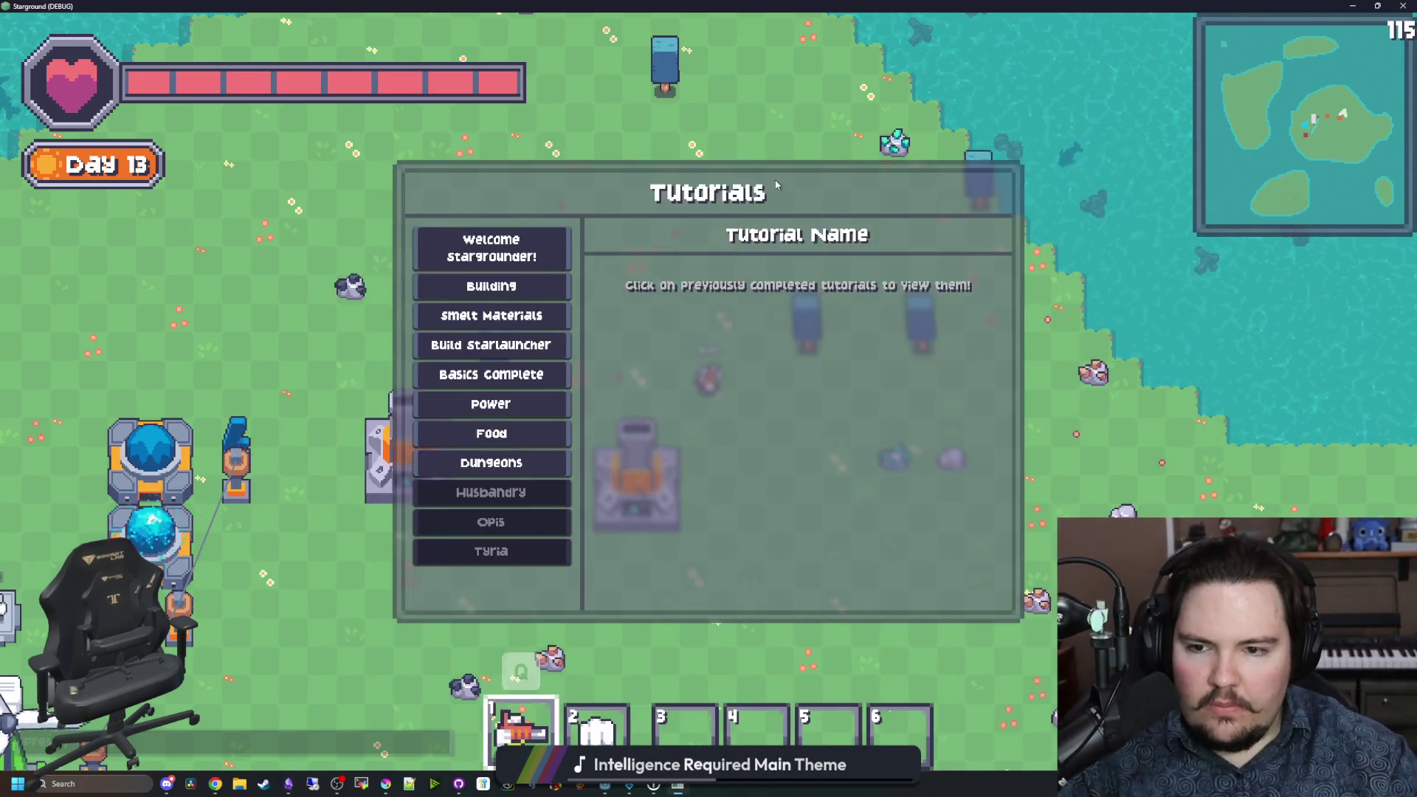
Step: Close Tutorials, walk to the base, and toggle the Researcher and Inventory panels
key(Escape)
key(s+a)
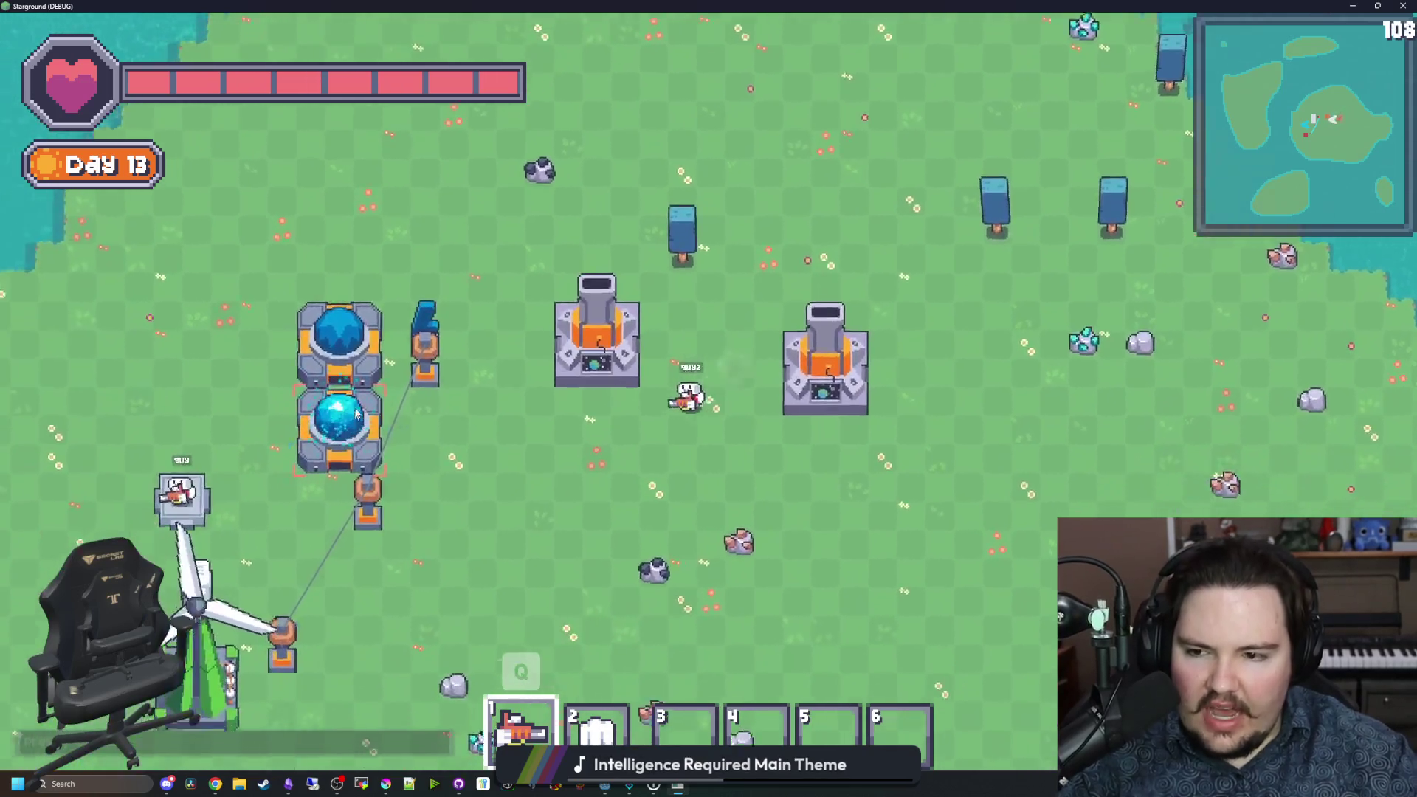
key(a)
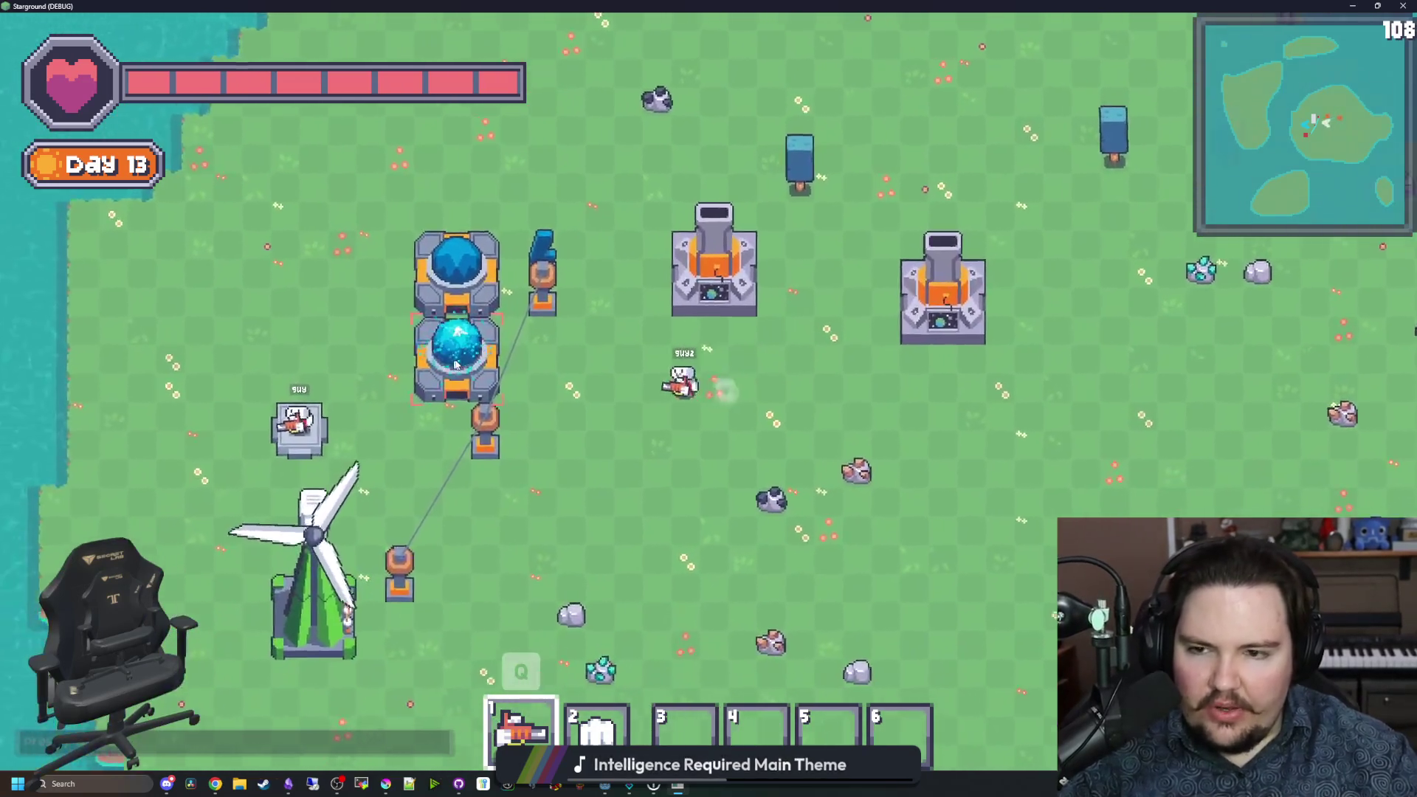
key(e)
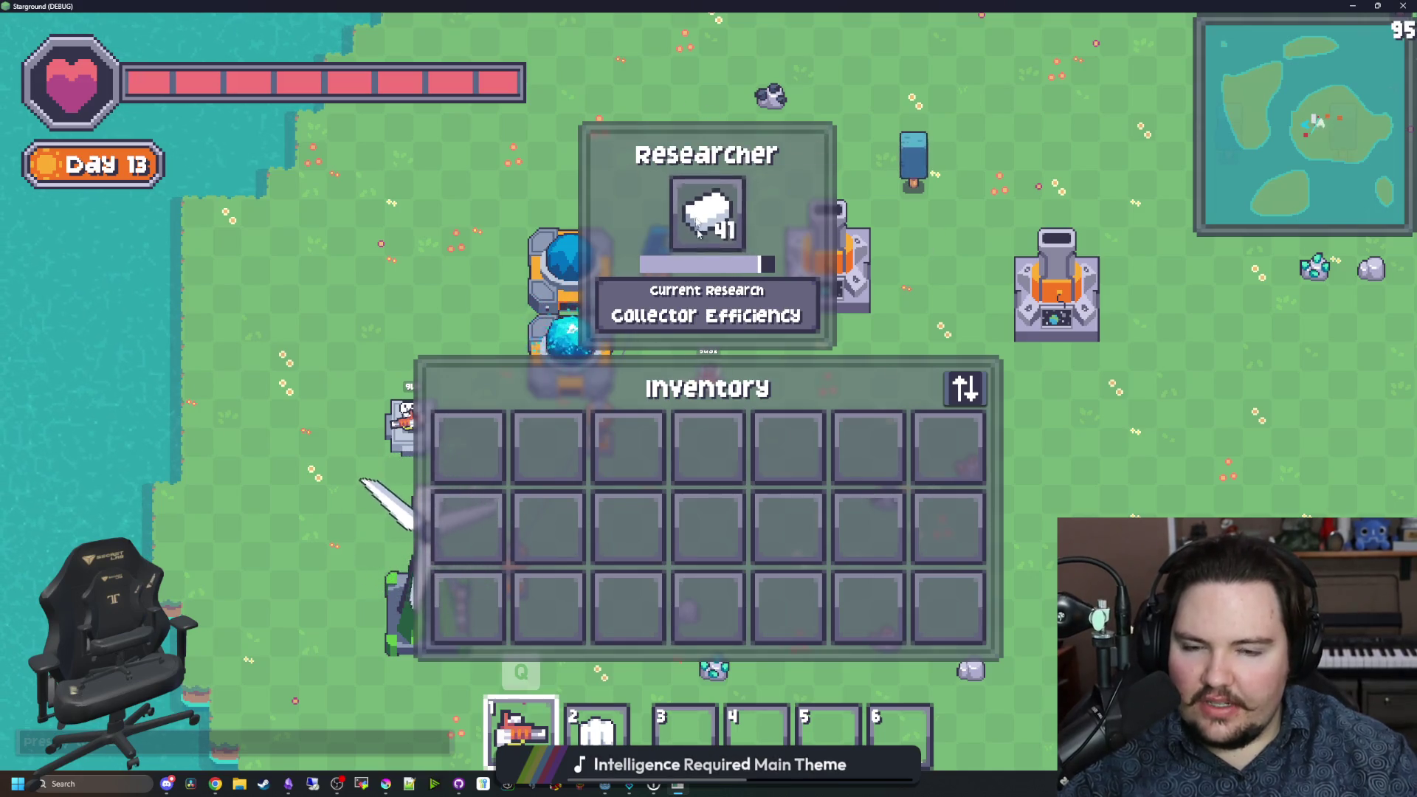
key(e)
key(d)
key(r)
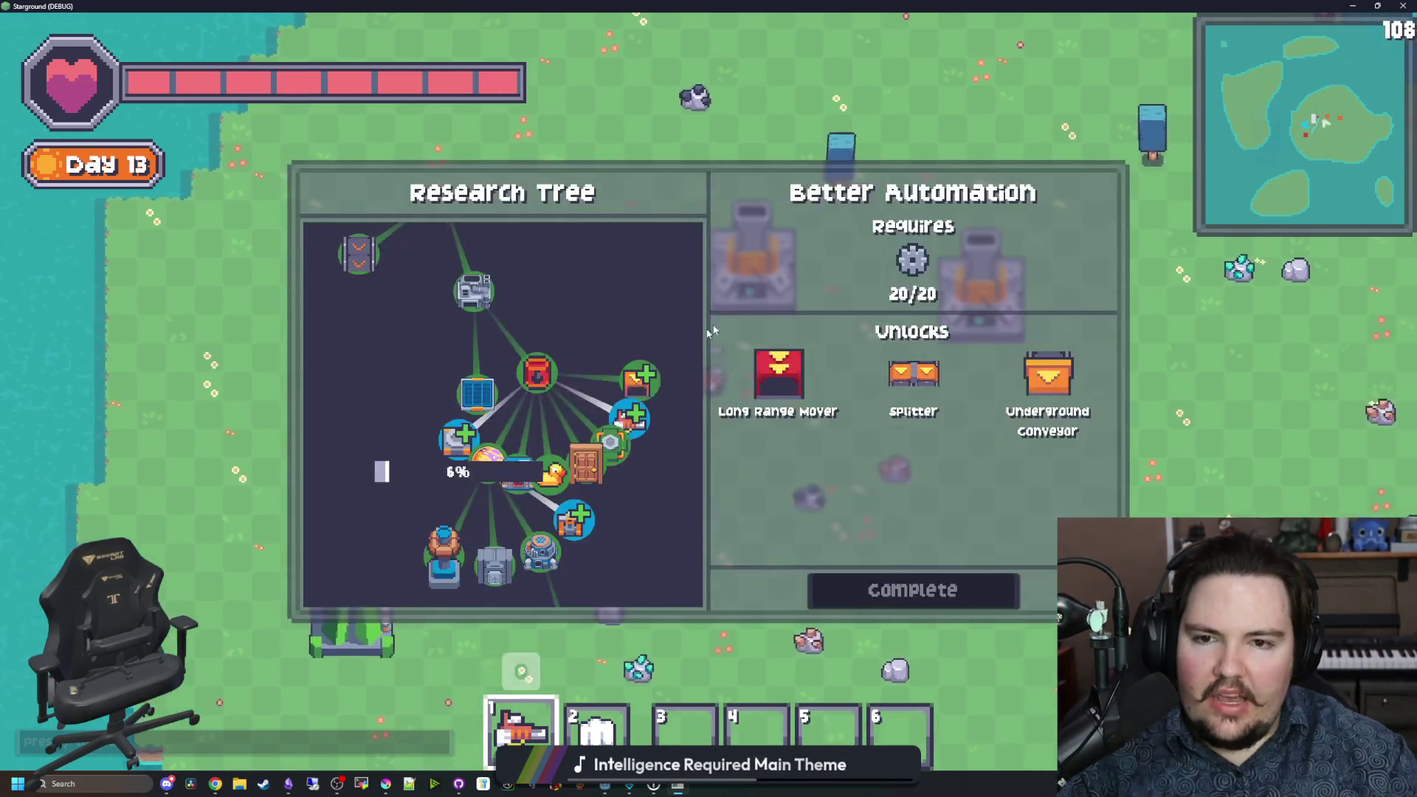
key(e)
key(e)
key(e)
key(e)
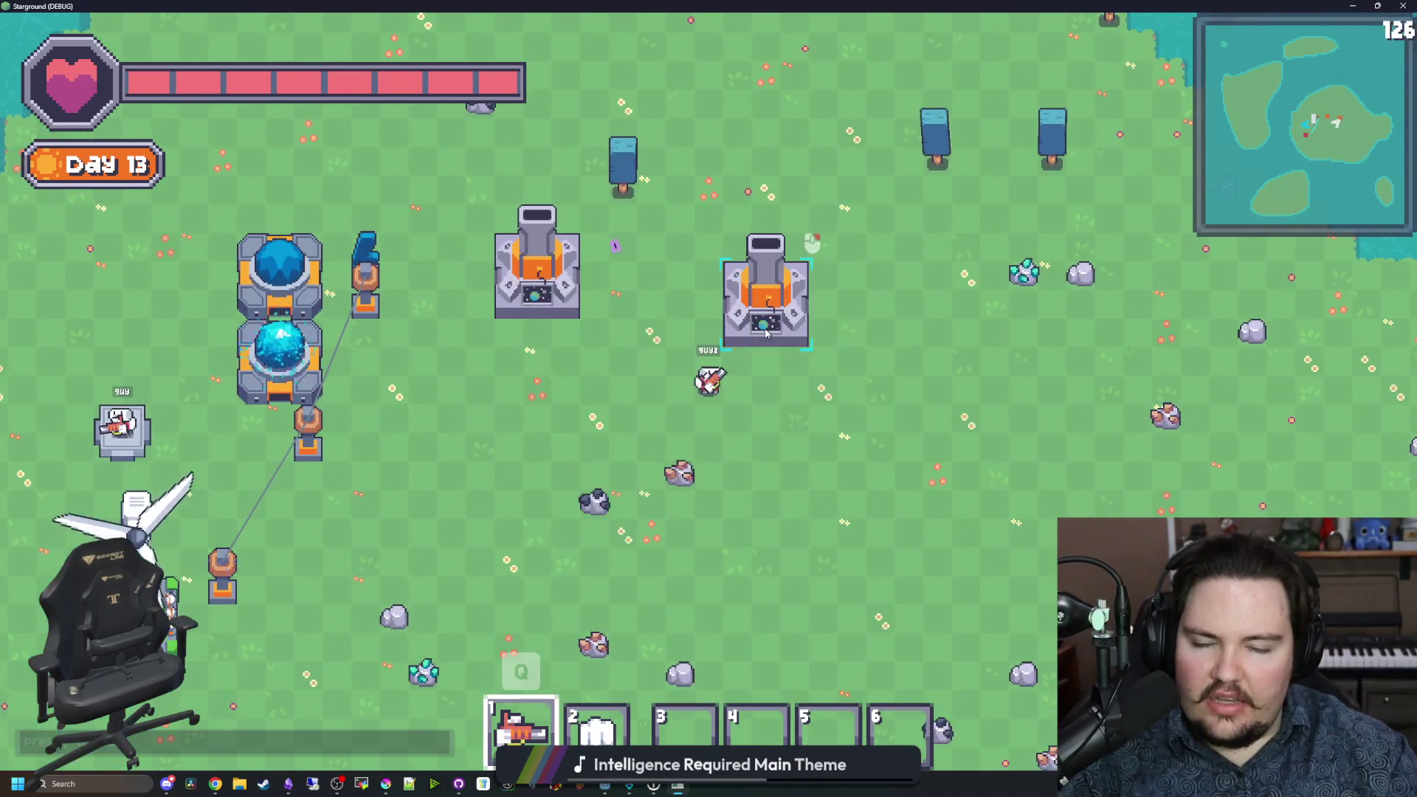
key(e)
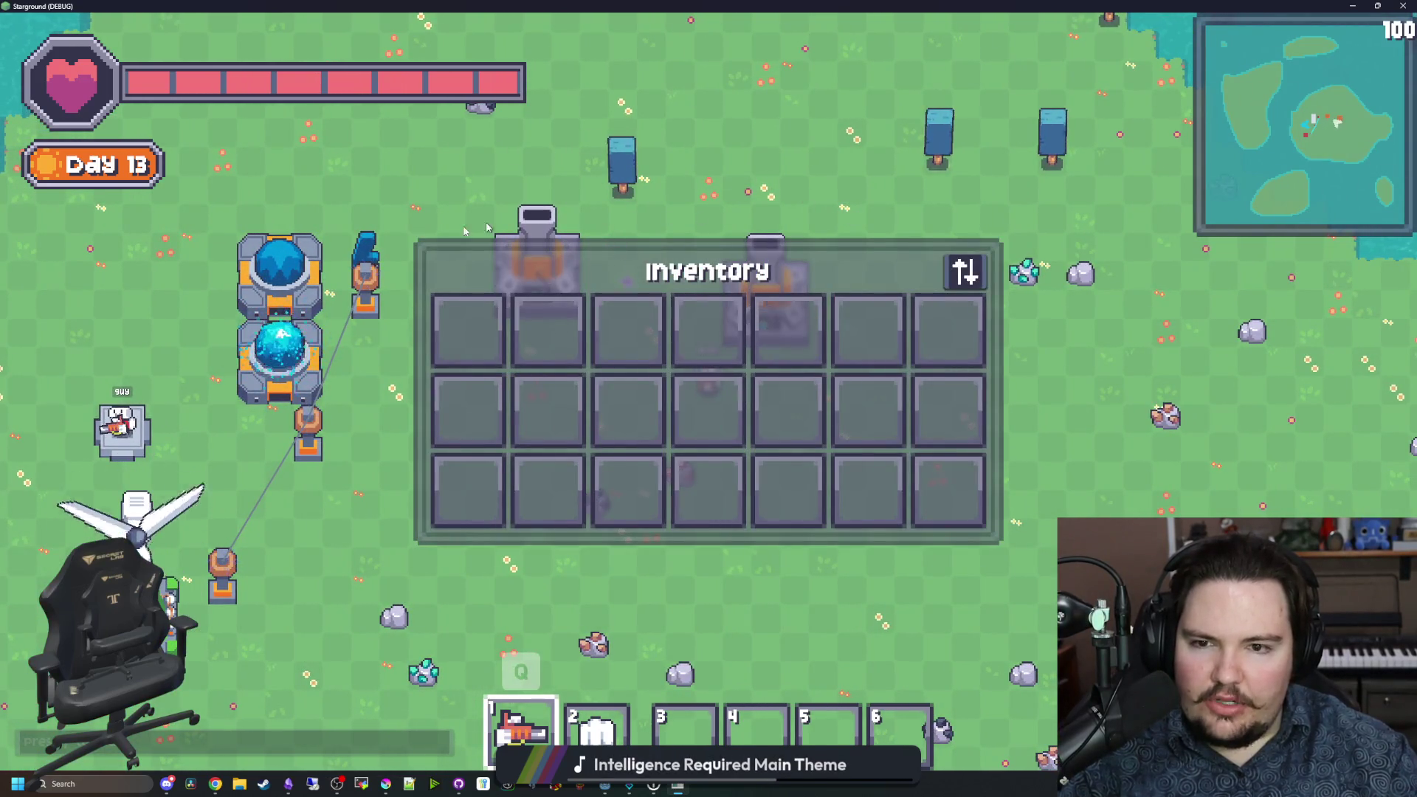
Step: Switch between Research Tree, Tutorials and Building Menu, pan the tree, then open Options from the pause menu
key(r)
key(t)
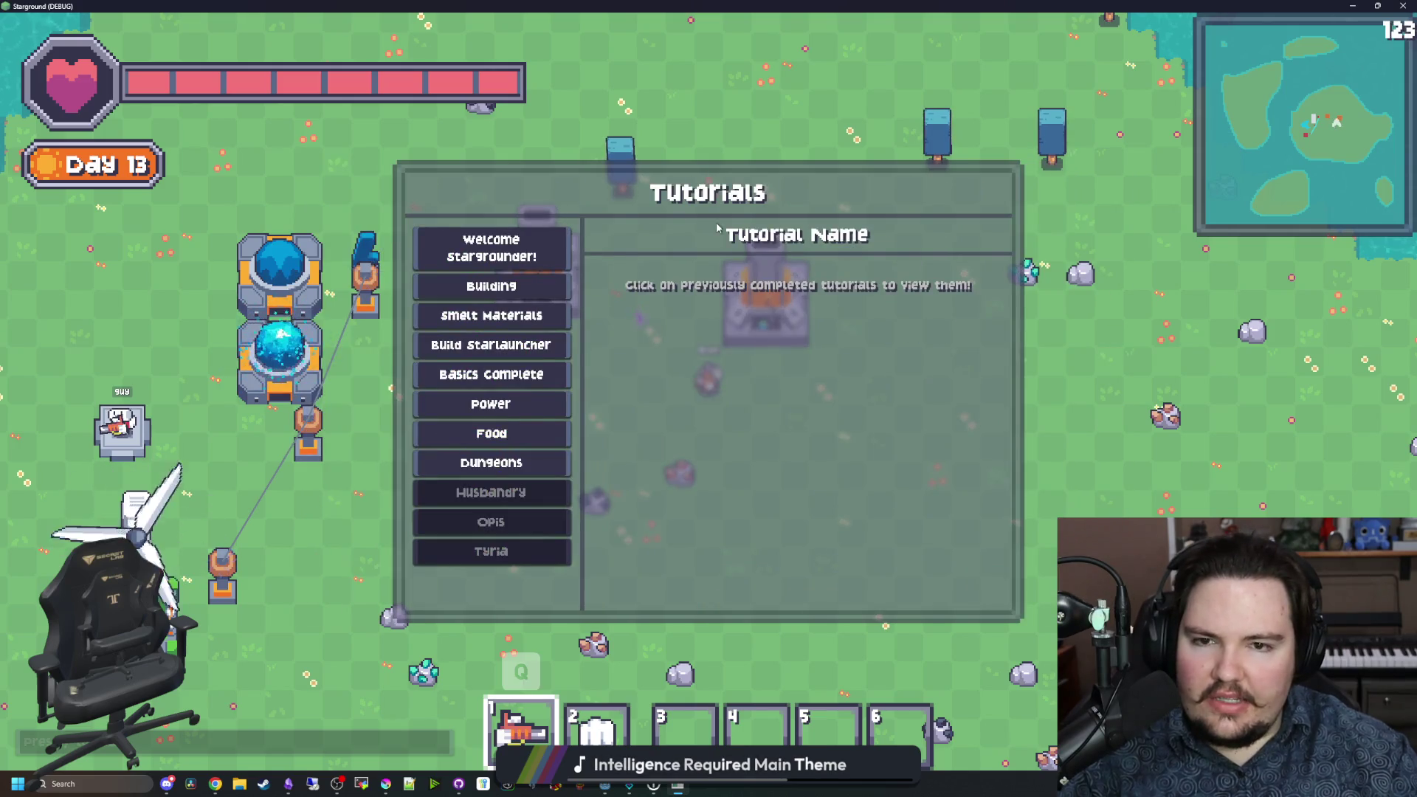
key(b)
key(t)
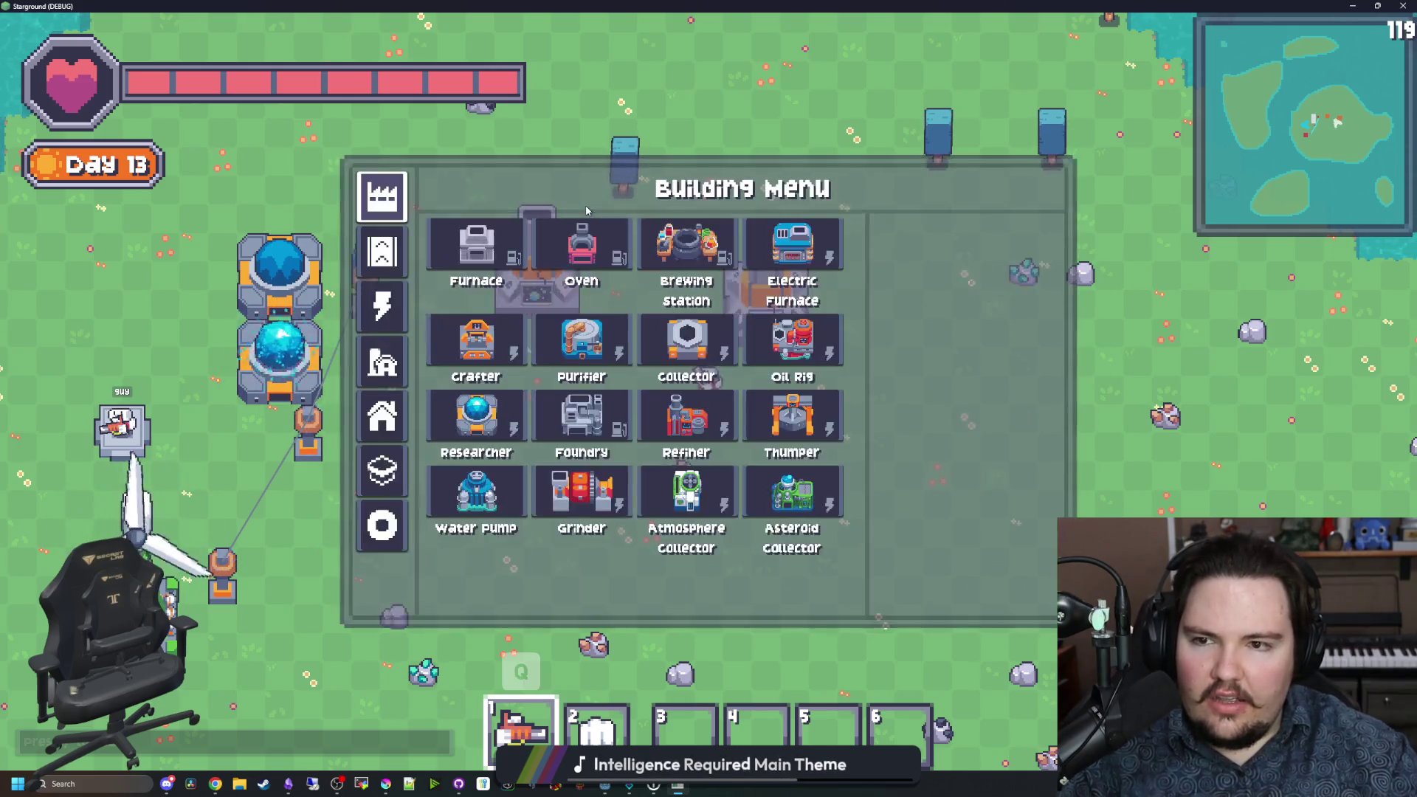
key(b)
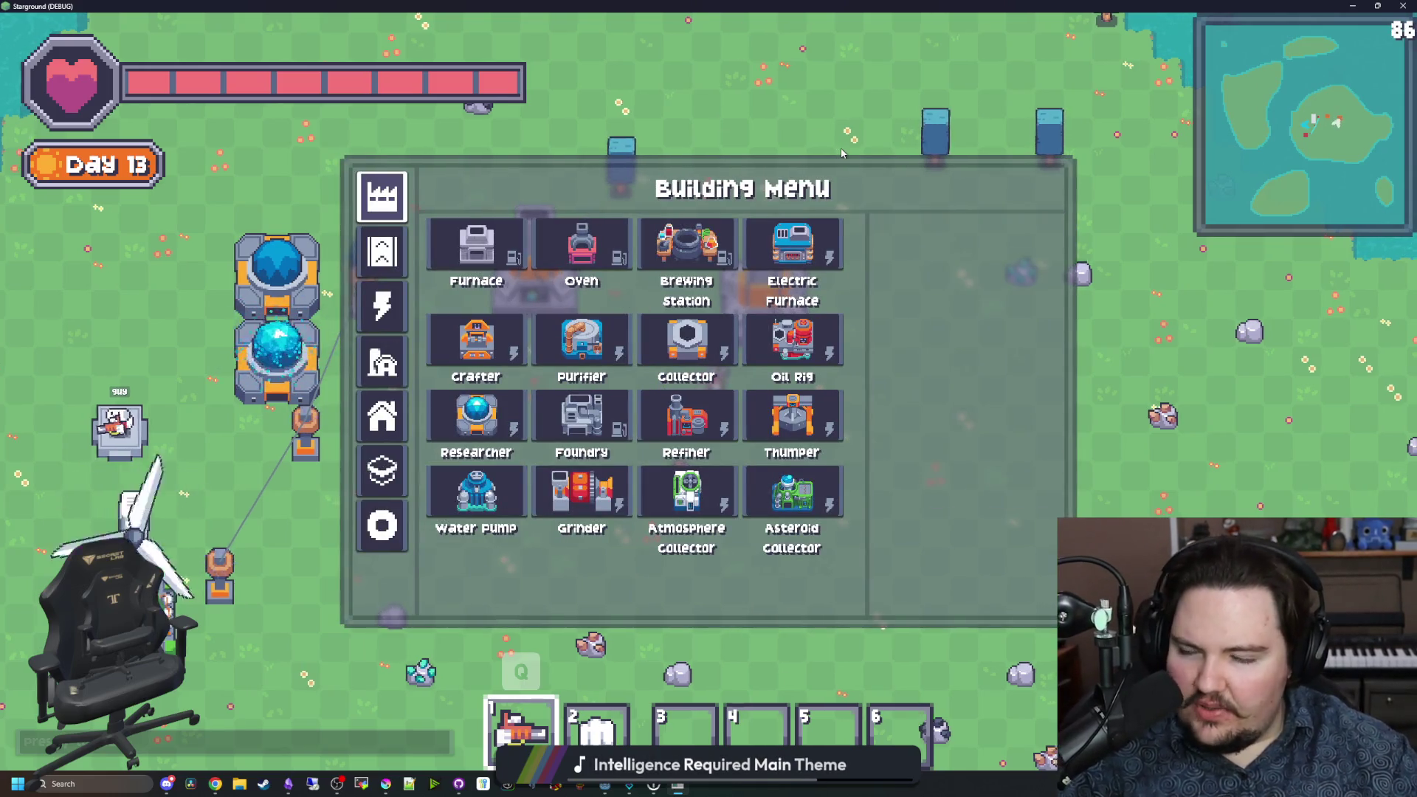
key(d)
key(s)
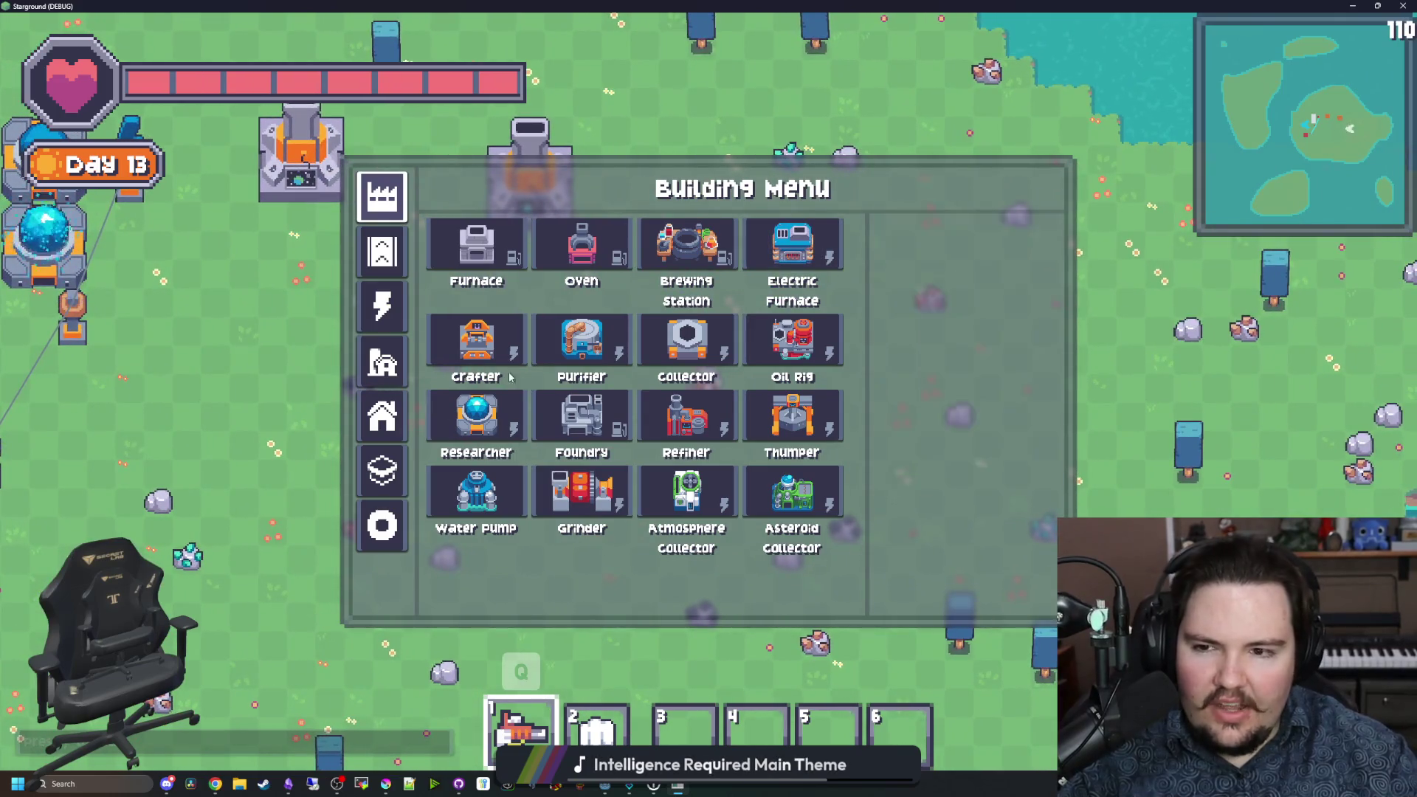
click(476, 417)
key(a)
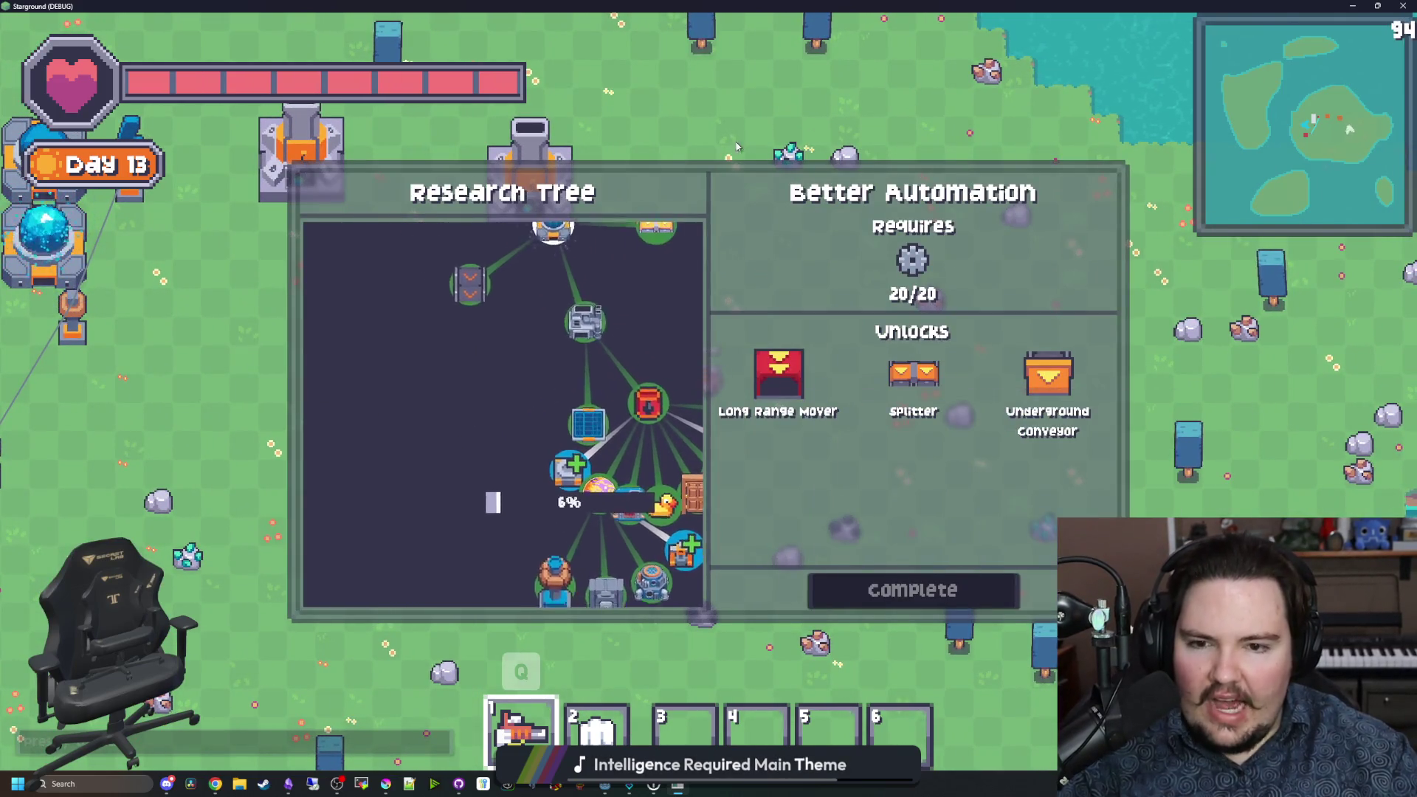
key(d)
key(Escape)
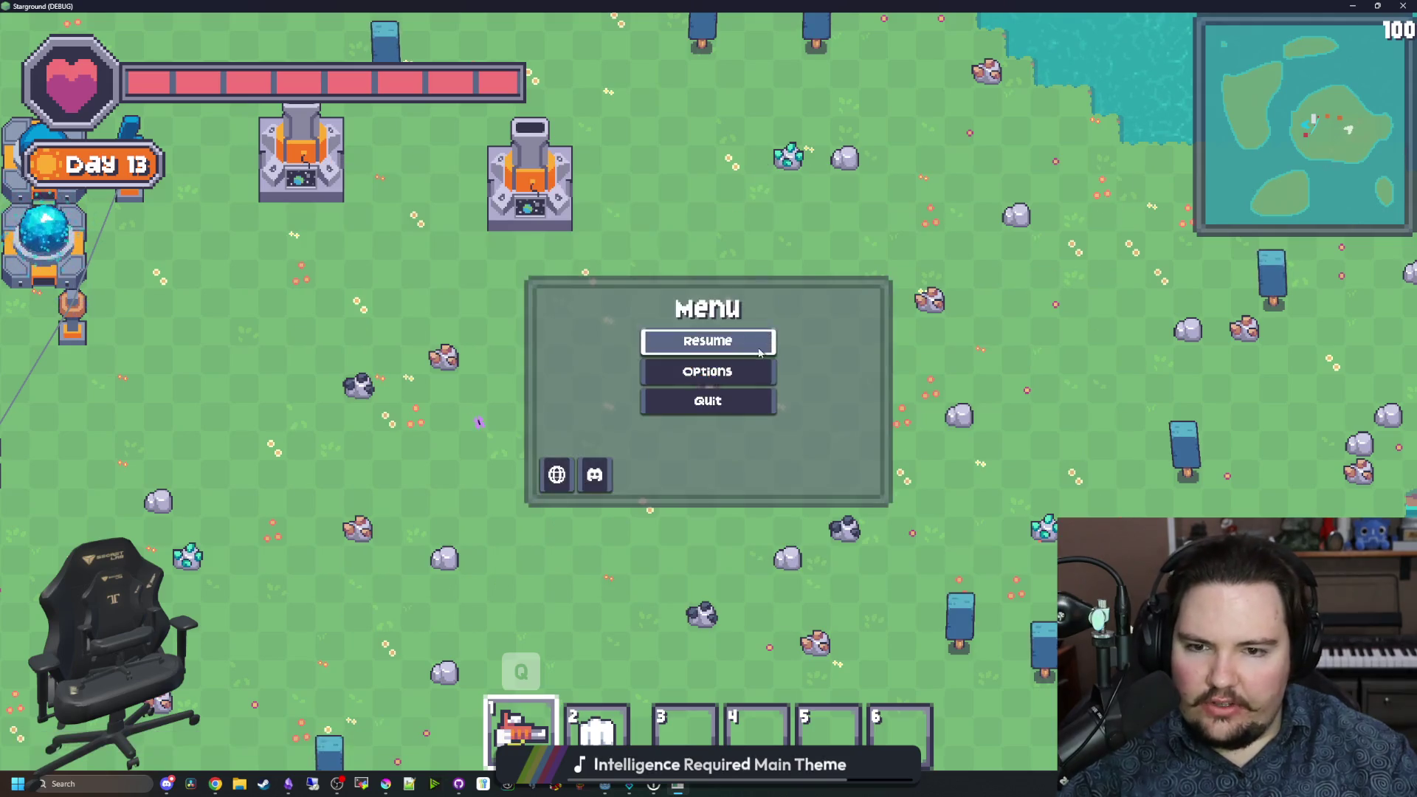
click(771, 366)
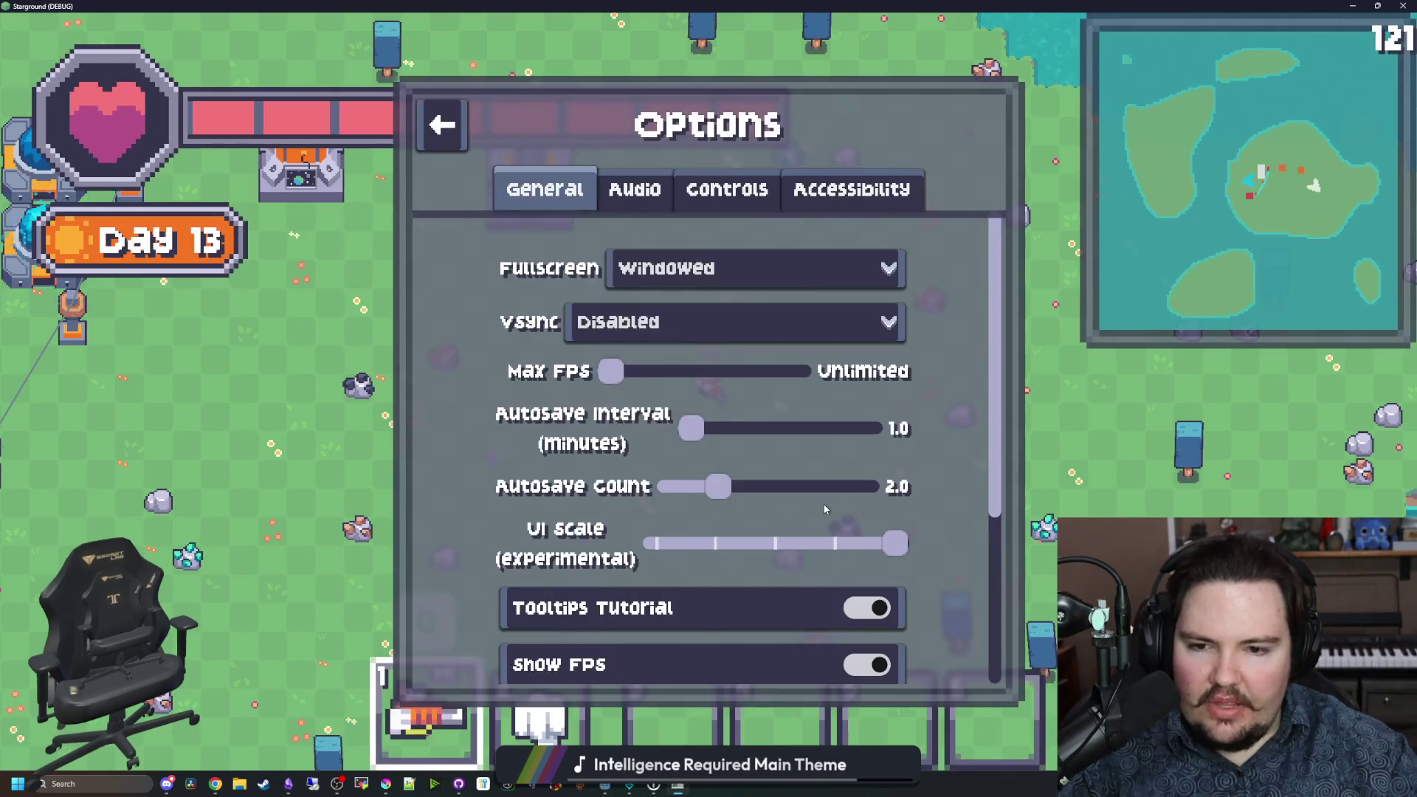
Step: Pan the Research Tree around the Better Automation branch, then close it and walk toward the base
key(Escape)
key(r)
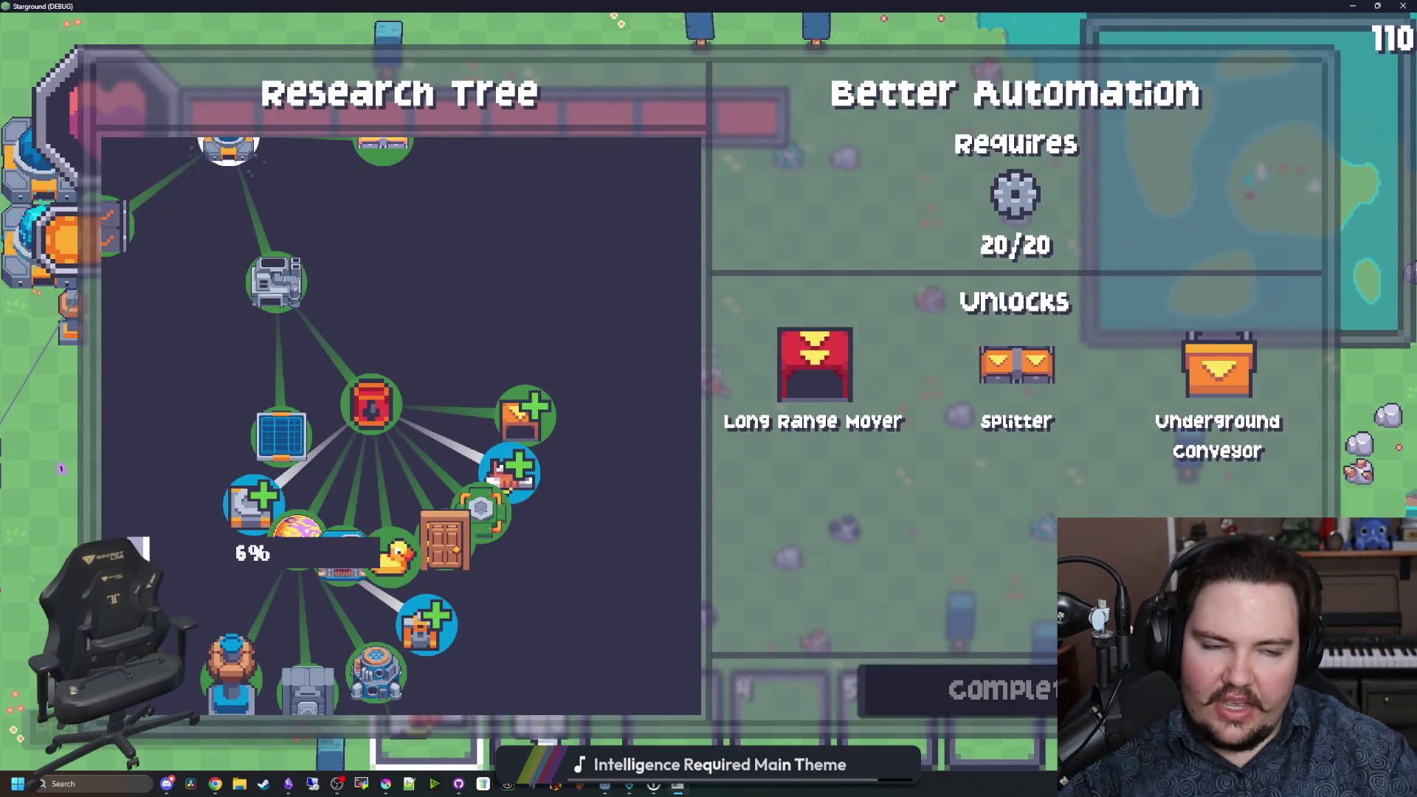
key(s)
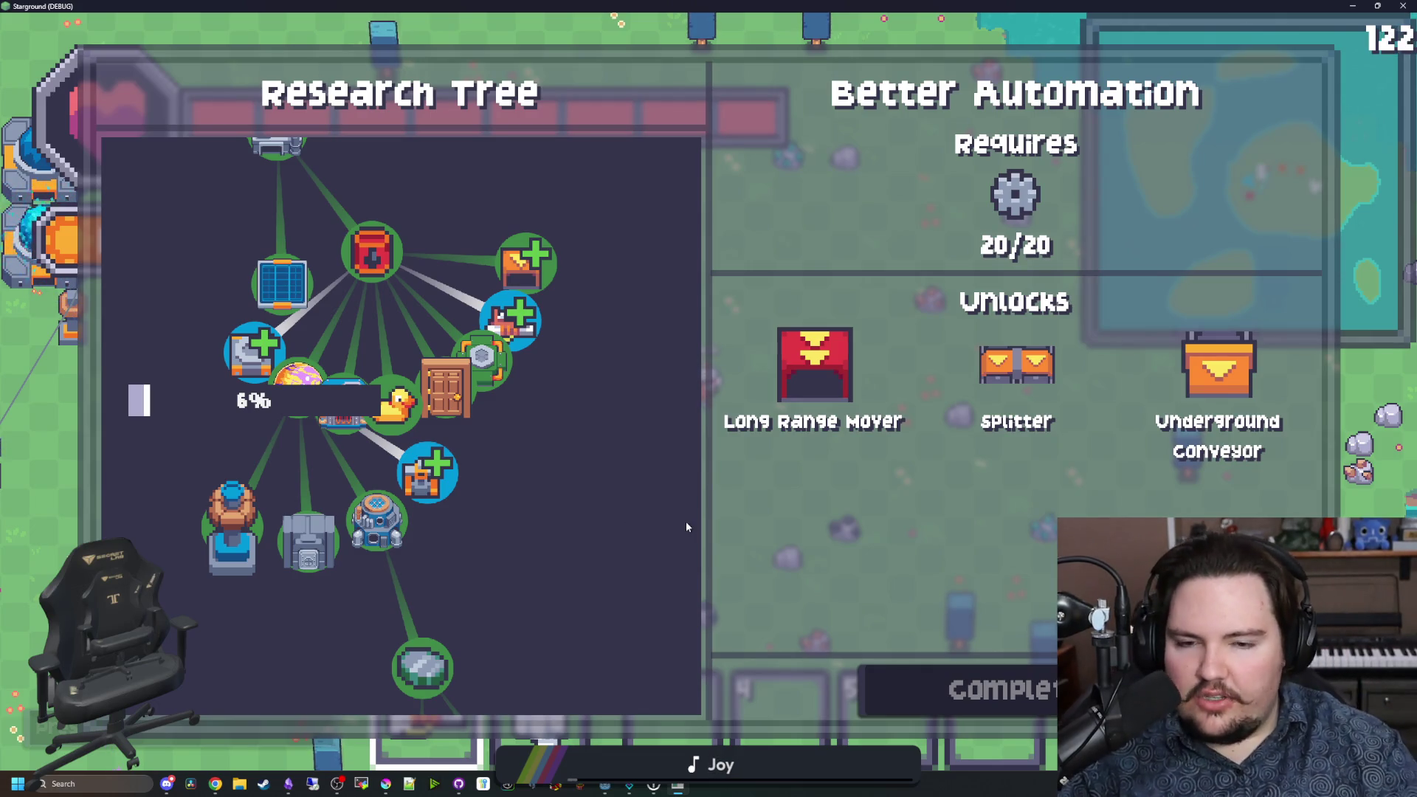
key(a)
key(w)
key(d)
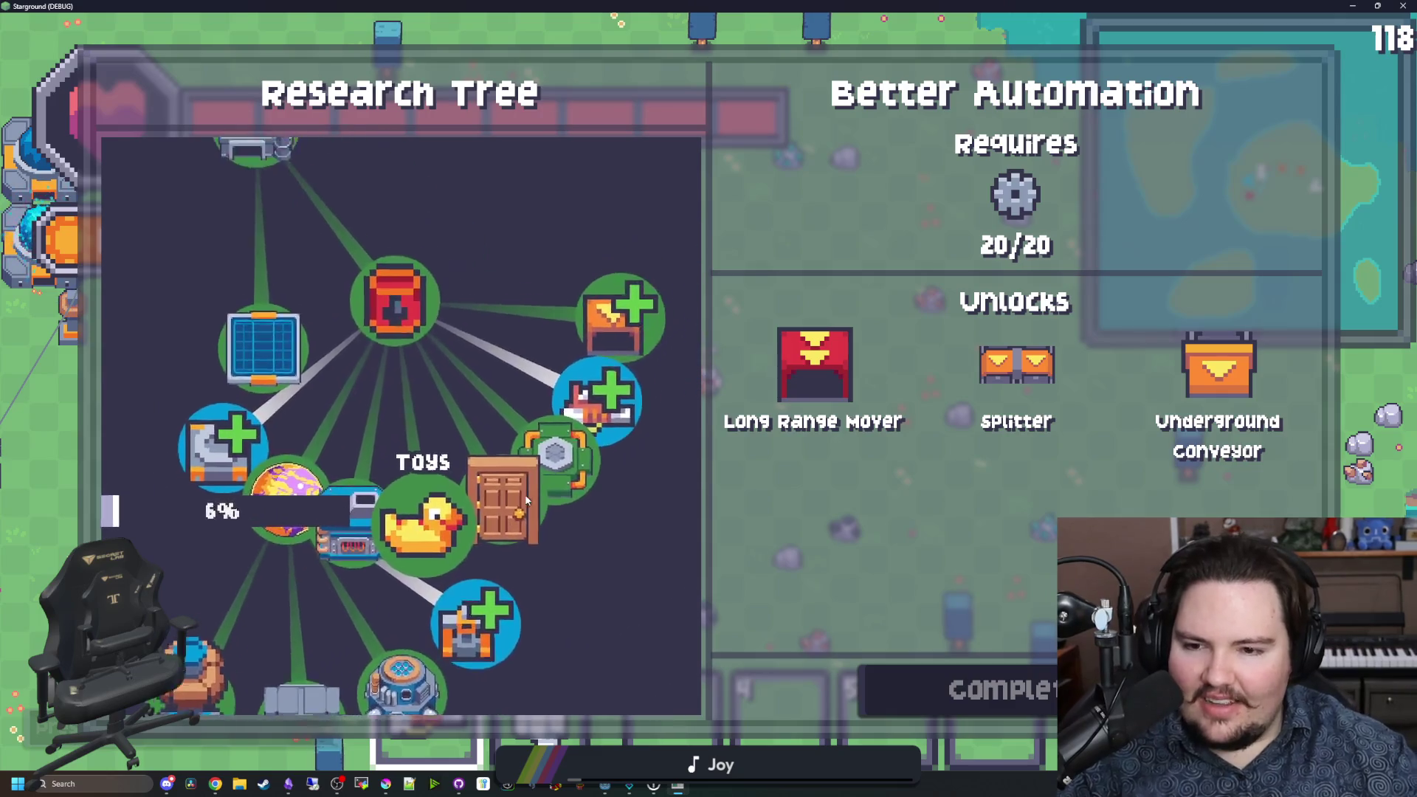
key(a)
key(s)
key(w)
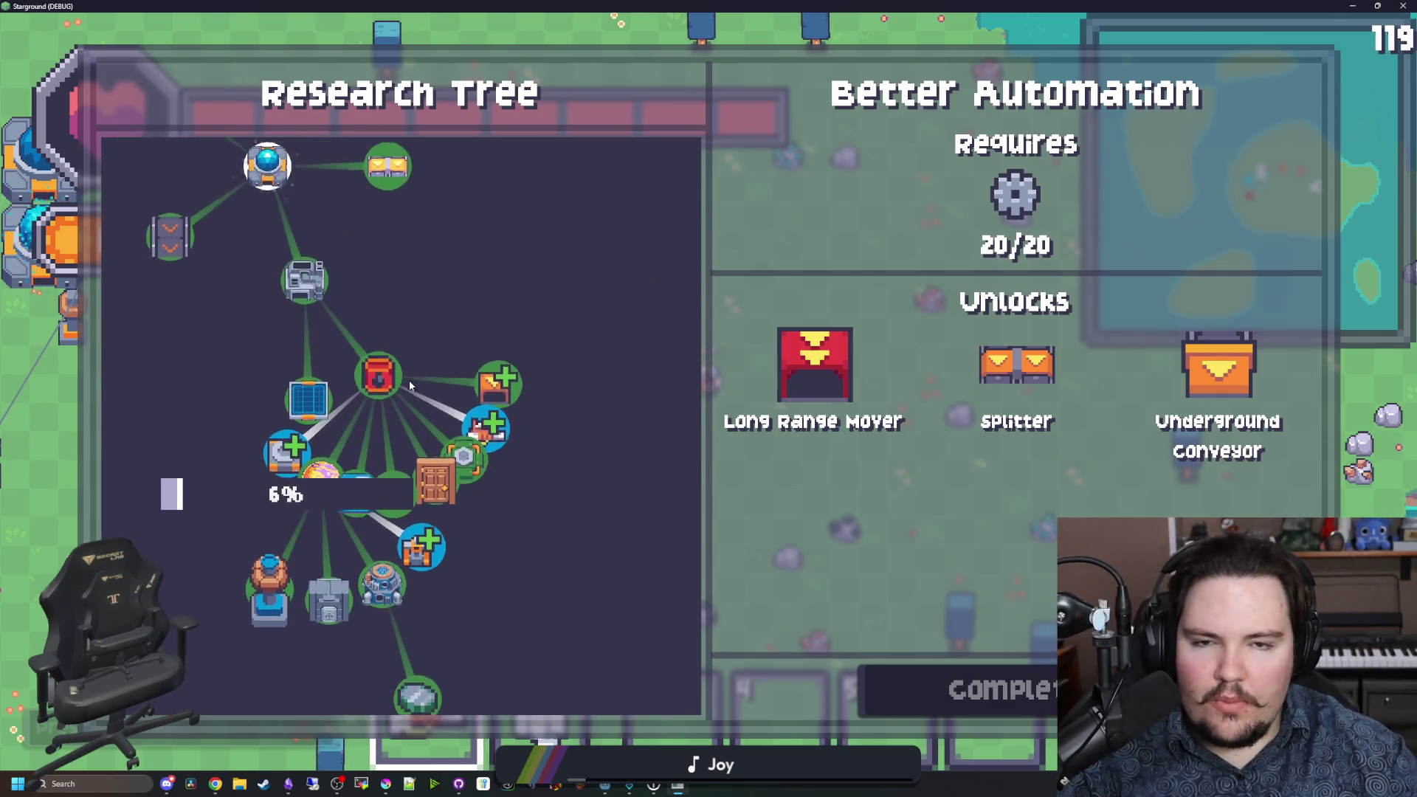
key(Escape)
key(a)
key(w)
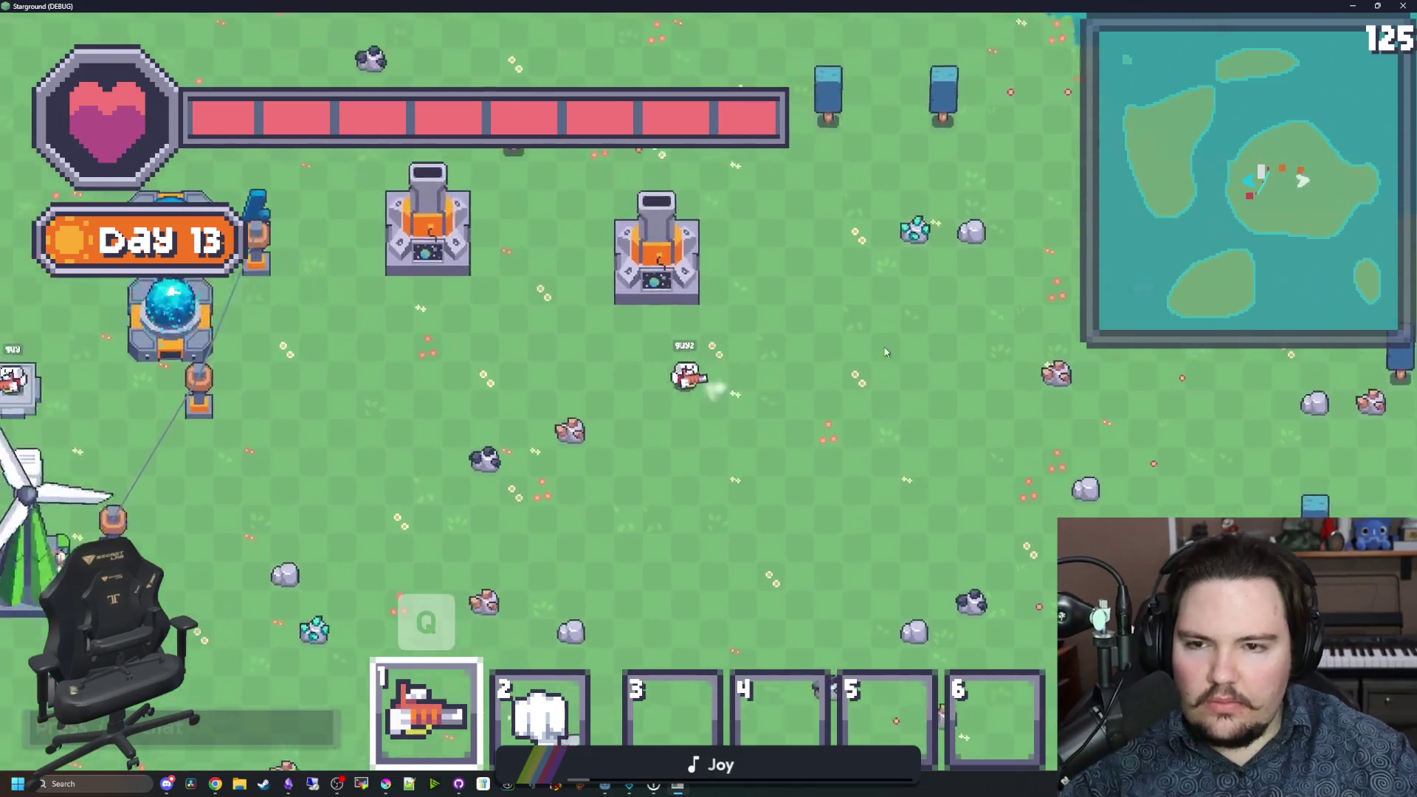
key(a)
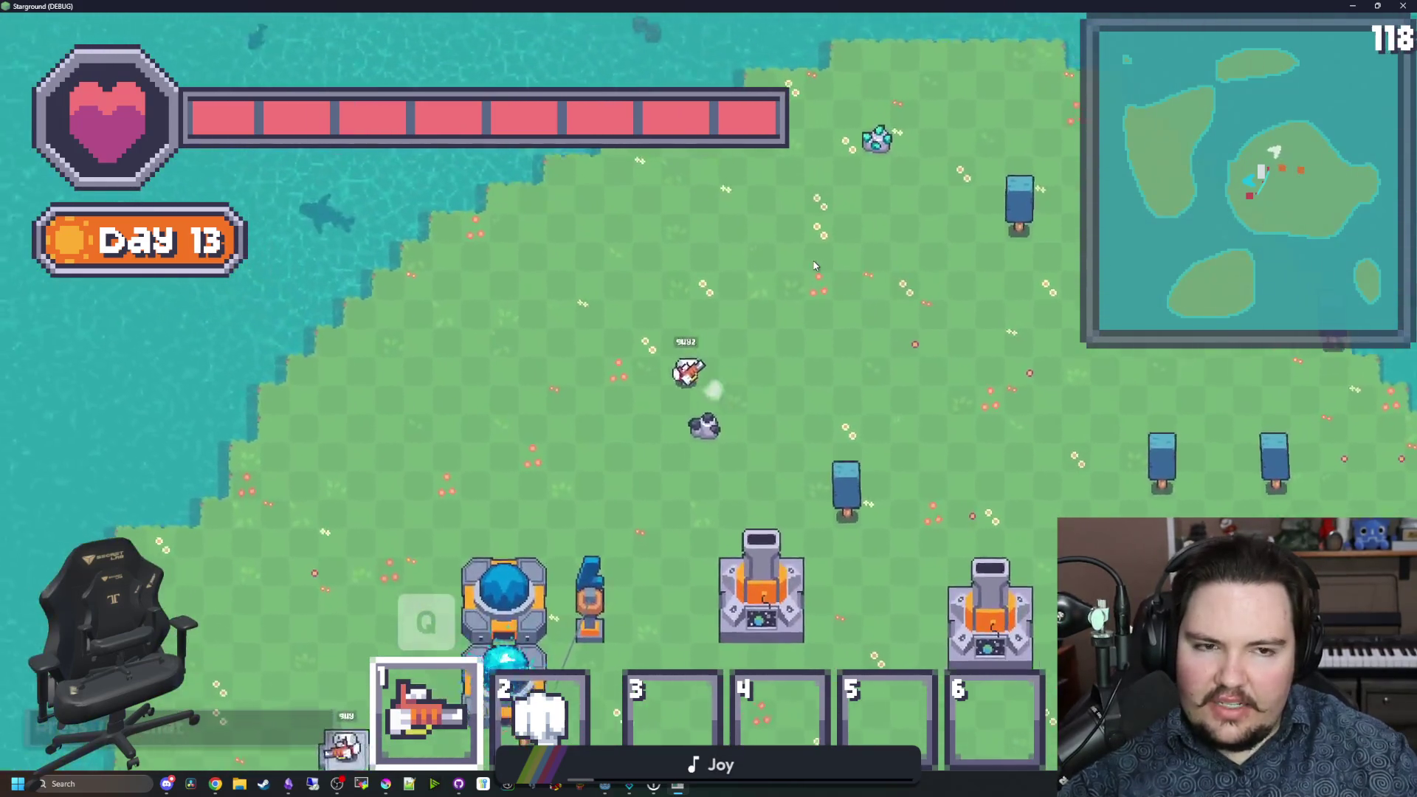
key(s)
key(s)
key(d)
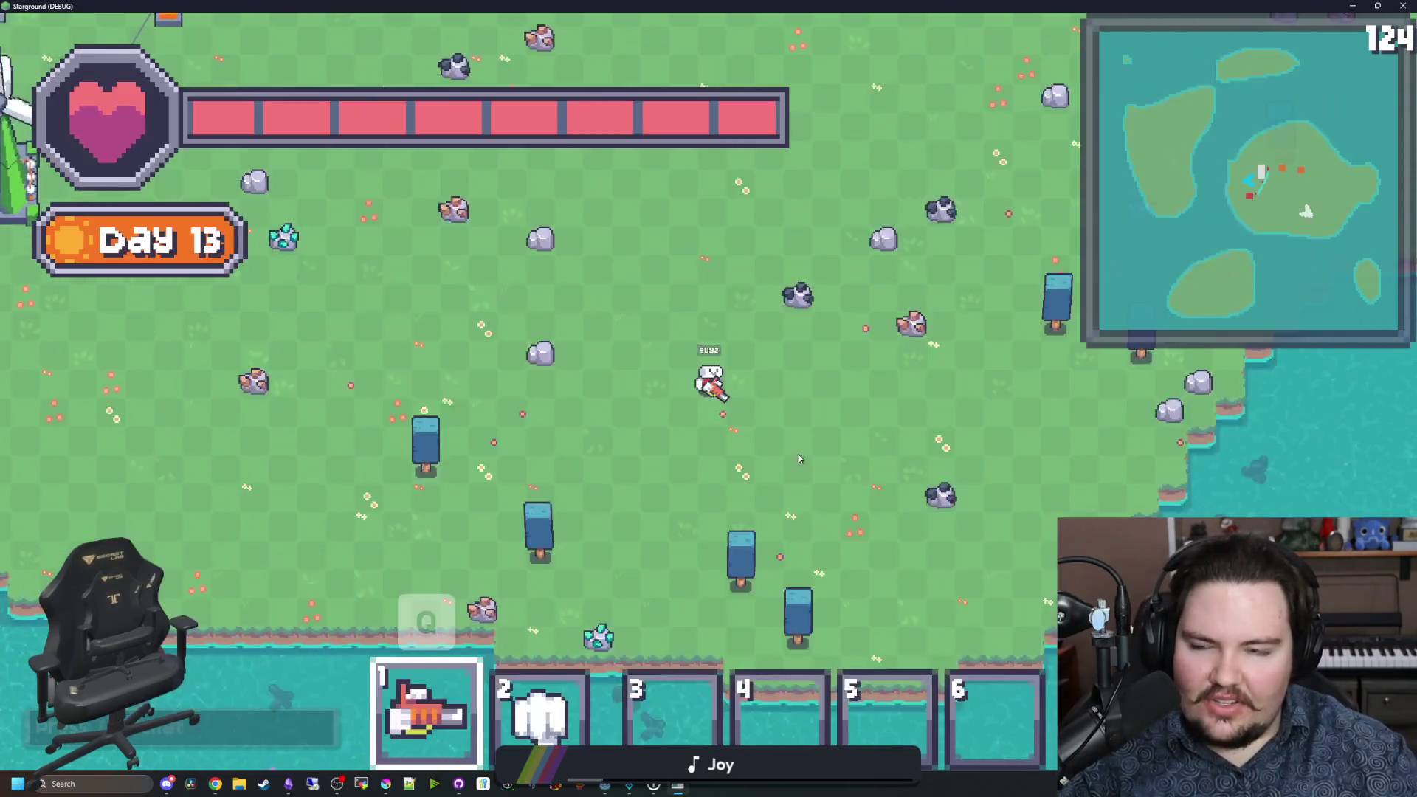
key(b)
click(219, 591)
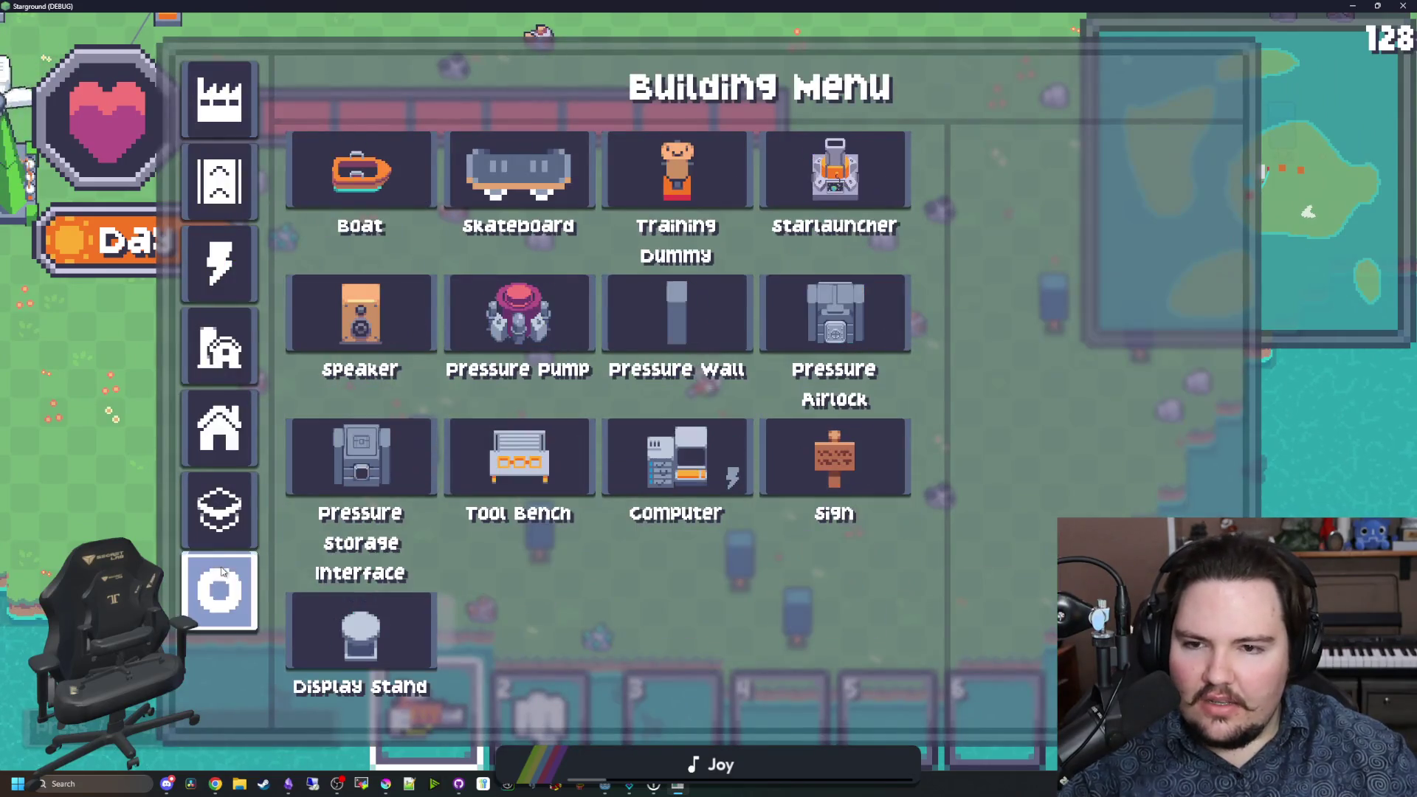
click(219, 509)
click(225, 459)
click(221, 347)
click(219, 262)
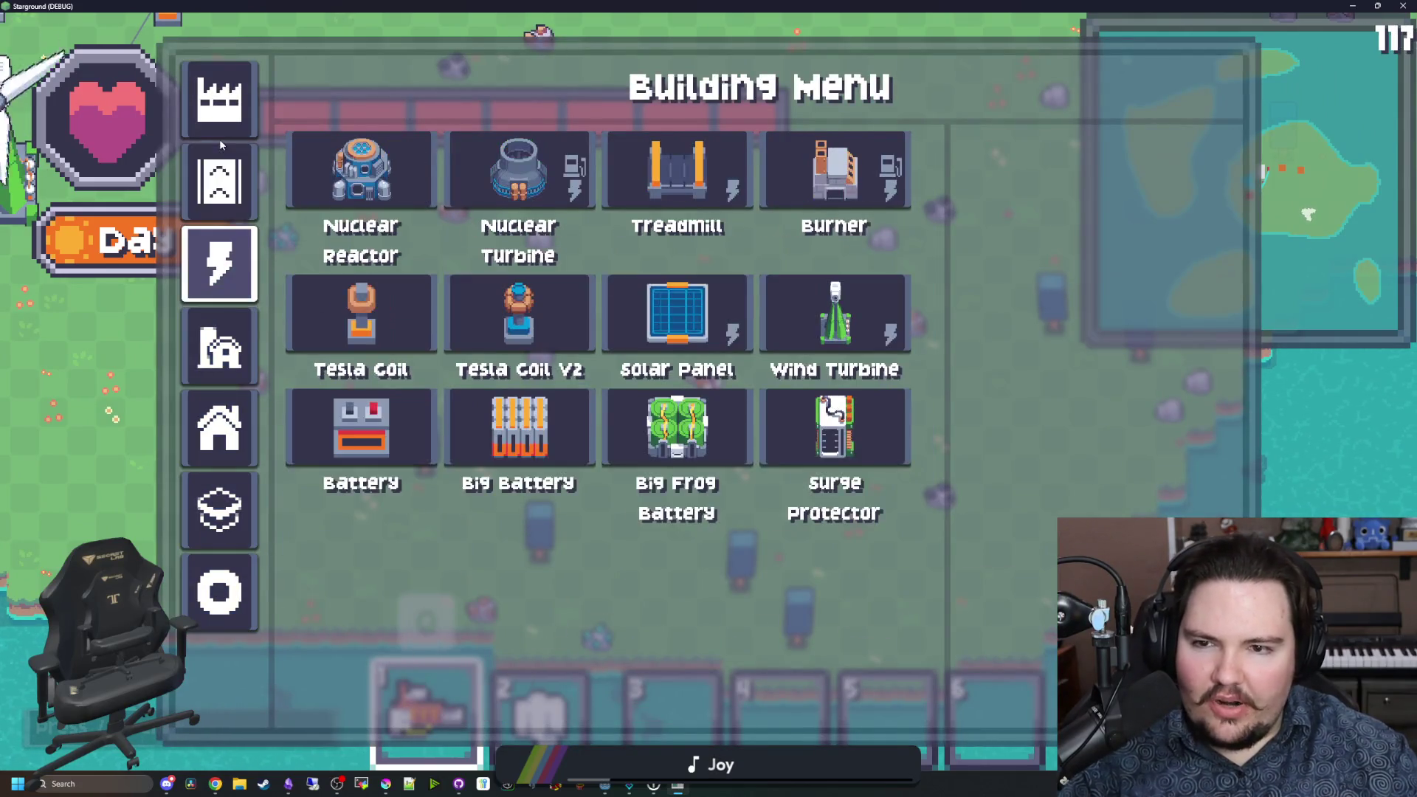
click(218, 181)
click(211, 120)
click(221, 583)
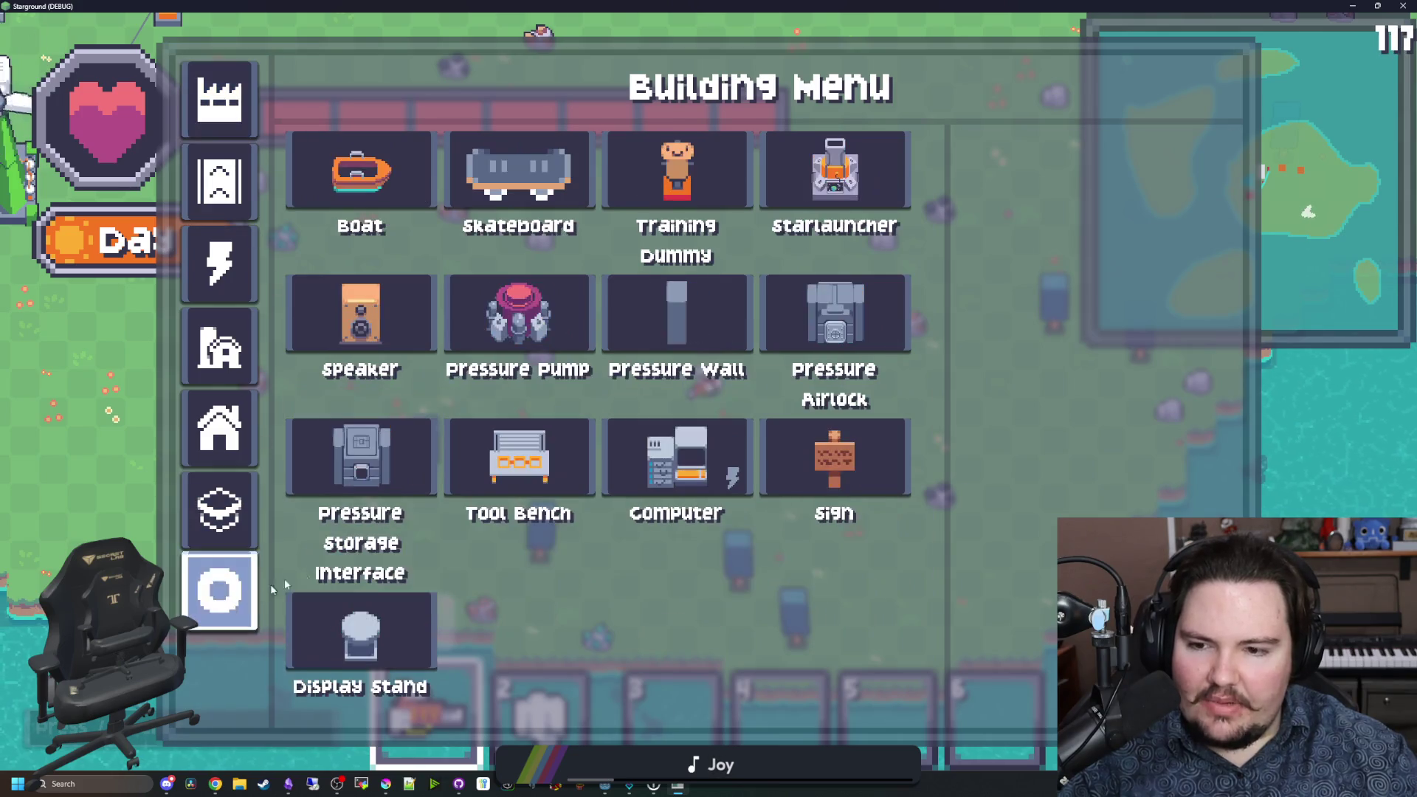
click(225, 488)
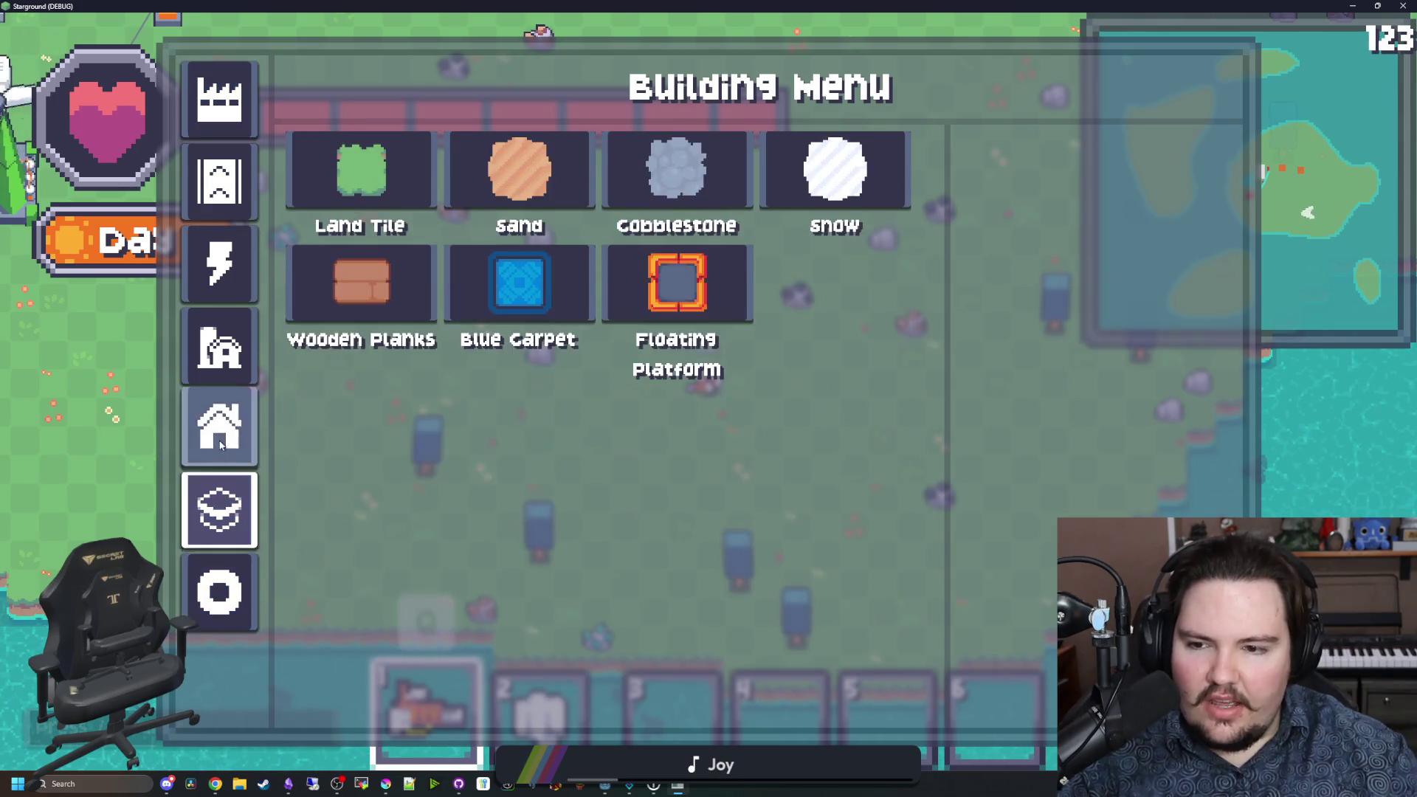
click(222, 413)
click(235, 493)
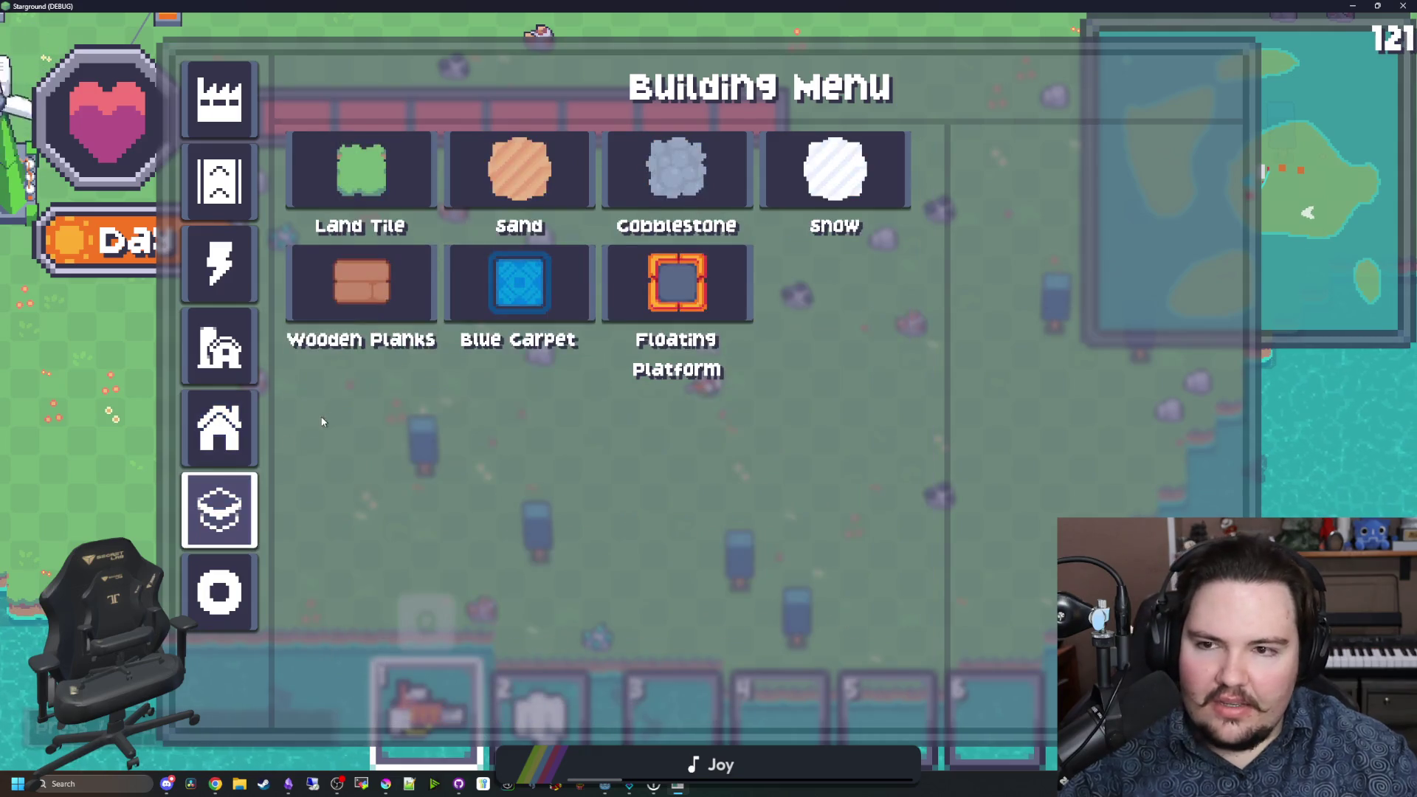
click(360, 284)
key(w)
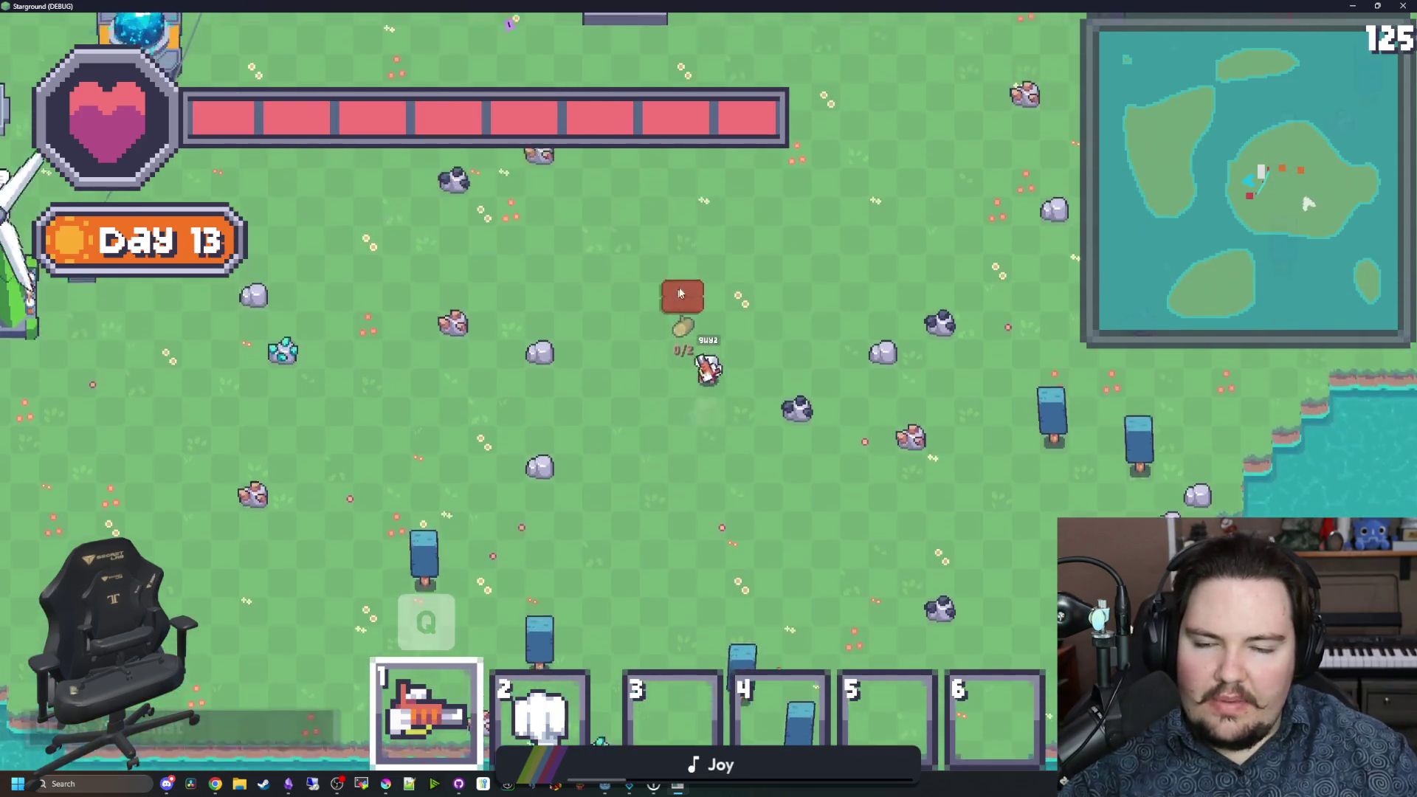
key(Escape)
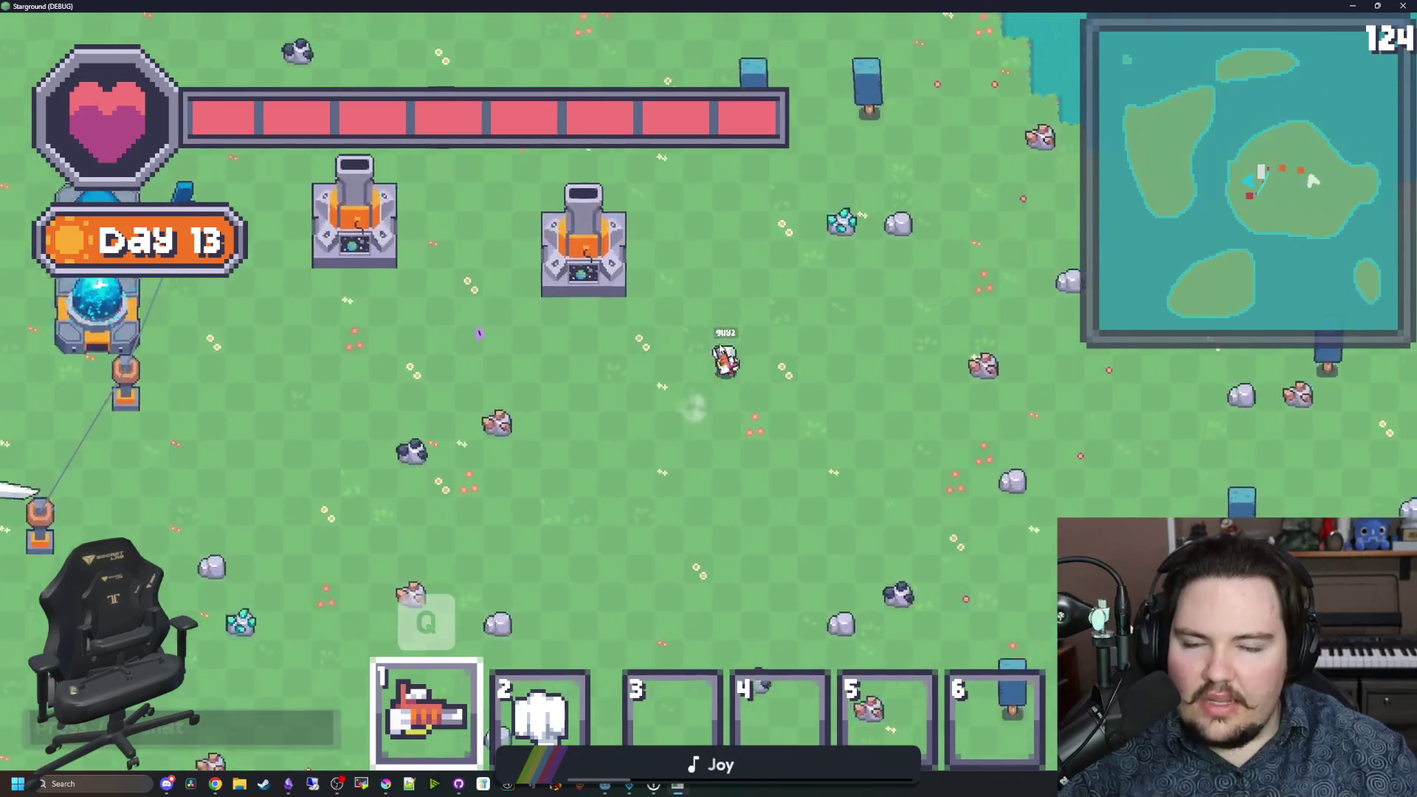
key(Escape)
Step: Lower the UI scale by one tick in the game's Options
click(738, 369)
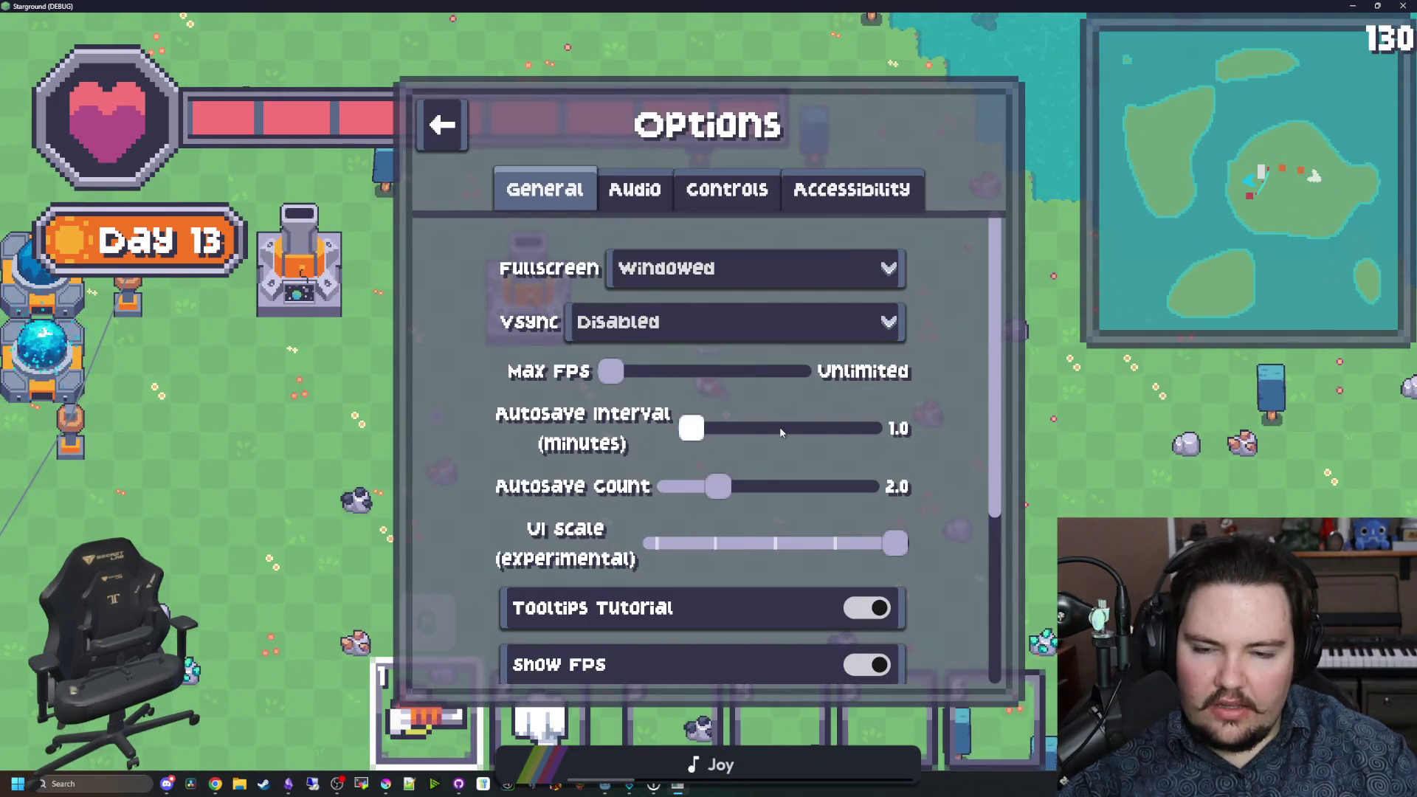
drag(895, 543, 829, 547)
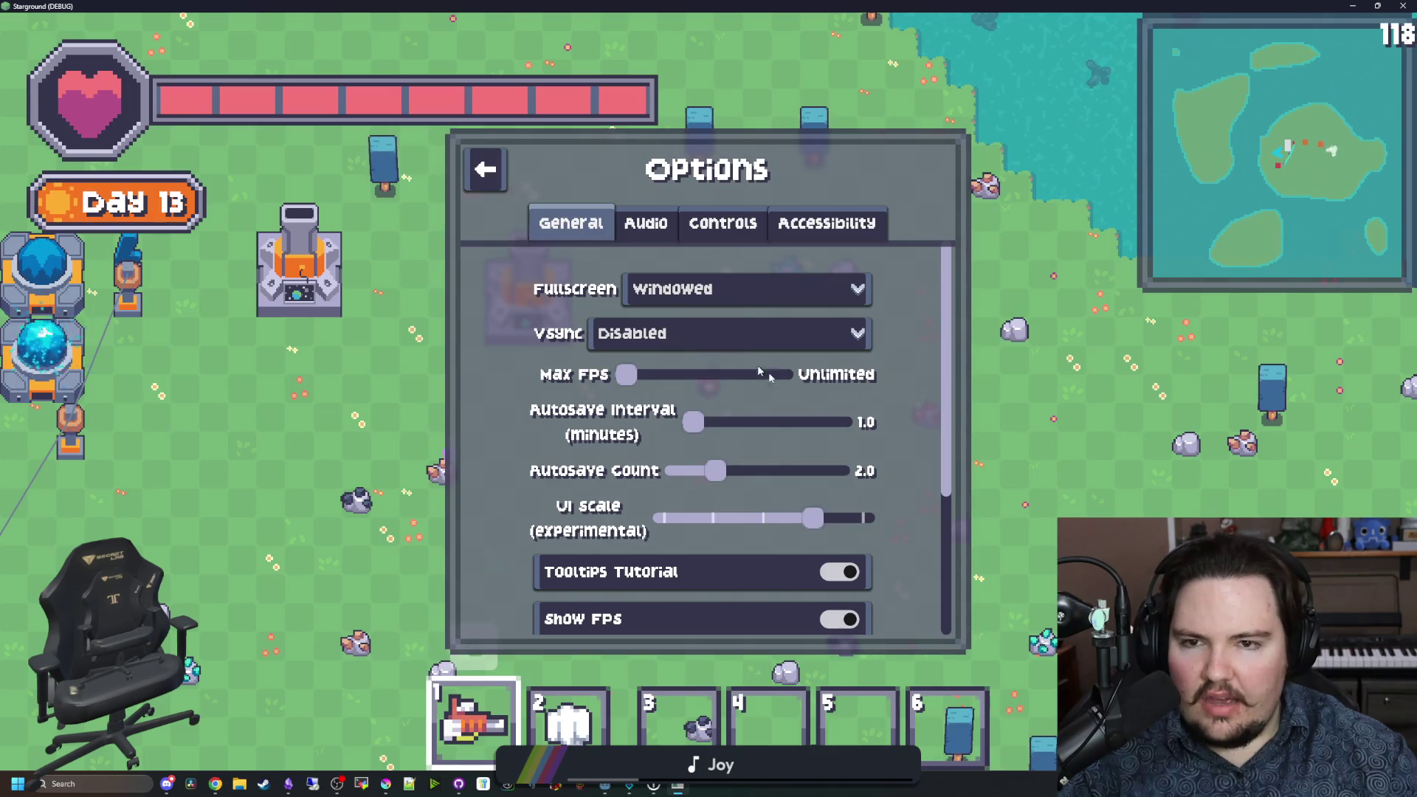
key(Escape)
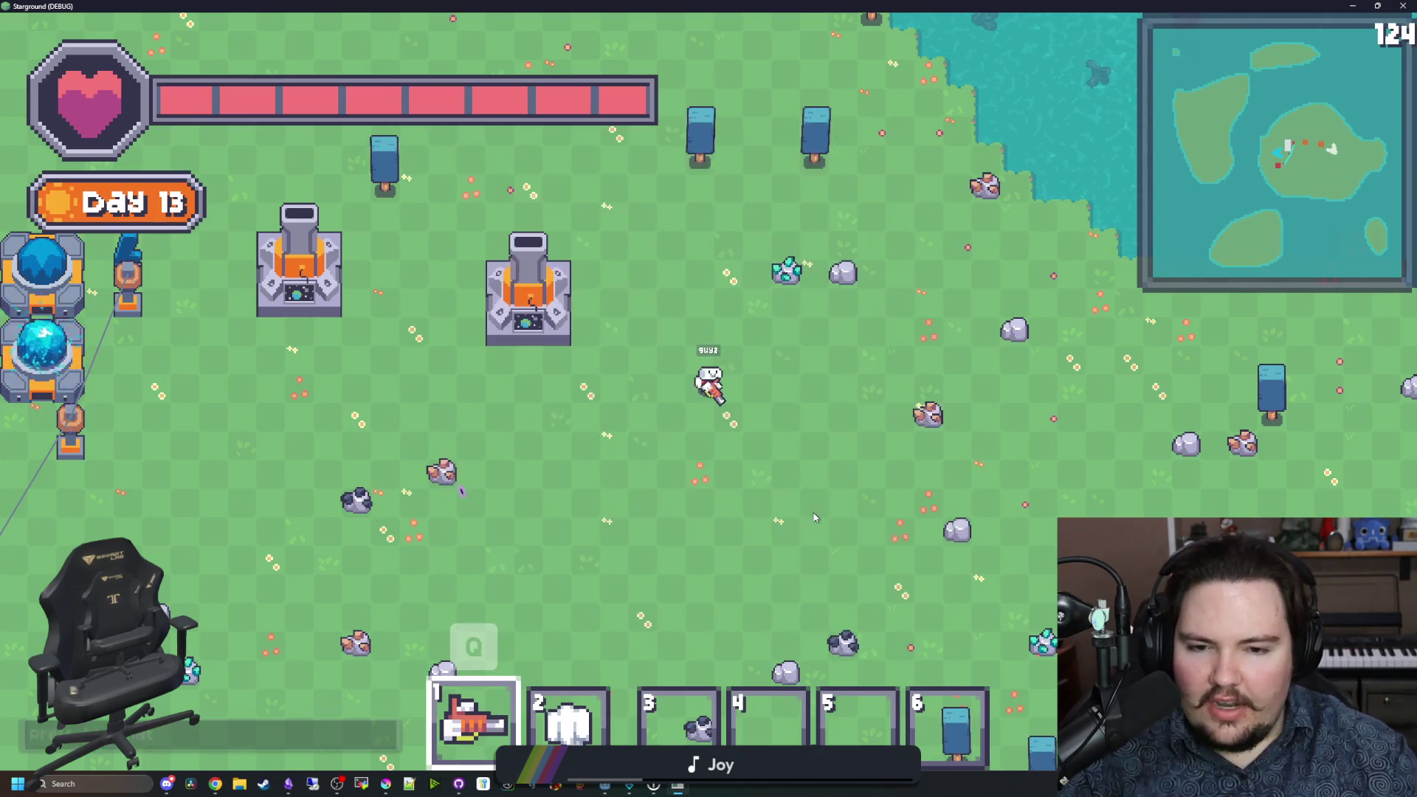
Step: Browse the Building Menu's power, farm, floor and miscellaneous categories, picking the Tool Bench
key(b)
click(310, 159)
click(301, 285)
click(321, 336)
click(301, 487)
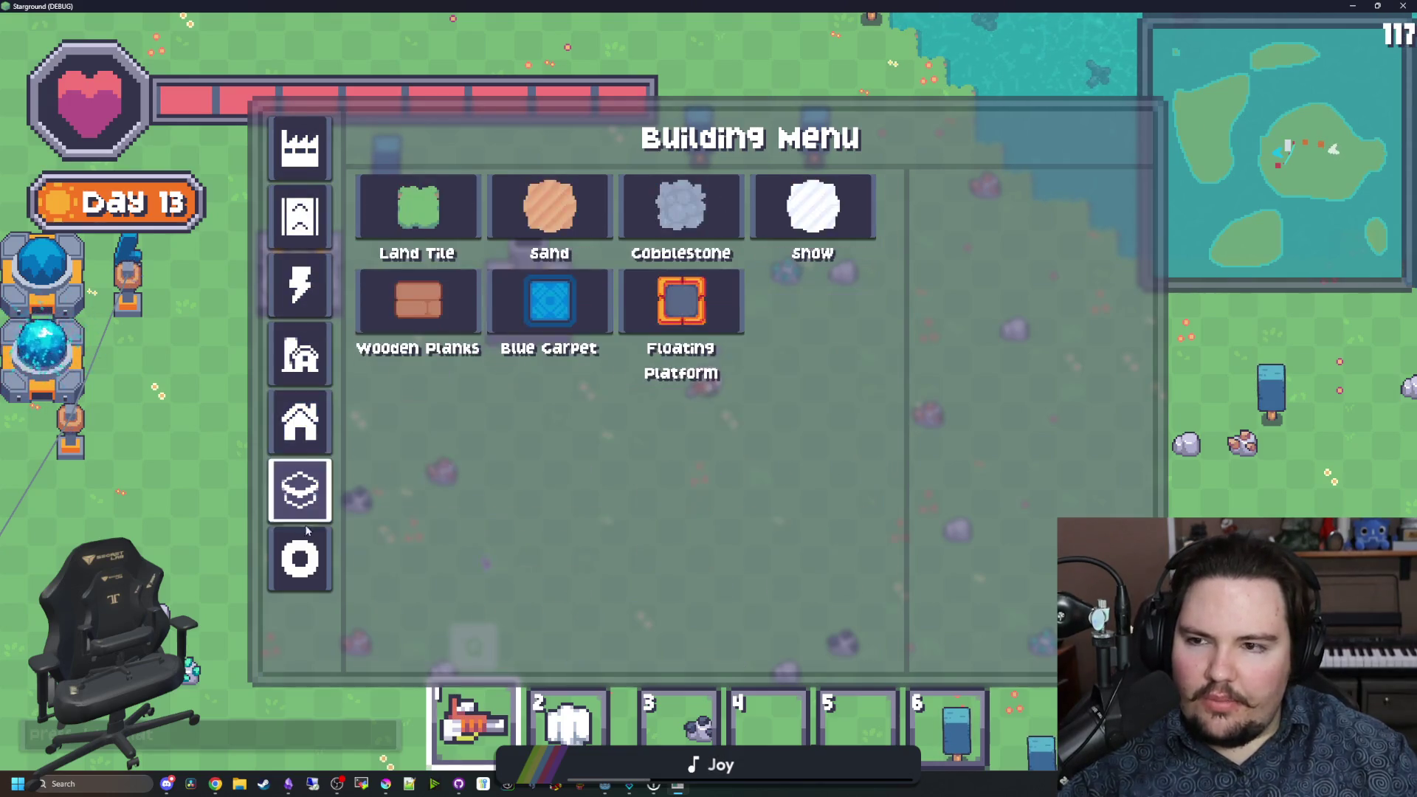
key(Escape)
key(b)
click(301, 555)
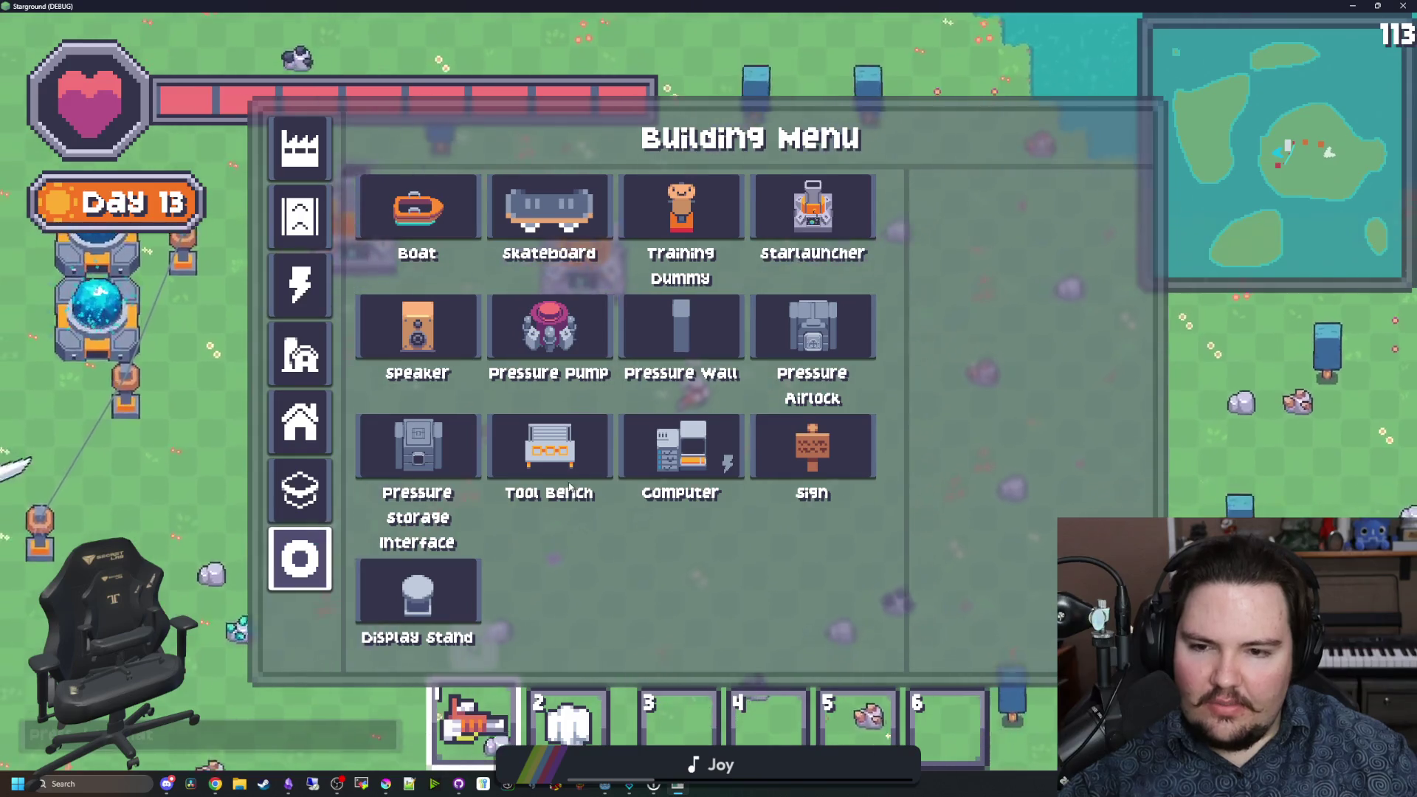
click(589, 463)
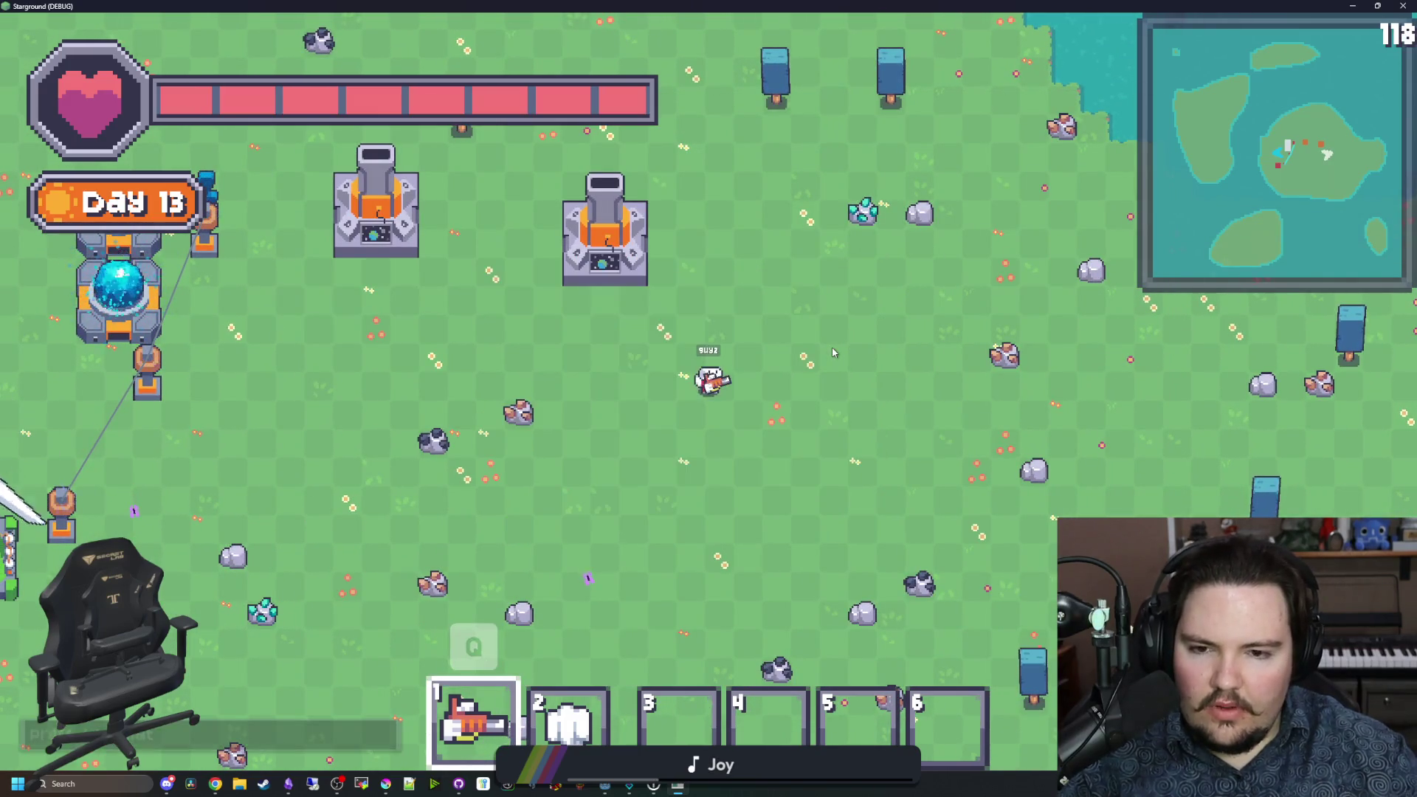
Step: Reopen Options on the General settings and bring the Godot editor to the front
text(/)
key(Escape)
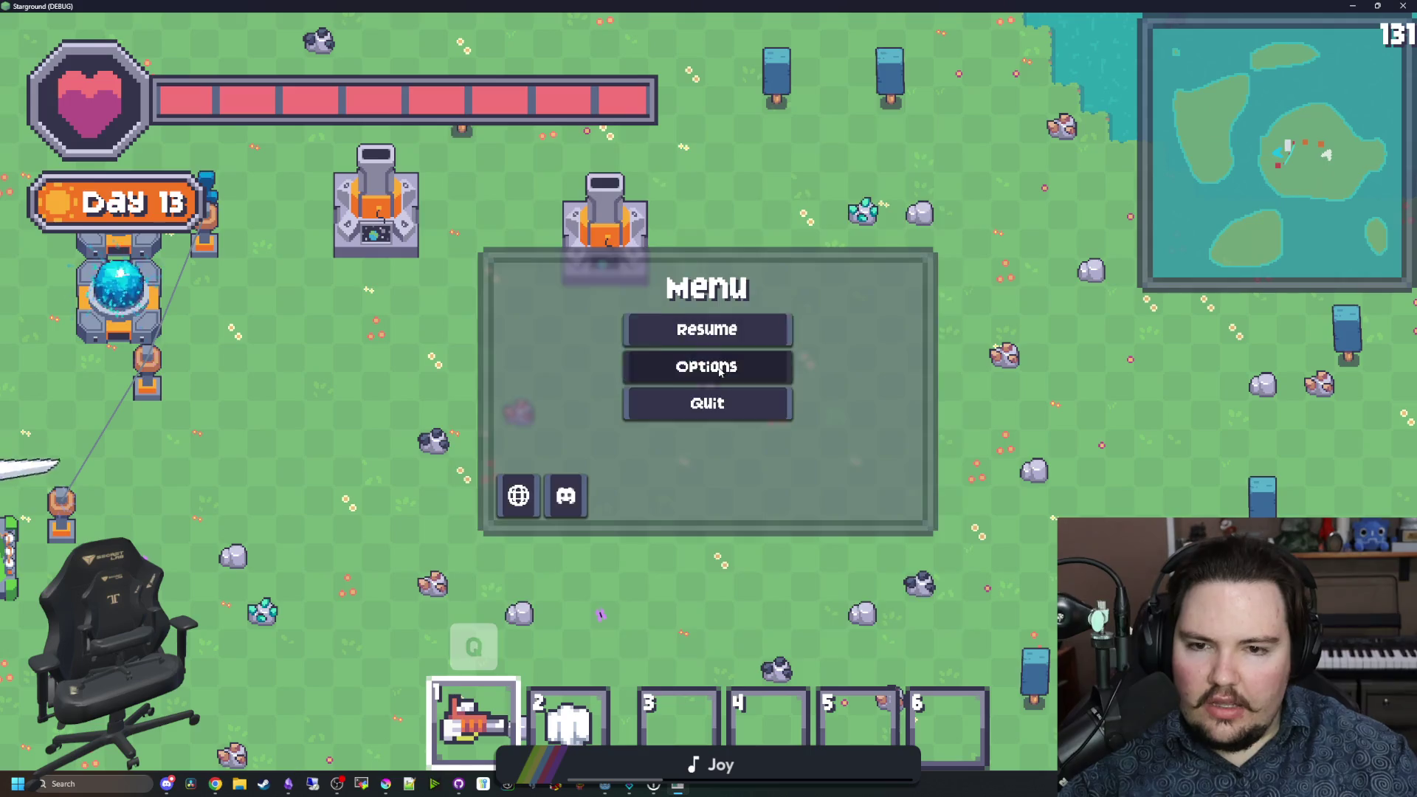
click(708, 365)
click(646, 223)
click(570, 223)
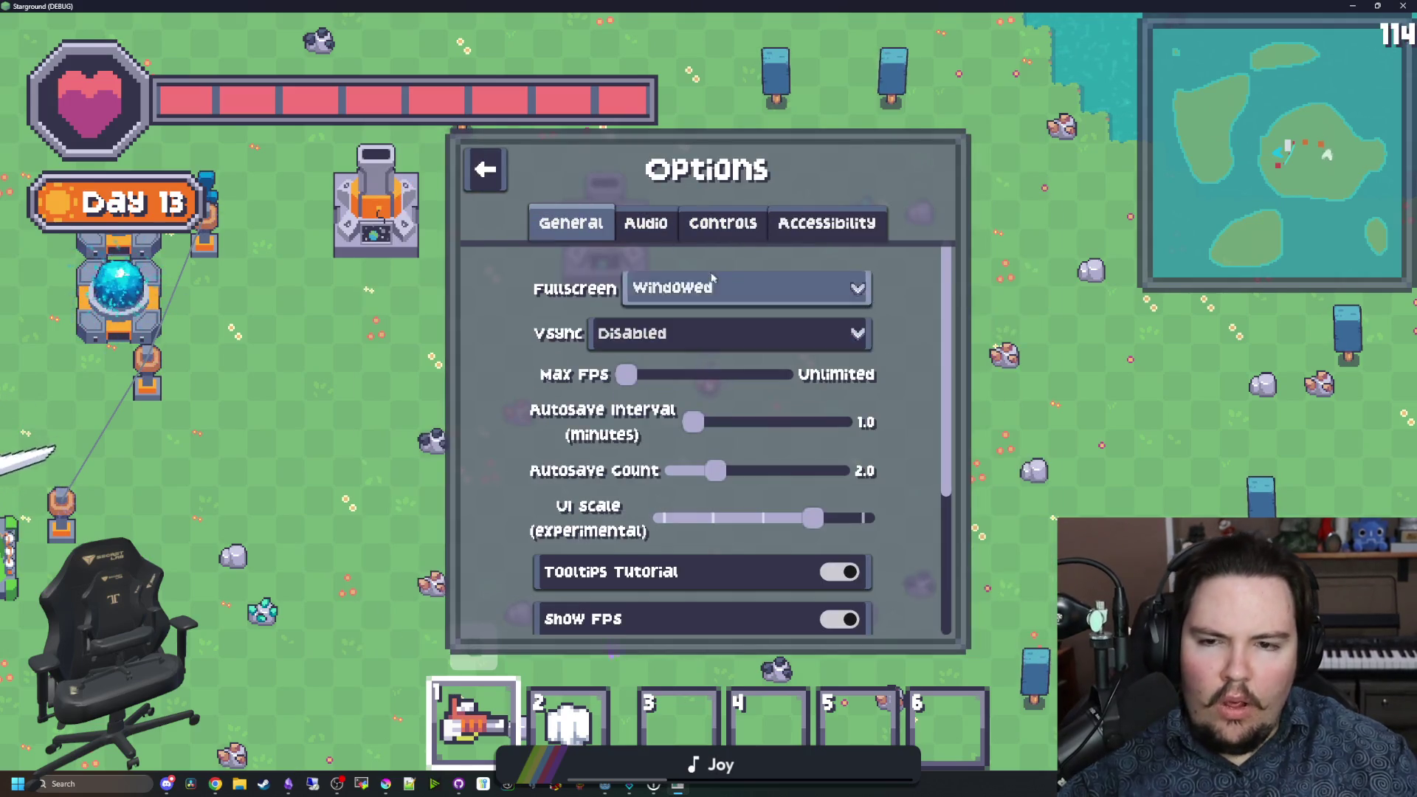
key(alt+Tab)
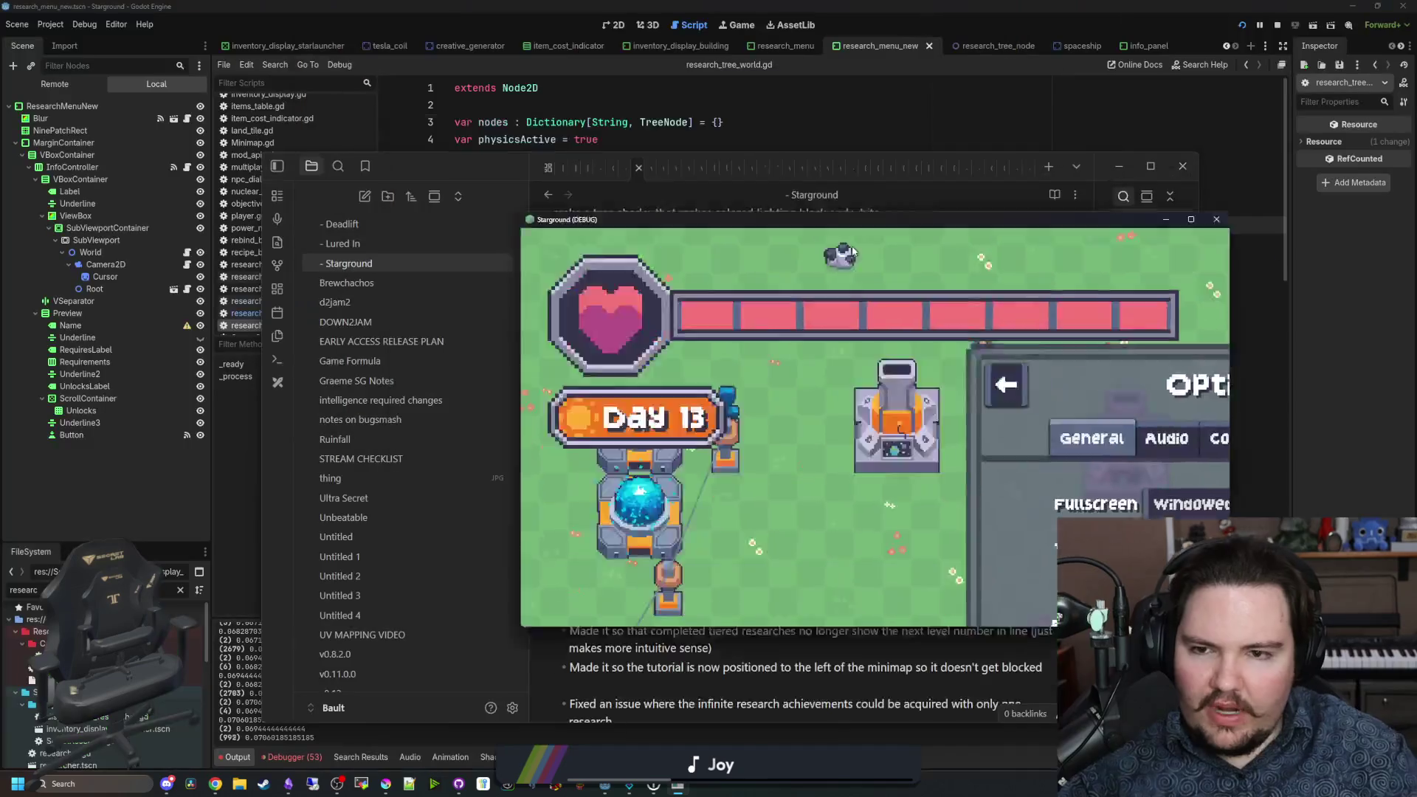
Step: Run the game in Godot's Game view and place a Tool Bench from the building menu
click(714, 39)
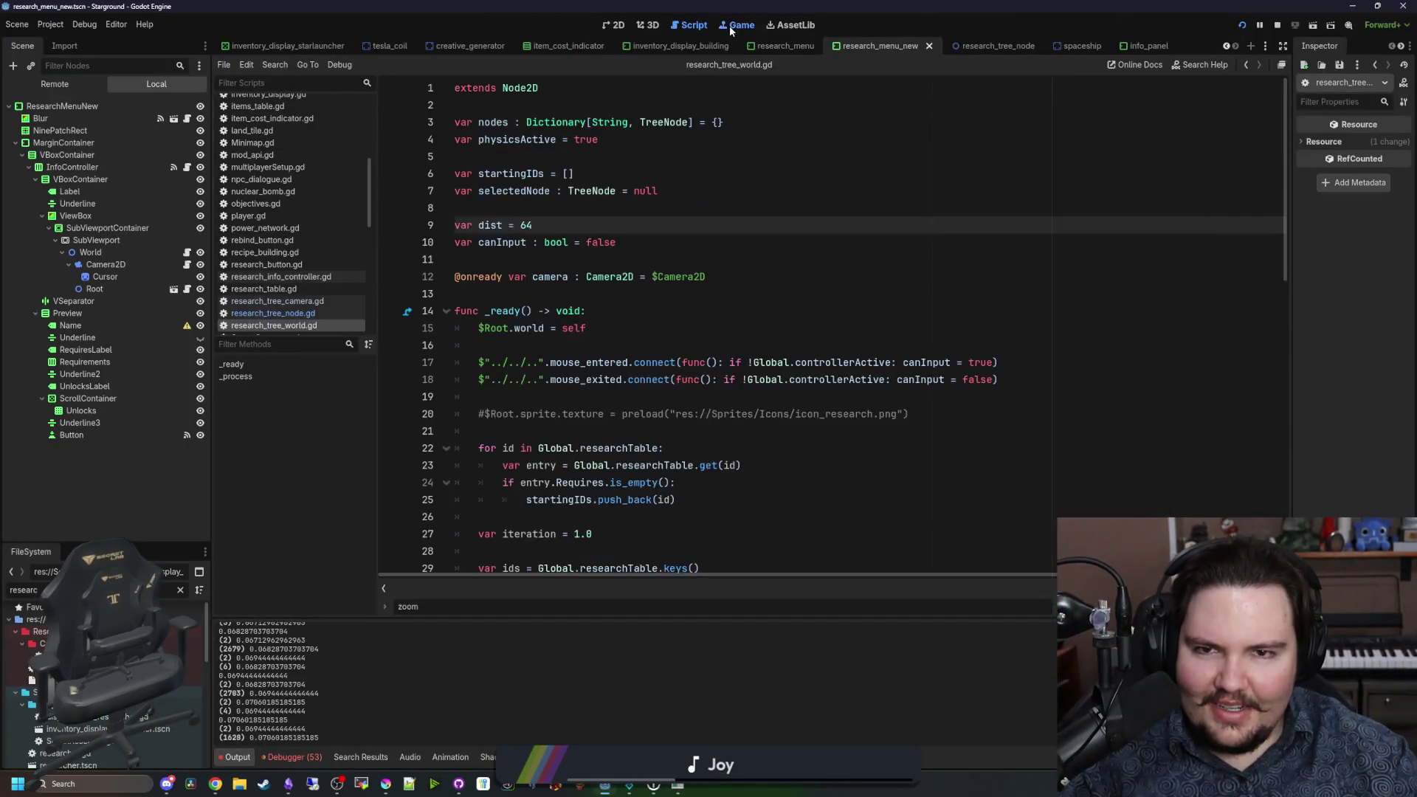
click(737, 24)
key(Escape)
key(b)
key(d)
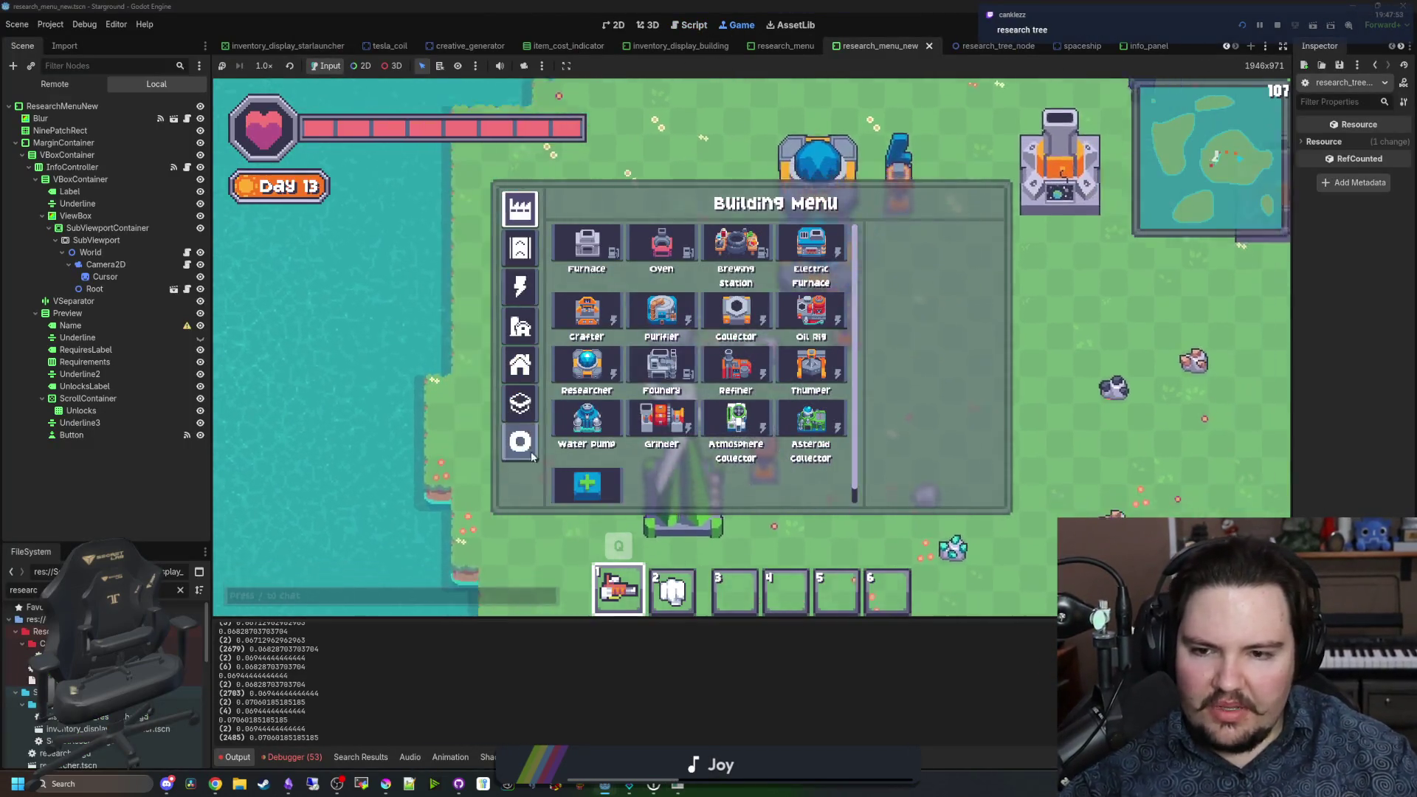
key(q)
click(695, 383)
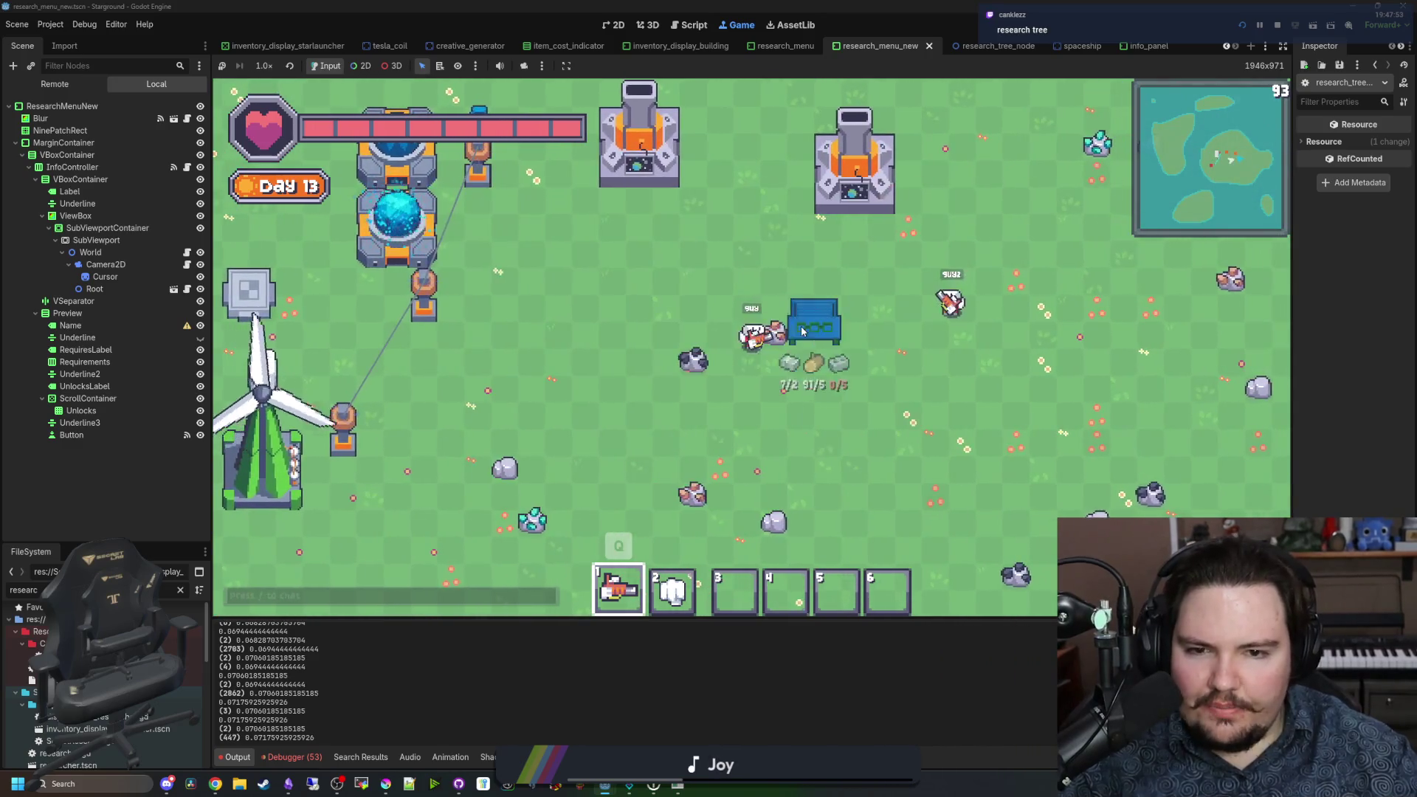
Step: Dismiss the pause menu and research tree, then walk the player up to the Tool Bench
key(Escape)
key(Escape)
key(r)
key(Escape)
key(w)
key(e)
Step: Raise the game's UI scale in the pause menu's Options to enlarge the HUD
key(Escape)
key(r)
key(Escape)
key(b)
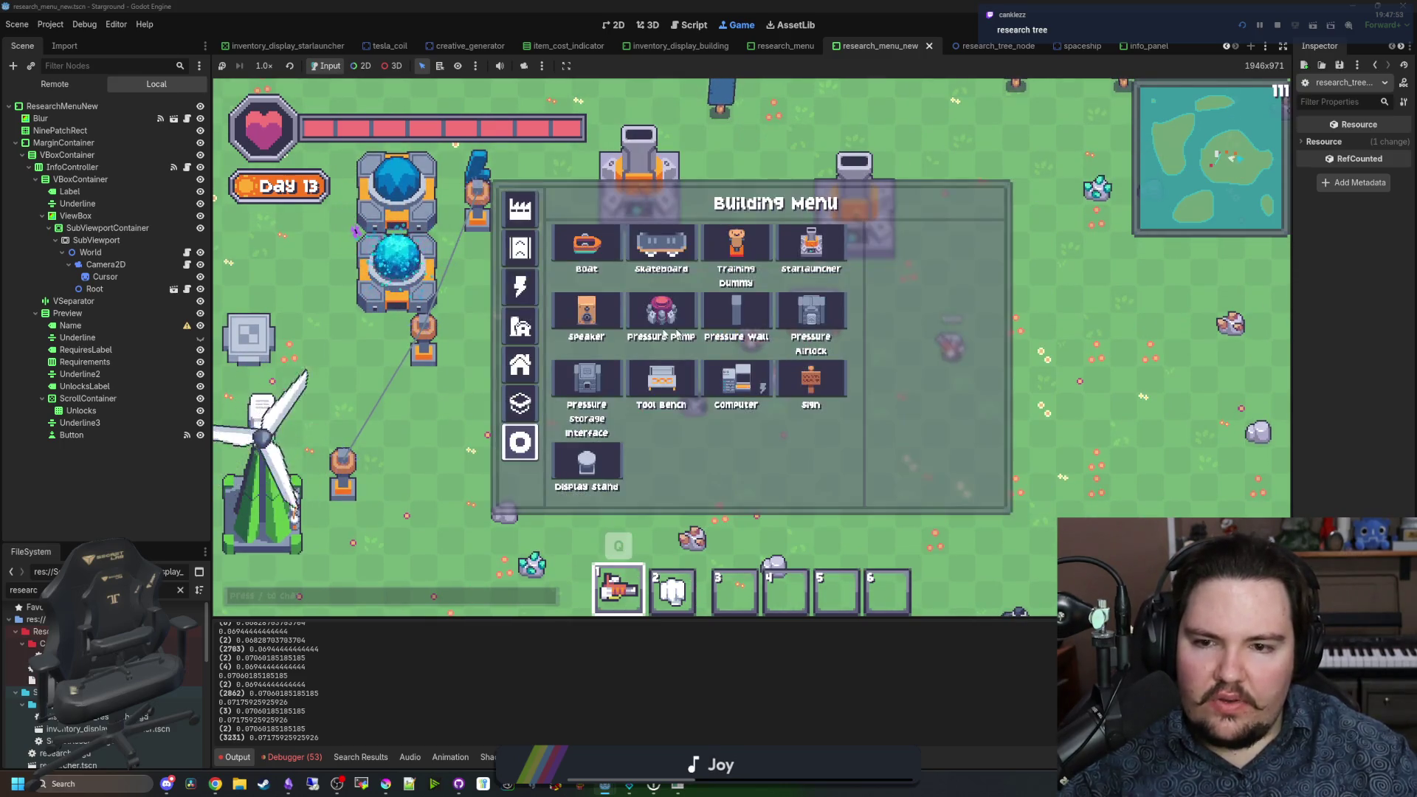
key(Escape)
key(Escape)
click(758, 360)
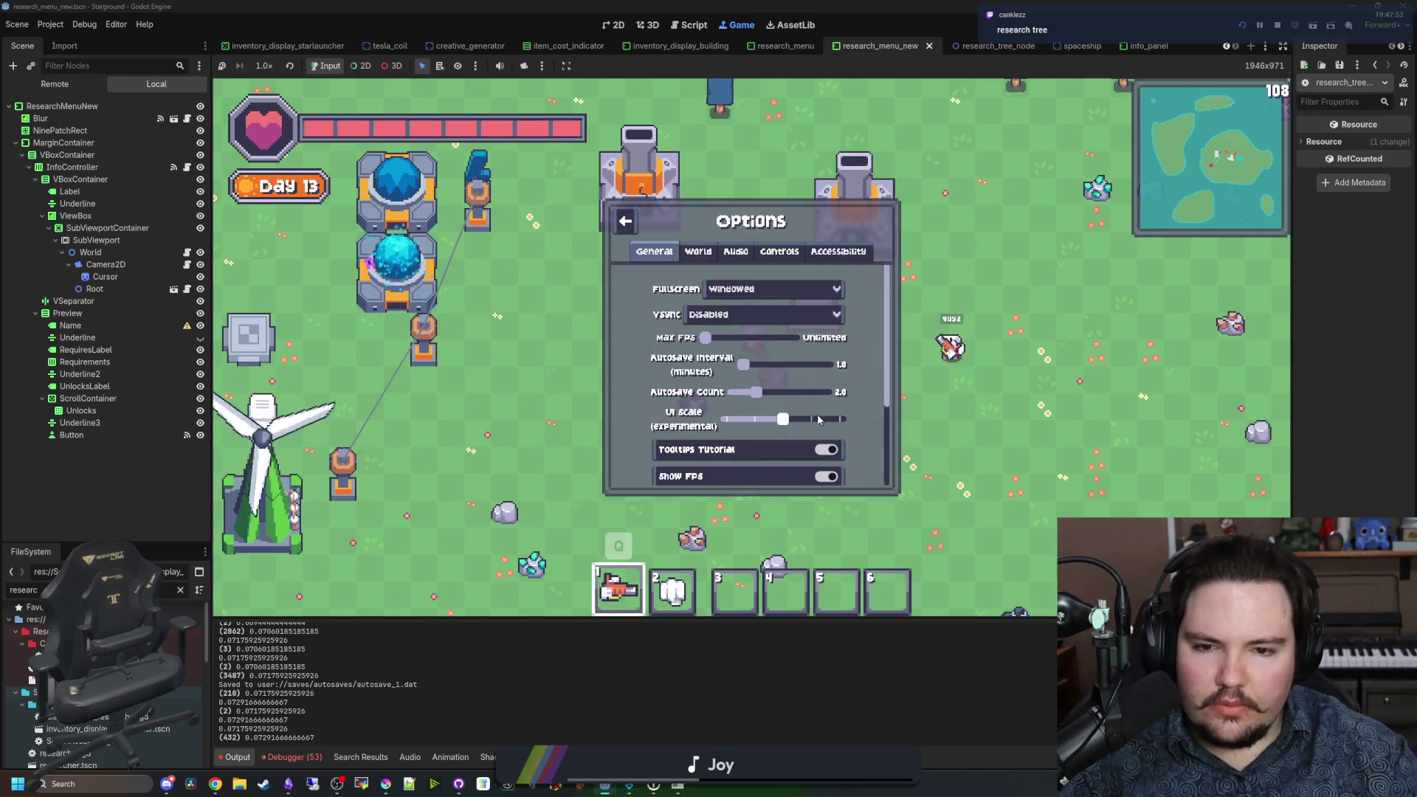
click(843, 418)
key(Escape)
Step: Move the iron ingot stack down the Tool Bench inventory and back to the first slot
key(e)
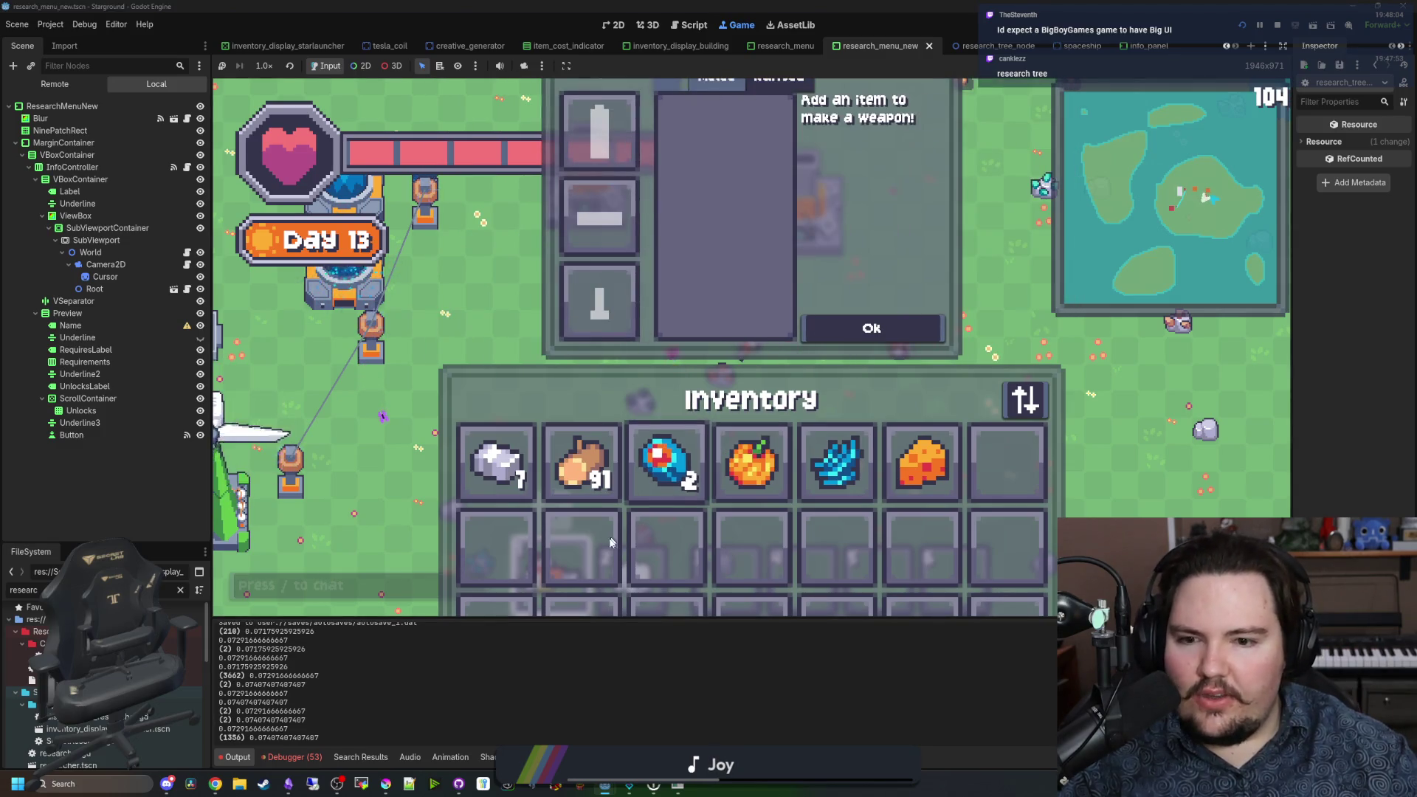
drag(496, 463, 507, 608)
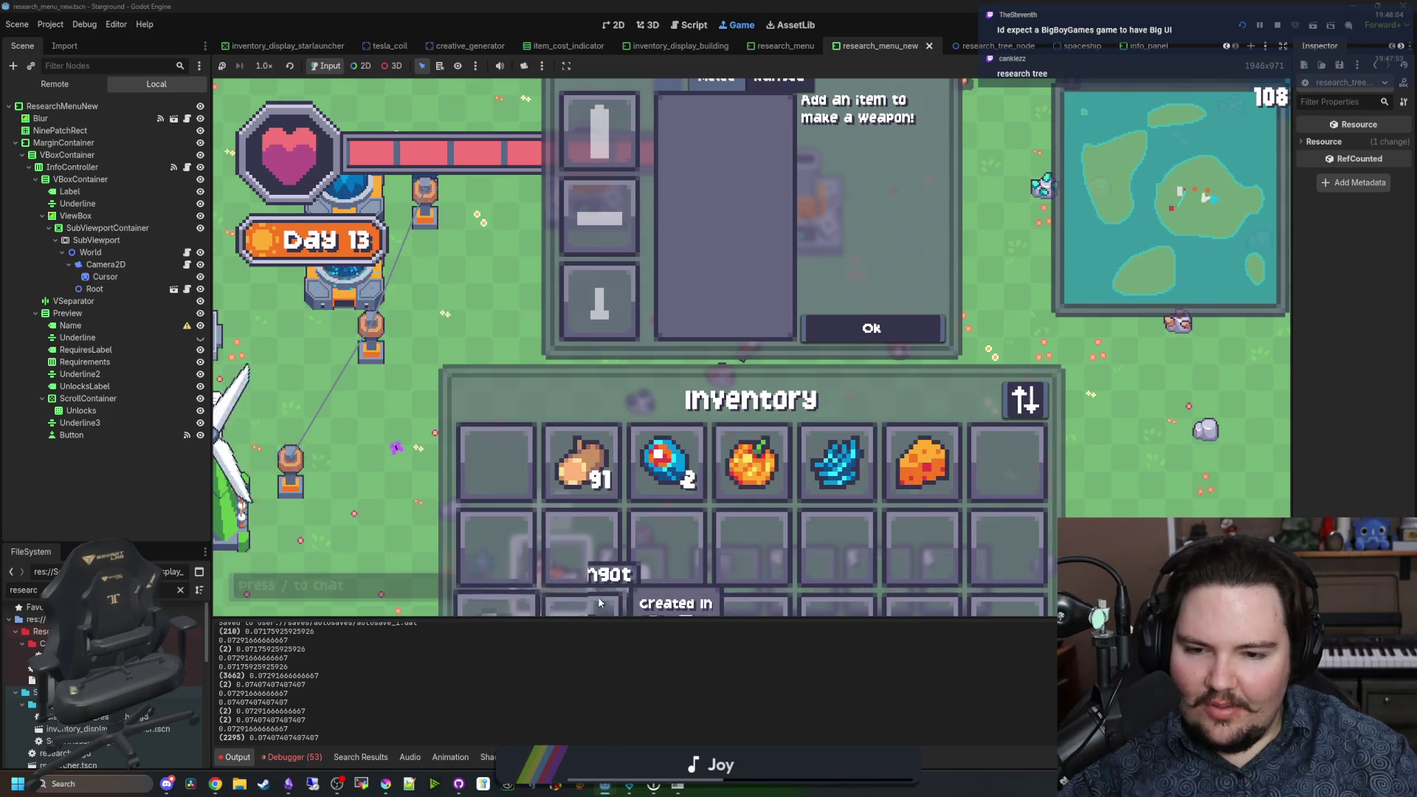
drag(605, 597, 493, 460)
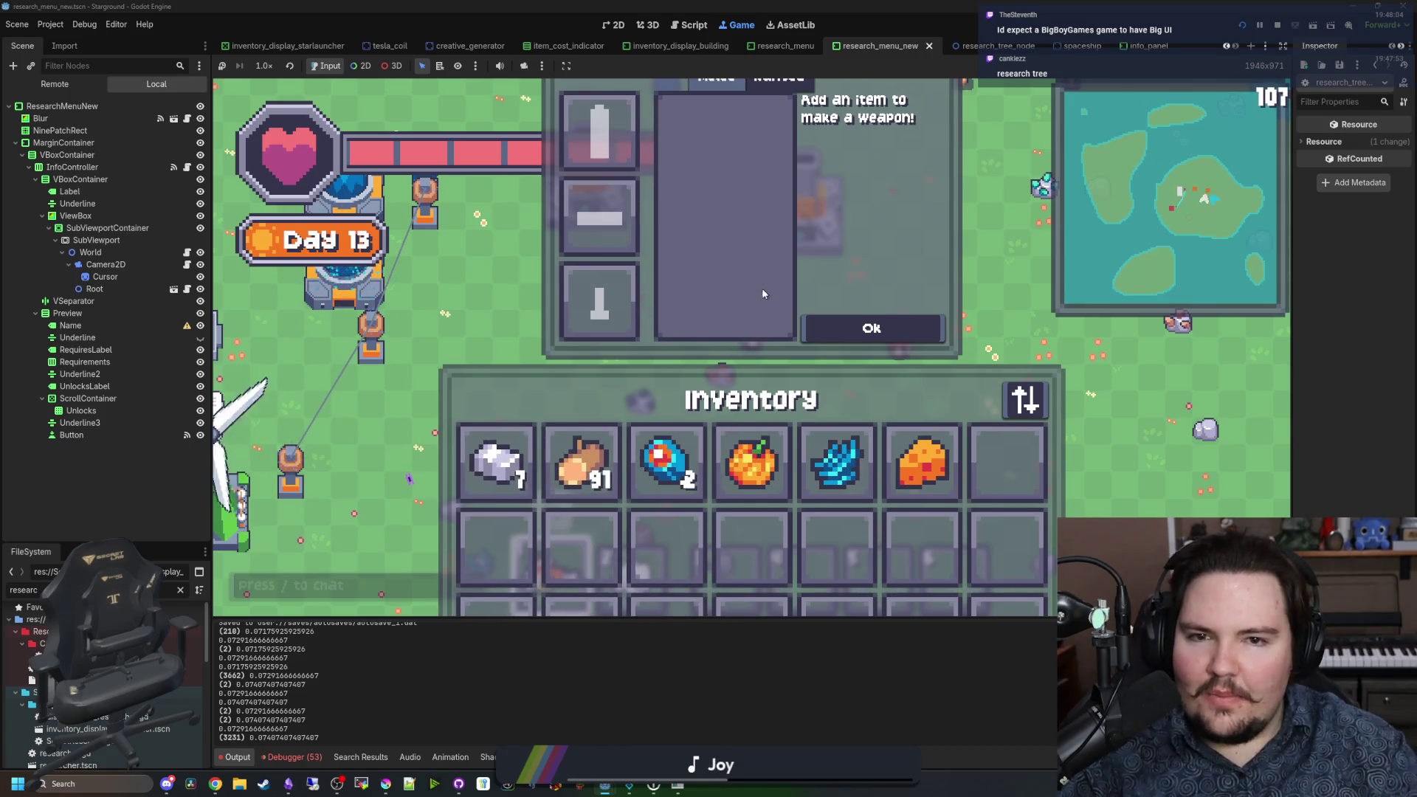
key(Escape)
Step: Walk around the island firing the laser weapon across the field in several directions
key(w)
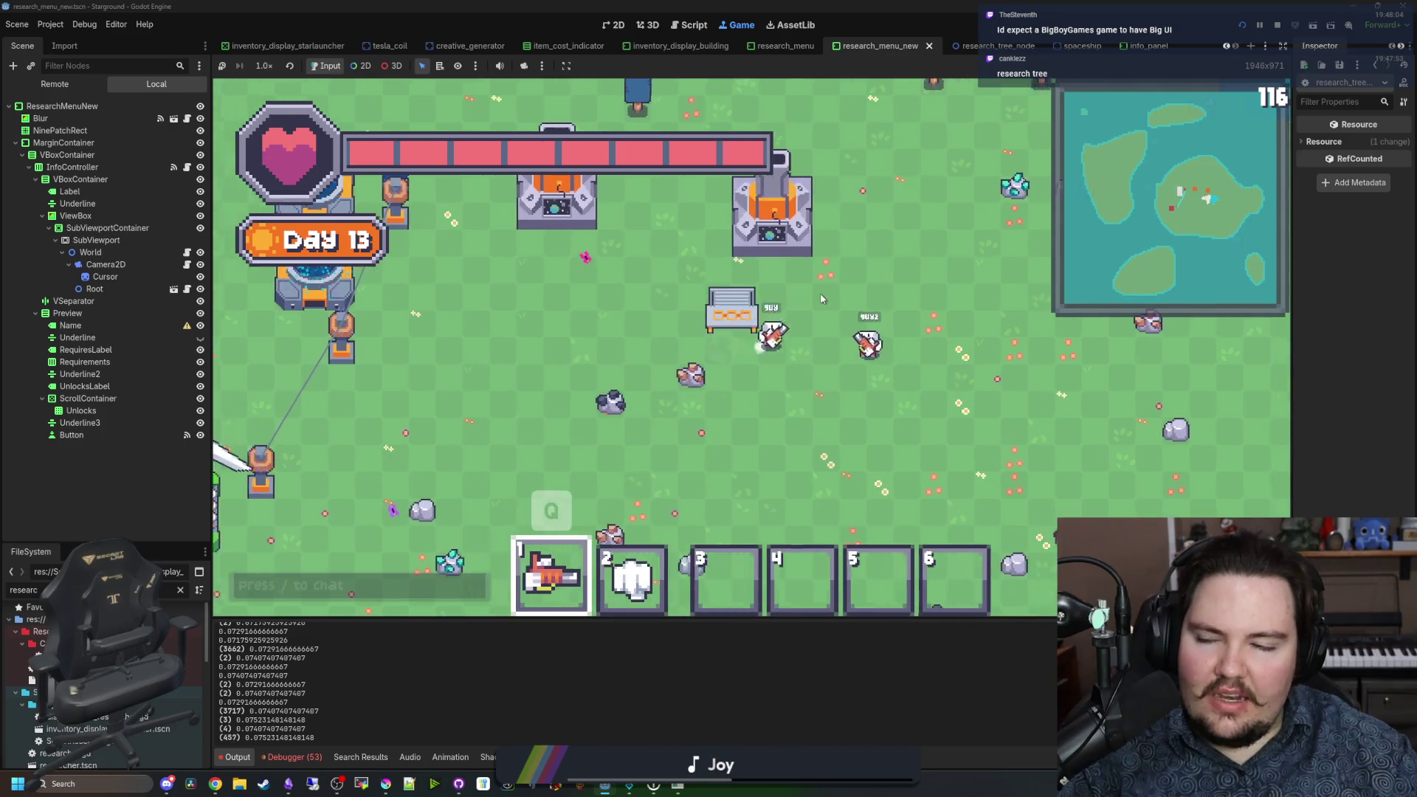
key(w)
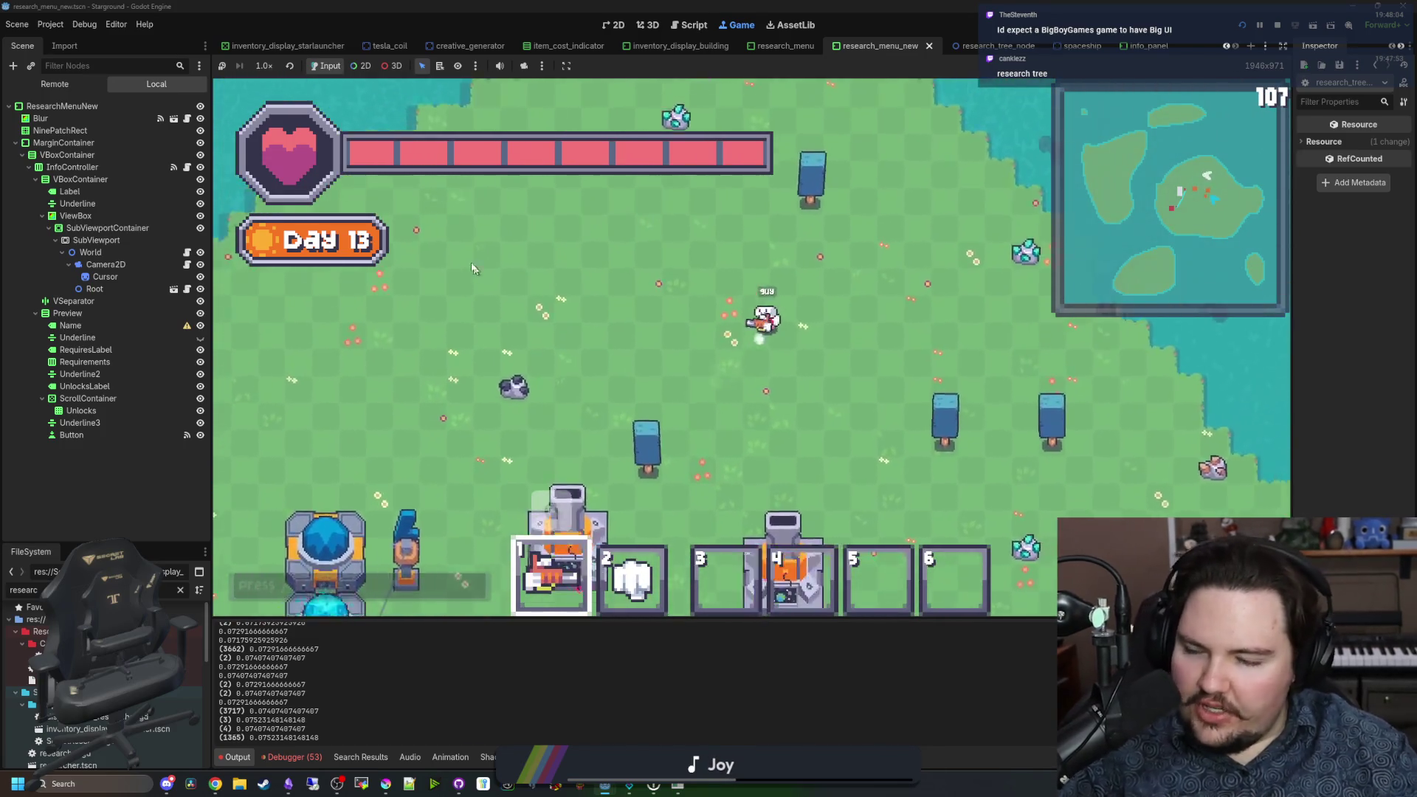
key(s)
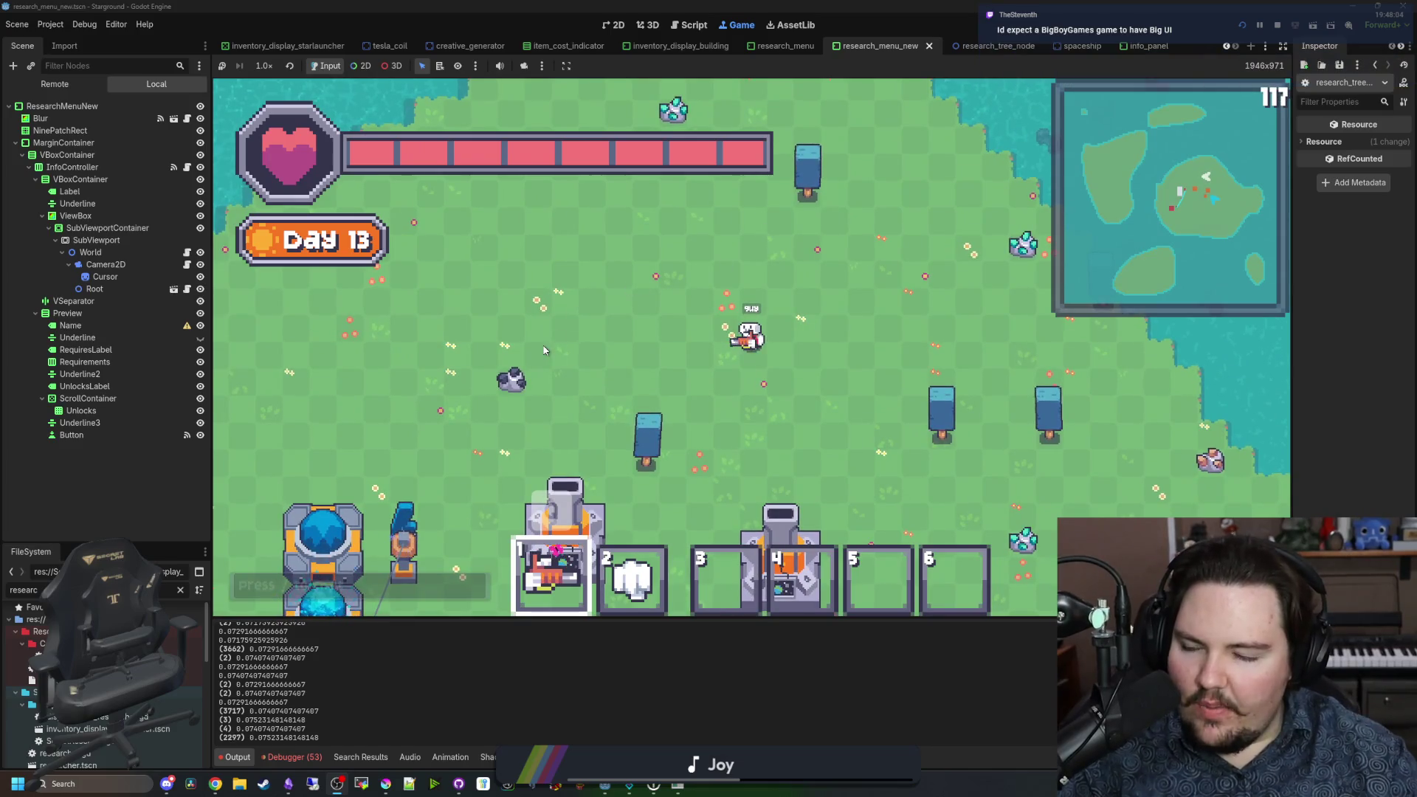
key(s)
key(a)
key(d)
key(w)
mouse_move(928, 298)
mouse_down()
mouse_move(981, 303)
mouse_move(1006, 411)
mouse_move(968, 362)
mouse_up()
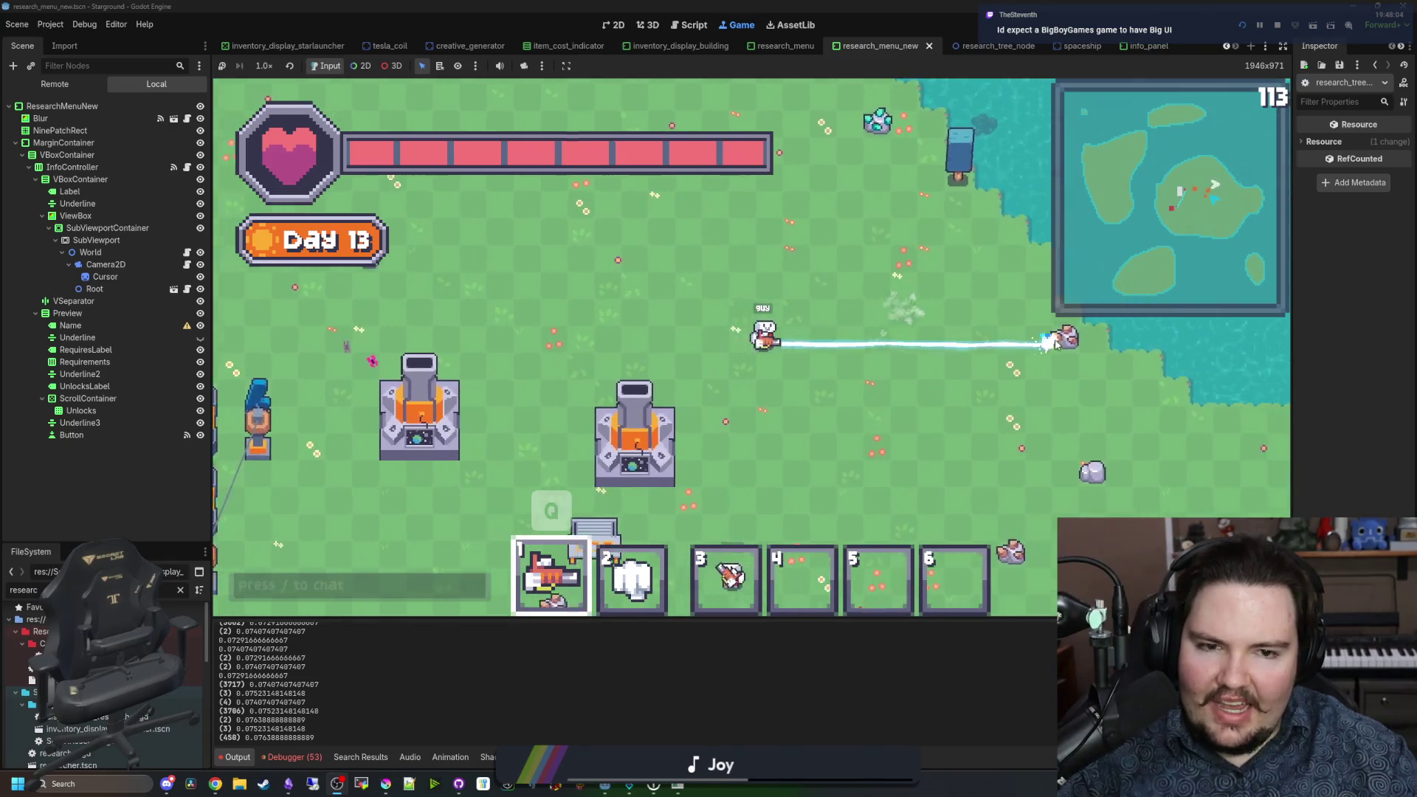
key(w)
key(a)
mouse_move(830, 255)
mouse_down()
mouse_move(800, 221)
mouse_move(620, 214)
mouse_move(537, 183)
mouse_up()
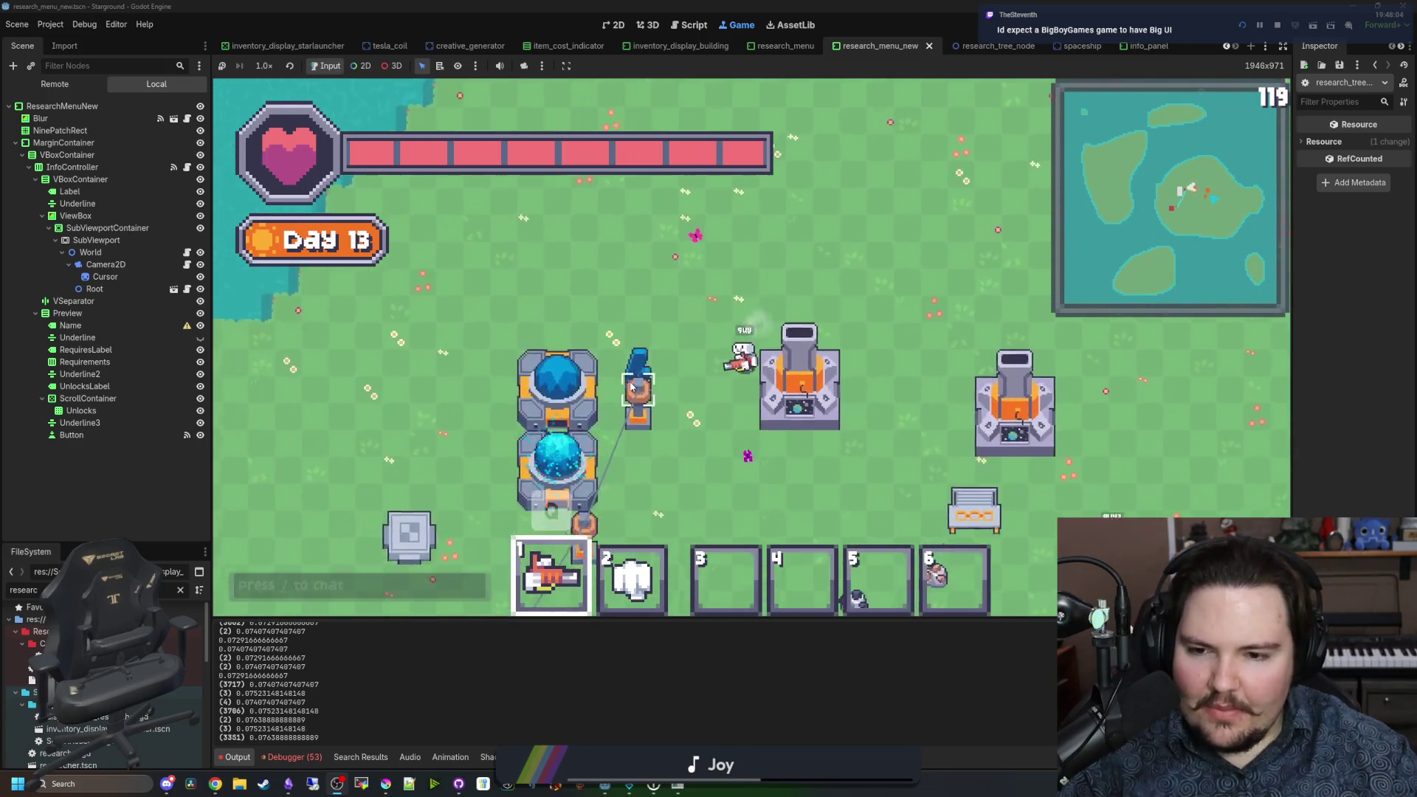
key(s)
mouse_move(812, 369)
mouse_down()
mouse_move(902, 396)
mouse_move(1007, 332)
mouse_move(883, 461)
mouse_move(730, 413)
mouse_move(771, 508)
mouse_move(988, 514)
mouse_up()
Step: Keep firing the laser right and down-left while walking, then start a /give chat command
key(s)
key(d)
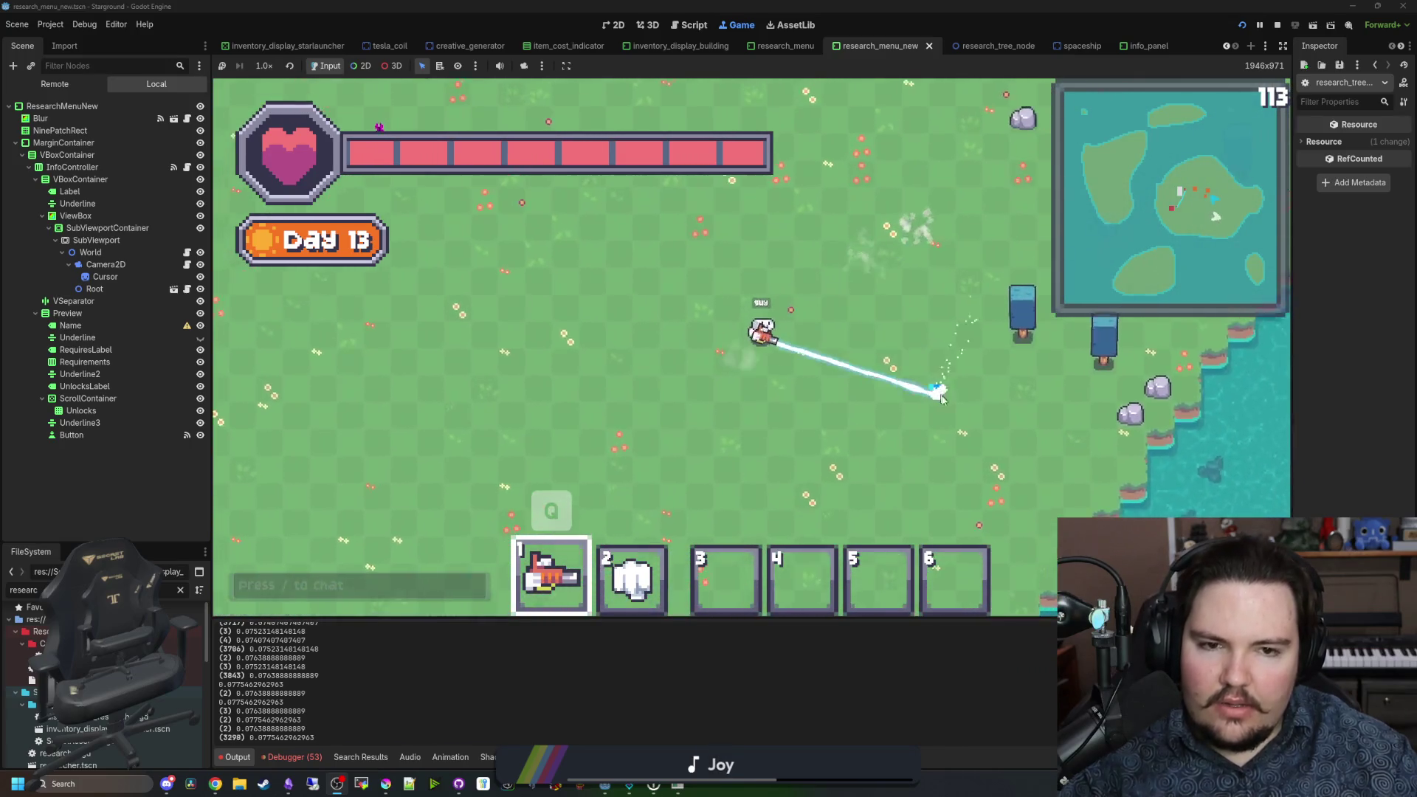
key(d)
drag(1010, 363, 994, 454)
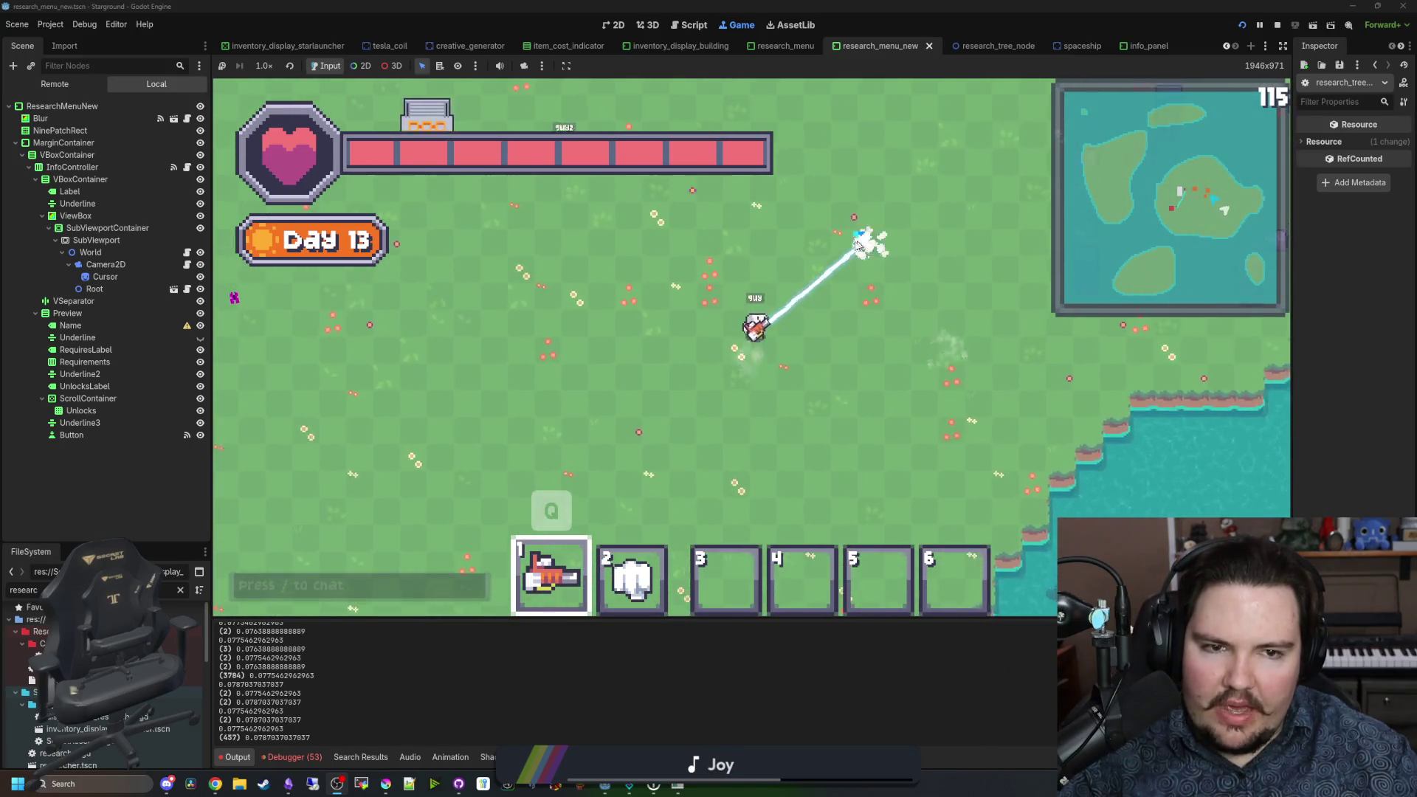
key(d)
drag(913, 340, 1006, 340)
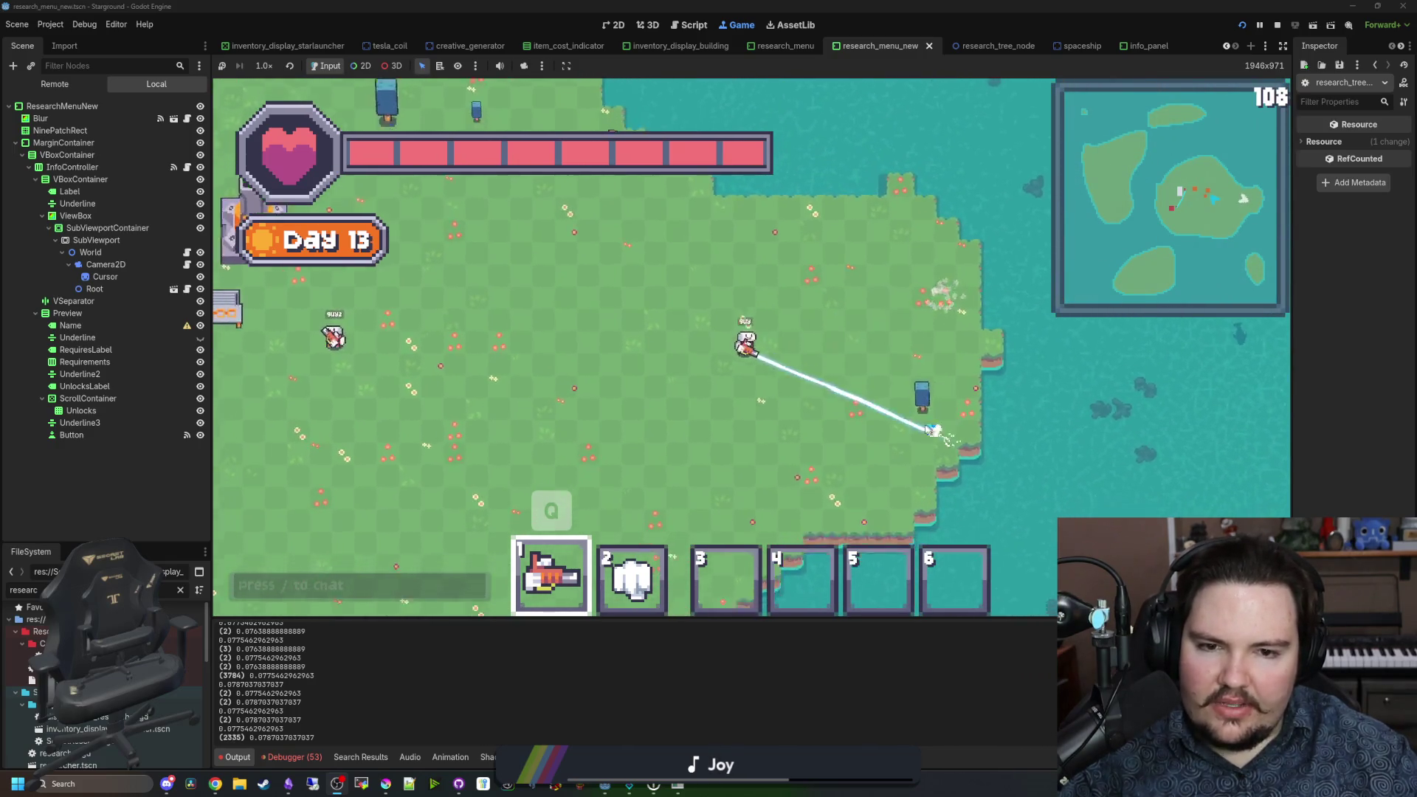
key(a)
key(w)
drag(501, 319, 531, 295)
mouse_move(702, 192)
mouse_down()
mouse_move(633, 127)
mouse_move(969, 375)
mouse_move(924, 370)
mouse_move(774, 413)
mouse_up()
key(a)
key(s)
mouse_move(664, 443)
mouse_down()
mouse_move(496, 484)
mouse_move(730, 531)
mouse_move(1012, 480)
mouse_move(848, 399)
mouse_up()
key(d)
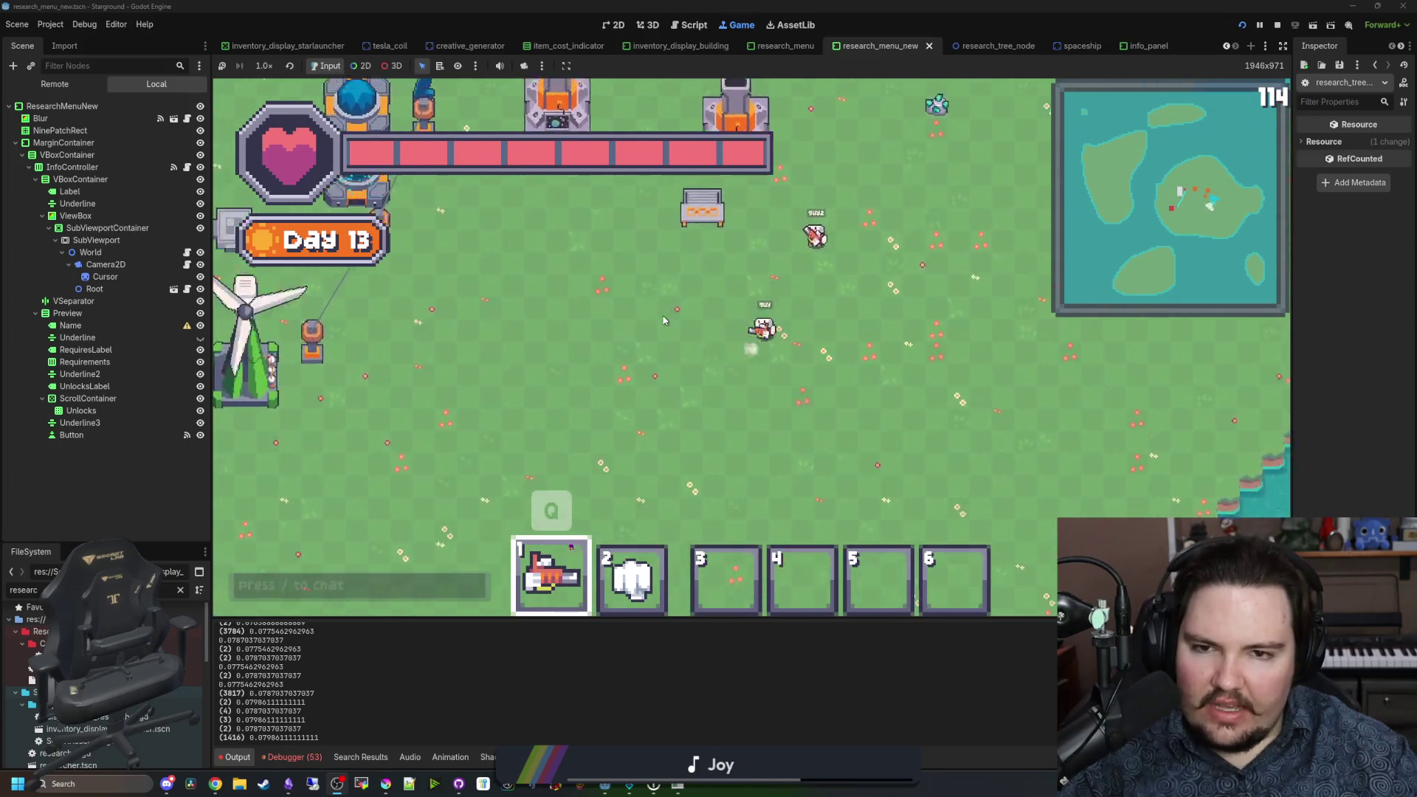
text(a)
text(/give stone)
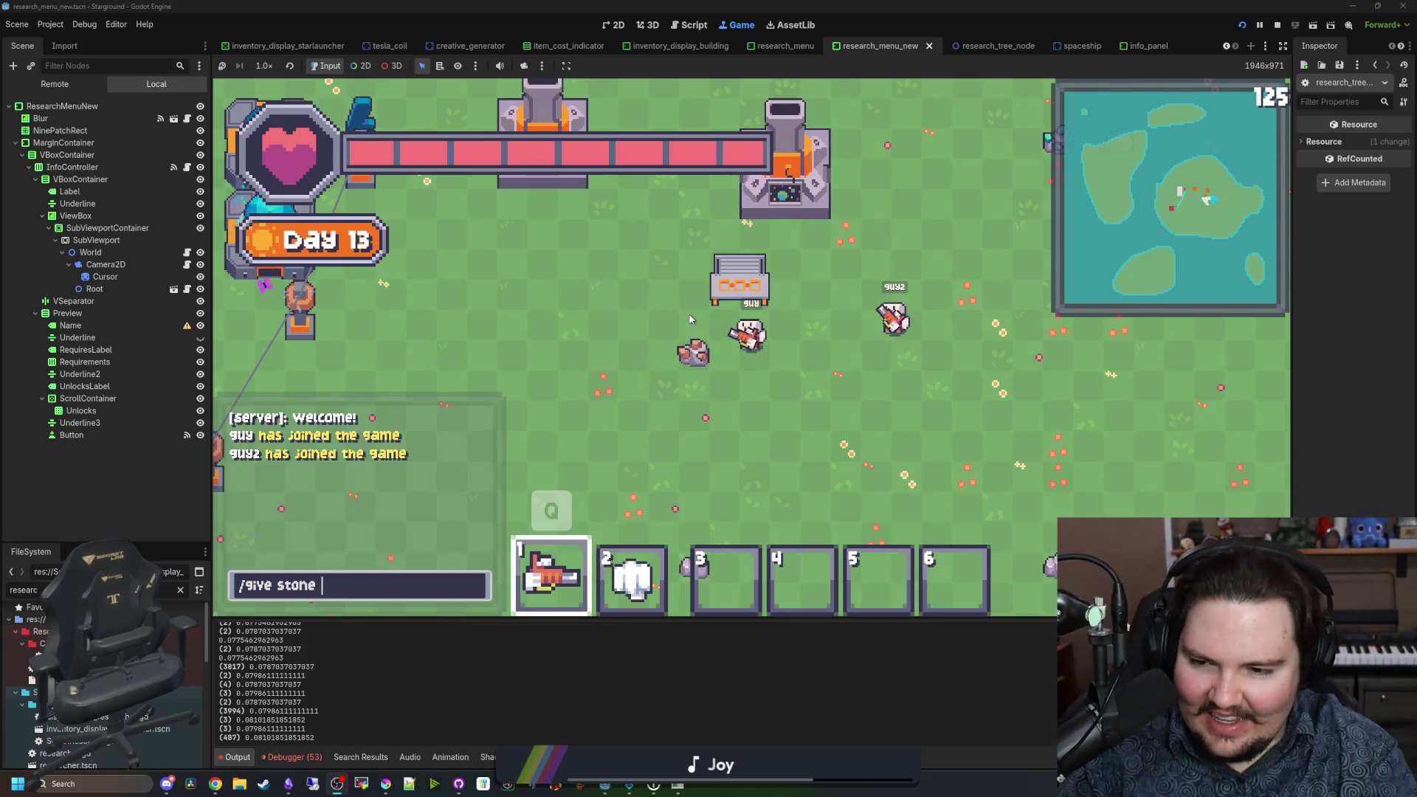
text(3)
Step: Receive stone with the /give stone command and return to the Tool Bench
key(Return)
key(a)
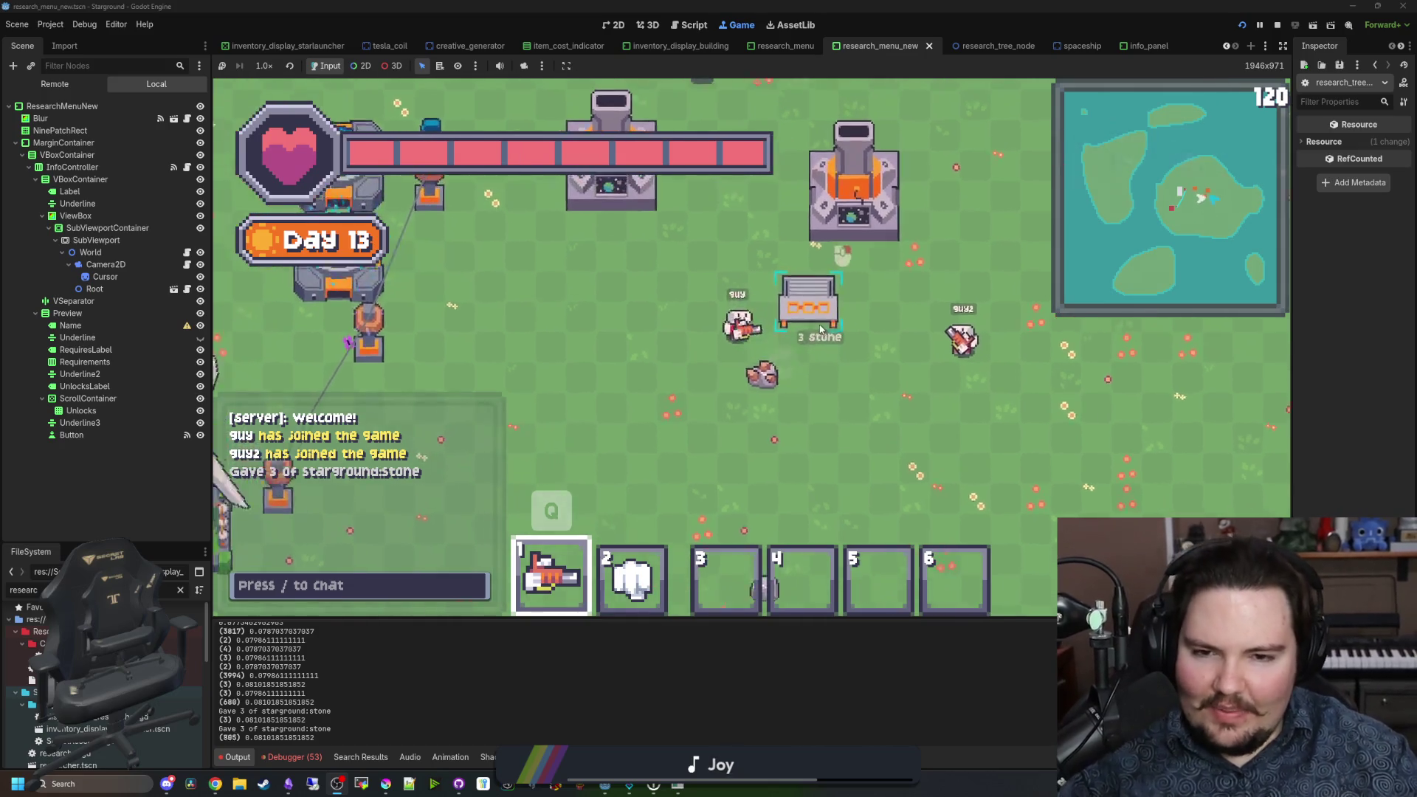
key(e)
key(Escape)
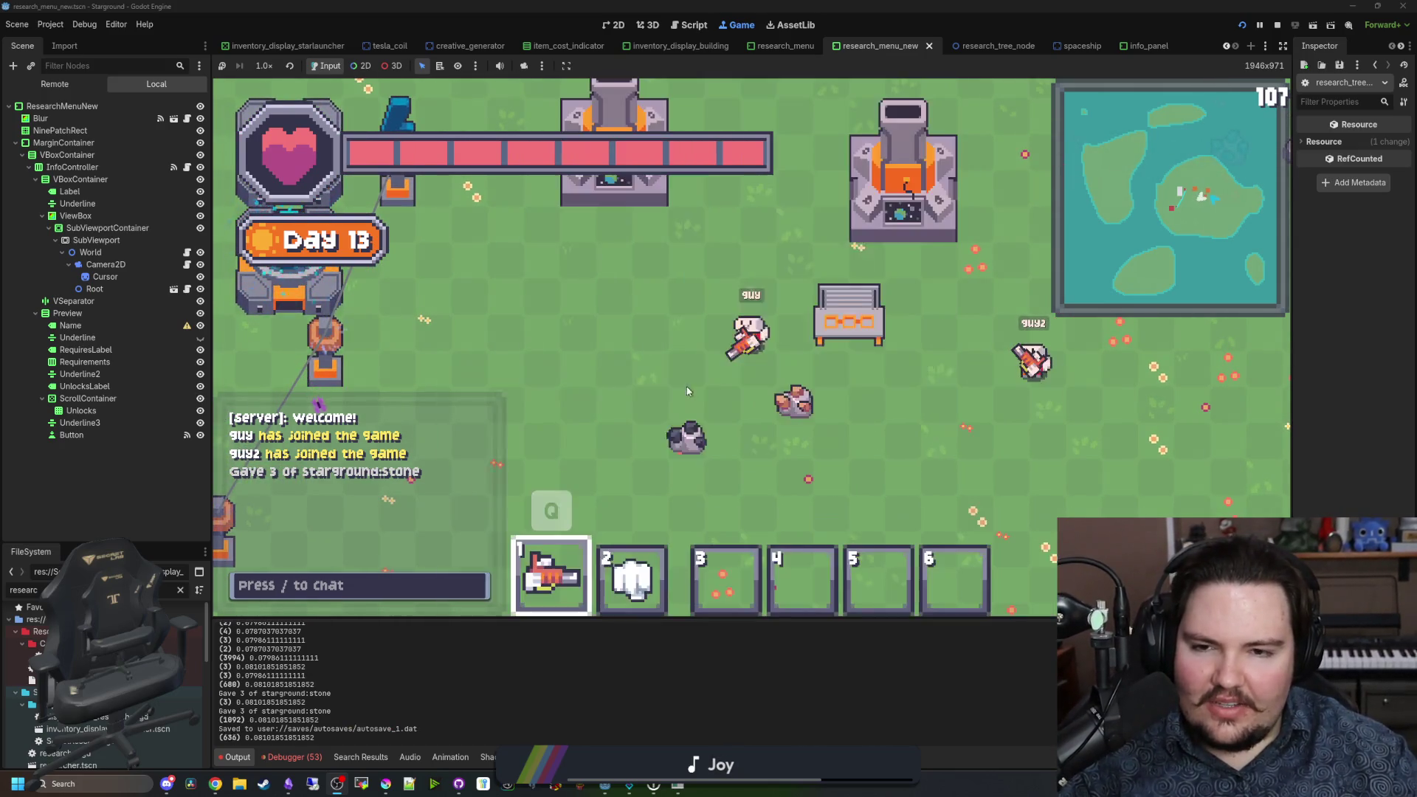
key(Escape)
click(750, 351)
key(Escape)
key(e)
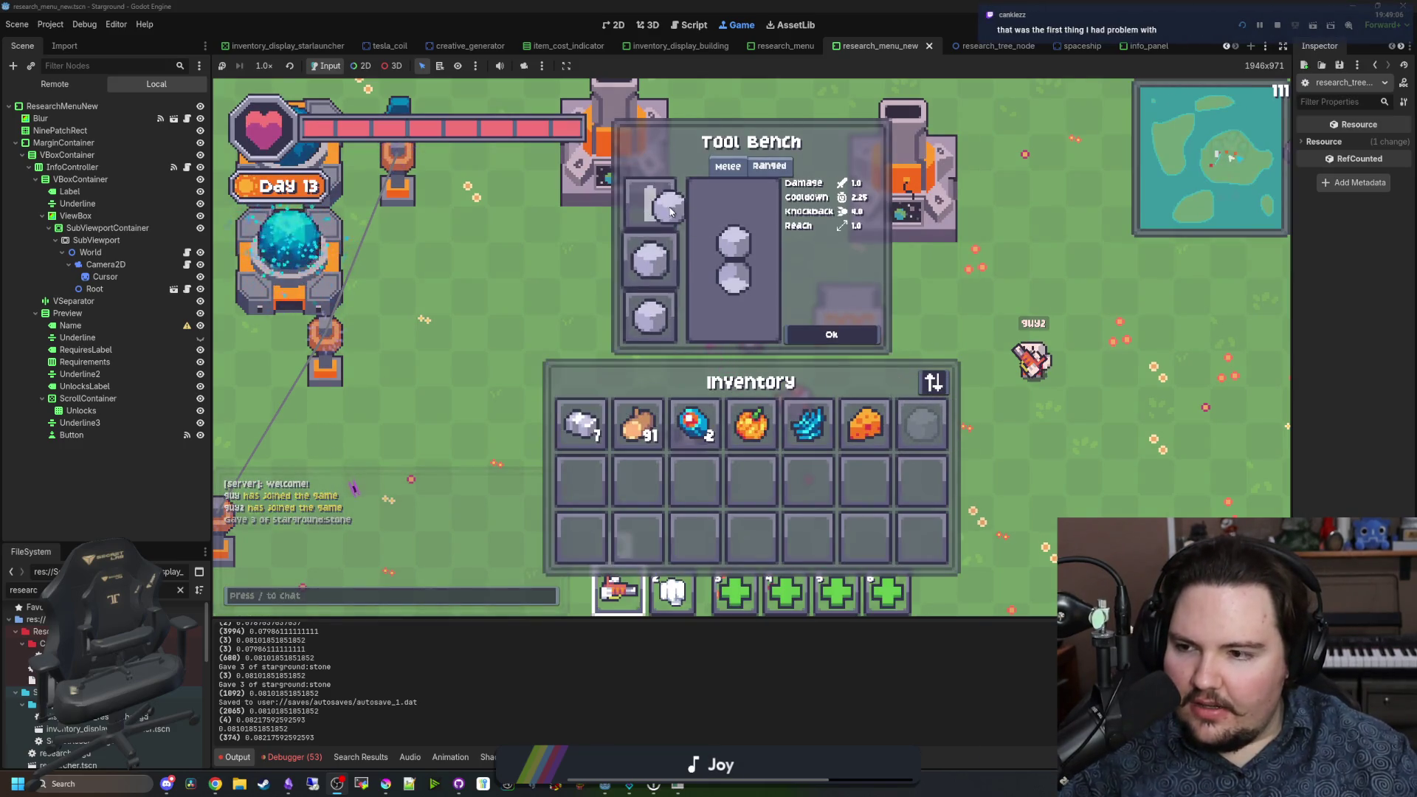
Step: Craft a stone melee weapon from the top part slot and walk around with it
drag(670, 212, 665, 209)
click(831, 334)
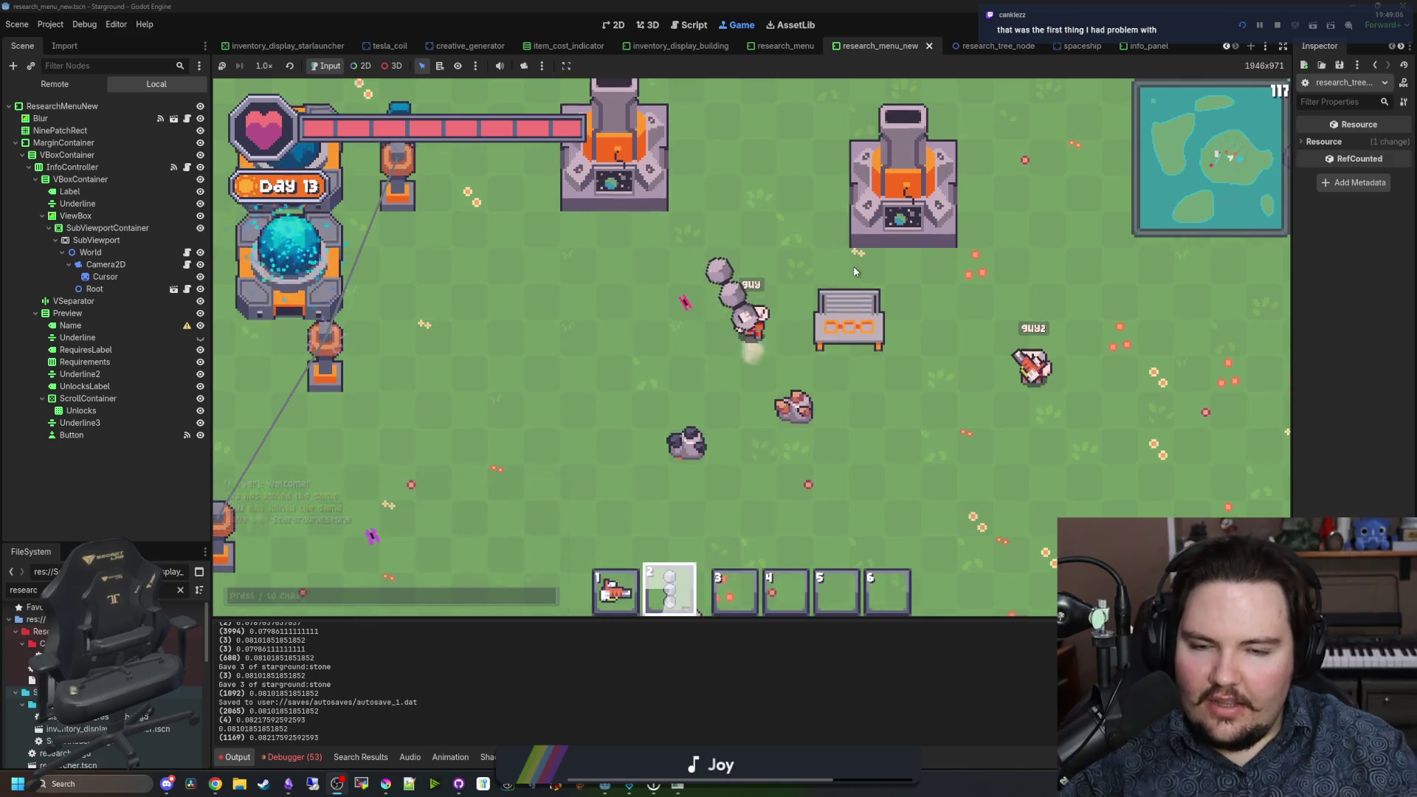
key(w)
key(w)
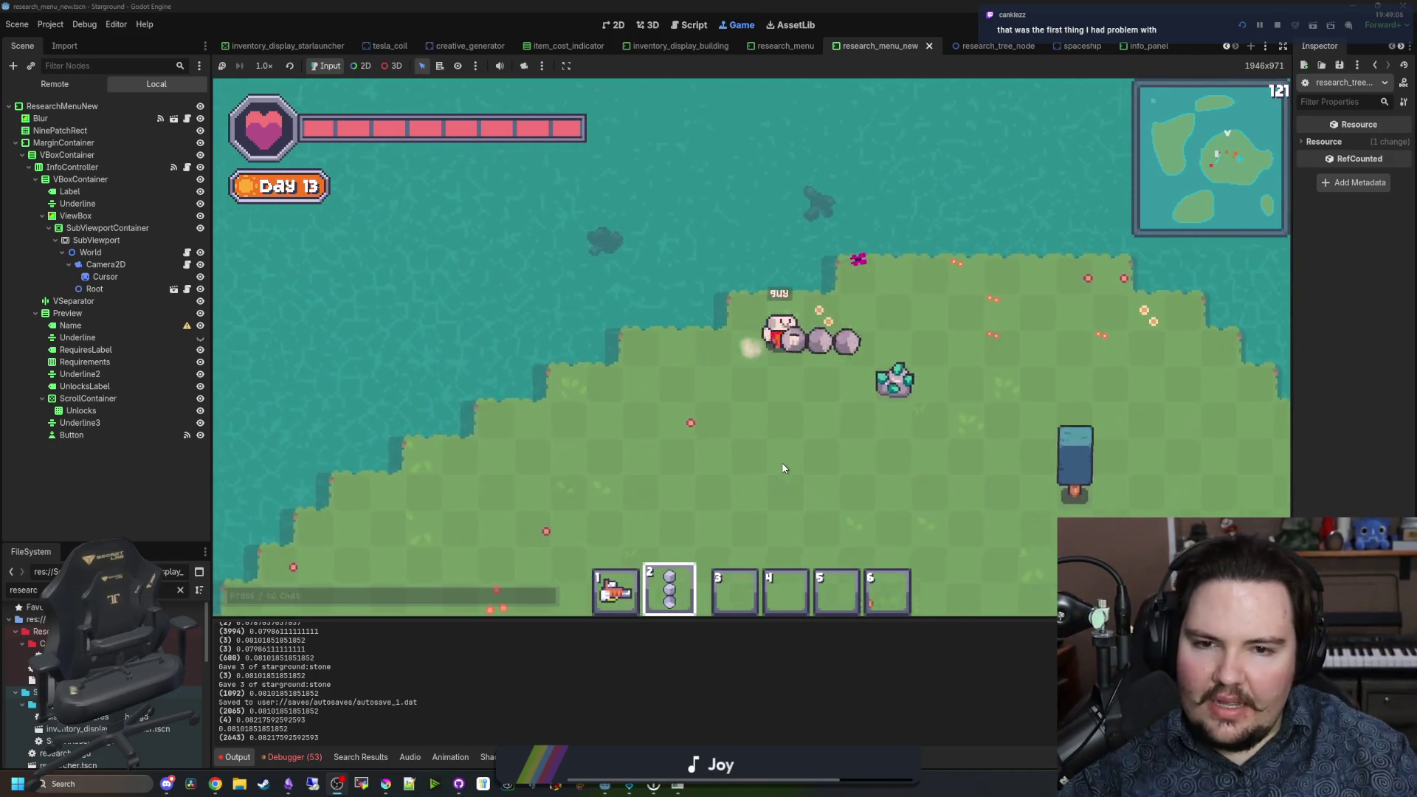
key(d)
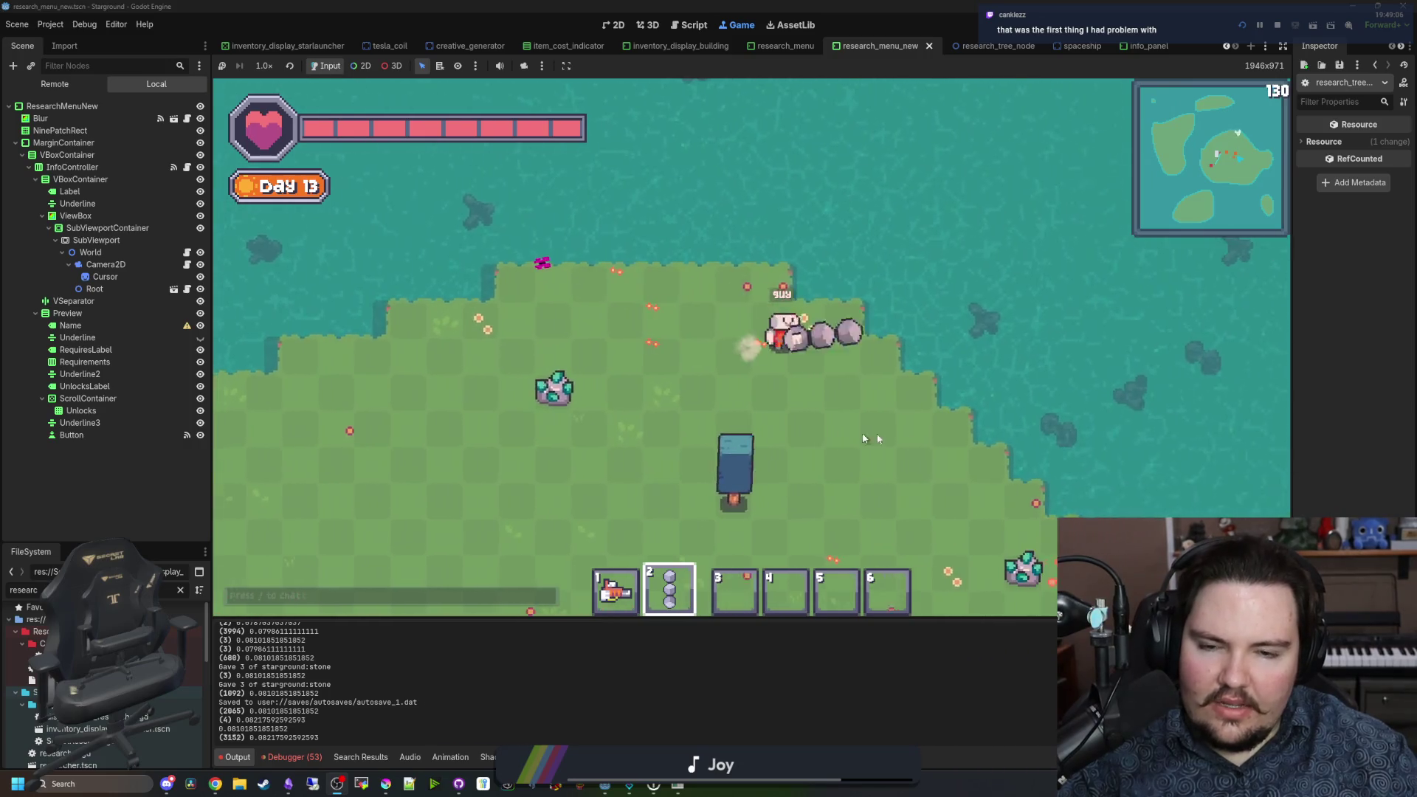
key(s)
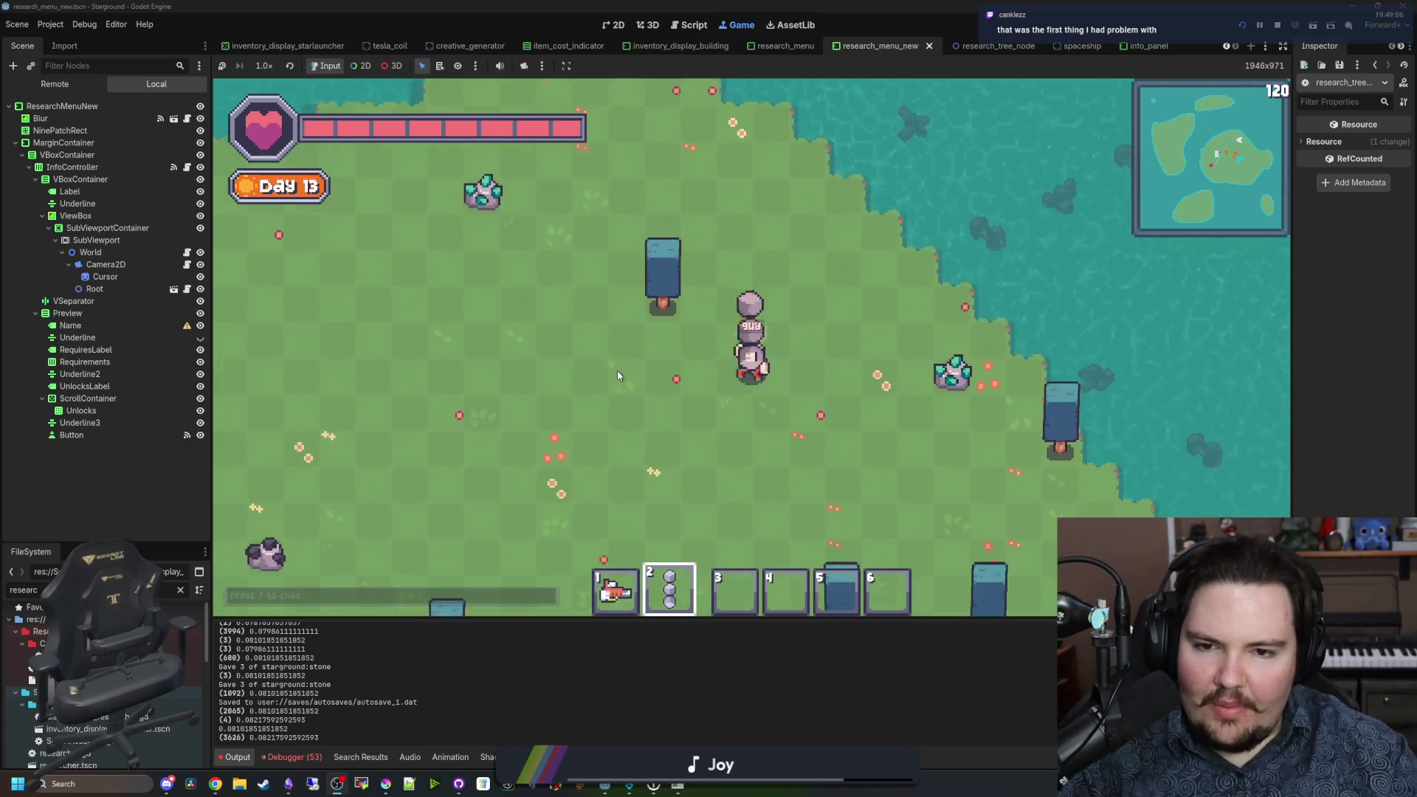
key(a)
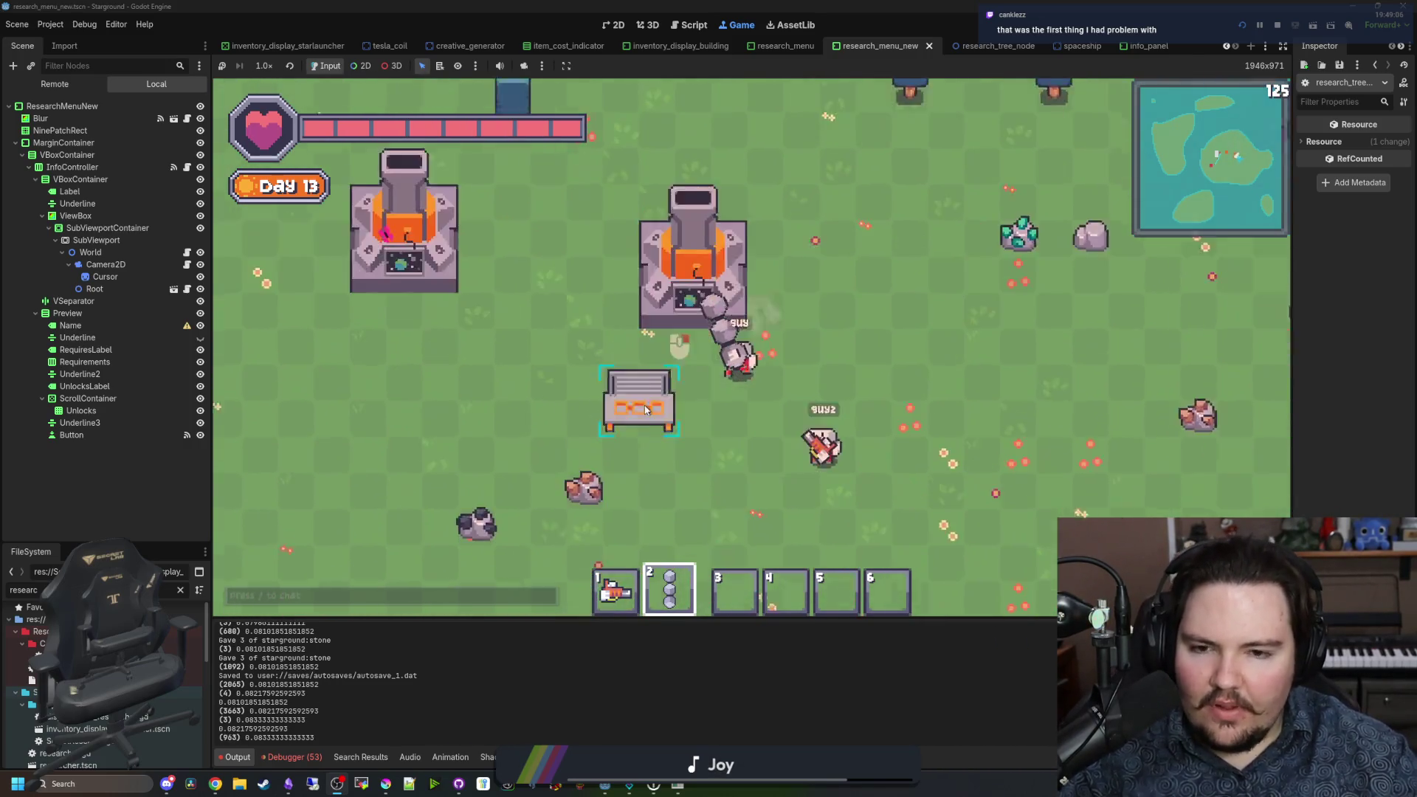
key(a)
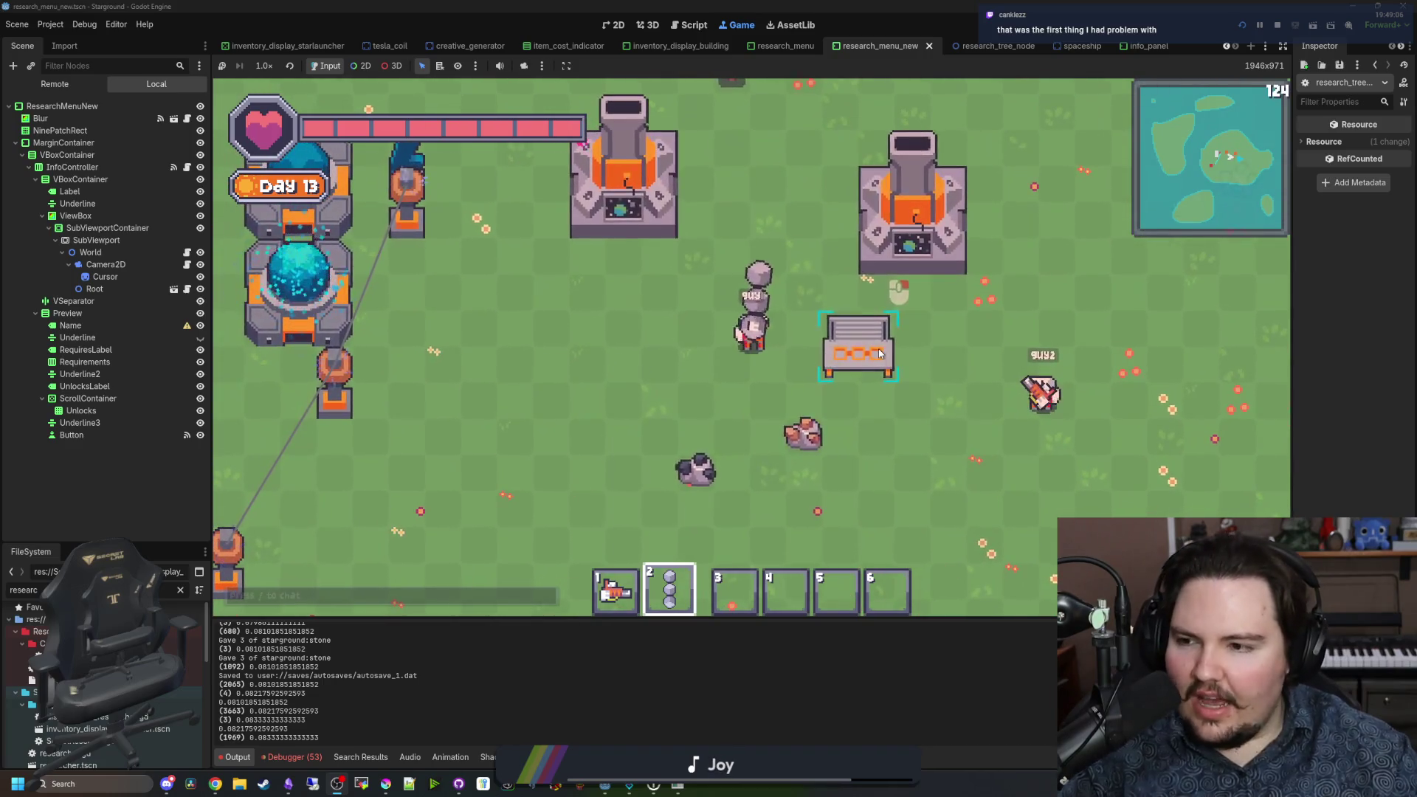
Step: Check the Tool Bench's Ranged and Melee crafting tabs, then equip the laser in slot 1
click(878, 349)
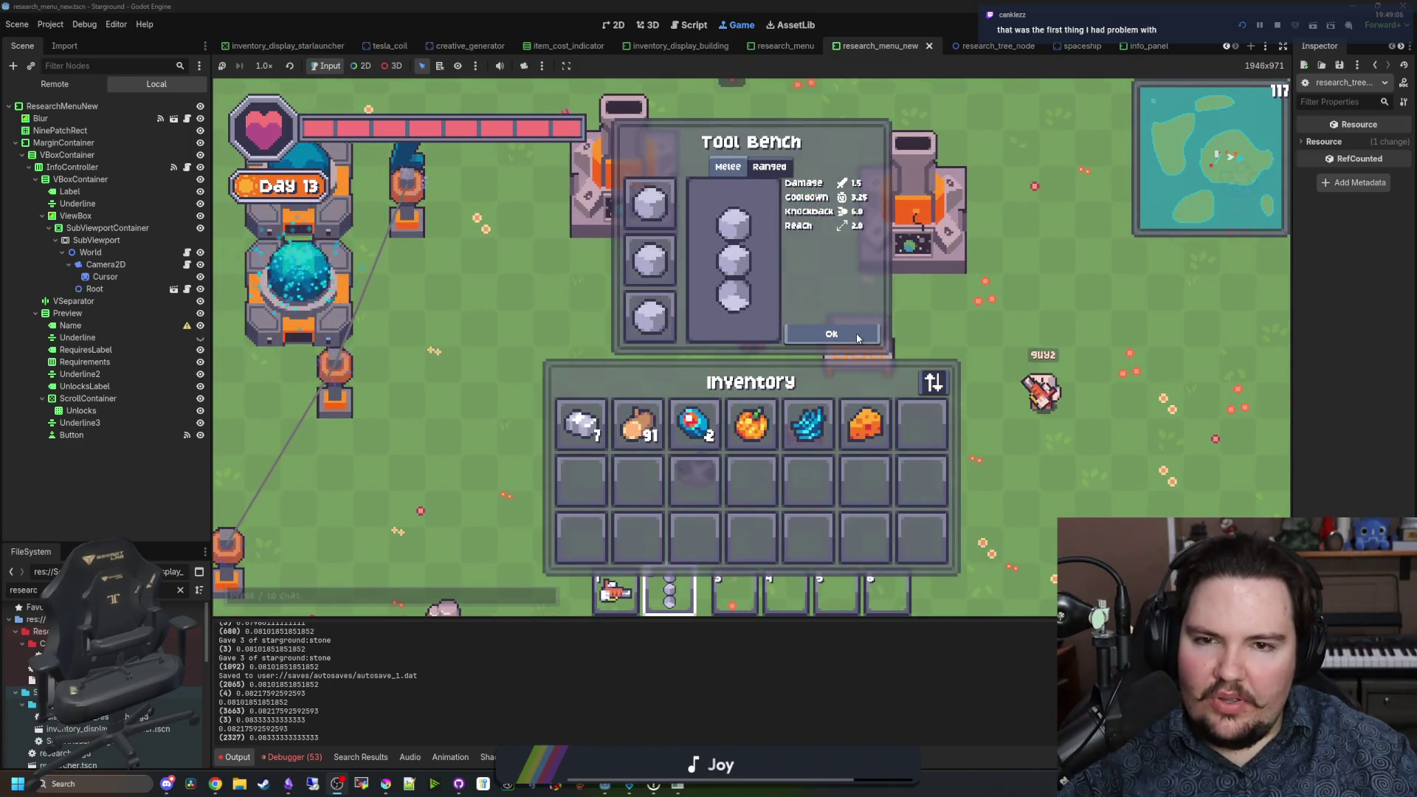
click(769, 166)
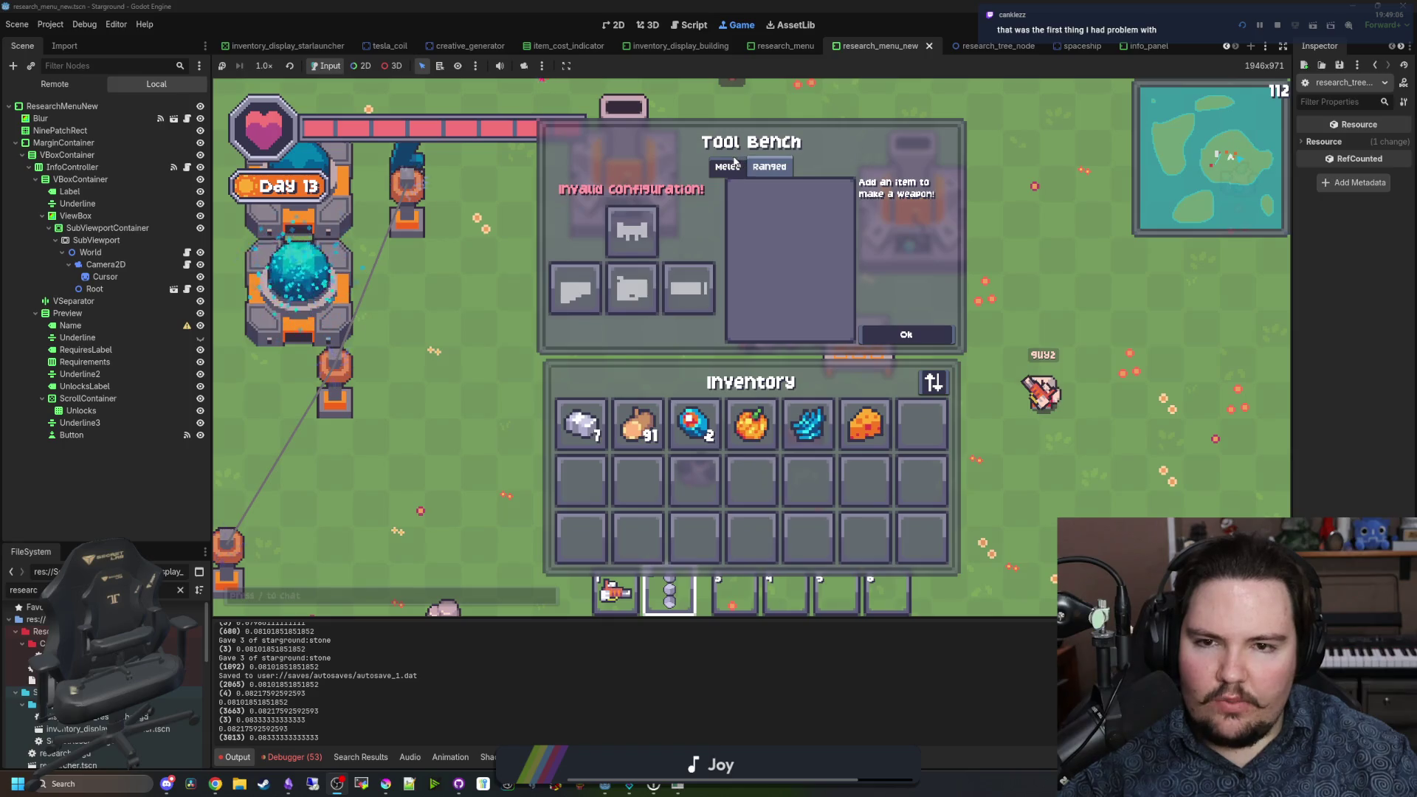
click(730, 165)
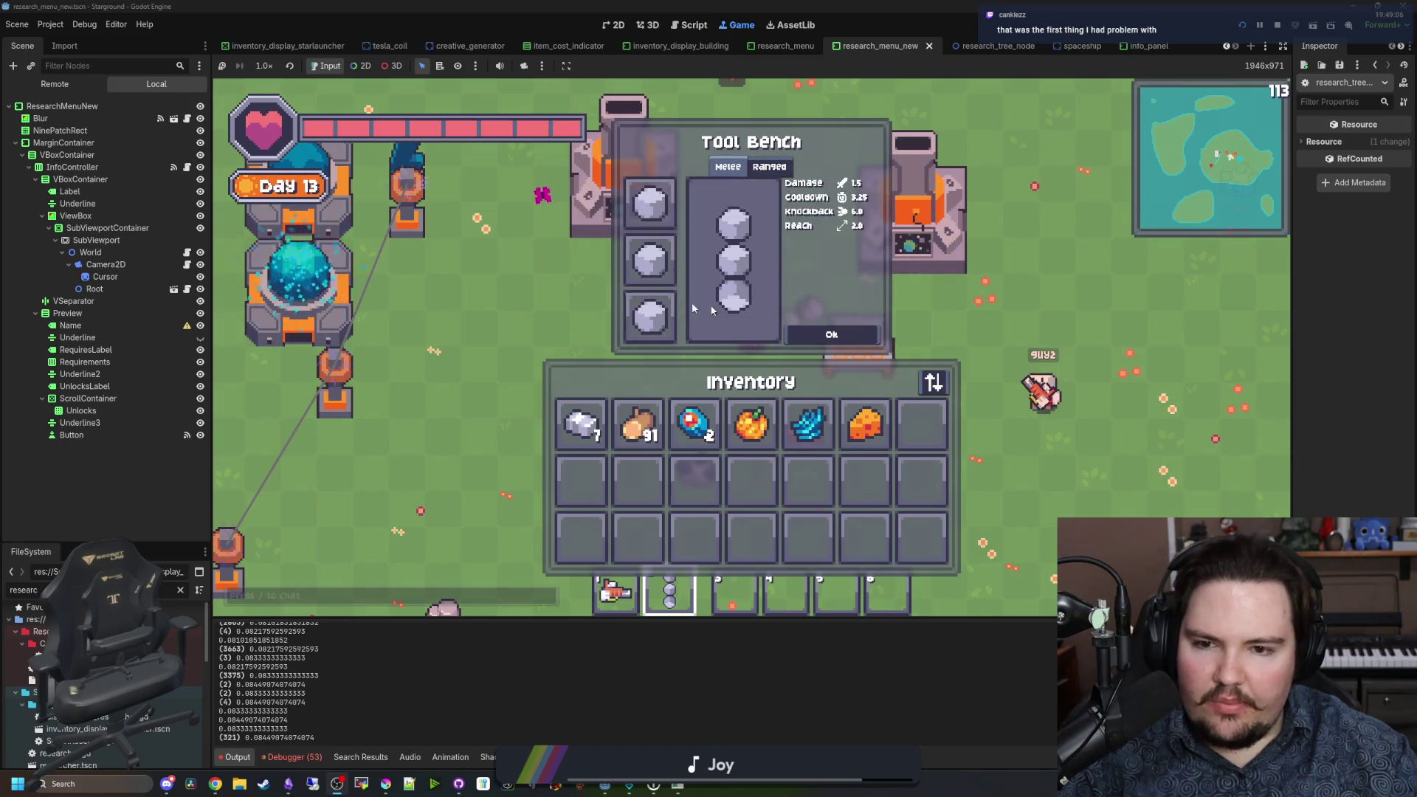
click(854, 340)
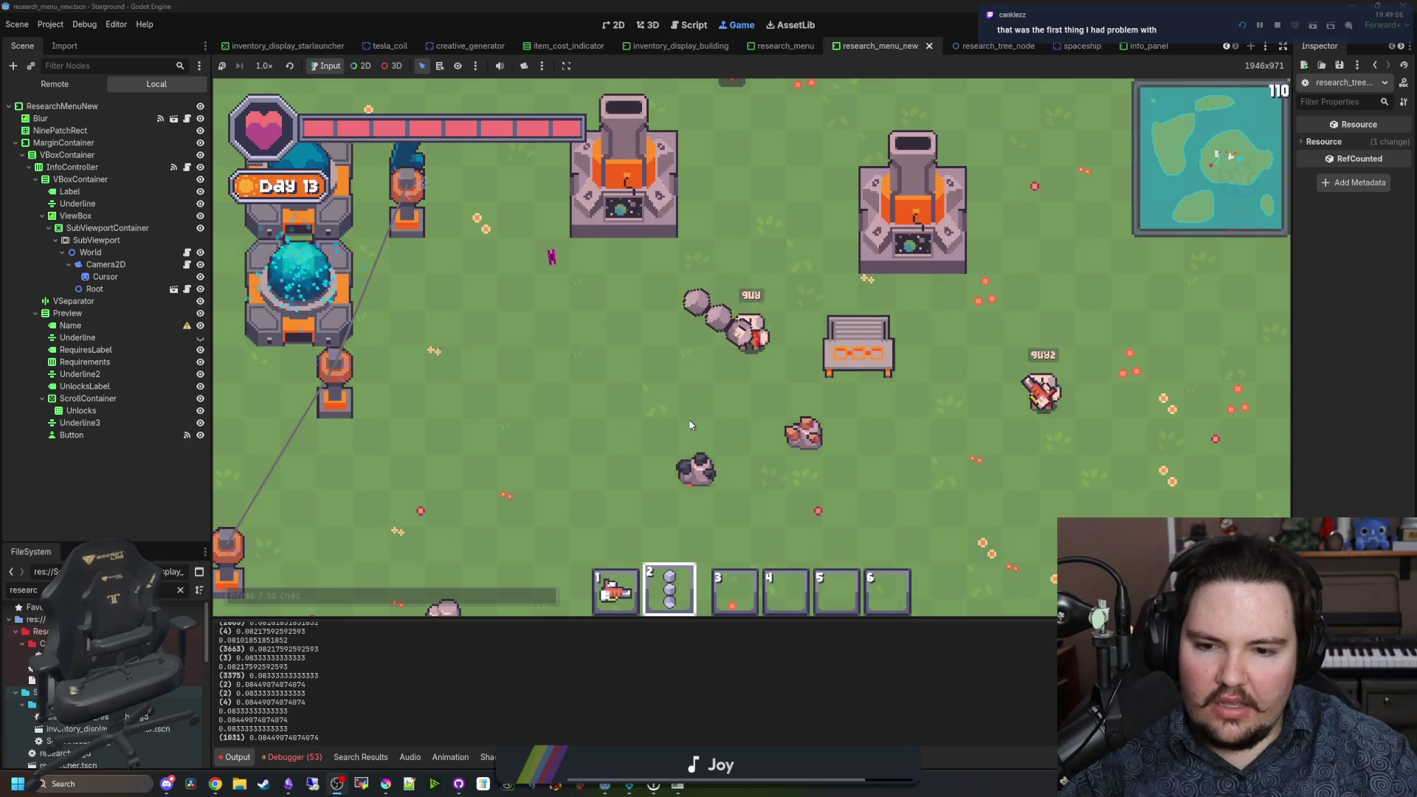
key(1)
Step: Walk back to the bench, confirm the stone weapon, and equip it from slot 2
key(a)
key(s)
key(w)
key(d)
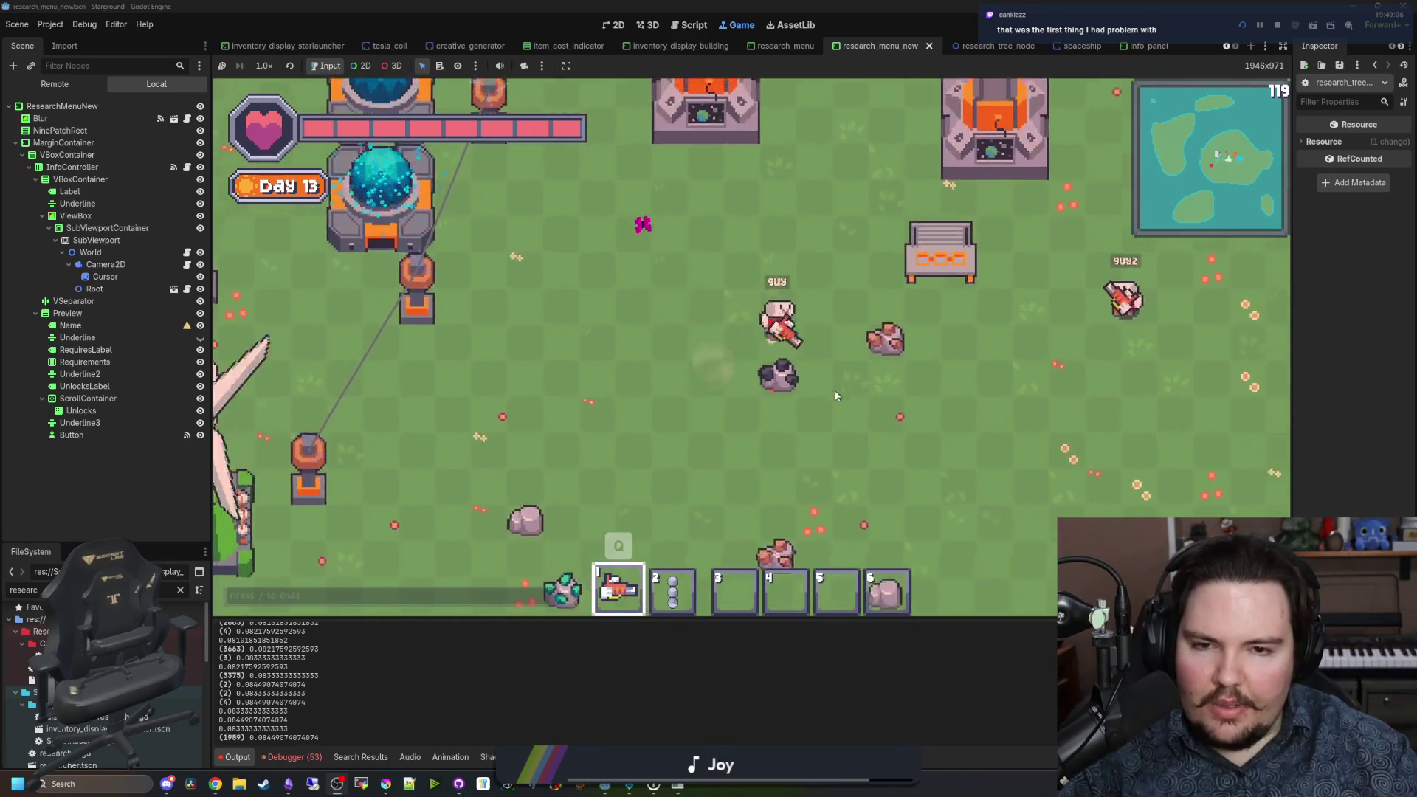
key(e)
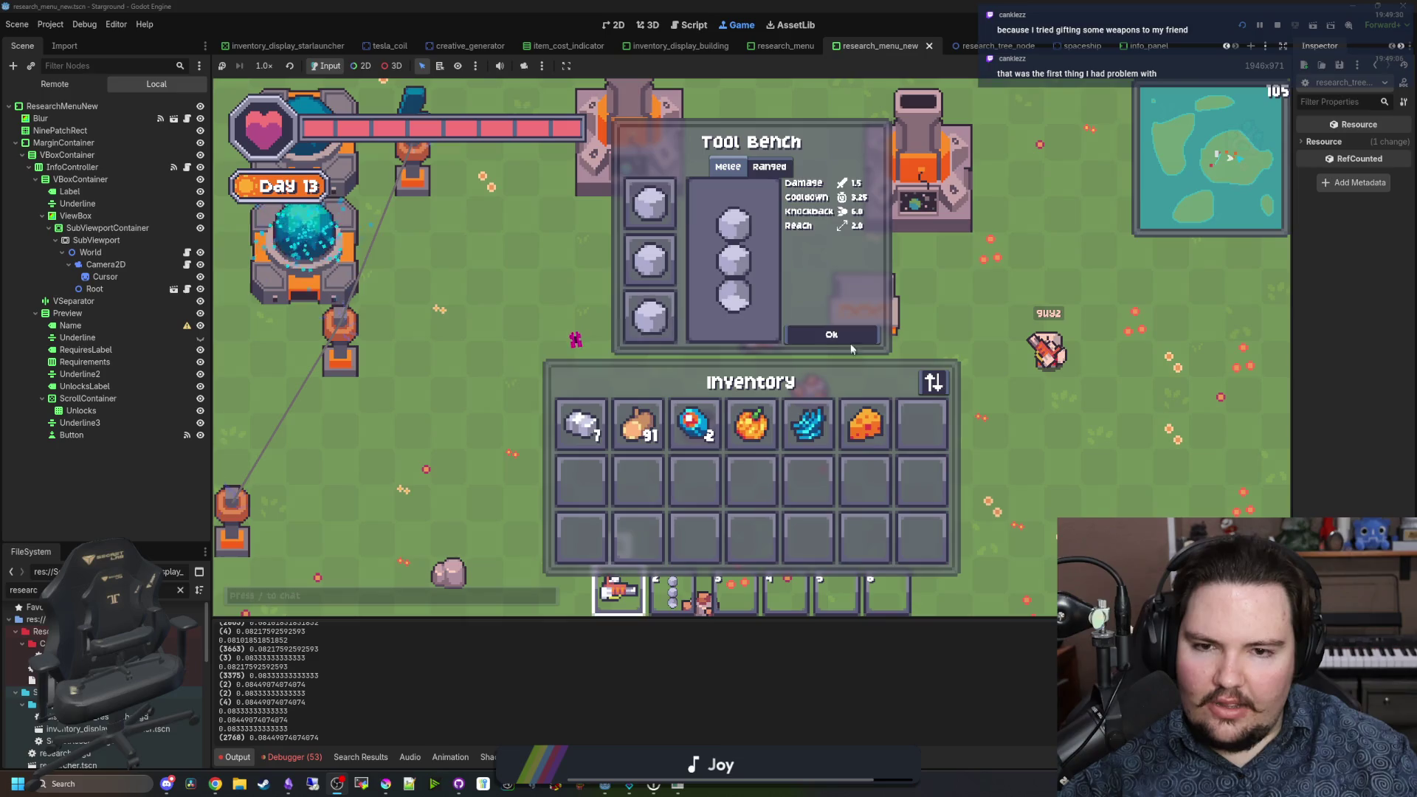
click(852, 338)
key(2)
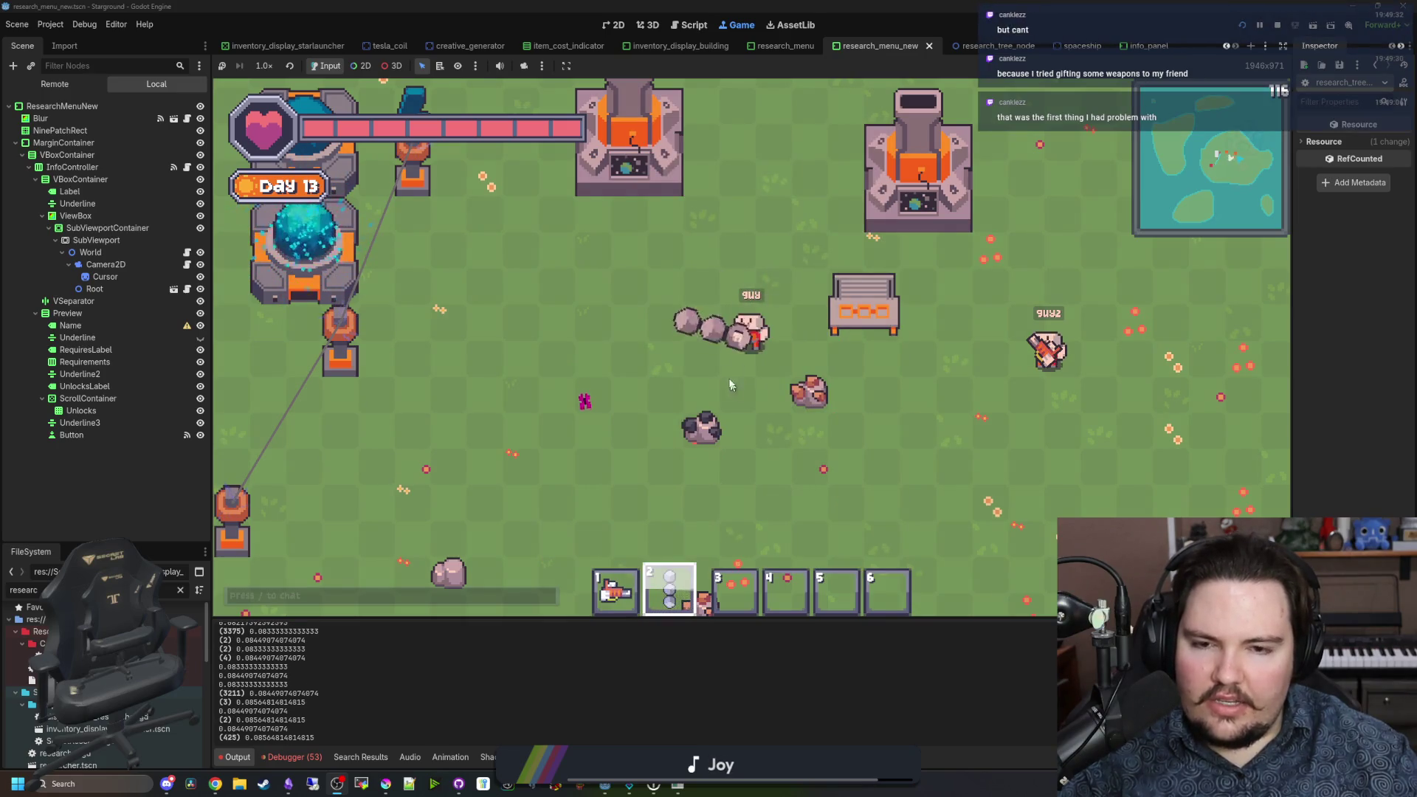
Step: Test the stone weapon near the water, then take the three stones out of the bench
key(w)
key(w)
key(a)
key(a)
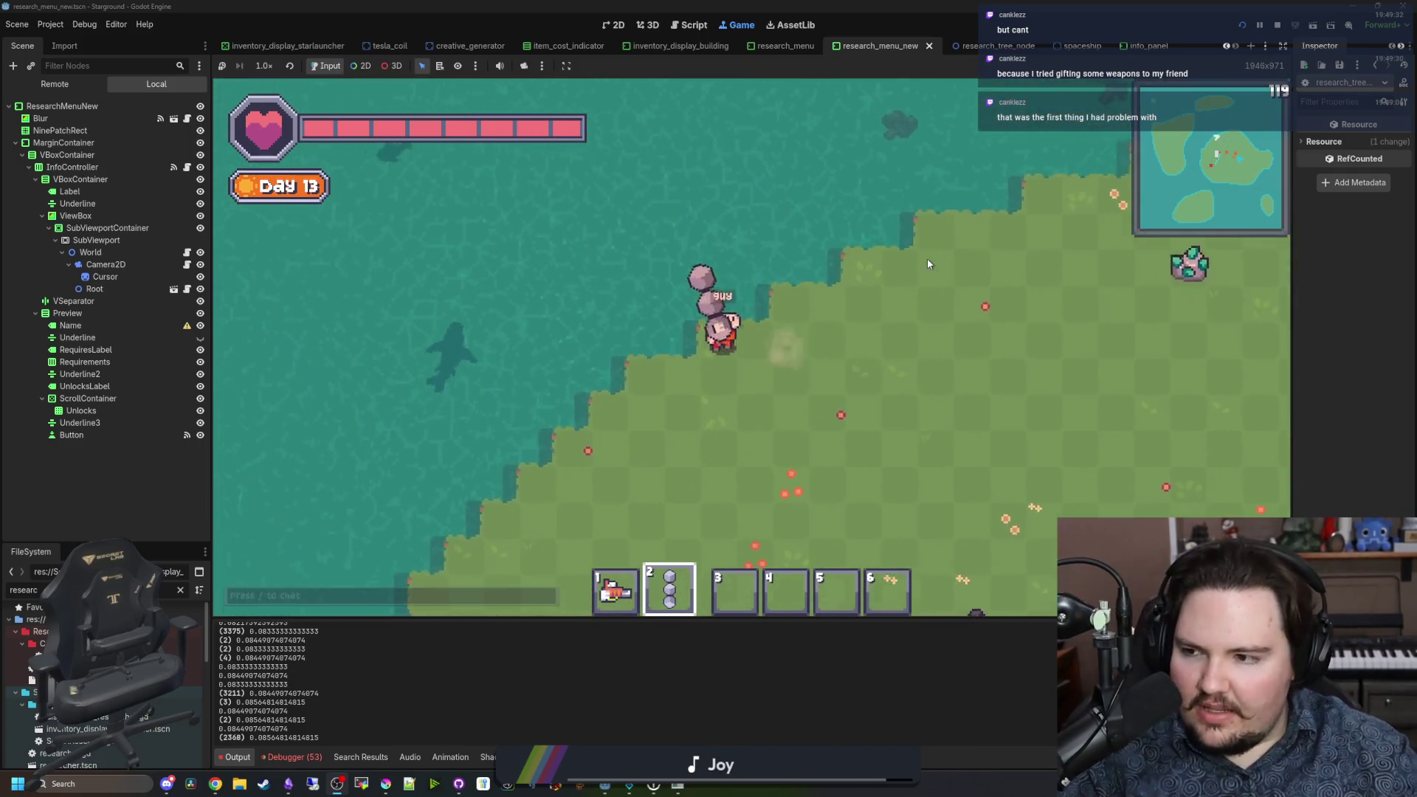
key(s)
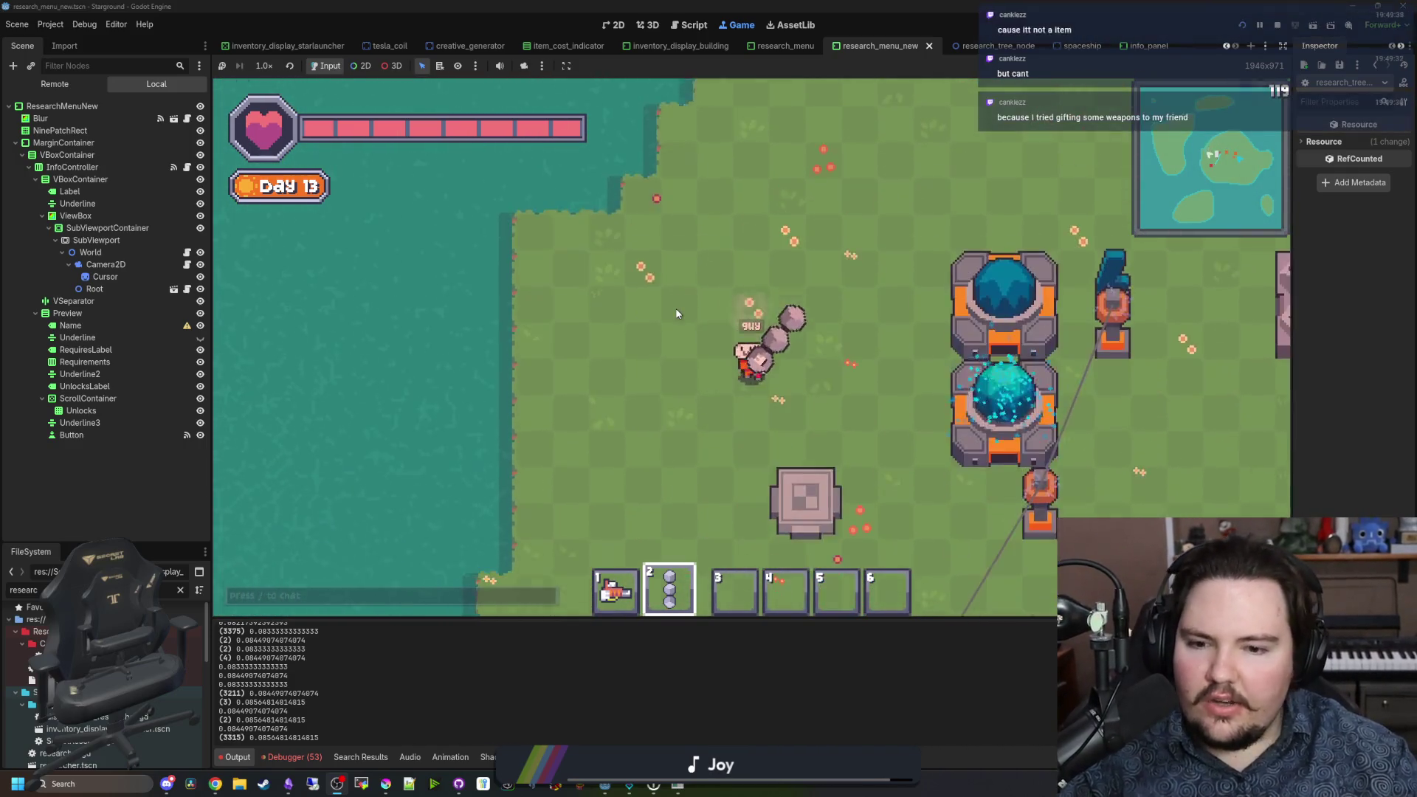
key(a)
key(d)
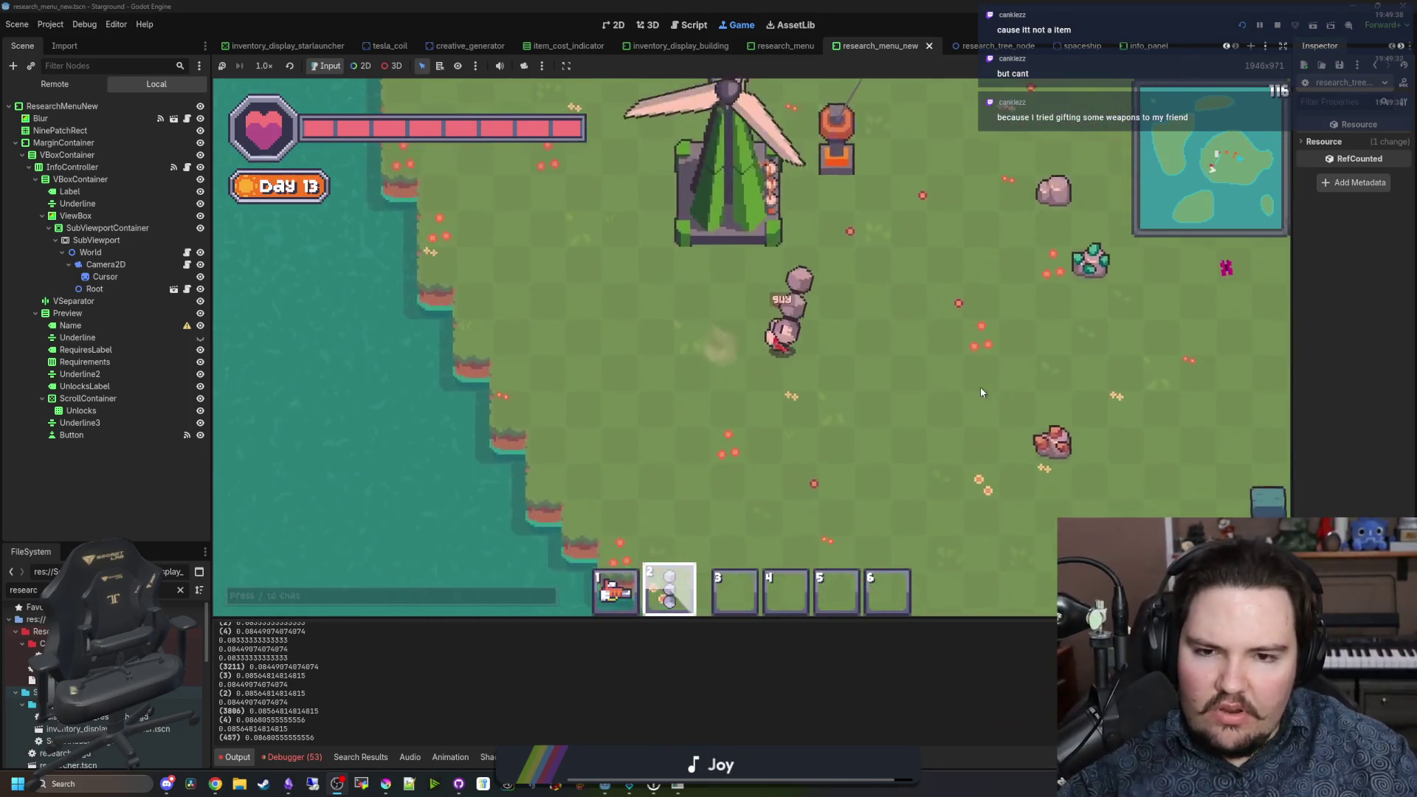
key(w)
key(w)
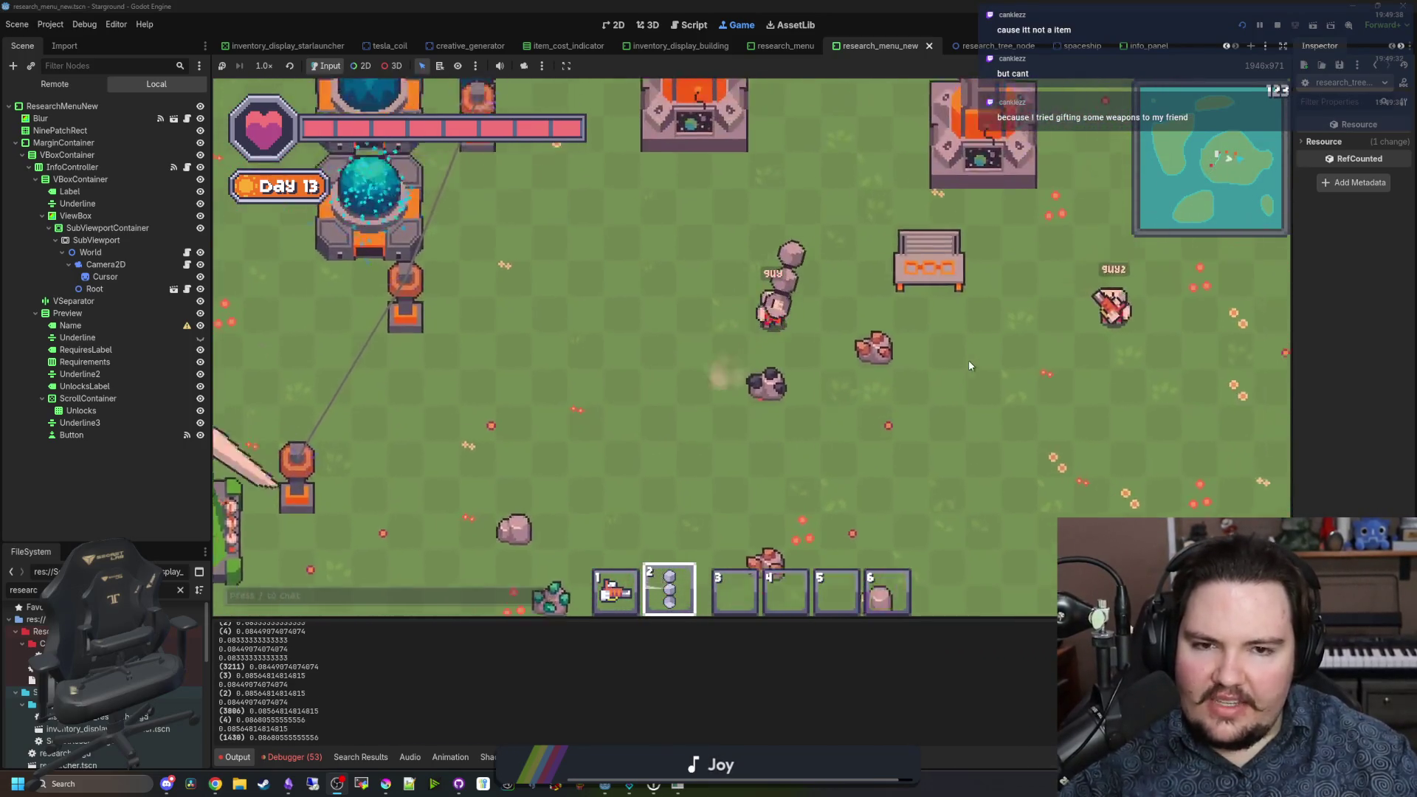
click(841, 346)
click(841, 345)
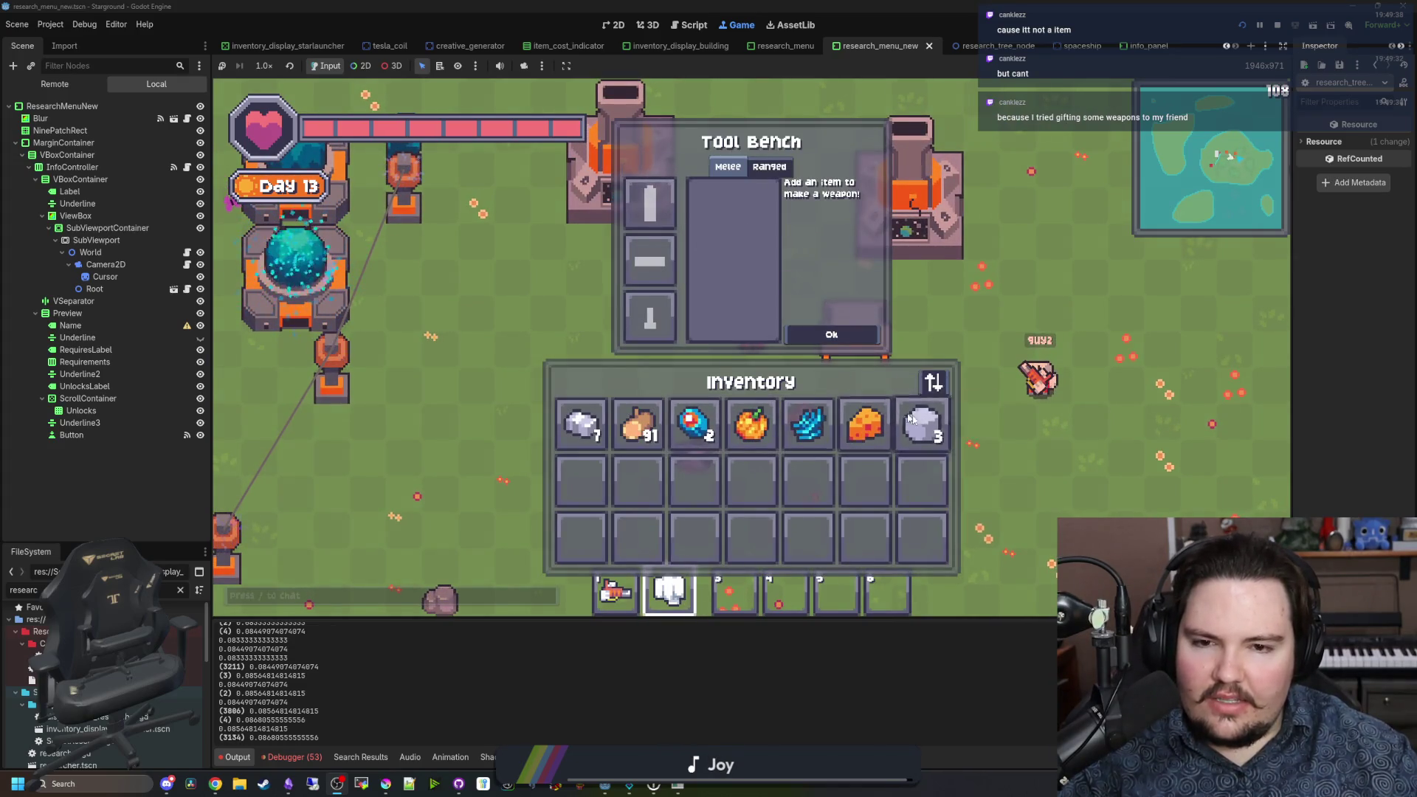
Step: Drop the stones into the inventory and craft a wood weapon from the Wood stack
click(694, 479)
click(638, 425)
click(650, 317)
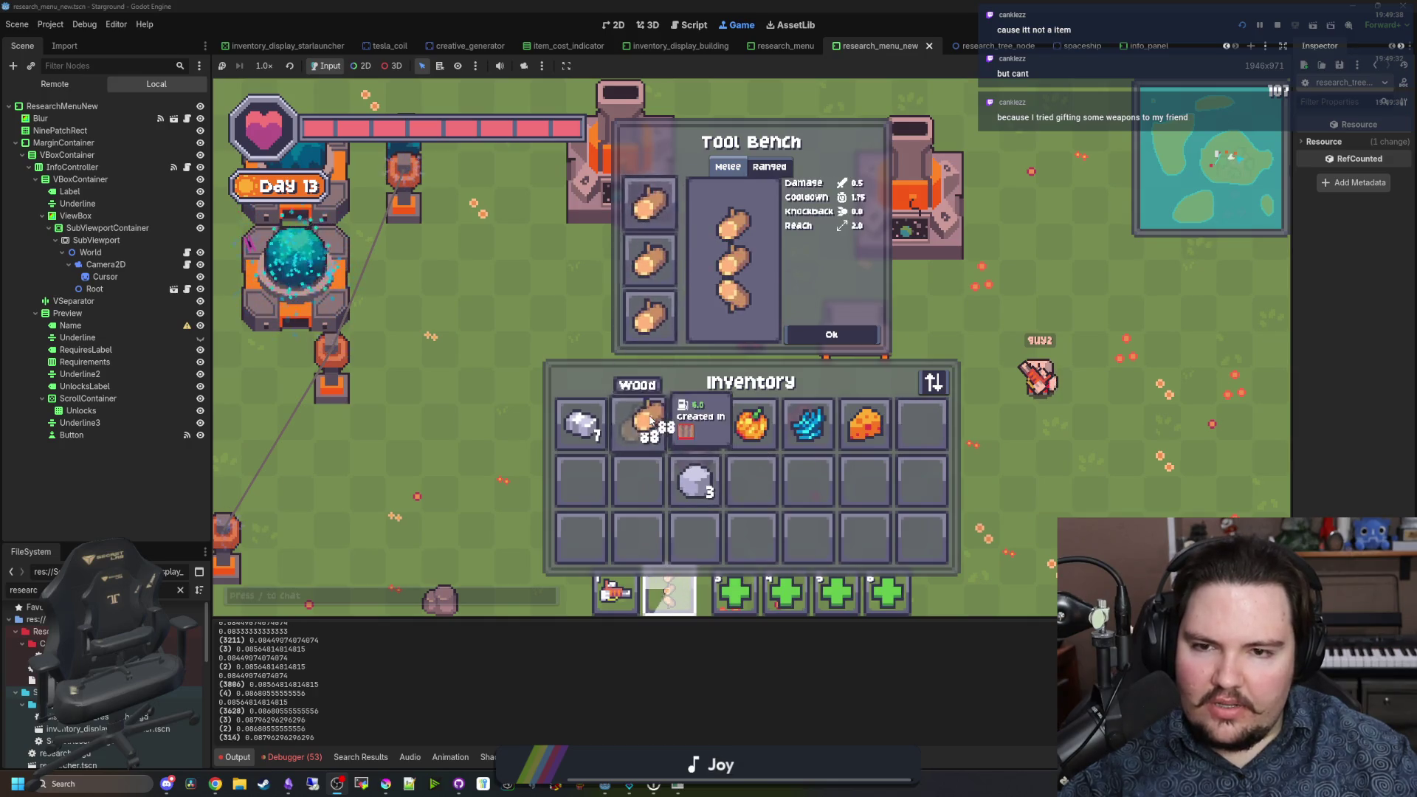
click(832, 334)
Step: Walk the character around the island, first up-left then down-right
key(w)
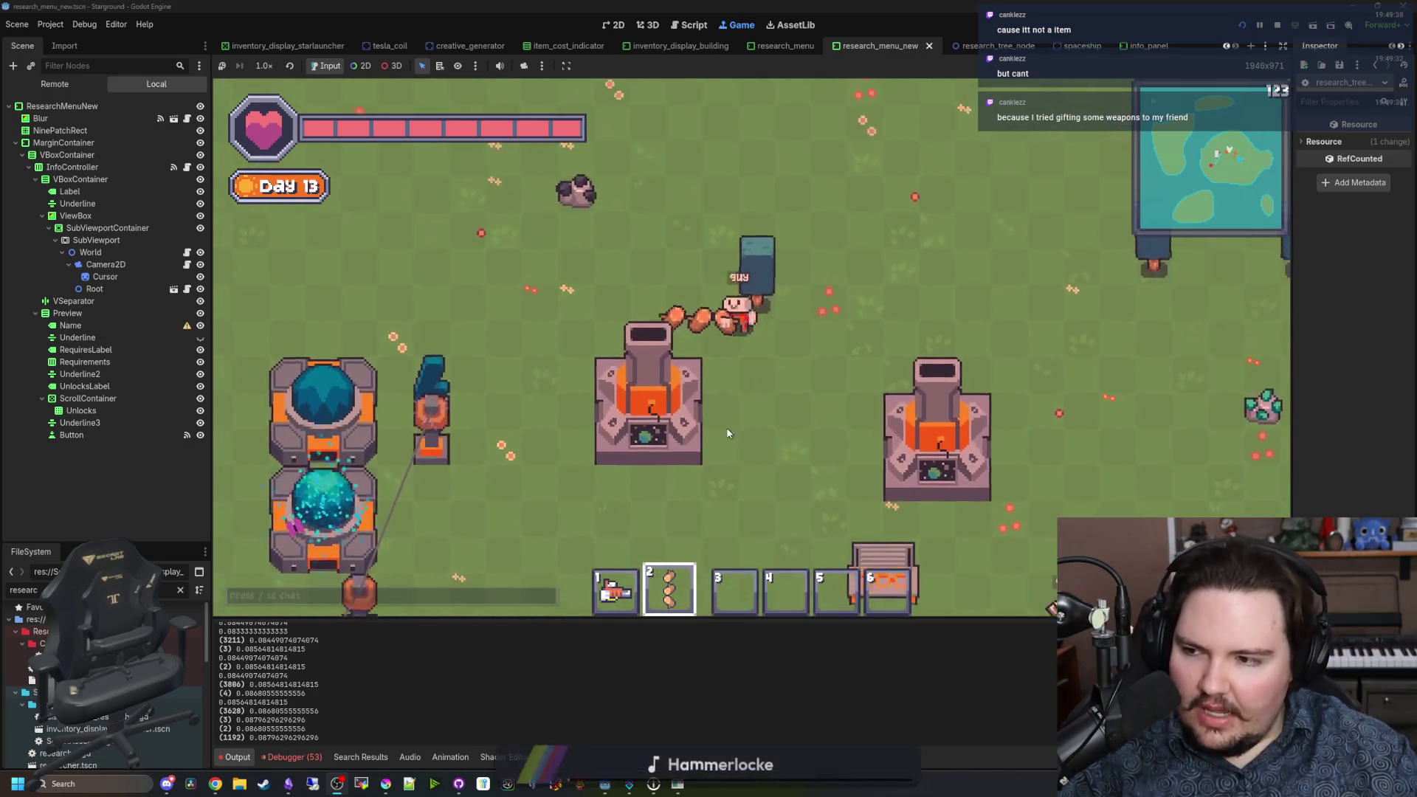
key(w)
key(a)
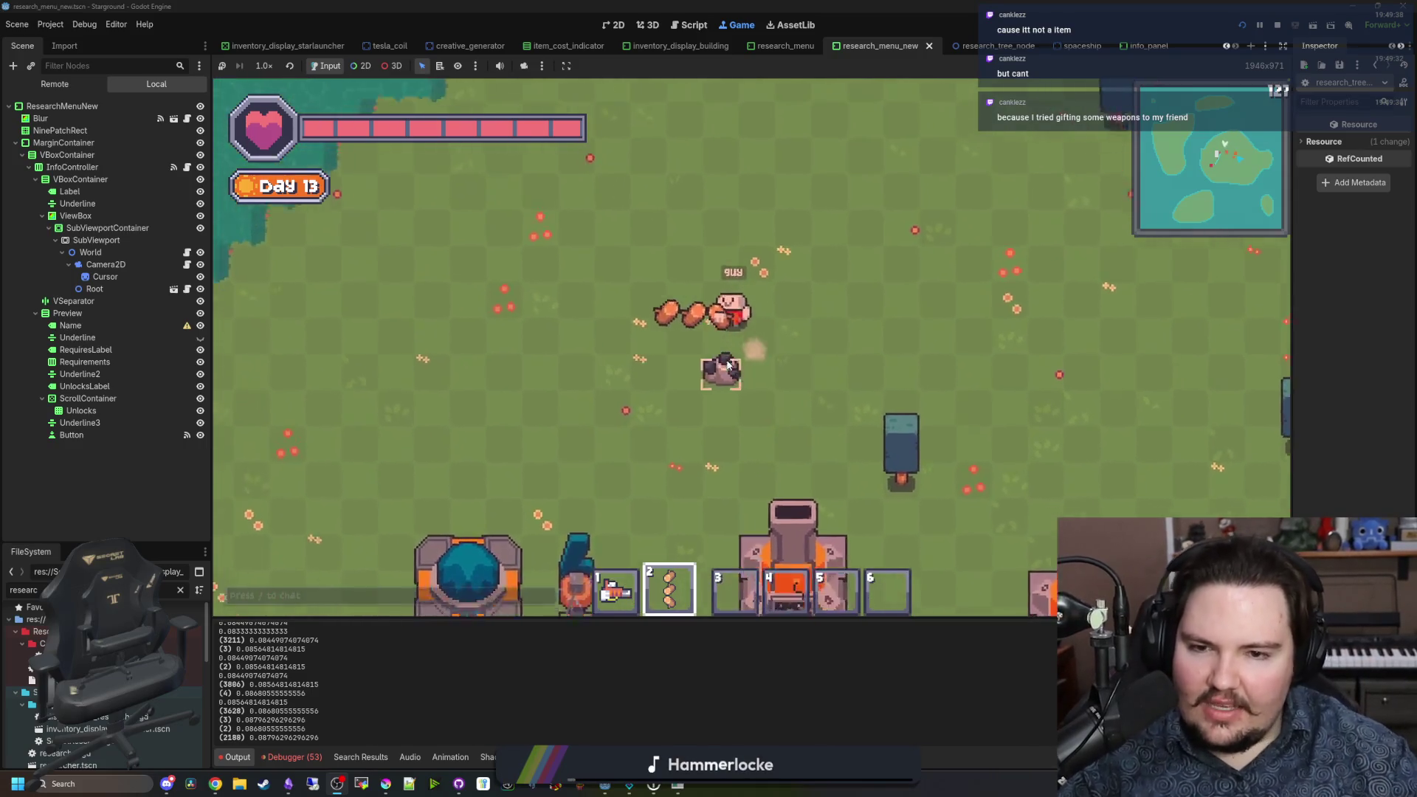
key(s)
key(d)
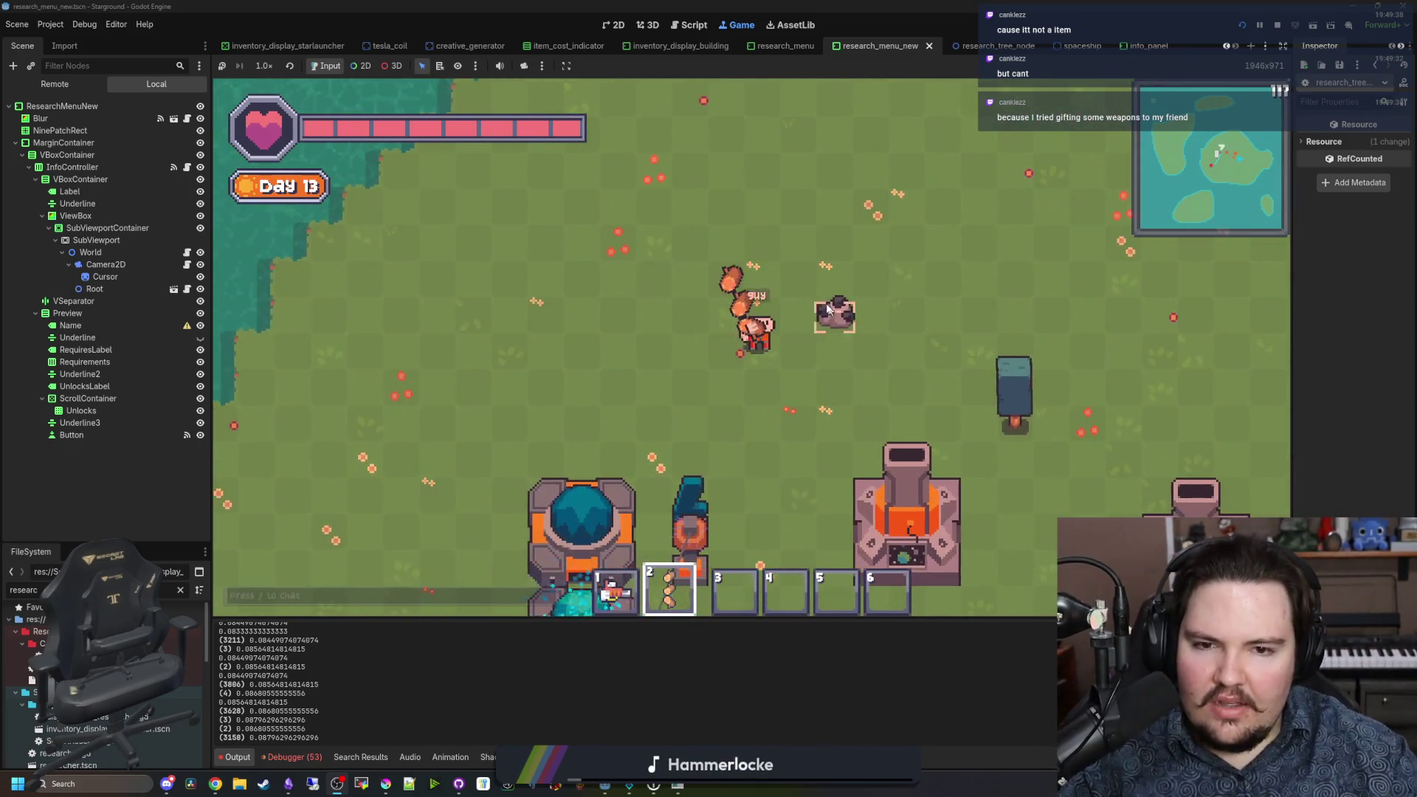
key(d)
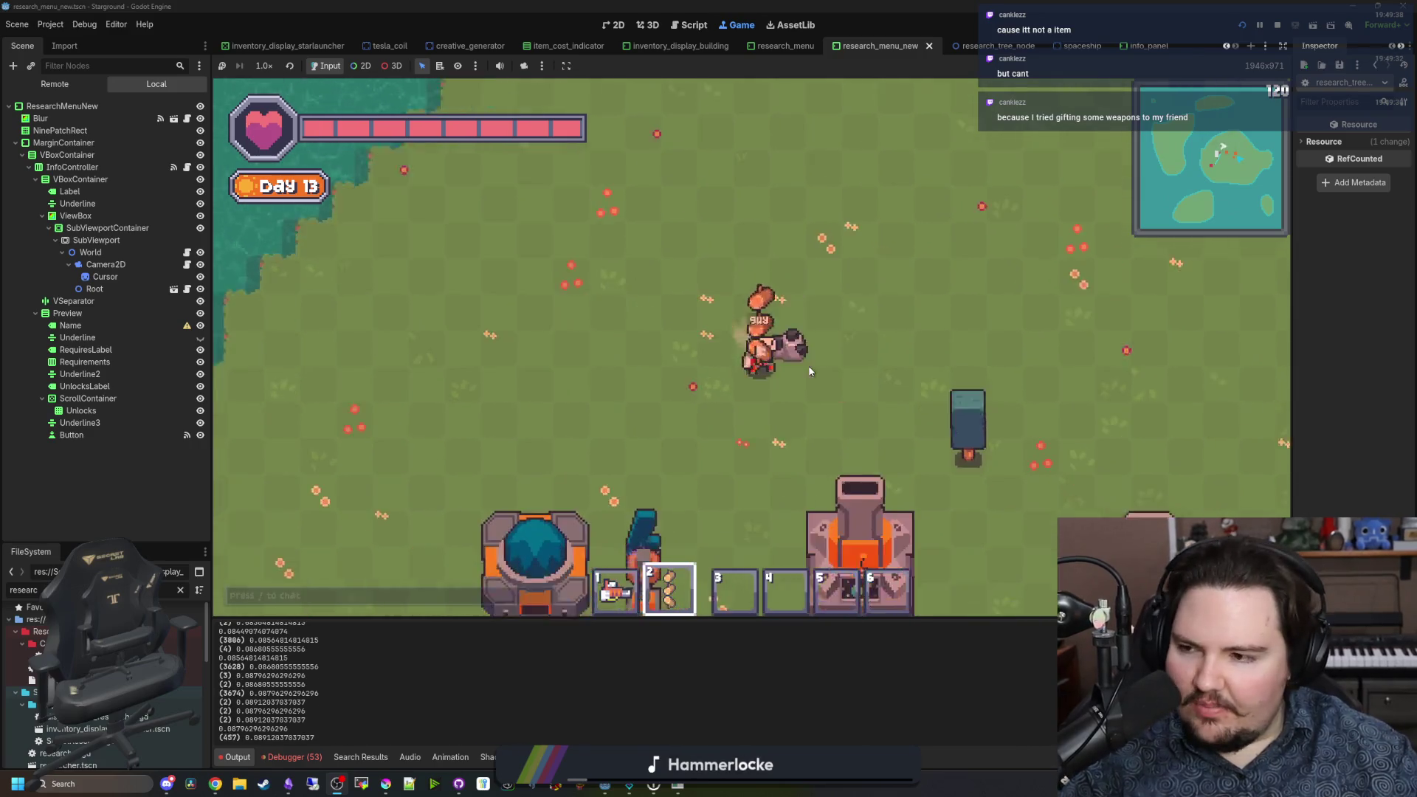
key(s)
key(d)
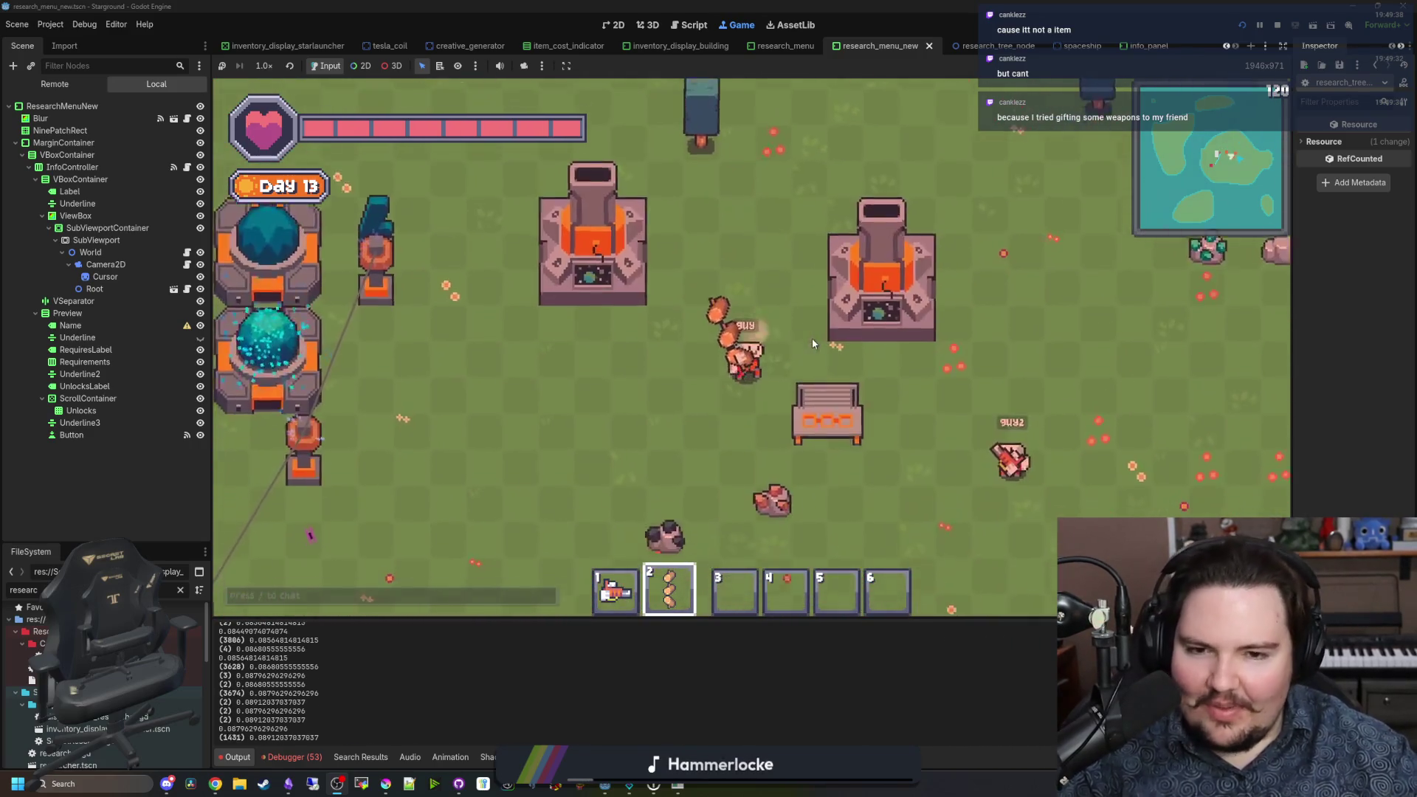
Step: Equip the hotbar slot 1 item and head down-right to the shoreline
key(1)
key(s)
key(d)
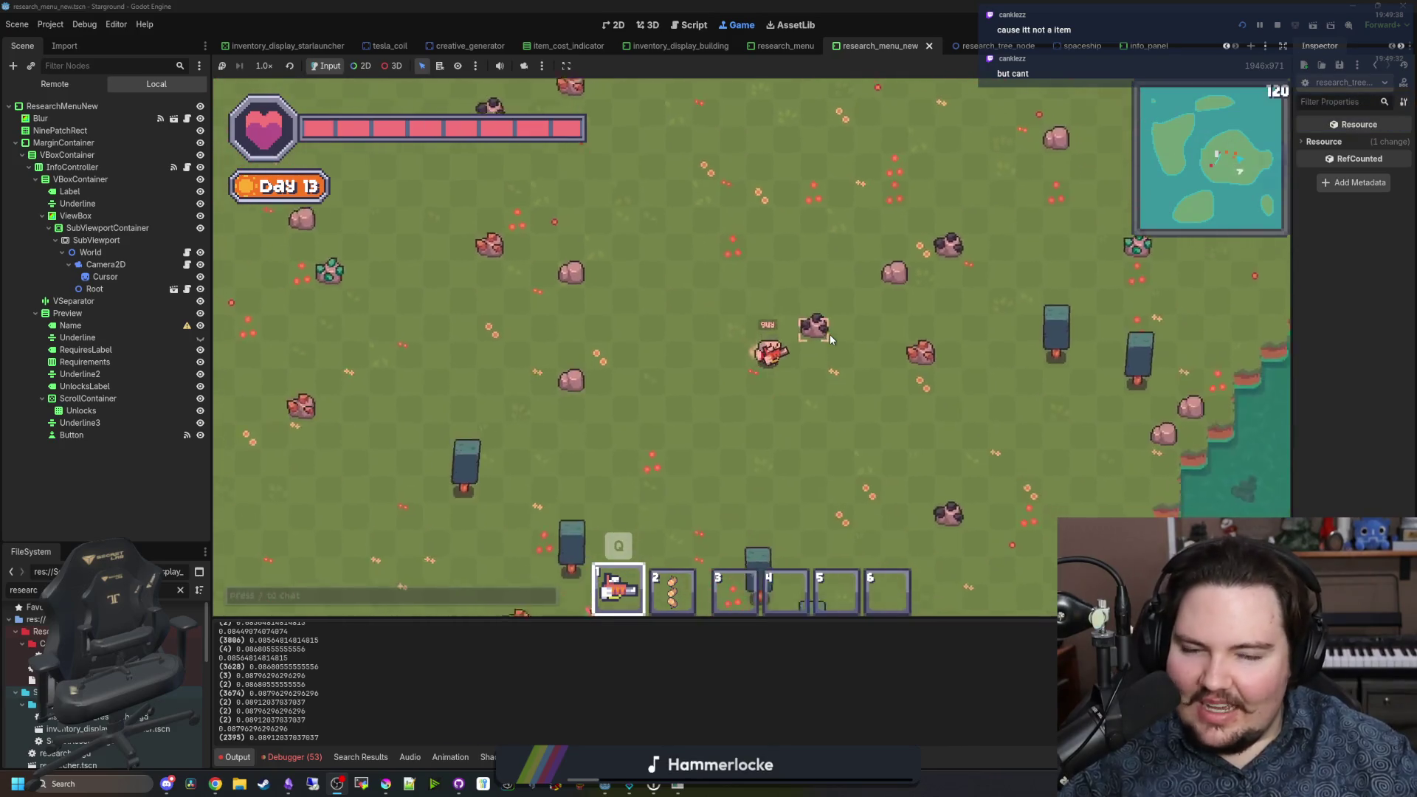
key(s)
key(d)
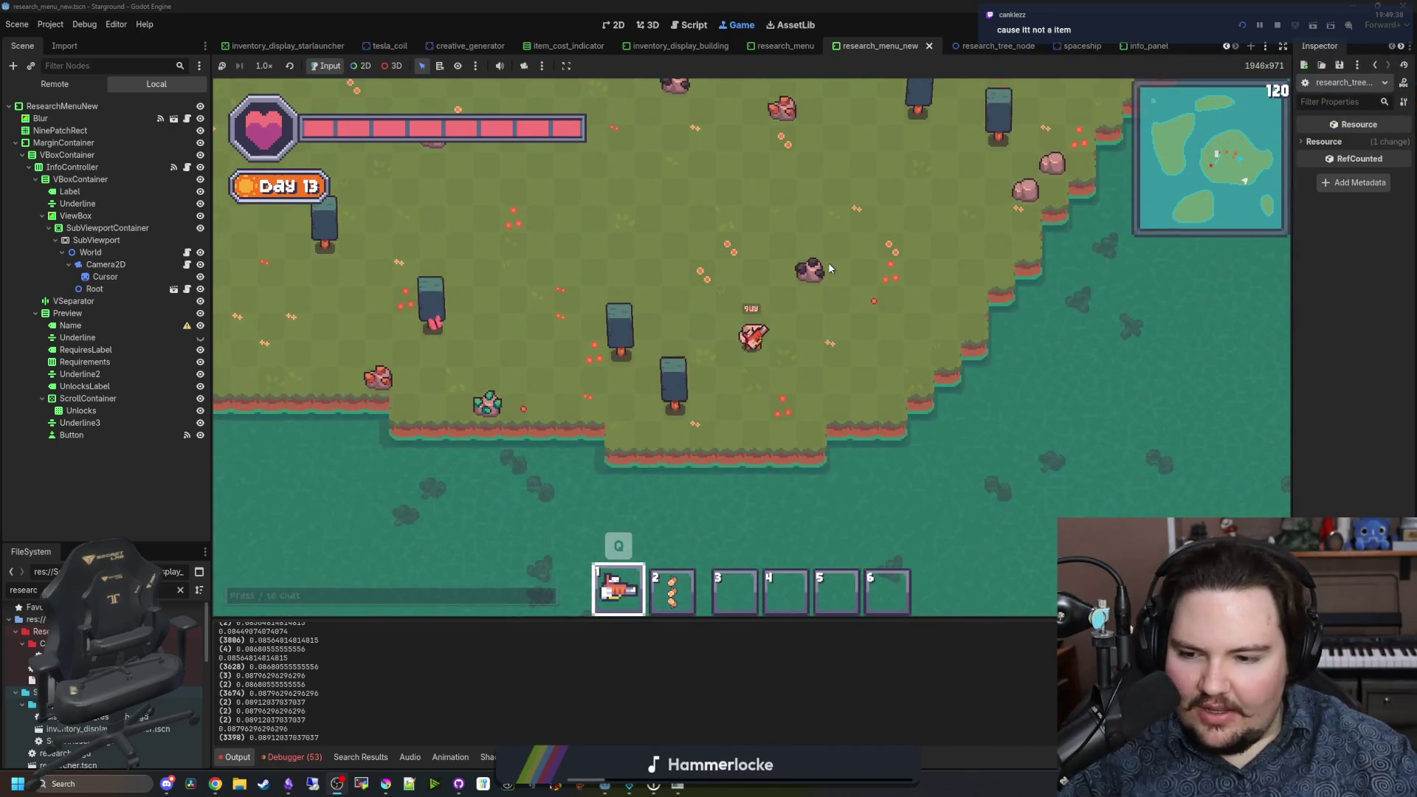
Step: Walk back along the shore to the base, switching hotbar slots 2 and 1, and open the Tool Bench
key(w+a)
key(w)
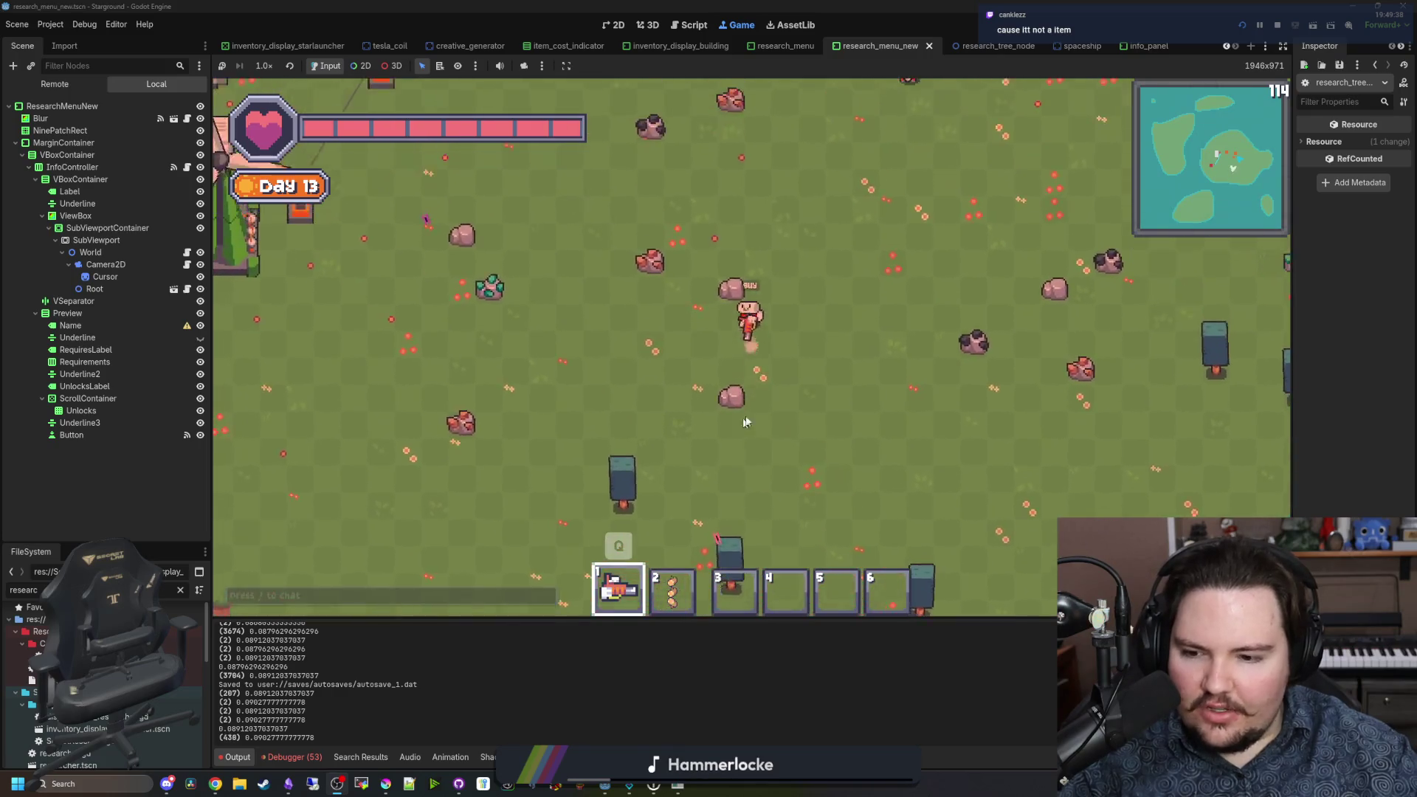
key(2)
key(w)
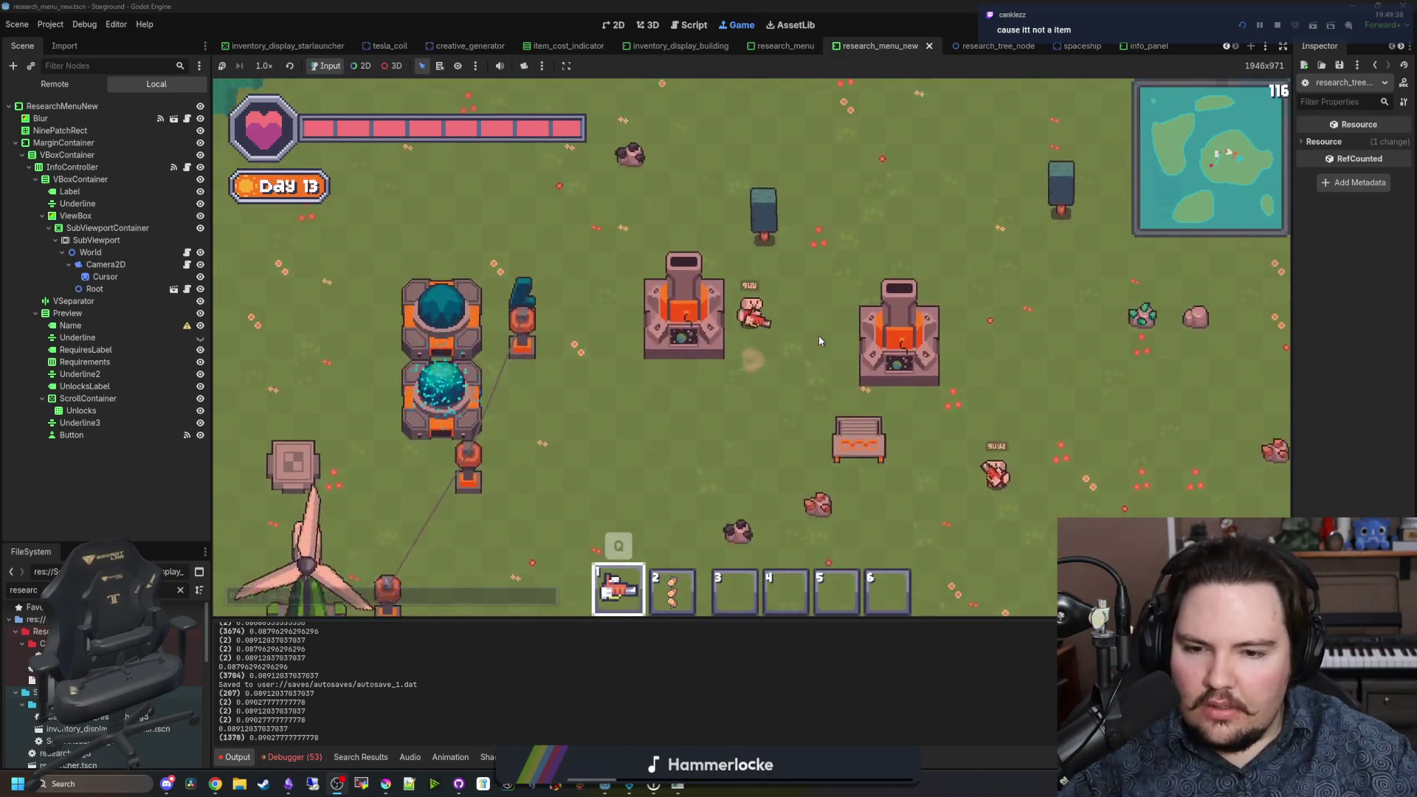
key(s+d)
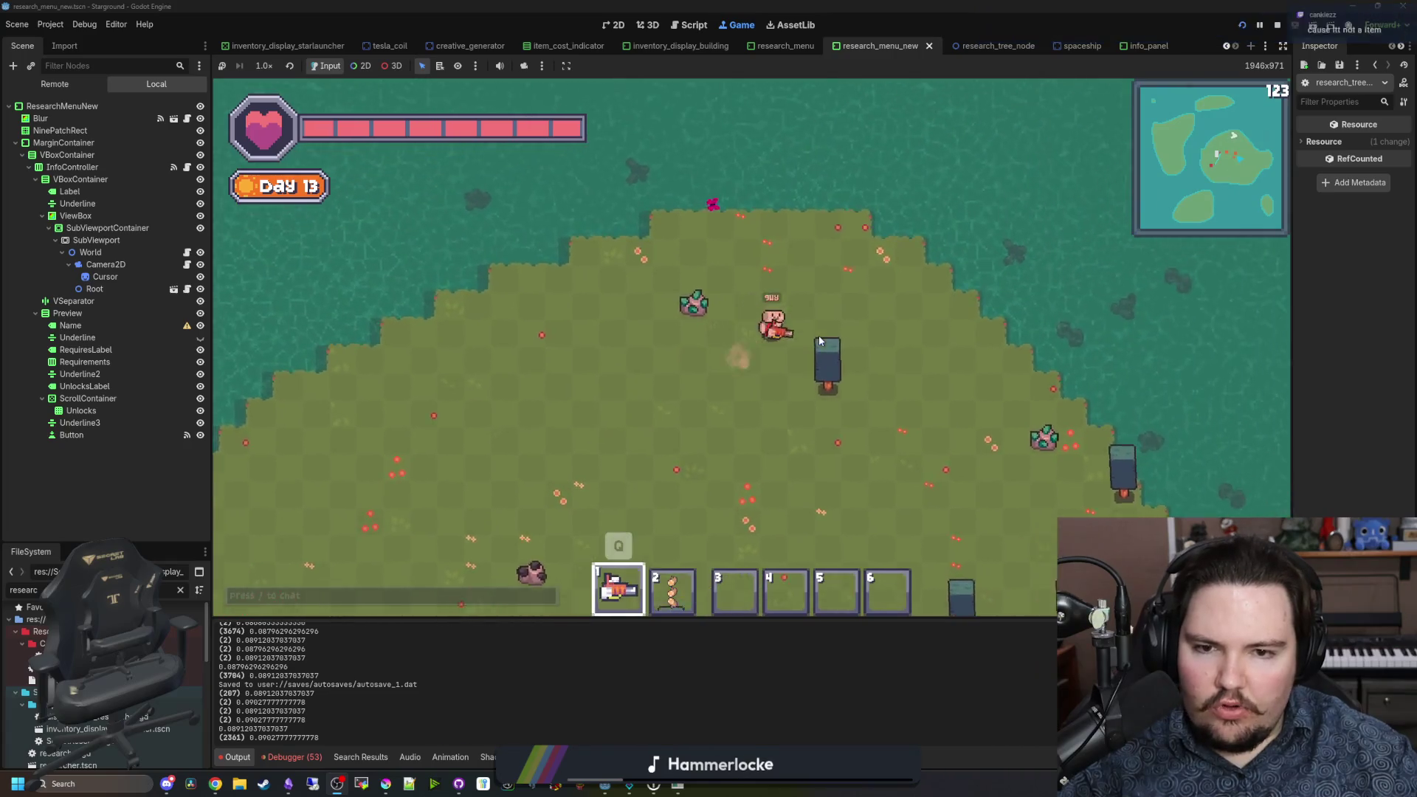
key(s+a)
key(1)
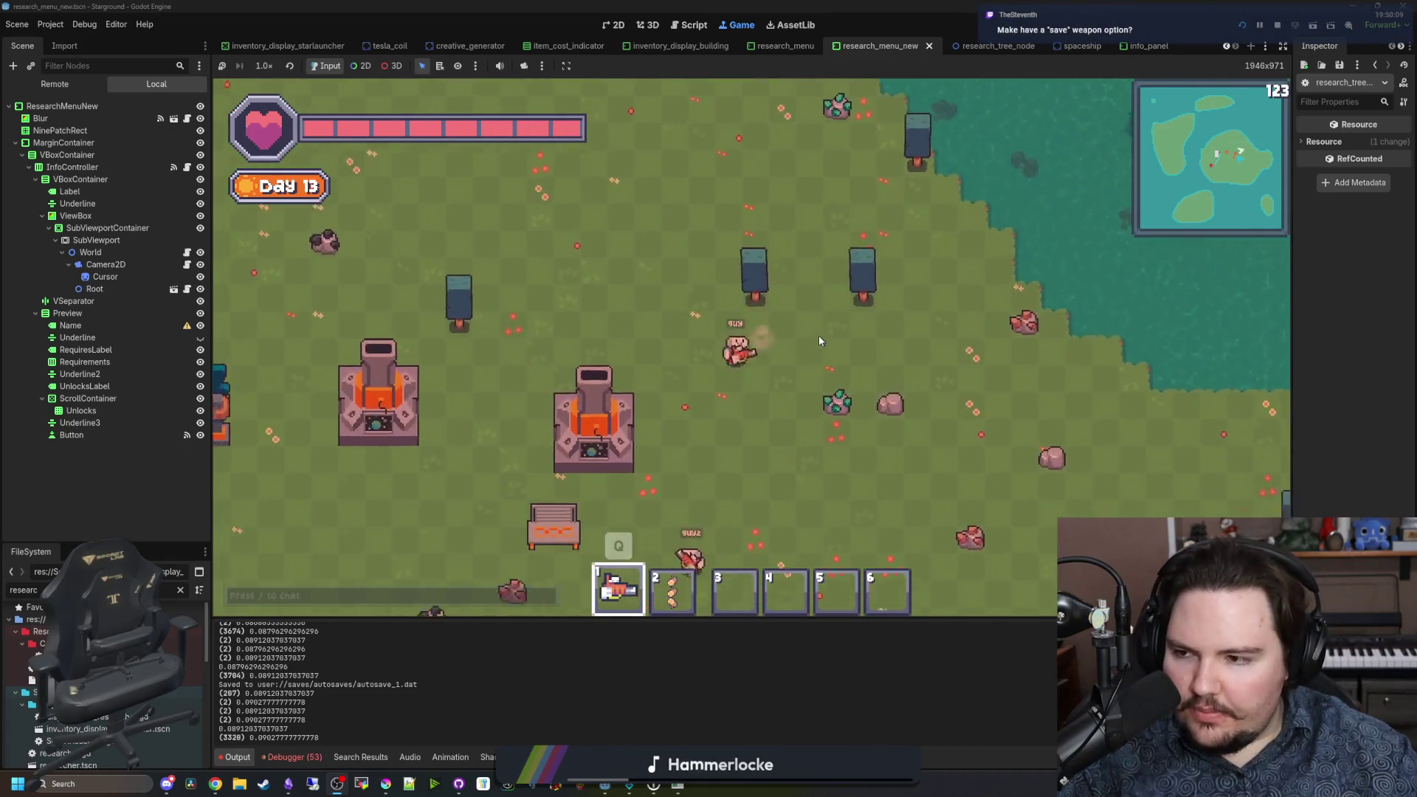
click(819, 341)
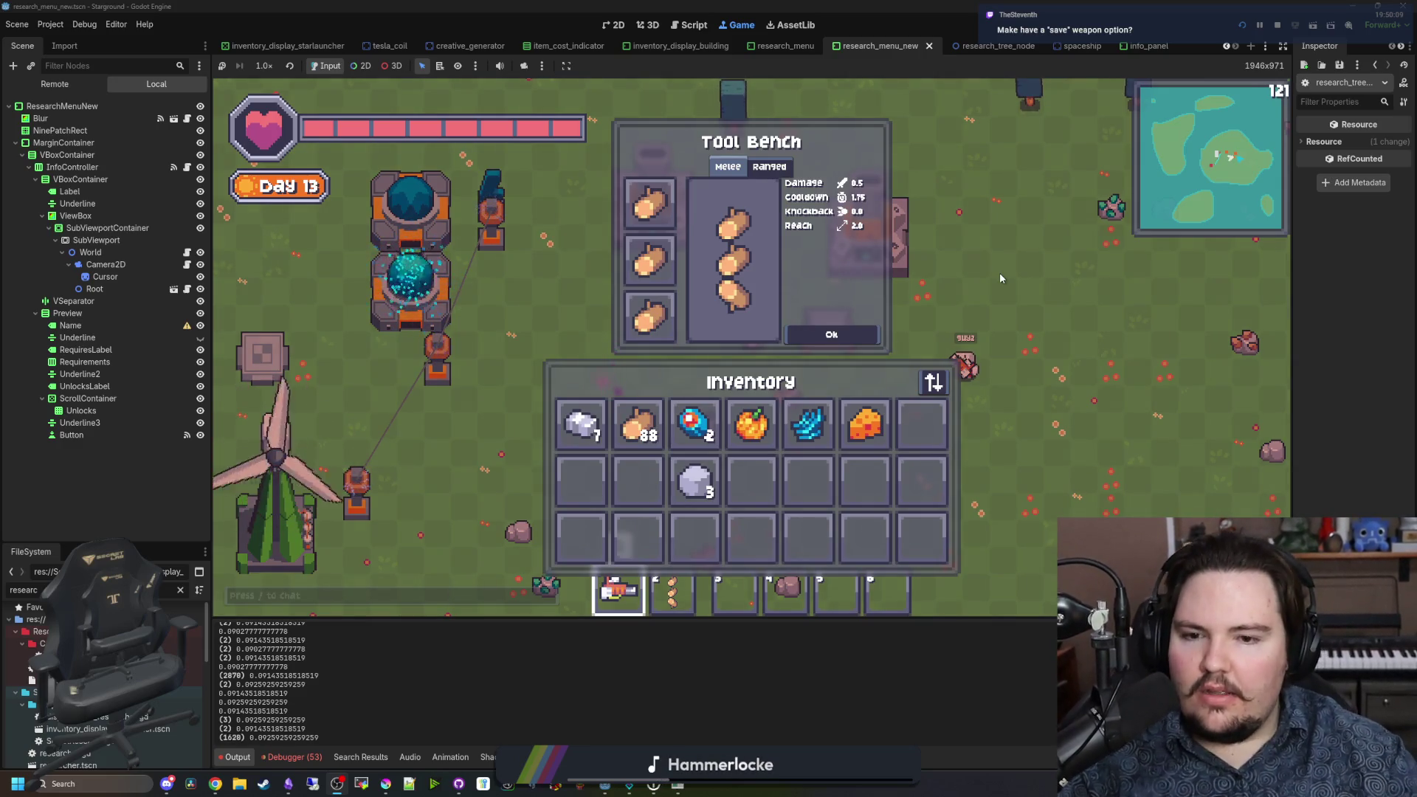
key(a)
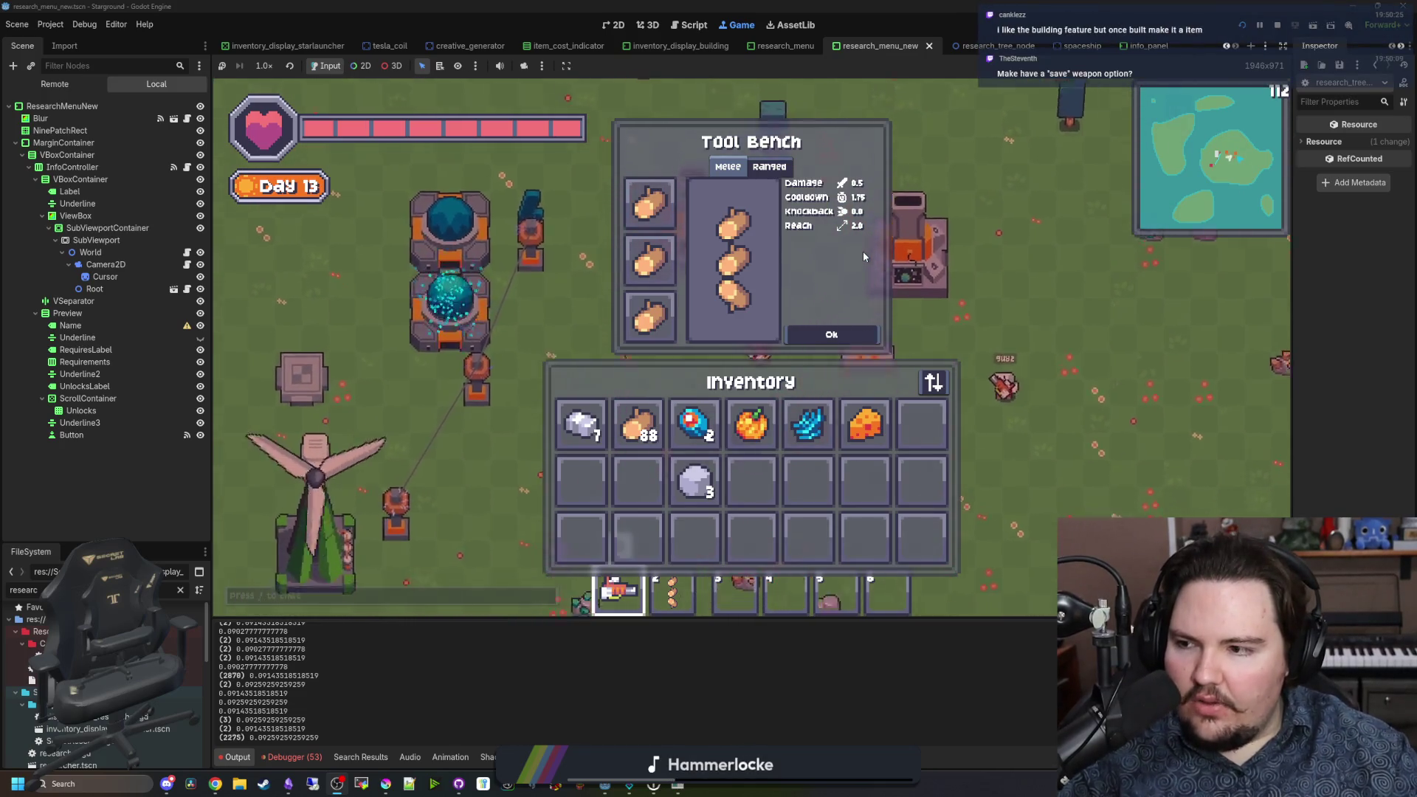
key(s)
key(d)
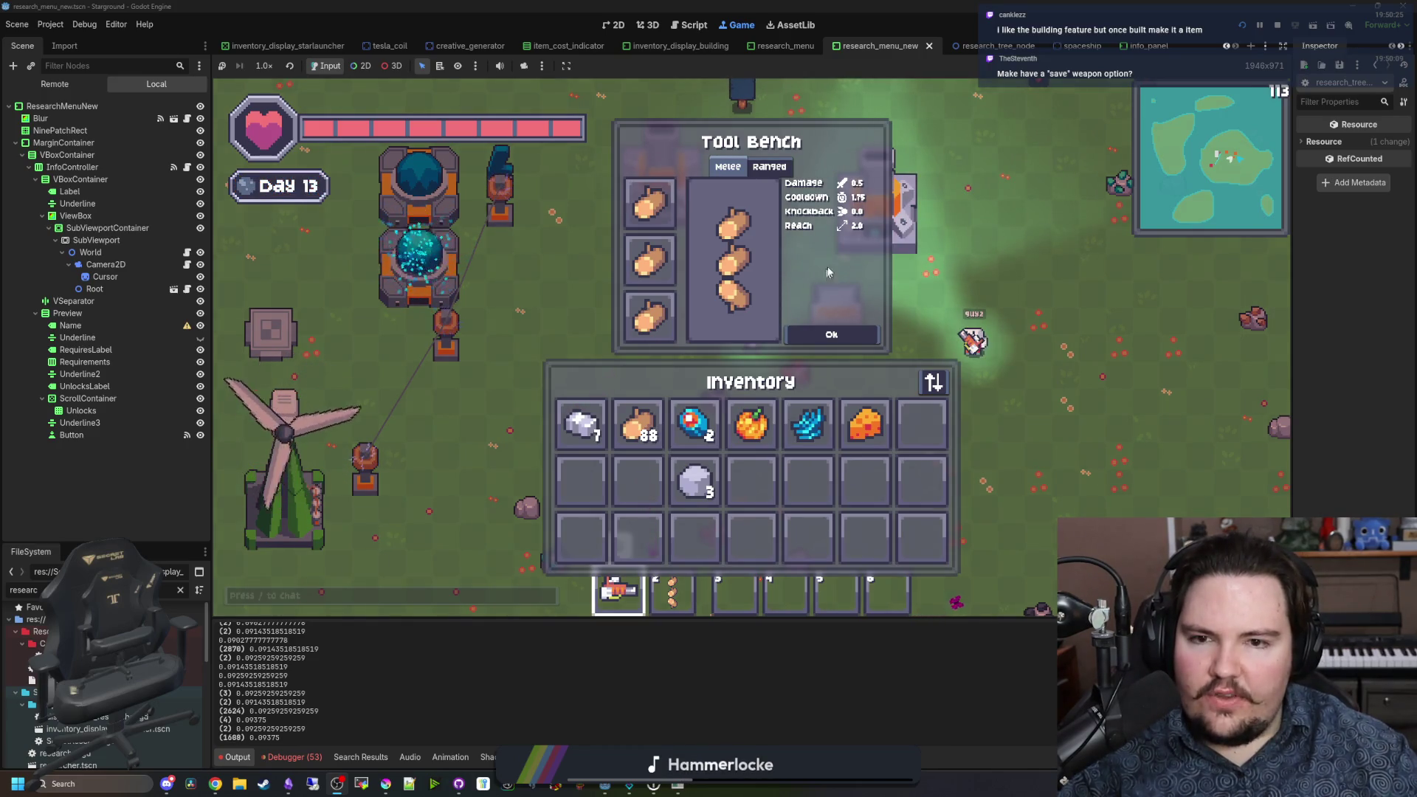
key(Escape)
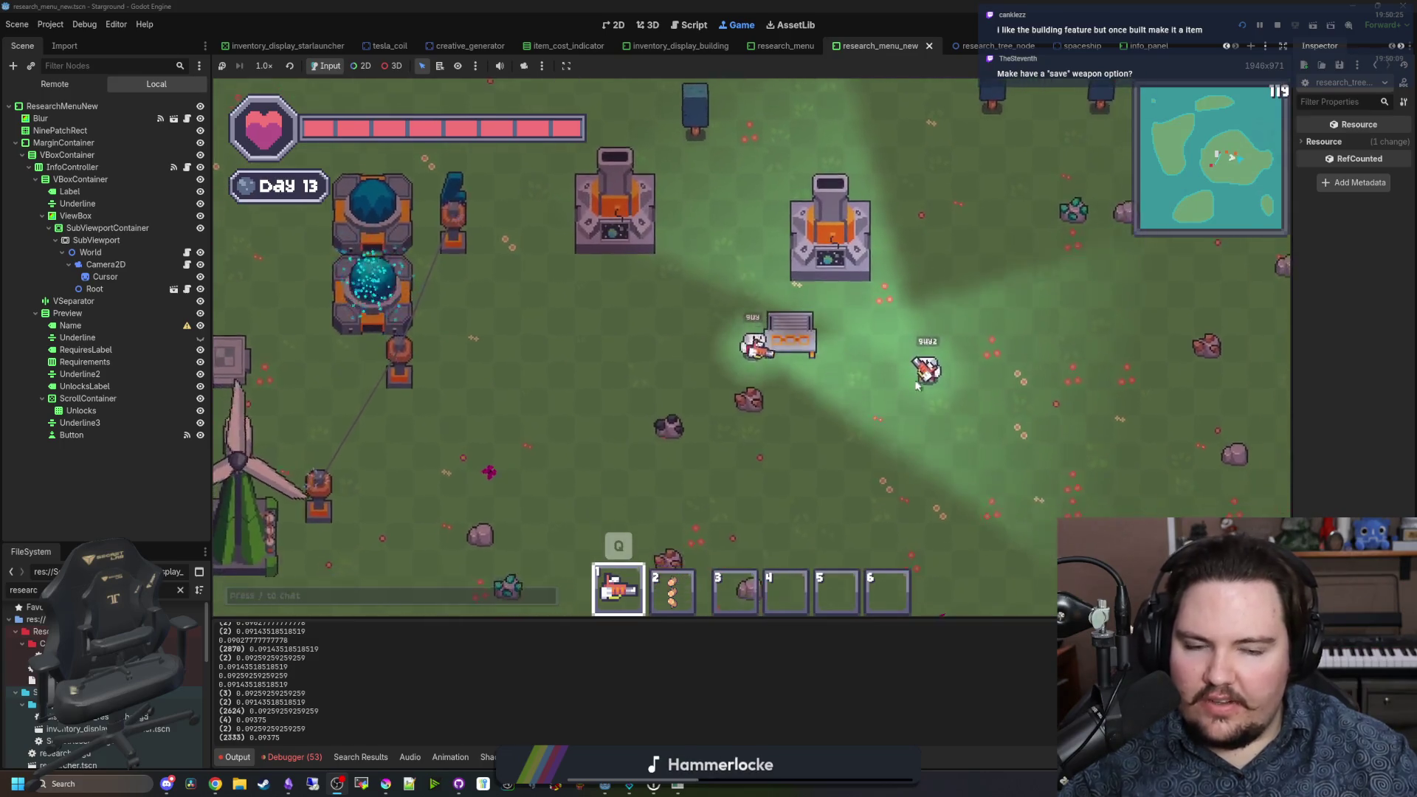
key(a)
key(w)
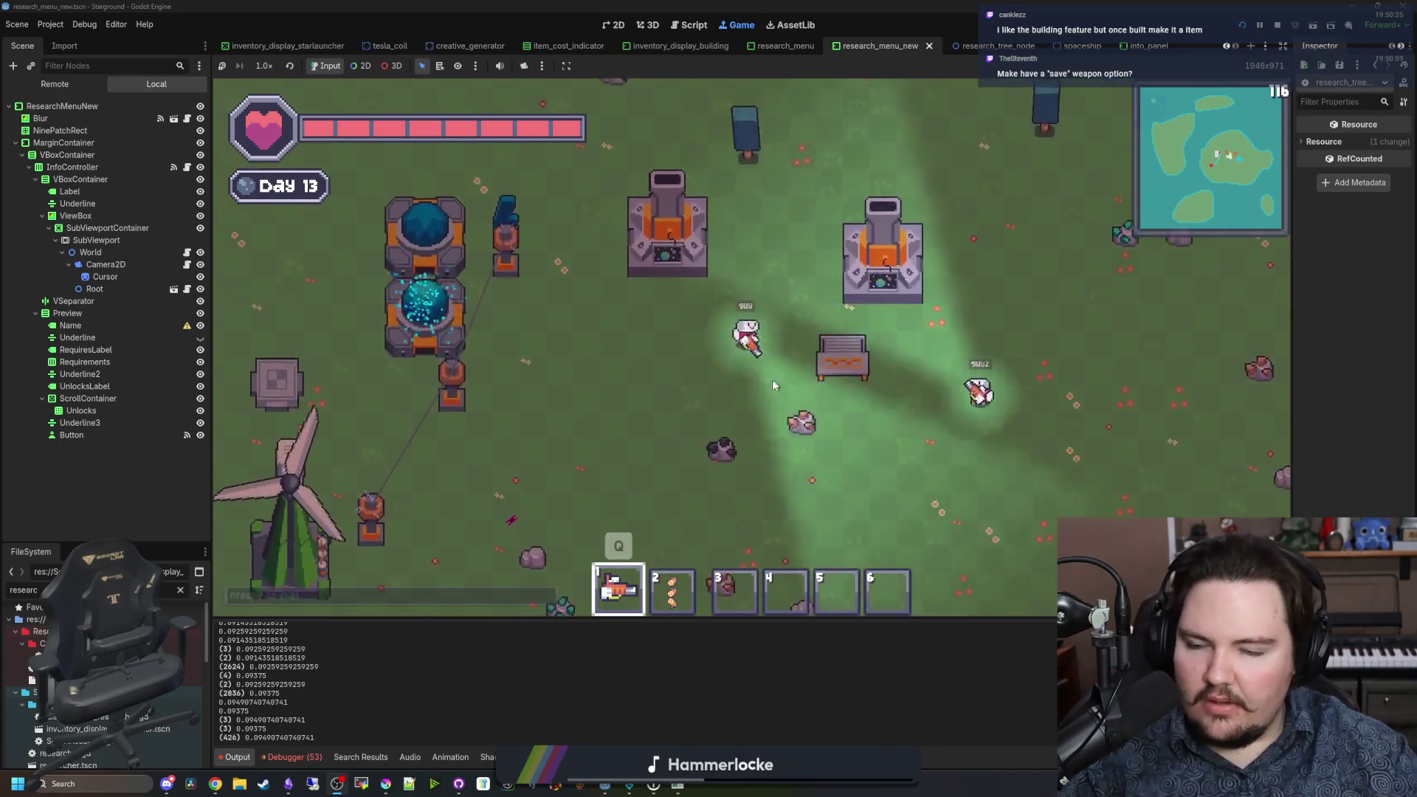
key(e)
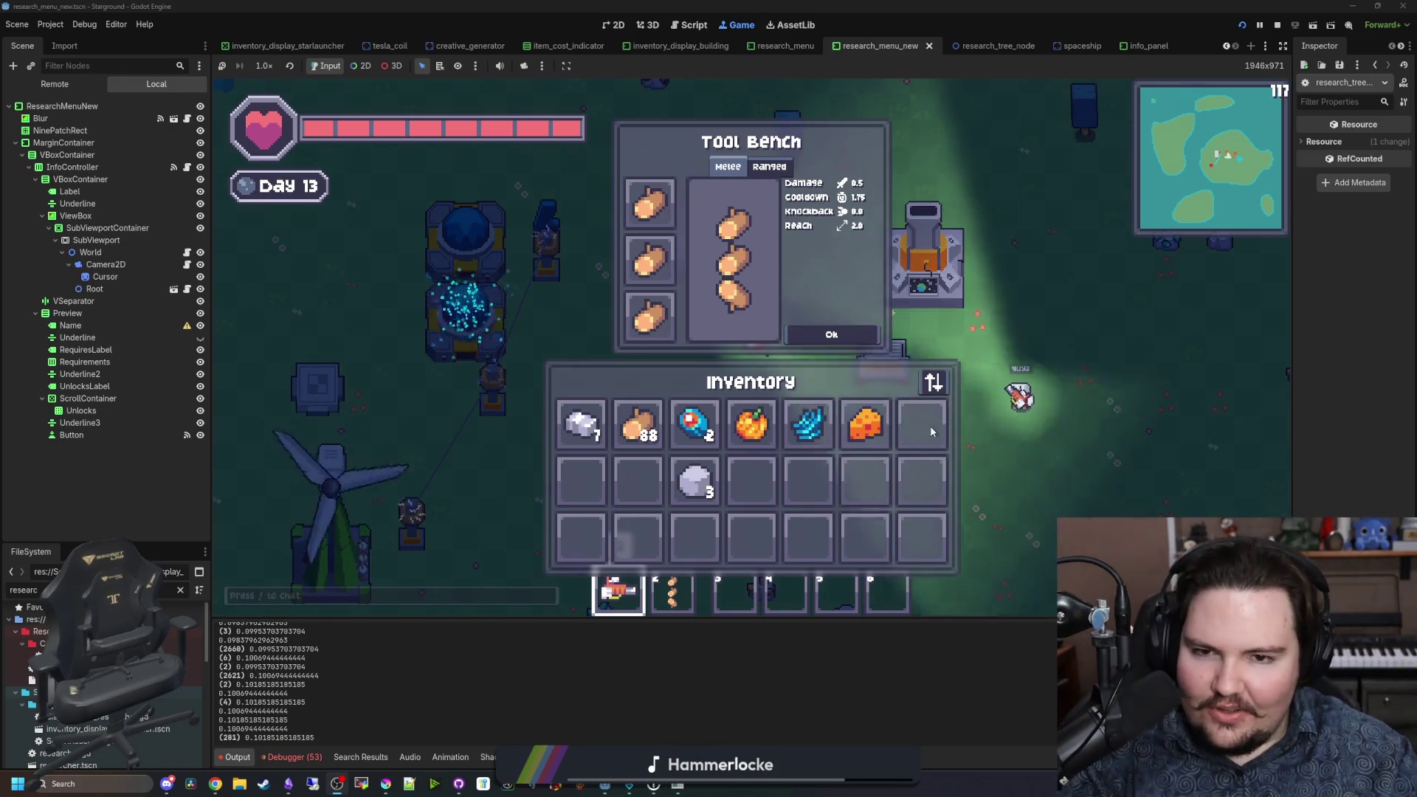
Step: Close the Tool Bench, equip hotbar slot 2, and walk north then back to the base
key(Escape)
key(2)
key(w)
key(a)
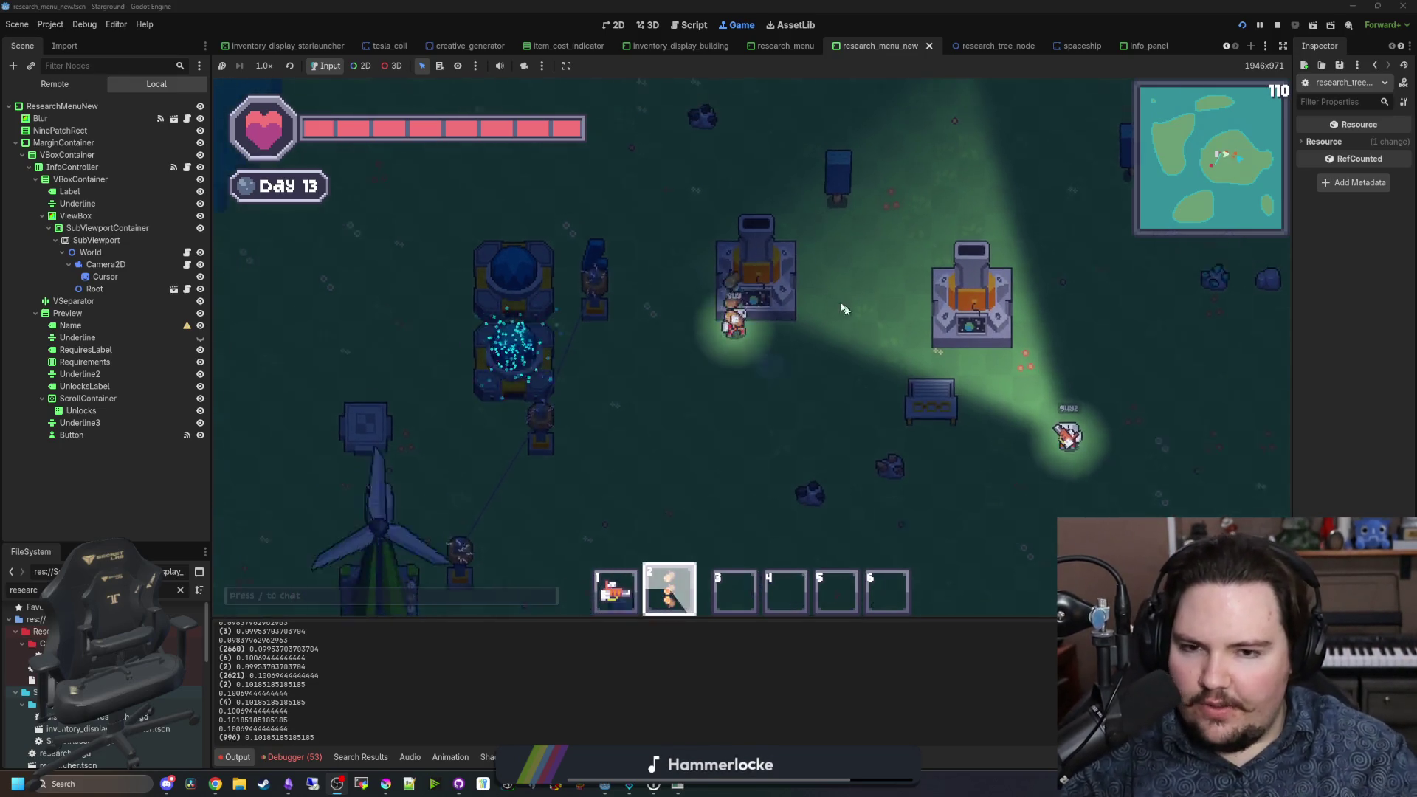
key(w)
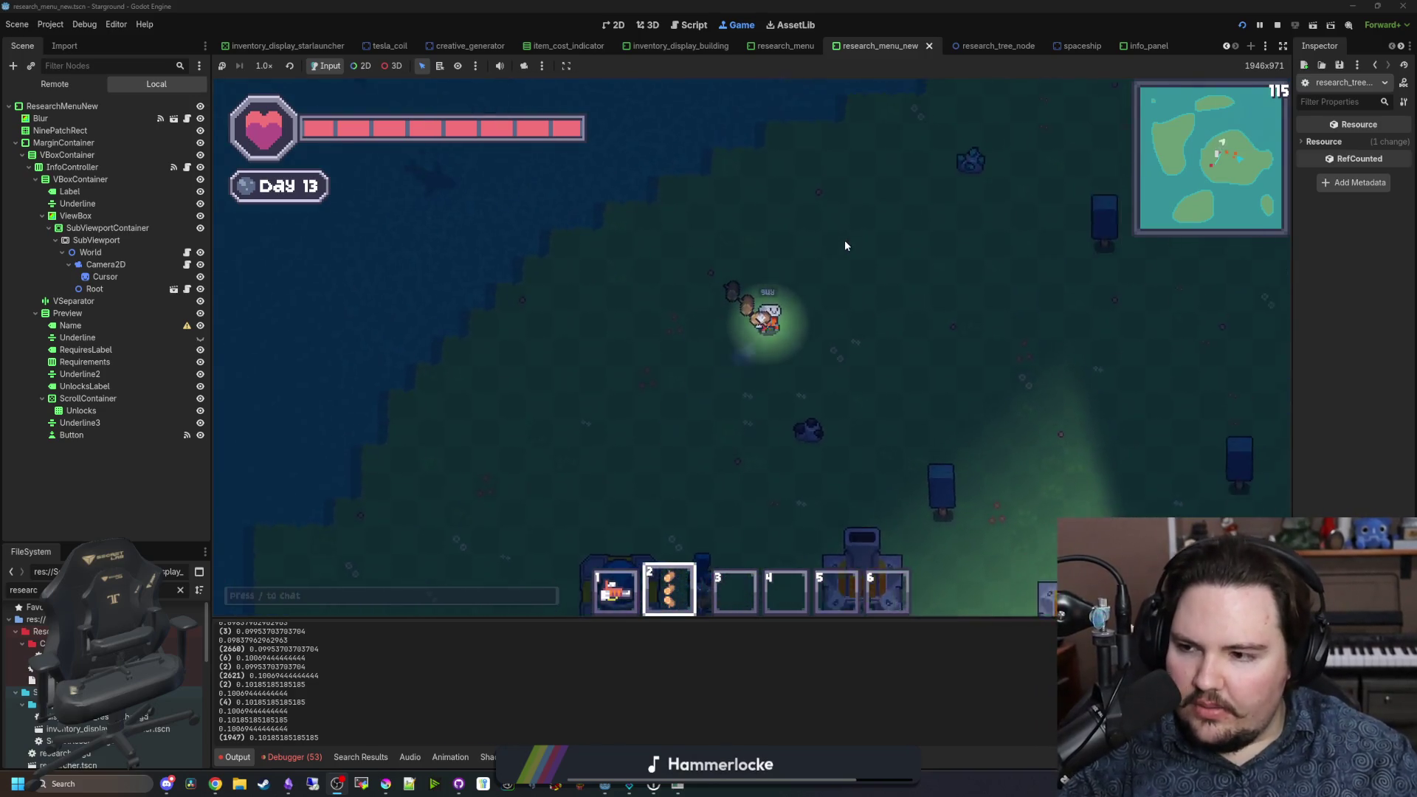
key(s)
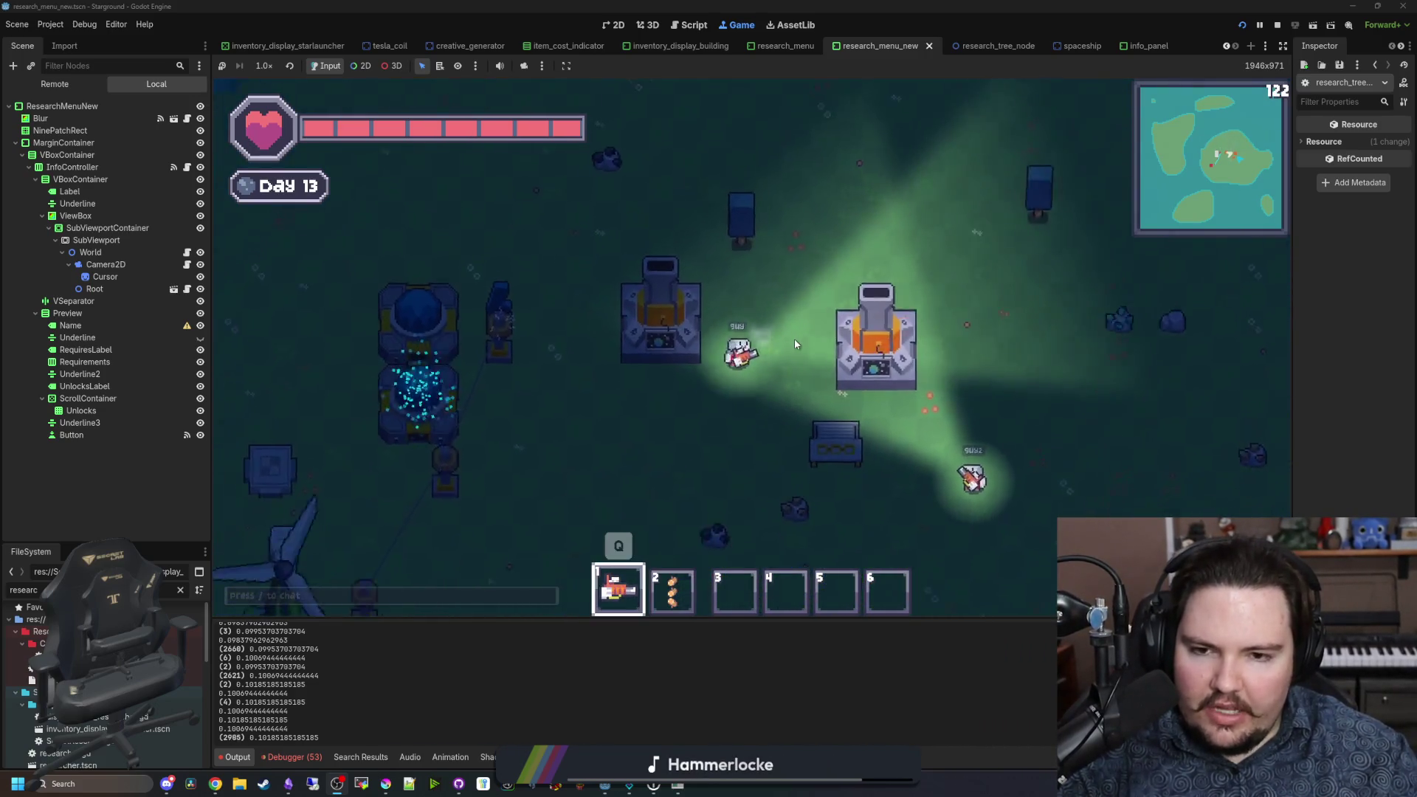
Step: At the Tool Bench, move stone and cheese into row 2 and crystal and pumpkin into row 3
click(852, 359)
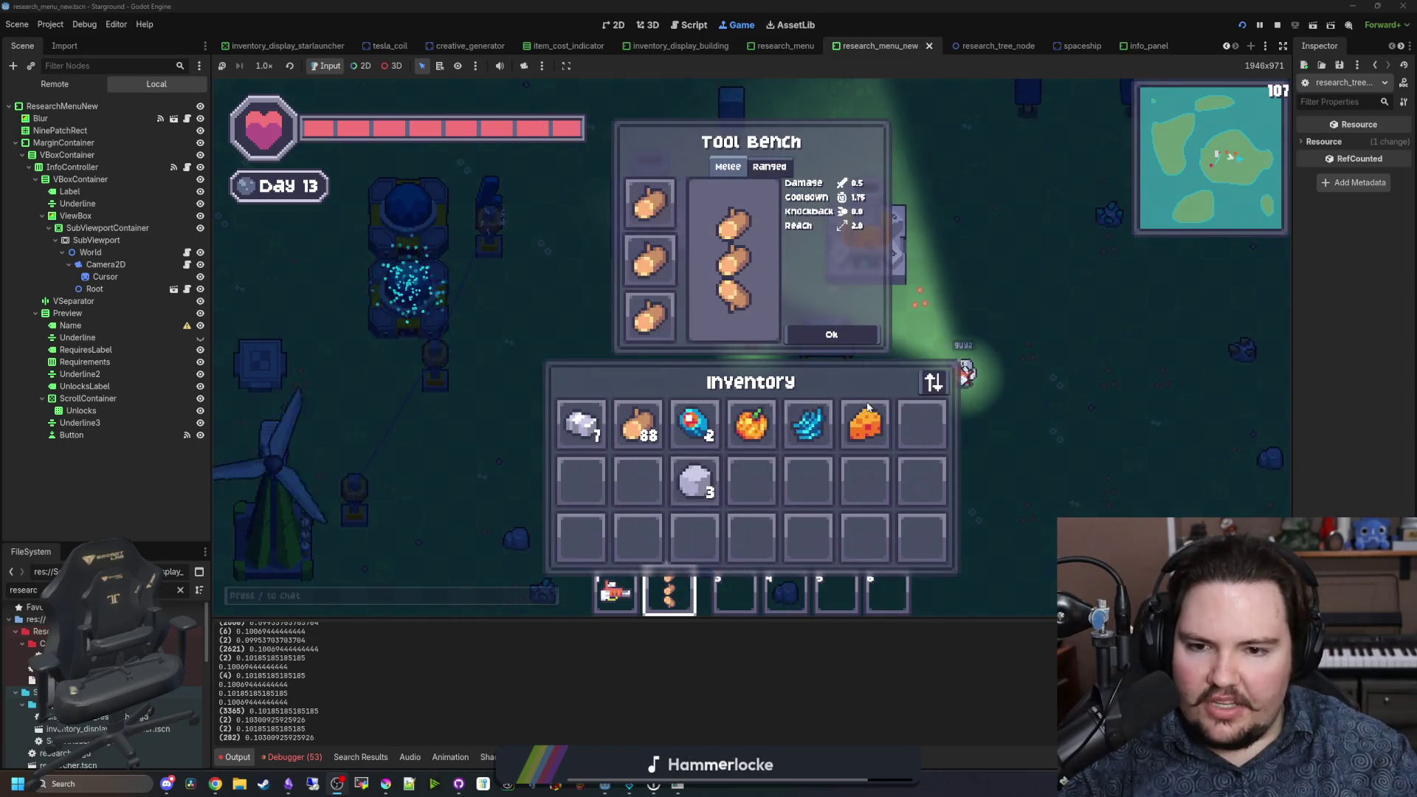
drag(701, 483, 581, 480)
drag(865, 423, 637, 479)
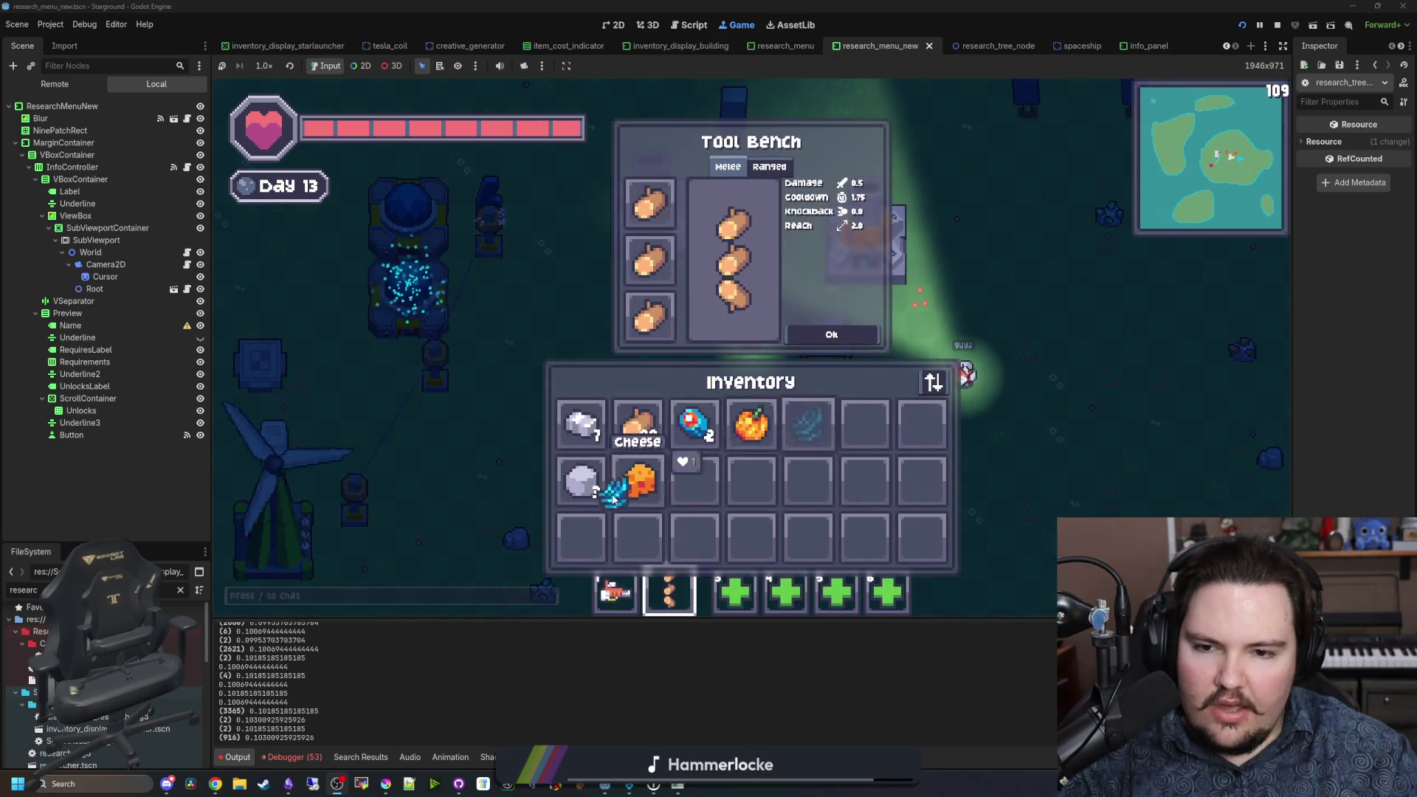
drag(808, 422, 581, 537)
drag(750, 432, 637, 537)
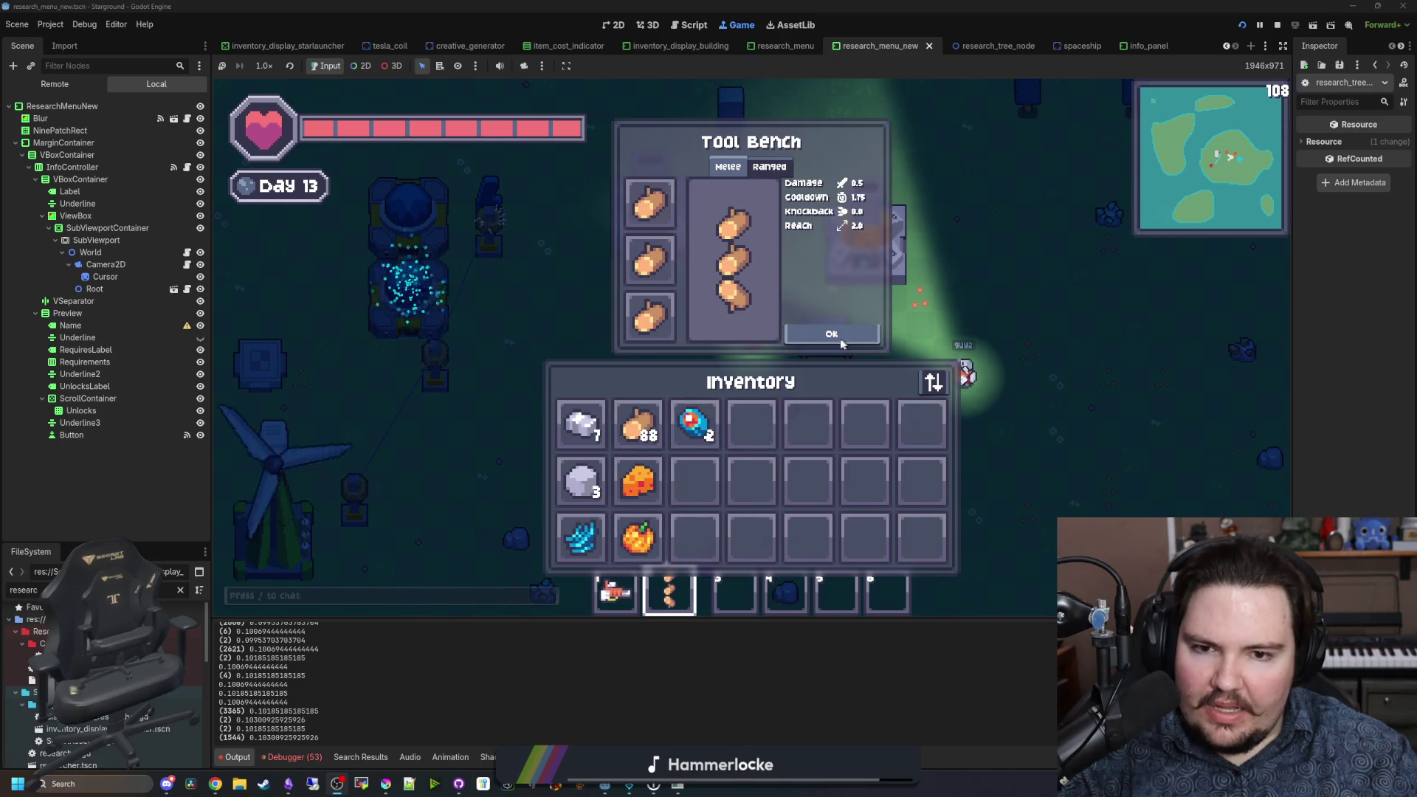
key(Escape)
Step: Walk the player around the base and down past the windmill
key(w)
scroll(755, 518, down, 1)
scroll(765, 517, down, 2)
scroll(540, 401, up, 1)
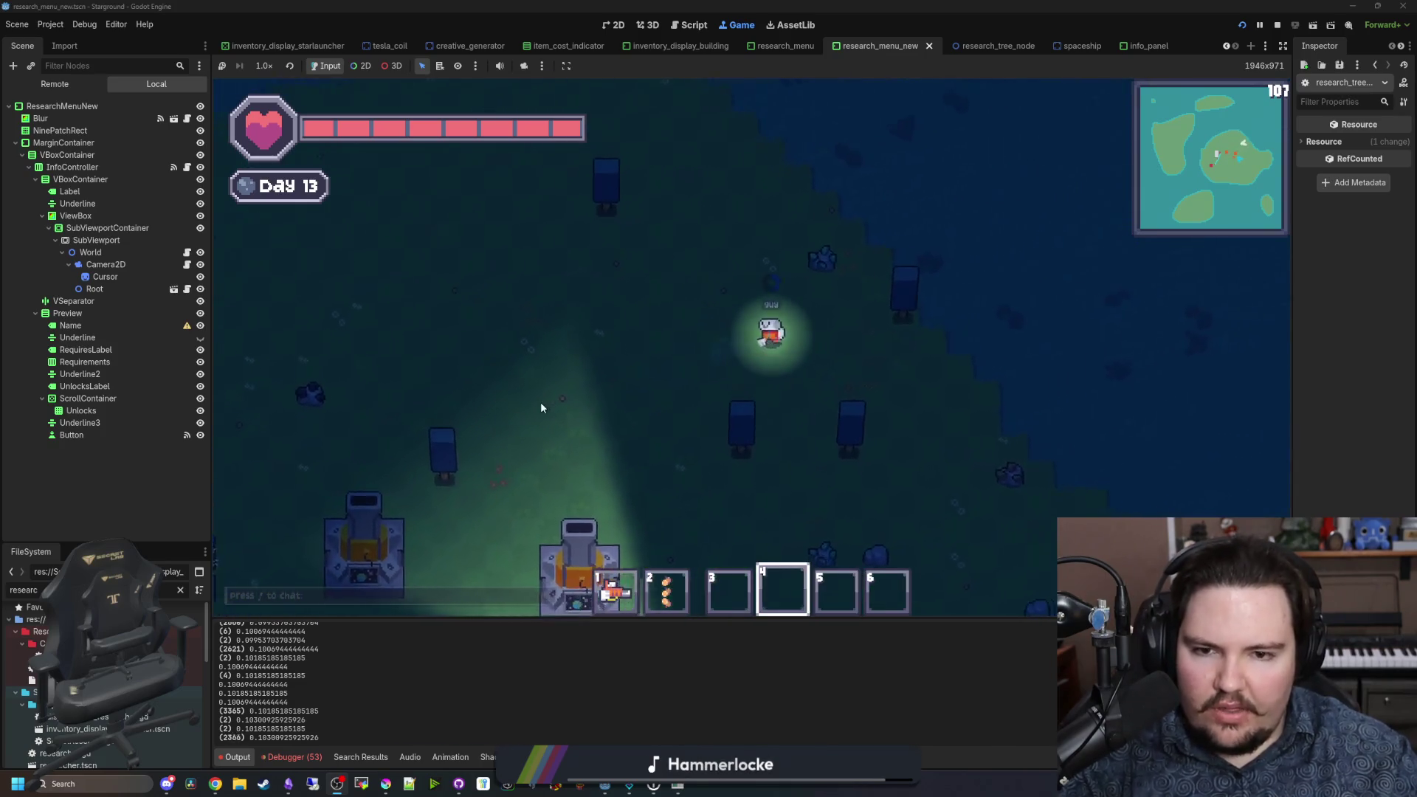
scroll(511, 376, up, 1)
key(s)
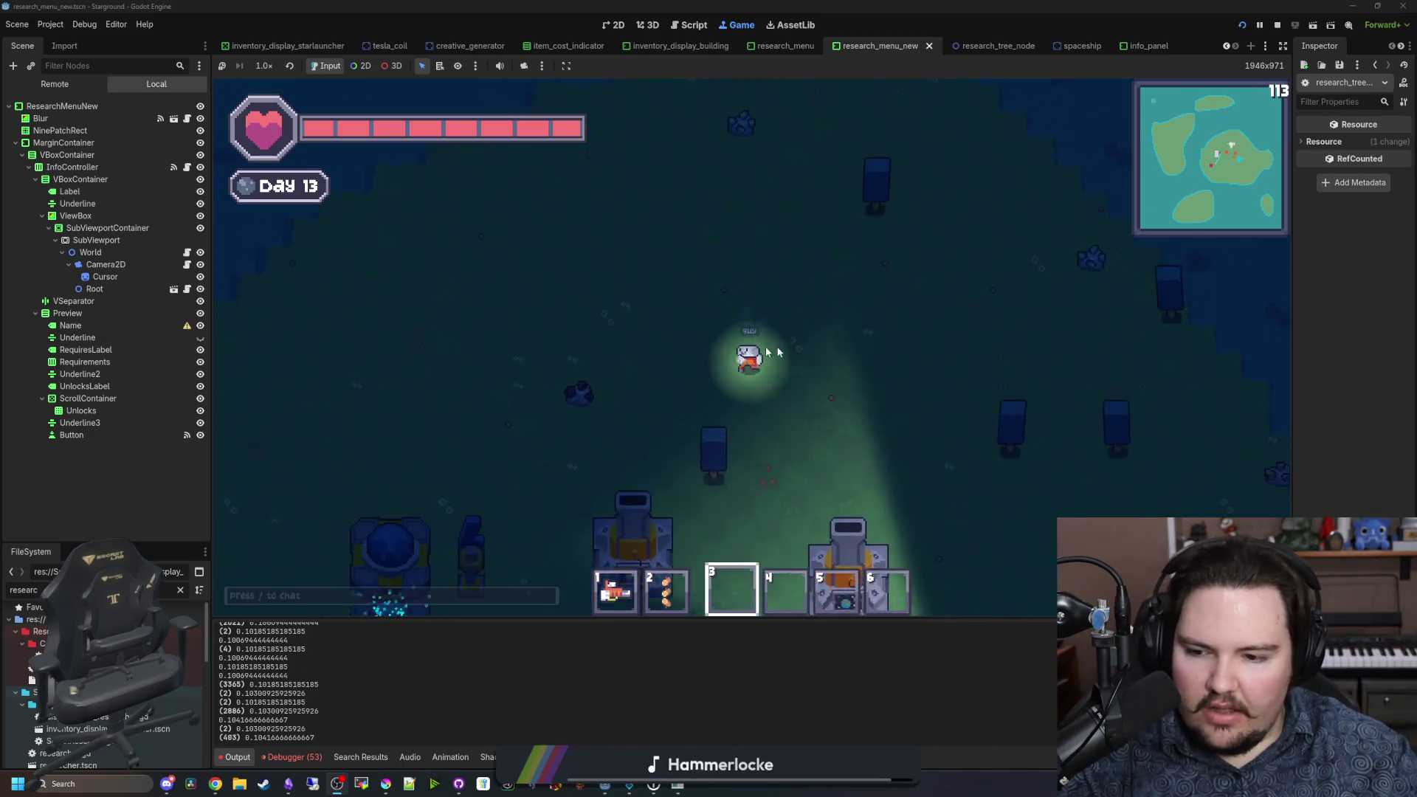
scroll(921, 433, up, 1)
key(s)
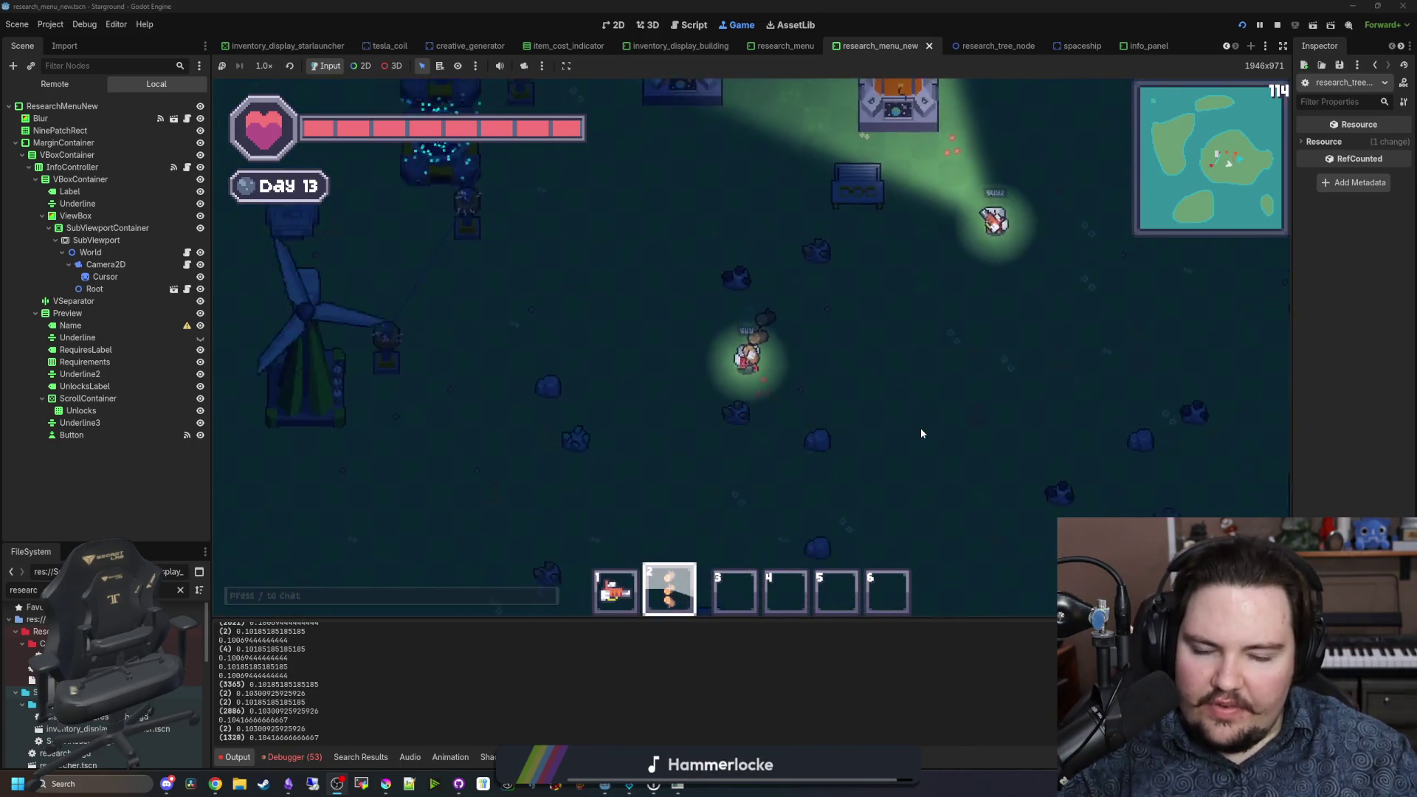
Step: Glance at the Research Tree, circle the base, then bring the Obsidian notes window forward
key(r)
key(r)
key(w)
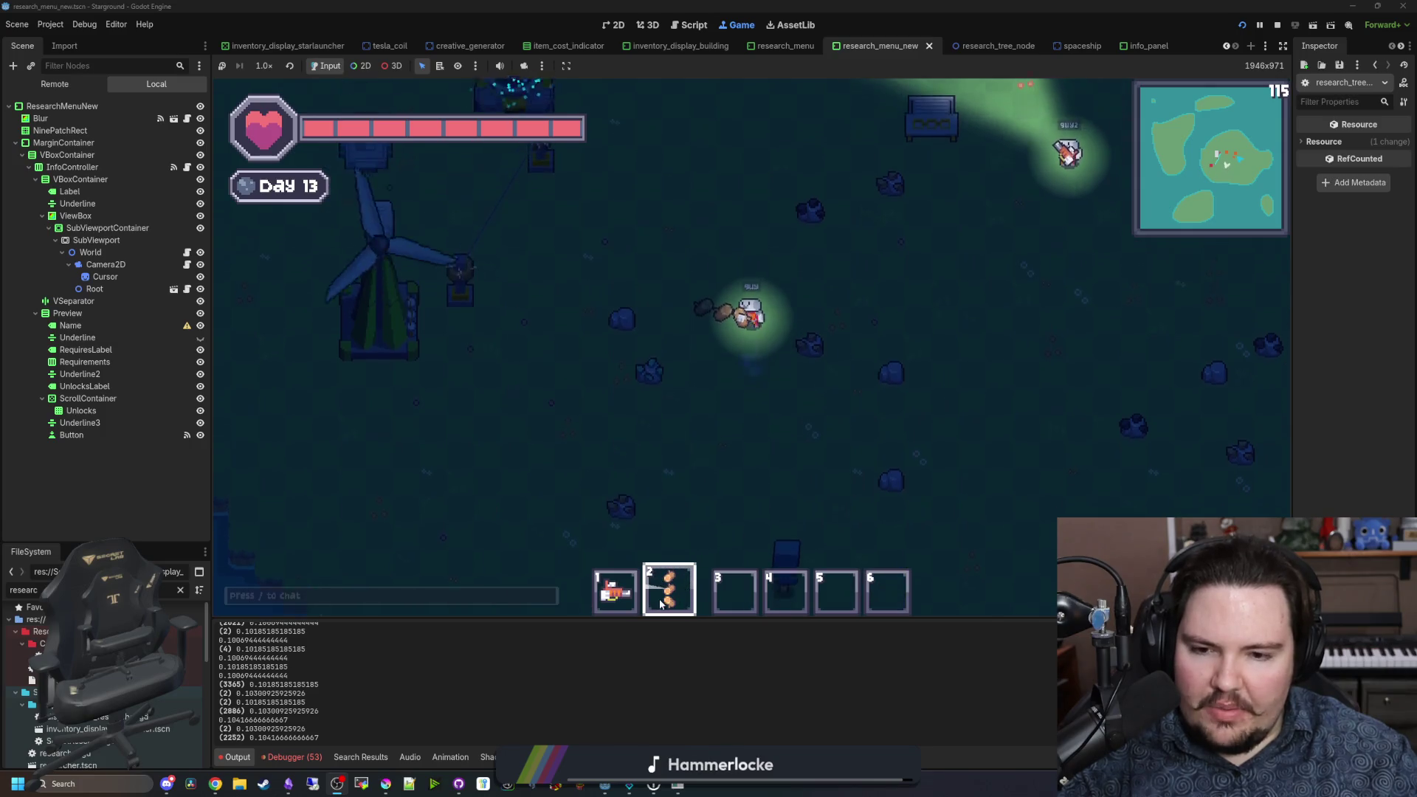
key(w)
key(d)
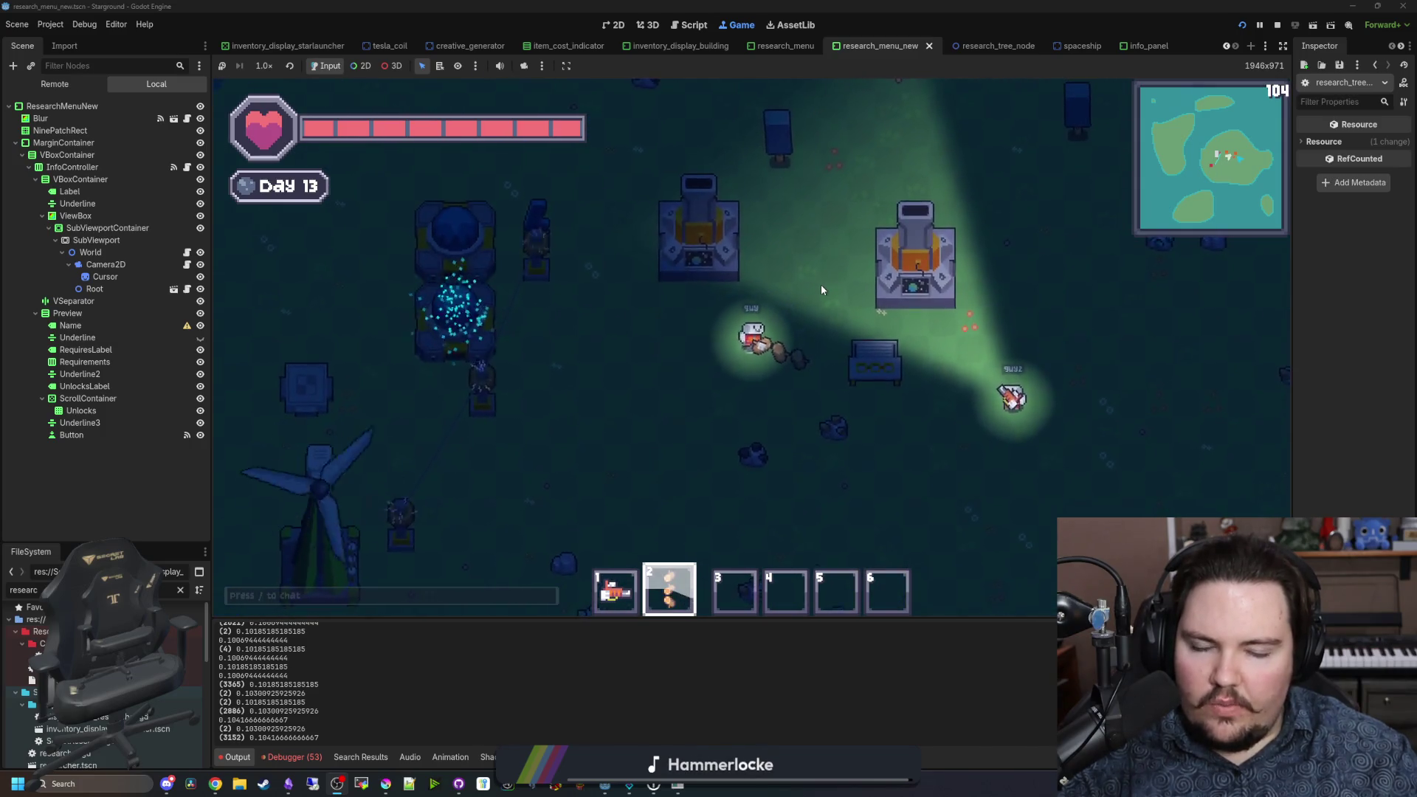
key(a)
key(s)
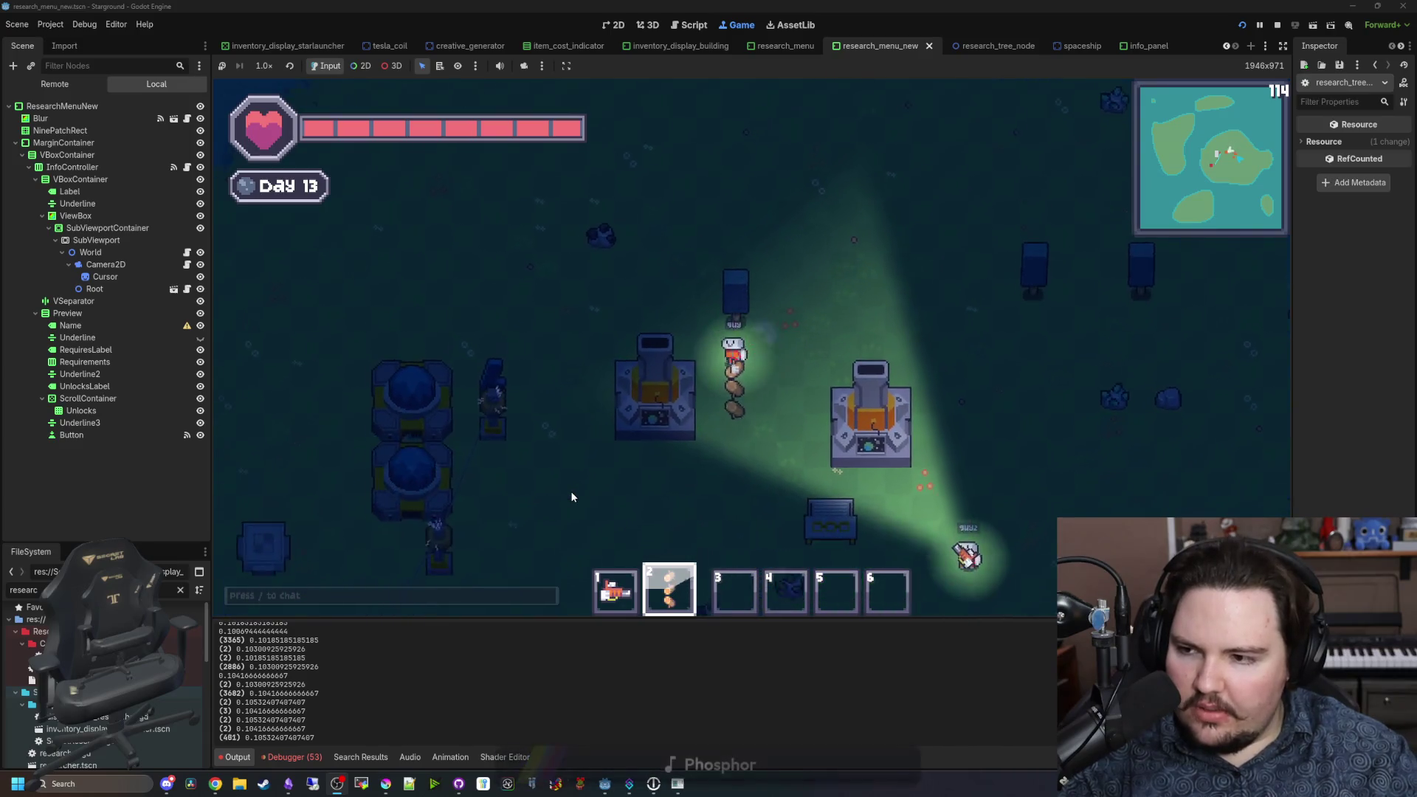
key(a)
key(s)
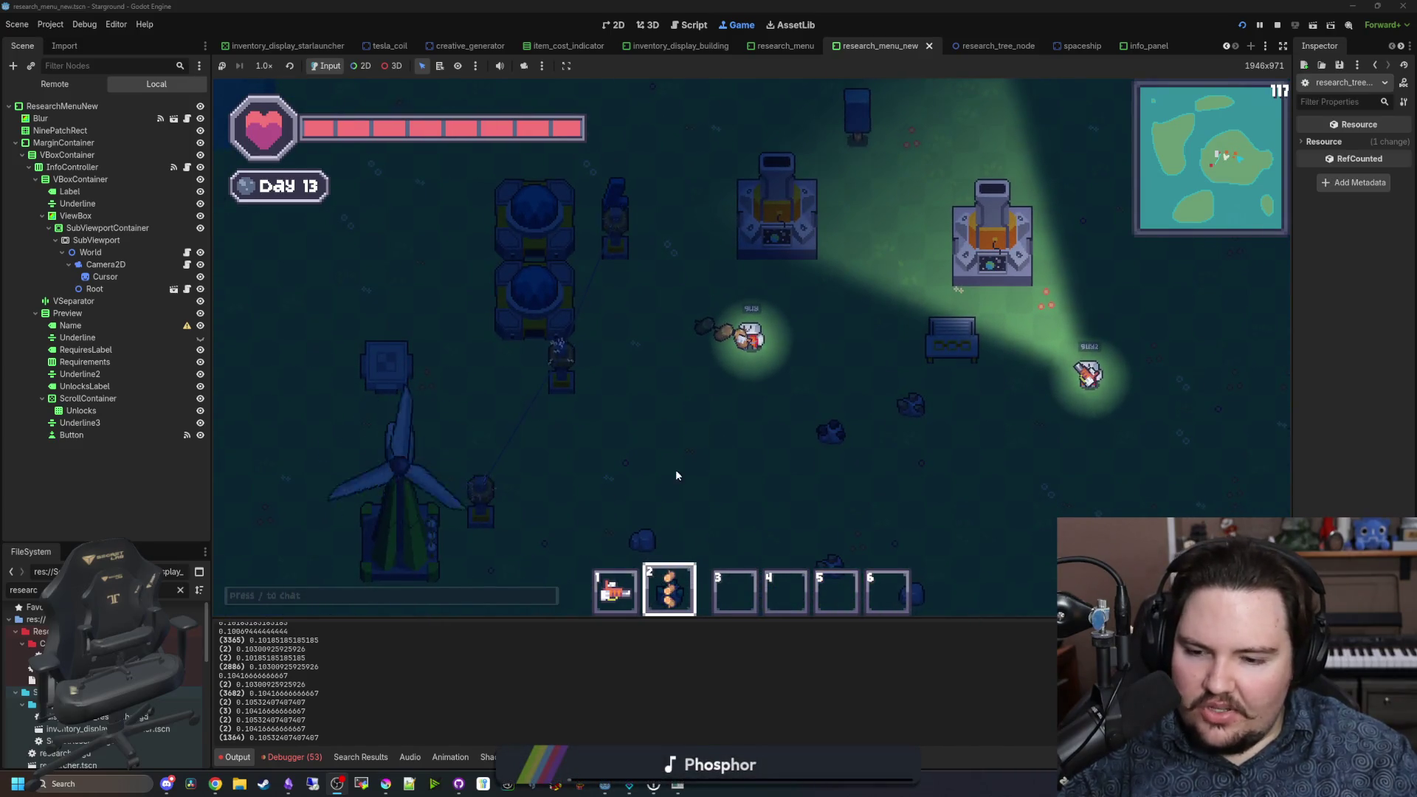
mouse_move(288, 784)
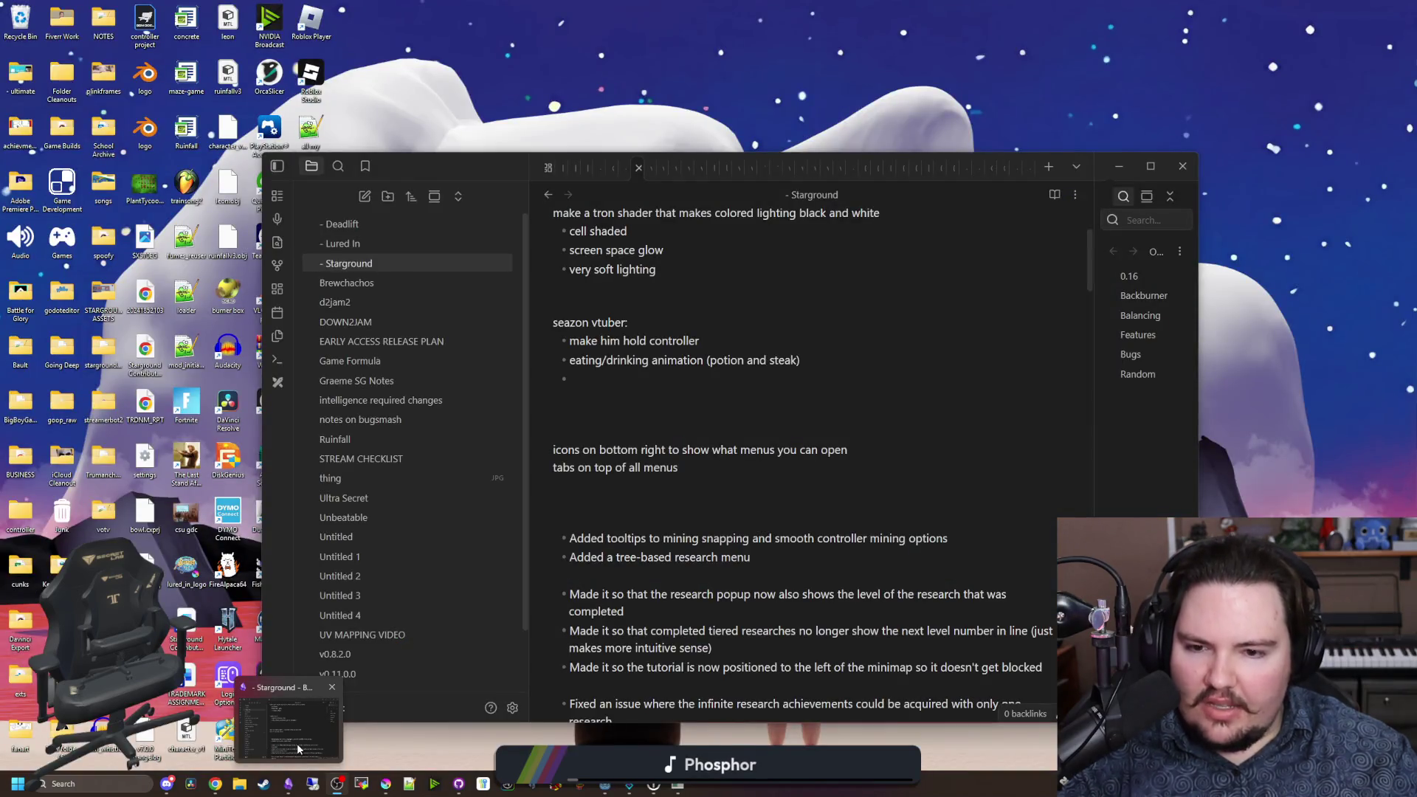
click(297, 742)
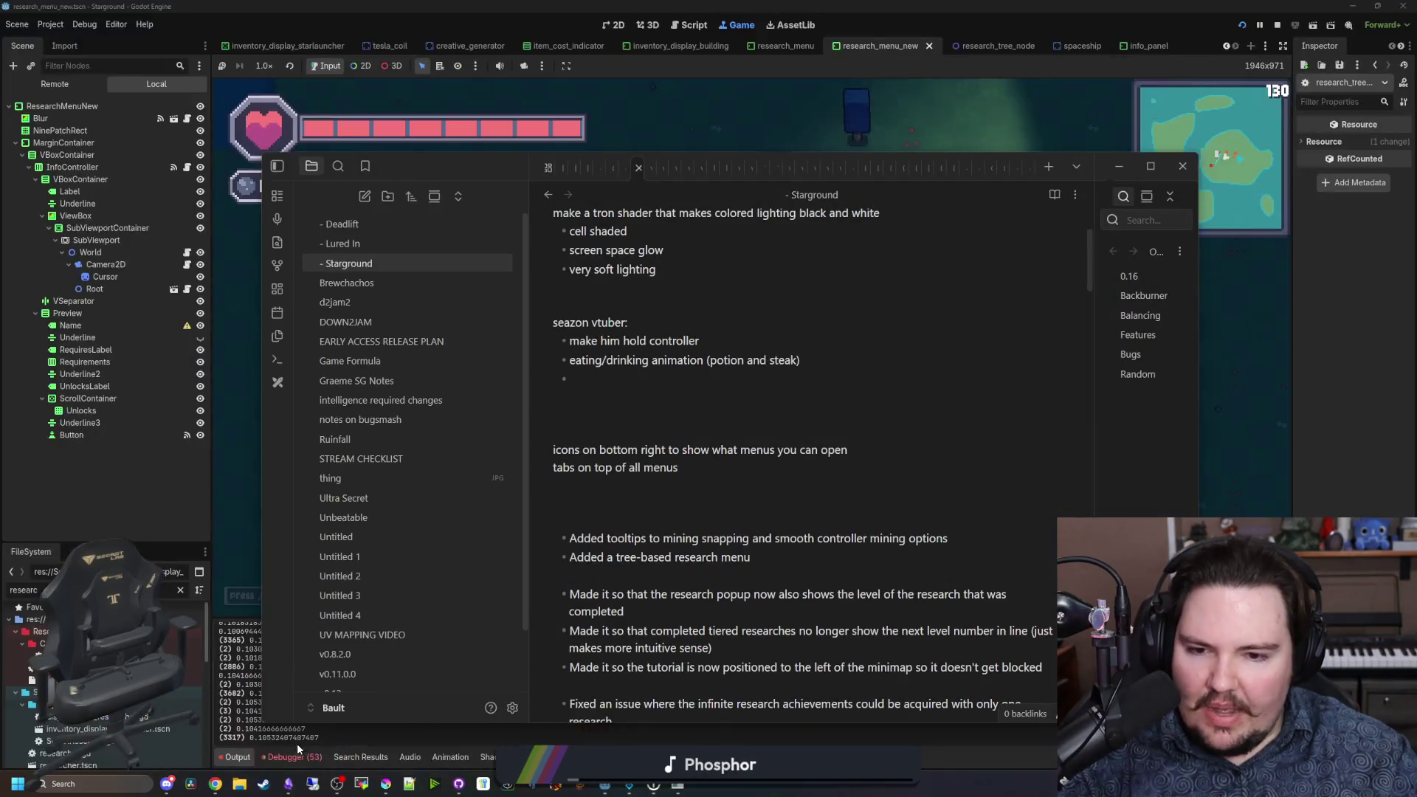
Step: Move the menu icons and menu tabs lines up under the Starground heading
drag(704, 468, 530, 450)
key(ctrl+c)
key(BackSpace)
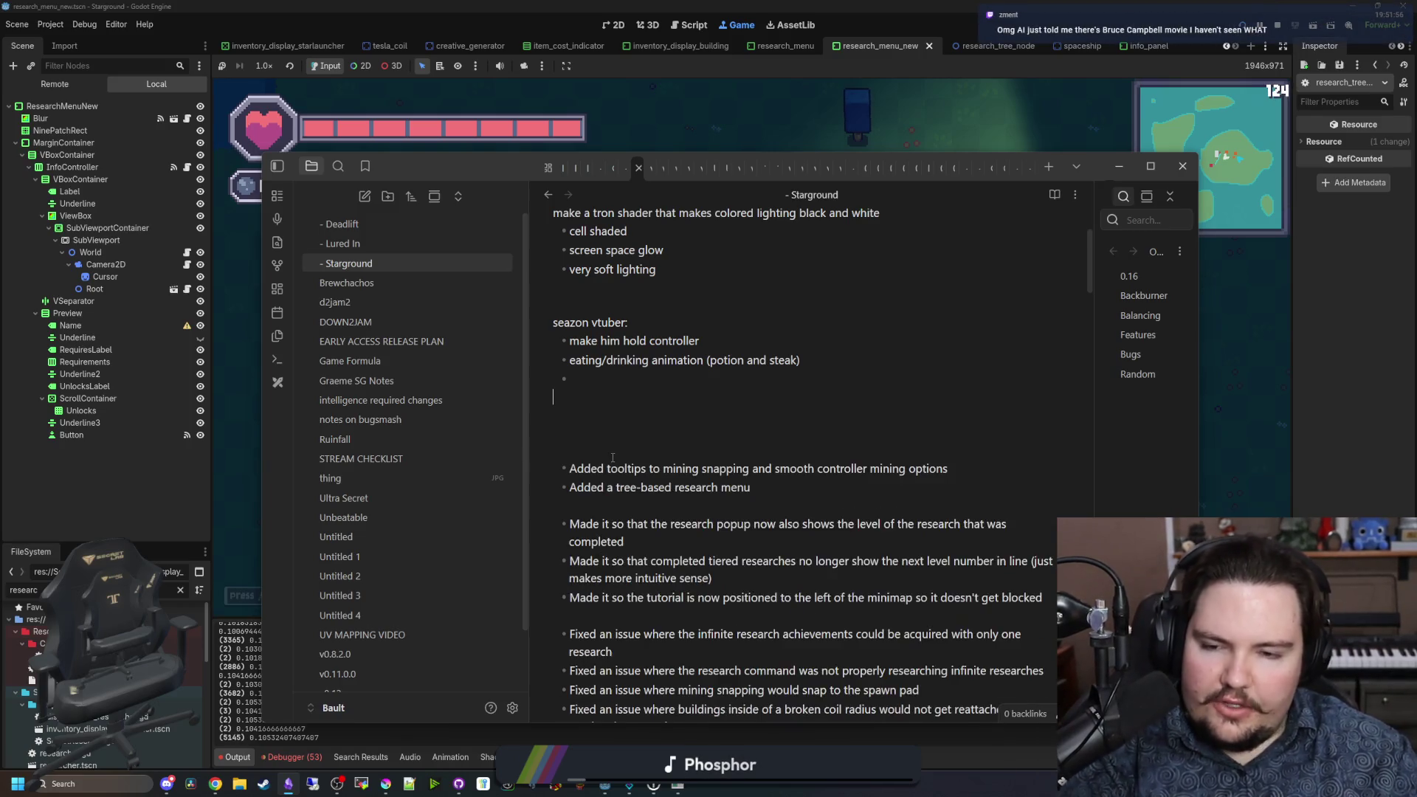
scroll(613, 457, up, 3)
click(613, 276)
key(Return)
key(Return)
key(Return)
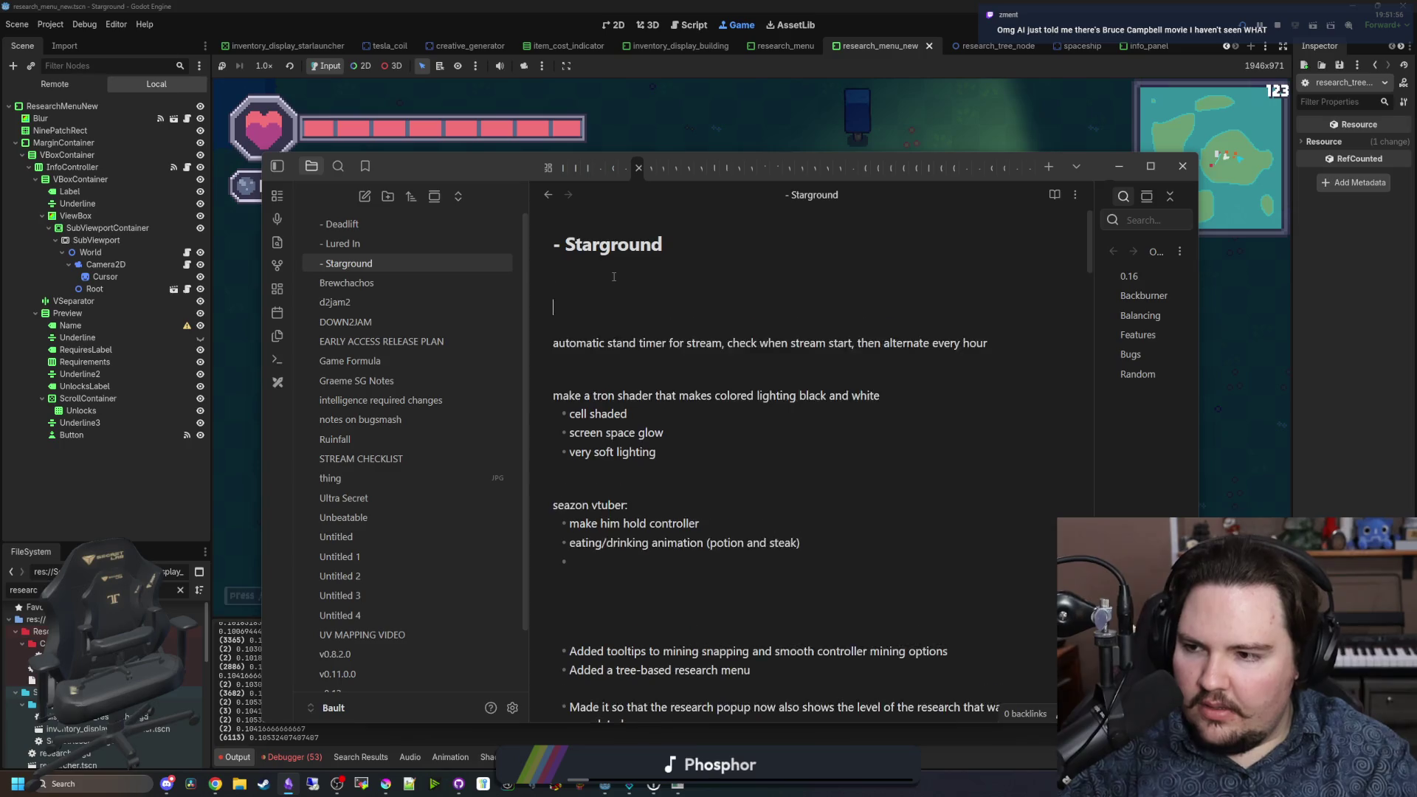
key(ctrl+v)
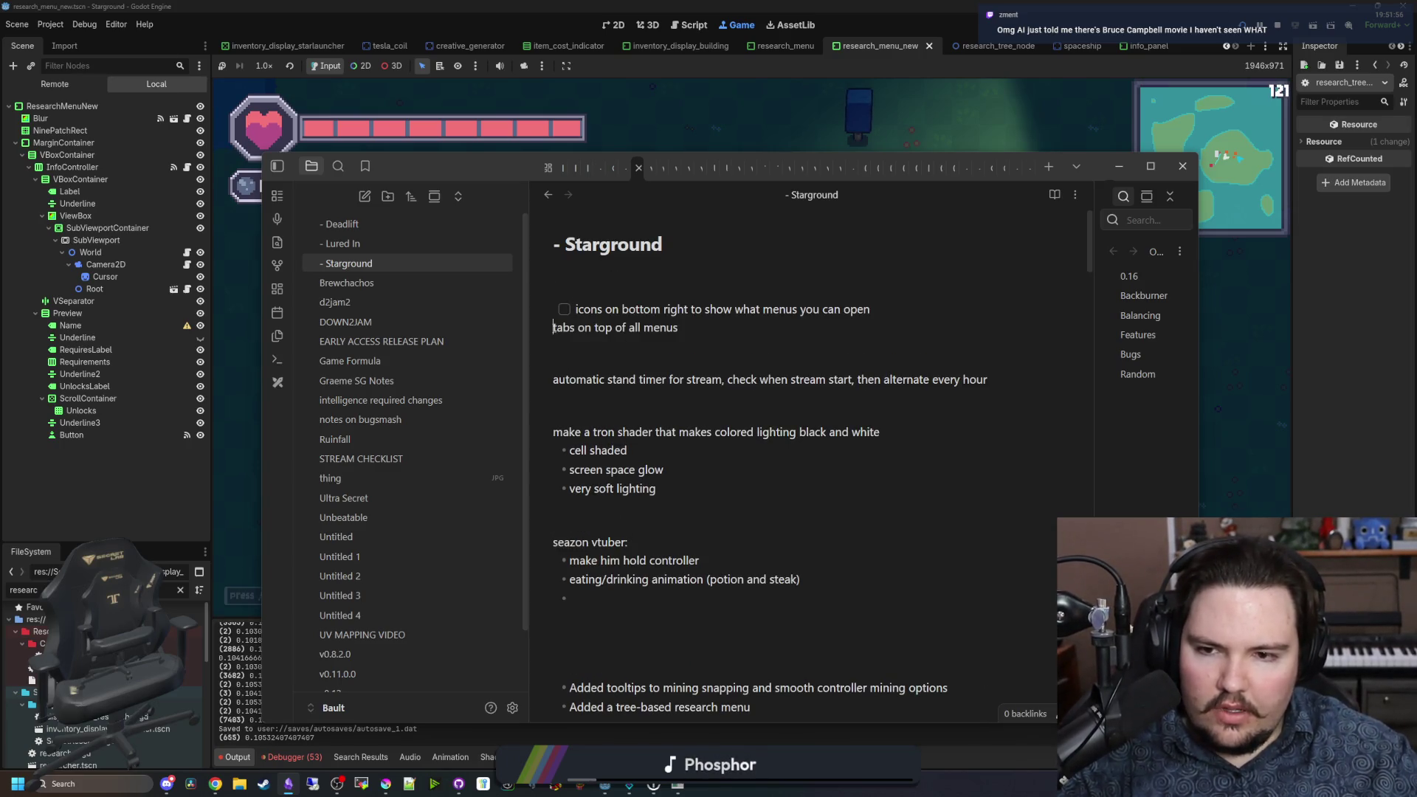
Step: Make them checkboxes and add to-dos 'make all weapons an item' and 'fix input stuff for beginning tutorials'
key(ctrl+l)
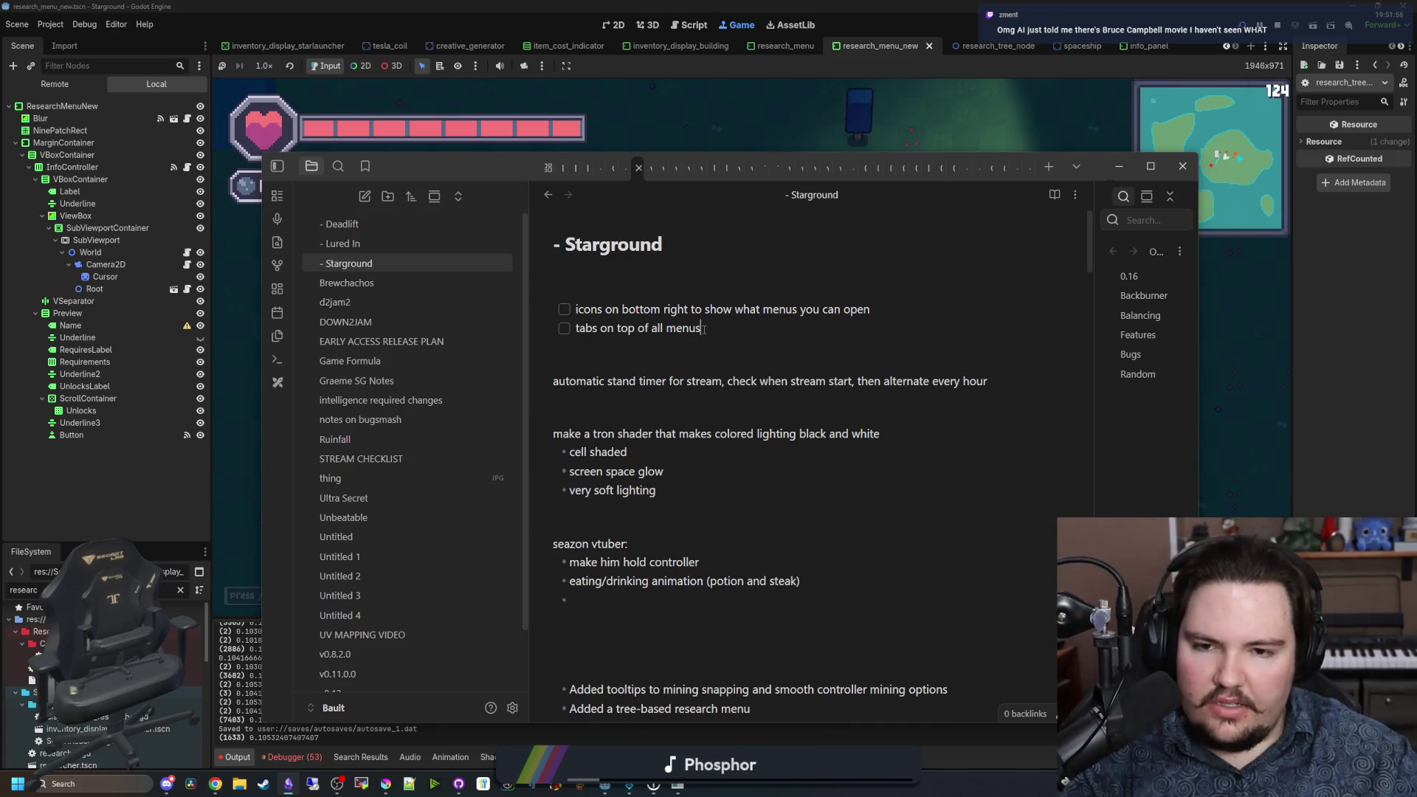
key(Return)
text(make all weapons an i)
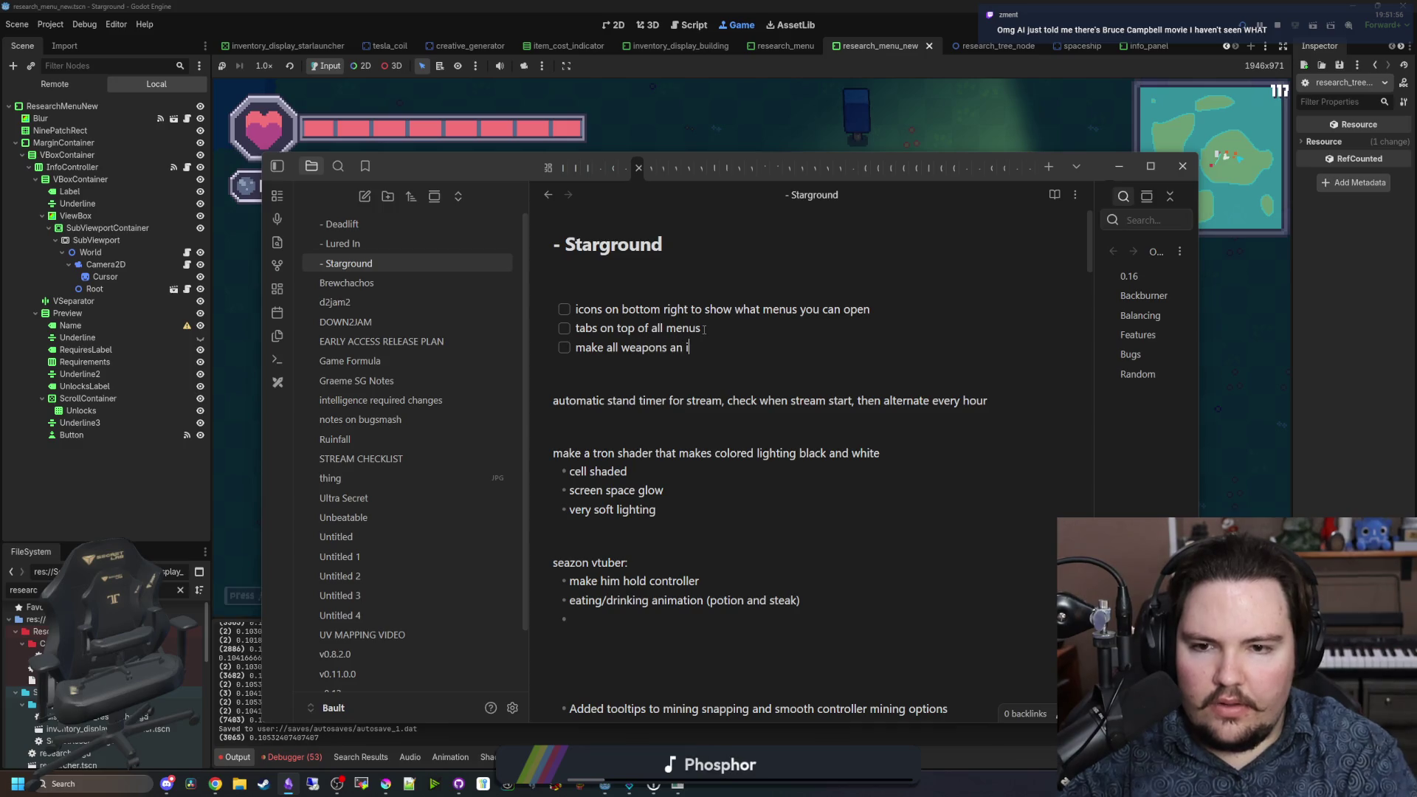
text(tem)
key(Return)
text(fix input stuff for beginning tutorials)
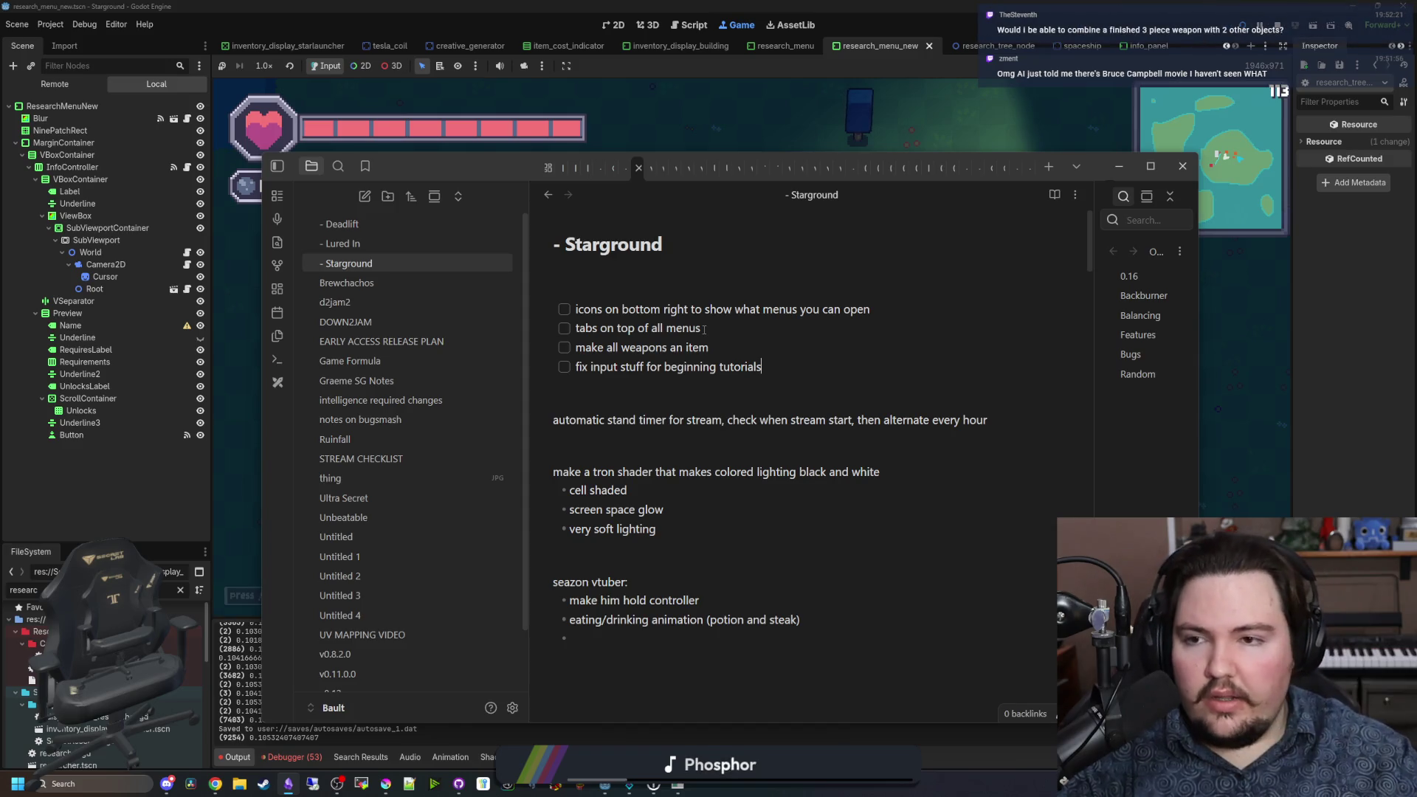
key(alt+Tab)
Step: Select hotbar slot 1 and walk the player north, south, east and back toward the base
key(w)
key(1)
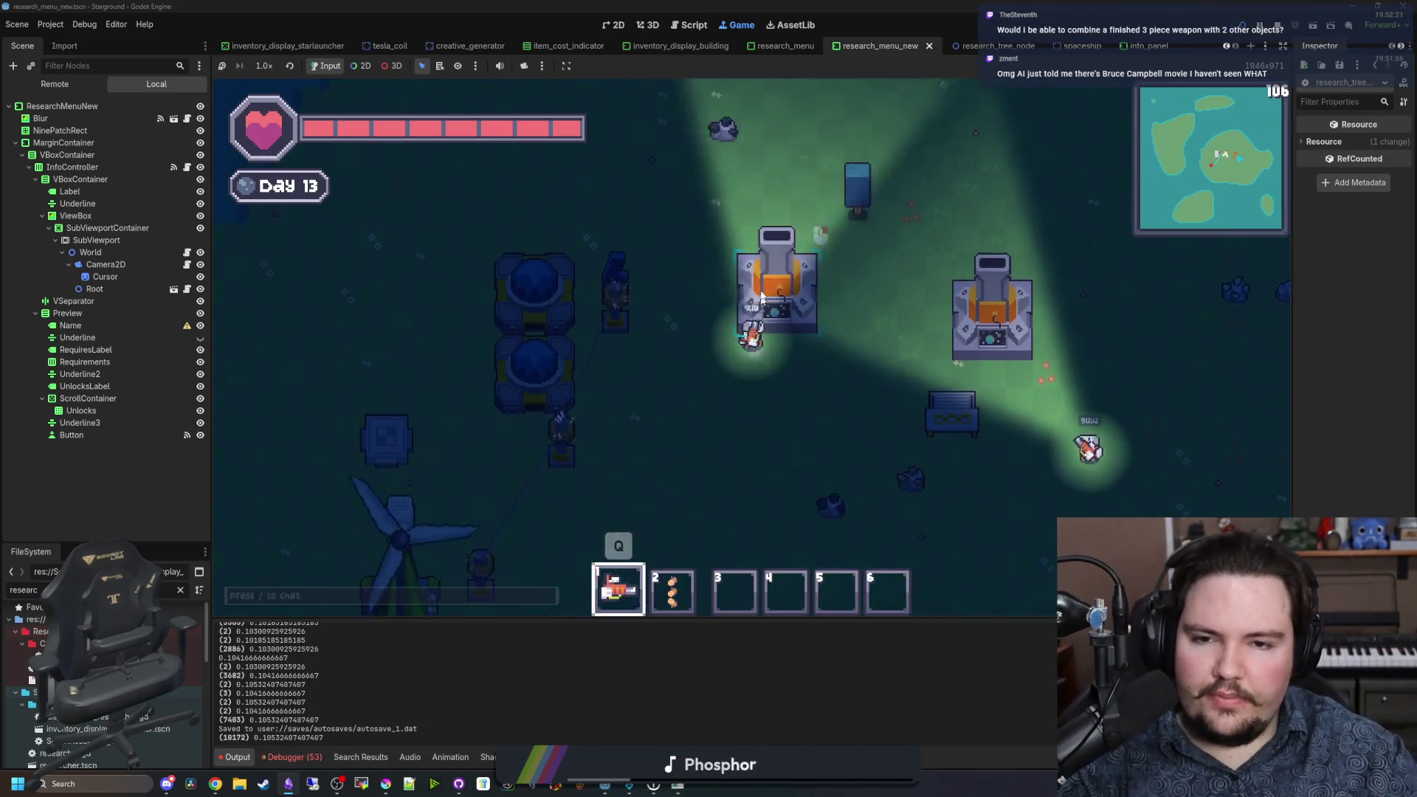
key(w)
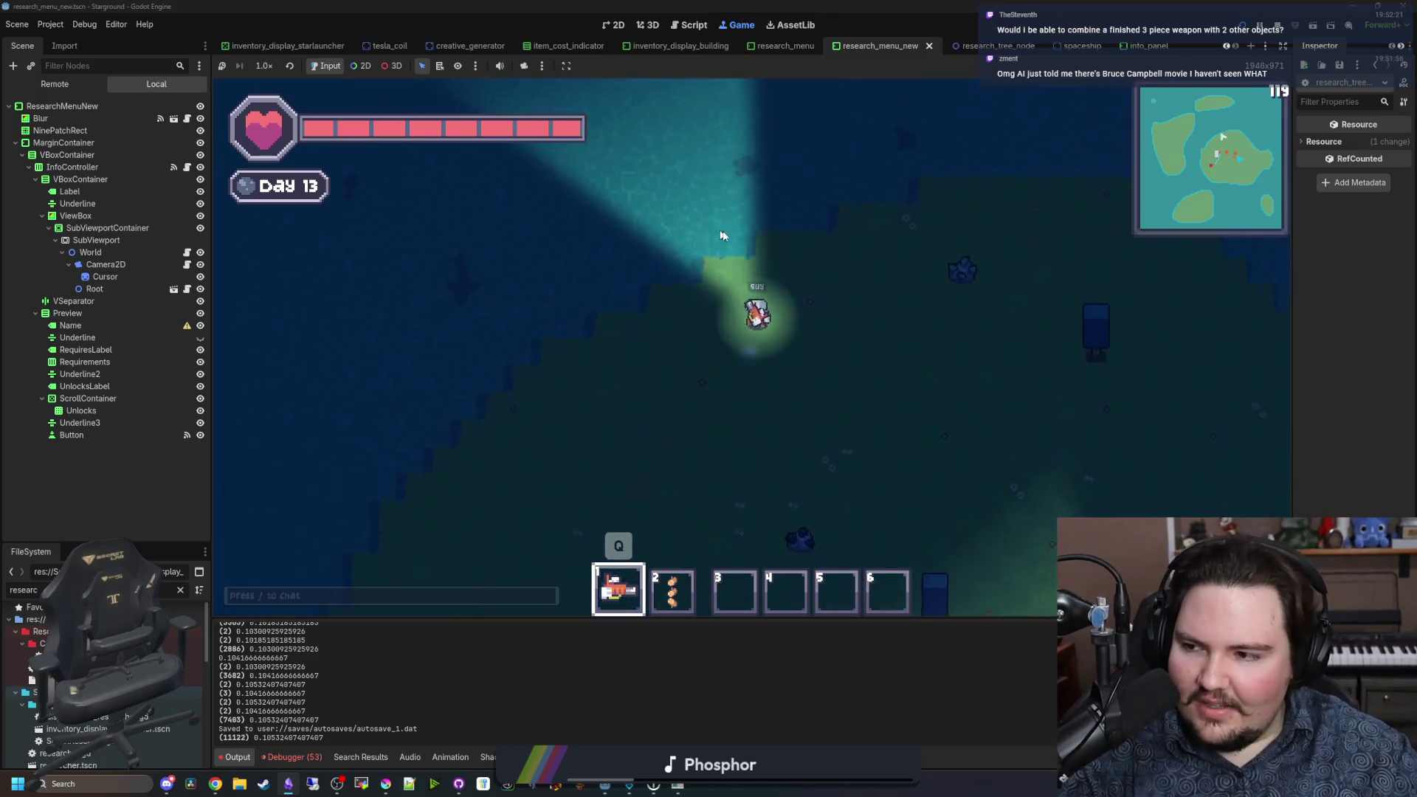
key(s)
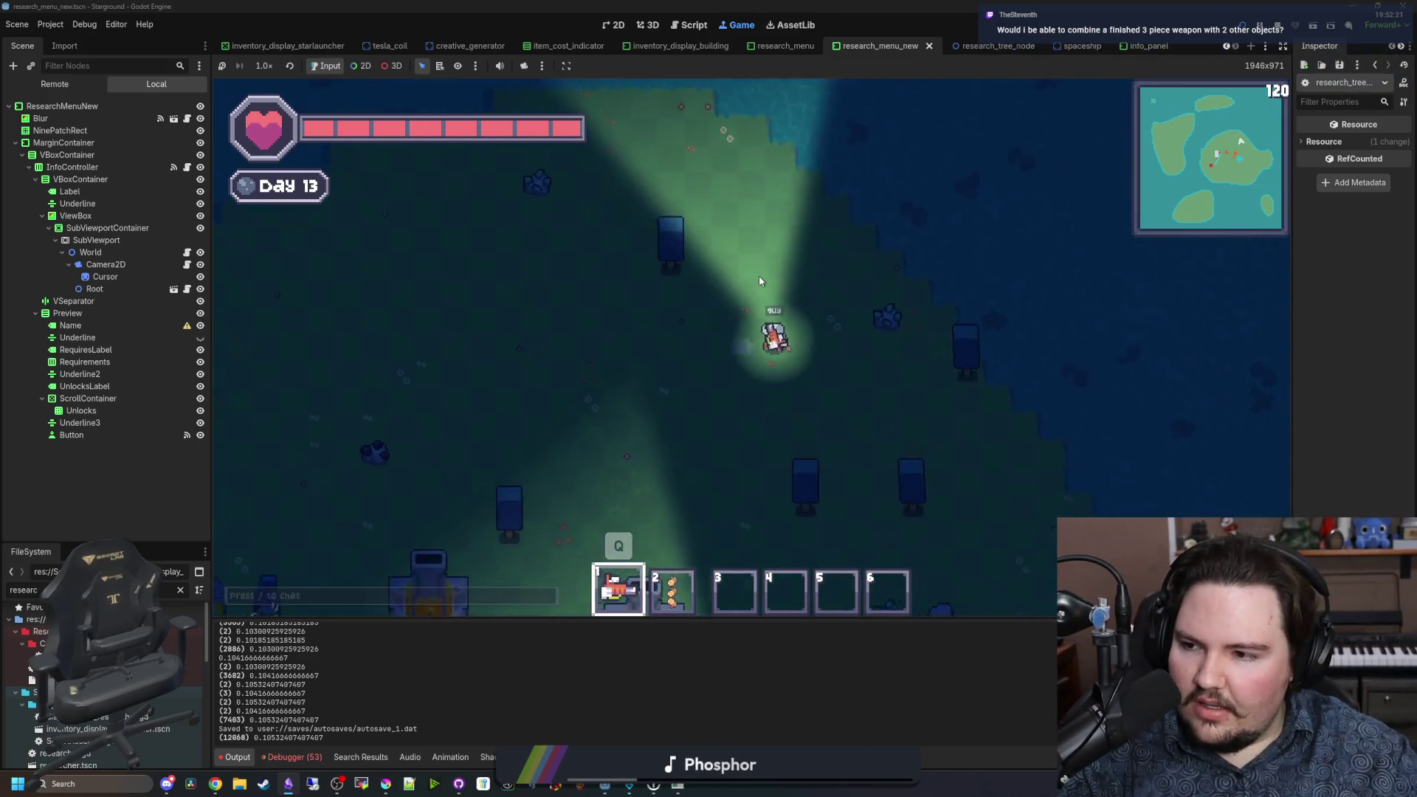
key(s)
key(d)
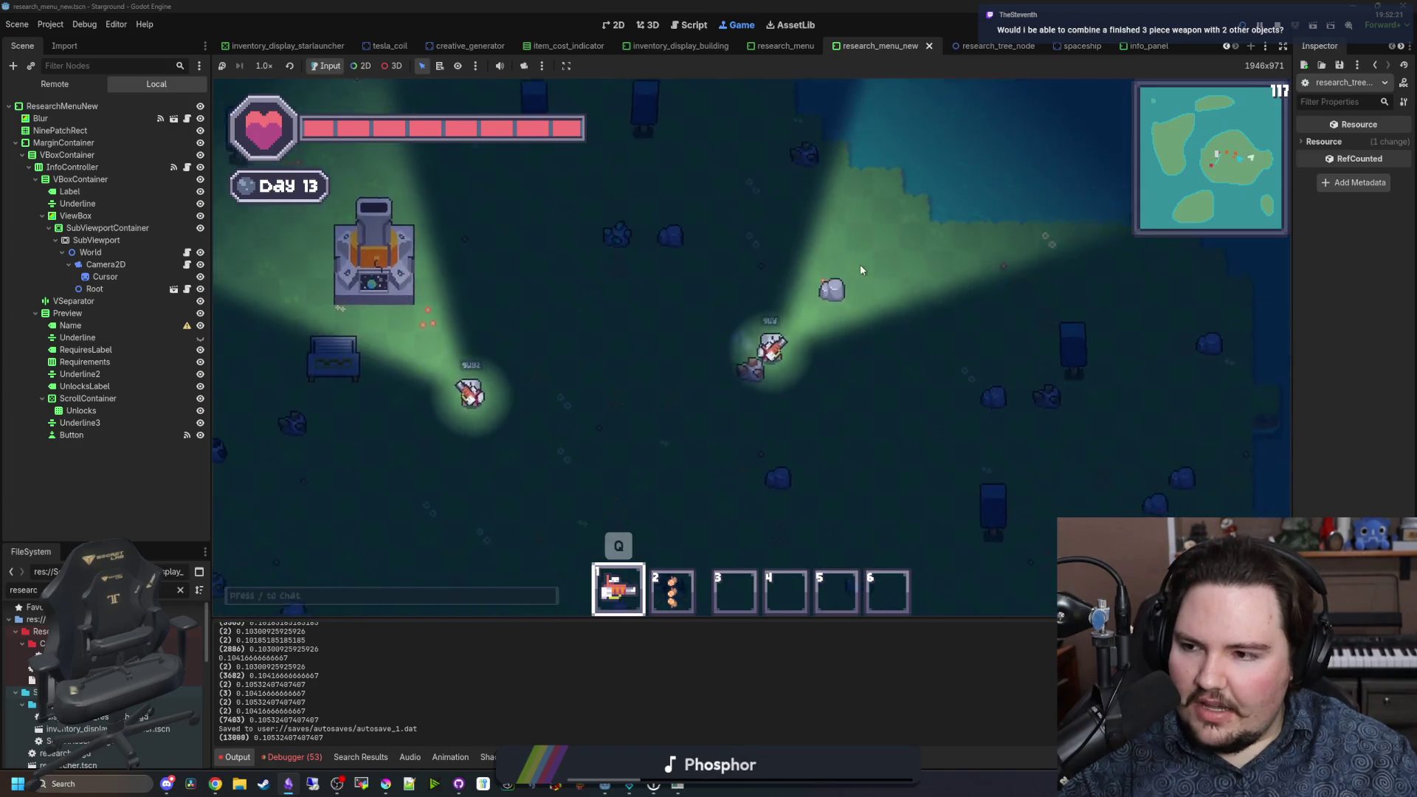
key(w)
key(a)
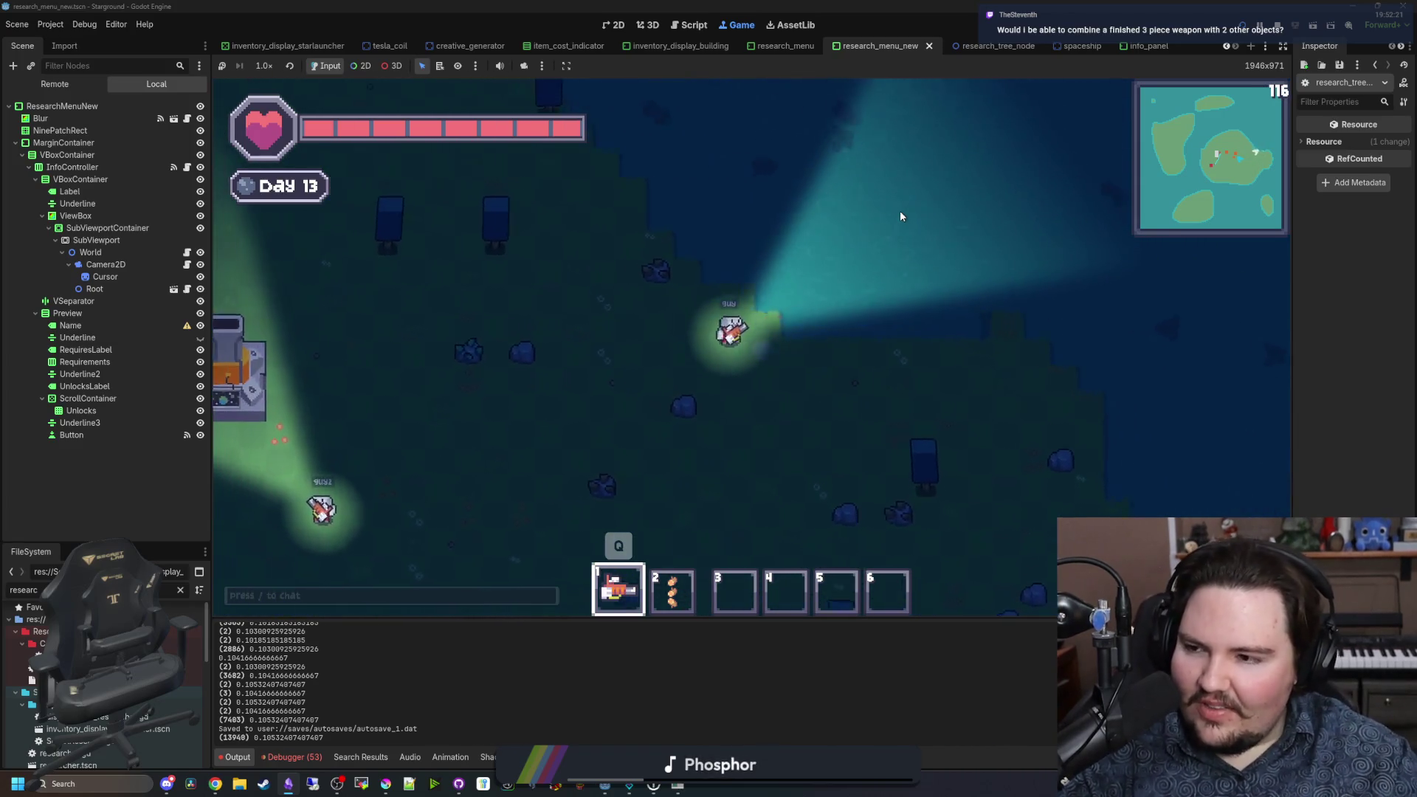
key(w)
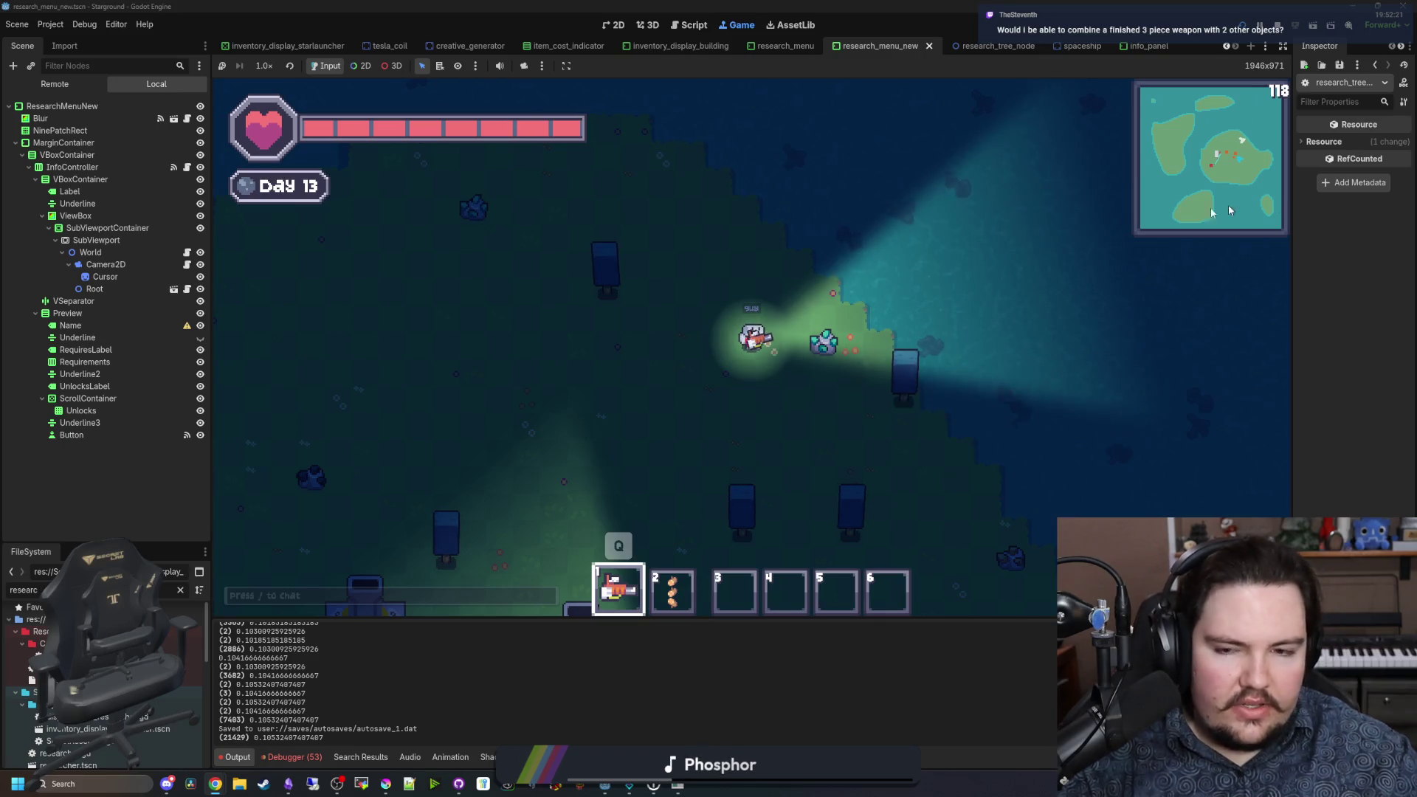
Step: At the Tool Bench, clear the logs from the crafting slots, sort the inventory, and try iron ingots
key(a)
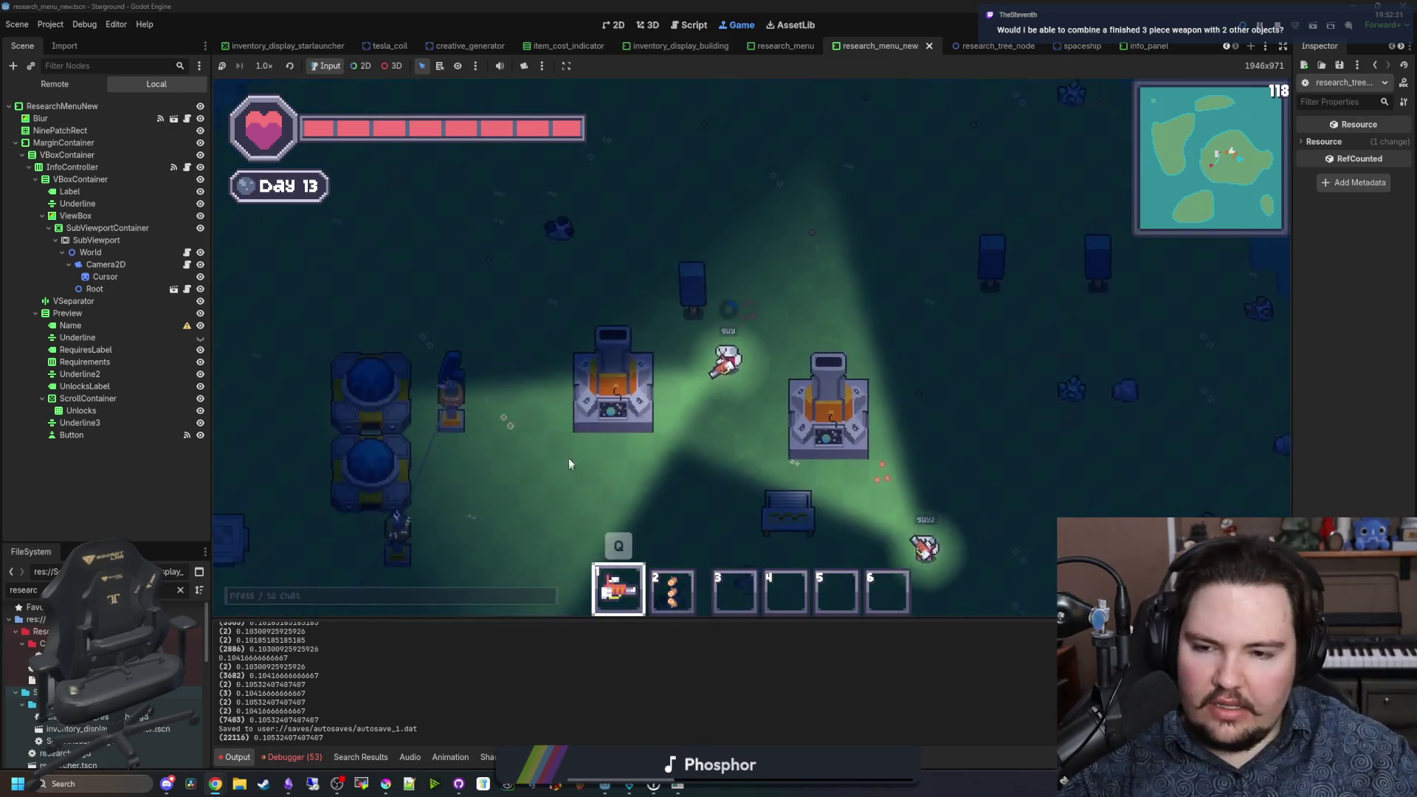
key(s)
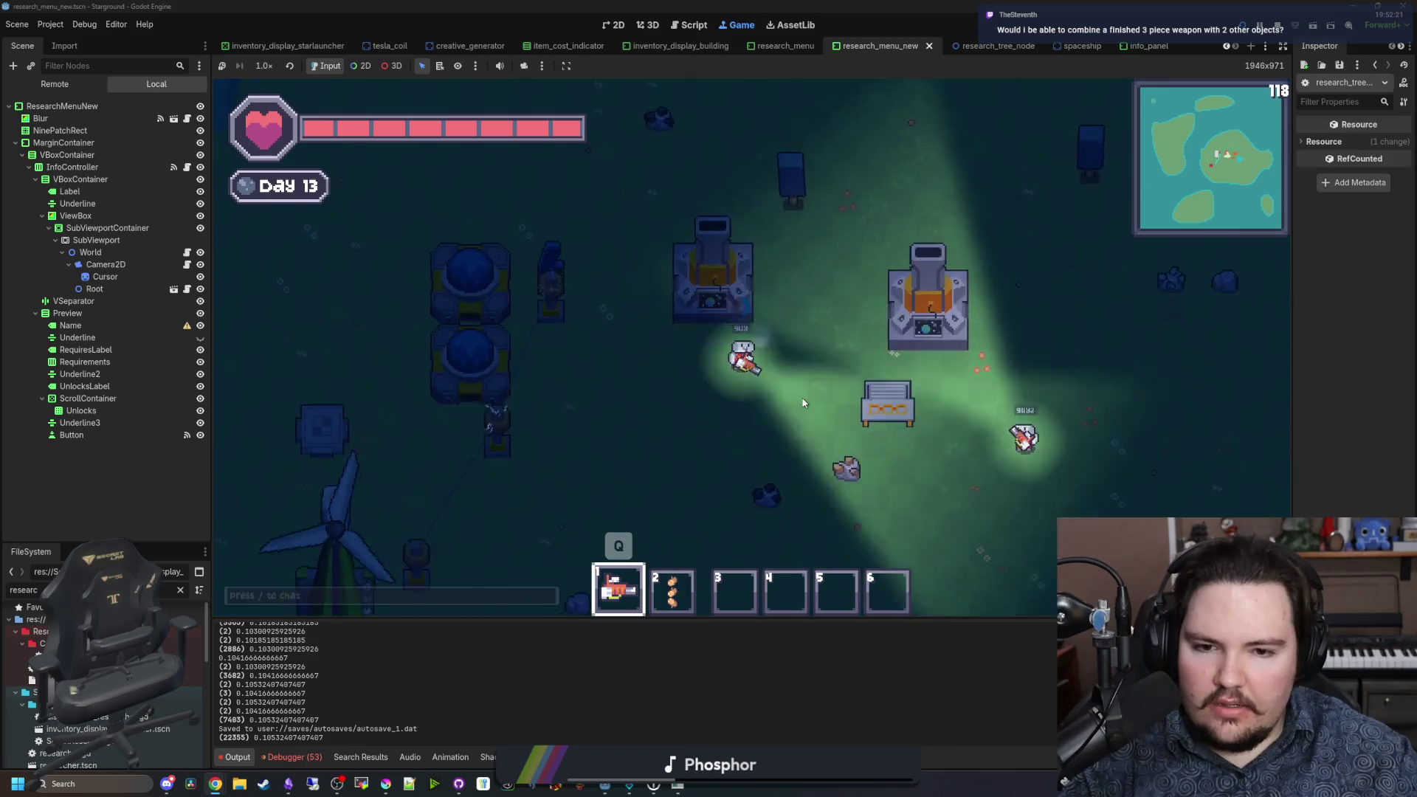
click(858, 322)
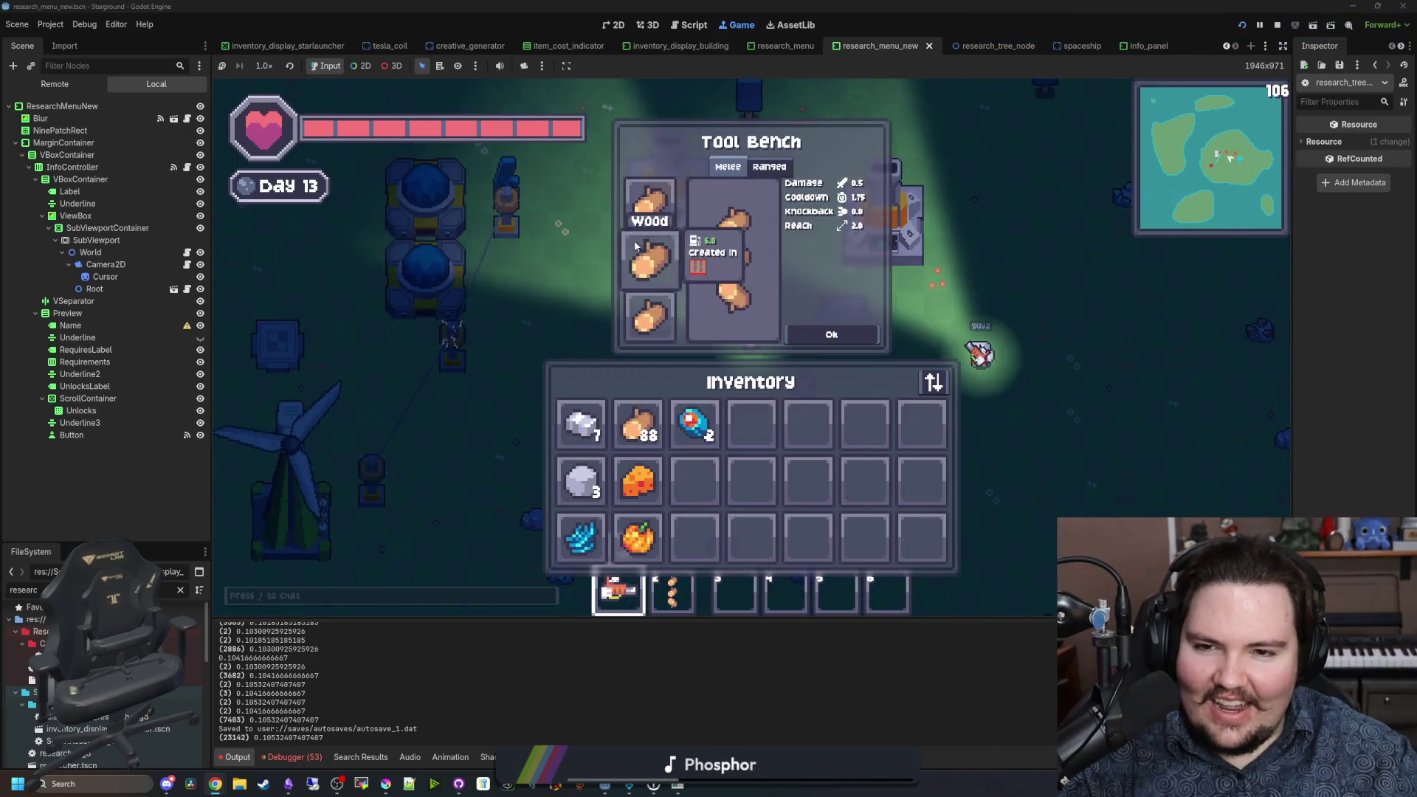
click(650, 203)
click(649, 260)
click(650, 317)
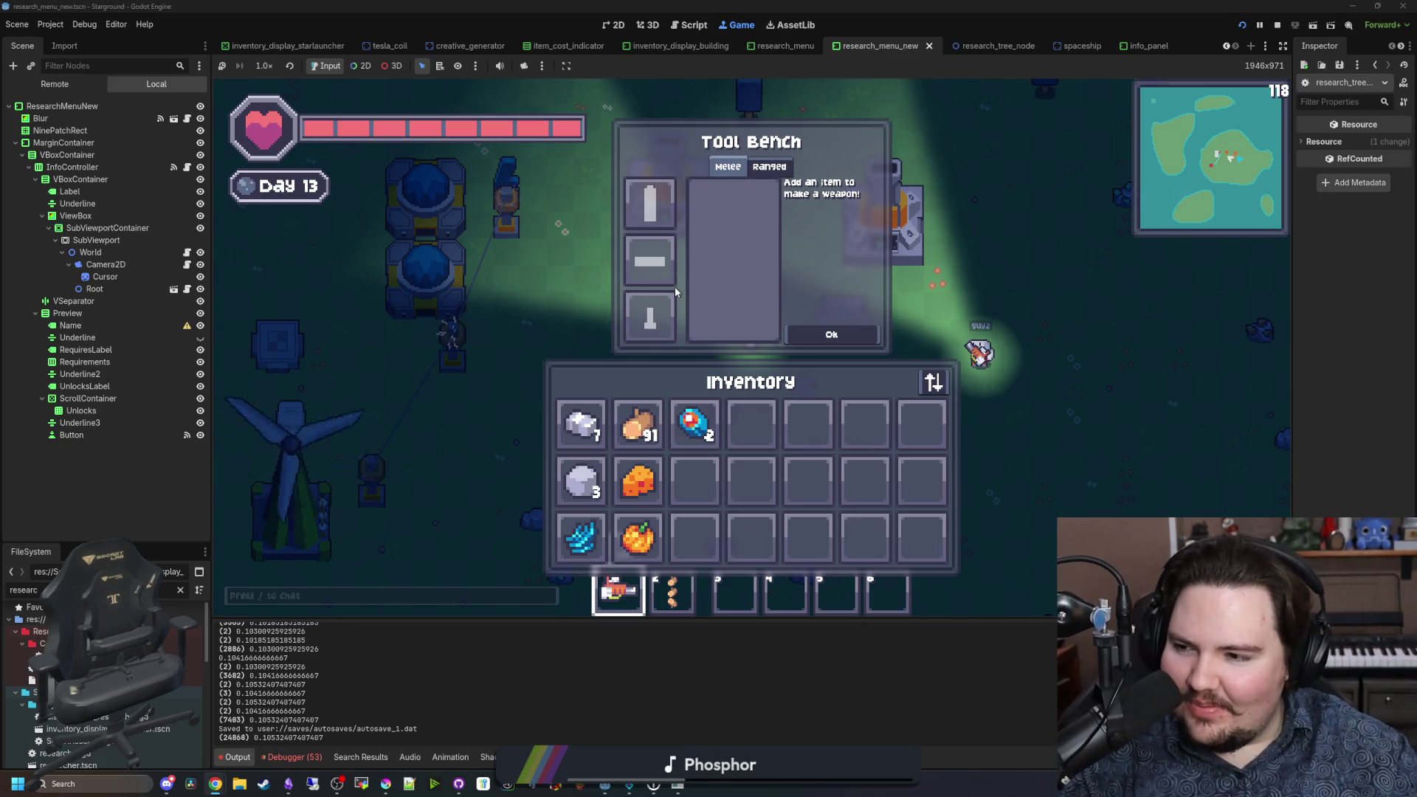
click(933, 382)
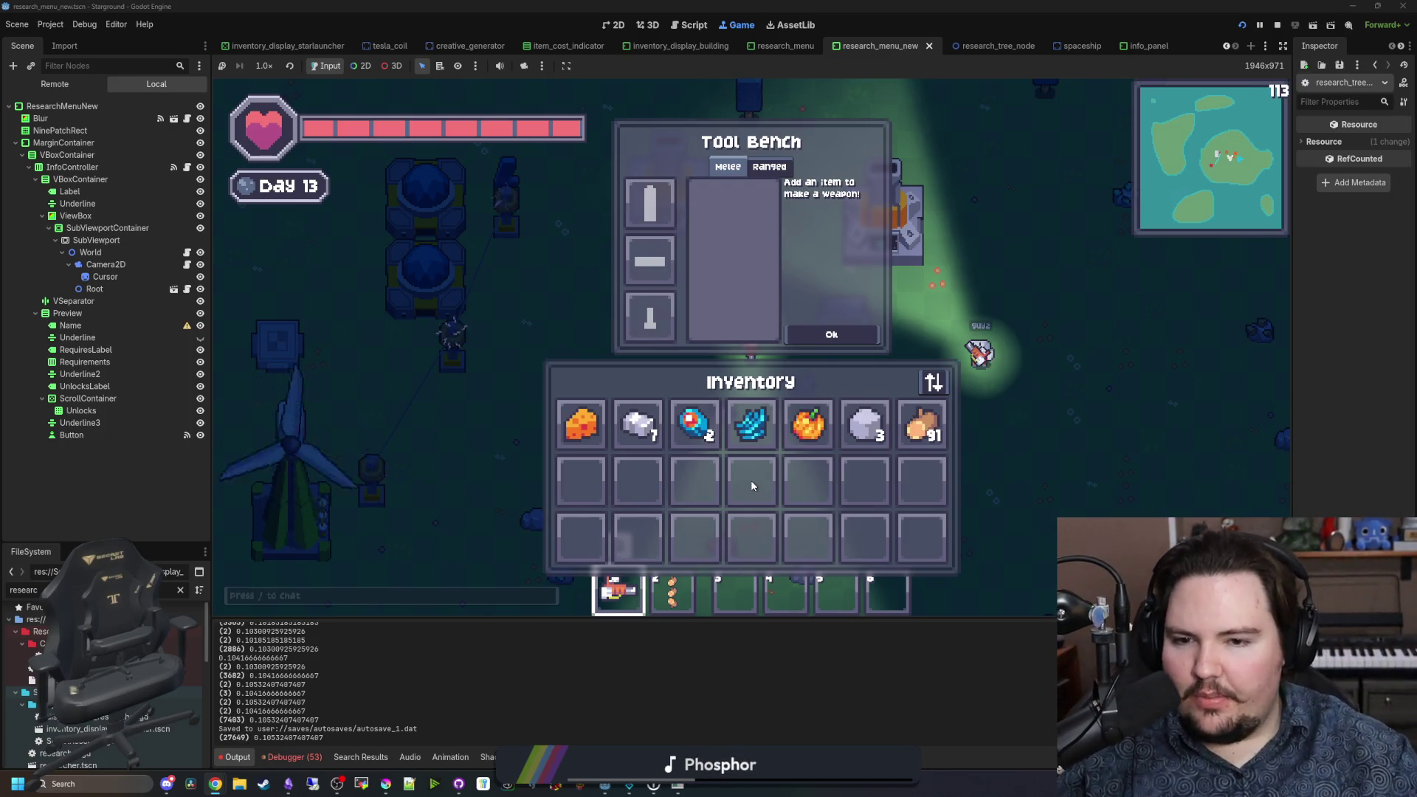
mouse_move(636, 425)
mouse_down()
mouse_move(666, 419)
mouse_move(648, 302)
mouse_move(620, 316)
mouse_move(655, 264)
mouse_move(638, 425)
mouse_up()
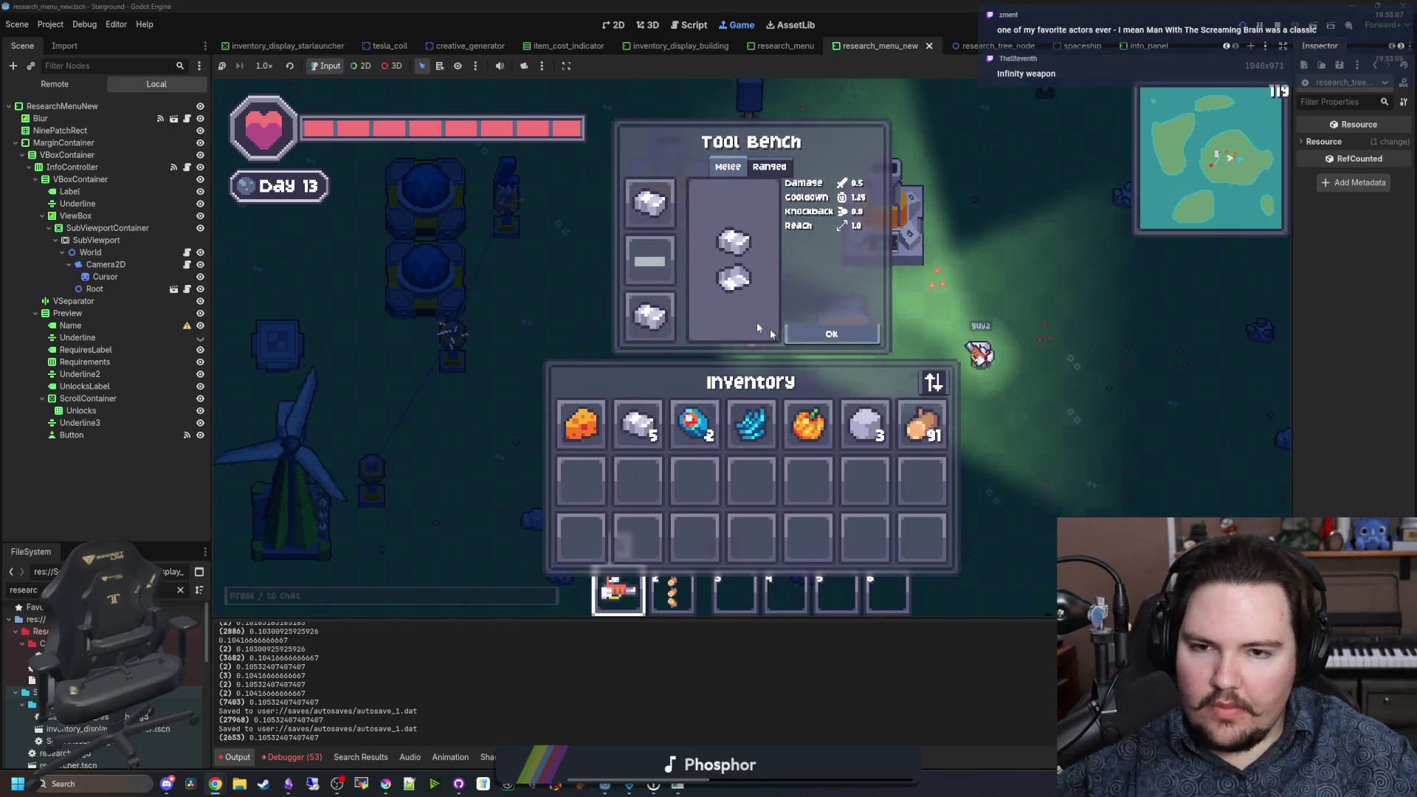
drag(648, 332, 648, 336)
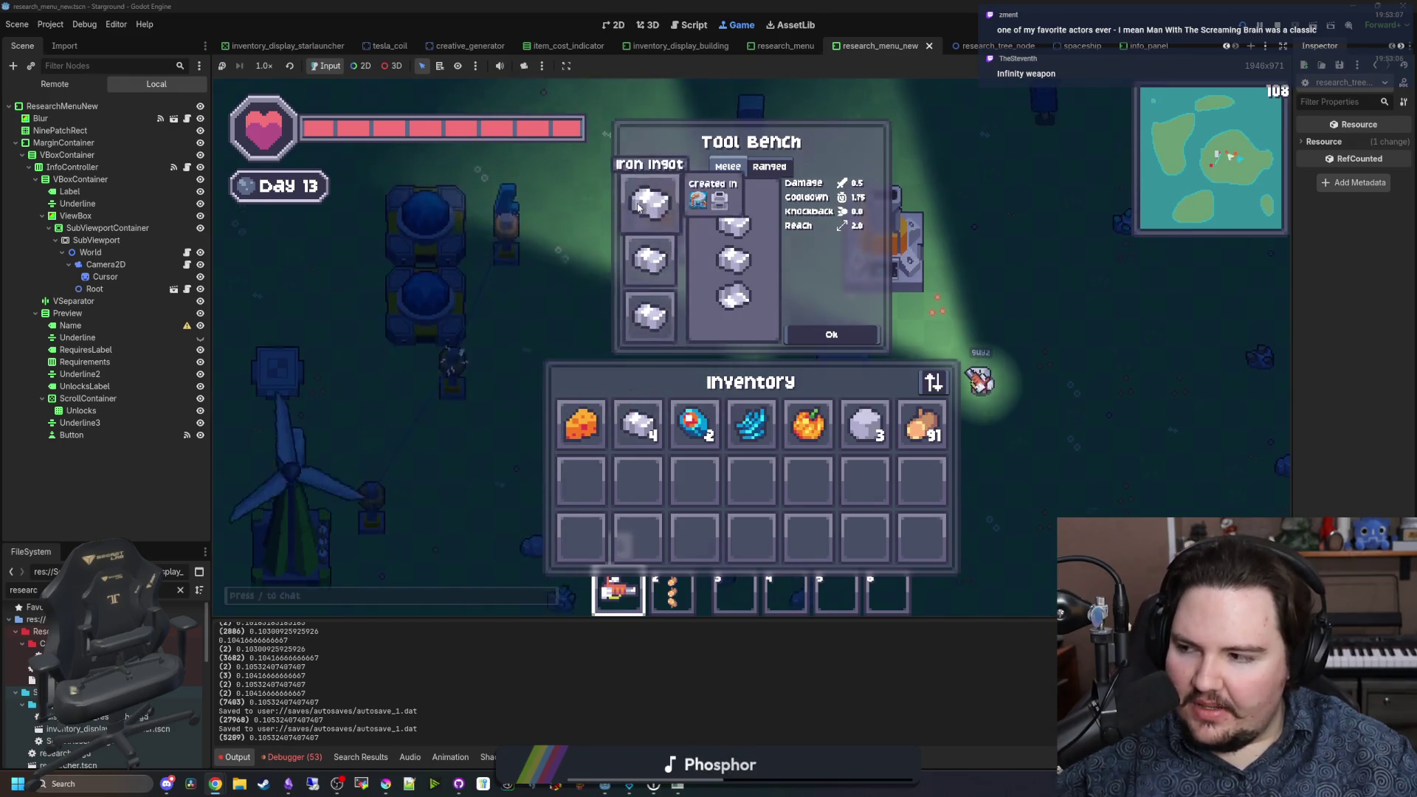
Step: Reopen the bench, fill the melee slots with logs instead, and craft the three-log weapon
click(769, 166)
click(737, 169)
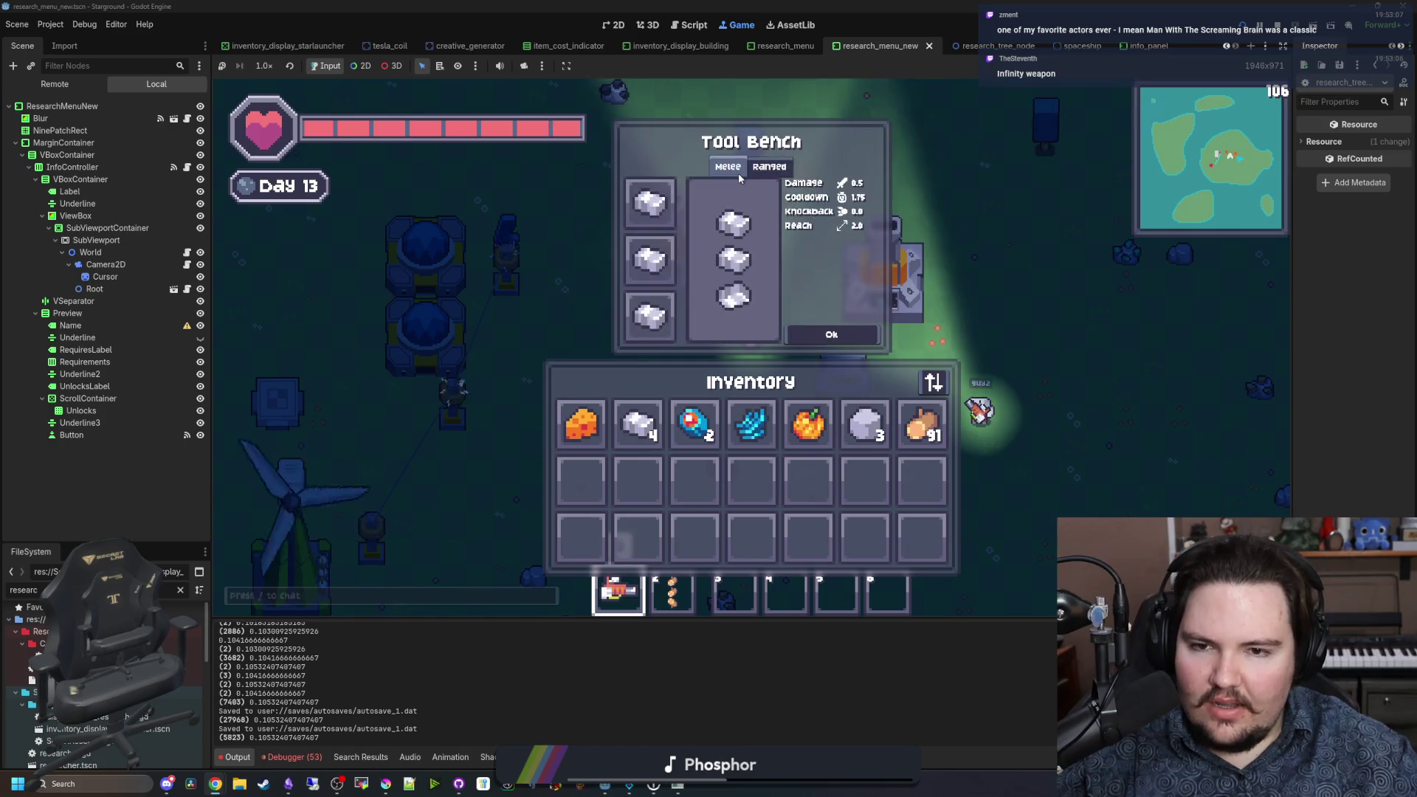
click(809, 335)
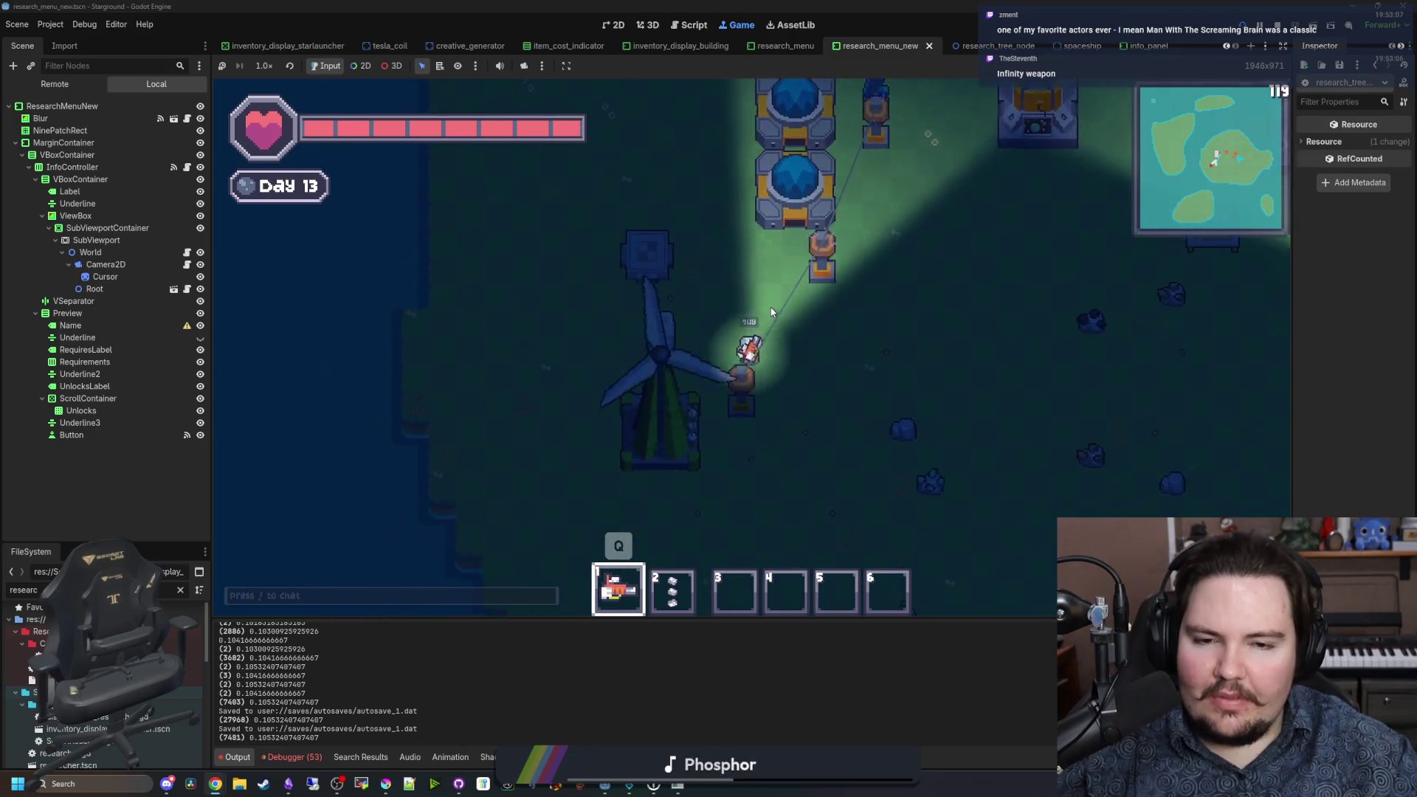
key(d)
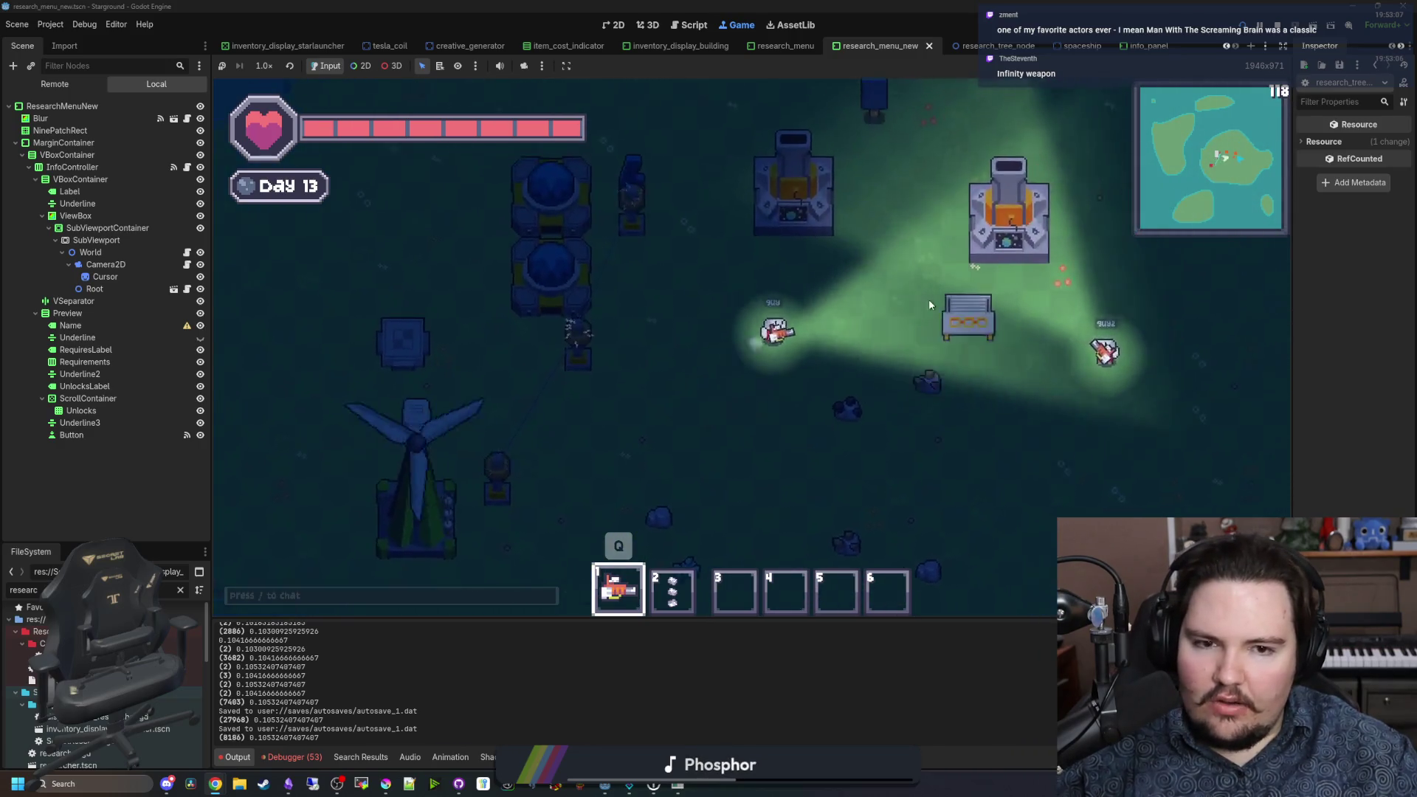
click(929, 304)
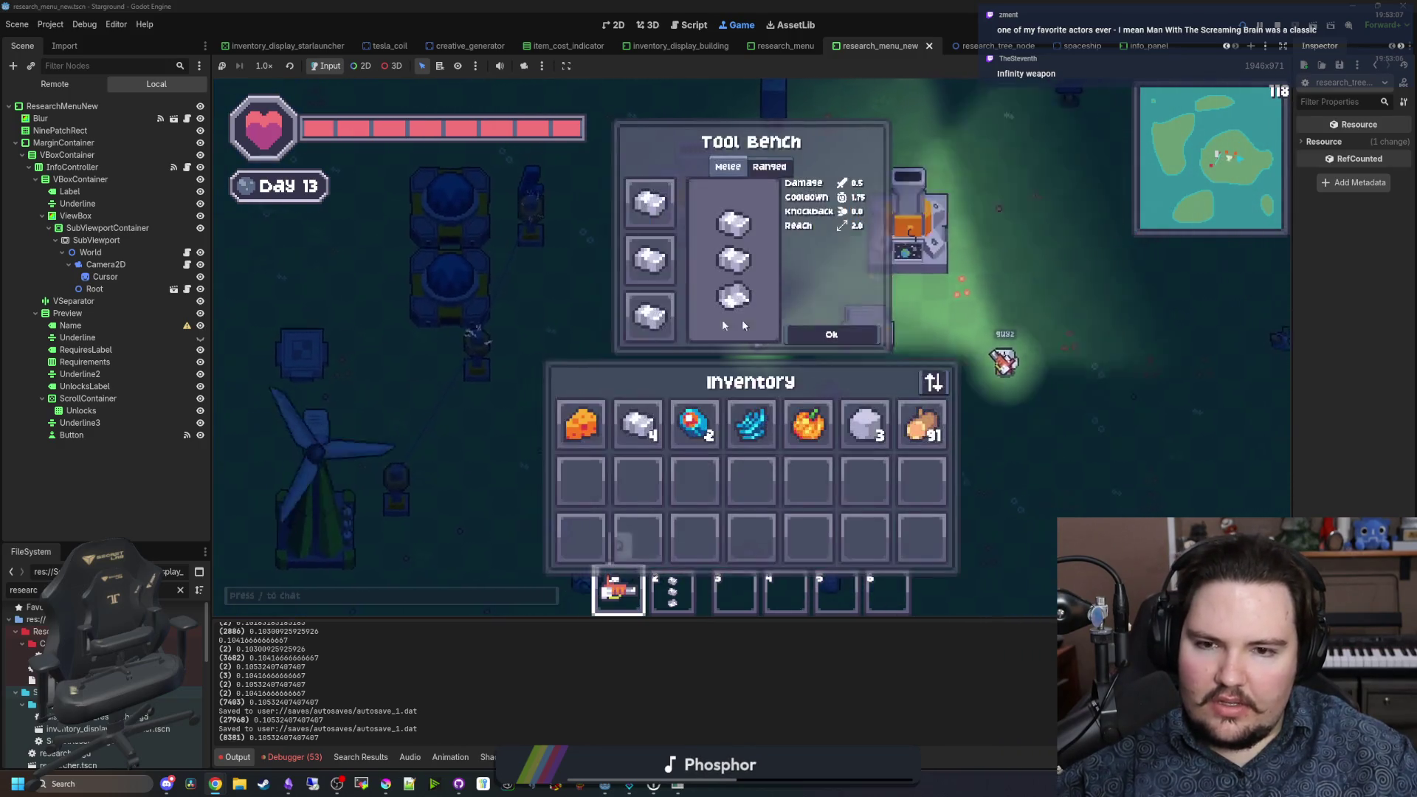
mouse_move(922, 425)
mouse_down()
mouse_move(860, 413)
mouse_move(647, 310)
mouse_move(649, 196)
mouse_move(928, 391)
mouse_move(923, 424)
mouse_up()
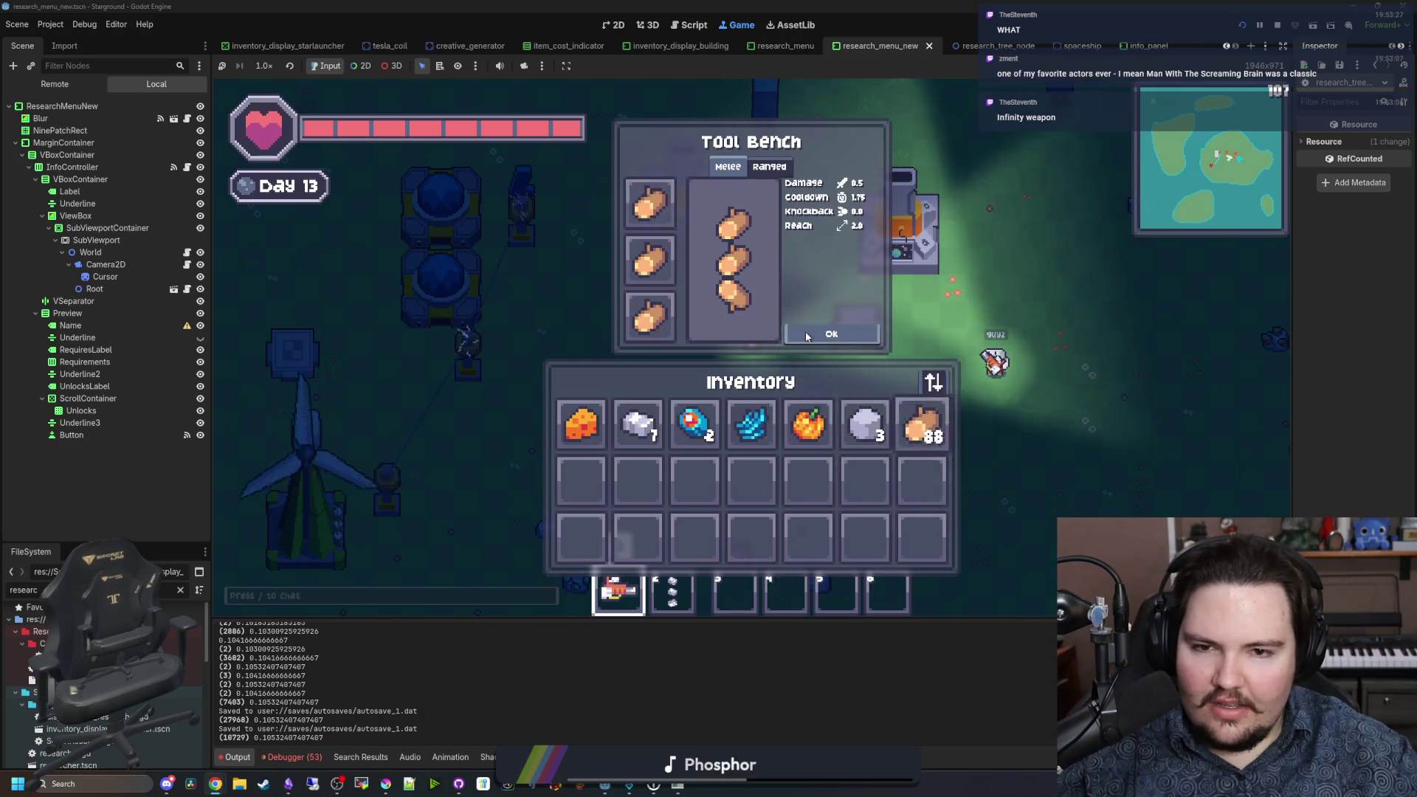
click(804, 330)
Step: Walk back to the Tool Bench and craft the blue-orb melee weapon with 1.25 cooldown
key(w)
key(a)
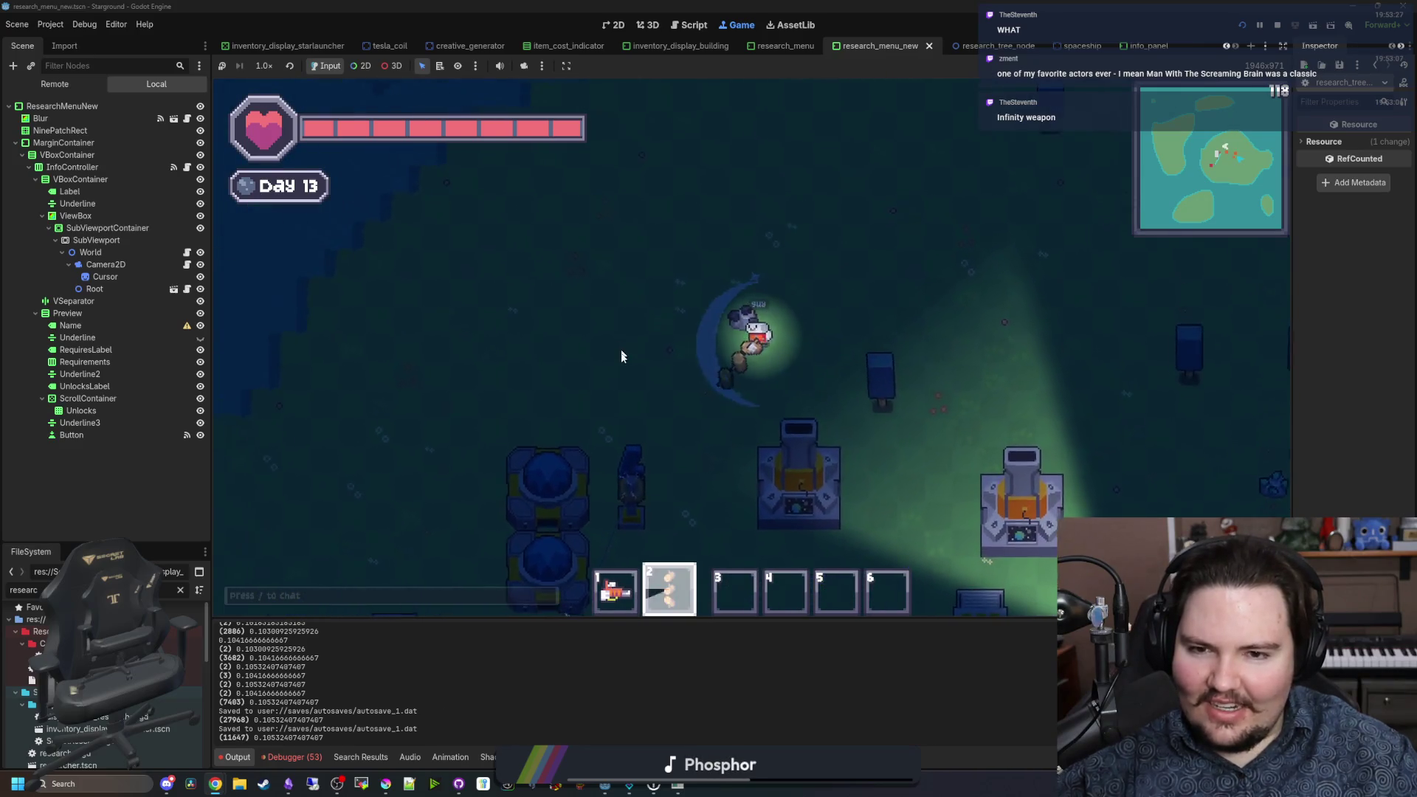
key(s)
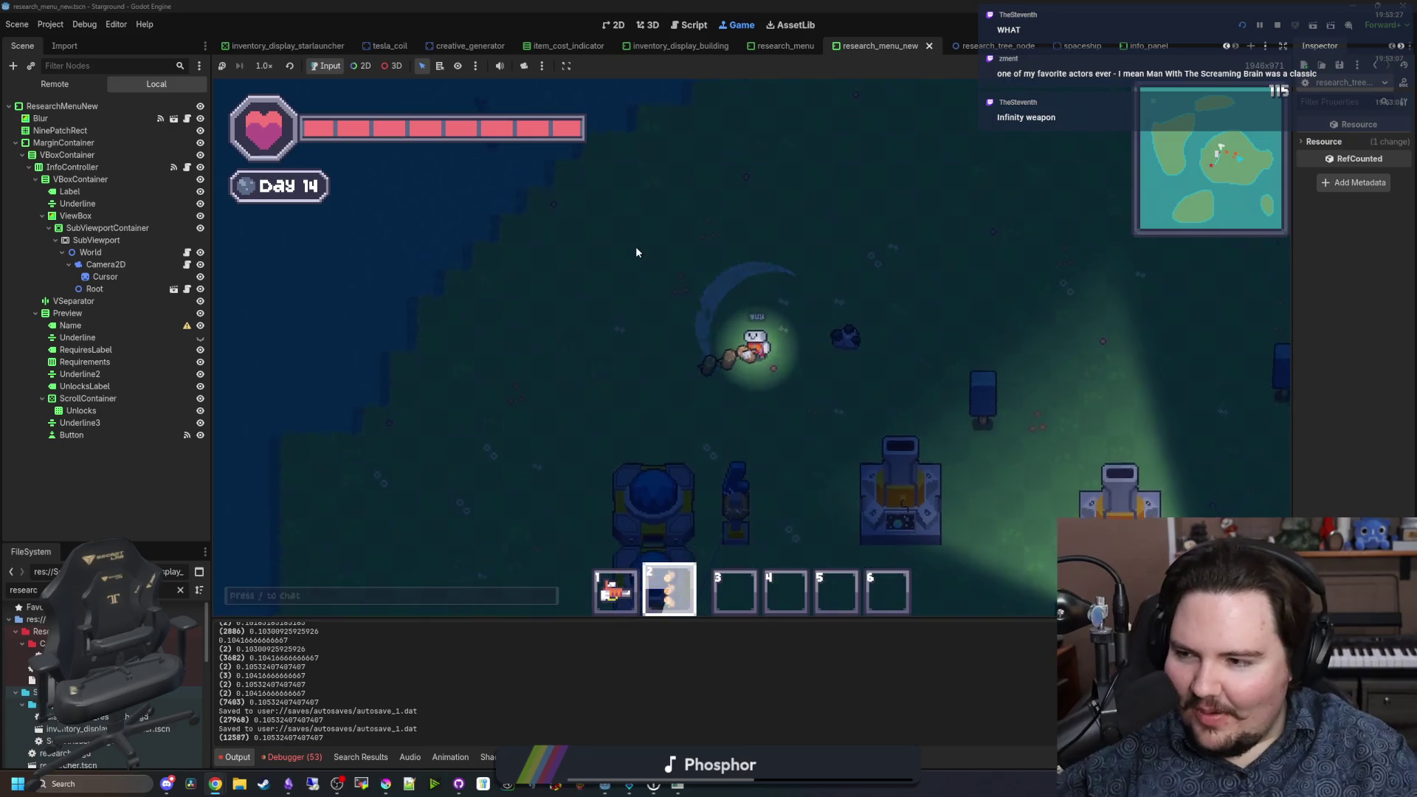
key(d)
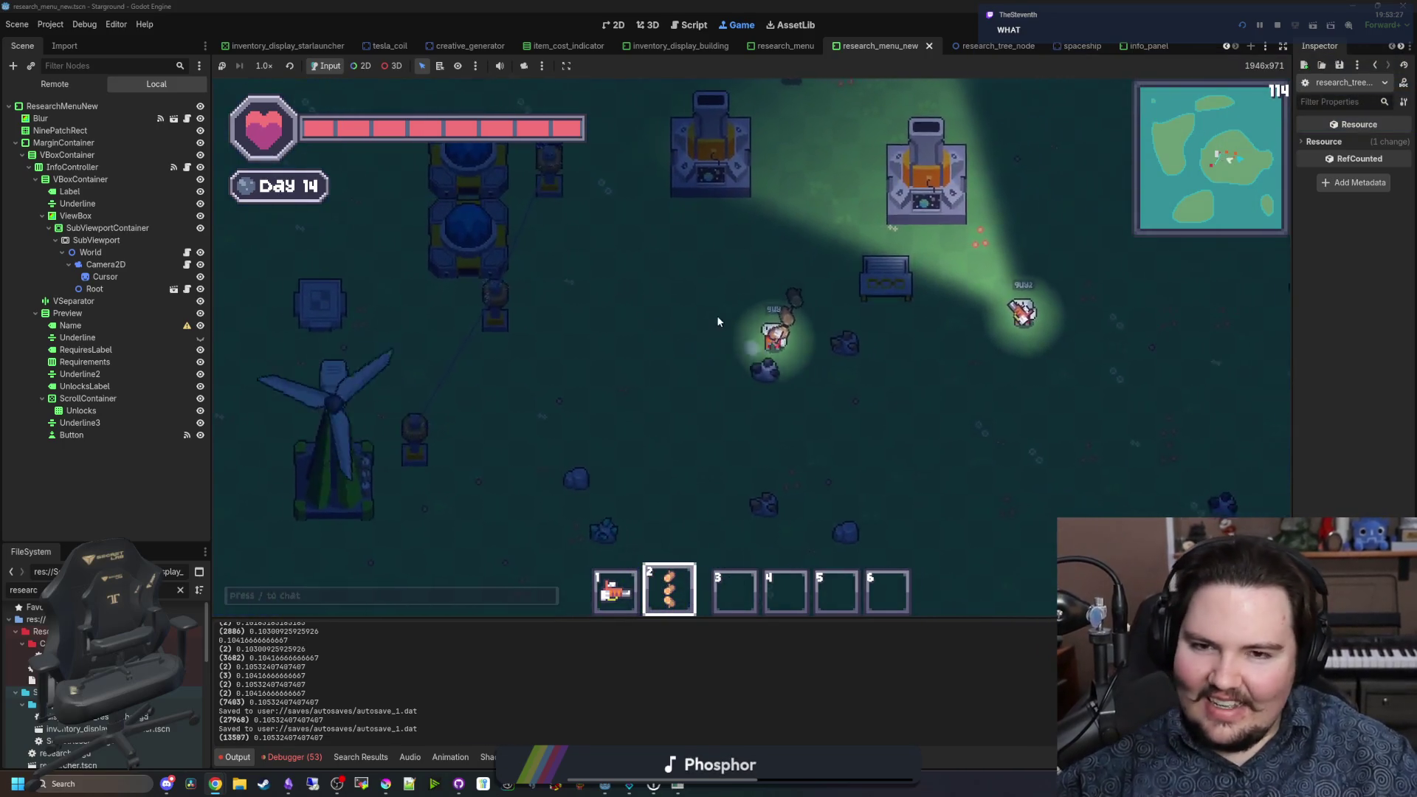
click(814, 323)
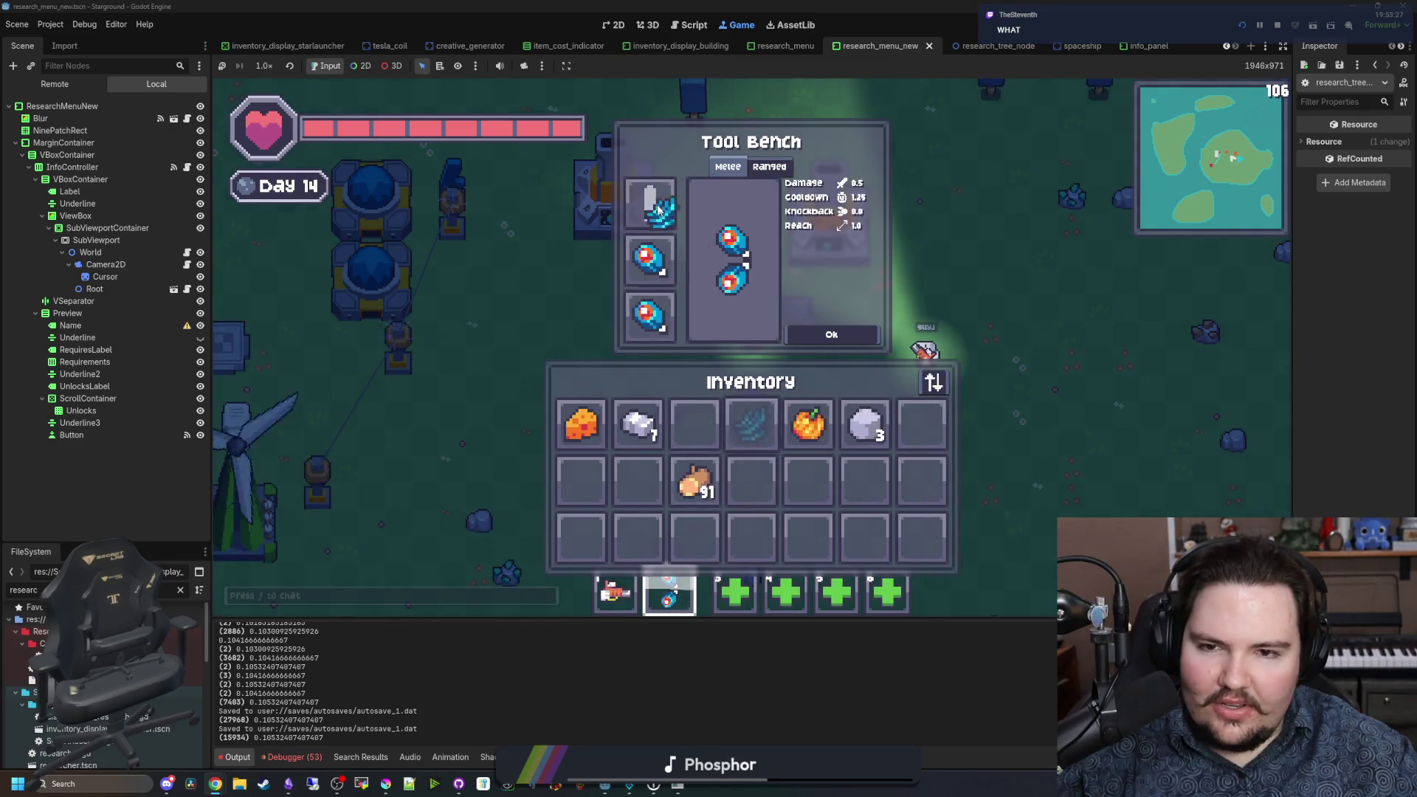
click(832, 339)
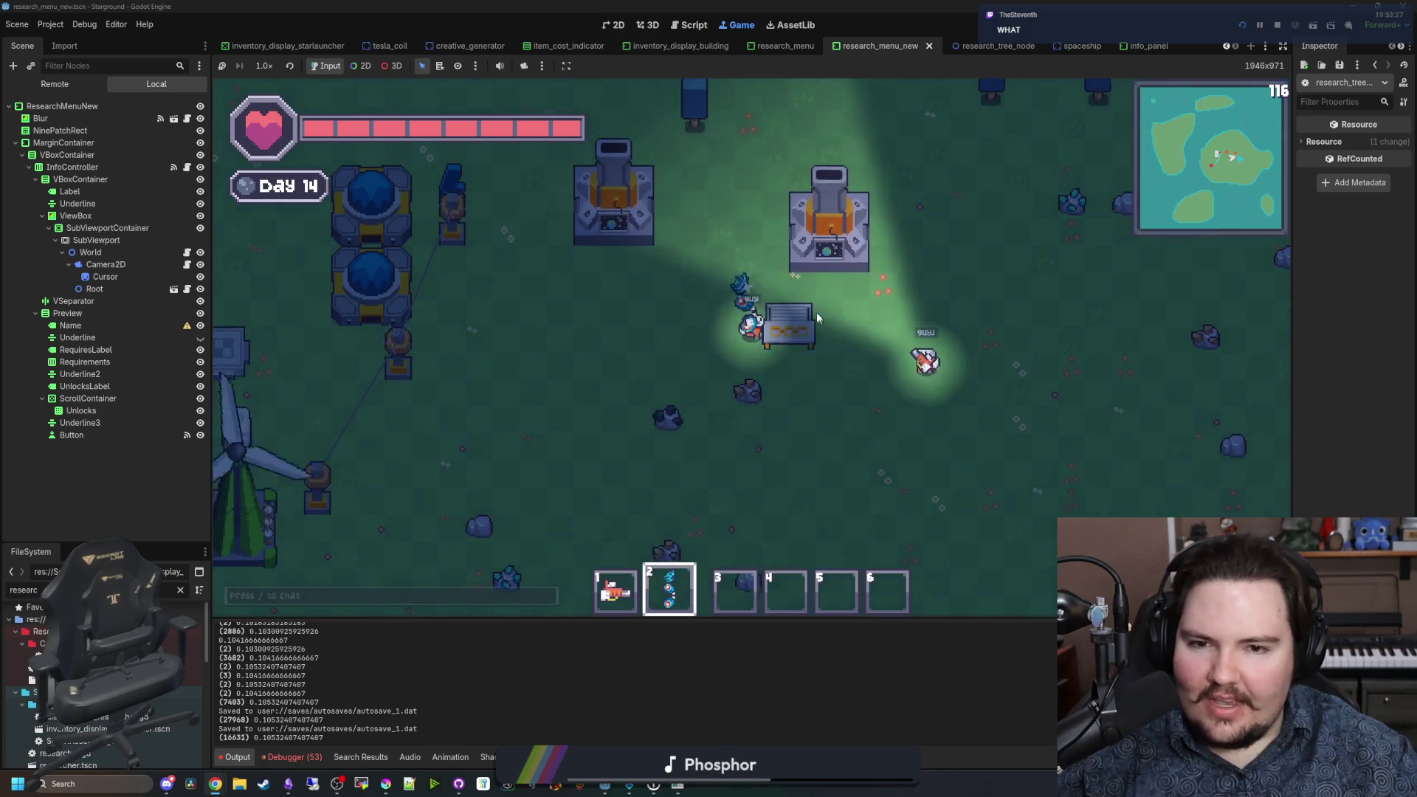
Step: Walk the player in short moves all around the base
key(w)
key(s)
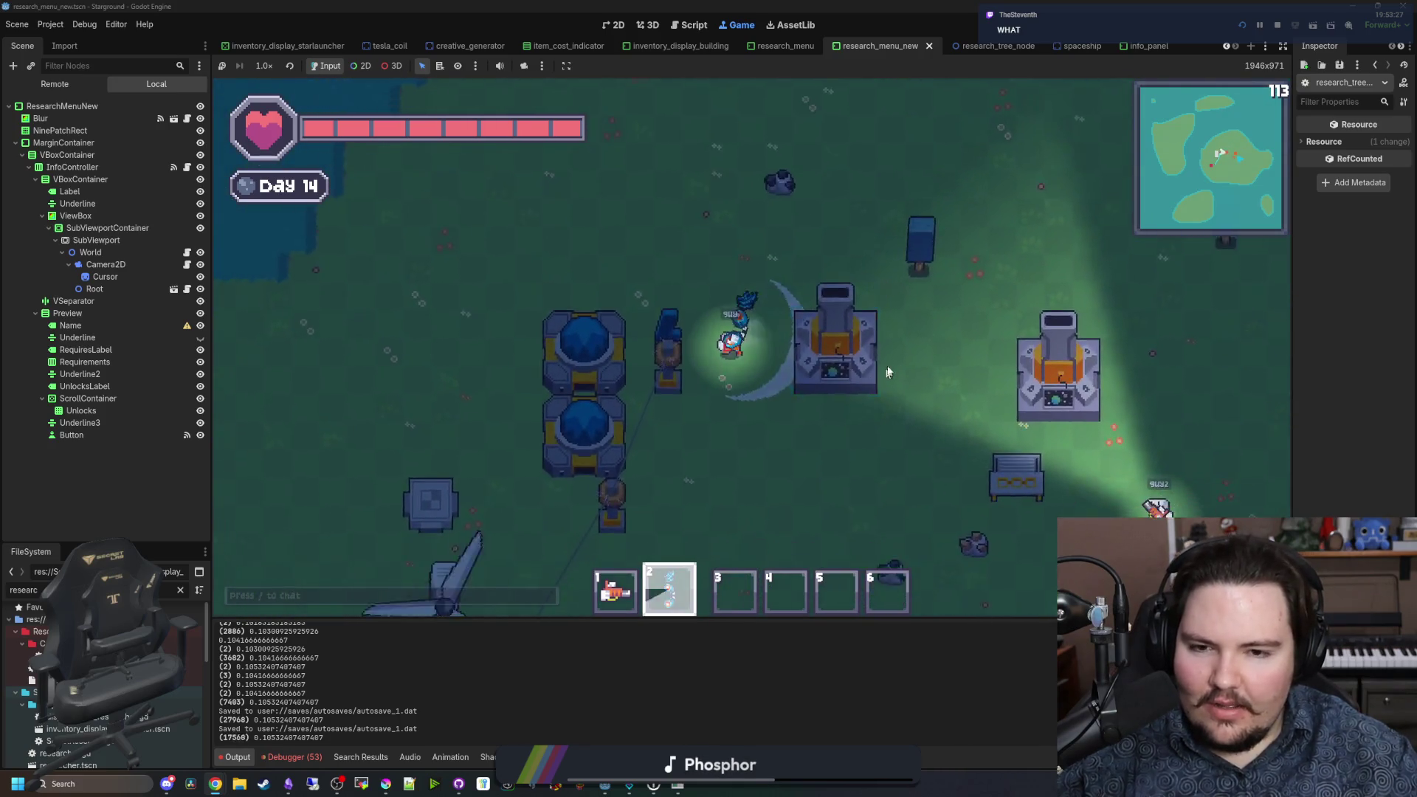
key(d)
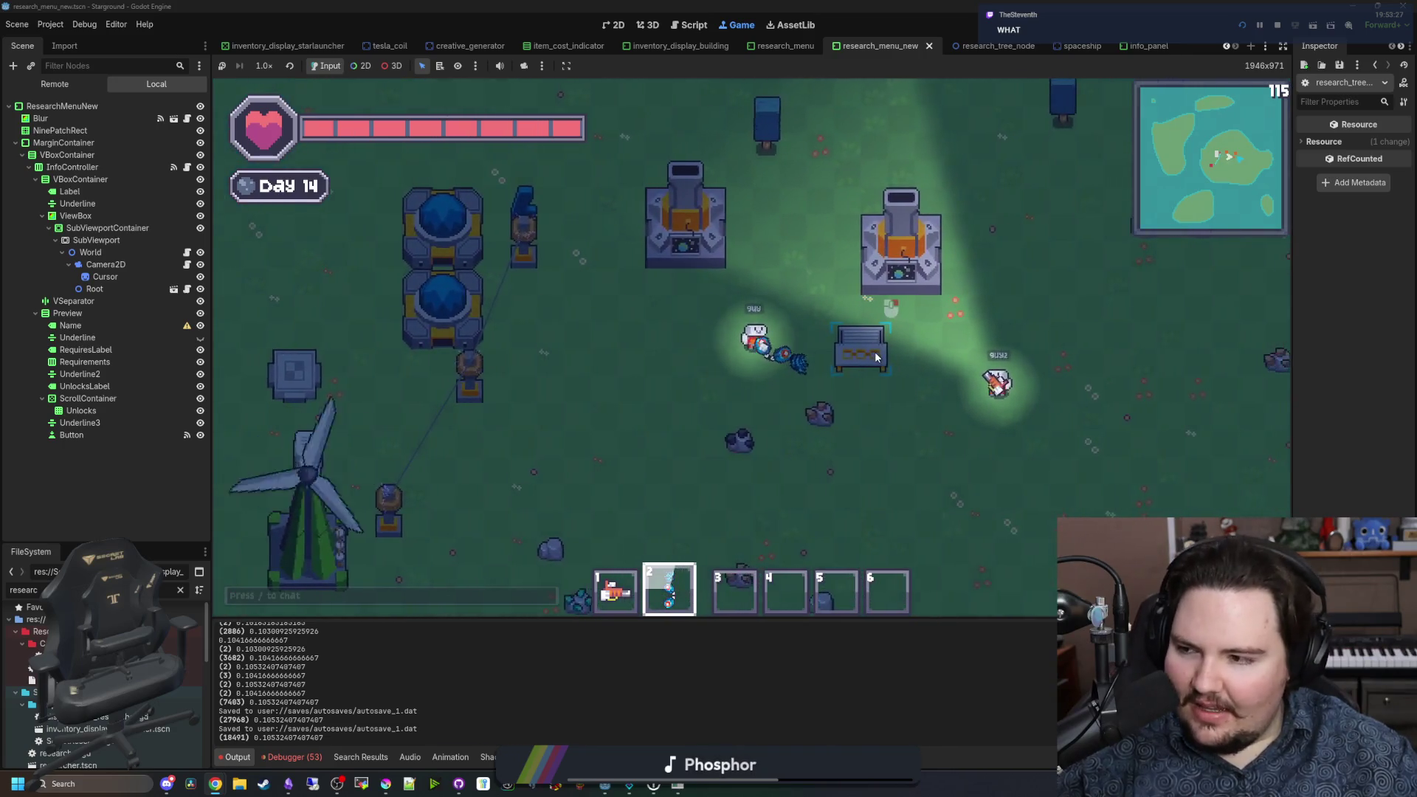
key(d)
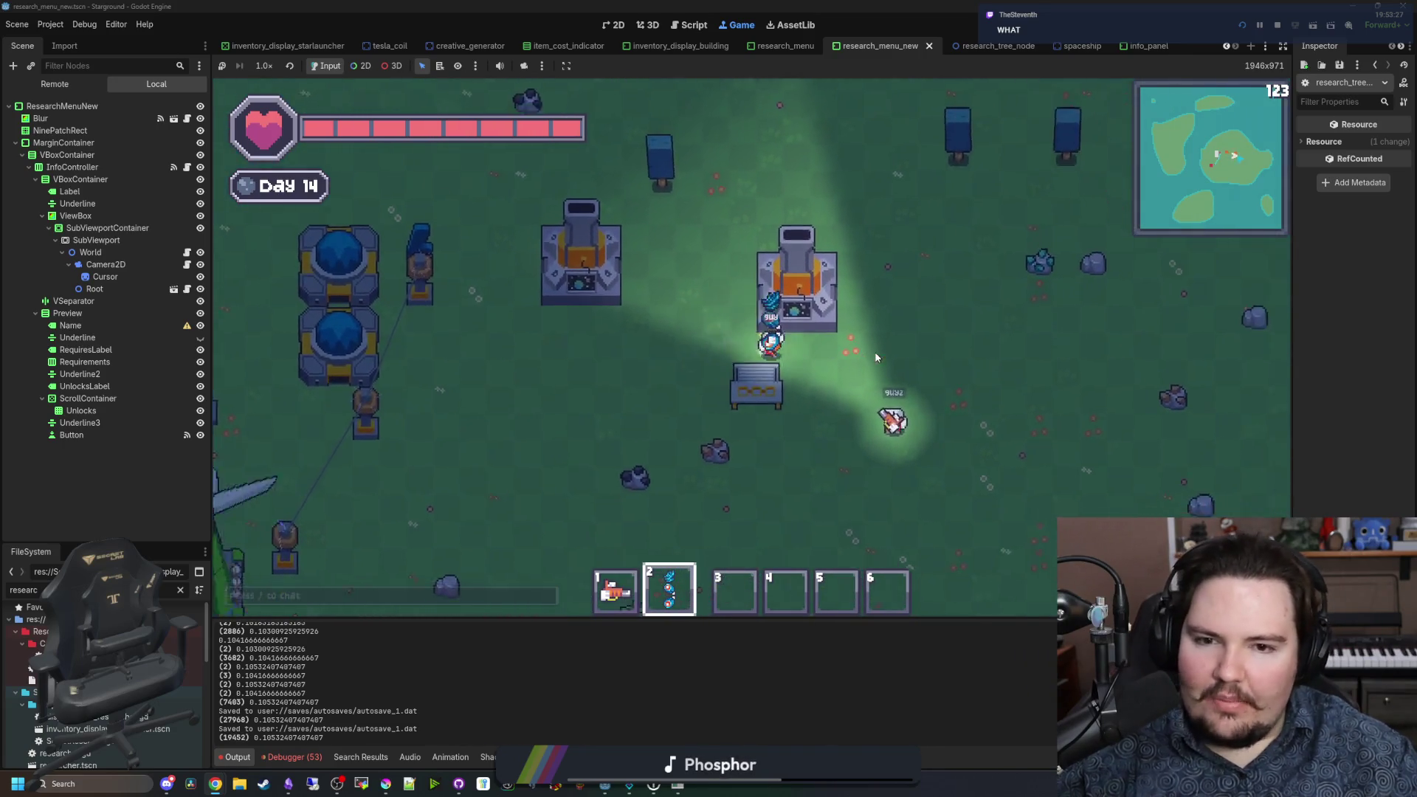
key(s)
key(a)
key(w)
key(s)
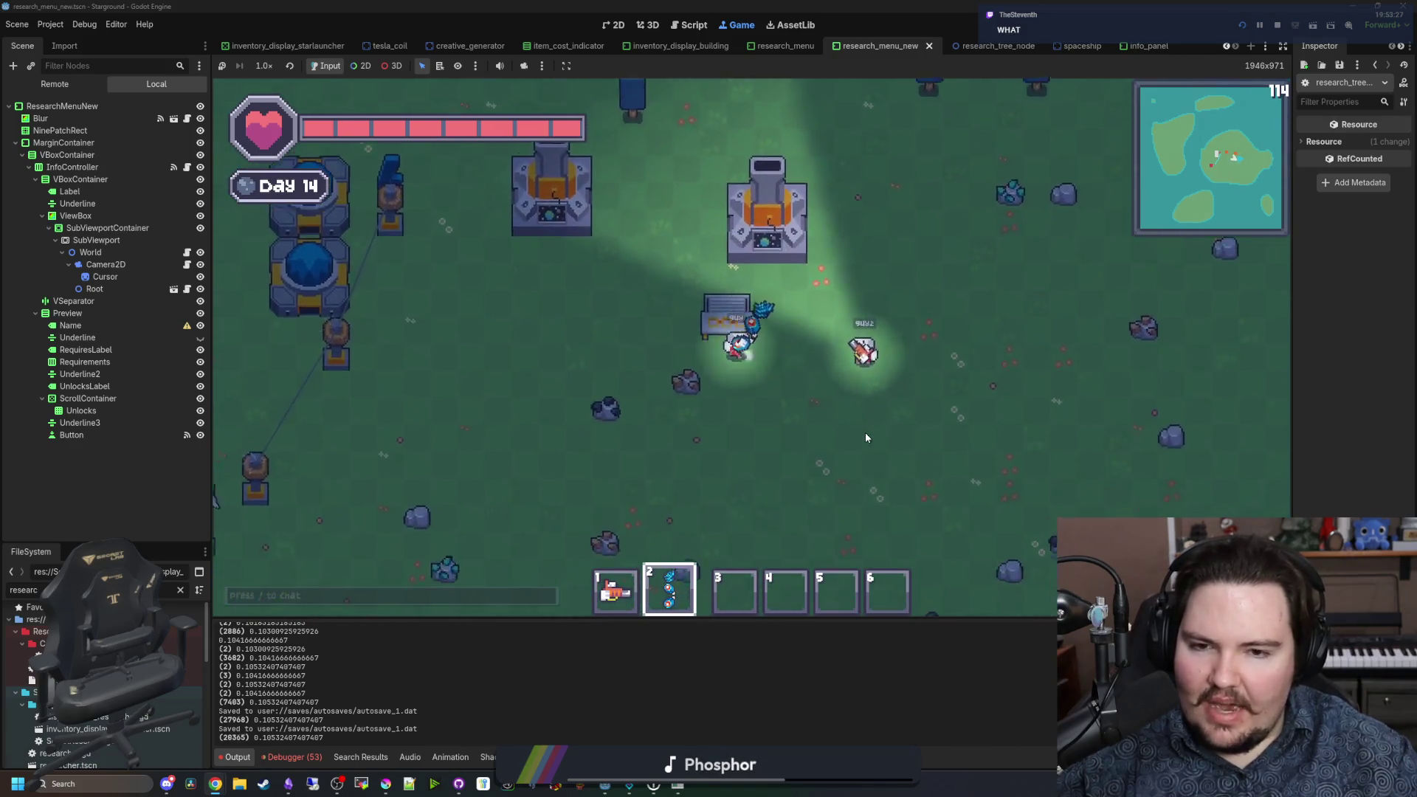
key(a)
key(w)
key(a)
key(d)
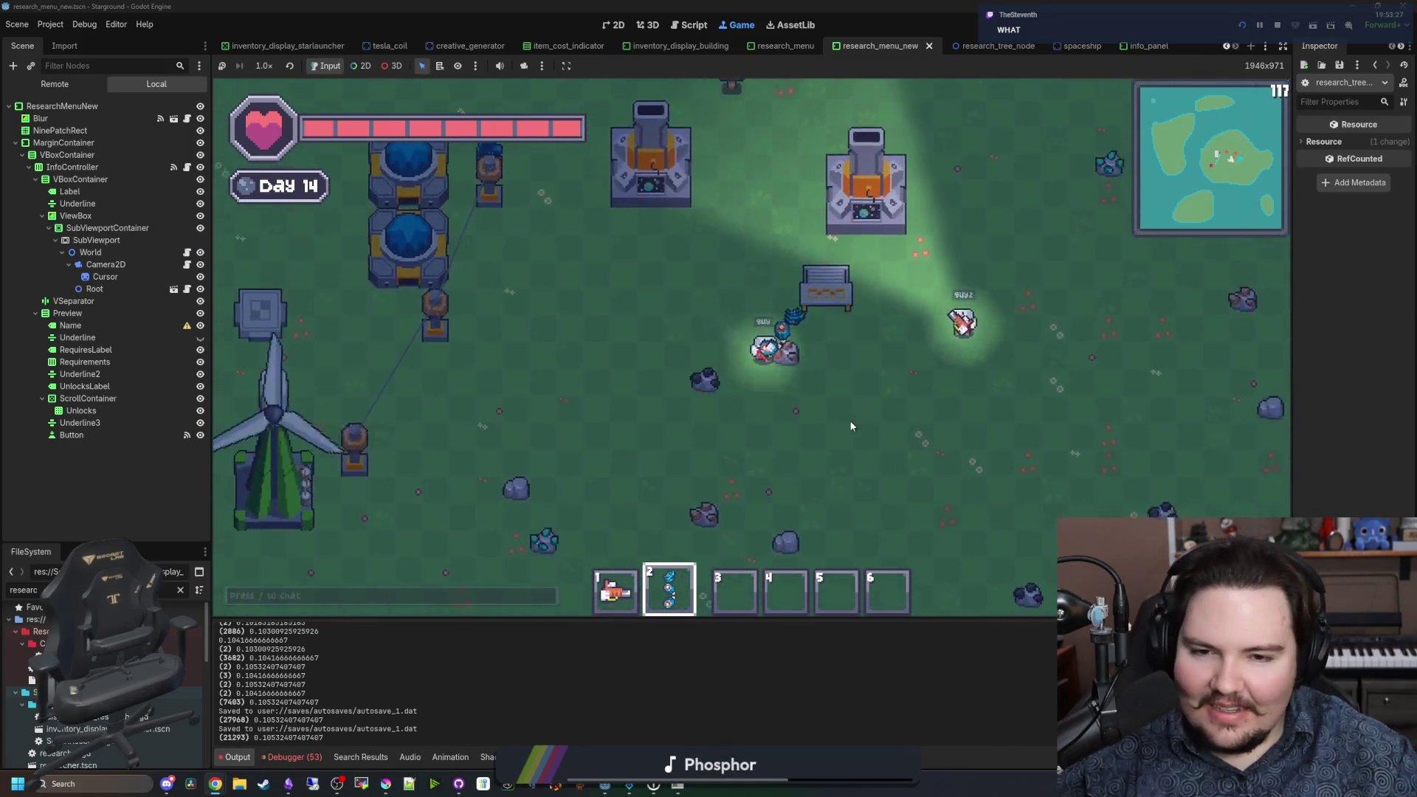
key(s)
key(w)
key(d)
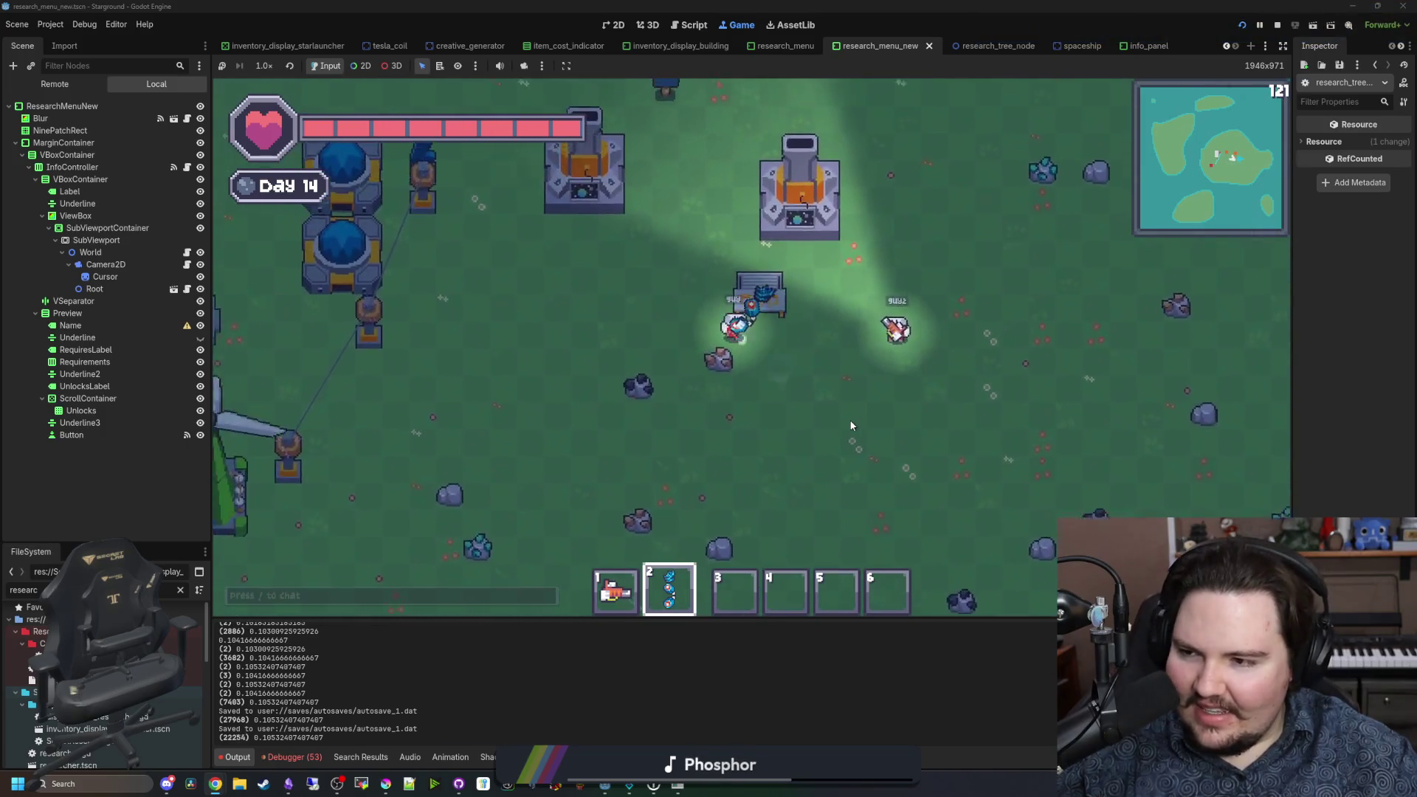
key(a)
key(d)
key(w)
key(a)
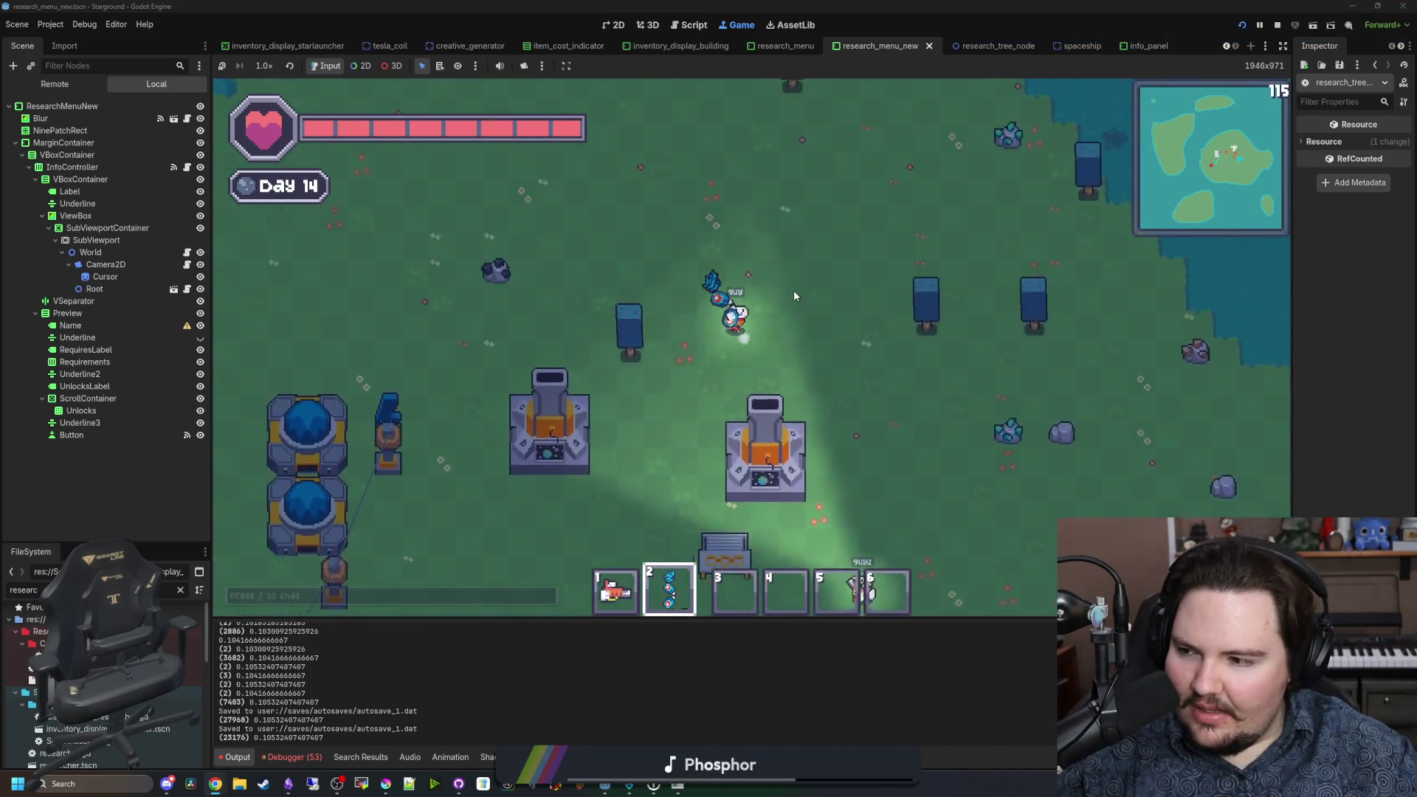
Step: Equip the hotbar slot 1 weapon and walk down past the windmill, then right toward the base
key(1)
key(a)
key(s)
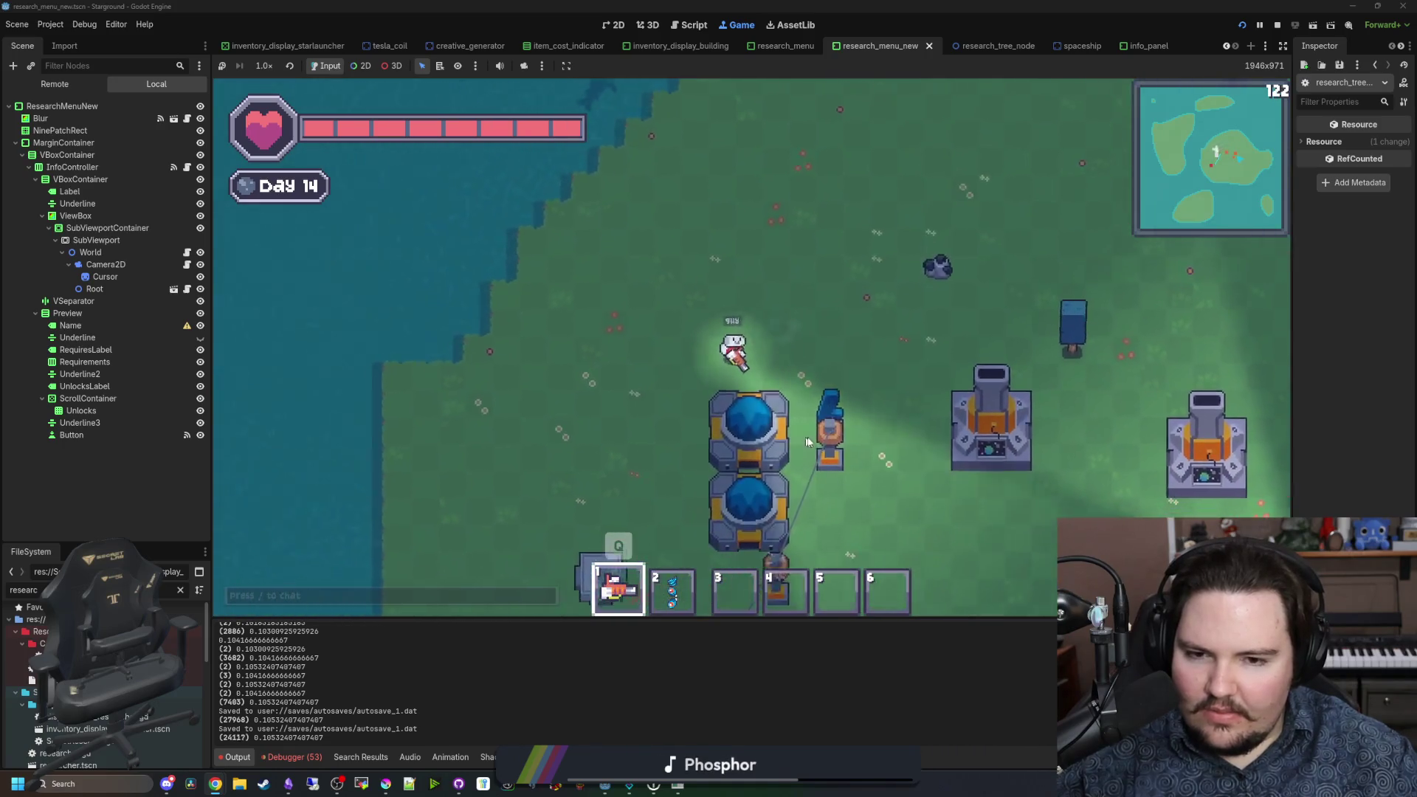
key(s)
key(d)
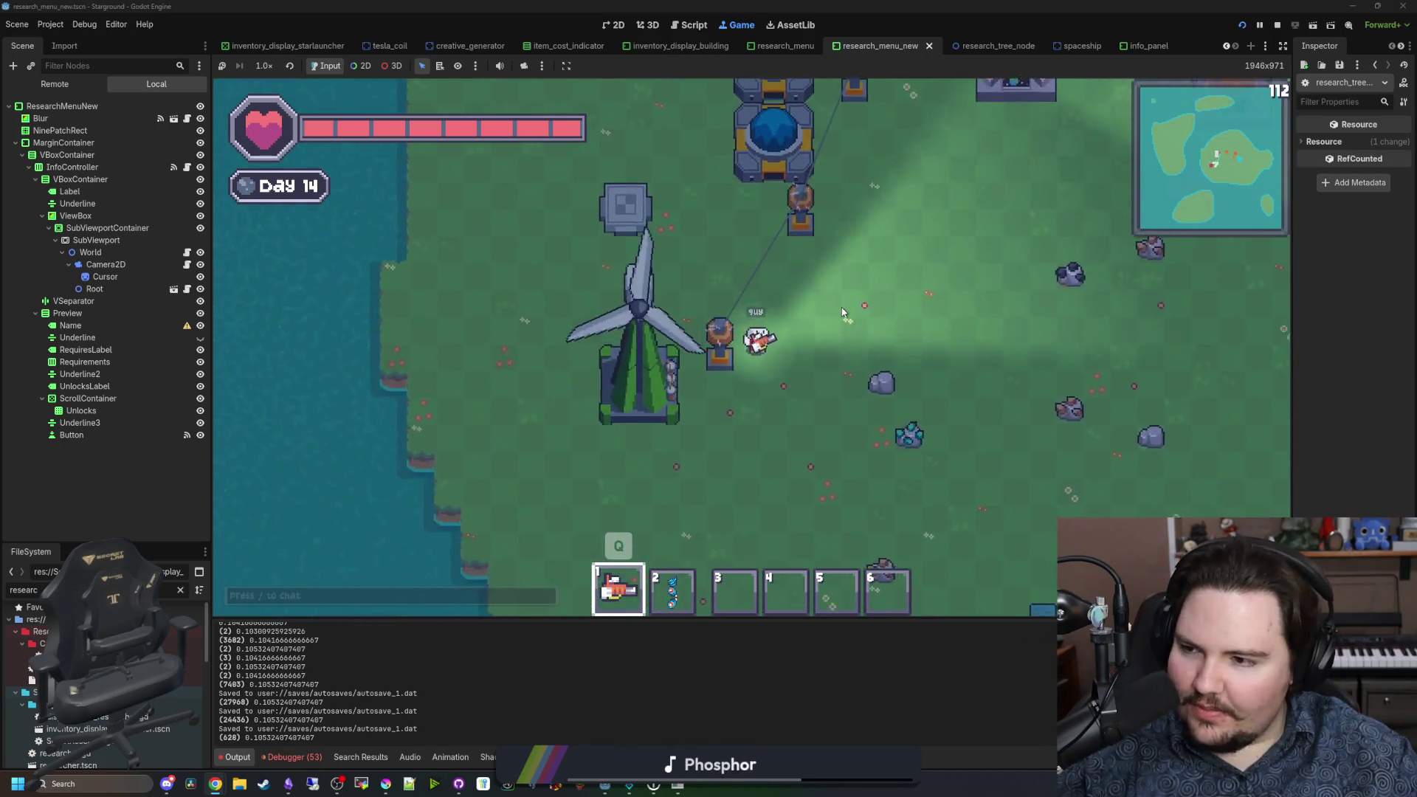
key(w)
key(d)
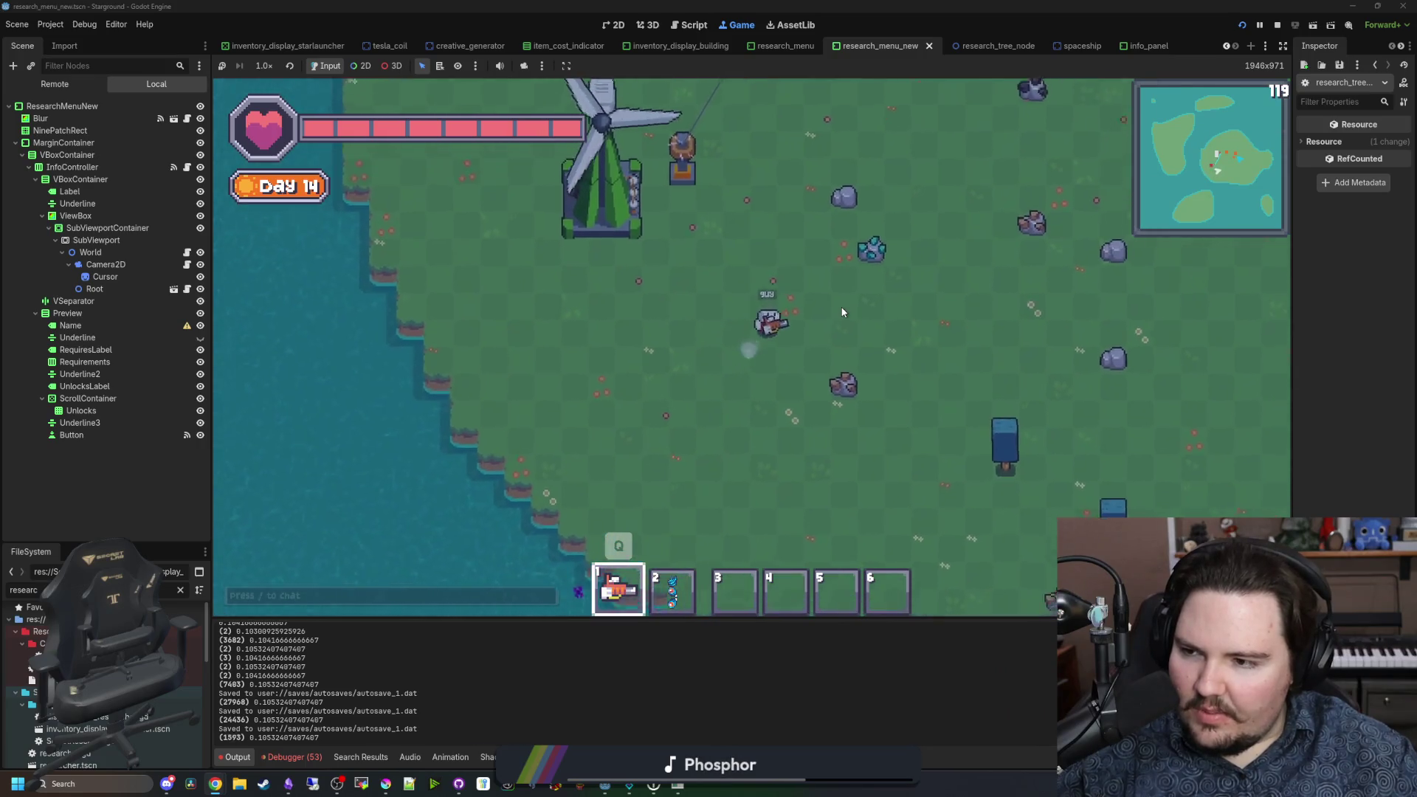
key(w)
key(d)
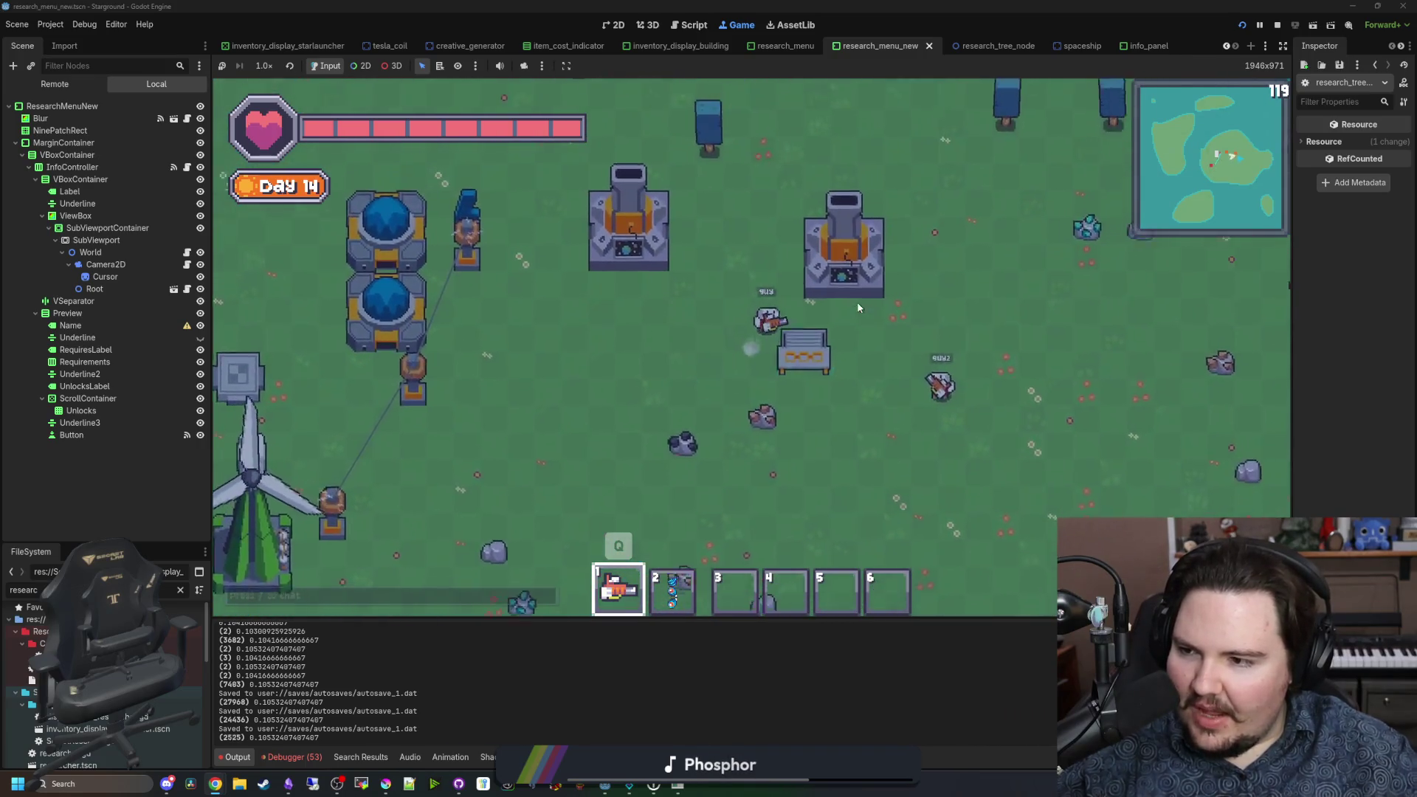
key(w)
key(d)
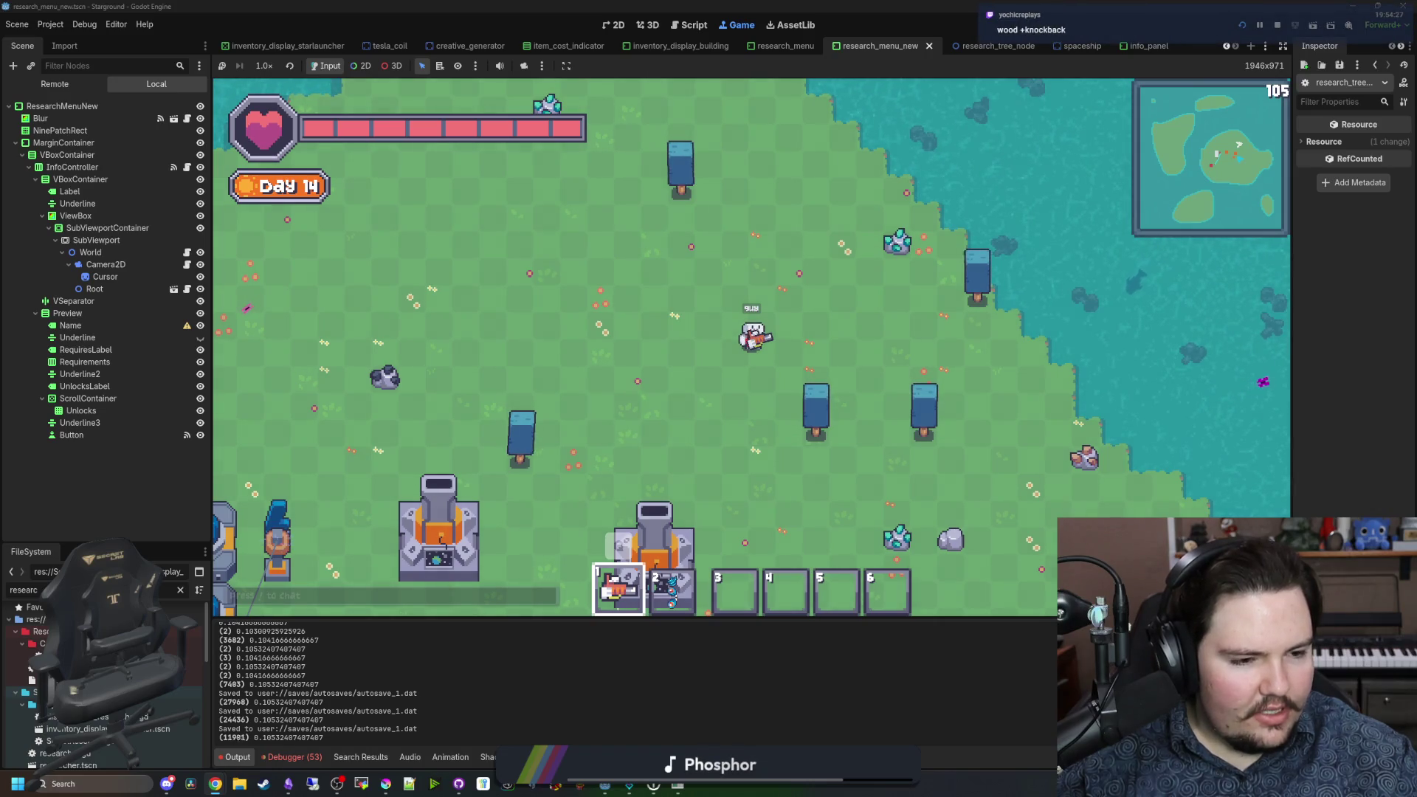
Step: Roam near the shoreline and windmill, swinging the weapon at nearby creatures until Day 14
key(s)
key(a)
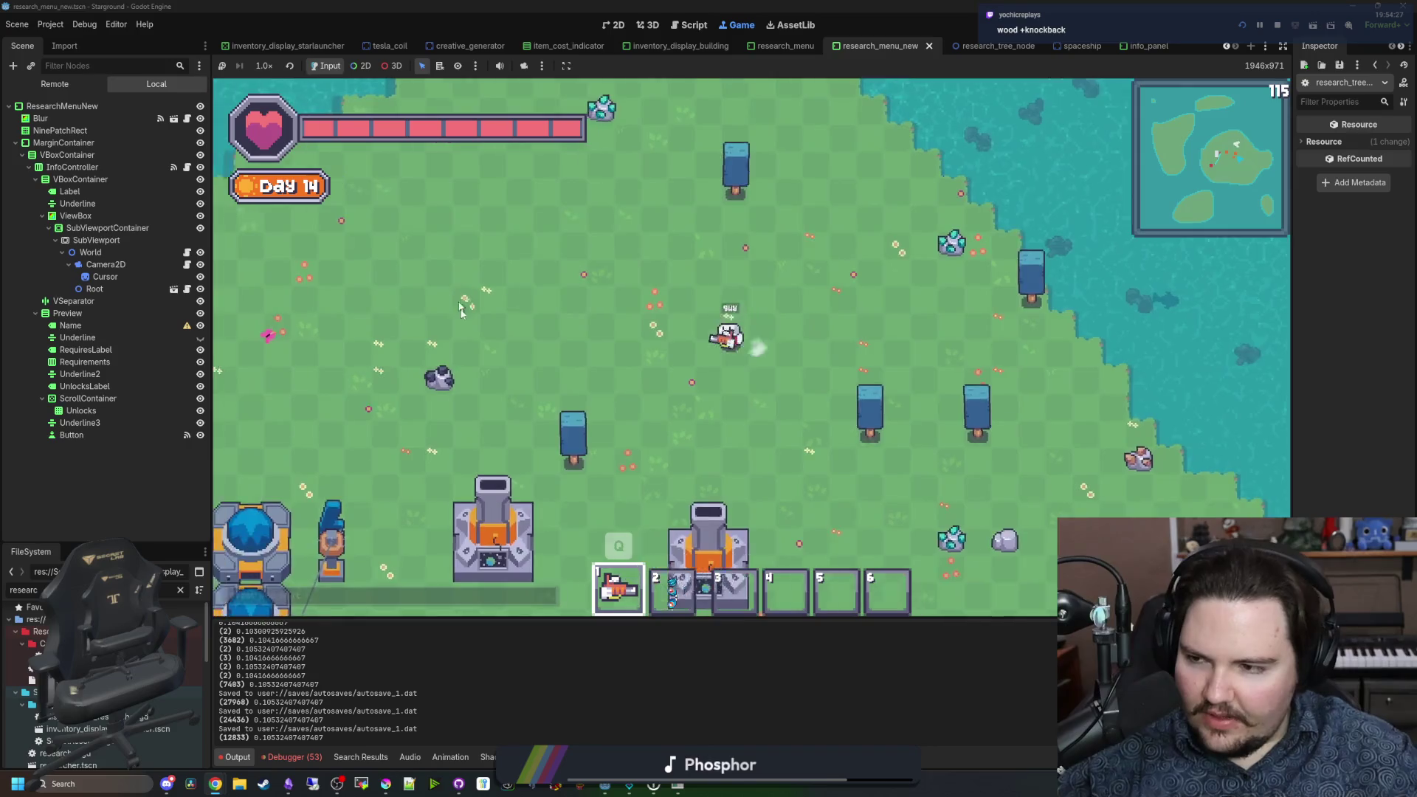
key(s)
key(a)
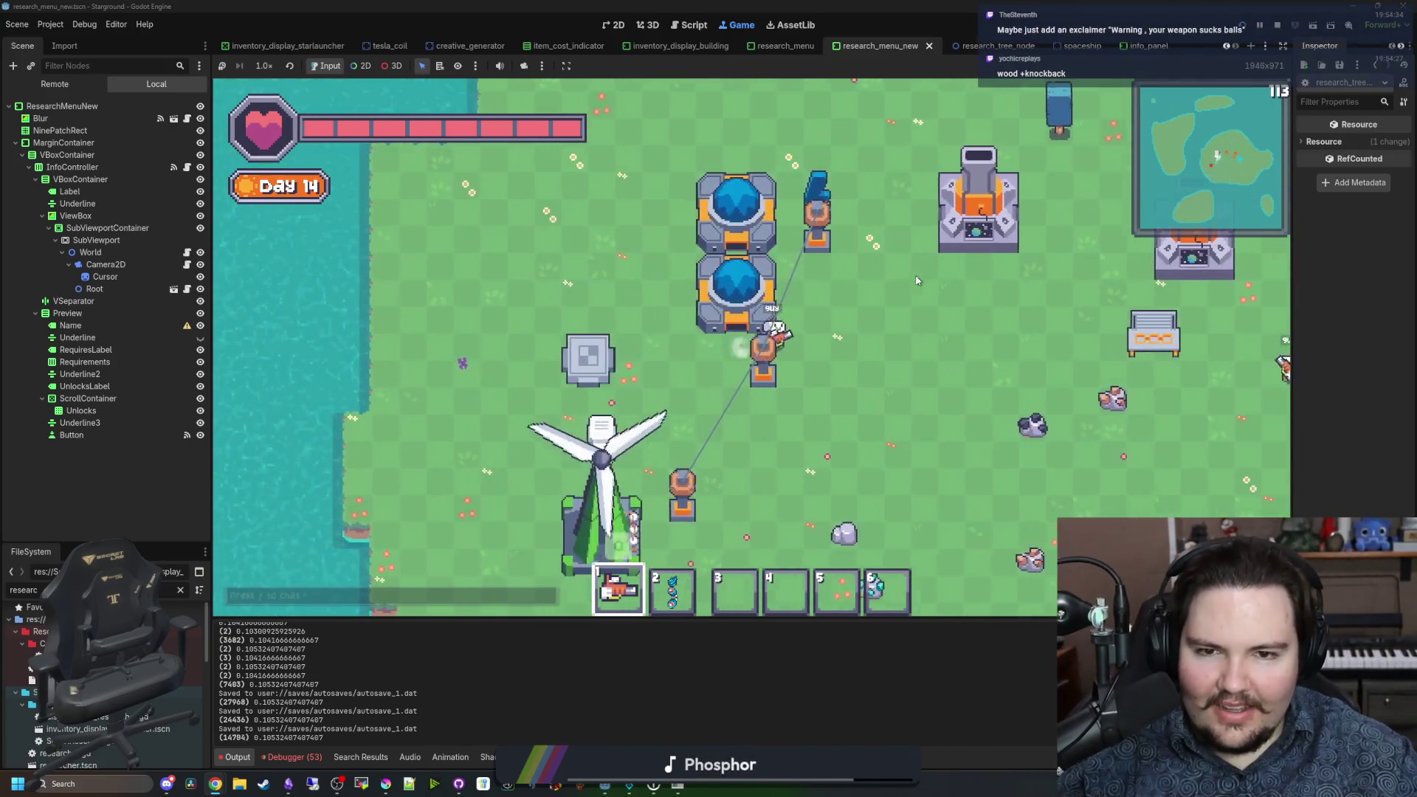
key(w)
key(d)
key(s)
key(d)
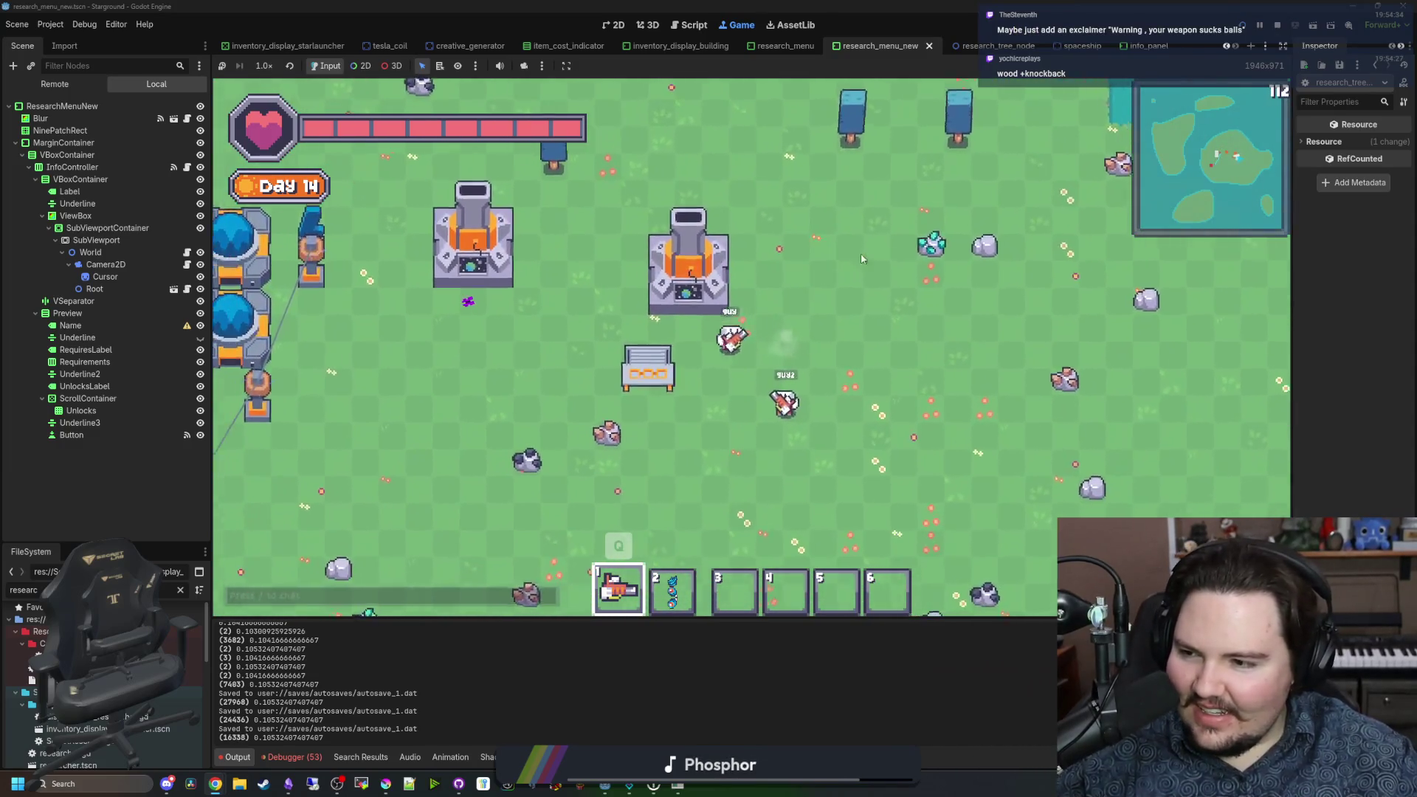
key(w)
key(a)
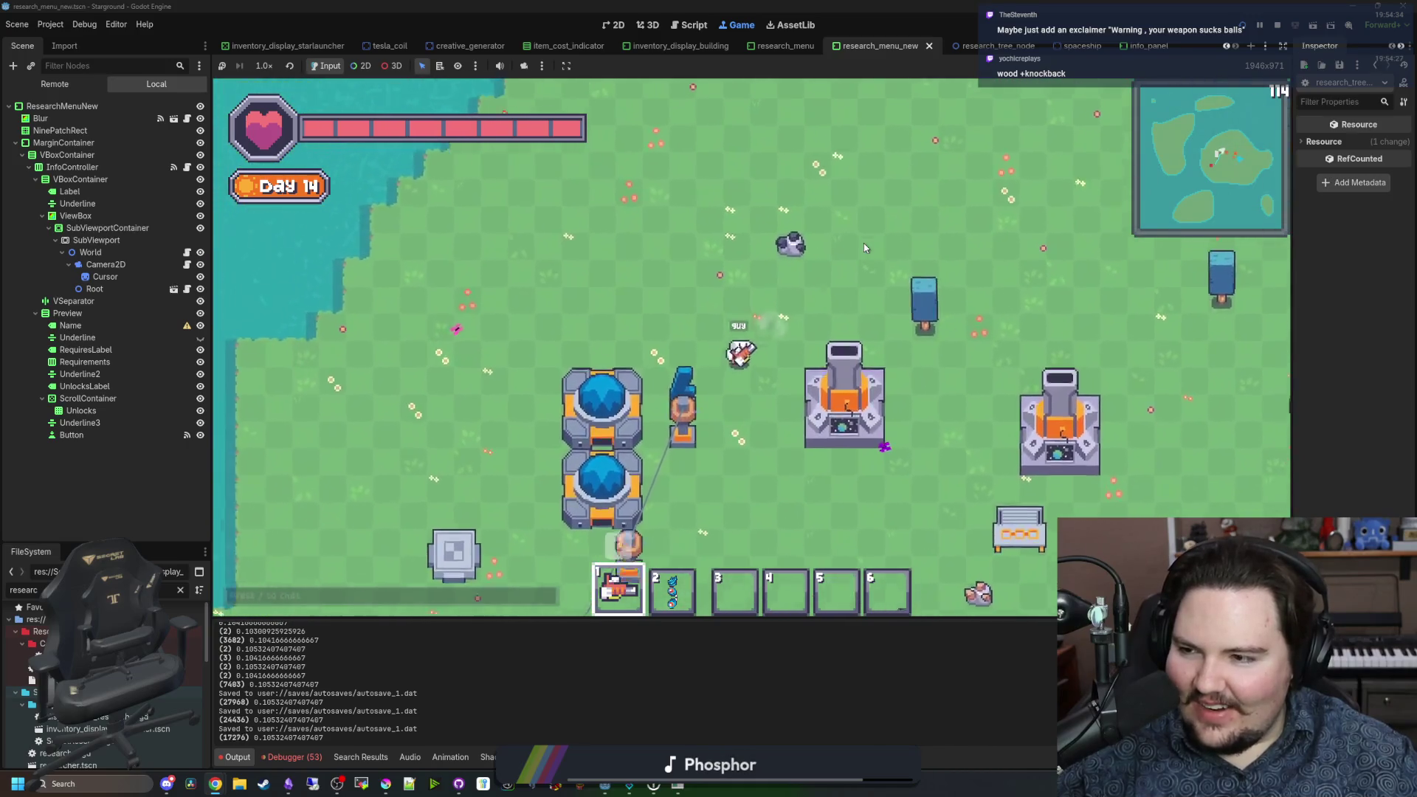
key(s)
key(d)
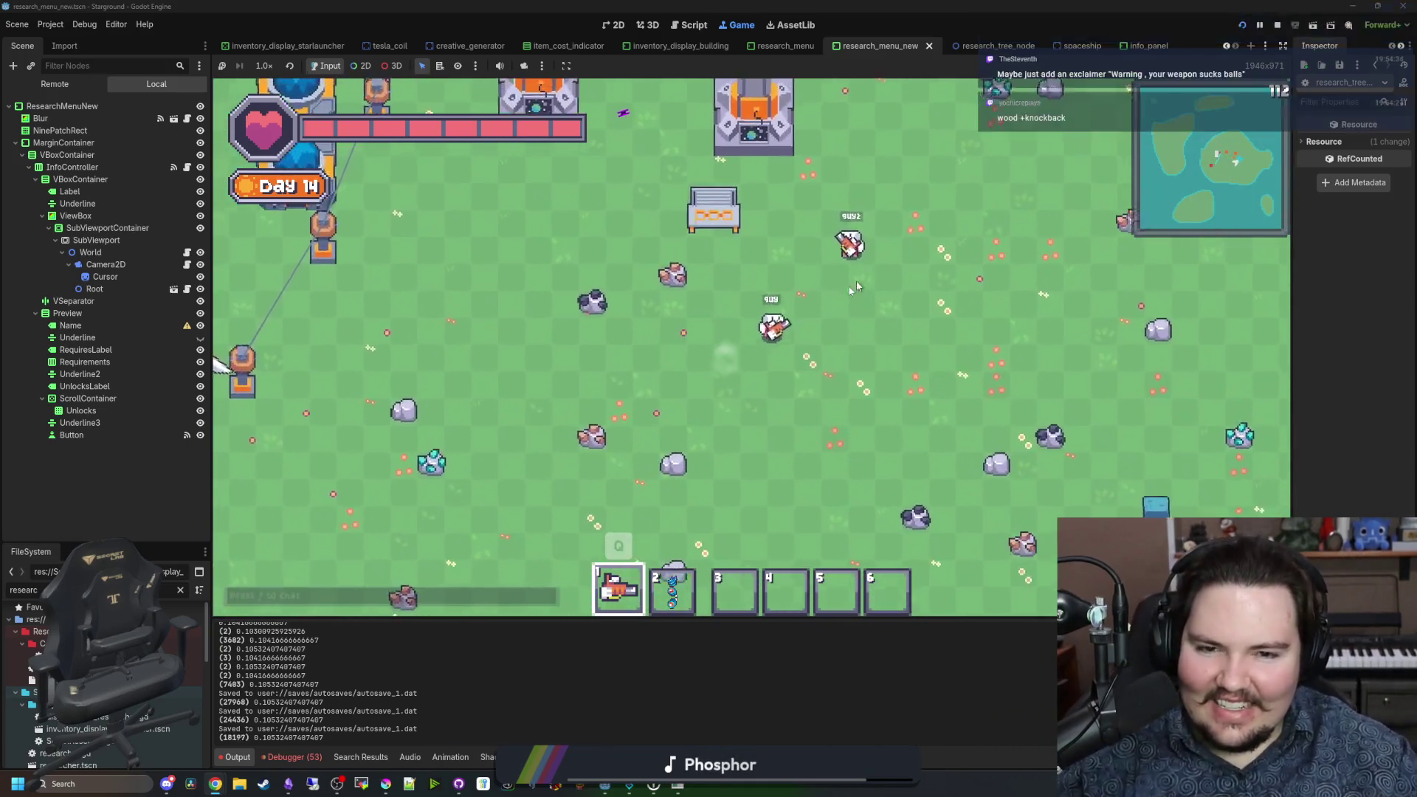
key(w)
key(a)
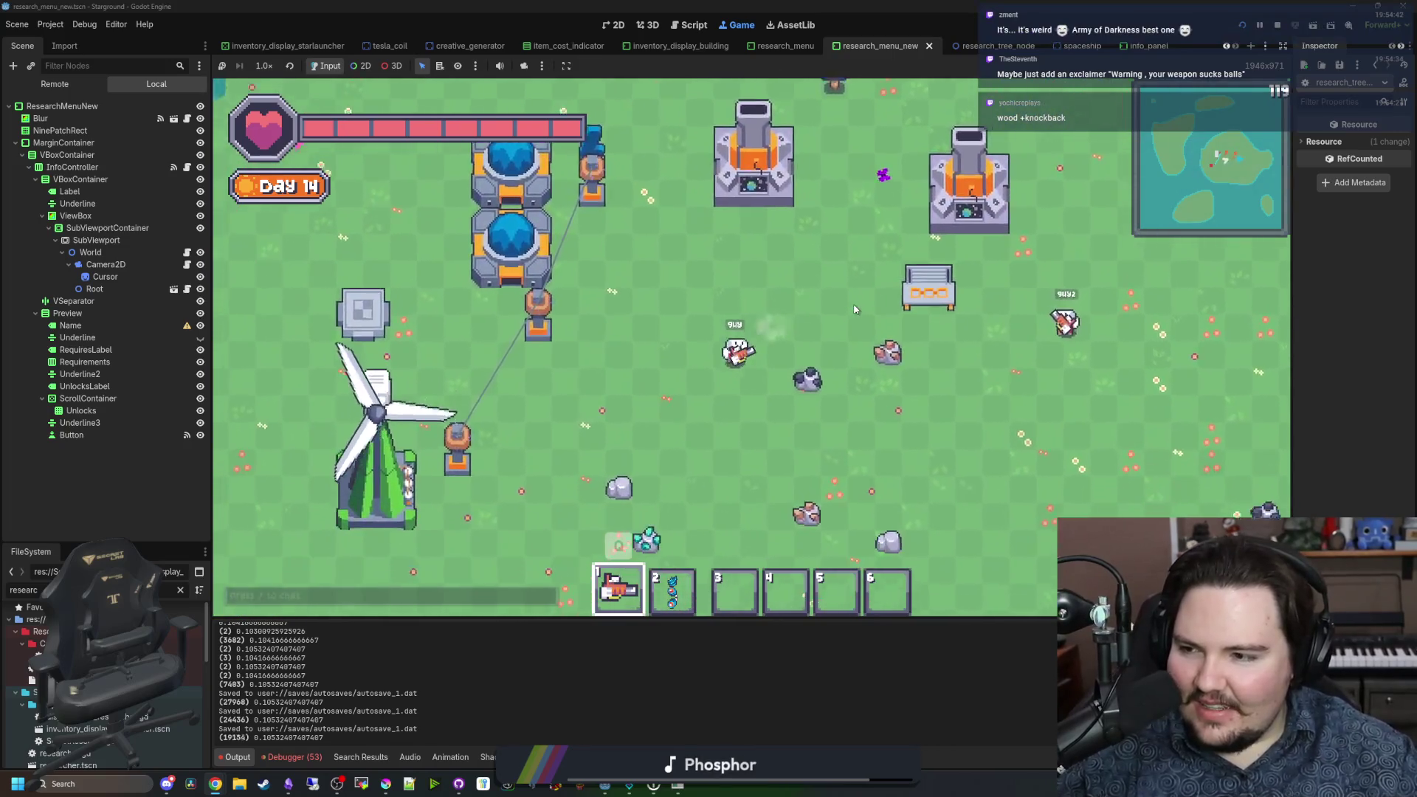
key(s)
key(a)
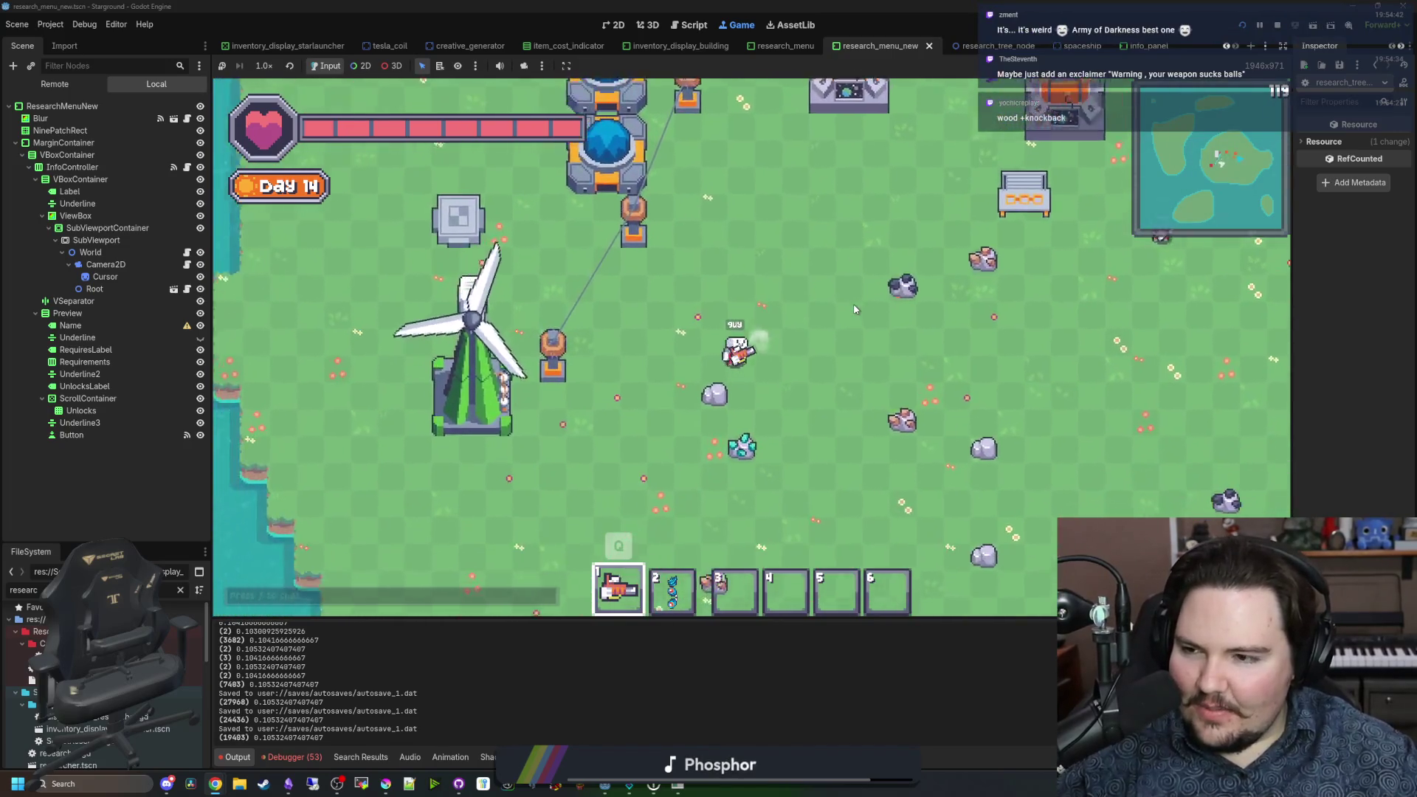
key(w)
key(a)
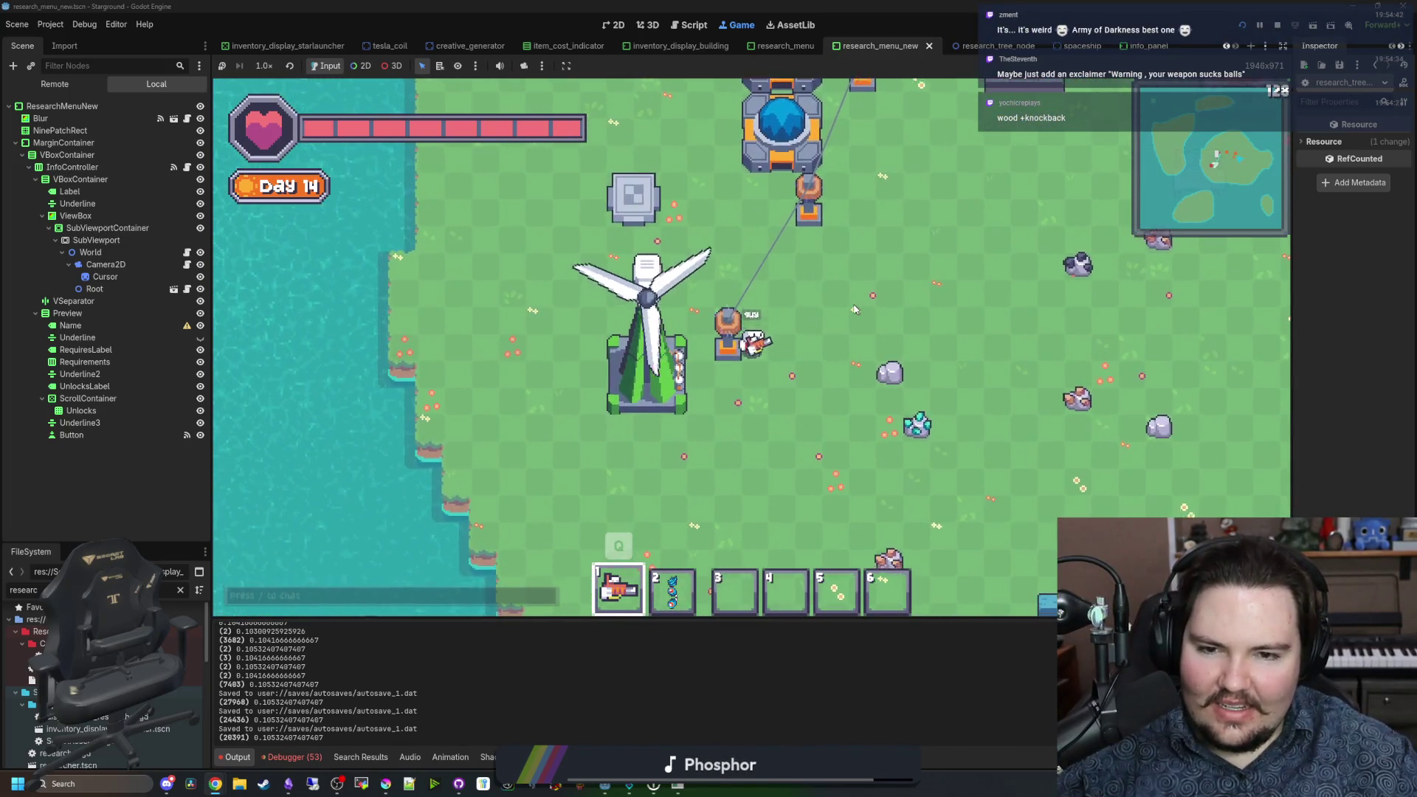
key(s)
key(a)
key(w)
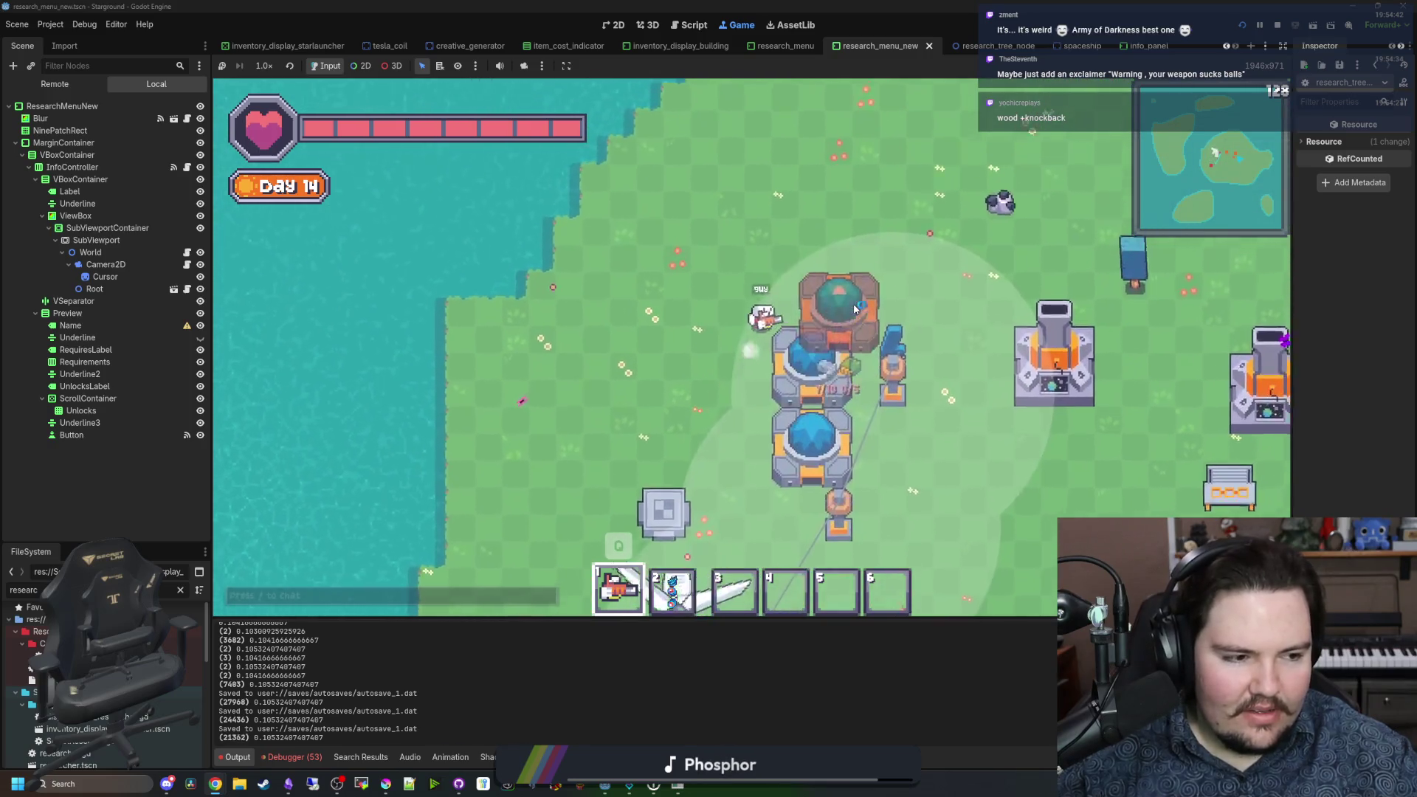
key(w)
key(d)
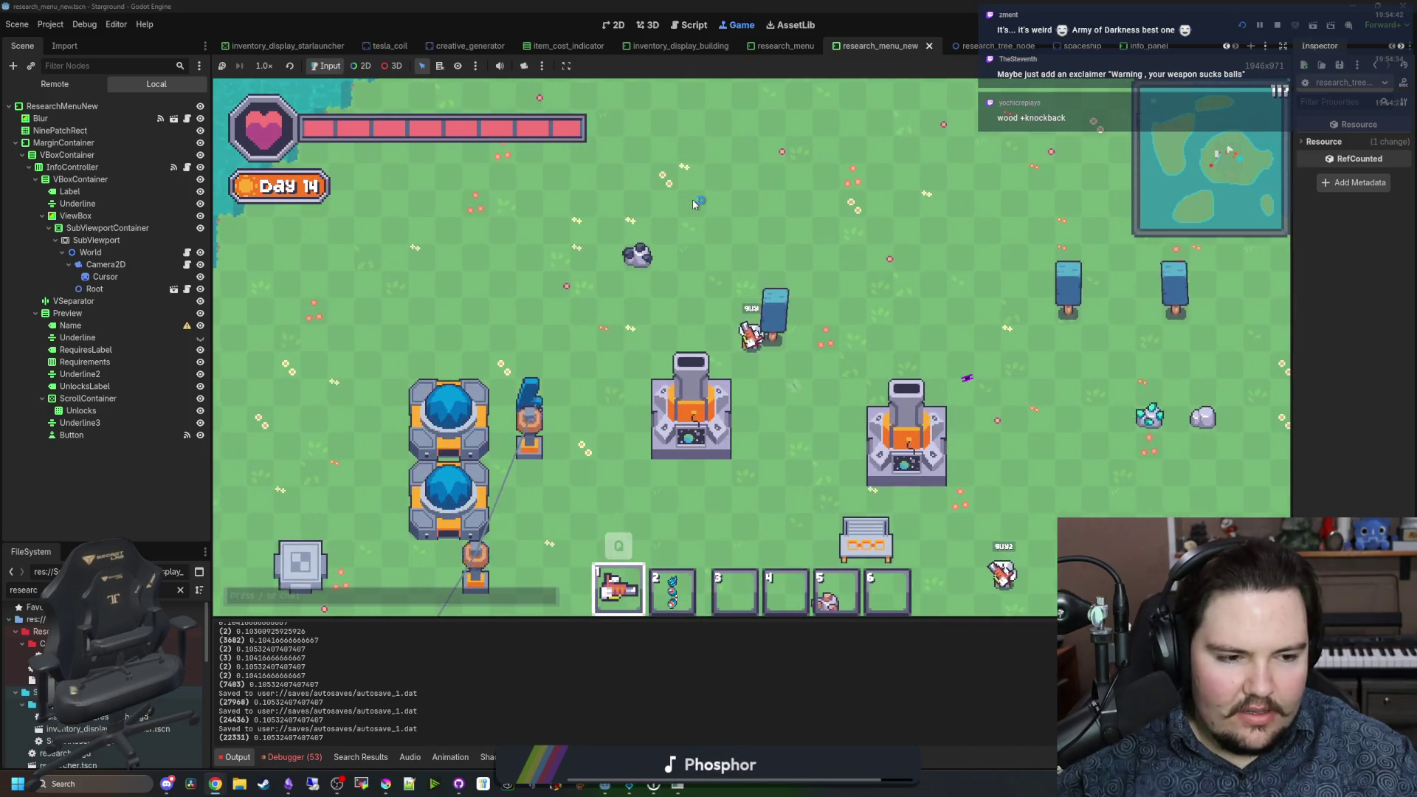
key(s)
key(d)
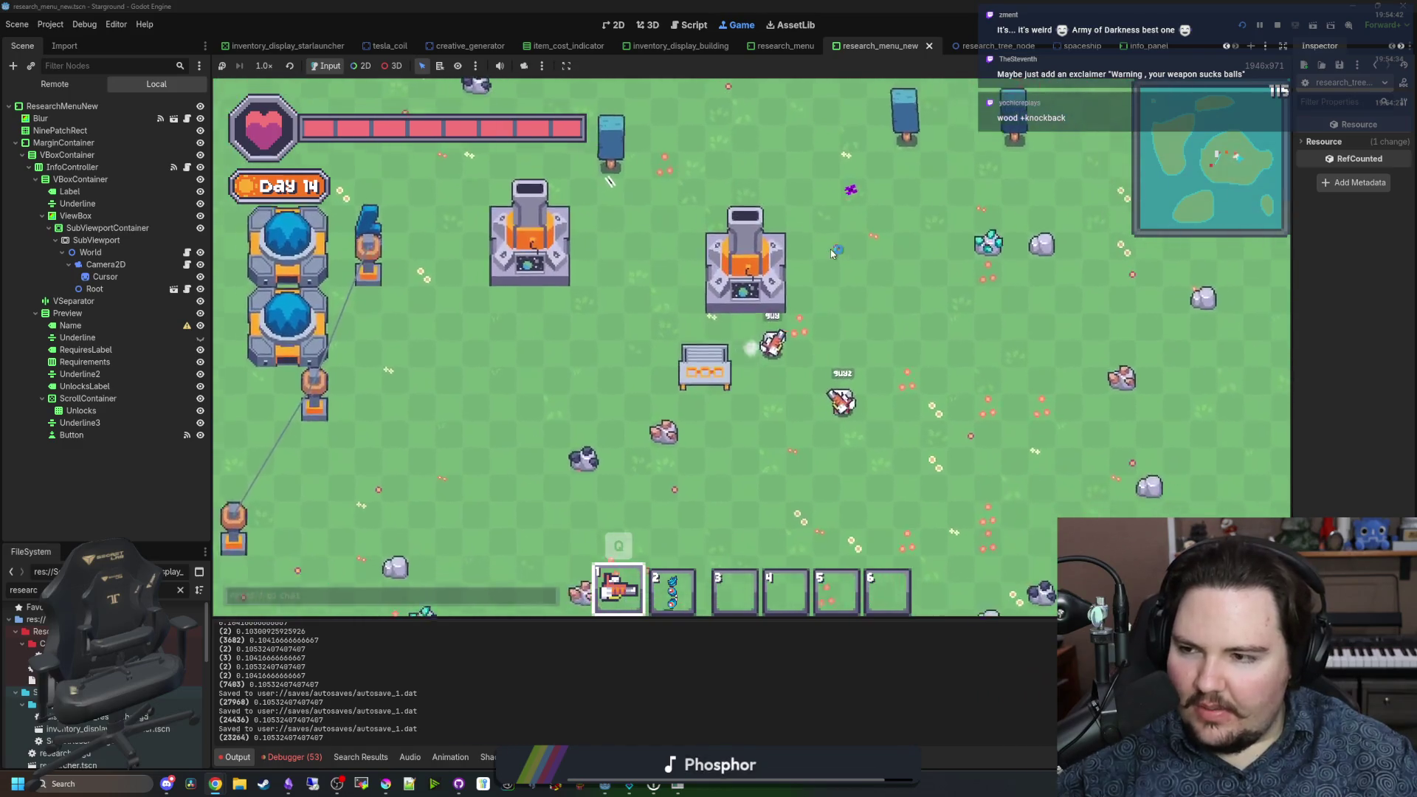
key(d)
key(w)
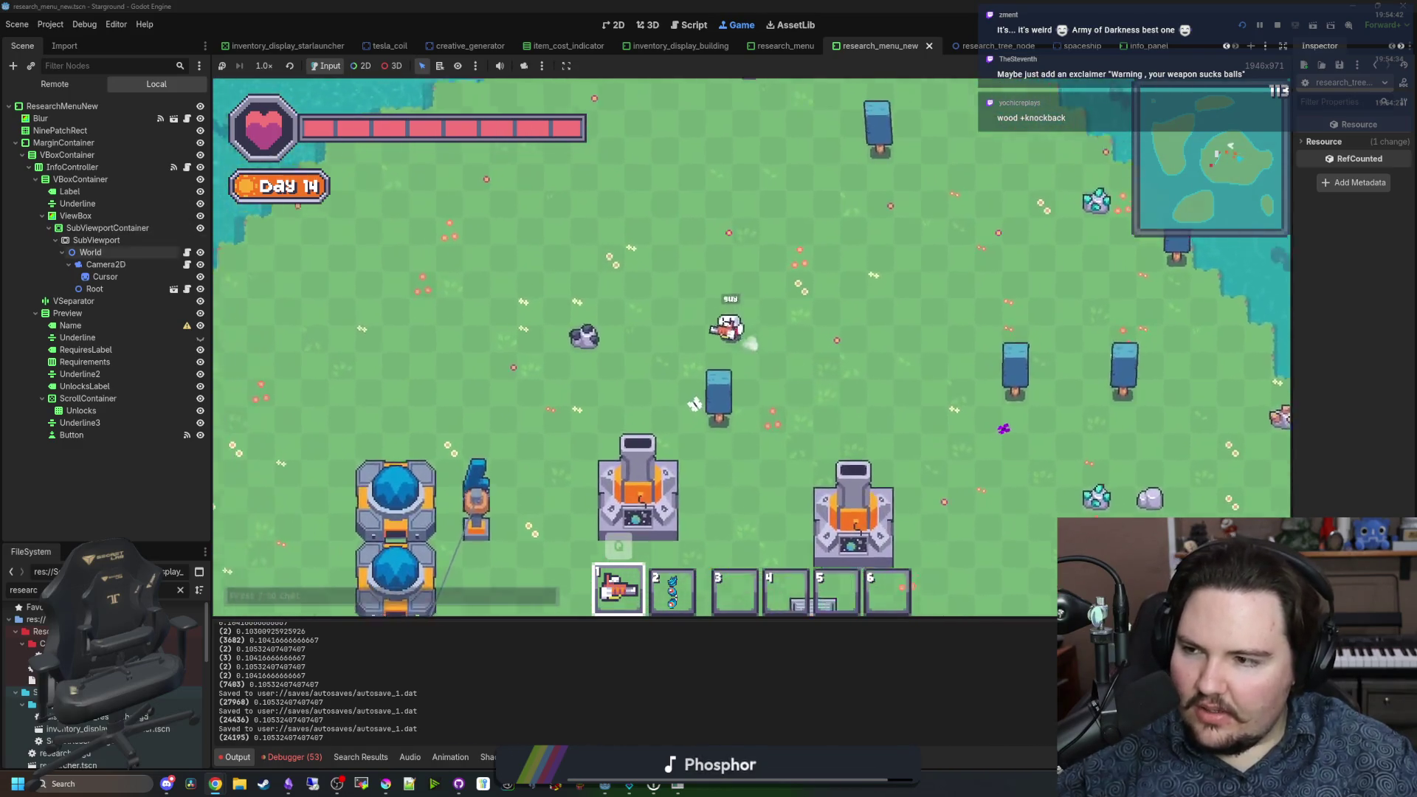
key(a)
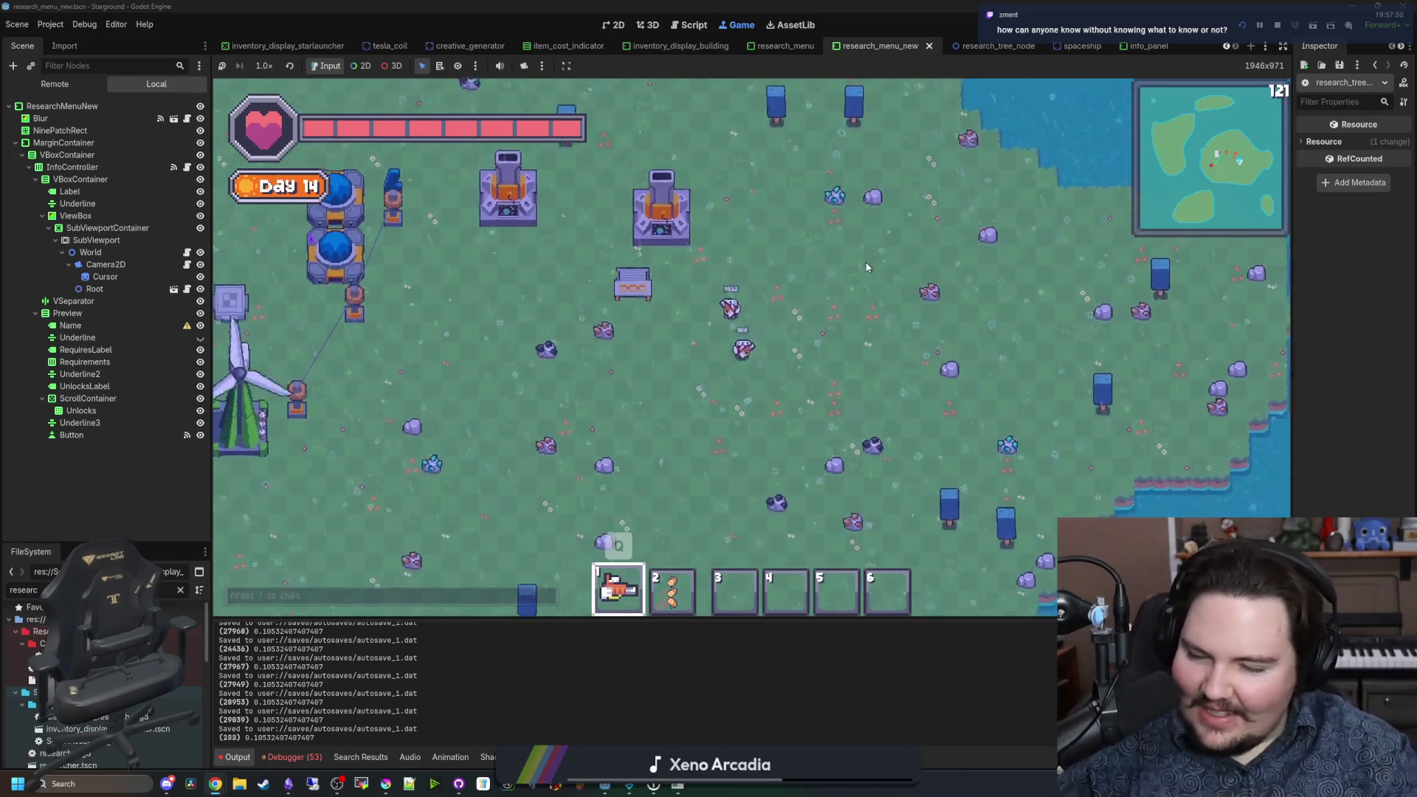
Step: Walk the player down to the shore, along it, then back toward the buildings
key(s)
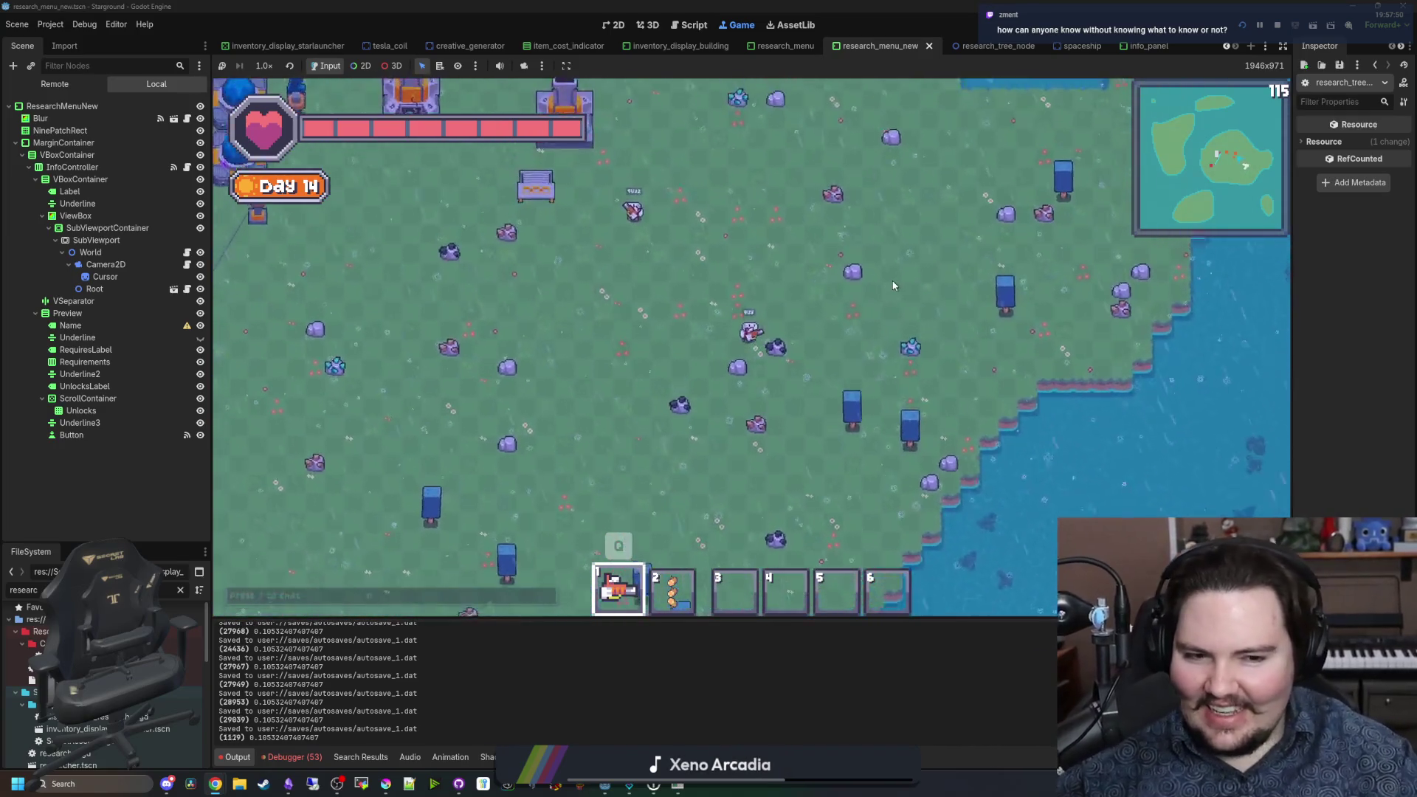
key(d)
key(s)
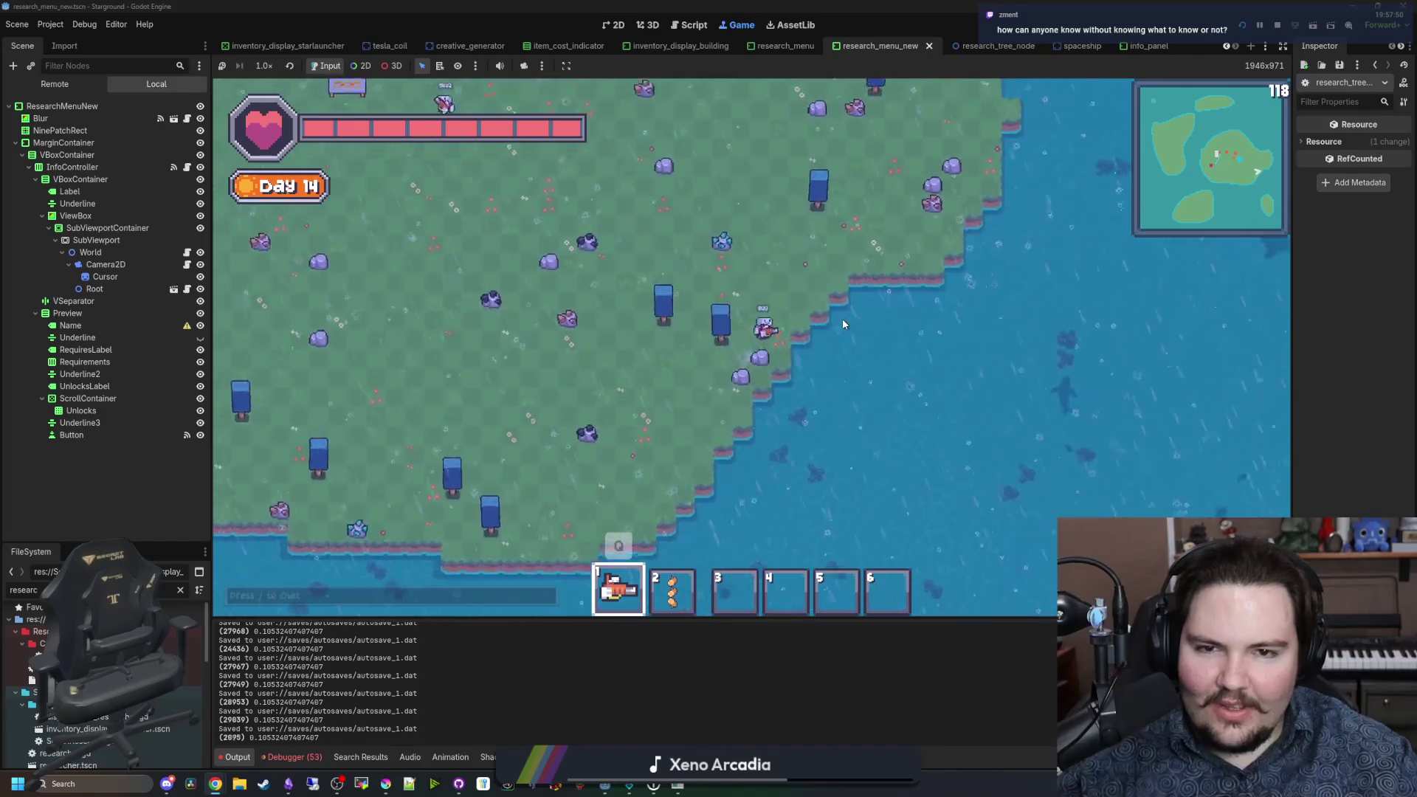
key(s)
key(d)
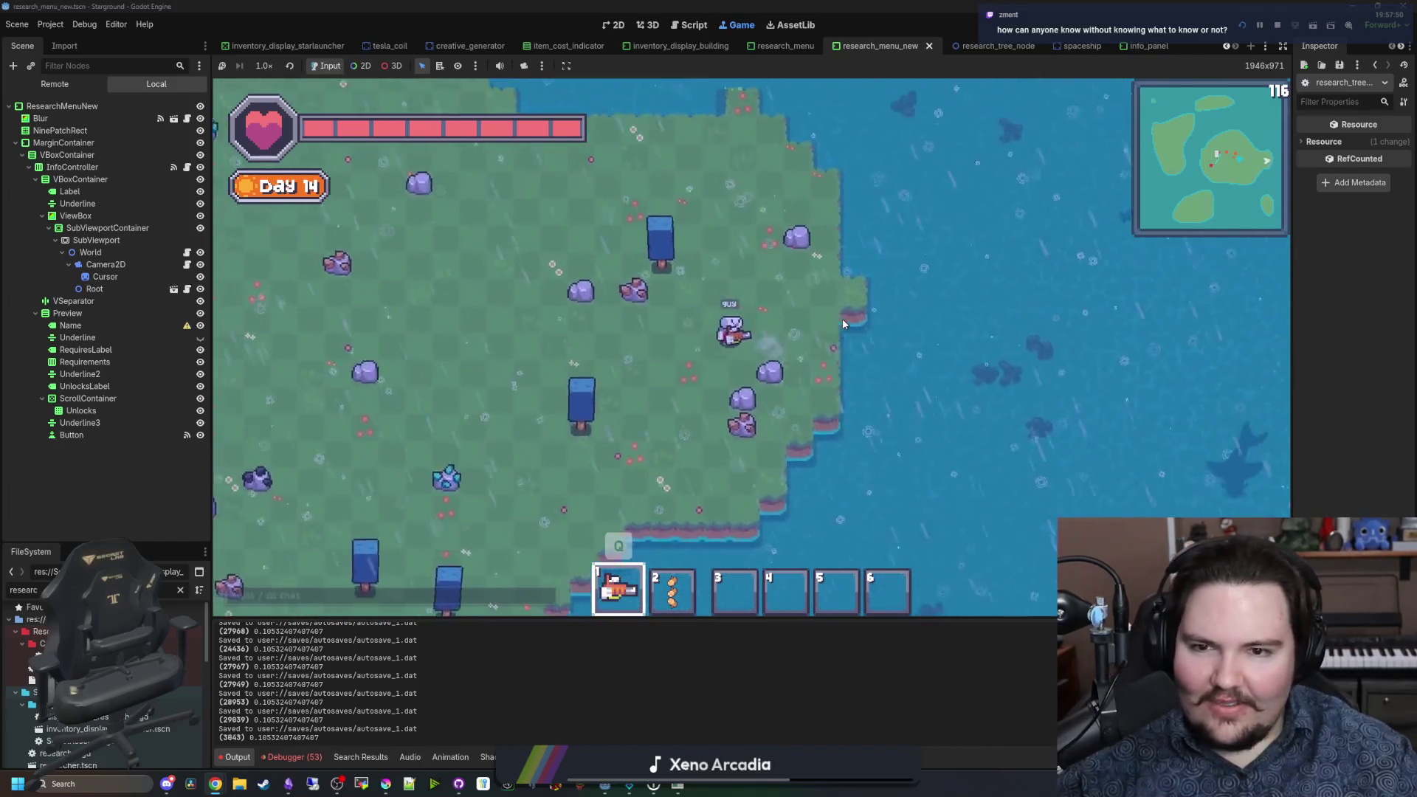
key(a)
key(w)
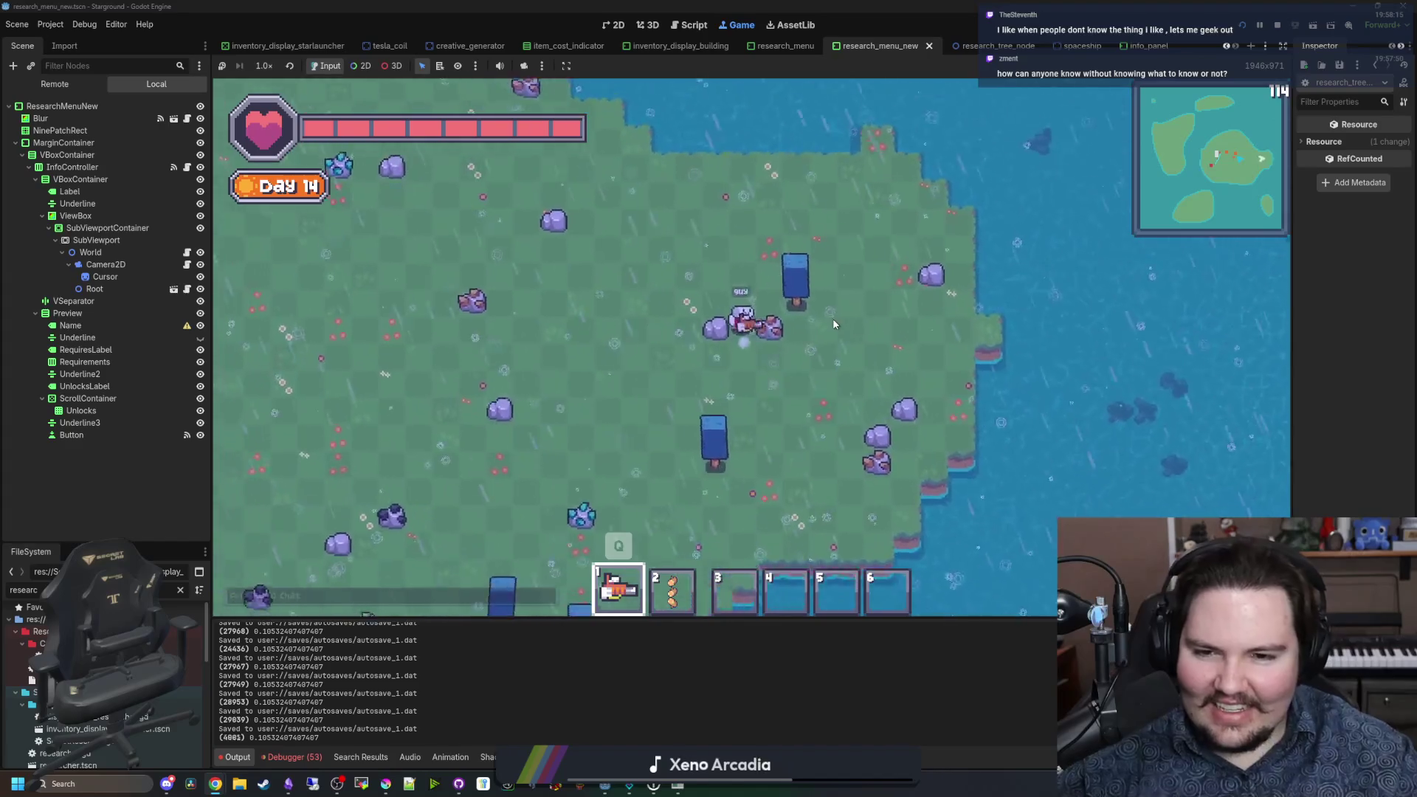
key(a)
key(w)
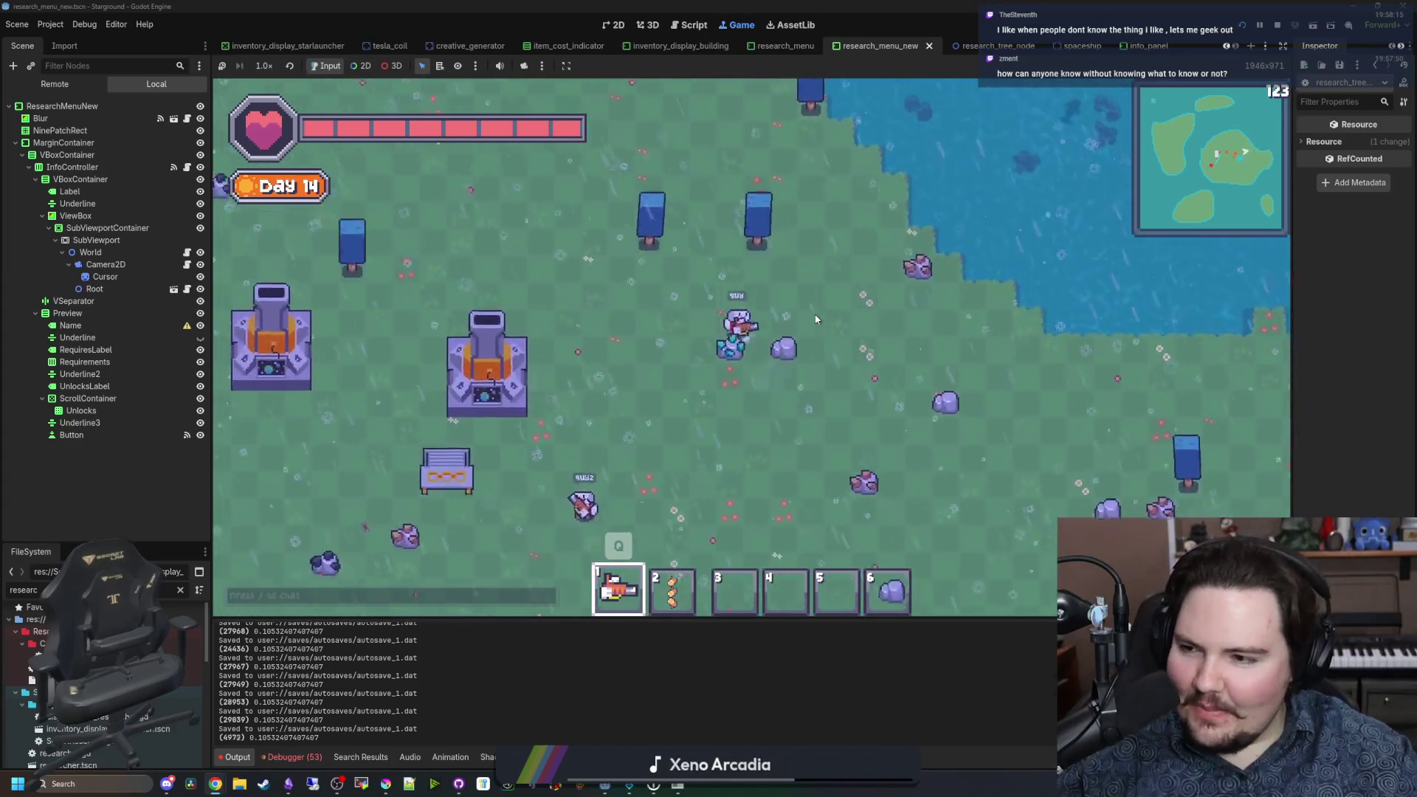
Step: Roam around the base, down past the windmill along the coast, and back up to base
key(a)
key(s)
key(d)
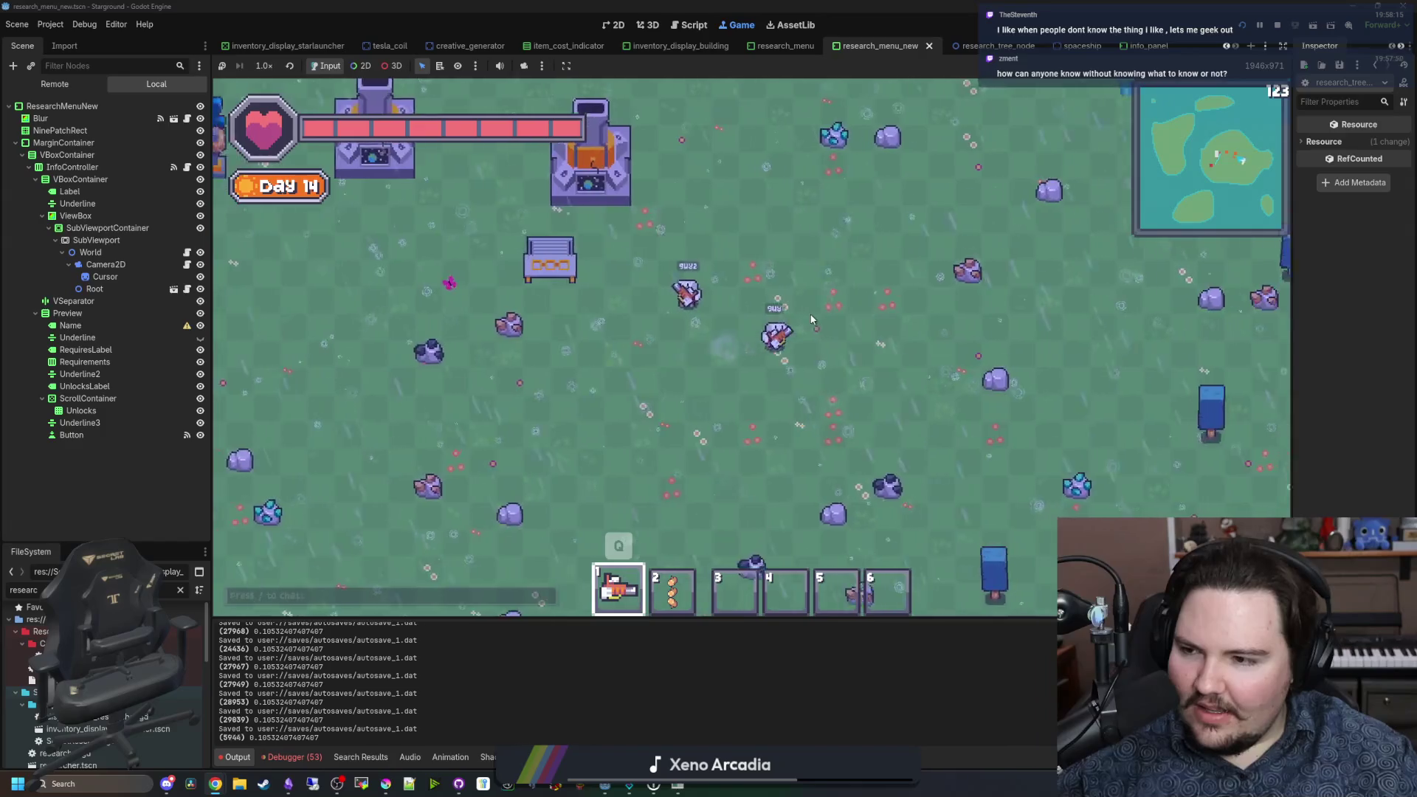
key(d)
key(w)
key(d)
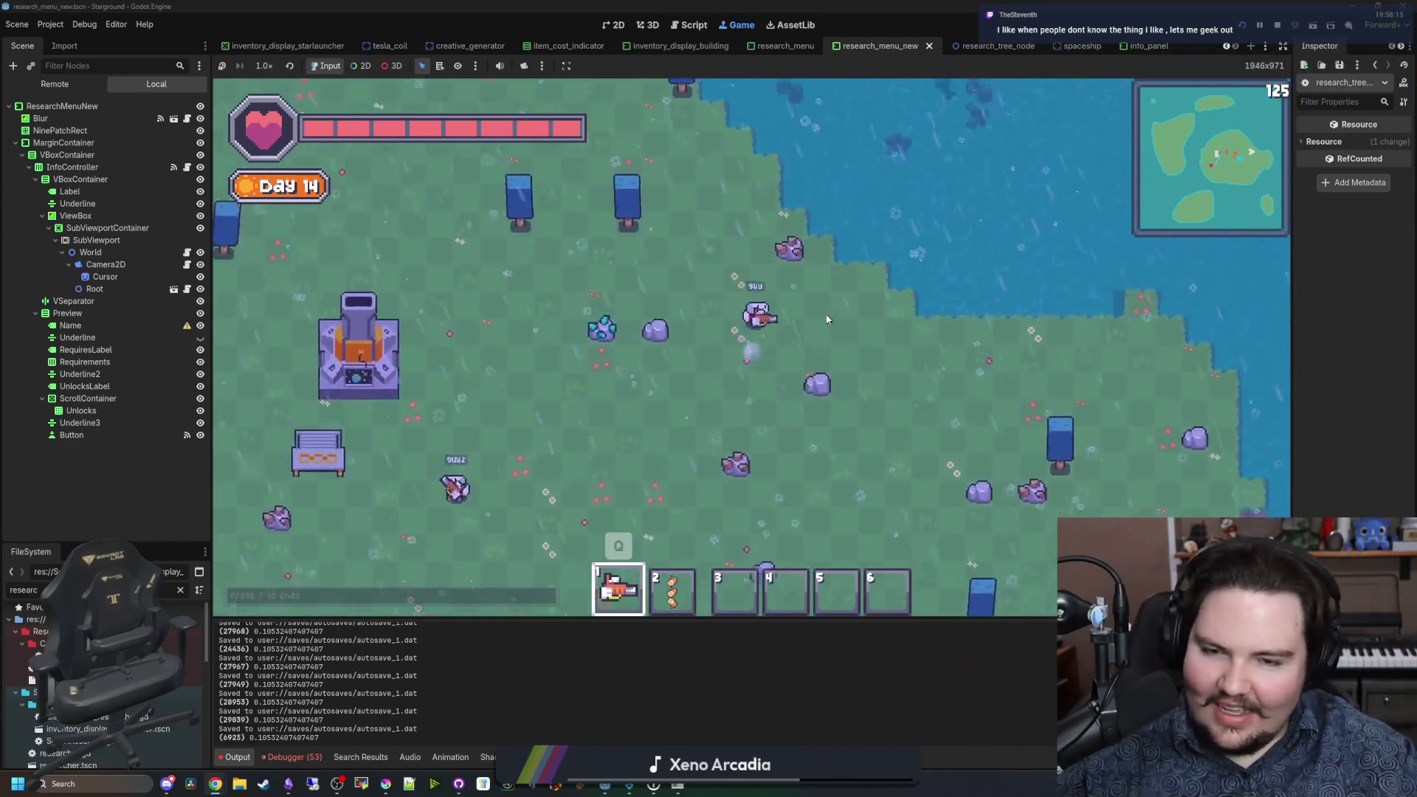
key(a)
key(s)
key(a)
key(w)
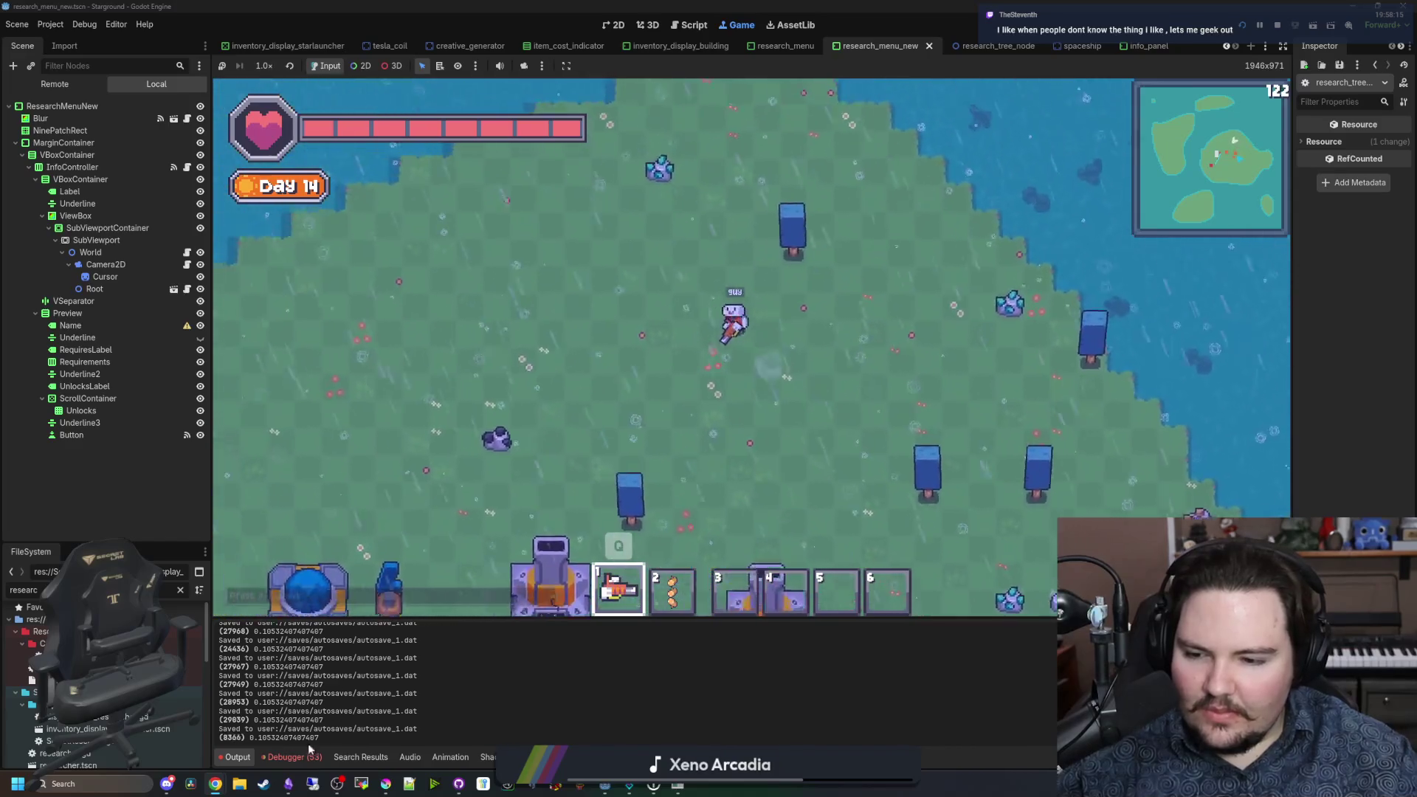
key(a)
key(s)
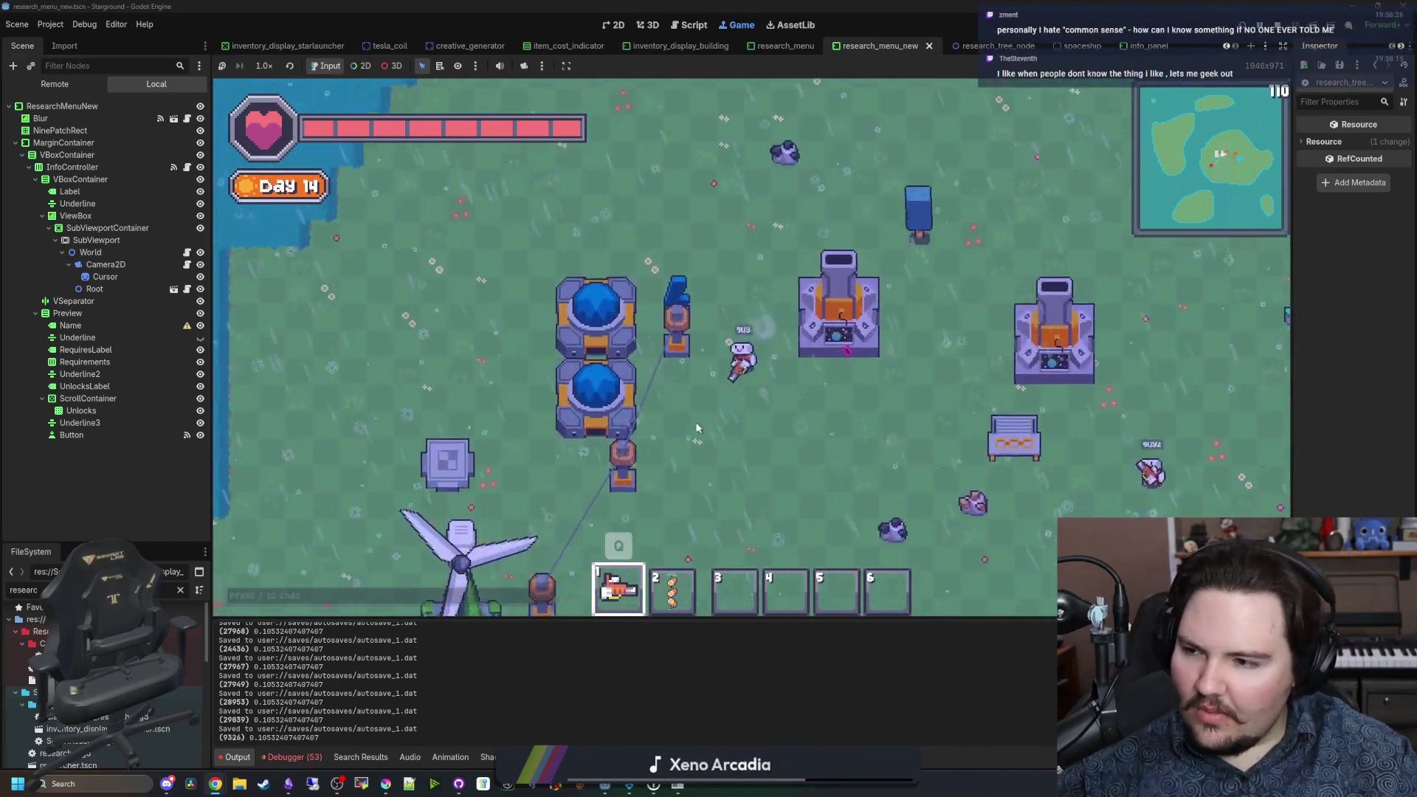
key(s)
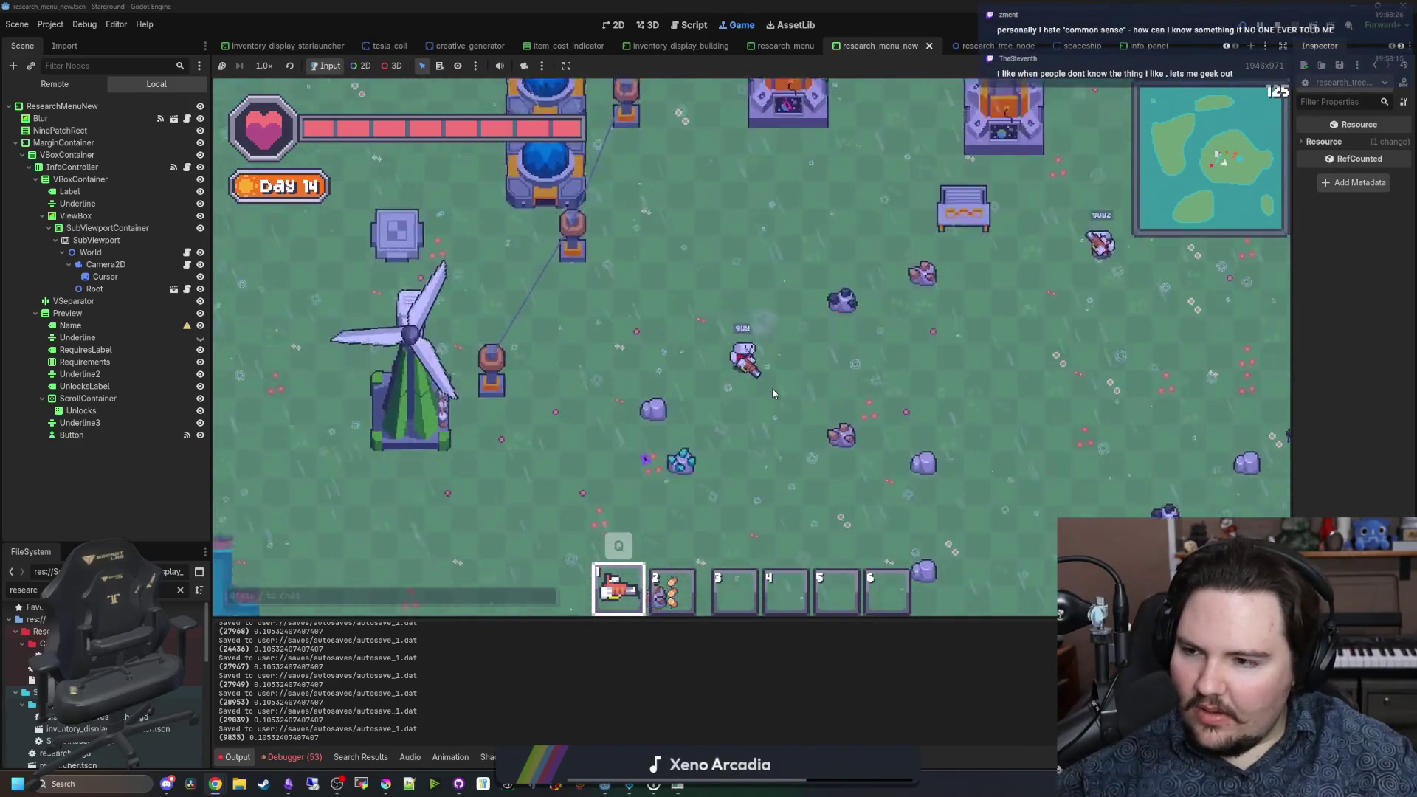
key(a)
key(a)
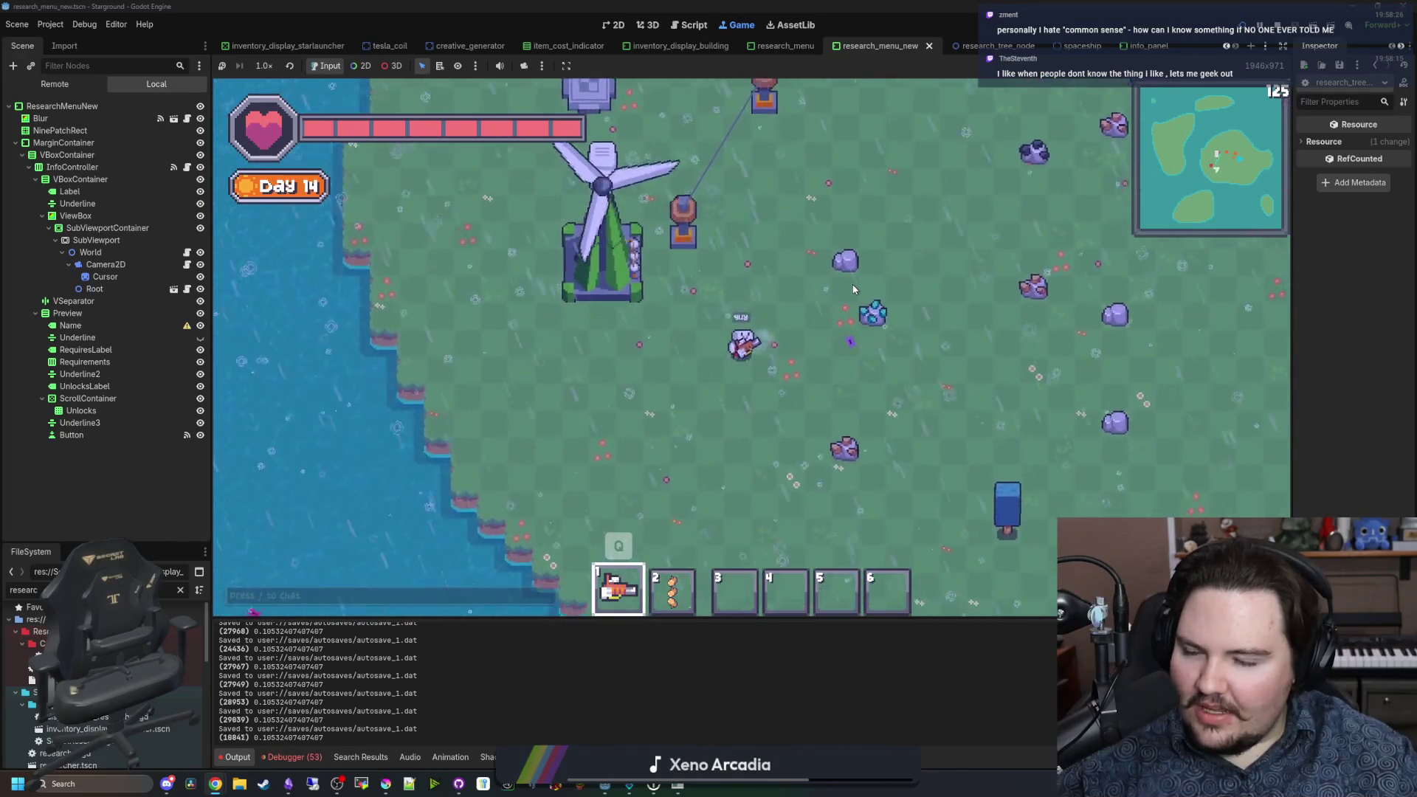
key(s)
key(w)
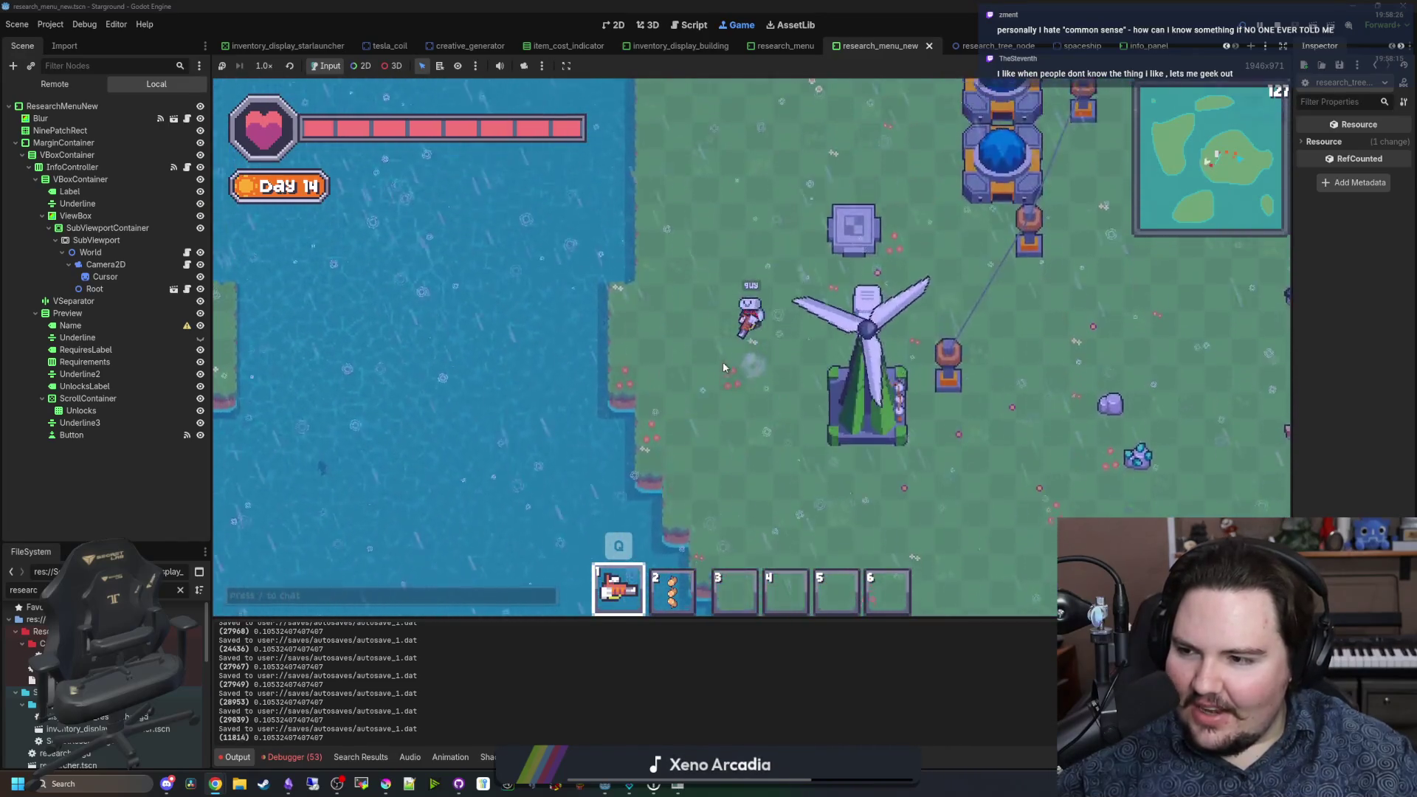
key(w)
key(d)
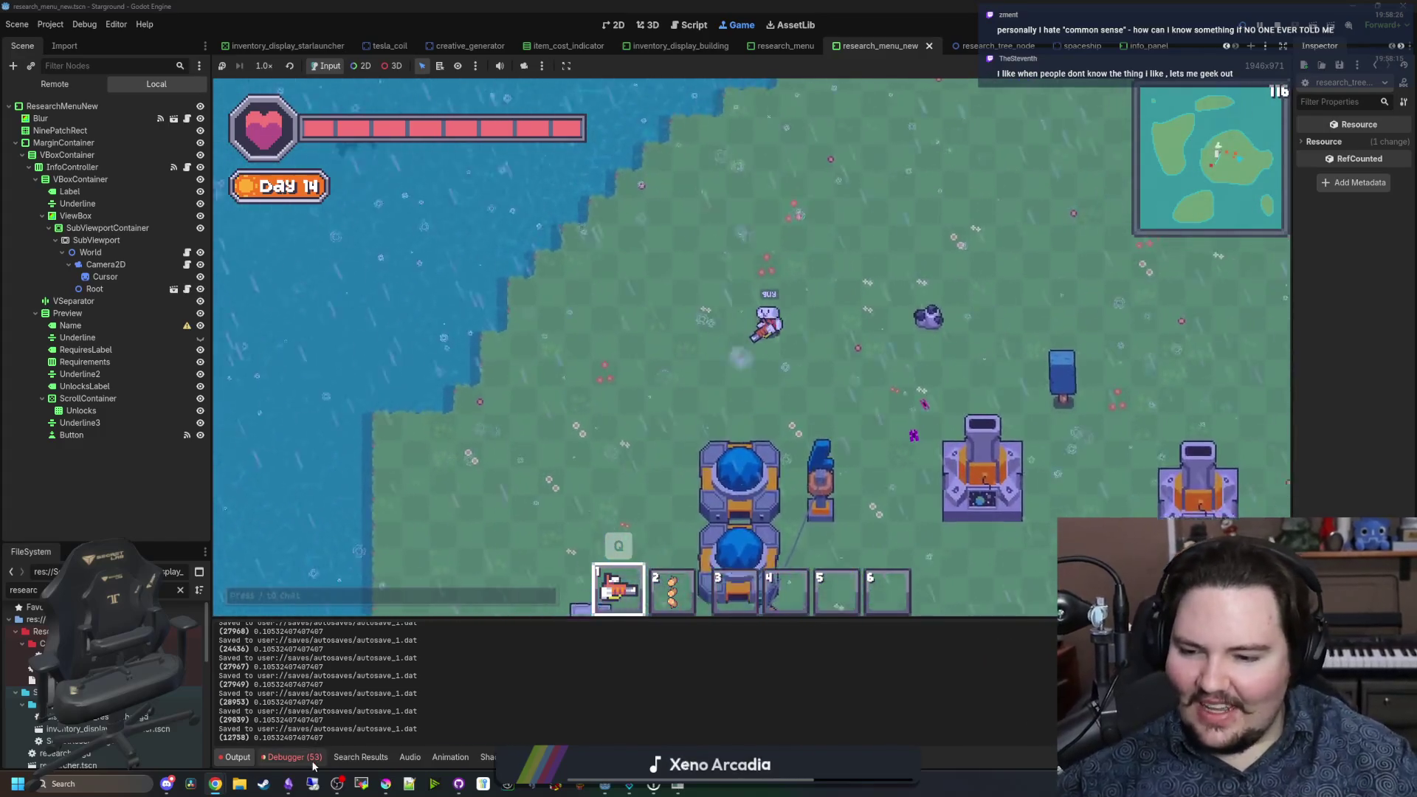
Step: Show Session 2's debugger errors and jump to the Steam error's line in multiplayerSetup.gd
click(311, 760)
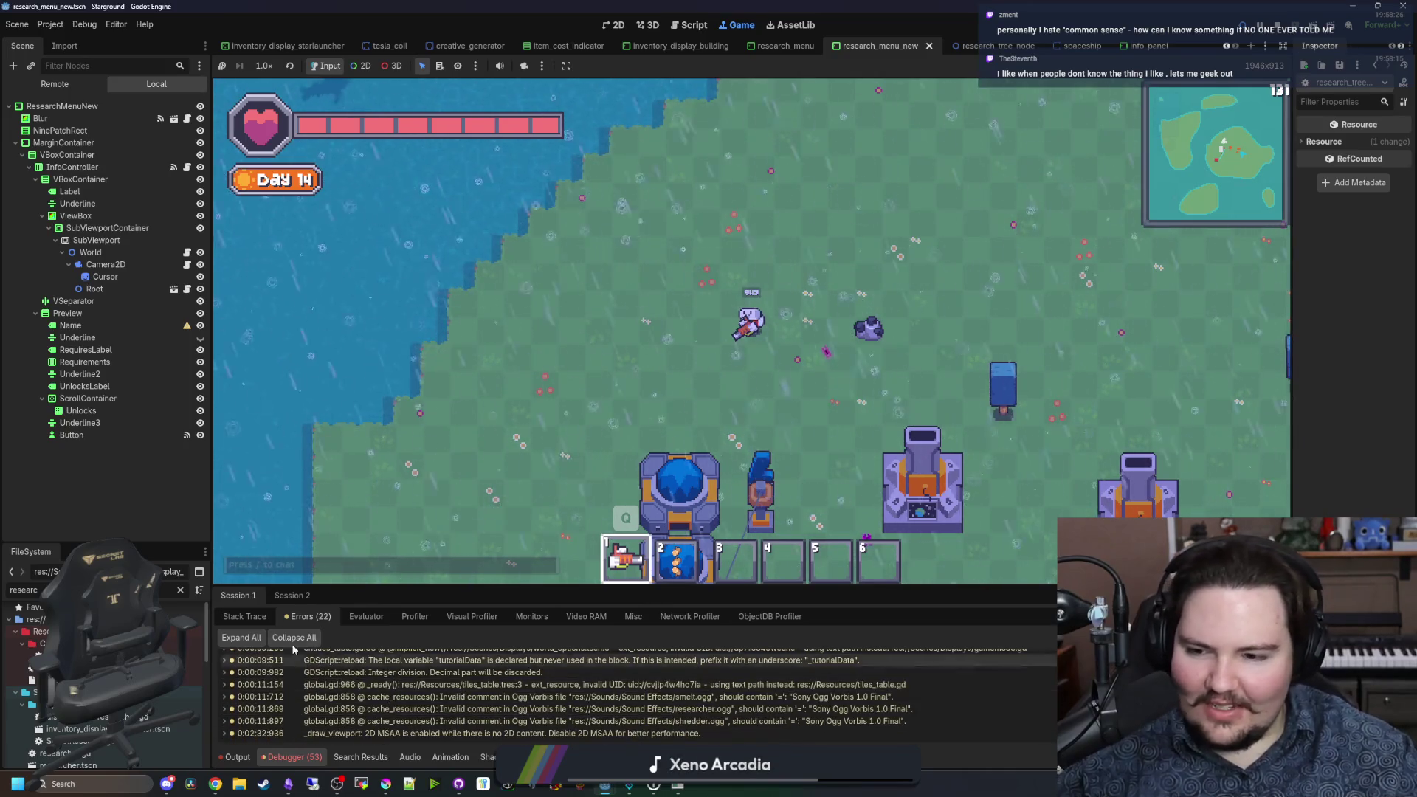
click(301, 598)
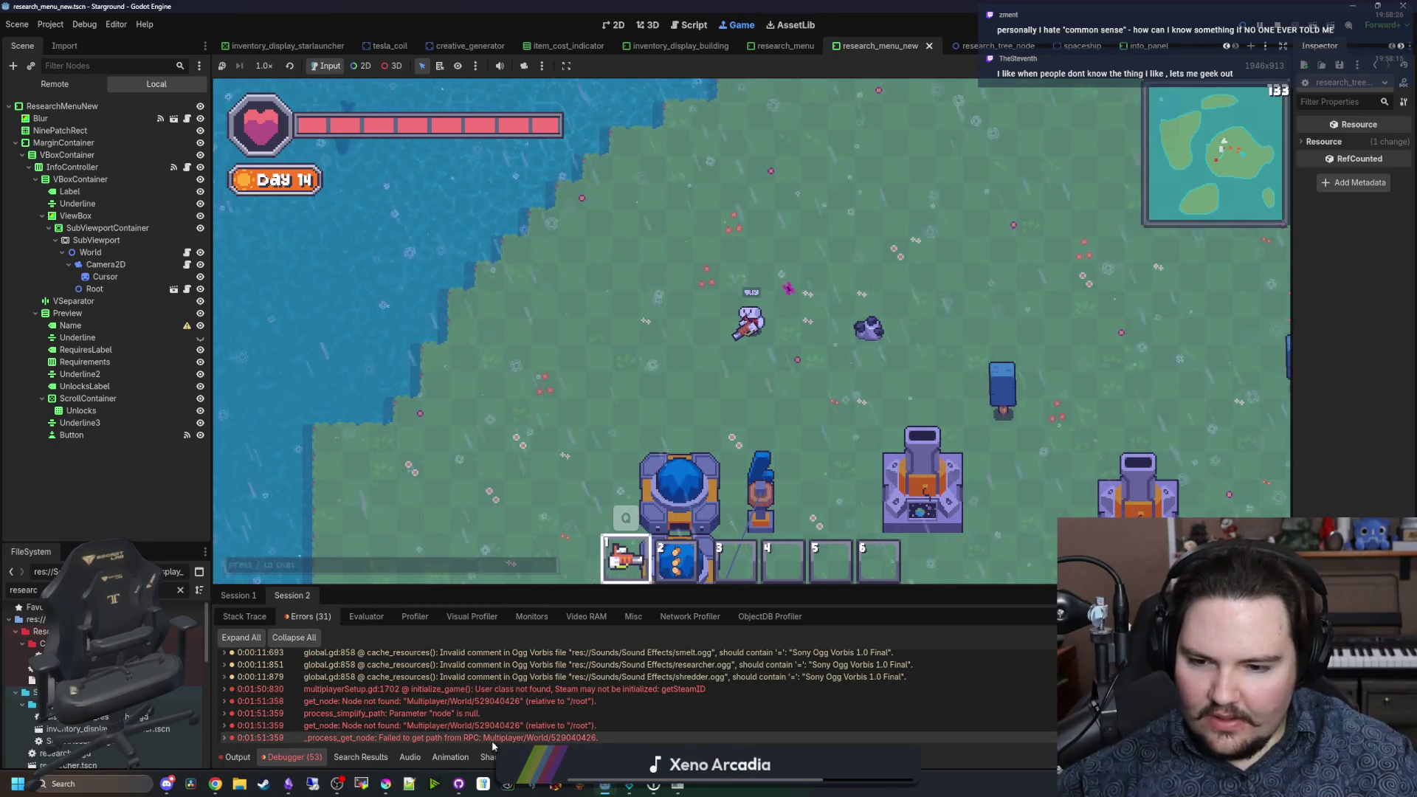
double_click(617, 689)
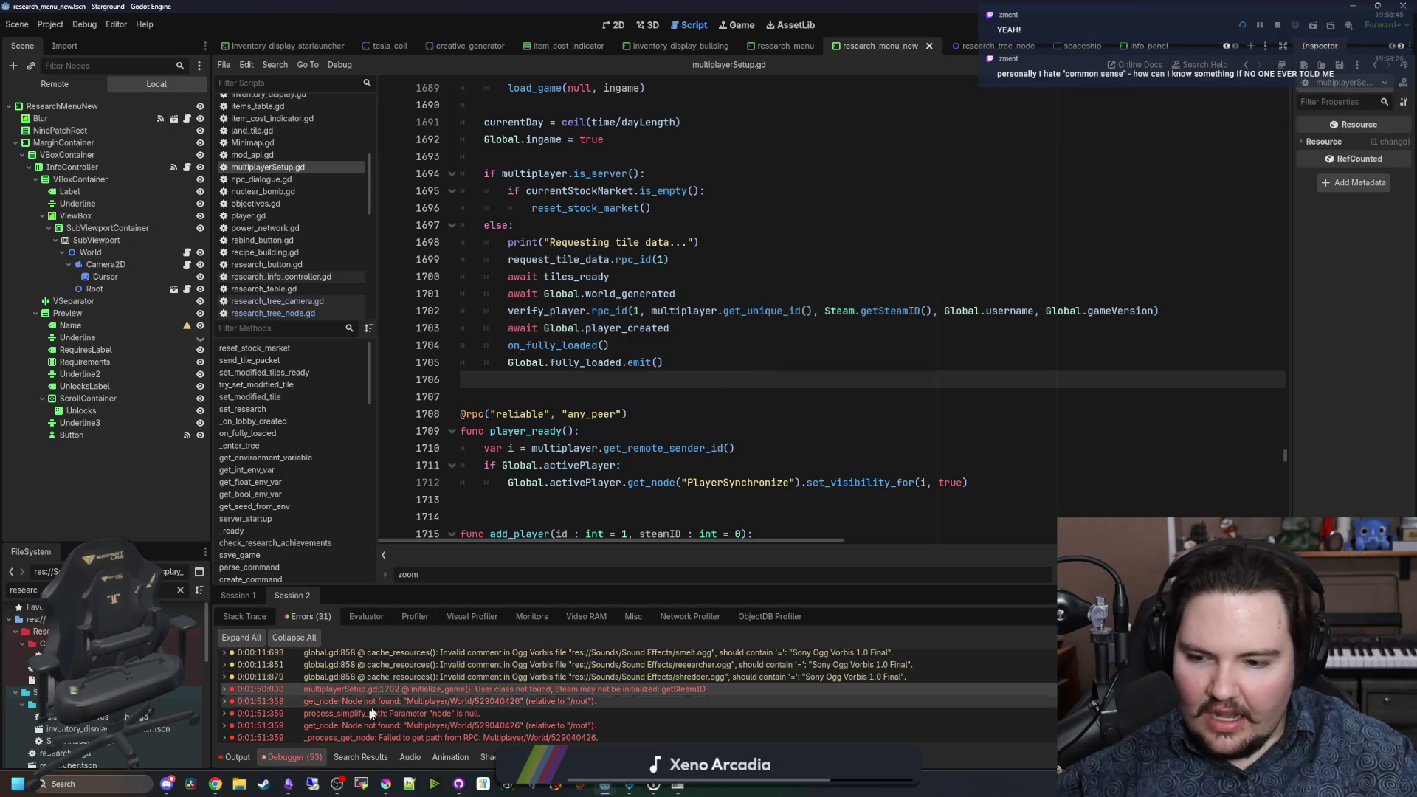
Step: Back in the Game view, walk the player down through the base toward the windmill
click(737, 24)
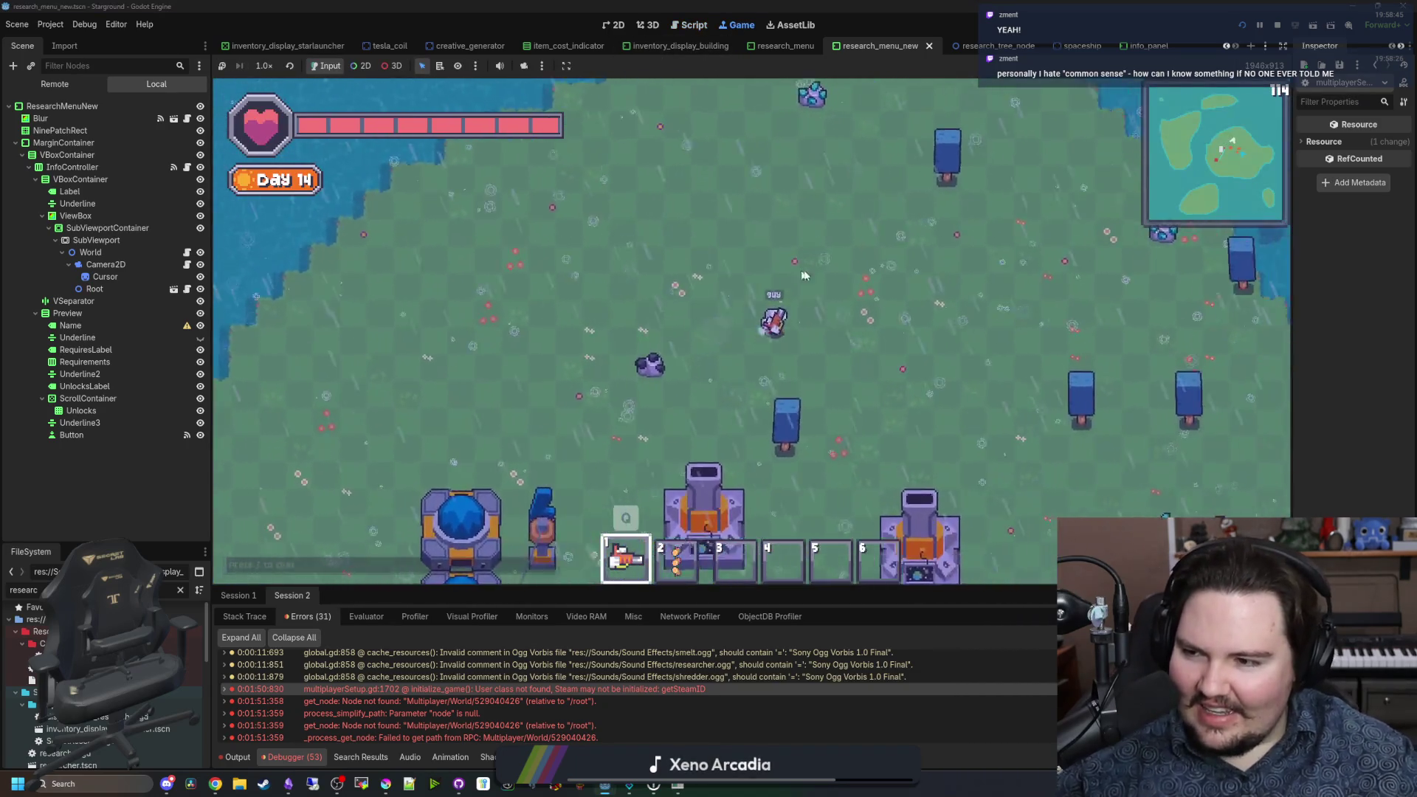
key(s)
key(a)
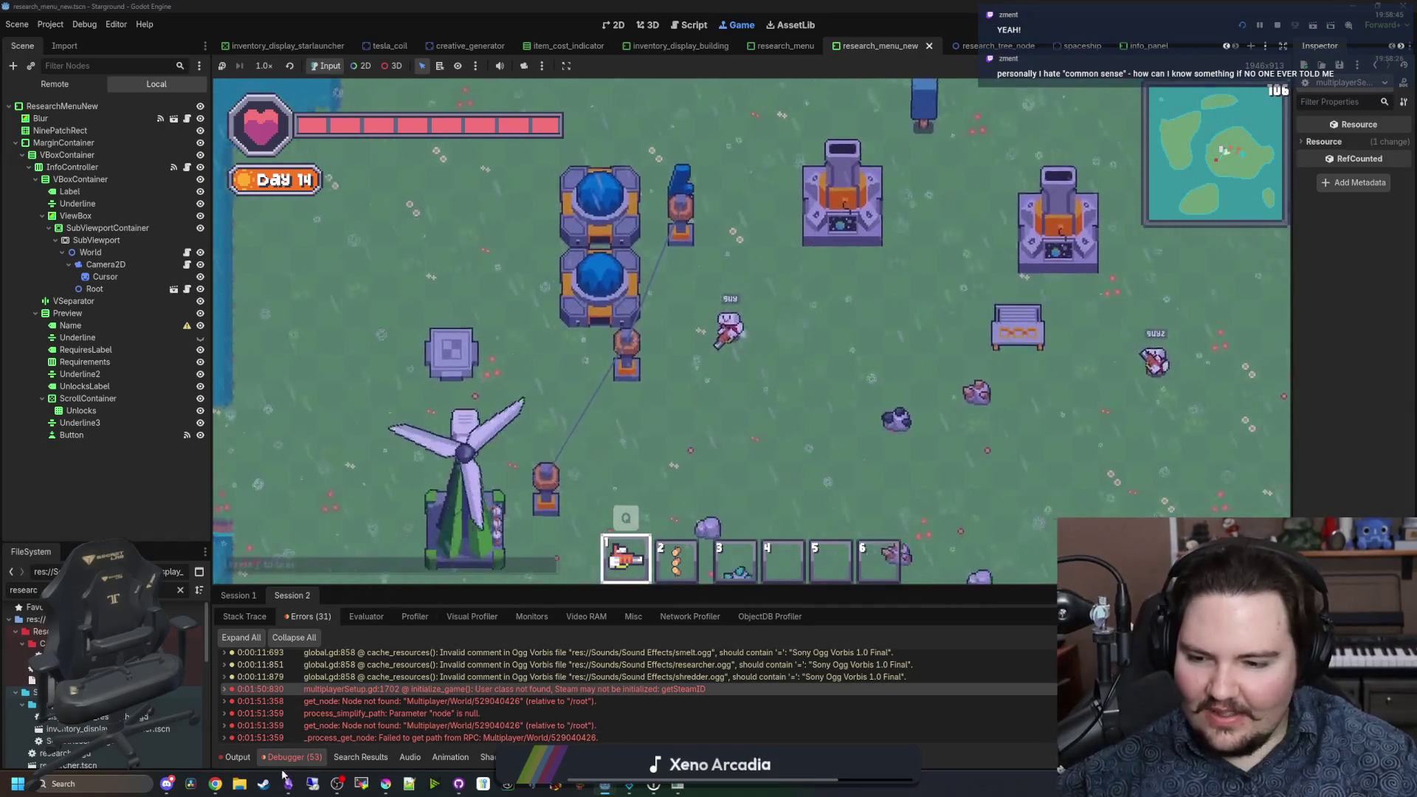
key(d)
scroll(565, 684, down, 3)
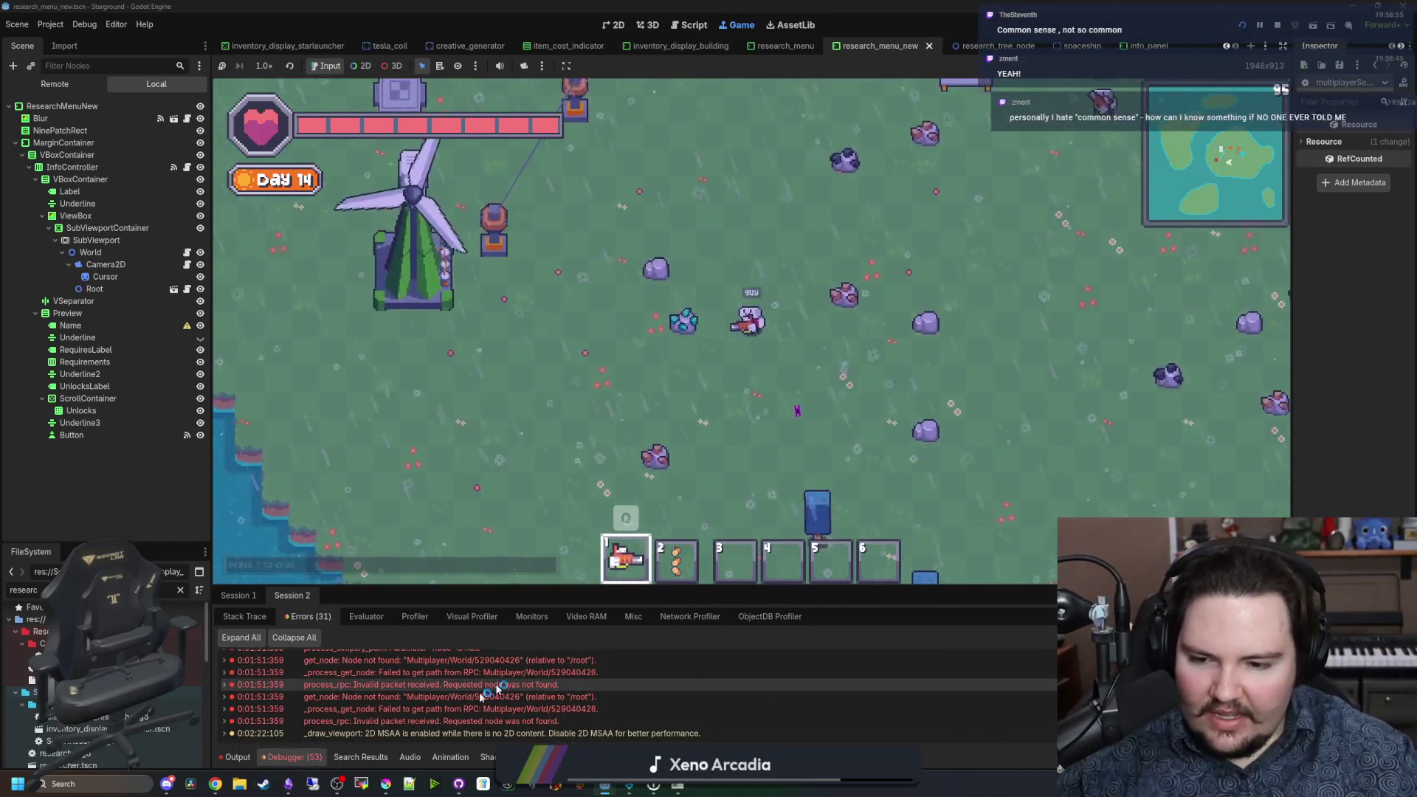
Step: In the Starground note, add a 'Fixed an issue…' changelog bullet about screaming without Steam, then return to the game
mouse_move(295, 786)
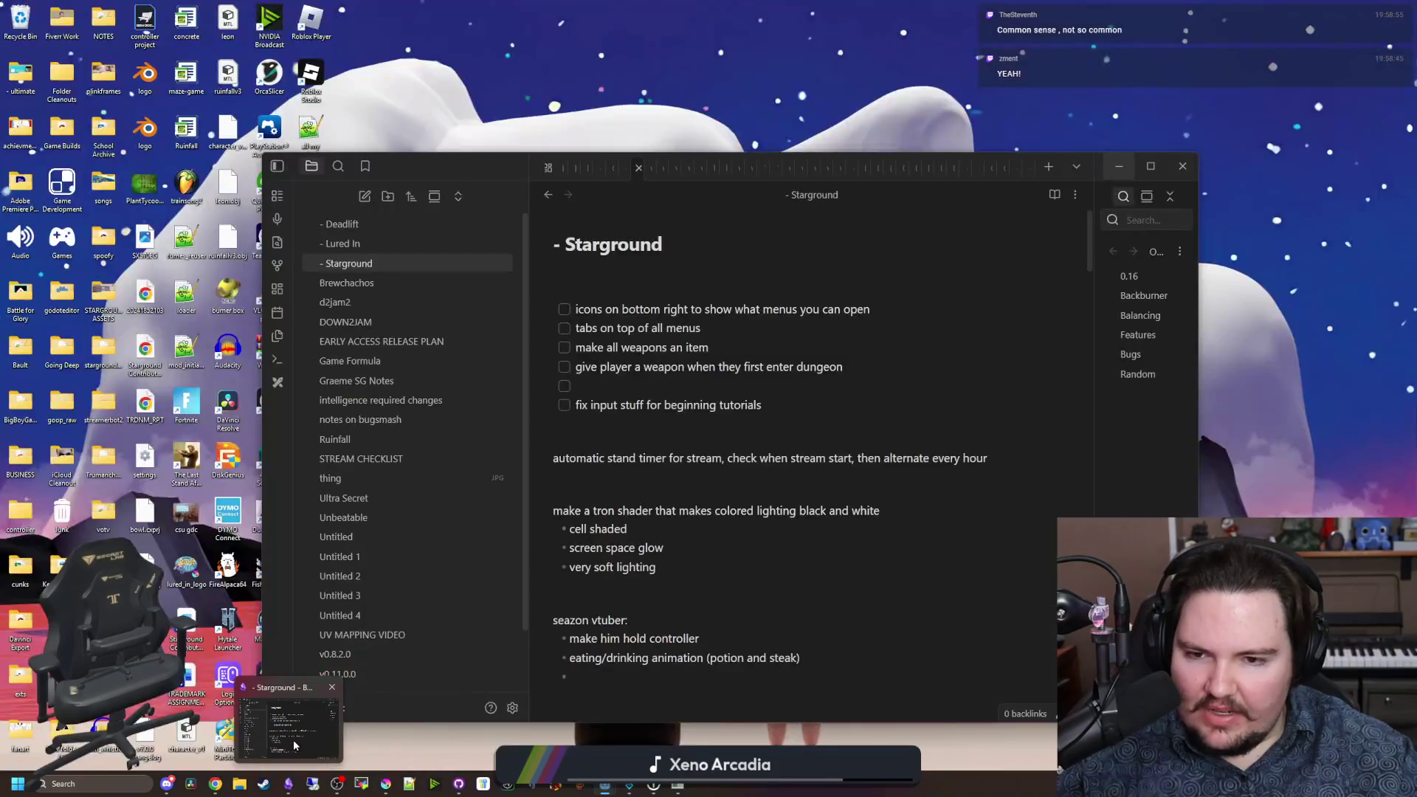
click(293, 740)
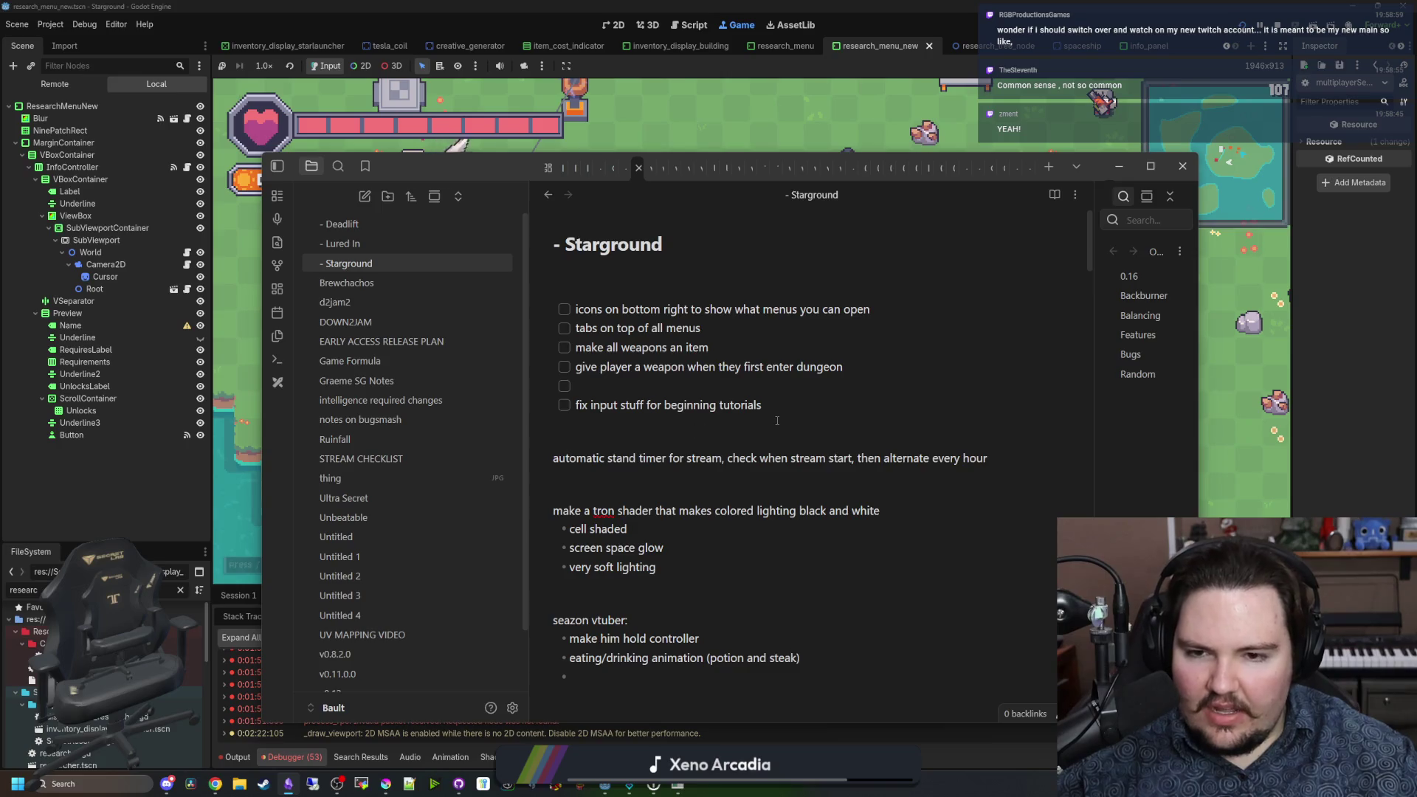
scroll(777, 420, down, 10)
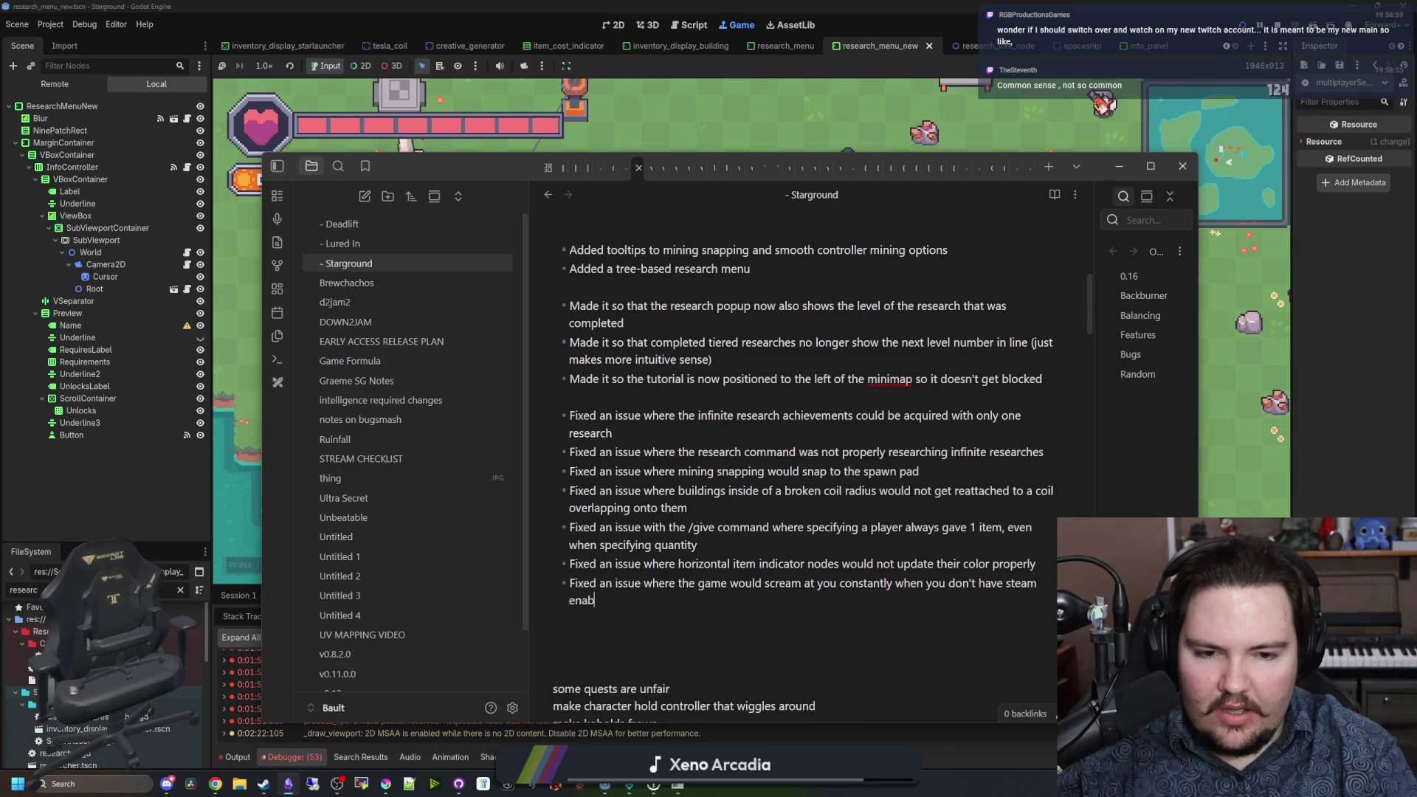
click(673, 123)
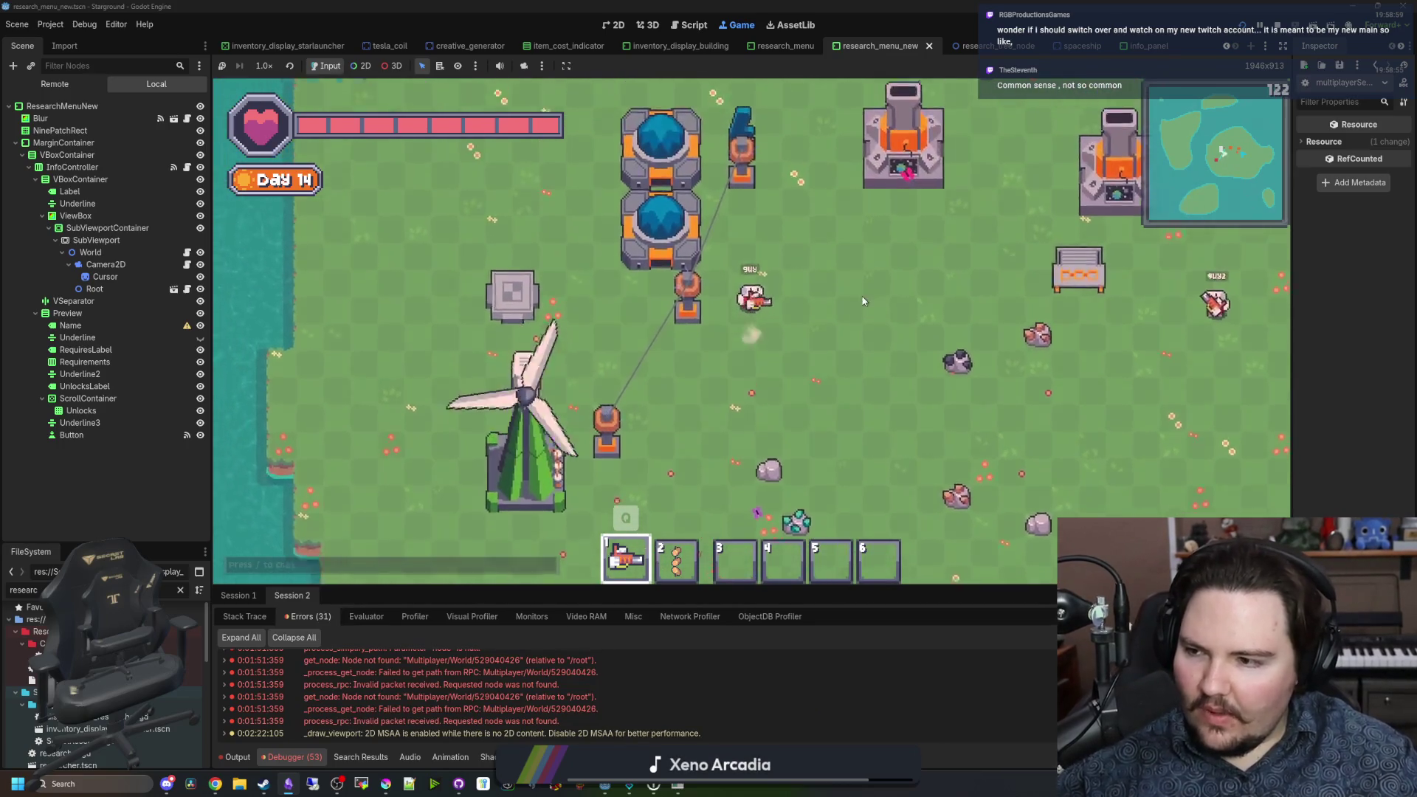
Step: Walk the player north to the shore, then east and south to the southern shore
key(w)
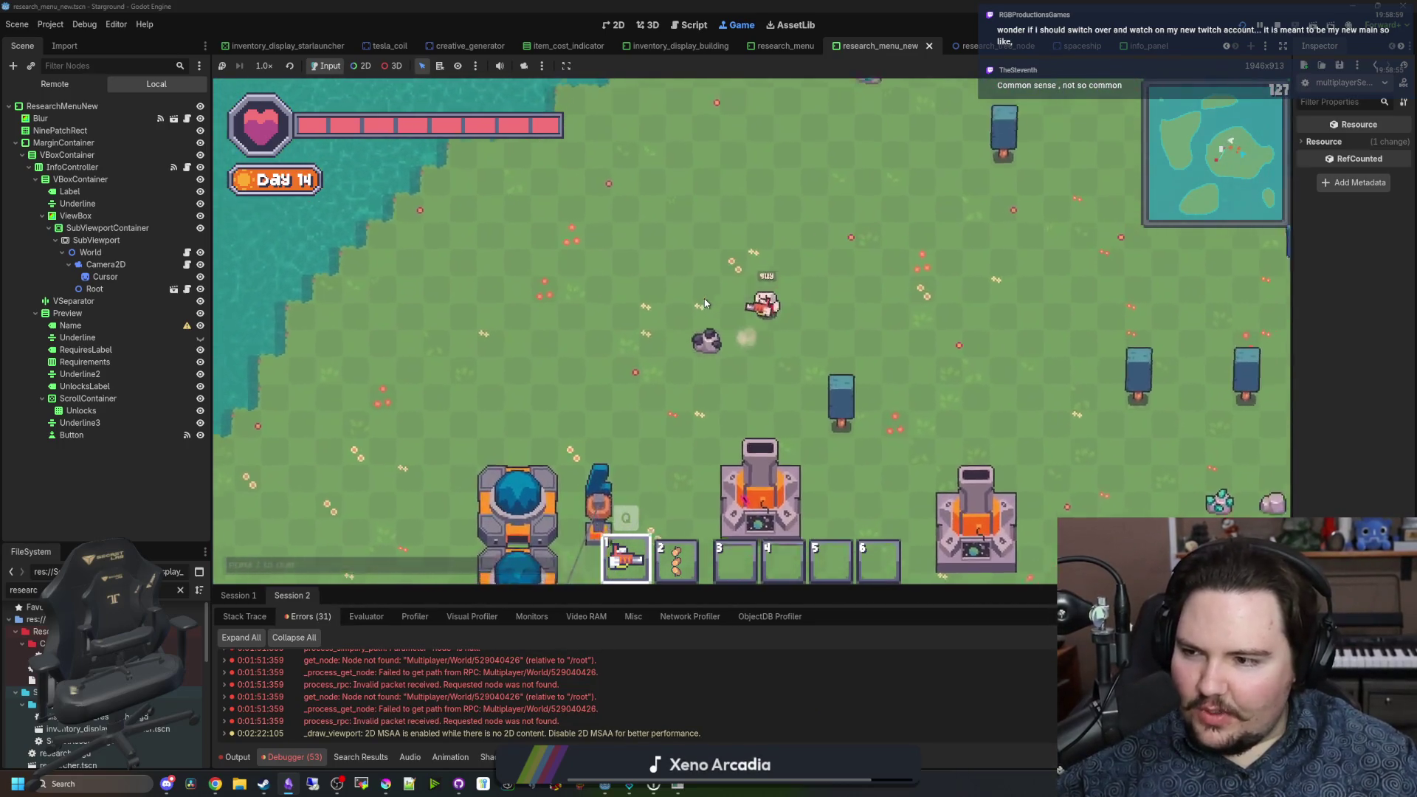
key(w)
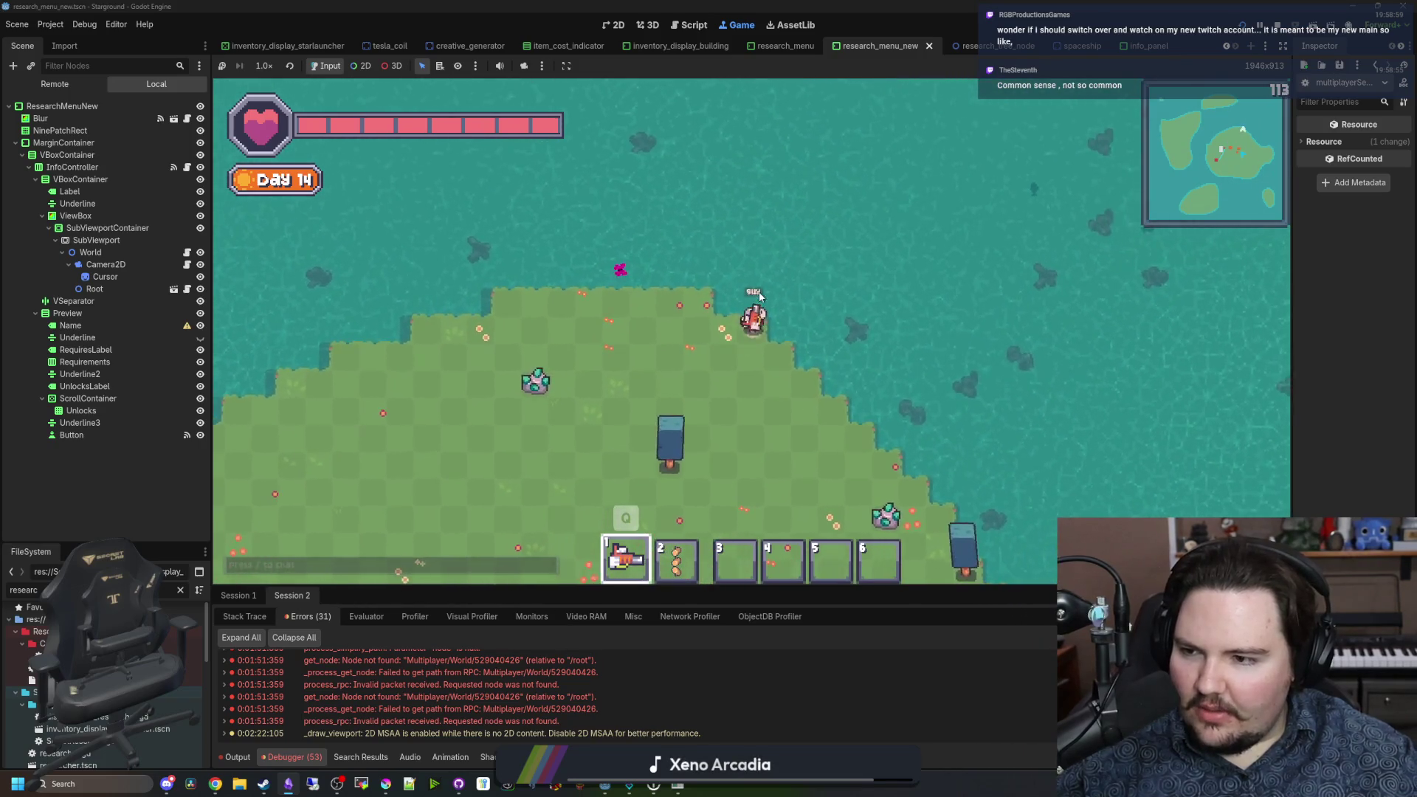
key(s)
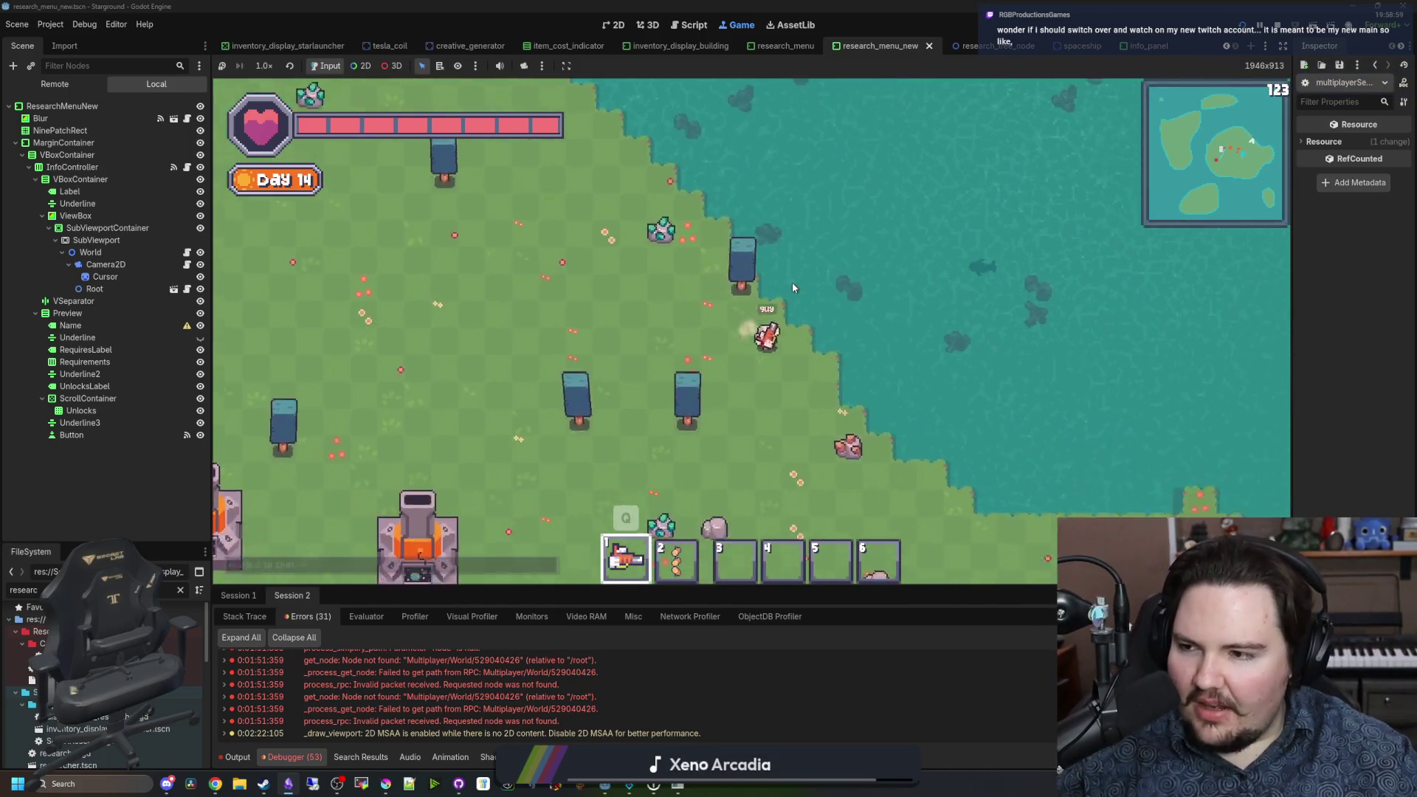
key(s)
key(d)
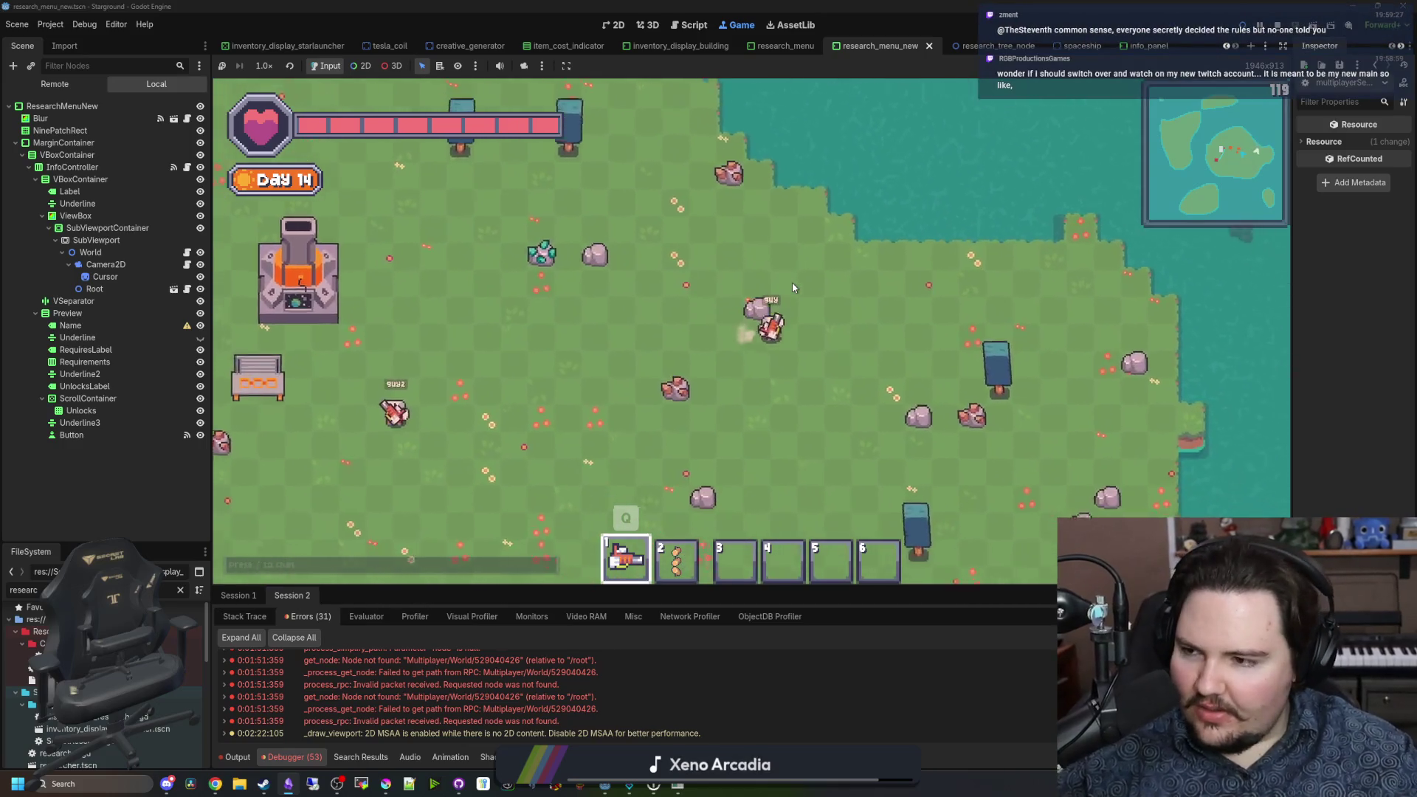
key(d)
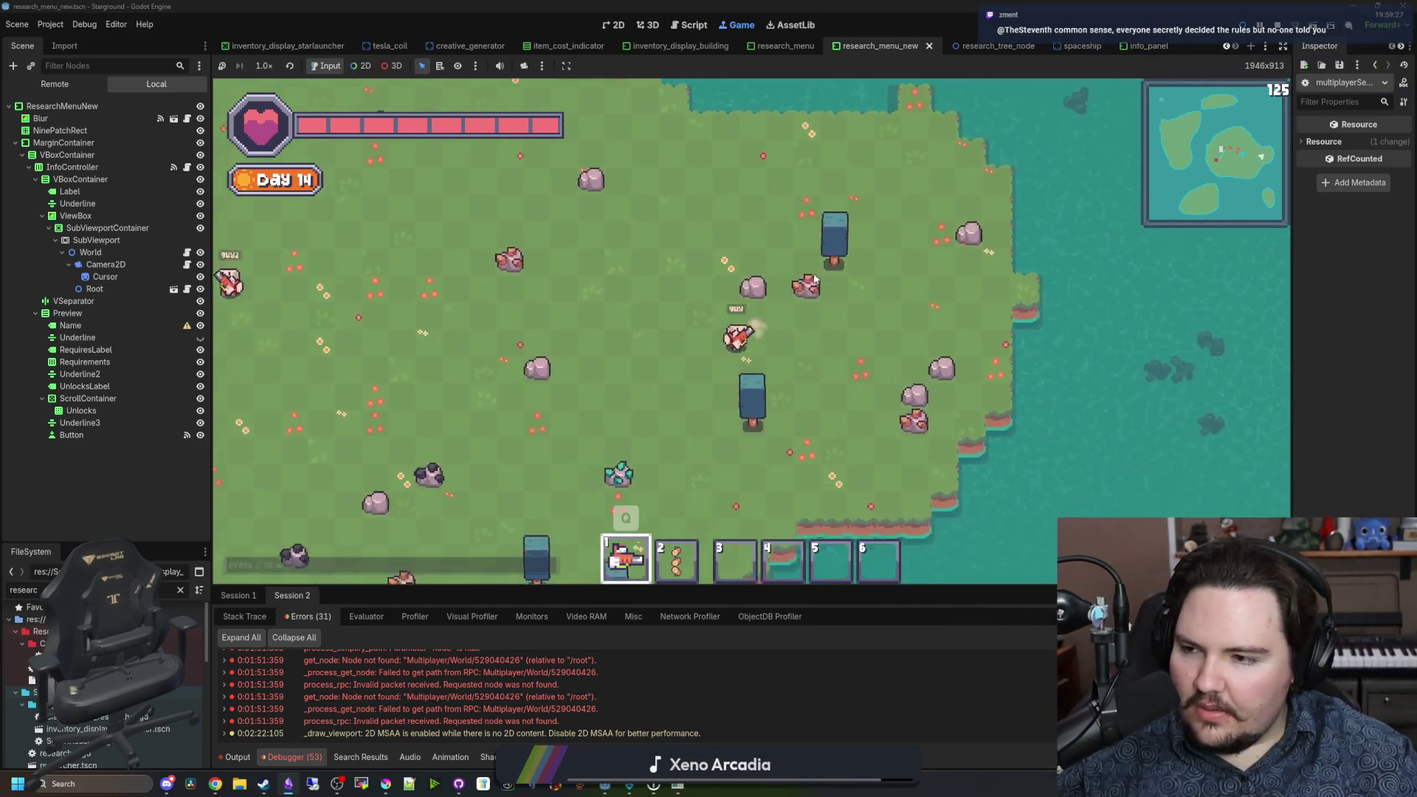
key(a)
key(s)
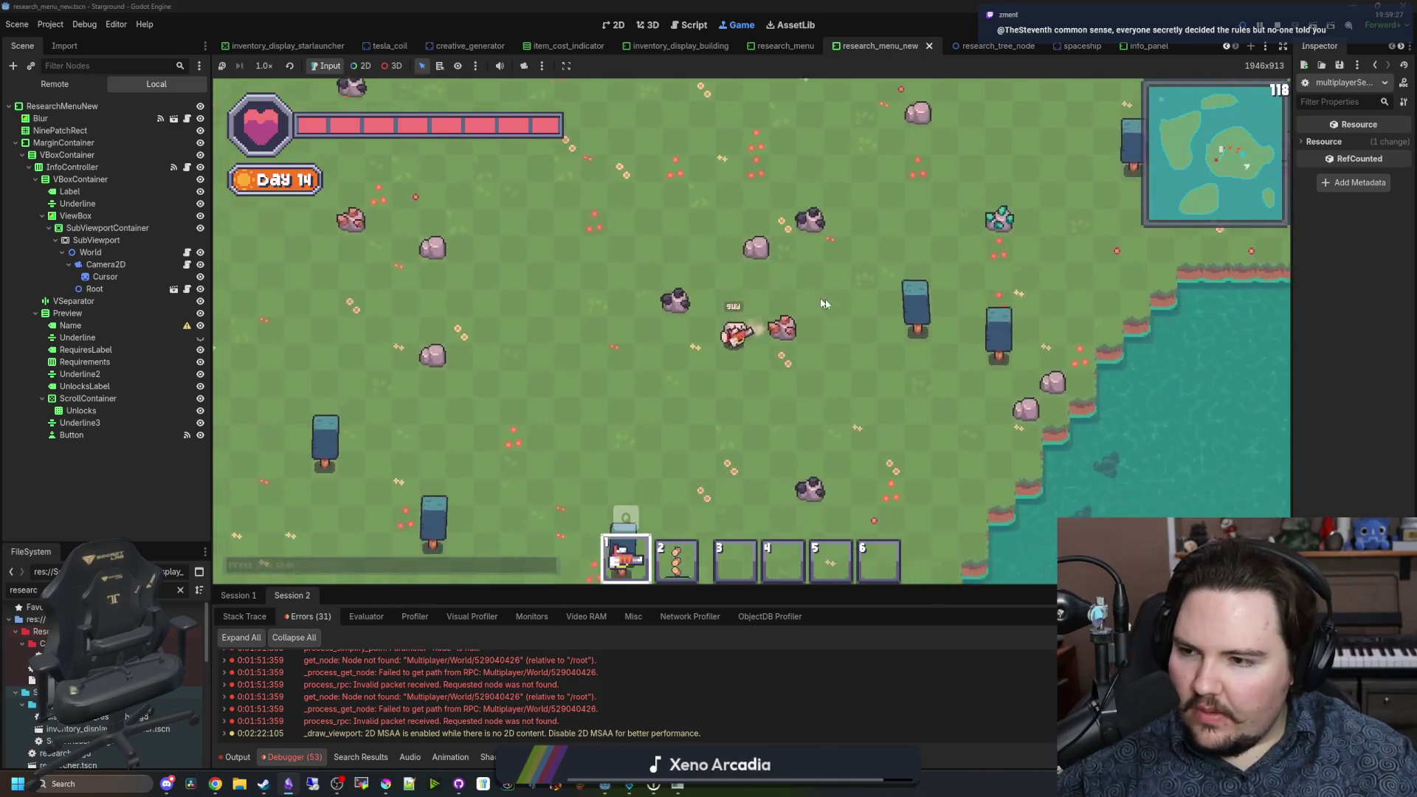
key(s)
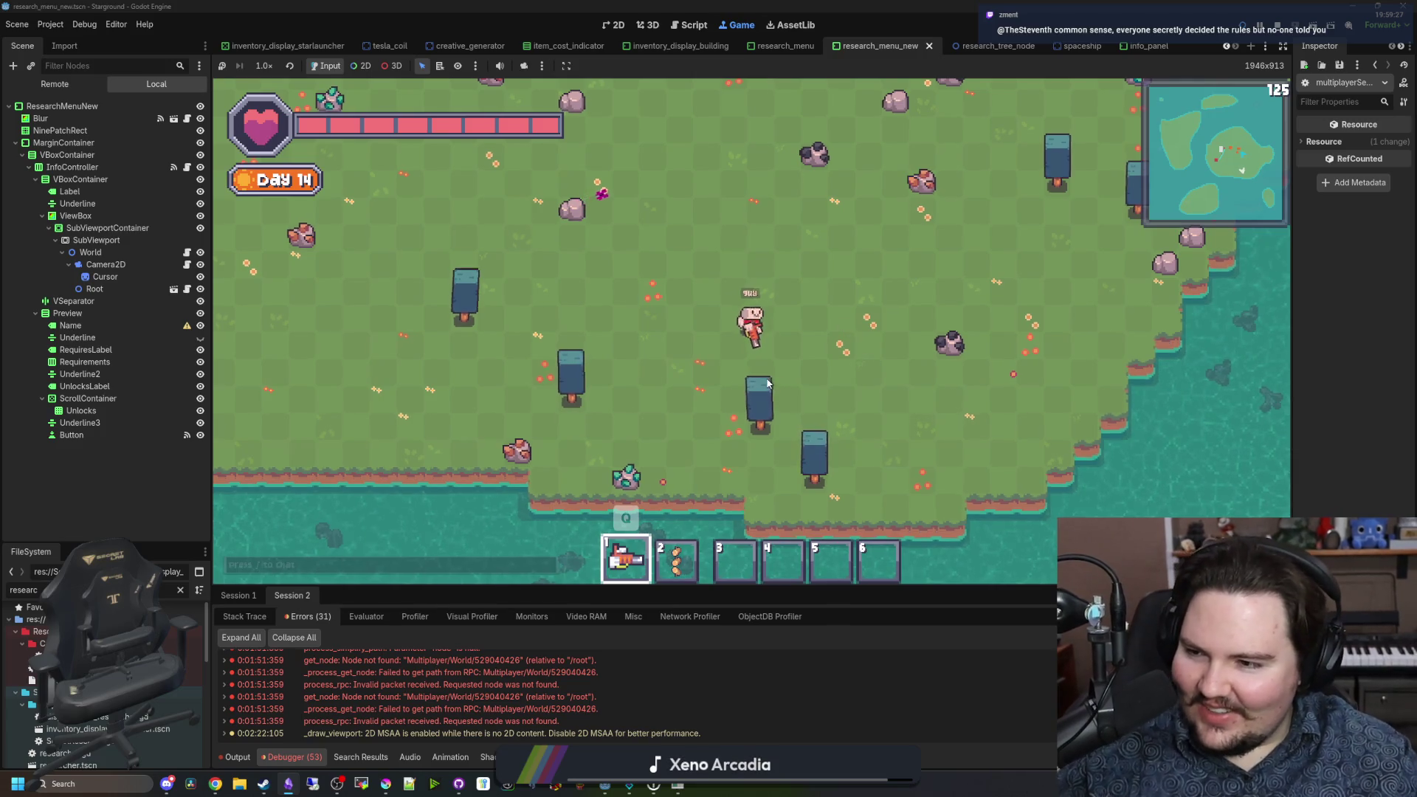
key(a)
key(s)
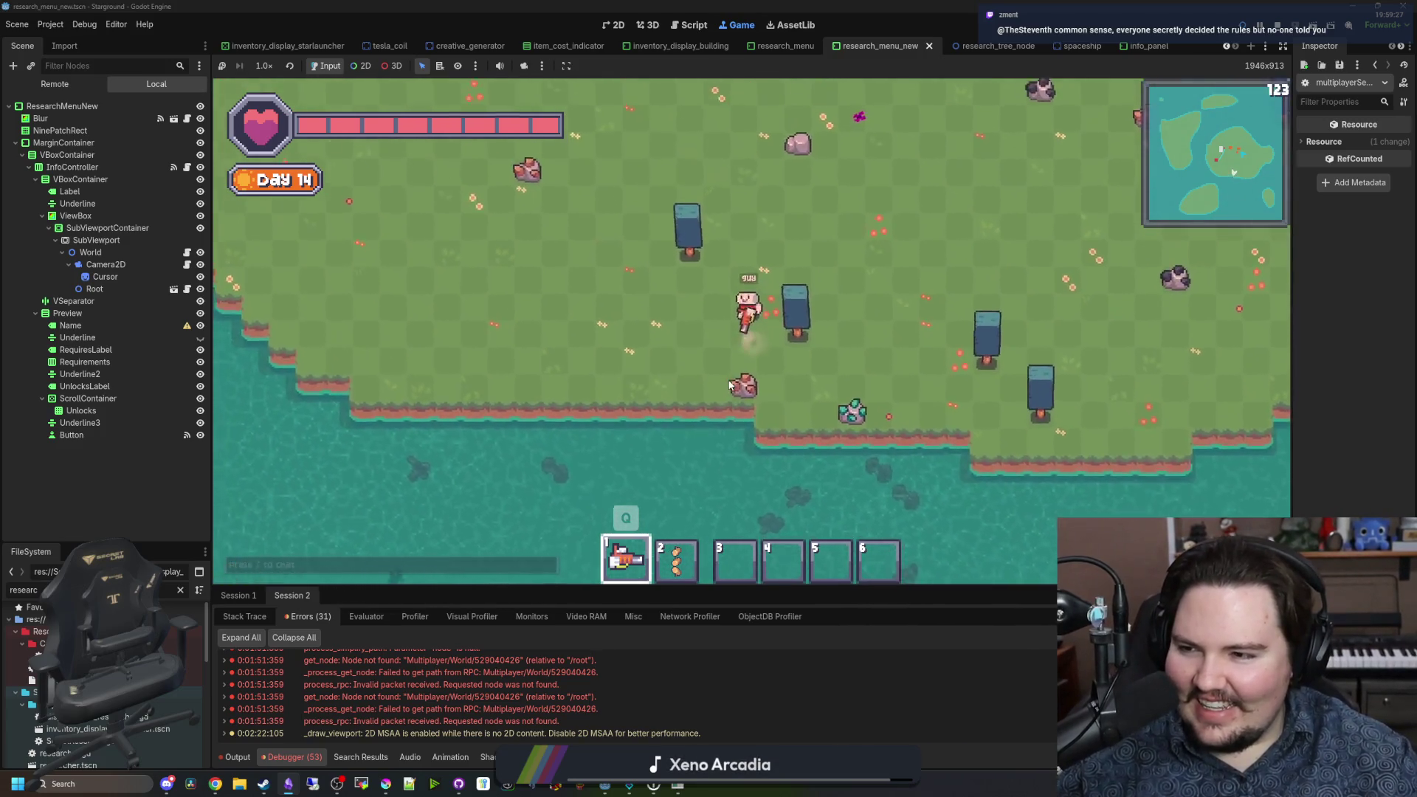
Step: Walk the player back north past the bench to the windmill near the western shore
key(w)
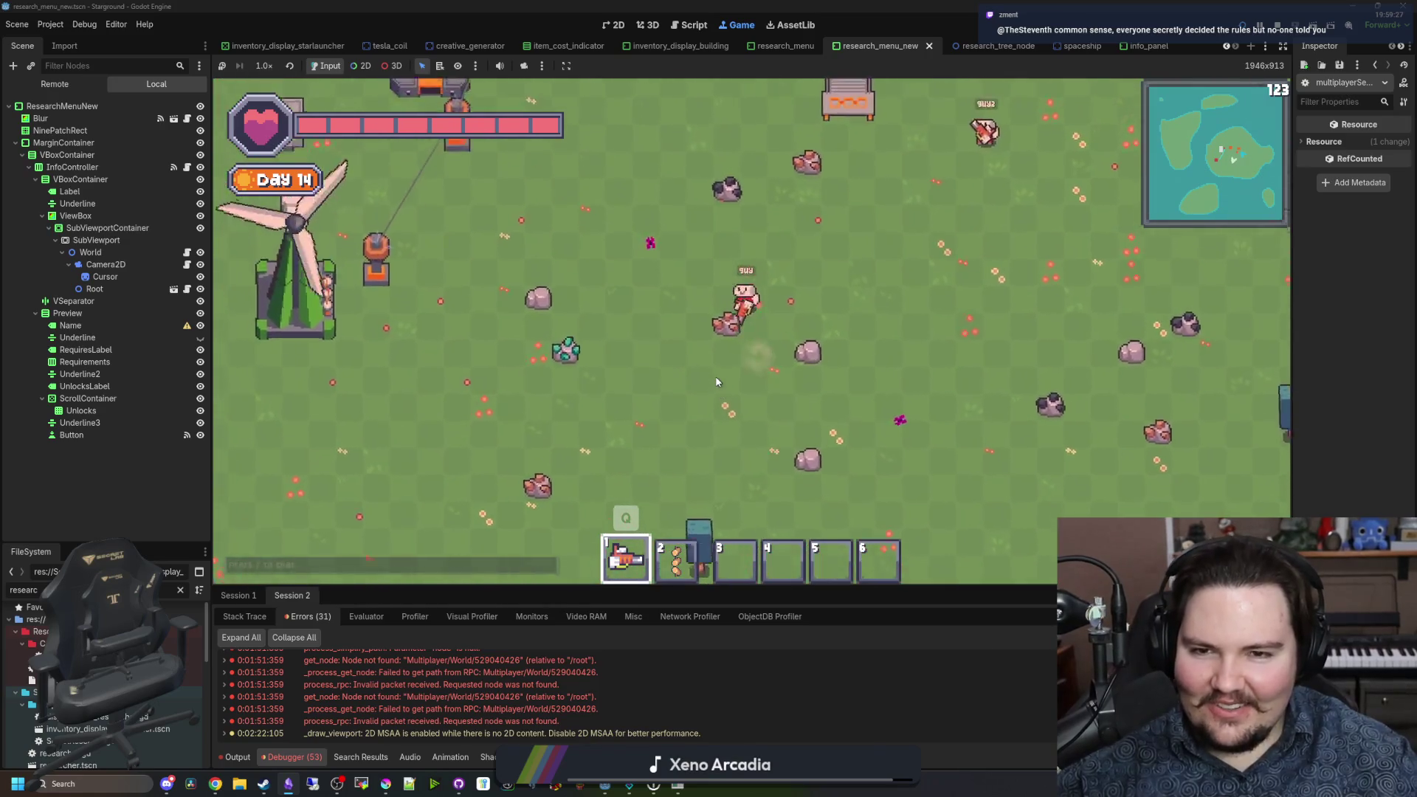
key(w)
key(d)
key(s)
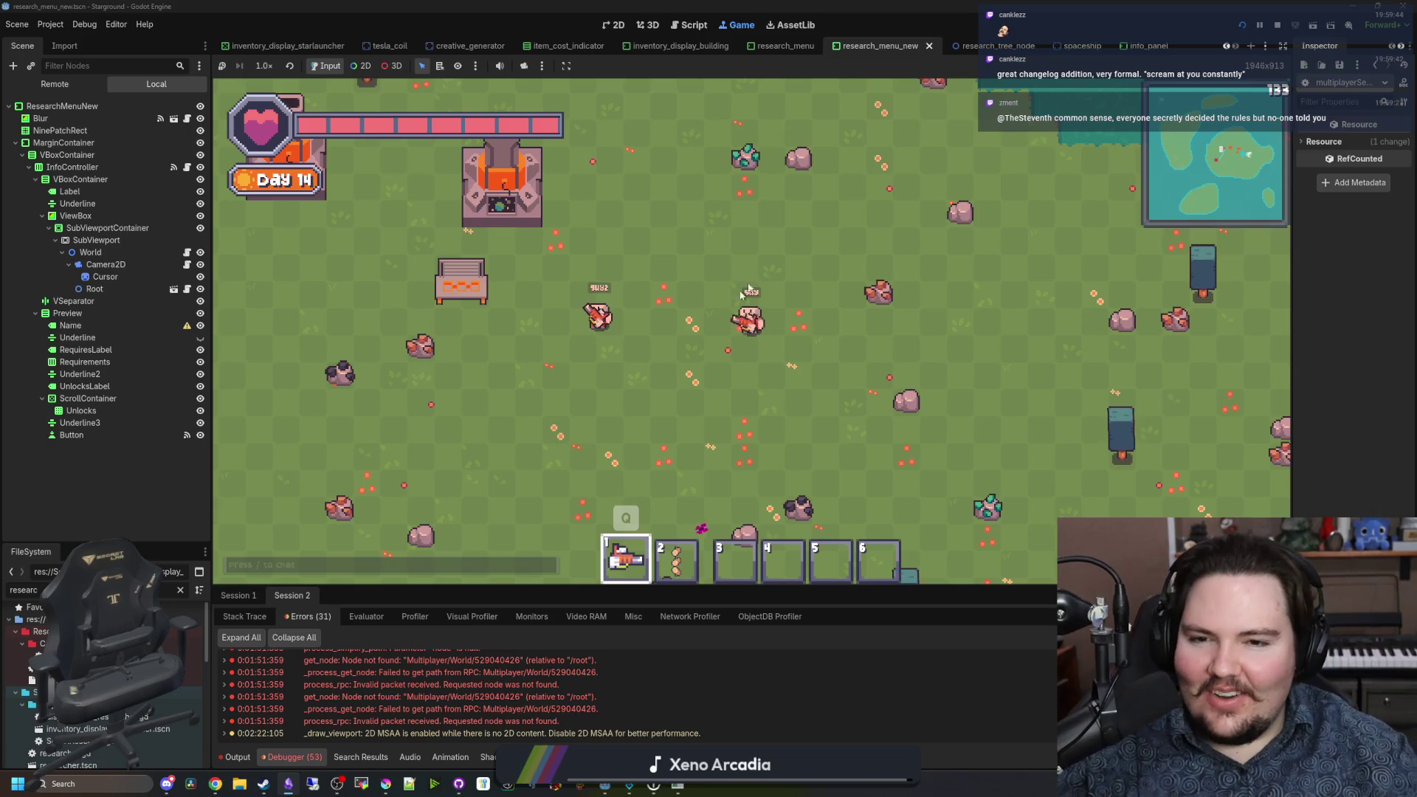
key(a)
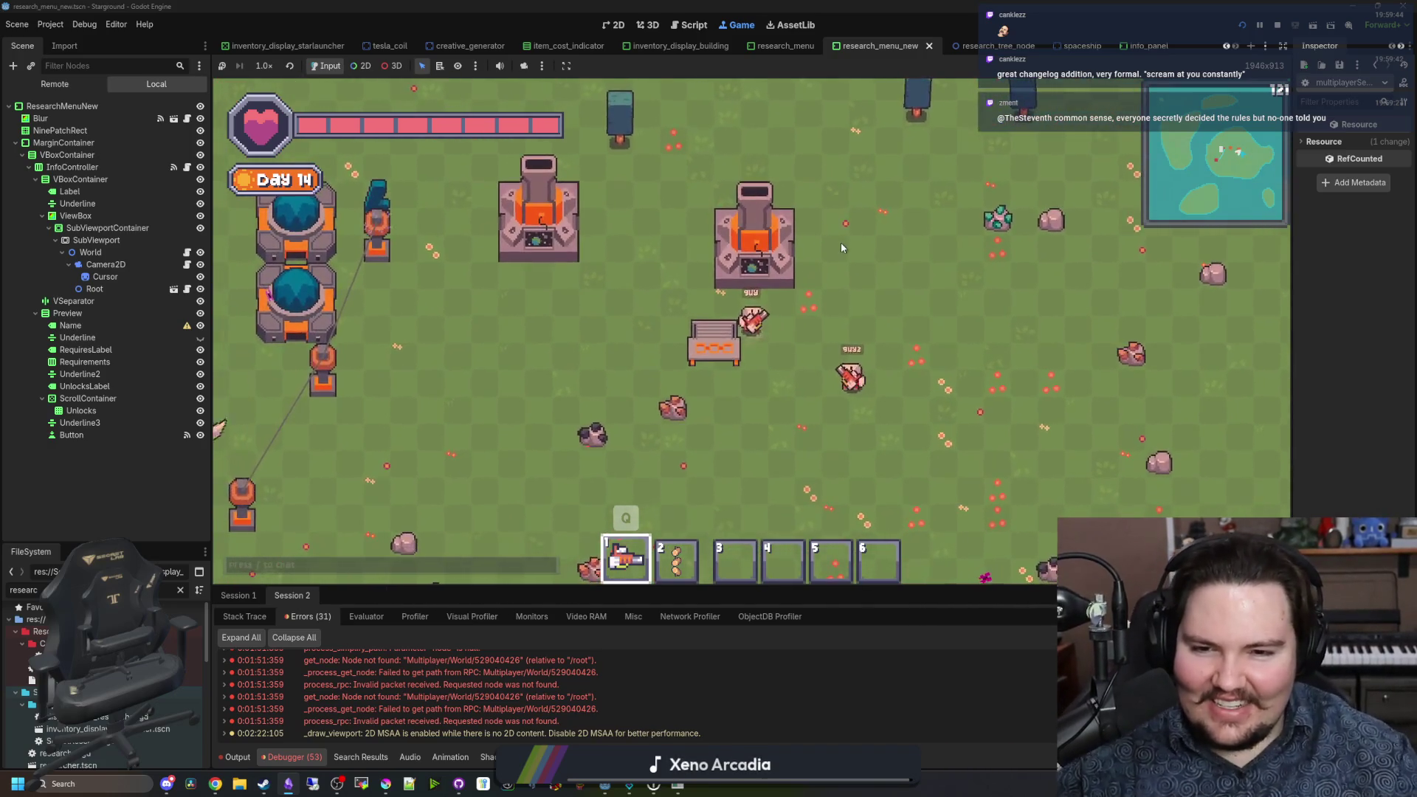
key(a)
key(s)
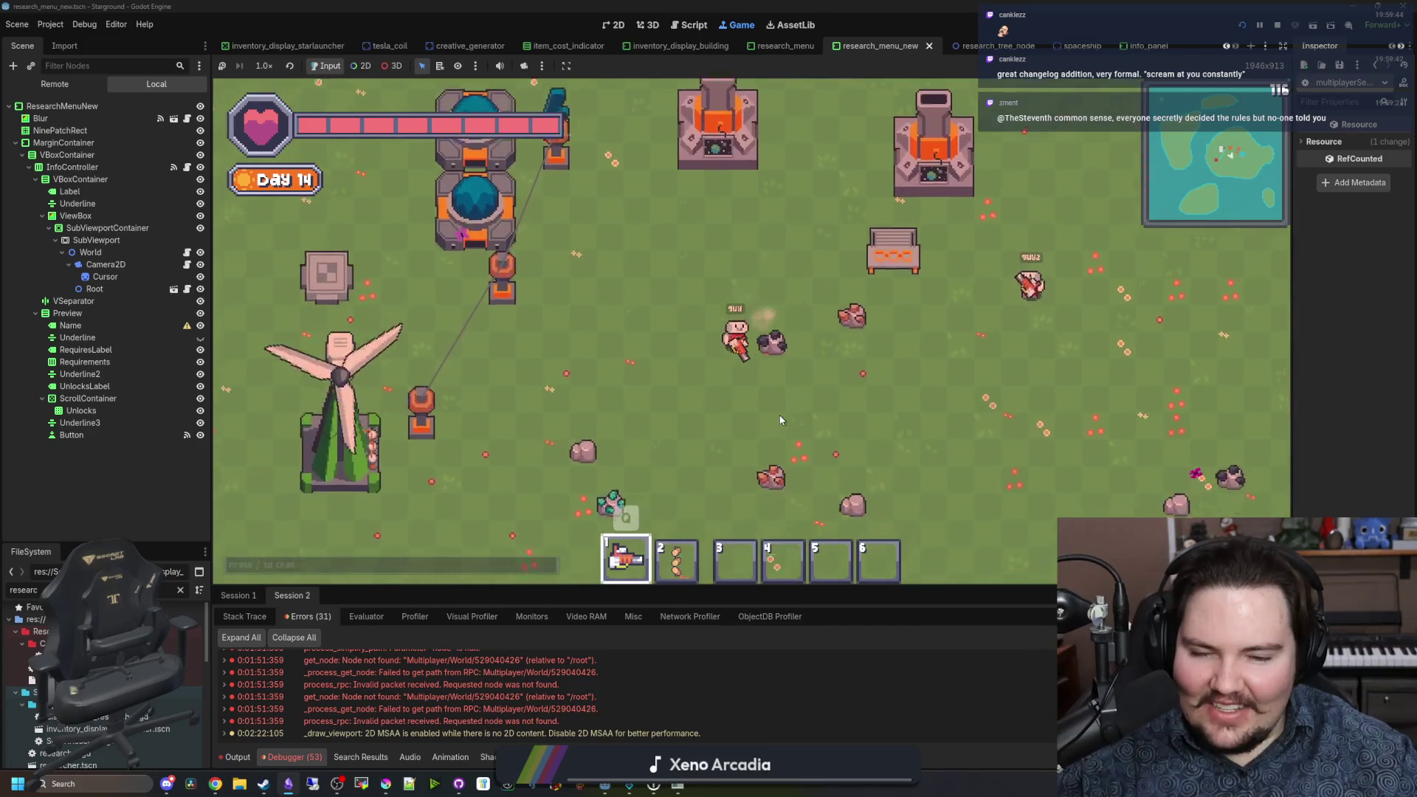
Step: Bring up the Starground note and reread the last changelog bullet about the Steam screaming fix
click(289, 786)
scroll(665, 586, down, 2)
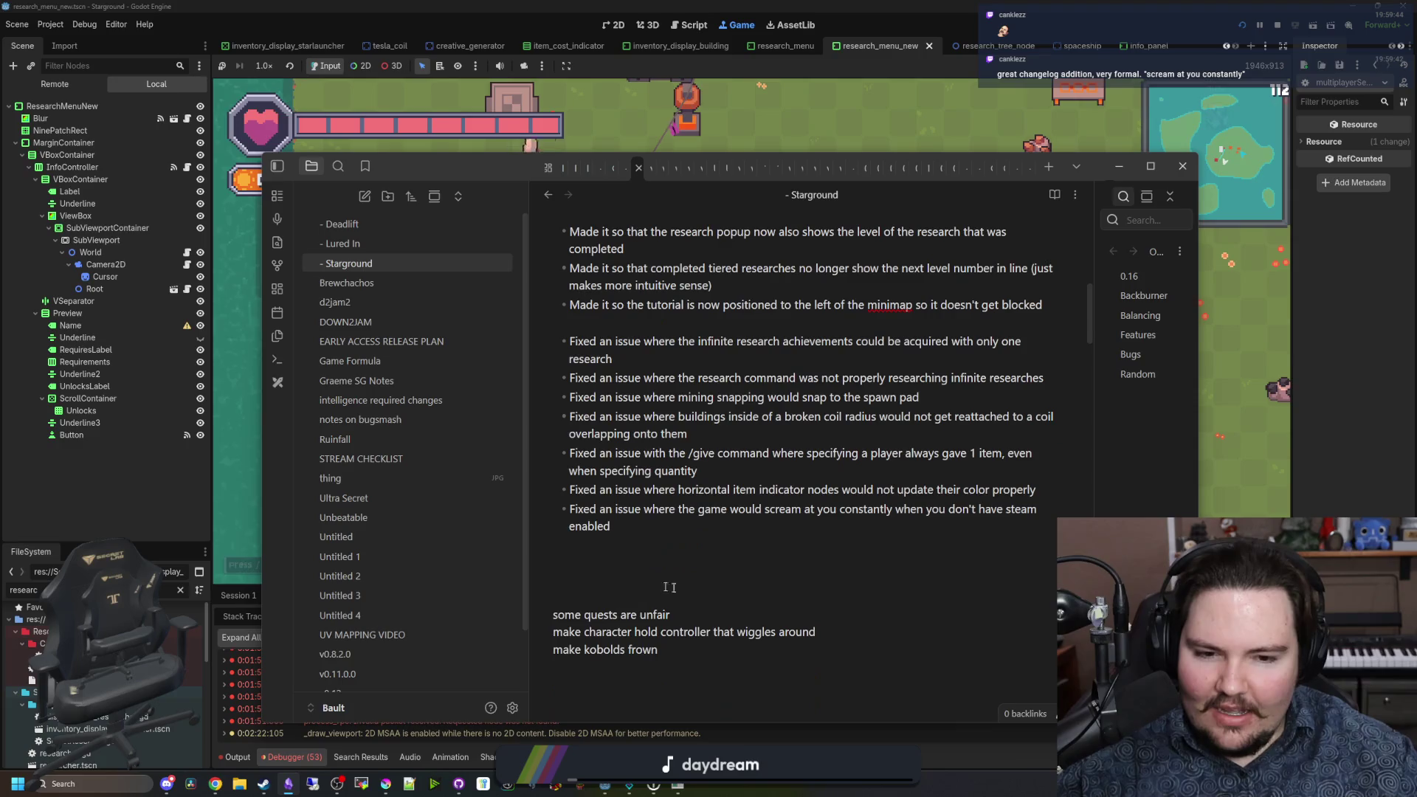
mouse_move(652, 513)
mouse_down()
mouse_move(620, 525)
mouse_move(785, 515)
mouse_up()
click(766, 515)
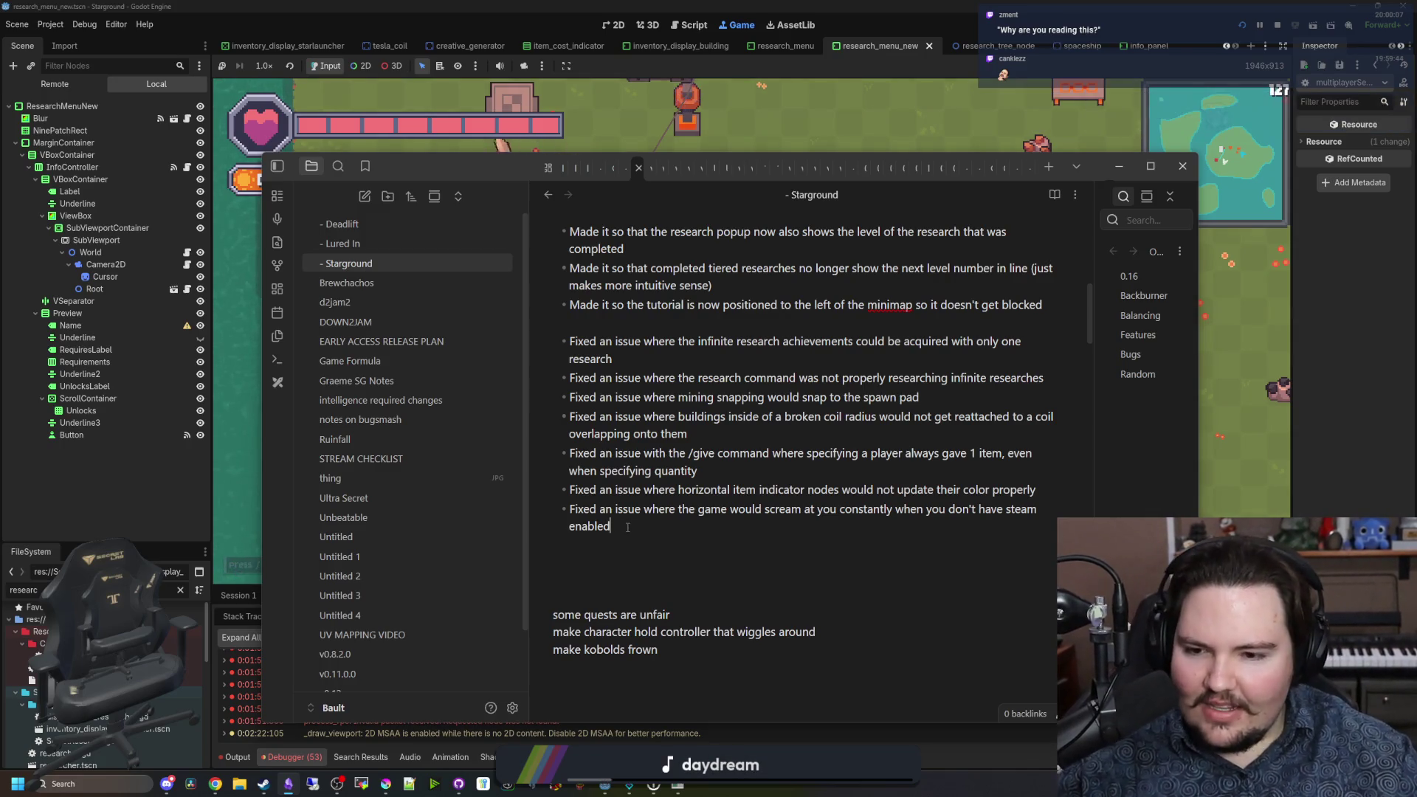
Step: Return to Godot and show the Output log of autosave messages under the game
click(383, 729)
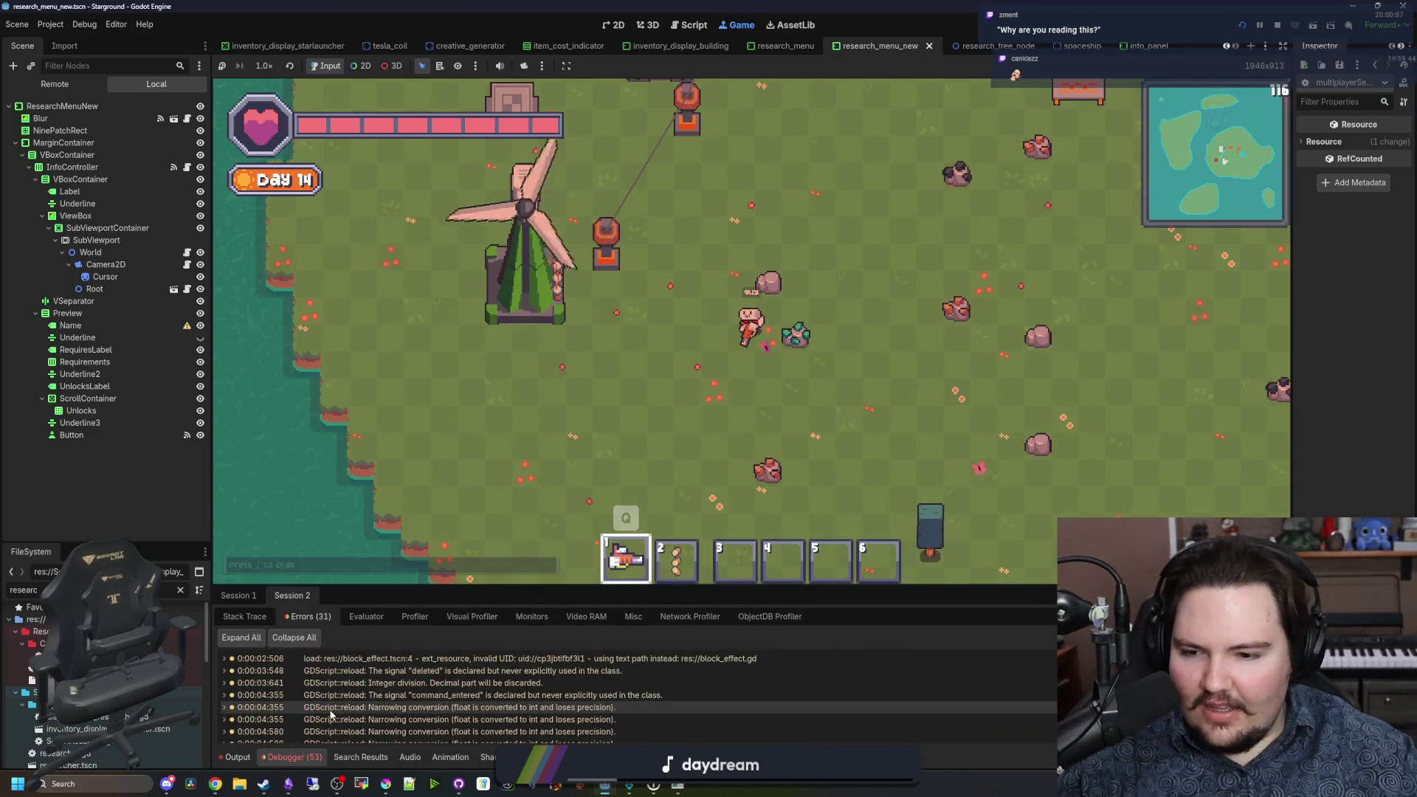
scroll(332, 714, down, 10)
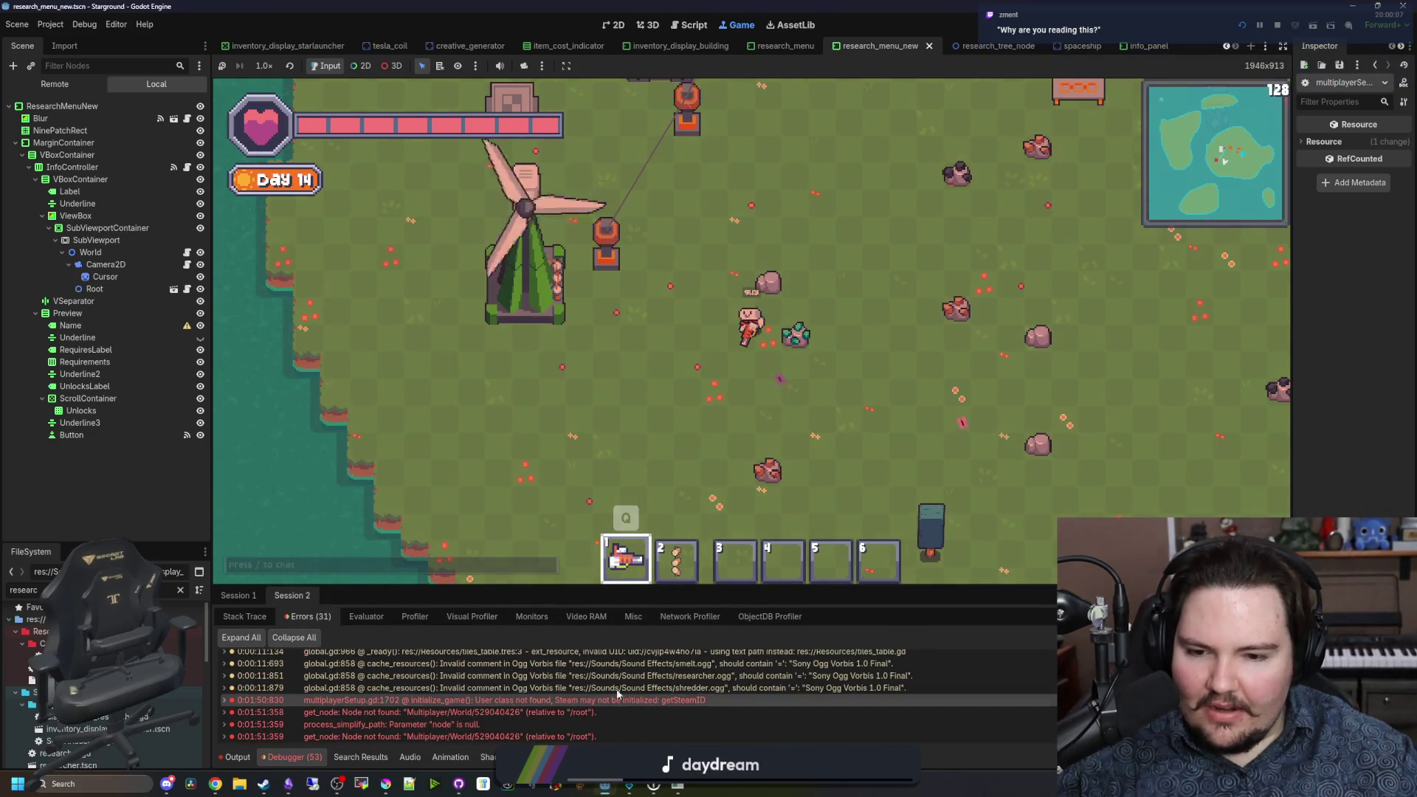
click(238, 758)
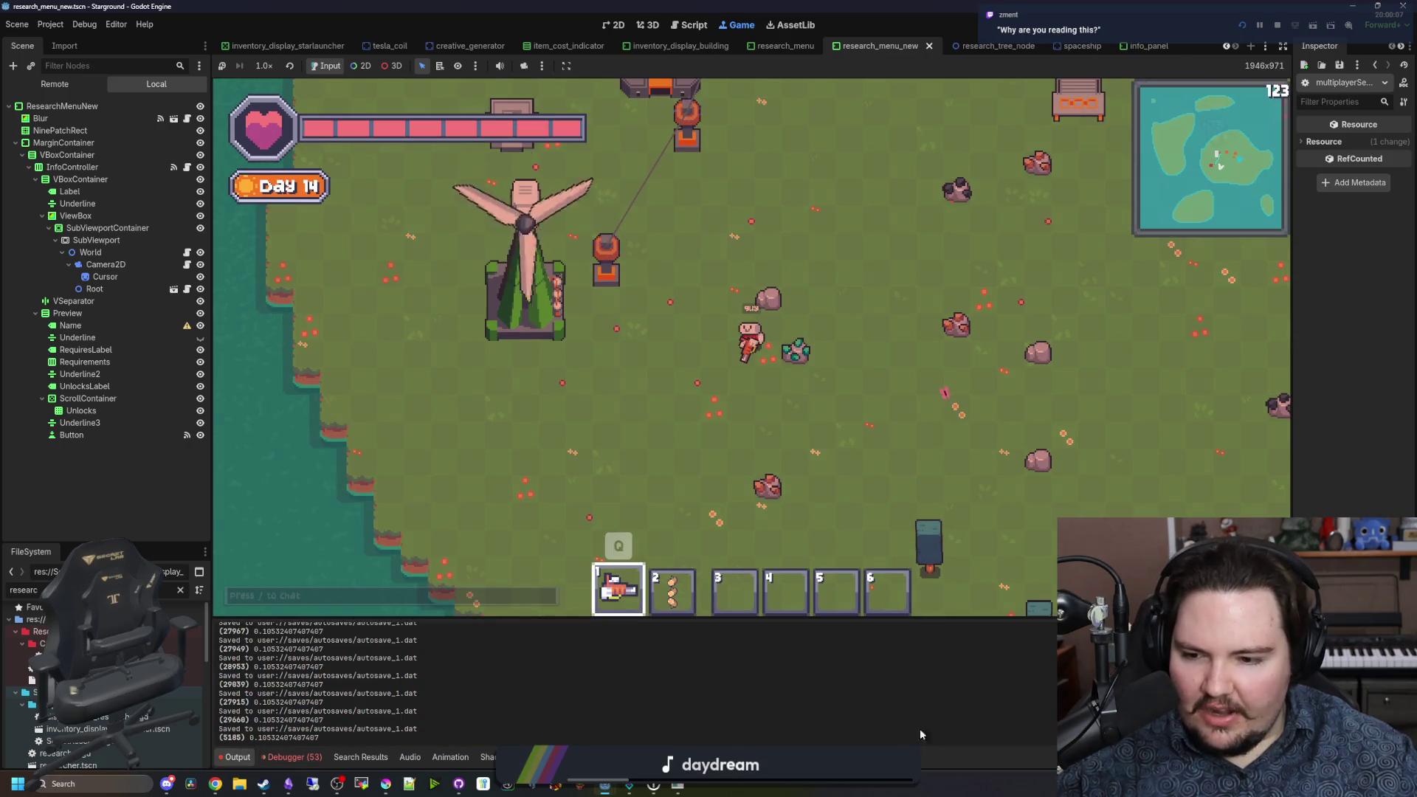